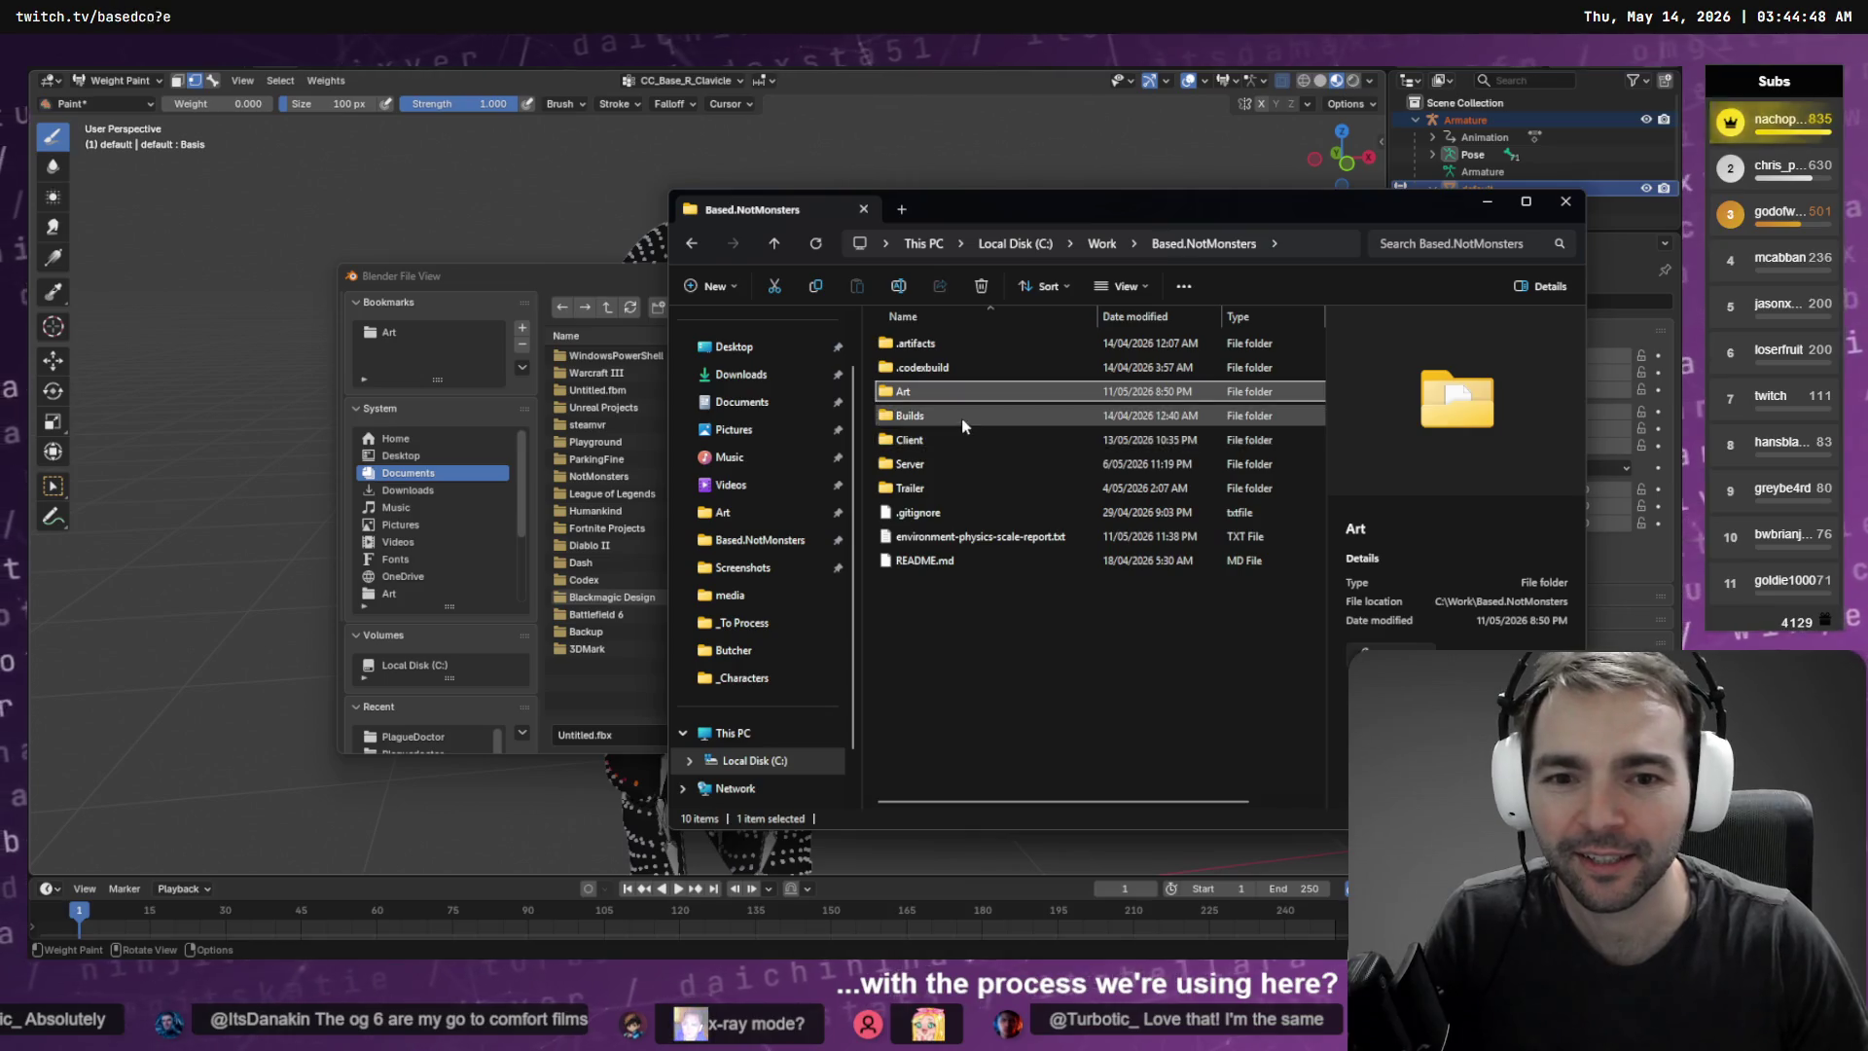
# Open Client\Content\Character\Villagers\Knight in File Explorer, then return to Godot
pyautogui.doubleClick(944, 450)
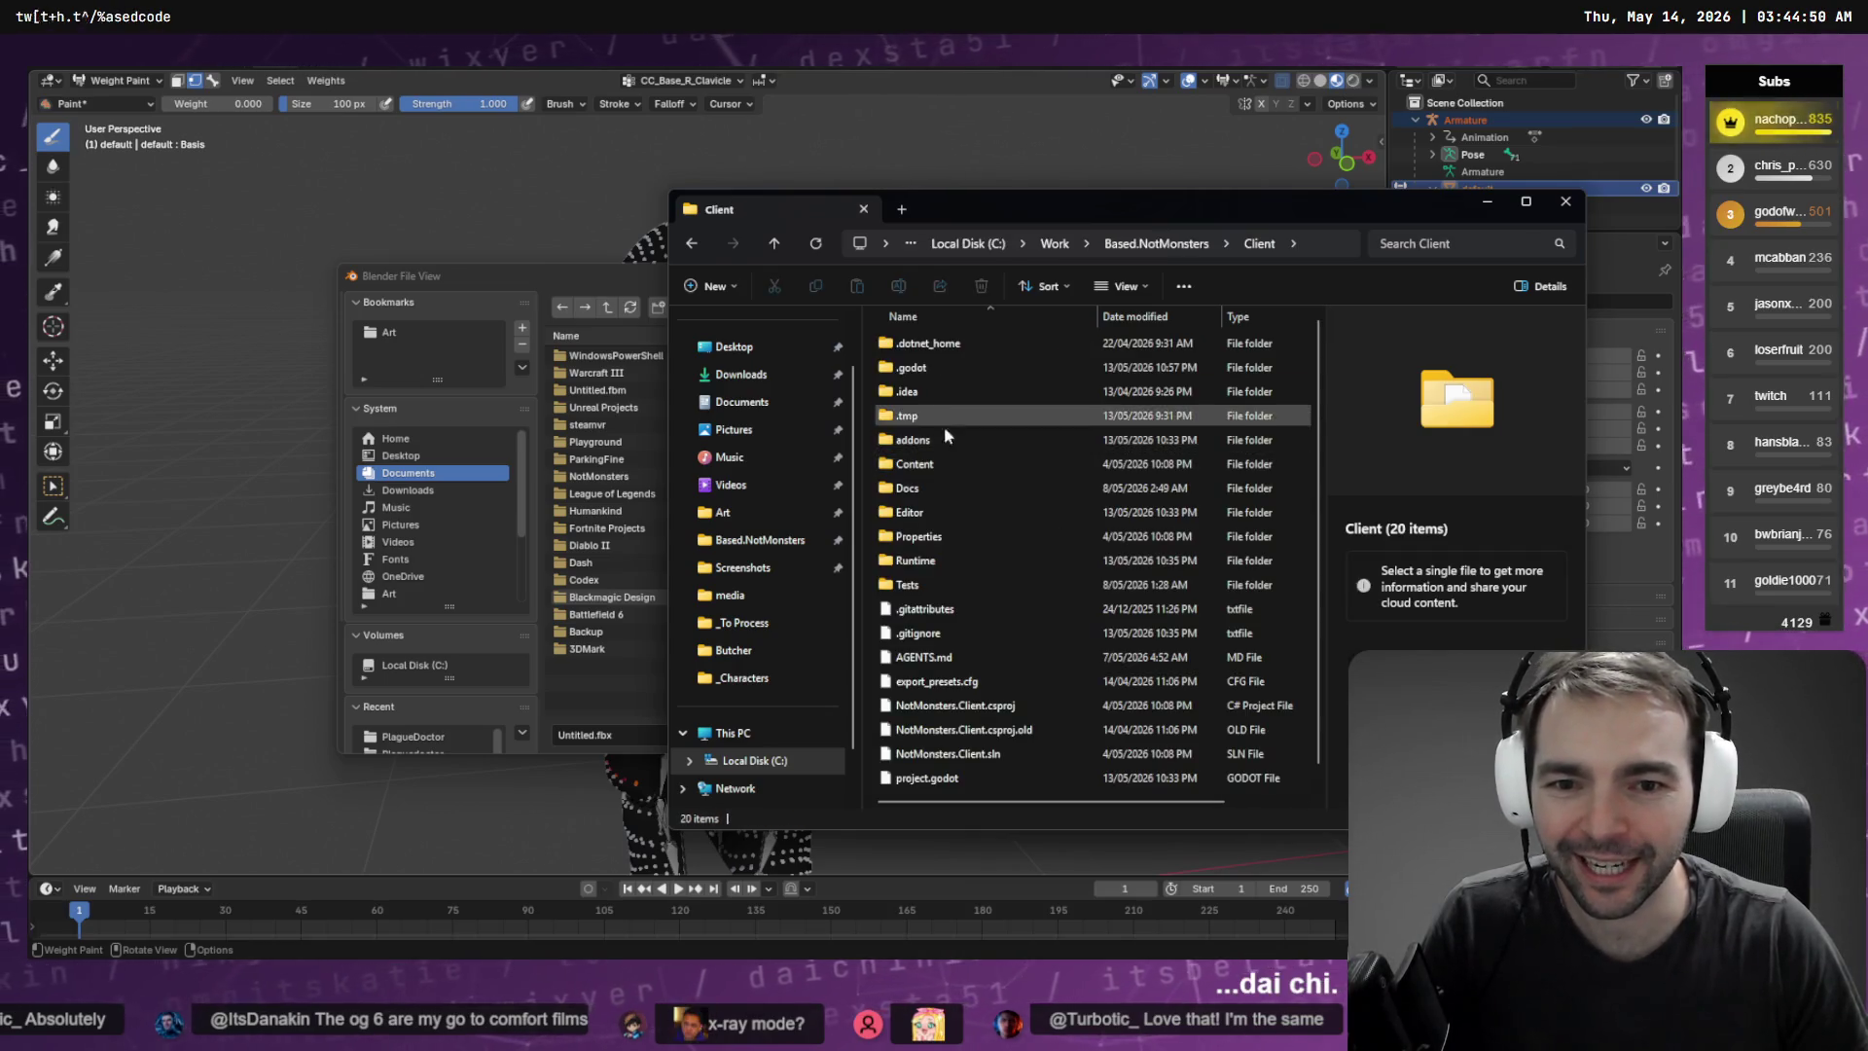
pyautogui.doubleClick(948, 467)
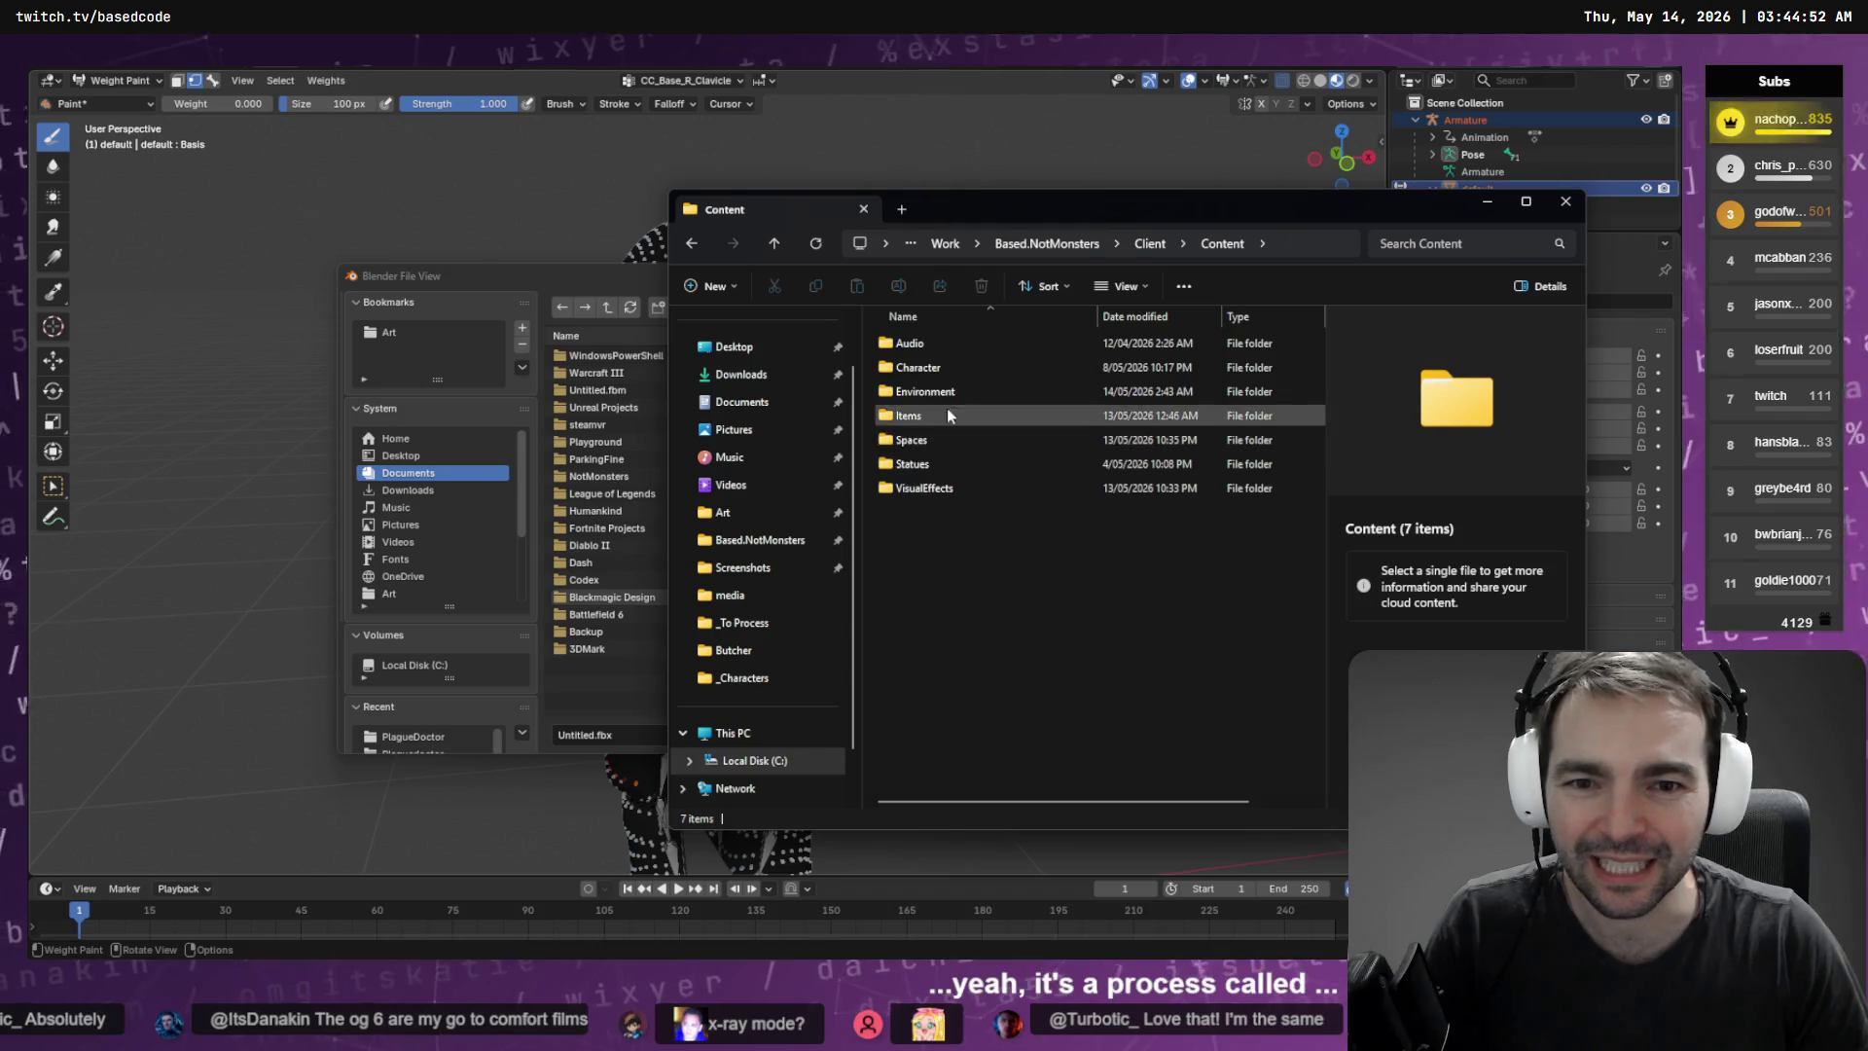
pyautogui.click(936, 377)
pyautogui.doubleClick(936, 374)
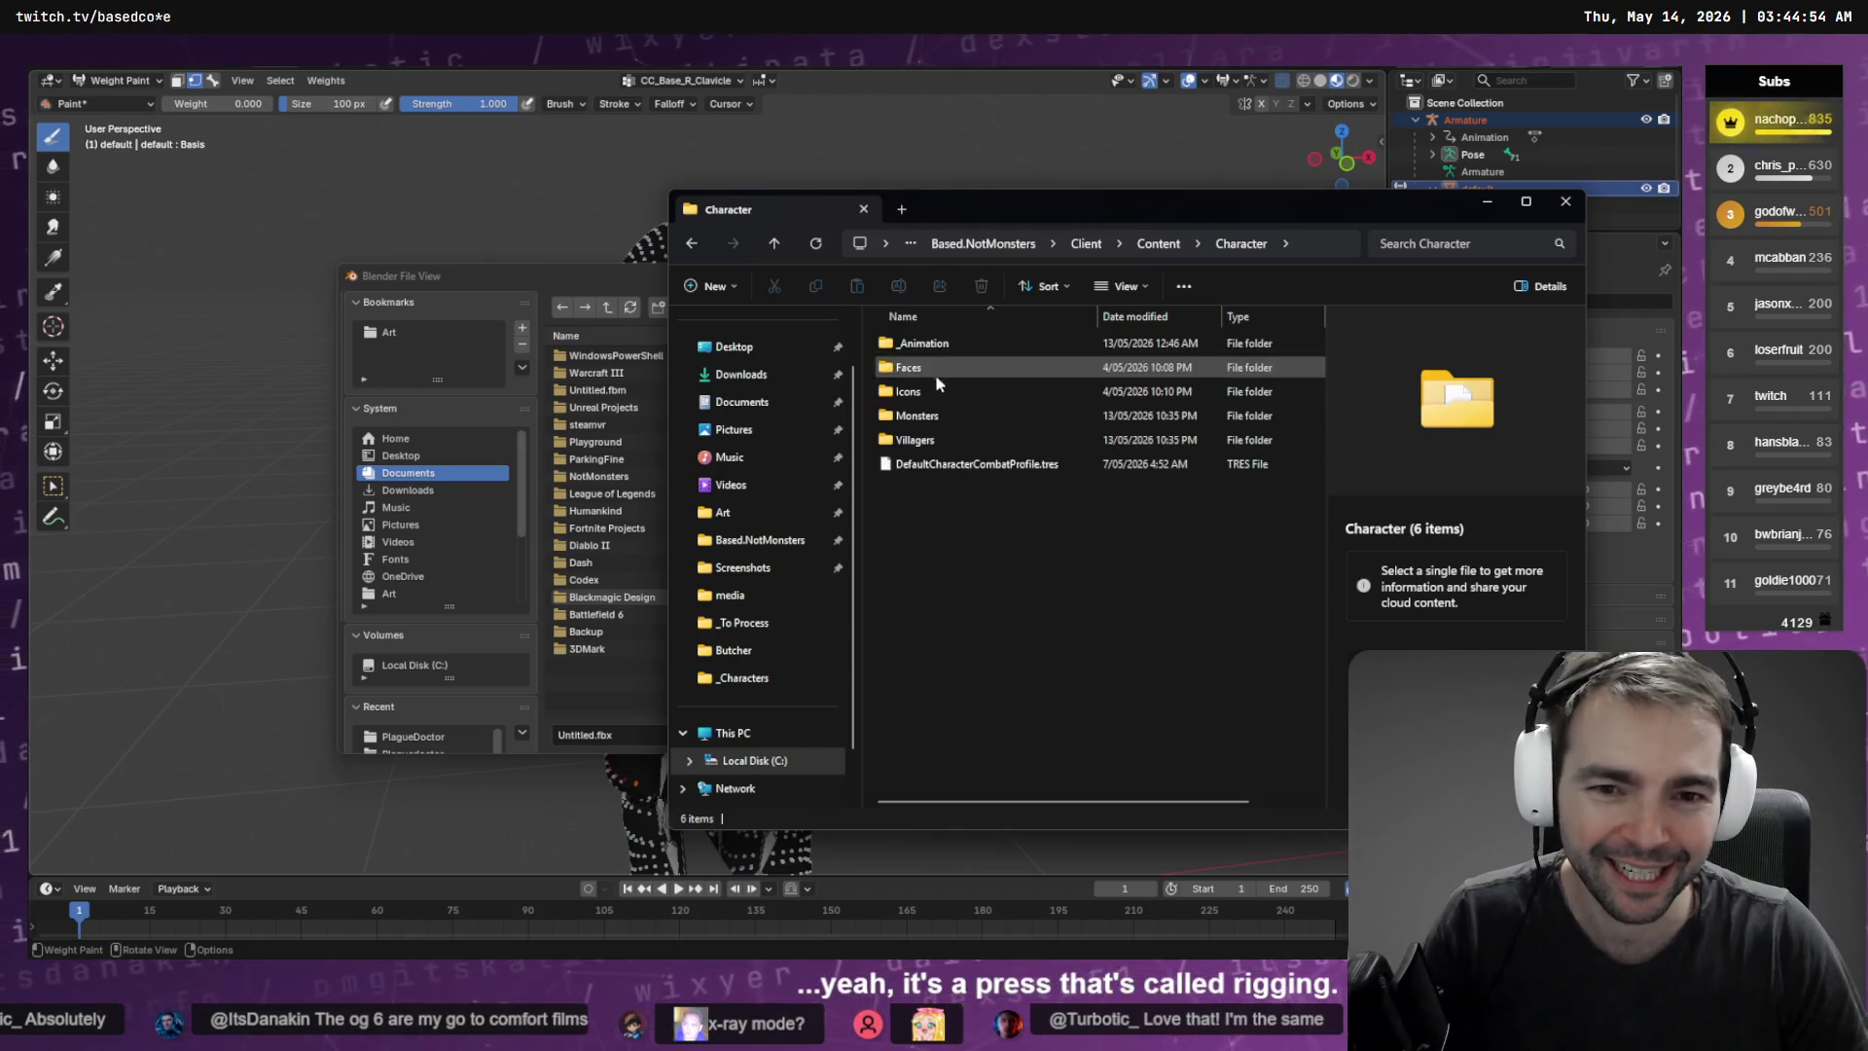
pyautogui.doubleClick(948, 430)
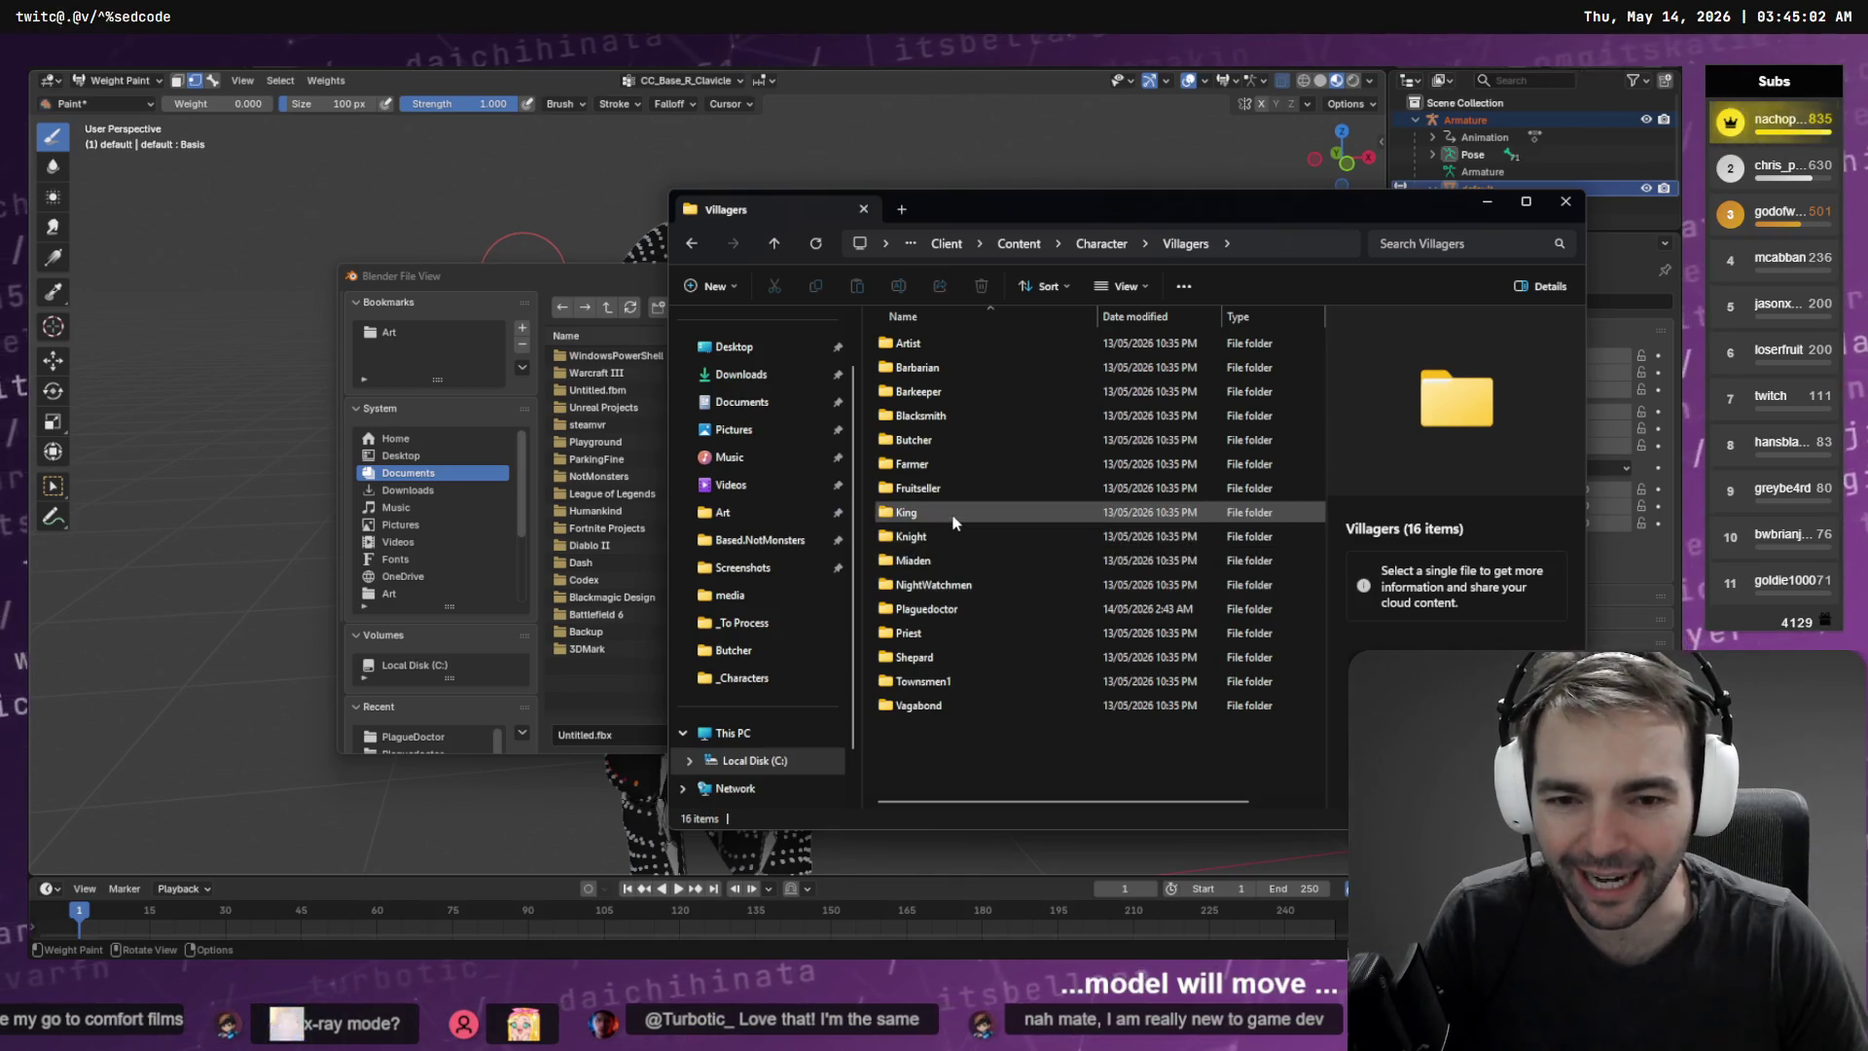
pyautogui.doubleClick(950, 538)
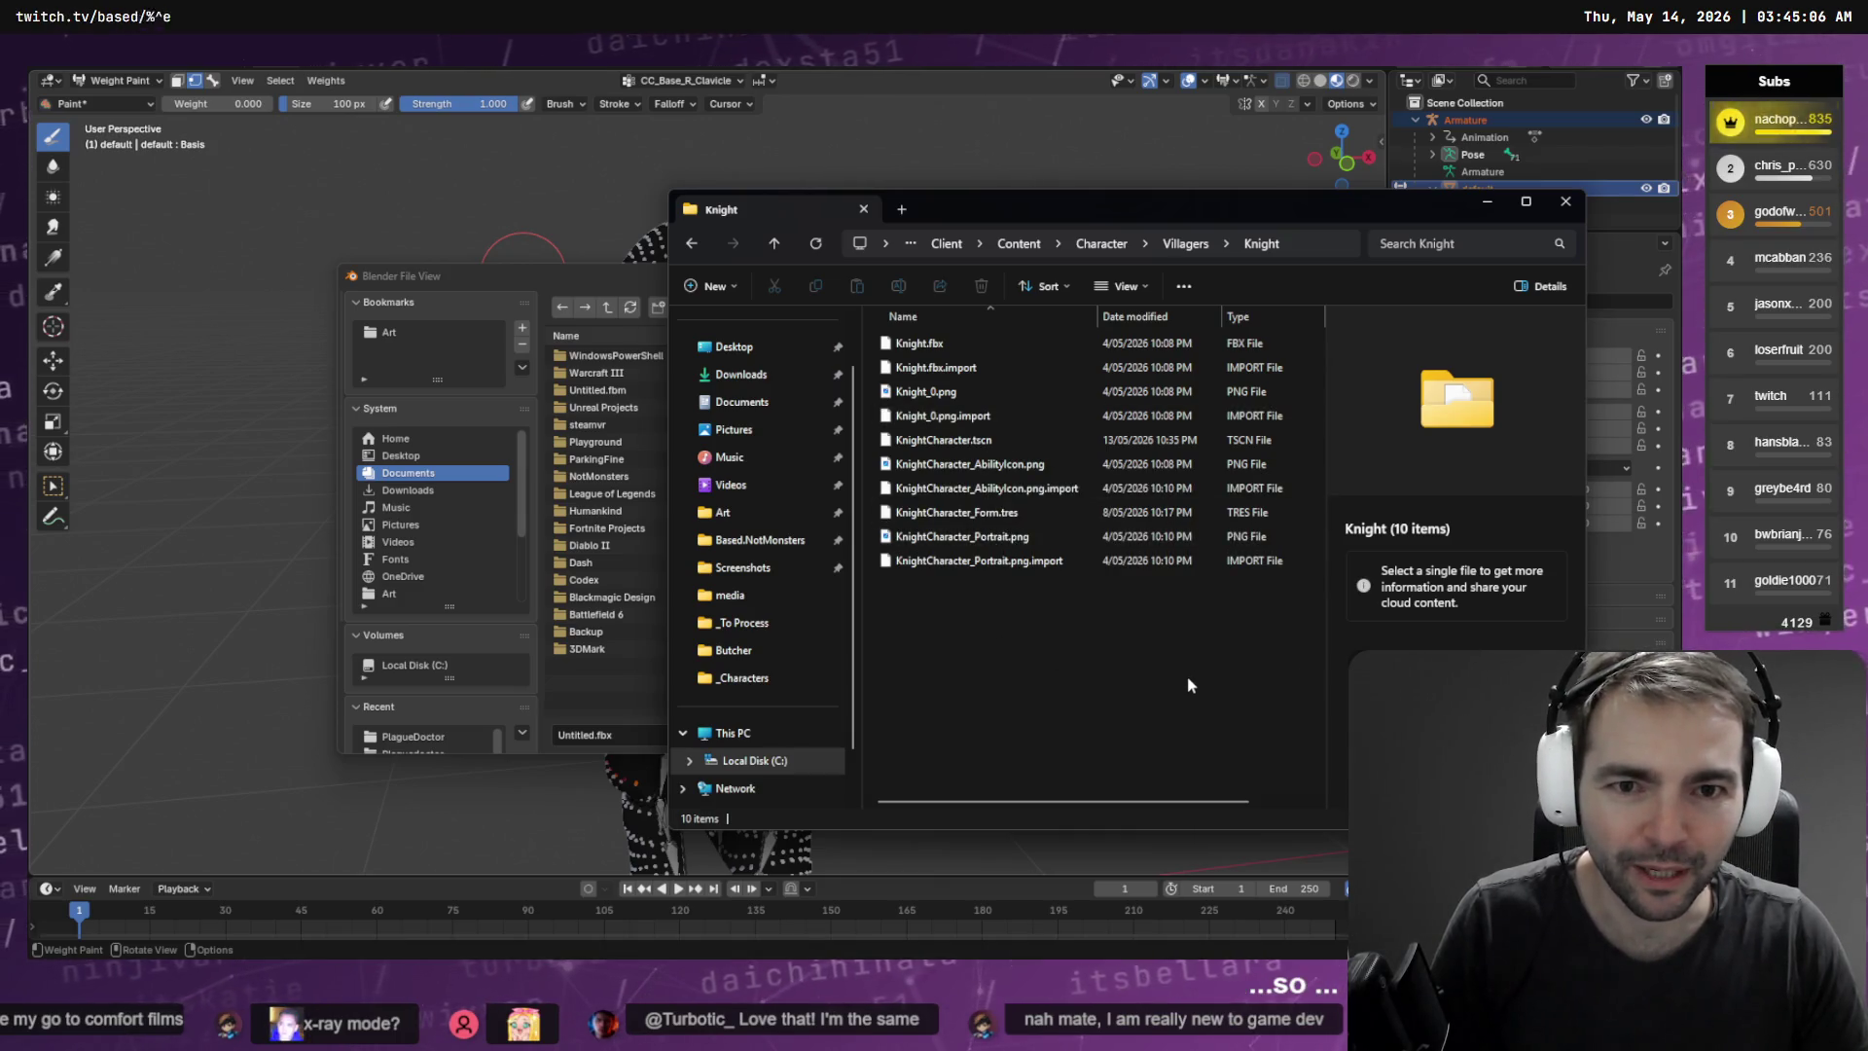
pyautogui.hotkey('alt', 'Tab')
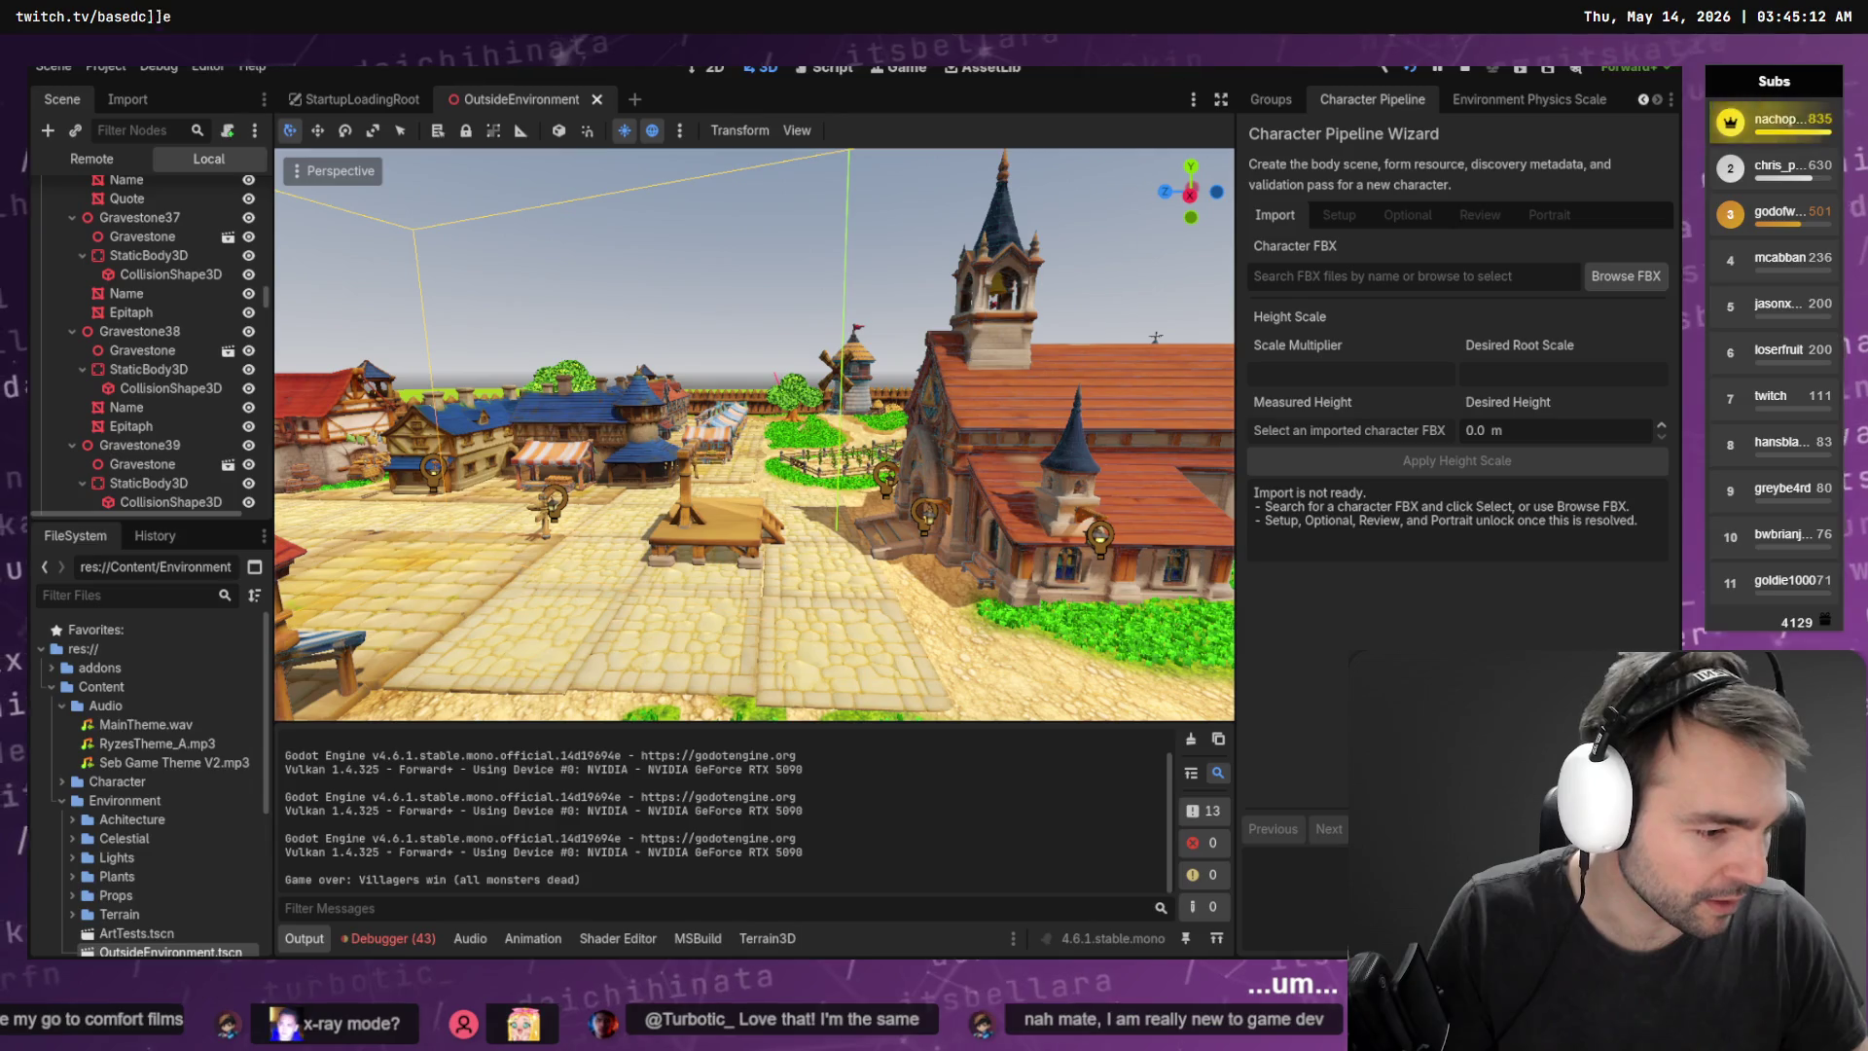
# In Fork, show the Client (4d0f) worktree's local changes on feature/character-pipeline-saving
pyautogui.hotkey('alt', 'Tab')
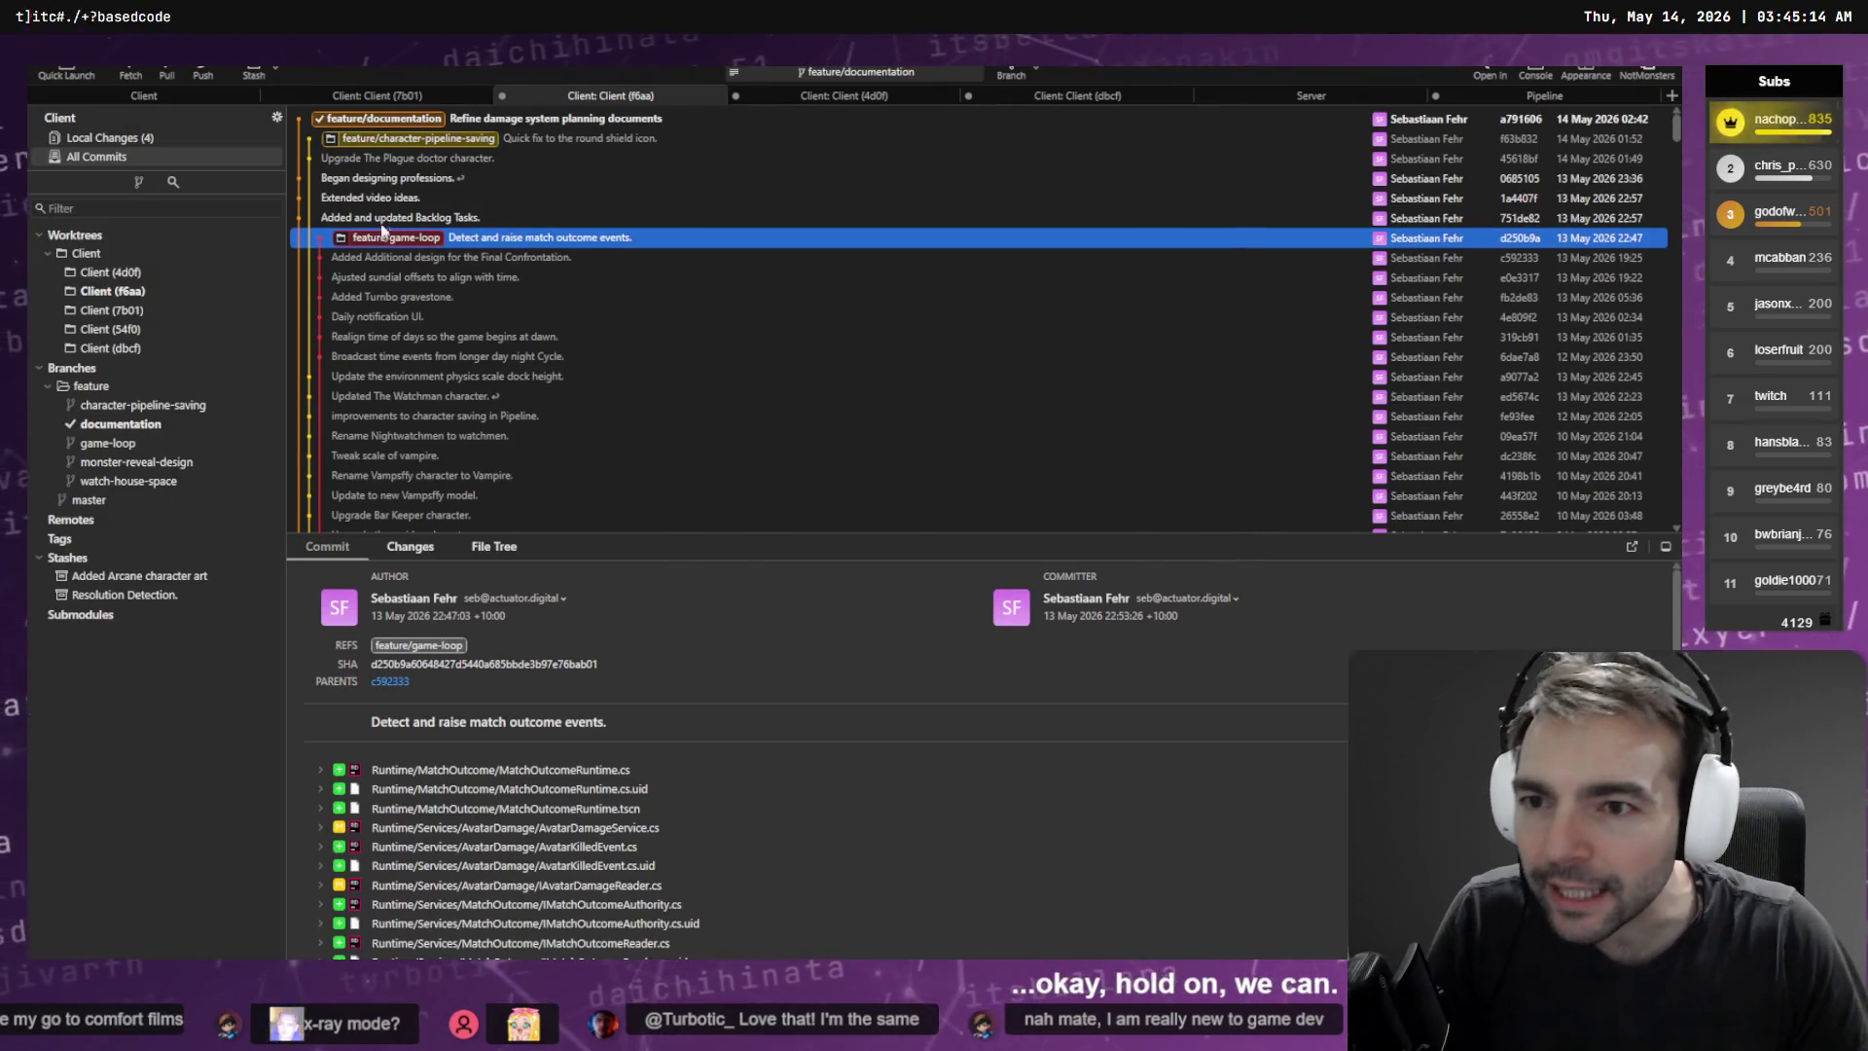
pyautogui.click(375, 118)
pyautogui.click(375, 97)
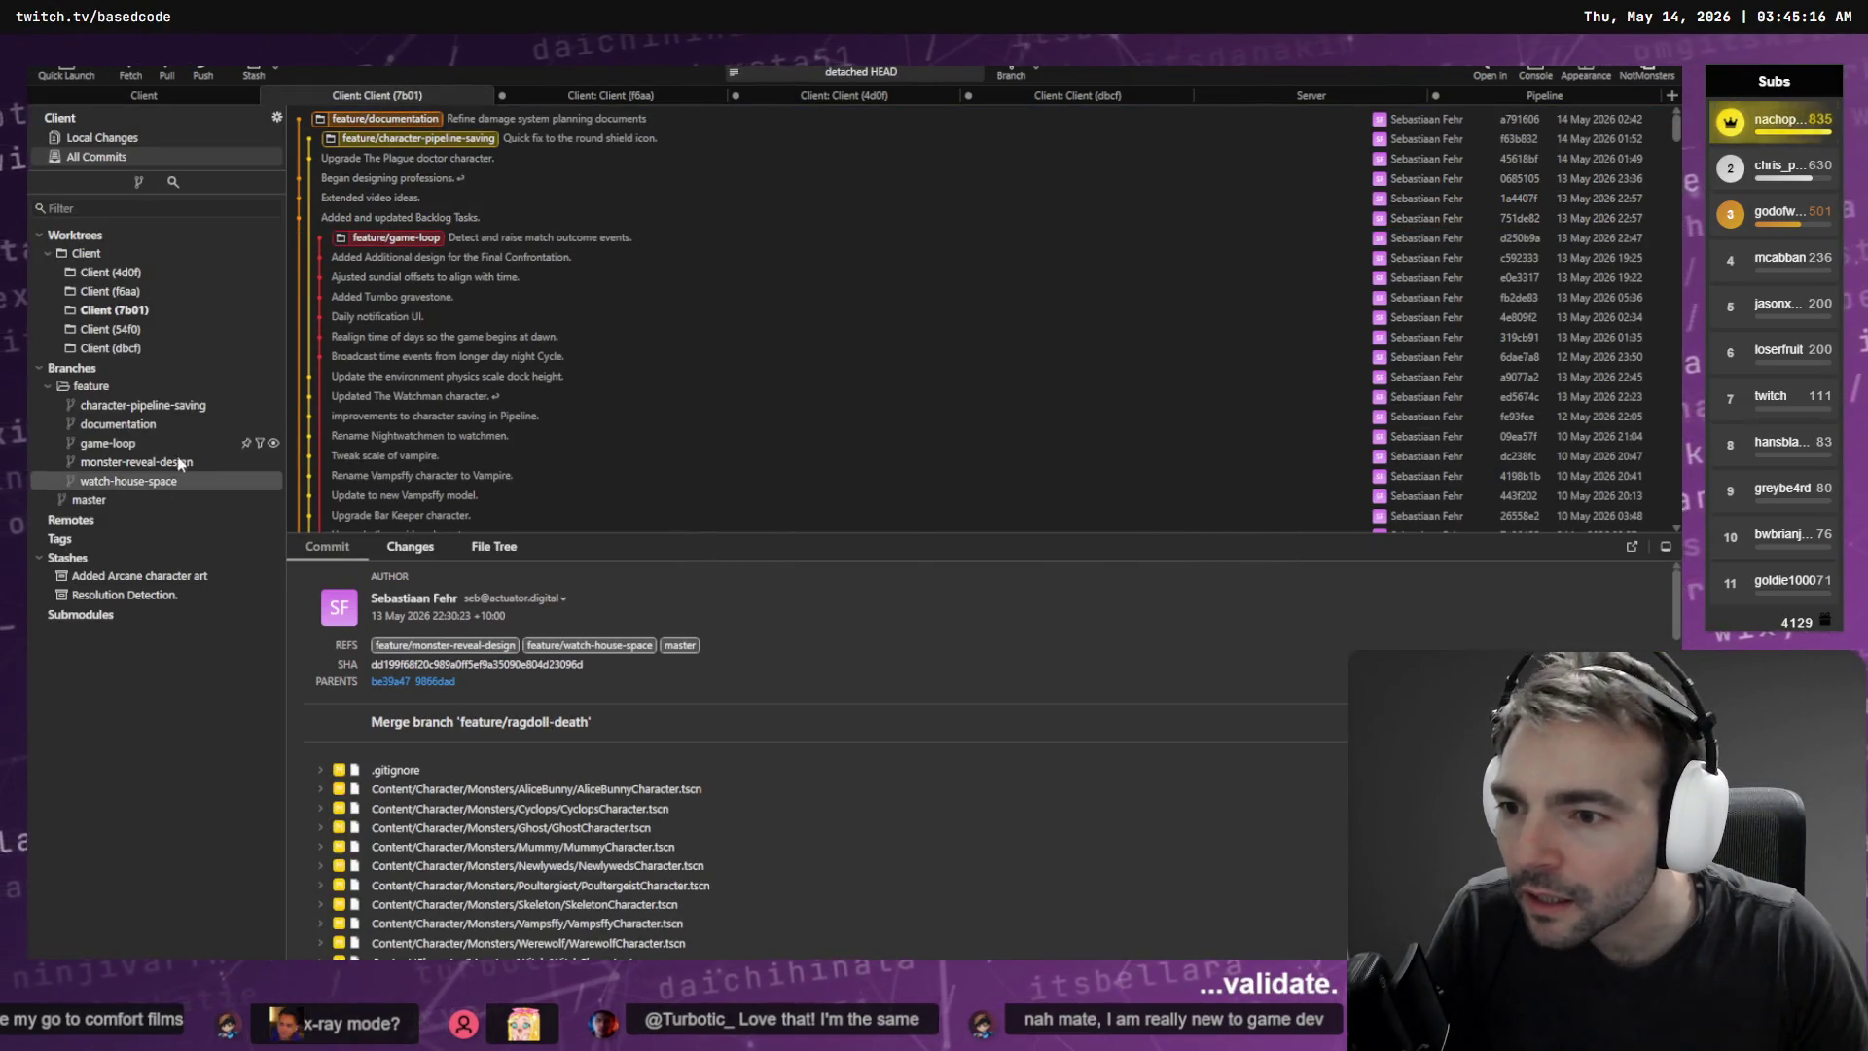
pyautogui.click(810, 97)
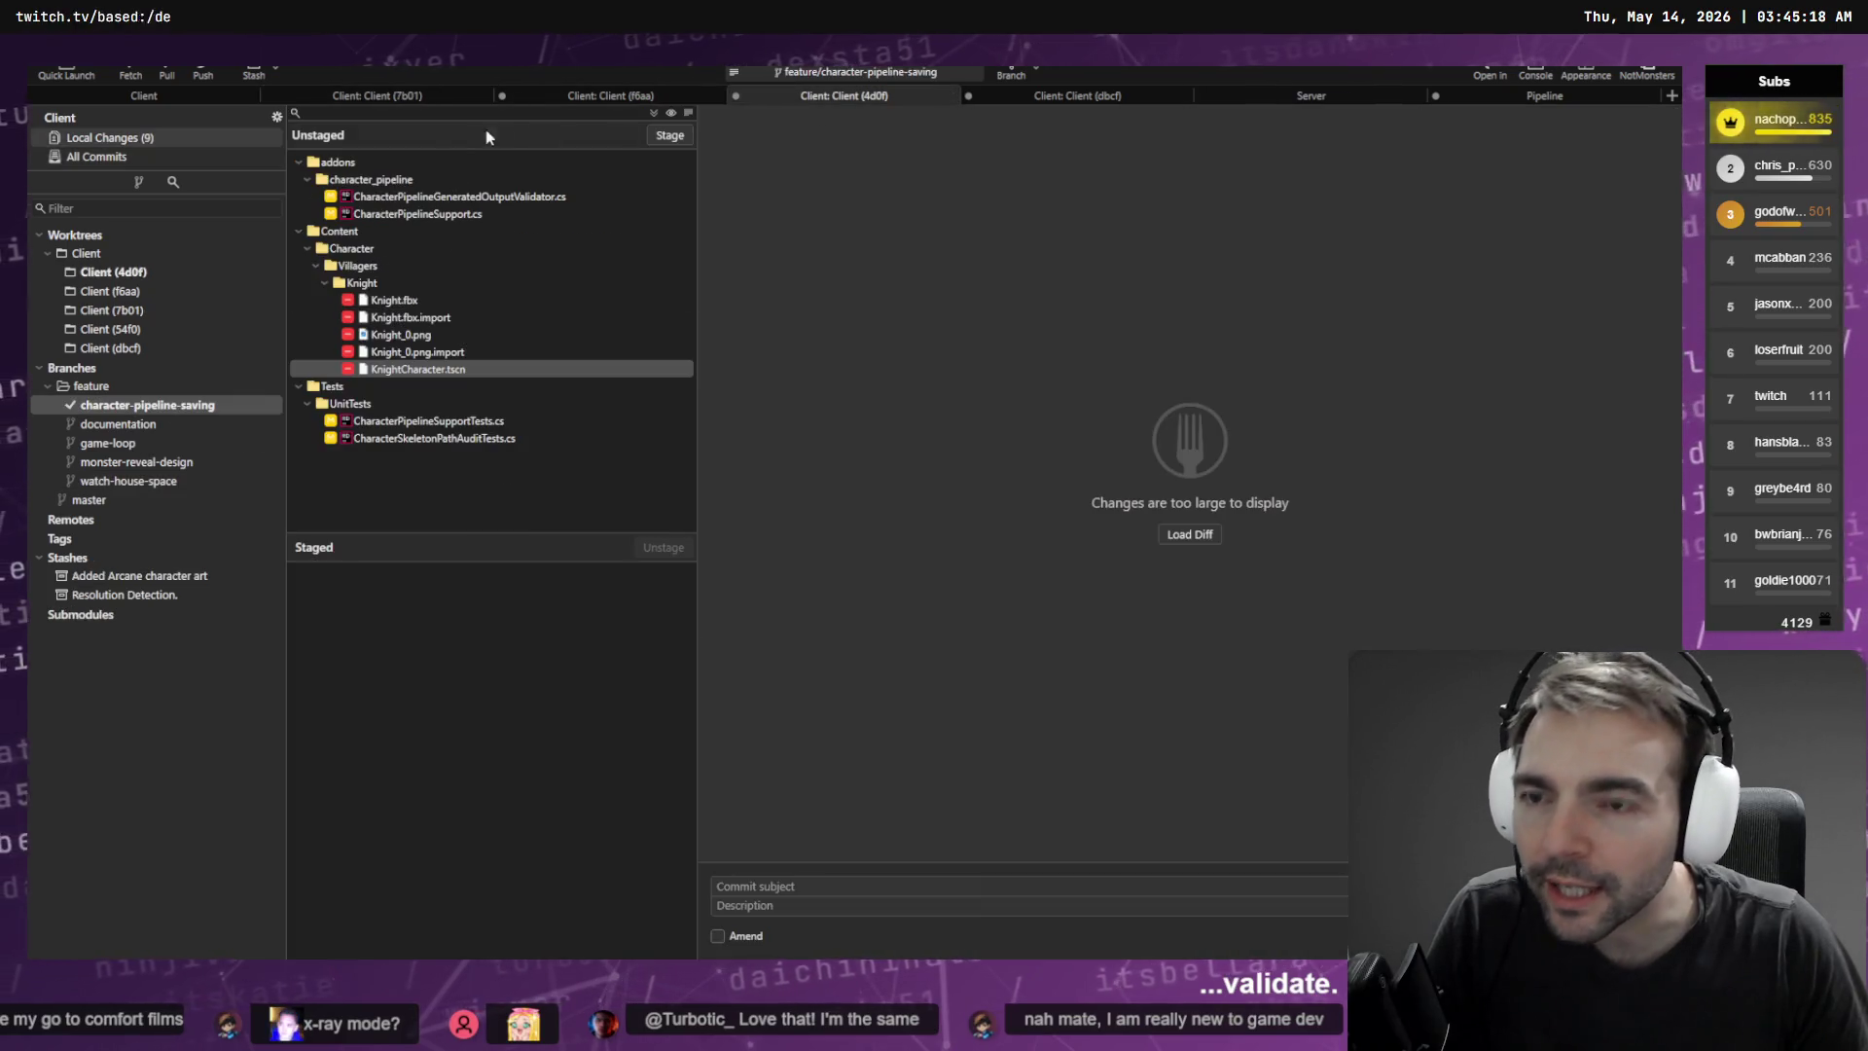
pyautogui.moveTo(122, 413)
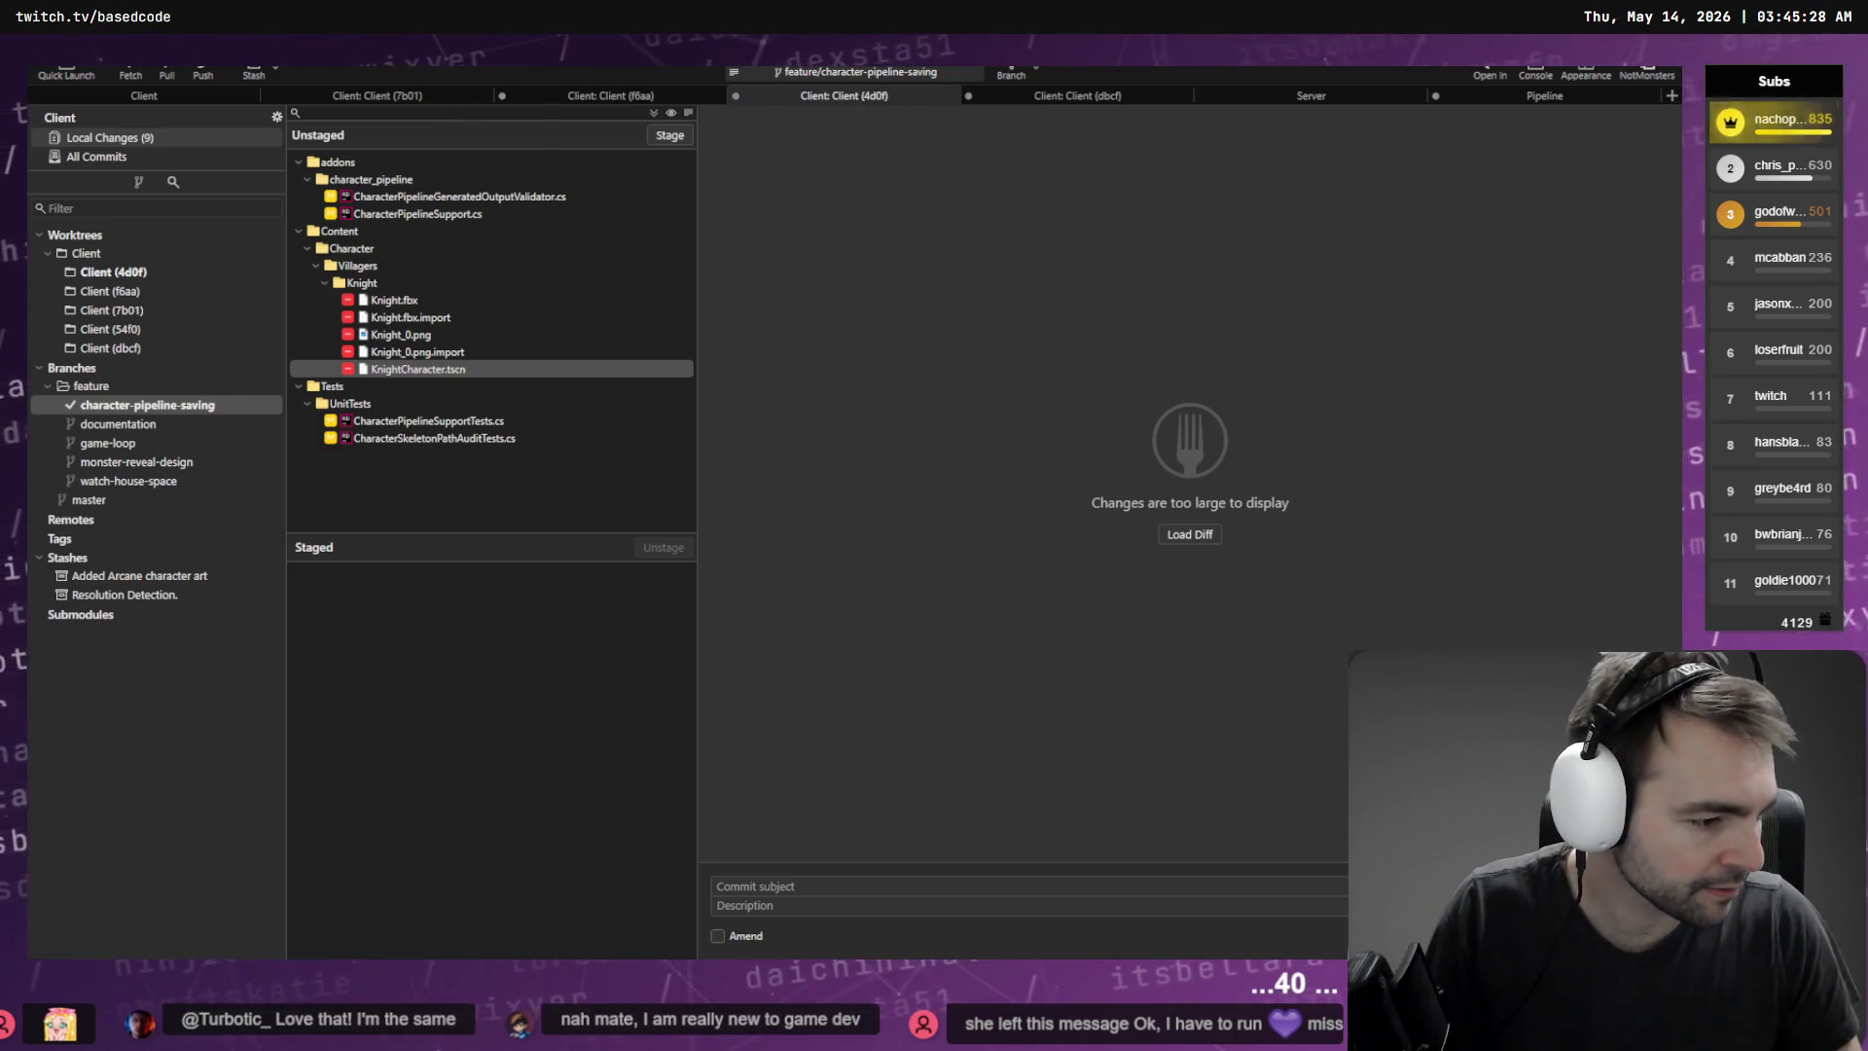
pyautogui.hotkey('alt', 'Tab')
# Browse from the Celestial folder to the worktrees\4d0f folder and copy its path
pyautogui.rightClick(146, 838)
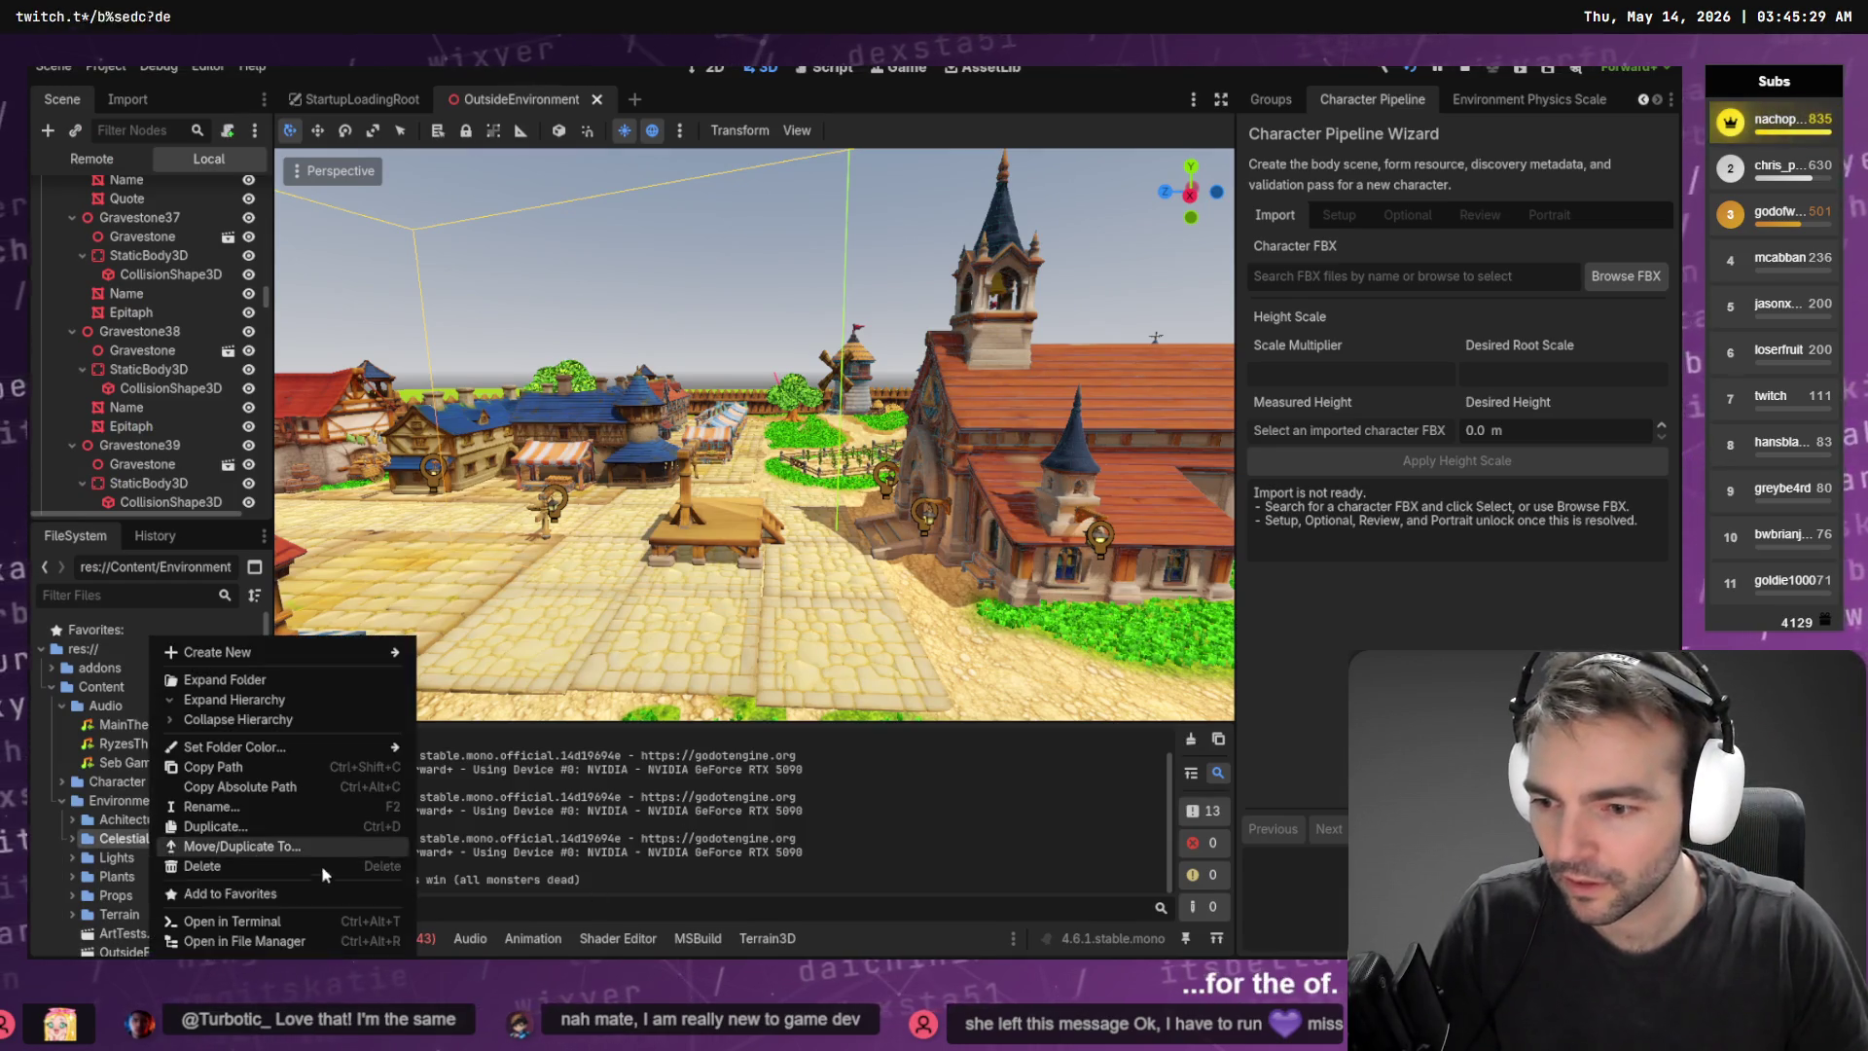
pyautogui.click(282, 922)
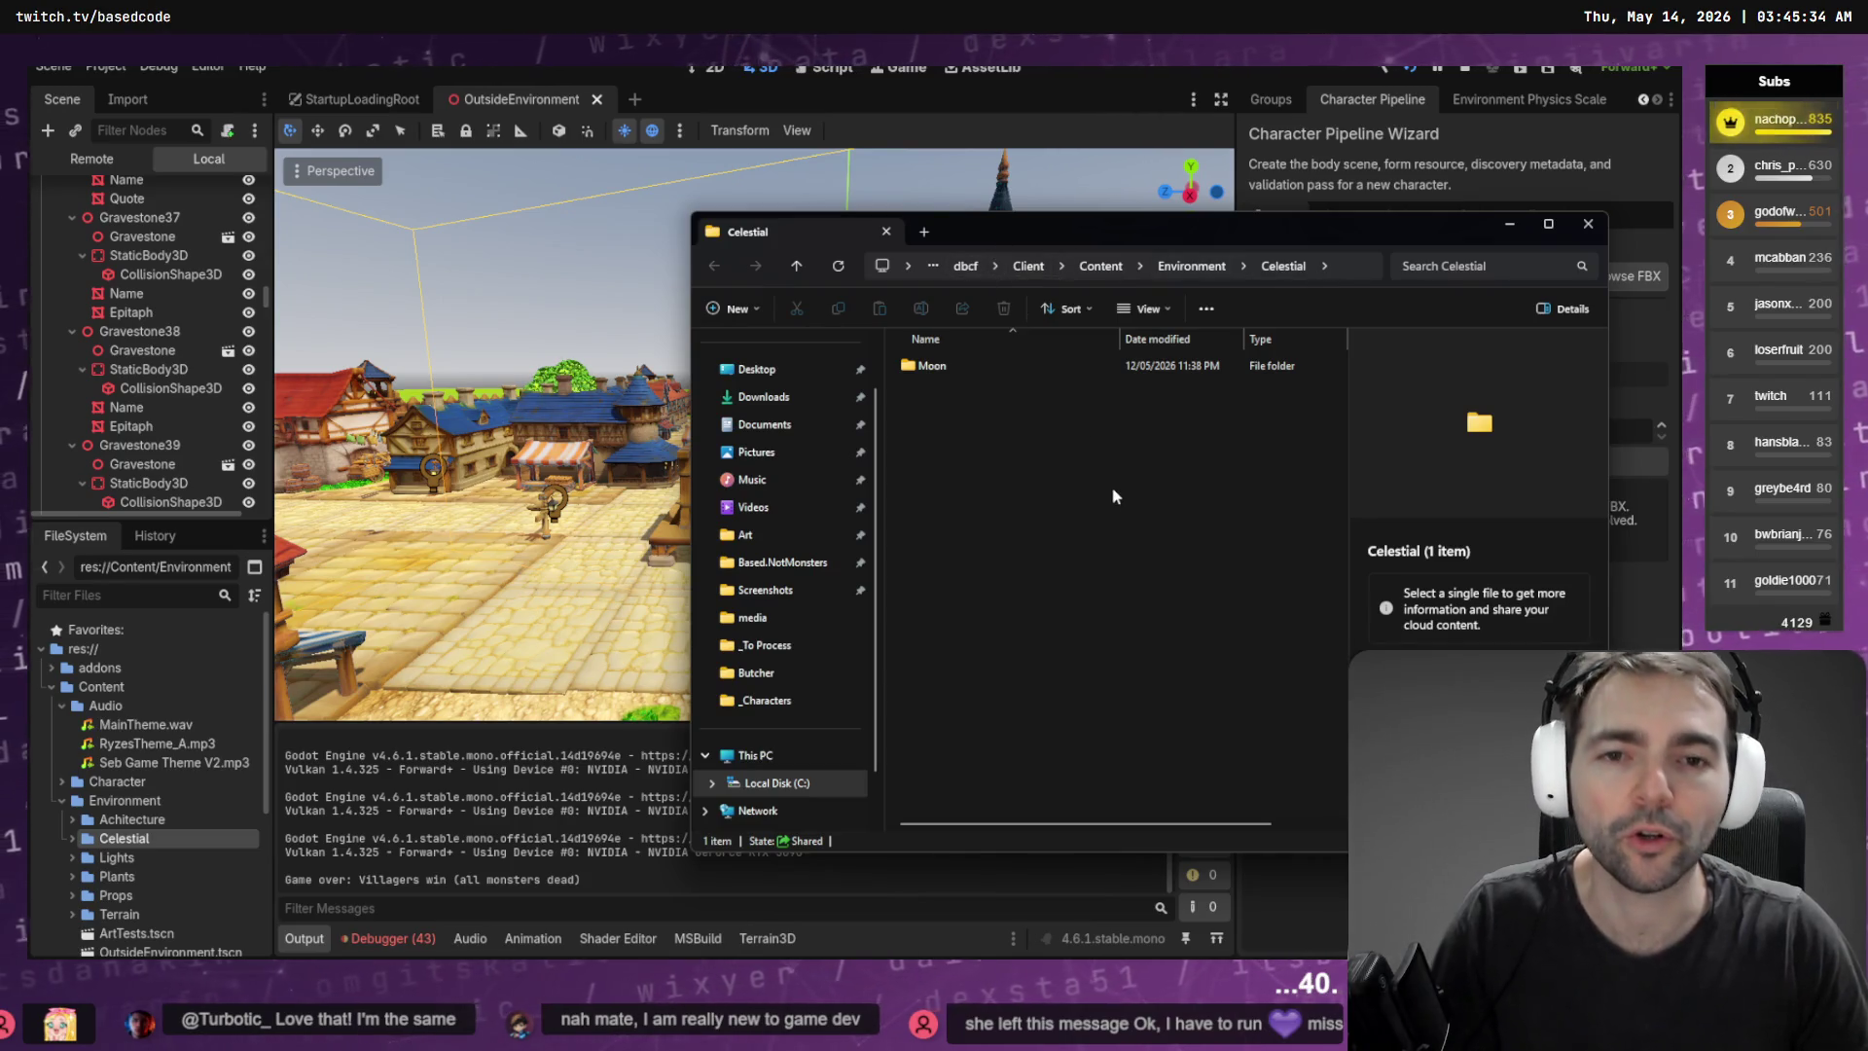
pyautogui.click(966, 266)
pyautogui.click(797, 267)
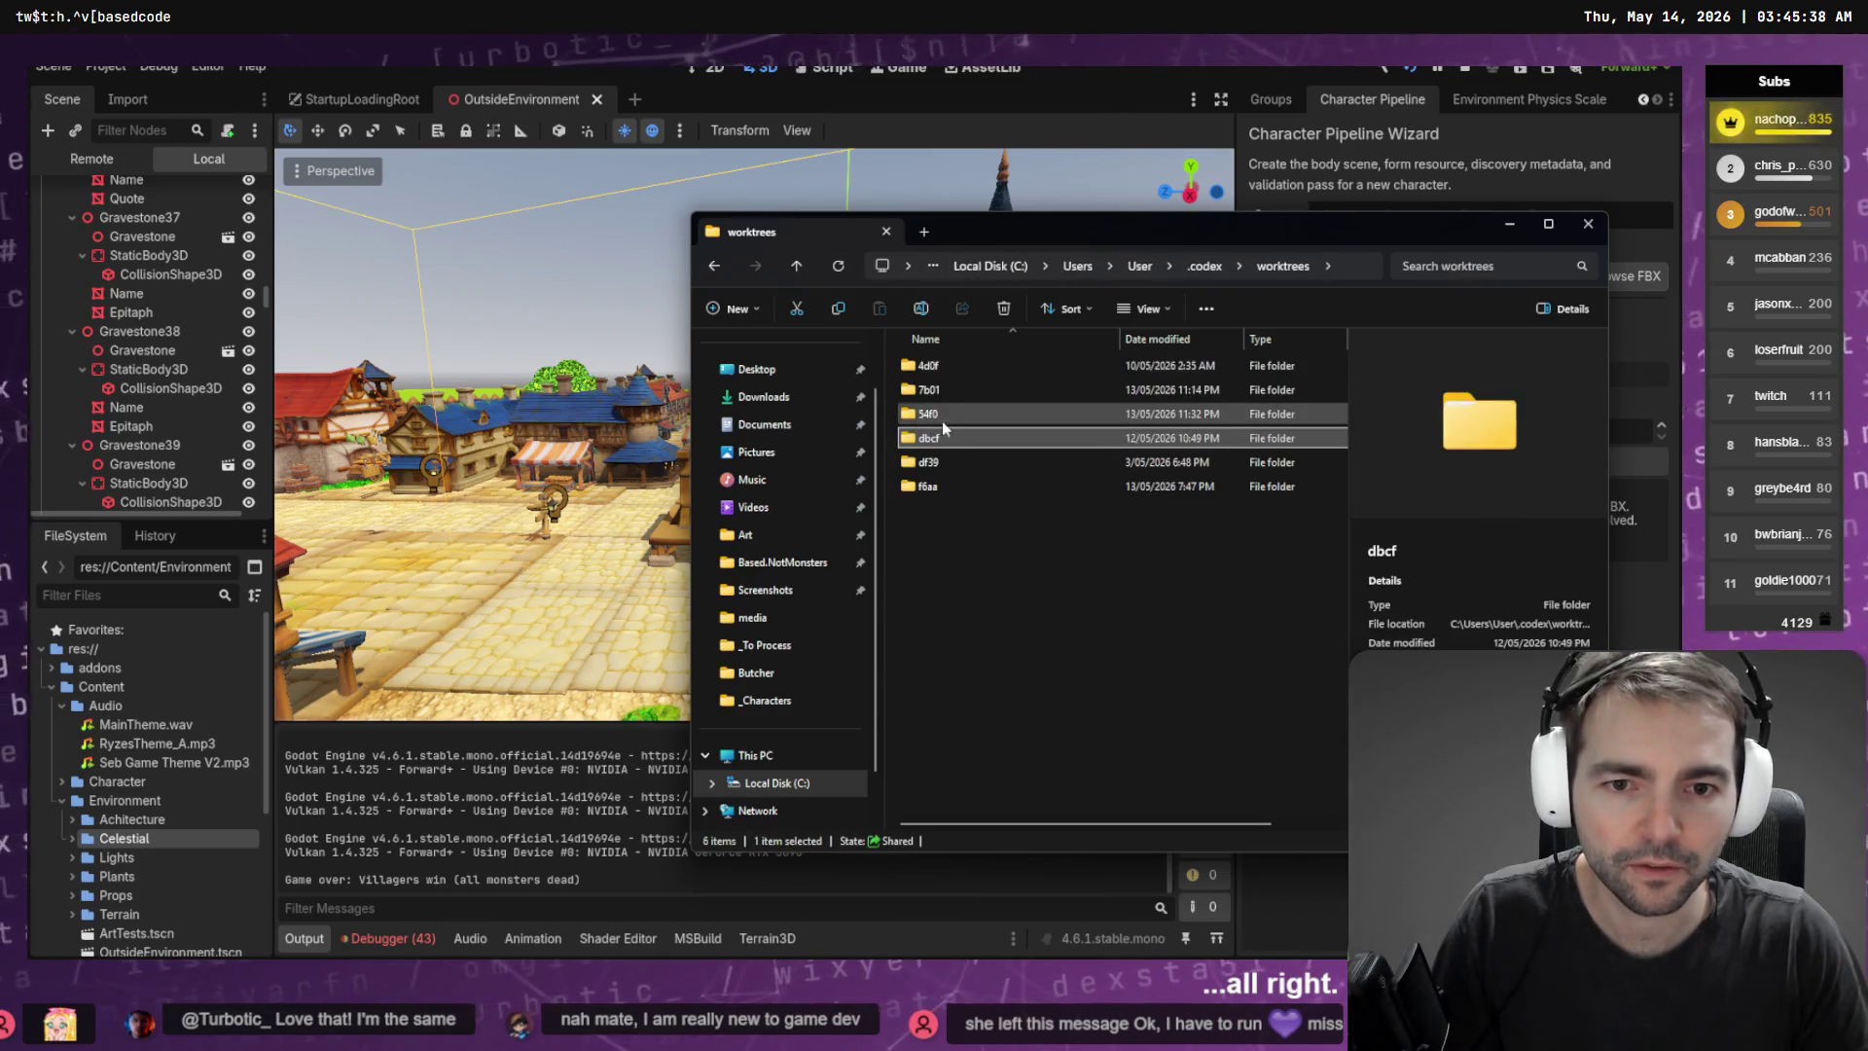
pyautogui.doubleClick(934, 365)
pyautogui.hotkey('ctrl', 'l')
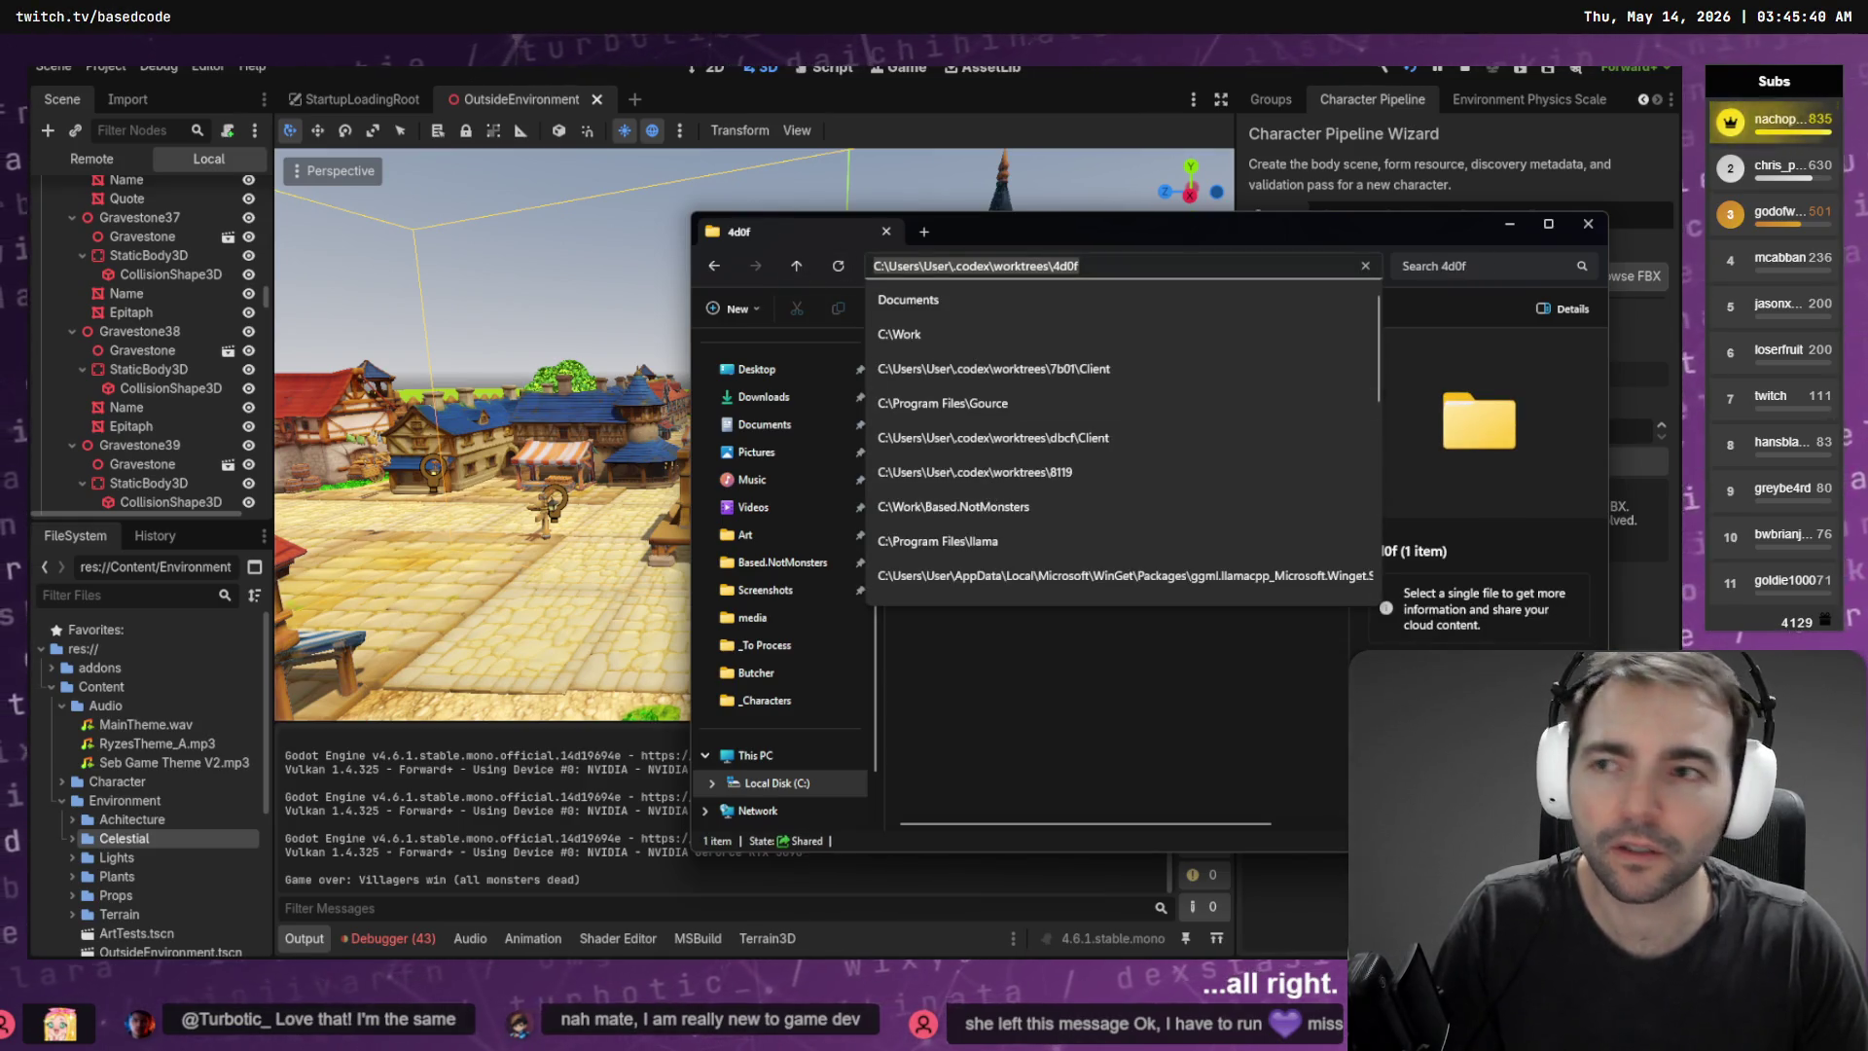
# Stop and quit Godot, then reopen the project from the 4d0f worktree
pyautogui.hotkey('alt', 'F4')
pyautogui.hotkey('alt', 'F4')
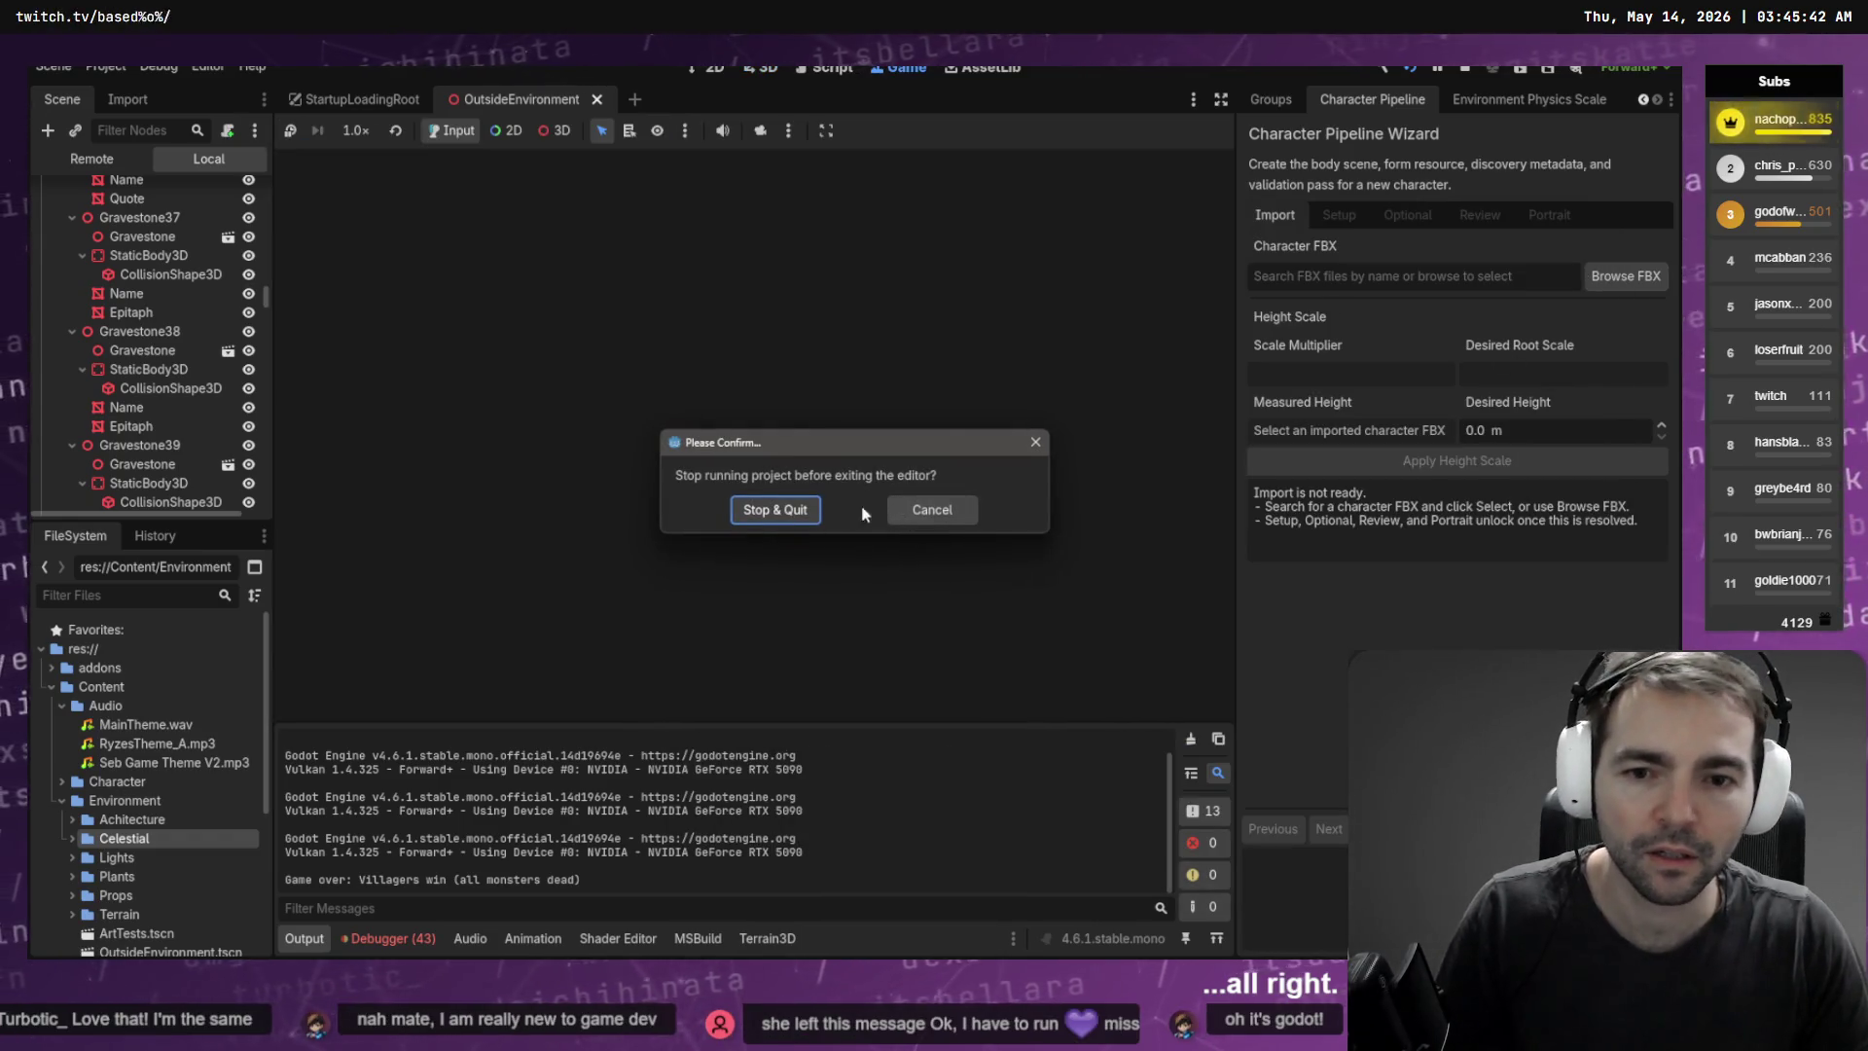
pyautogui.click(797, 506)
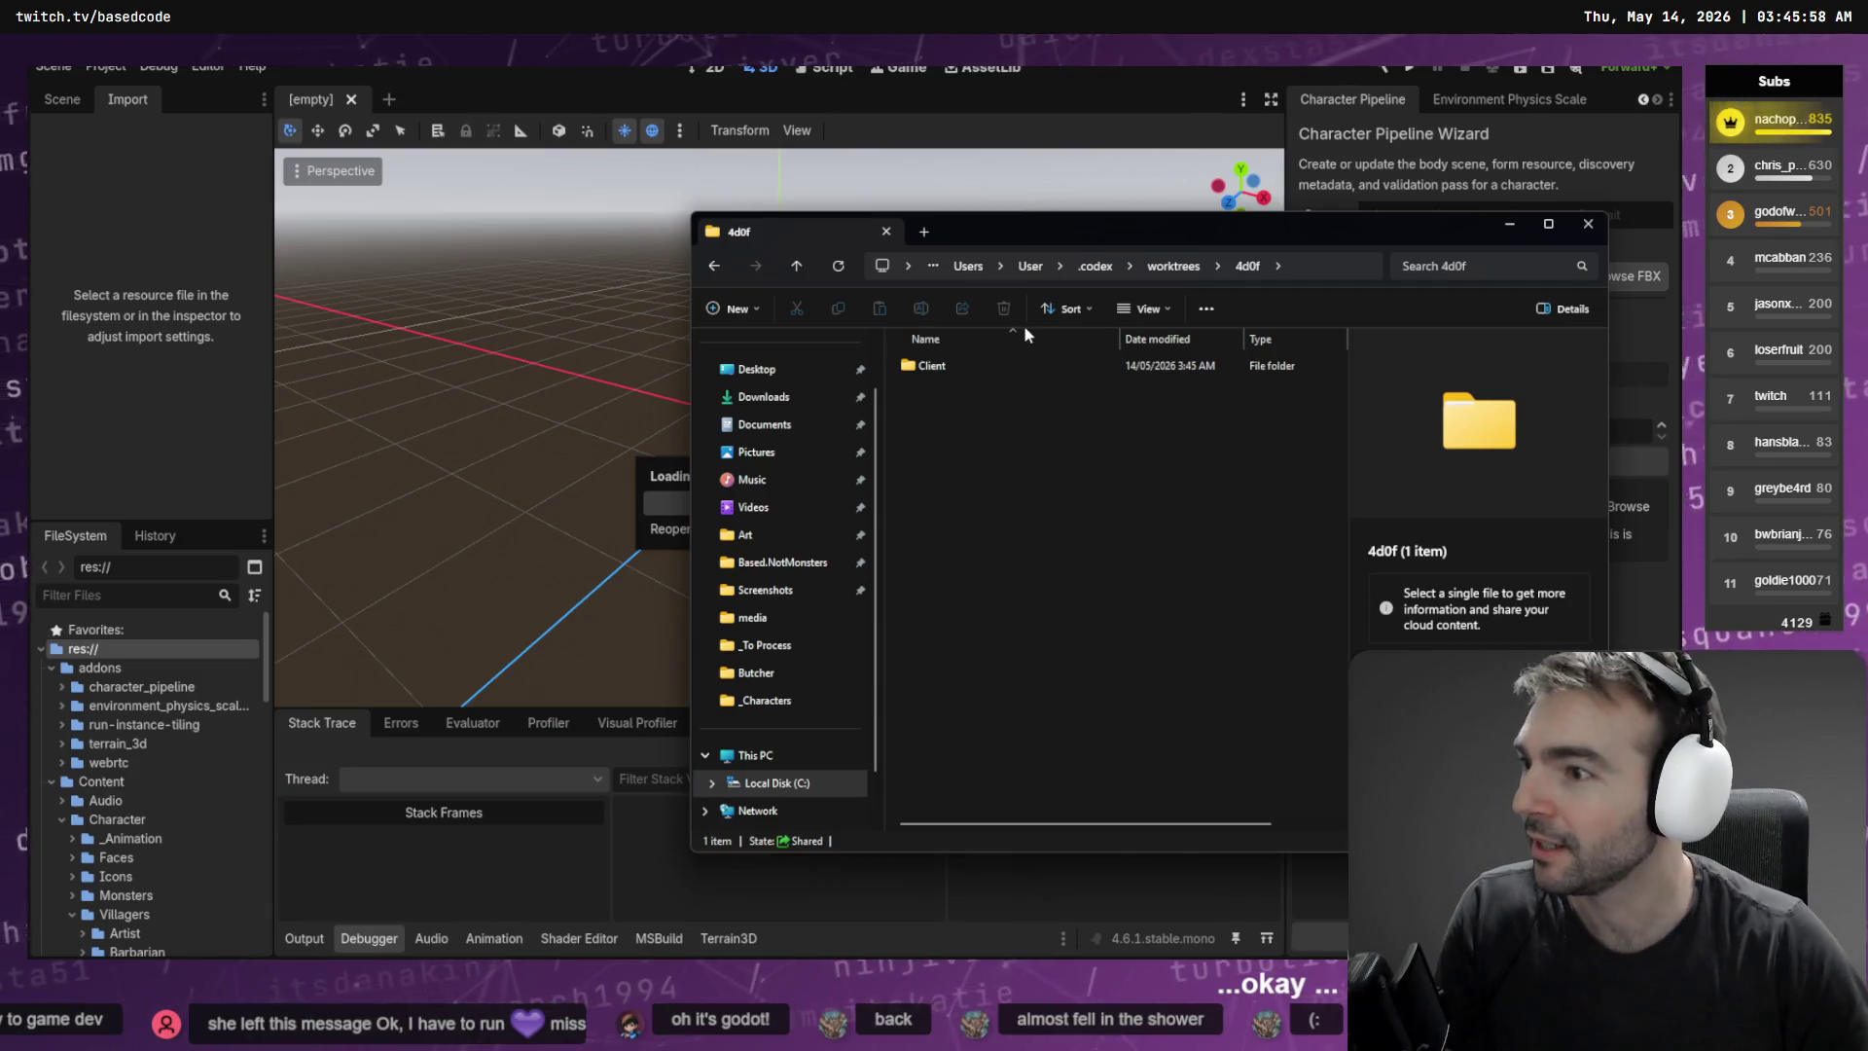
pyautogui.click(1588, 230)
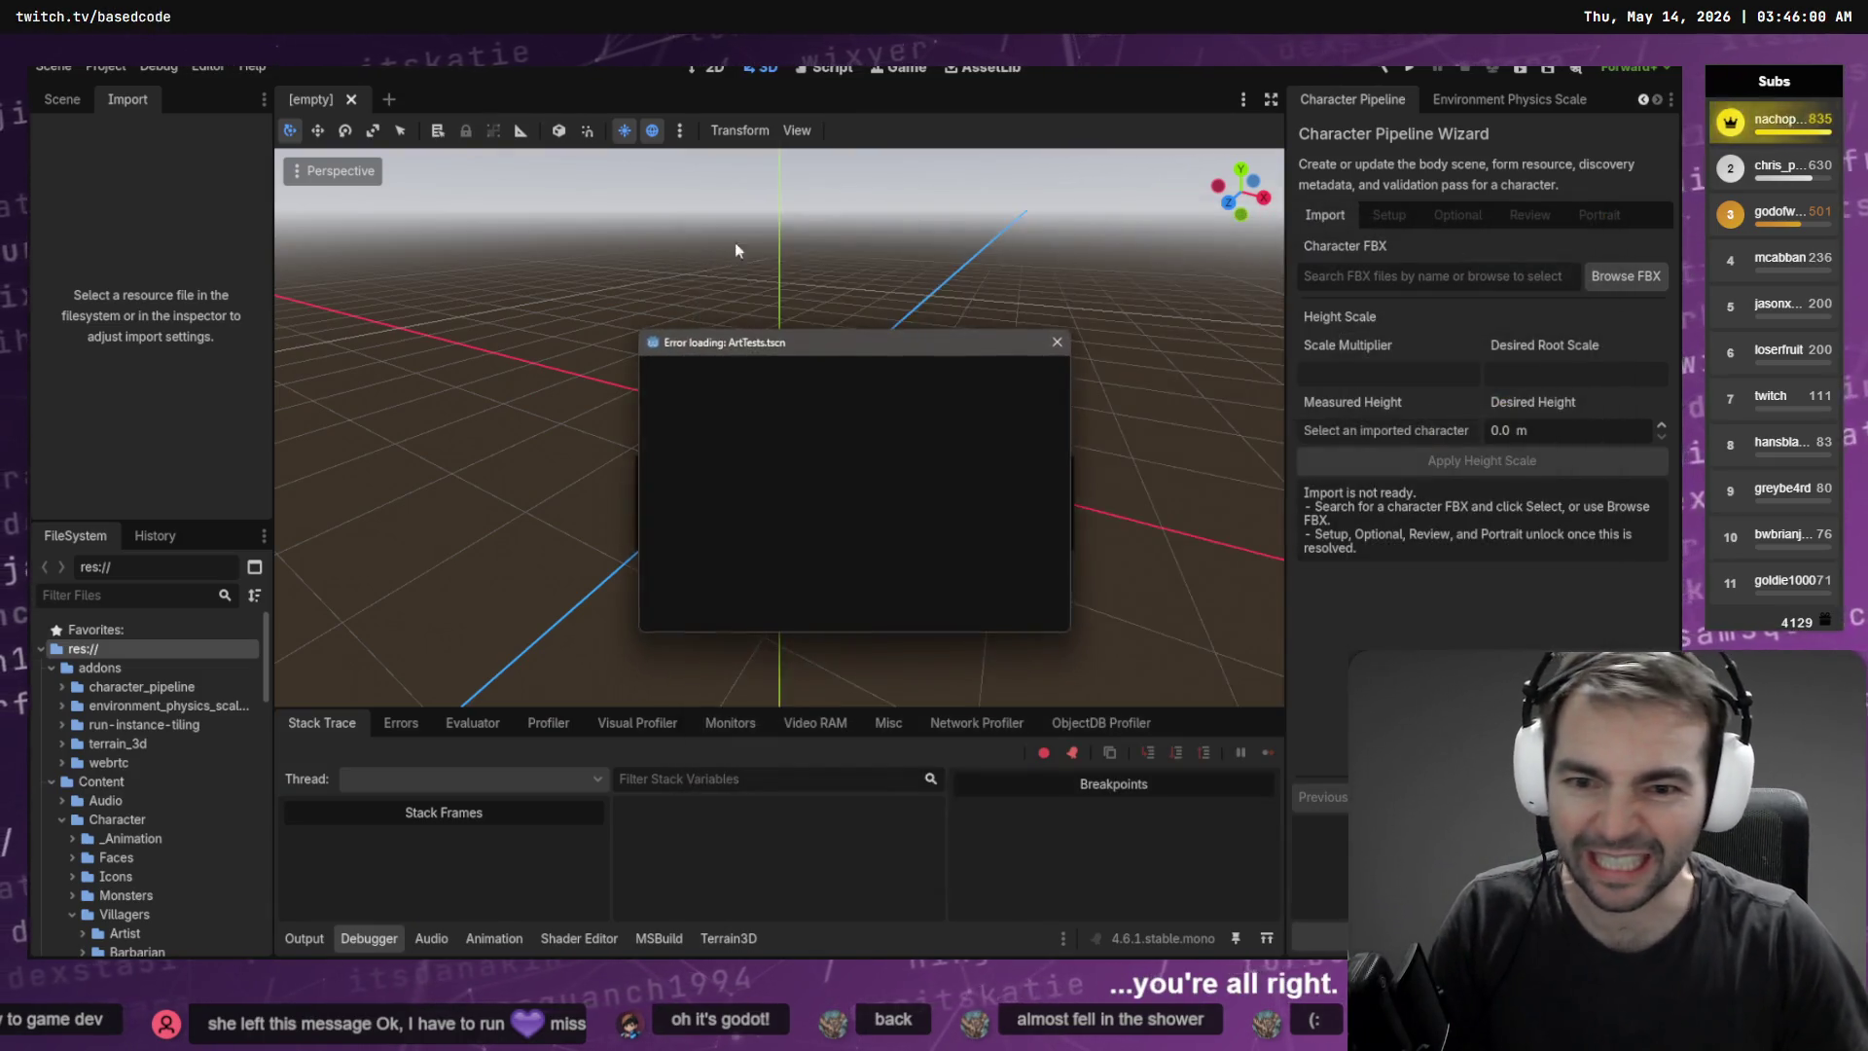
# Open ArtTests.tscn despite the loading error and delete its Knight node
pyautogui.click(769, 609)
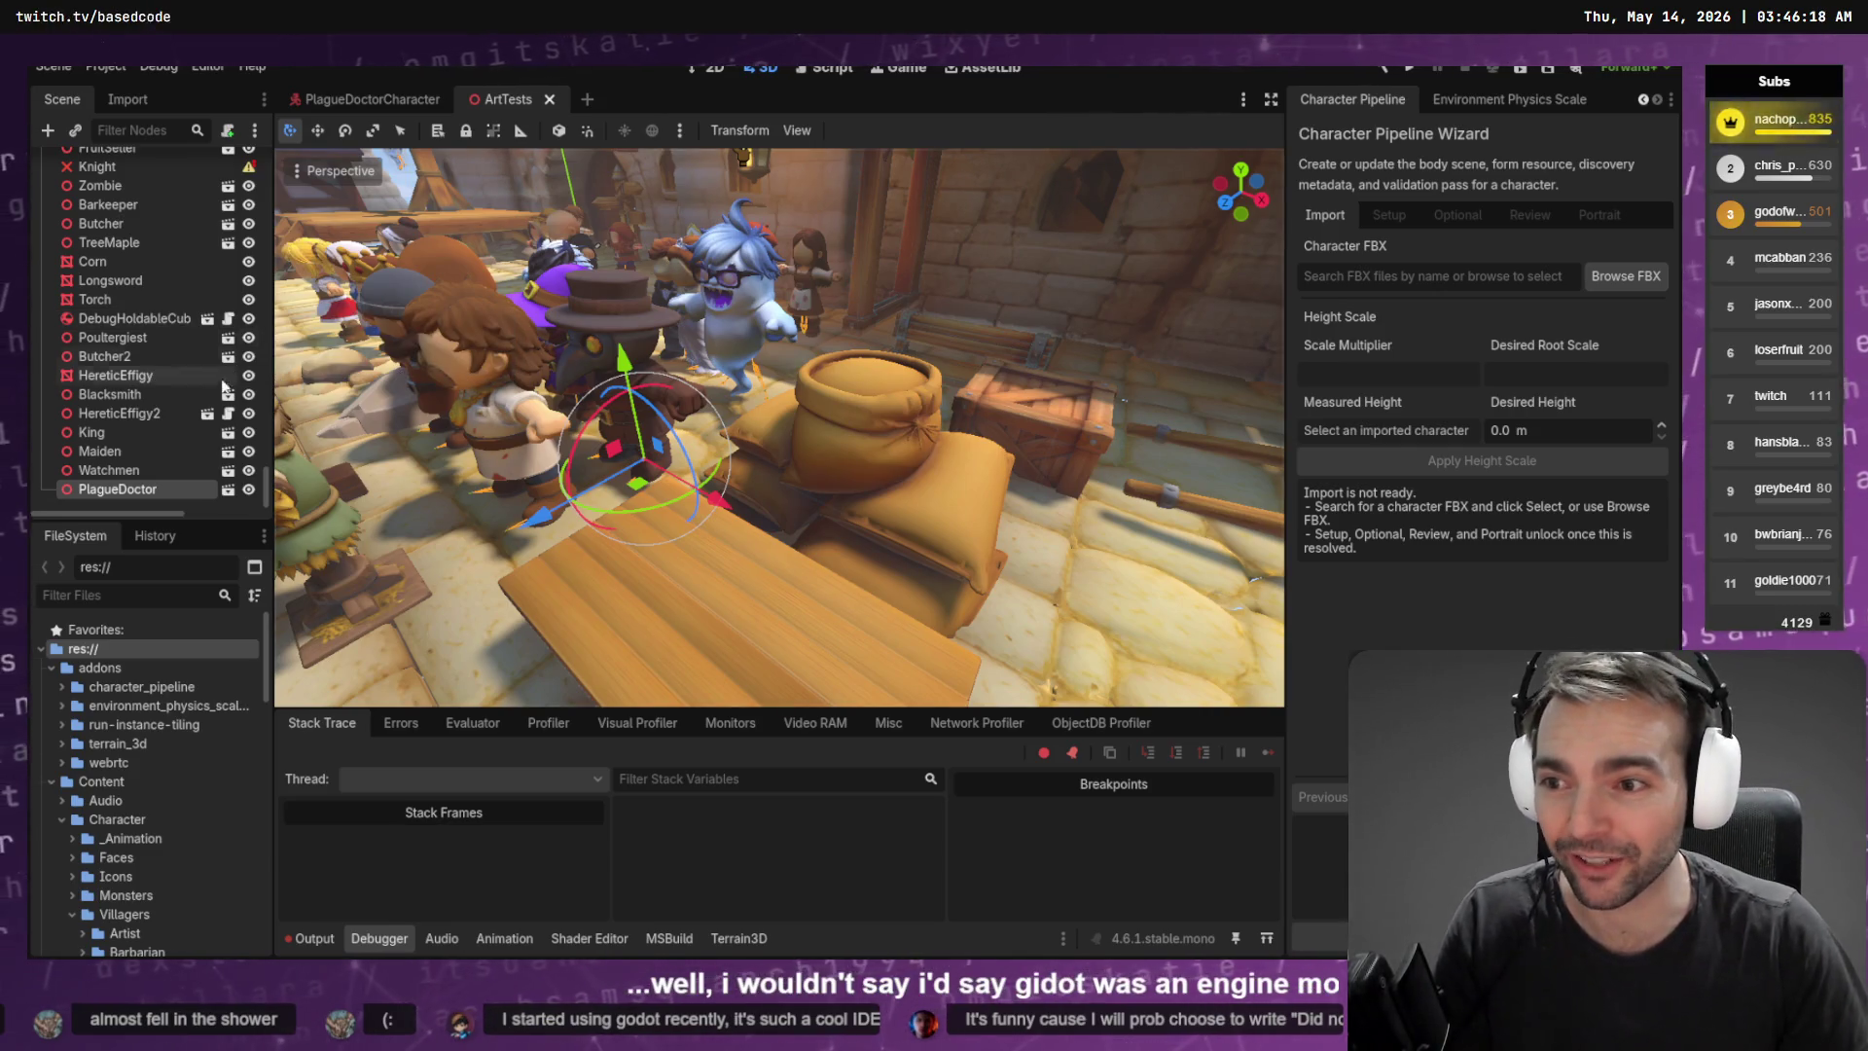
pyautogui.click(124, 434)
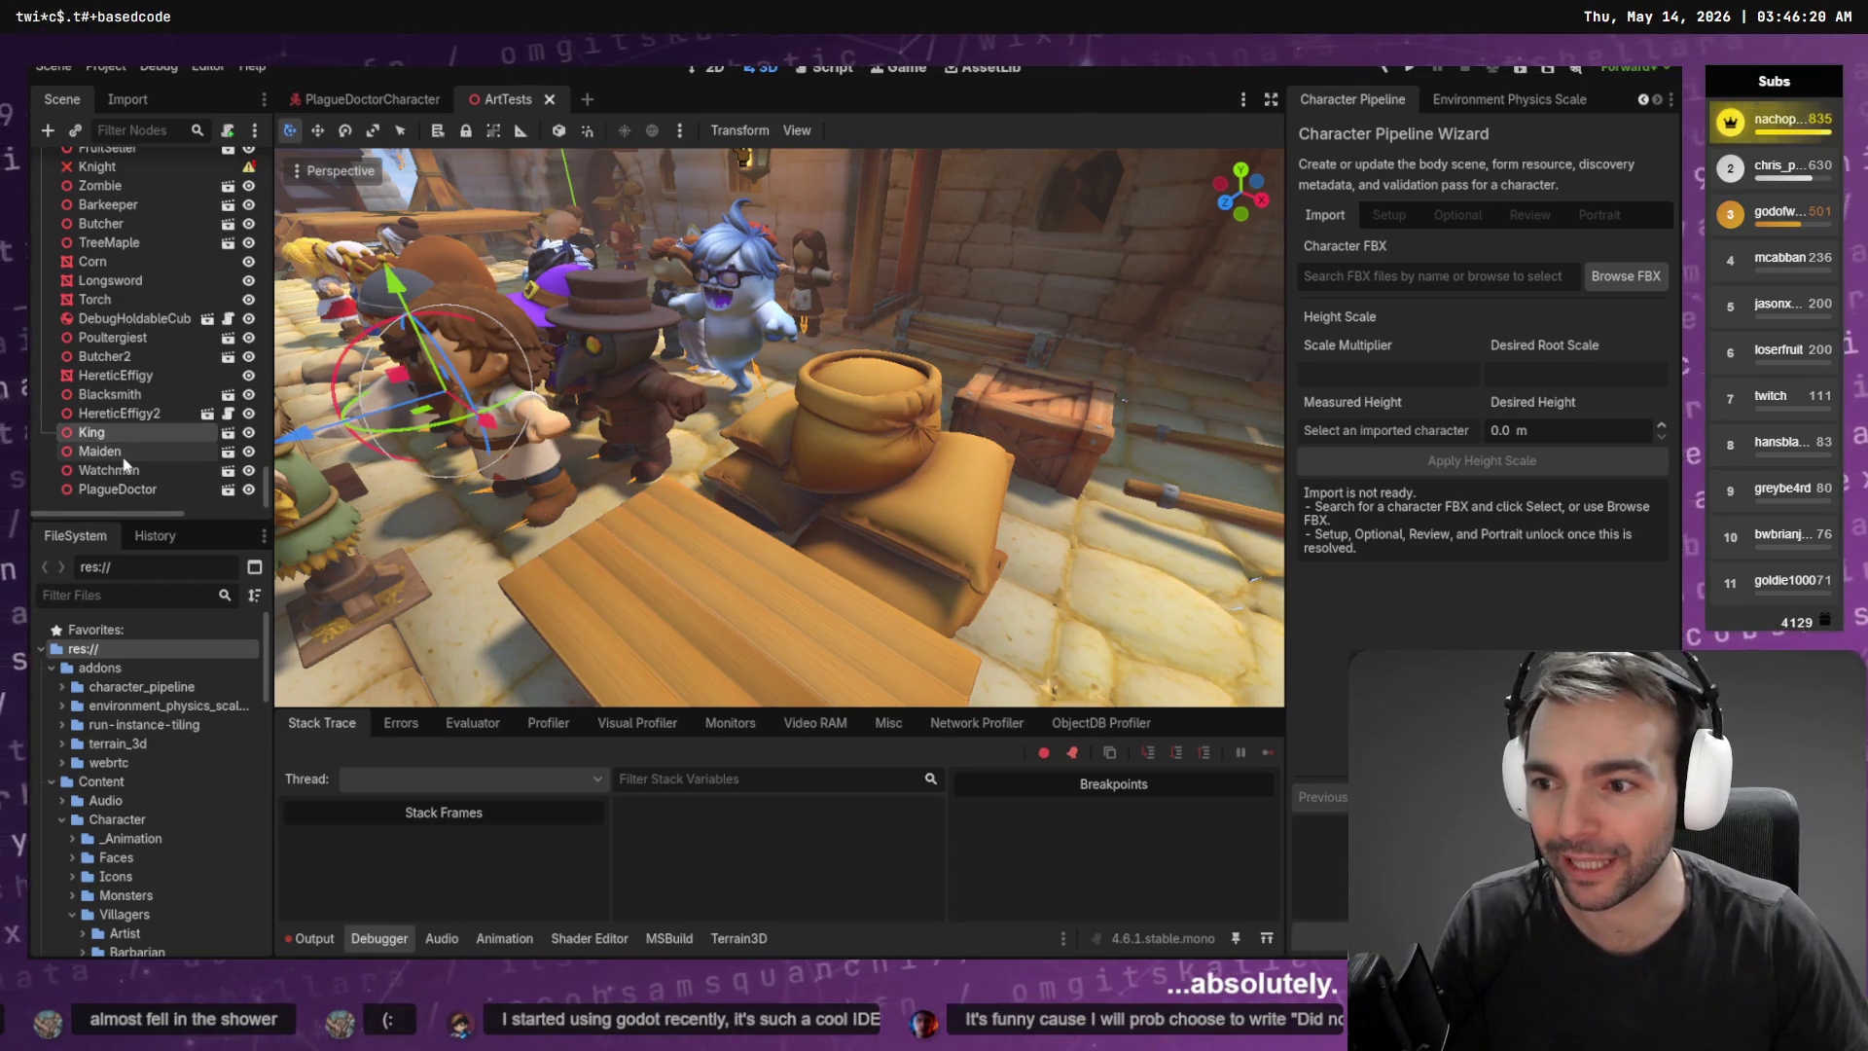
pyautogui.click(107, 167)
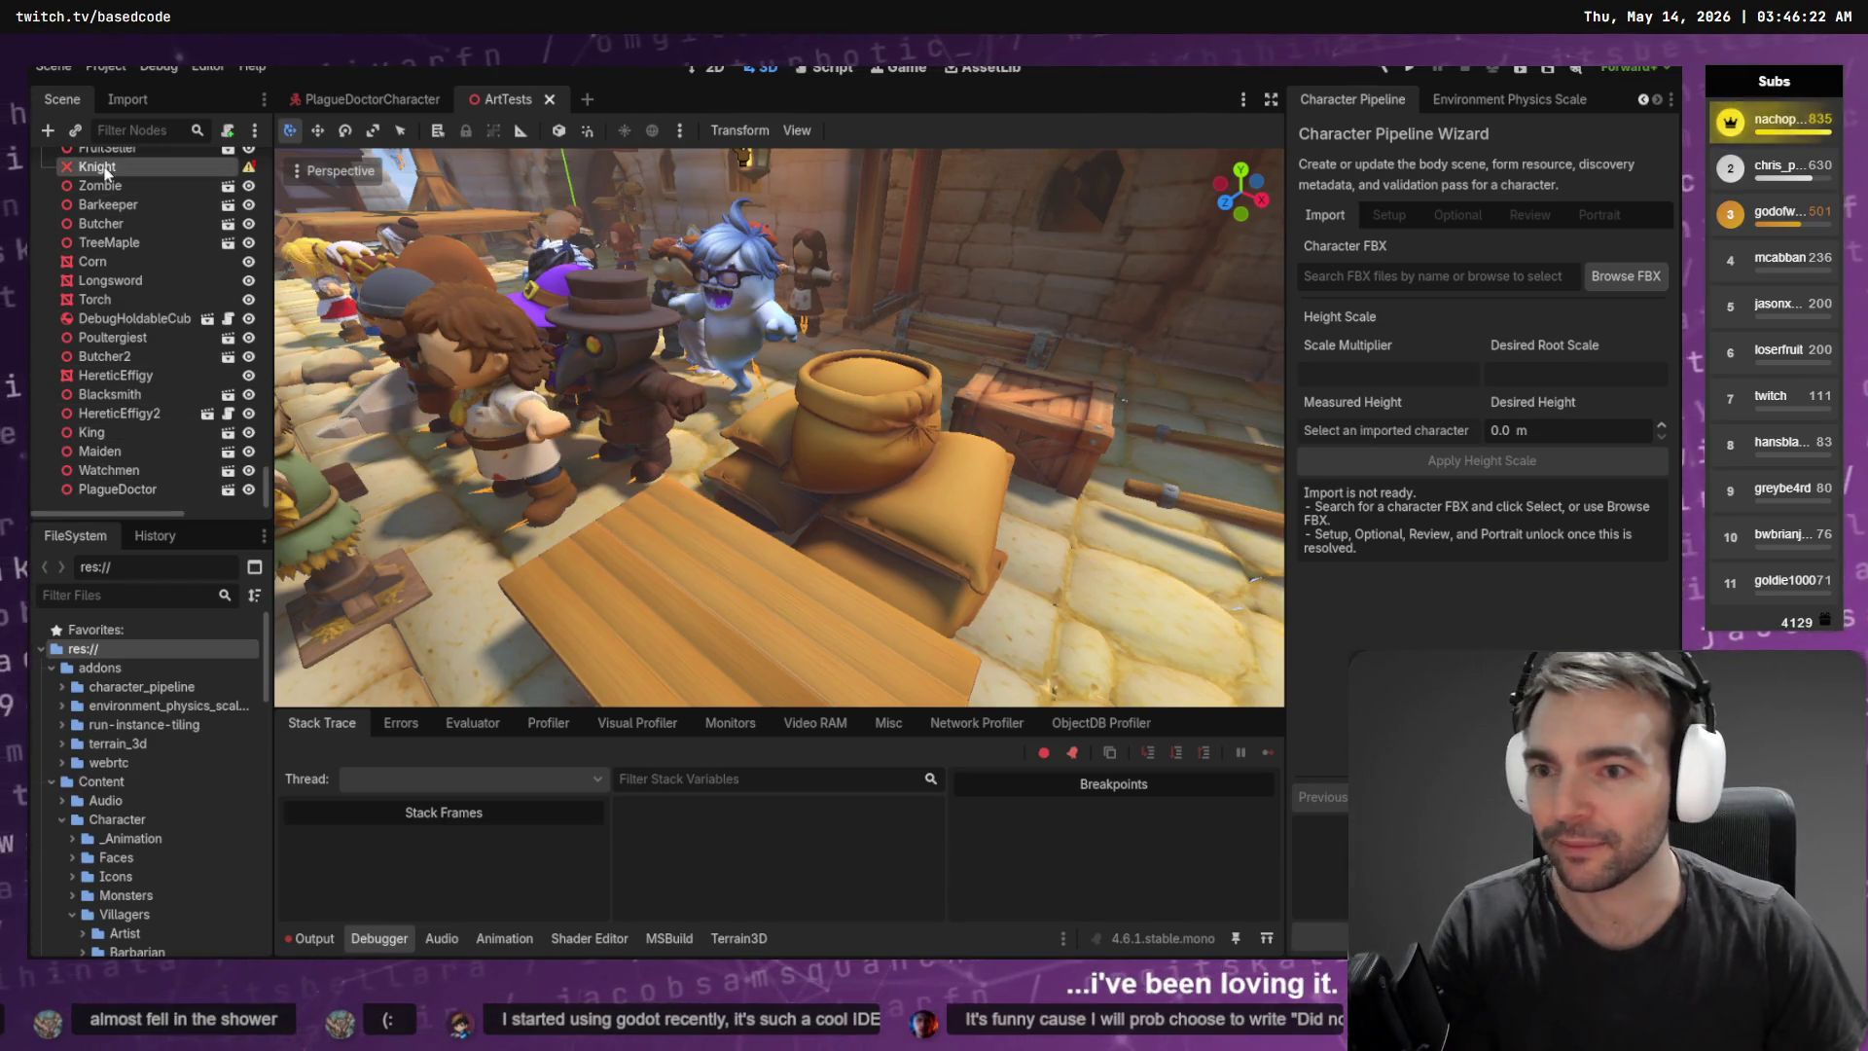
pyautogui.press('Delete')
pyautogui.click(818, 509)
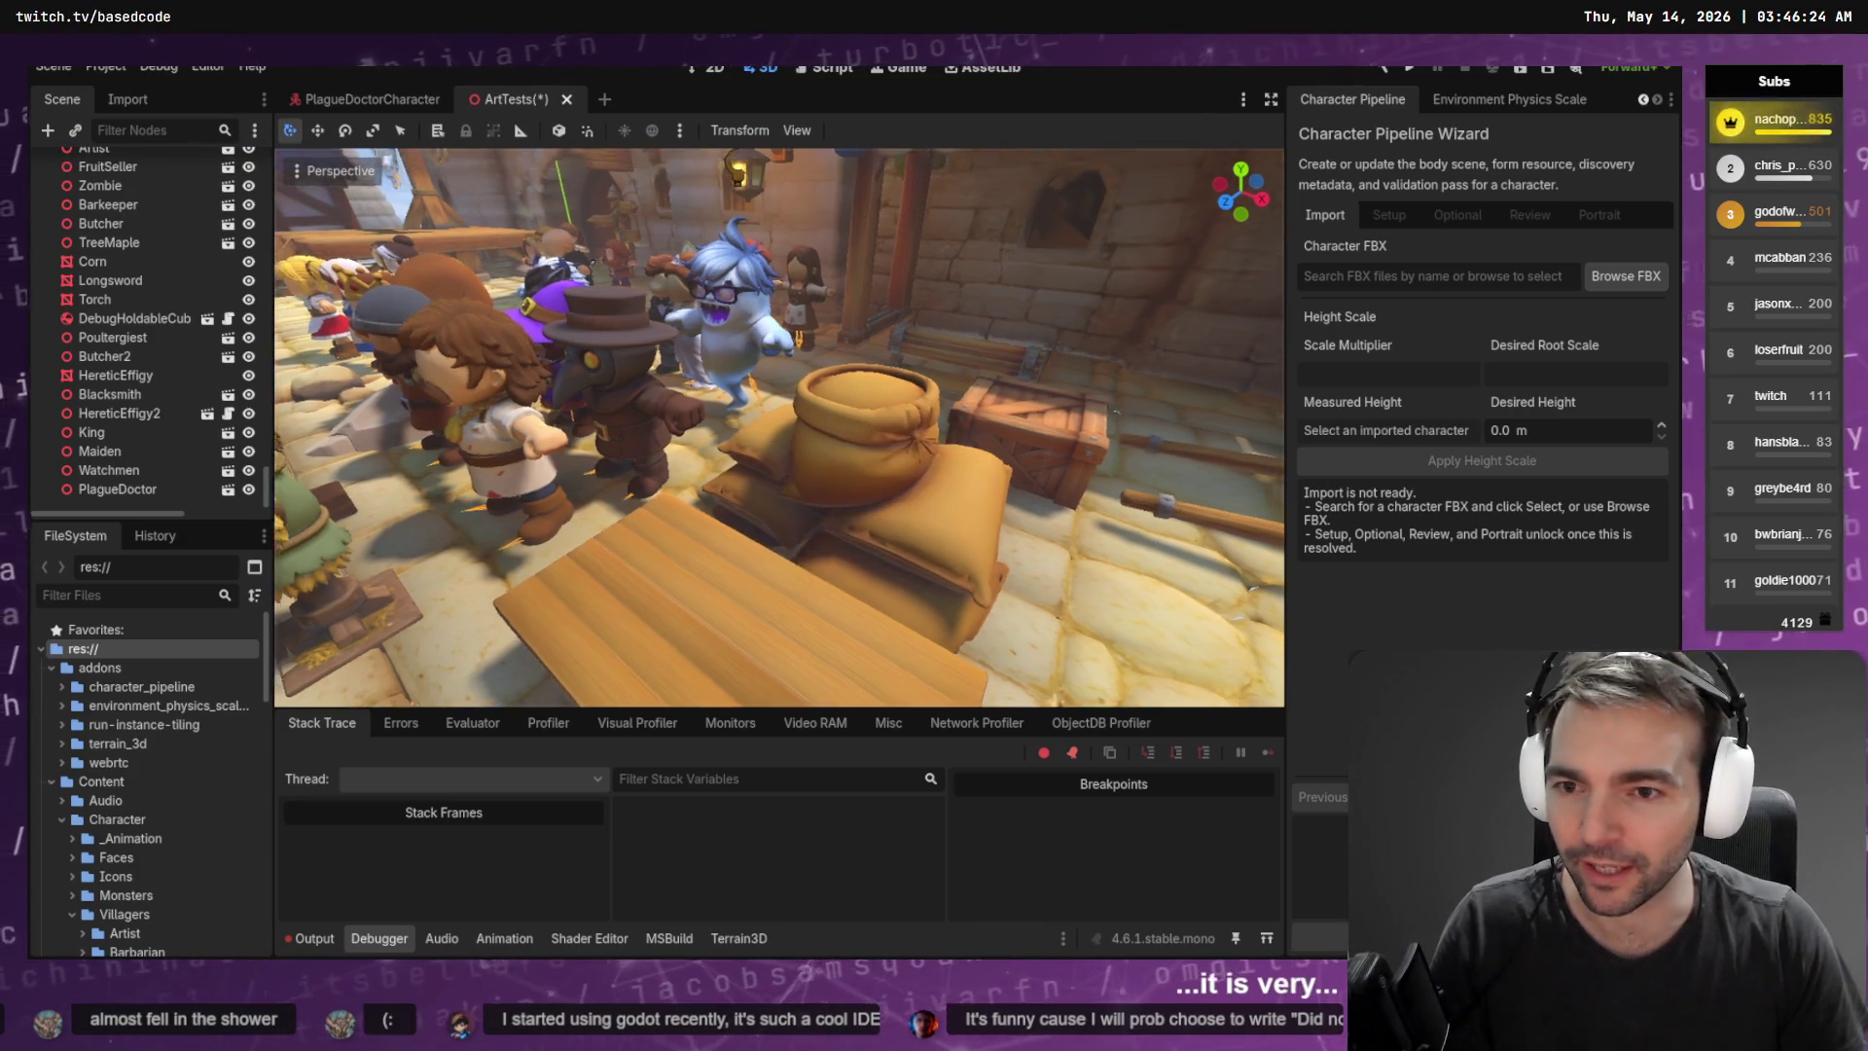
pyautogui.scroll(-3, 778, 428)
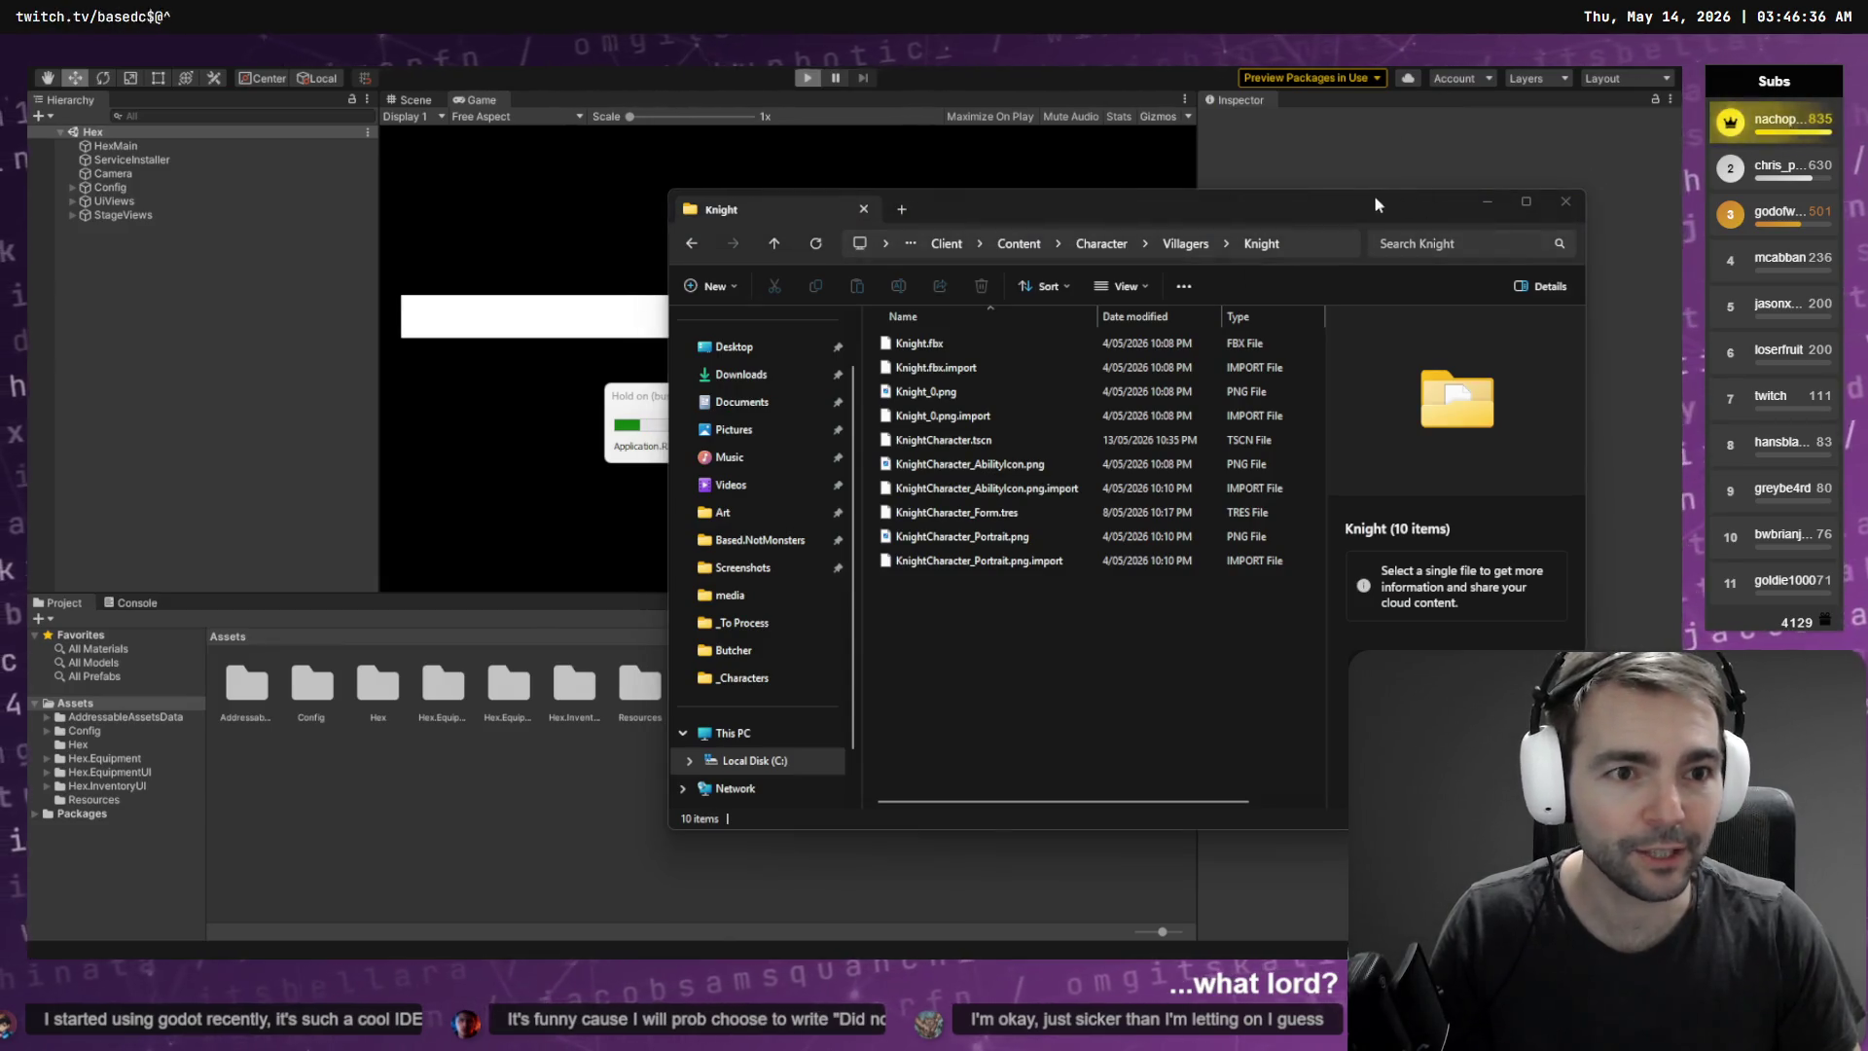
# Move the Explorer window aside to check Unity's loading dialog, then go back to Godot
pyautogui.moveTo(1376, 204); pyautogui.dragTo(1188, 604)
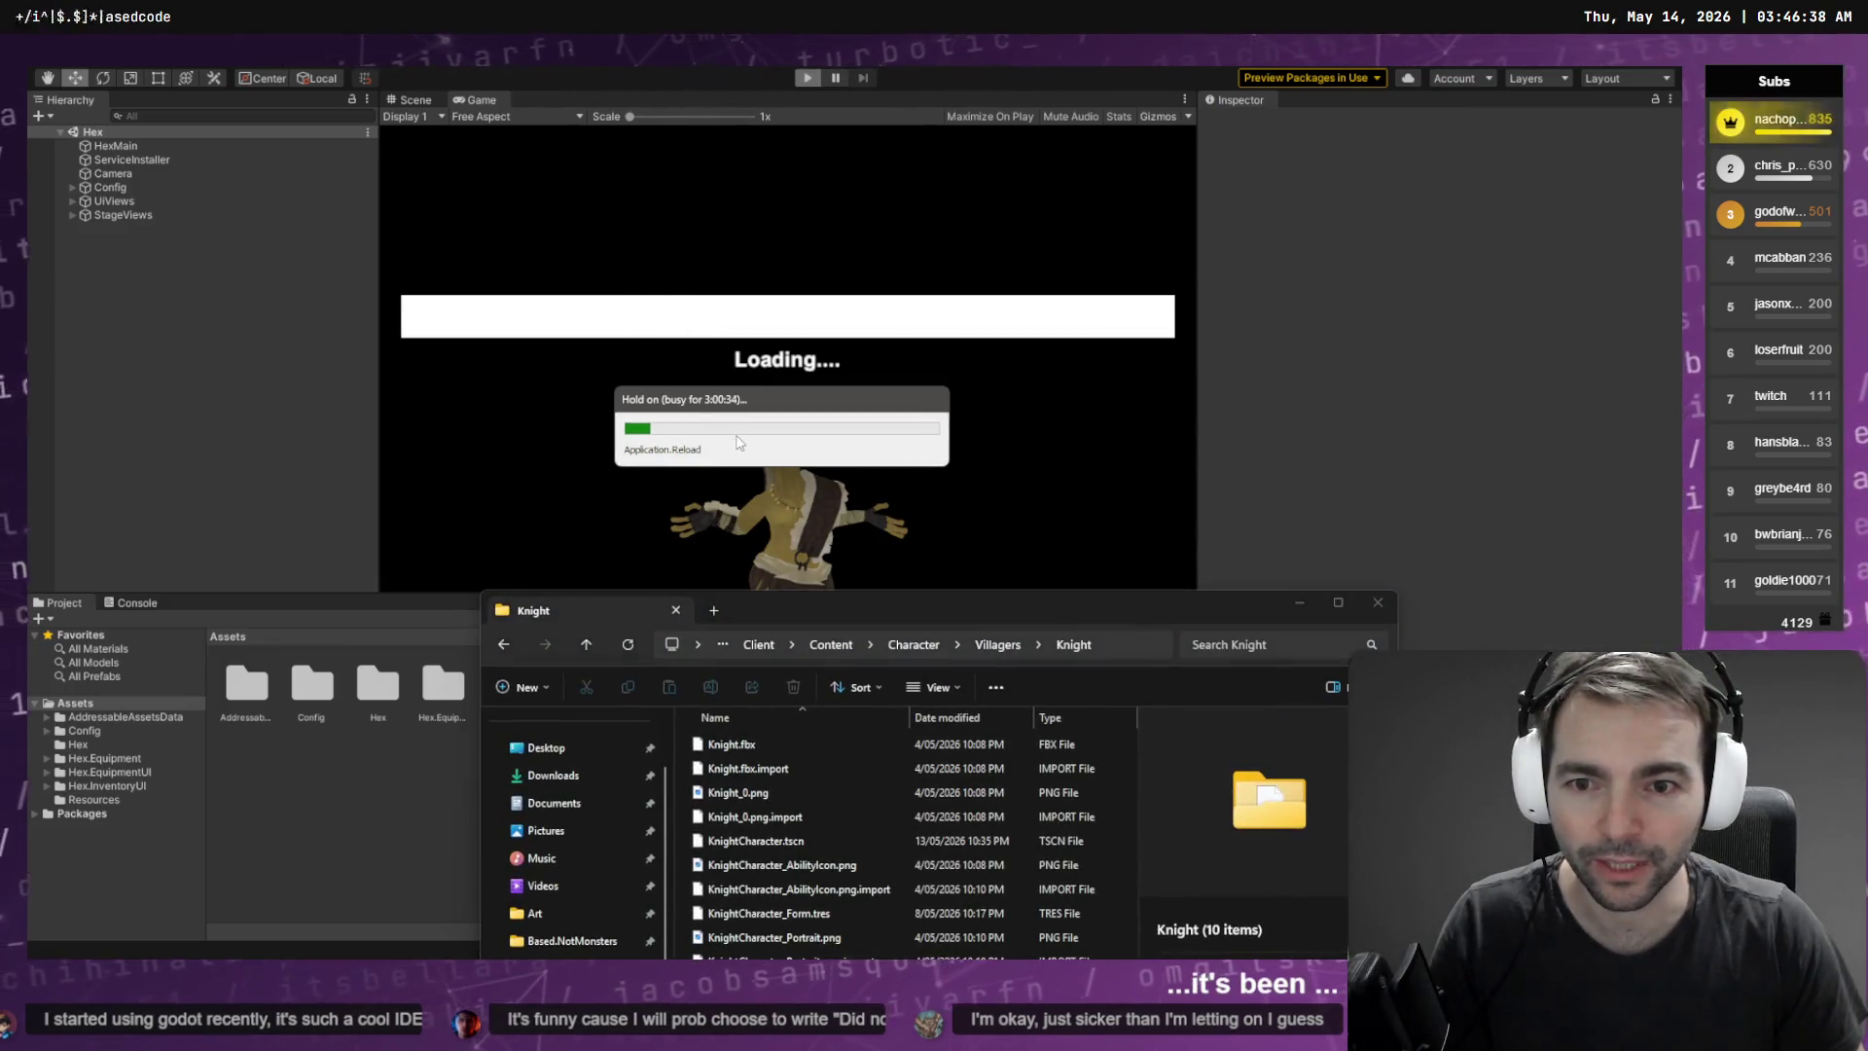
pyautogui.click(1378, 613)
pyautogui.moveTo(873, 598); pyautogui.dragTo(821, 165)
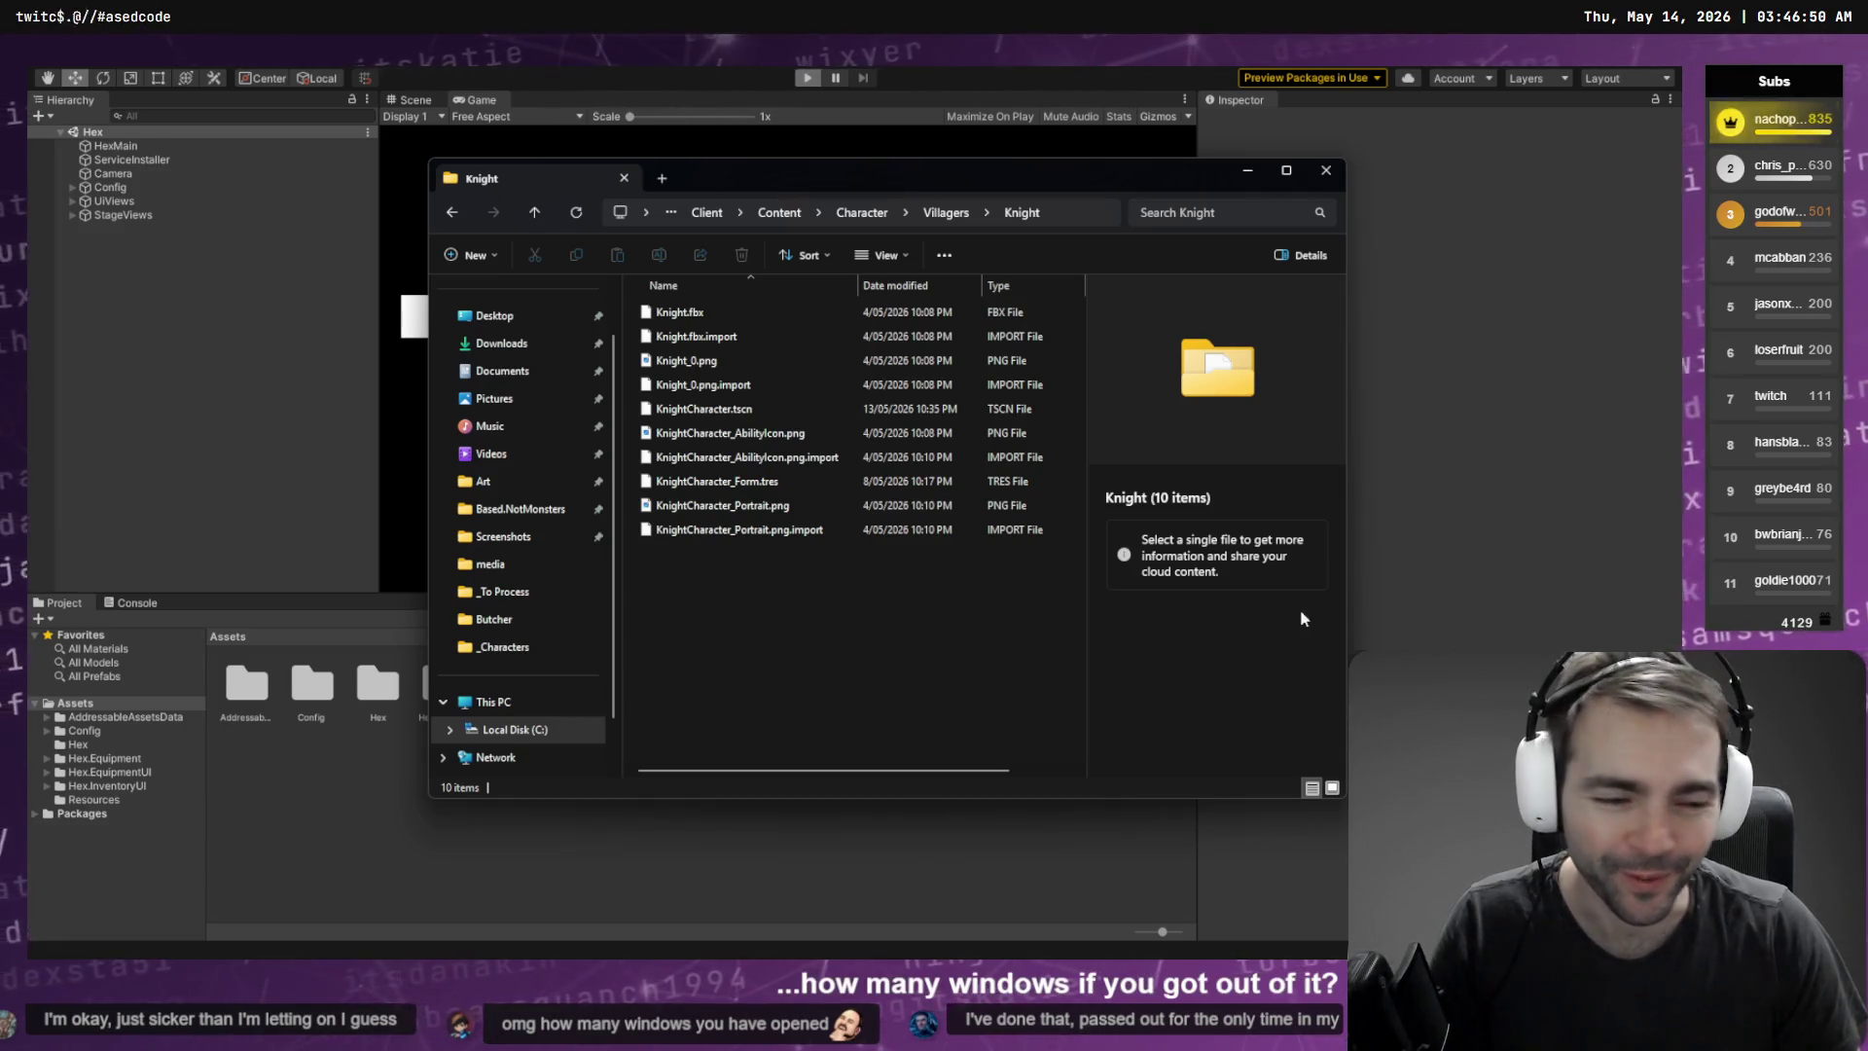
pyautogui.hotkey('alt', 'Tab')
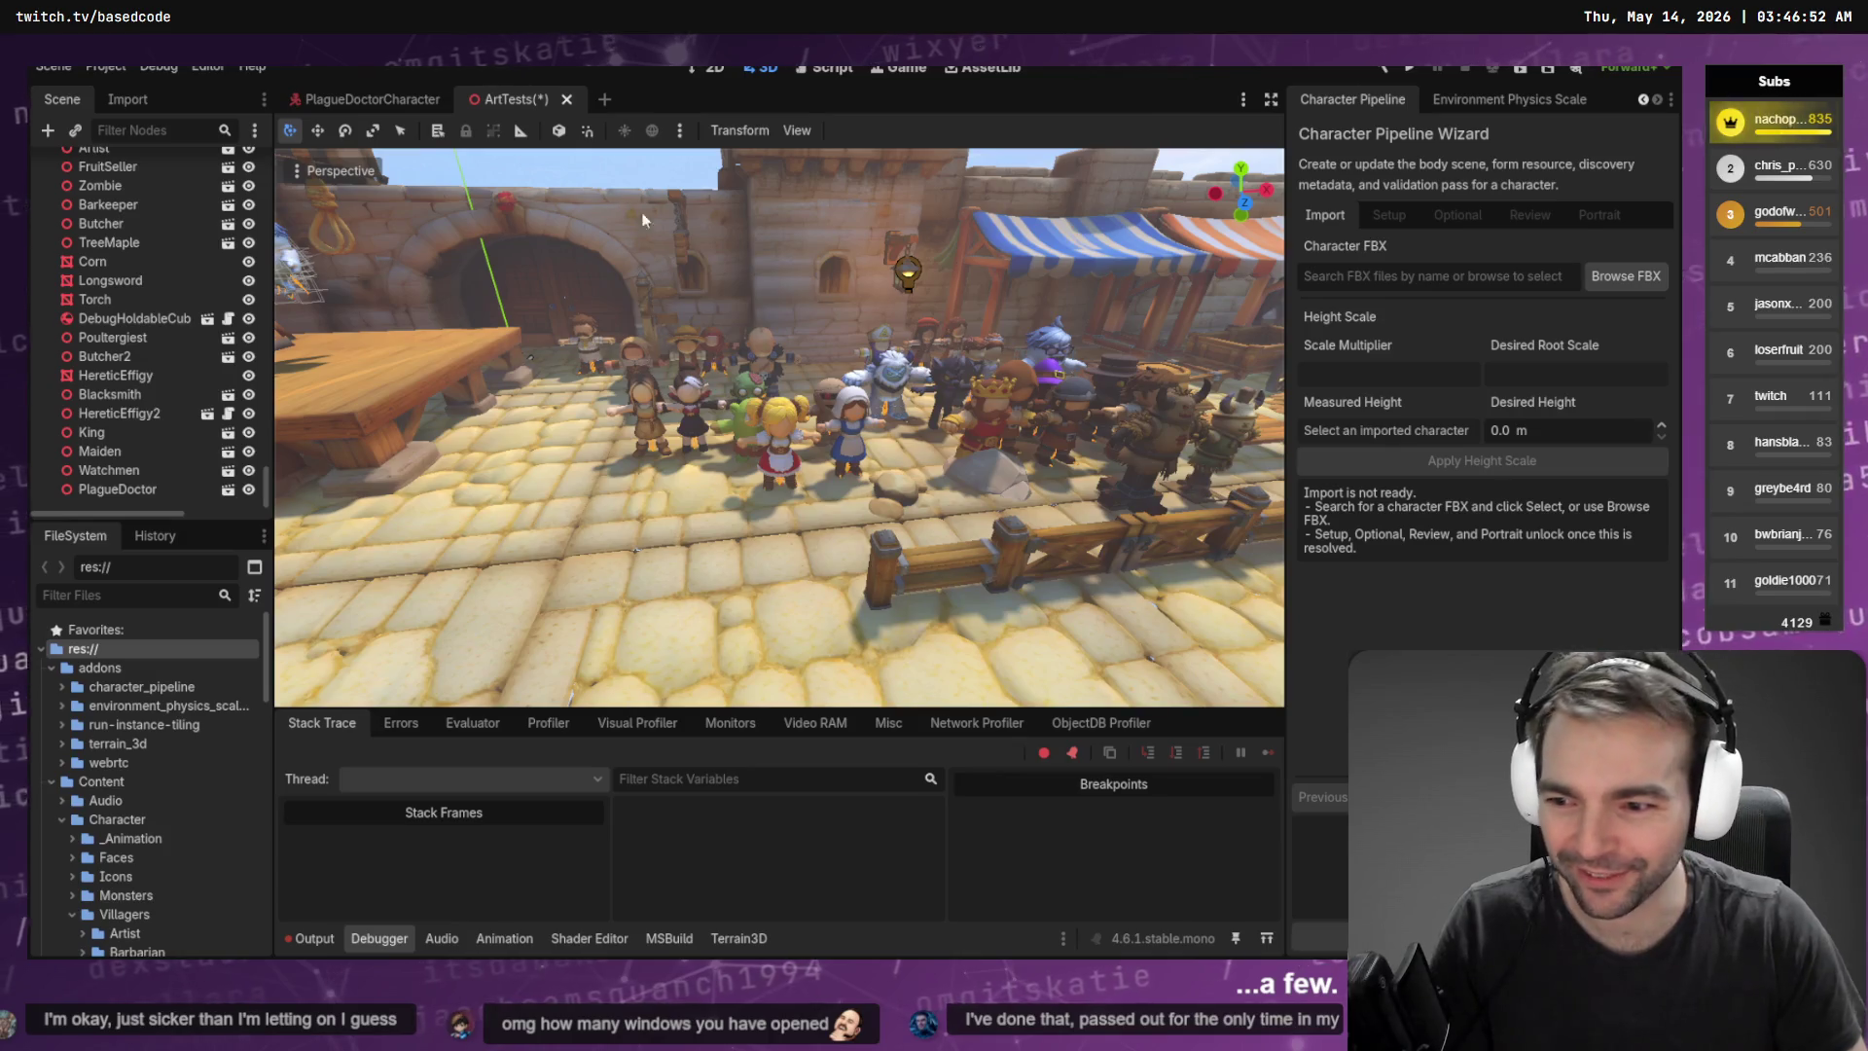
# Copy the Knight folder's path from Godot into Blender's FBX export path field
pyautogui.rightClick(135, 799)
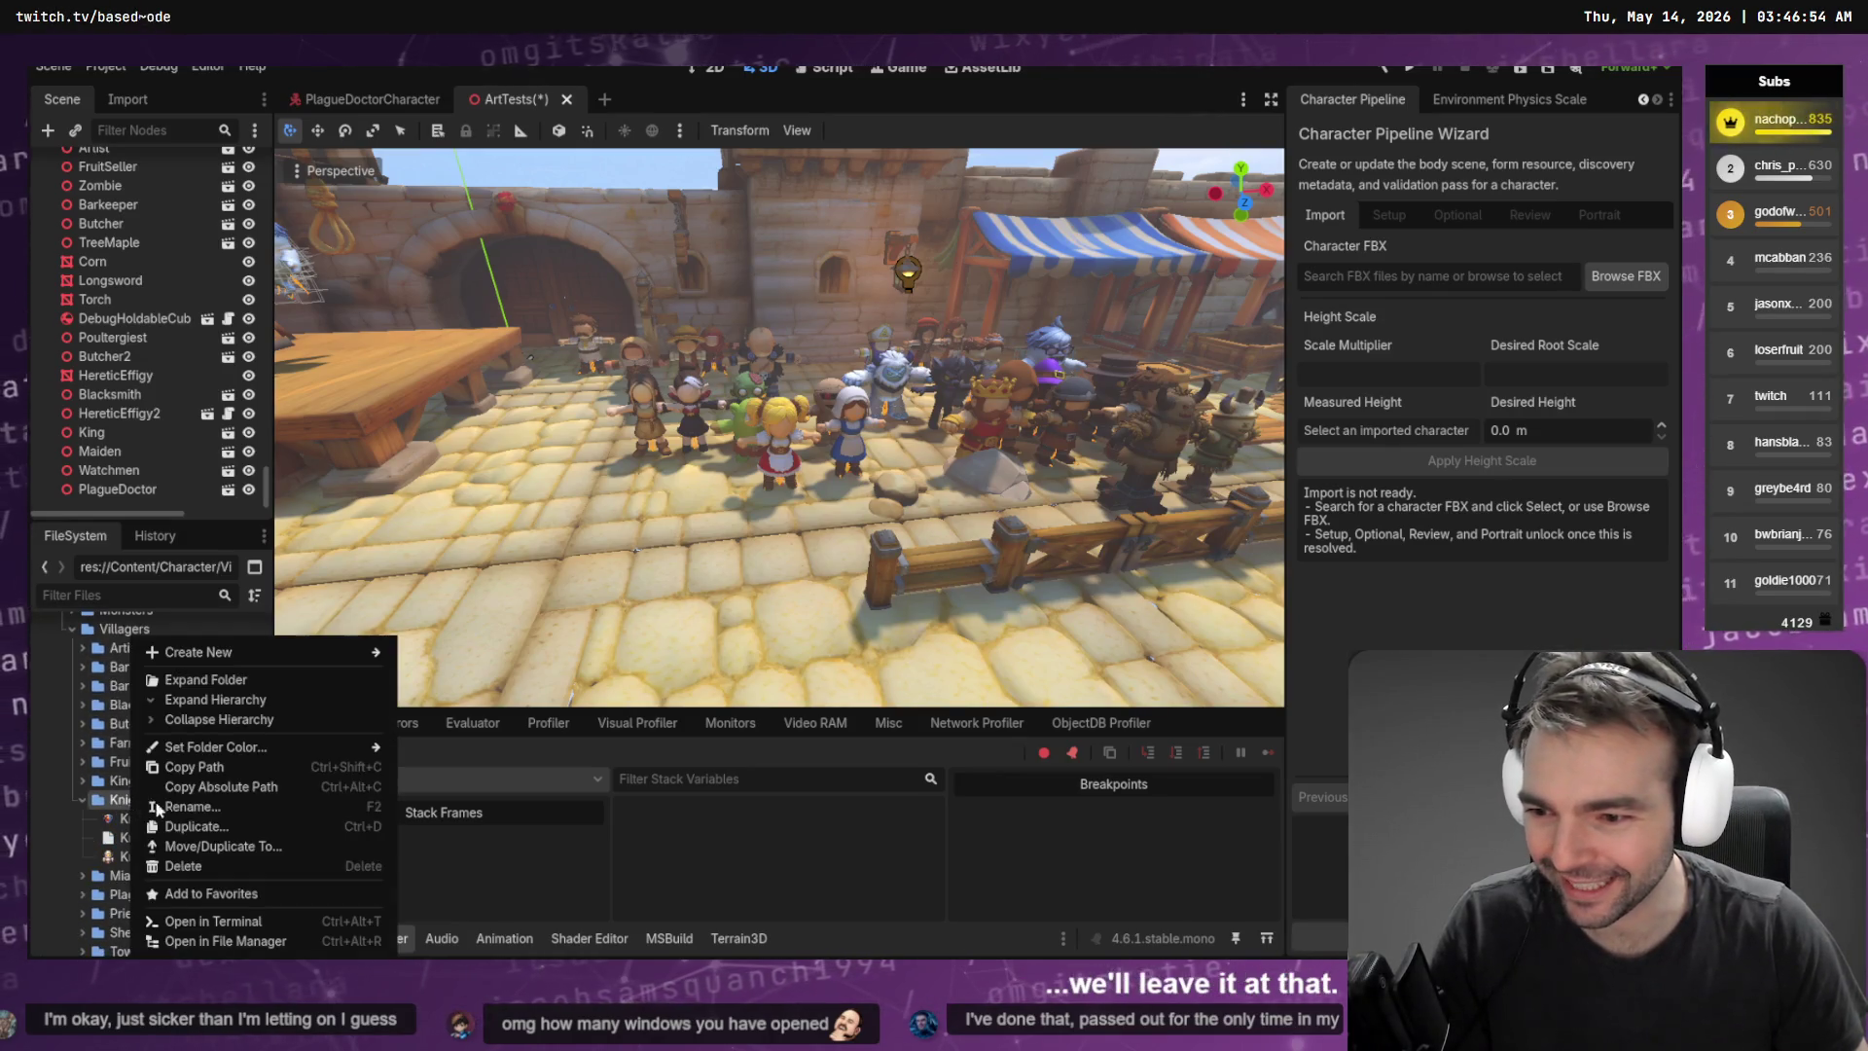
pyautogui.click(254, 943)
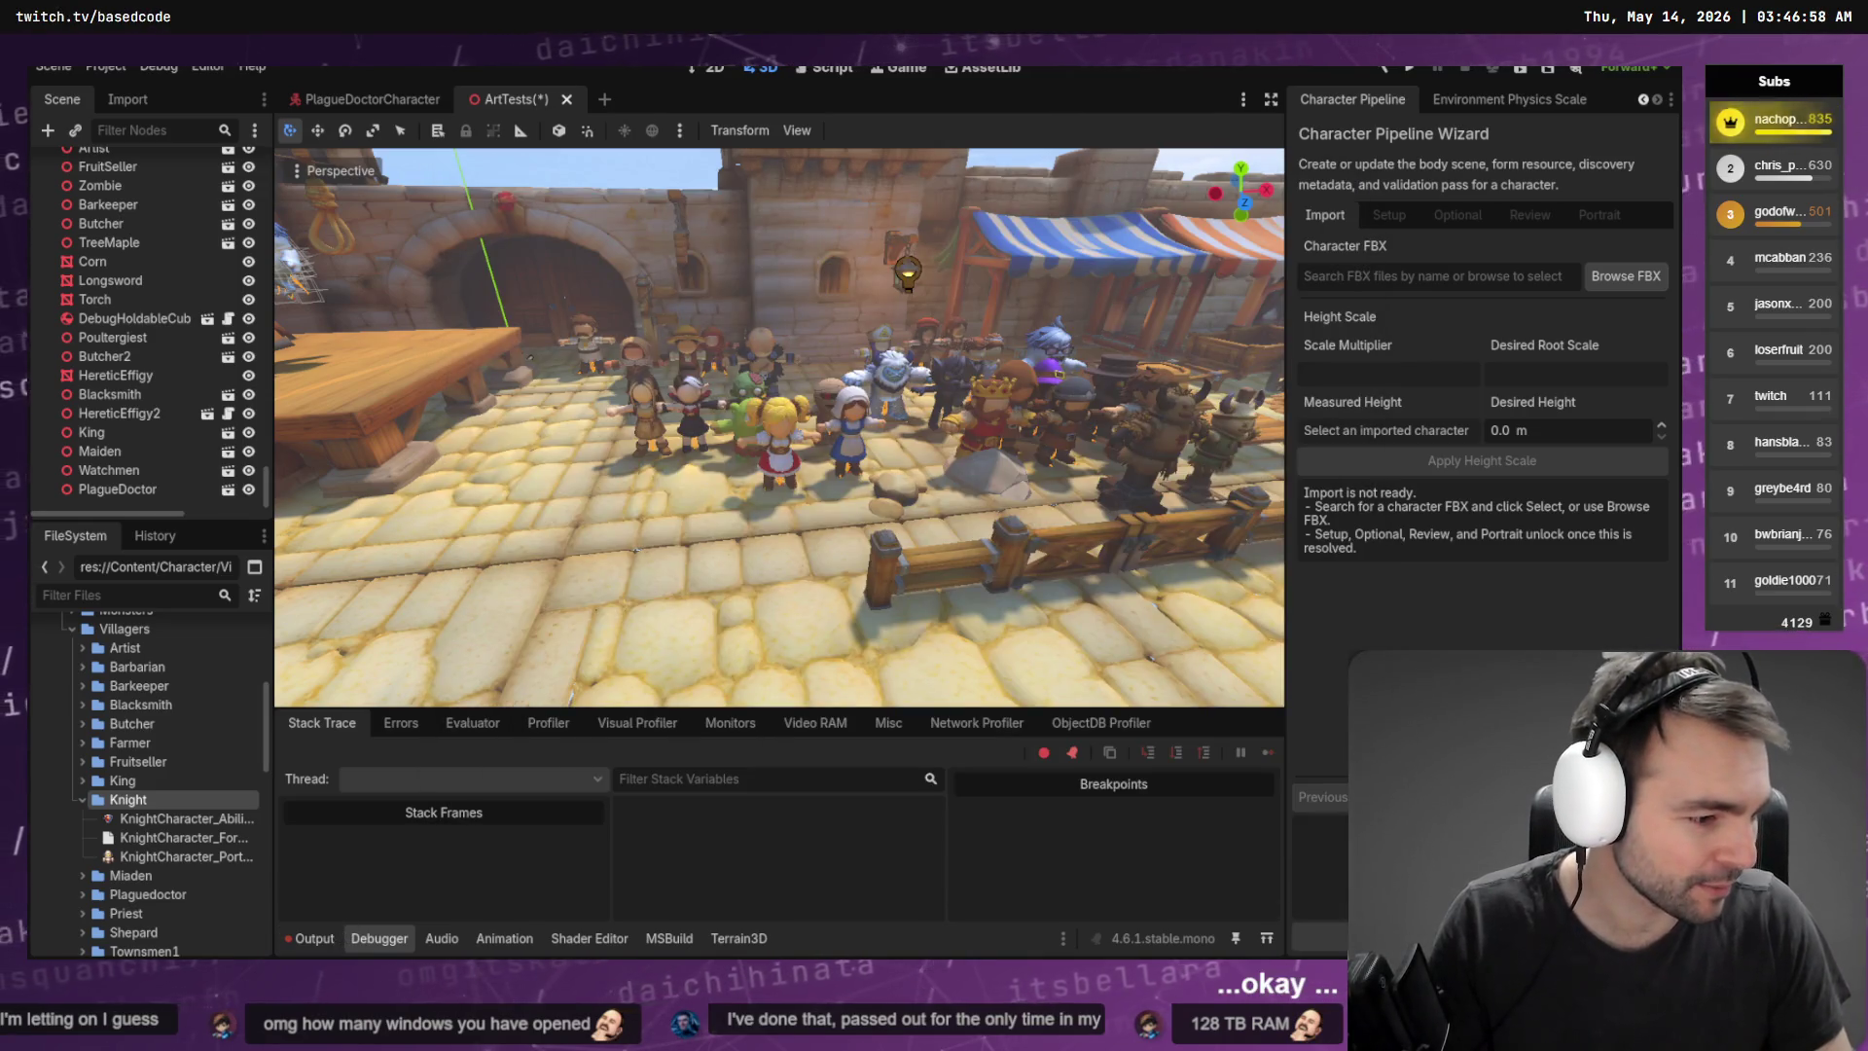
pyautogui.hotkey('alt', 'Tab')
pyautogui.click(880, 307)
pyautogui.hotkey('ctrl', 'v')
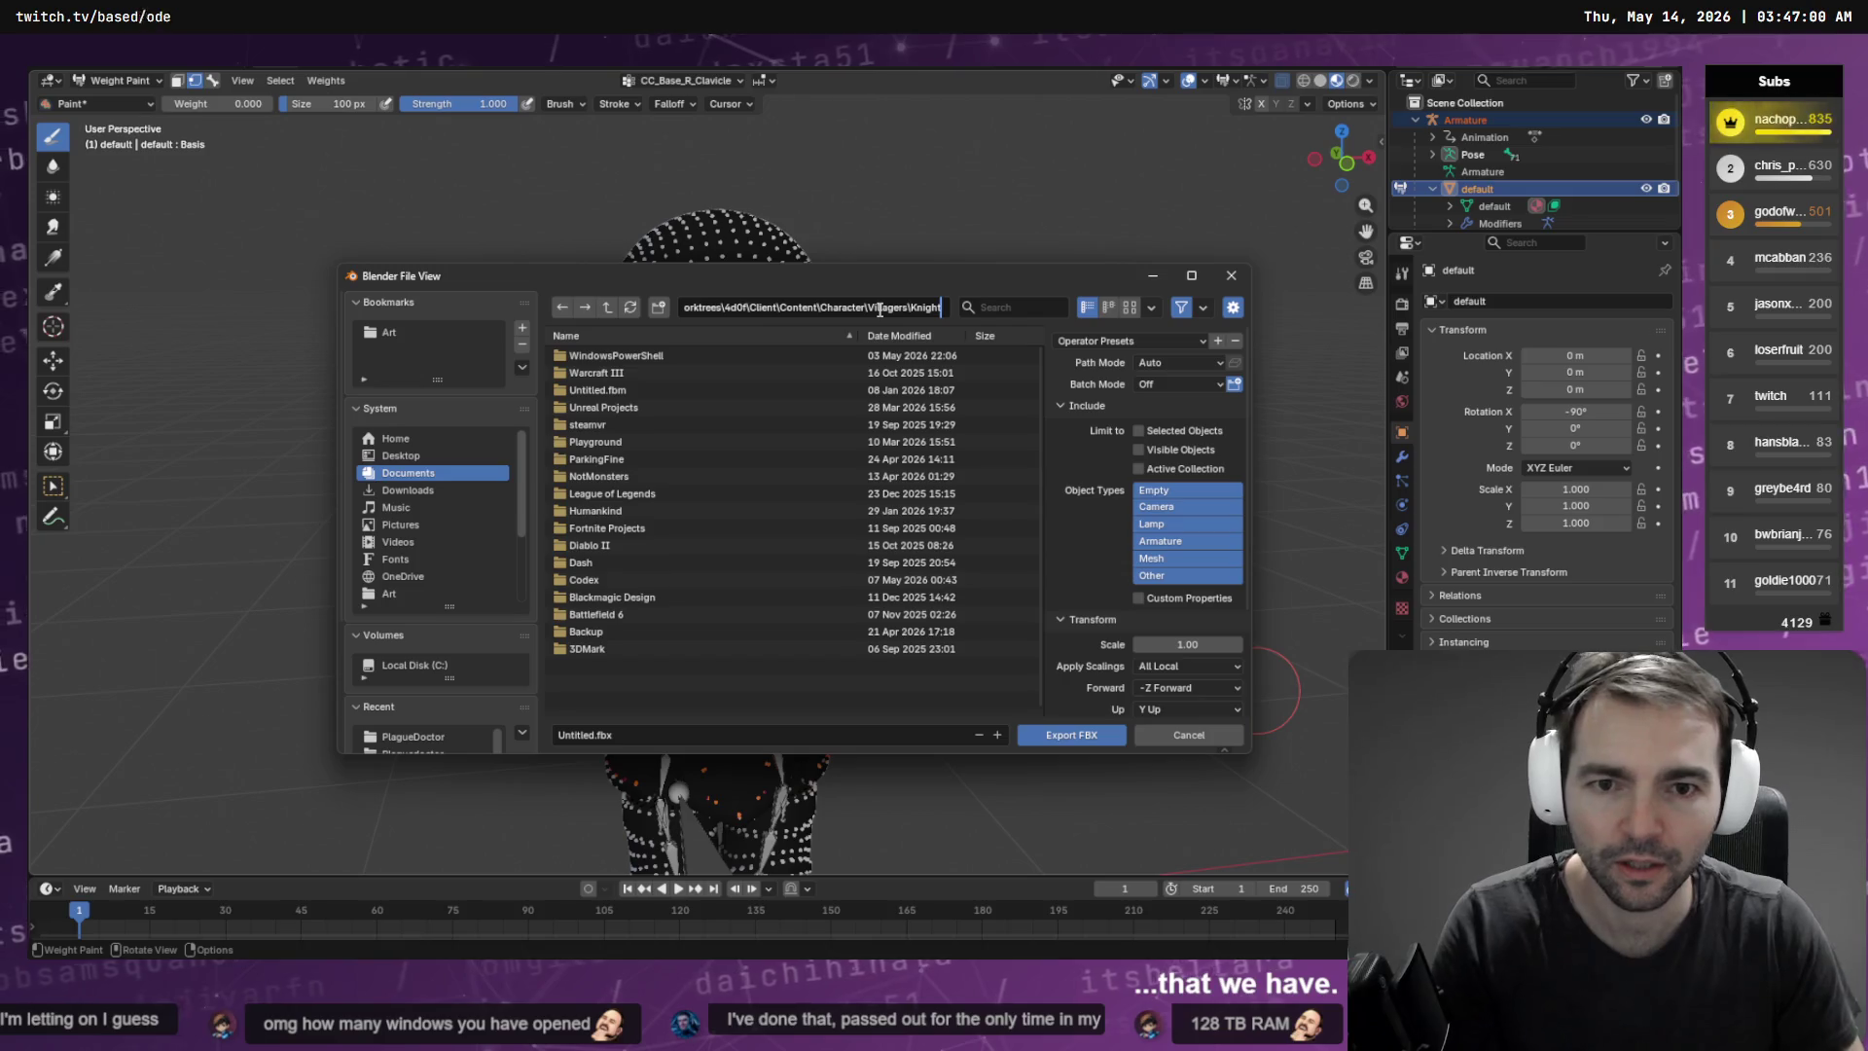
# Export Knight.fbx with Empty, Camera and Lamp excluded and Path Mode set to Copy
pyautogui.press('Return')
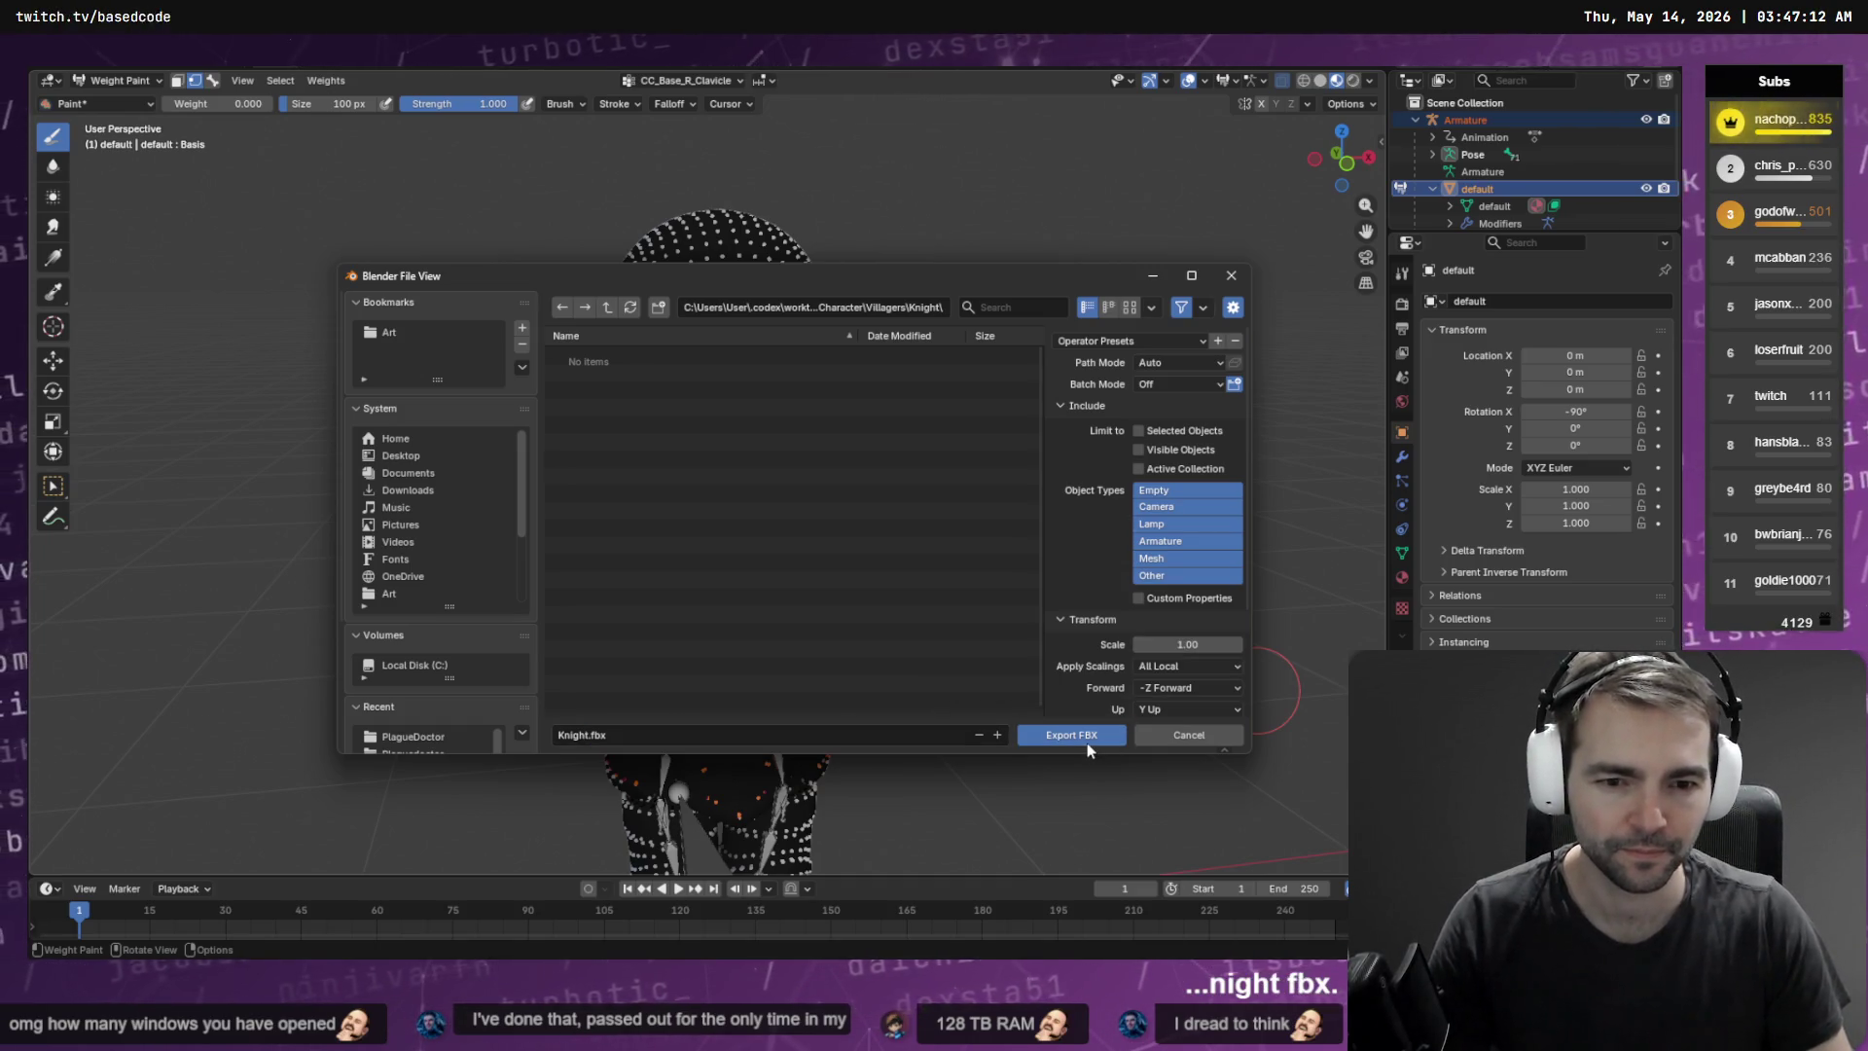
pyautogui.keyDown('shift'); pyautogui.click(1176, 490); pyautogui.keyUp('shift')
pyautogui.keyDown('shift'); pyautogui.click(1179, 506); pyautogui.keyUp('shift')
pyautogui.keyDown('shift'); pyautogui.click(1182, 525); pyautogui.keyUp('shift')
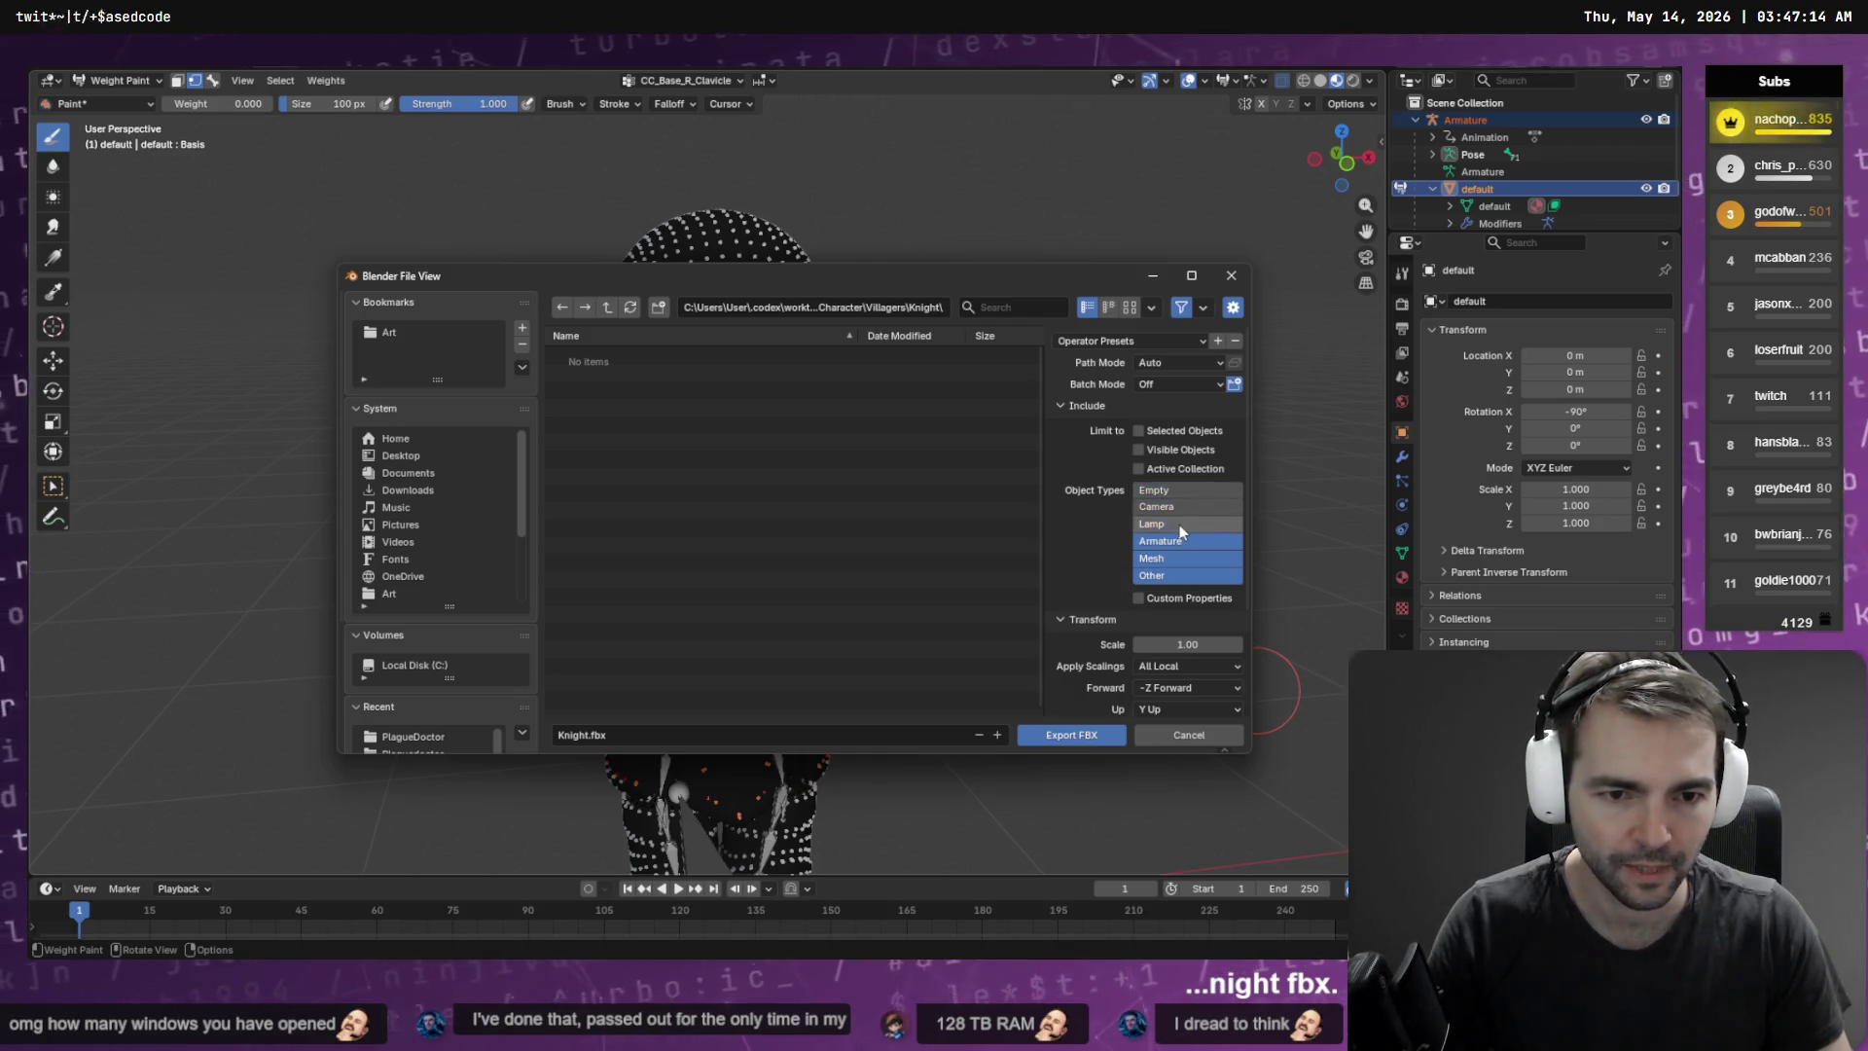
pyautogui.click(1220, 367)
pyautogui.click(1242, 362)
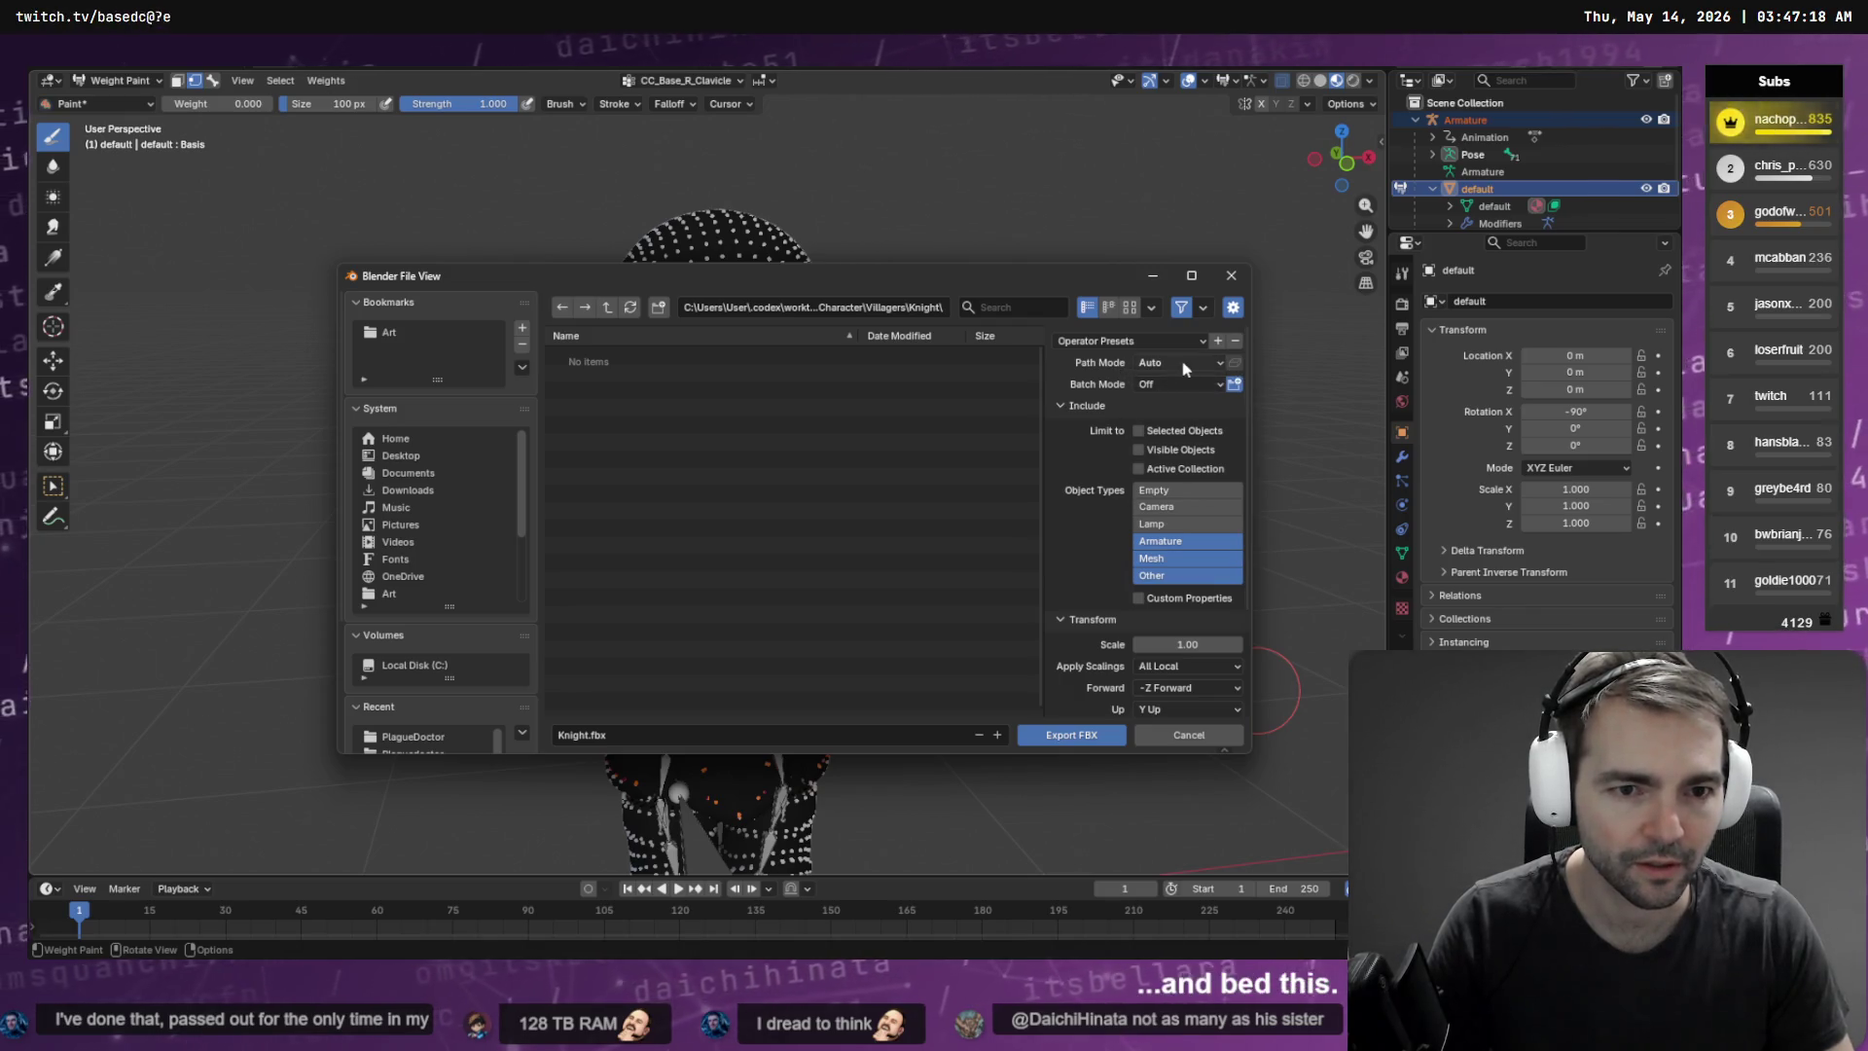
pyautogui.click(1198, 370)
pyautogui.click(1179, 480)
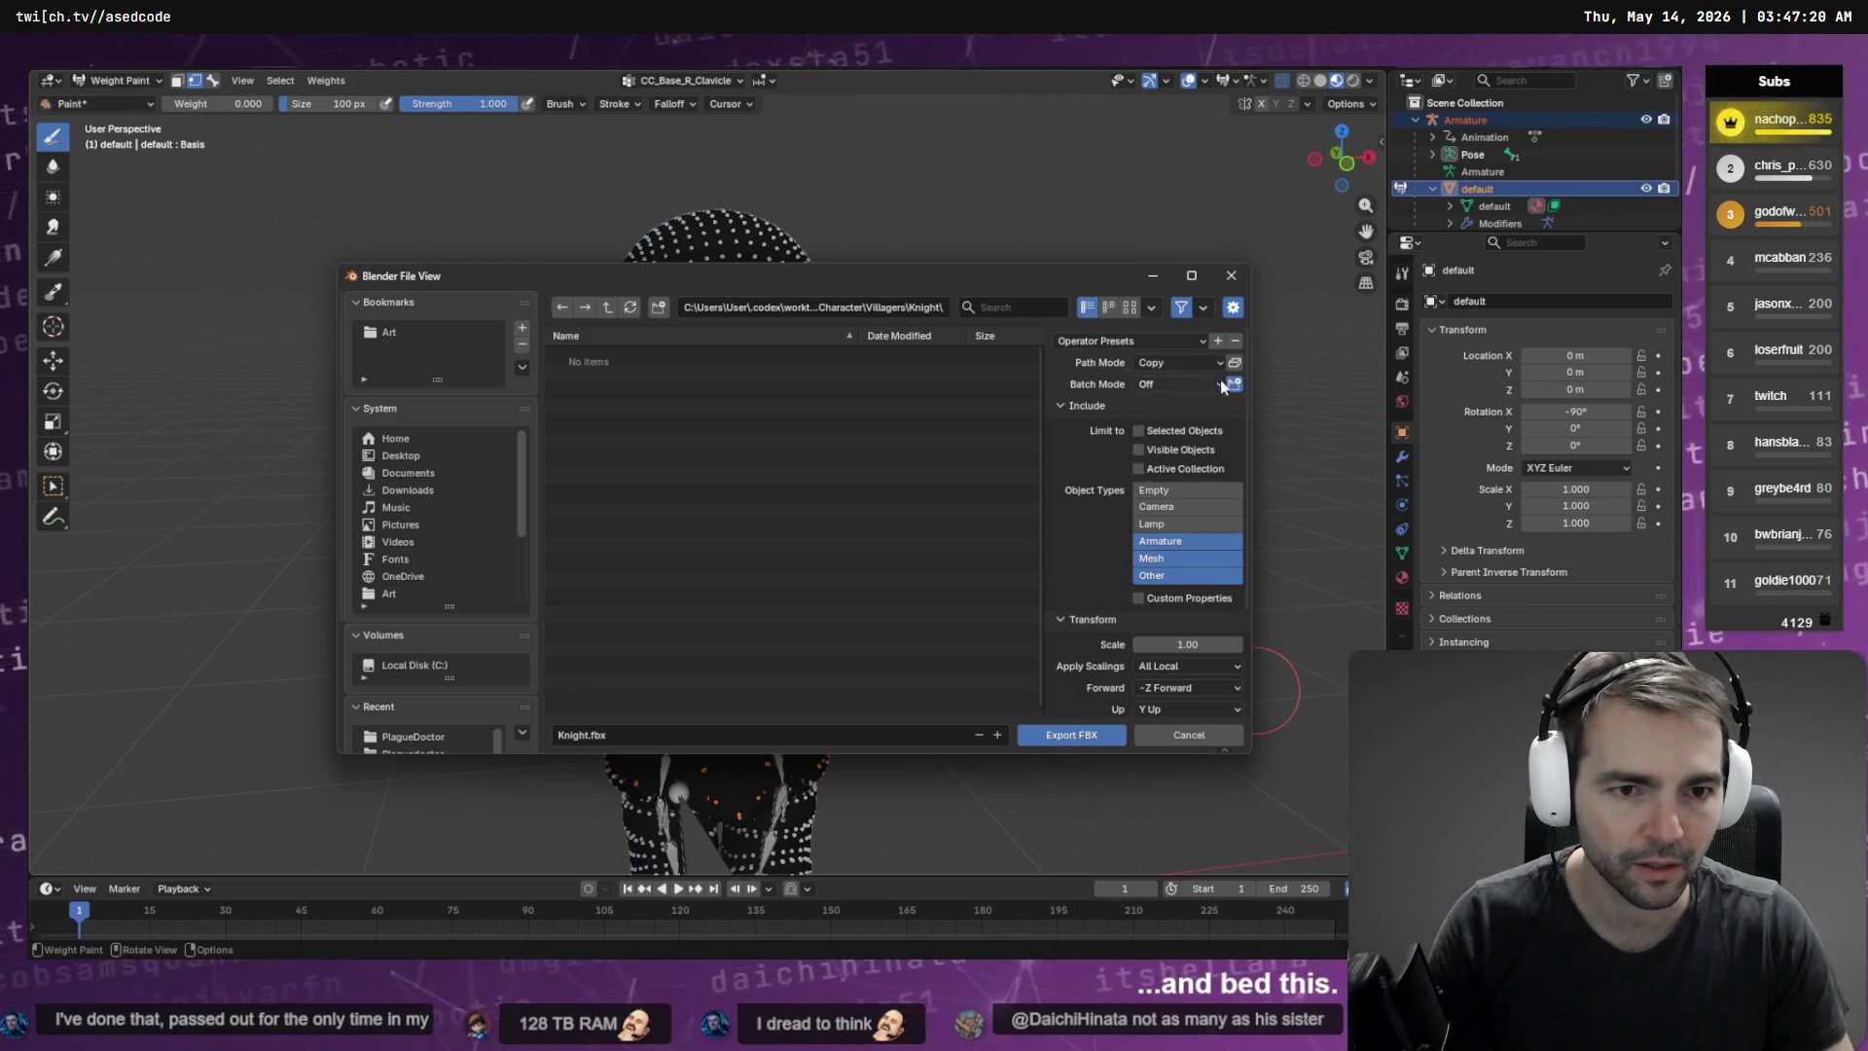
pyautogui.click(1076, 738)
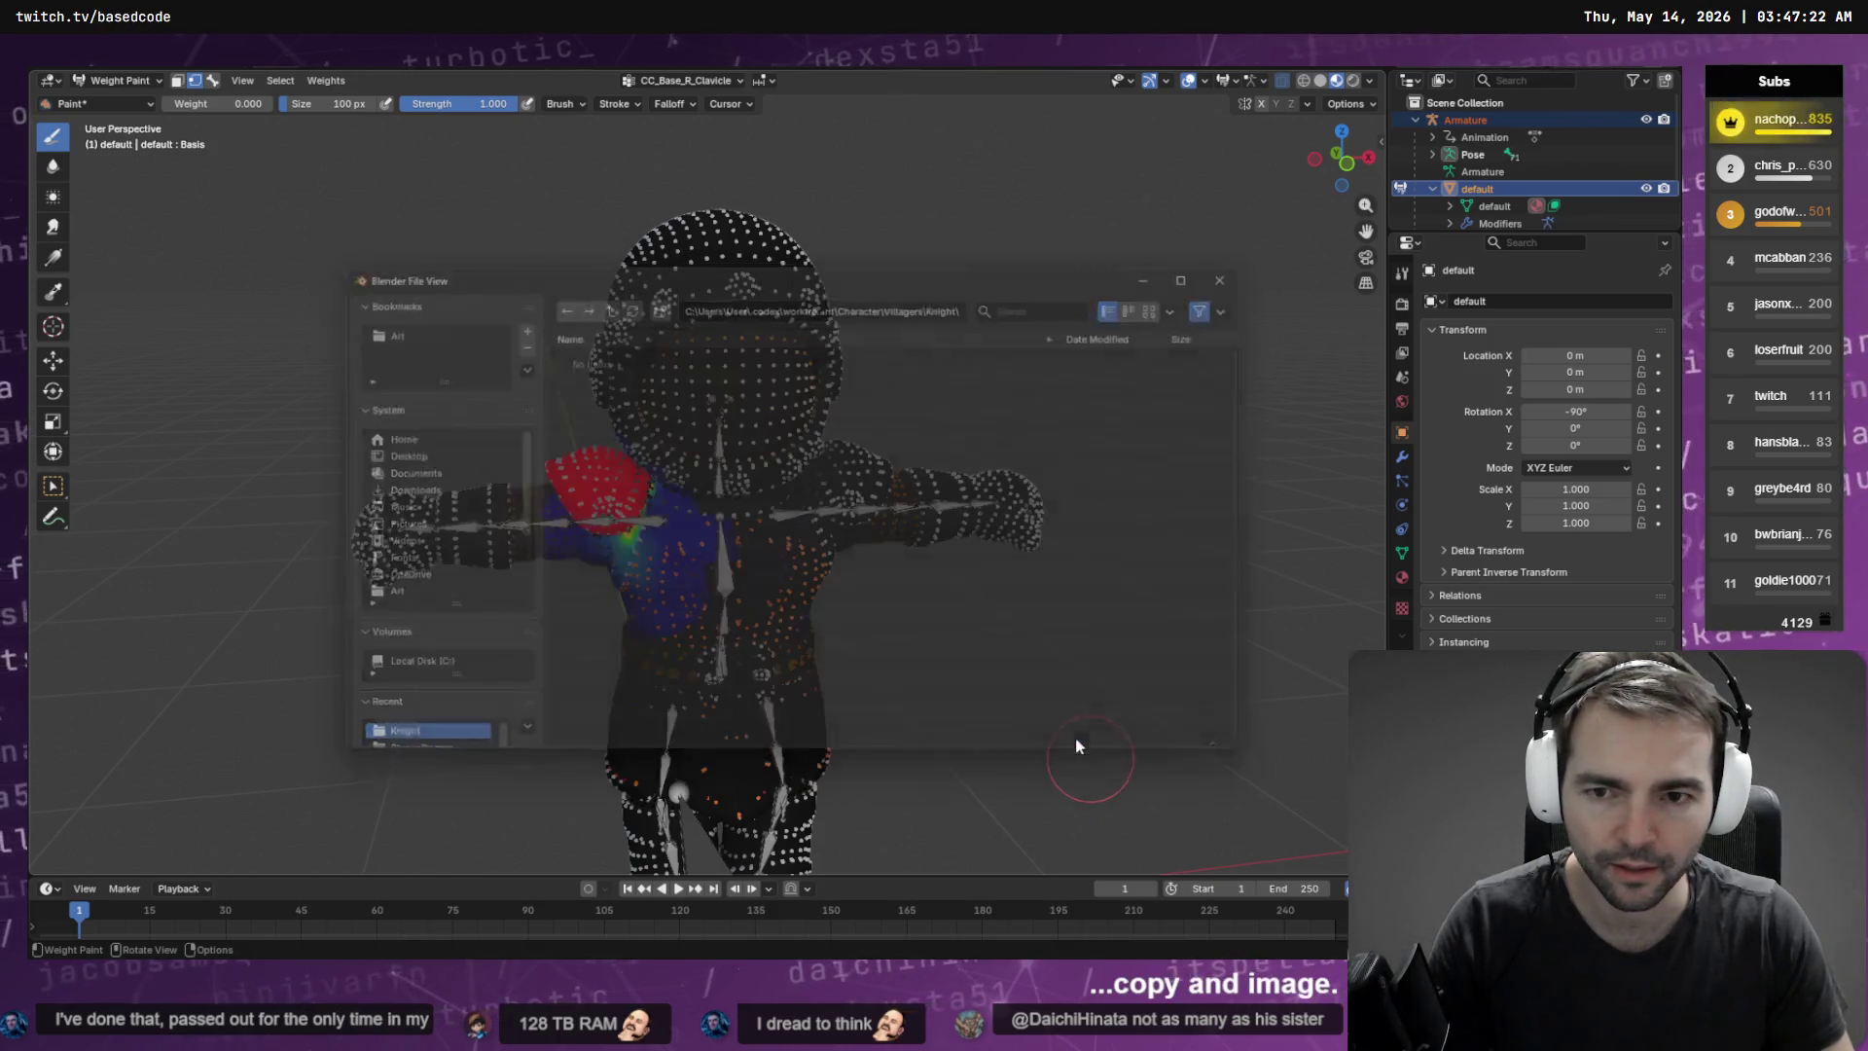
# Let Godot reimport the updated knight, then bring the Knight folder window forward
pyautogui.hotkey('alt', 'Tab')
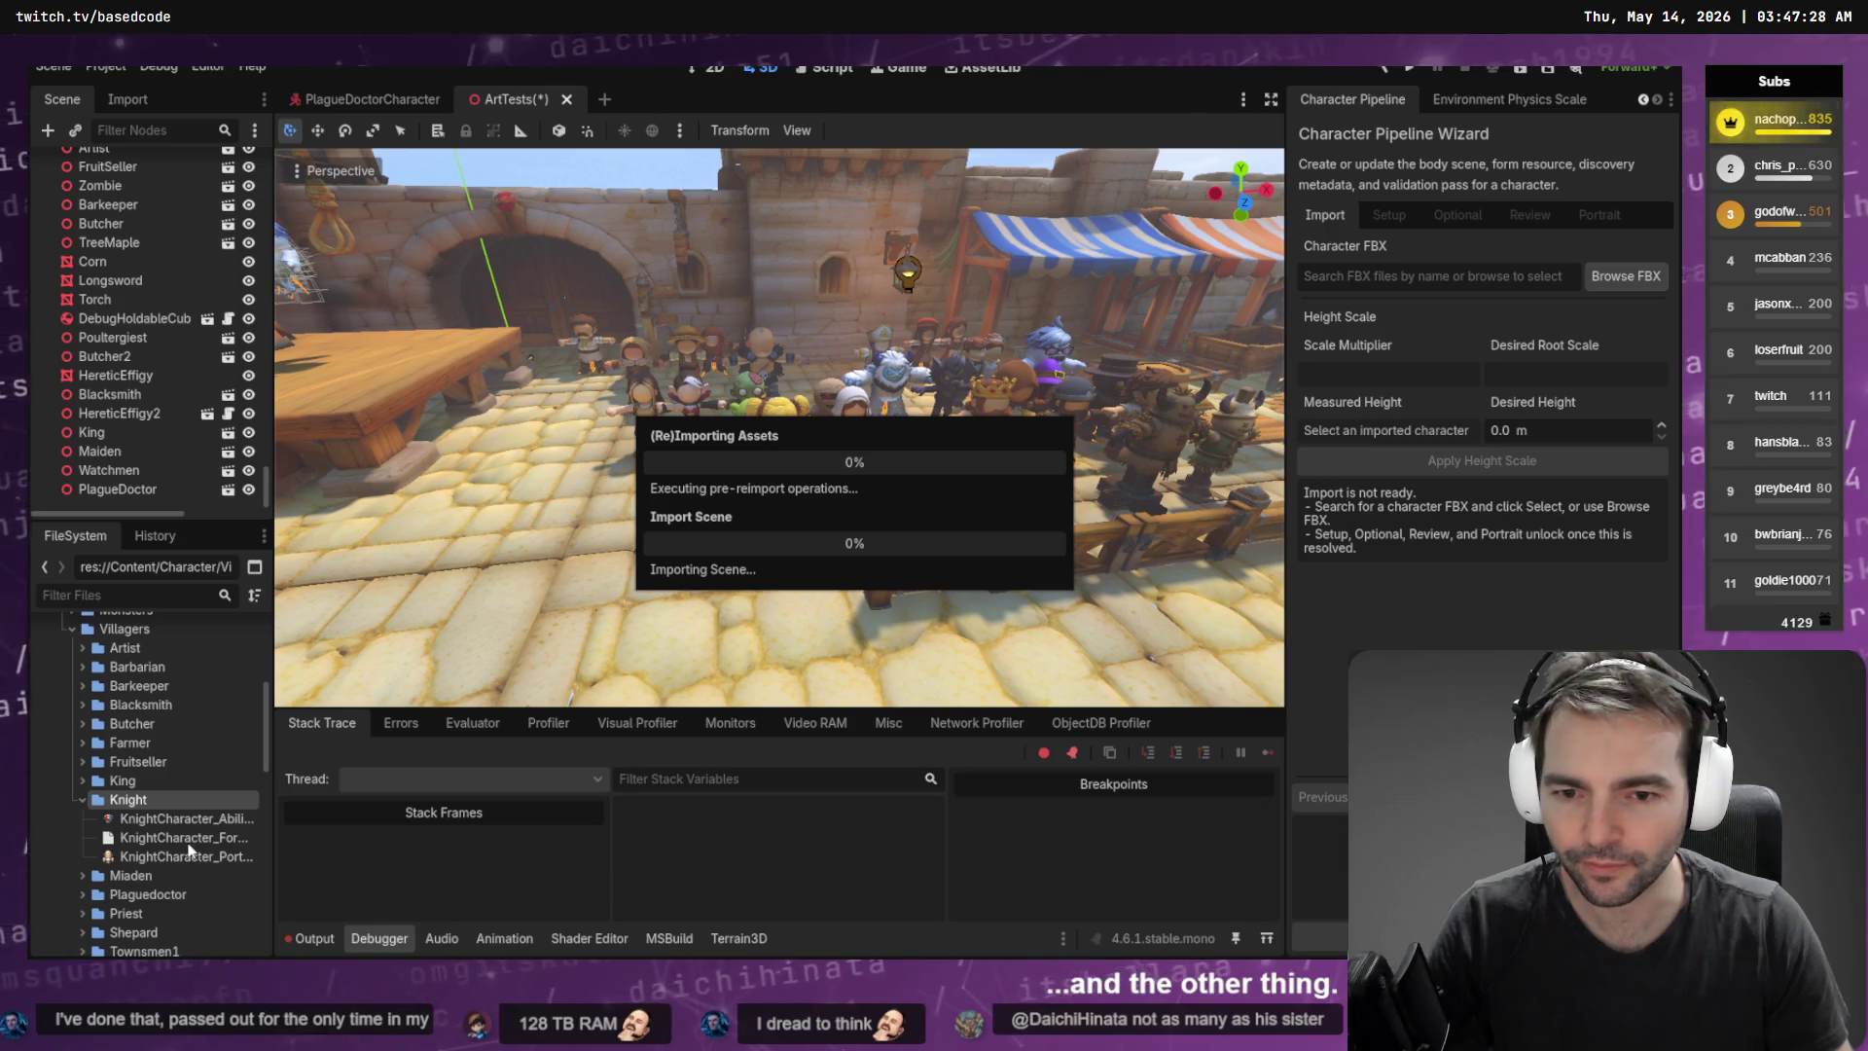
pyautogui.hotkey('alt', 'Tab')
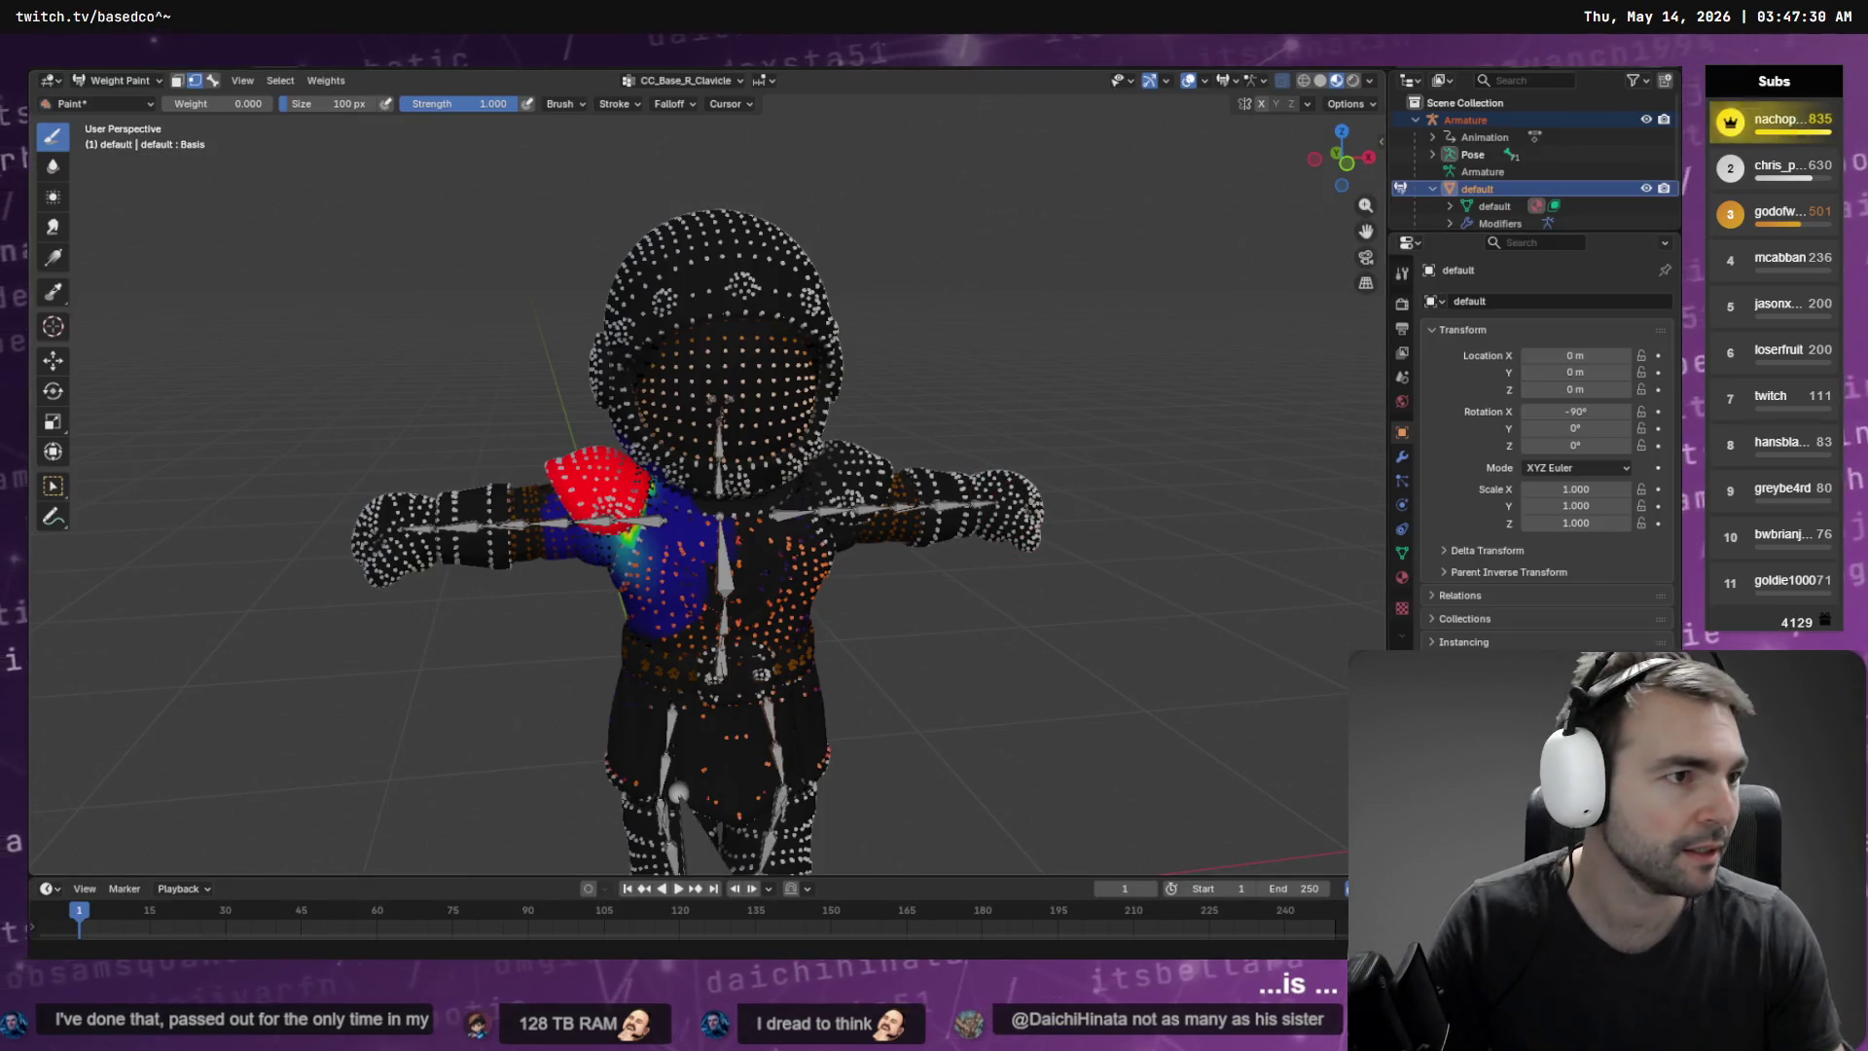
pyautogui.hotkey('alt', 'Tab')
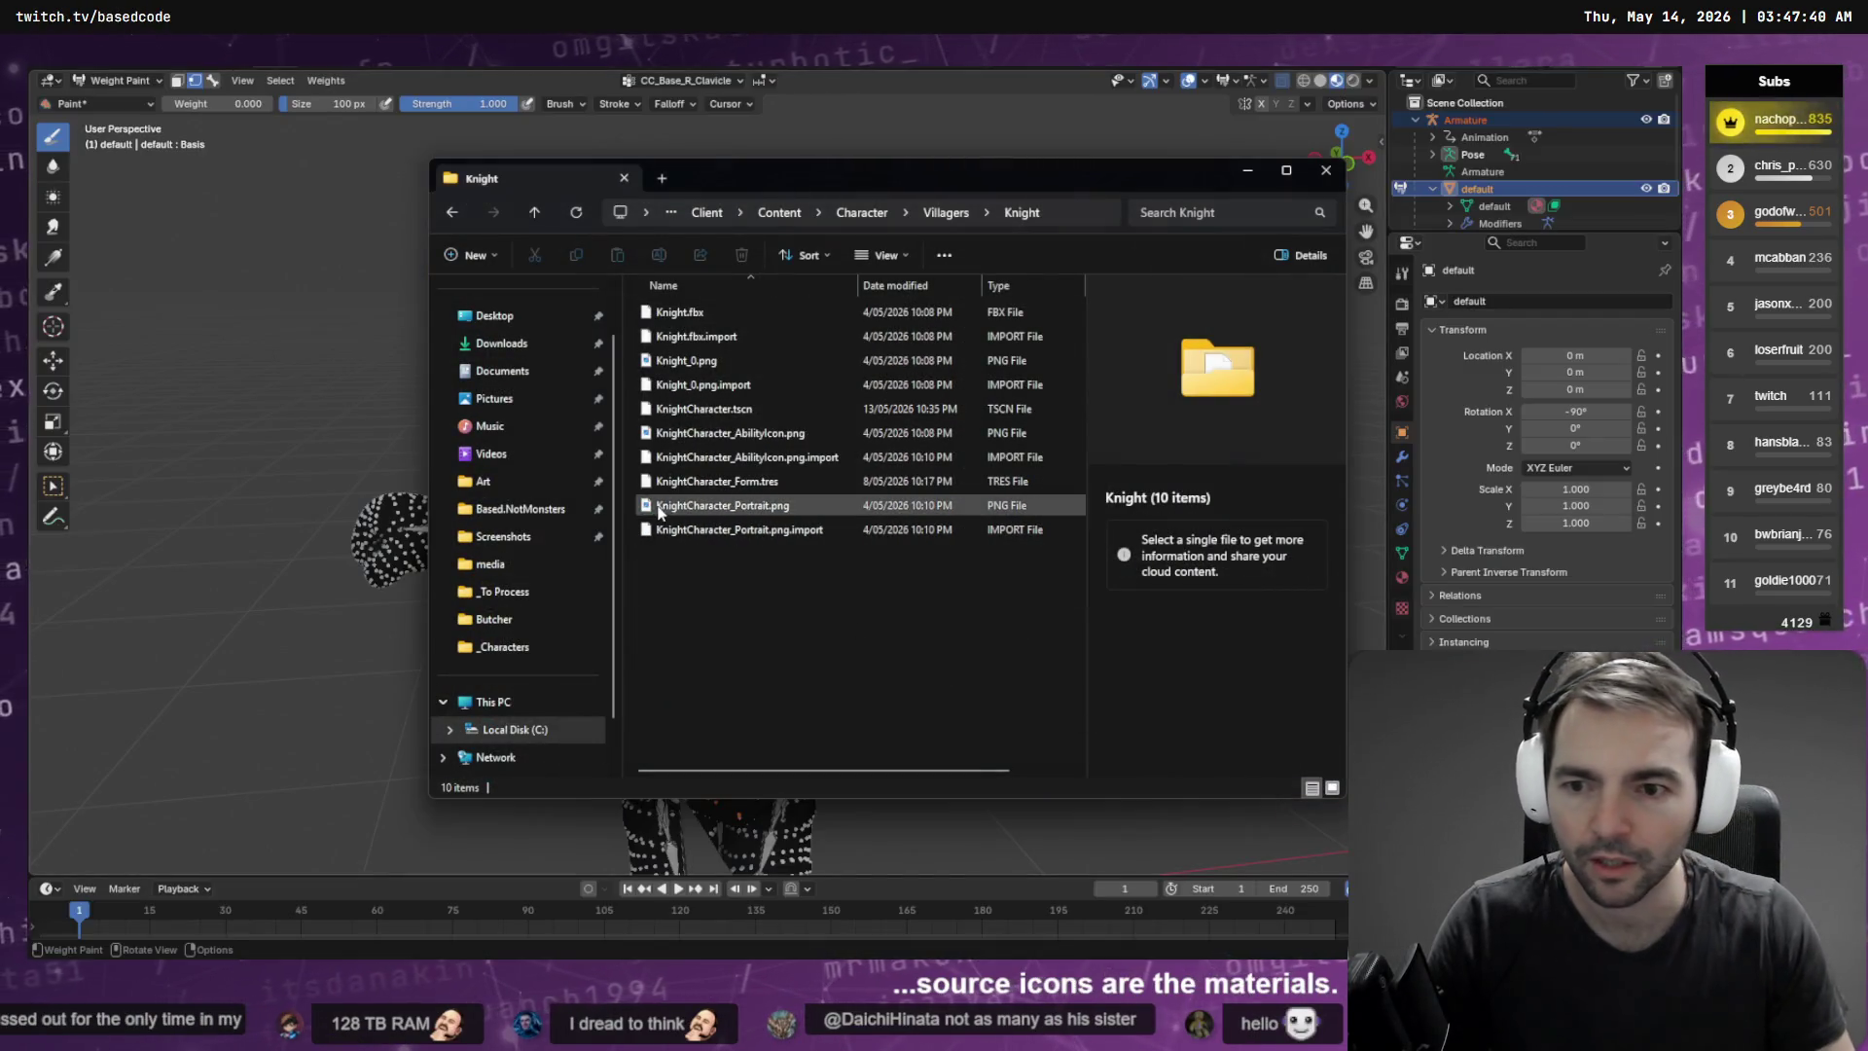
# Navigate to Art\Pipeline\_Characters\Knight in File Explorer
pyautogui.click(541, 492)
pyautogui.doubleClick(720, 353)
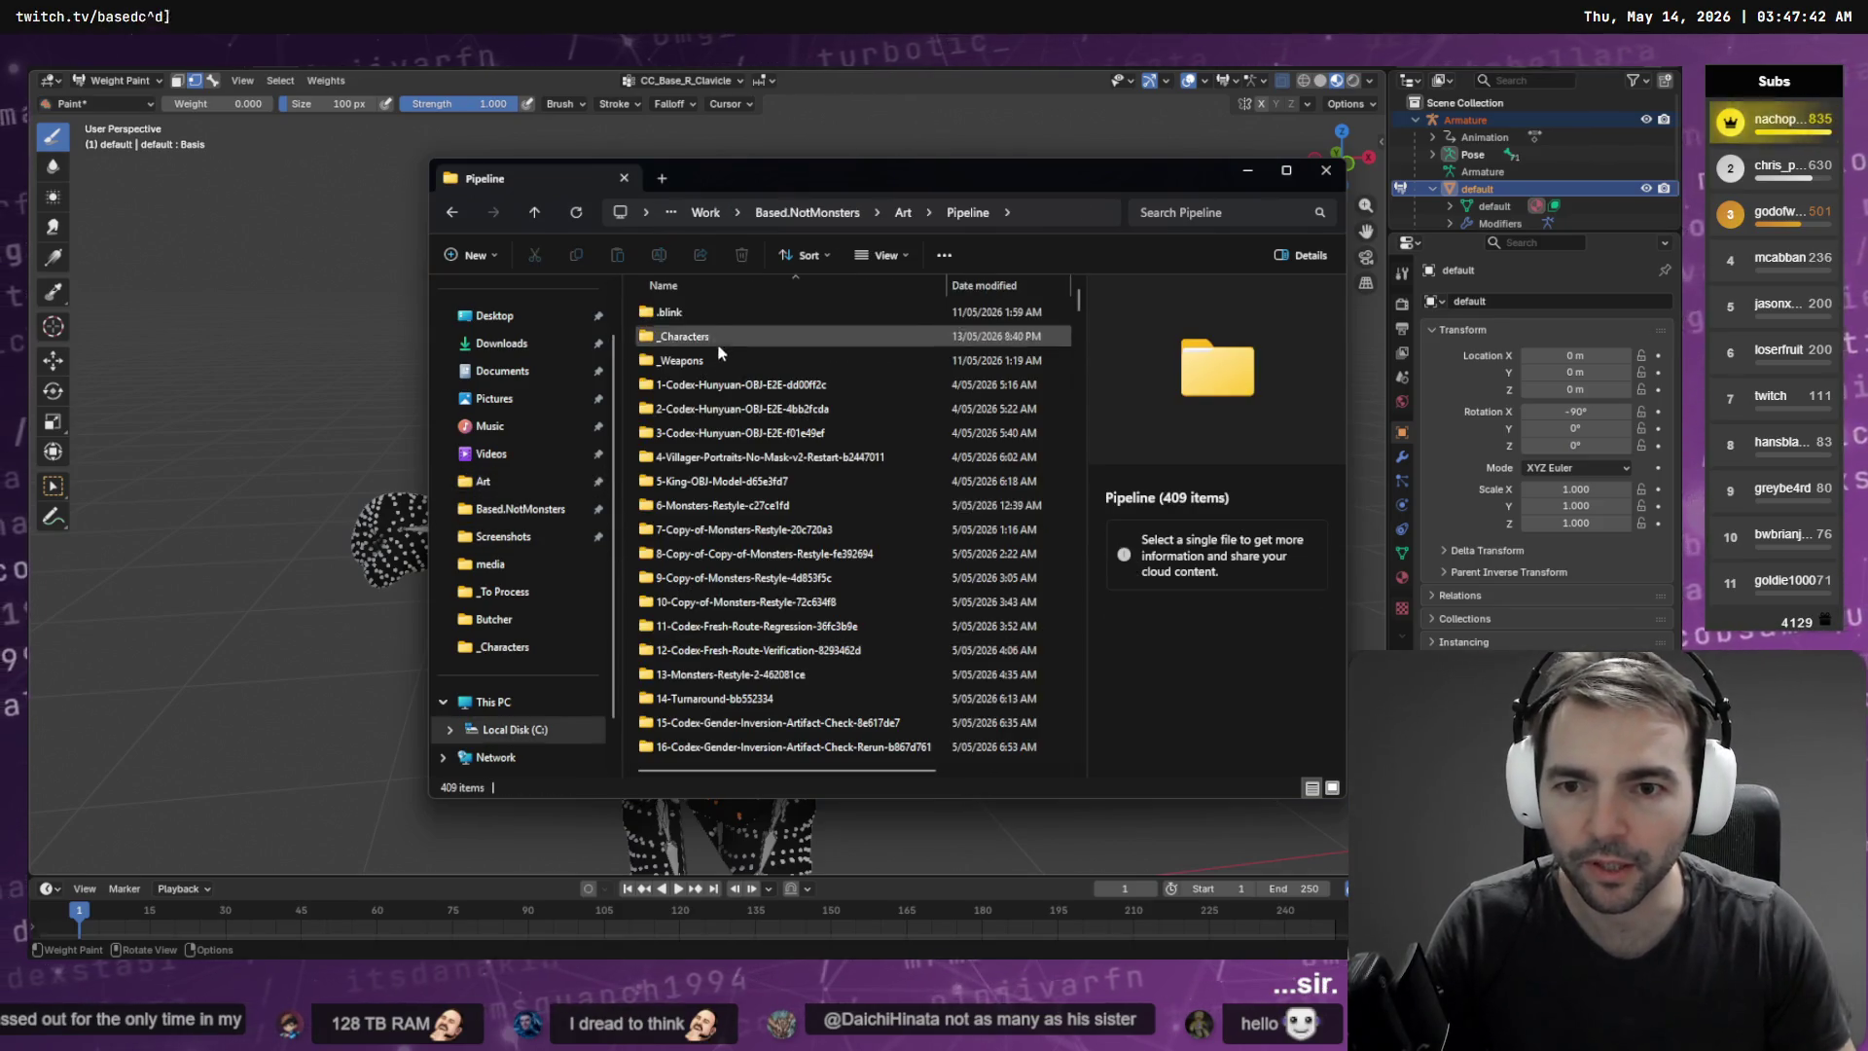
pyautogui.doubleClick(720, 341)
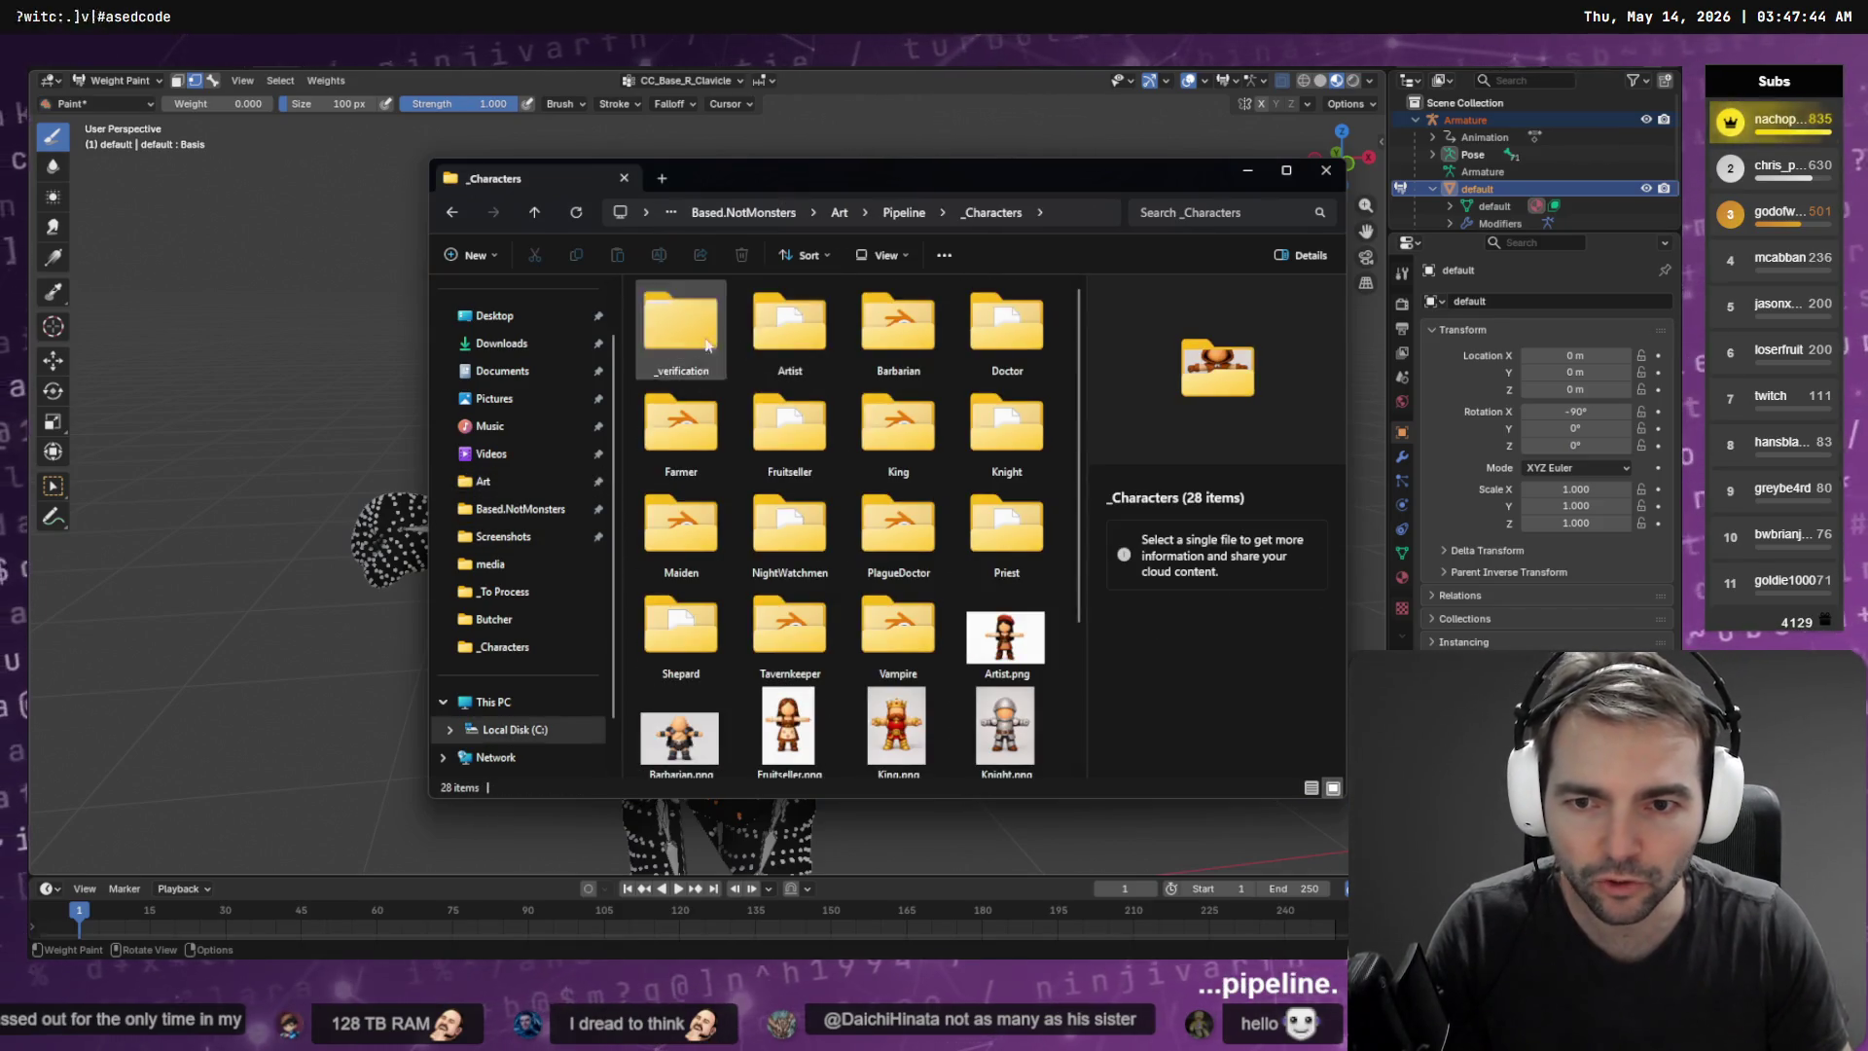
pyautogui.doubleClick(1010, 418)
# Drag the metallic, normal and roughness PNGs into Godot's Knight folder
pyautogui.click(742, 433)
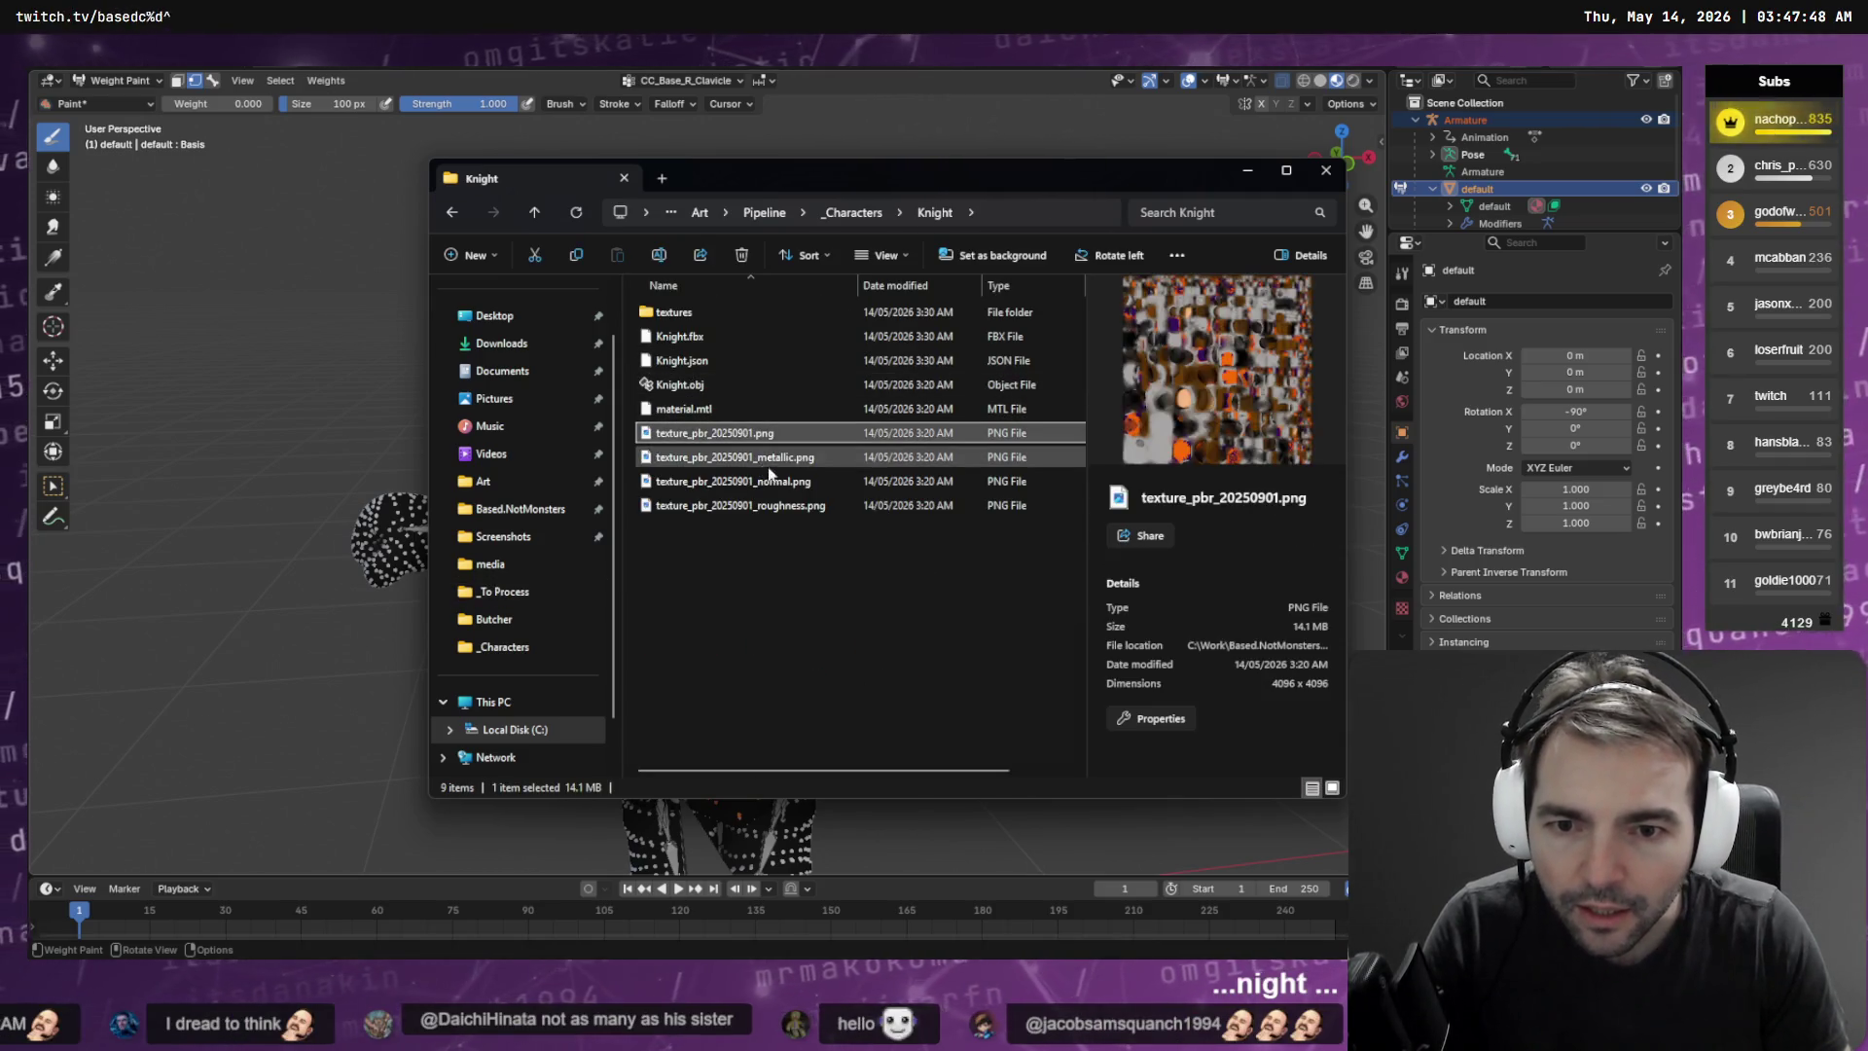
pyautogui.click(749, 458)
pyautogui.keyDown('shift'); pyautogui.click(801, 482); pyautogui.keyUp('shift')
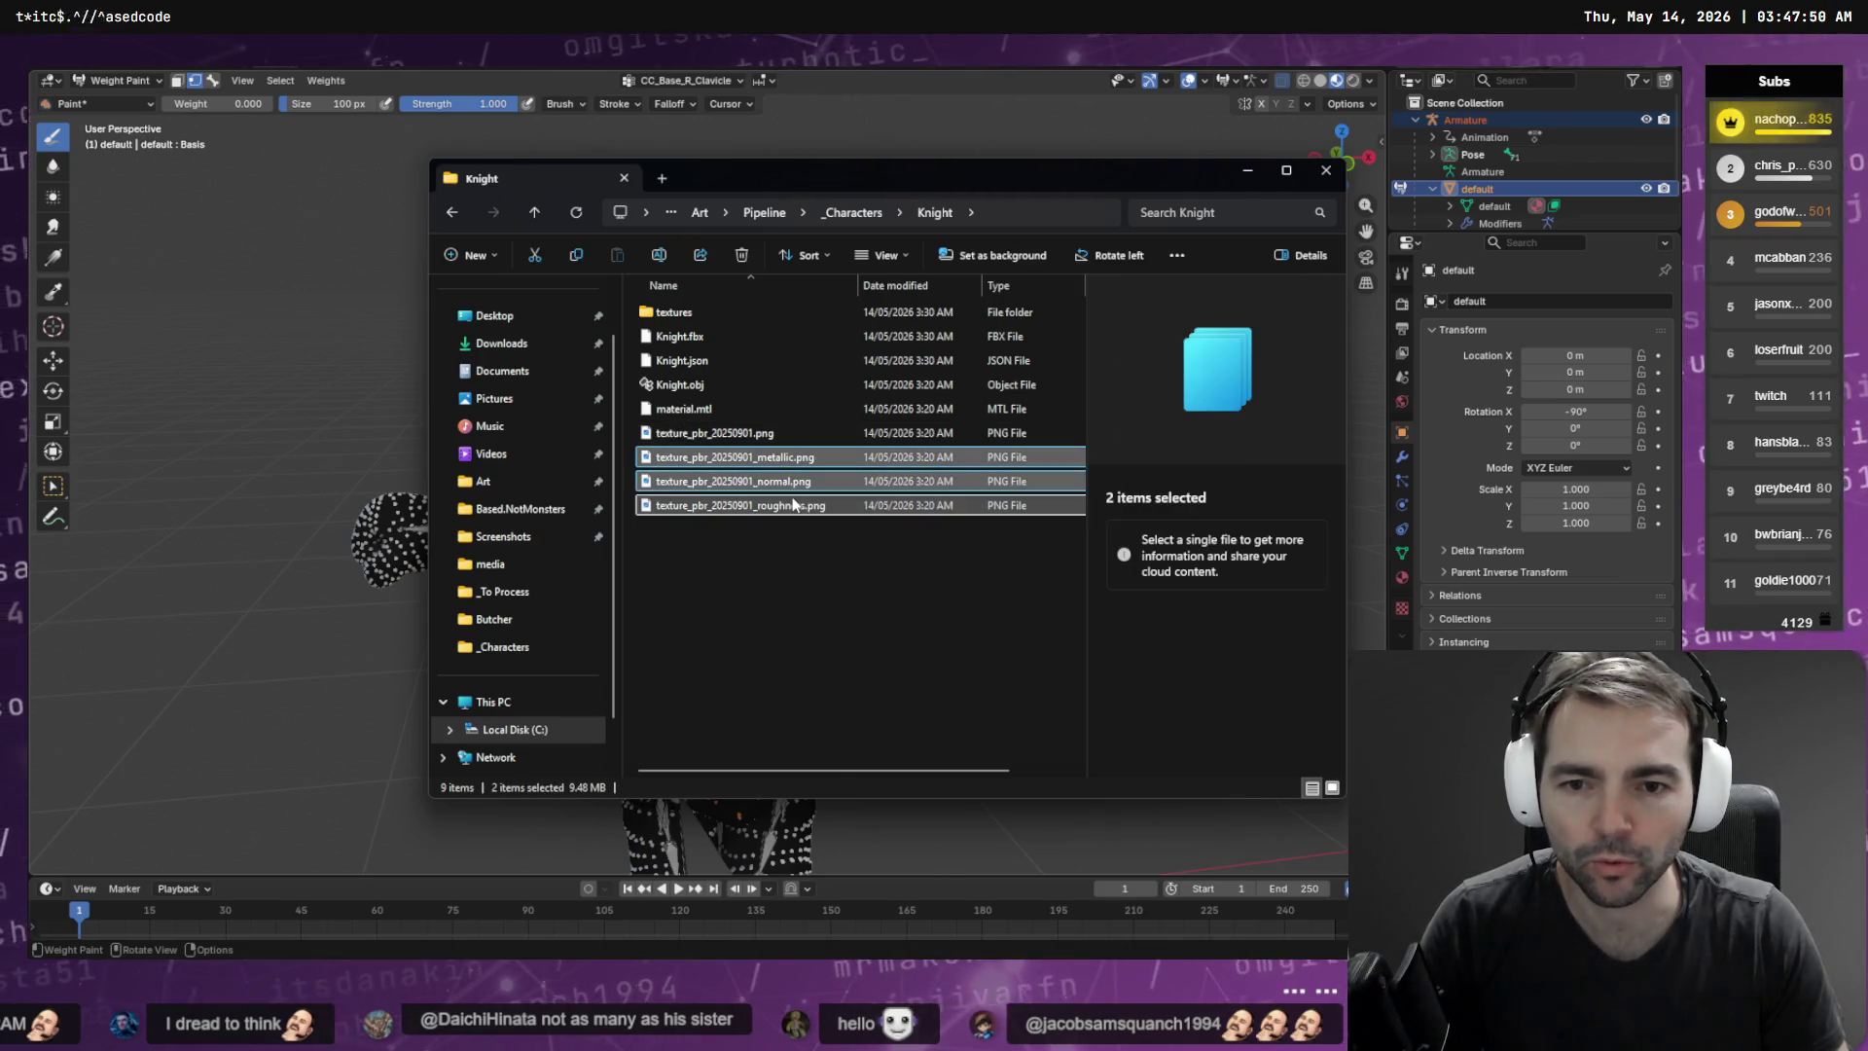
pyautogui.keyDown('shift'); pyautogui.click(778, 505); pyautogui.keyUp('shift')
pyautogui.moveTo(778, 505); pyautogui.dragTo(548, 555)
pyautogui.hotkey('alt', 'Tab')
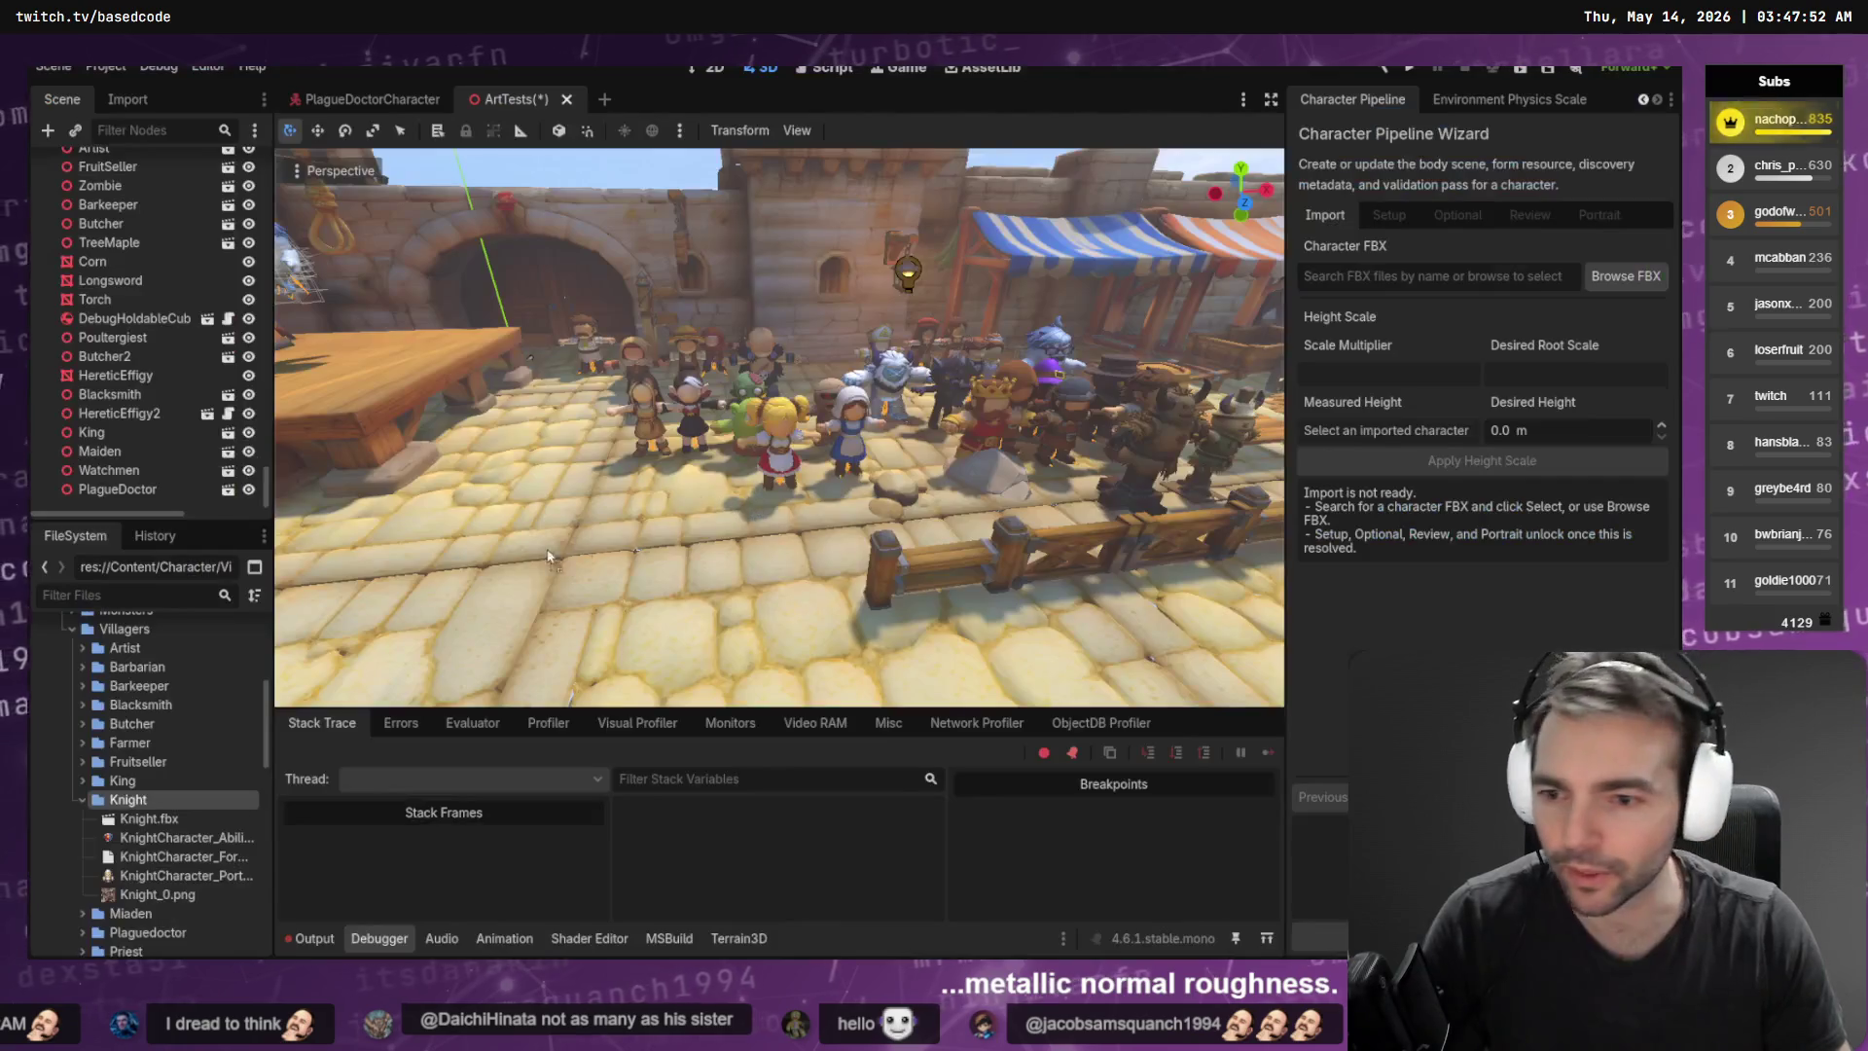
pyautogui.moveTo(169, 808); pyautogui.dragTo(136, 803)
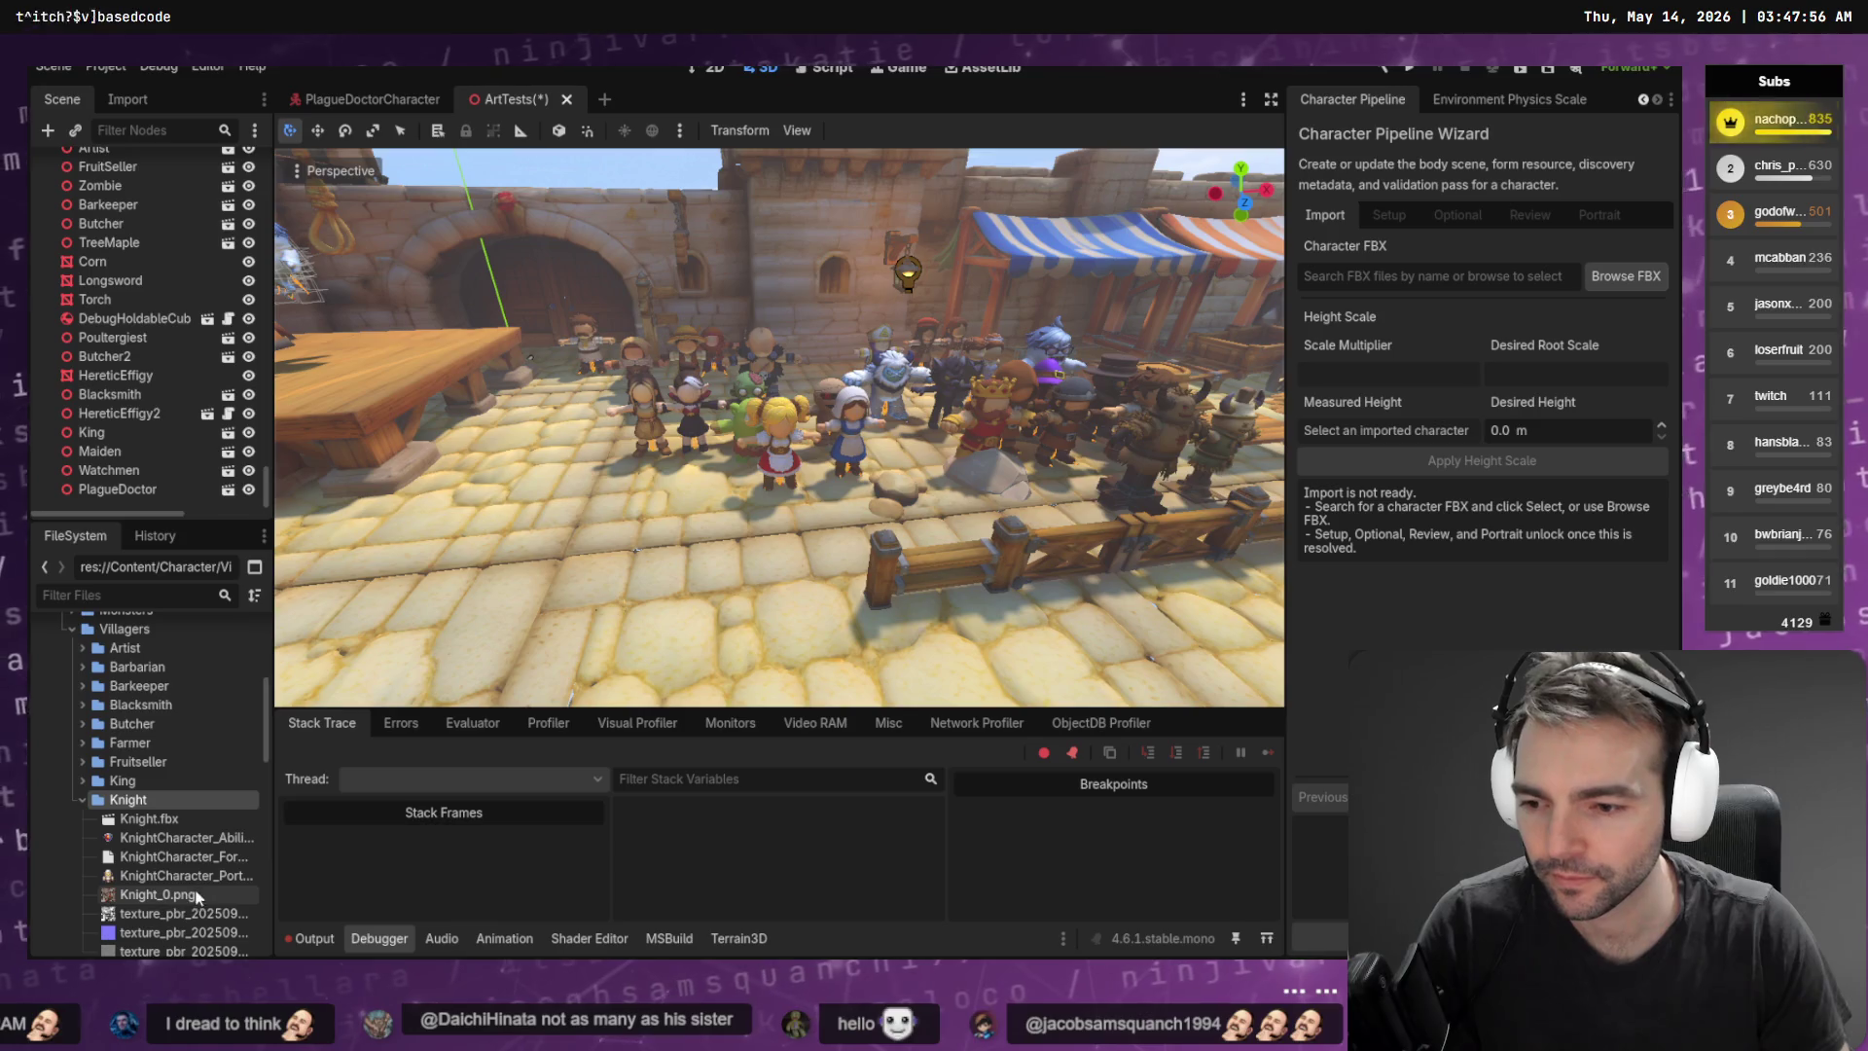
# Rename the textures to Knight_1.png–Knight_3.png and place the Knight model back in the scene
pyautogui.moveTo(180, 897); pyautogui.dragTo(196, 931)
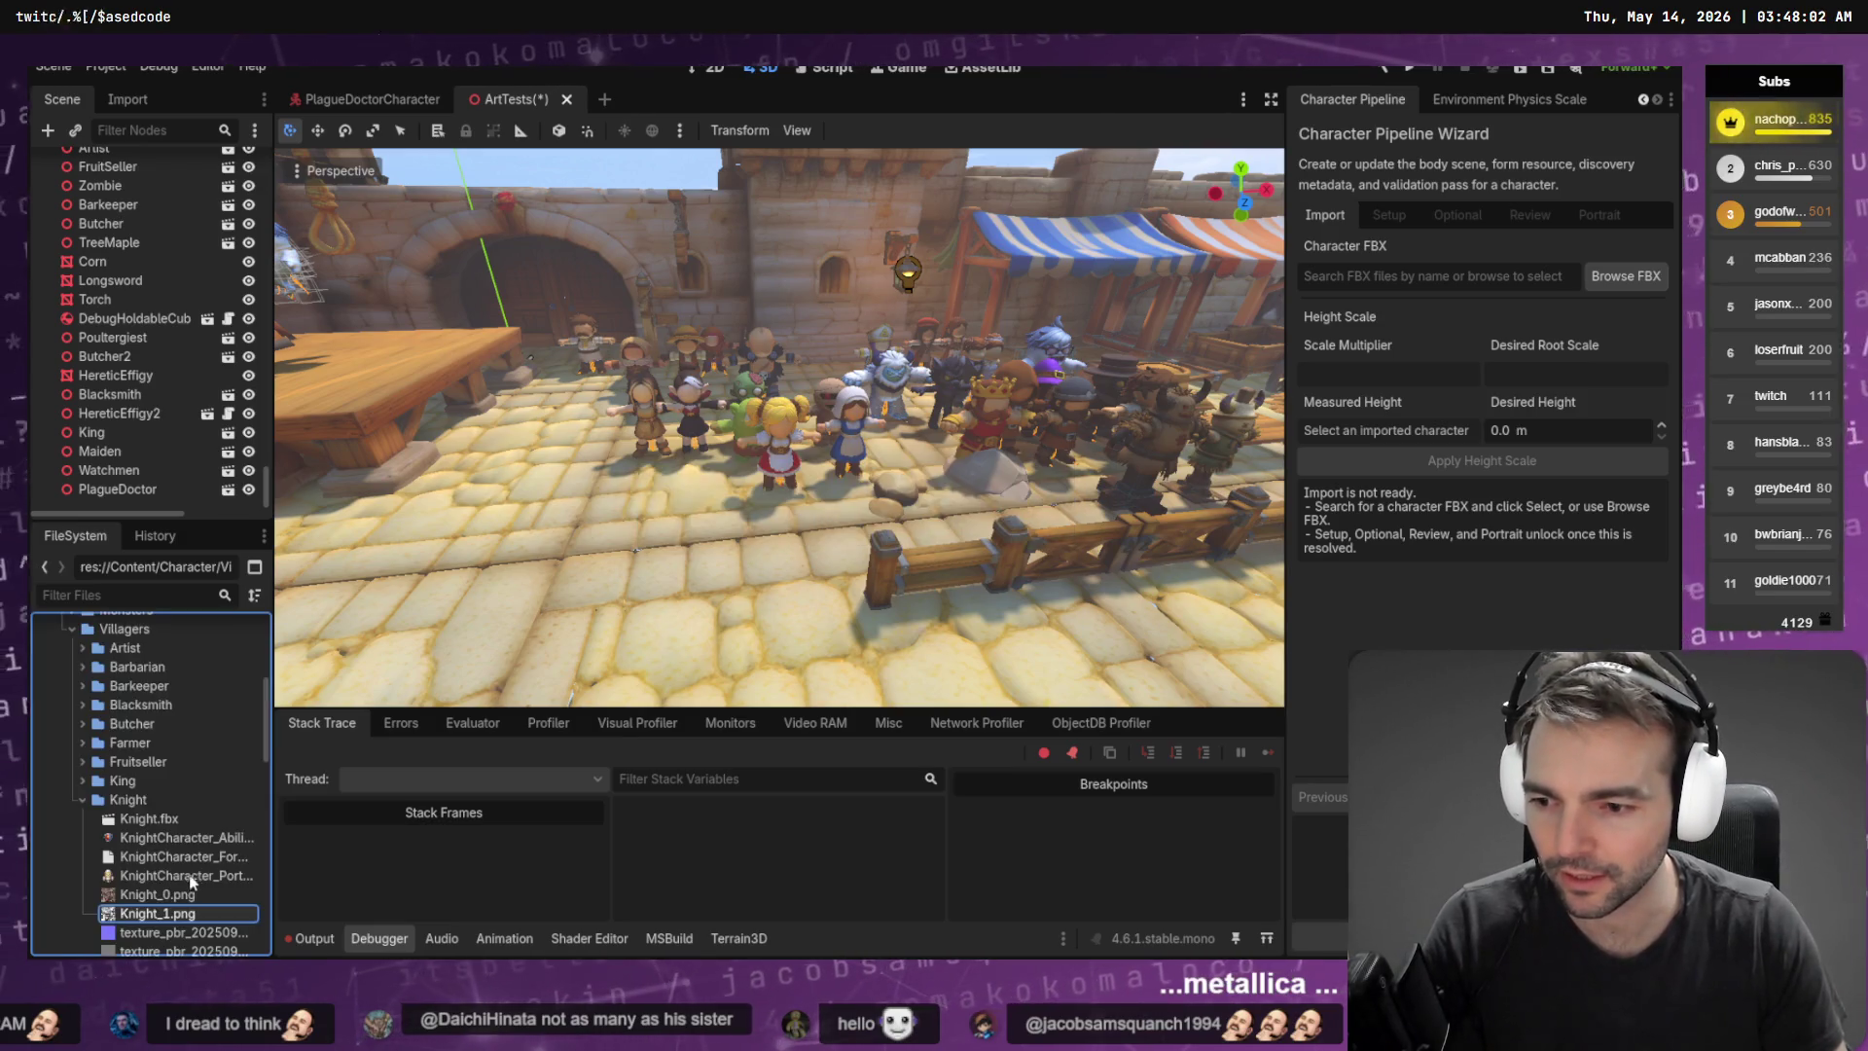
pyautogui.press('F2')
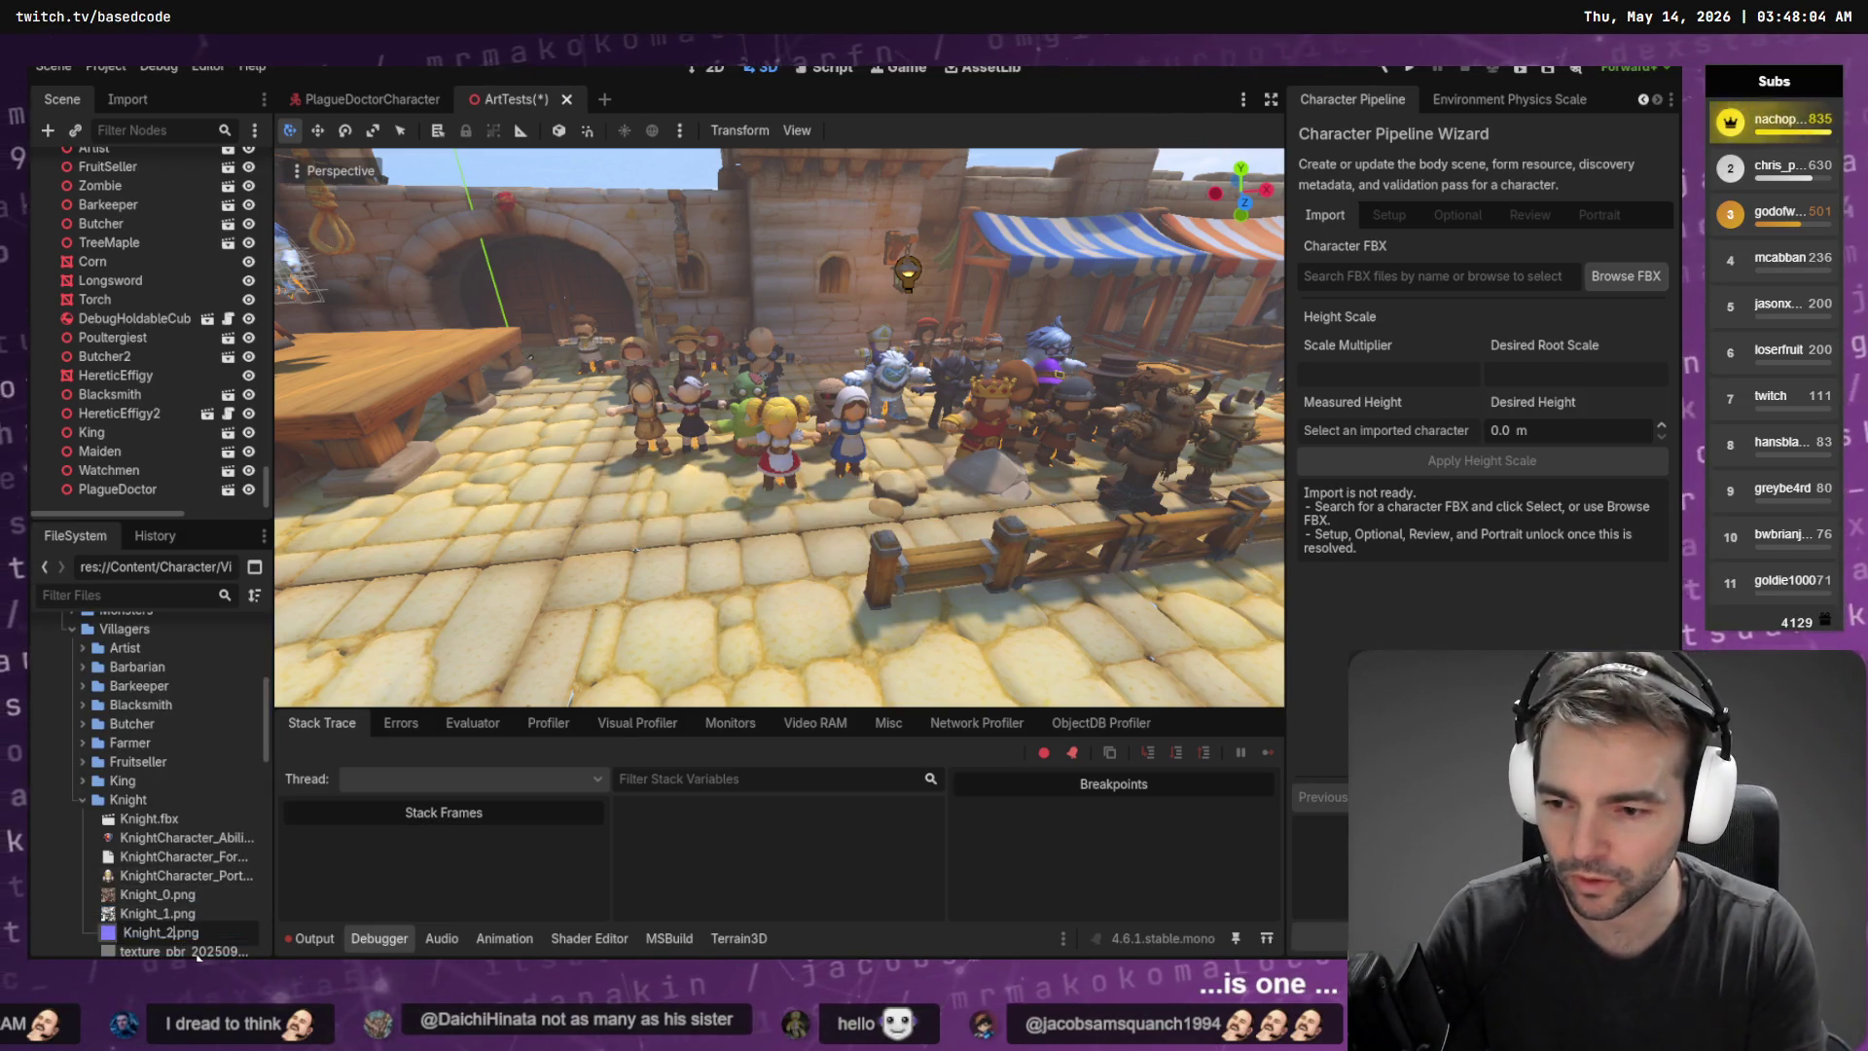
pyautogui.press('Return')
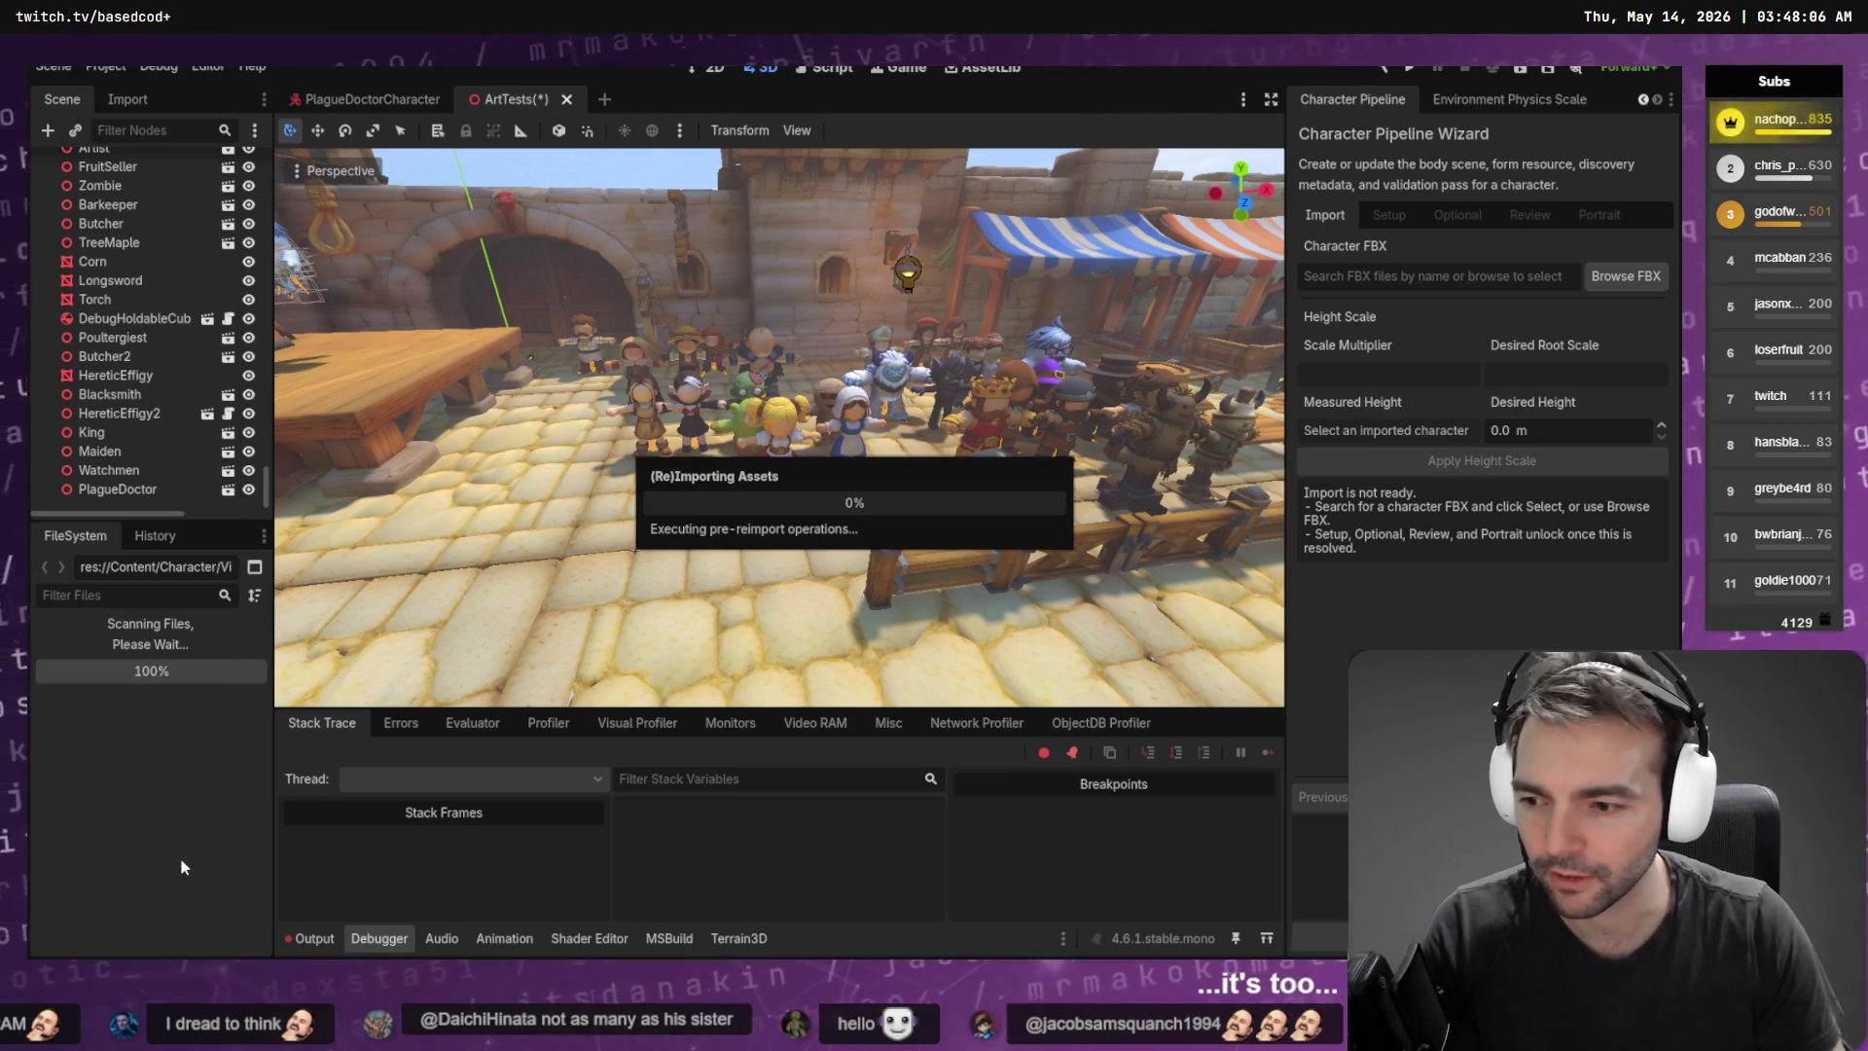
pyautogui.click(179, 943)
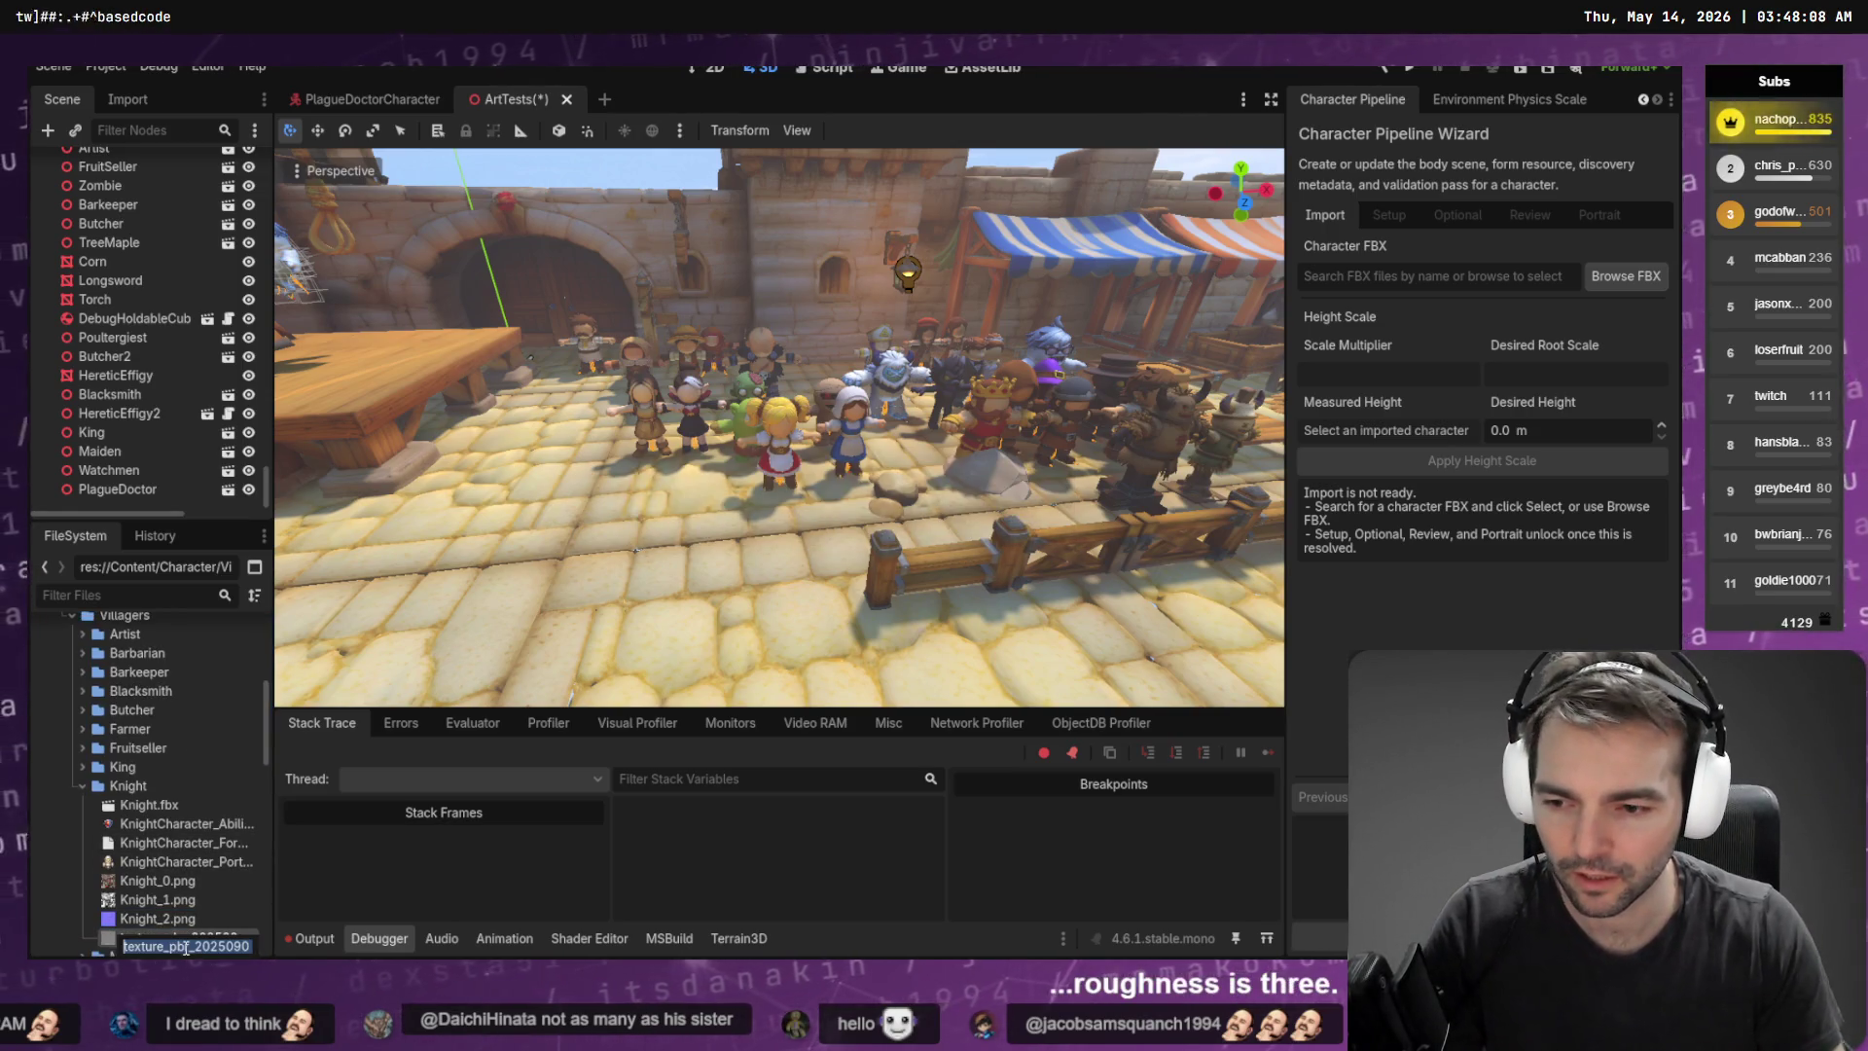
pyautogui.press('F2')
pyautogui.write('Knight_0')
pyautogui.press('Return')
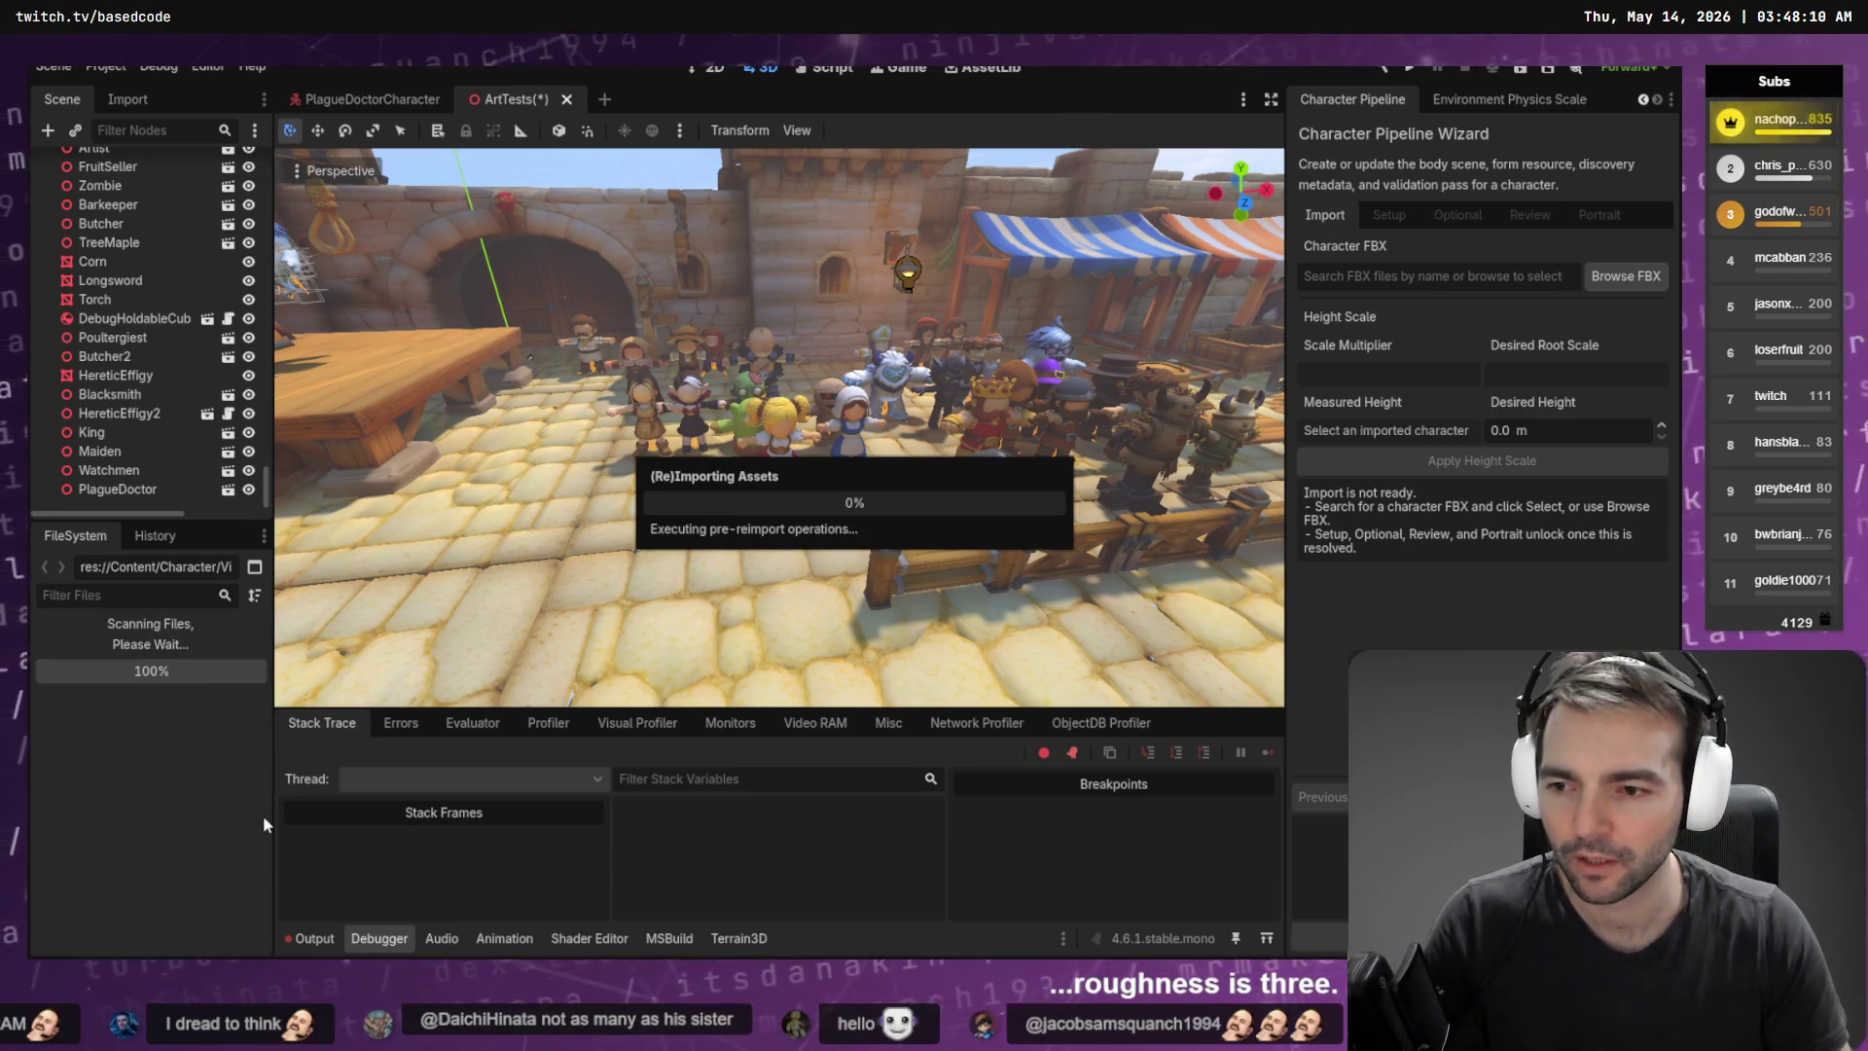
pyautogui.moveTo(195, 805); pyautogui.dragTo(734, 538)
# Lower the Knight onto the ground and slide it into the villager crowd beside the King
pyautogui.press('f')
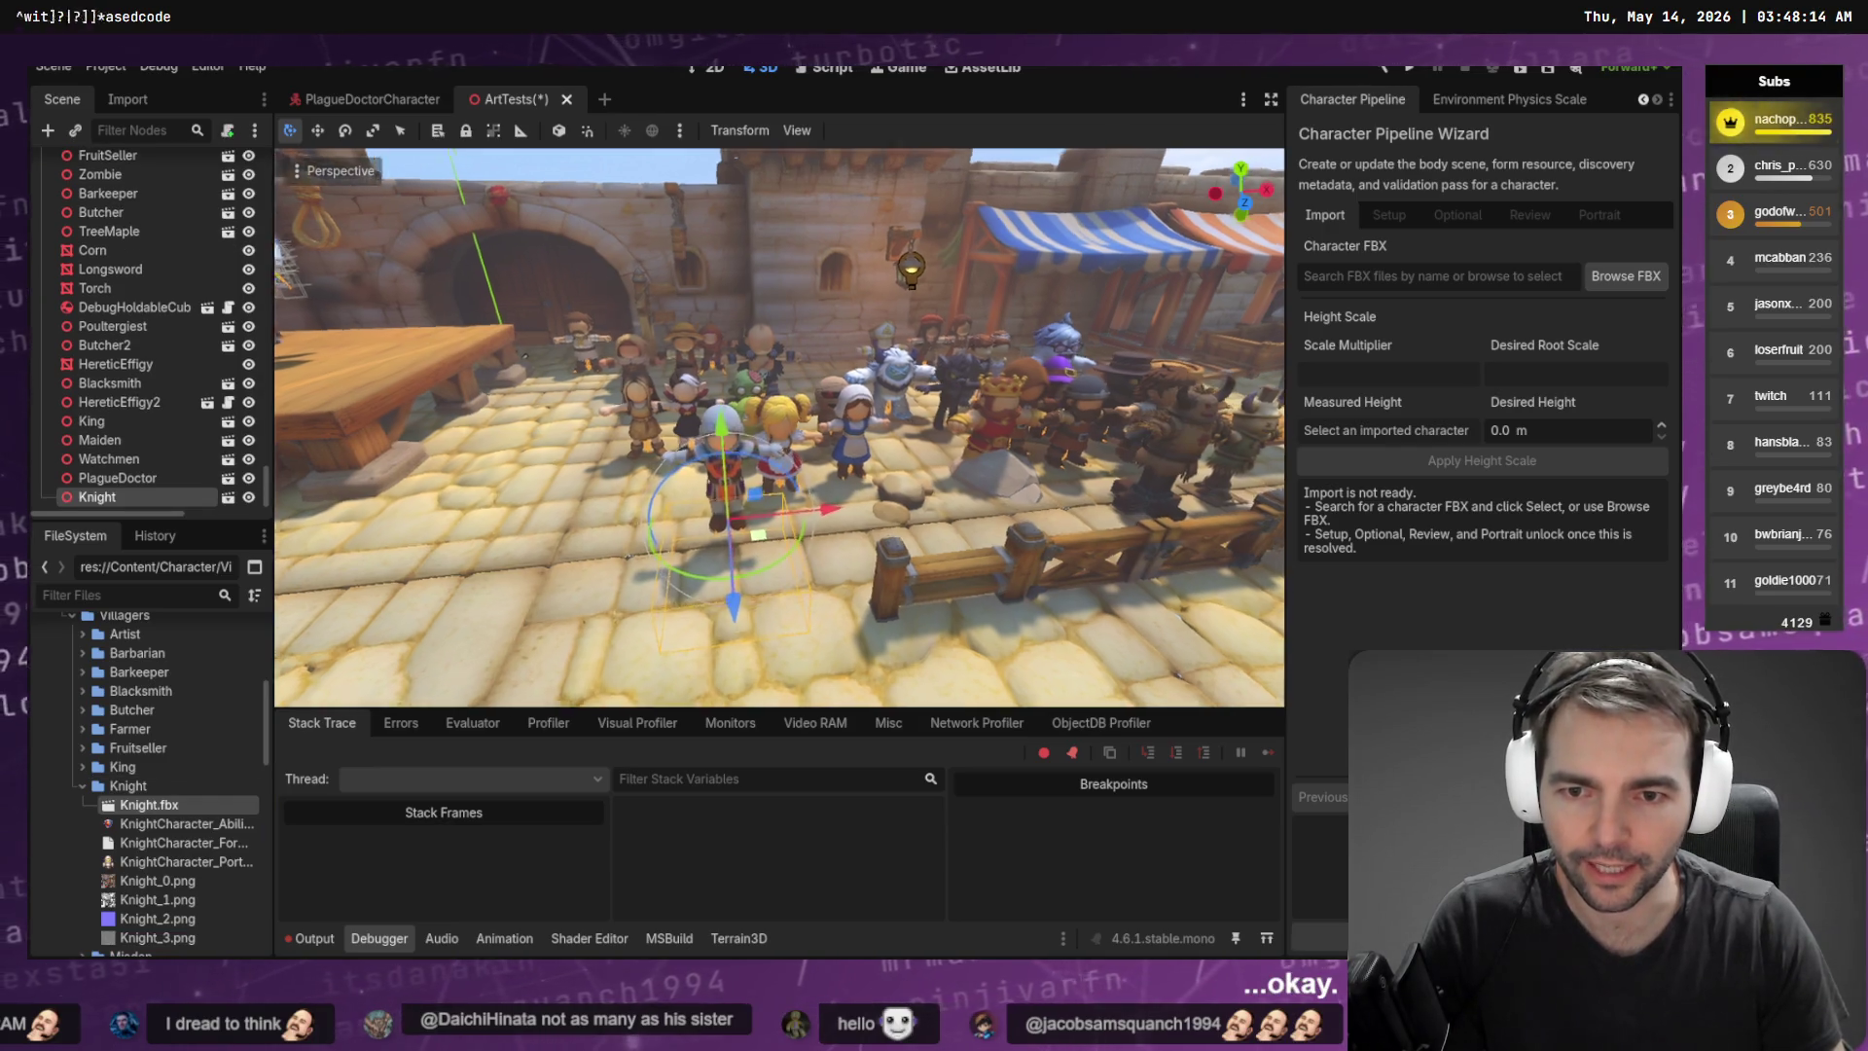
pyautogui.moveTo(781, 473); pyautogui.dragTo(781, 564)
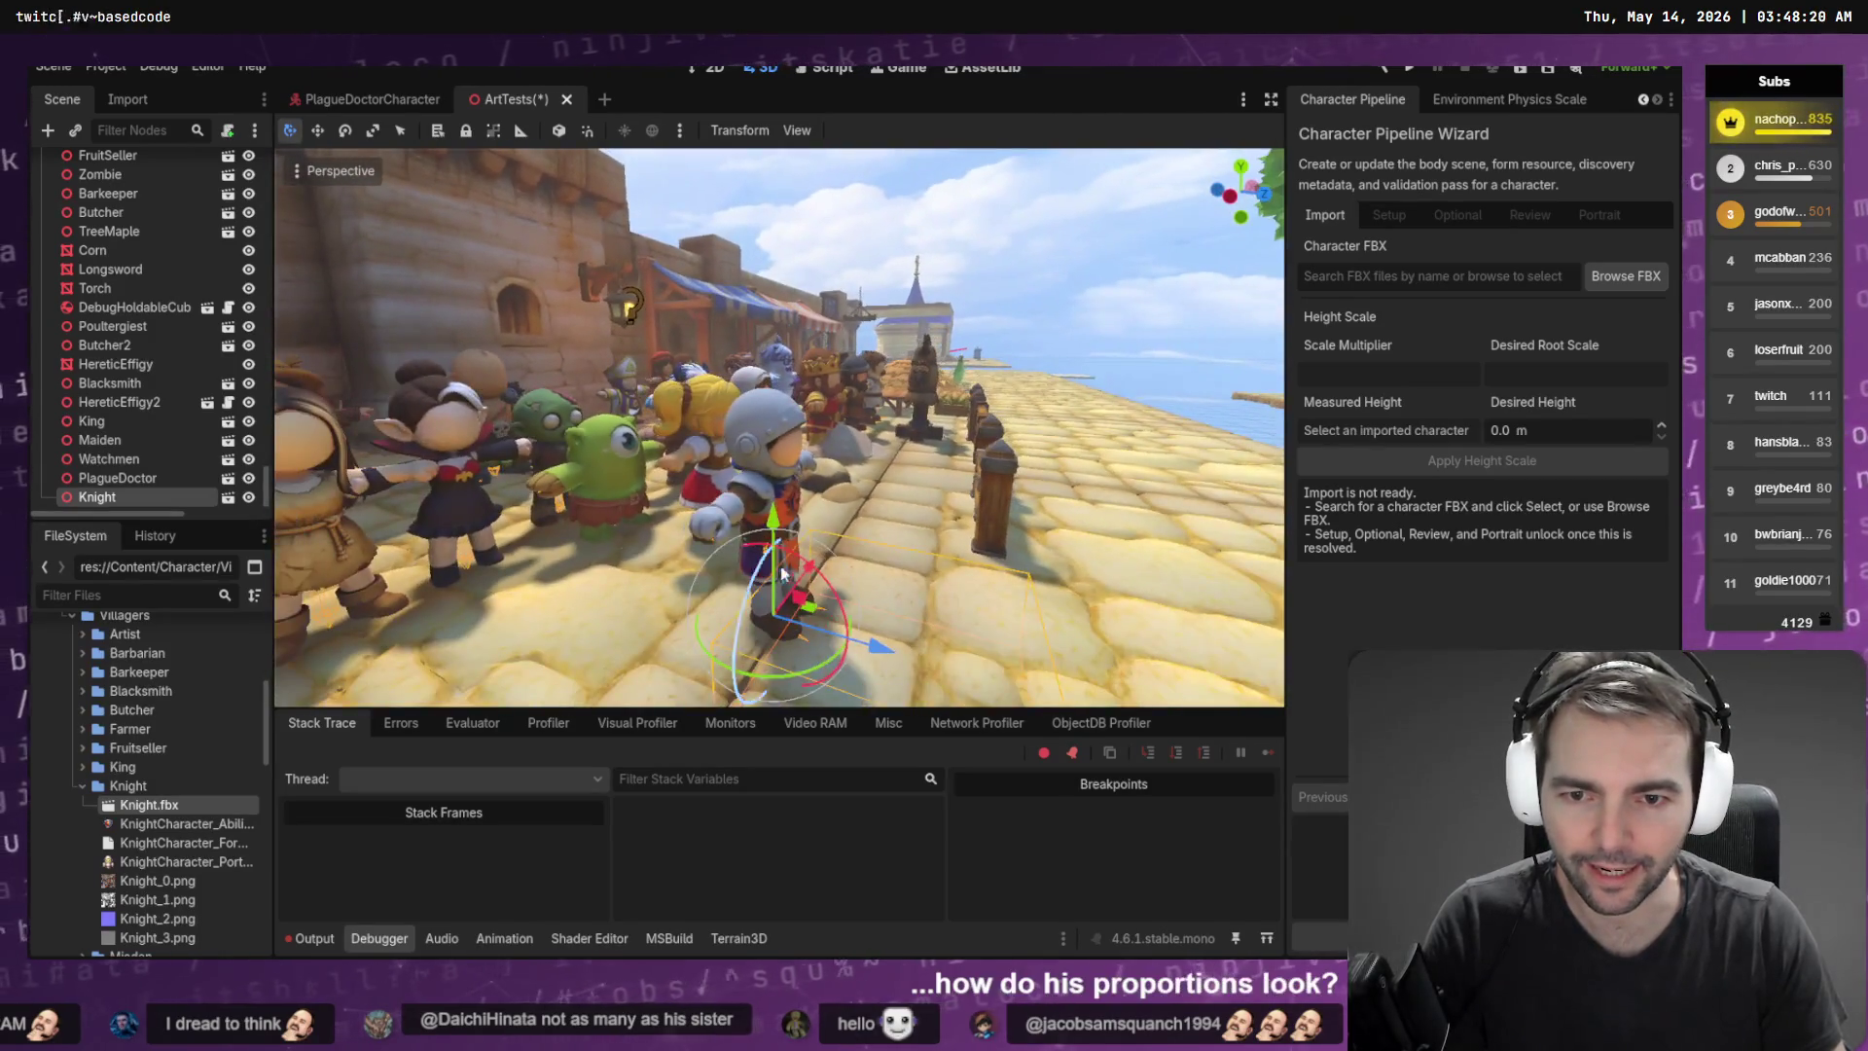
pyautogui.moveTo(879, 649)
pyautogui.mouseDown()
pyautogui.moveTo(677, 588)
pyautogui.moveTo(778, 613)
pyautogui.moveTo(747, 553)
pyautogui.moveTo(750, 604)
pyautogui.mouseUp()
pyautogui.scroll(-3, 778, 553)
pyautogui.moveTo(812, 539)
pyautogui.mouseDown()
pyautogui.moveTo(1183, 515)
pyautogui.moveTo(1112, 513)
pyautogui.mouseUp()
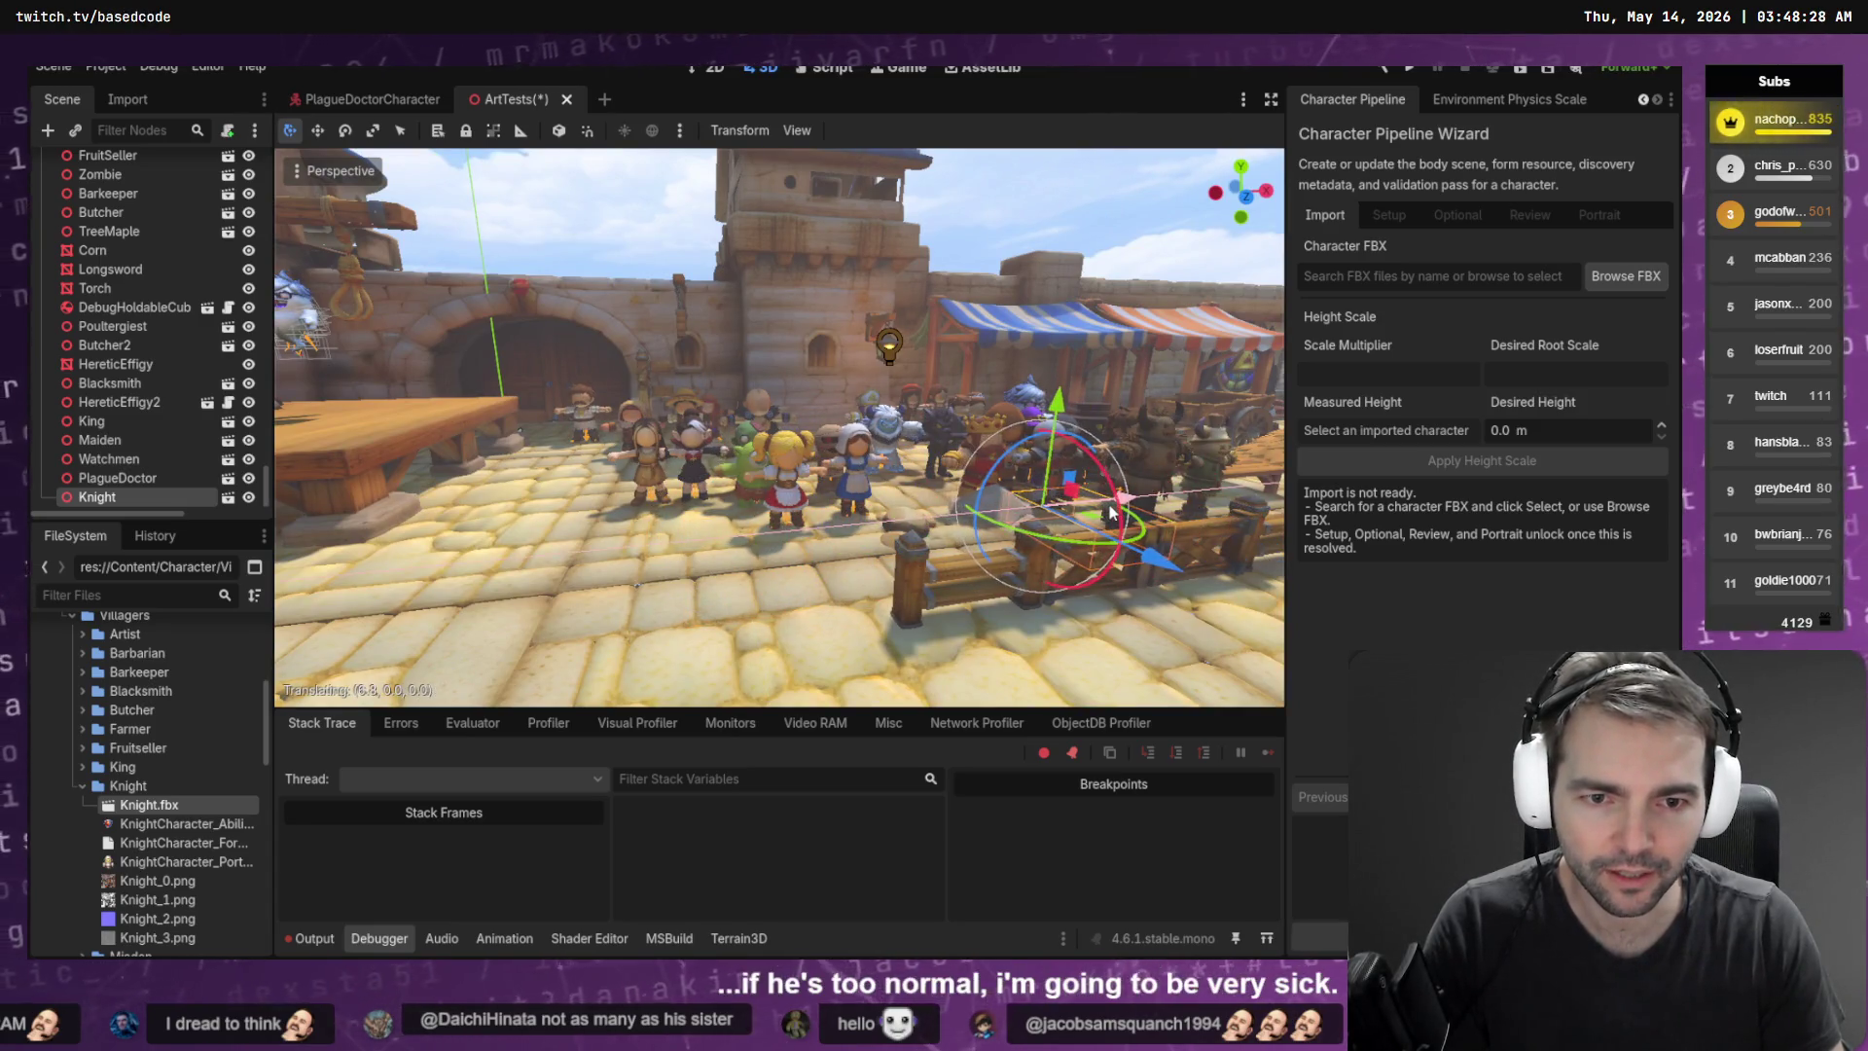
pyautogui.scroll(-5, 1112, 513)
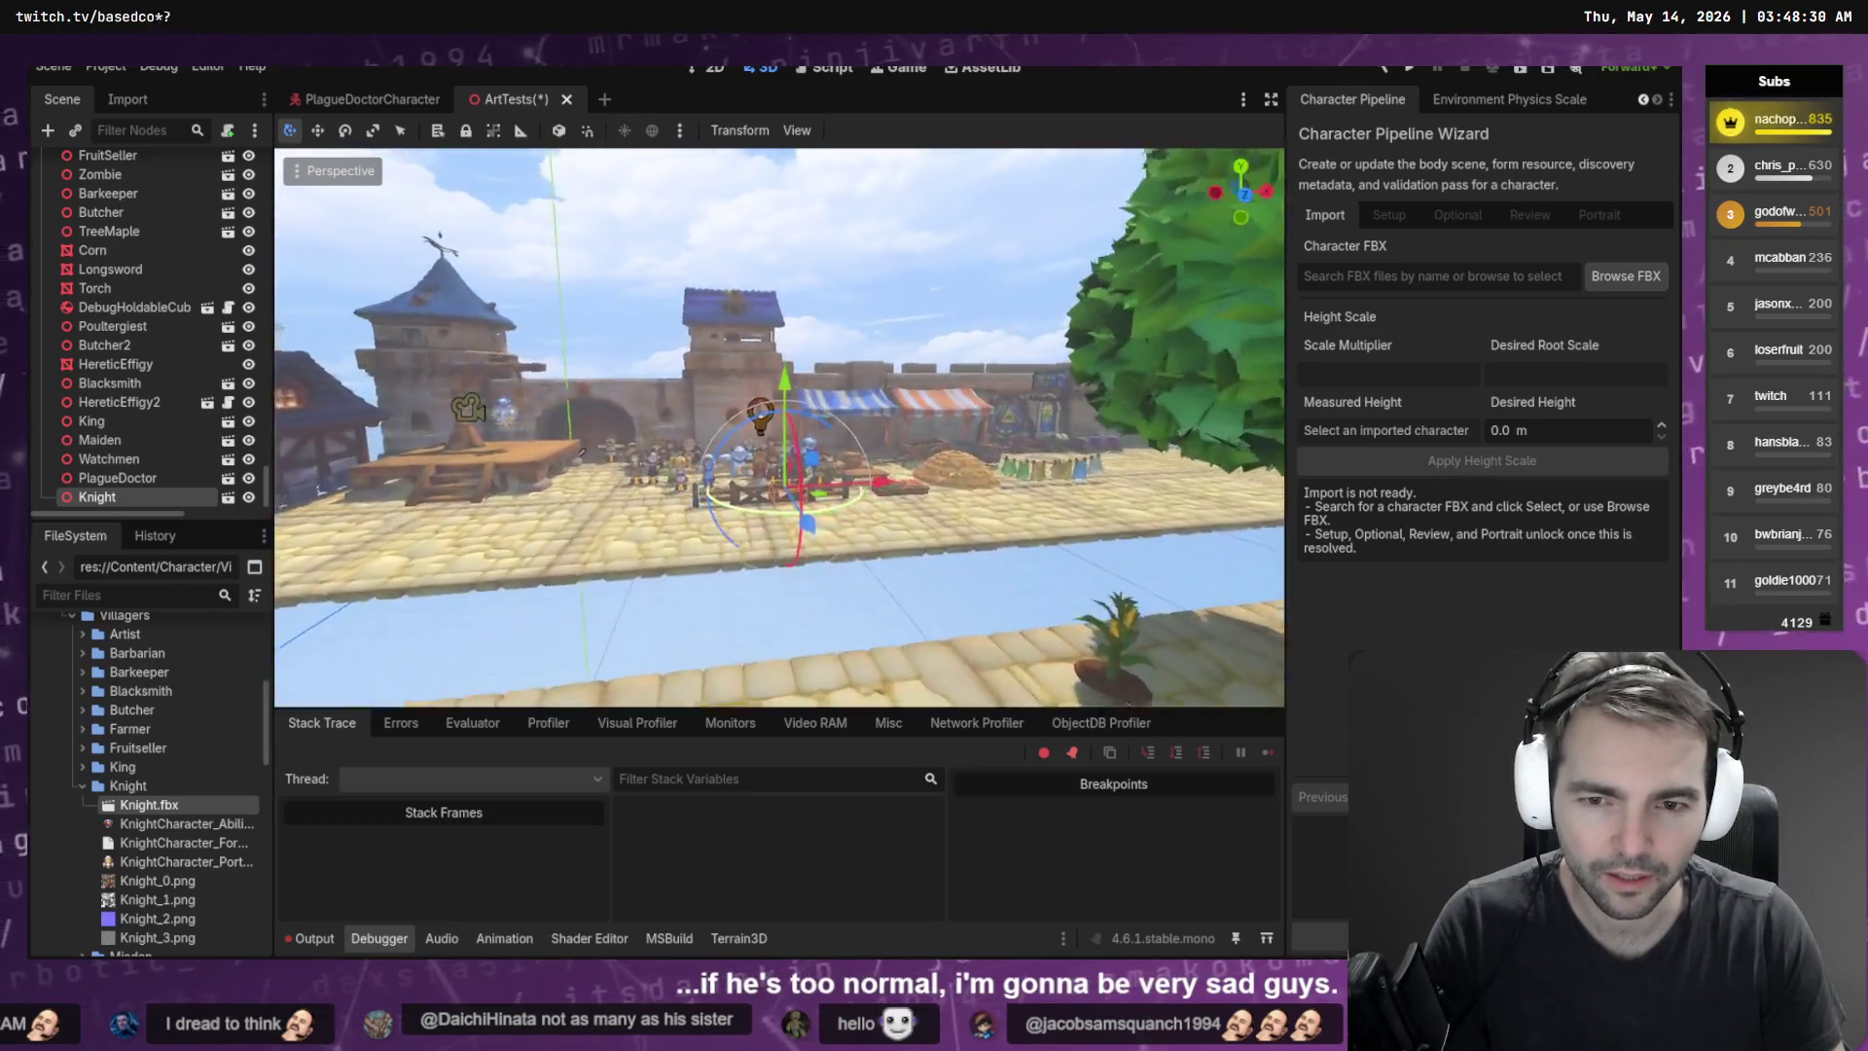
pyautogui.scroll(6, 778, 428)
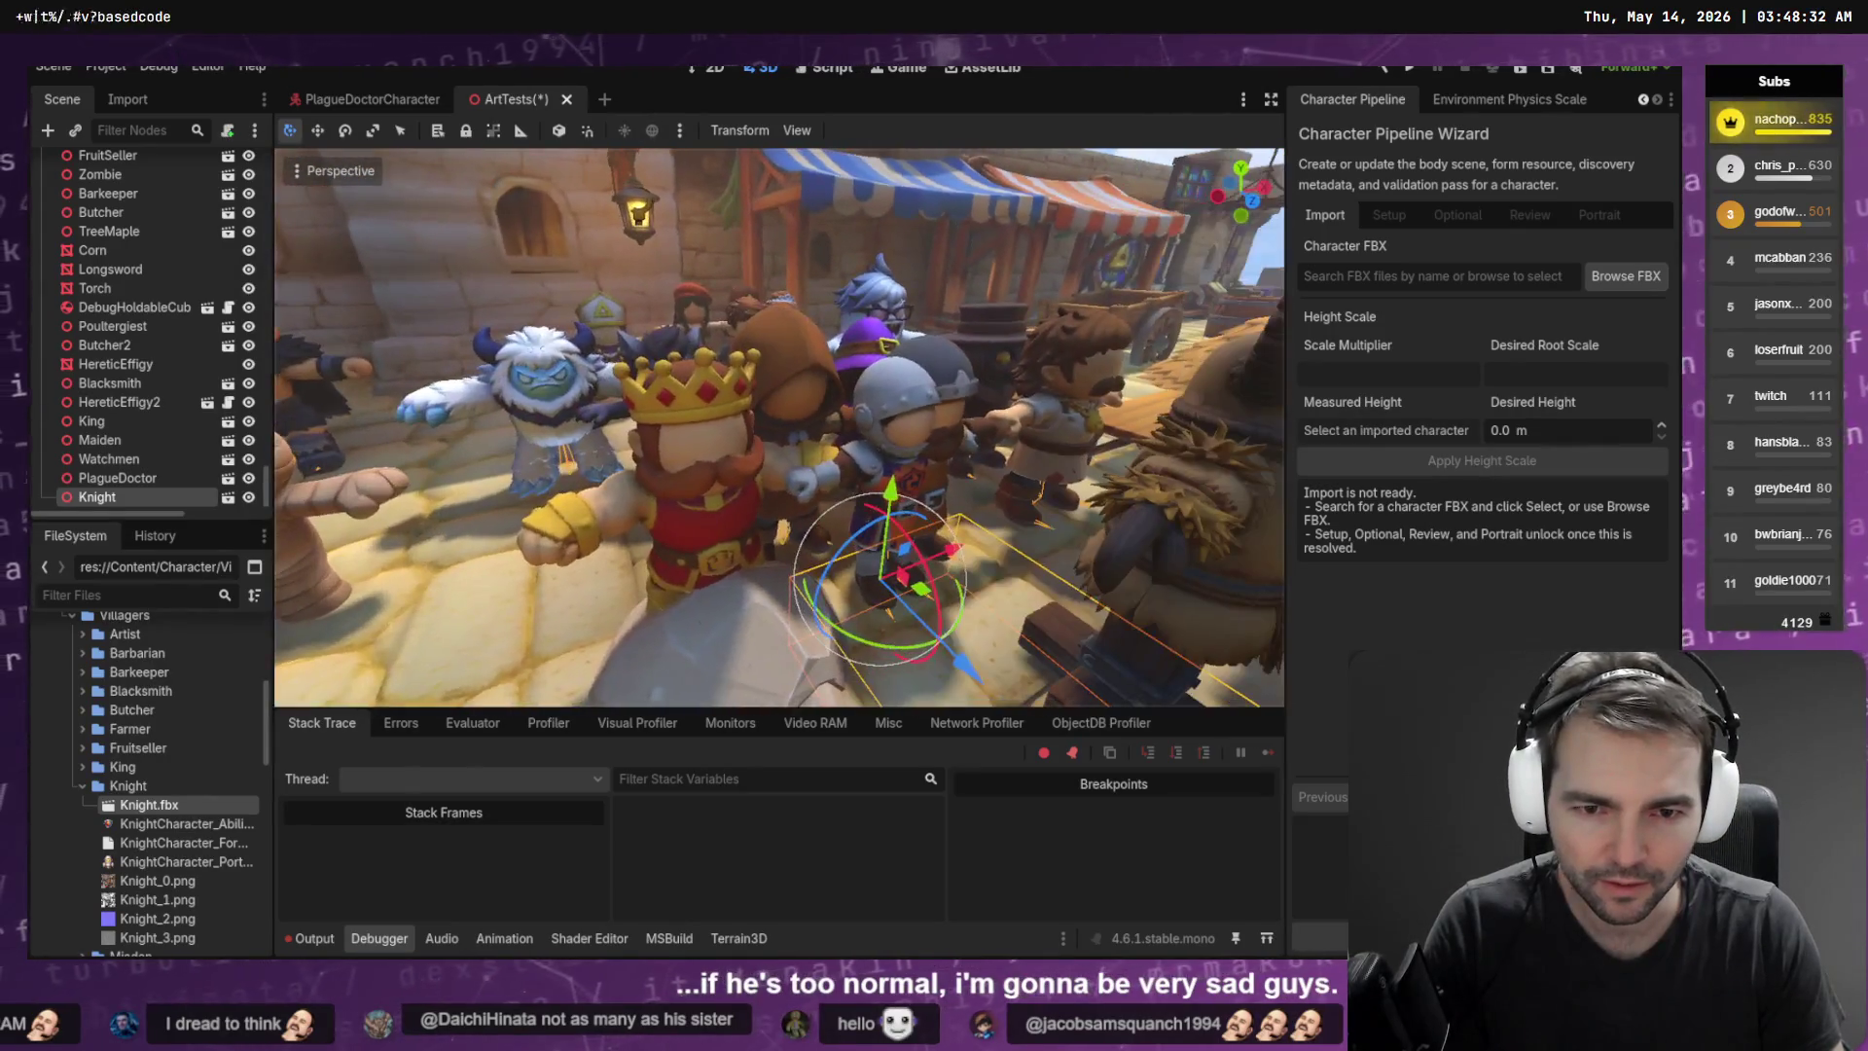
pyautogui.moveTo(970, 555); pyautogui.dragTo(923, 567)
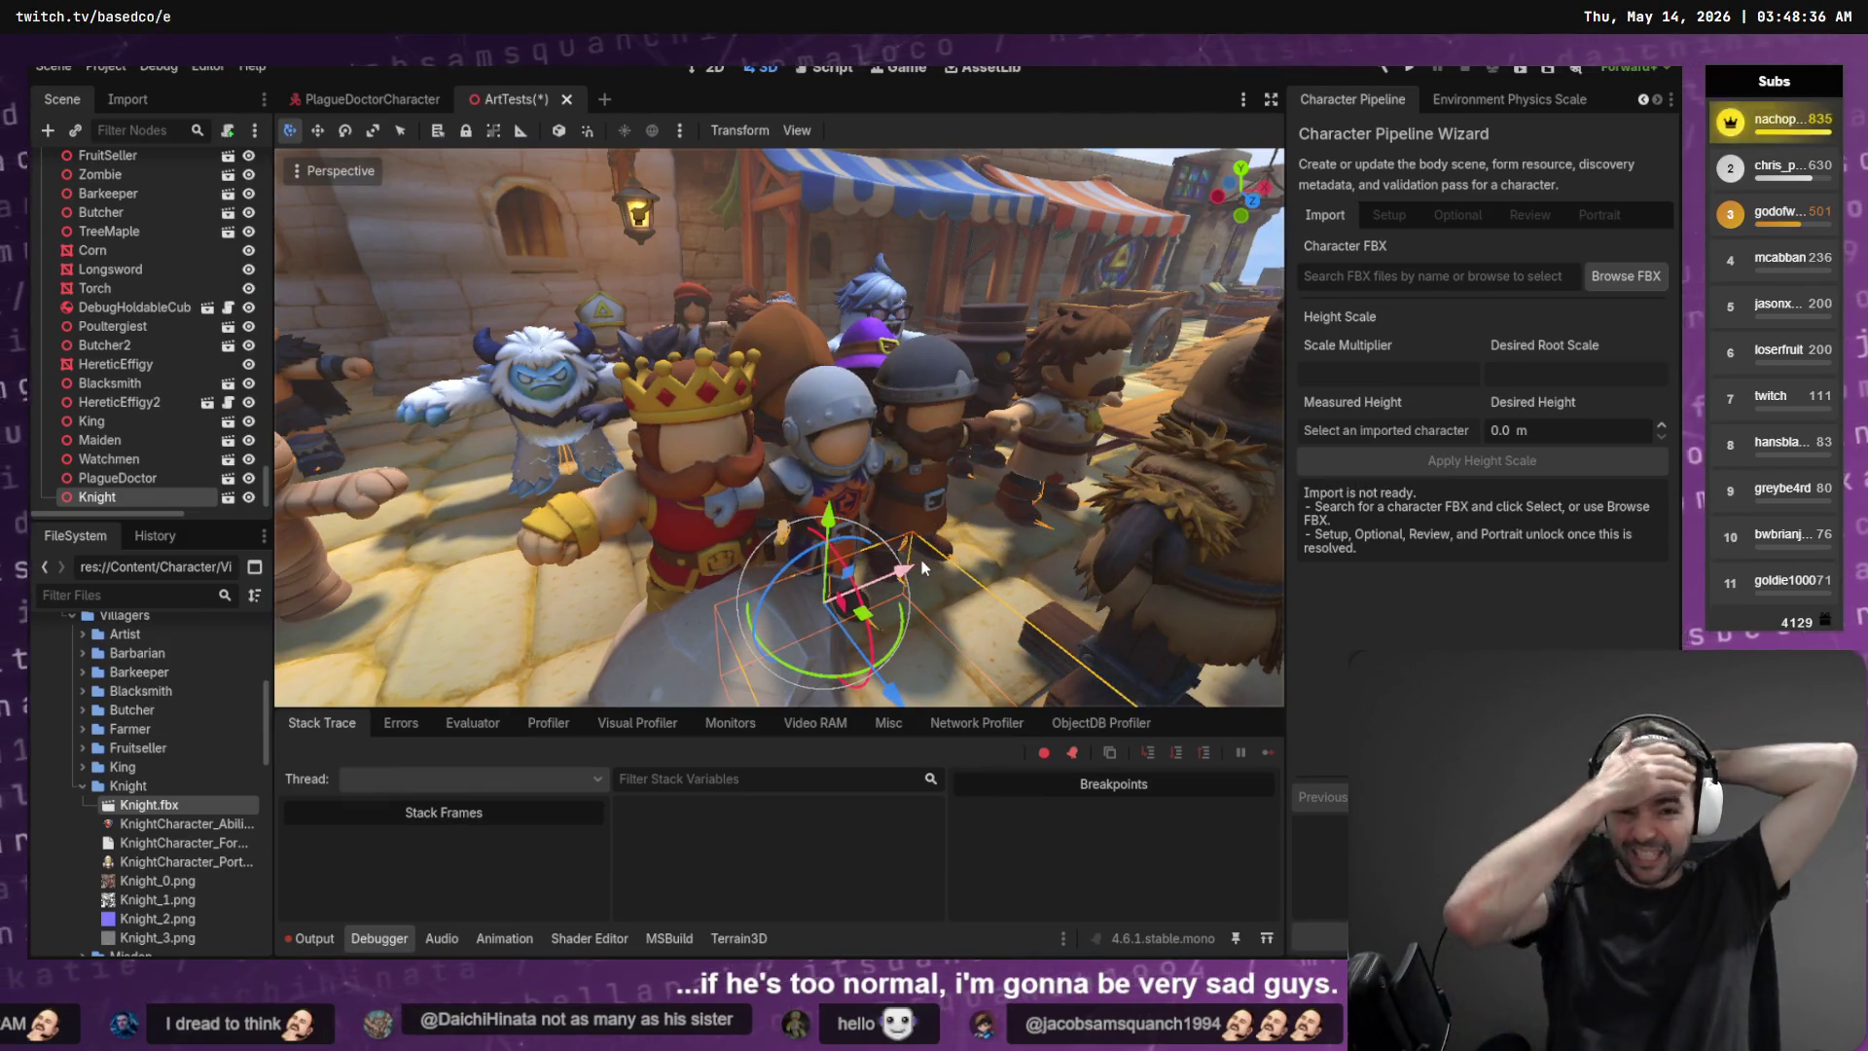
pyautogui.moveTo(901, 479); pyautogui.dragTo(818, 487)
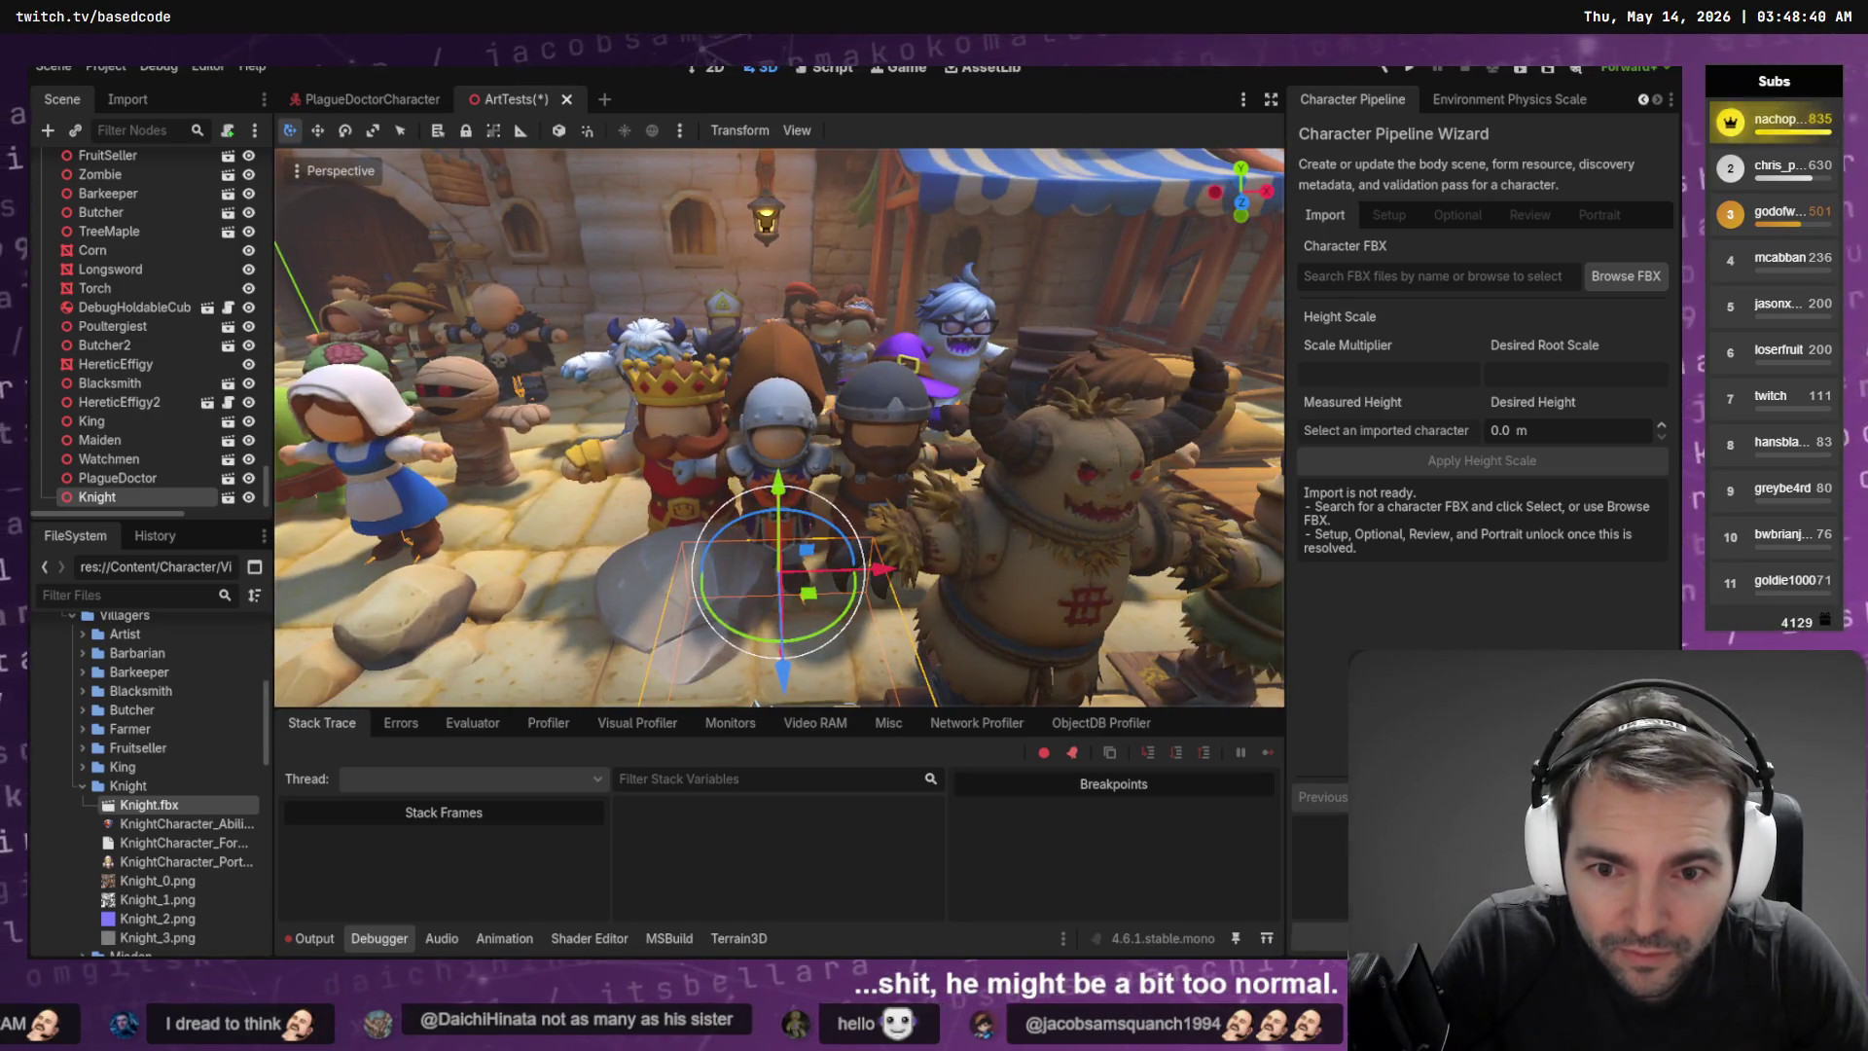
# Reimport Knight.fbx from its import settings with the changed root scale, then nudge him upward
pyautogui.click(128, 99)
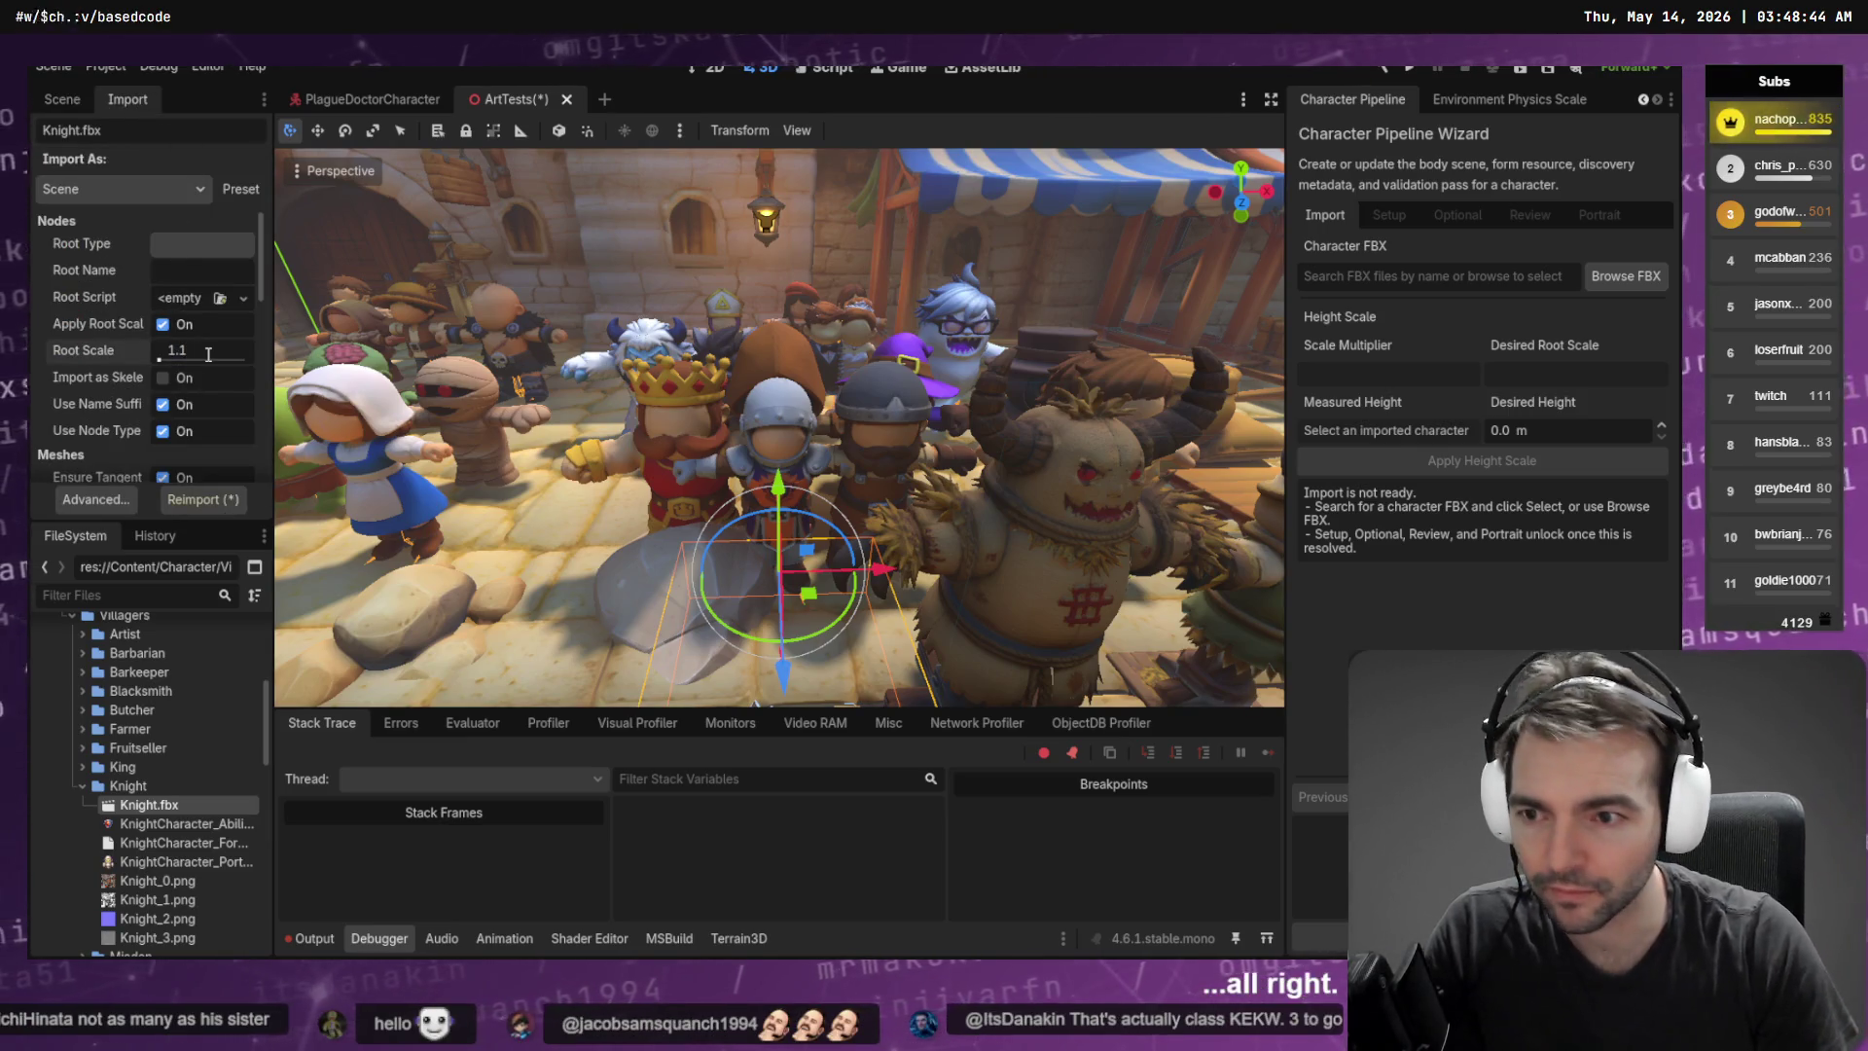
pyautogui.click(231, 506)
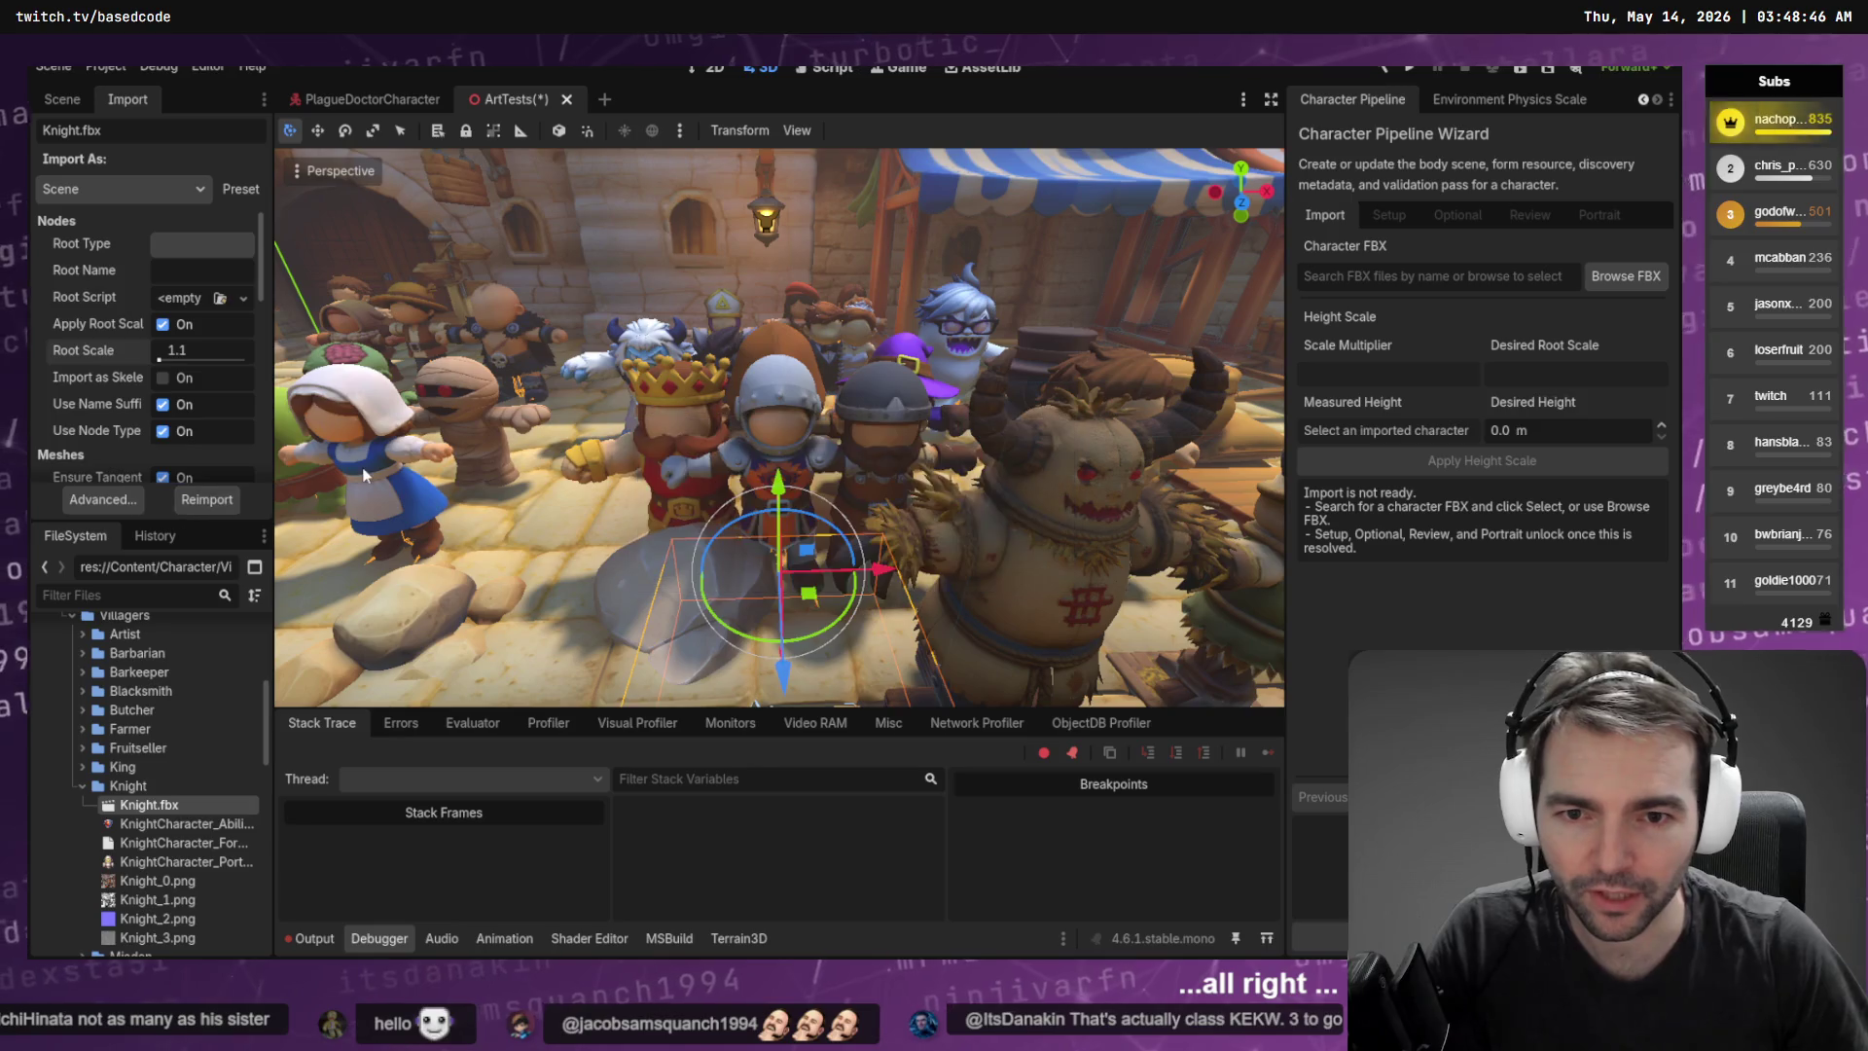
pyautogui.moveTo(780, 484); pyautogui.dragTo(786, 489)
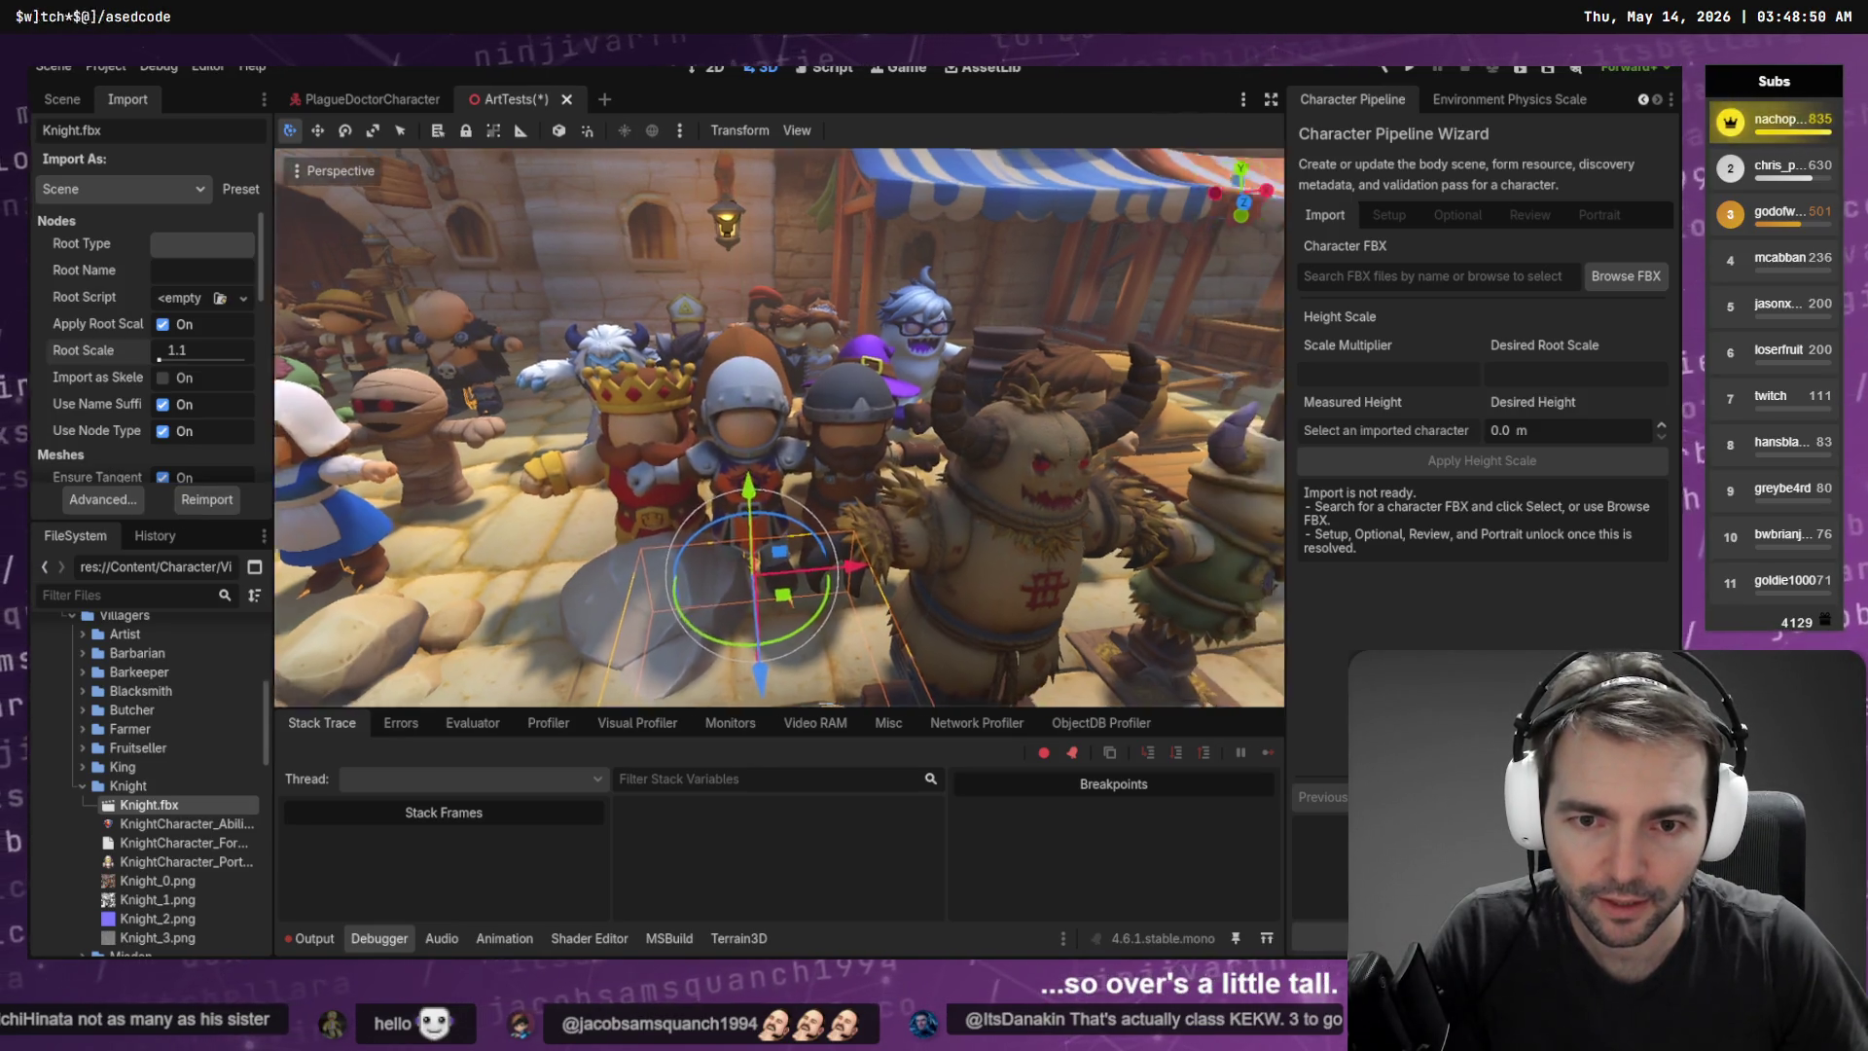
pyautogui.moveTo(409, 438); pyautogui.dragTo(376, 440)
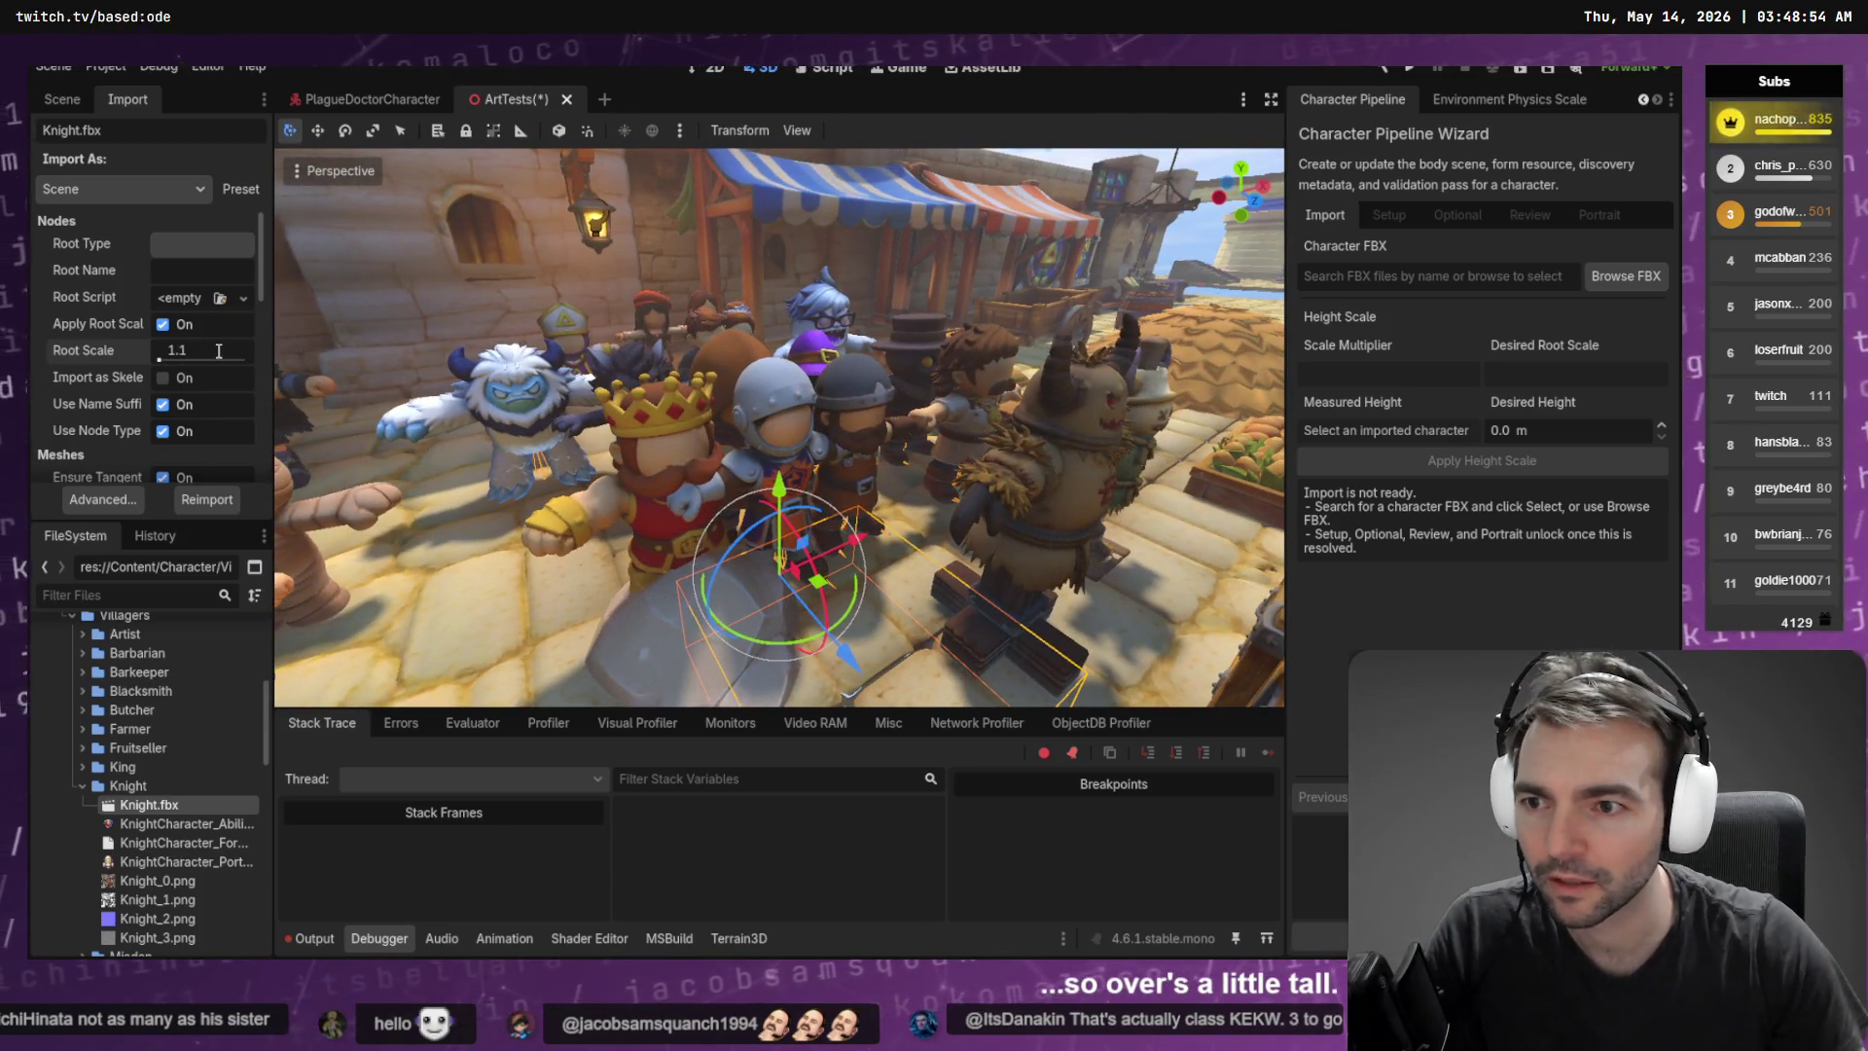
# Reimport the knight at root scale 1.2 and compare his height with the plaza crowd
pyautogui.click(237, 497)
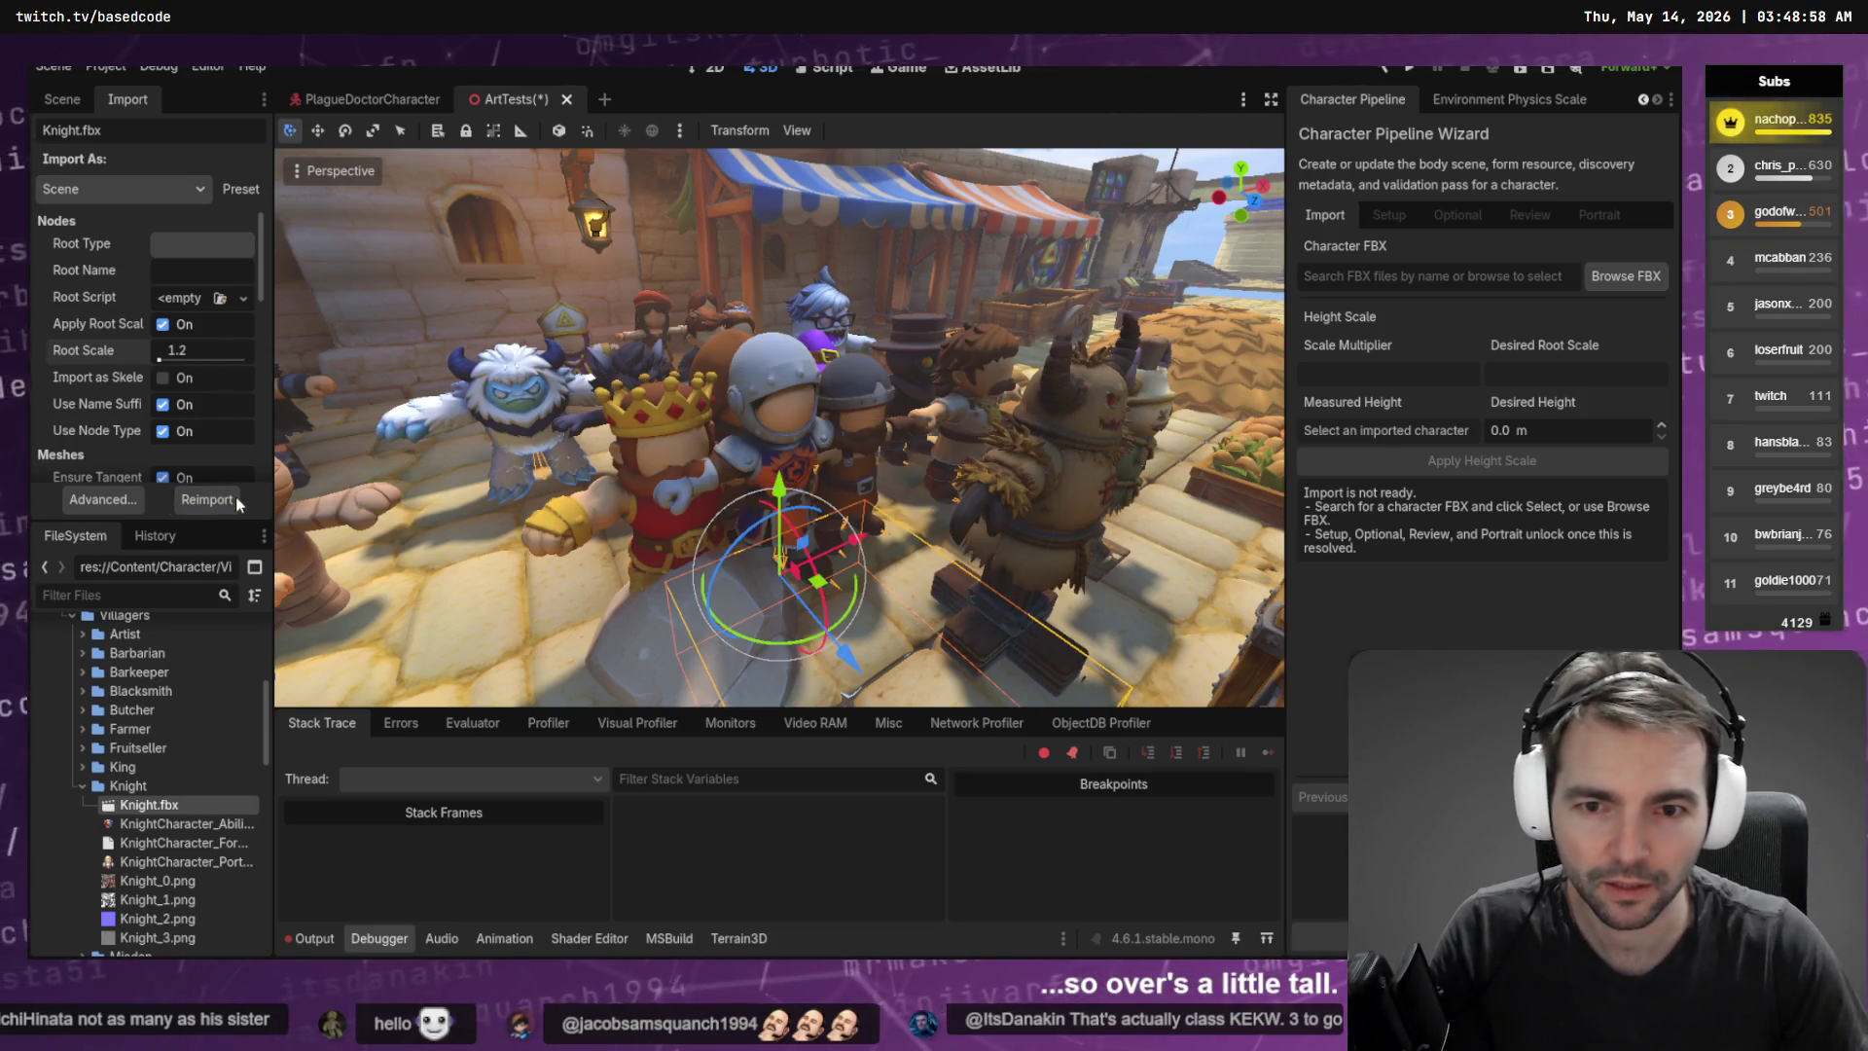
pyautogui.moveTo(408, 438); pyautogui.dragTo(370, 443)
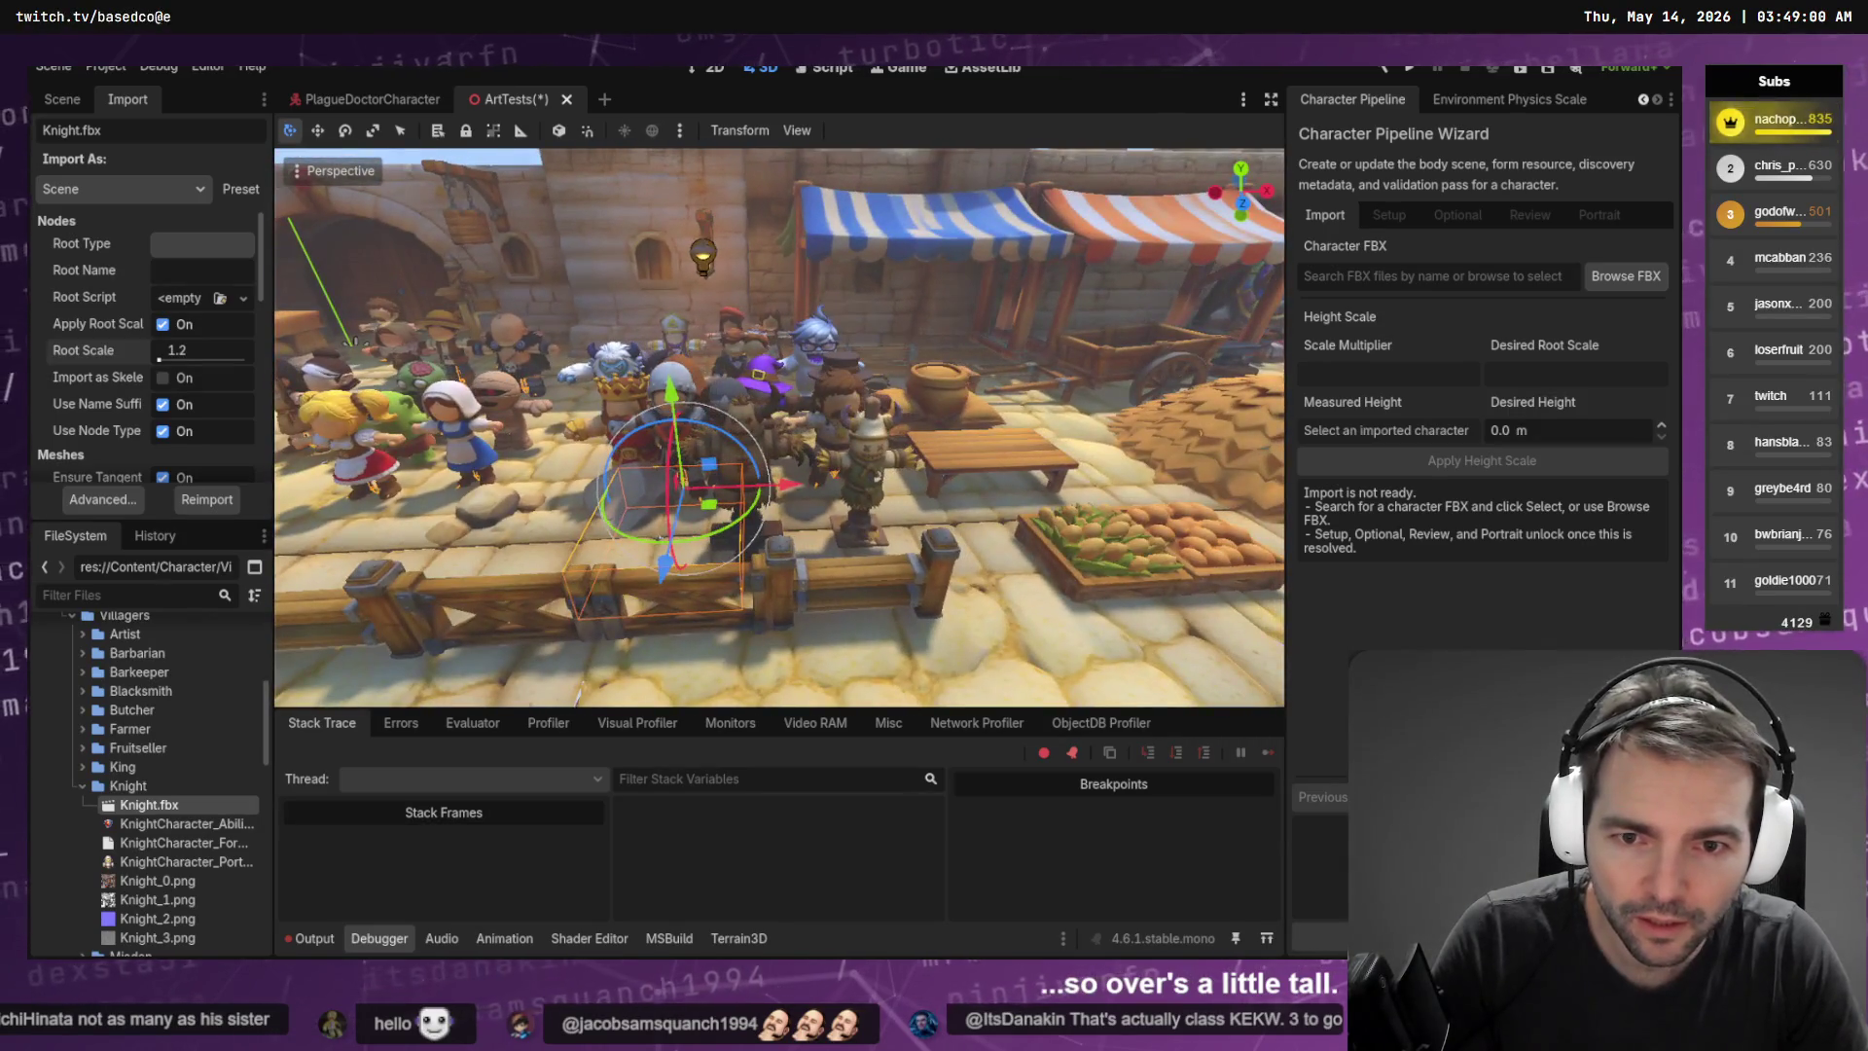
pyautogui.scroll(5, 778, 428)
pyautogui.moveTo(370, 443); pyautogui.dragTo(301, 447)
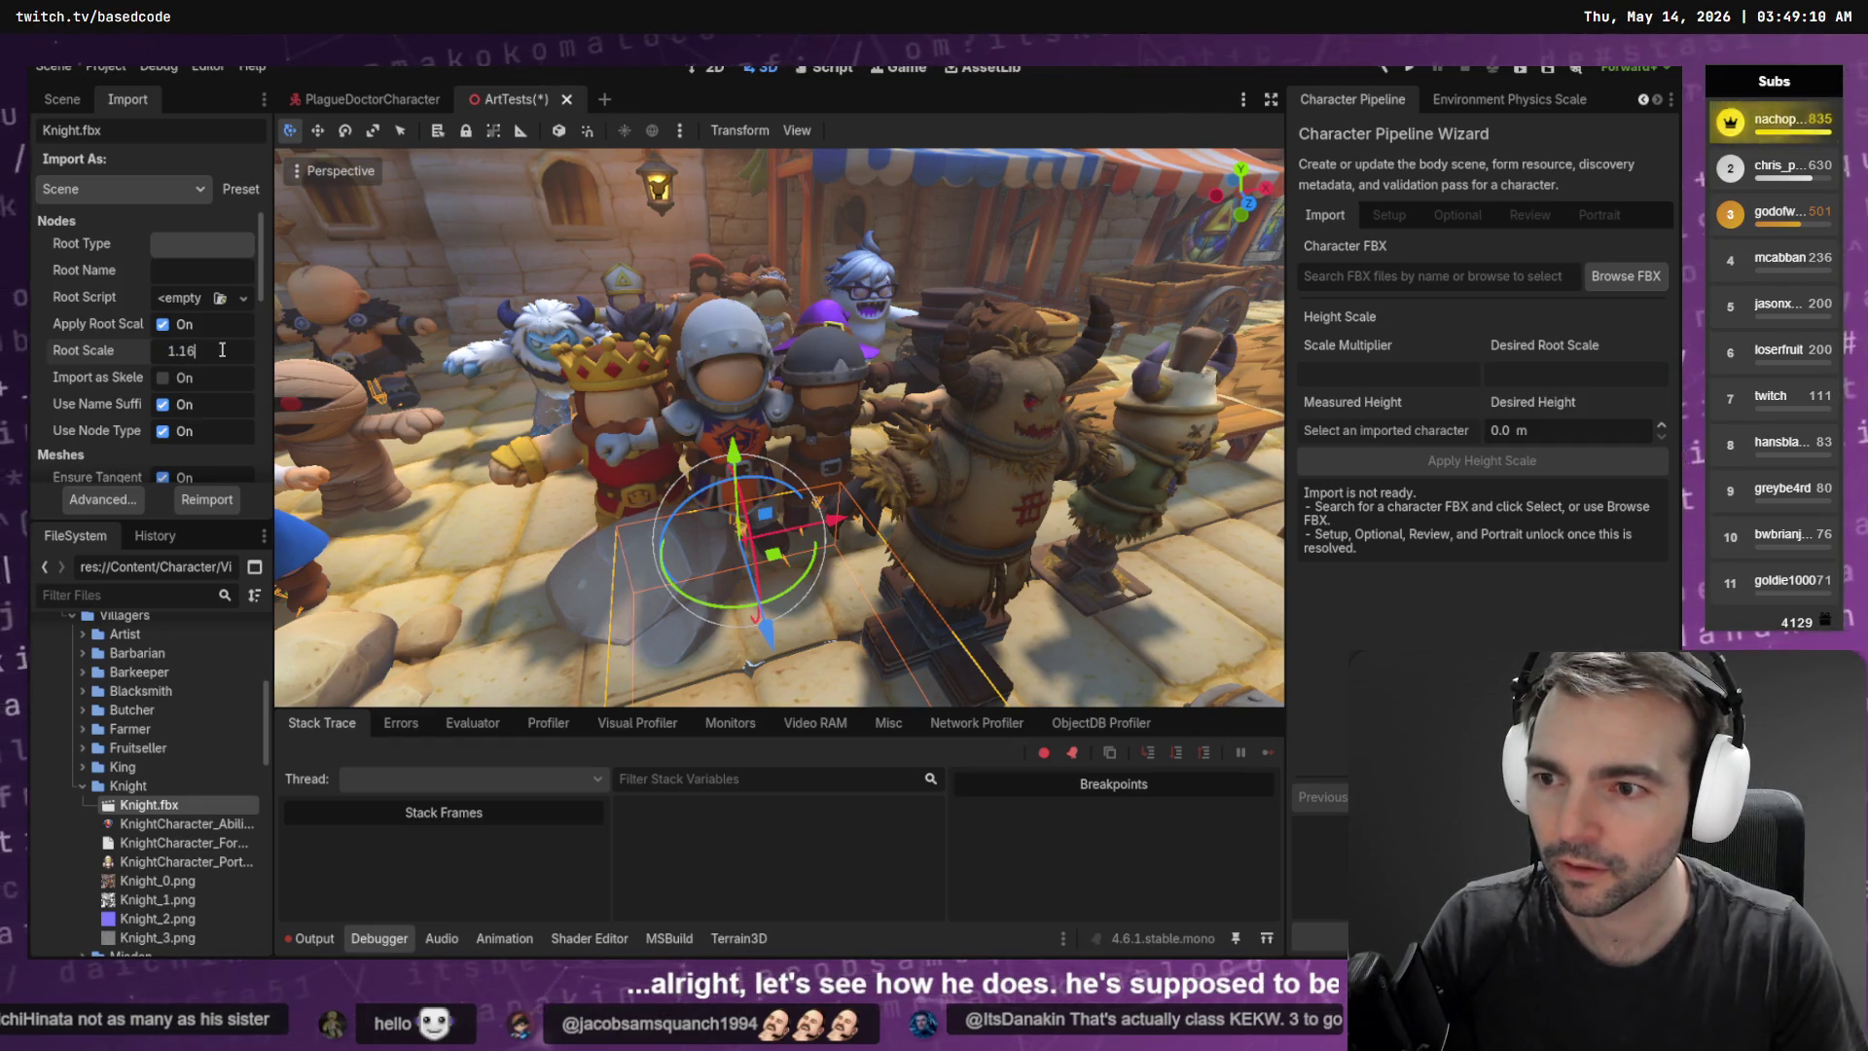
pyautogui.click(210, 501)
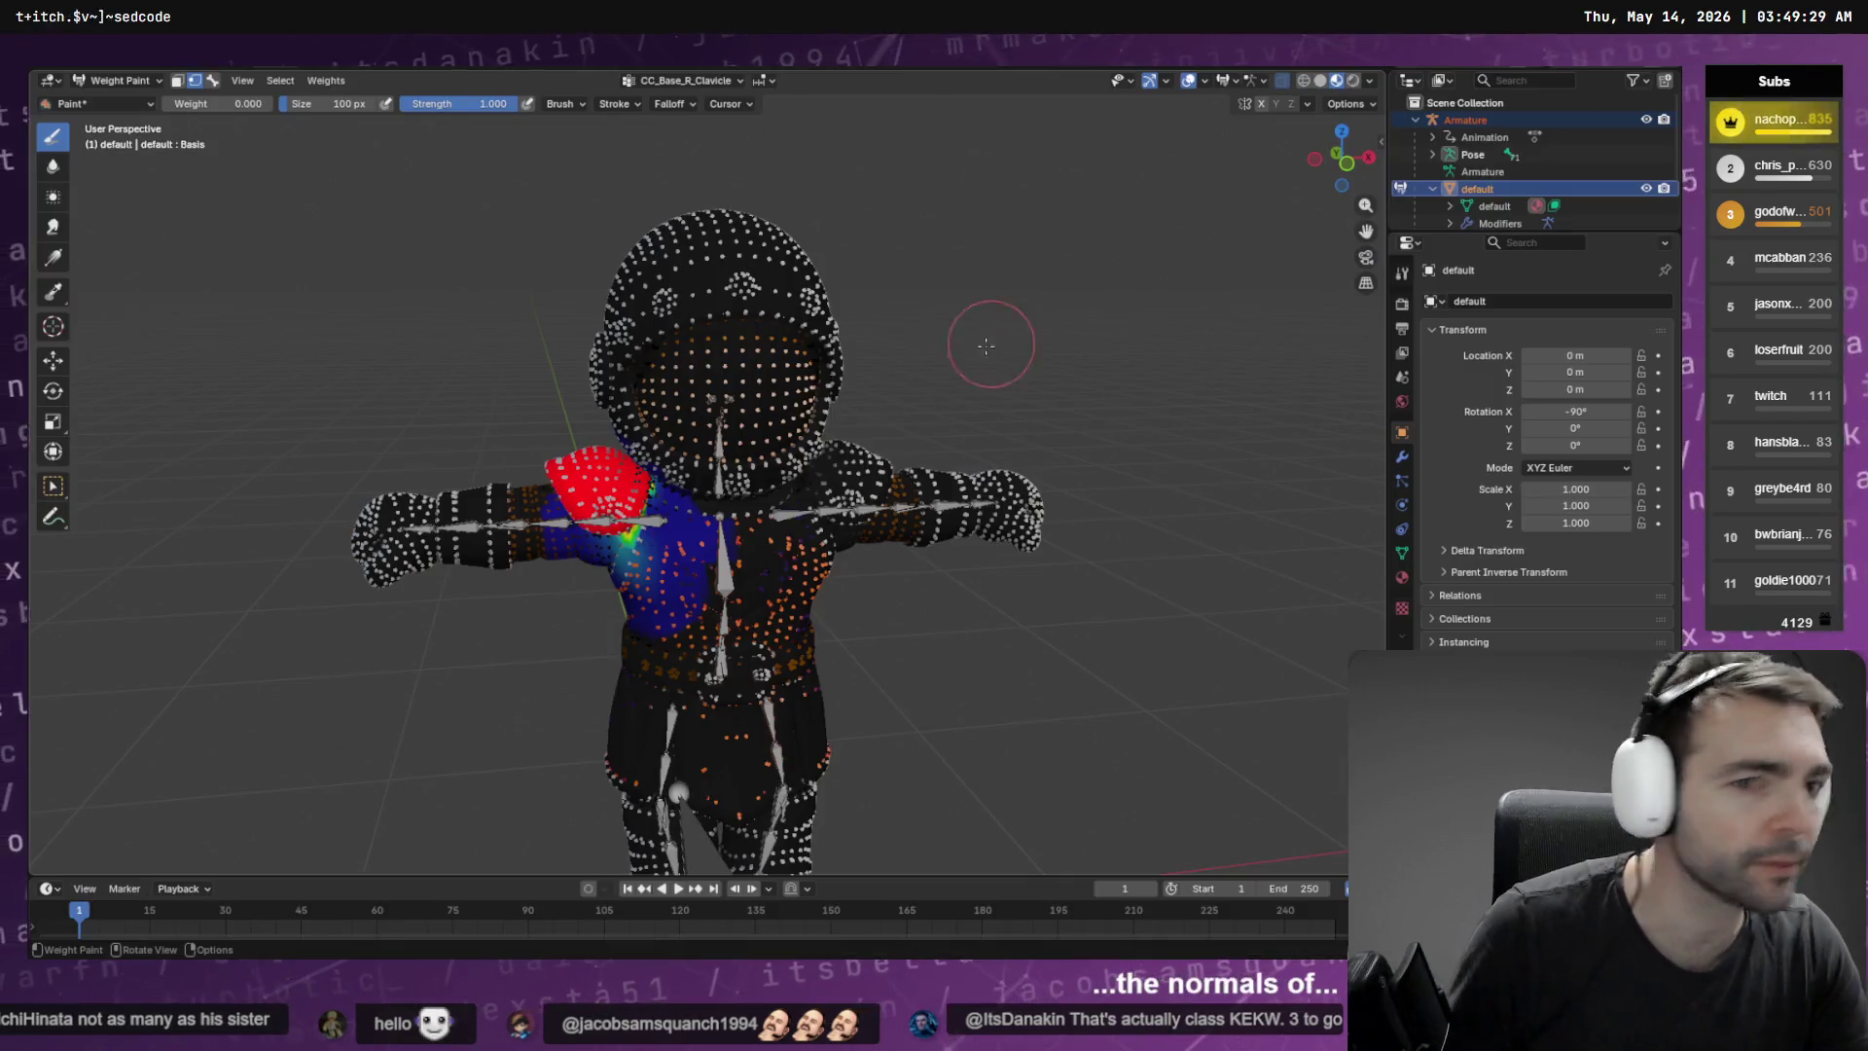
# In Edit Mode, select the face strips below the belt and flip their normals via Quick Favorites
pyautogui.press('Tab')
pyautogui.moveTo(362, 286); pyautogui.dragTo(236, 248)
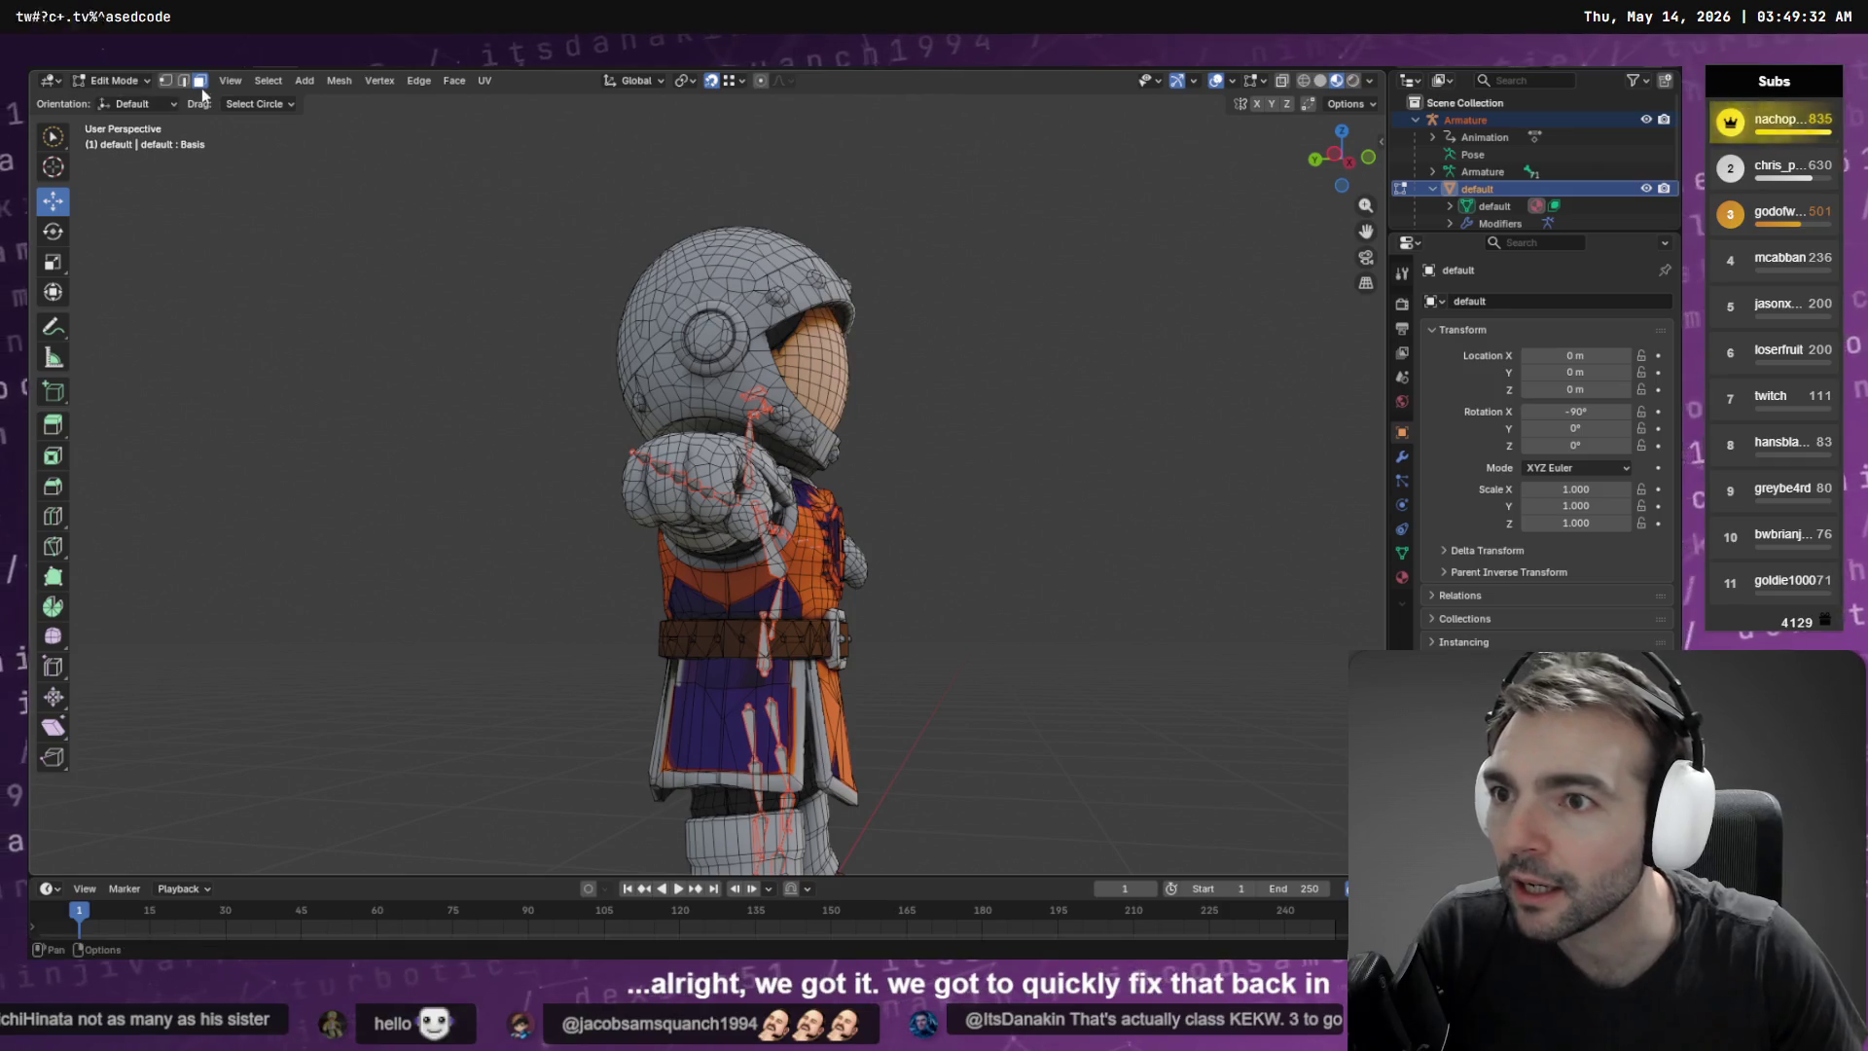
pyautogui.scroll(5, 711, 717)
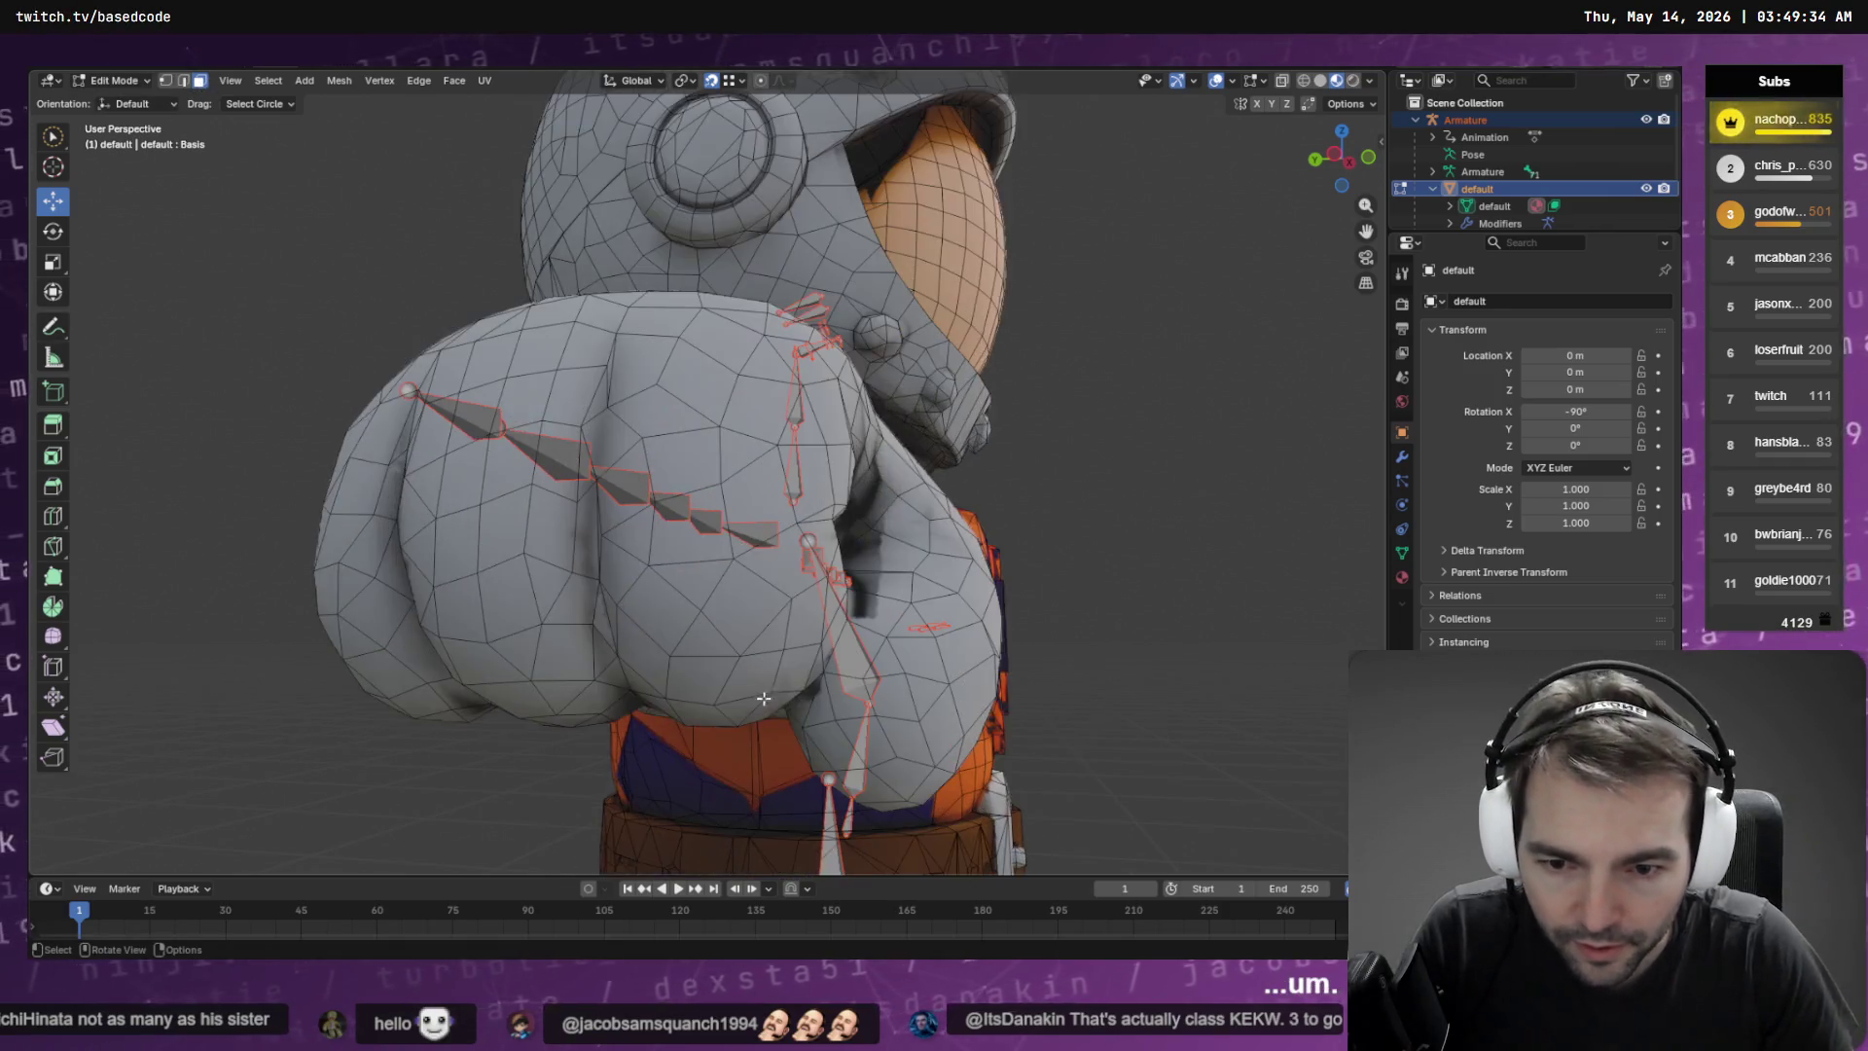
pyautogui.moveTo(632, 465); pyautogui.dragTo(936, 469)
pyautogui.press('`')
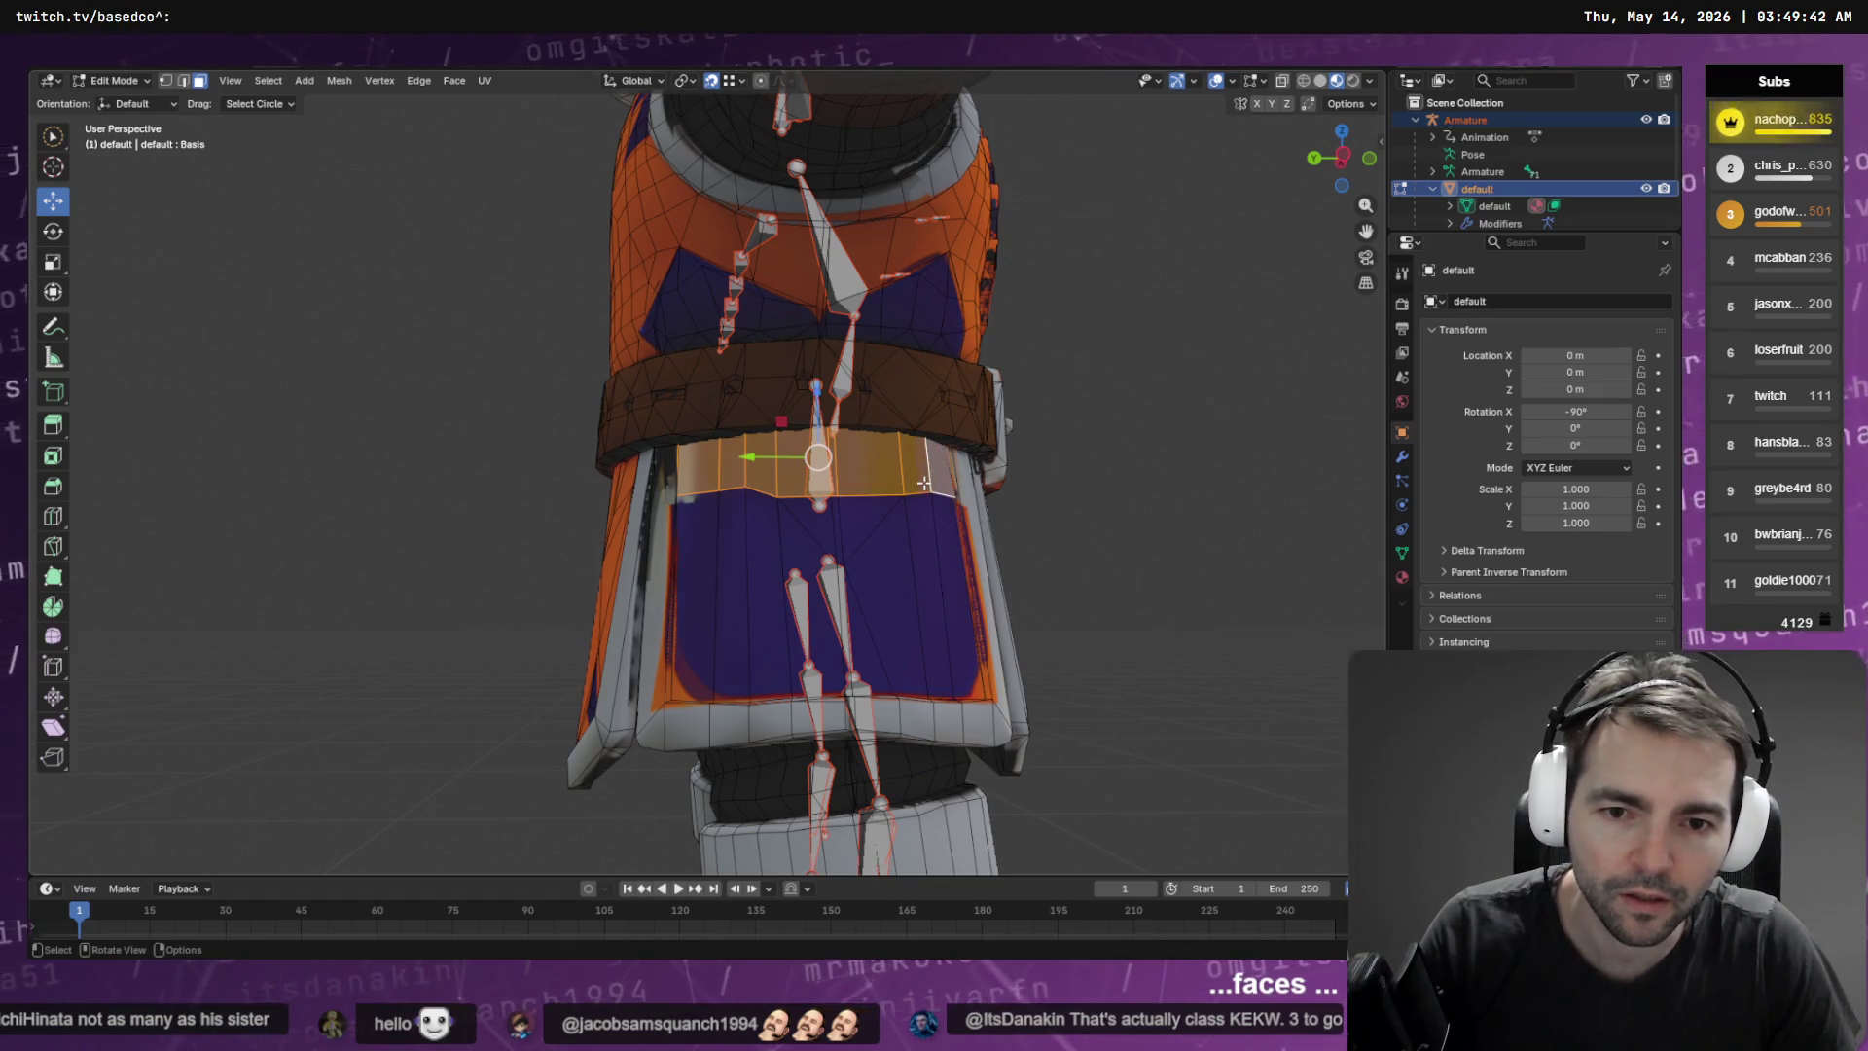
pyautogui.press('q')
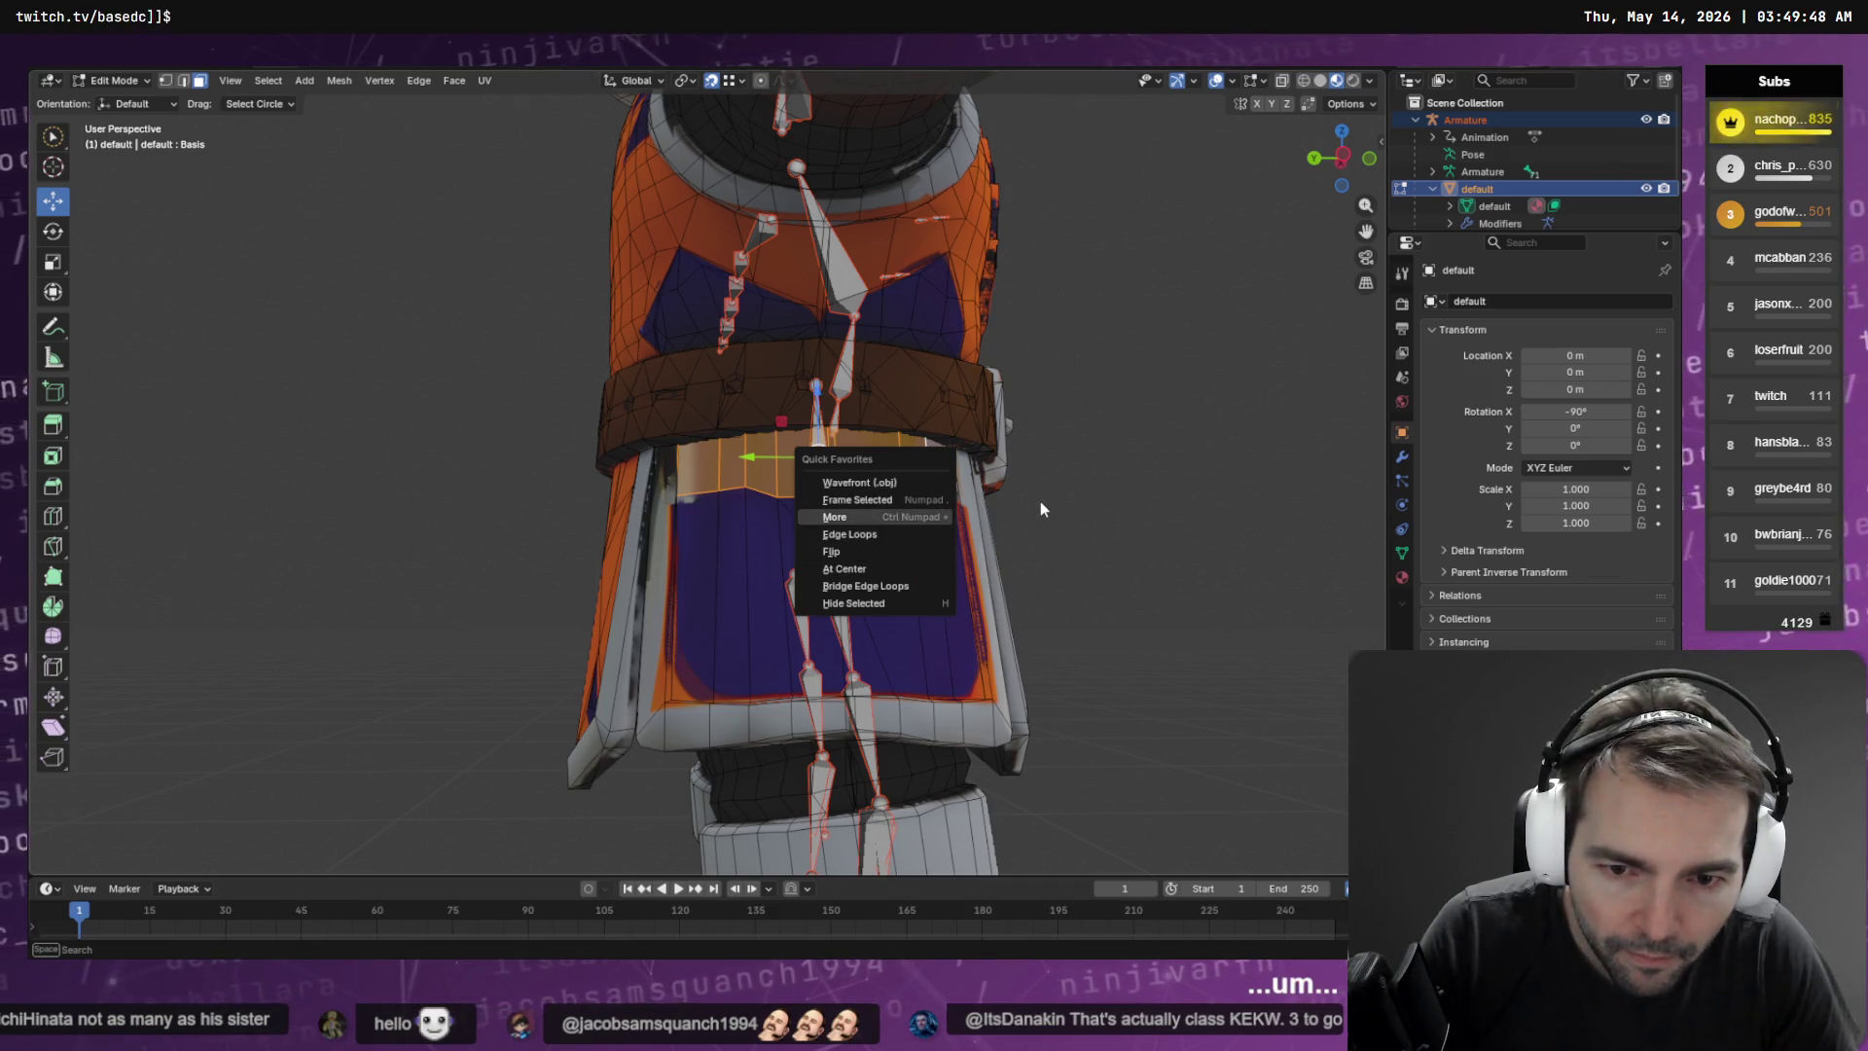
pyautogui.click(871, 551)
pyautogui.moveTo(1168, 467)
pyautogui.mouseDown()
pyautogui.moveTo(619, 546)
pyautogui.moveTo(800, 532)
pyautogui.moveTo(761, 530)
pyautogui.mouseUp()
pyautogui.press('q')
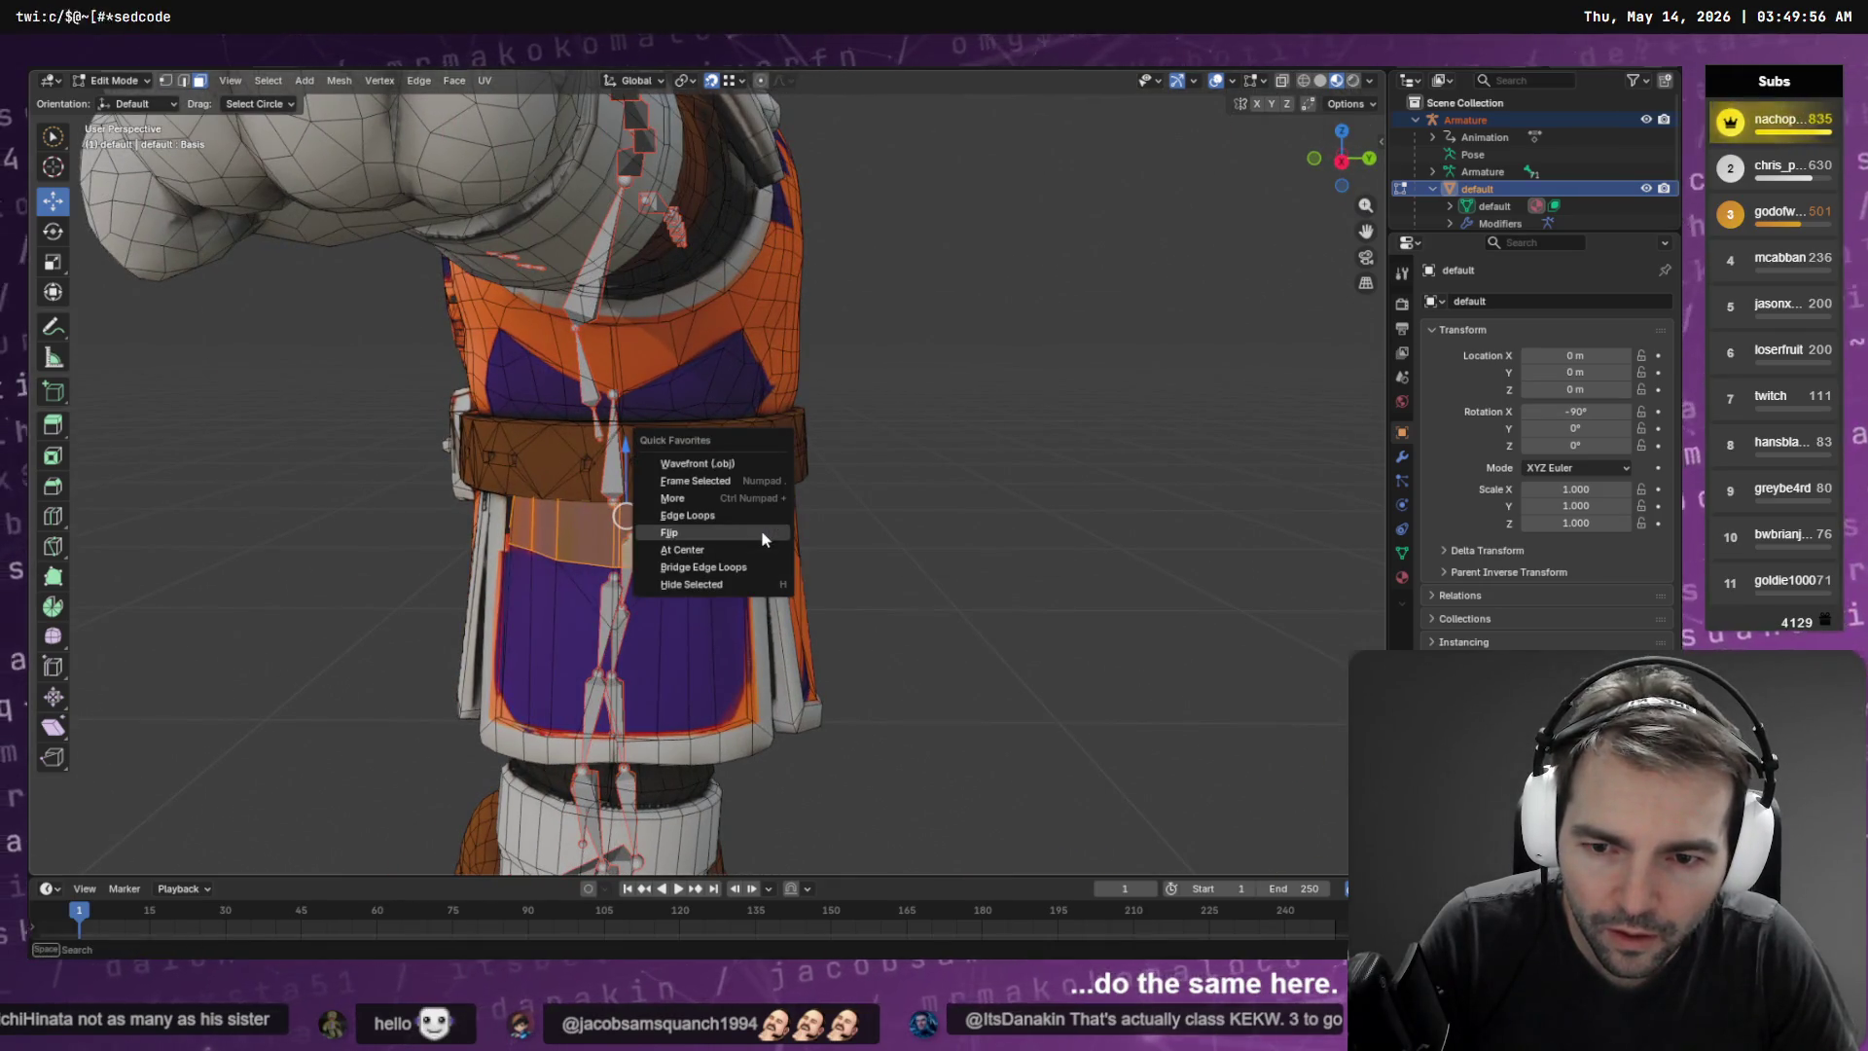
pyautogui.click(760, 529)
pyautogui.scroll(3, 678, 521)
pyautogui.scroll(-5, 679, 520)
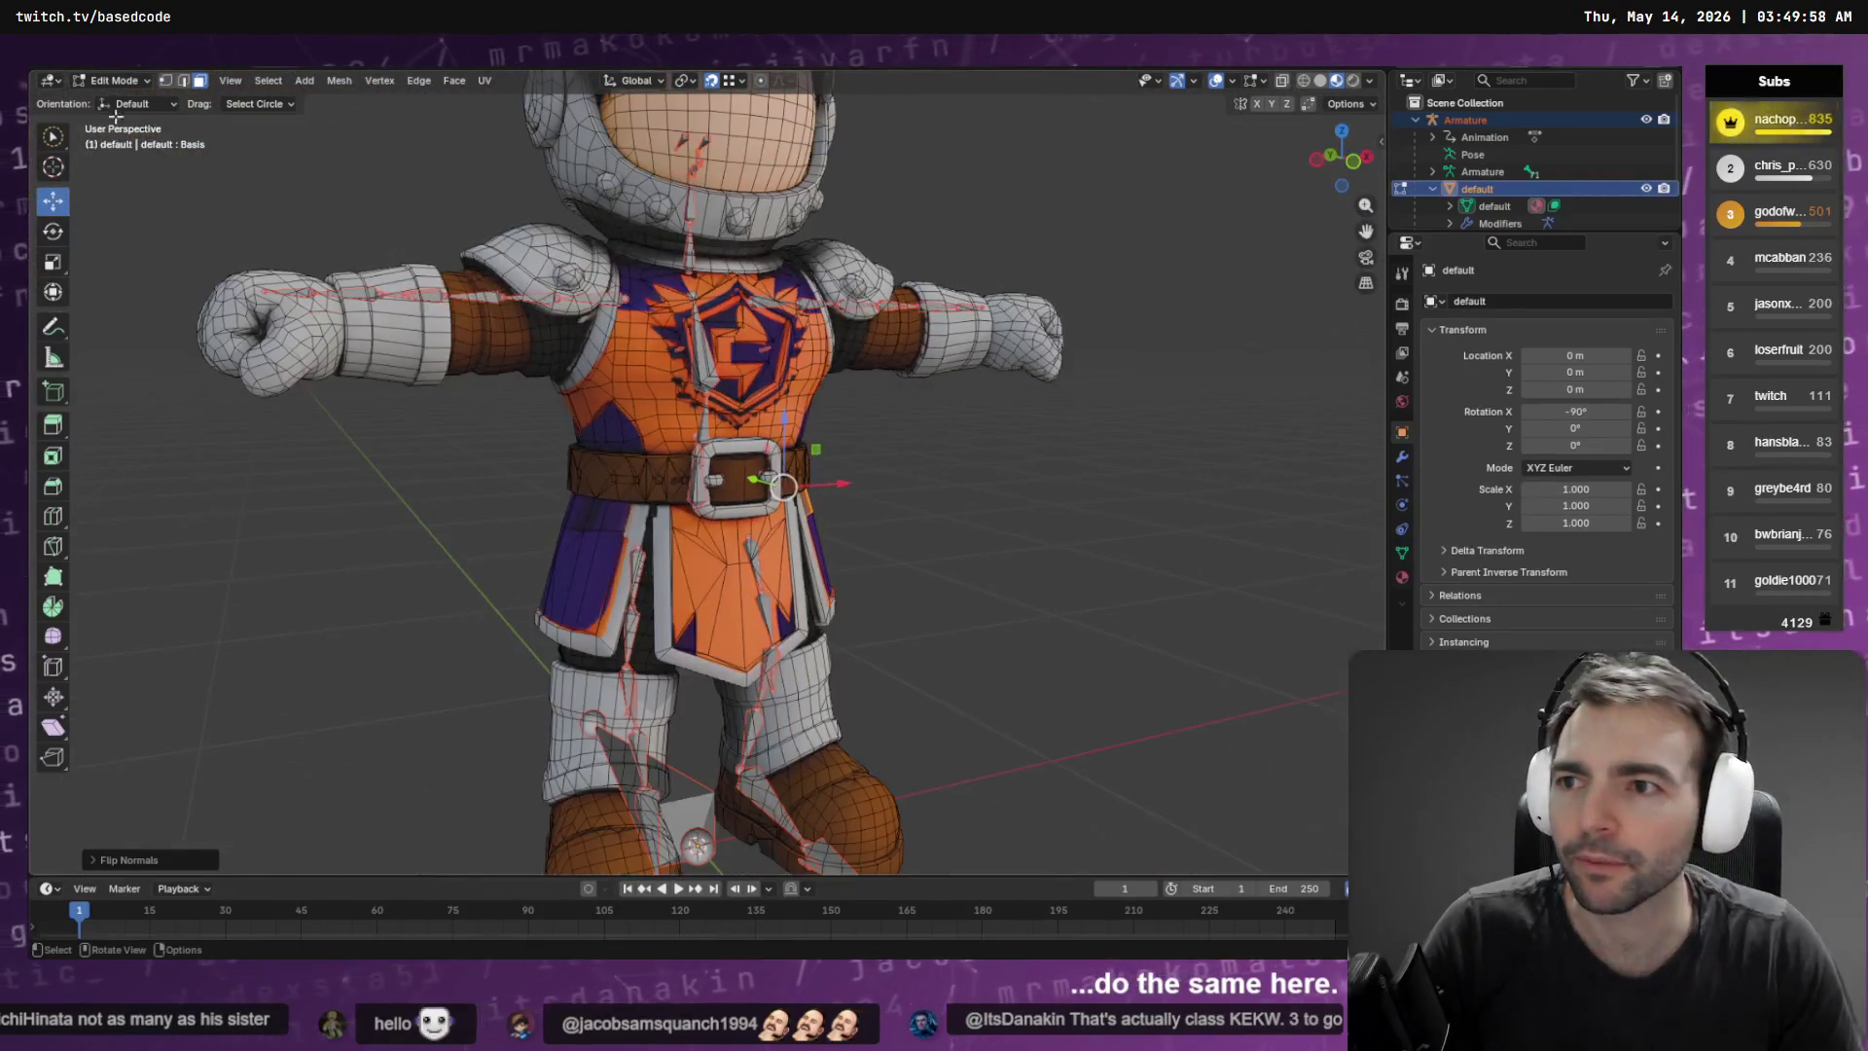
# Export the model as FBX, overwriting the existing Knight.fbx
pyautogui.press('F4')
pyautogui.moveTo(195, 303)
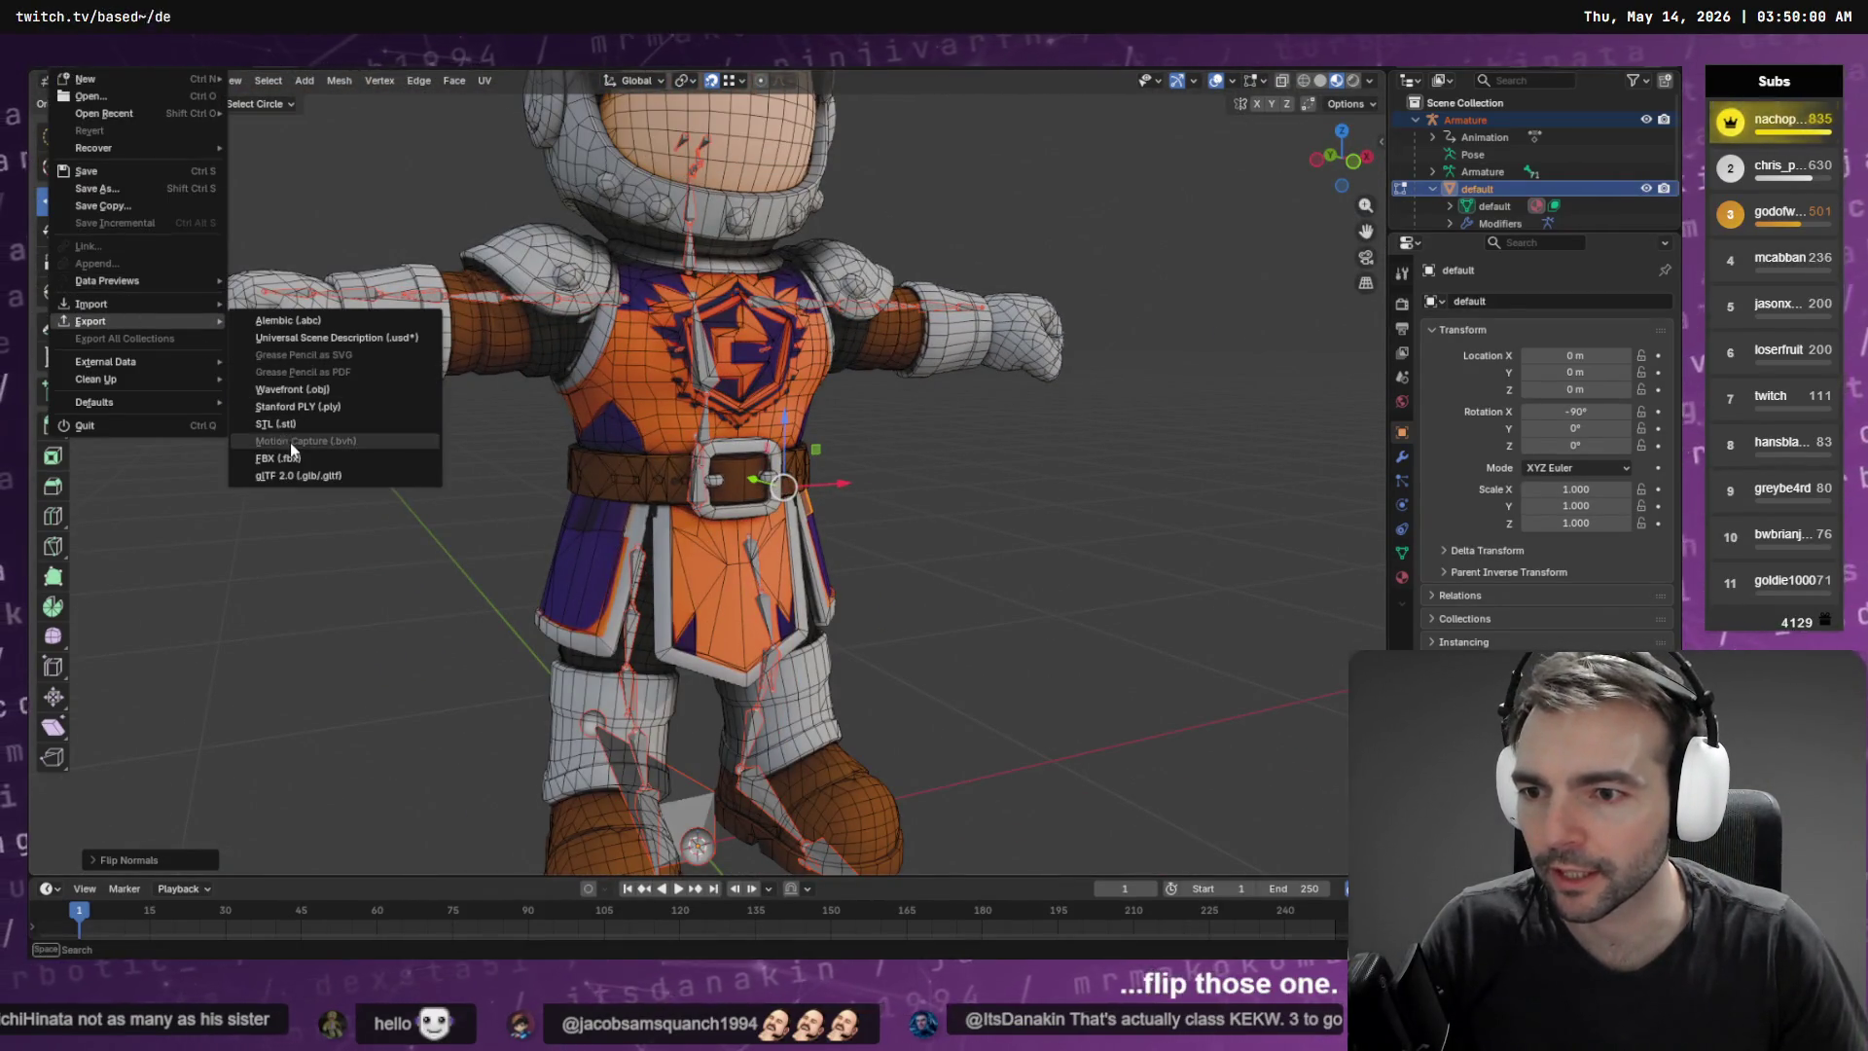
pyautogui.click(290, 442)
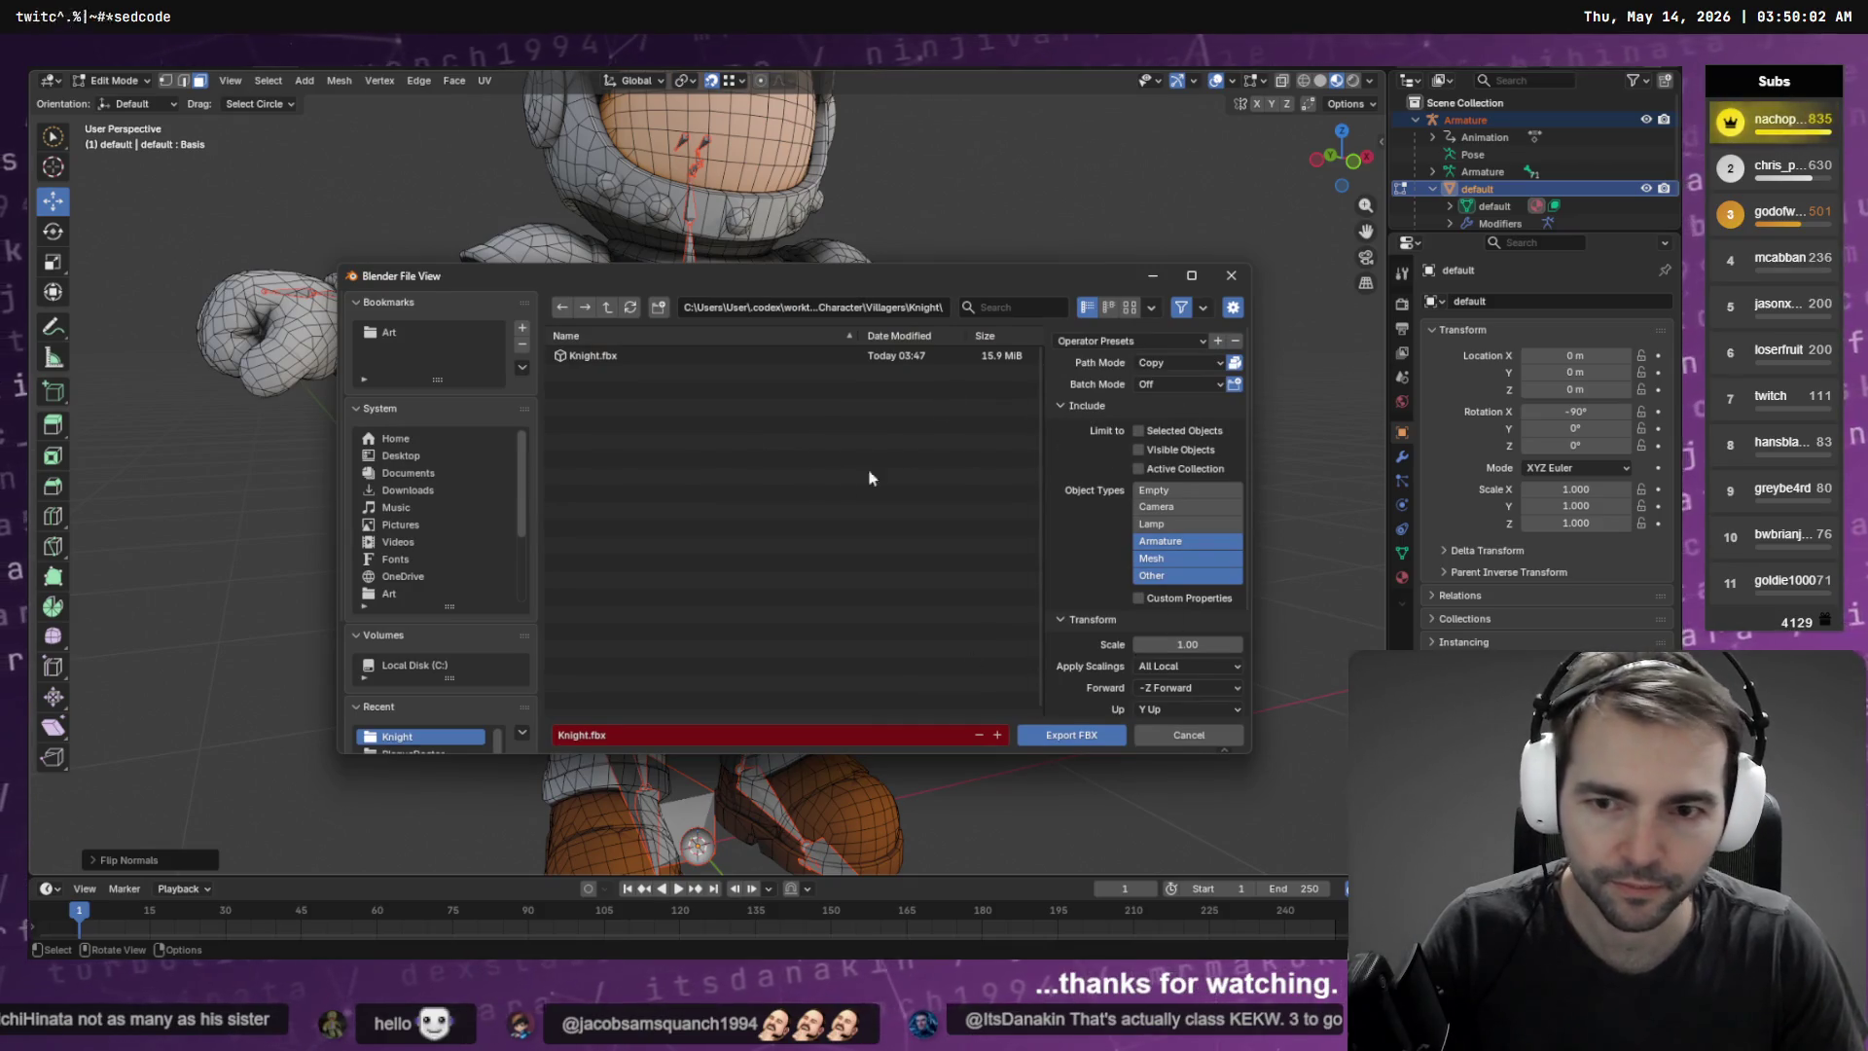
pyautogui.doubleClick(632, 356)
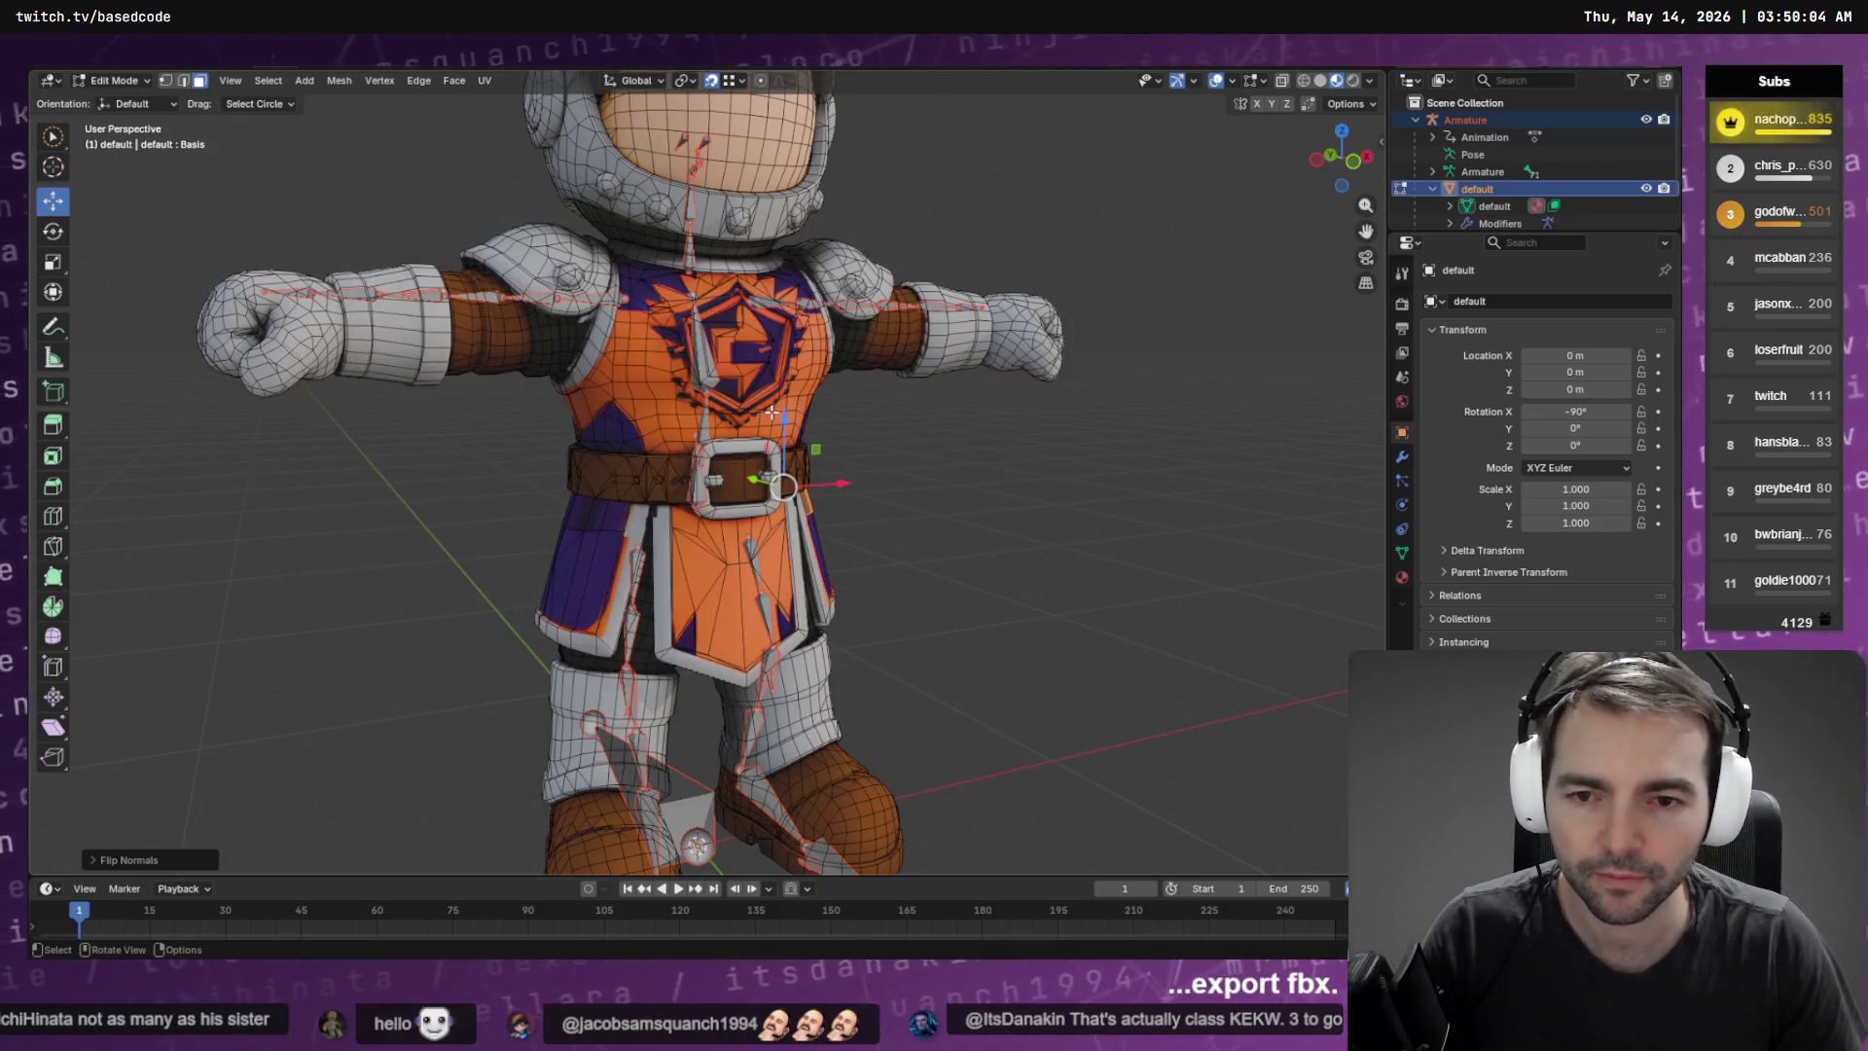
pyautogui.hotkey('alt', 'Tab')
pyautogui.hotkey('alt', 'Tab')
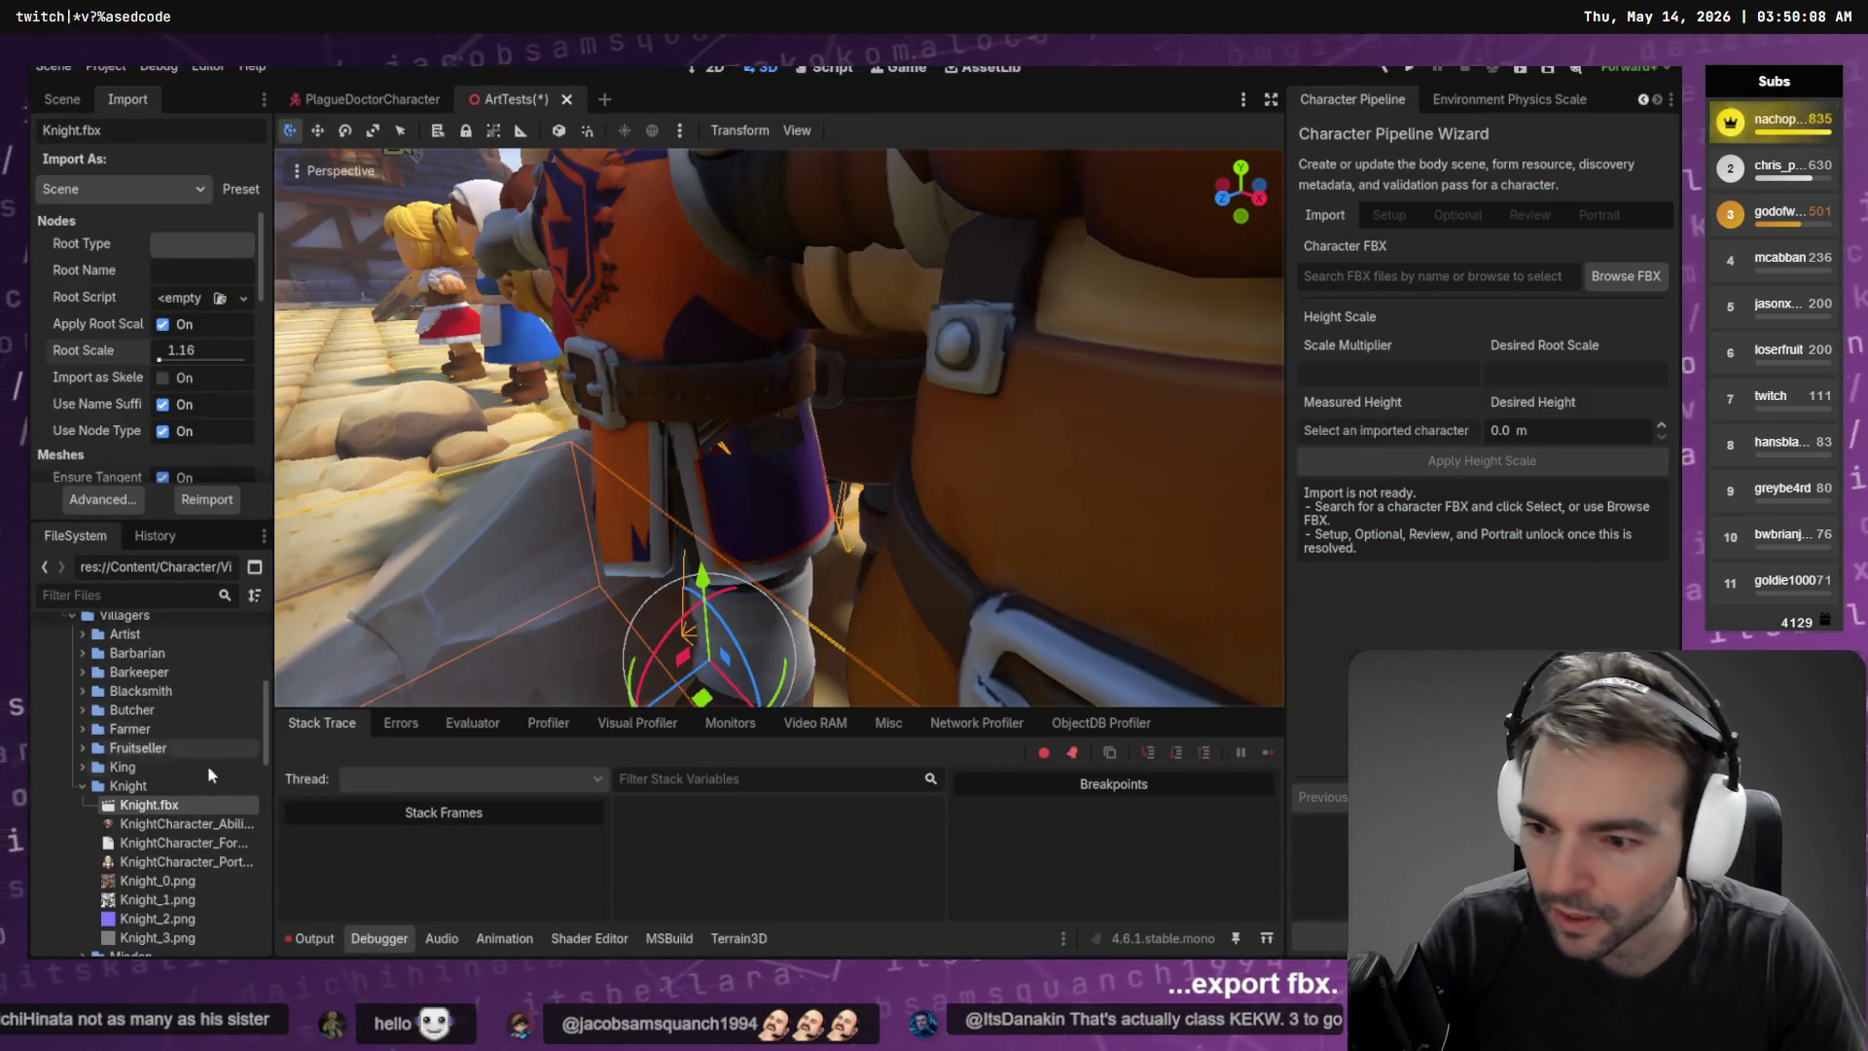
# Reimport the updated Knight.fbx from the FileSystem dock and view the king and knight
pyautogui.rightClick(182, 806)
pyautogui.click(272, 873)
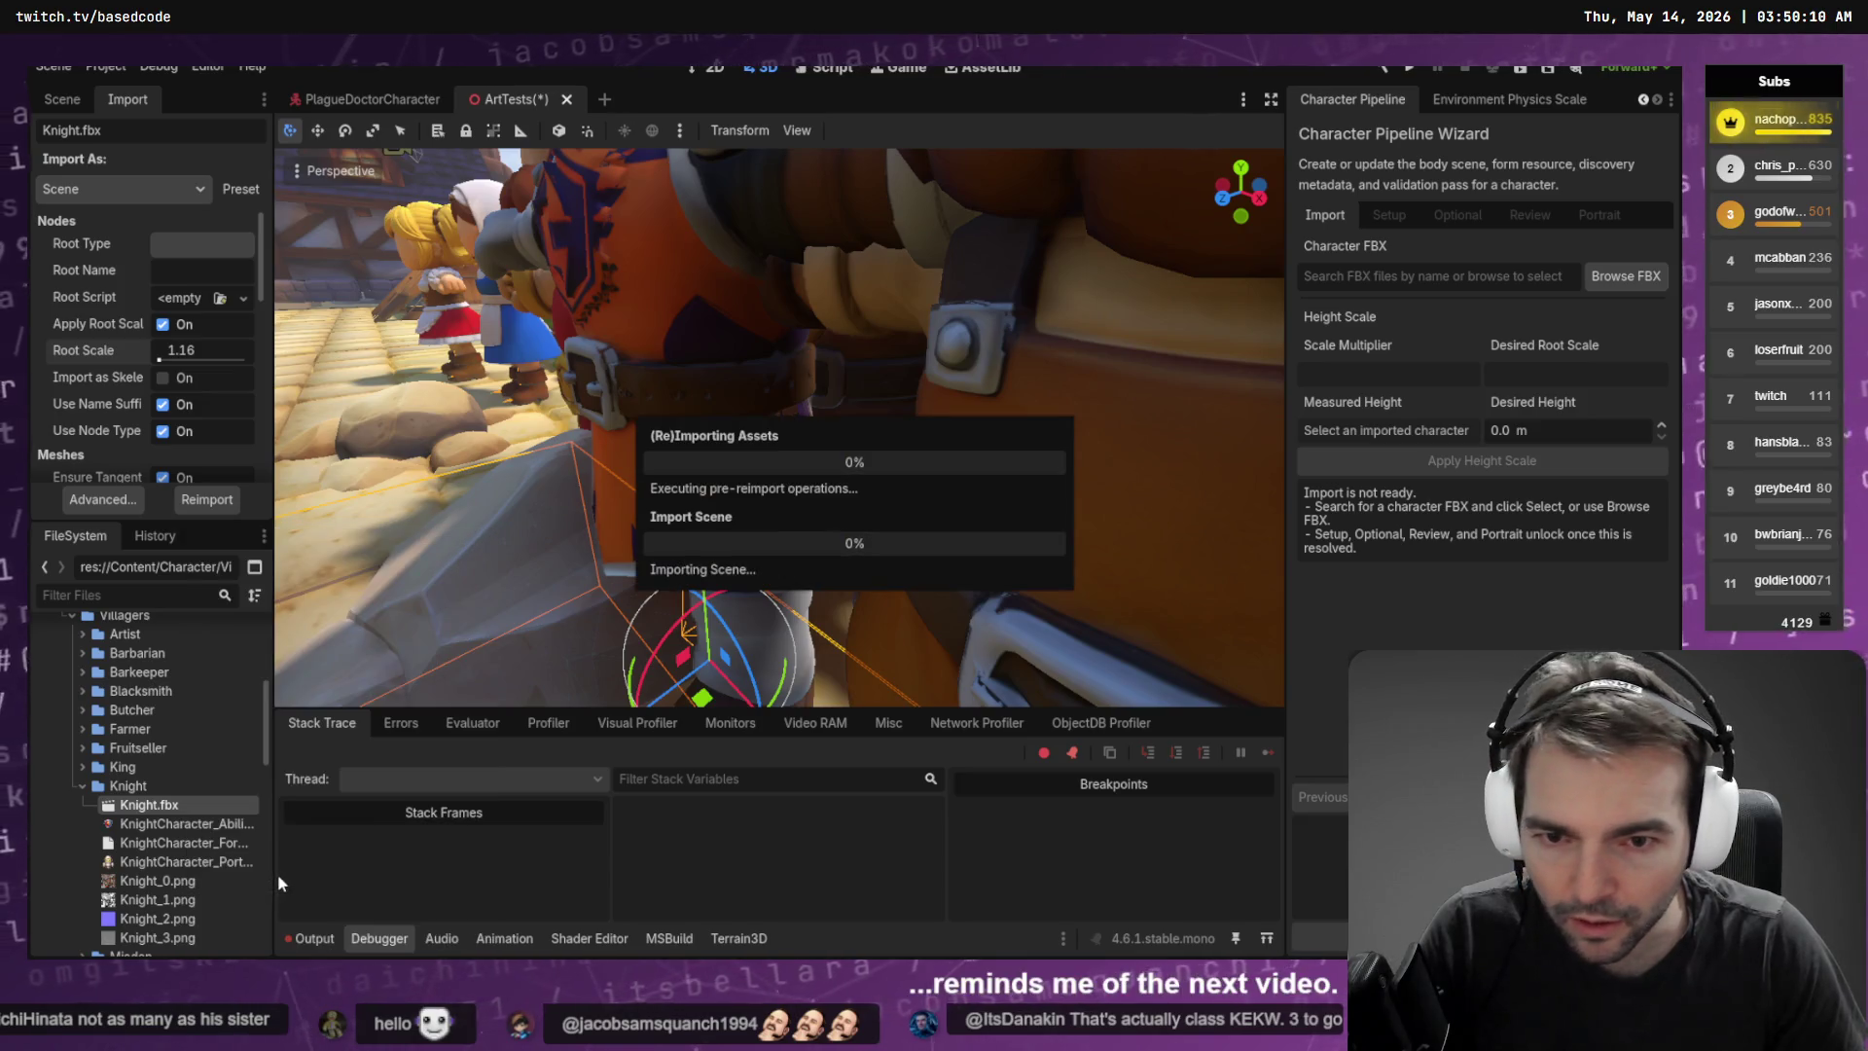
pyautogui.scroll(-5, 784, 441)
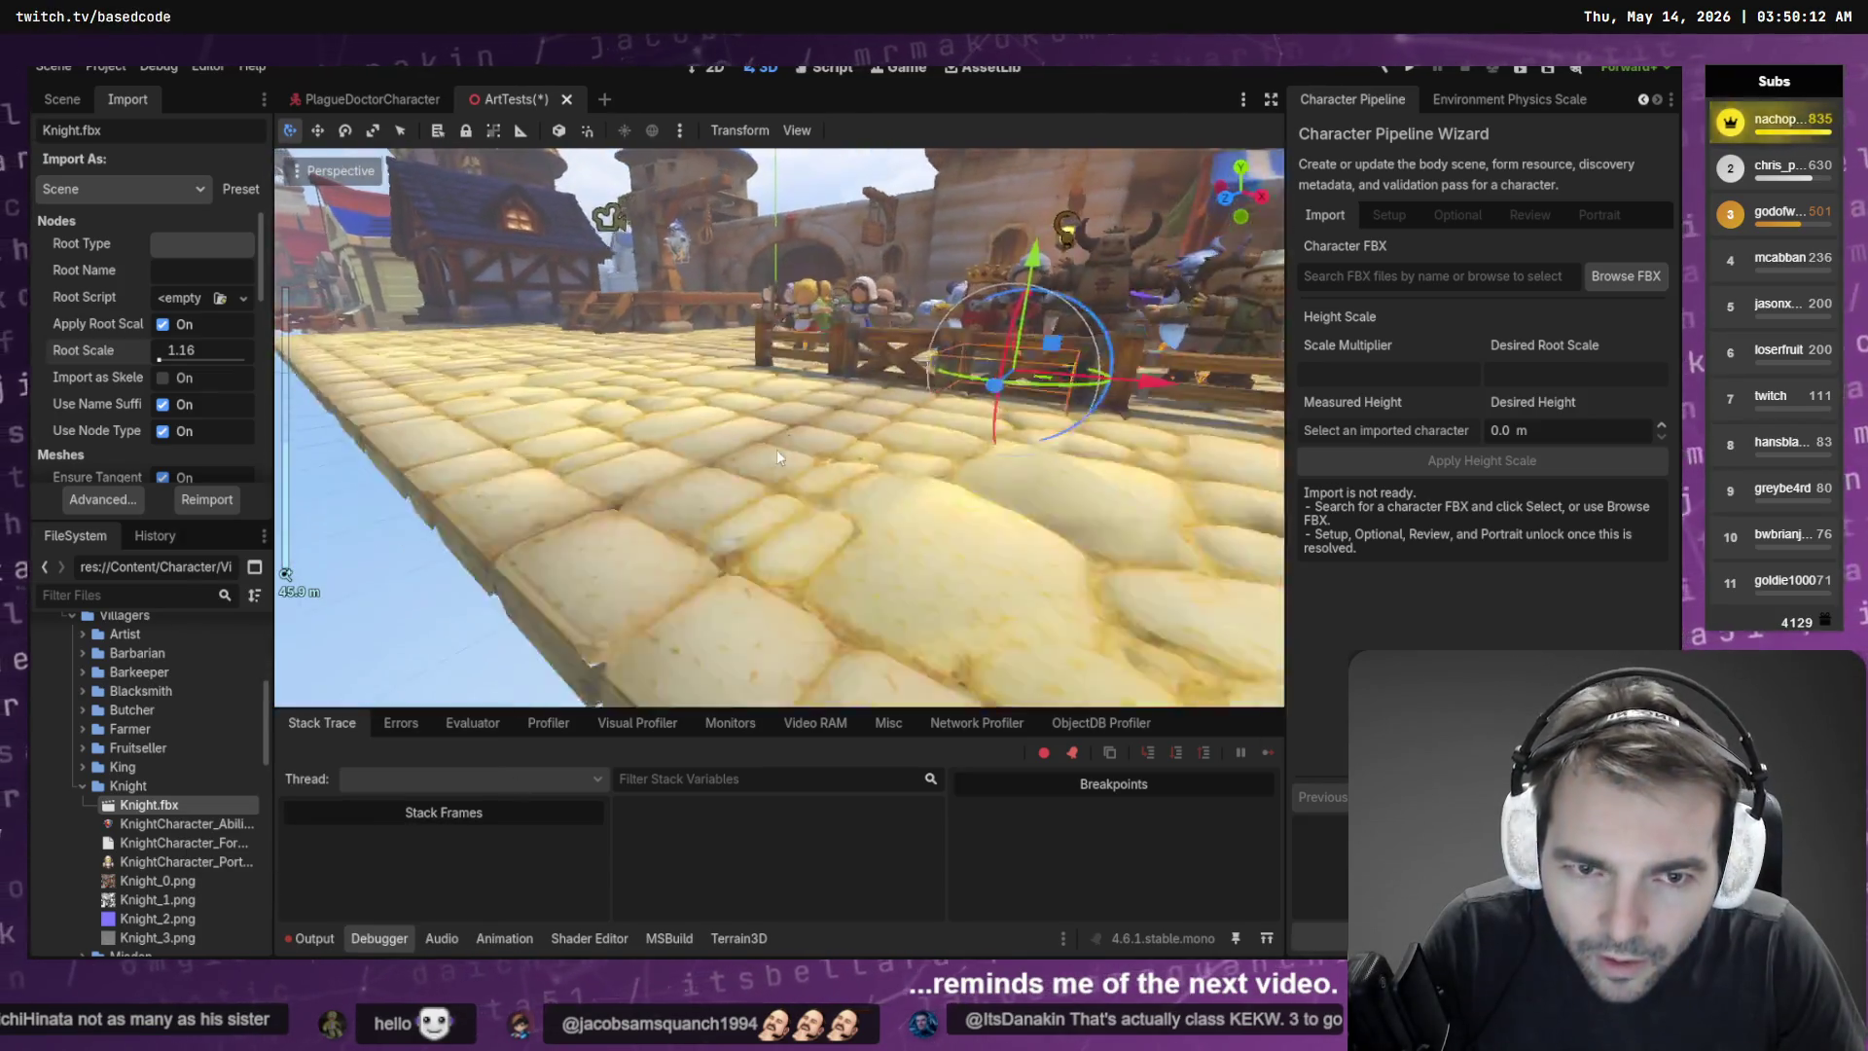
pyautogui.scroll(6, 774, 456)
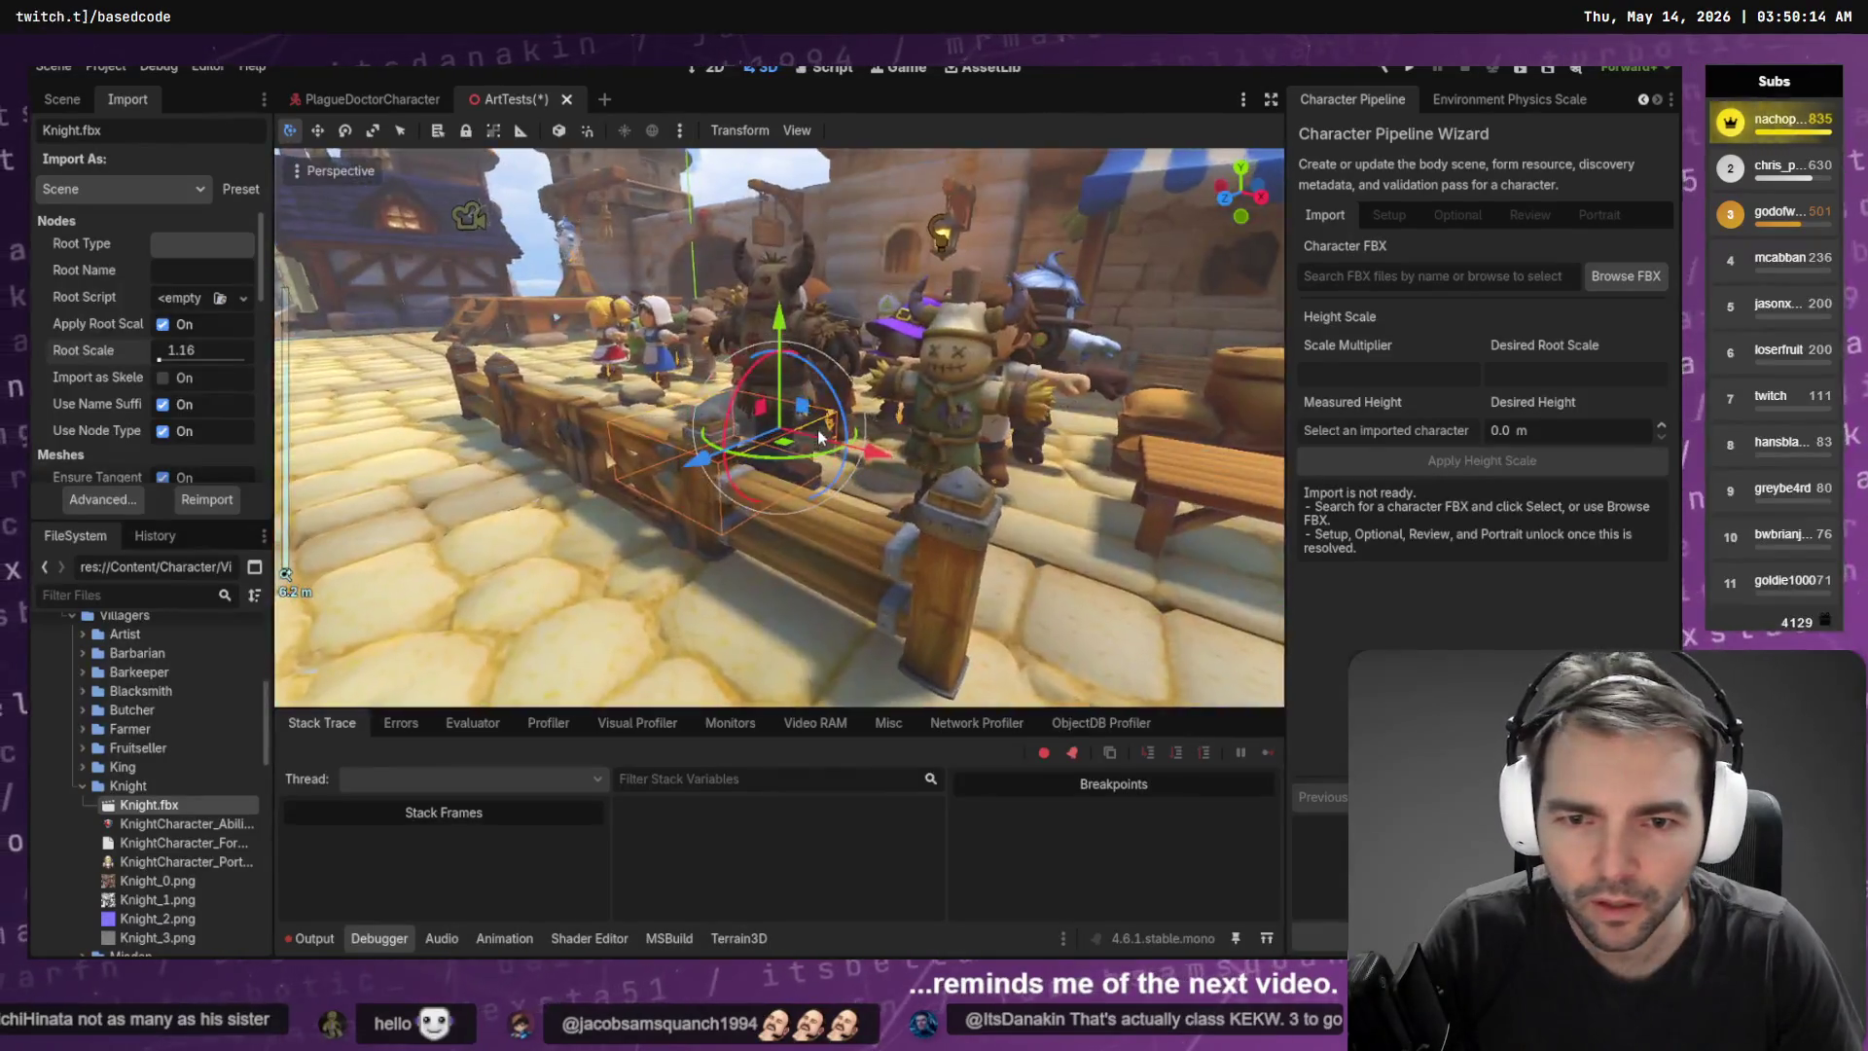
pyautogui.moveTo(838, 408)
pyautogui.mouseDown()
pyautogui.moveTo(847, 365)
pyautogui.moveTo(681, 248)
pyautogui.mouseUp()
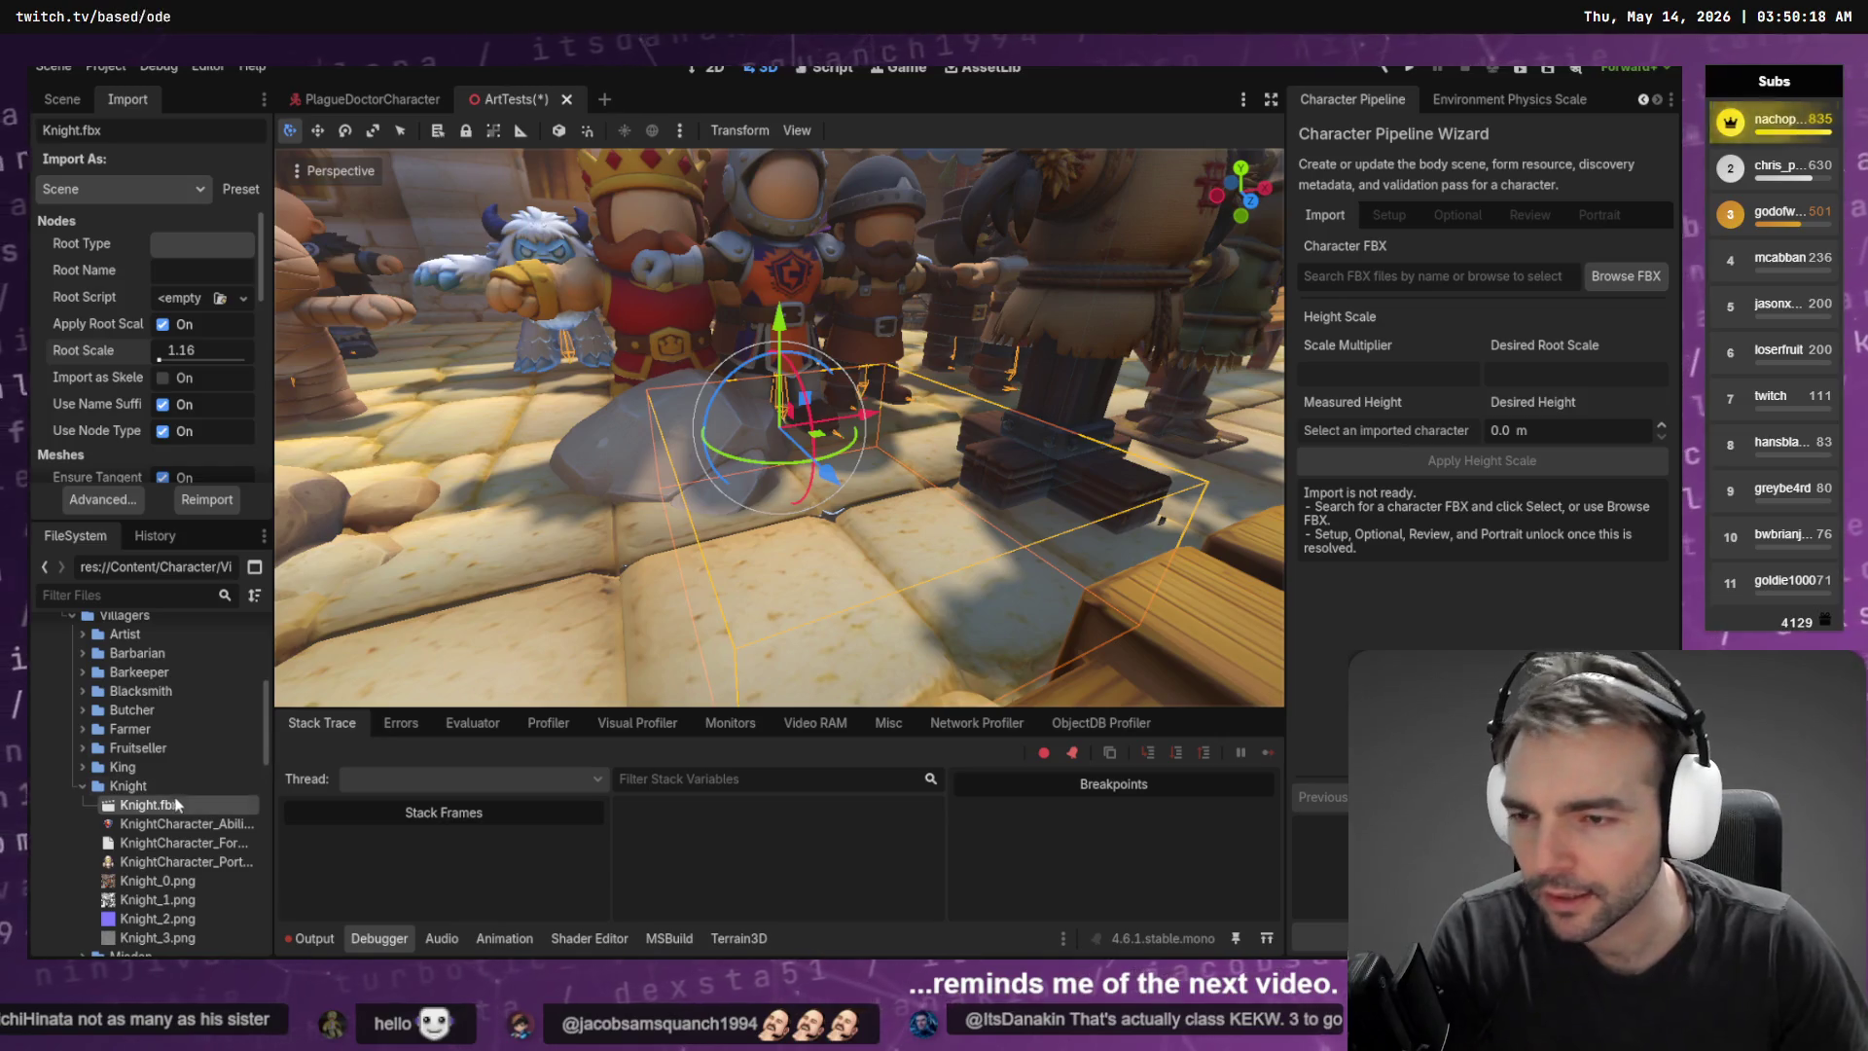
# Delete Knight.fbx from the project, confirming Remove
pyautogui.click(126, 803)
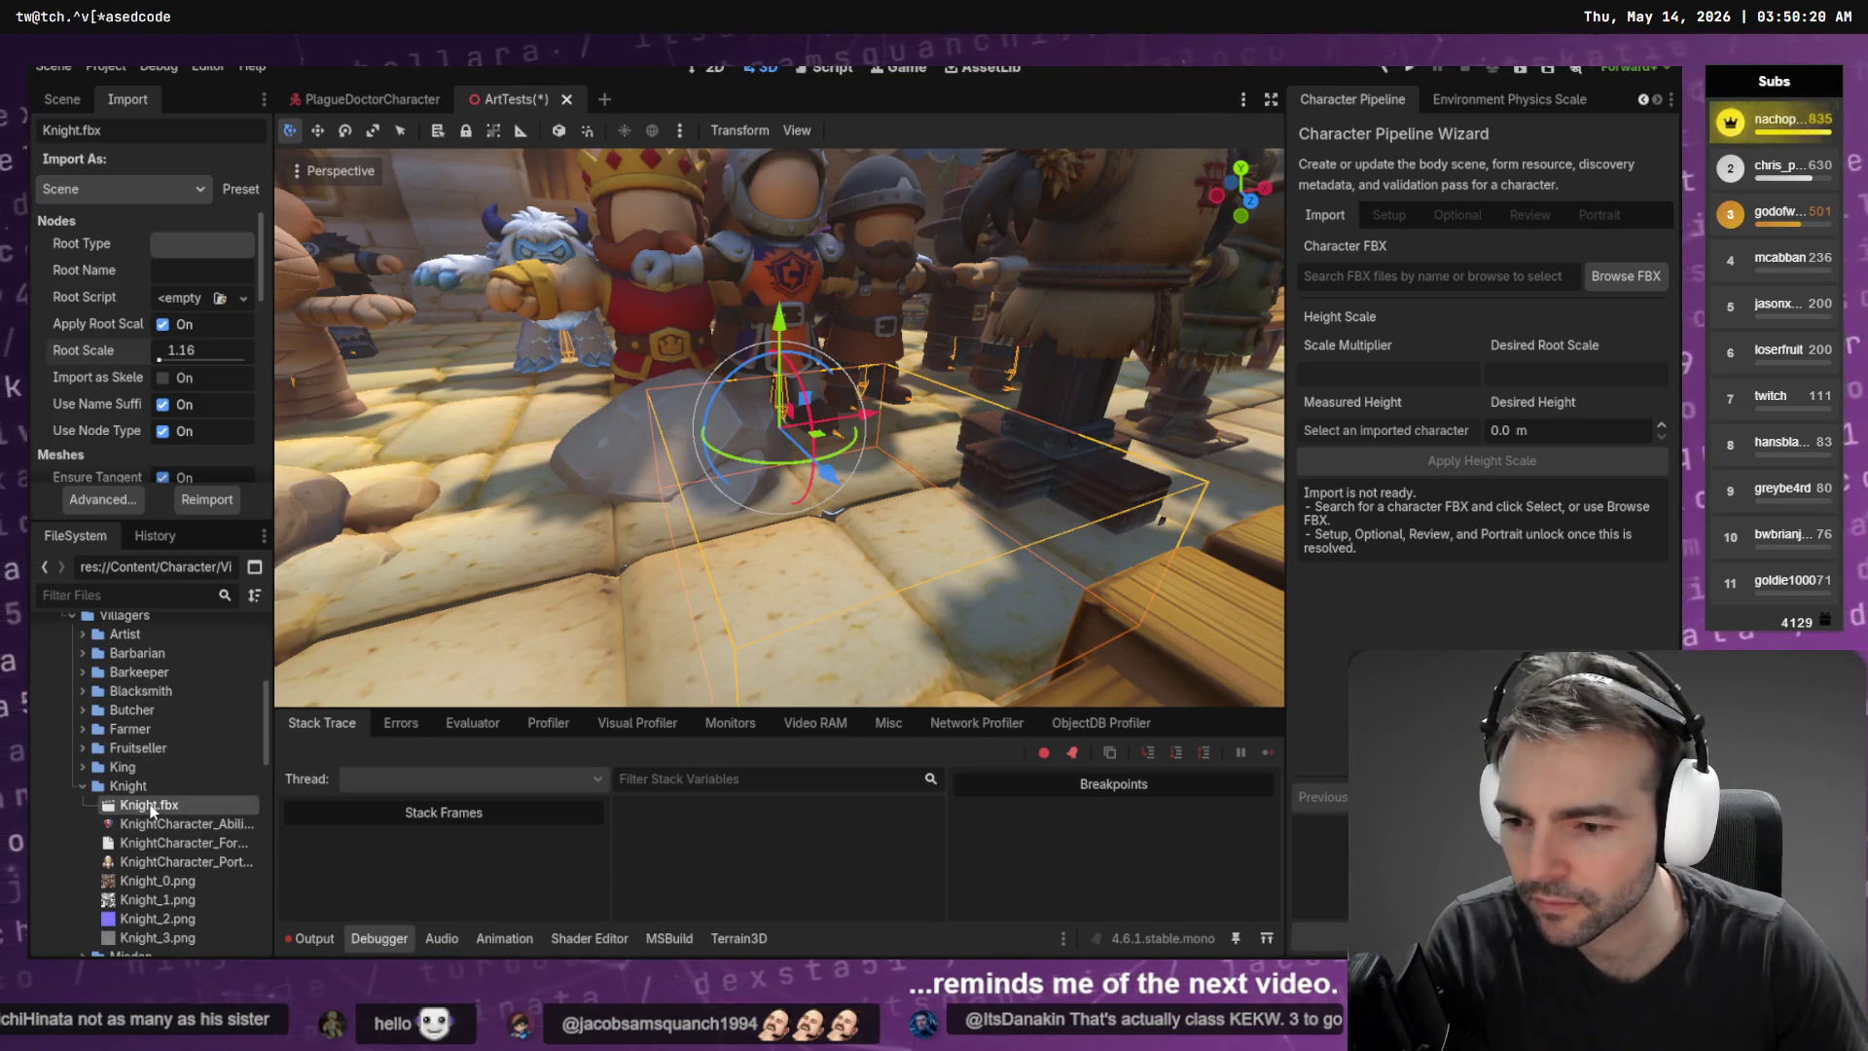
pyautogui.press('Delete')
pyautogui.click(711, 569)
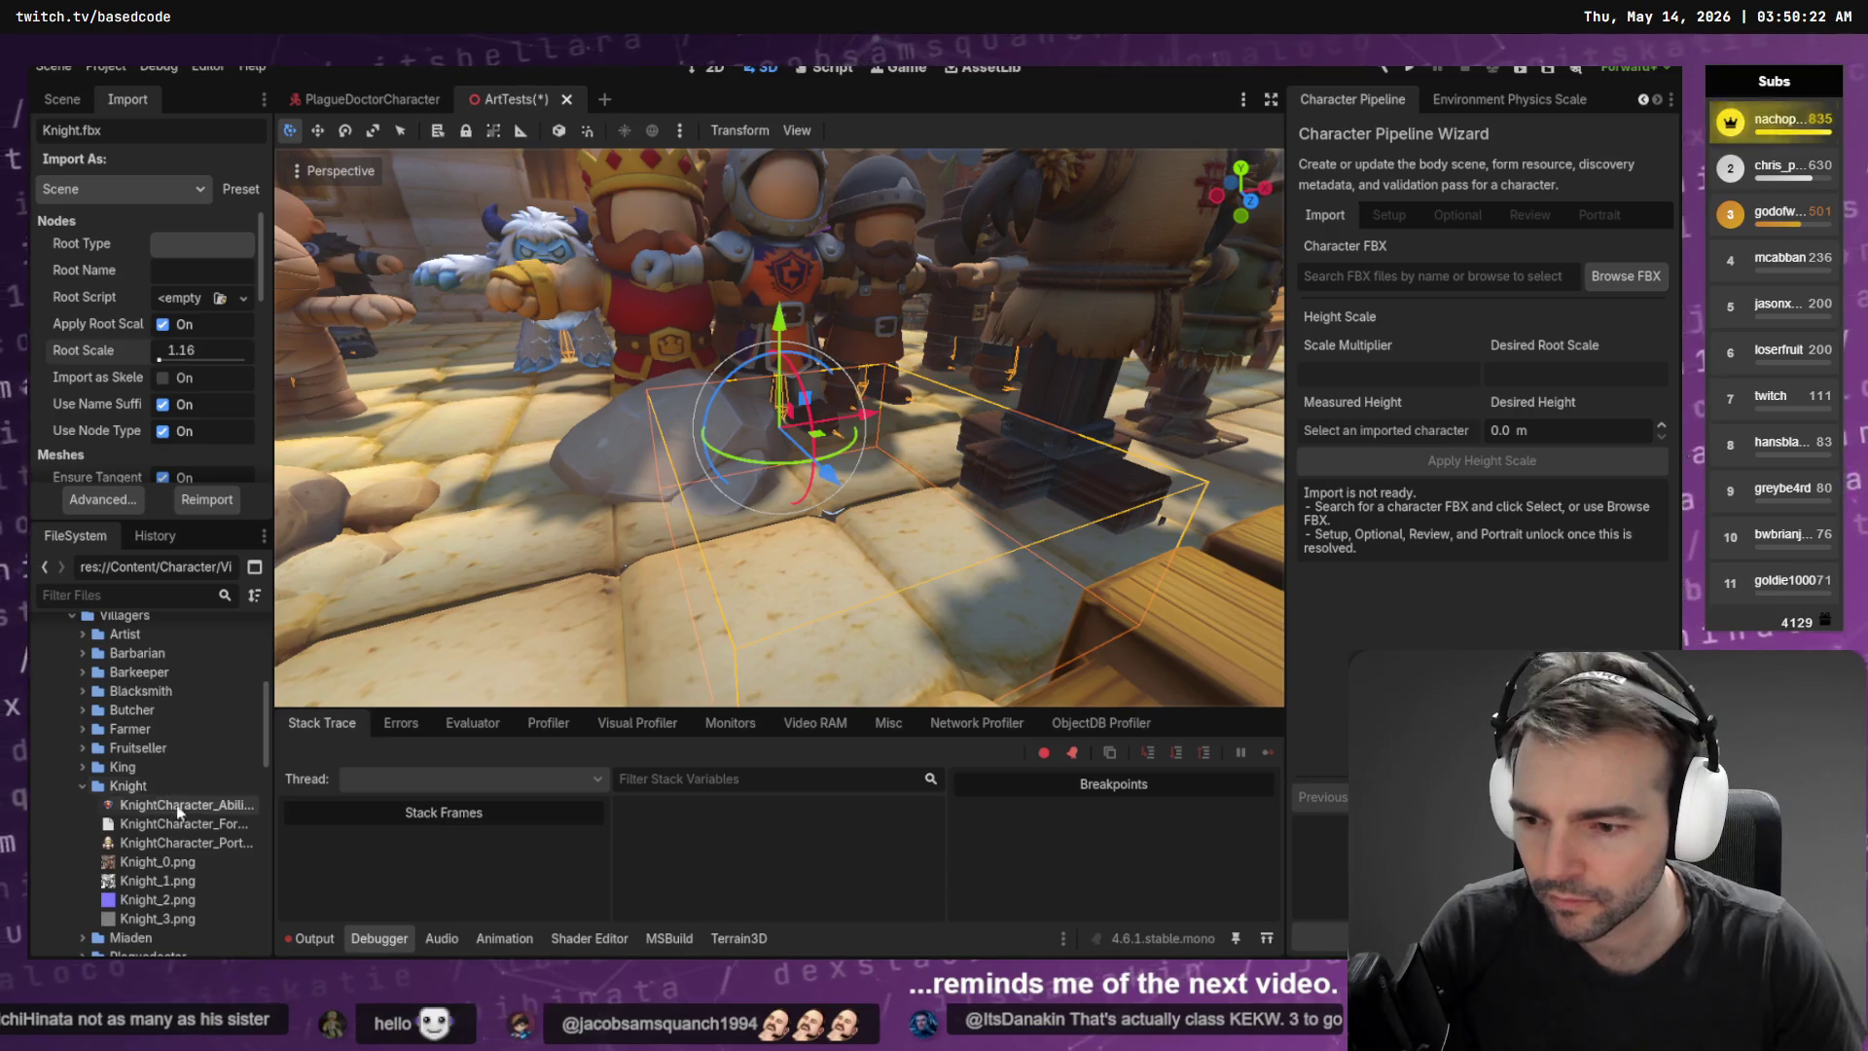
pyautogui.hotkey('alt', 'Tab')
# Select Knight.fbx in the Knight folder, bring it back into the project and reimport it
pyautogui.click(839, 550)
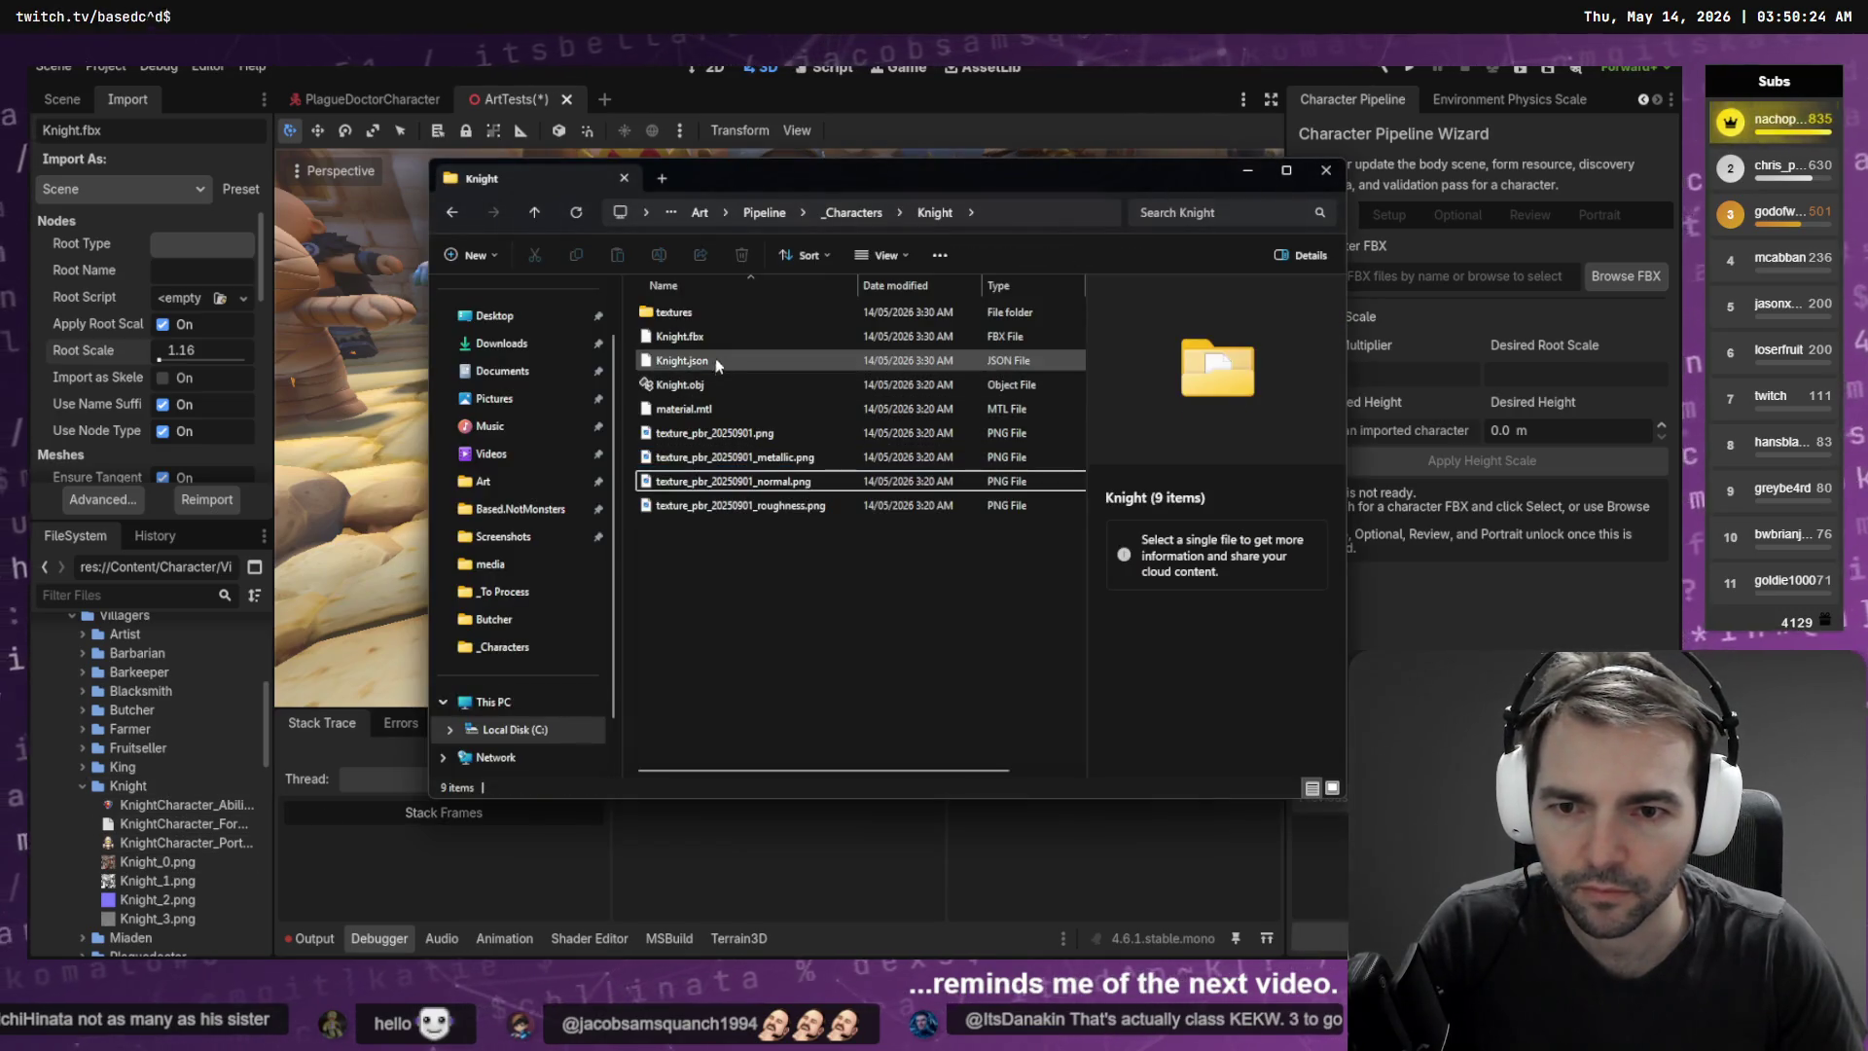
pyautogui.click(749, 339)
pyautogui.hotkey('ctrl', 'l')
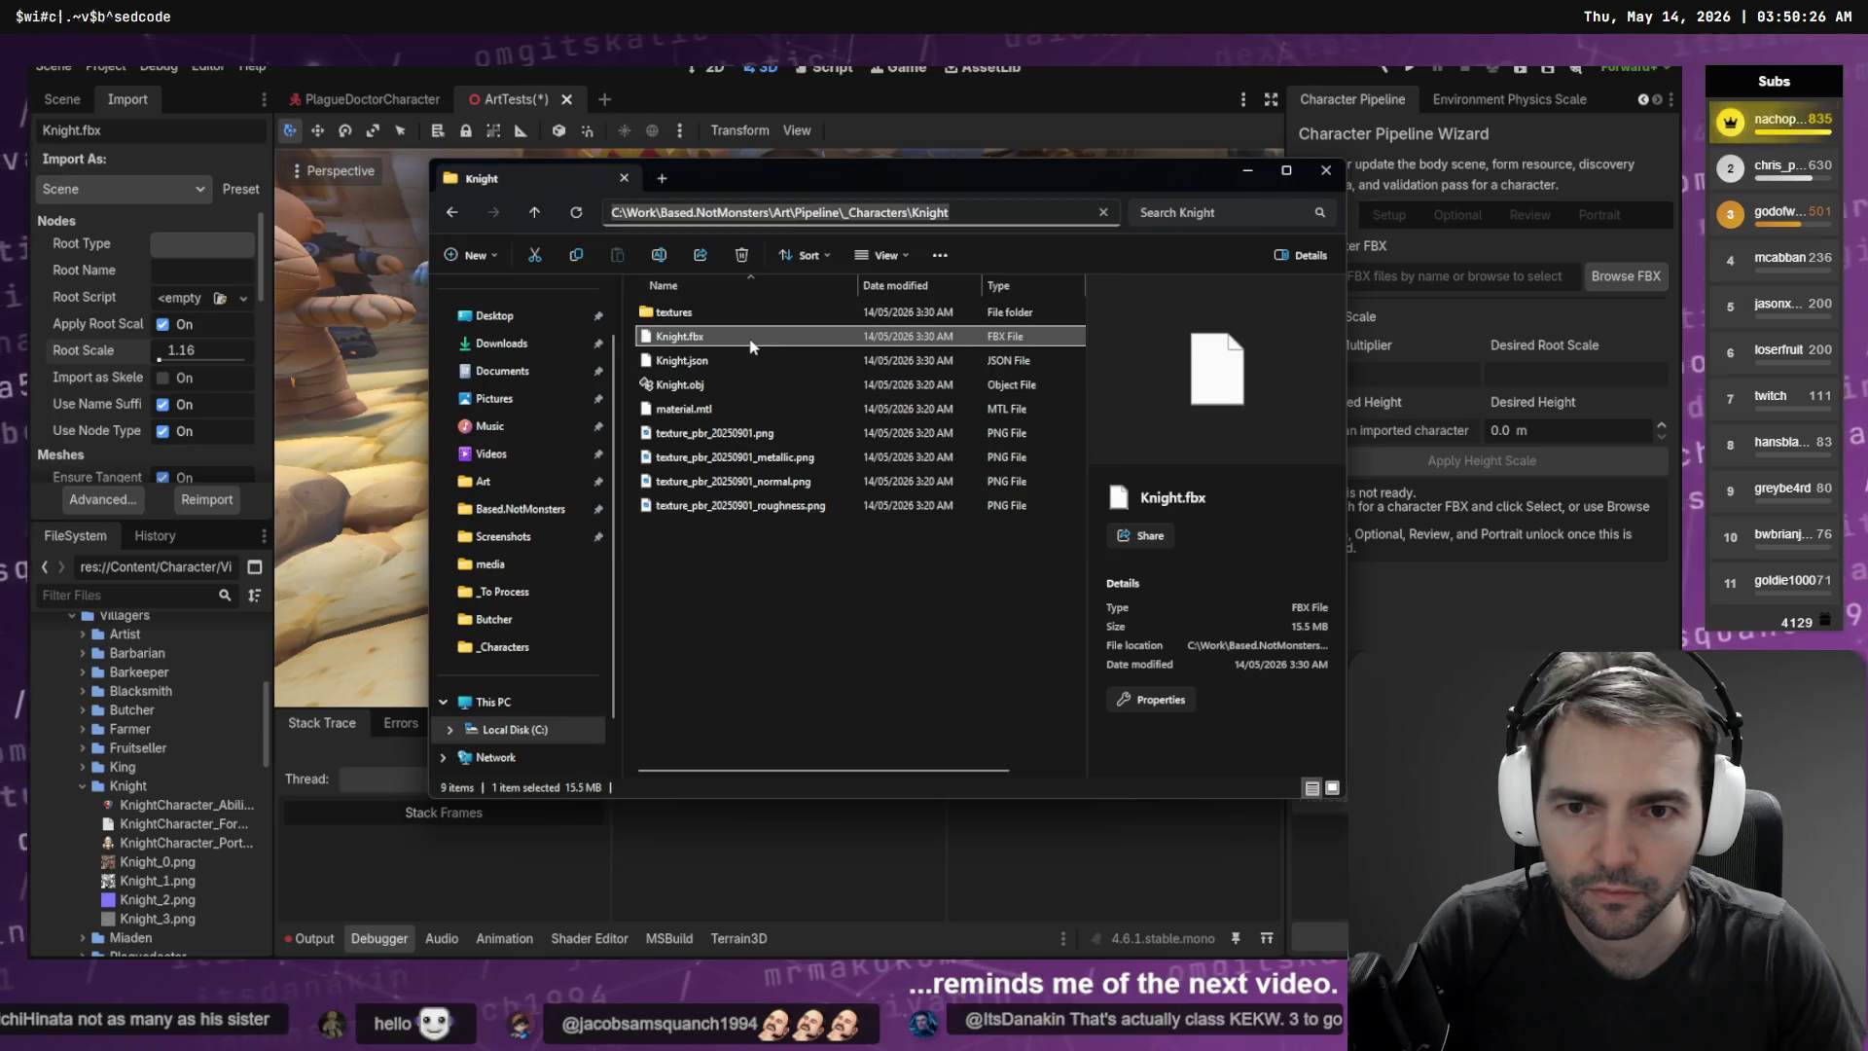
pyautogui.press('Escape')
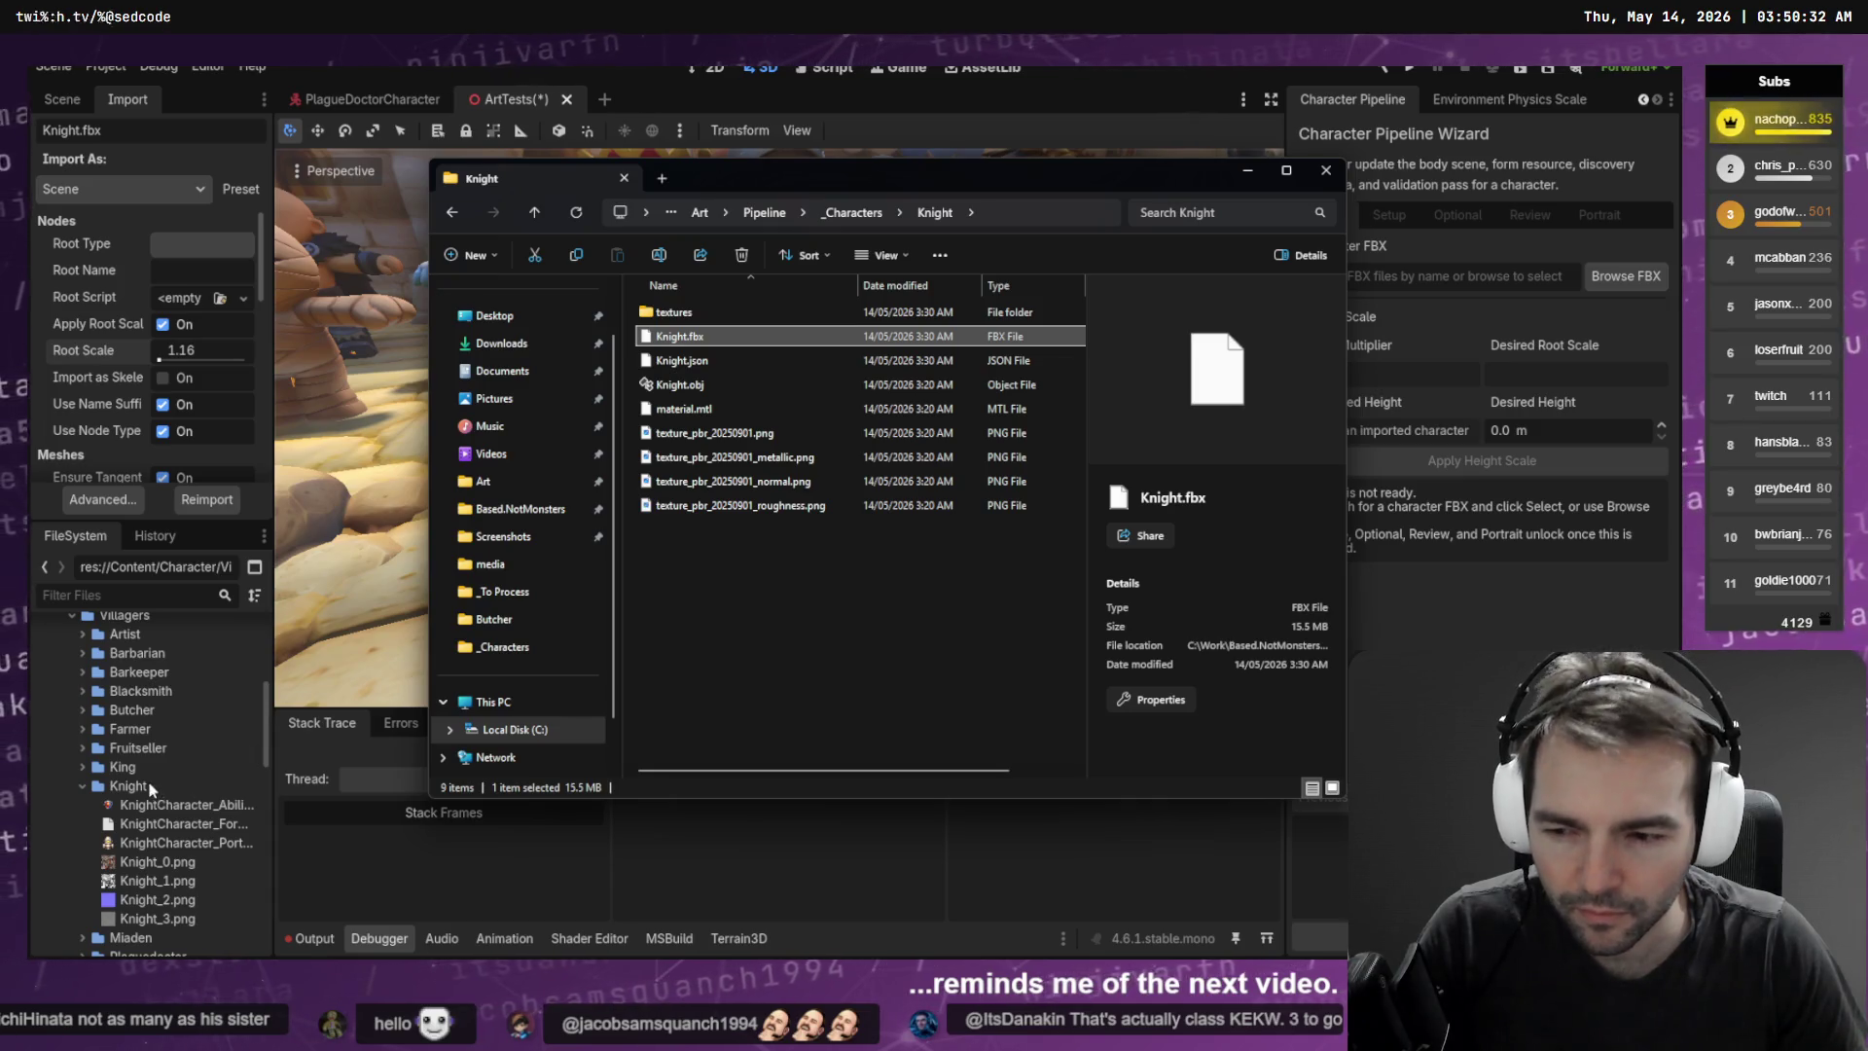
pyautogui.click(660, 104)
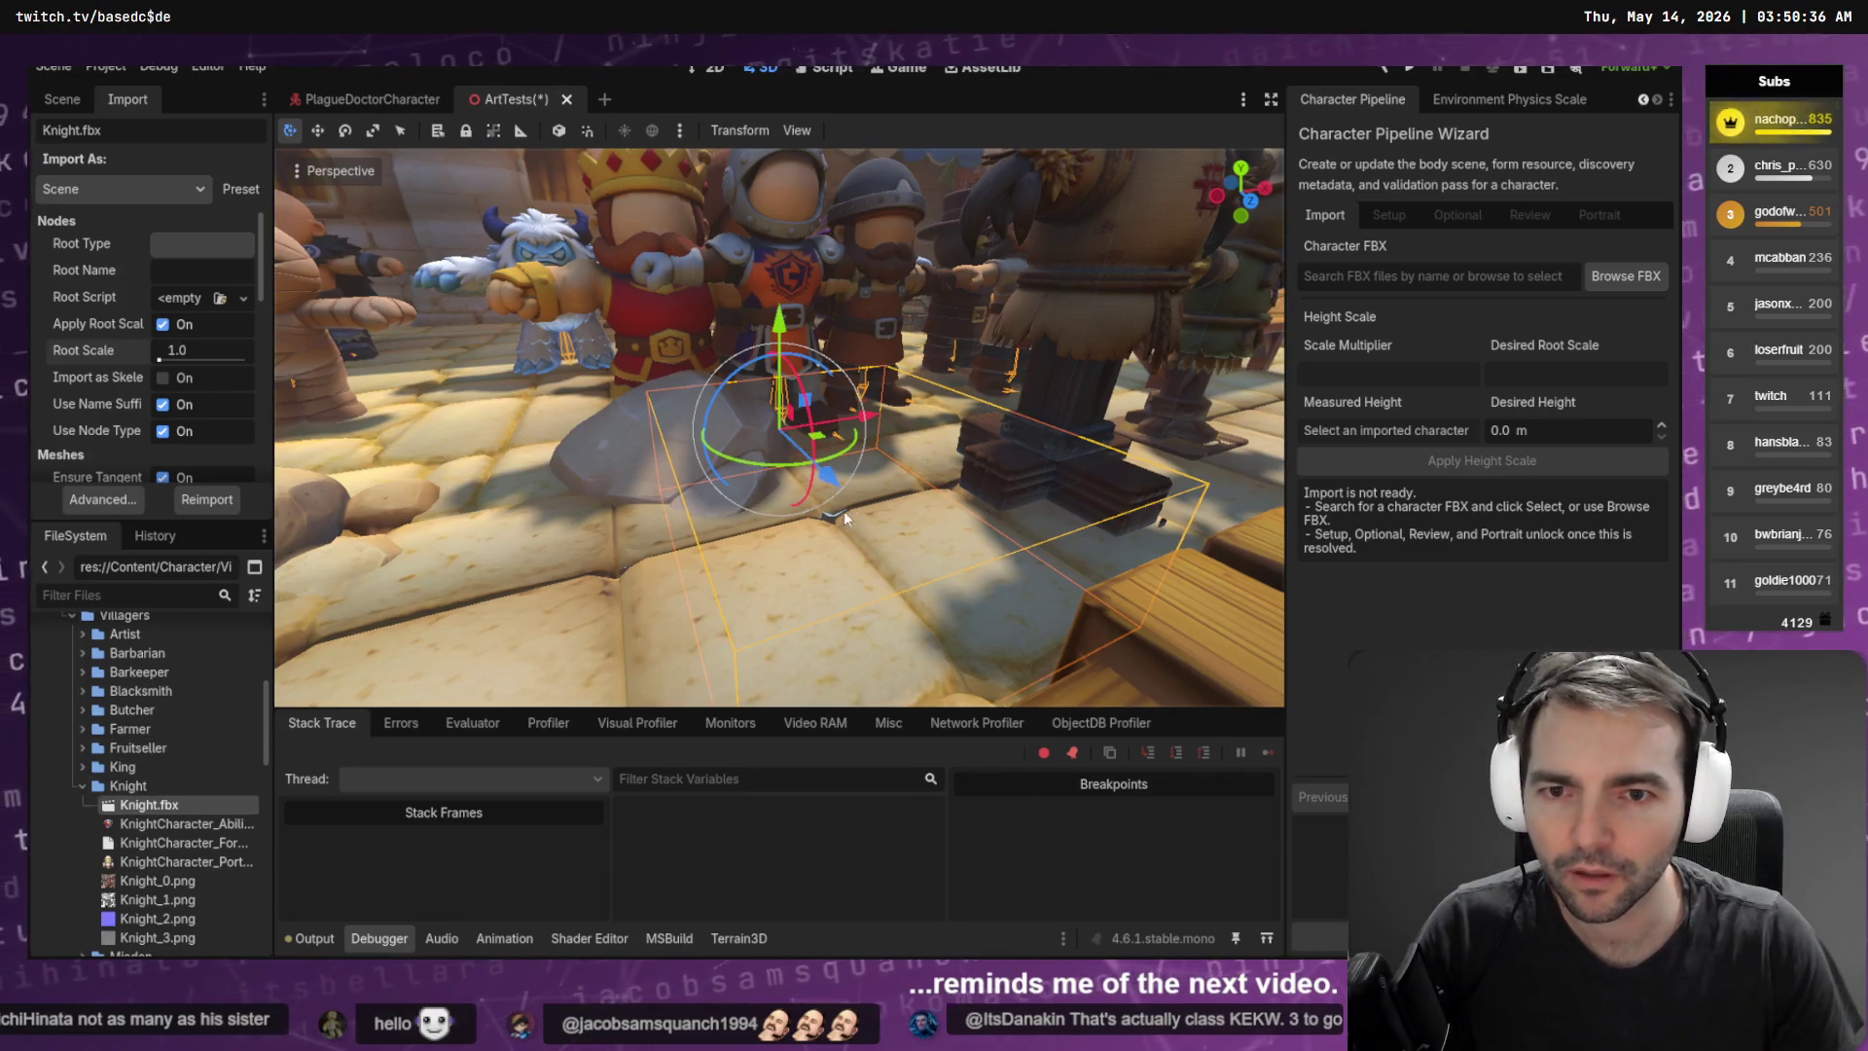
pyautogui.rightClick(152, 805)
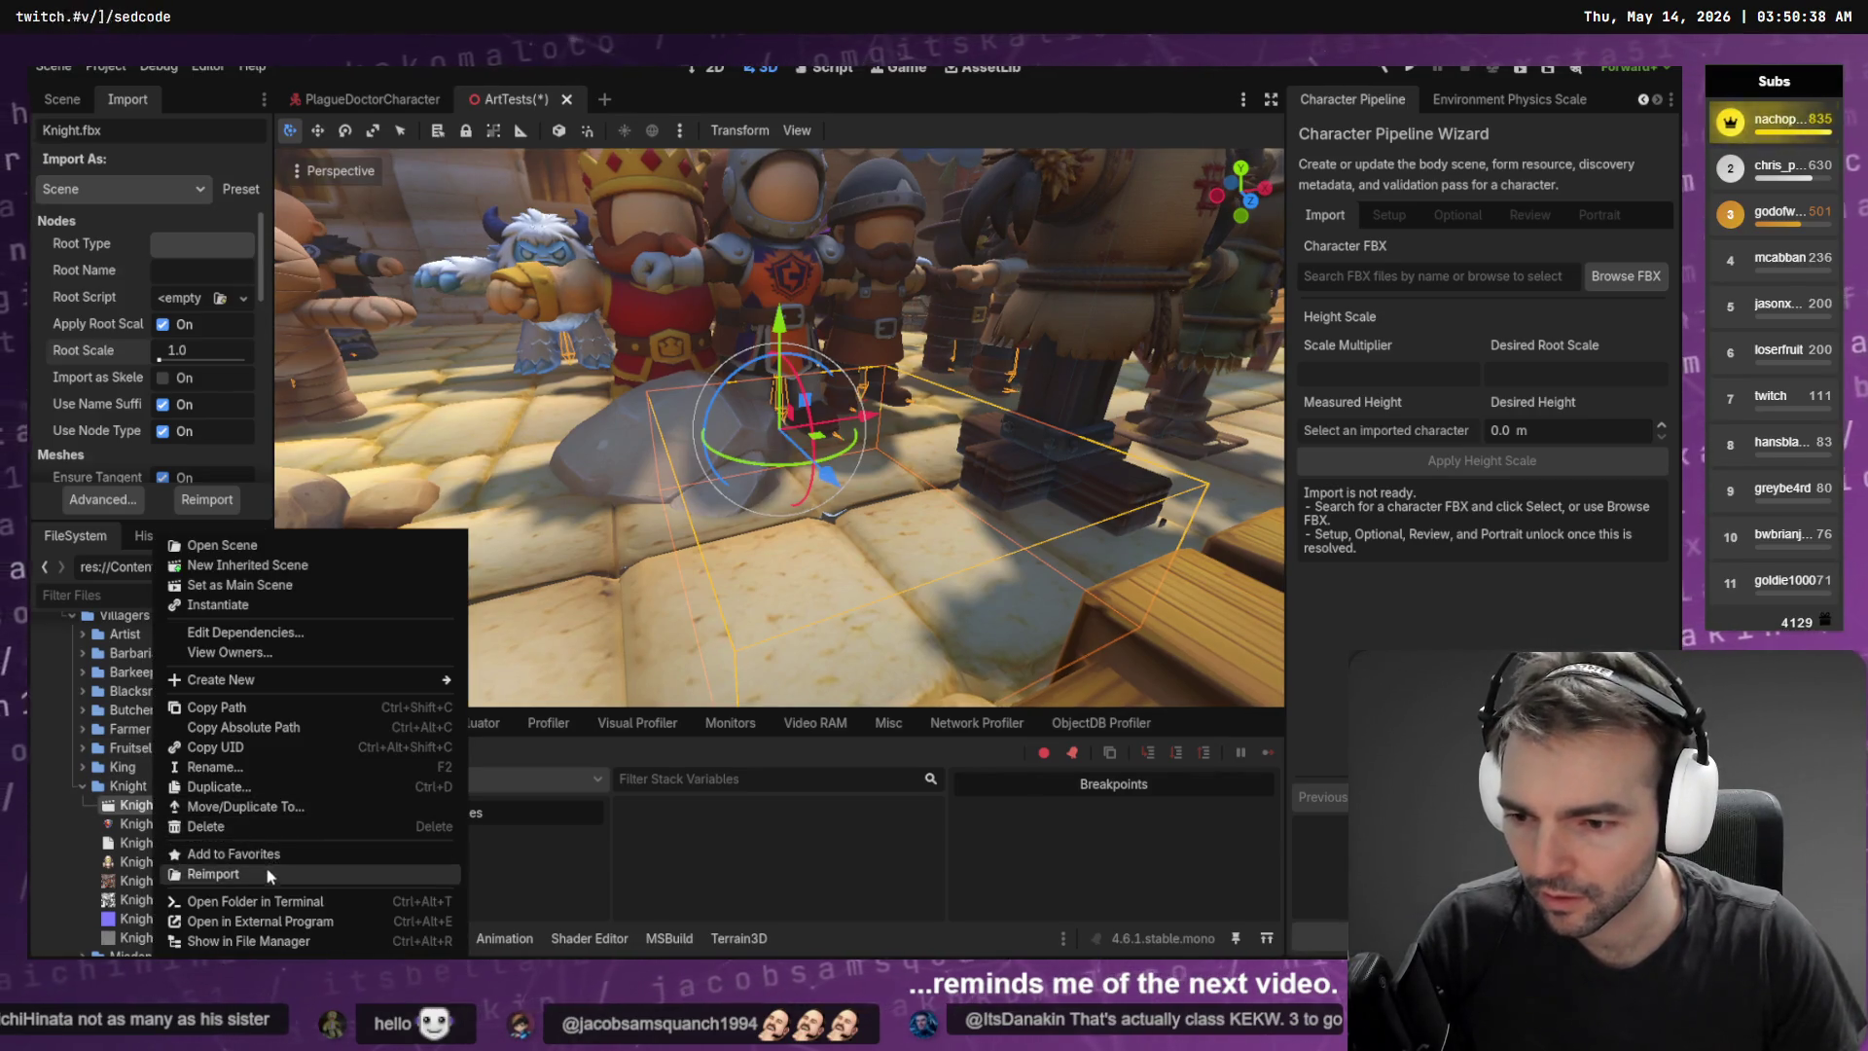
pyautogui.click(266, 866)
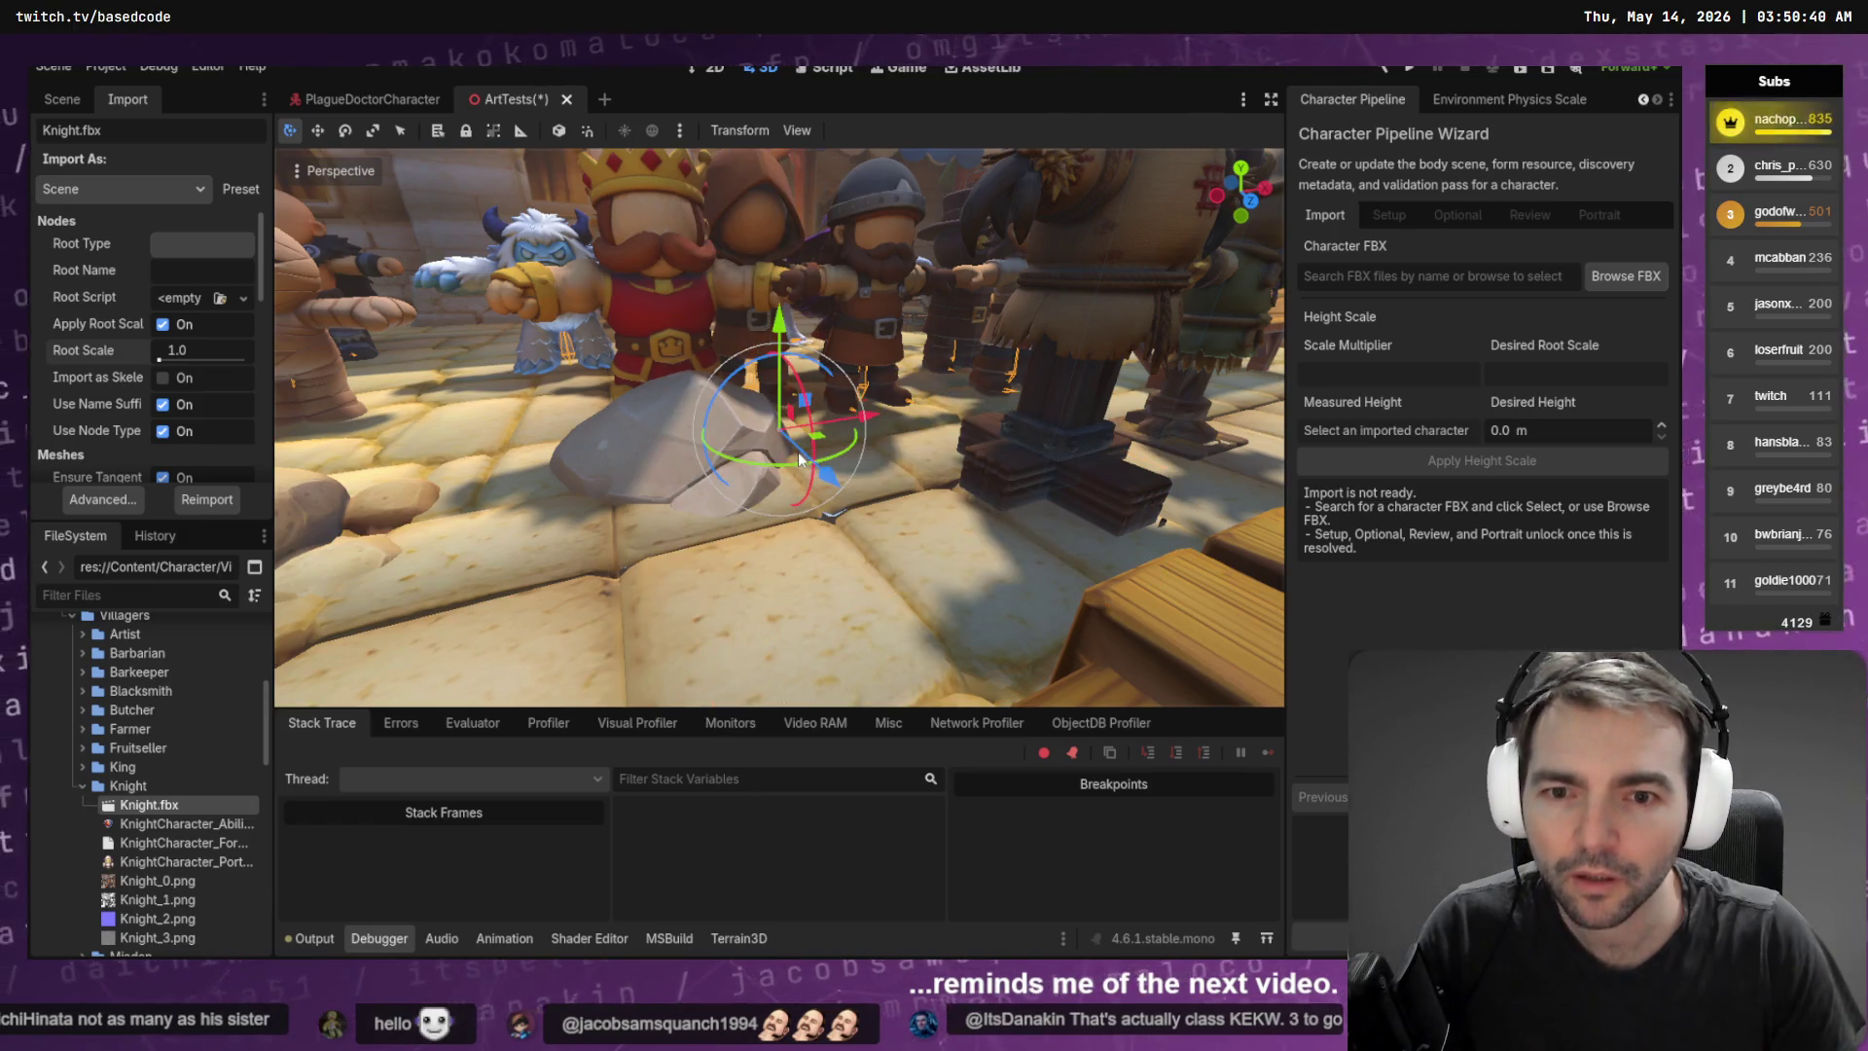
pyautogui.hotkey('alt', 'Tab')
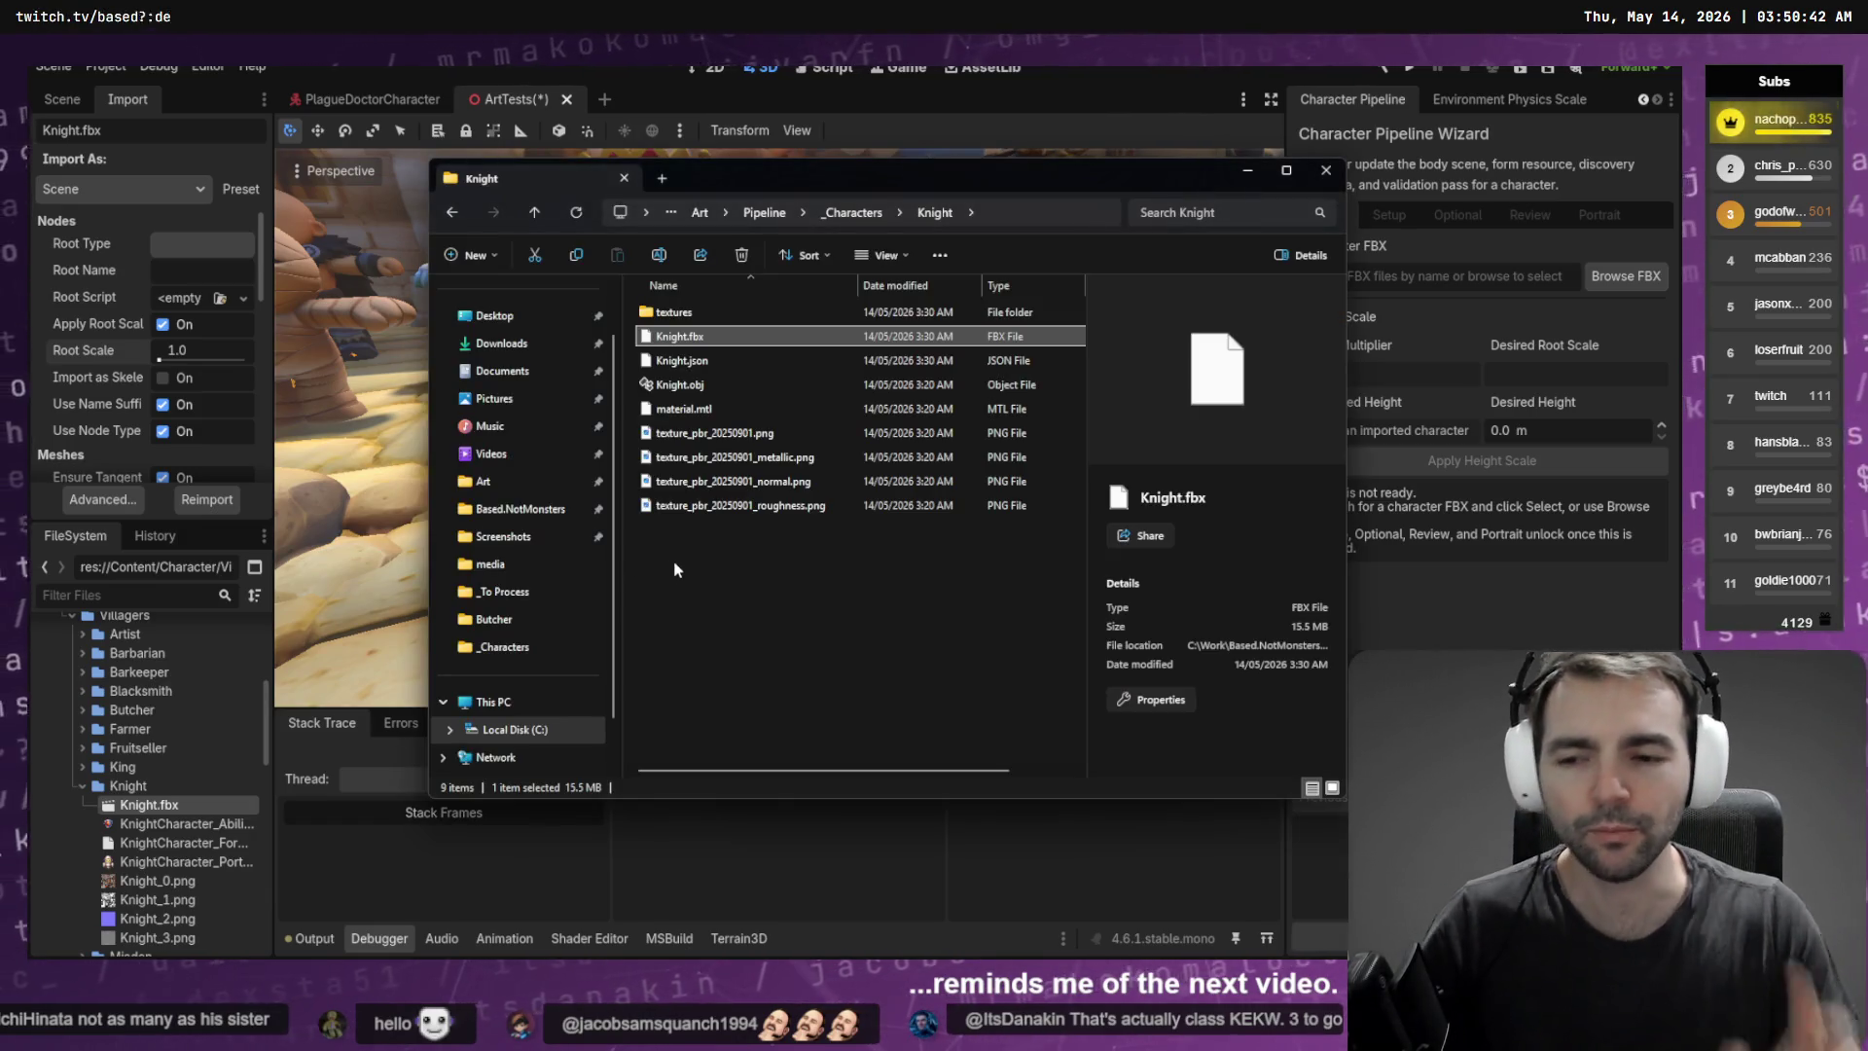
# Set the knight's Root Scale to 100.0 and reimport Knight.fbx
pyautogui.click(206, 351)
pyautogui.write('00')
pyautogui.press('Return')
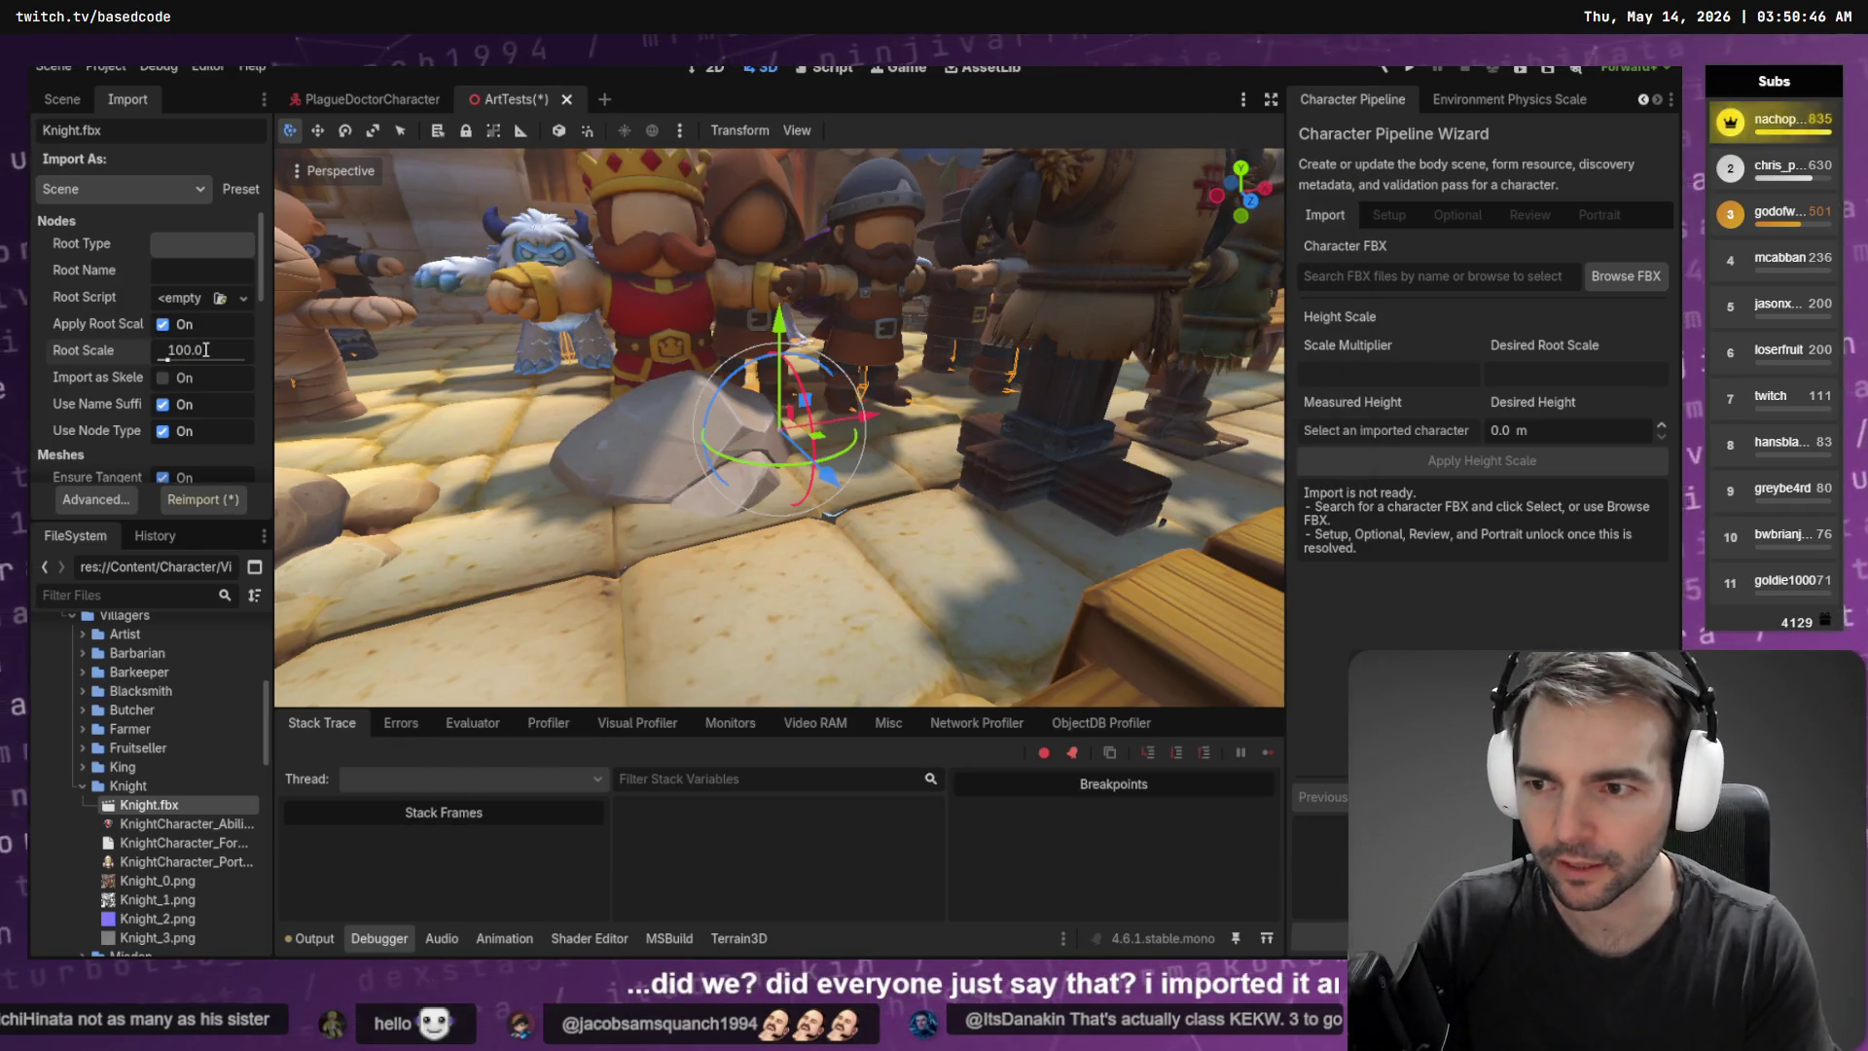
pyautogui.click(209, 499)
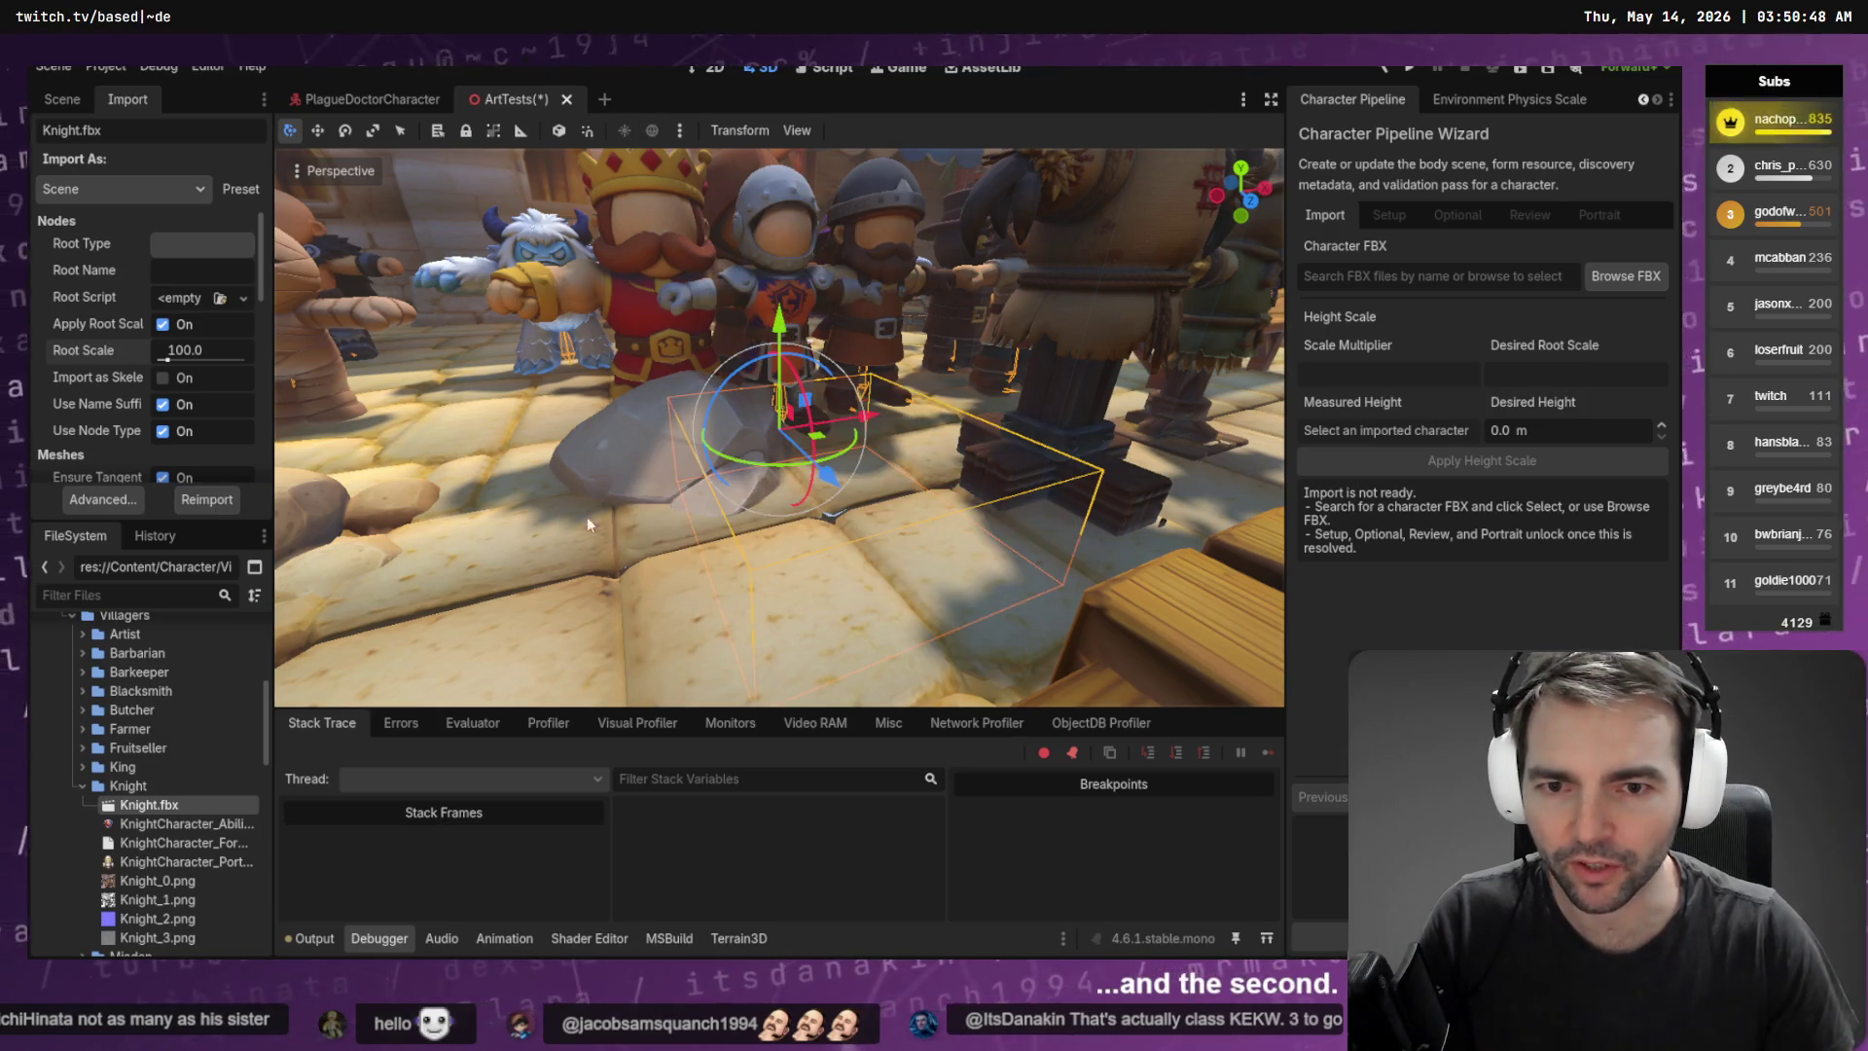
pyautogui.scroll(6, 765, 470)
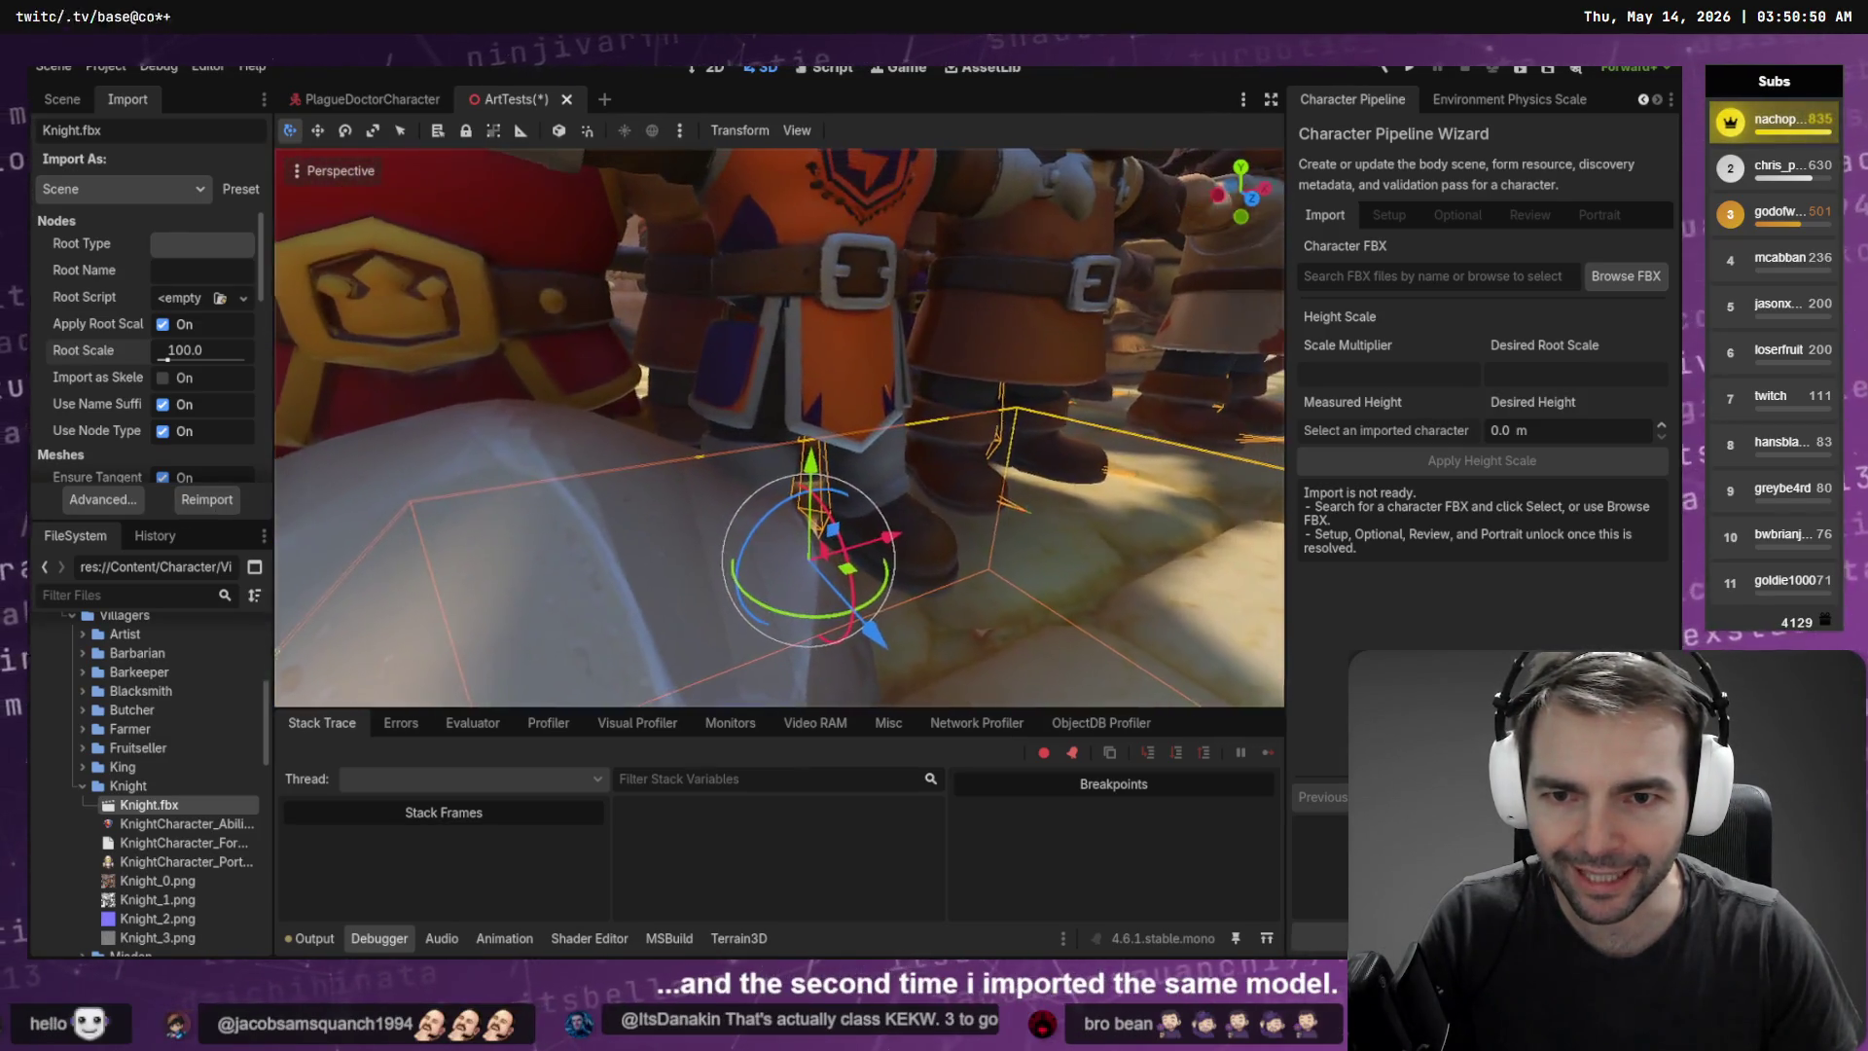
pyautogui.scroll(-5, 764, 470)
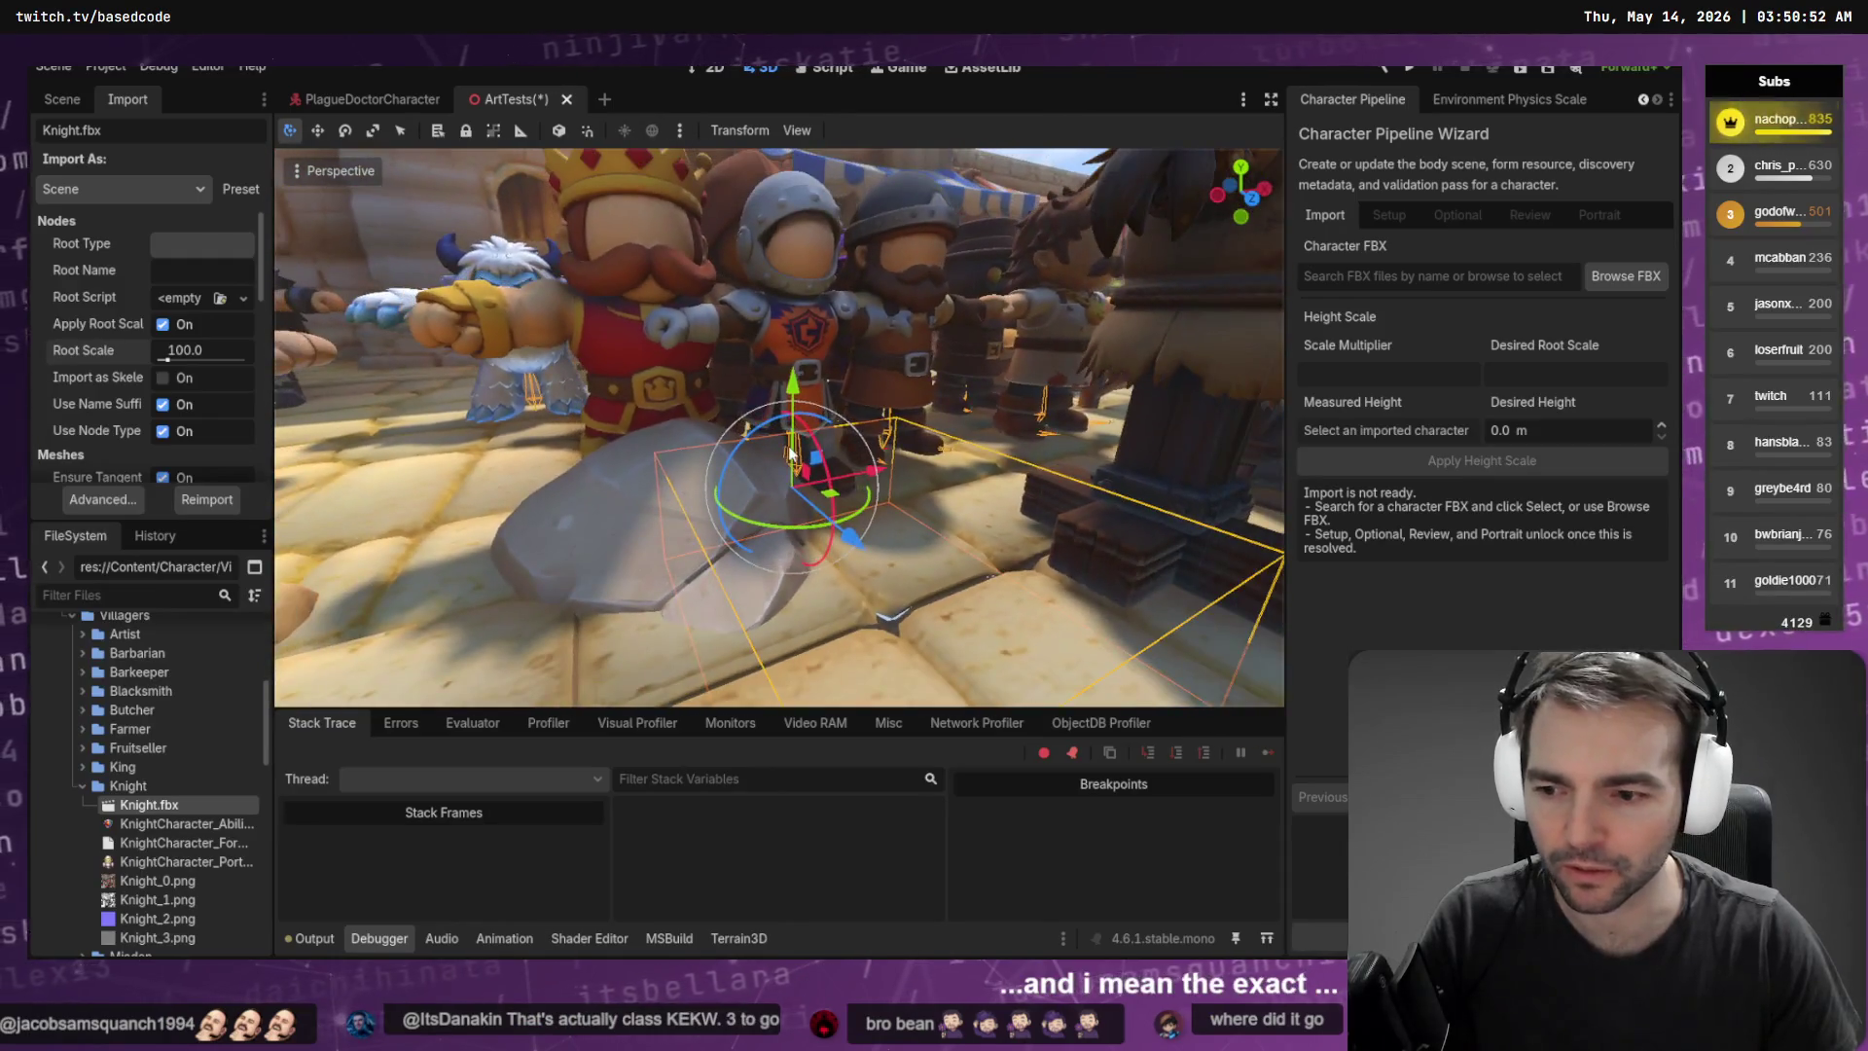
pyautogui.hotkey('alt', 'Tab')
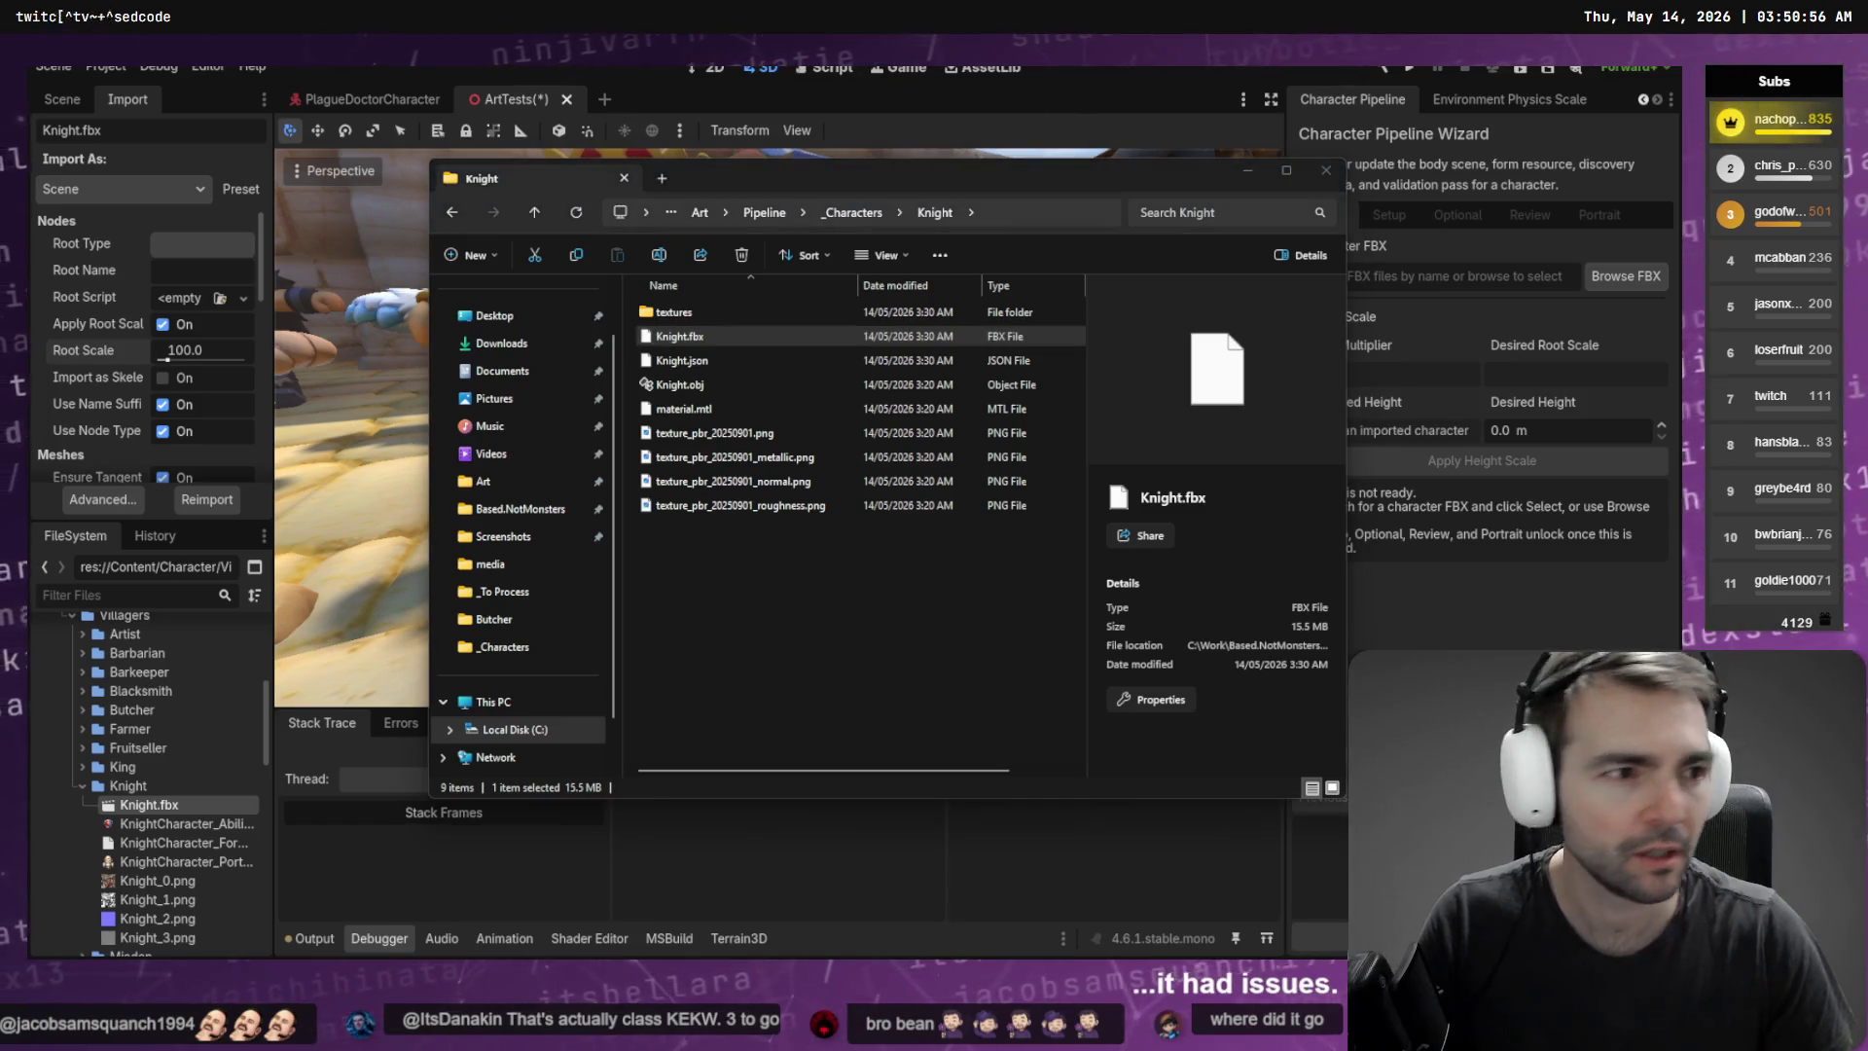
pyautogui.press('F4')
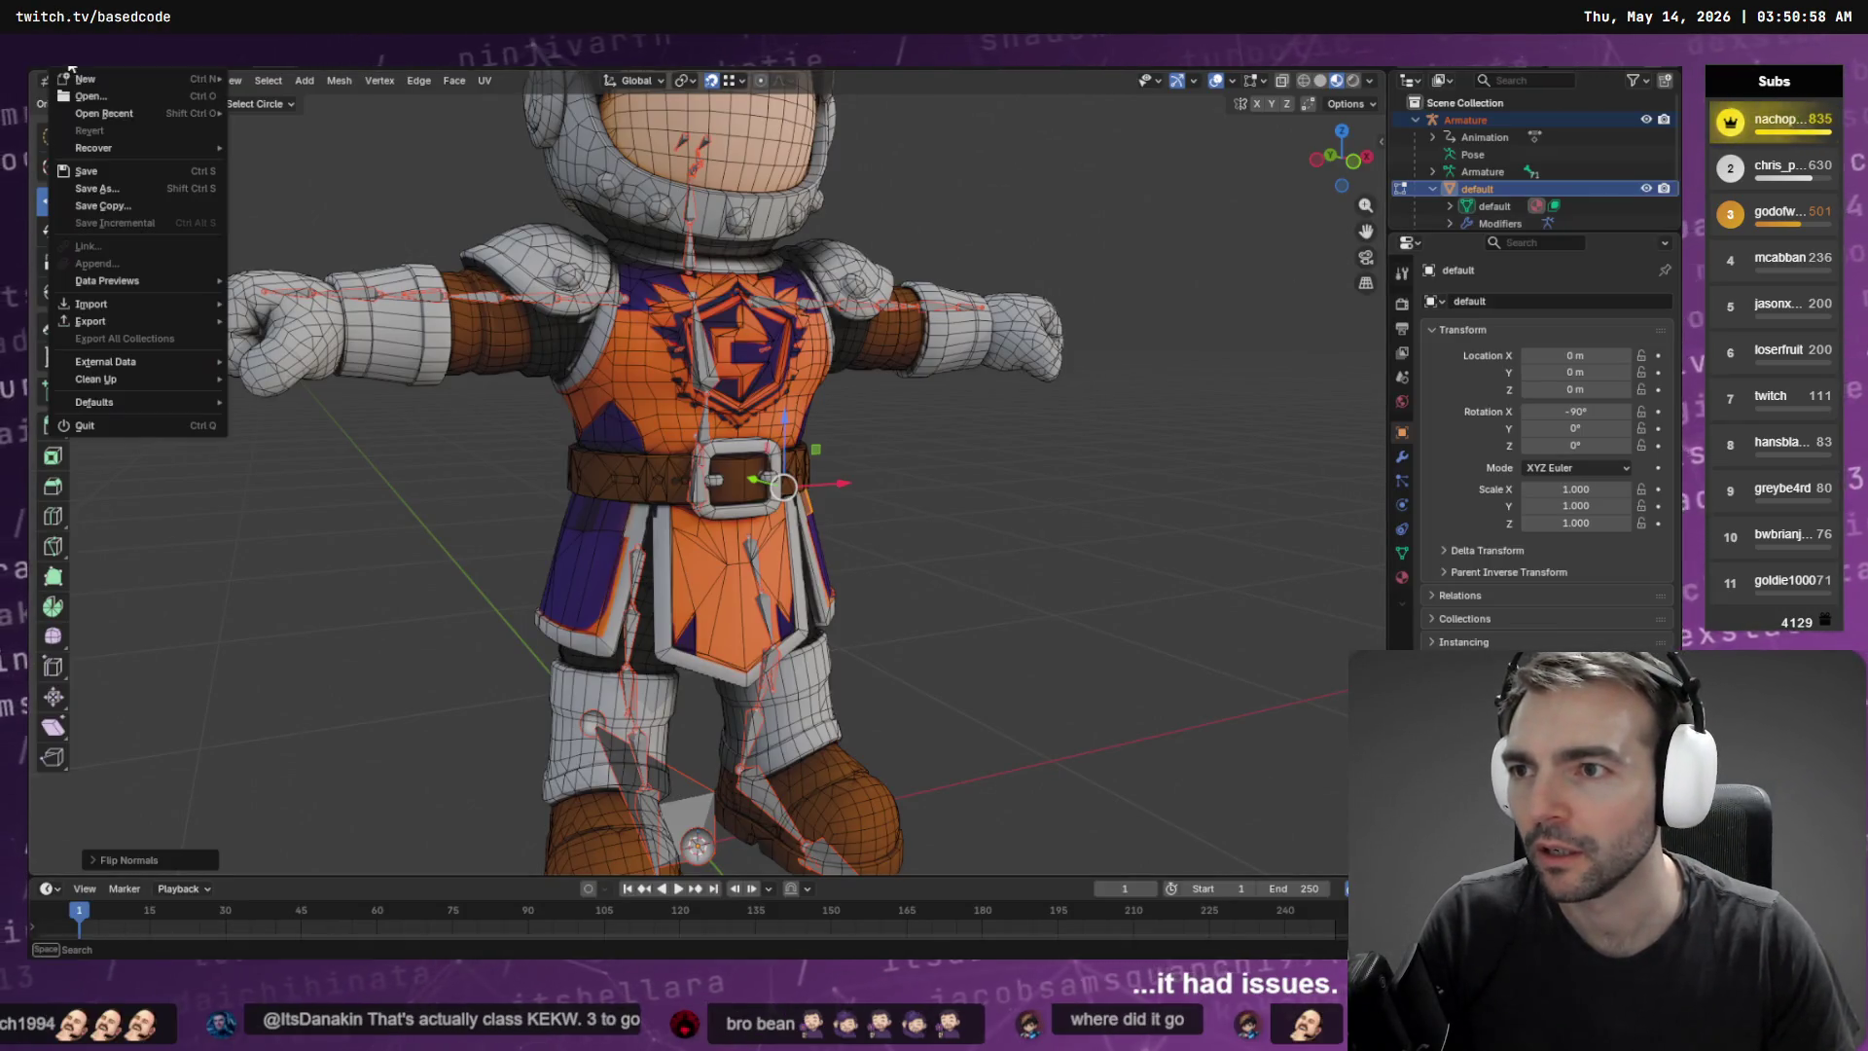
# Export the knight as Knight.fbx into the Villagers\Knight folder
pyautogui.moveTo(130, 321)
pyautogui.click(331, 457)
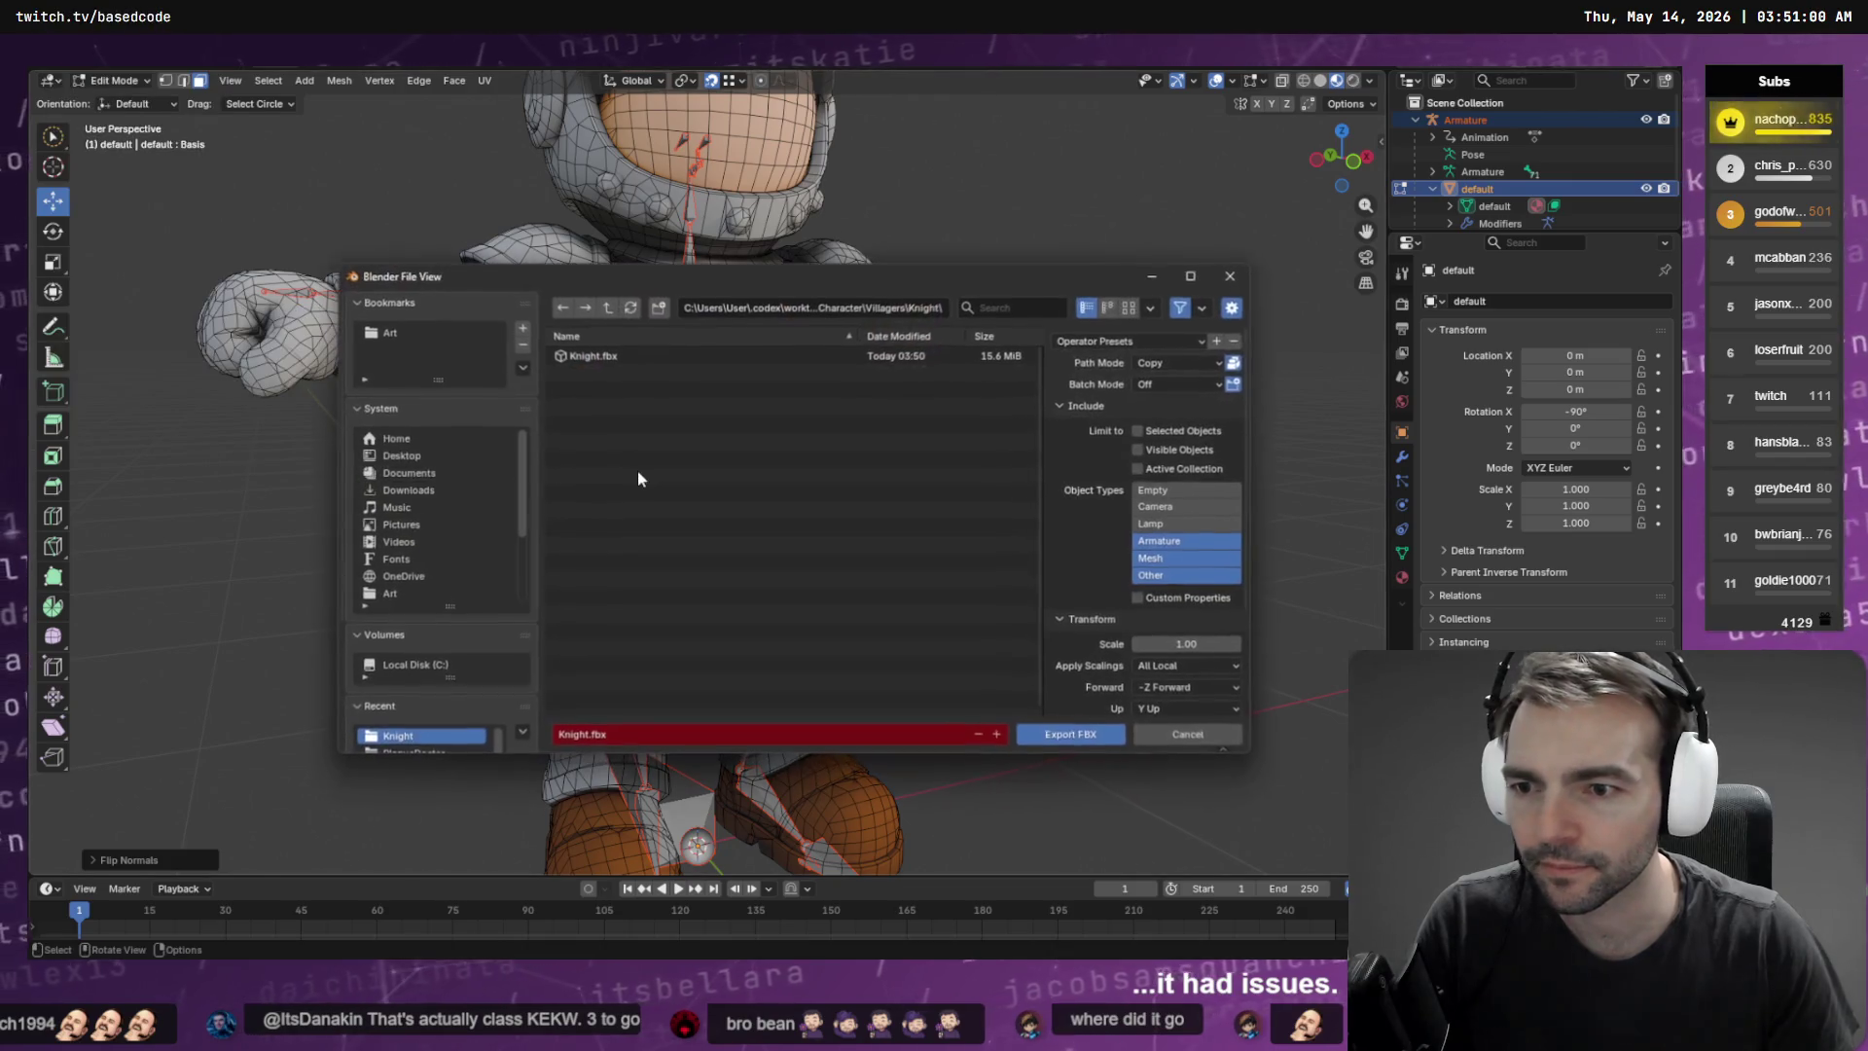
pyautogui.click(857, 309)
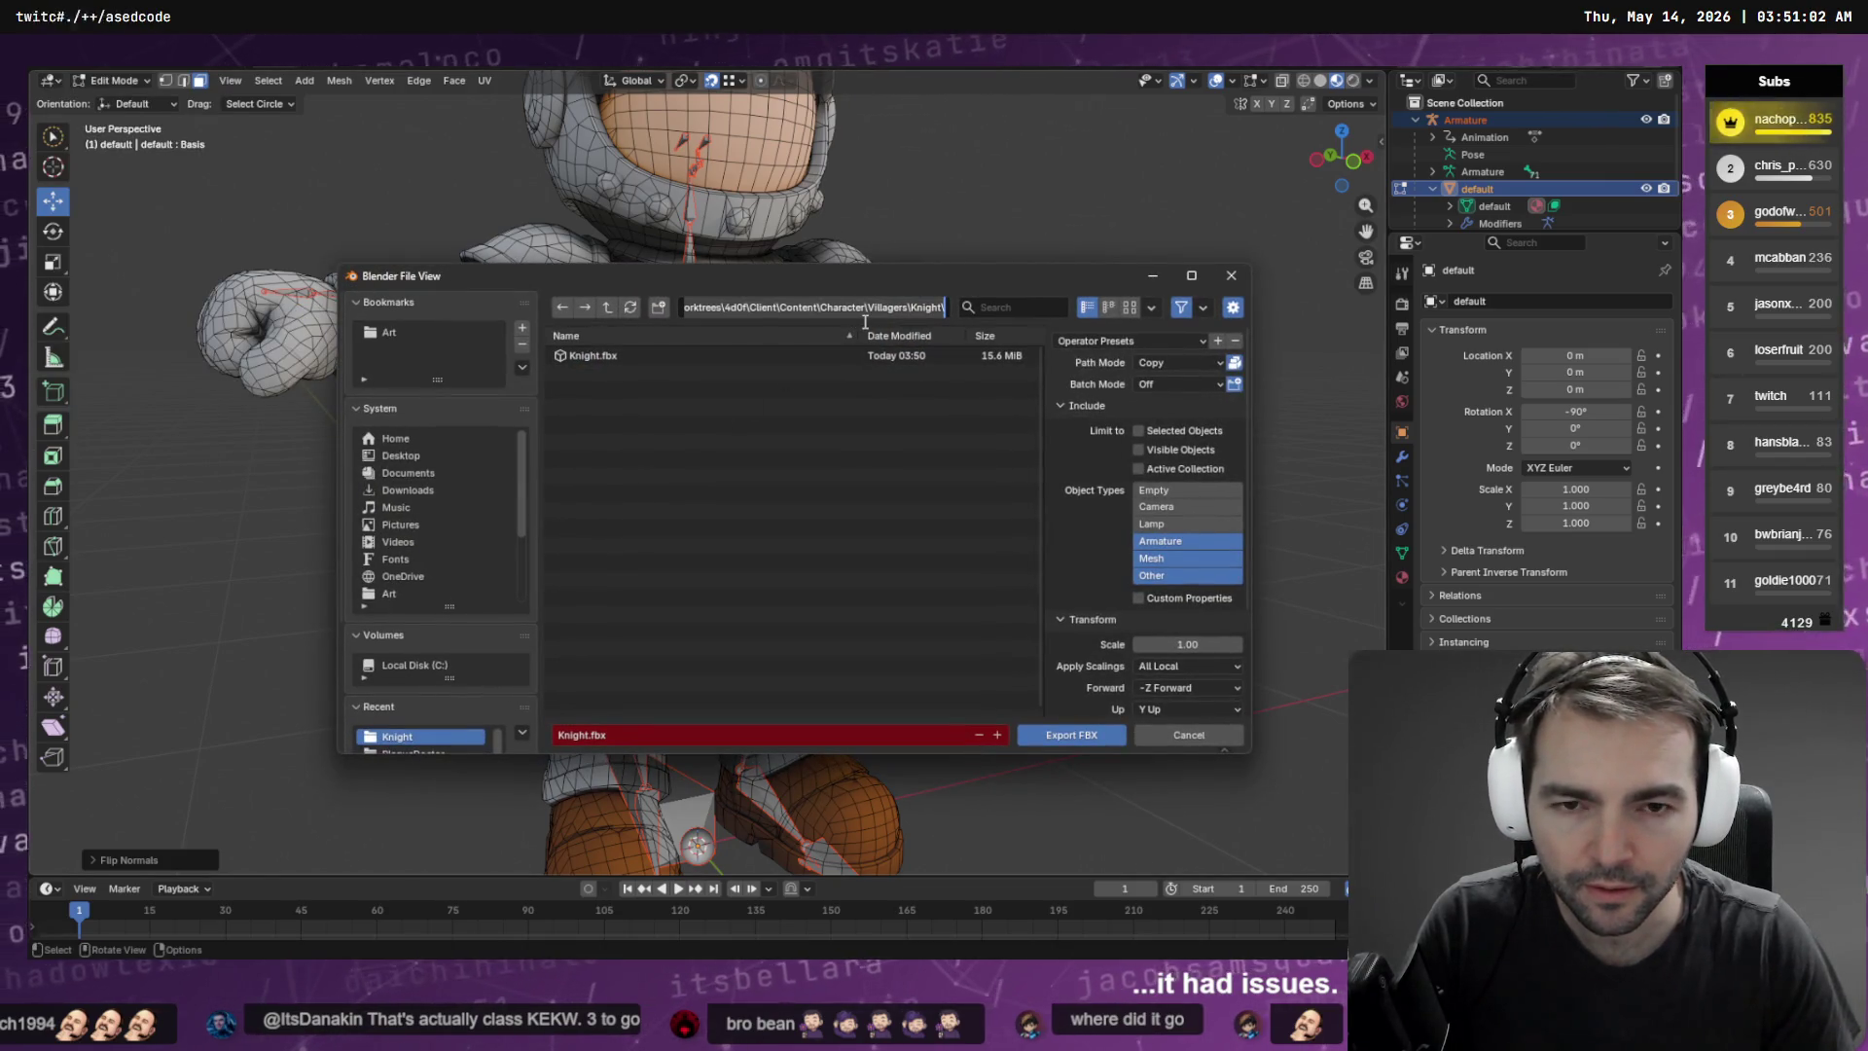
pyautogui.press('Return')
pyautogui.press('Return')
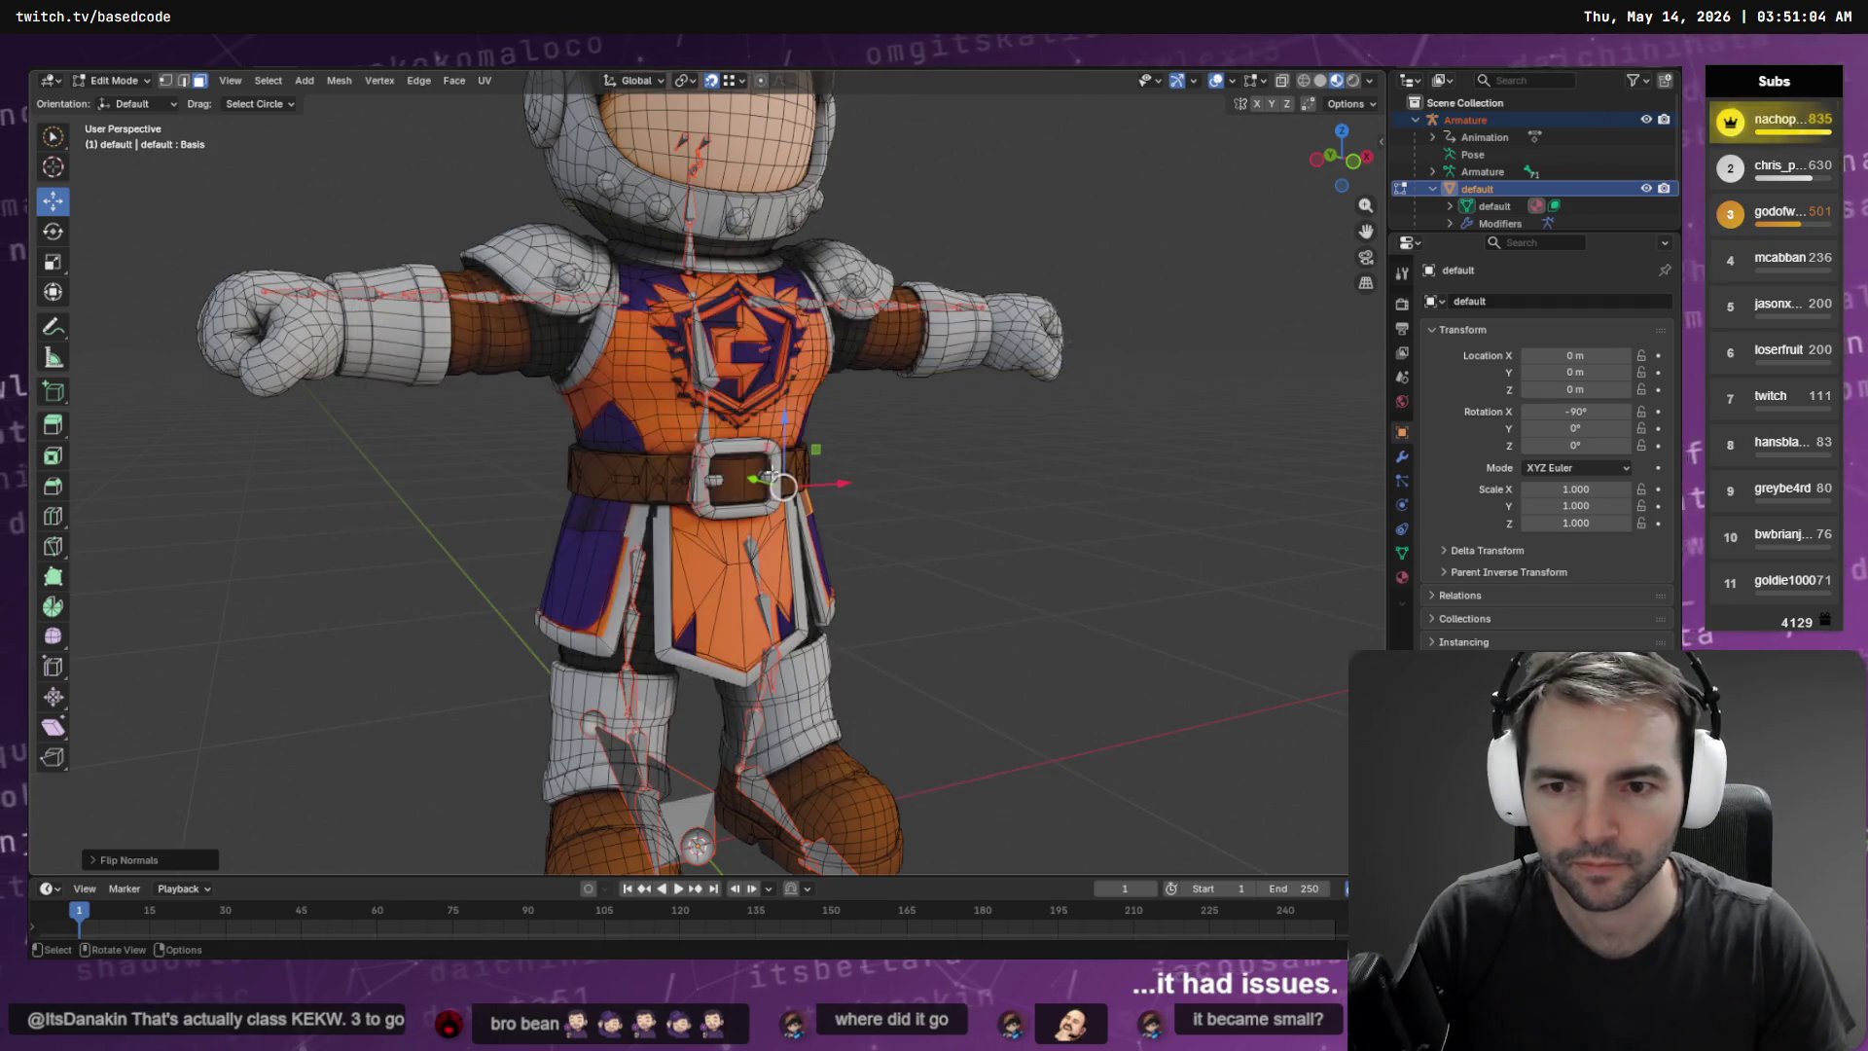
pyautogui.hotkey('alt', 'Tab')
pyautogui.hotkey('alt', 'Tab')
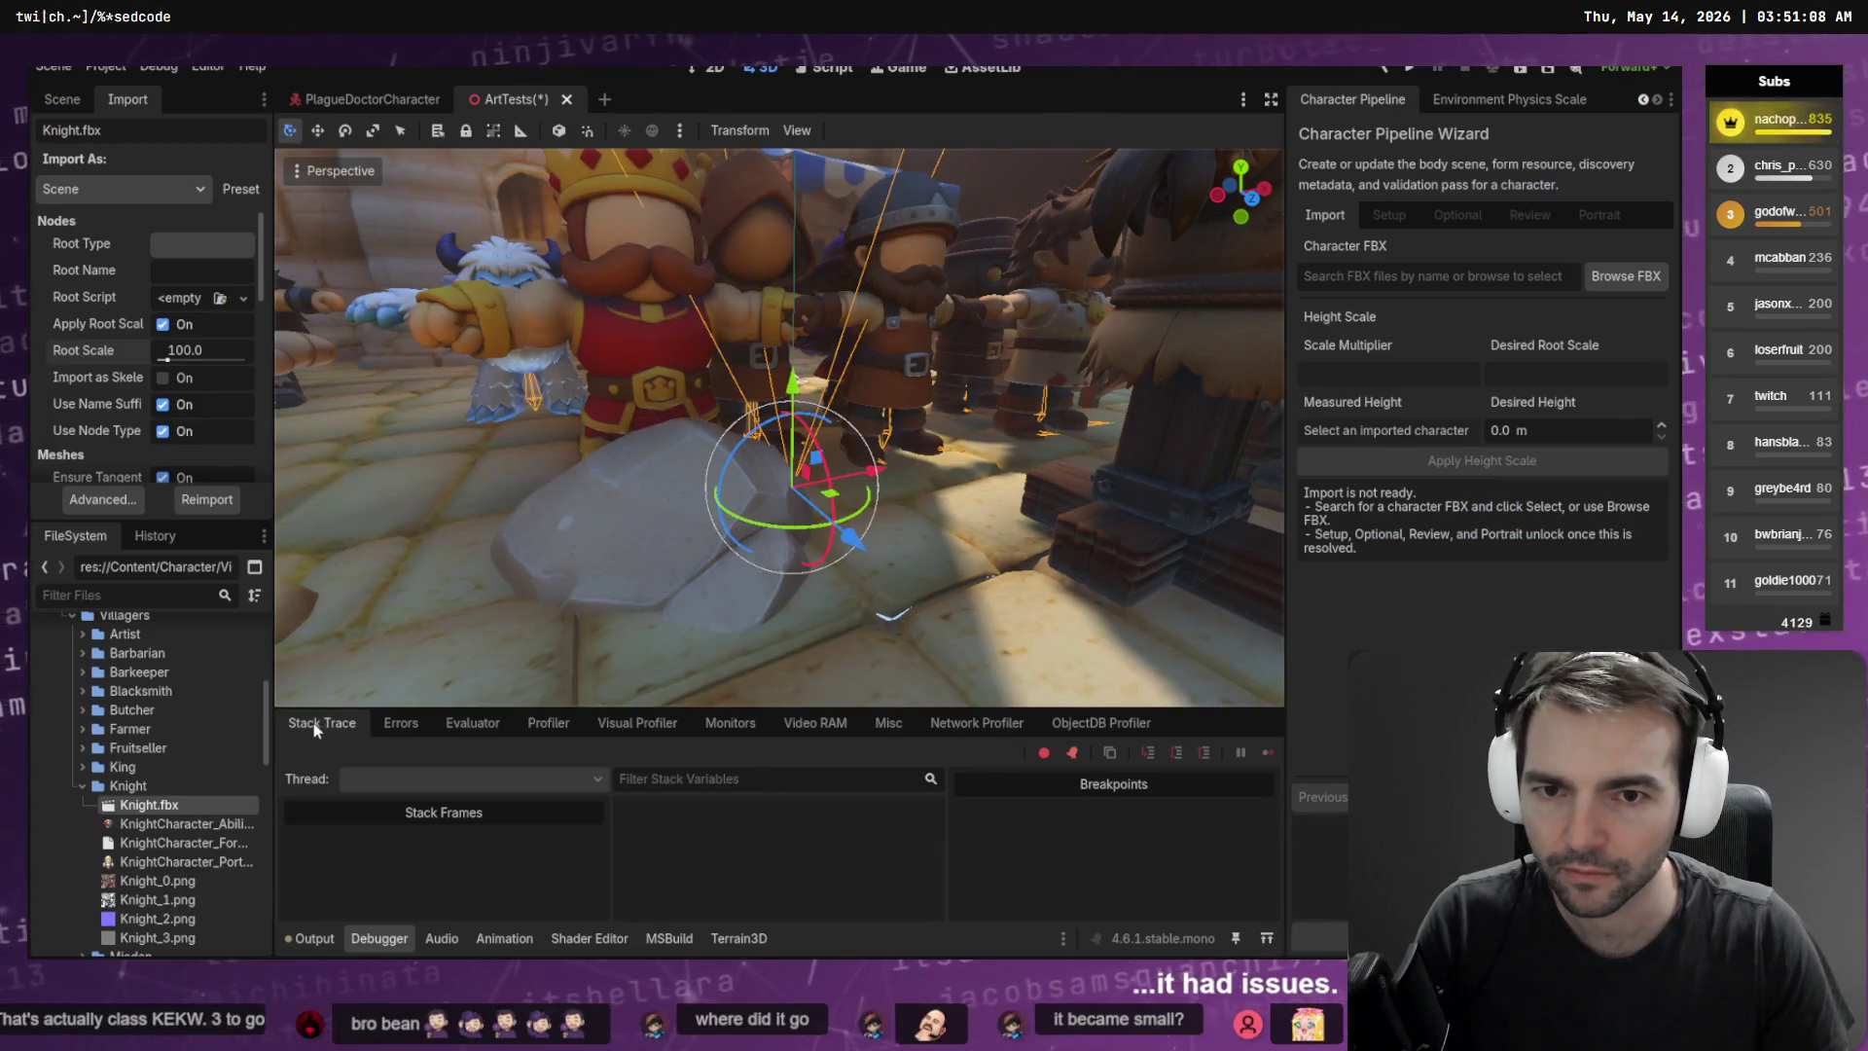
# Frame the oversized knight and reimport Knight.fbx at root scale 1.0
pyautogui.press('f')
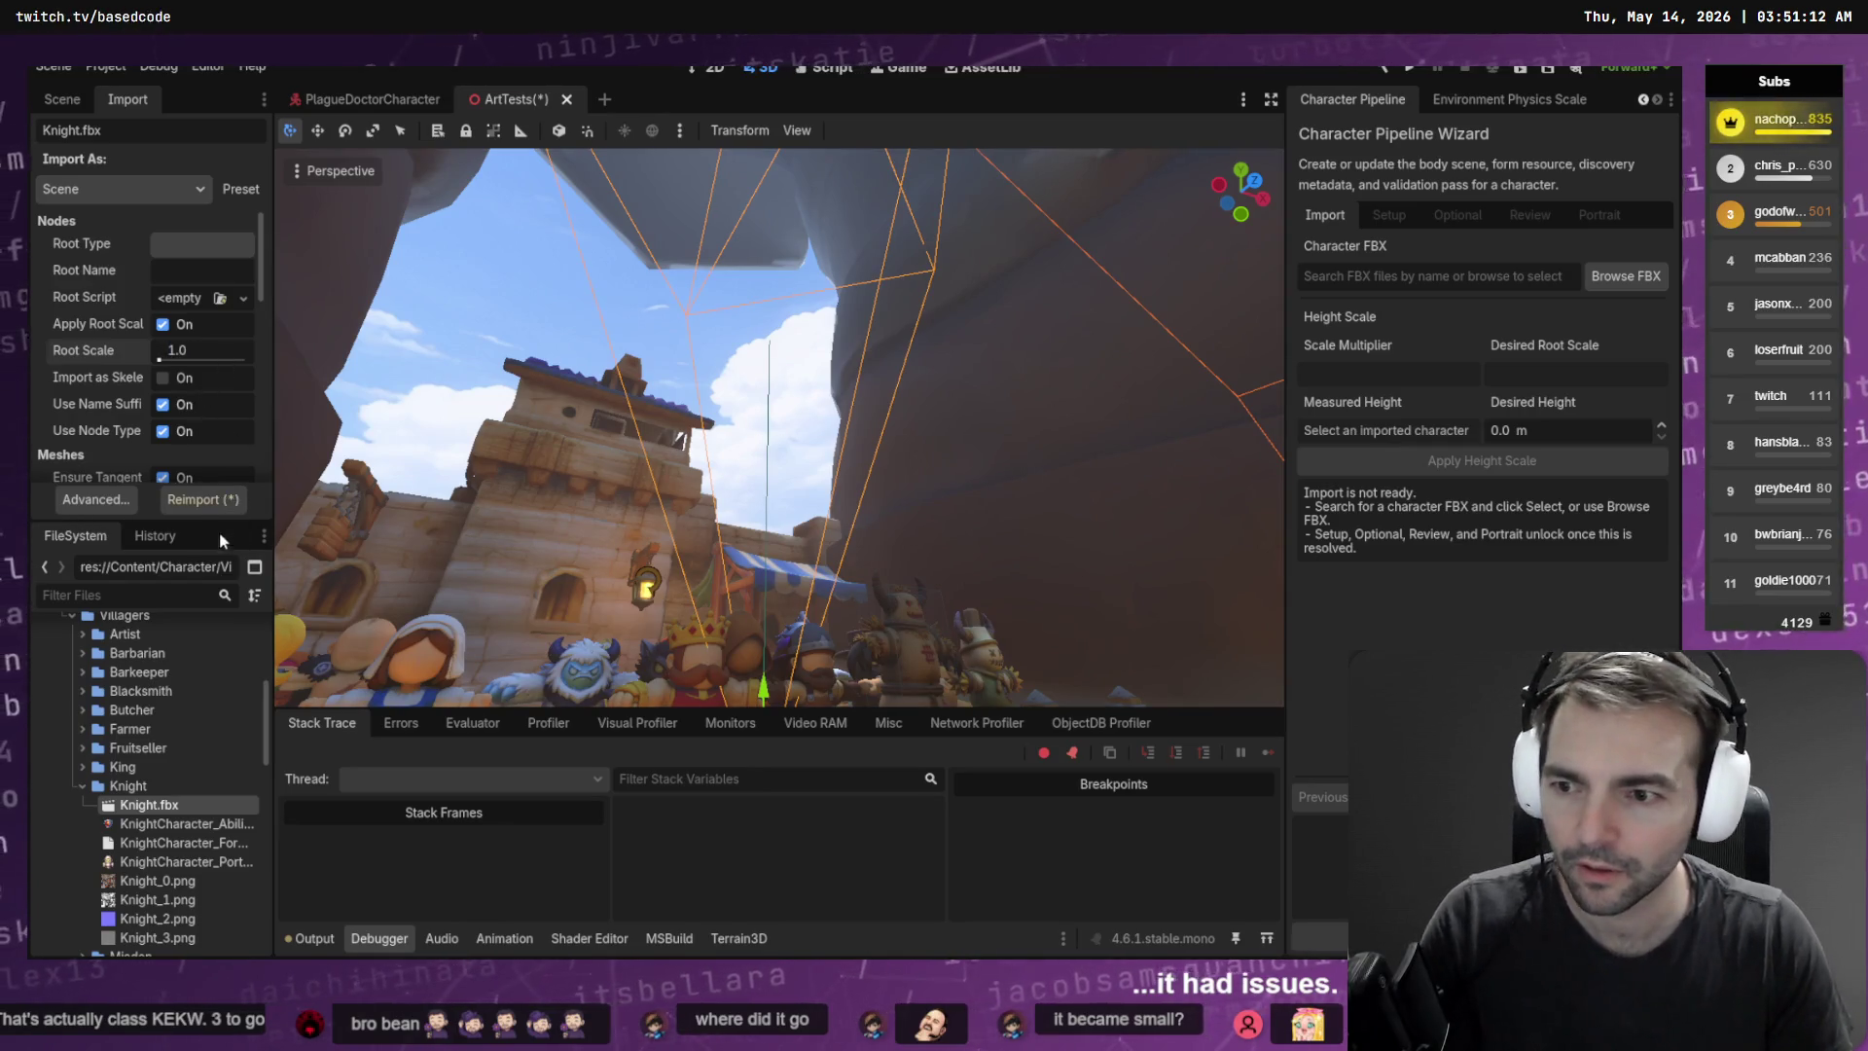
pyautogui.click(206, 499)
pyautogui.moveTo(790, 437); pyautogui.dragTo(749, 501)
pyautogui.scroll(6, 869, 504)
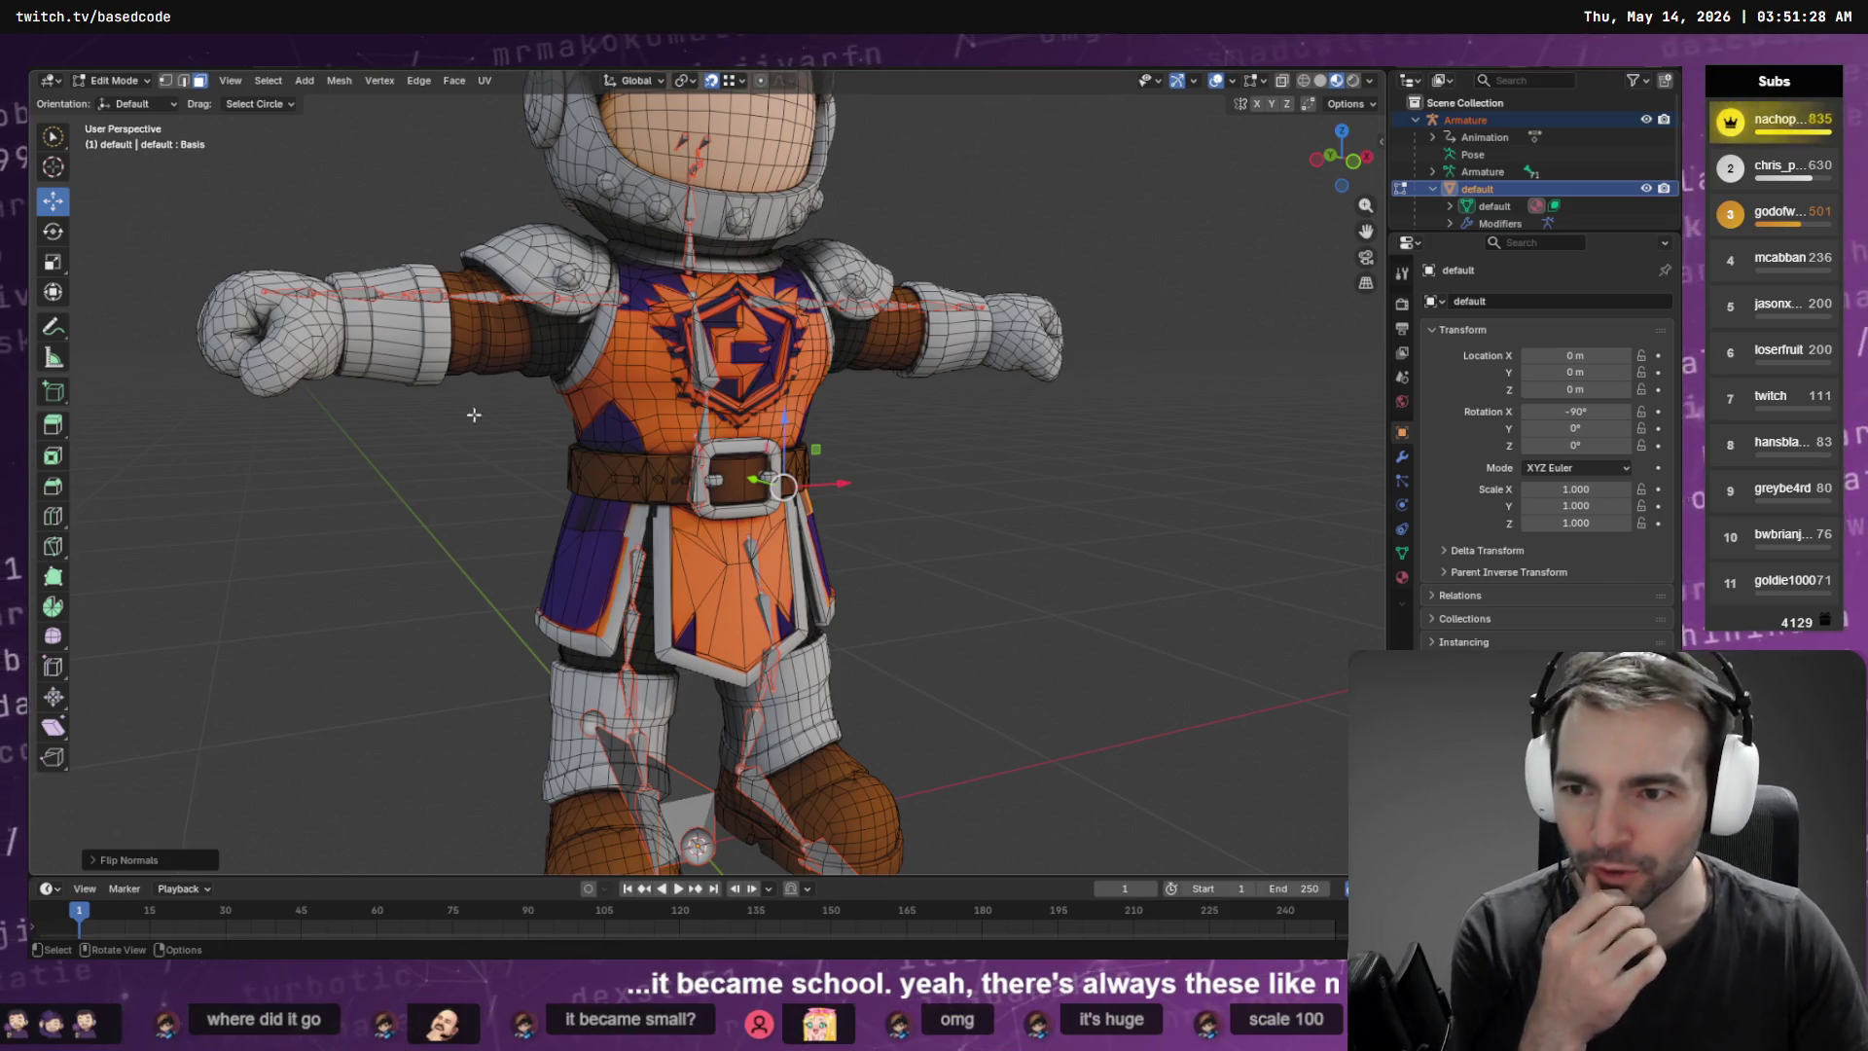
# Open the knight's material properties and search them for 'normal' settings
pyautogui.moveTo(809, 361)
pyautogui.mouseDown()
pyautogui.moveTo(917, 430)
pyautogui.moveTo(1013, 417)
pyautogui.moveTo(1076, 384)
pyautogui.moveTo(843, 399)
pyautogui.moveTo(822, 382)
pyautogui.mouseUp()
pyautogui.press('Tab')
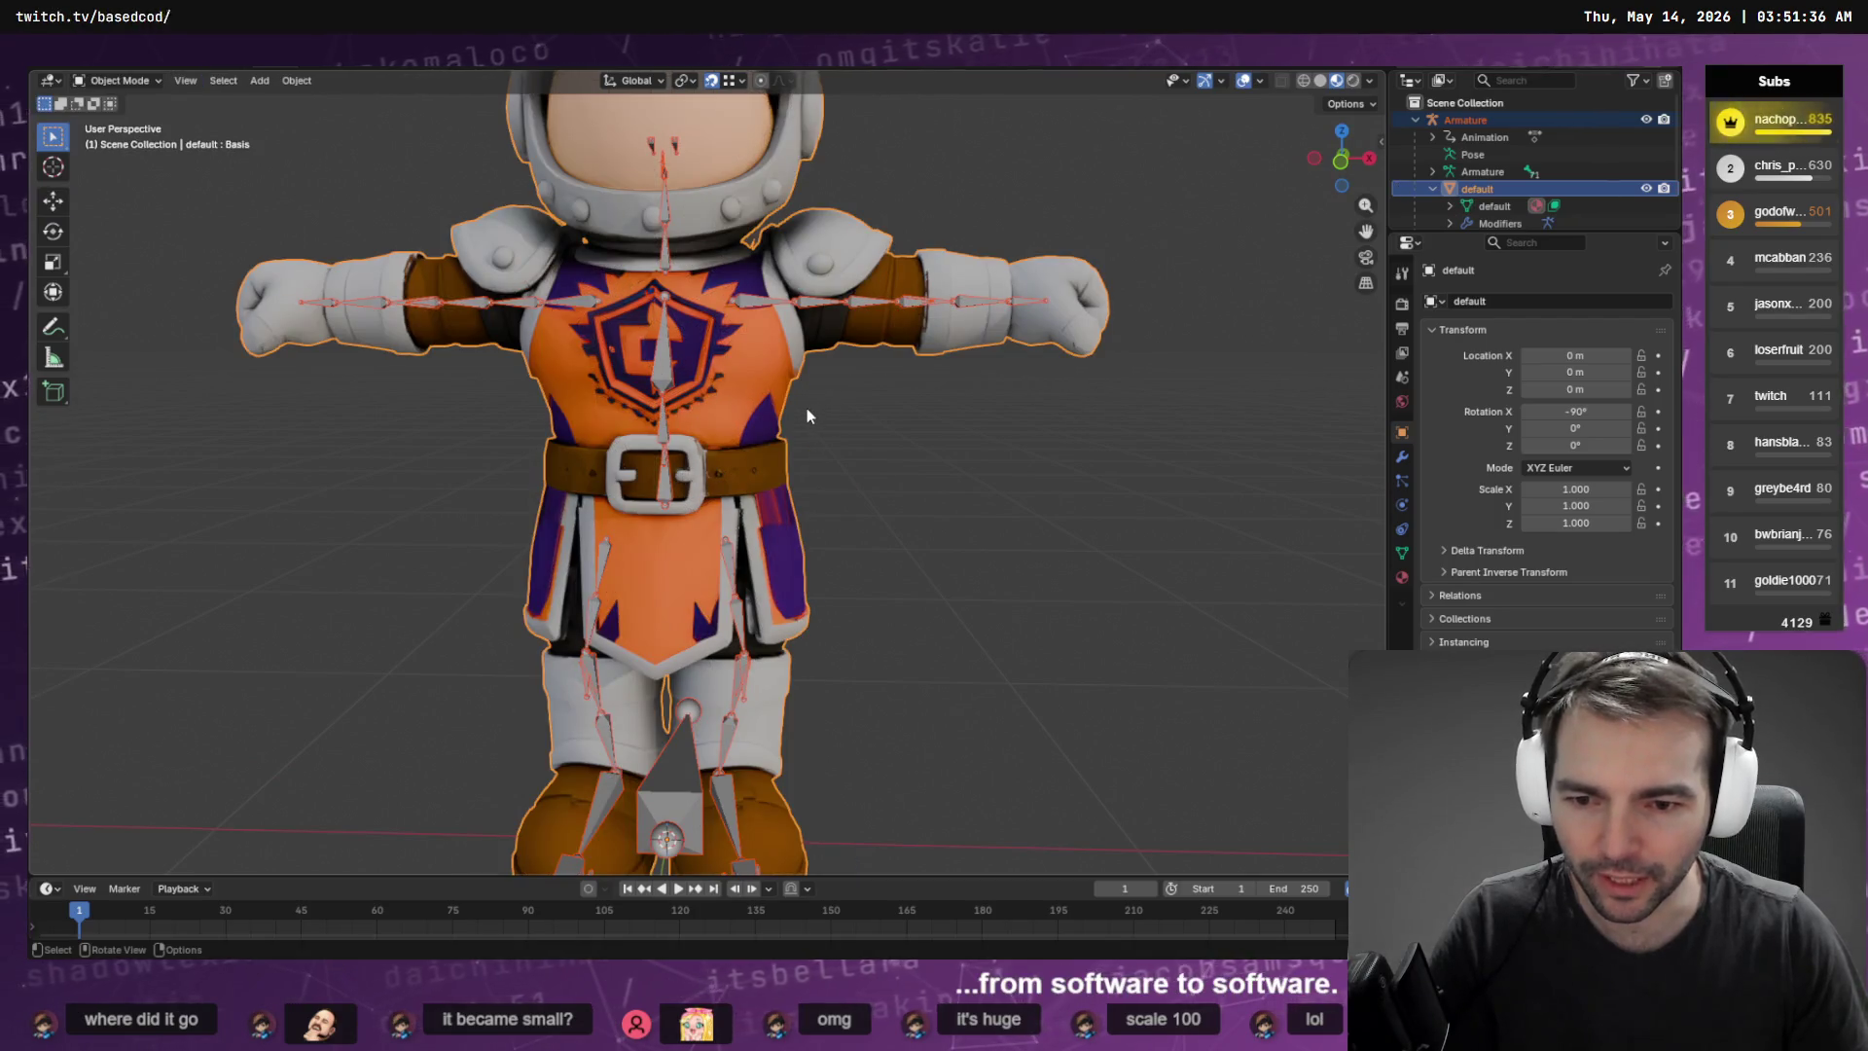
pyautogui.press('Tab')
pyautogui.press('Tab')
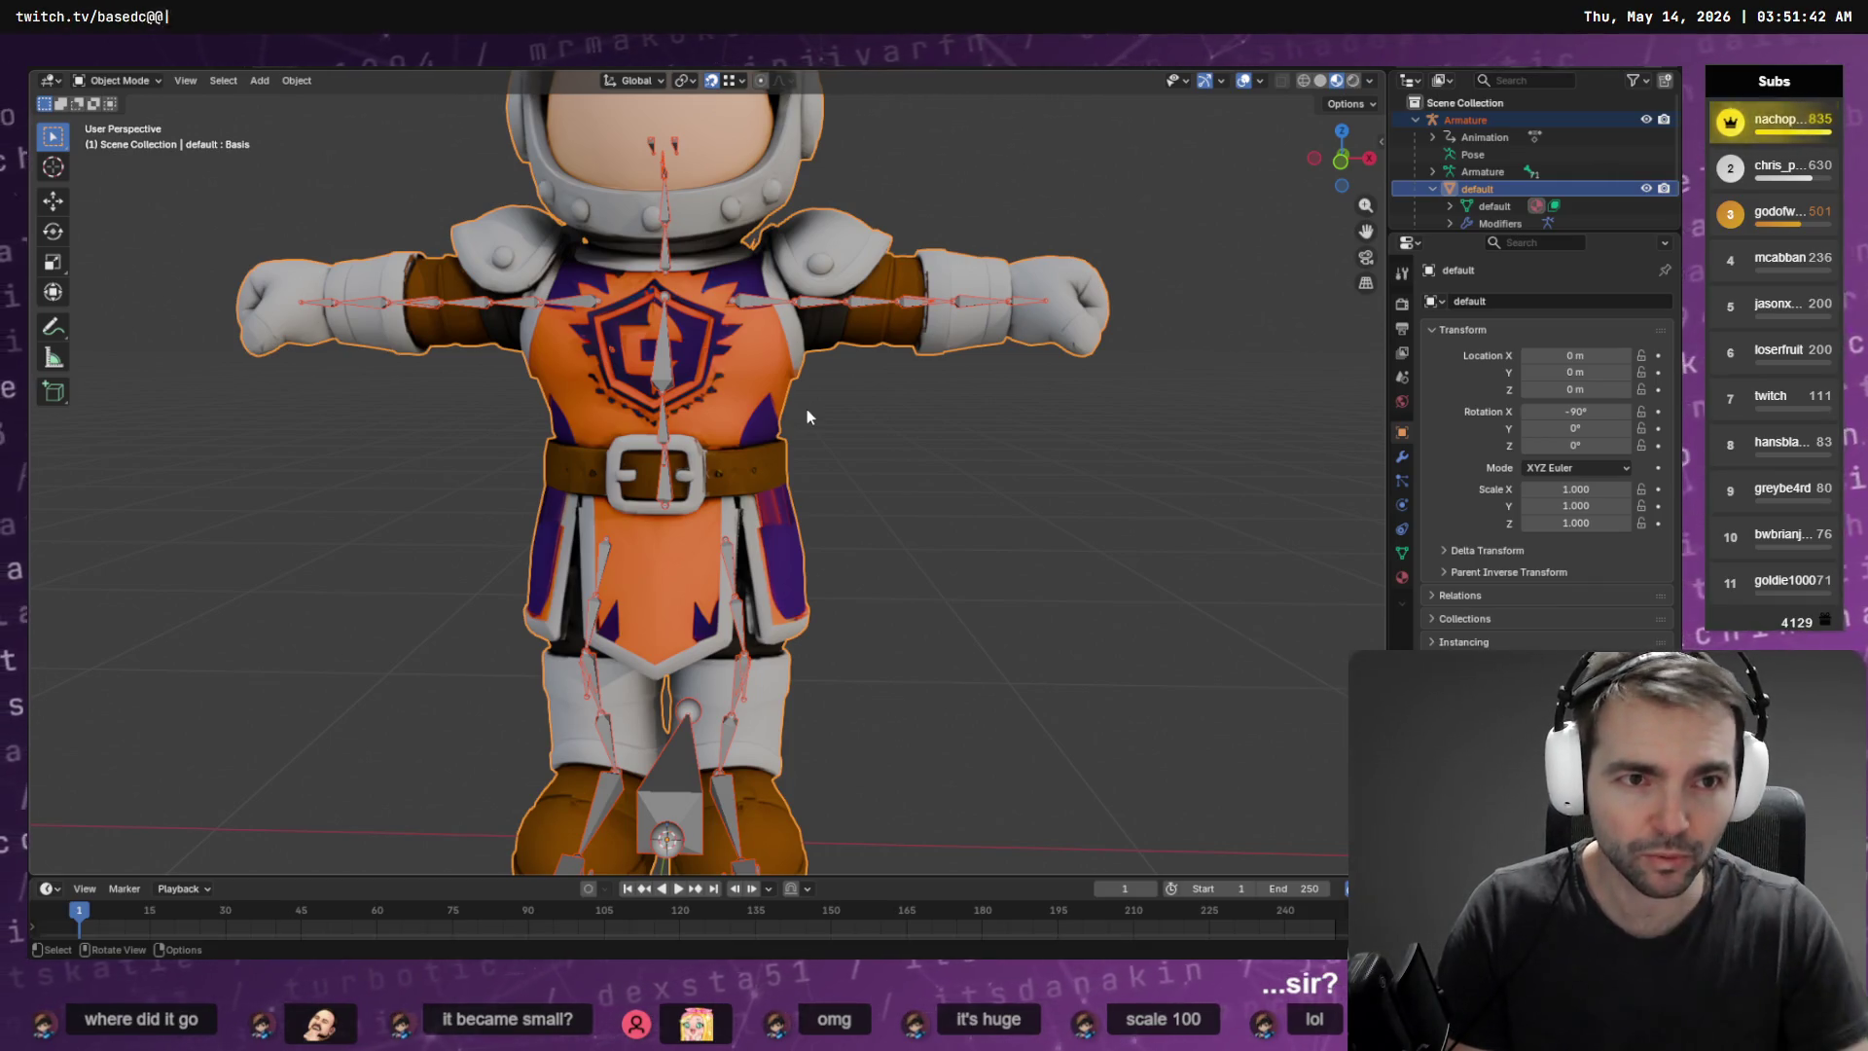
pyautogui.click(1402, 577)
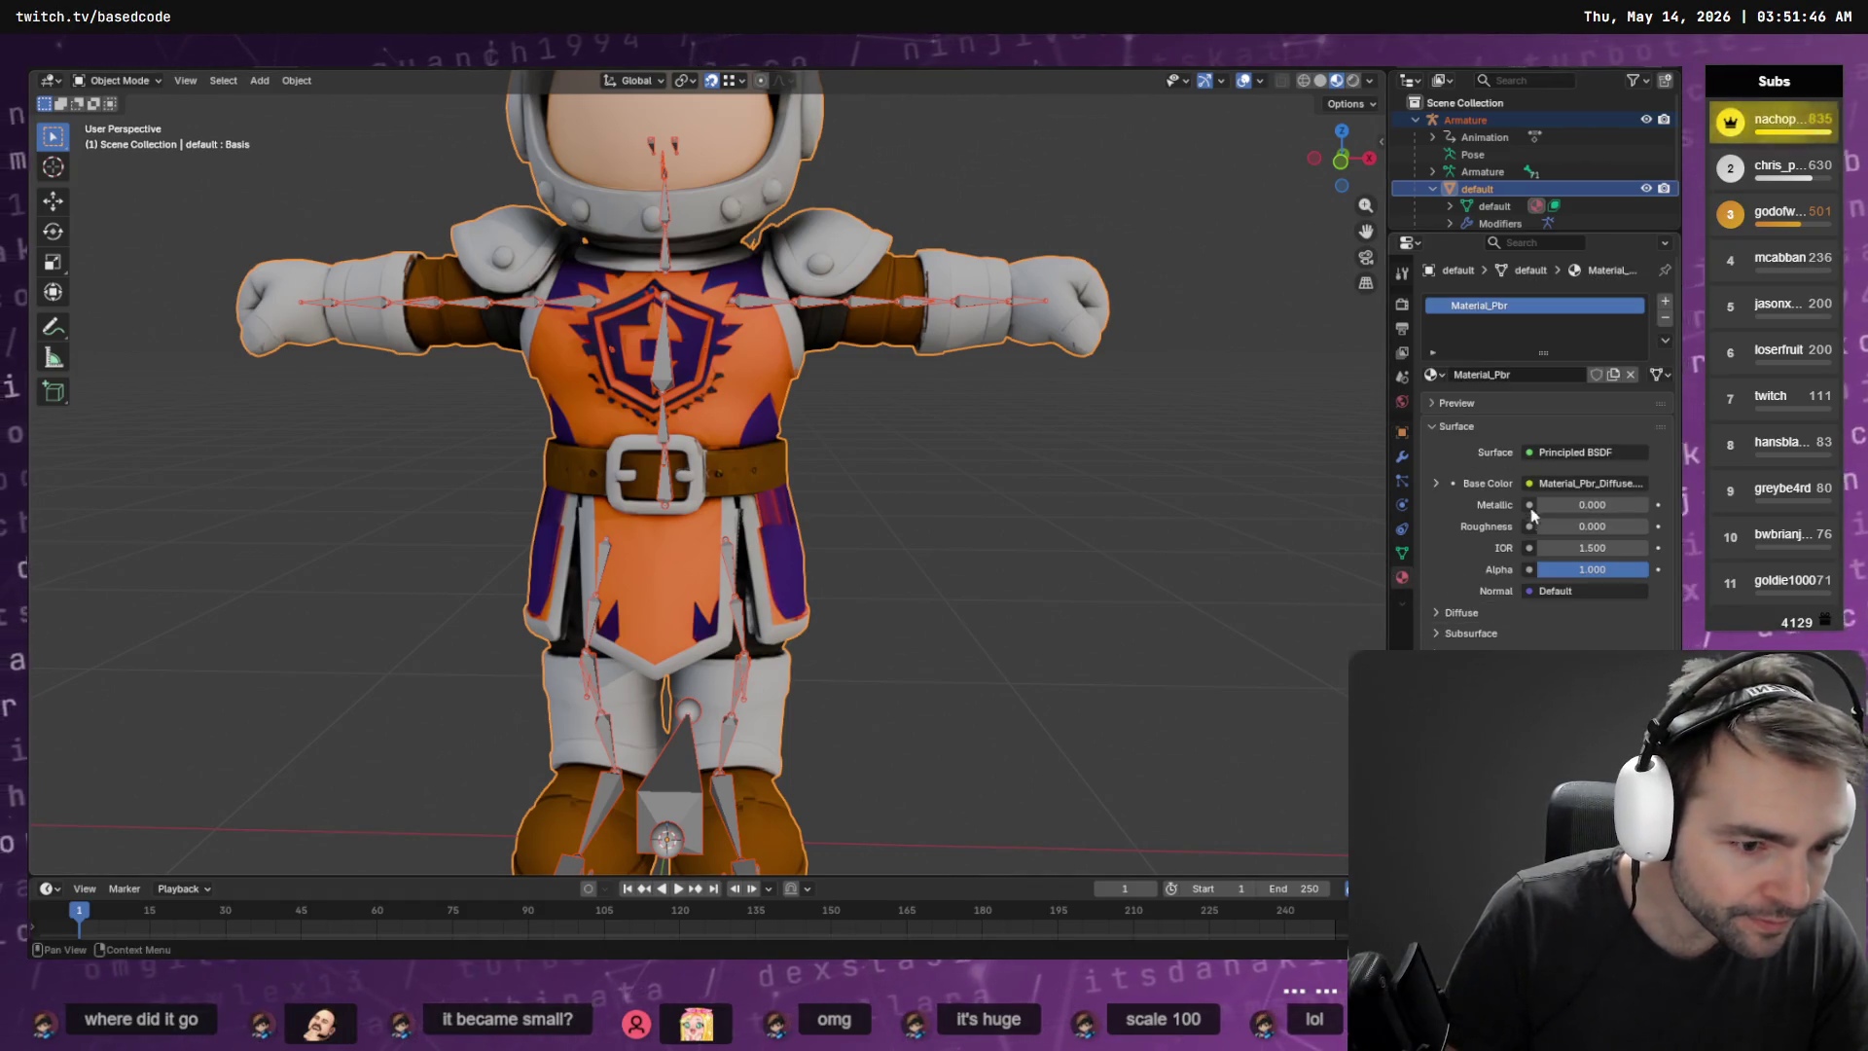
pyautogui.click(1536, 242)
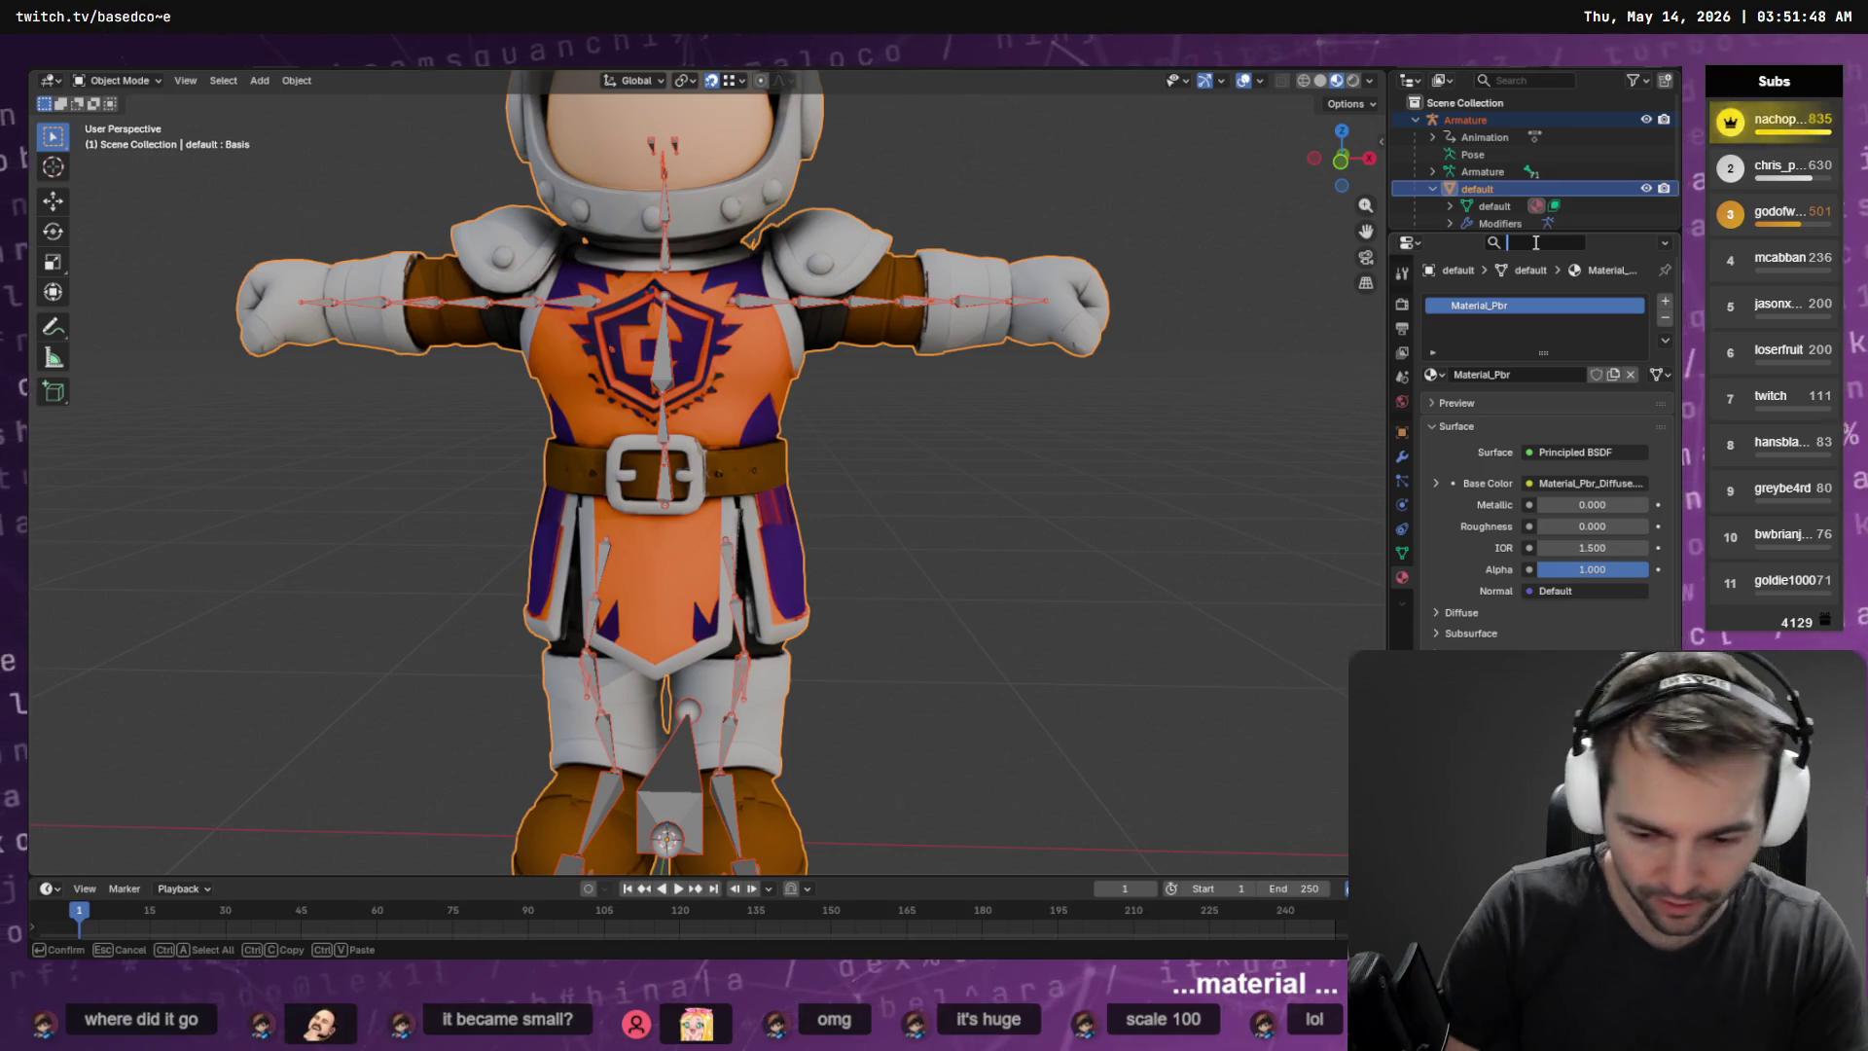
pyautogui.write('norma')
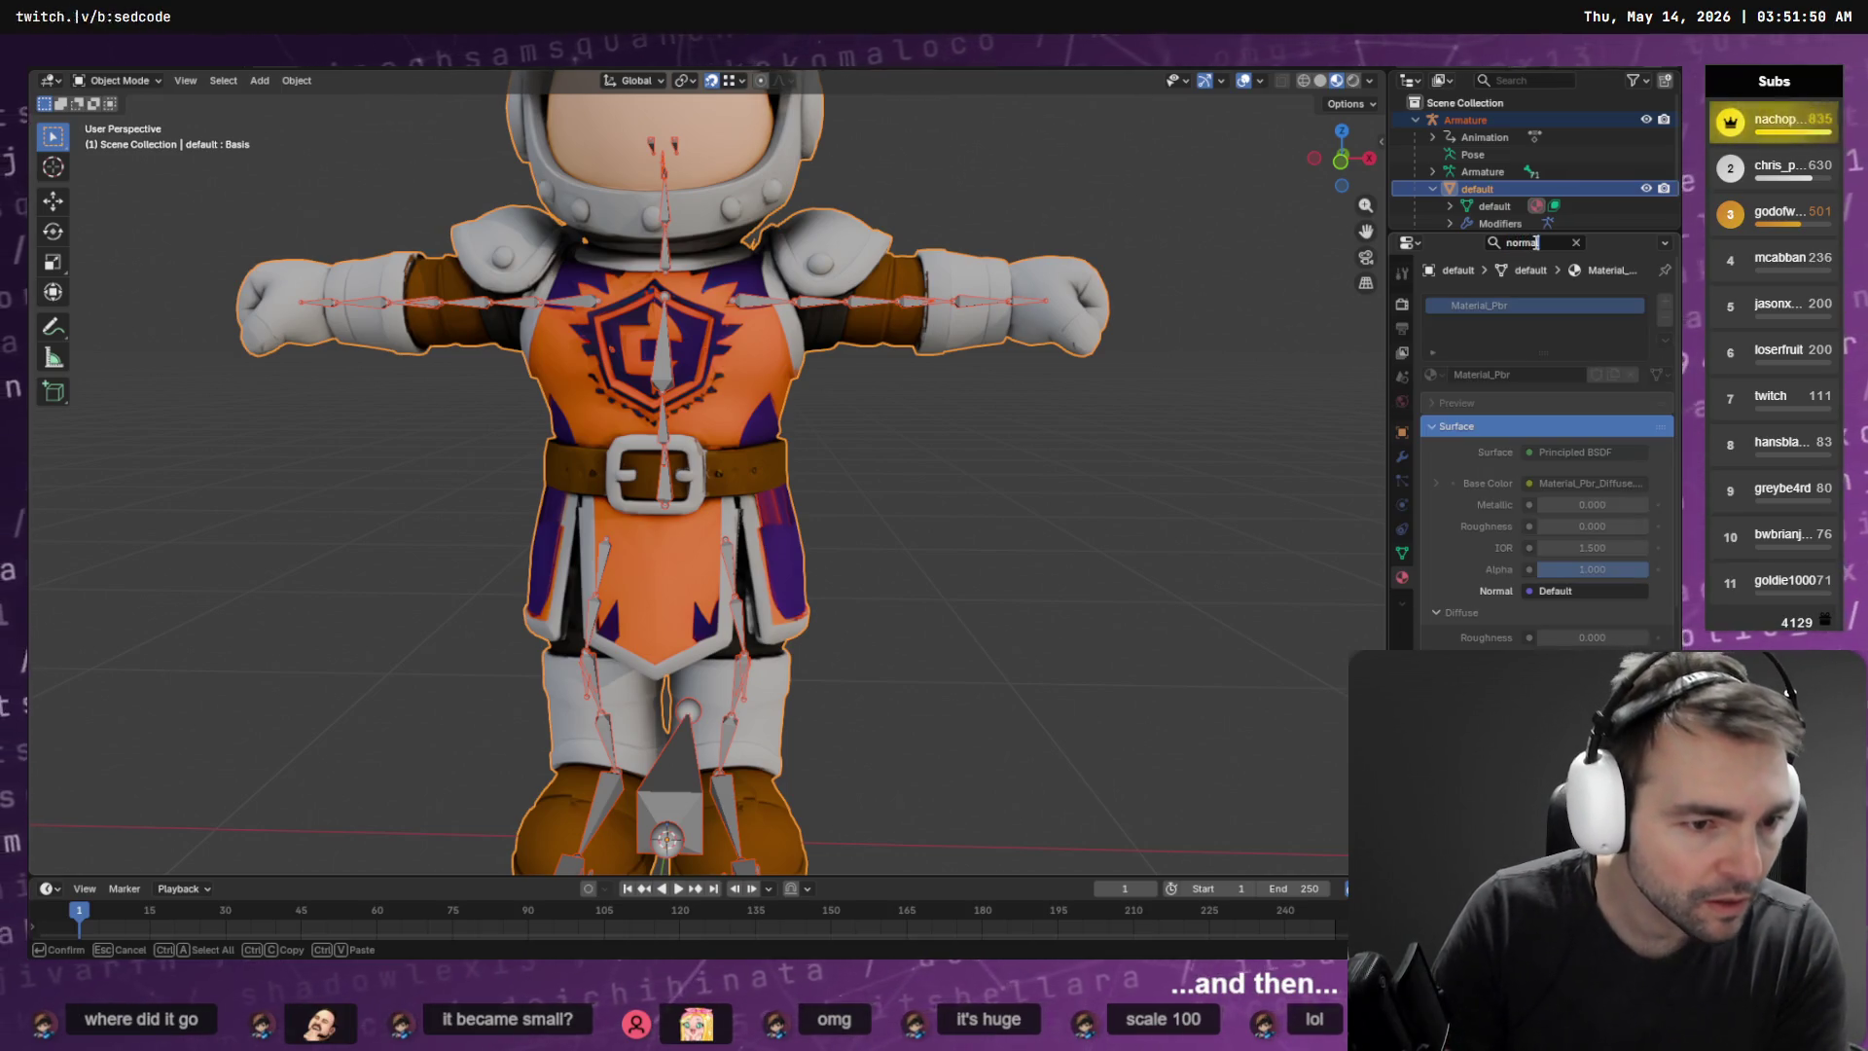
pyautogui.write('l')
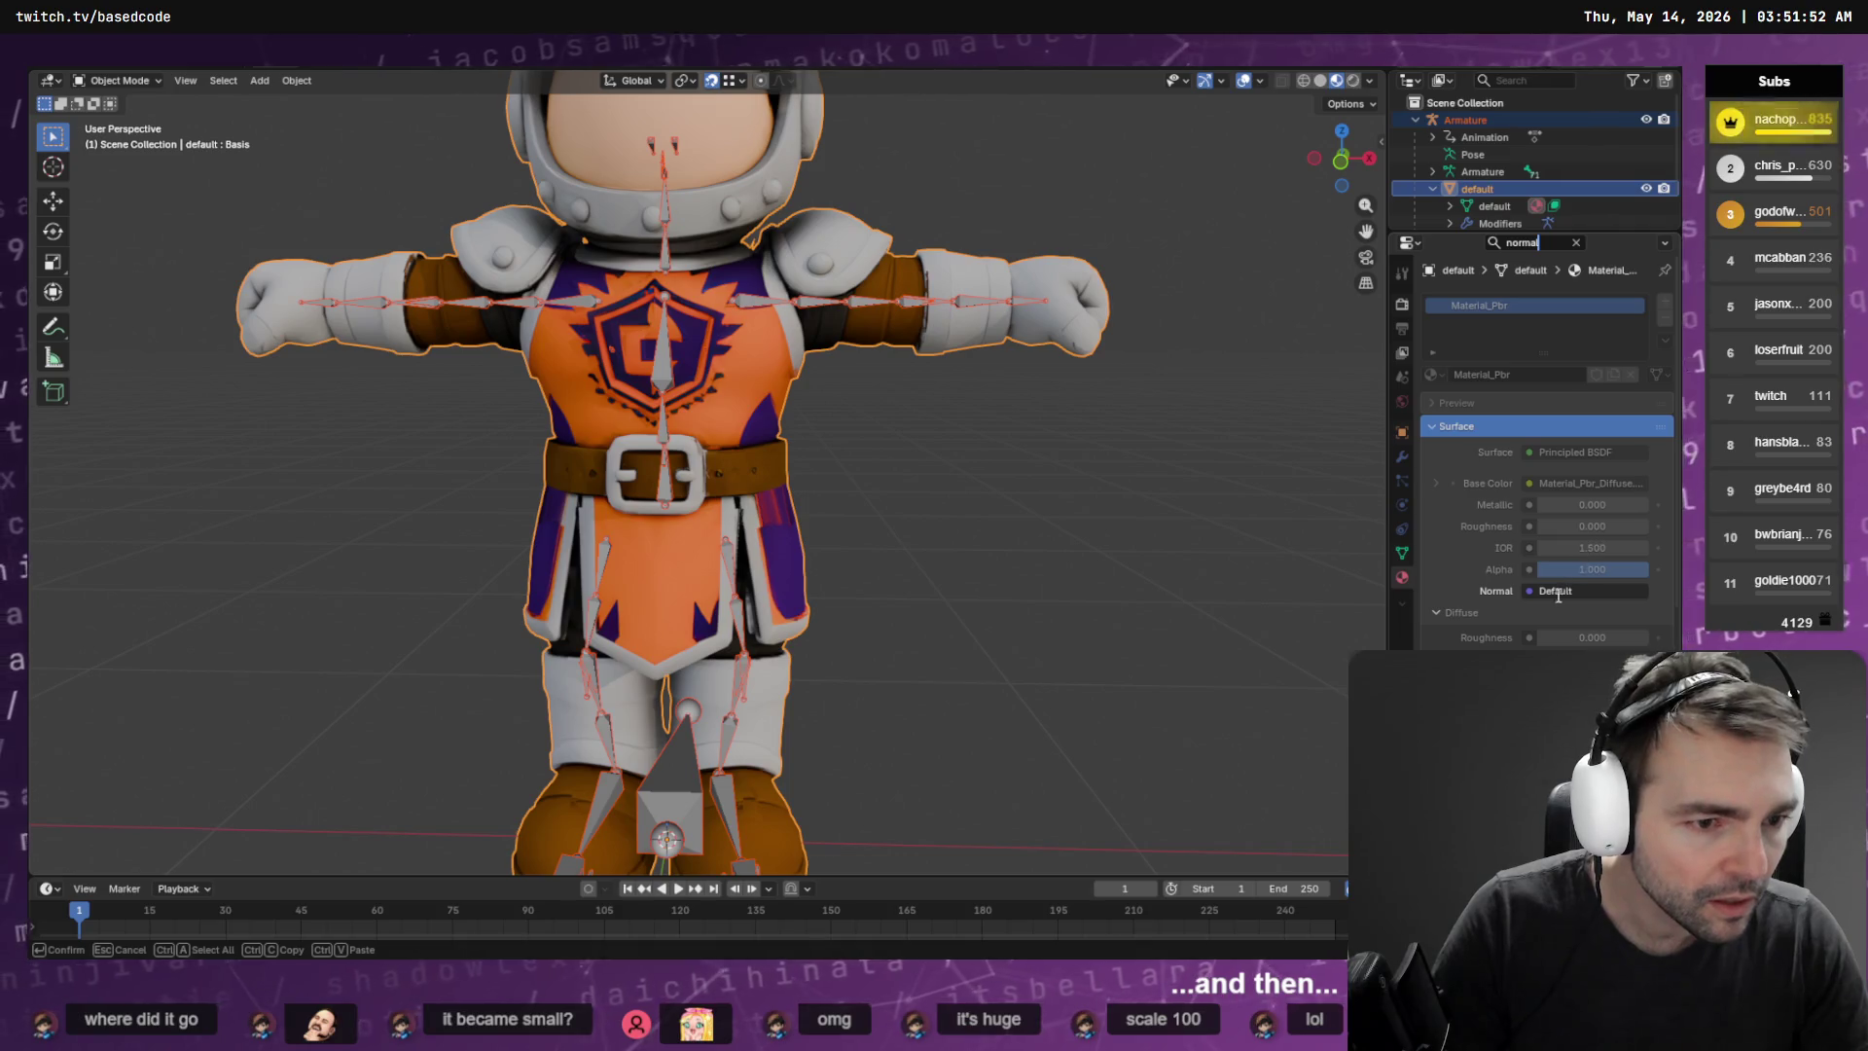
pyautogui.click(1556, 593)
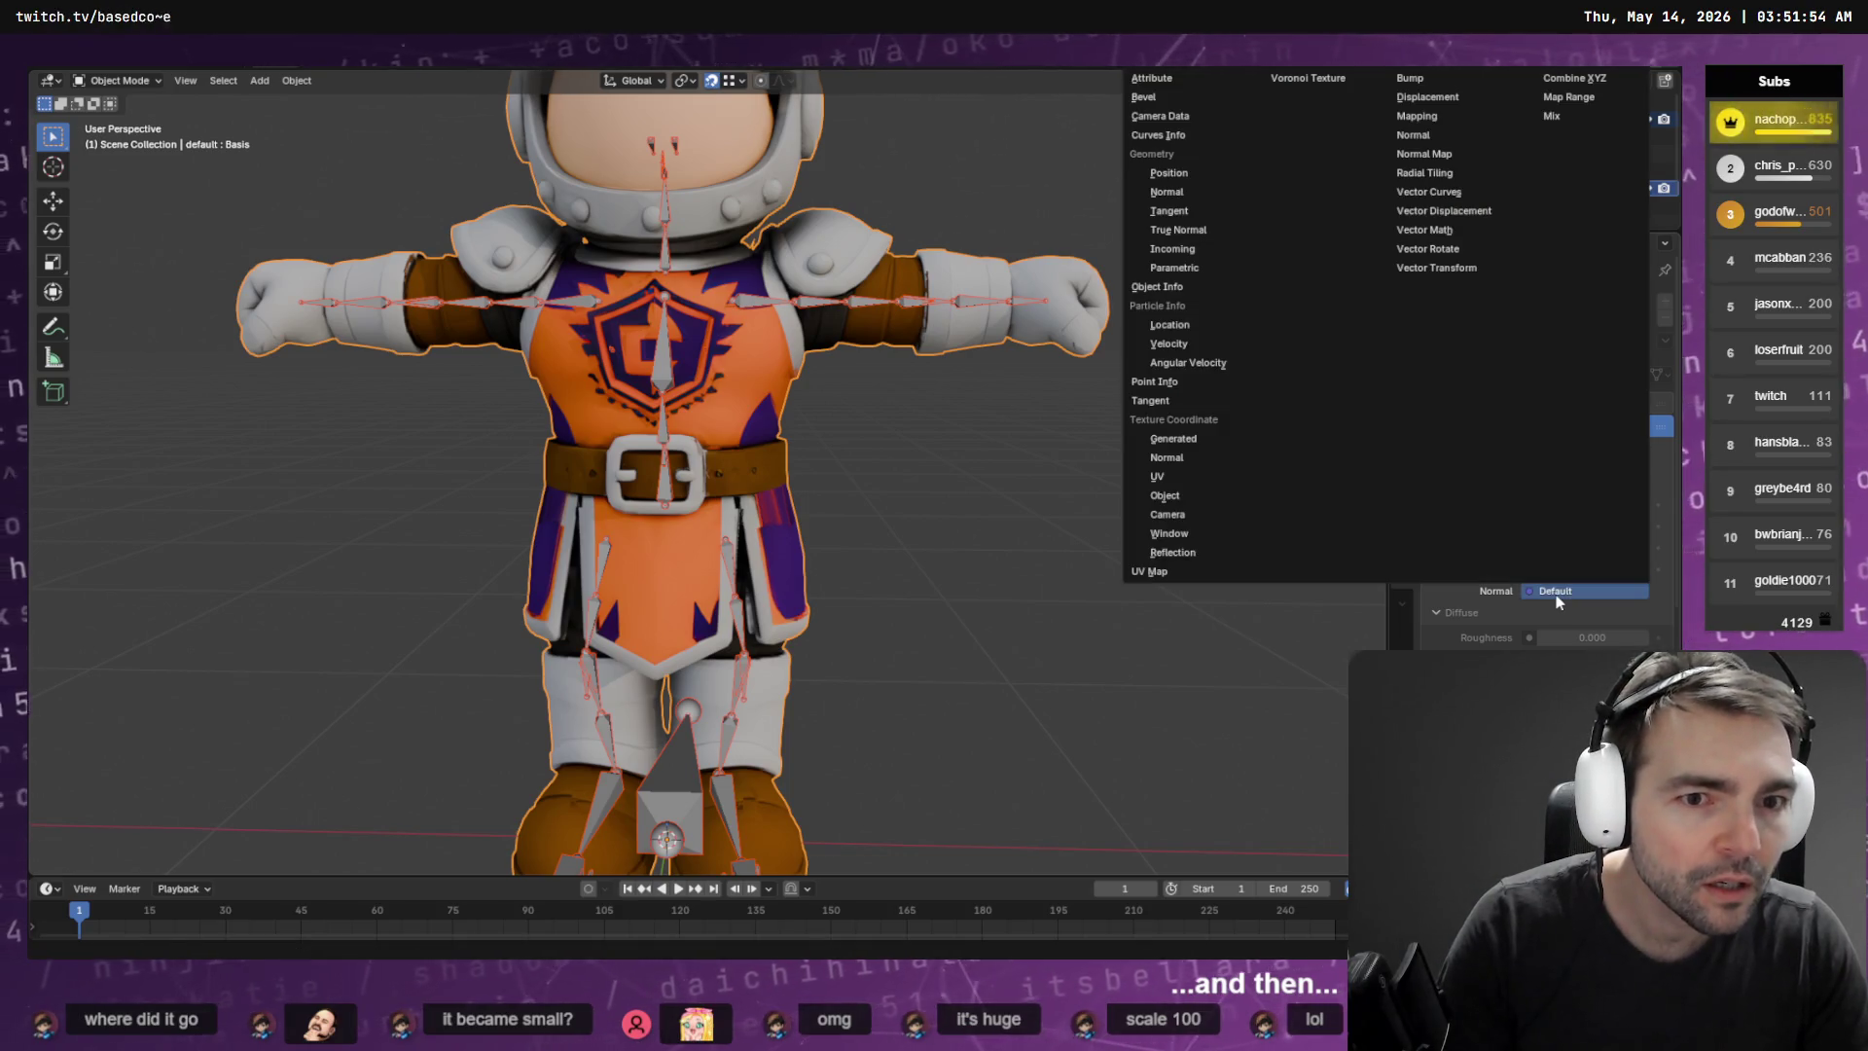
pyautogui.press('Escape')
pyautogui.scroll(-10, 1557, 598)
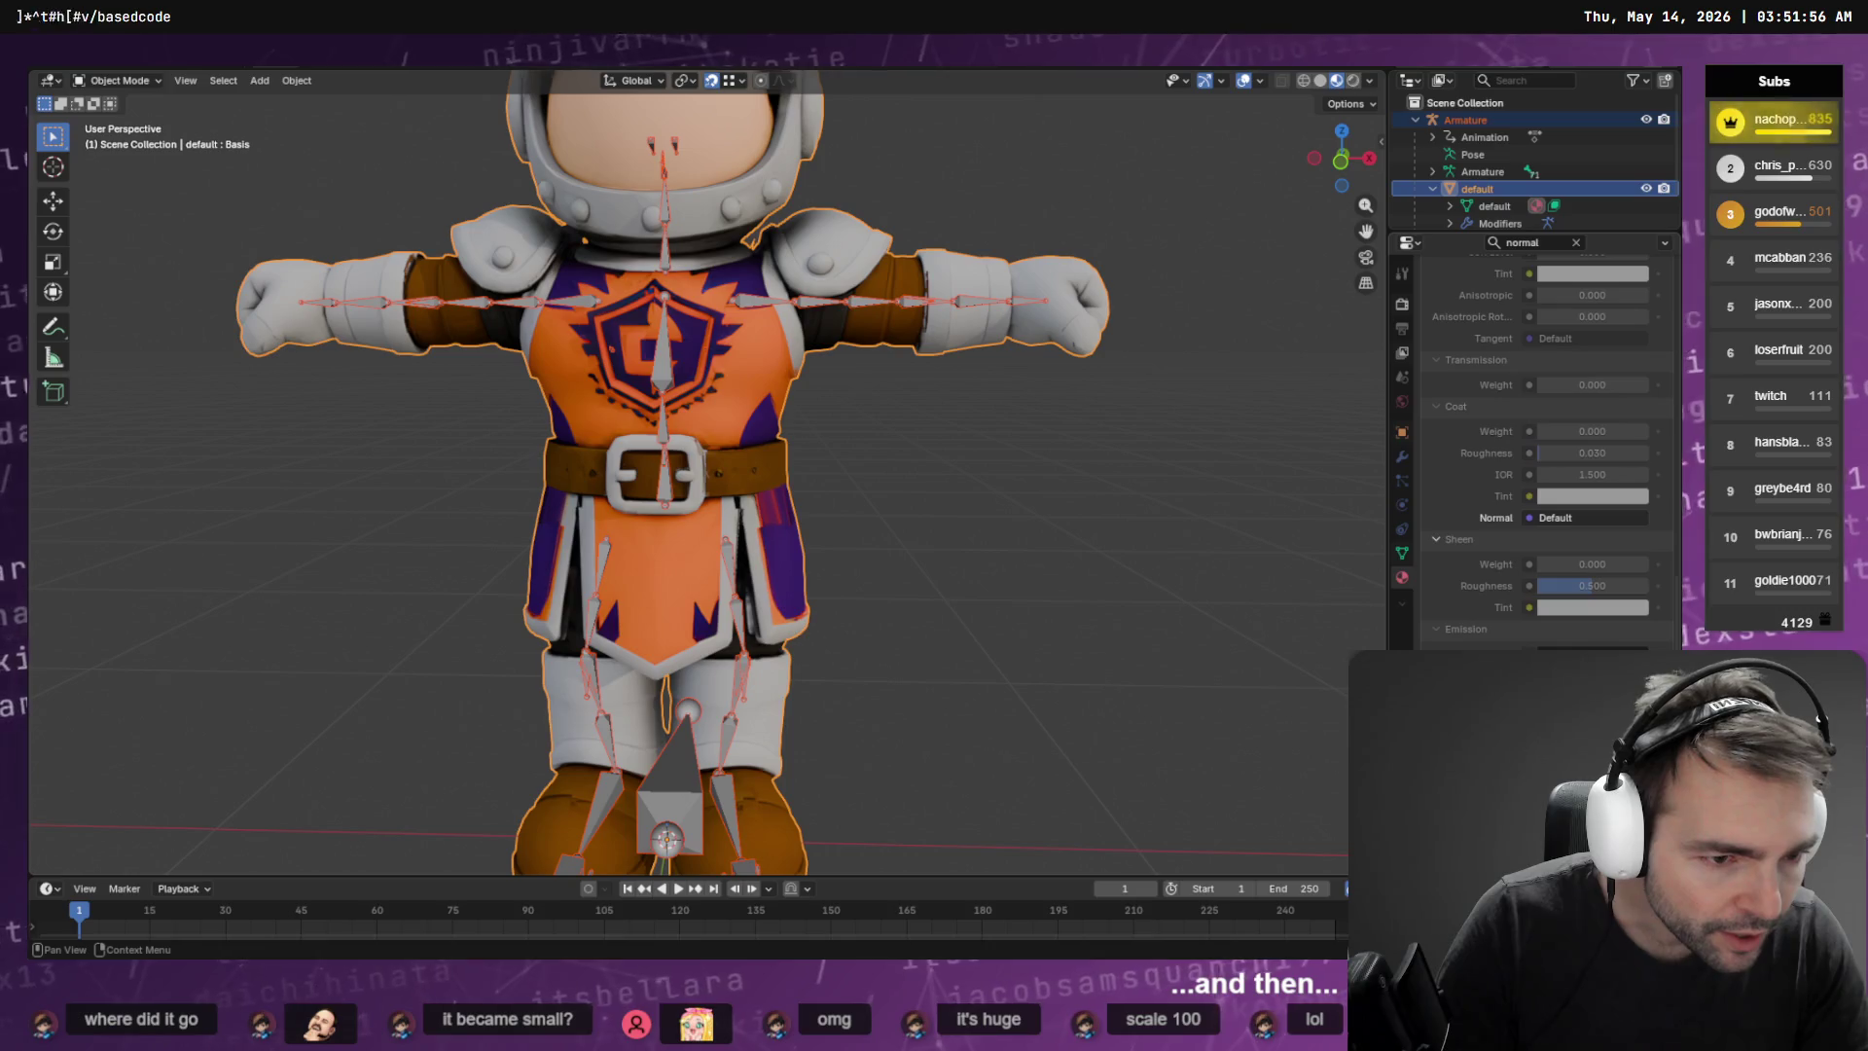
pyautogui.scroll(15, 1547, 447)
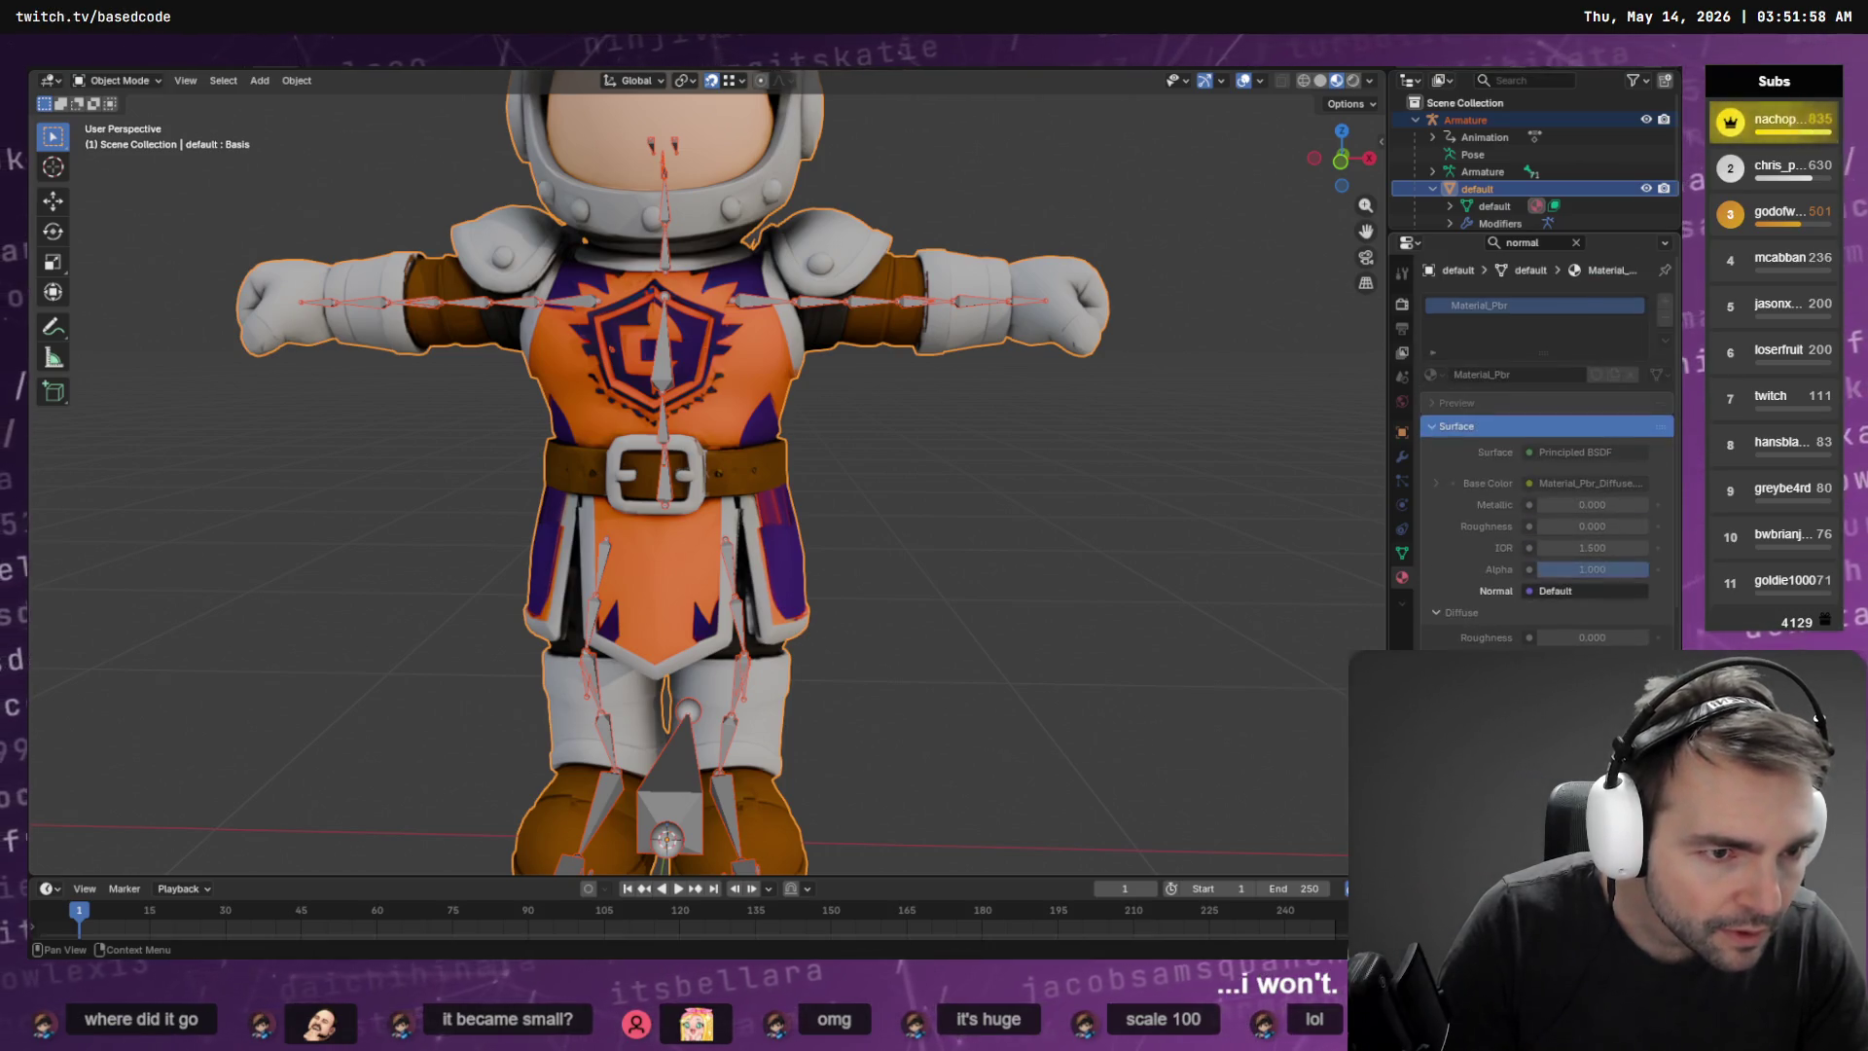
# Search 'Backface' and enable camera Backface Culling on Material_Pbr
pyautogui.click(1557, 243)
pyautogui.write('Backface')
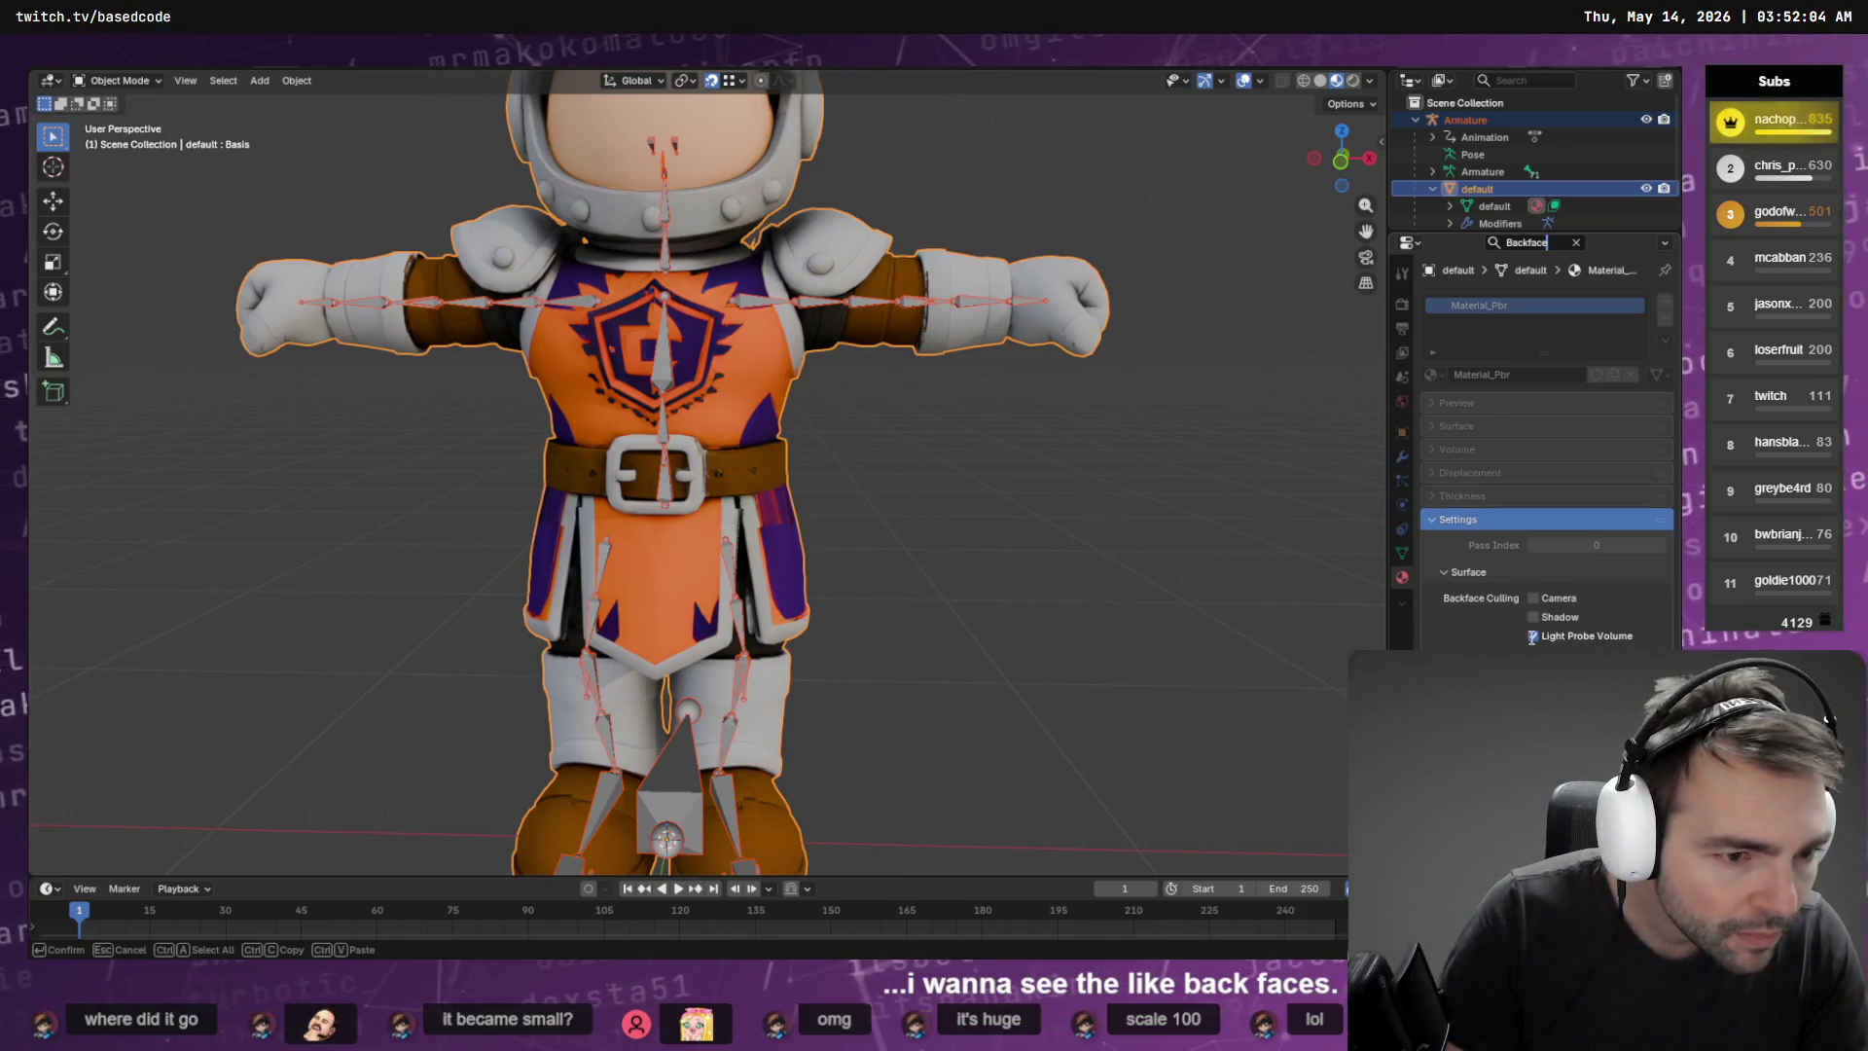
pyautogui.click(1534, 597)
pyautogui.moveTo(1077, 521)
pyautogui.mouseDown()
pyautogui.moveTo(822, 538)
pyautogui.moveTo(752, 506)
pyautogui.moveTo(798, 516)
pyautogui.mouseUp()
pyautogui.scroll(5, 772, 529)
pyautogui.press('Tab')
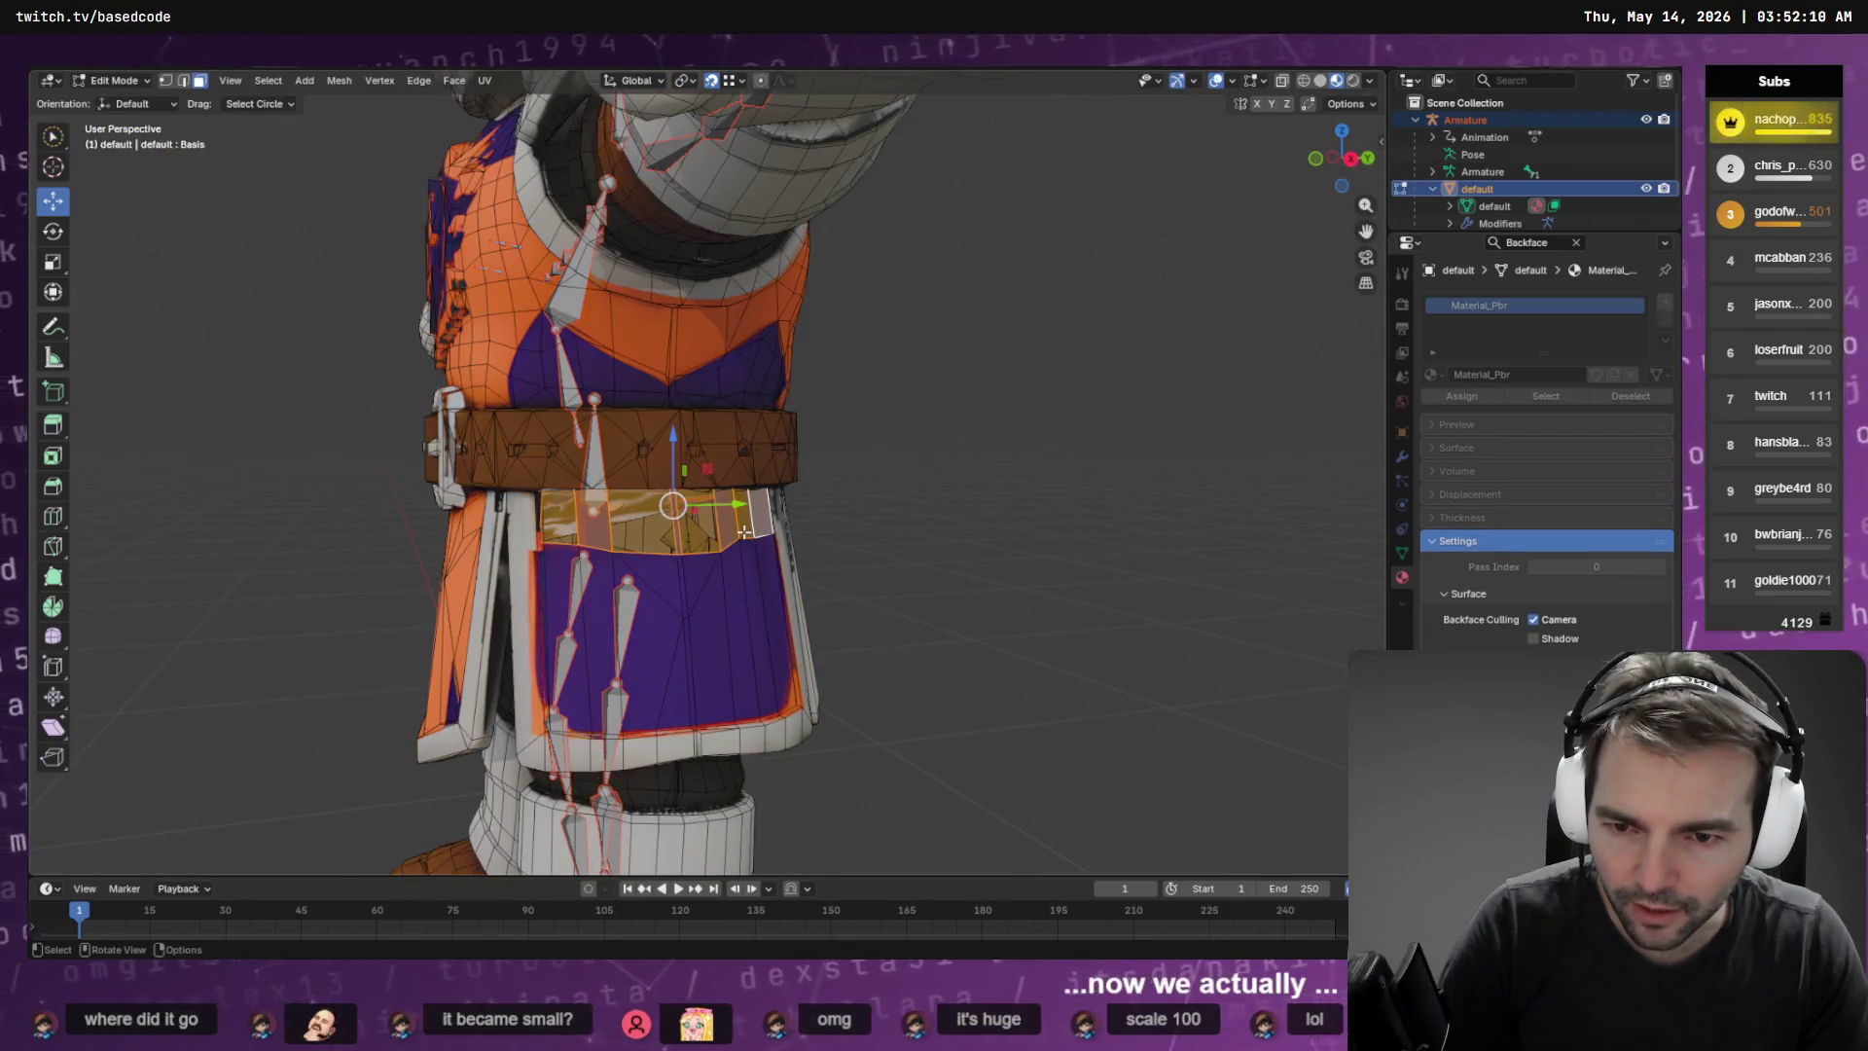
# Flip the normals of the first inward-facing faces below the belt
pyautogui.press('h')
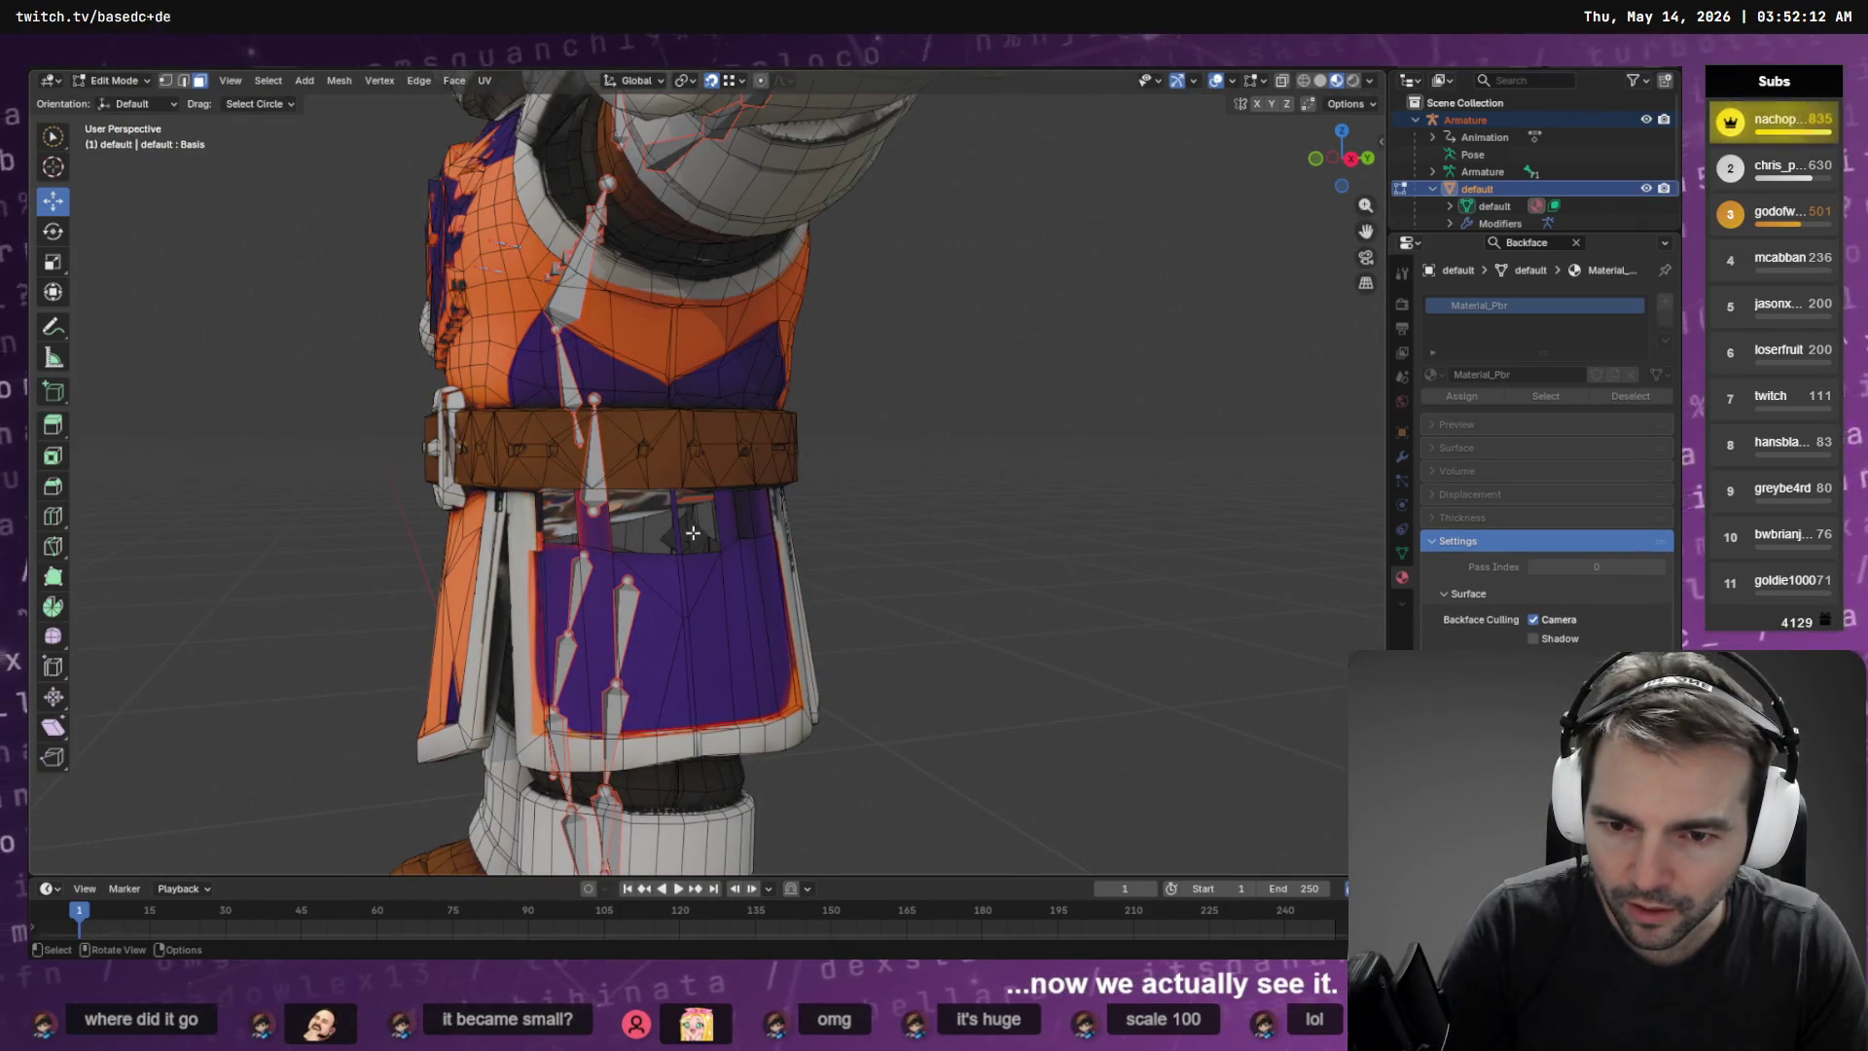
pyautogui.rightClick(735, 540)
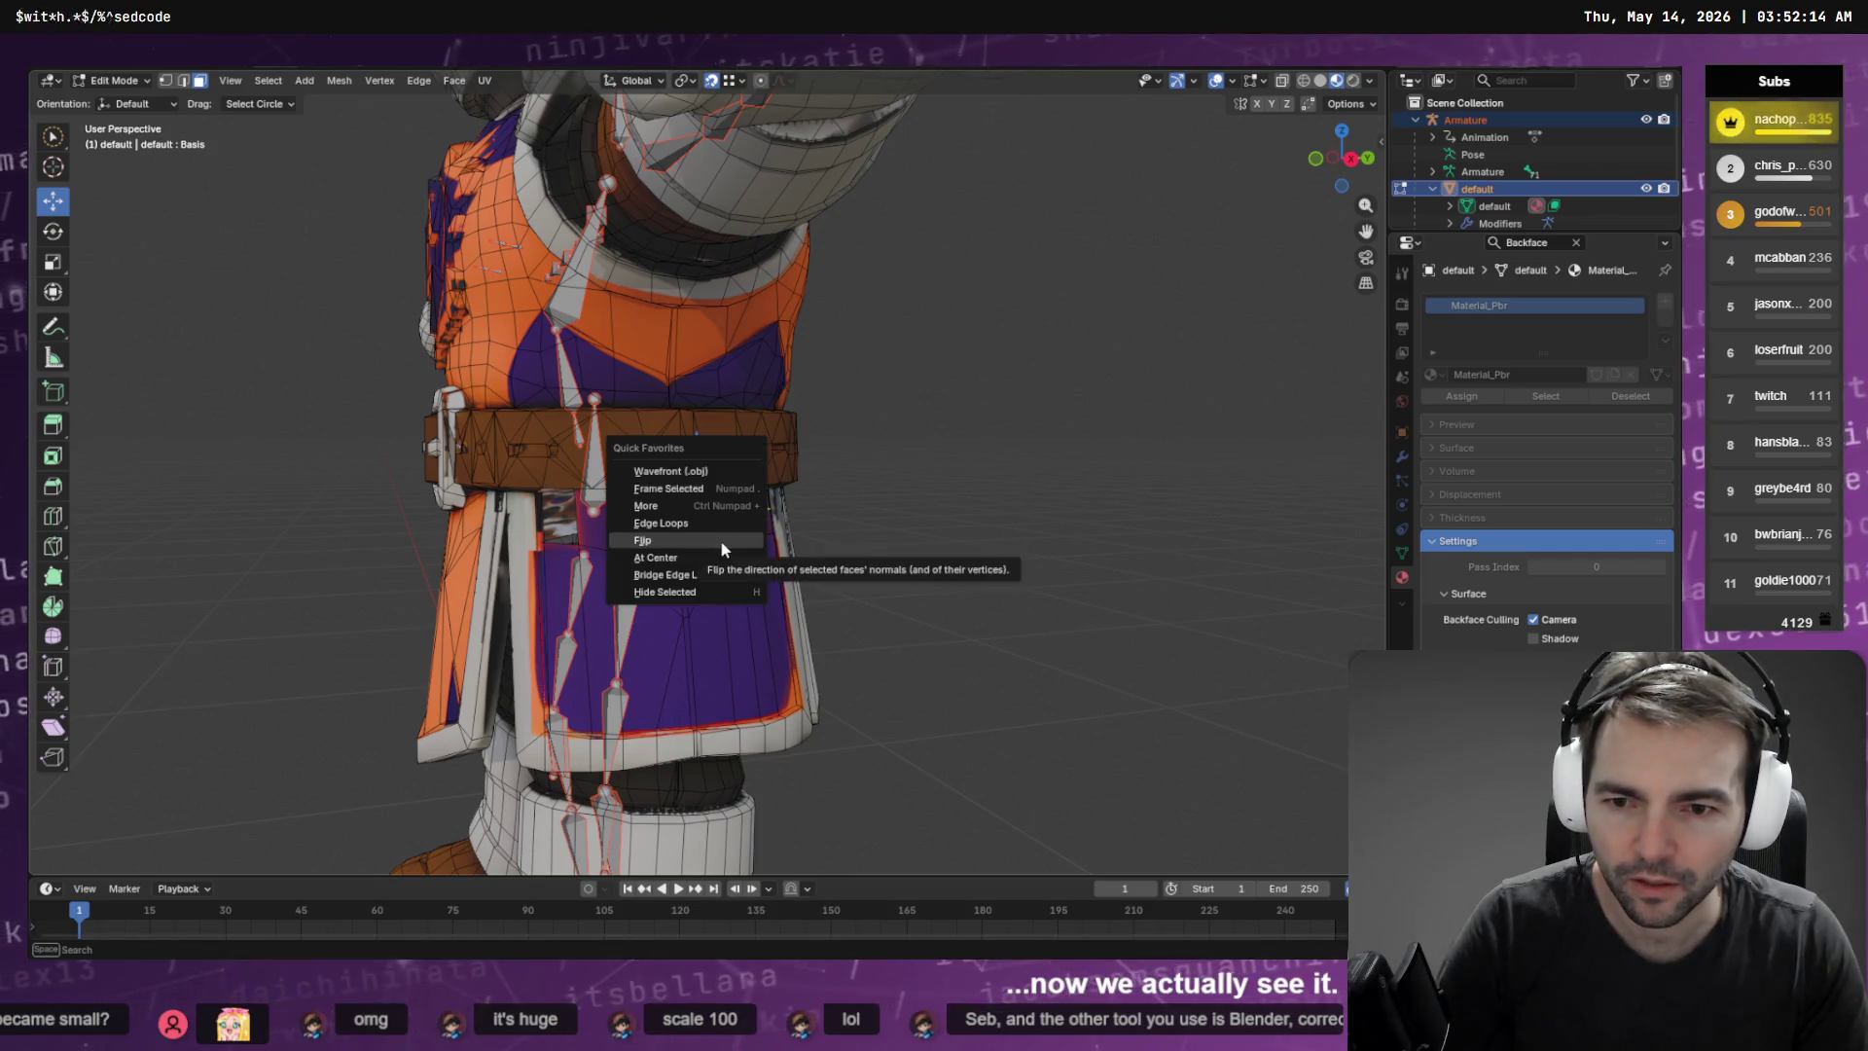
pyautogui.click(717, 546)
pyautogui.press('q')
pyautogui.click(694, 572)
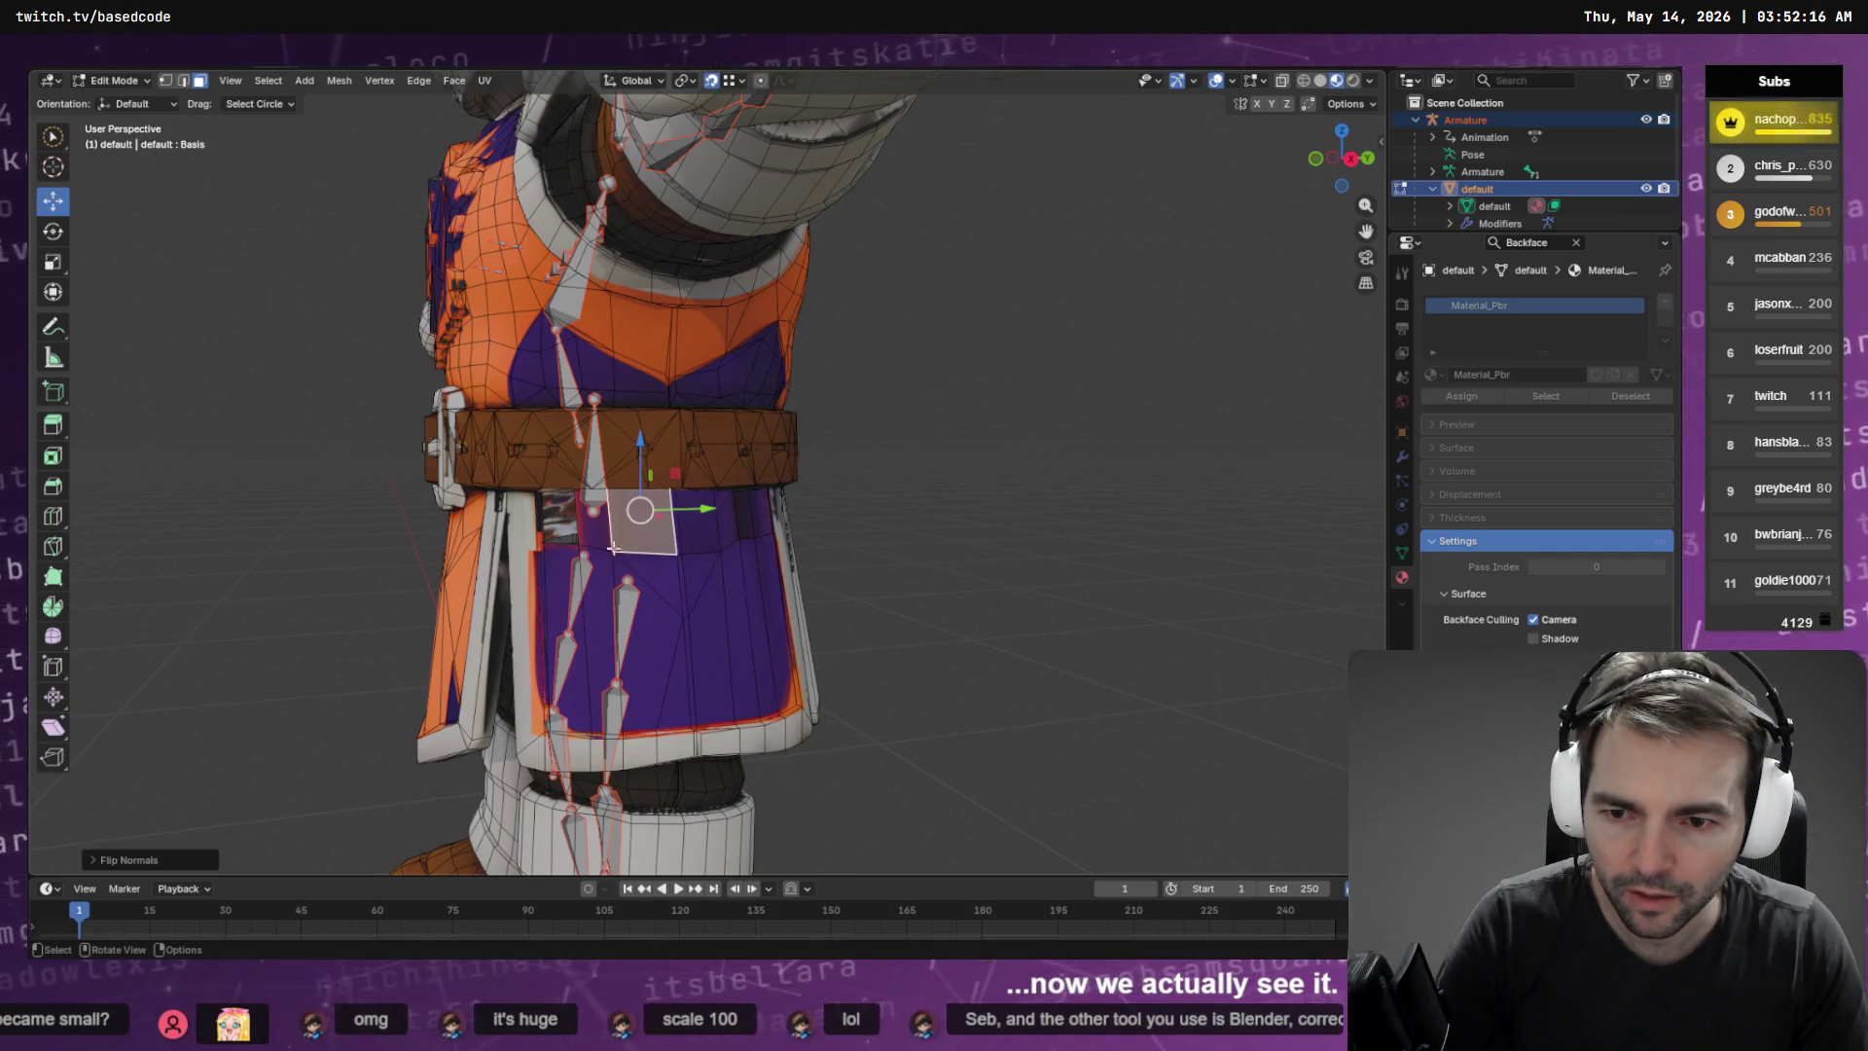
pyautogui.press('q')
pyautogui.click(565, 543)
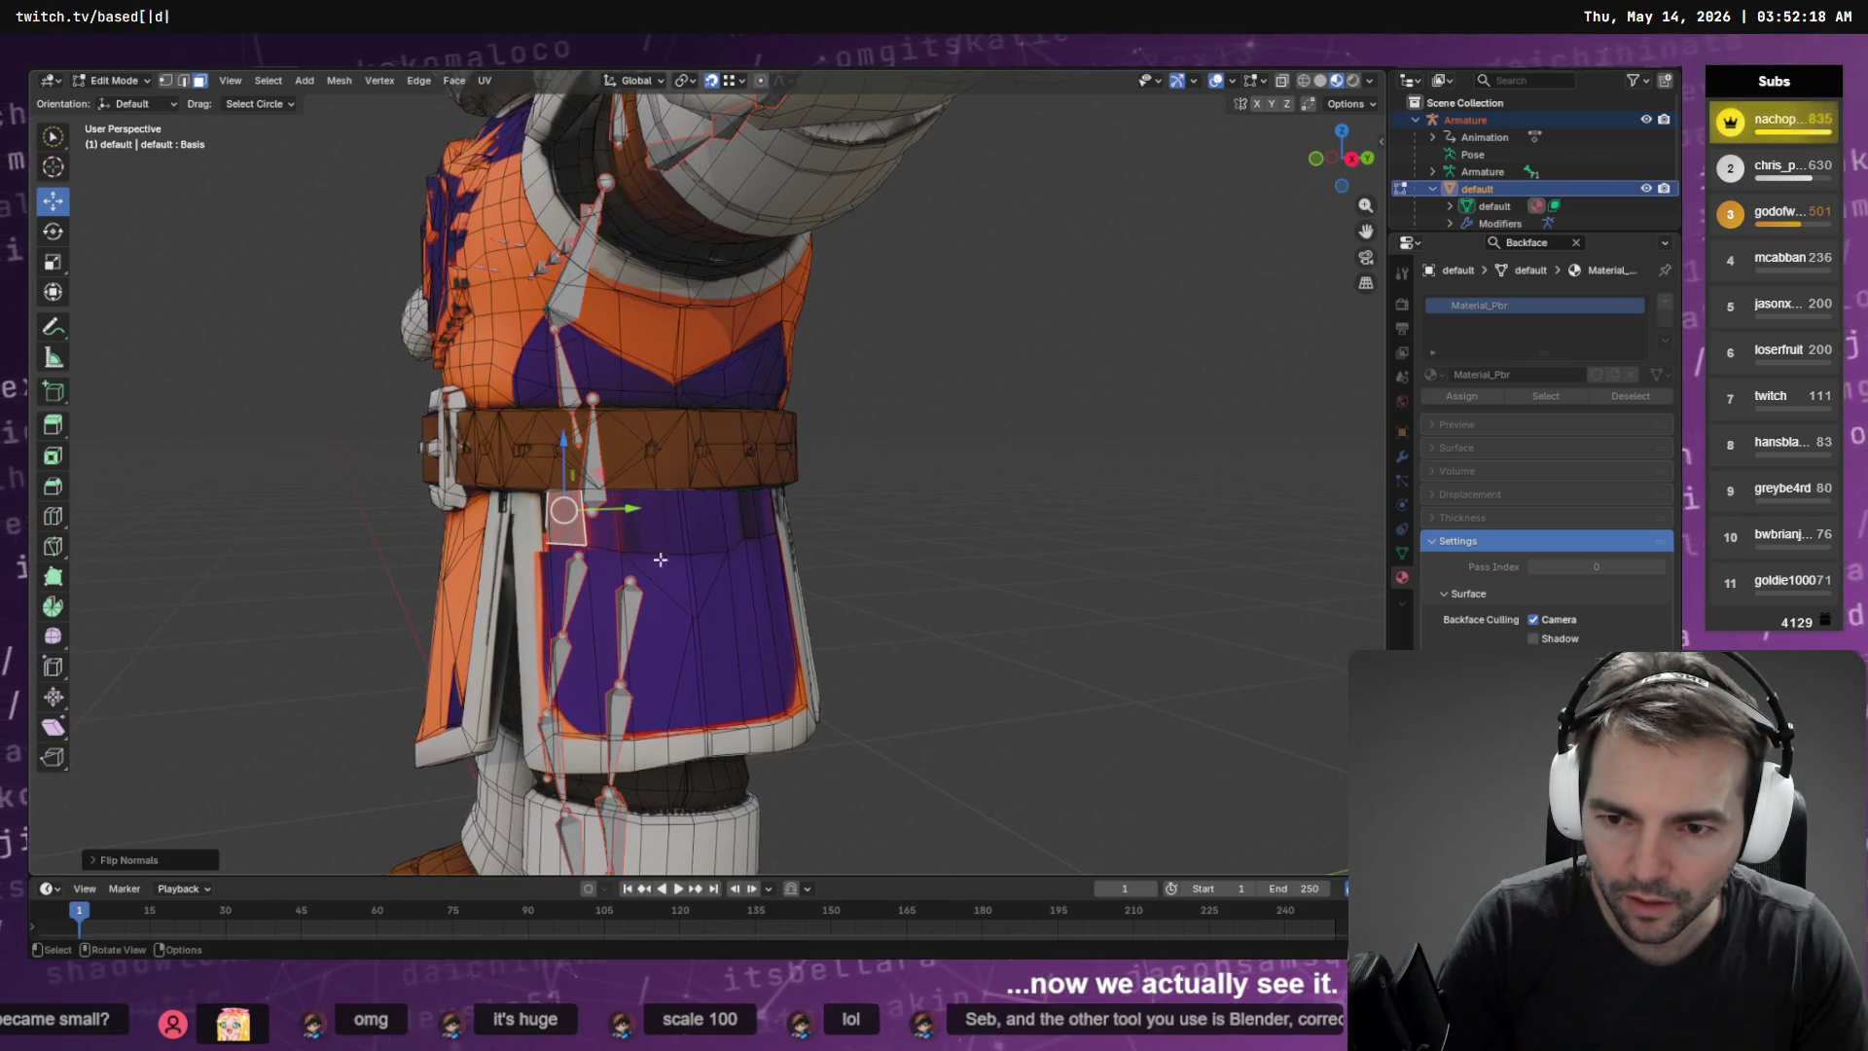
# Select and flip the remaining inward-facing tunic faces, then zoom out to a front view
pyautogui.click(792, 559)
pyautogui.press('q')
pyautogui.click(769, 587)
pyautogui.click(882, 561)
pyautogui.press('q')
pyautogui.click(874, 581)
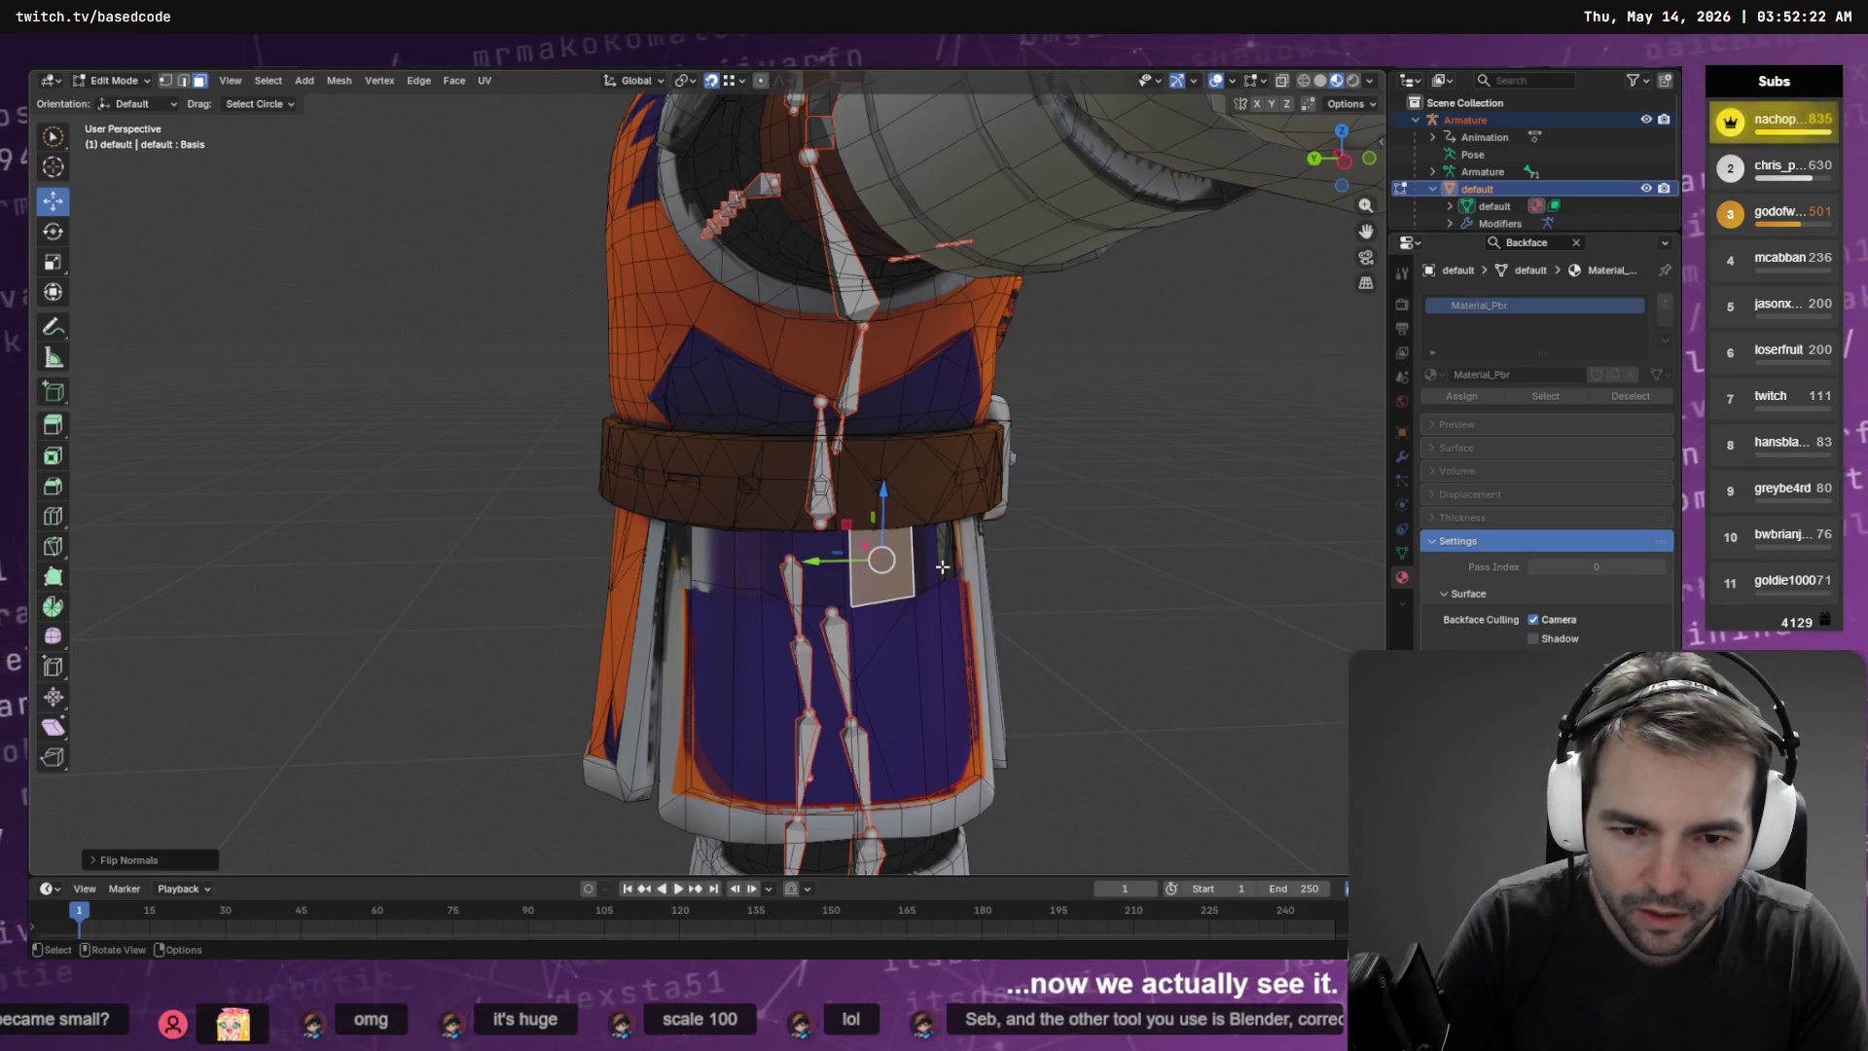
pyautogui.press('q')
pyautogui.click(944, 566)
pyautogui.moveTo(1013, 542)
pyautogui.mouseDown()
pyautogui.moveTo(1022, 555)
pyautogui.moveTo(963, 564)
pyautogui.mouseUp()
pyautogui.scroll(-8, 913, 531)
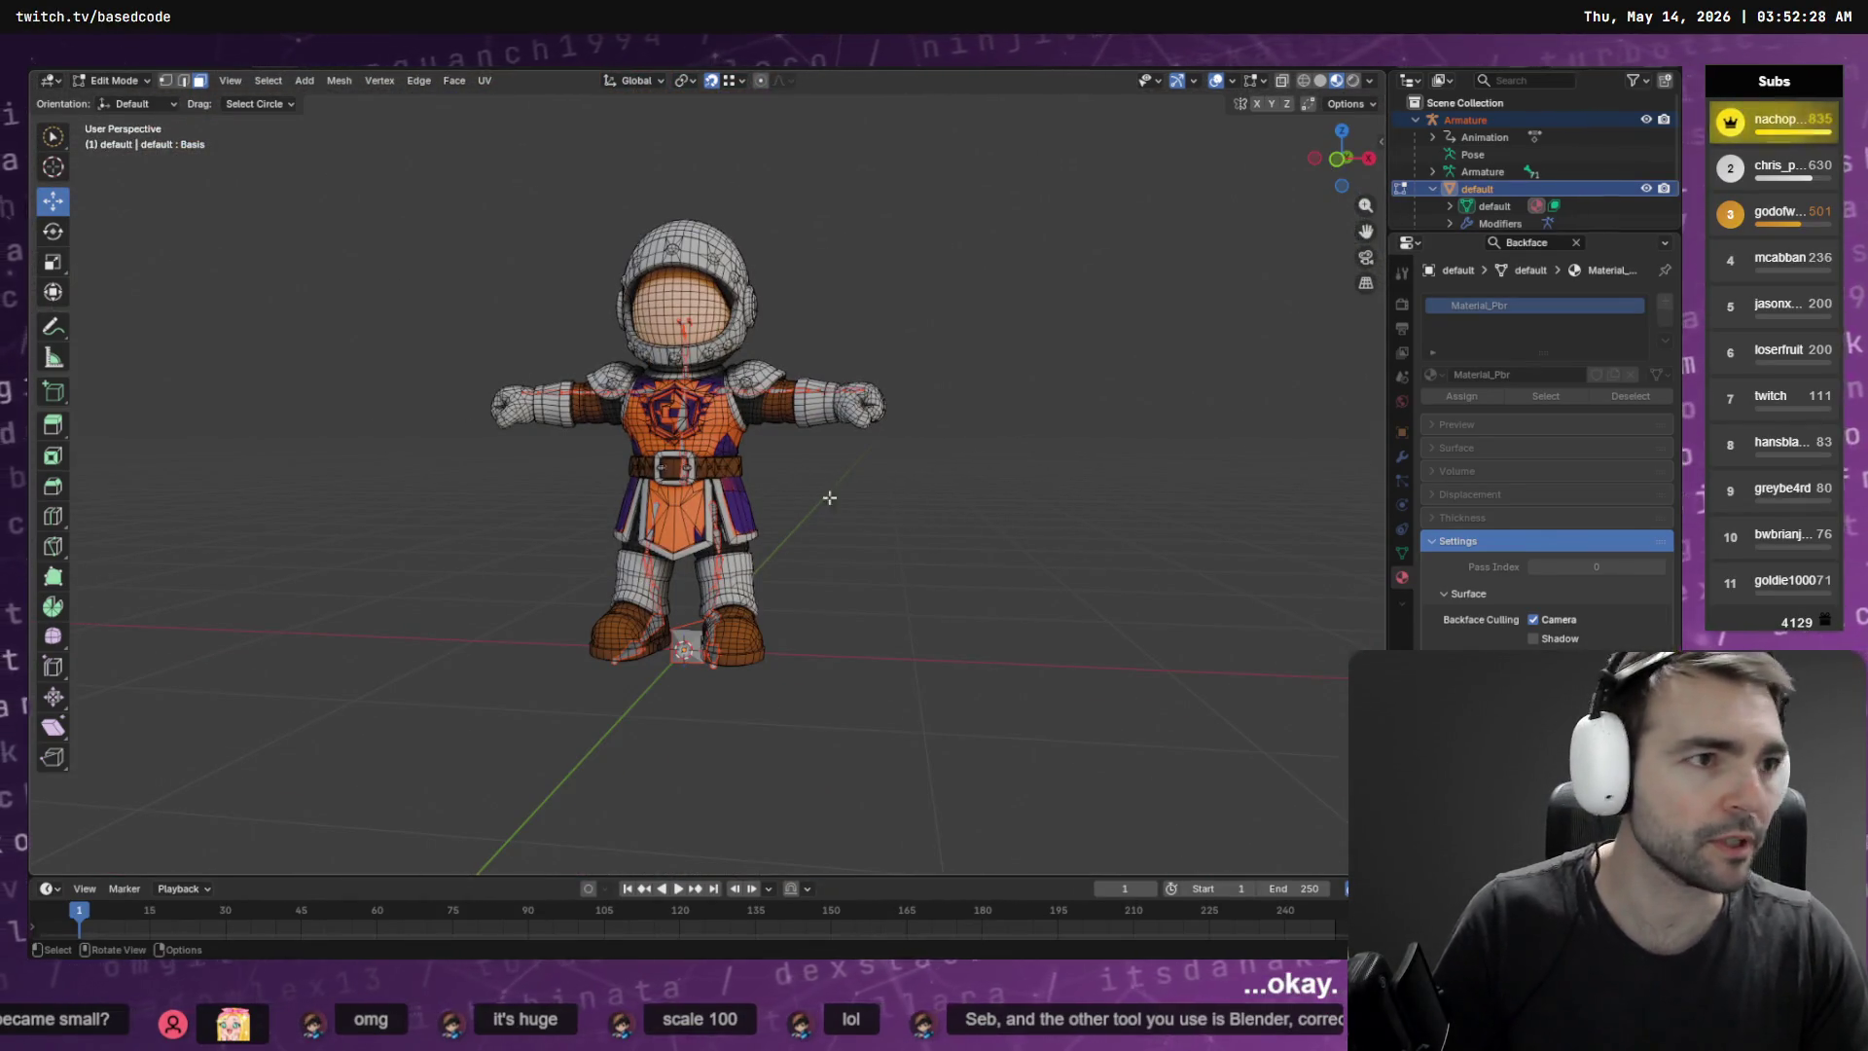
pyautogui.press('F4')
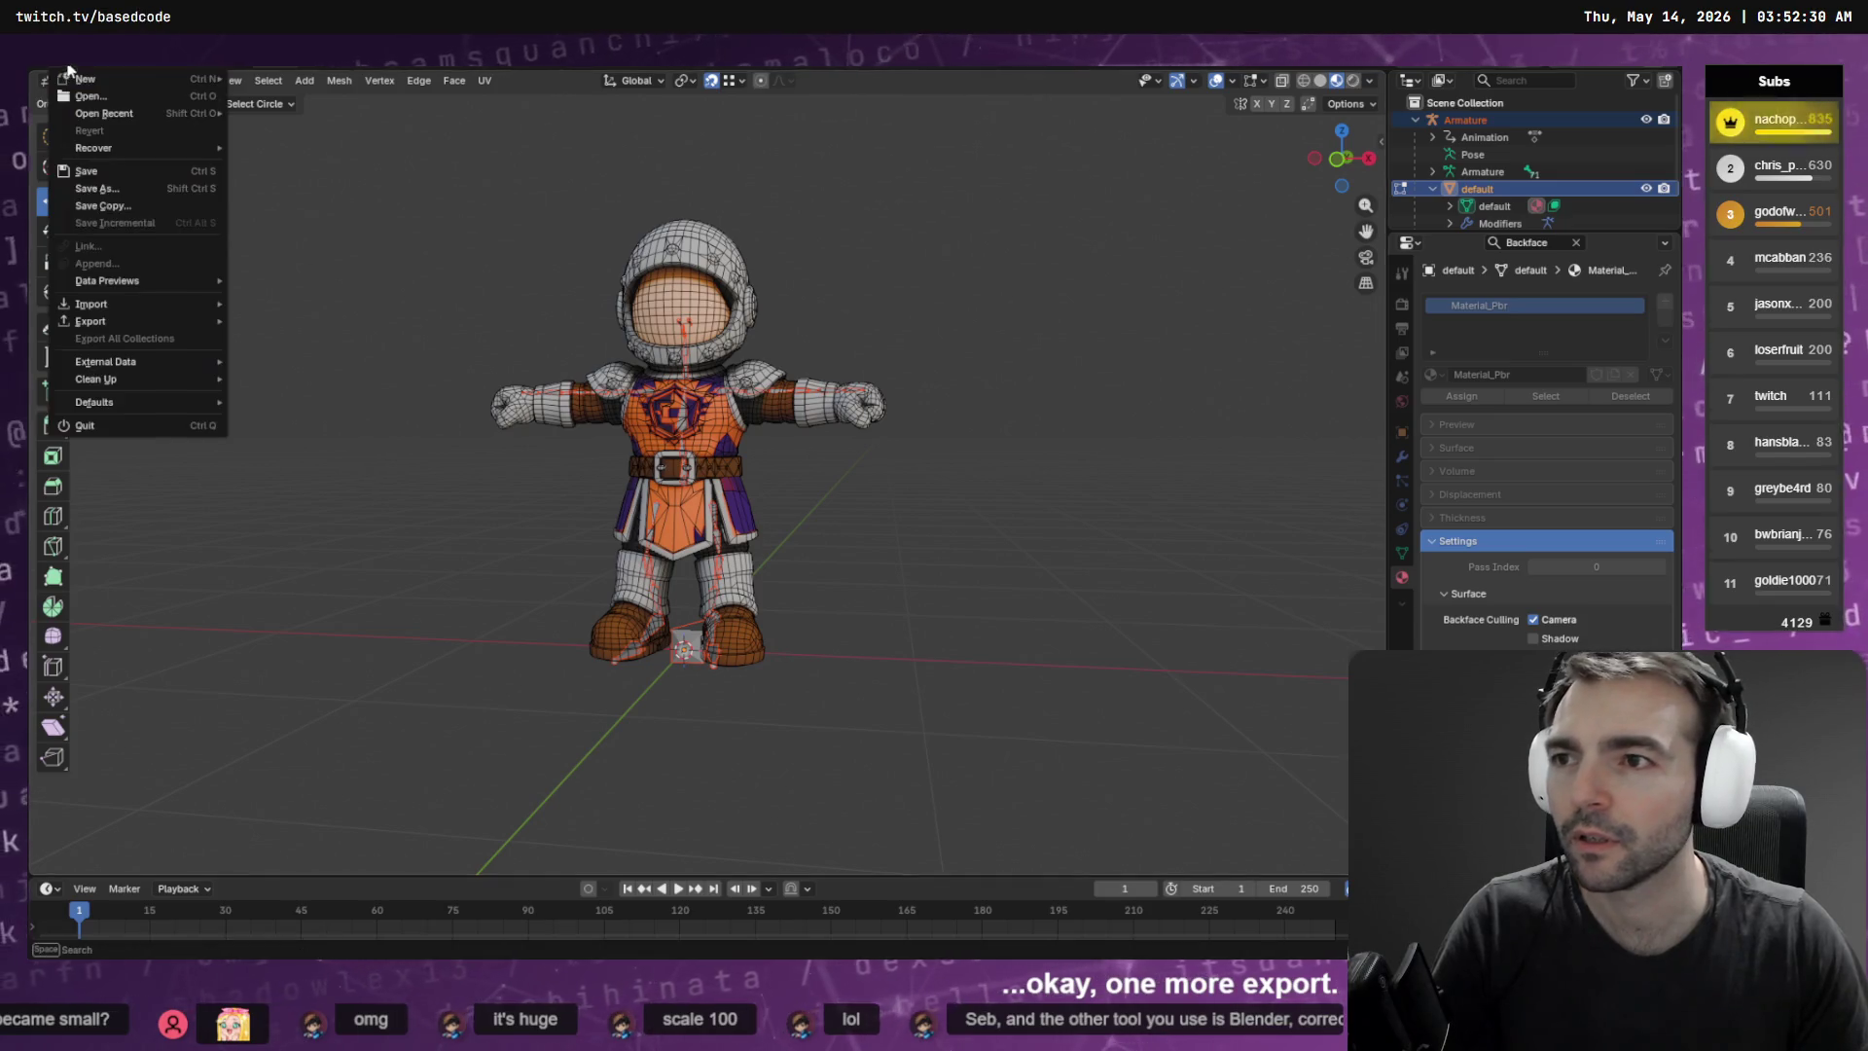
# Export the corrected knight as FBX over the existing Knight.fbx
pyautogui.moveTo(119, 320)
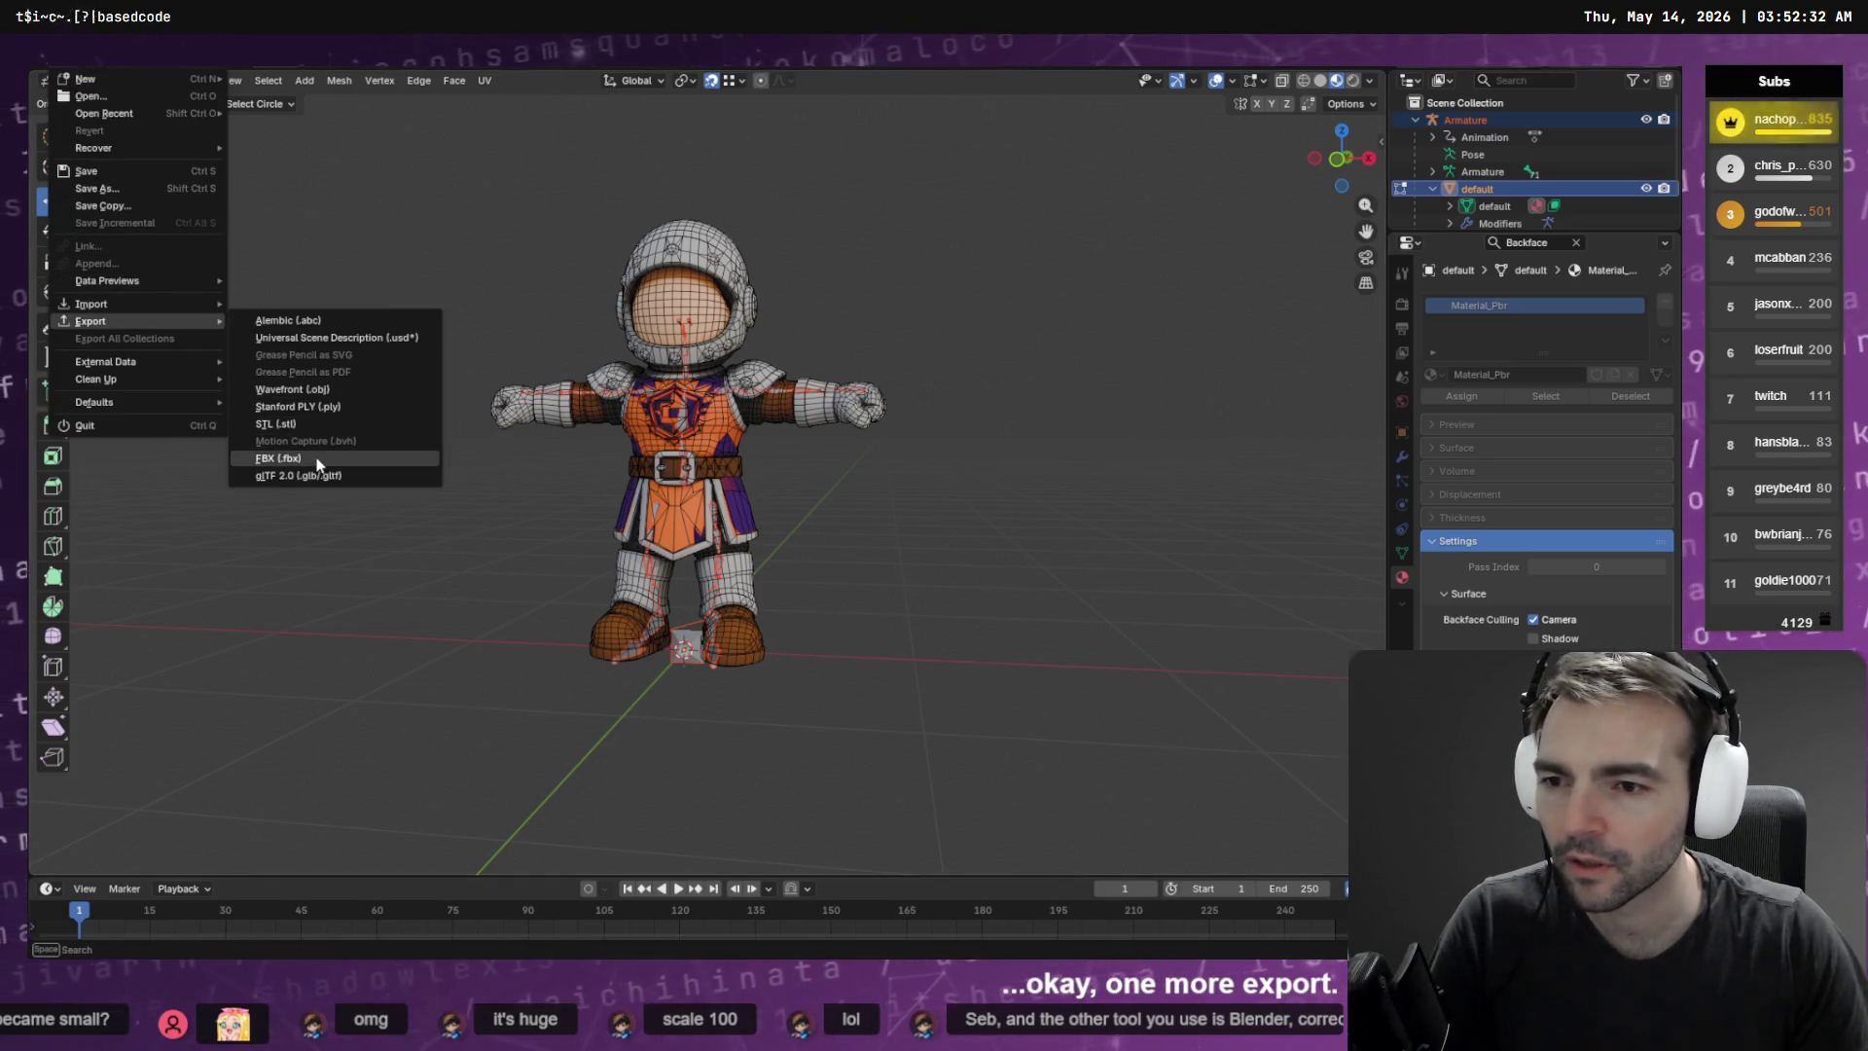
pyautogui.click(312, 462)
pyautogui.click(778, 356)
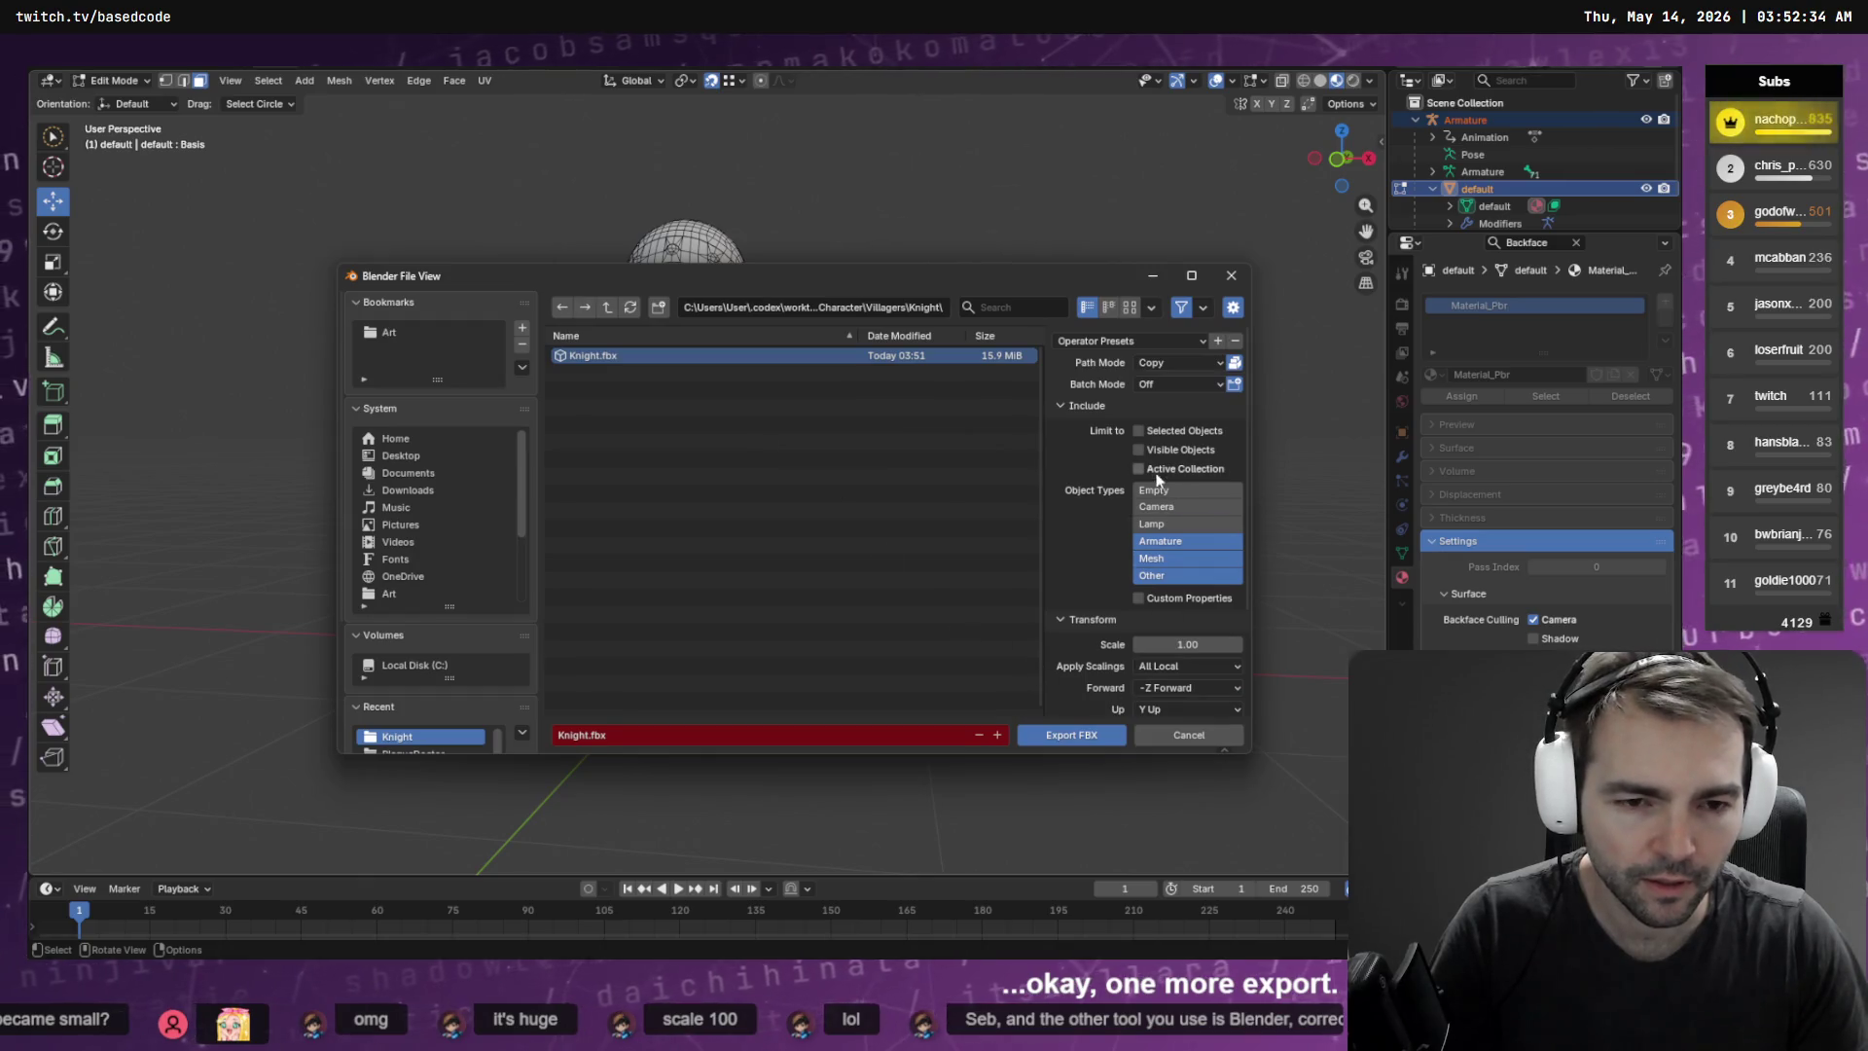
pyautogui.click(1076, 737)
pyautogui.hotkey('alt', 'Tab')
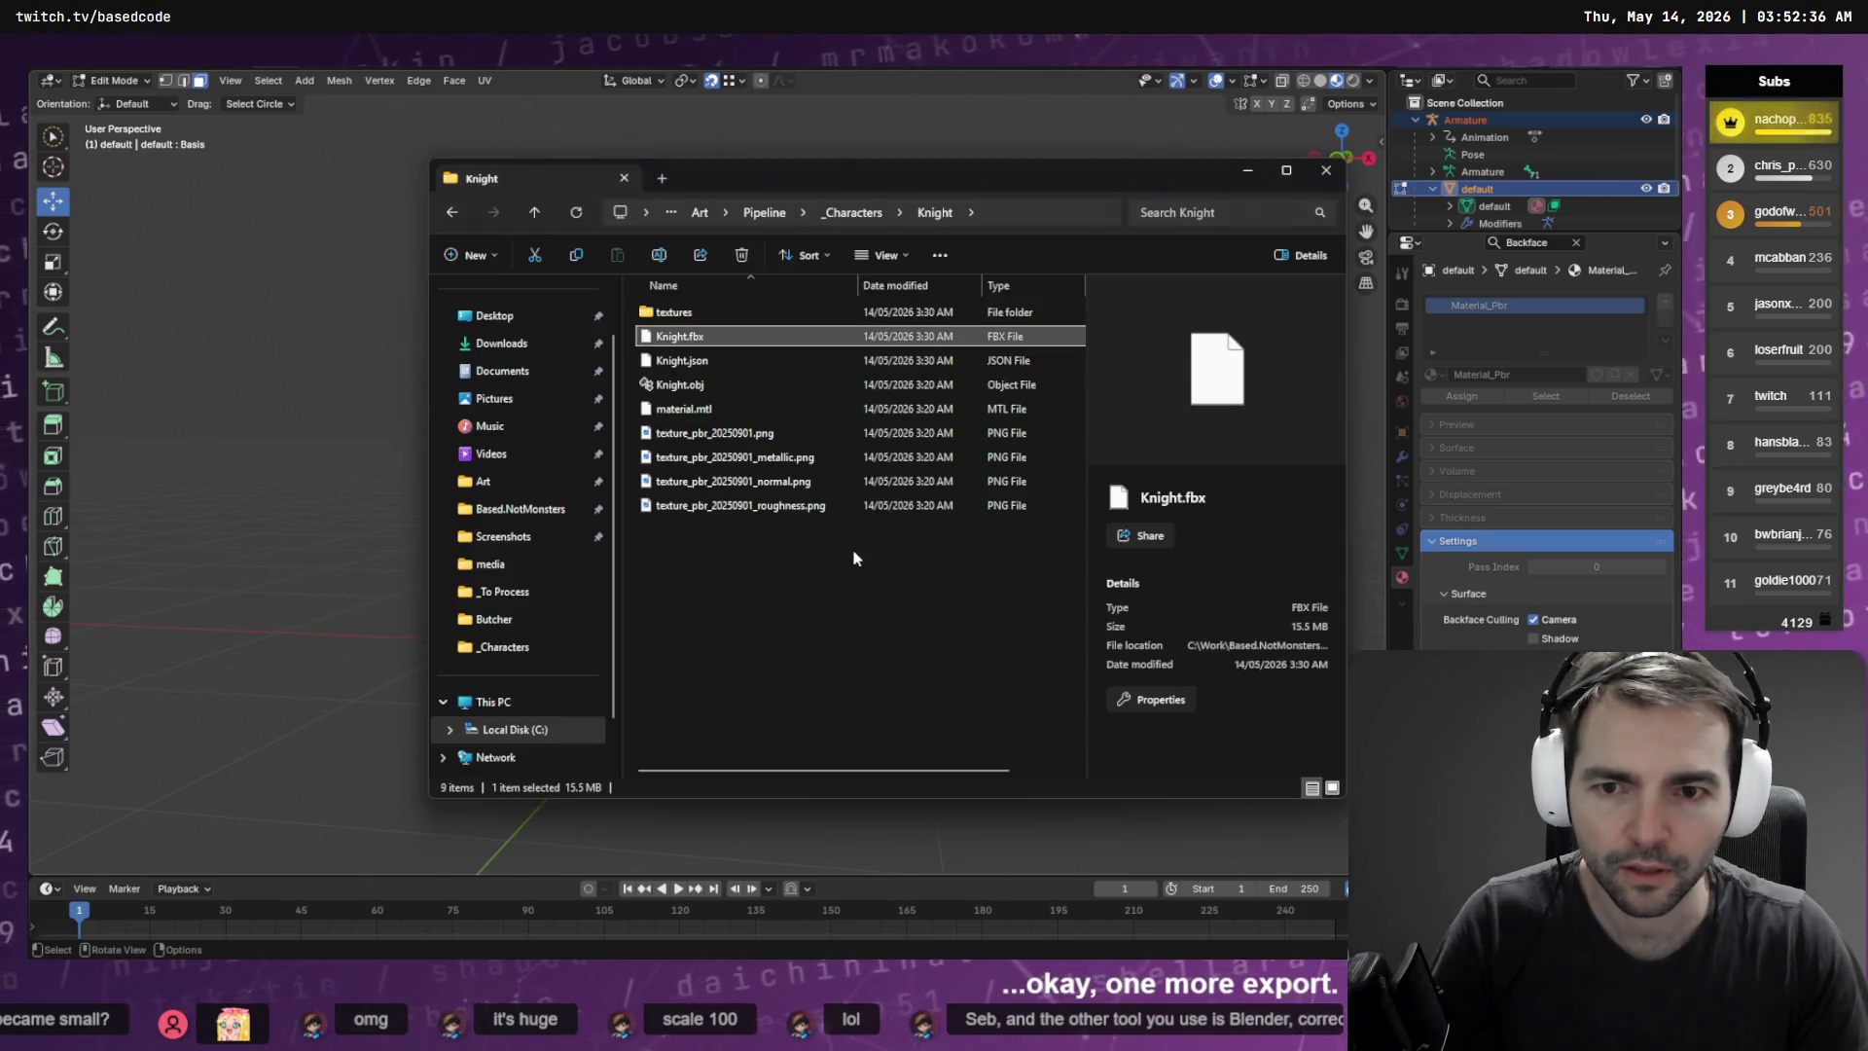
pyautogui.hotkey('alt', 'Tab')
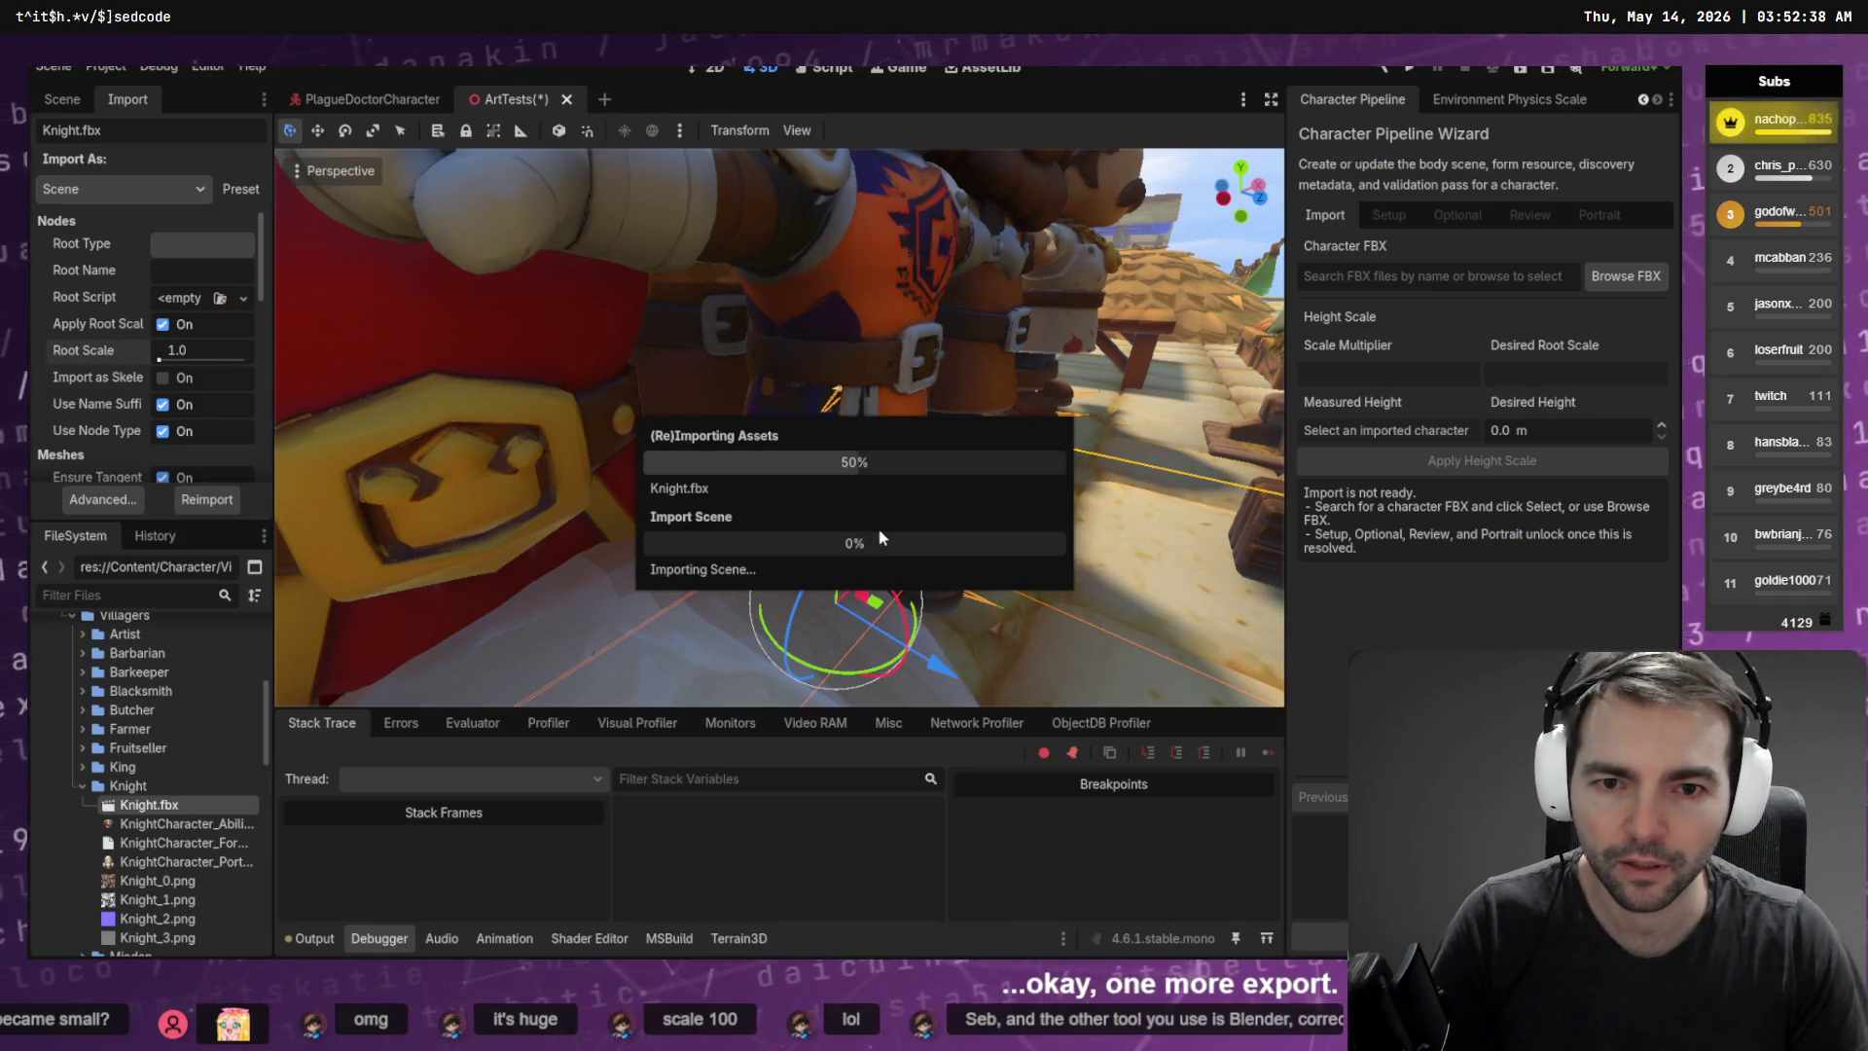
# Reimport Knight.fbx, lowering its root scale from 1.16 to 1.14
pyautogui.scroll(-5, 879, 527)
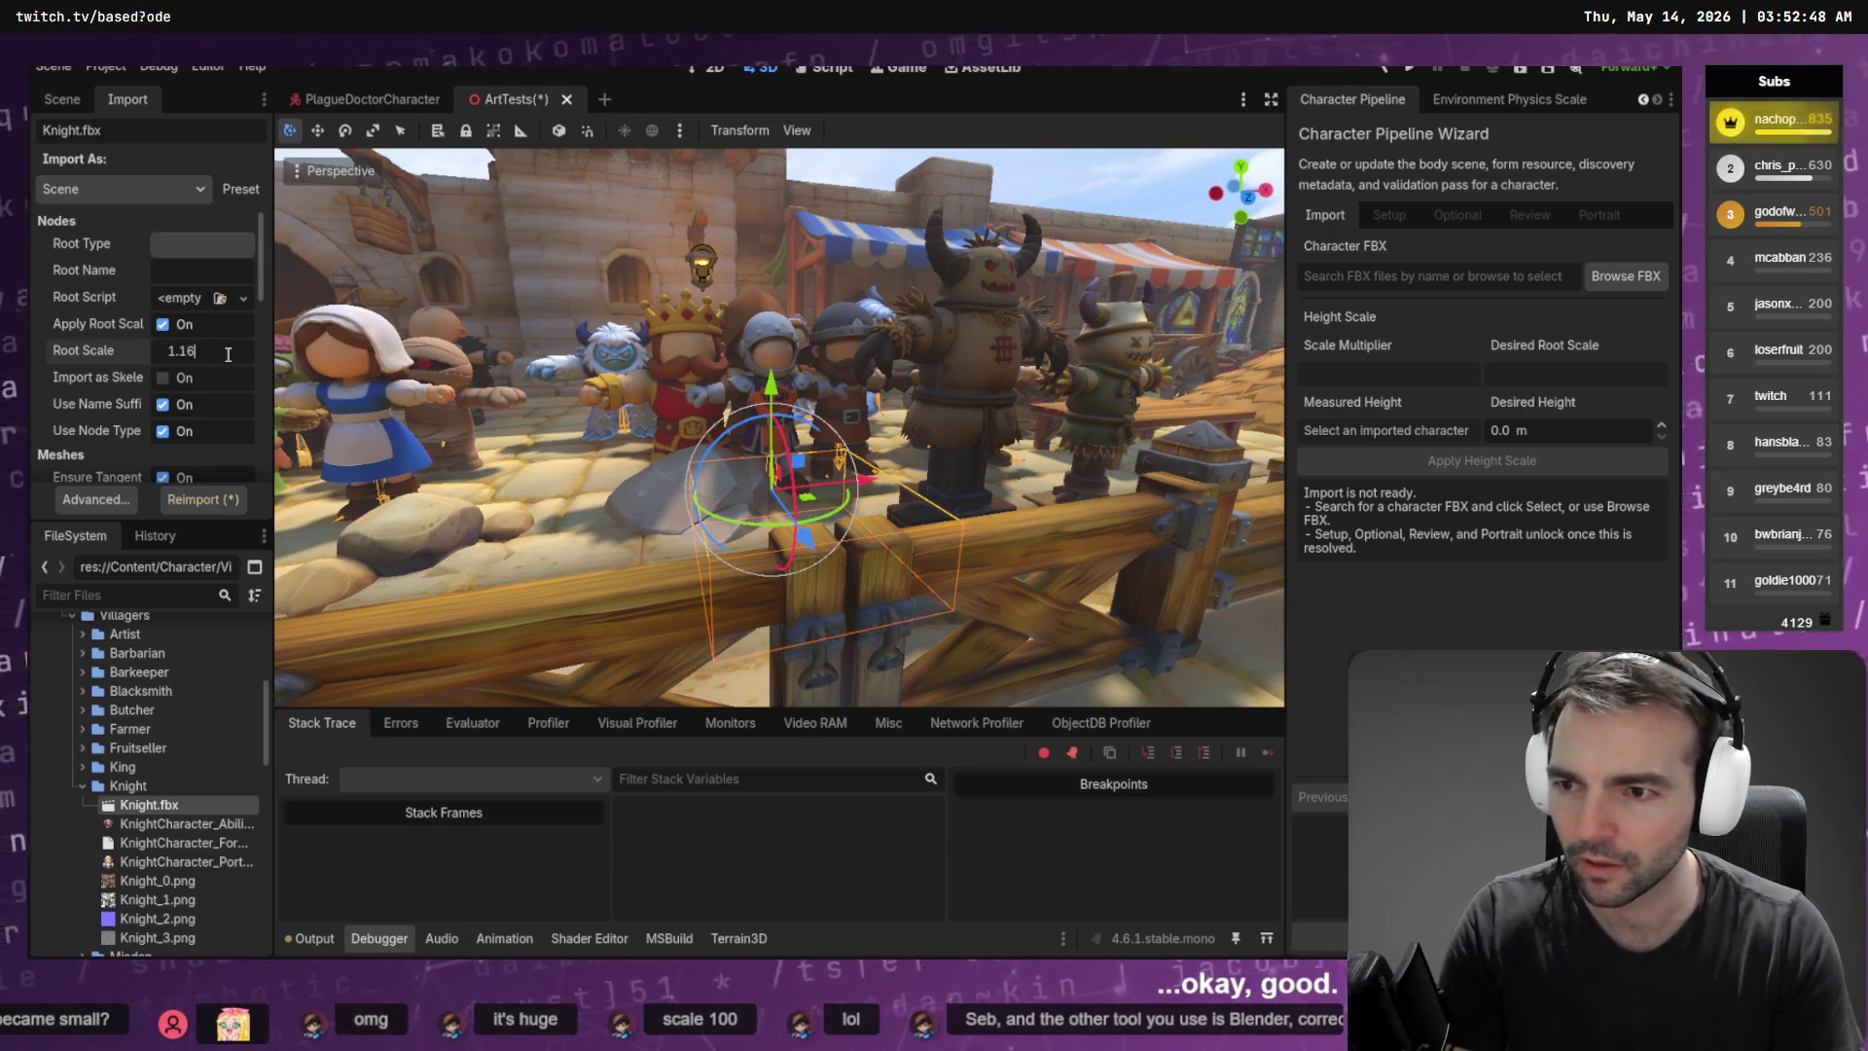
pyautogui.click(233, 508)
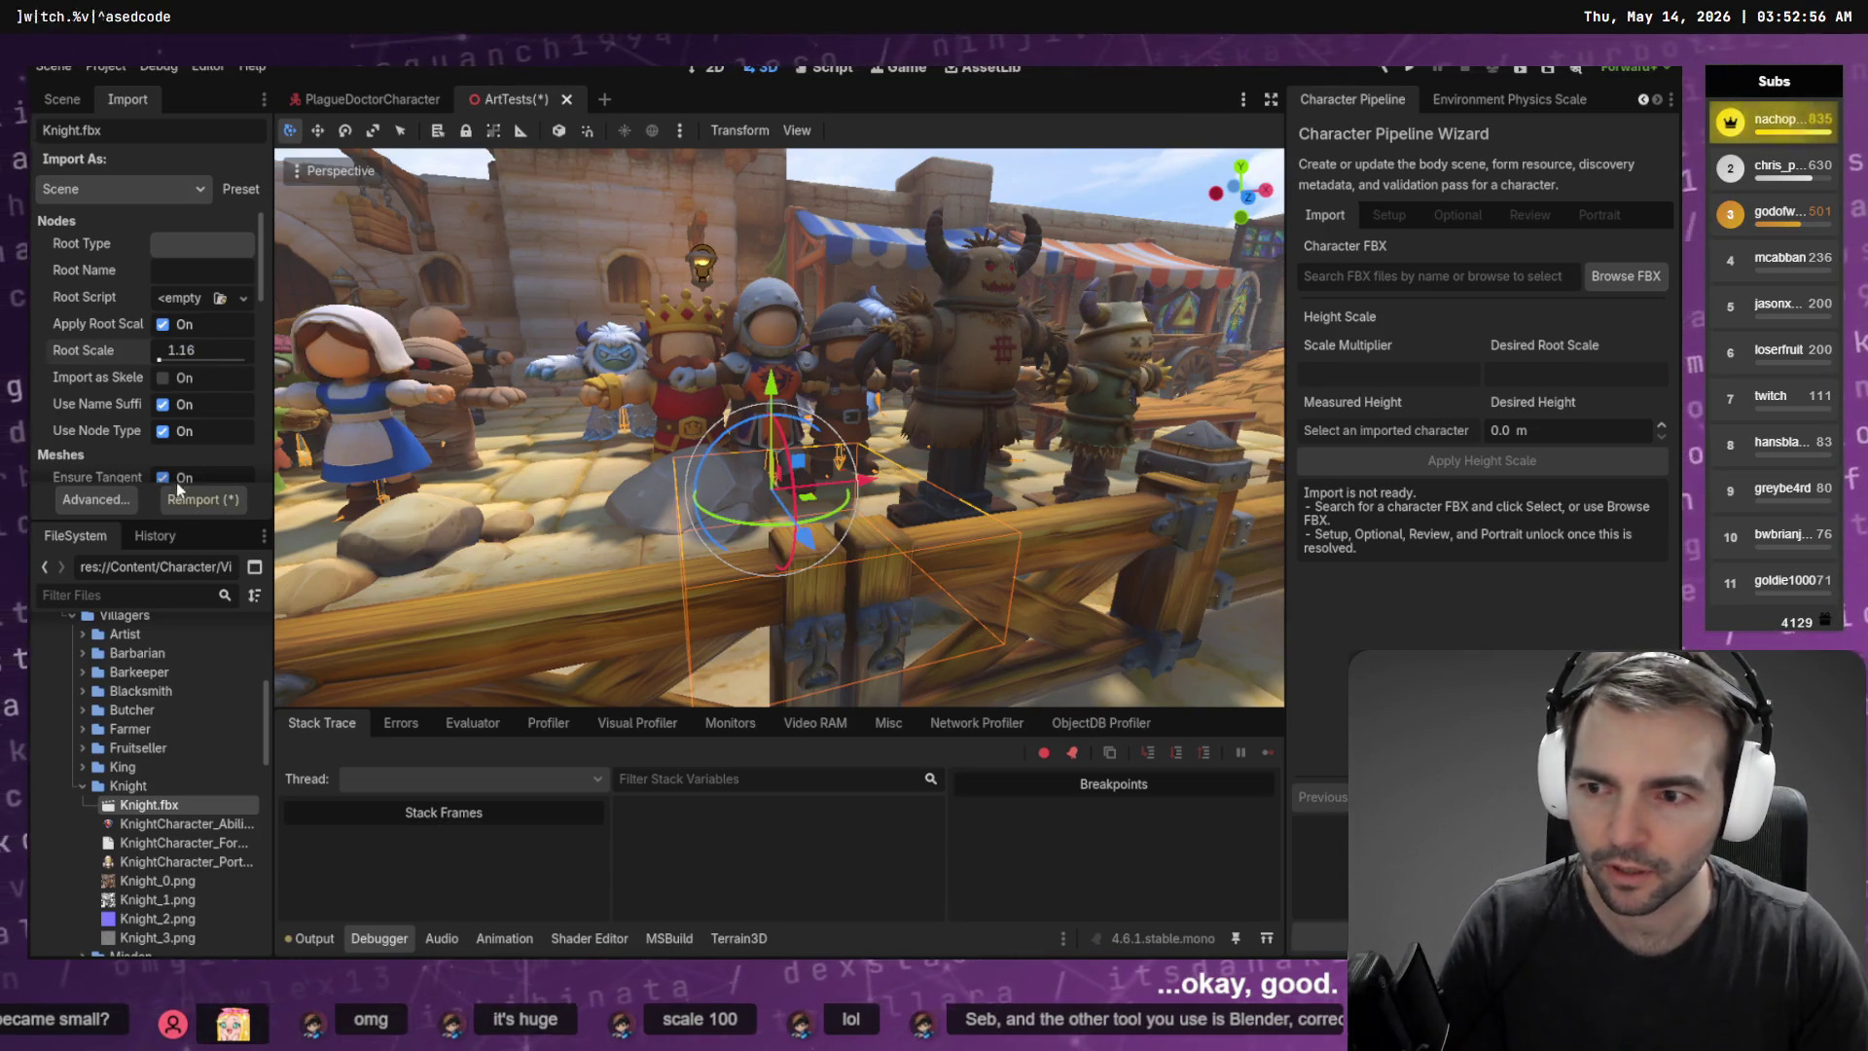
pyautogui.click(214, 502)
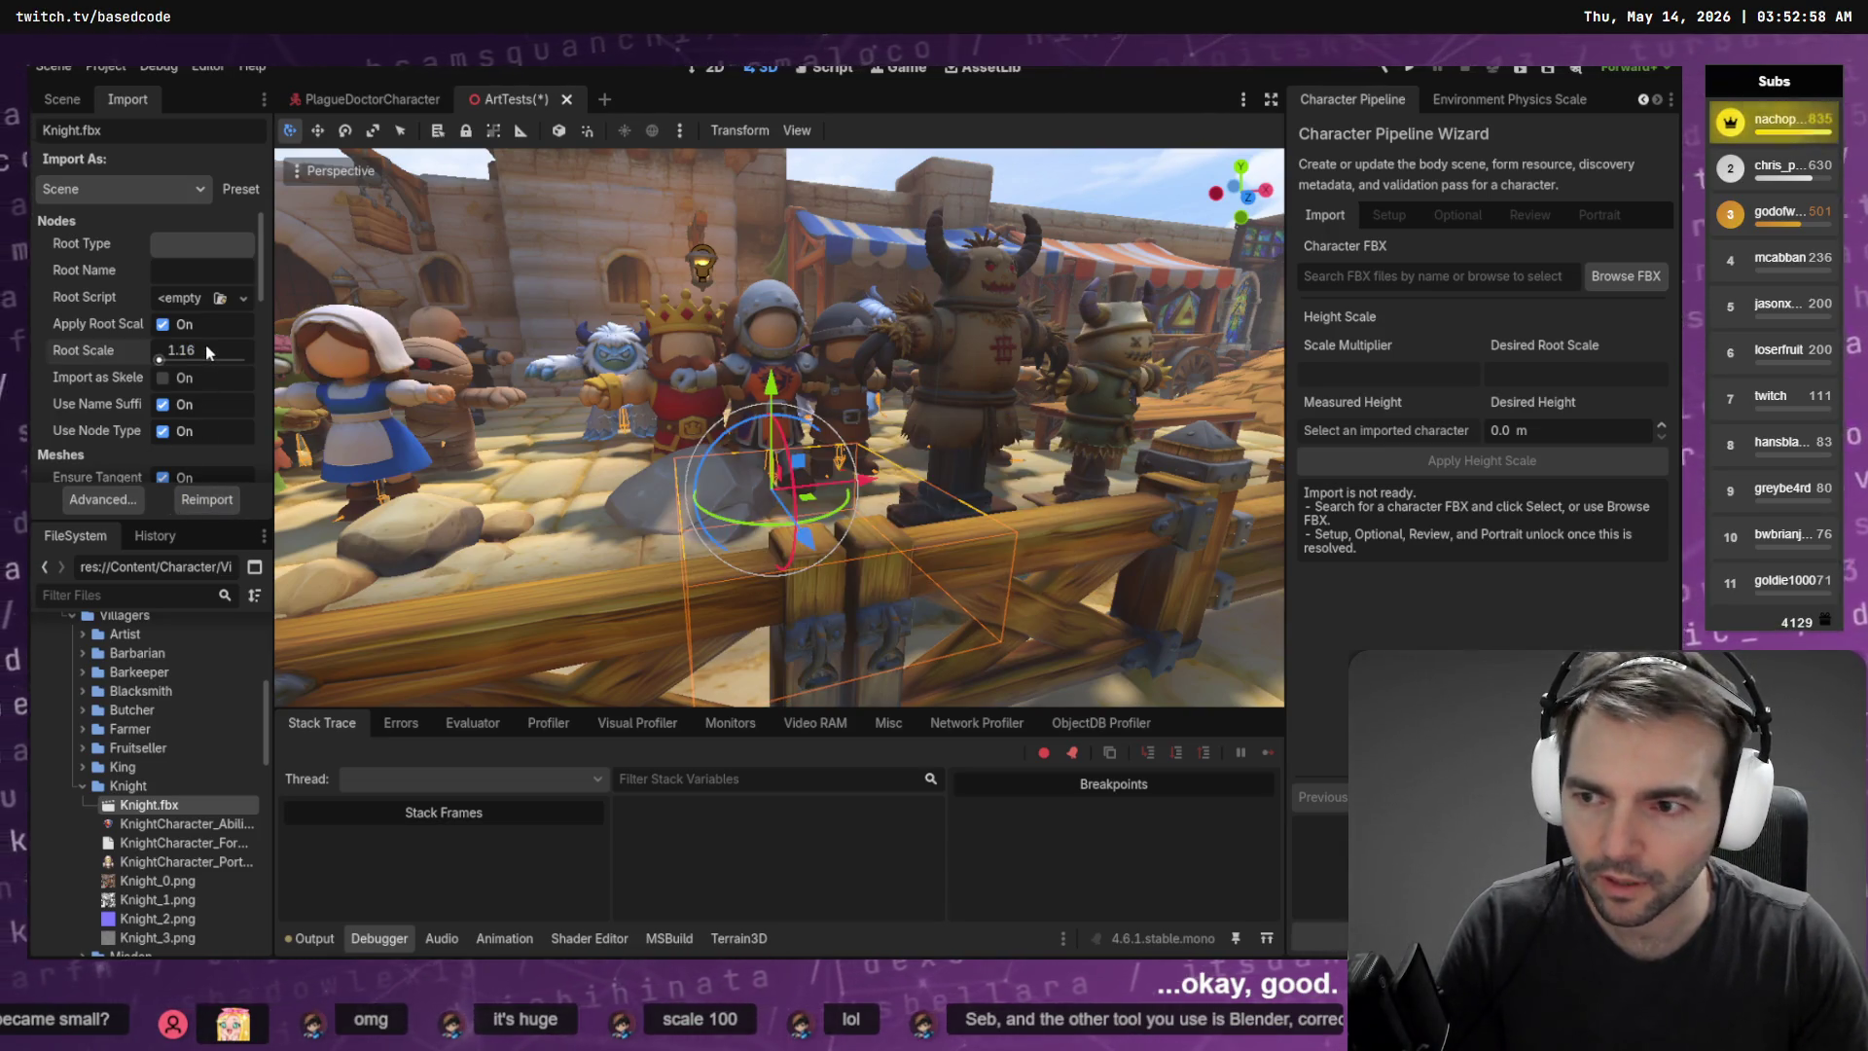
pyautogui.moveTo(206, 343); pyautogui.dragTo(199, 343)
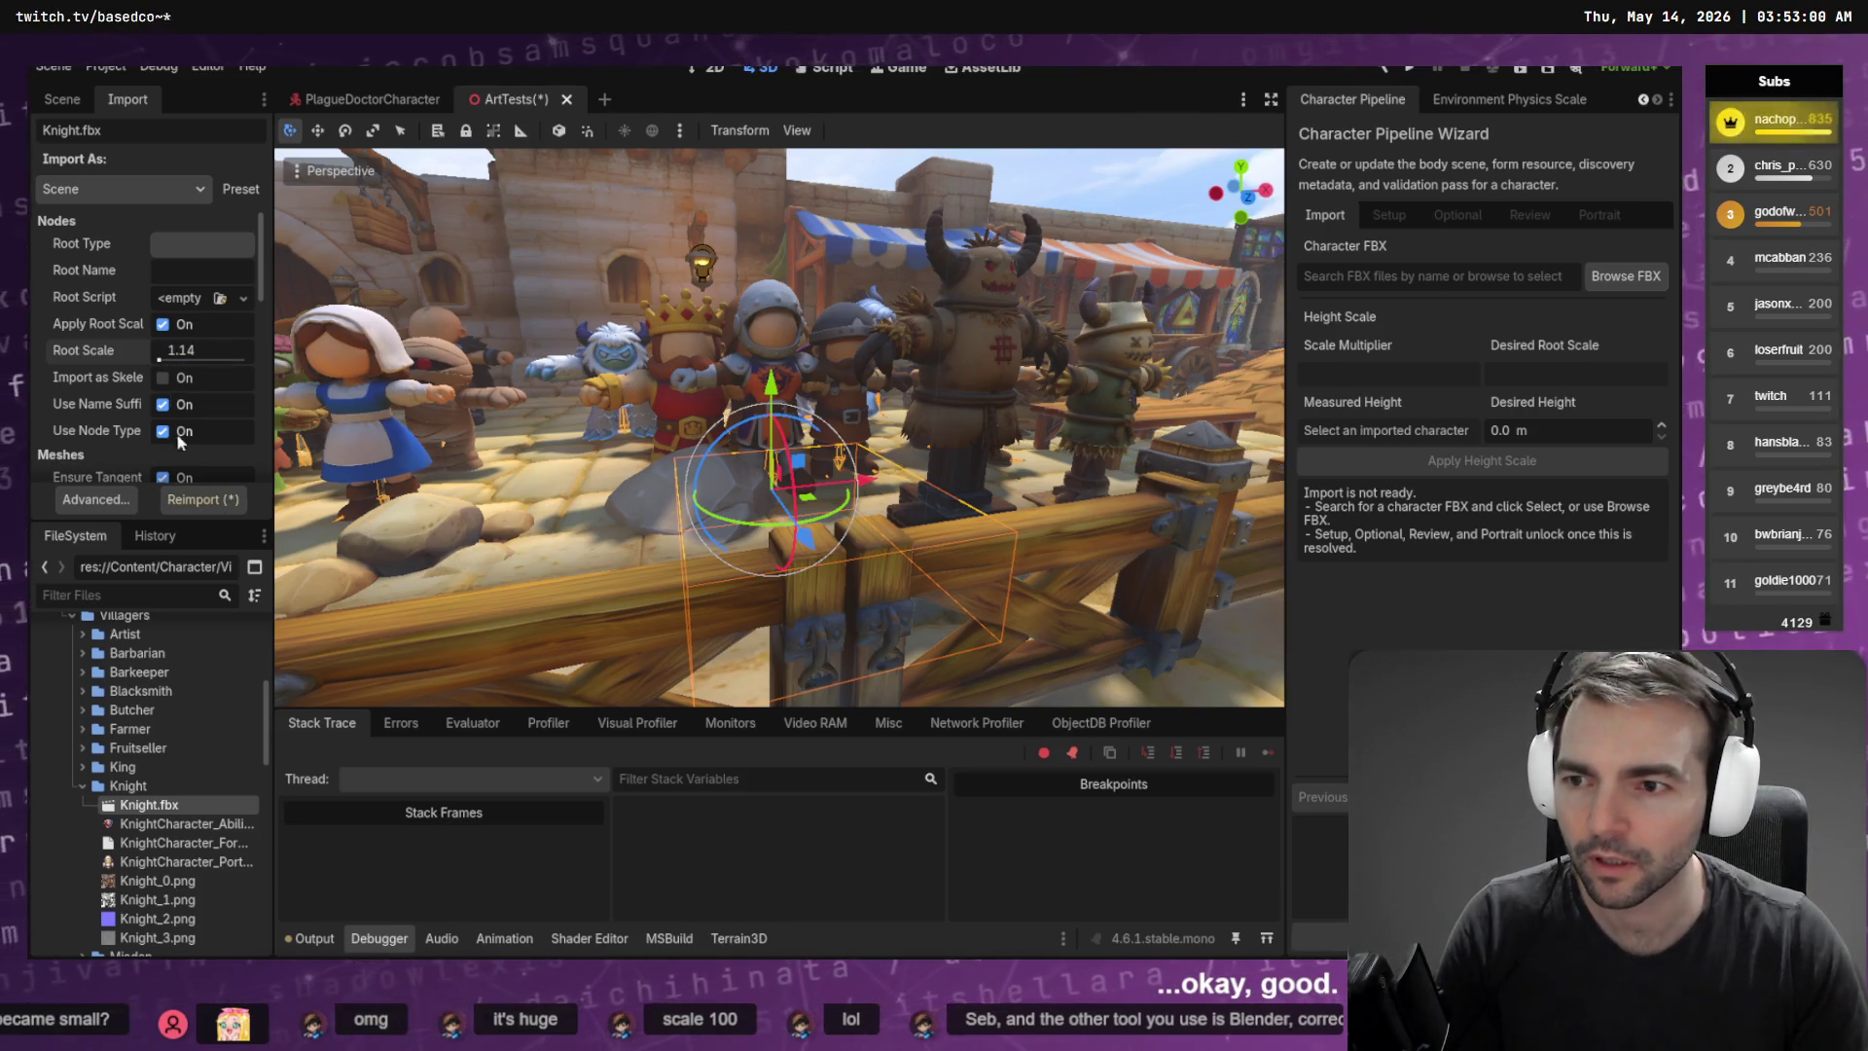
pyautogui.click(204, 500)
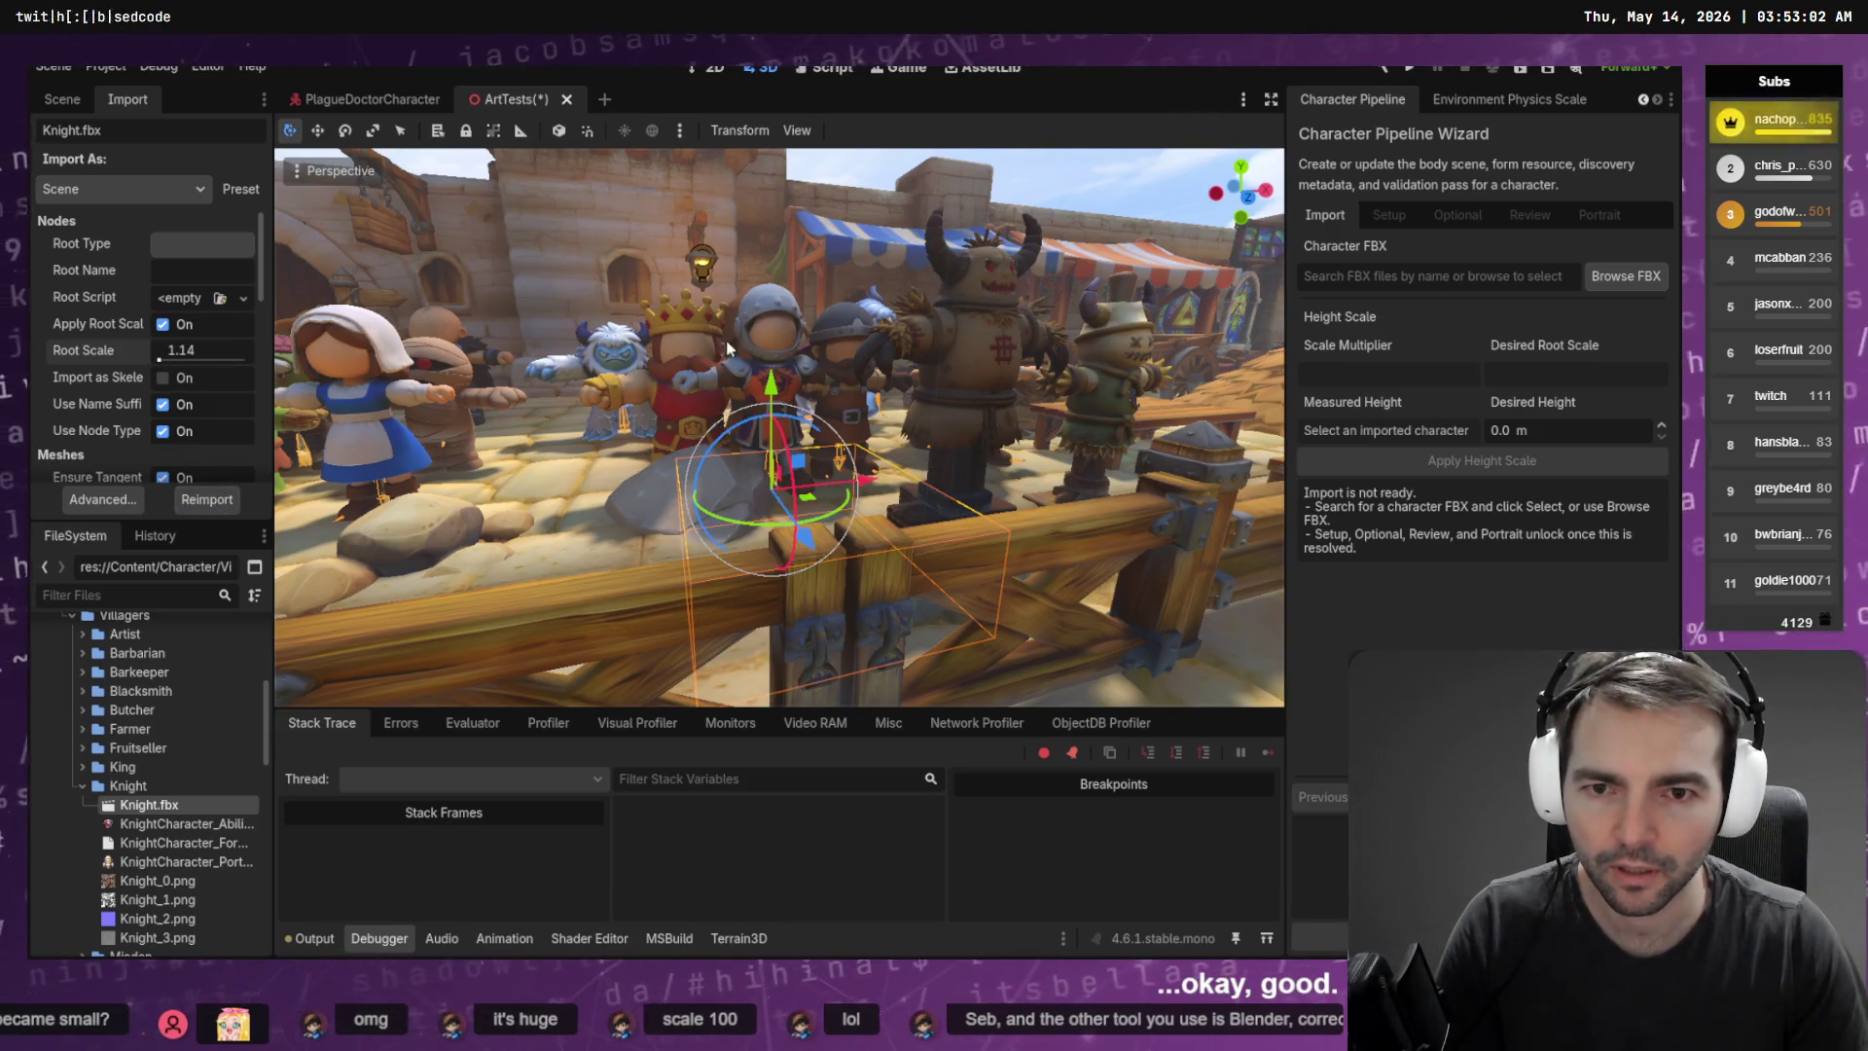
# Orbit around the knight to check its size among the villagers, then save the scene
pyautogui.scroll(5, 728, 348)
pyautogui.moveTo(727, 348)
pyautogui.mouseDown()
pyautogui.moveTo(593, 352)
pyautogui.moveTo(827, 116)
pyautogui.mouseUp()
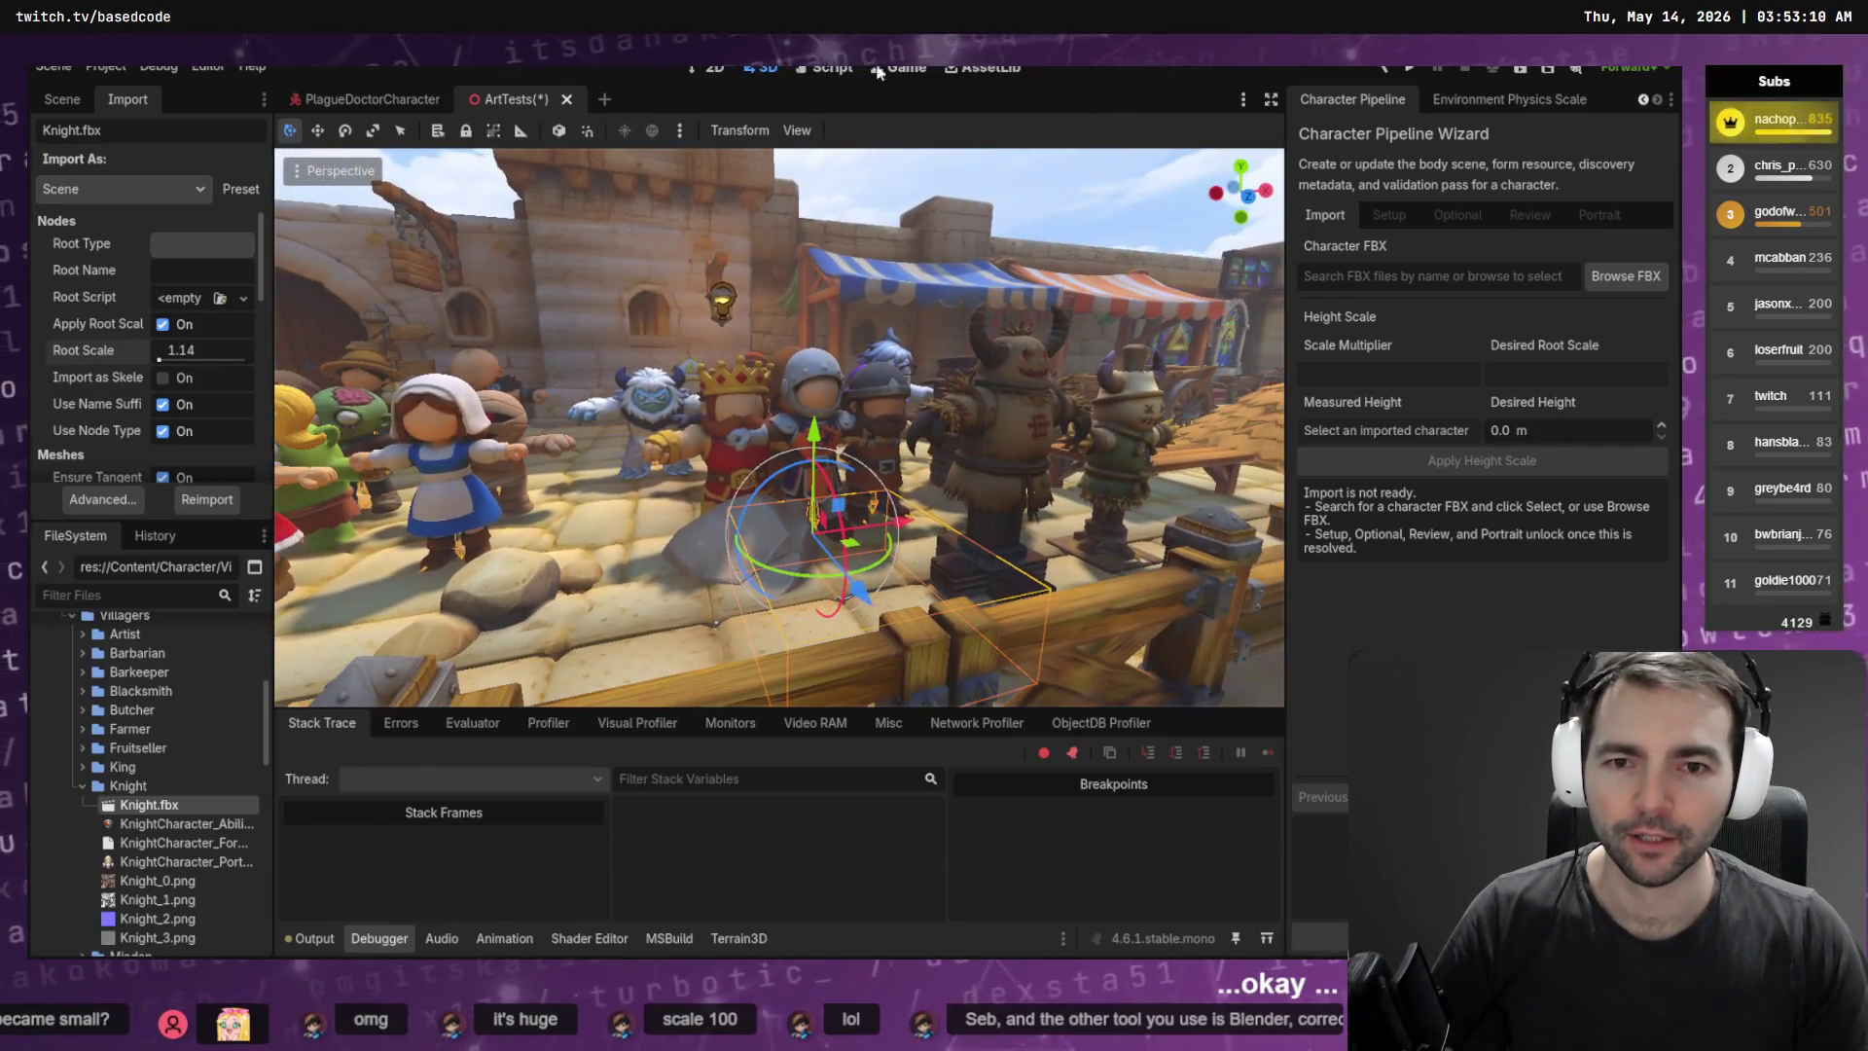
pyautogui.hotkey('ctrl', 's')
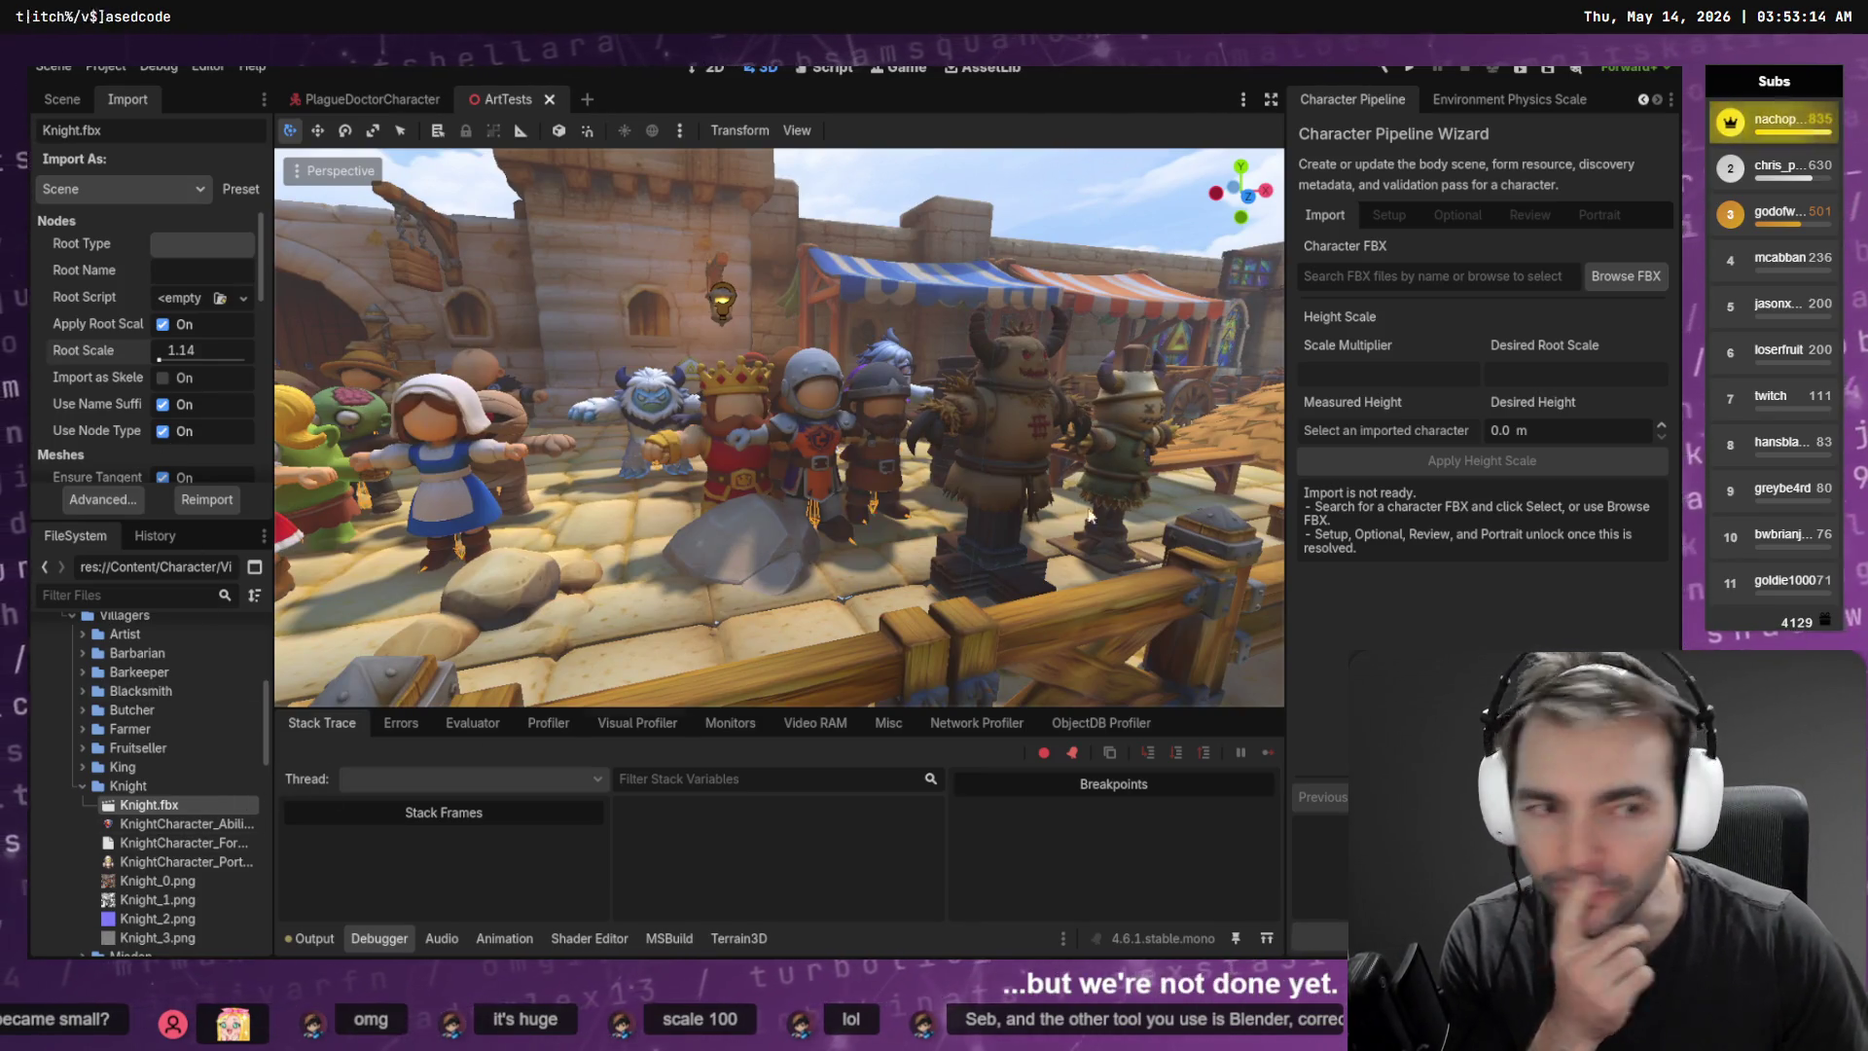
# Load Knight.fbx as the wizard's Character FBX
pyautogui.scroll(2, 1551, 95)
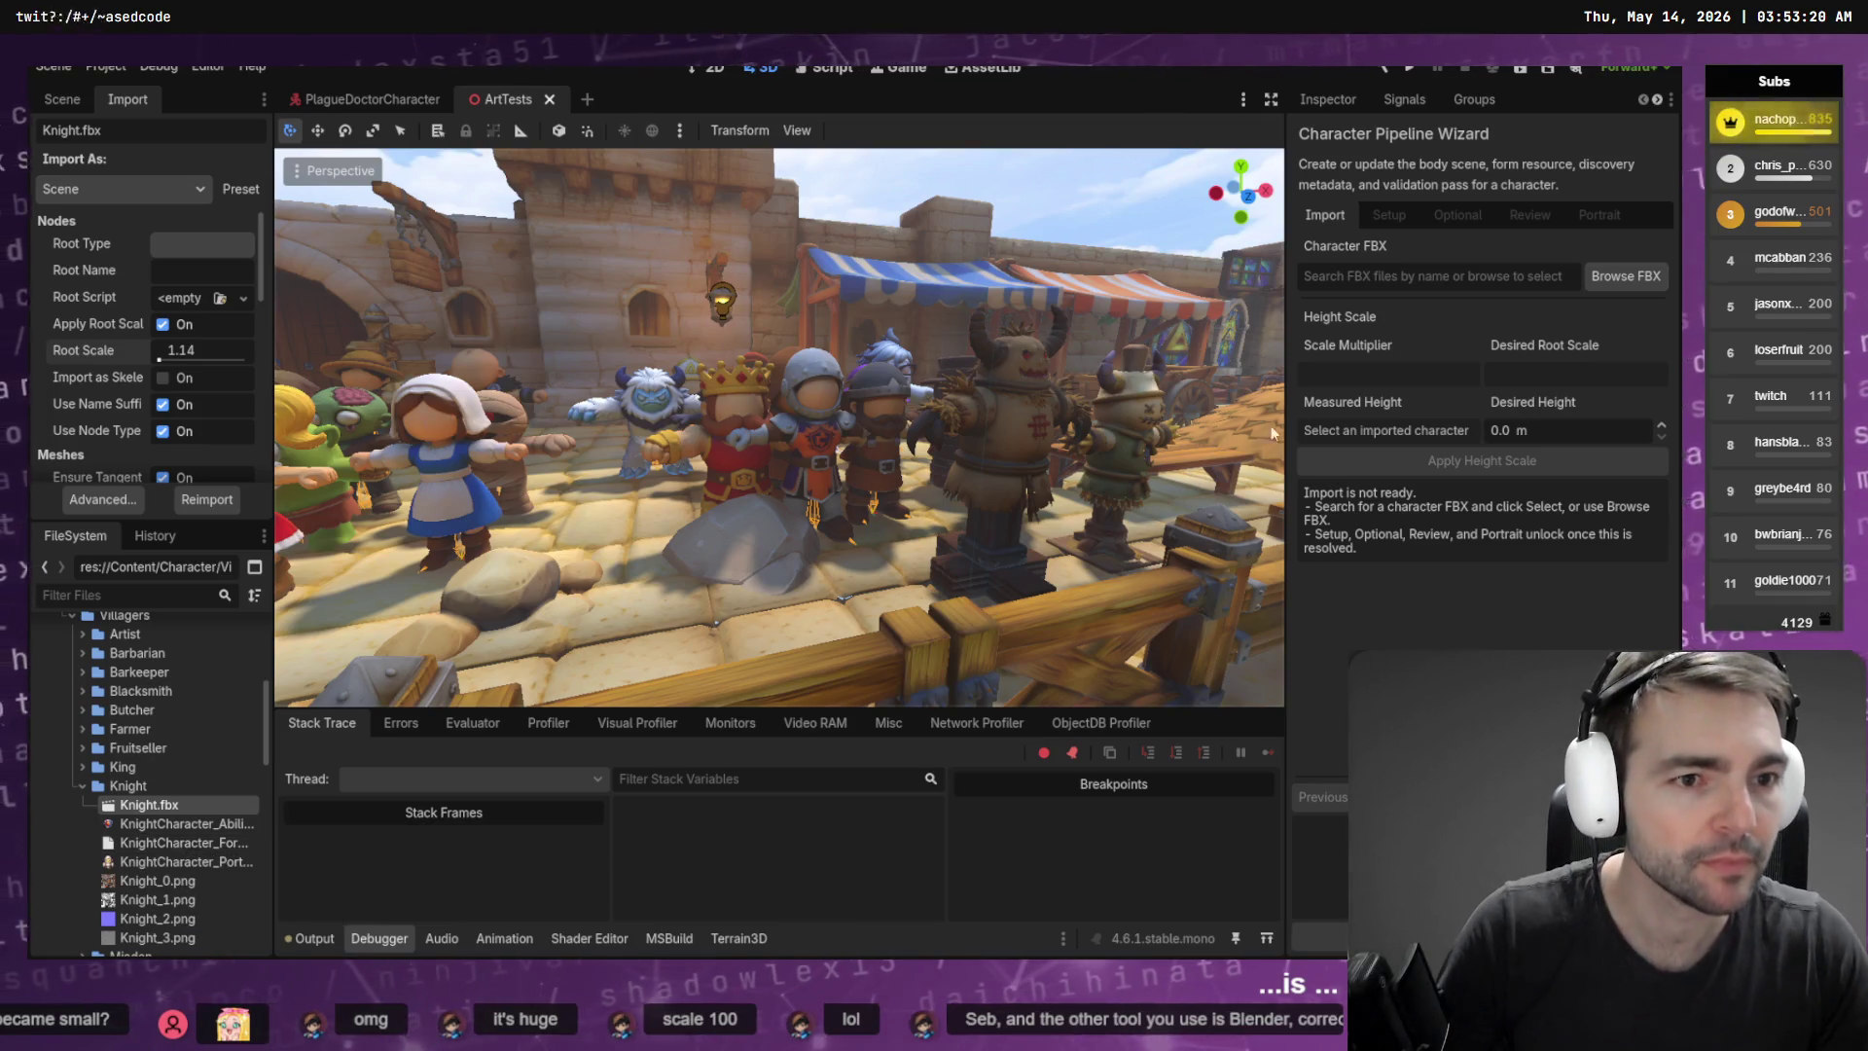
pyautogui.write('Knight')
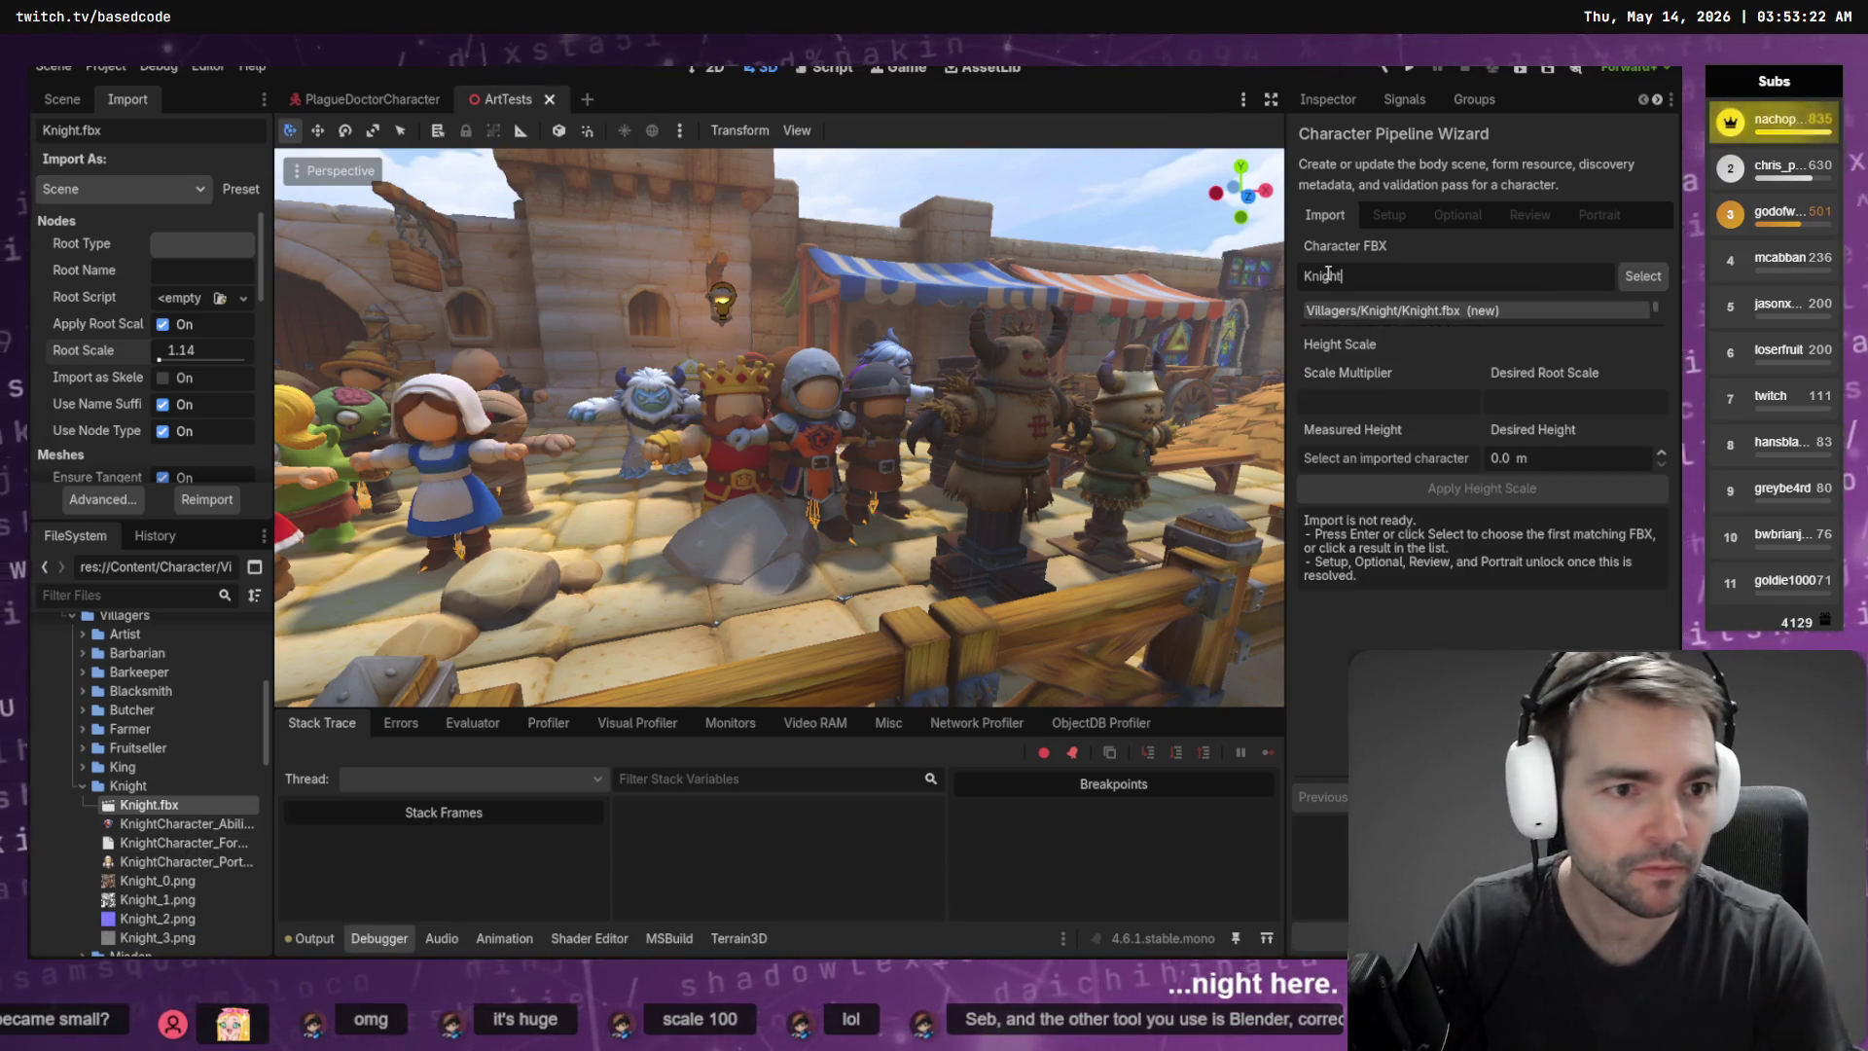
pyautogui.click(1382, 309)
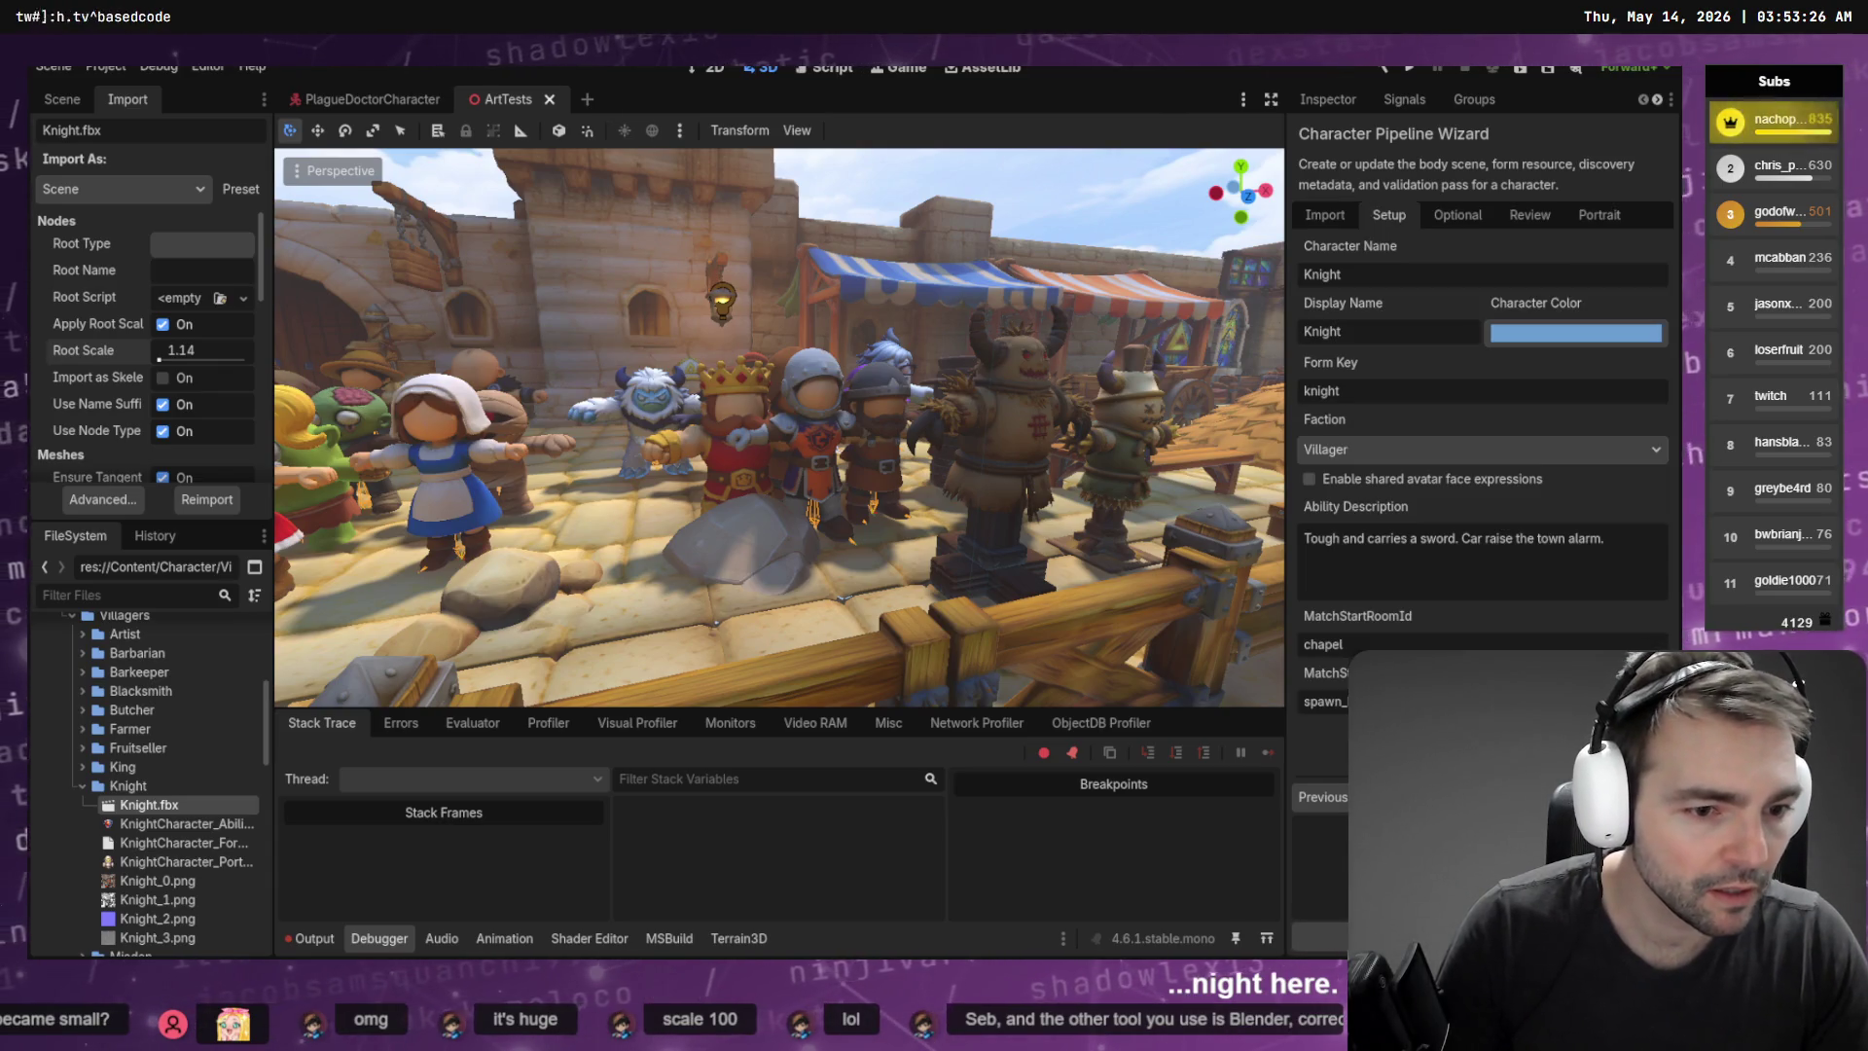
# In the Optional step, enable supporter metadata with YouTube as the platform
pyautogui.click(1457, 215)
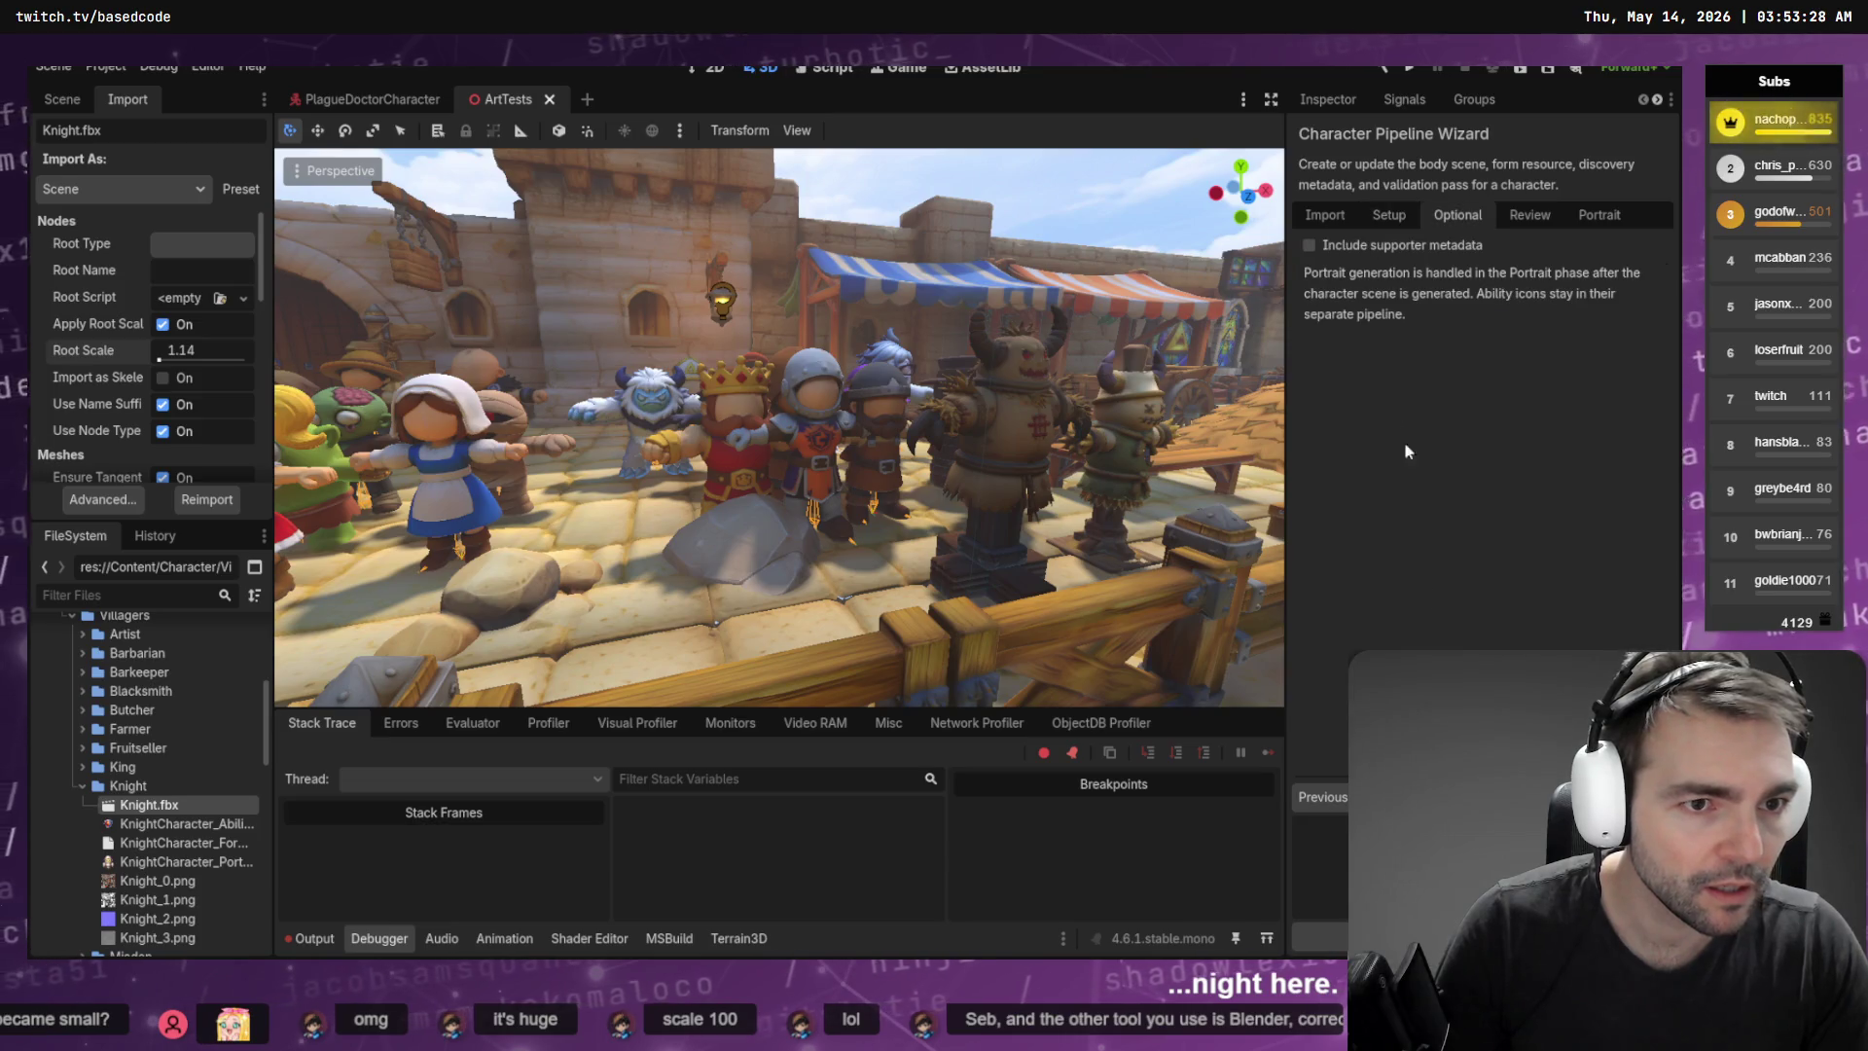
pyautogui.click(1333, 243)
pyautogui.click(1367, 303)
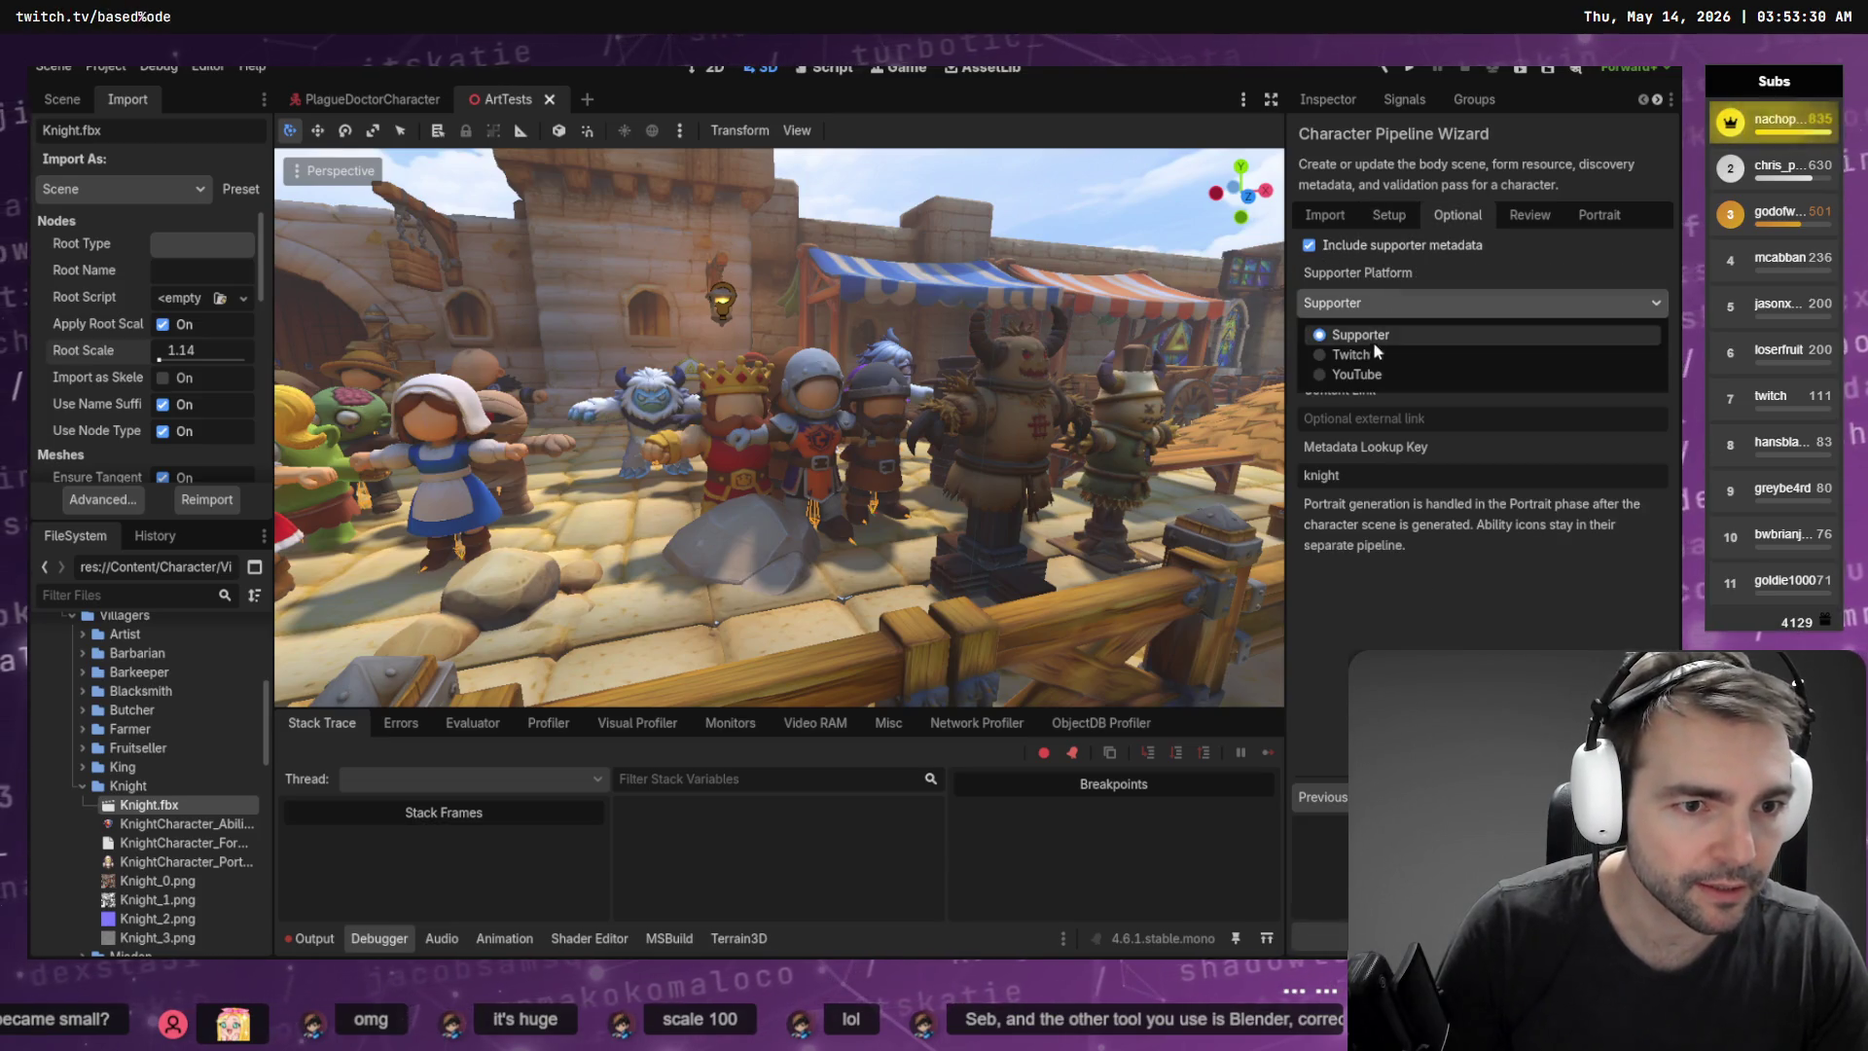
pyautogui.click(1392, 373)
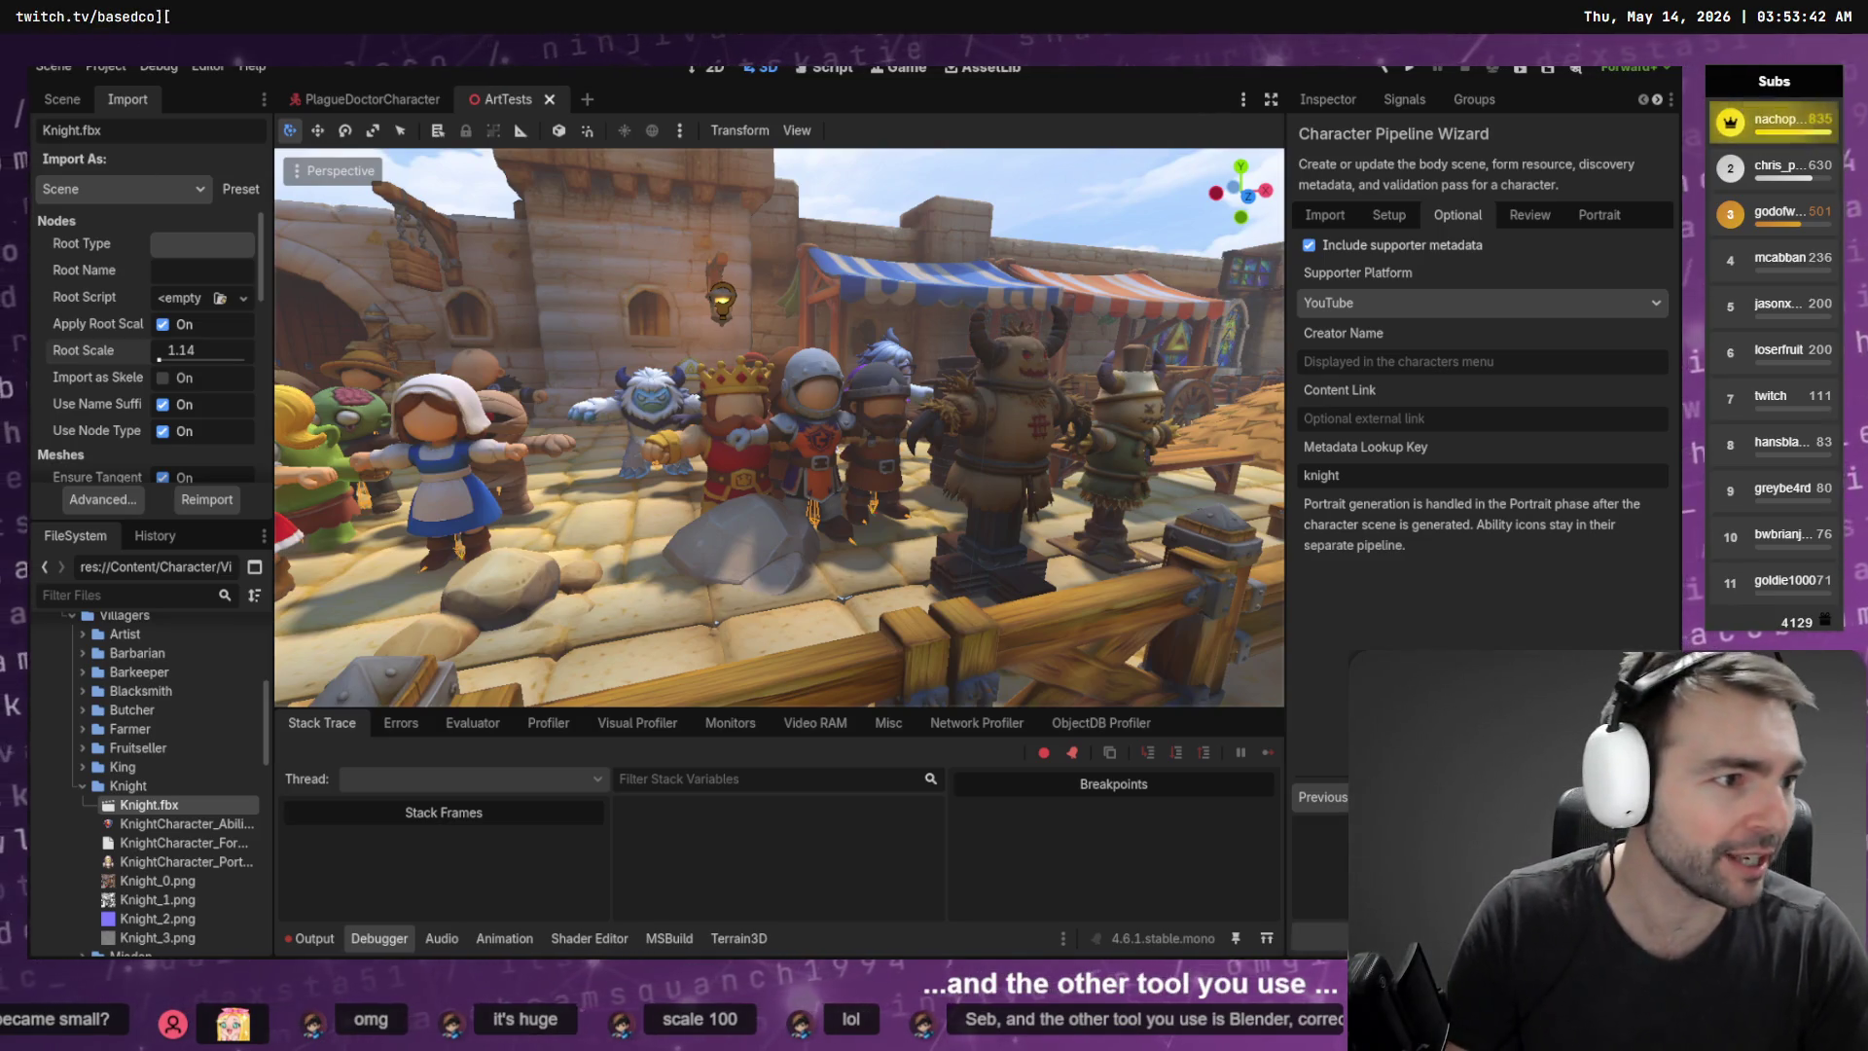
pyautogui.hotkey('alt', 'Tab')
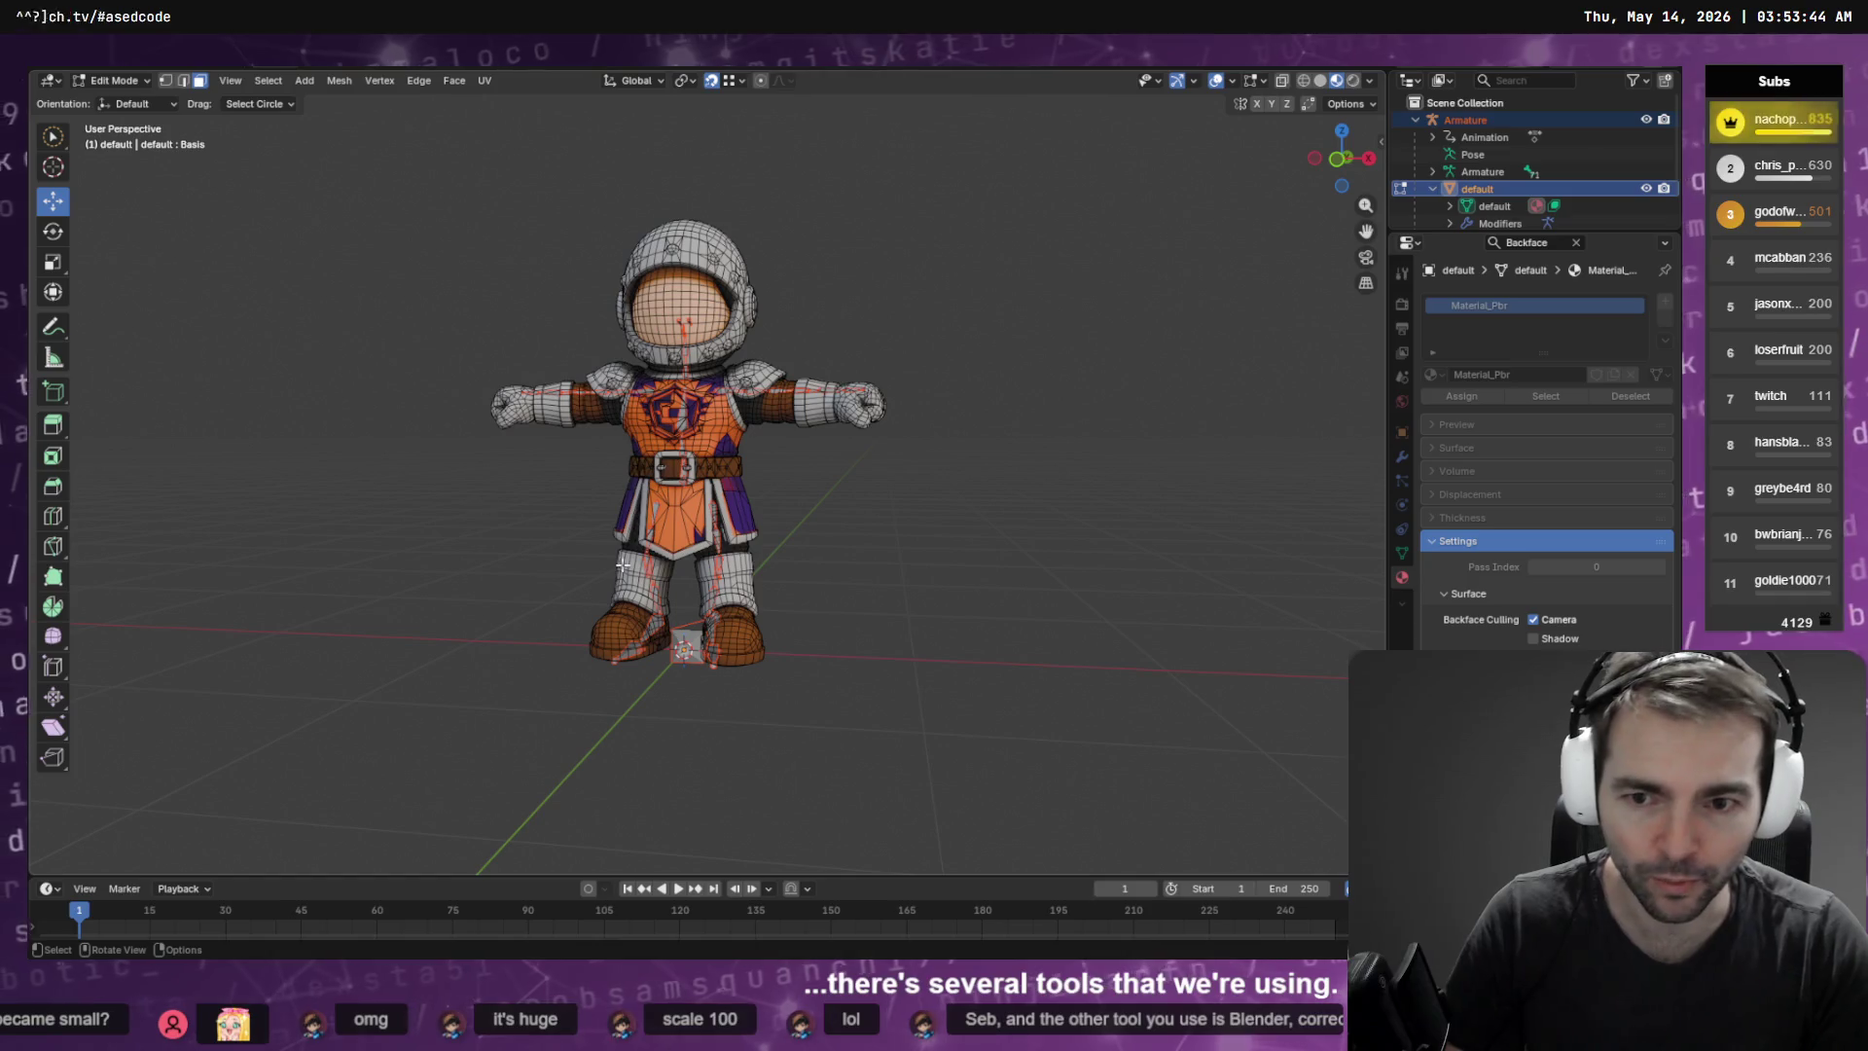
pyautogui.hotkey('alt', 'Tab')
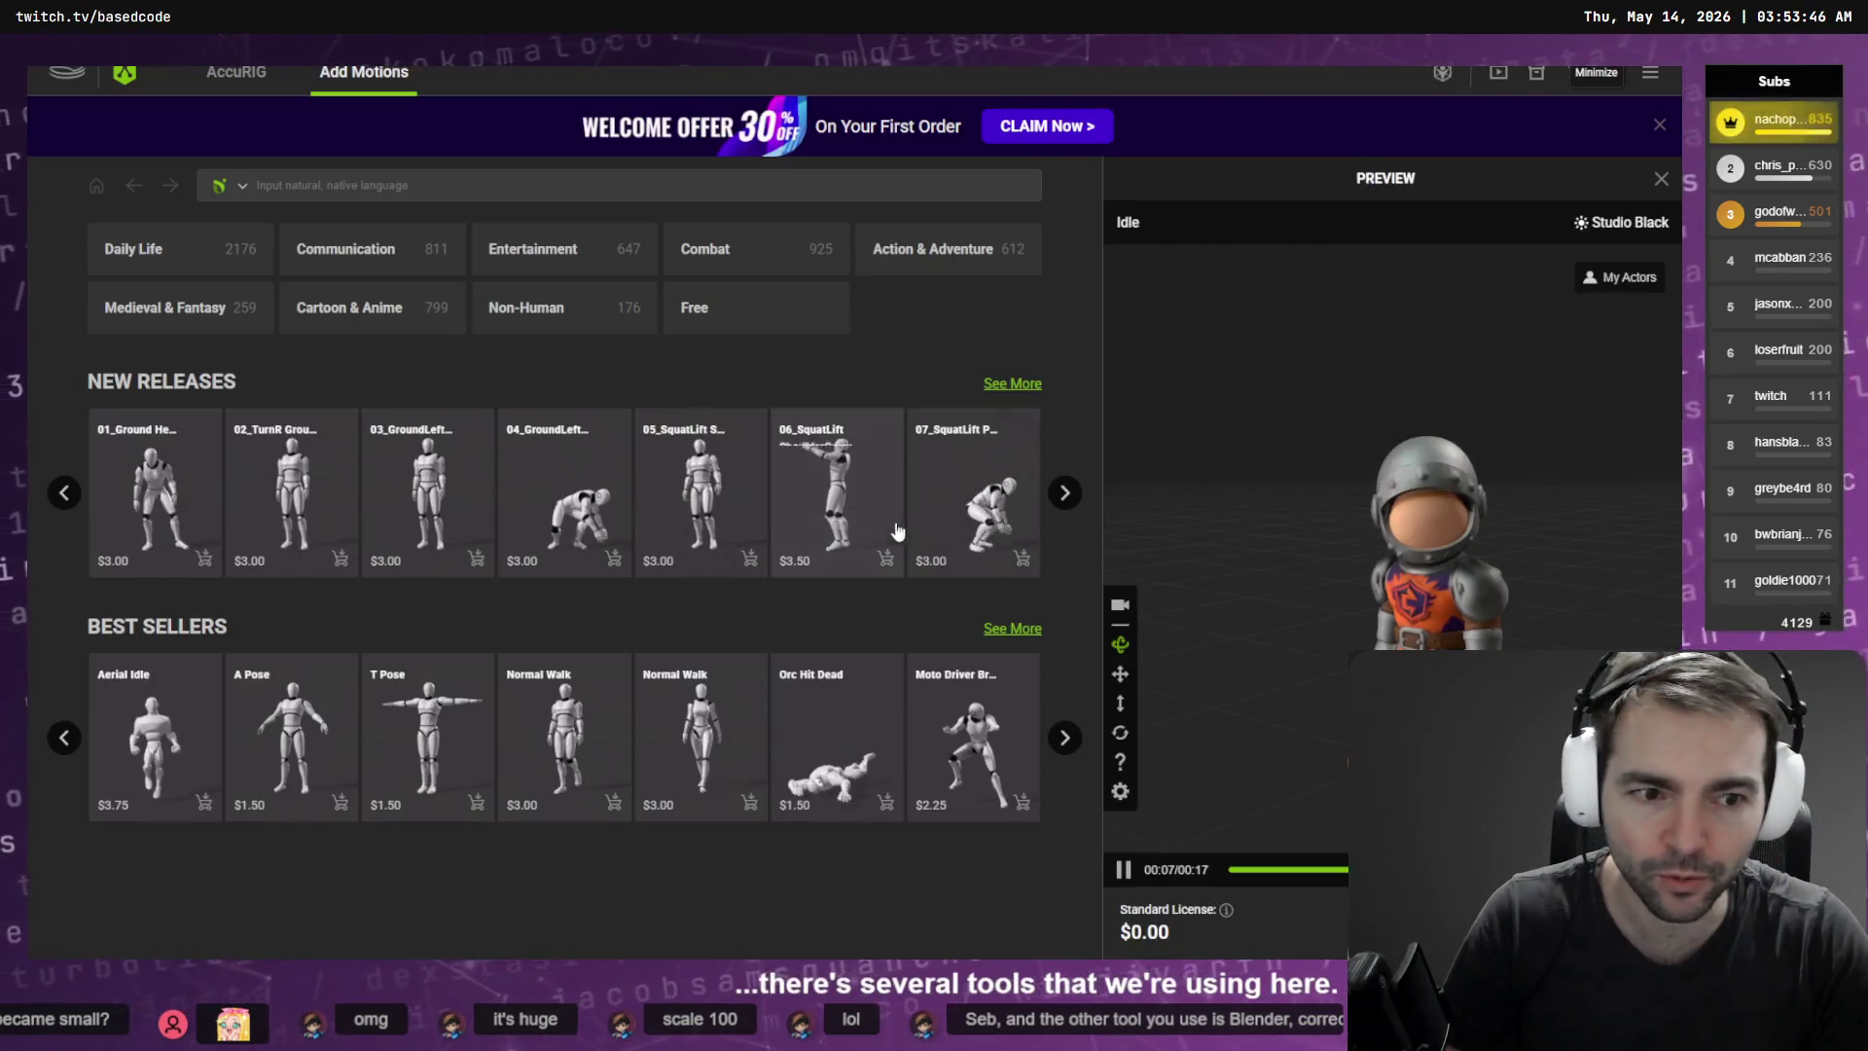
pyautogui.click(226, 75)
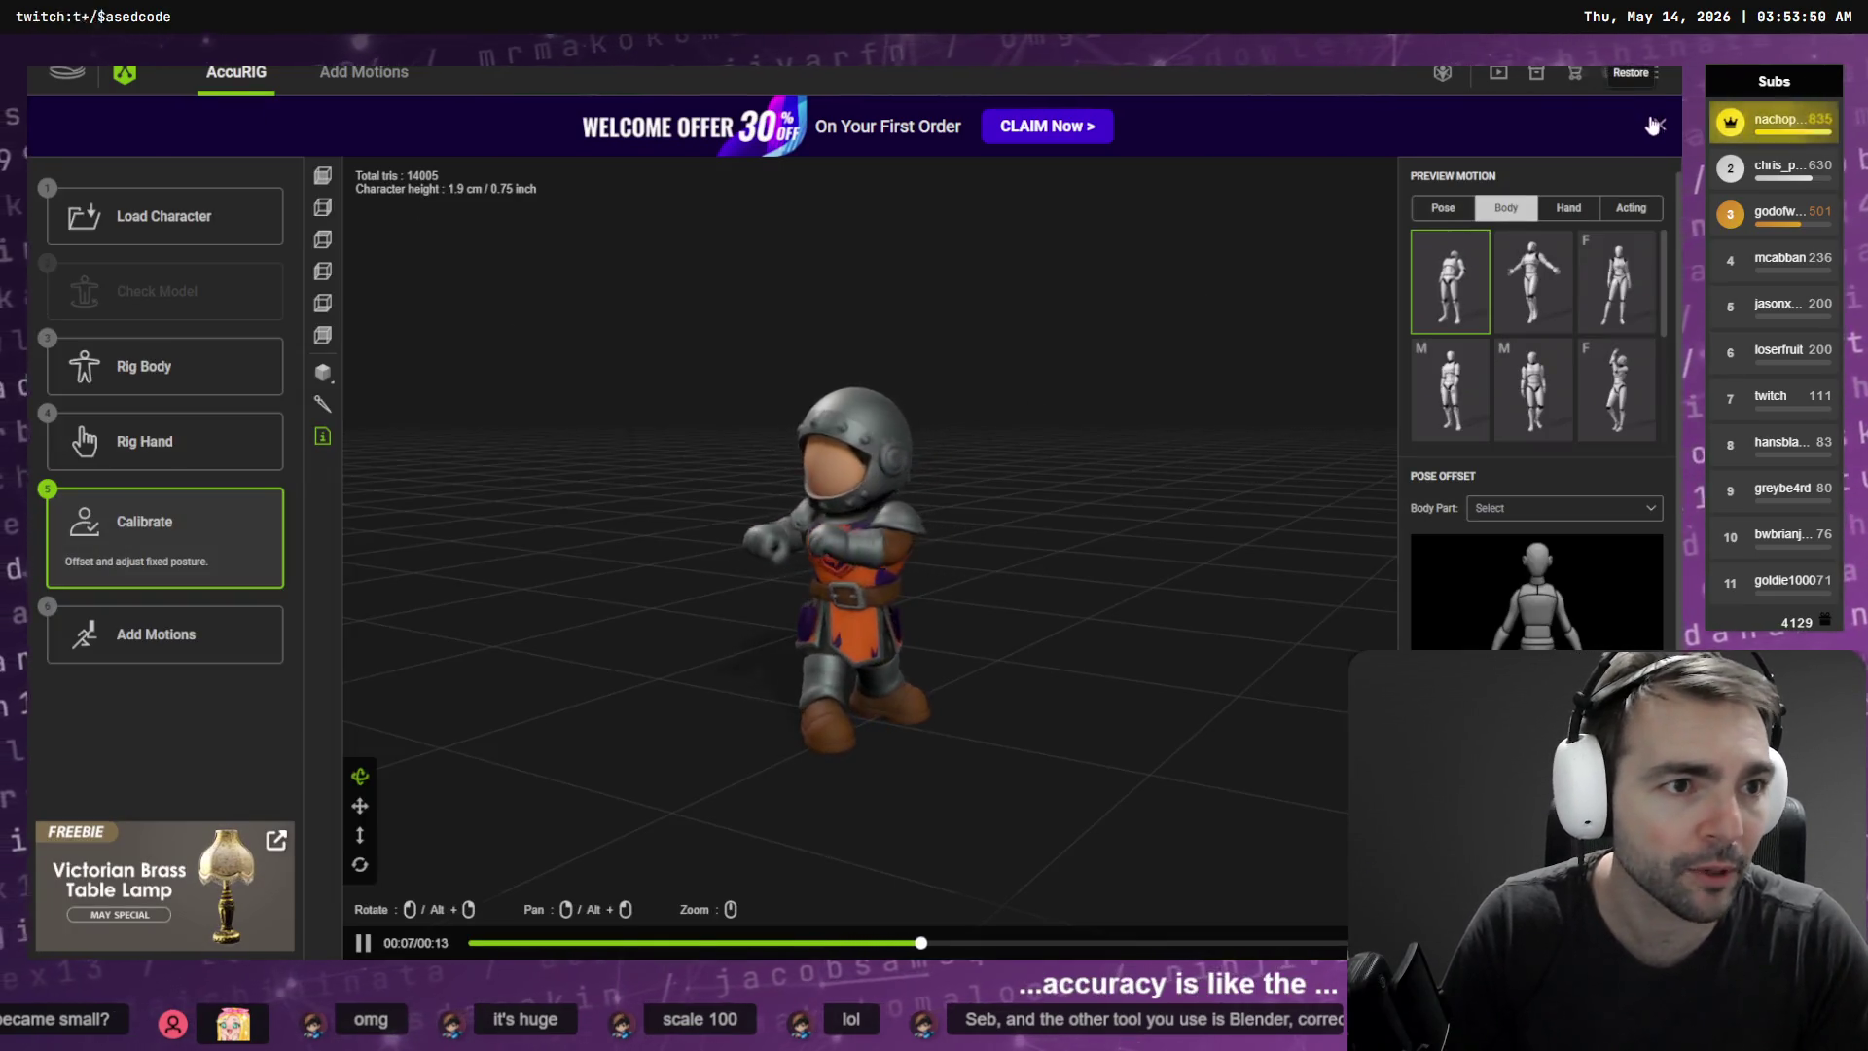
pyautogui.hotkey('alt', 'Tab')
pyautogui.hotkey('alt', 'Tab')
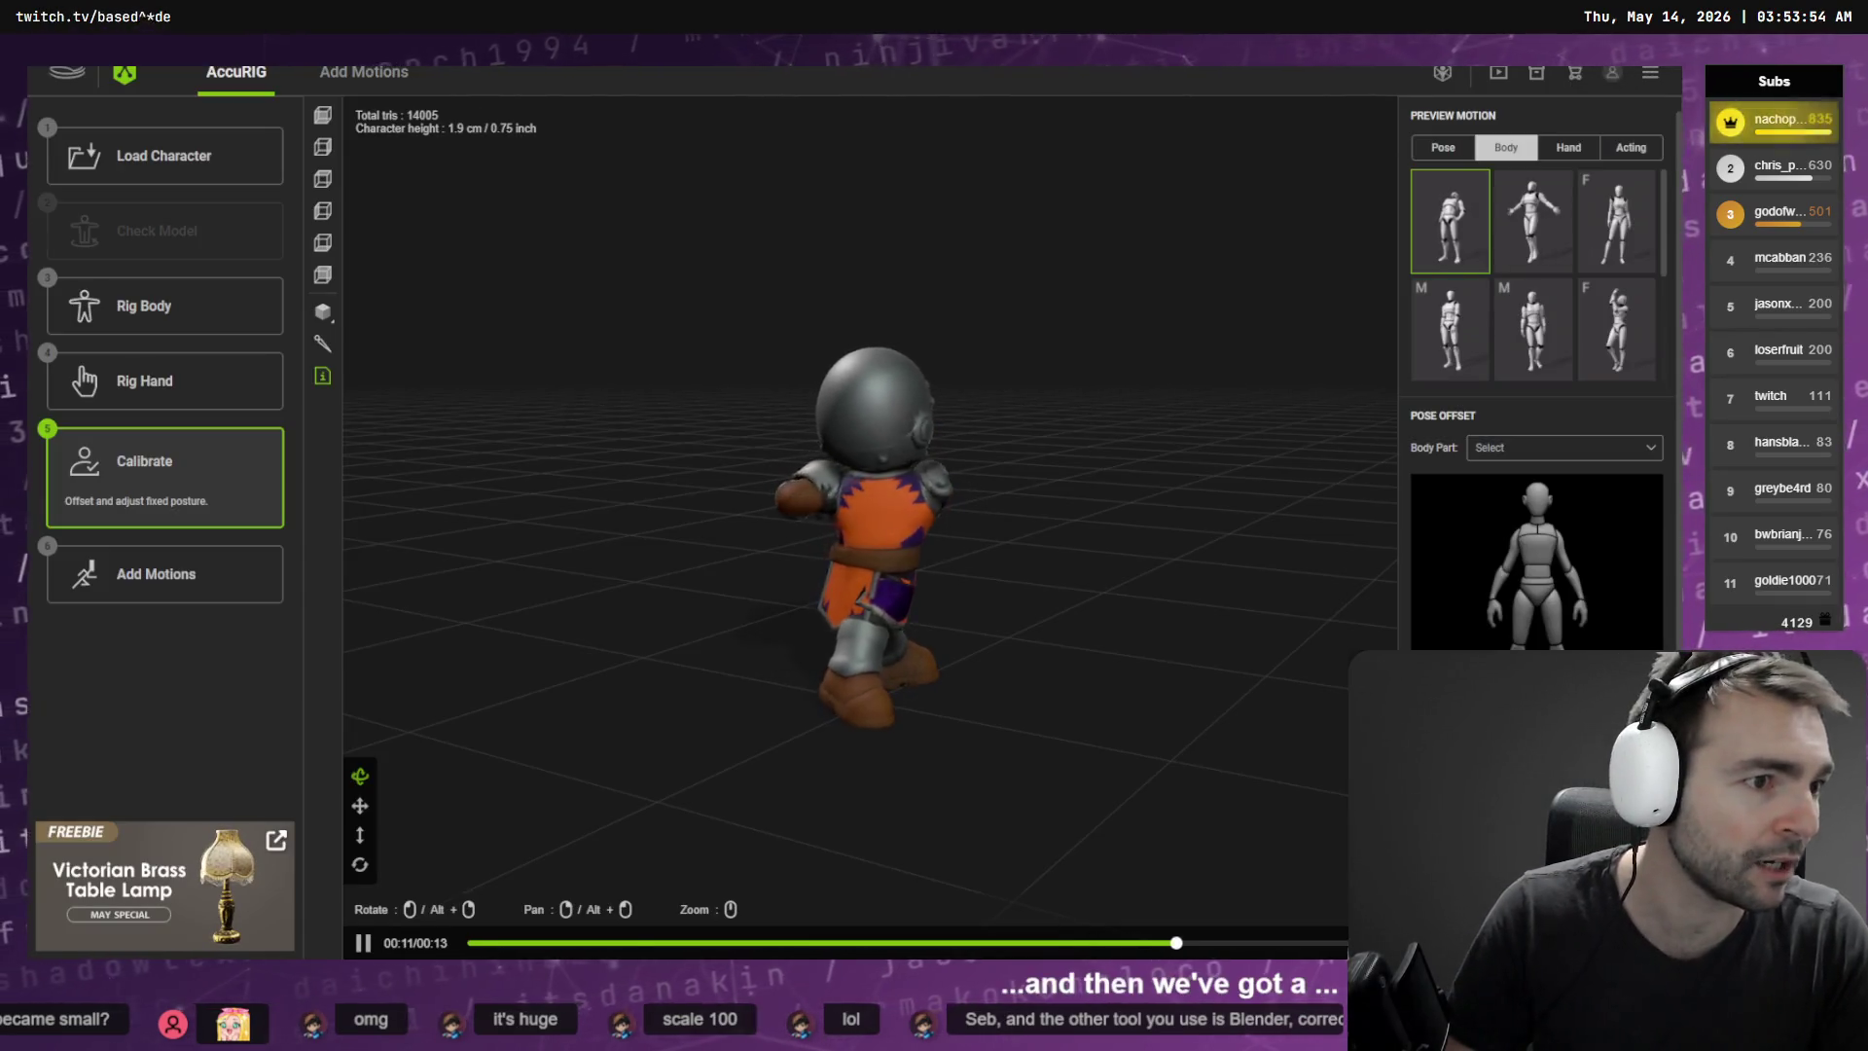
pyautogui.hotkey('alt', 'Tab')
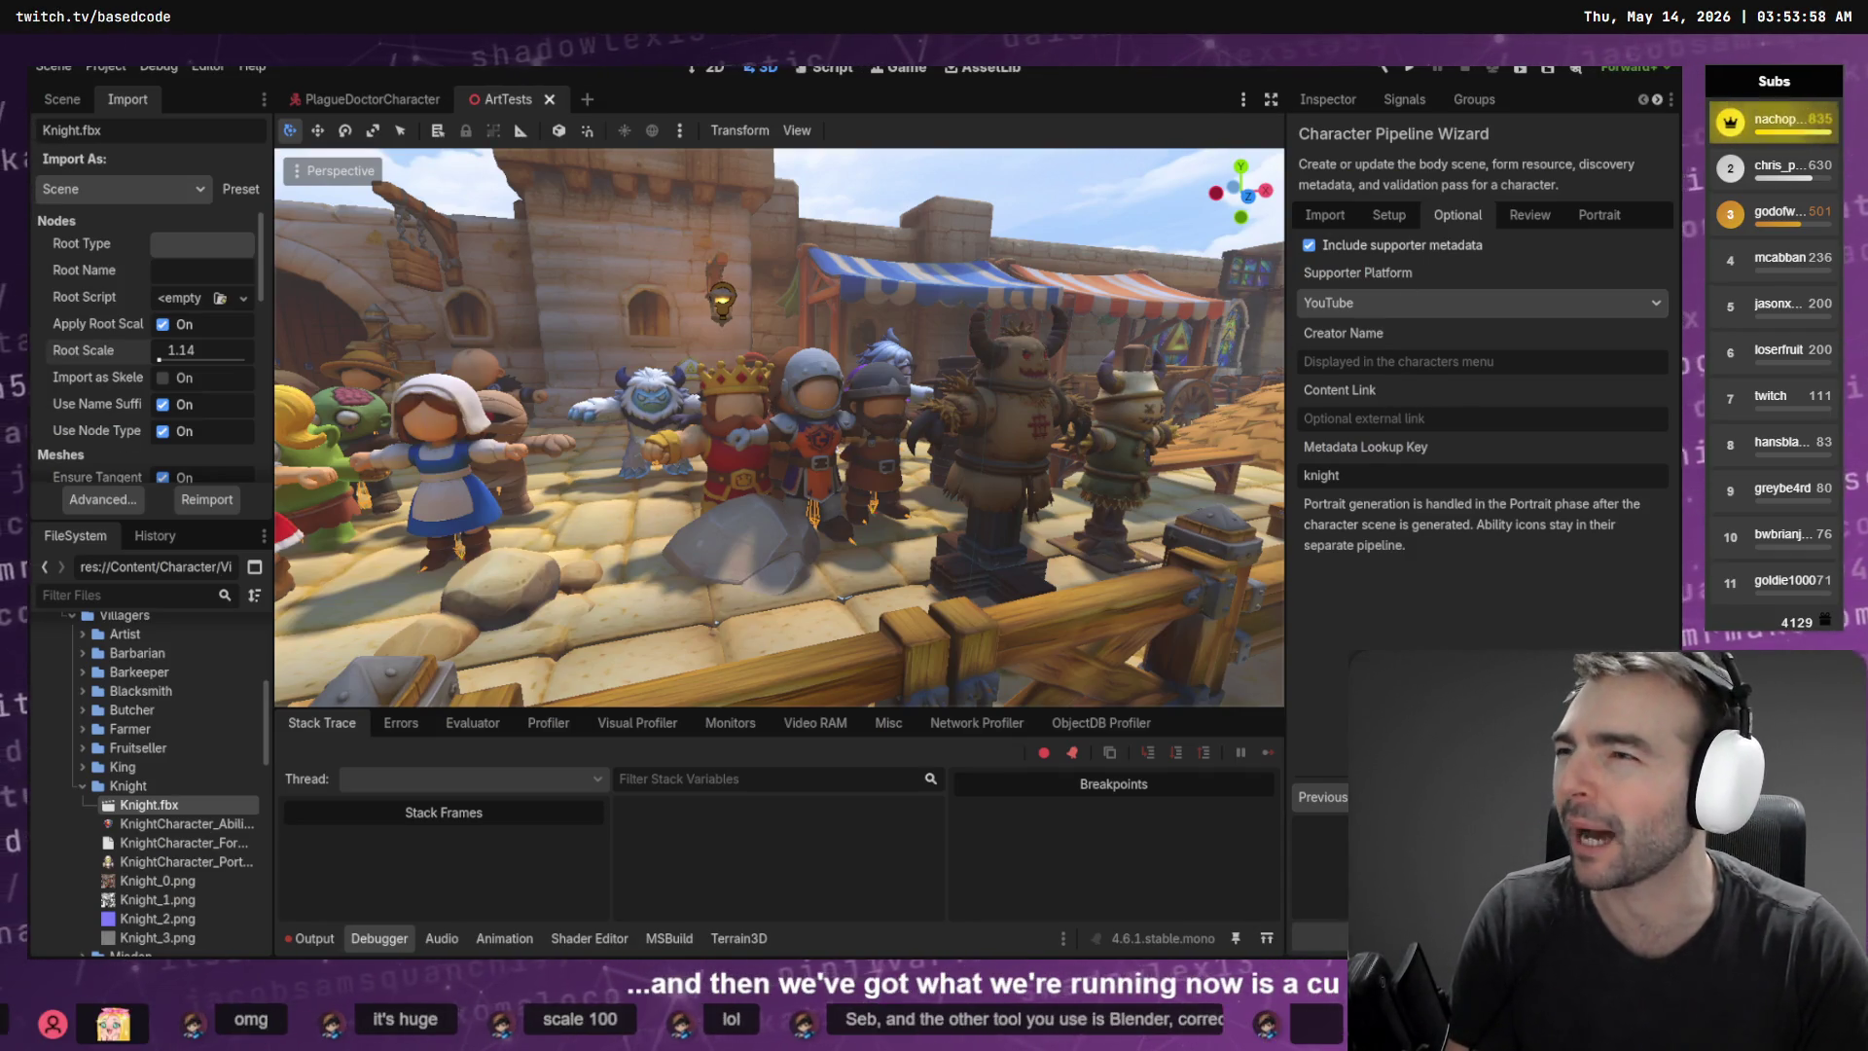
# Load youtube.com in a new browser tab and search for the creator's channel
pyautogui.hotkey('alt', 'Tab')
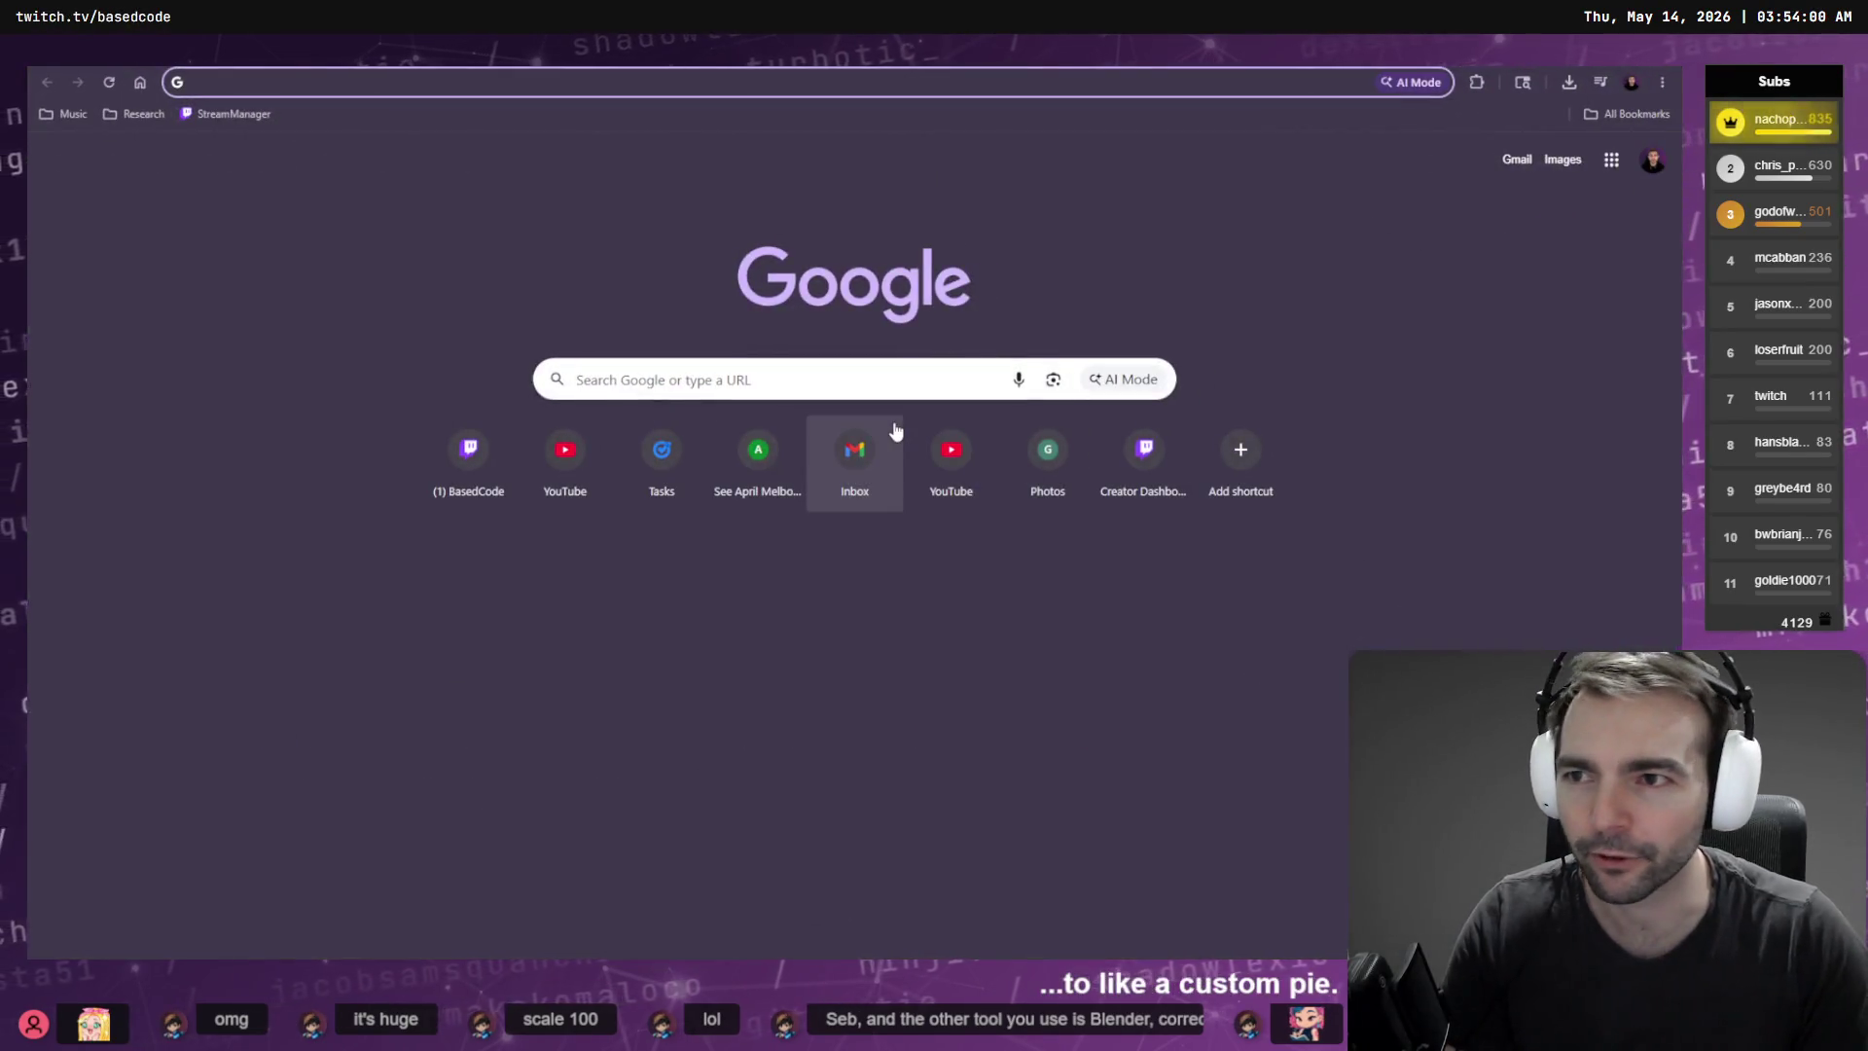
pyautogui.write('youtube.com')
pyautogui.press('Return')
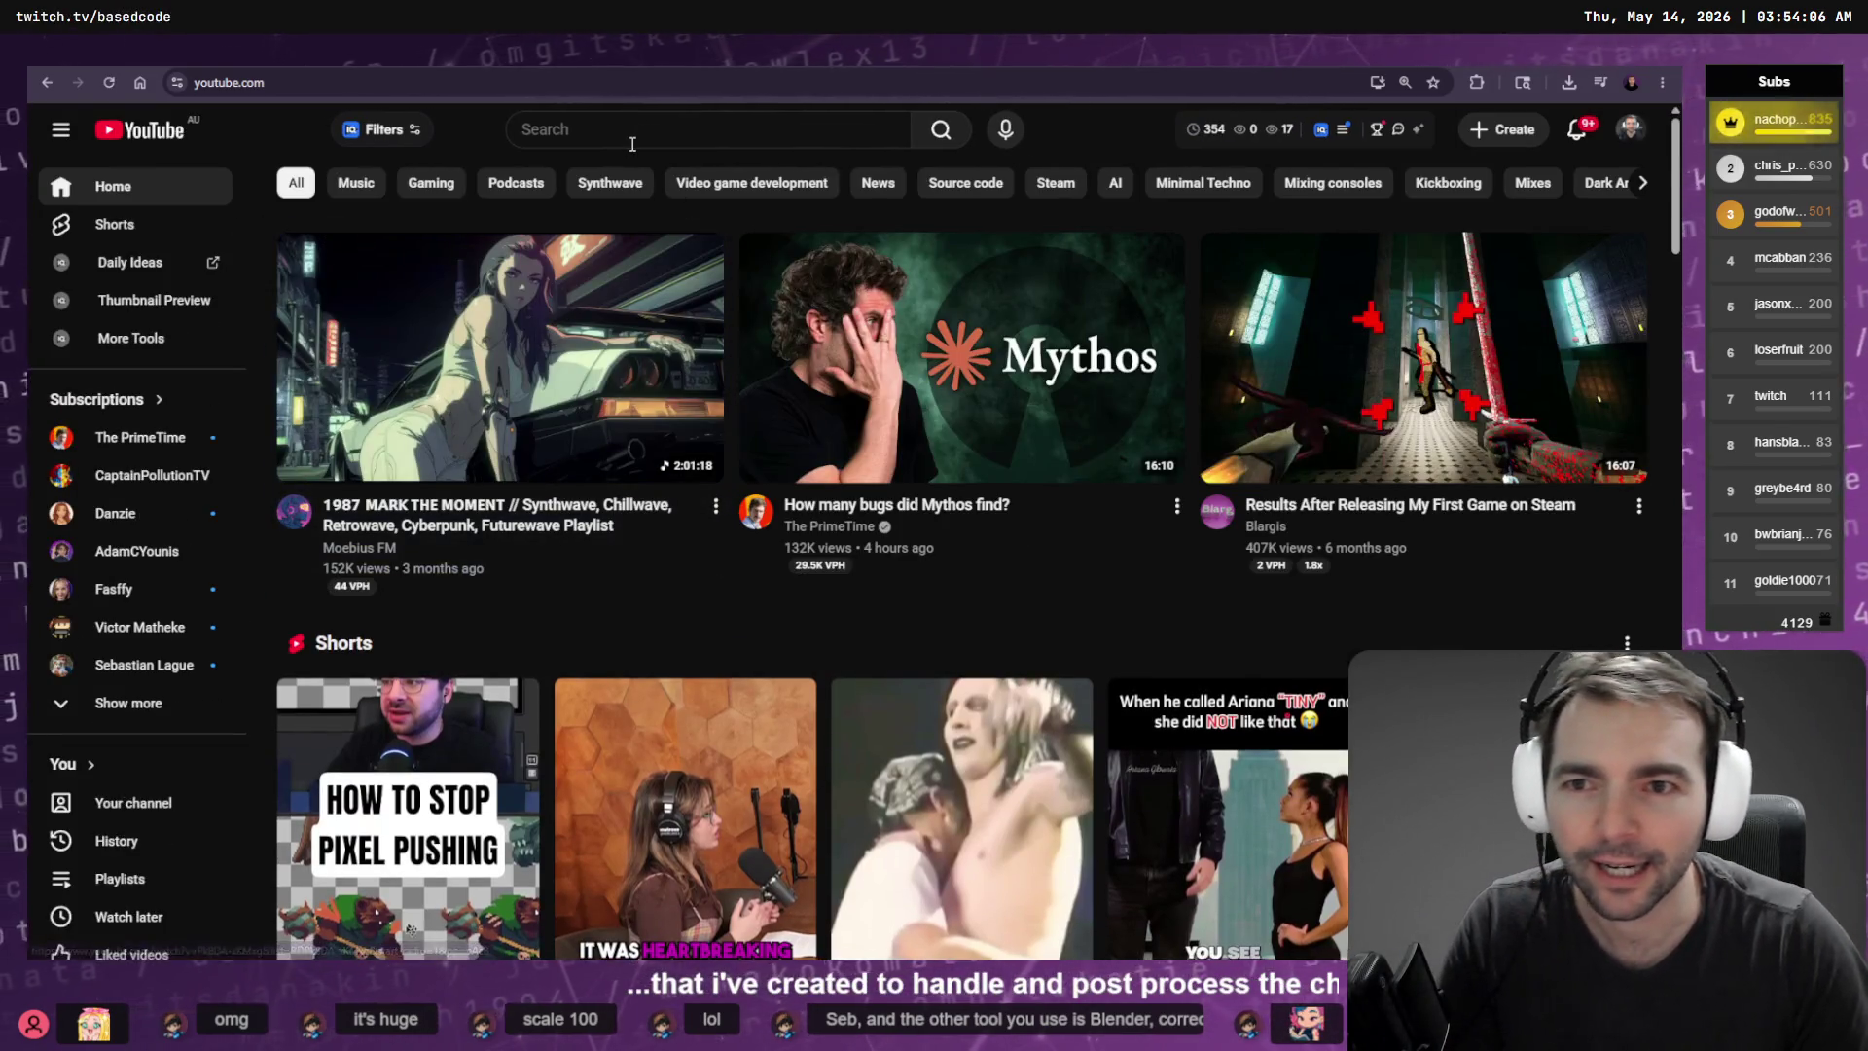
pyautogui.click(632, 144)
pyautogui.hotkey('alt', 'Tab')
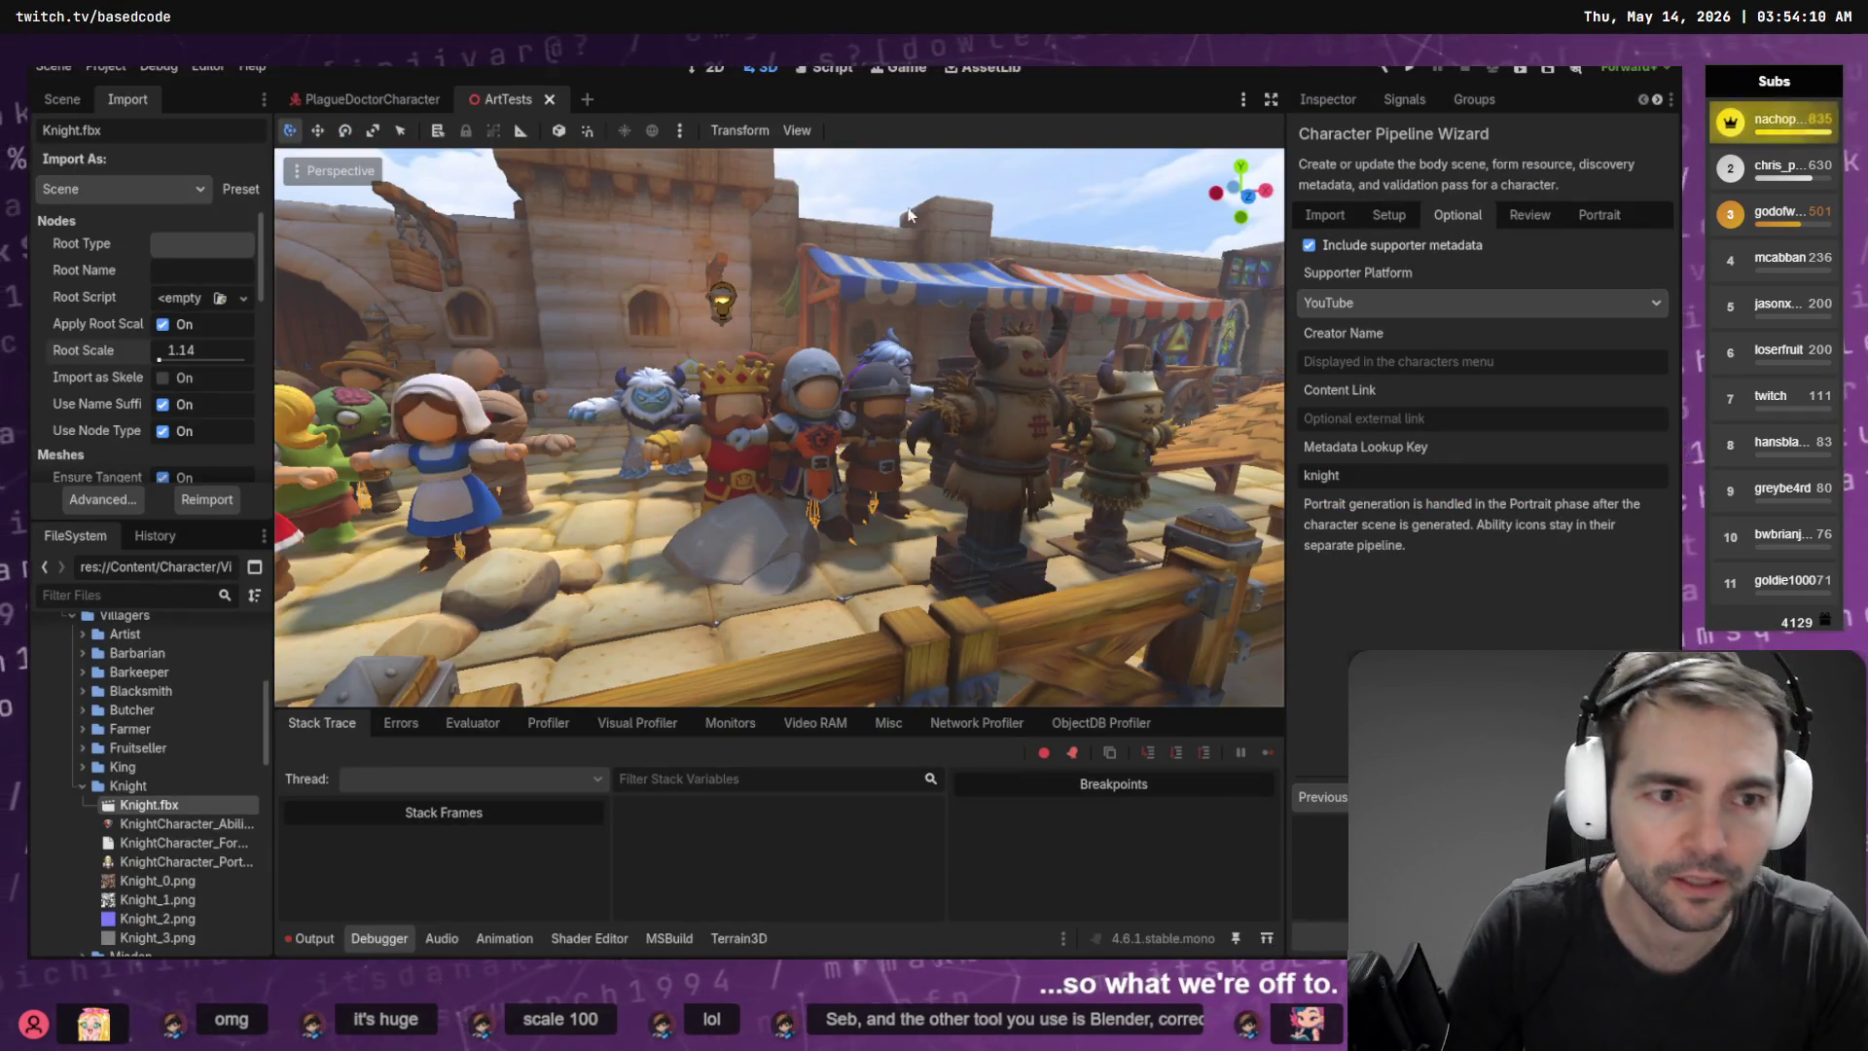
pyautogui.hotkey('alt', 'Tab')
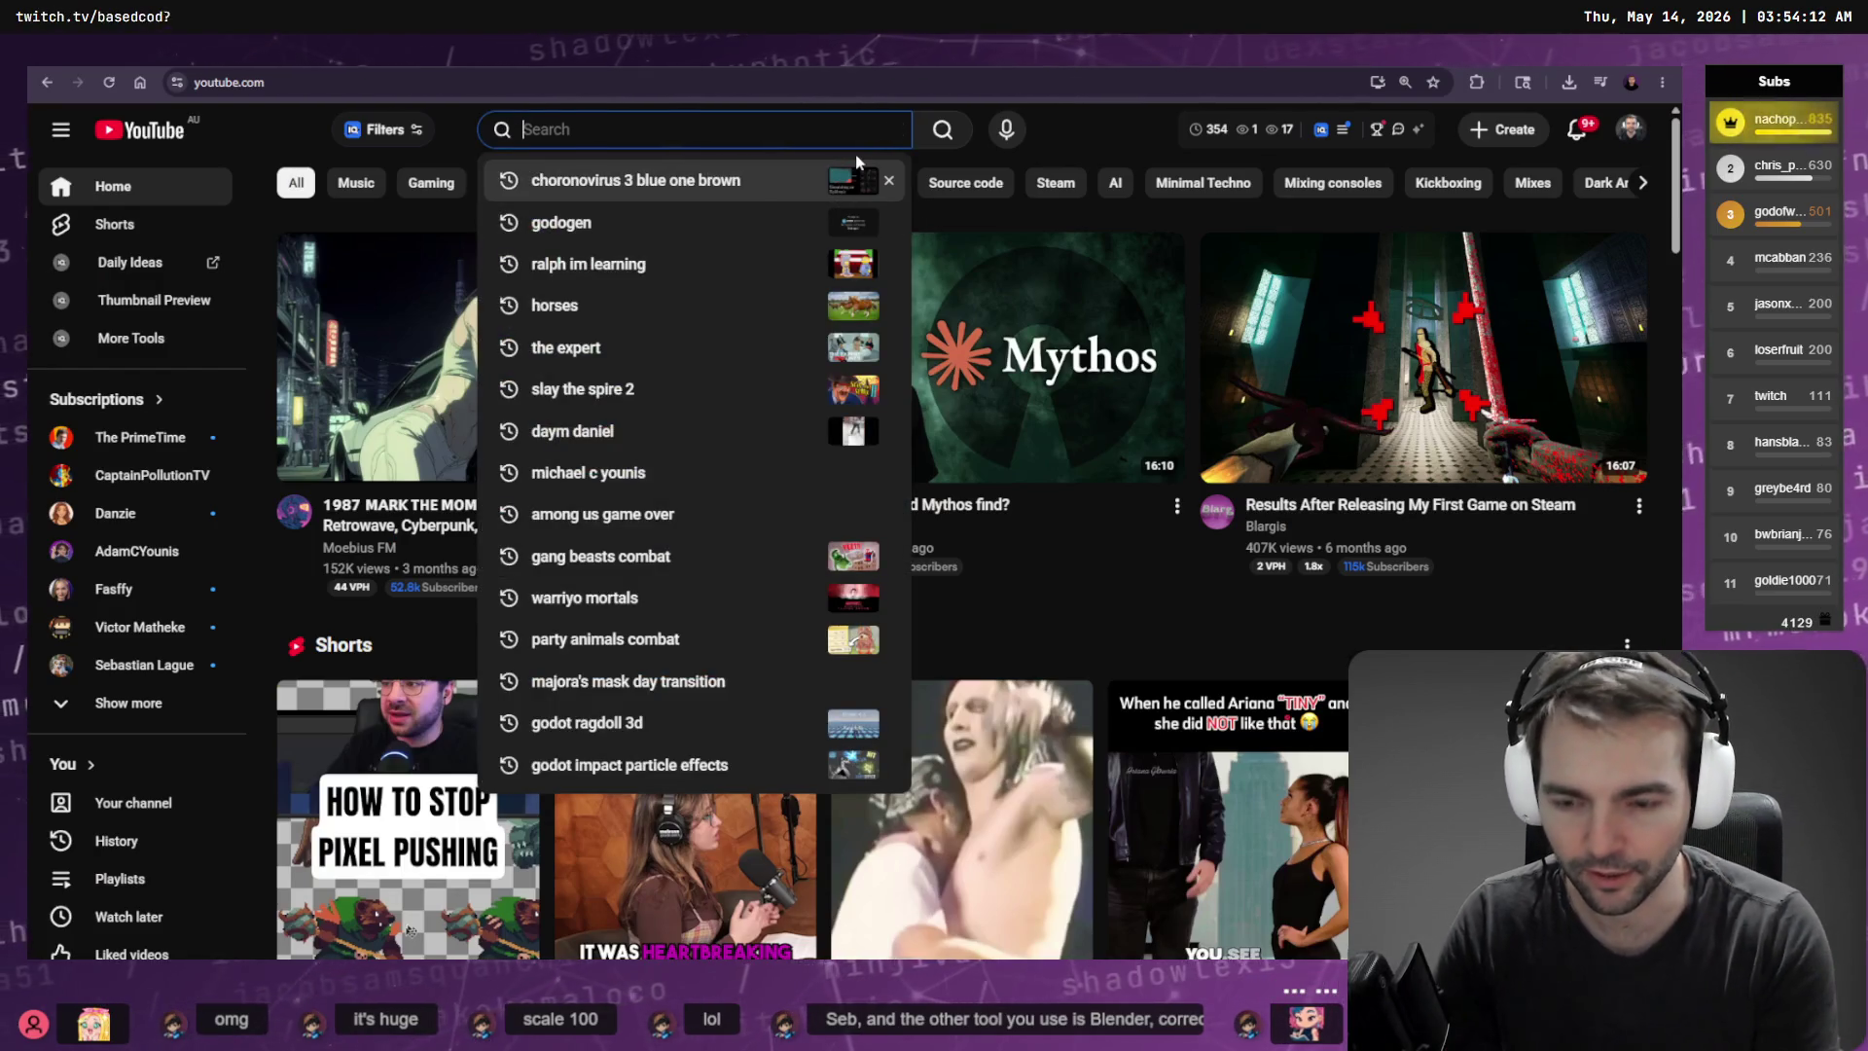
pyautogui.write('overstrand')
pyautogui.press('Return')
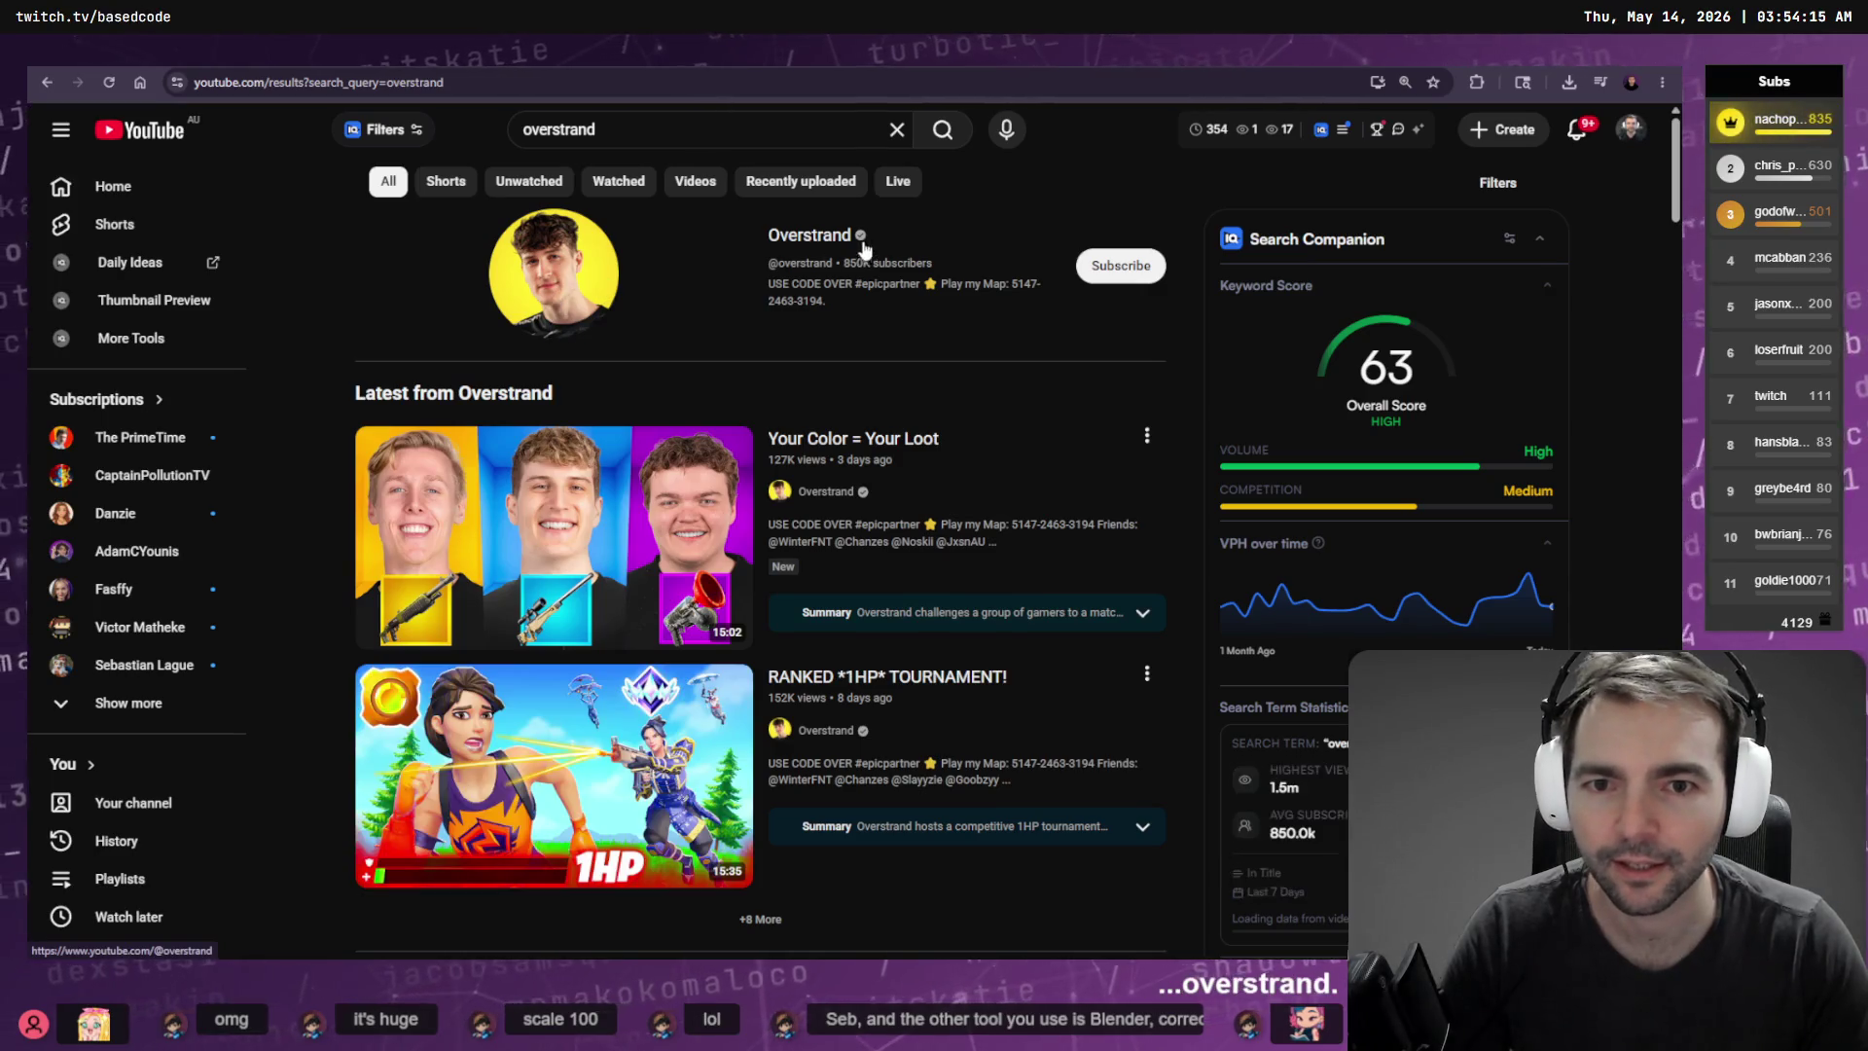
# Open the creator's channel page, select its web address, and return to Godot
pyautogui.click(810, 236)
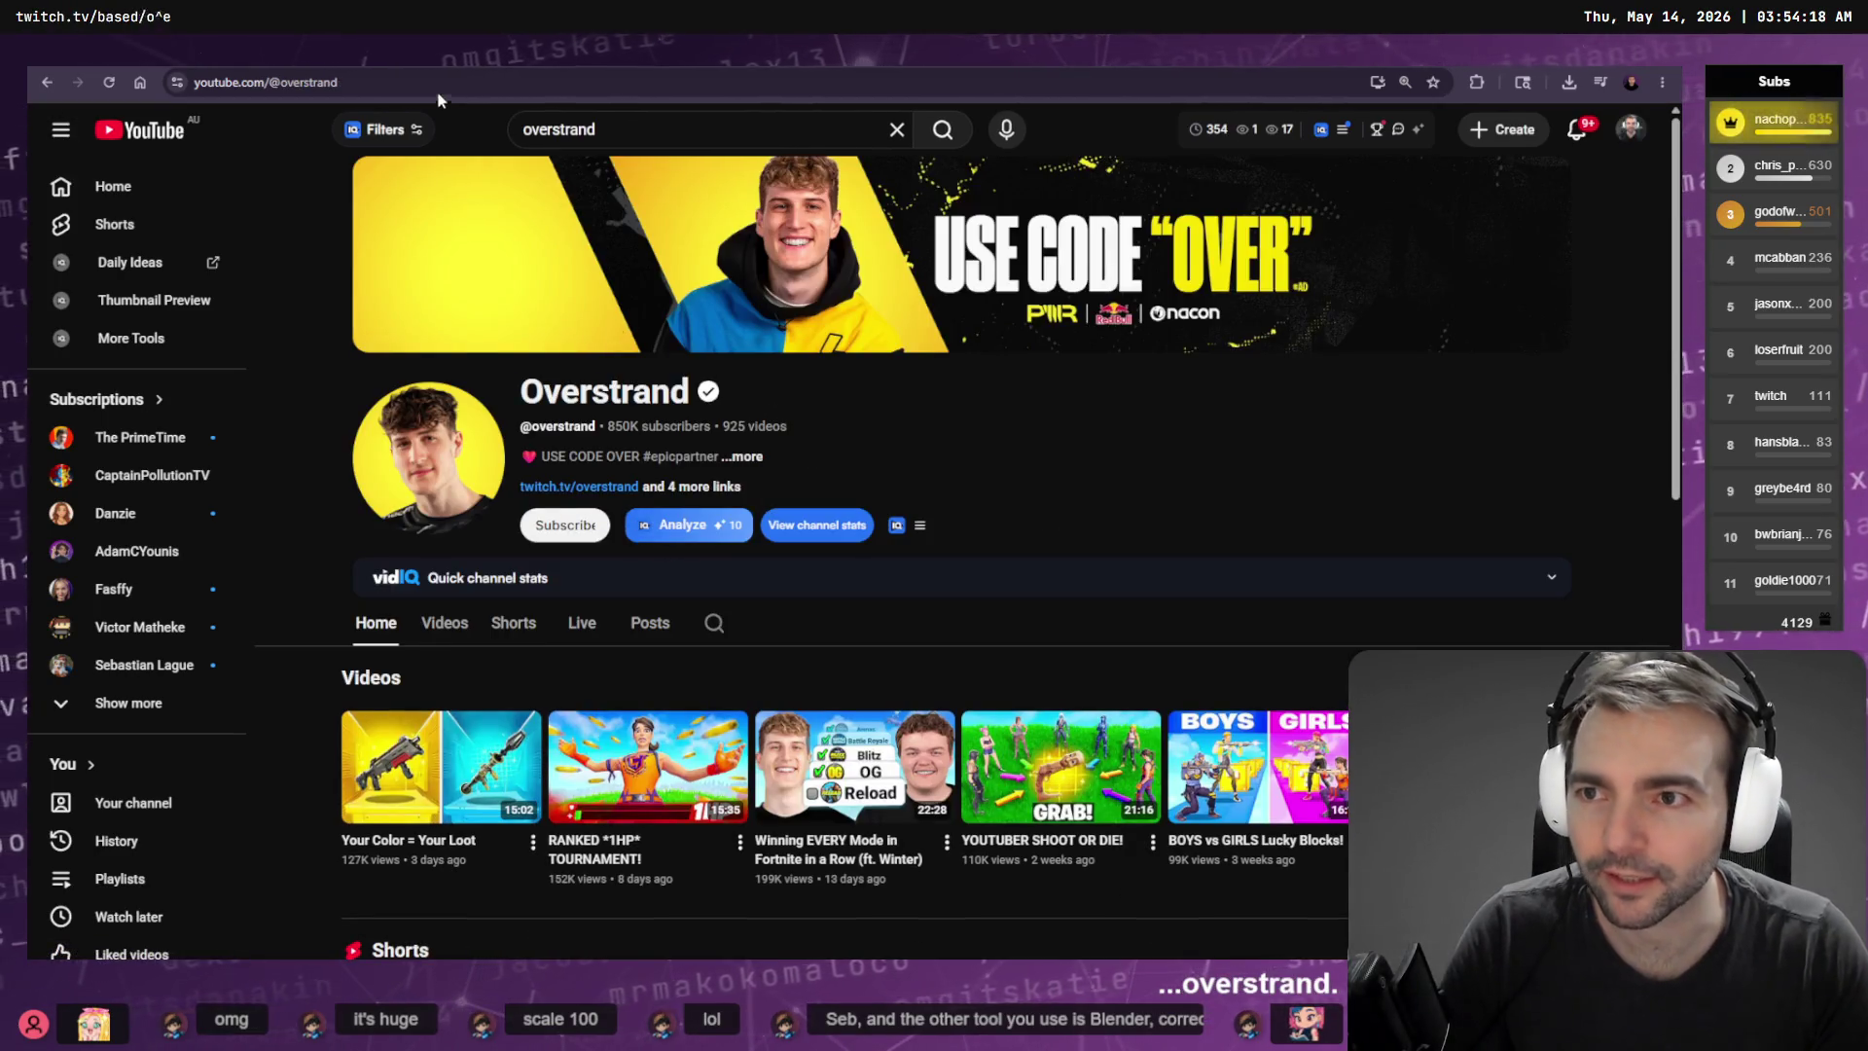
pyautogui.click(377, 88)
pyautogui.doubleClick(355, 92)
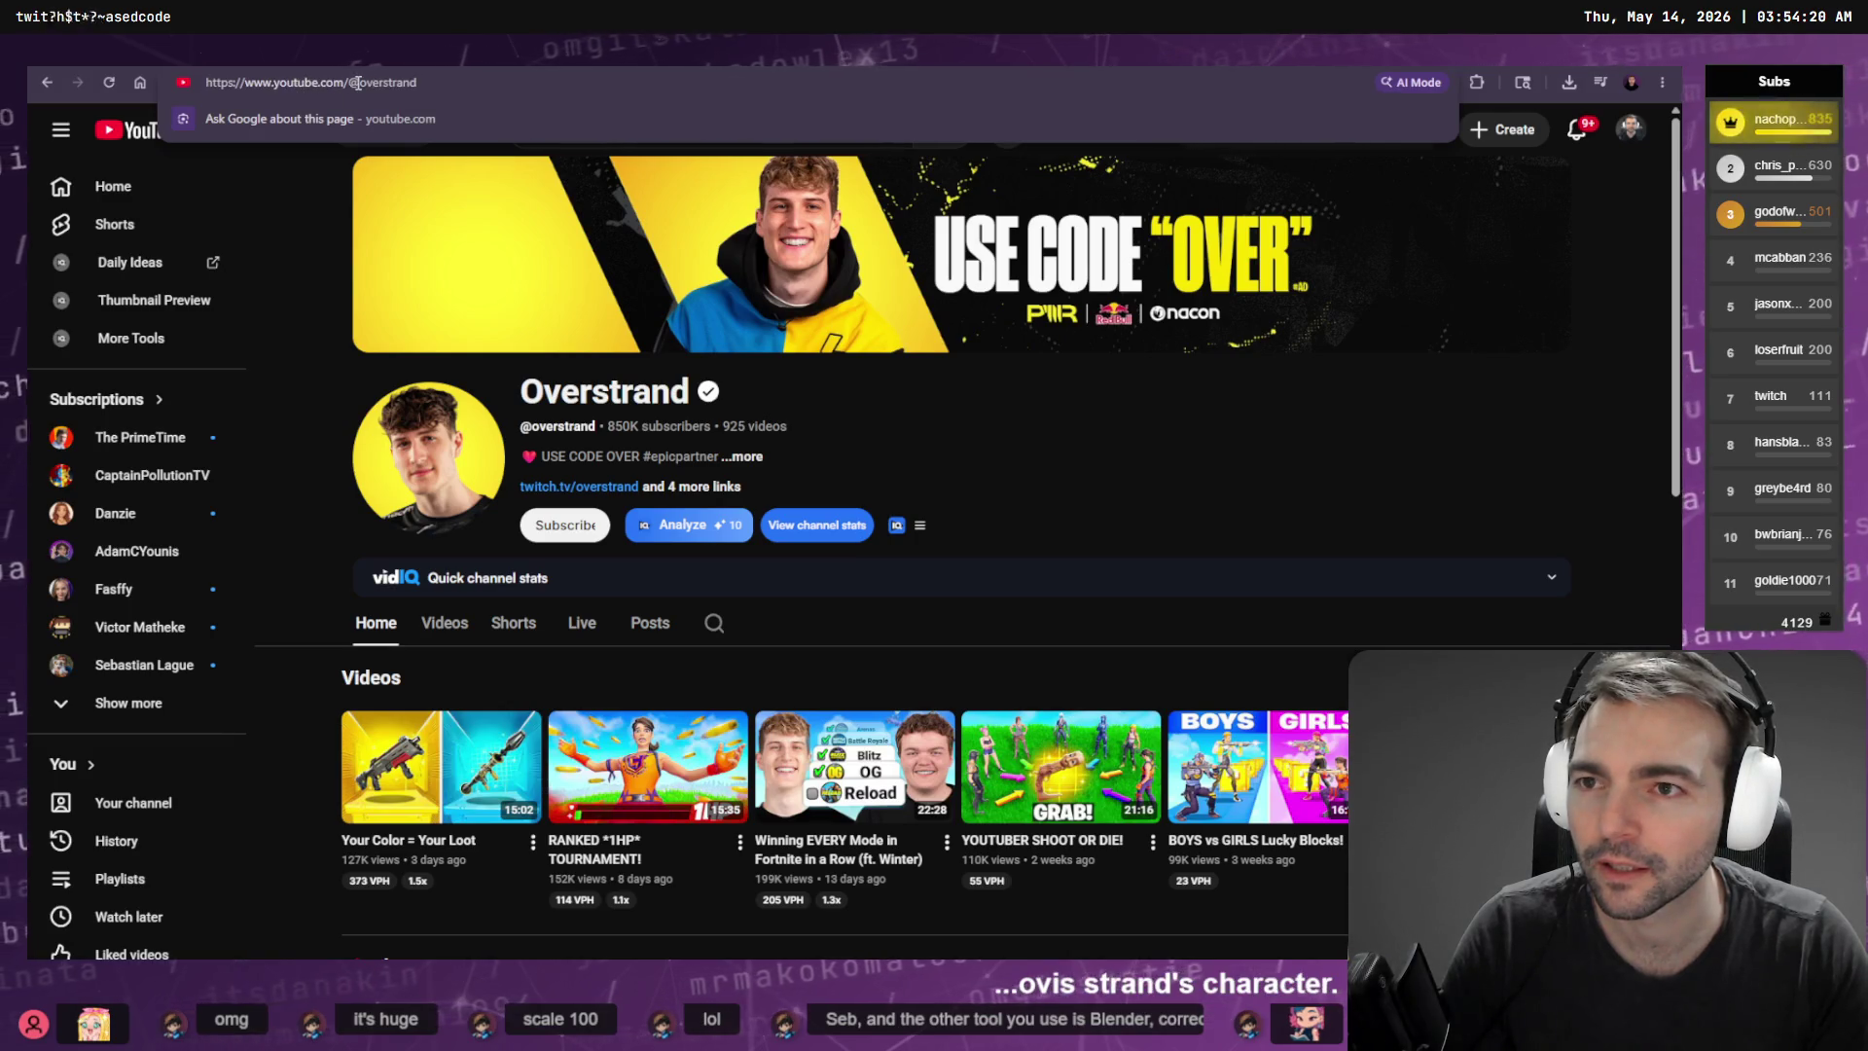
pyautogui.hotkey('alt', 'Tab')
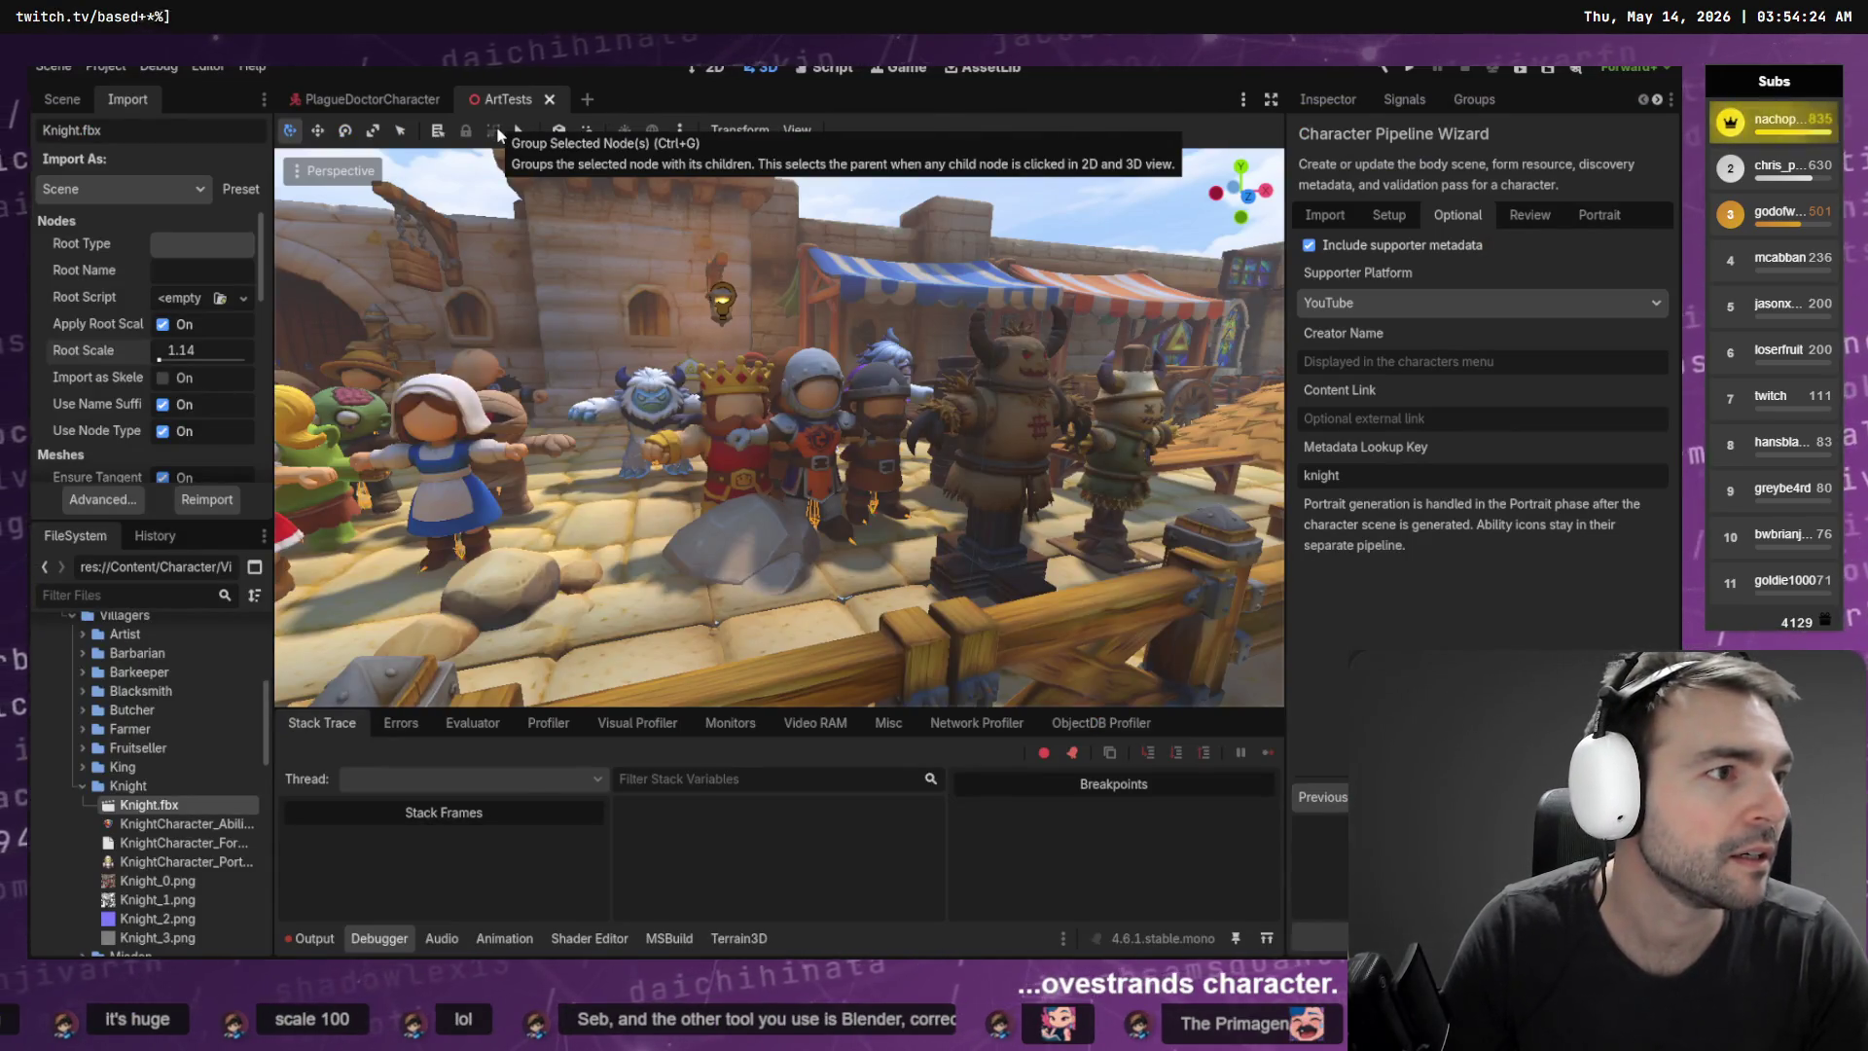
pyautogui.hotkey('alt', 'Tab')
pyautogui.click(1644, 186)
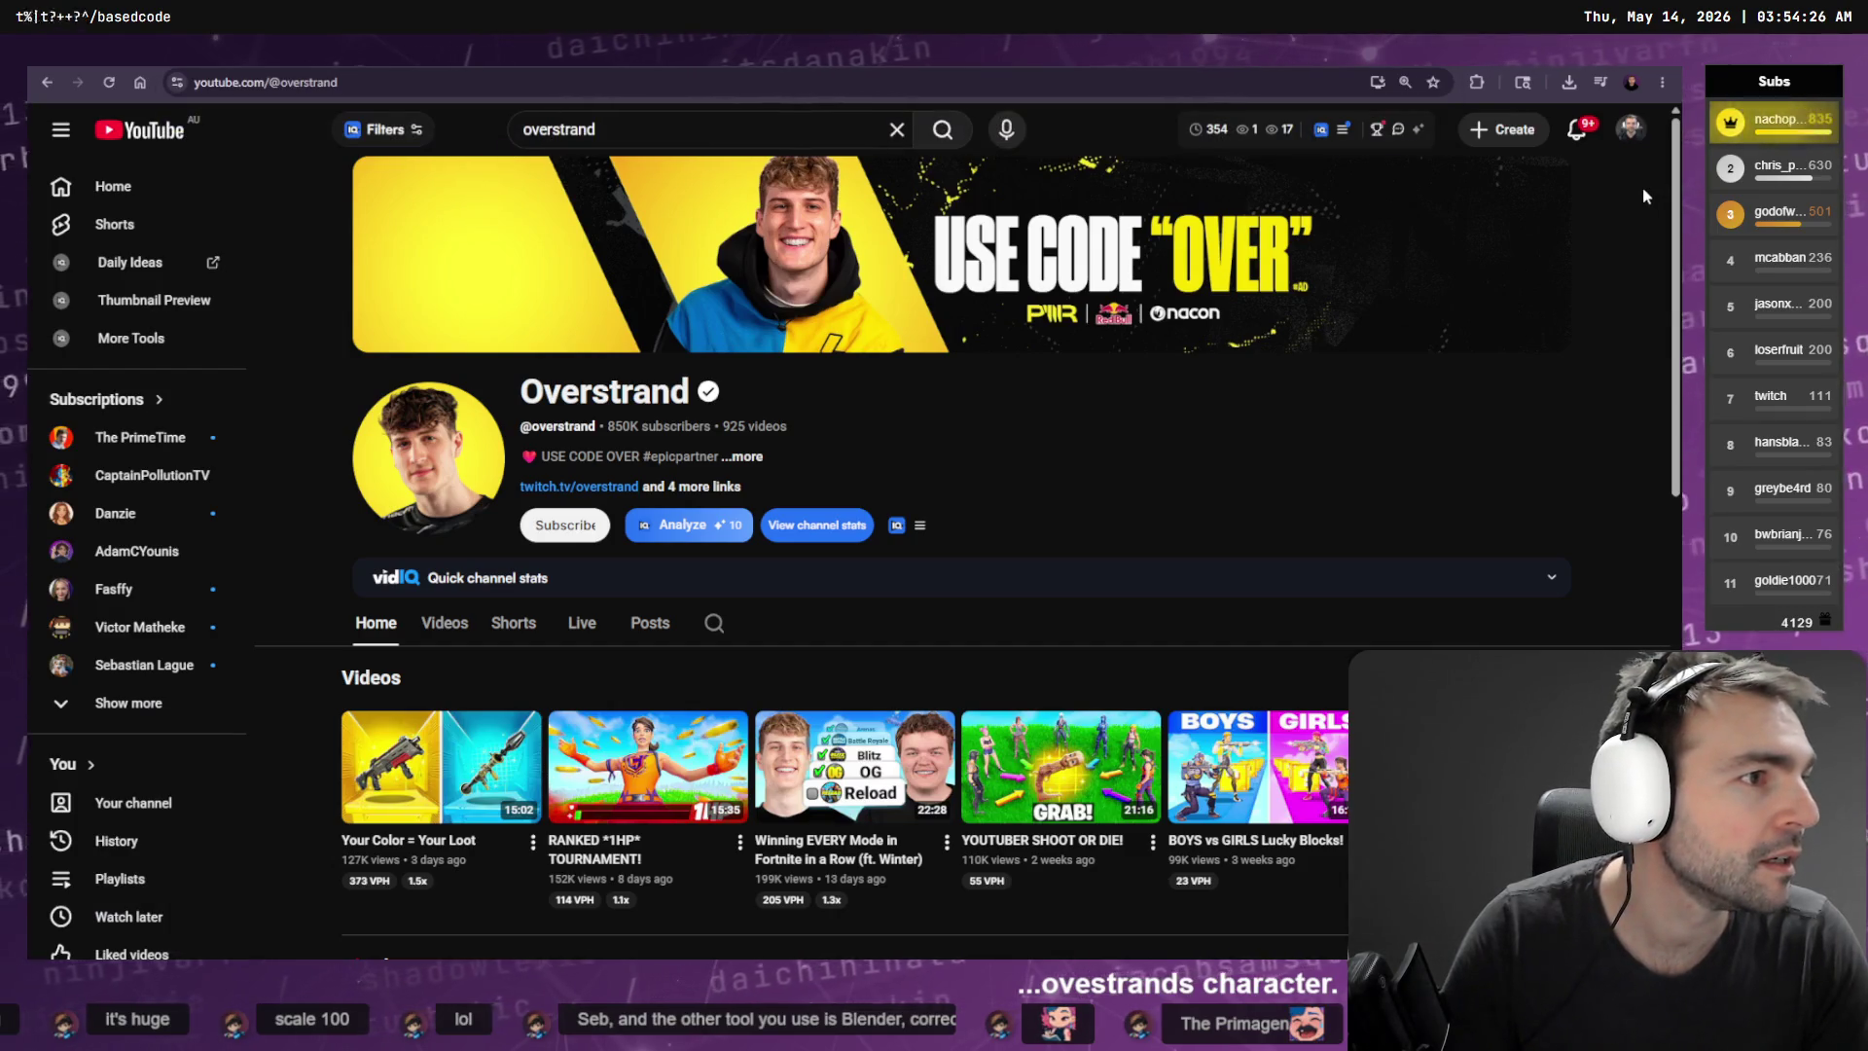
pyautogui.hotkey('alt', 'Tab')
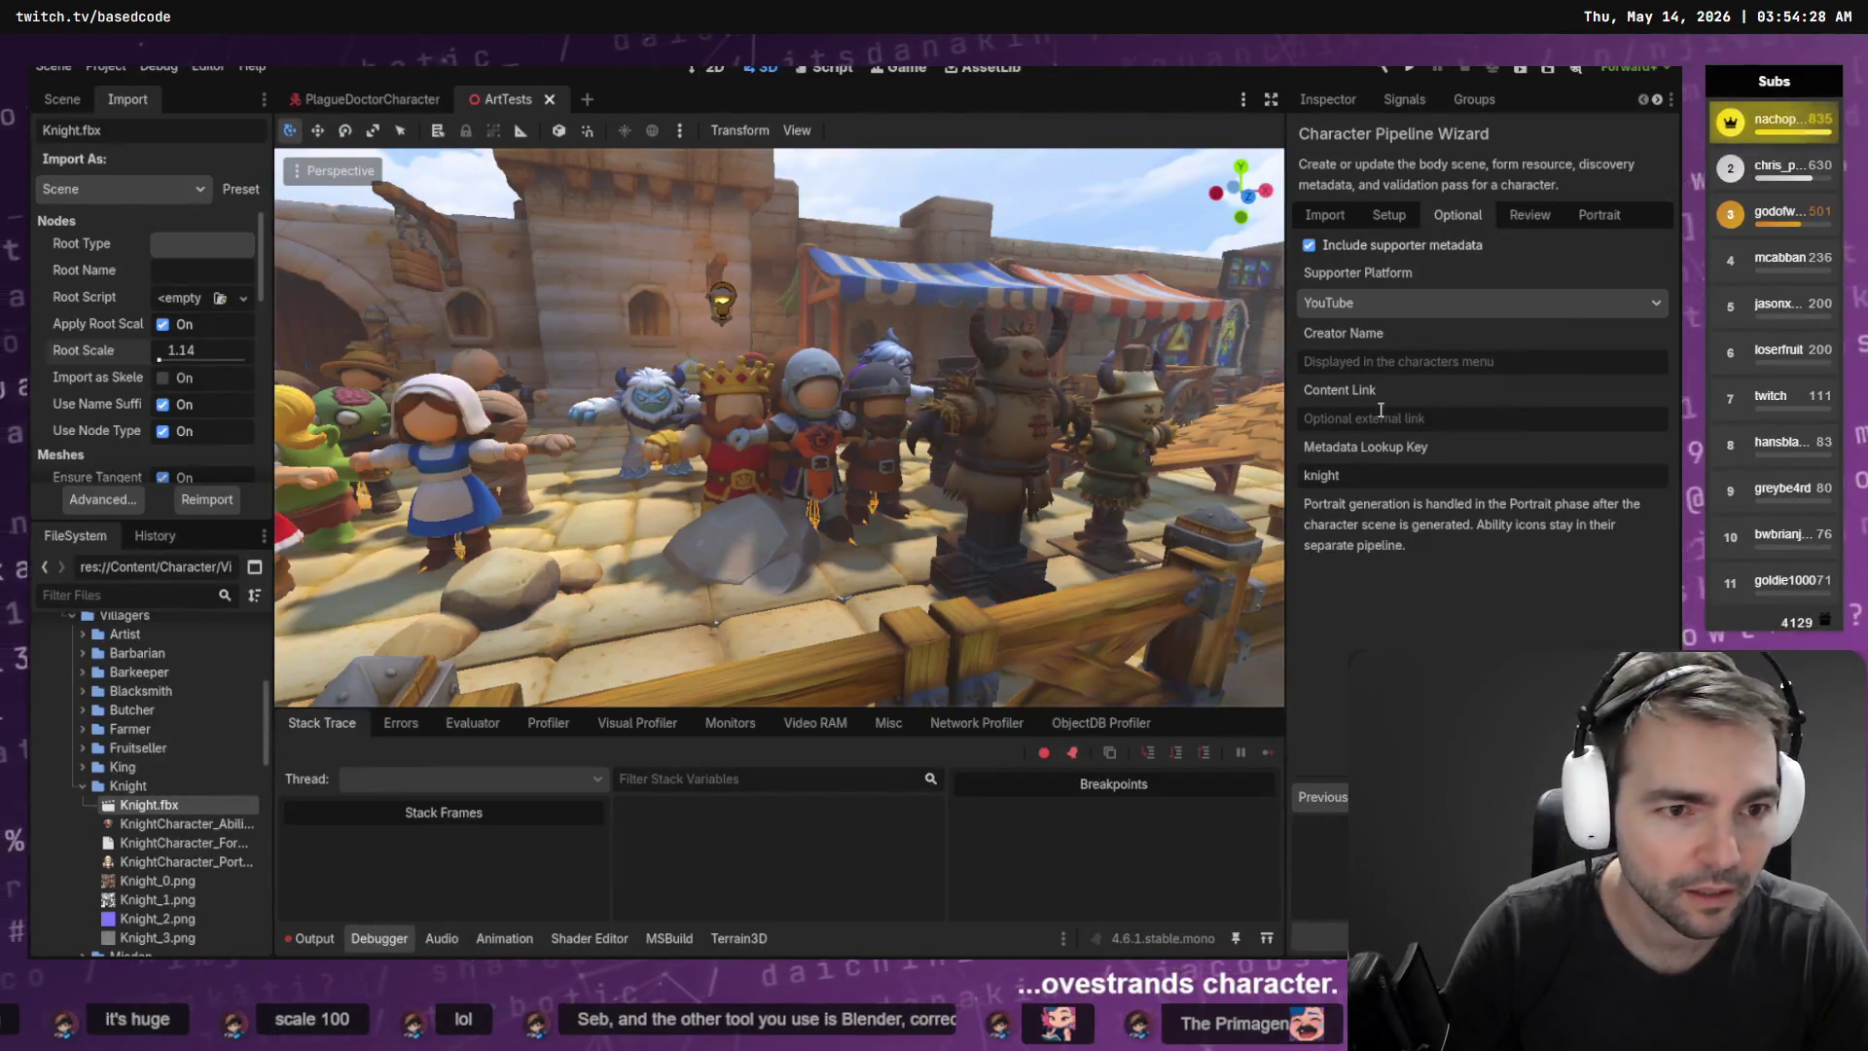
# Paste the channel URL into Content Link and enter the creator's name
pyautogui.click(1421, 418)
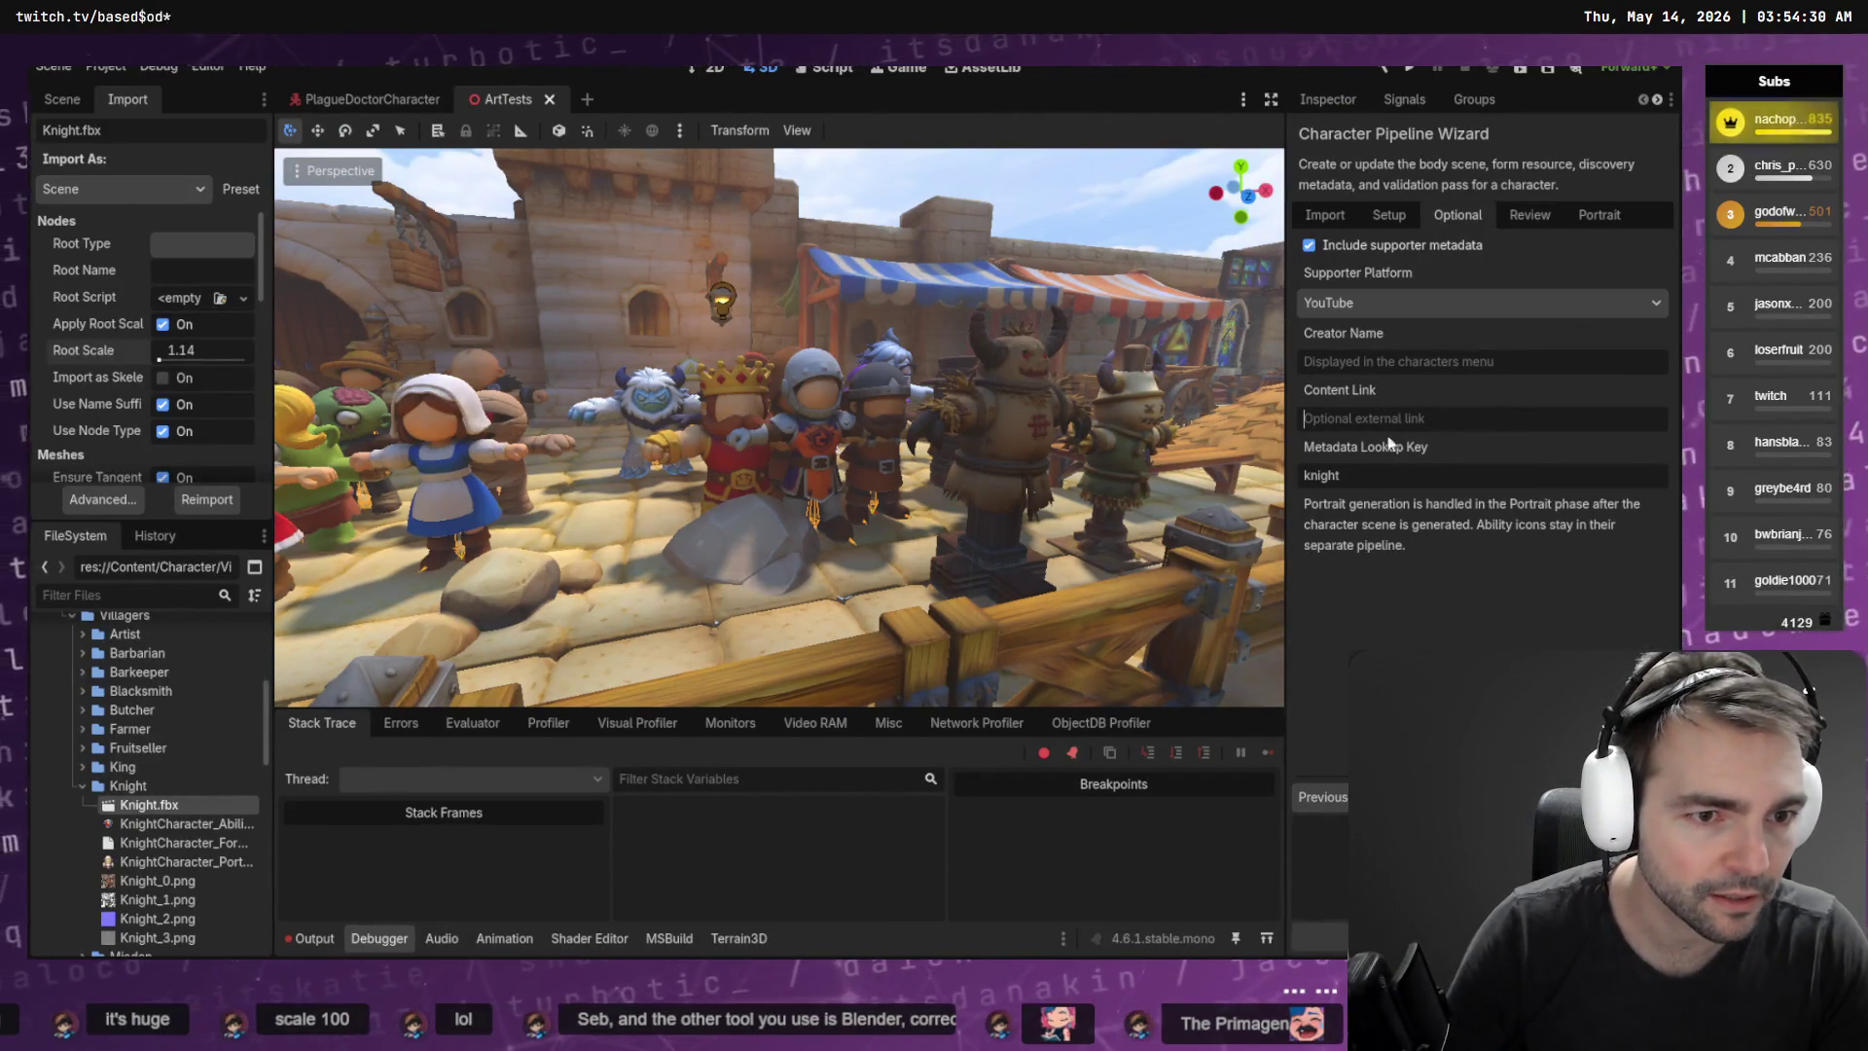
pyautogui.write('https://www.youtube.com/@overstrand')
pyautogui.click(1386, 361)
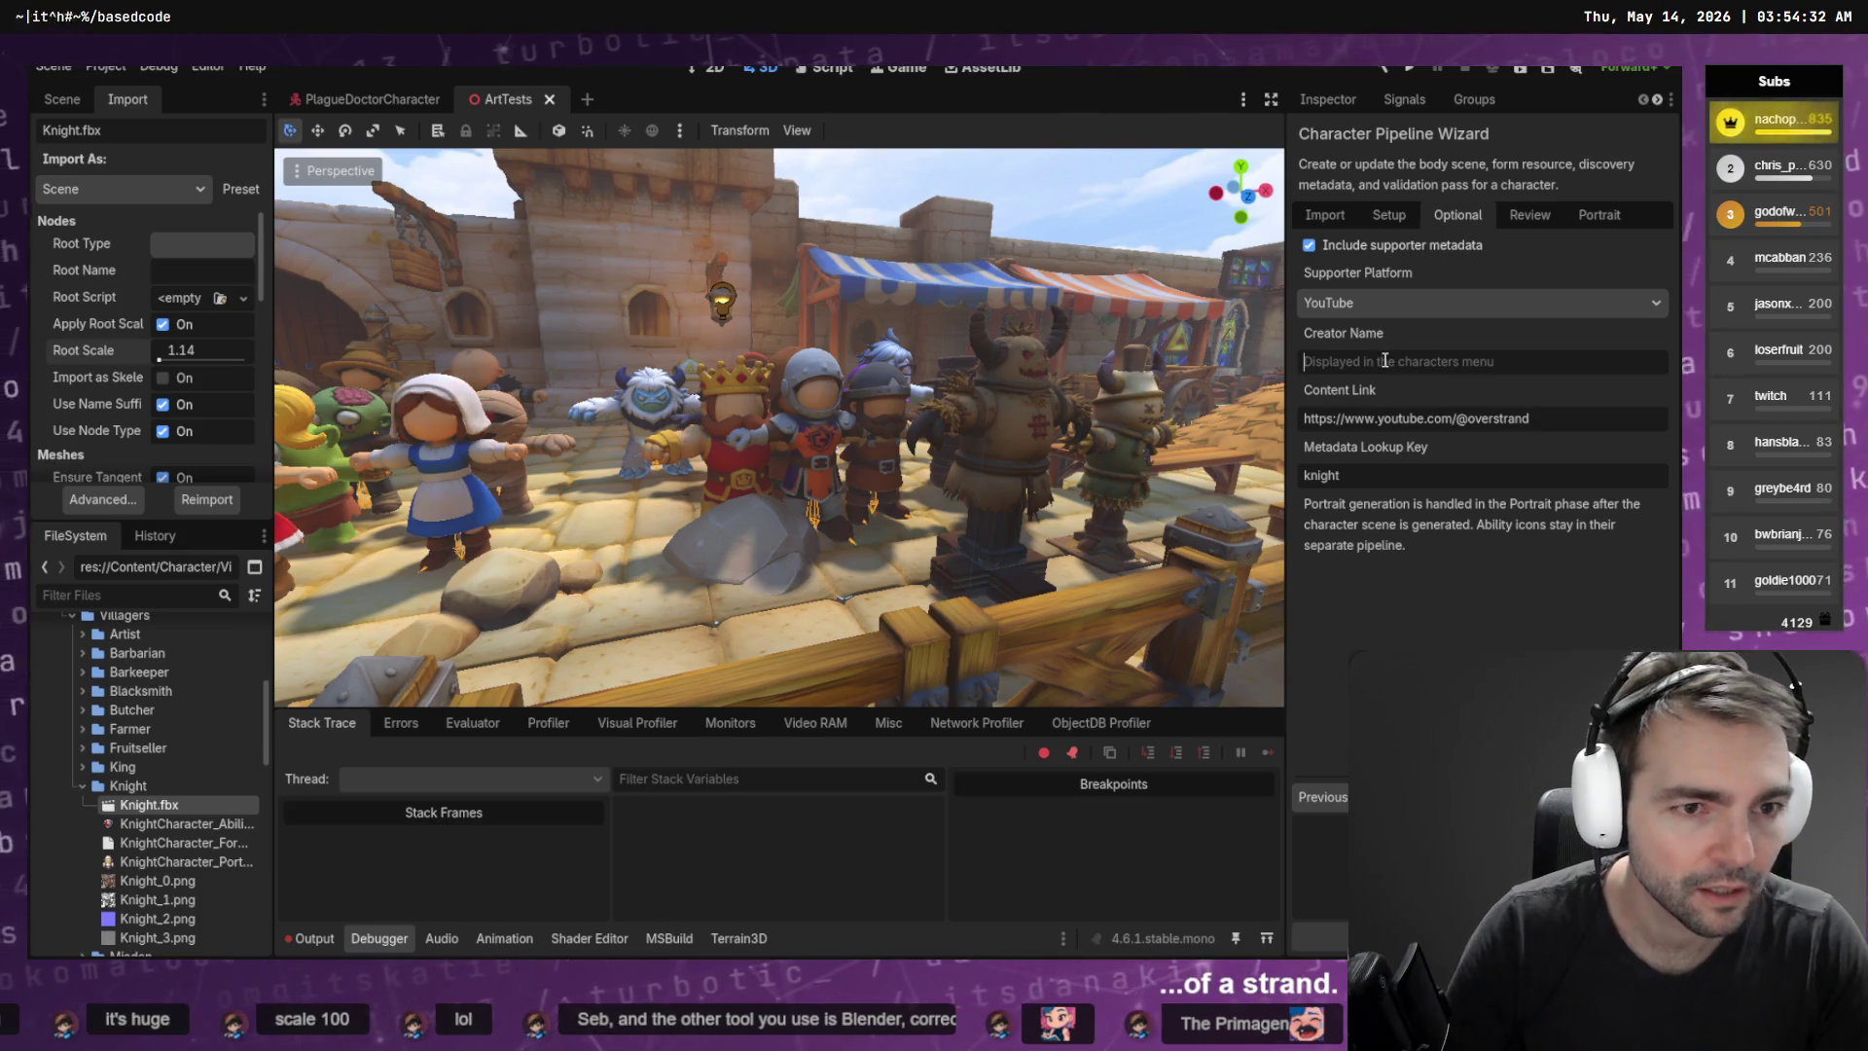
pyautogui.write('Overstrand')
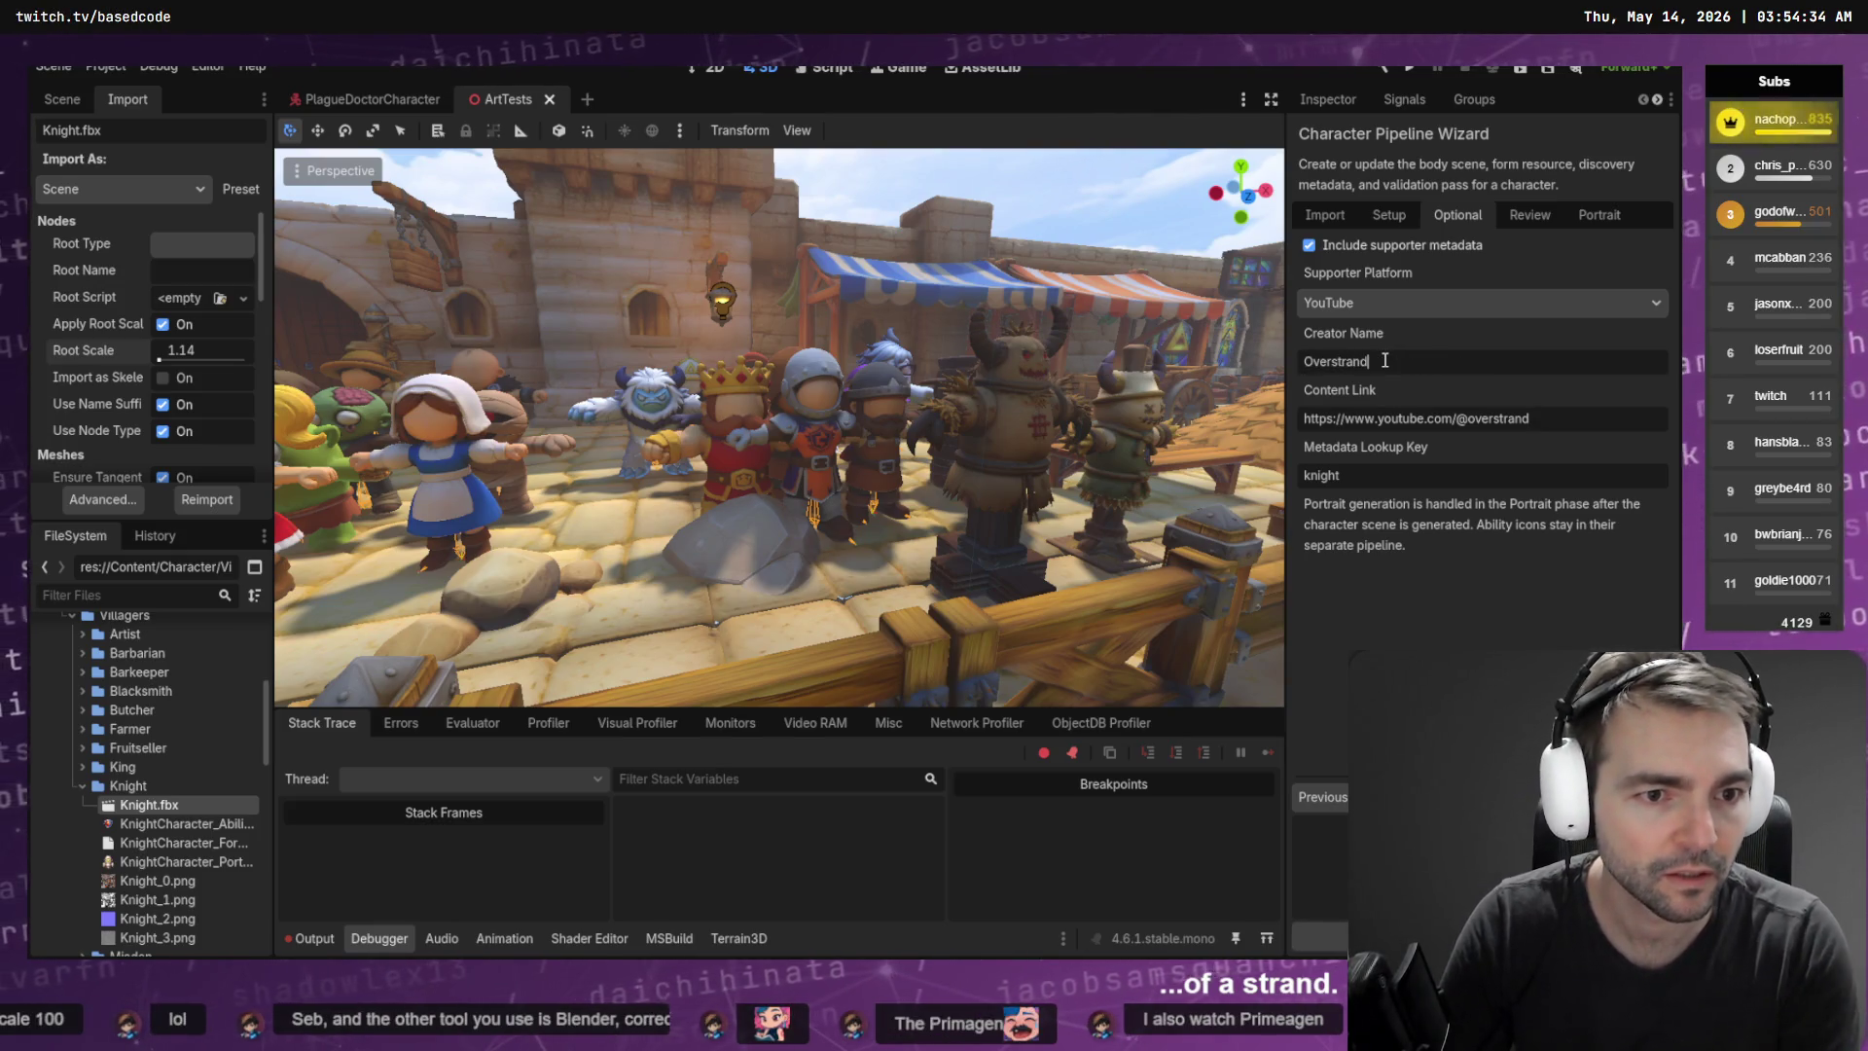
# Apply the bundle to reimport Knight.fbx and open the generated KnightCharacter.tscn
pyautogui.click(1634, 797)
pyautogui.click(1634, 796)
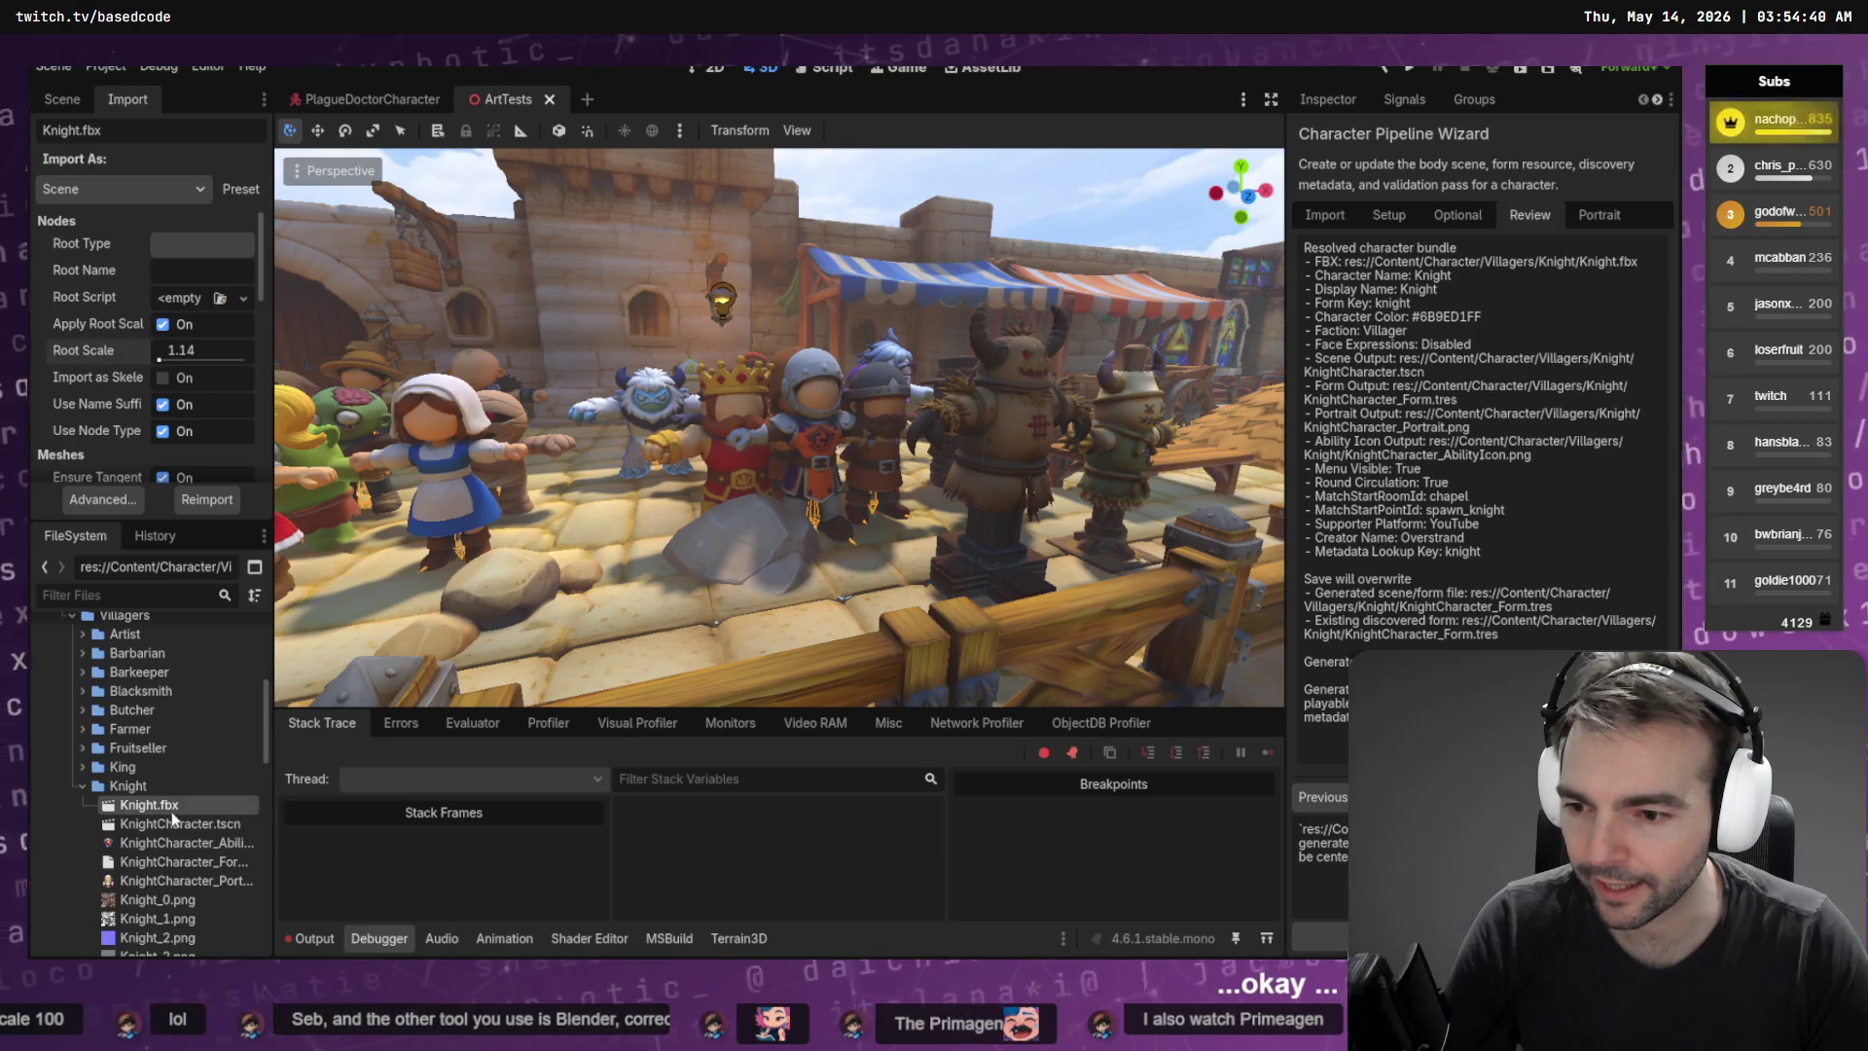
pyautogui.doubleClick(169, 825)
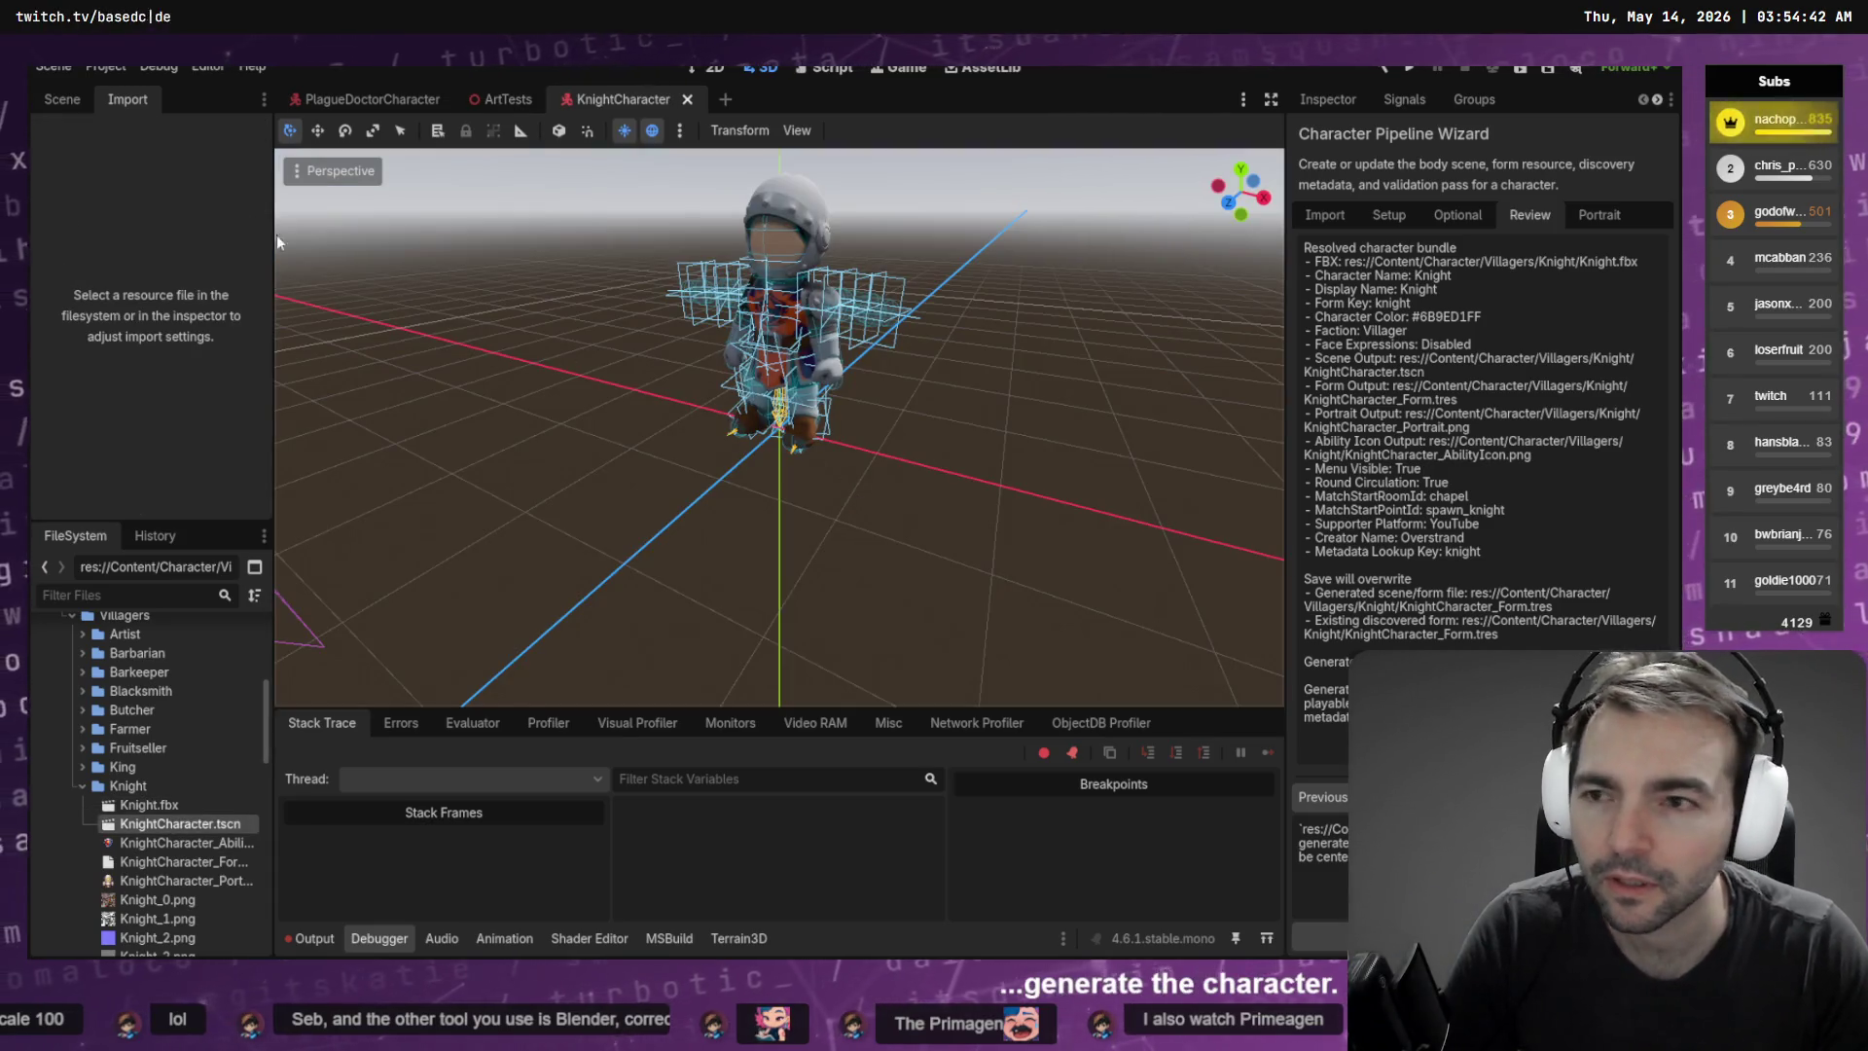
# Collapse the hand attachment, RagdollPhysicalBone and DamageTargetEnvelope nodes in the Scene tree
pyautogui.click(61, 101)
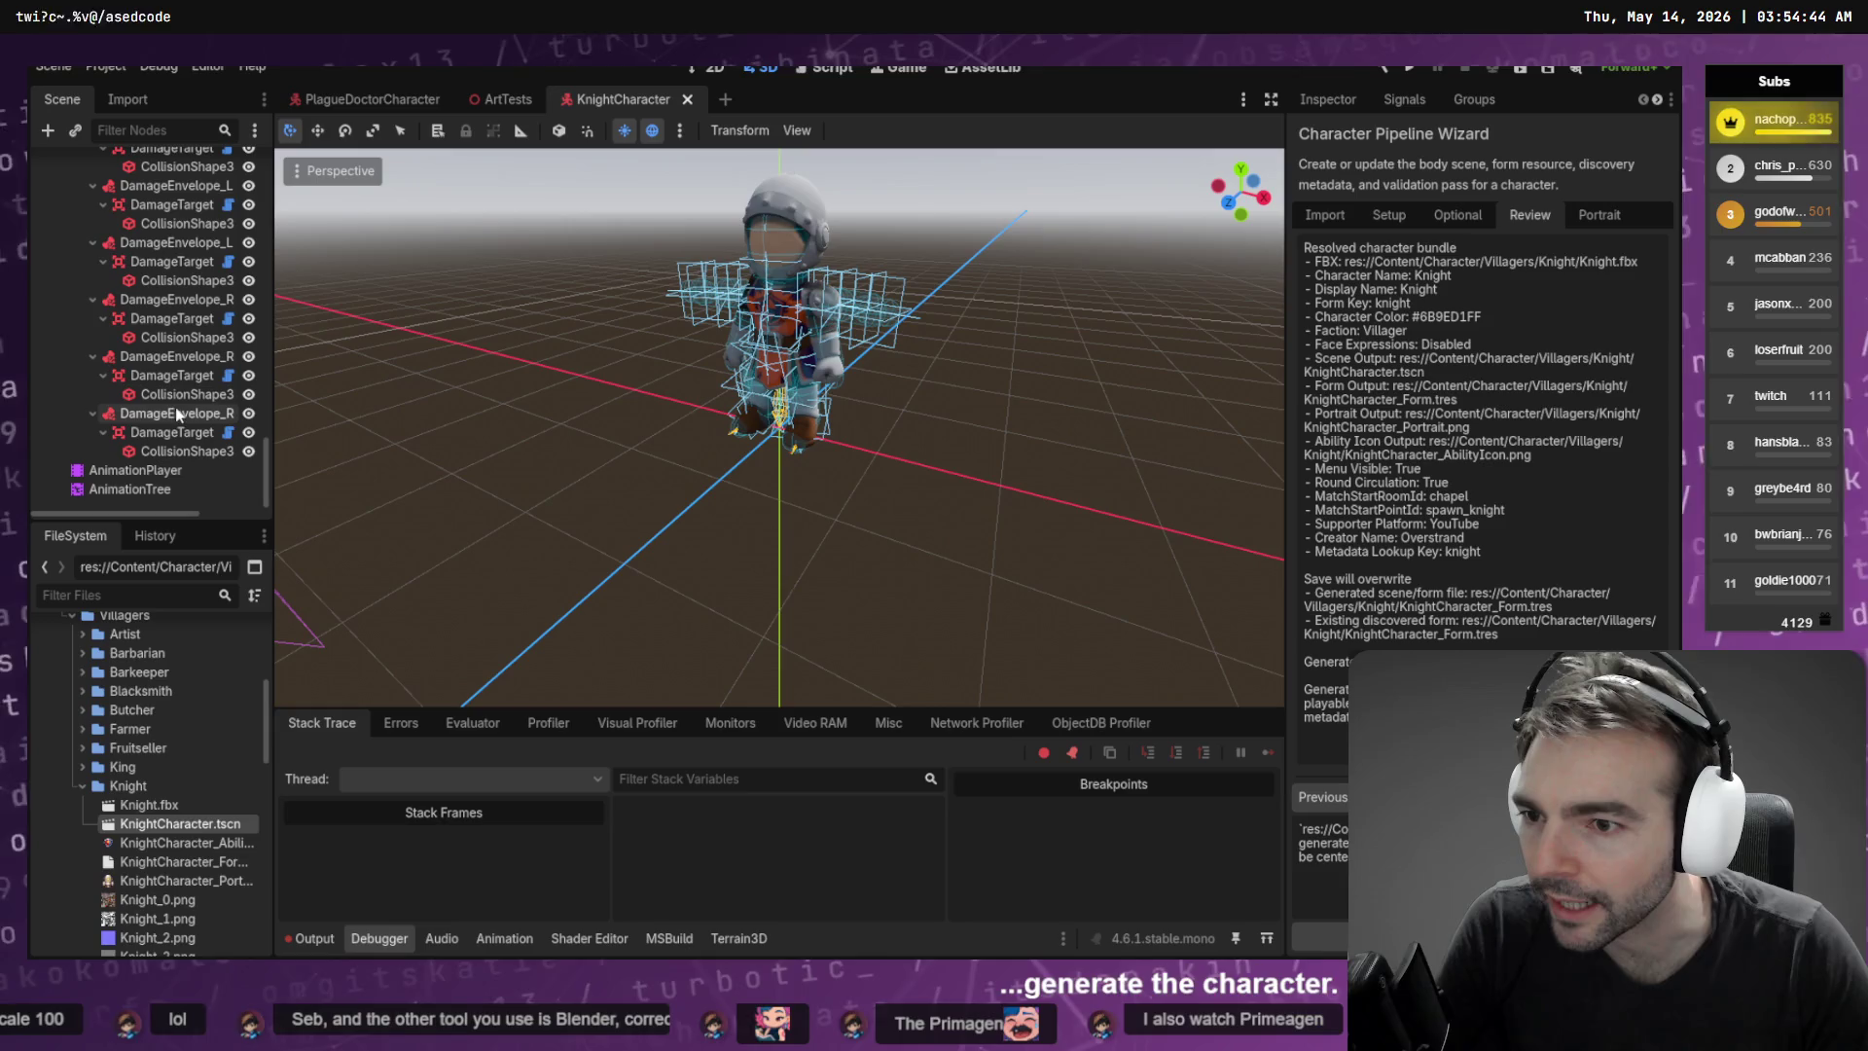
pyautogui.scroll(10, 175, 384)
pyautogui.scroll(10, 175, 368)
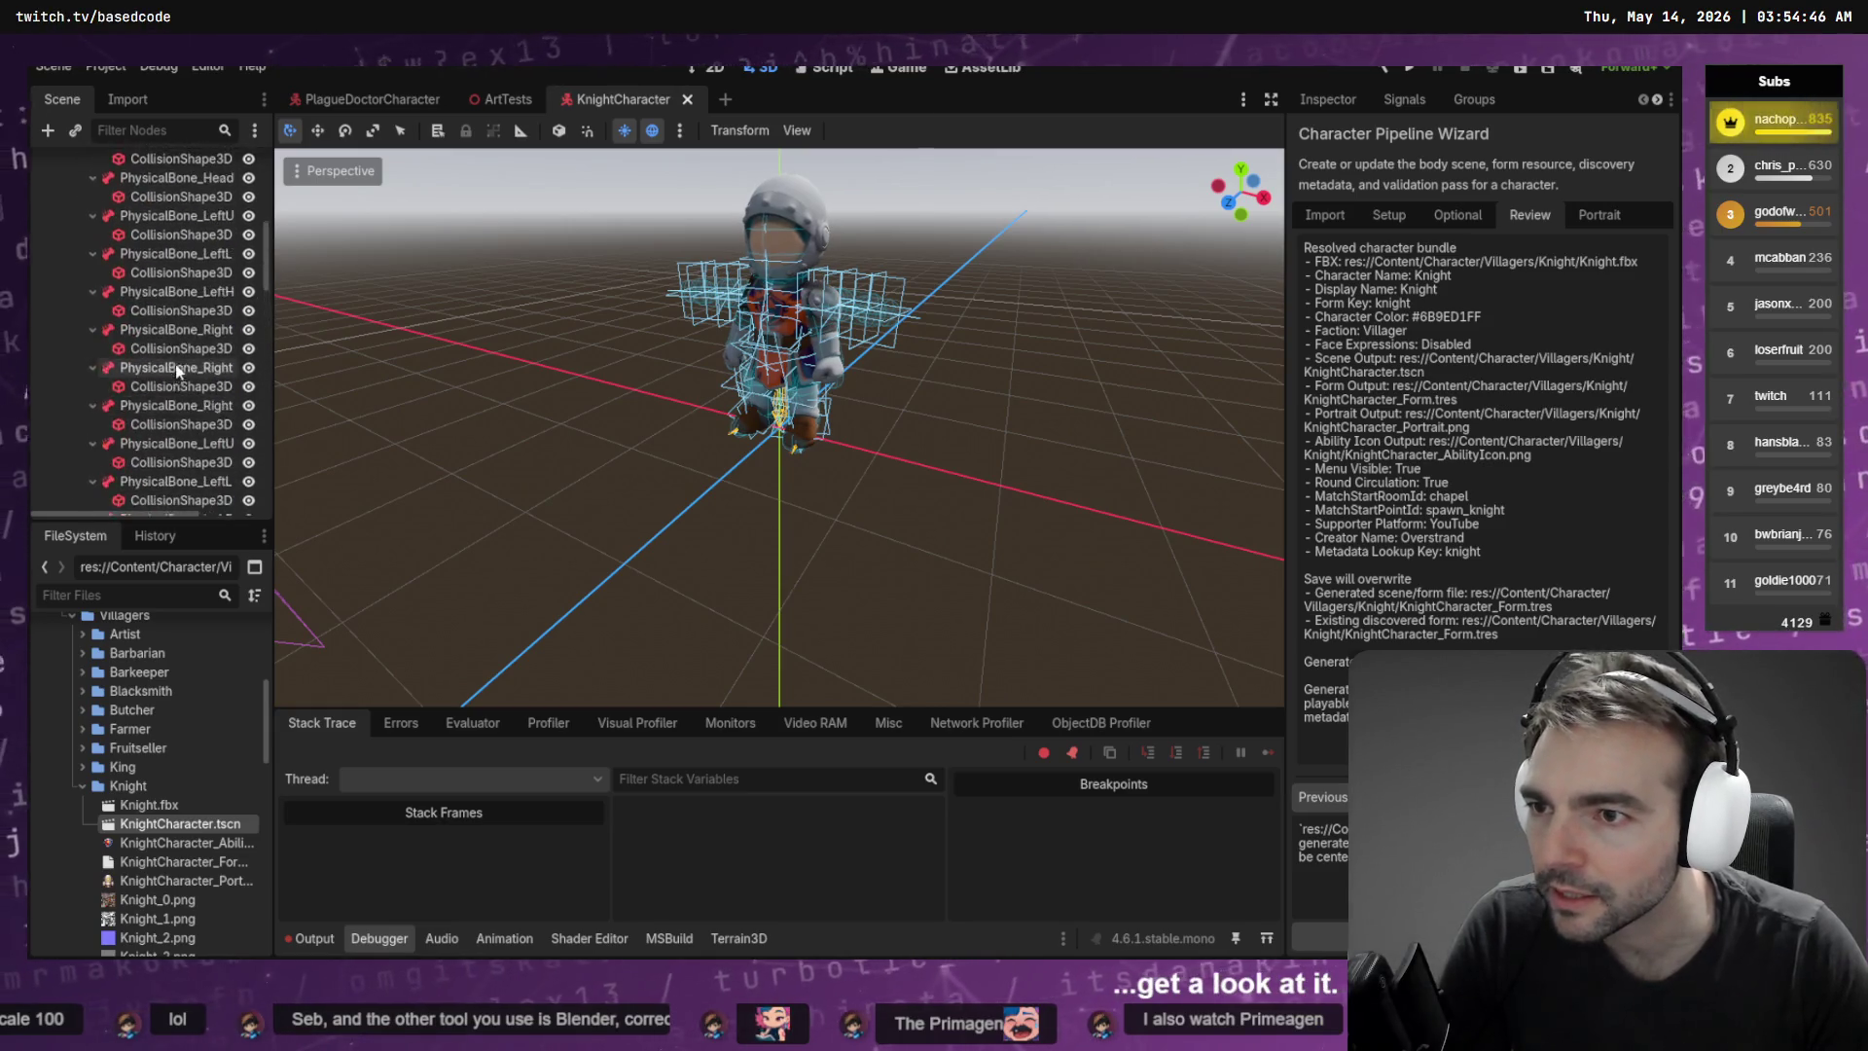
pyautogui.click(83, 316)
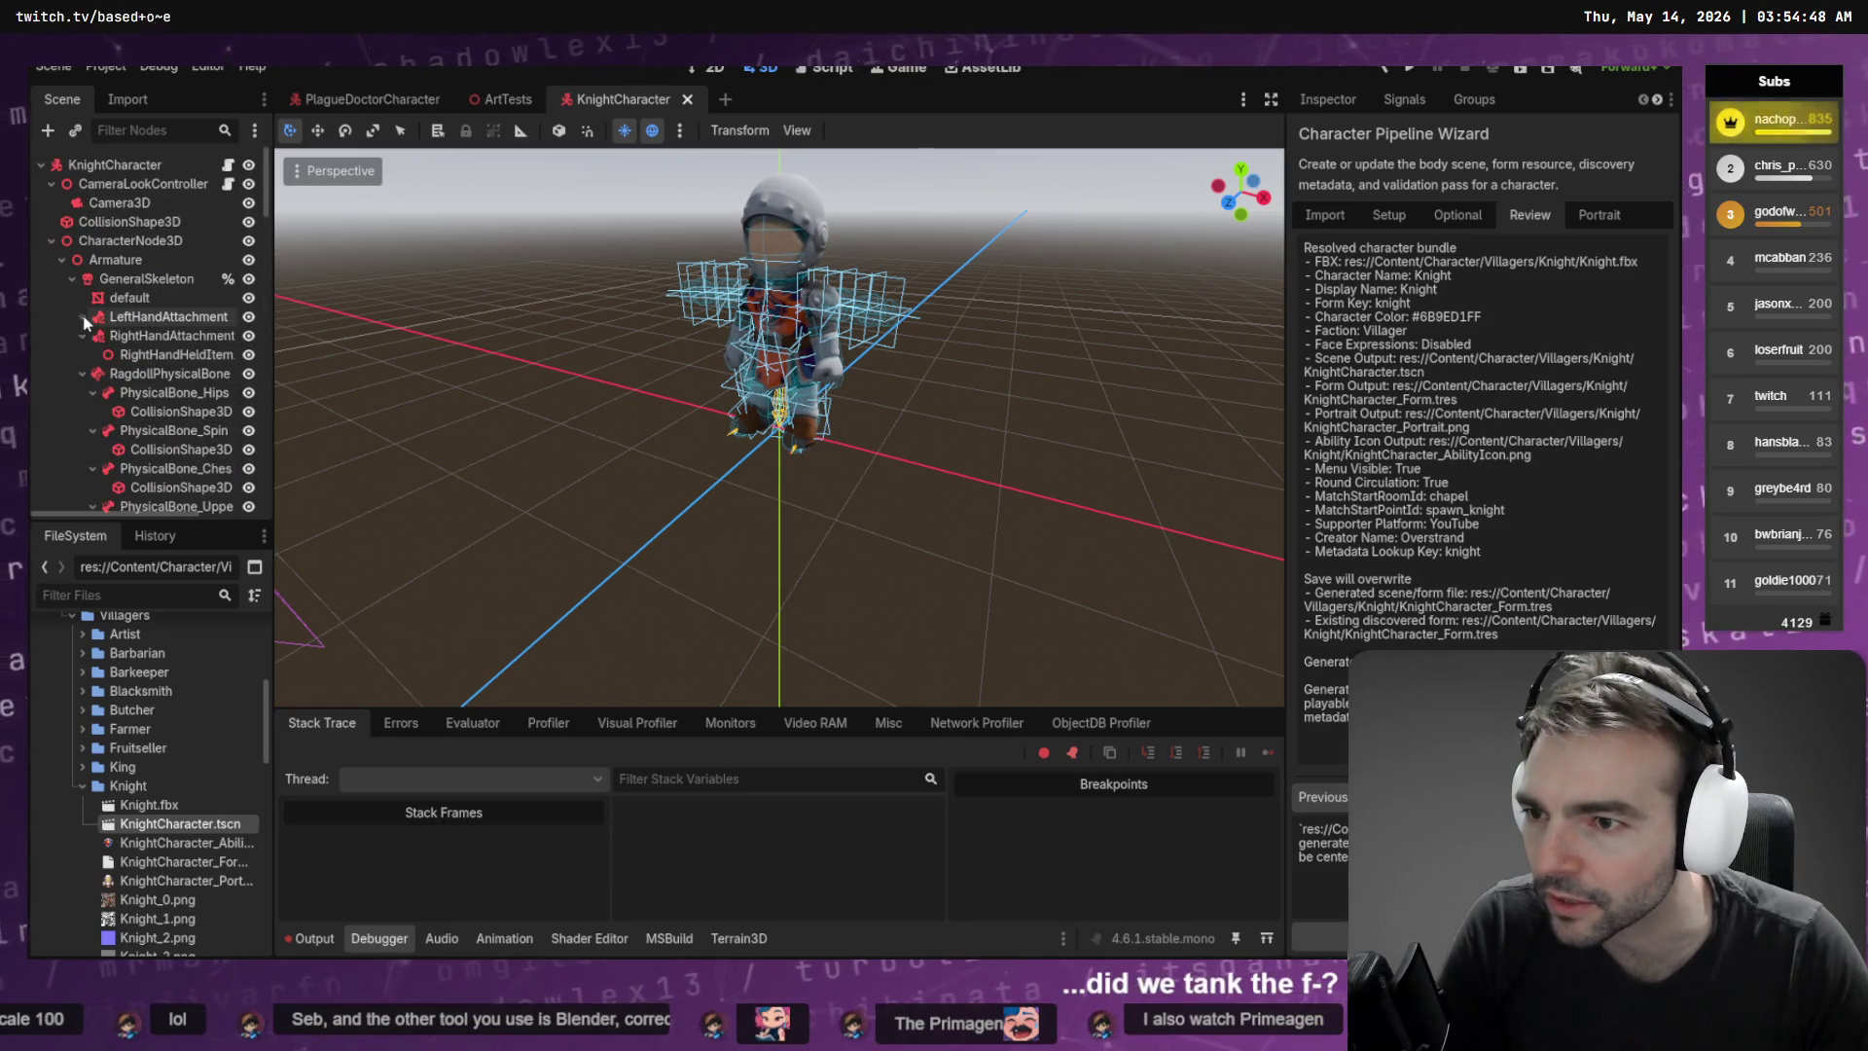
pyautogui.click(82, 336)
pyautogui.click(83, 355)
pyautogui.click(83, 374)
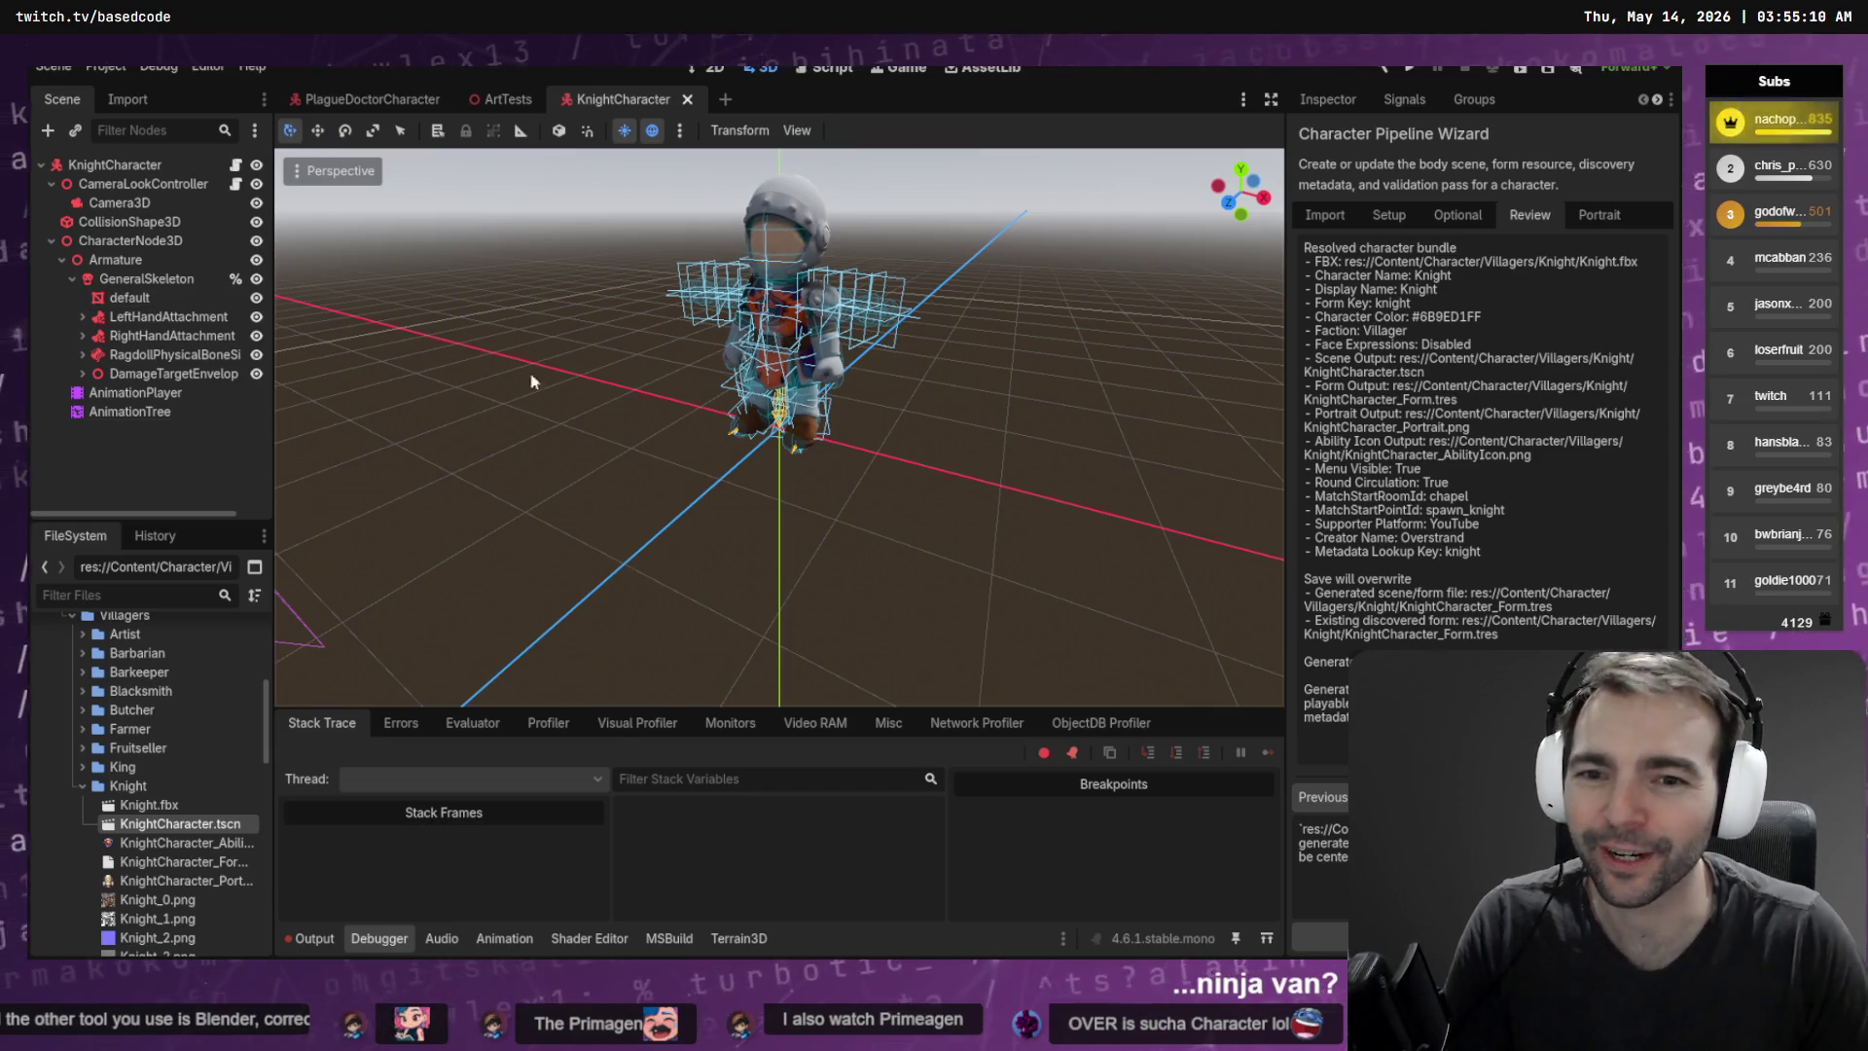
# Orbit and zoom the viewport in on the knight's shoulder to inspect its deformation
pyautogui.moveTo(678, 384)
pyautogui.mouseDown()
pyautogui.moveTo(1101, 414)
pyautogui.moveTo(879, 306)
pyautogui.moveTo(874, 212)
pyautogui.moveTo(926, 508)
pyautogui.moveTo(887, 394)
pyautogui.moveTo(1153, 401)
pyautogui.moveTo(991, 340)
pyautogui.moveTo(934, 355)
pyautogui.mouseUp()
pyautogui.scroll(5, 879, 307)
pyautogui.scroll(-3, 887, 394)
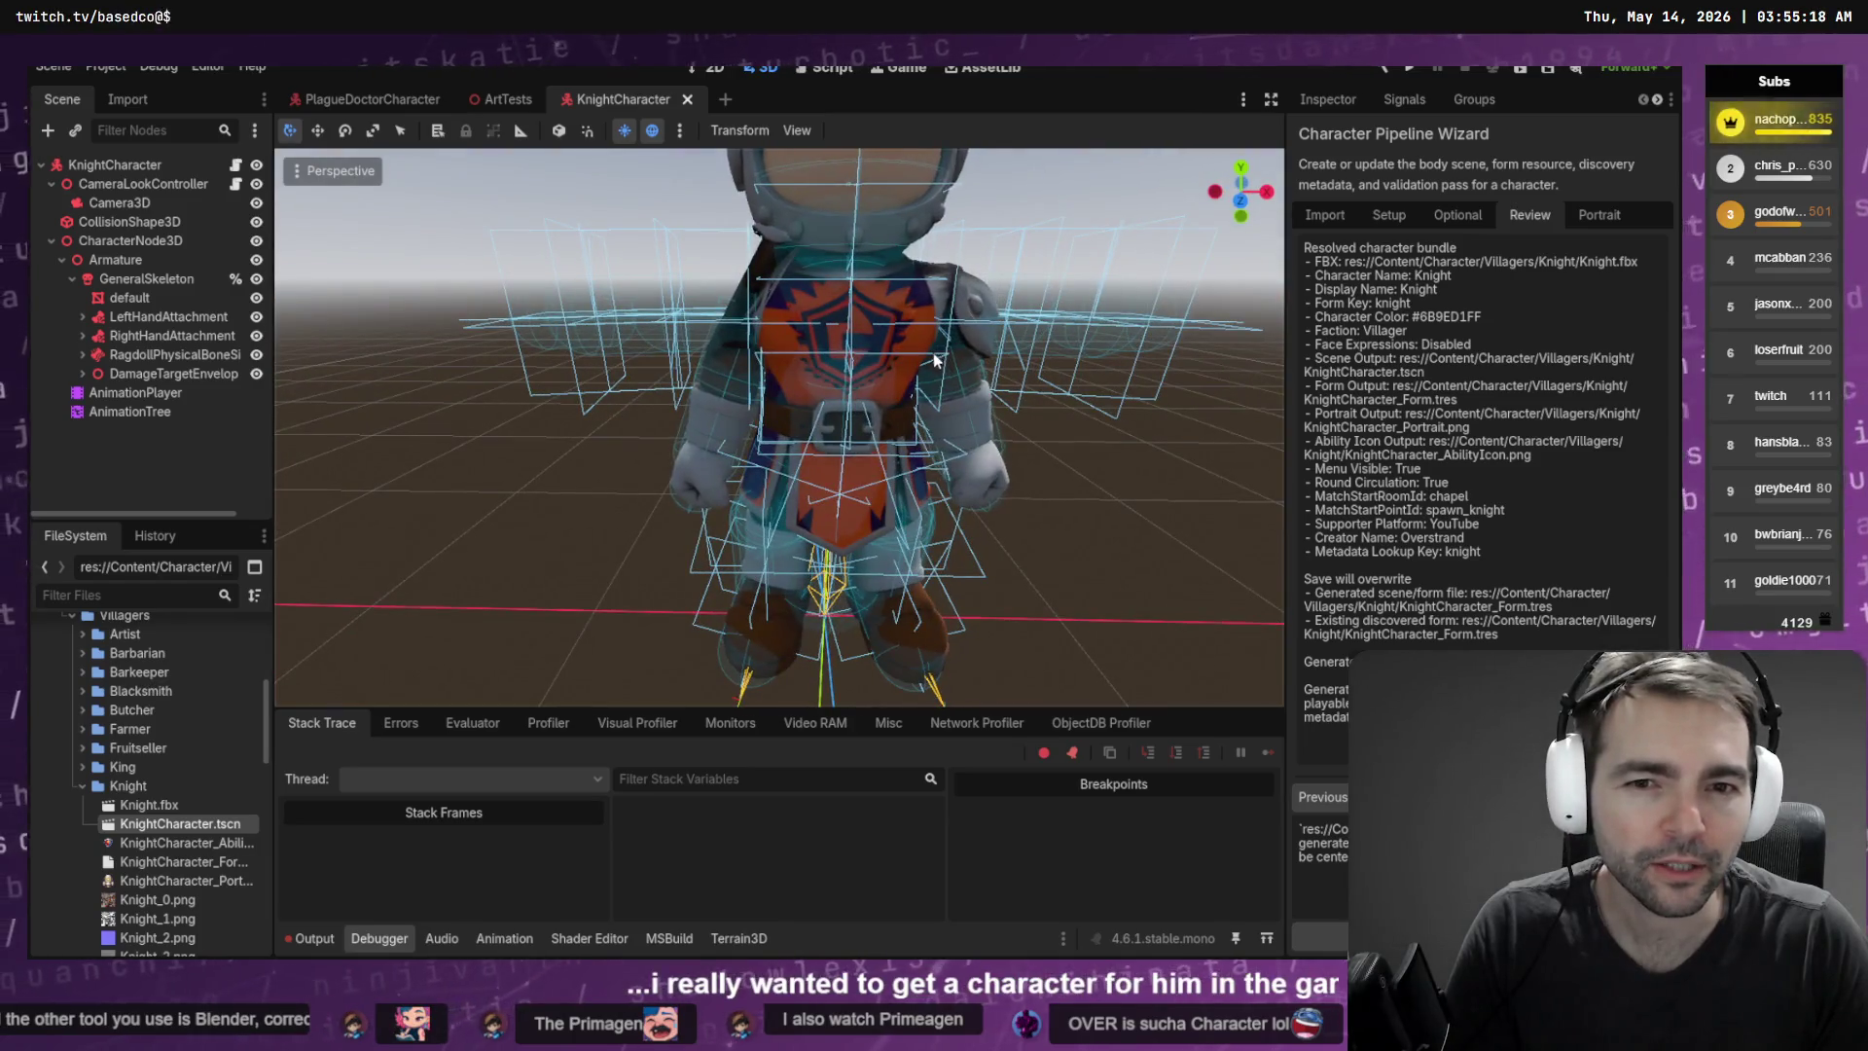
pyautogui.scroll(-4, 723, 365)
pyautogui.moveTo(710, 365)
pyautogui.mouseDown()
pyautogui.moveTo(1031, 389)
pyautogui.moveTo(1187, 336)
pyautogui.moveTo(839, 365)
pyautogui.mouseUp()
pyautogui.scroll(10, 838, 365)
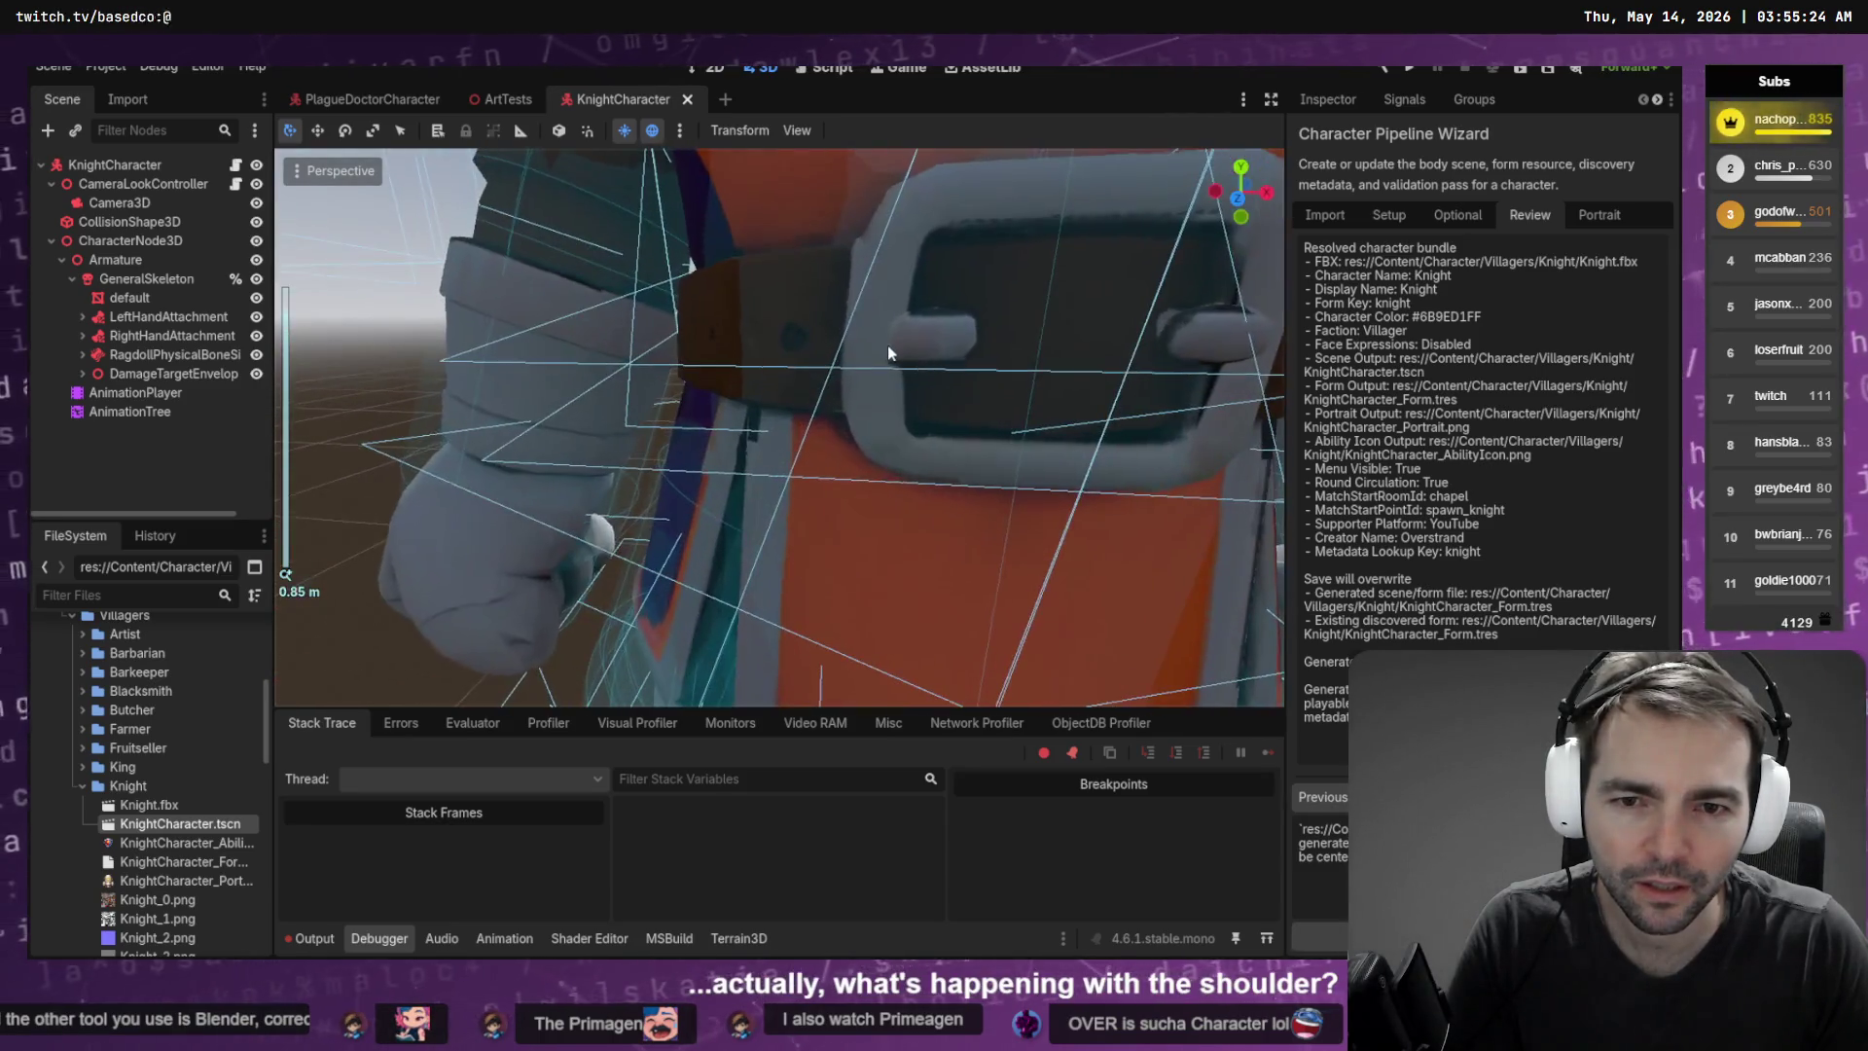
pyautogui.scroll(3, 747, 392)
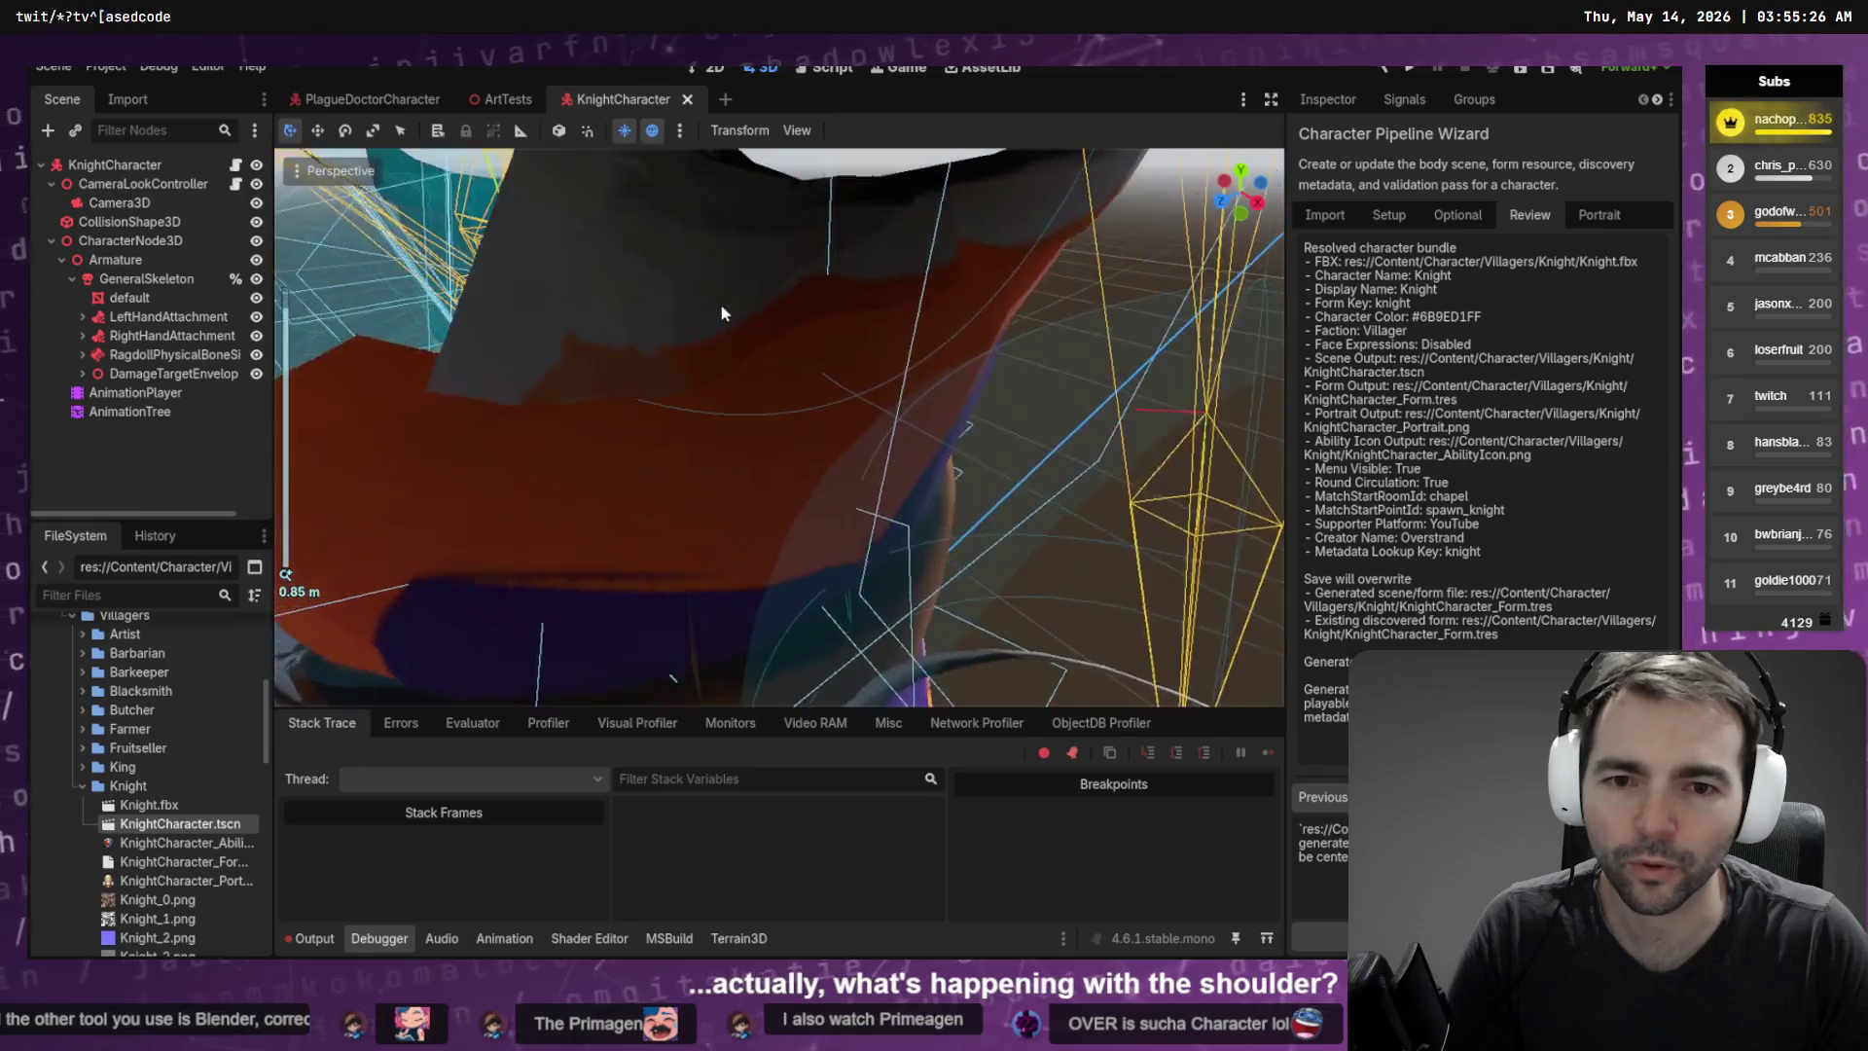
pyautogui.scroll(-3, 805, 476)
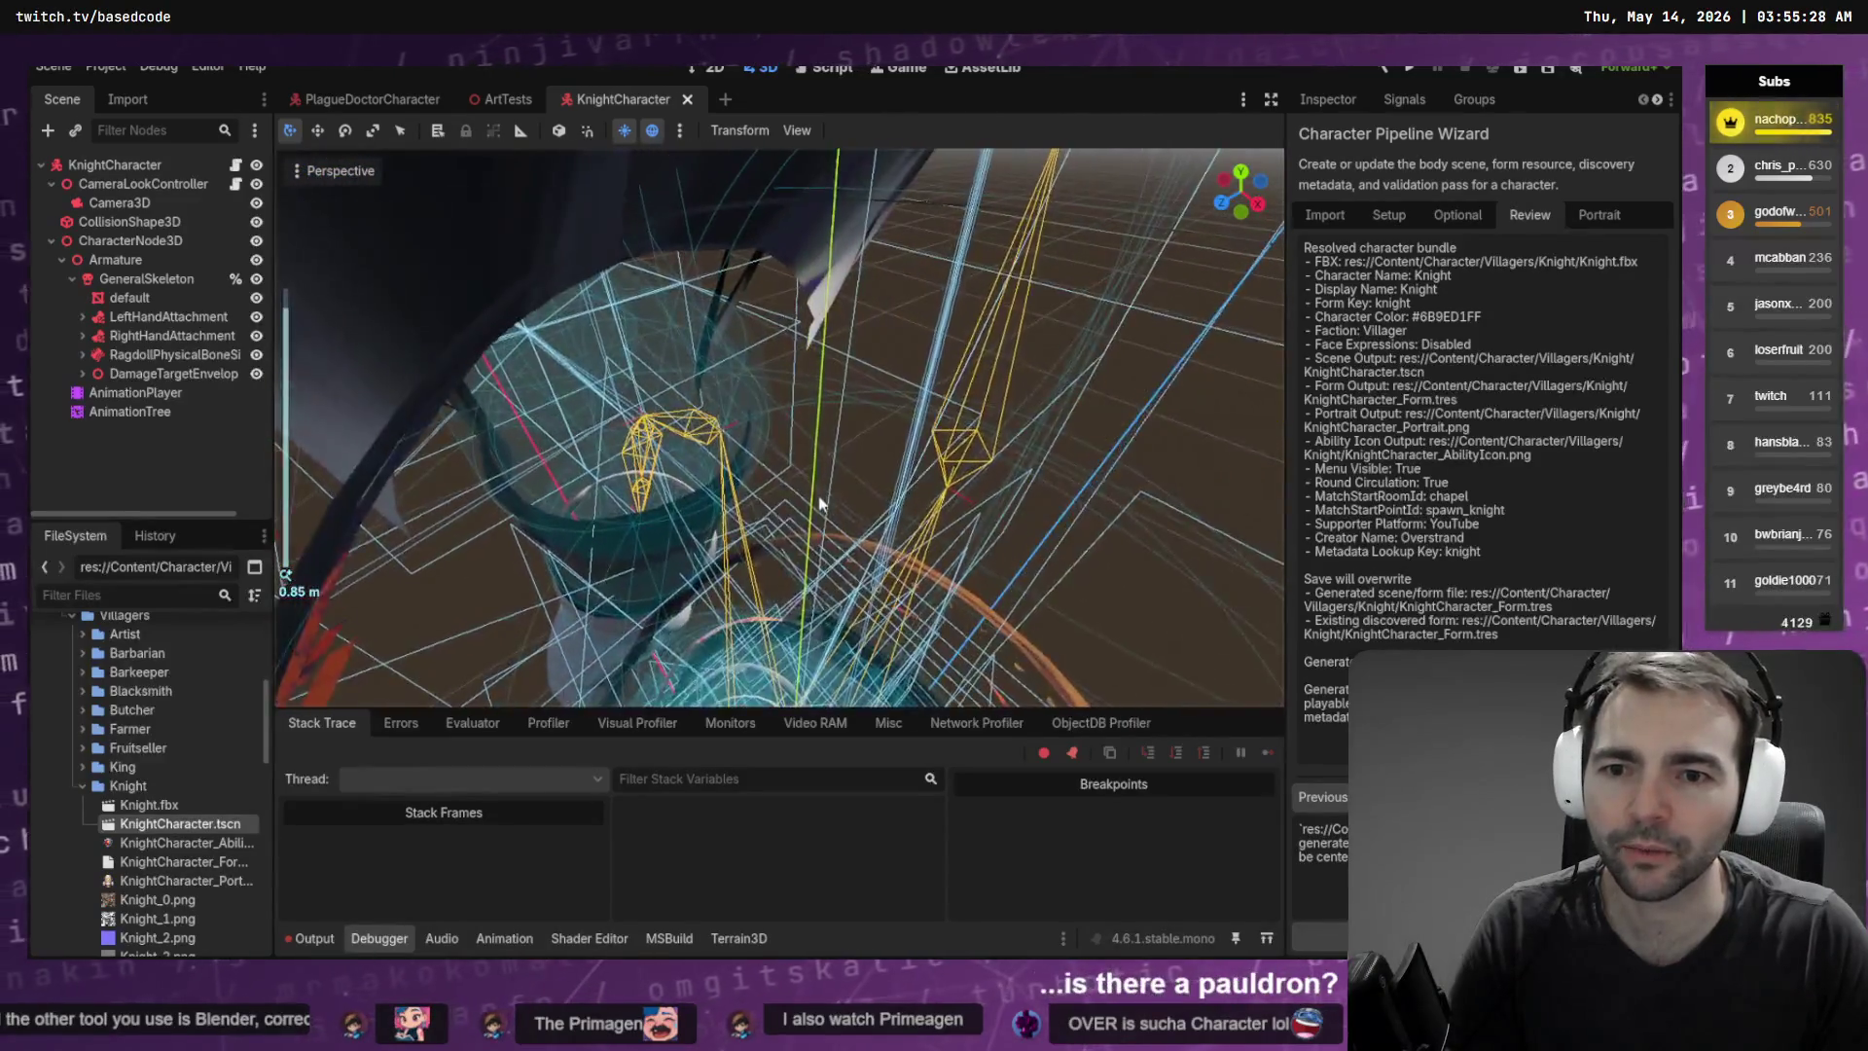
pyautogui.moveTo(756, 440)
pyautogui.mouseDown()
pyautogui.moveTo(775, 464)
pyautogui.moveTo(839, 455)
pyautogui.moveTo(804, 442)
pyautogui.moveTo(931, 304)
pyautogui.mouseUp()
pyautogui.scroll(-5, 901, 319)
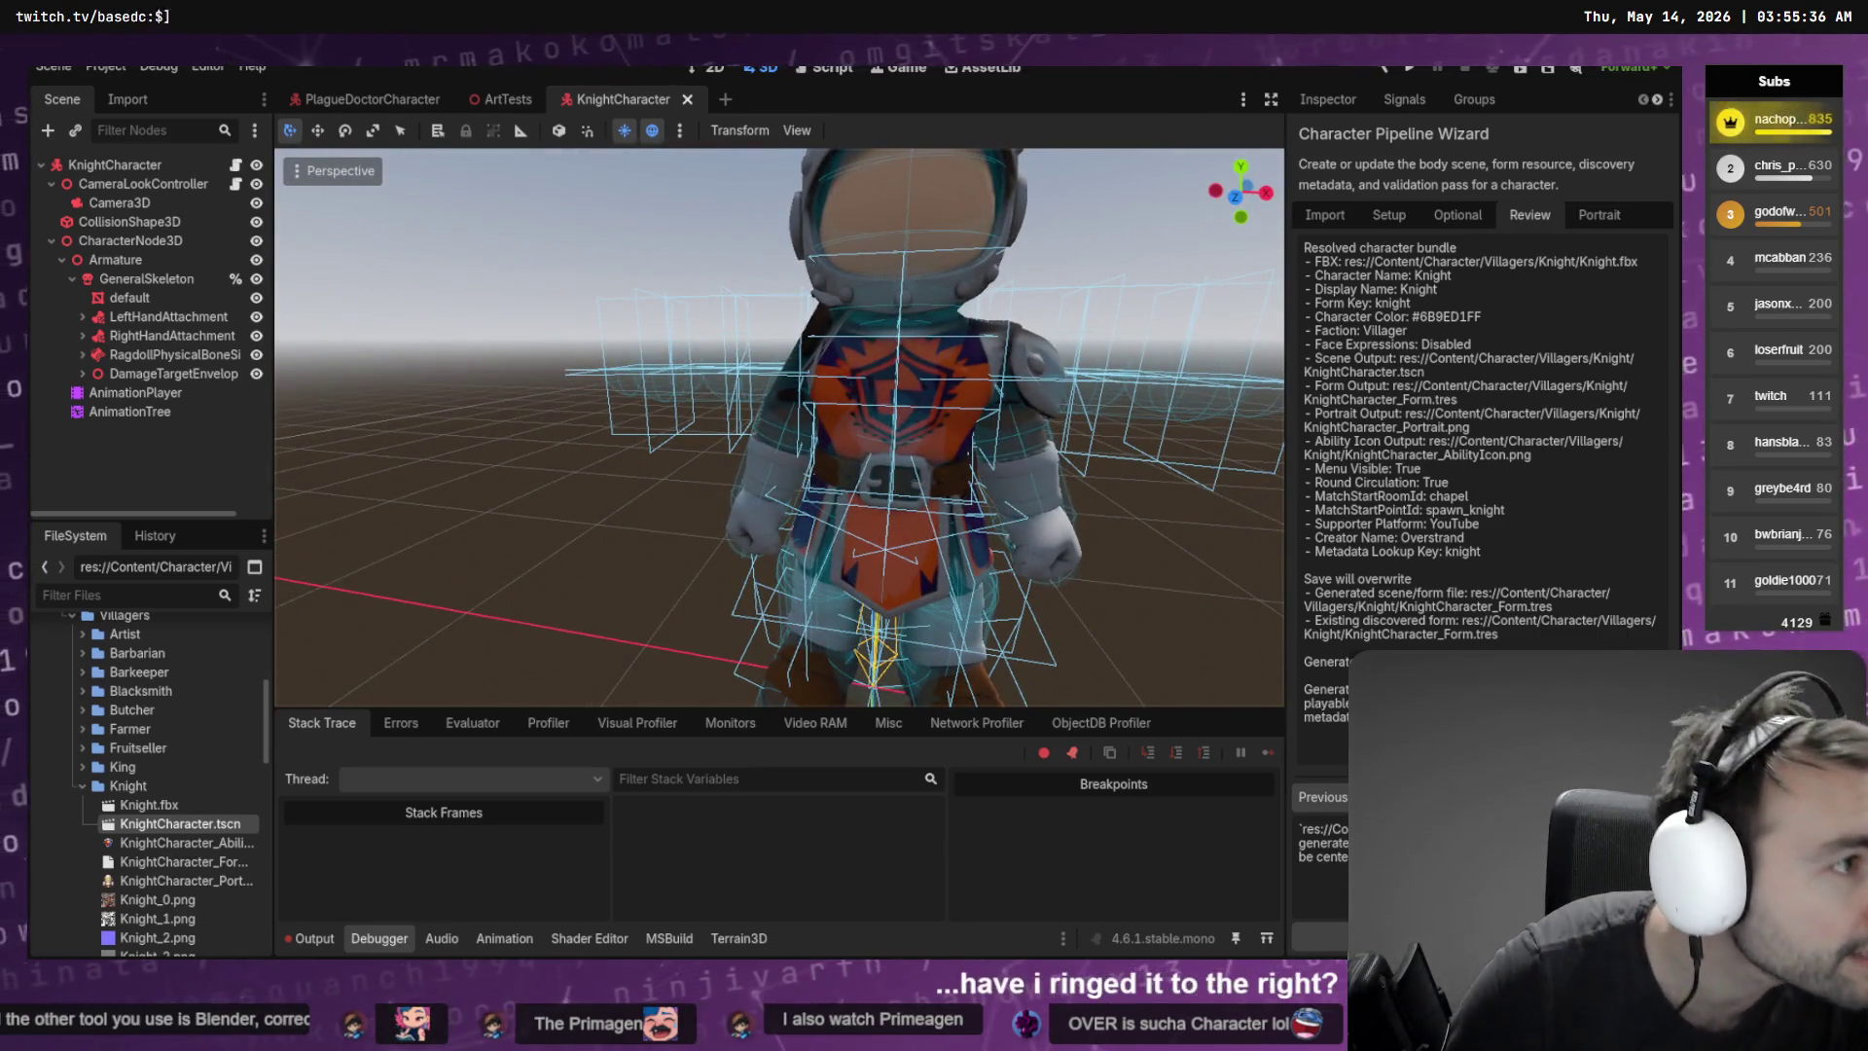
# Switch the knight mesh in Blender to Weight Paint mode
pyautogui.hotkey('alt', 'Tab')
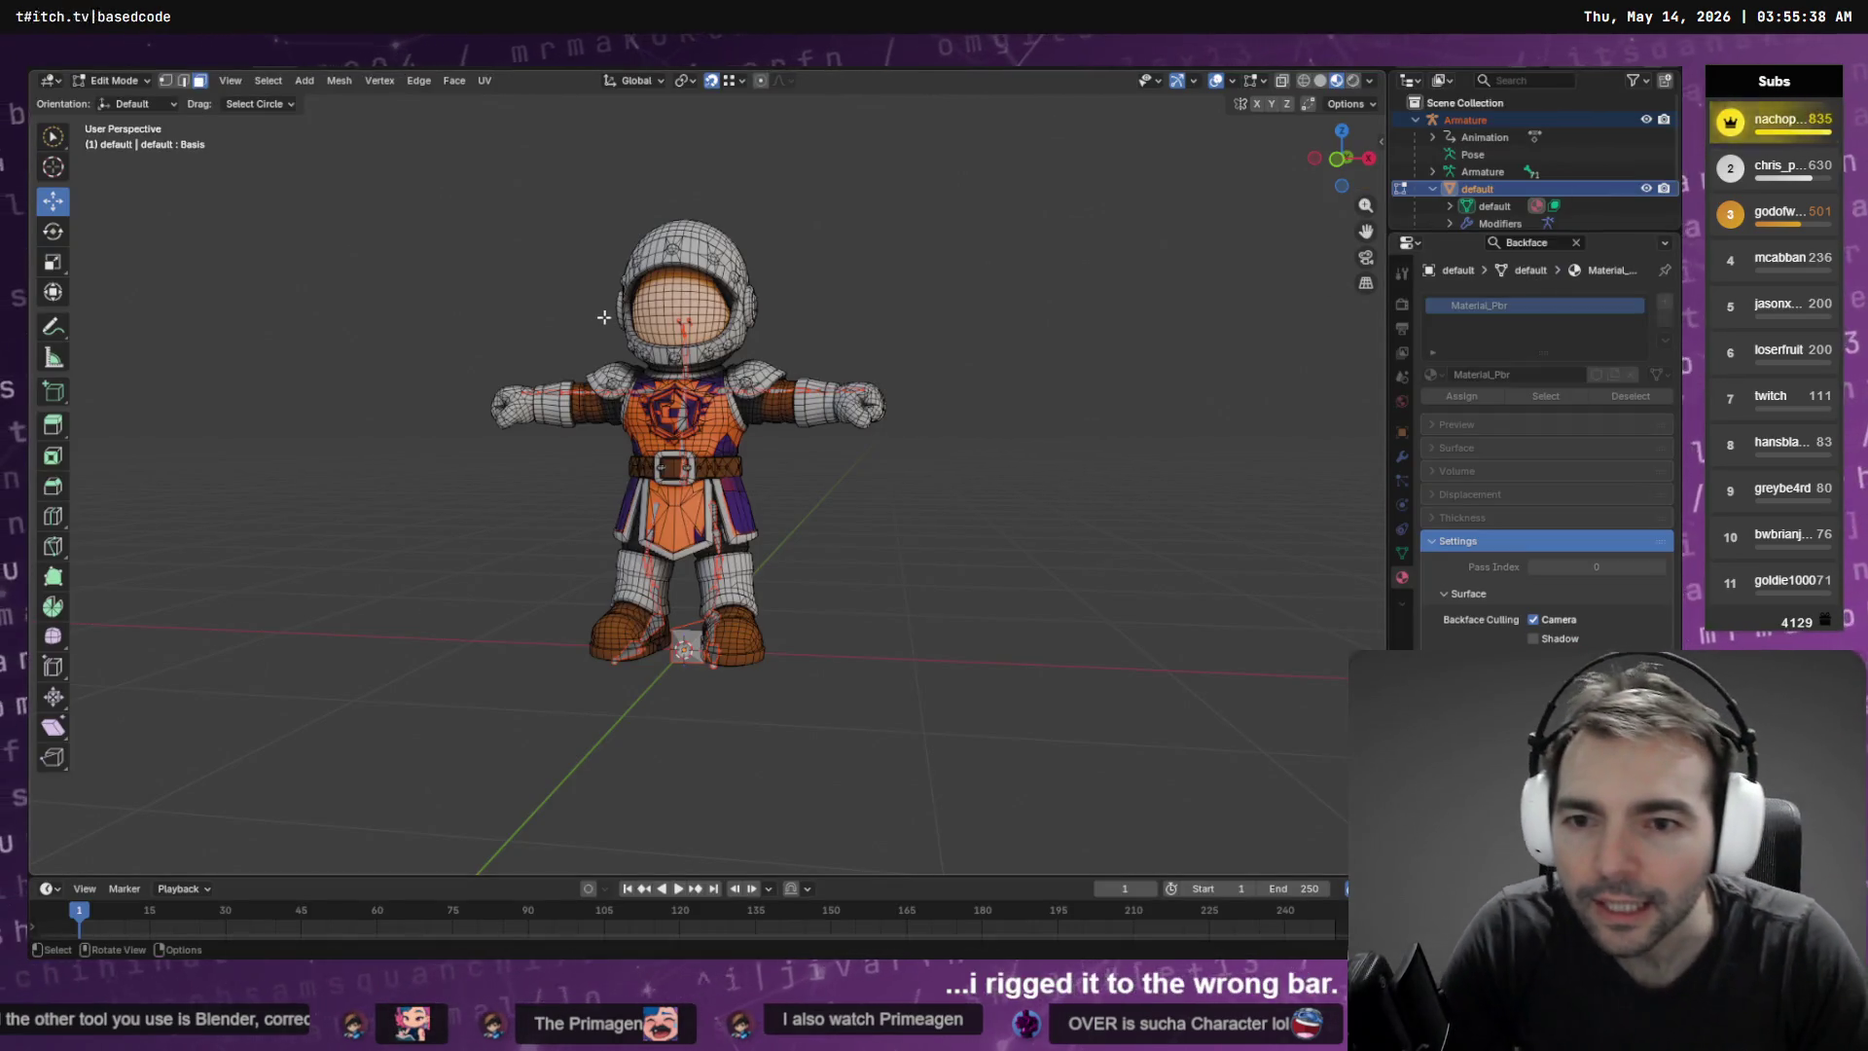
pyautogui.press('Tab')
pyautogui.scroll(5, 579, 290)
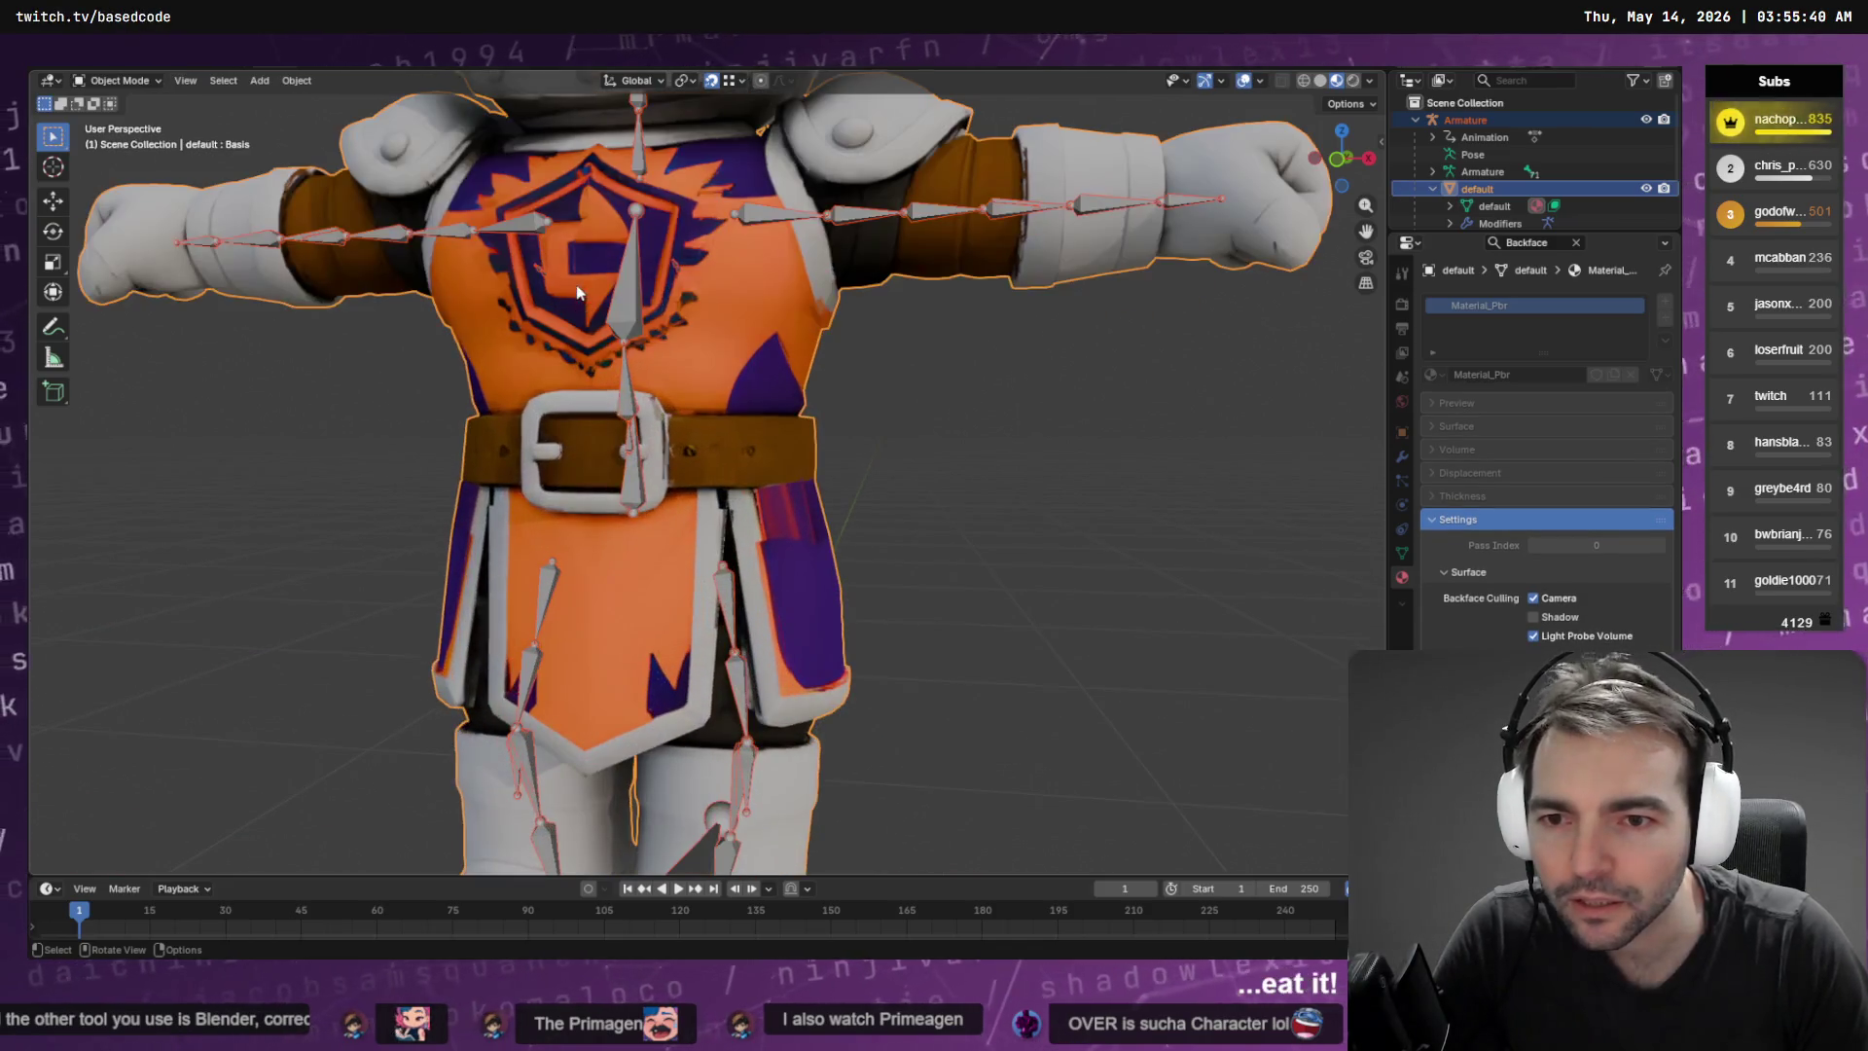
pyautogui.scroll(-5, 739, 366)
pyautogui.press('Tab')
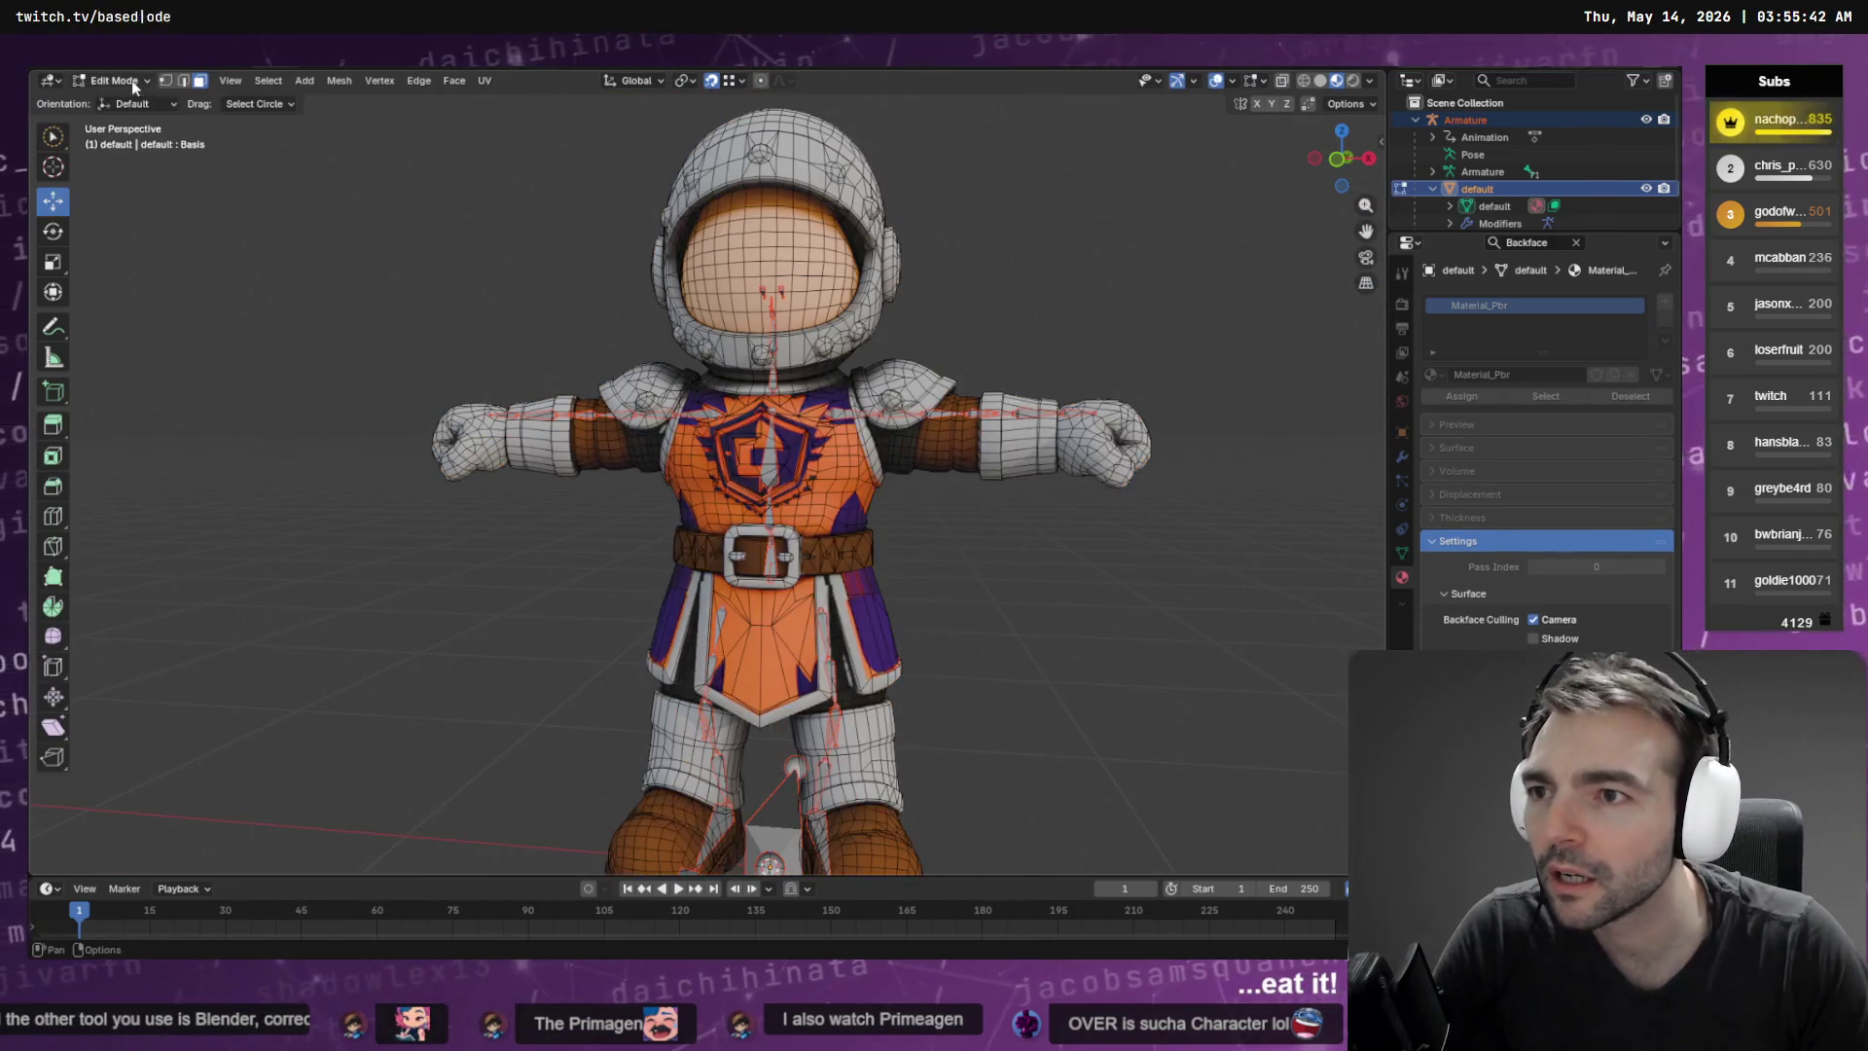
pyautogui.click(131, 80)
pyautogui.click(146, 179)
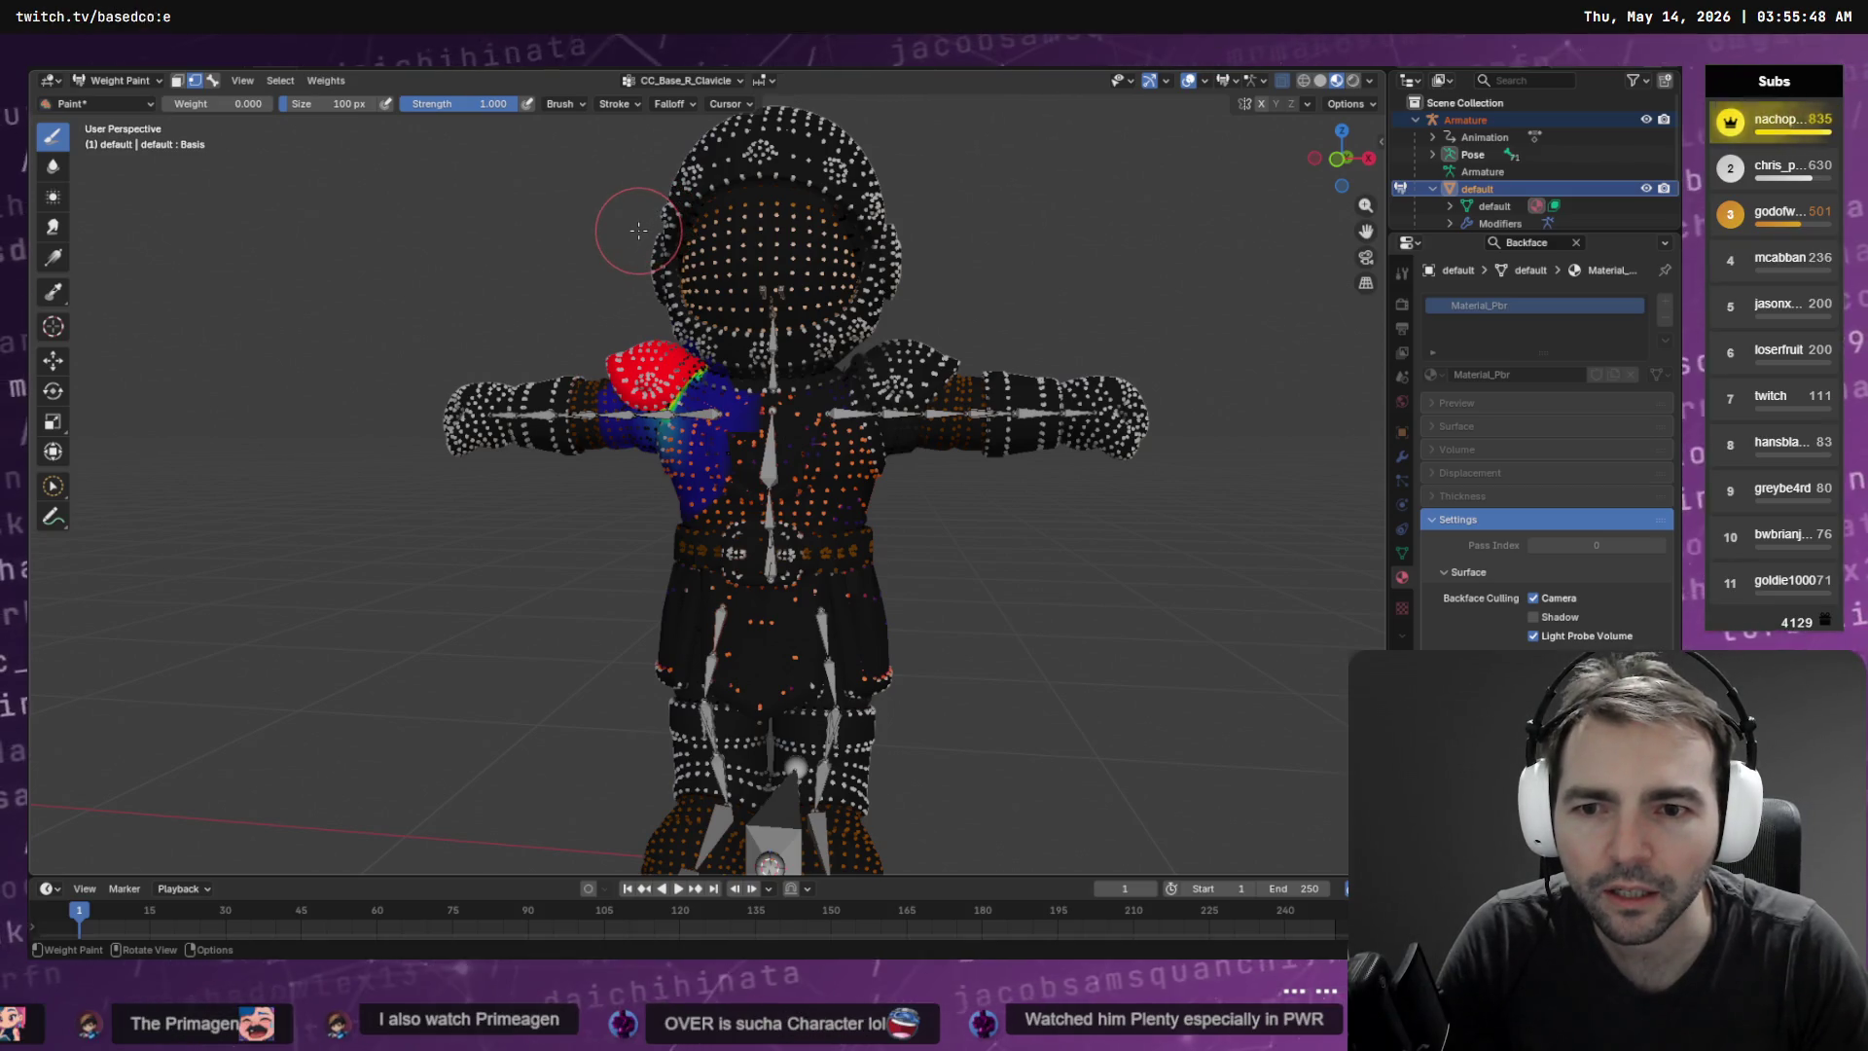
# Make CC_Base_R_UpperarmTwist01 the active vertex group
pyautogui.click(688, 81)
pyautogui.scroll(5, 681, 174)
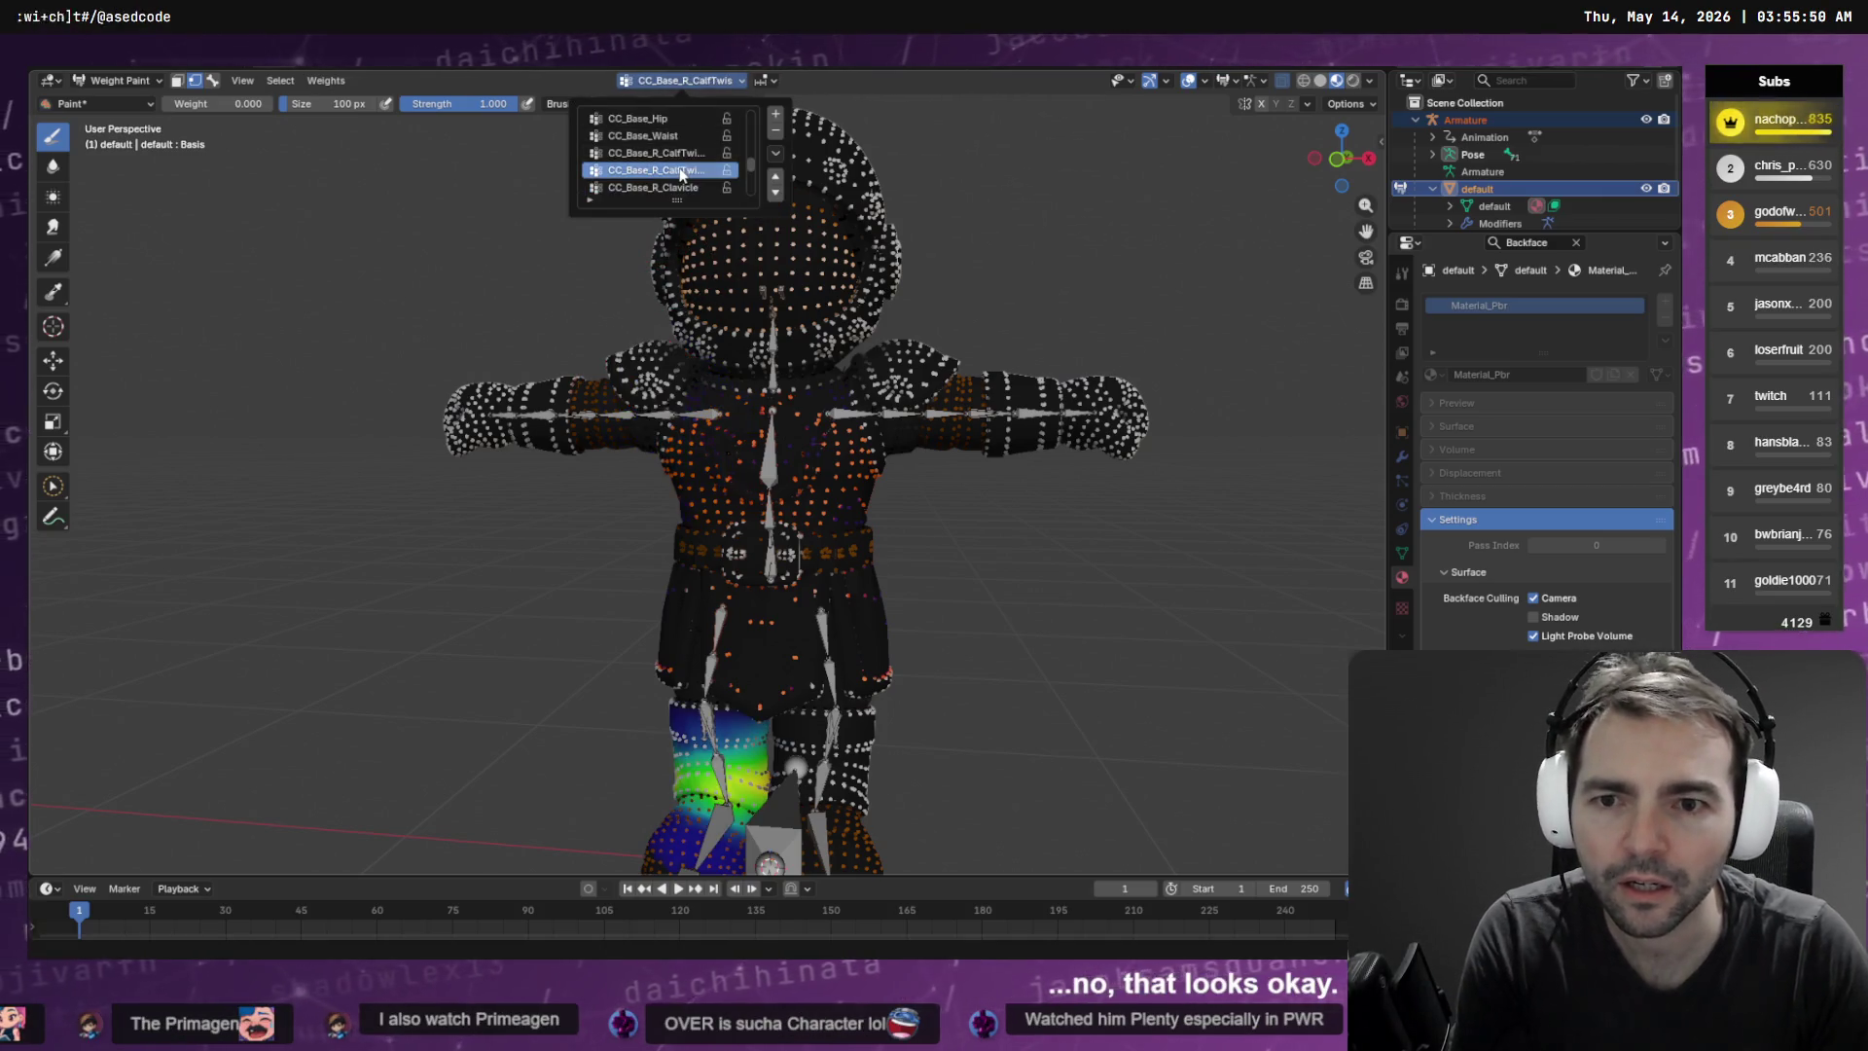
pyautogui.scroll(4, 679, 173)
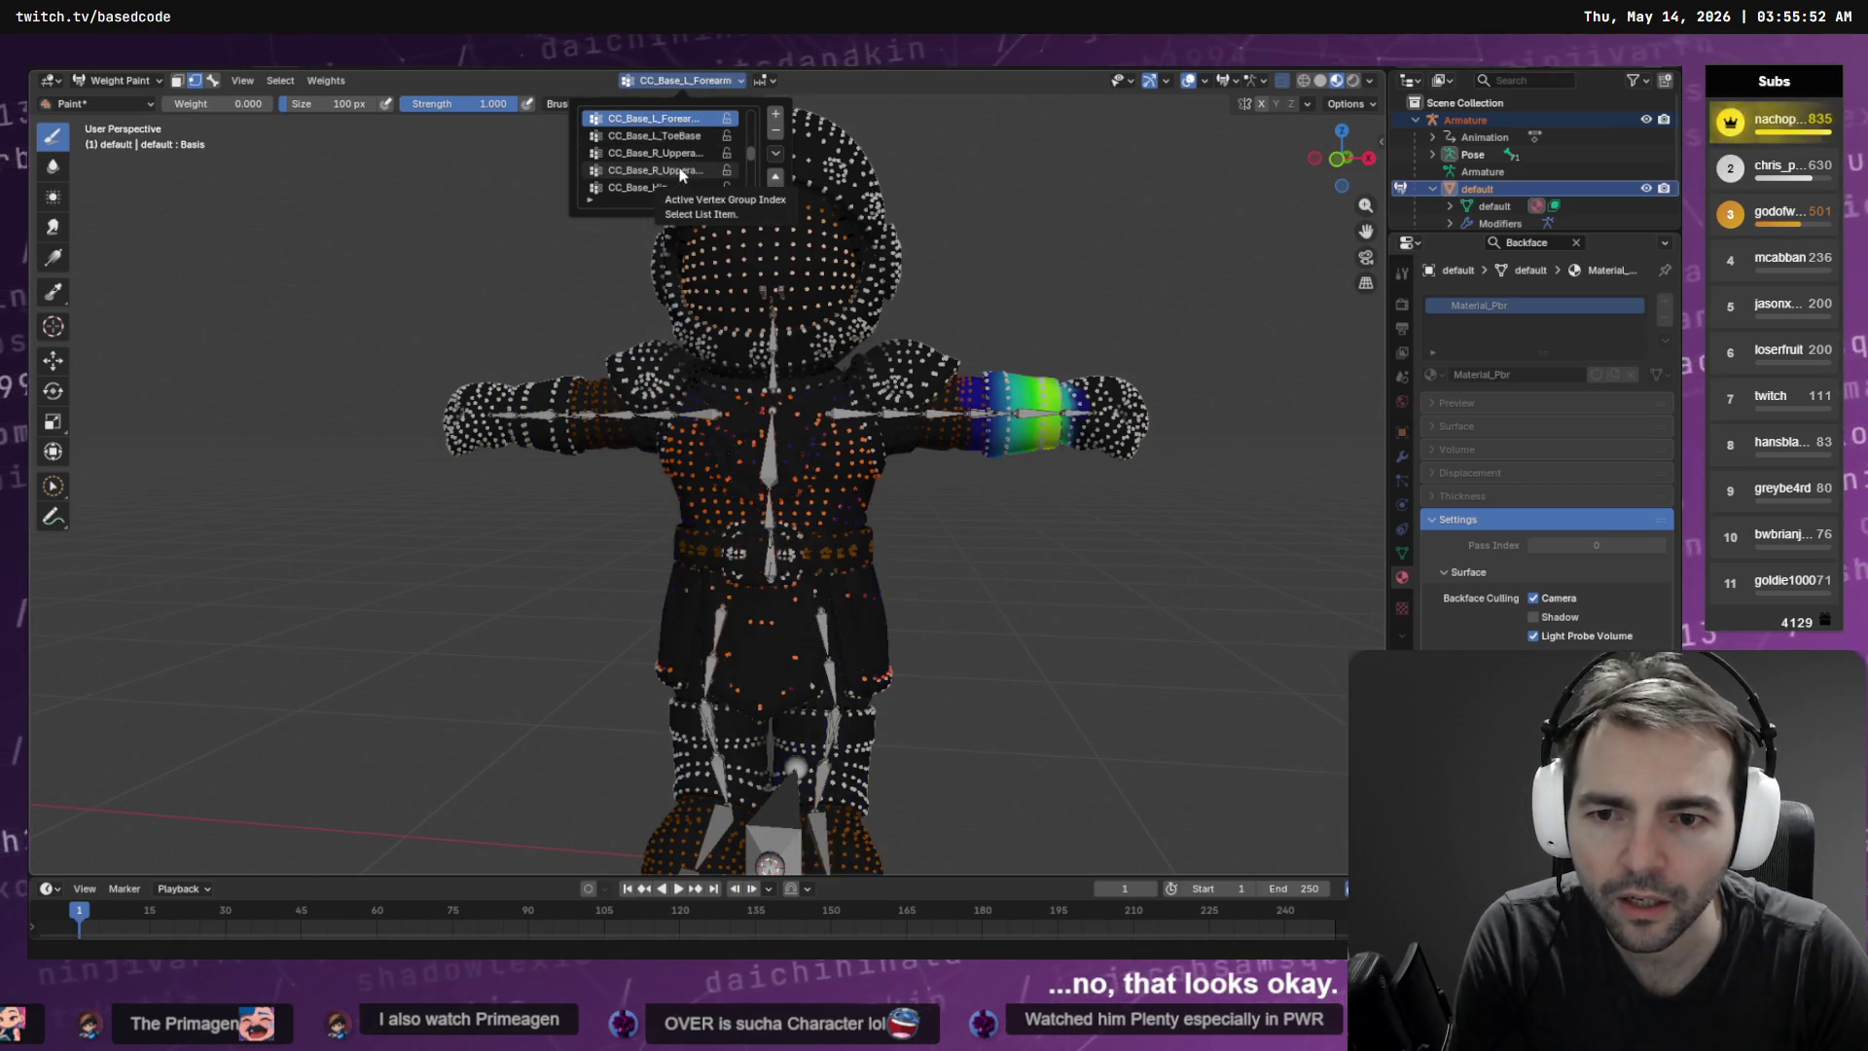
pyautogui.scroll(-4, 679, 173)
pyautogui.click(679, 171)
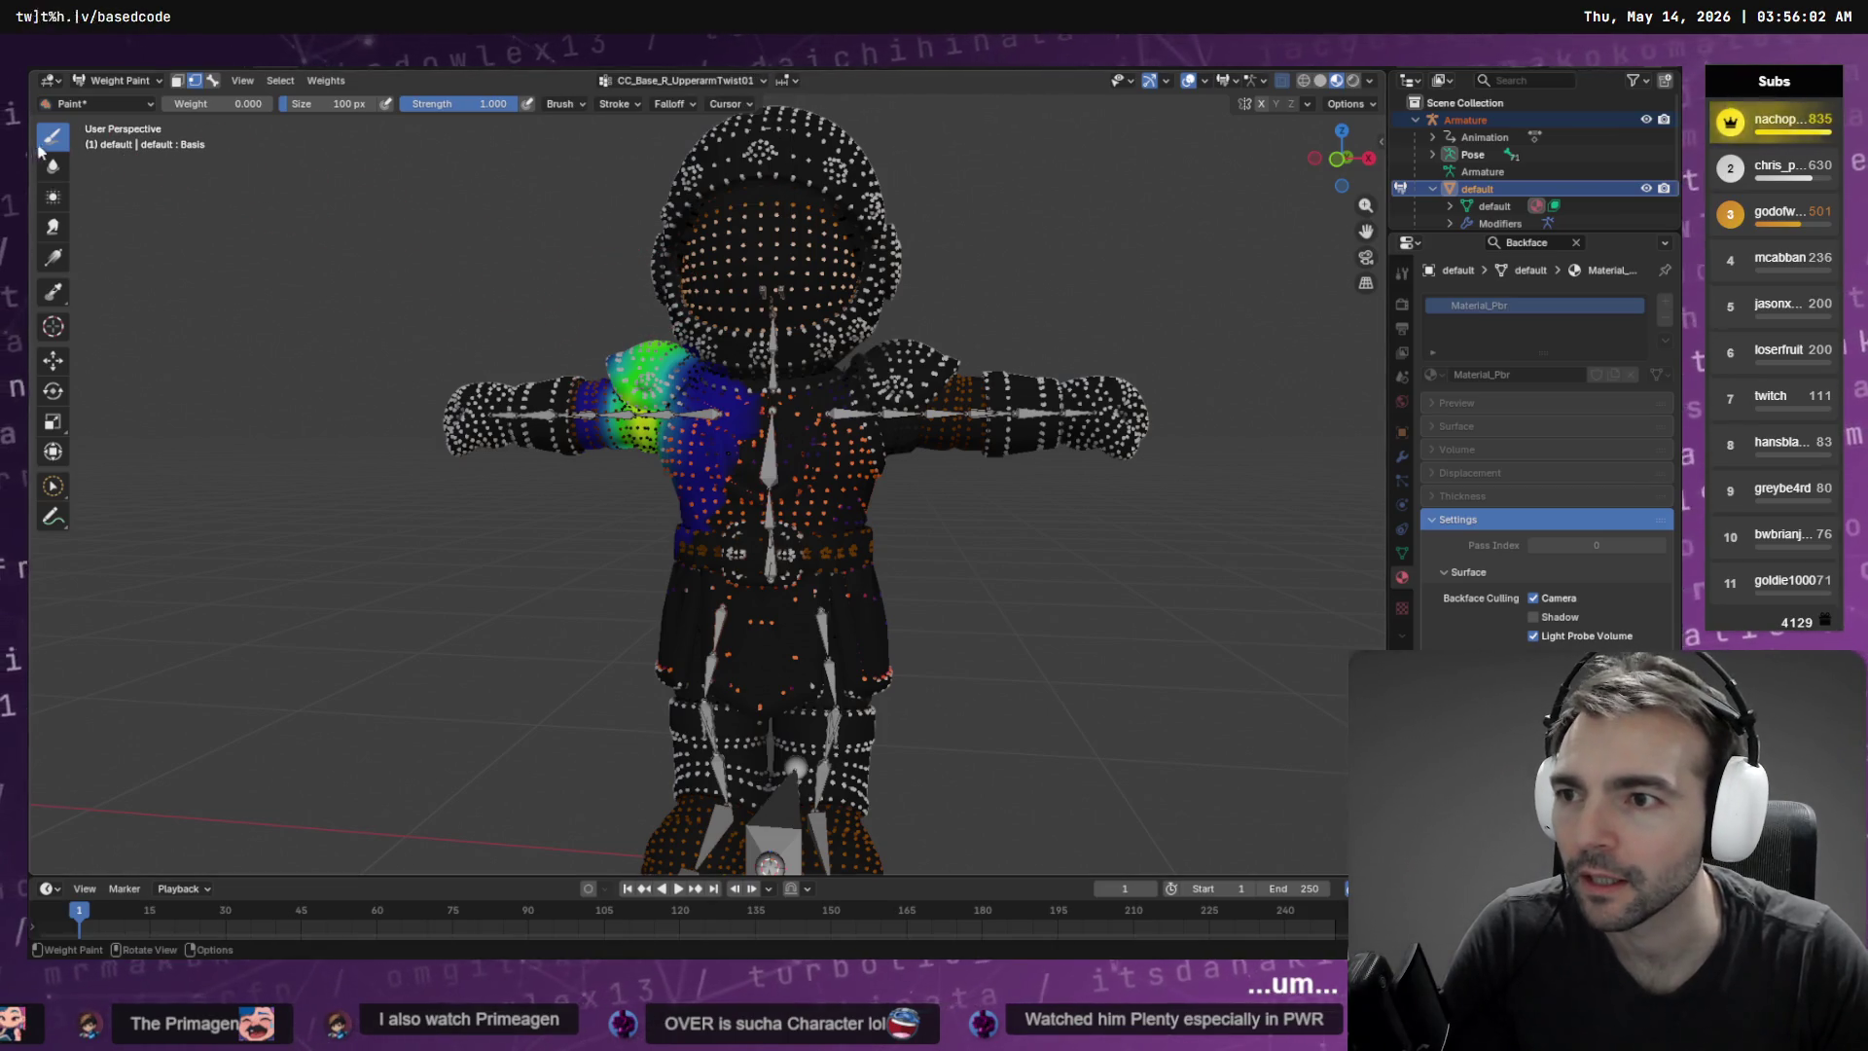
# Enable vertex selection masking and begin circle-selecting shoulder vertices
pyautogui.click(197, 83)
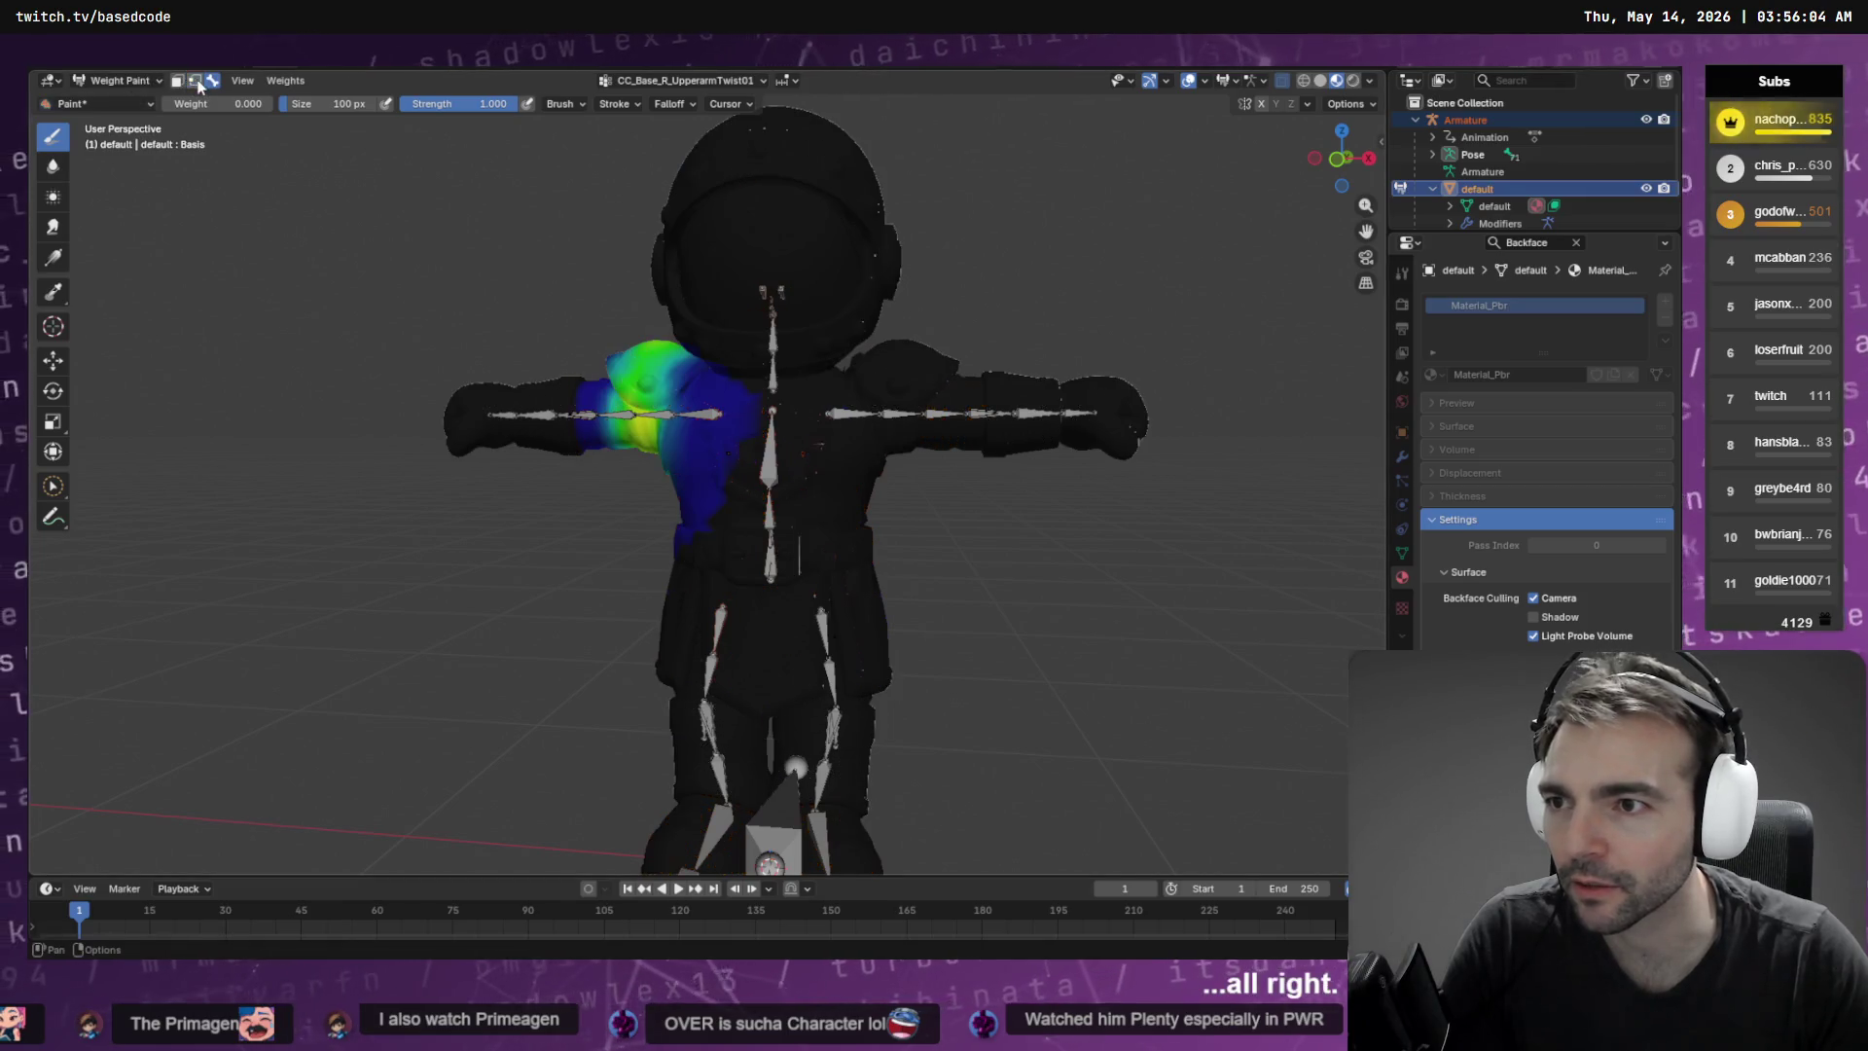
pyautogui.click(54, 489)
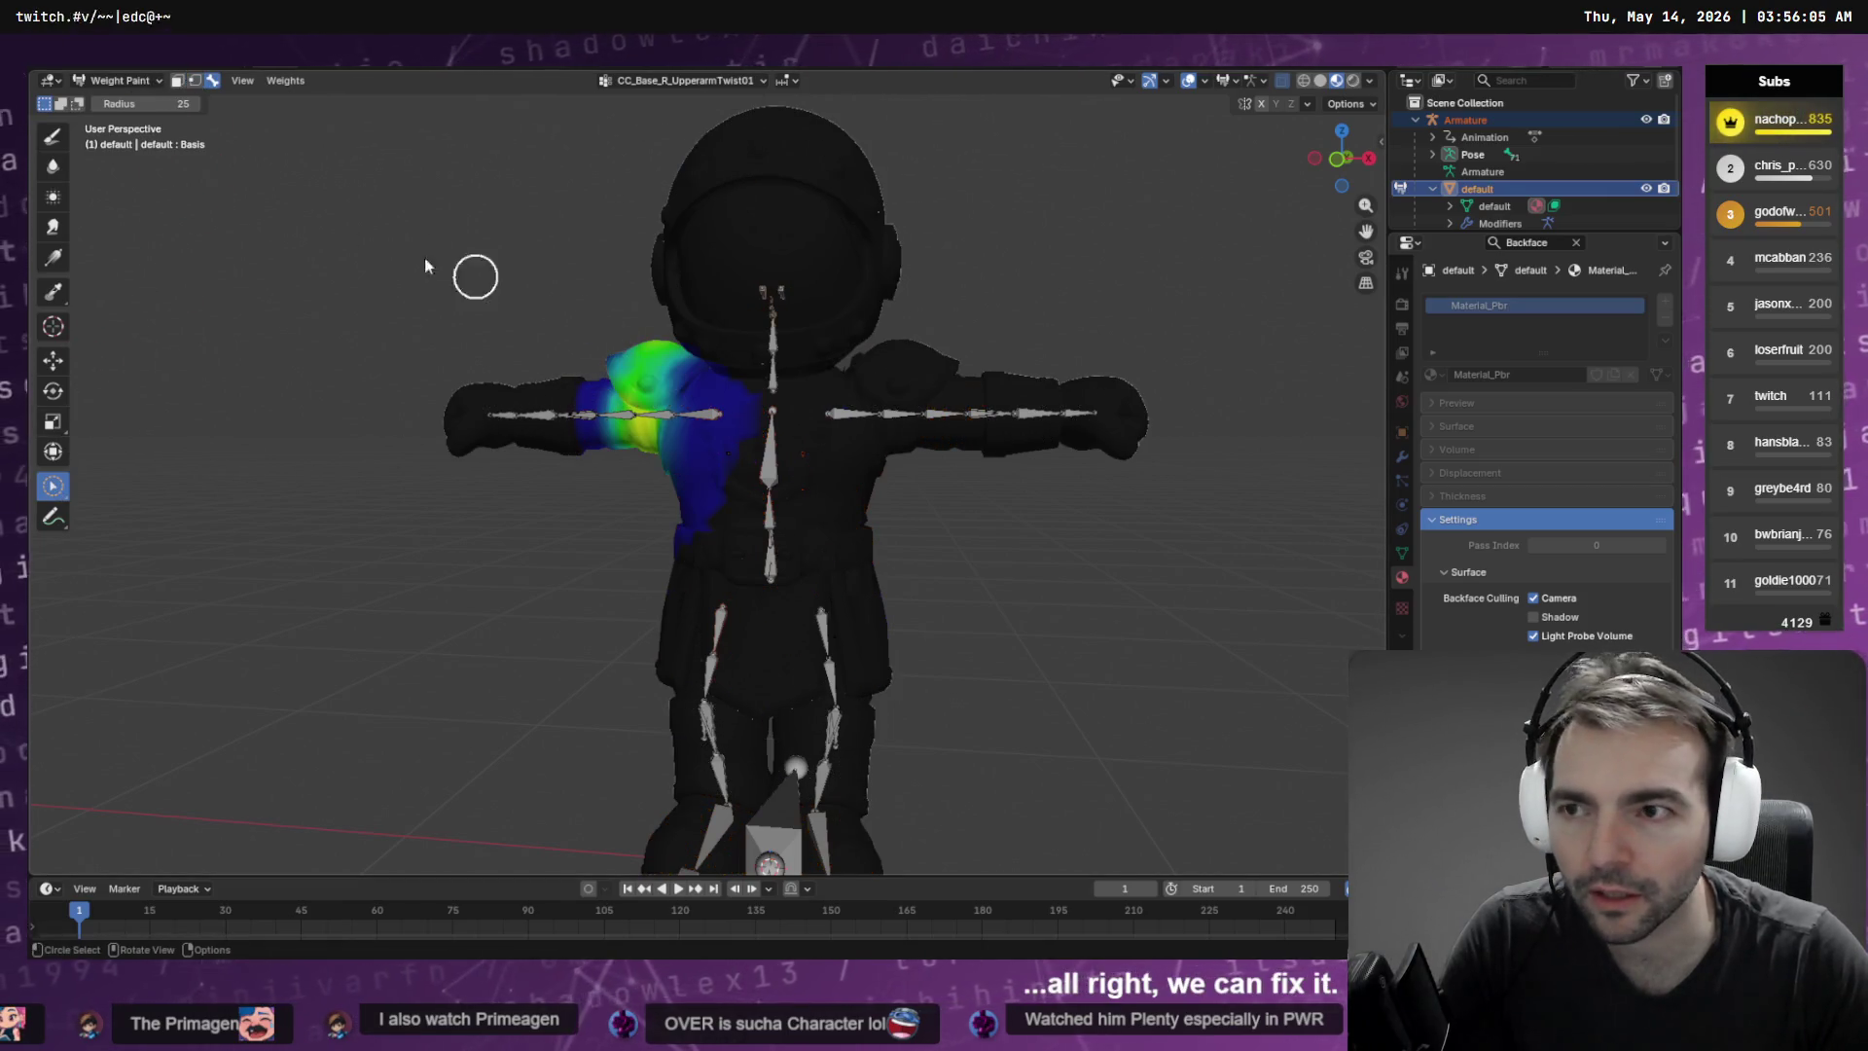
pyautogui.click(194, 82)
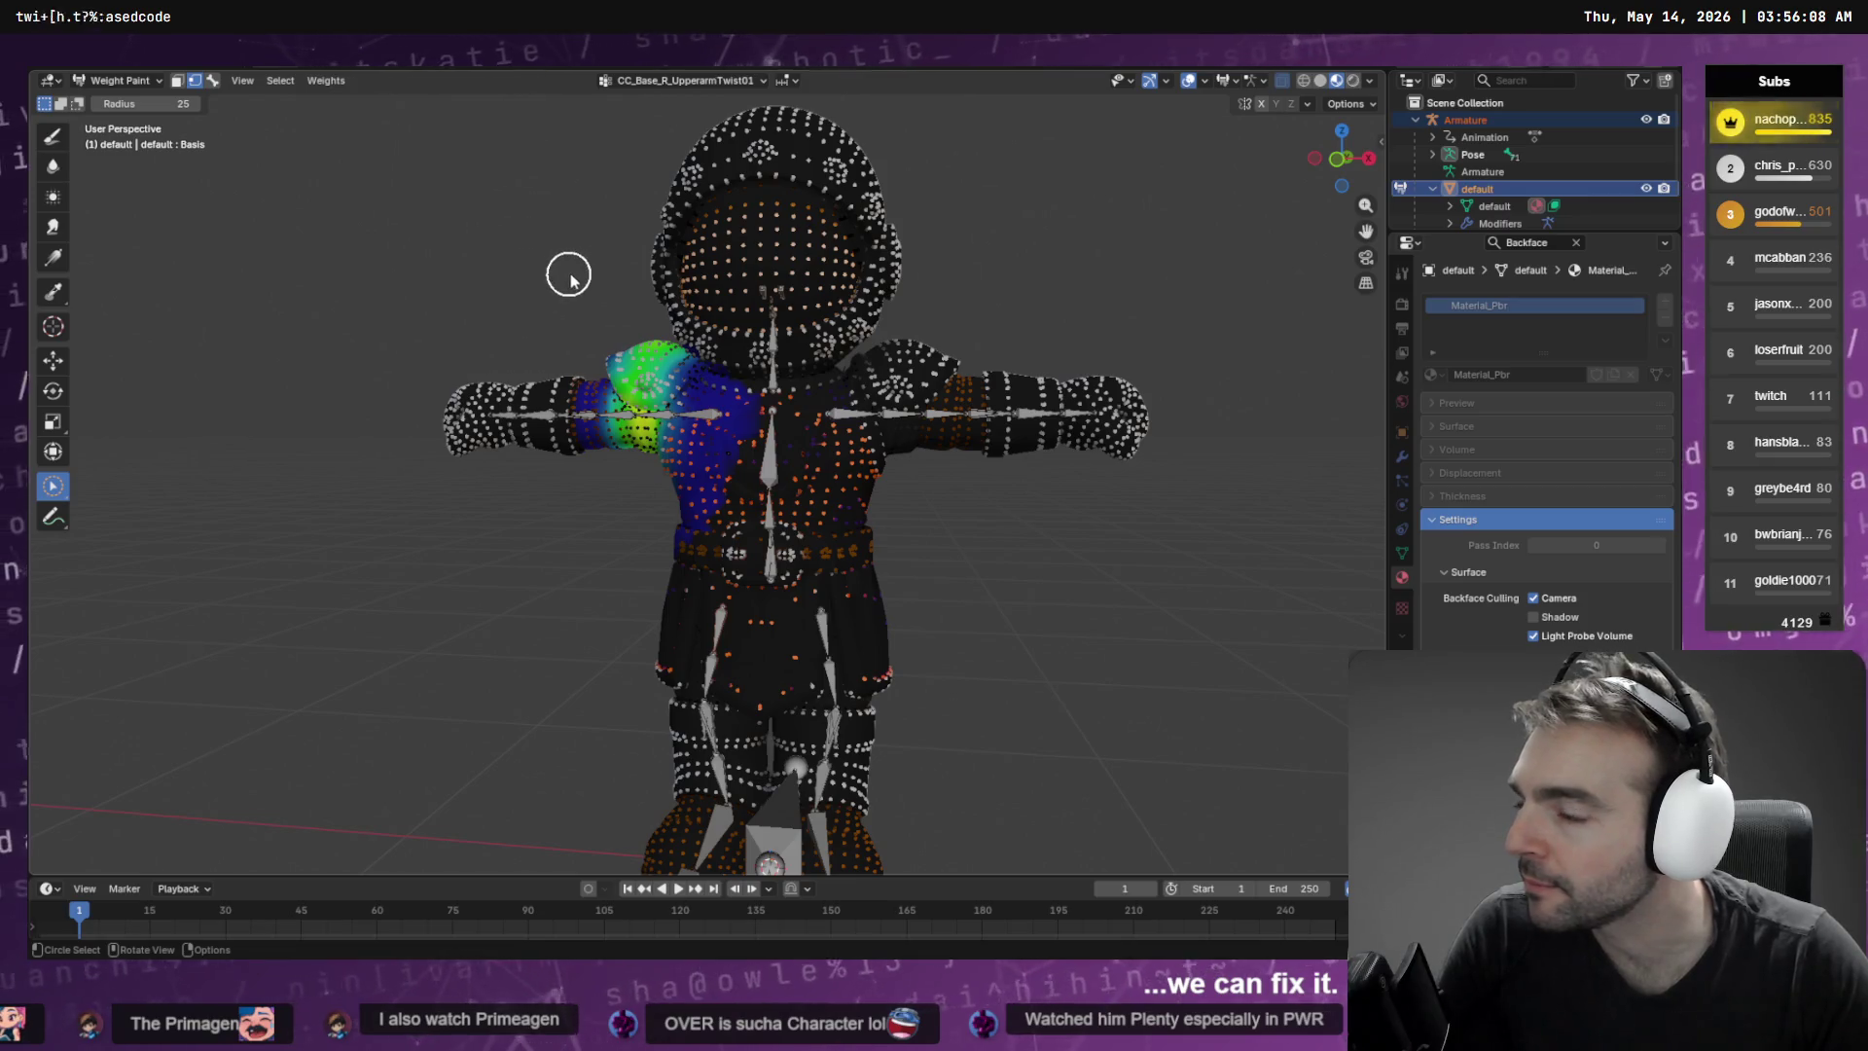
pyautogui.scroll(5, 625, 300)
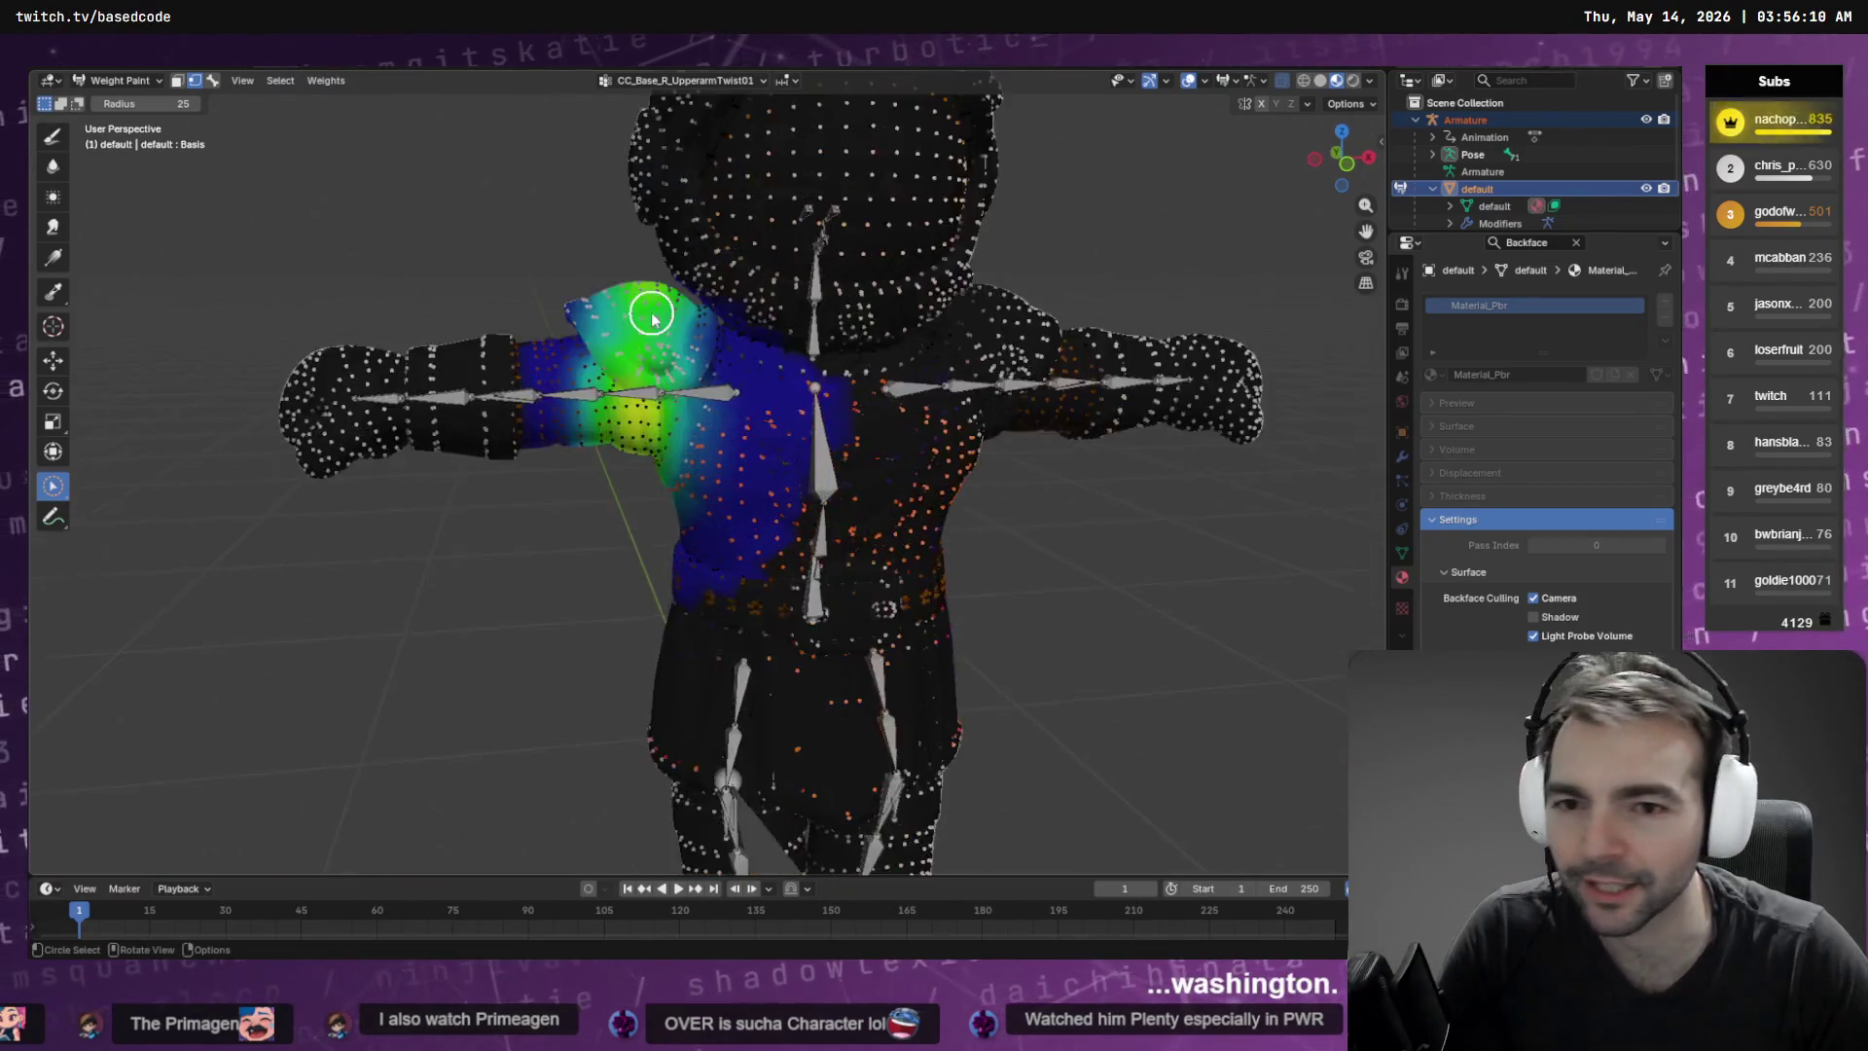
pyautogui.moveTo(626, 396)
pyautogui.mouseDown()
pyautogui.moveTo(688, 405)
pyautogui.moveTo(700, 450)
pyautogui.moveTo(679, 492)
pyautogui.moveTo(639, 417)
pyautogui.moveTo(743, 493)
pyautogui.moveTo(667, 547)
pyautogui.moveTo(604, 401)
pyautogui.mouseUp()
pyautogui.press('c')
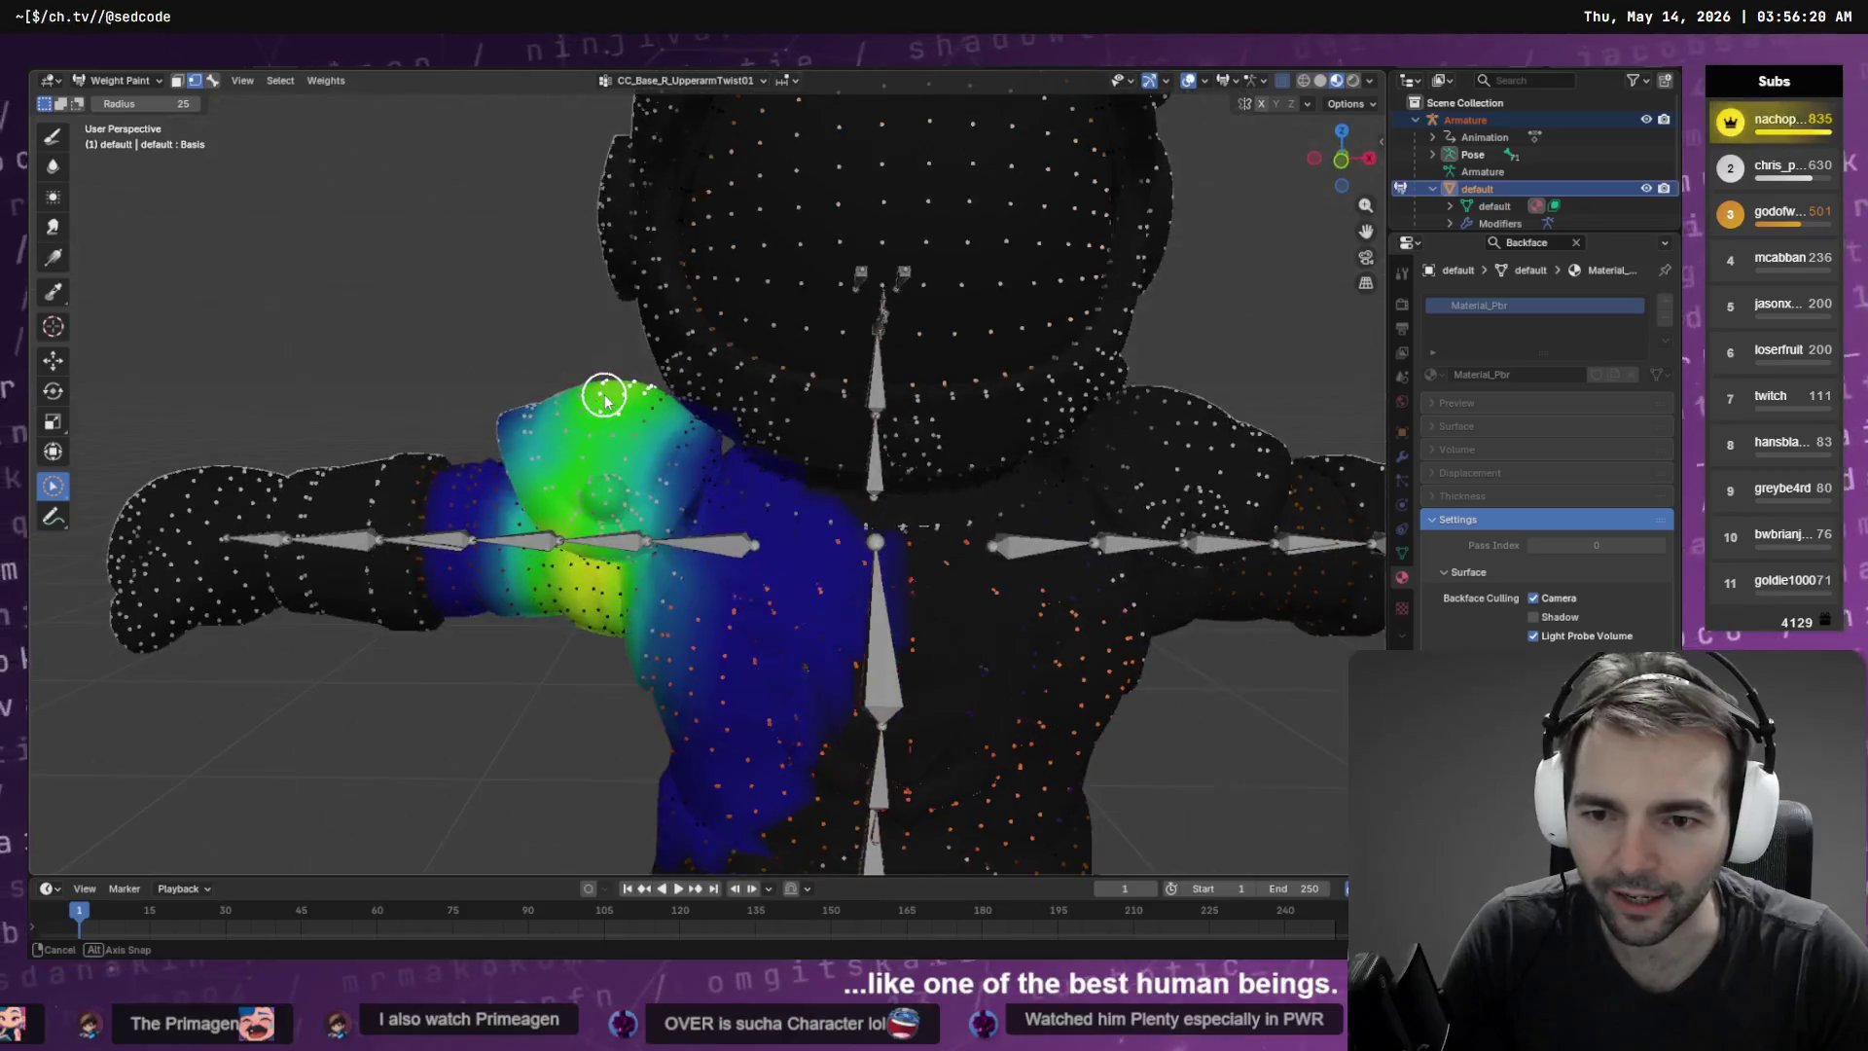
# Grow and circle-select the right shoulder pad's vertices, orbiting to check full coverage
pyautogui.press('q')
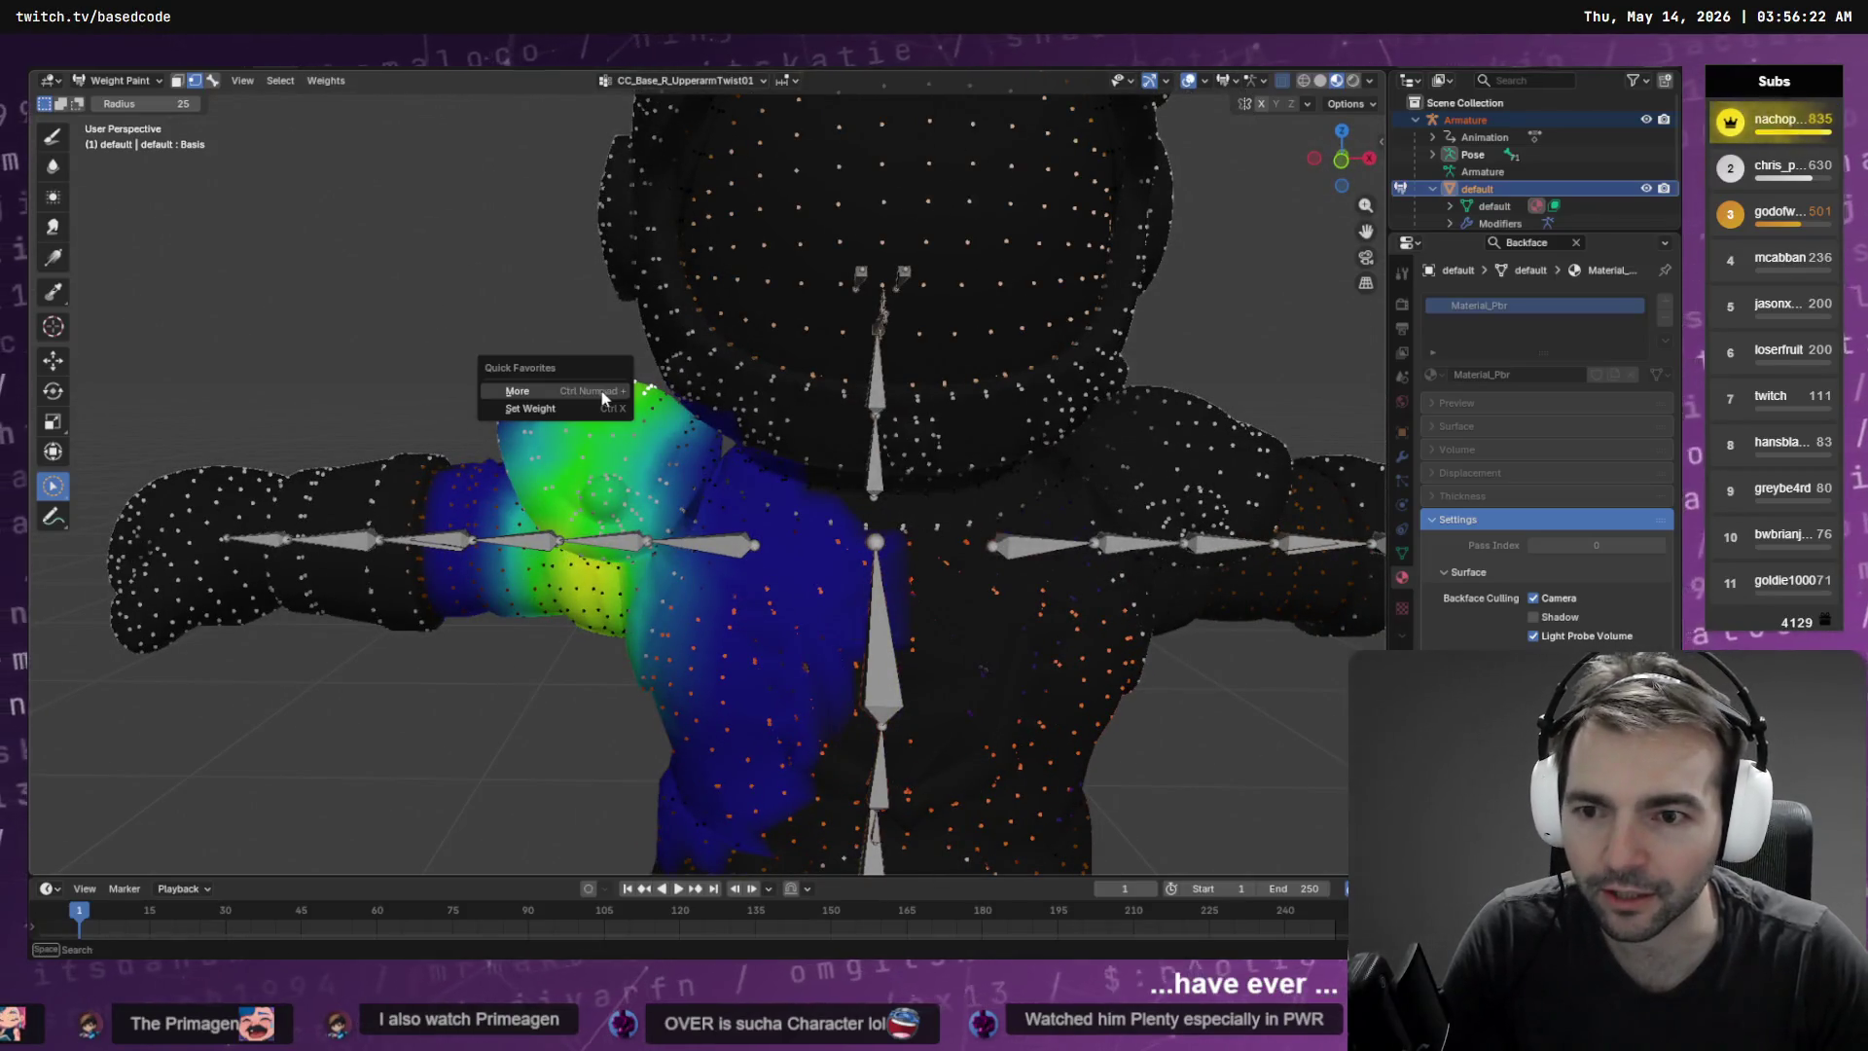
pyautogui.click(562, 395)
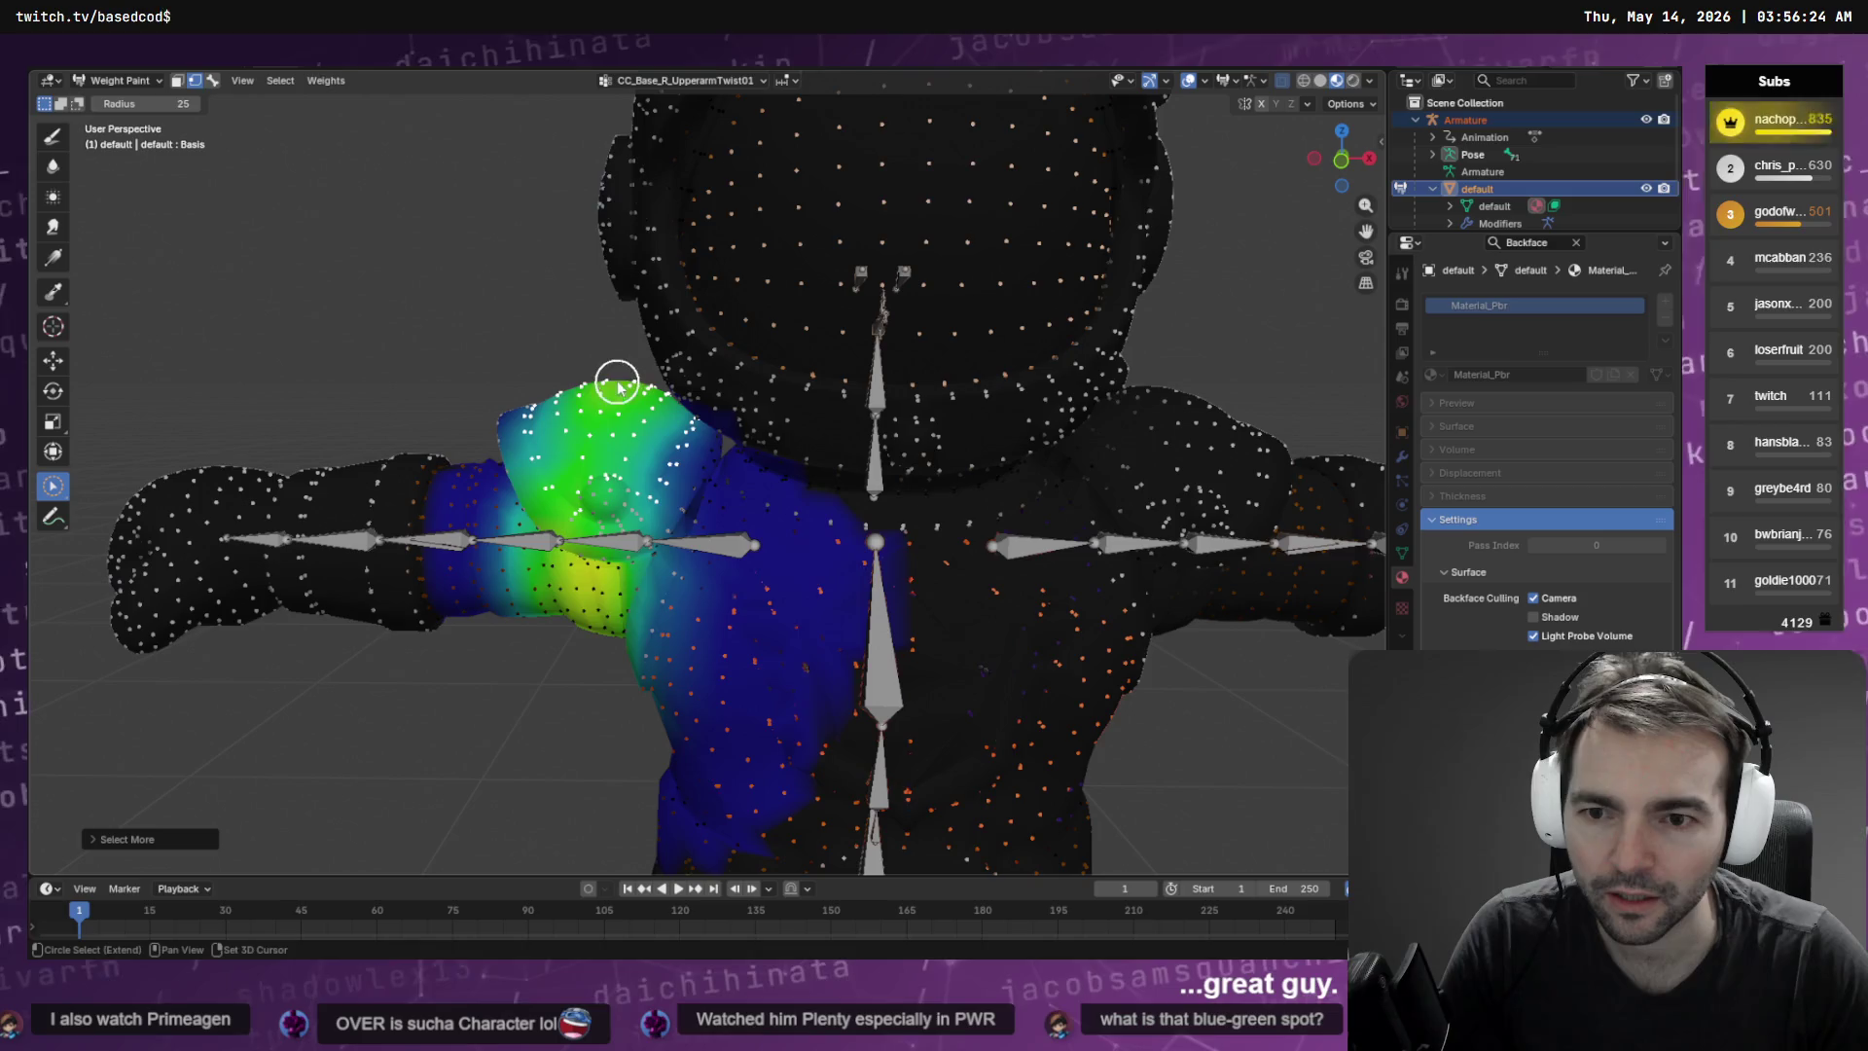
pyautogui.moveTo(592, 389); pyautogui.dragTo(652, 329)
pyautogui.press('c')
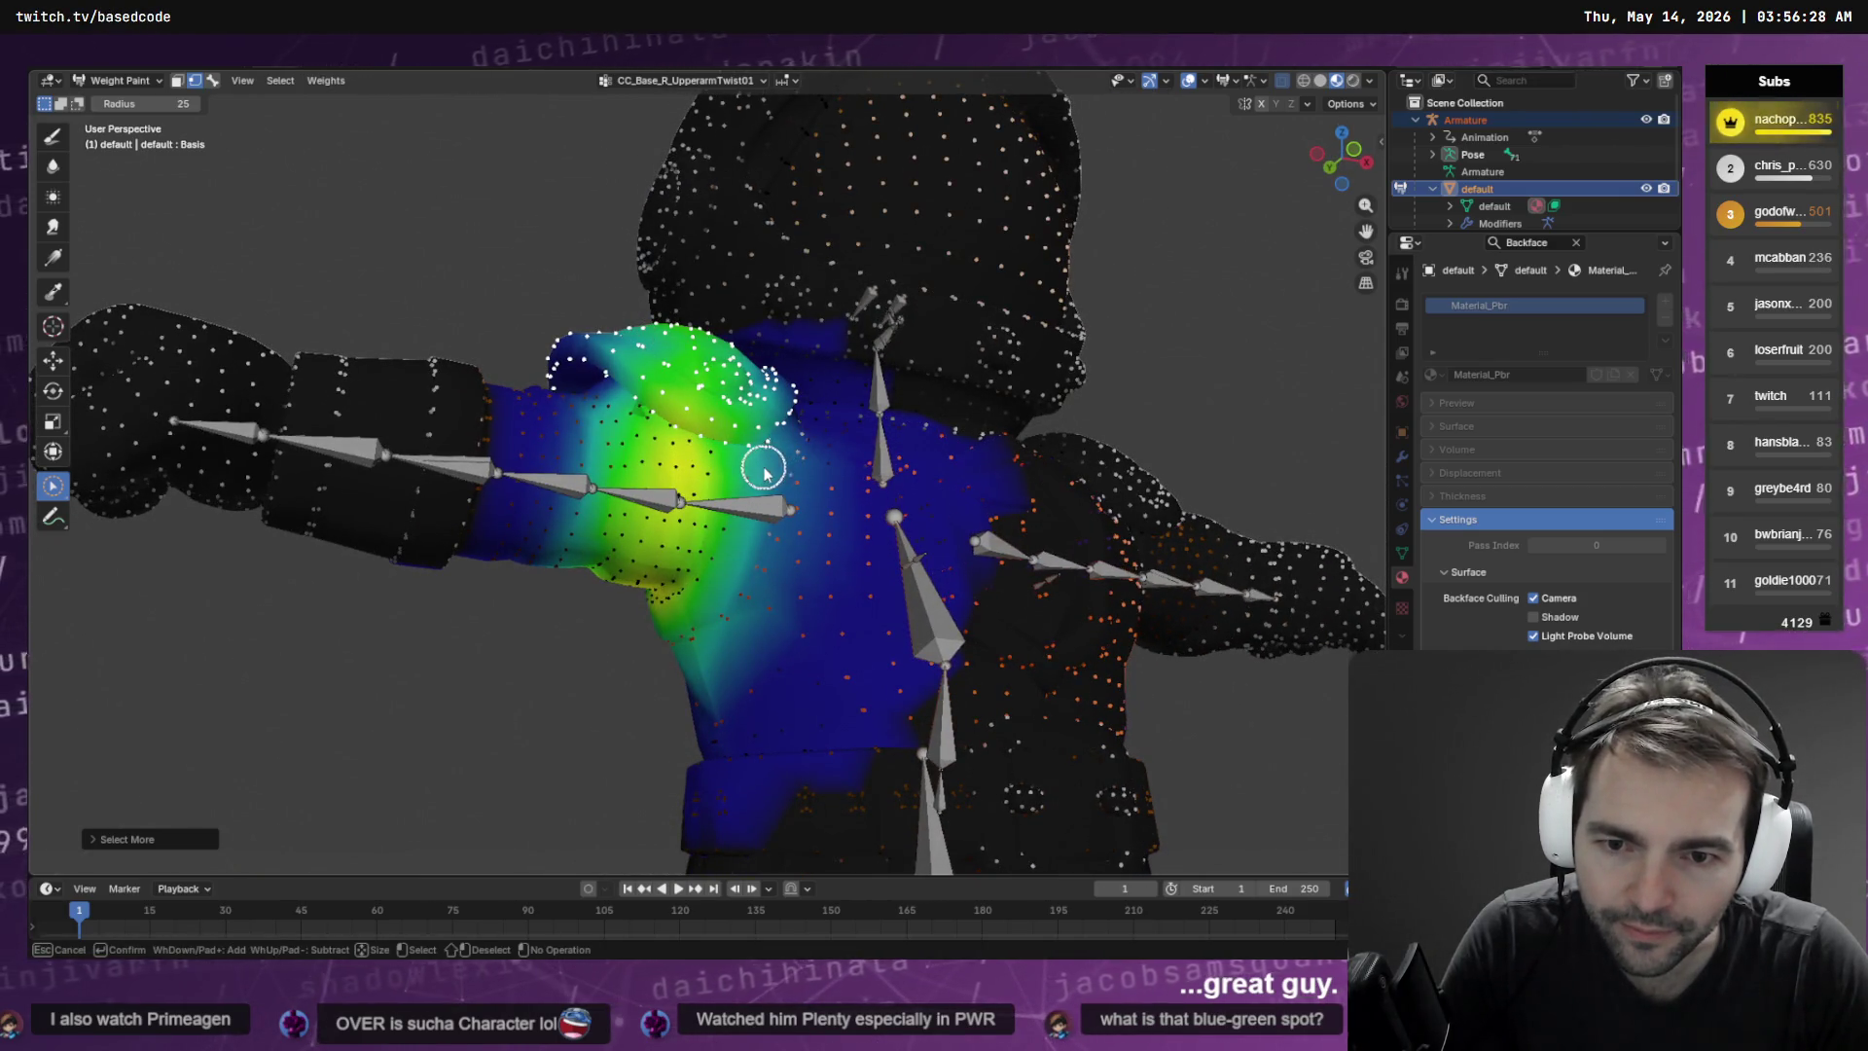
pyautogui.press('Escape')
pyautogui.scroll(5, 793, 472)
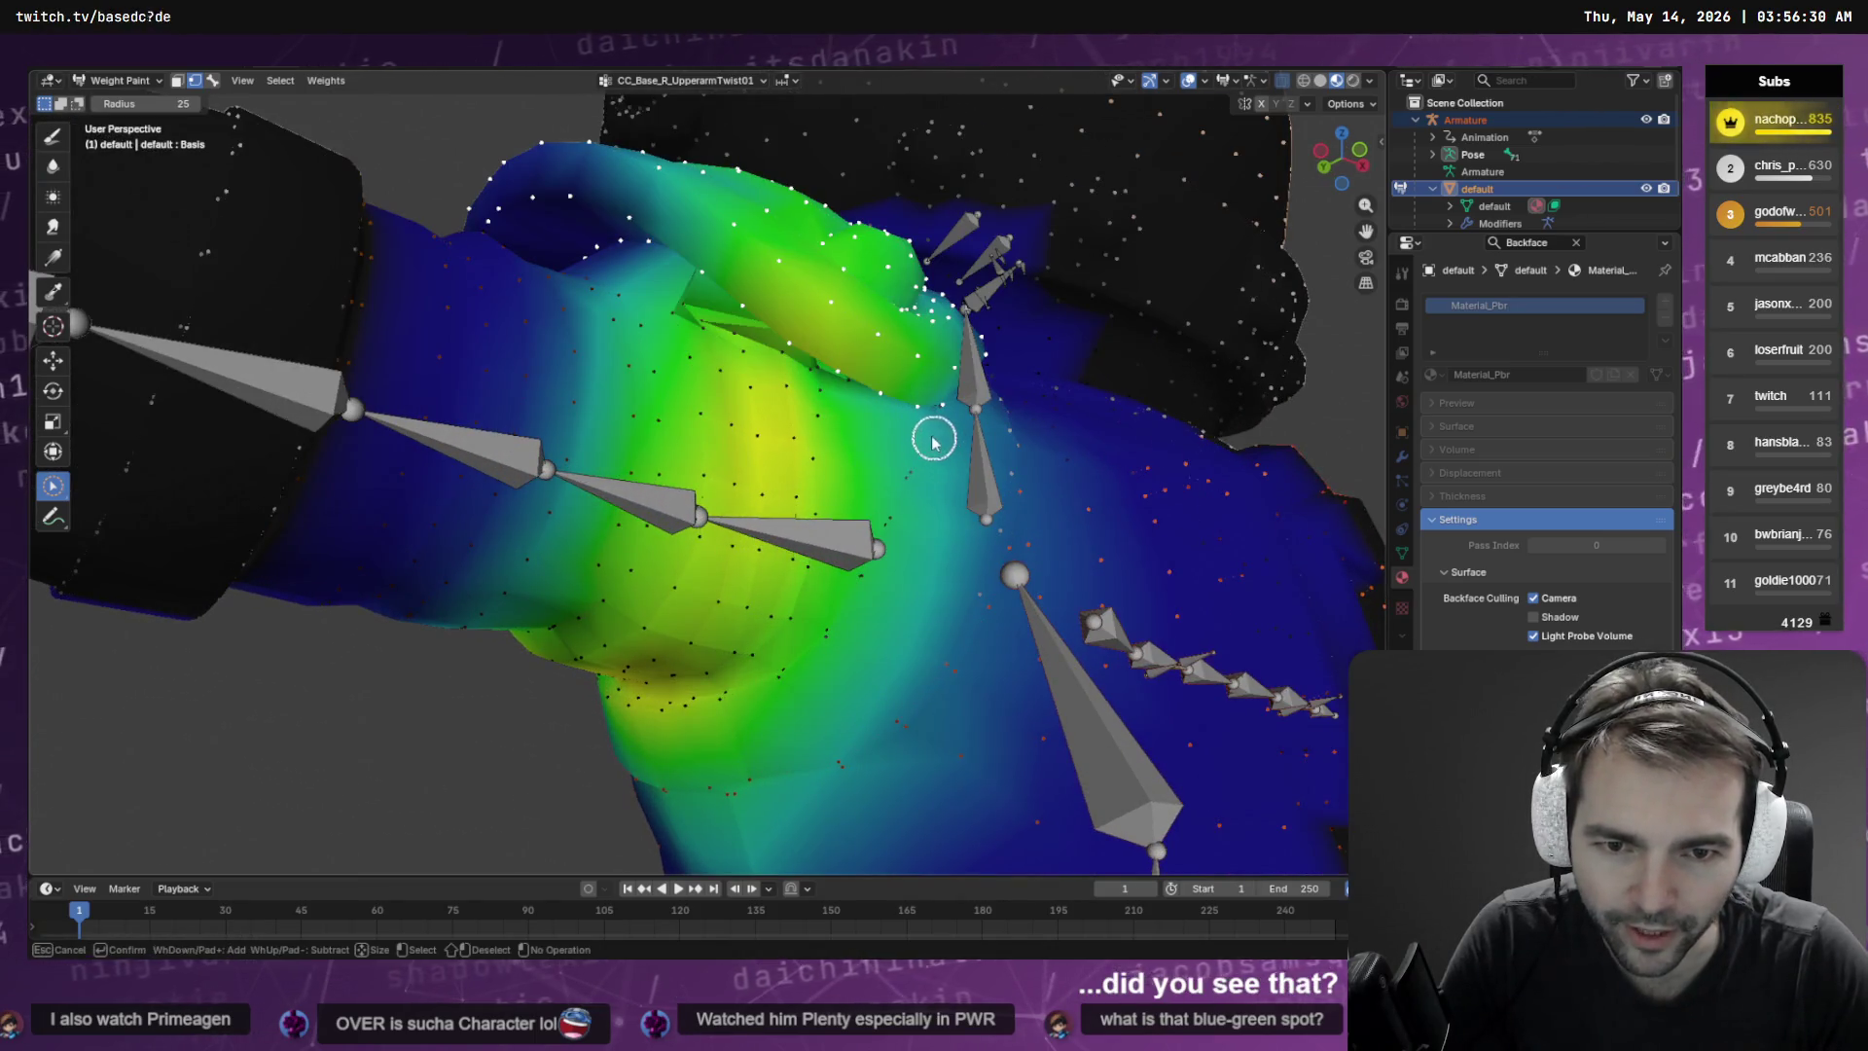
pyautogui.moveTo(917, 438)
pyautogui.mouseDown()
pyautogui.moveTo(763, 404)
pyautogui.moveTo(854, 446)
pyautogui.moveTo(913, 446)
pyautogui.moveTo(959, 383)
pyautogui.moveTo(1035, 370)
pyautogui.moveTo(822, 564)
pyautogui.mouseUp()
pyautogui.press('c')
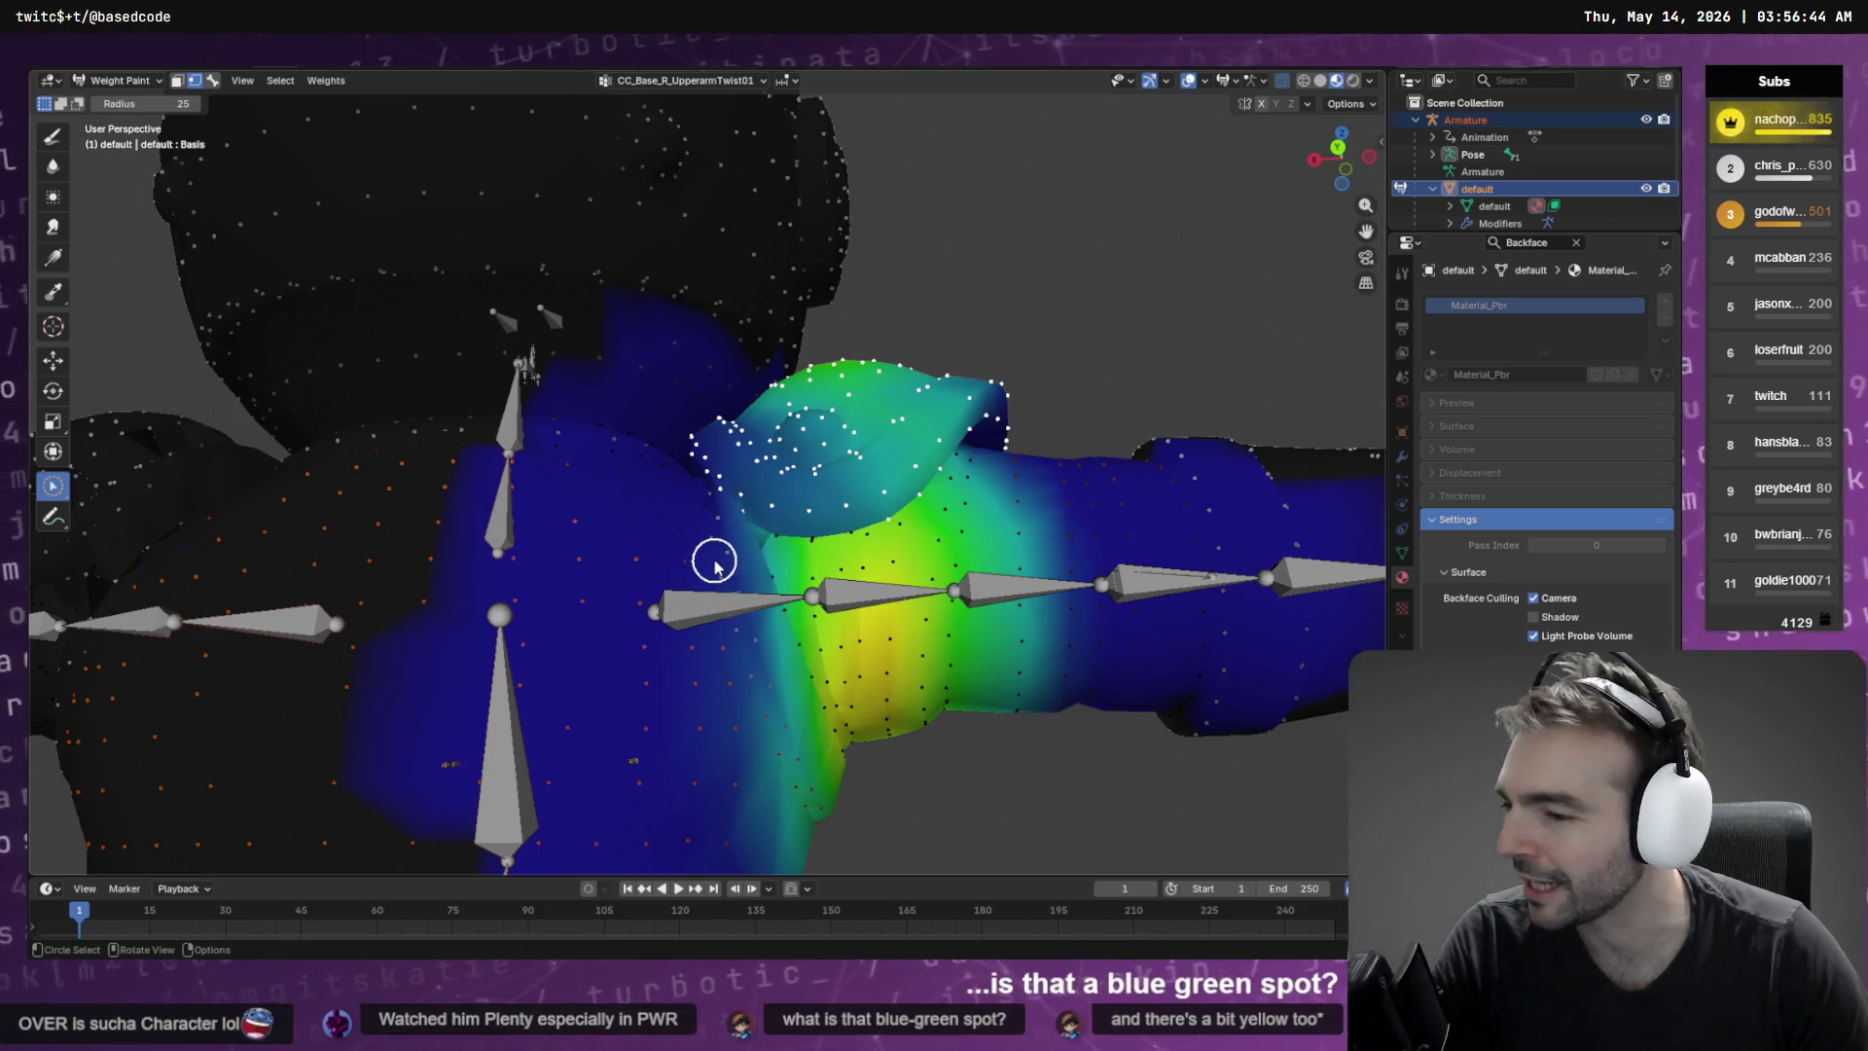
pyautogui.moveTo(768, 318)
pyautogui.mouseDown()
pyautogui.moveTo(1056, 418)
pyautogui.moveTo(893, 459)
pyautogui.moveTo(884, 431)
pyautogui.moveTo(743, 417)
pyautogui.moveTo(729, 438)
pyautogui.moveTo(773, 486)
pyautogui.moveTo(742, 555)
pyautogui.moveTo(934, 596)
pyautogui.moveTo(733, 560)
pyautogui.mouseUp()
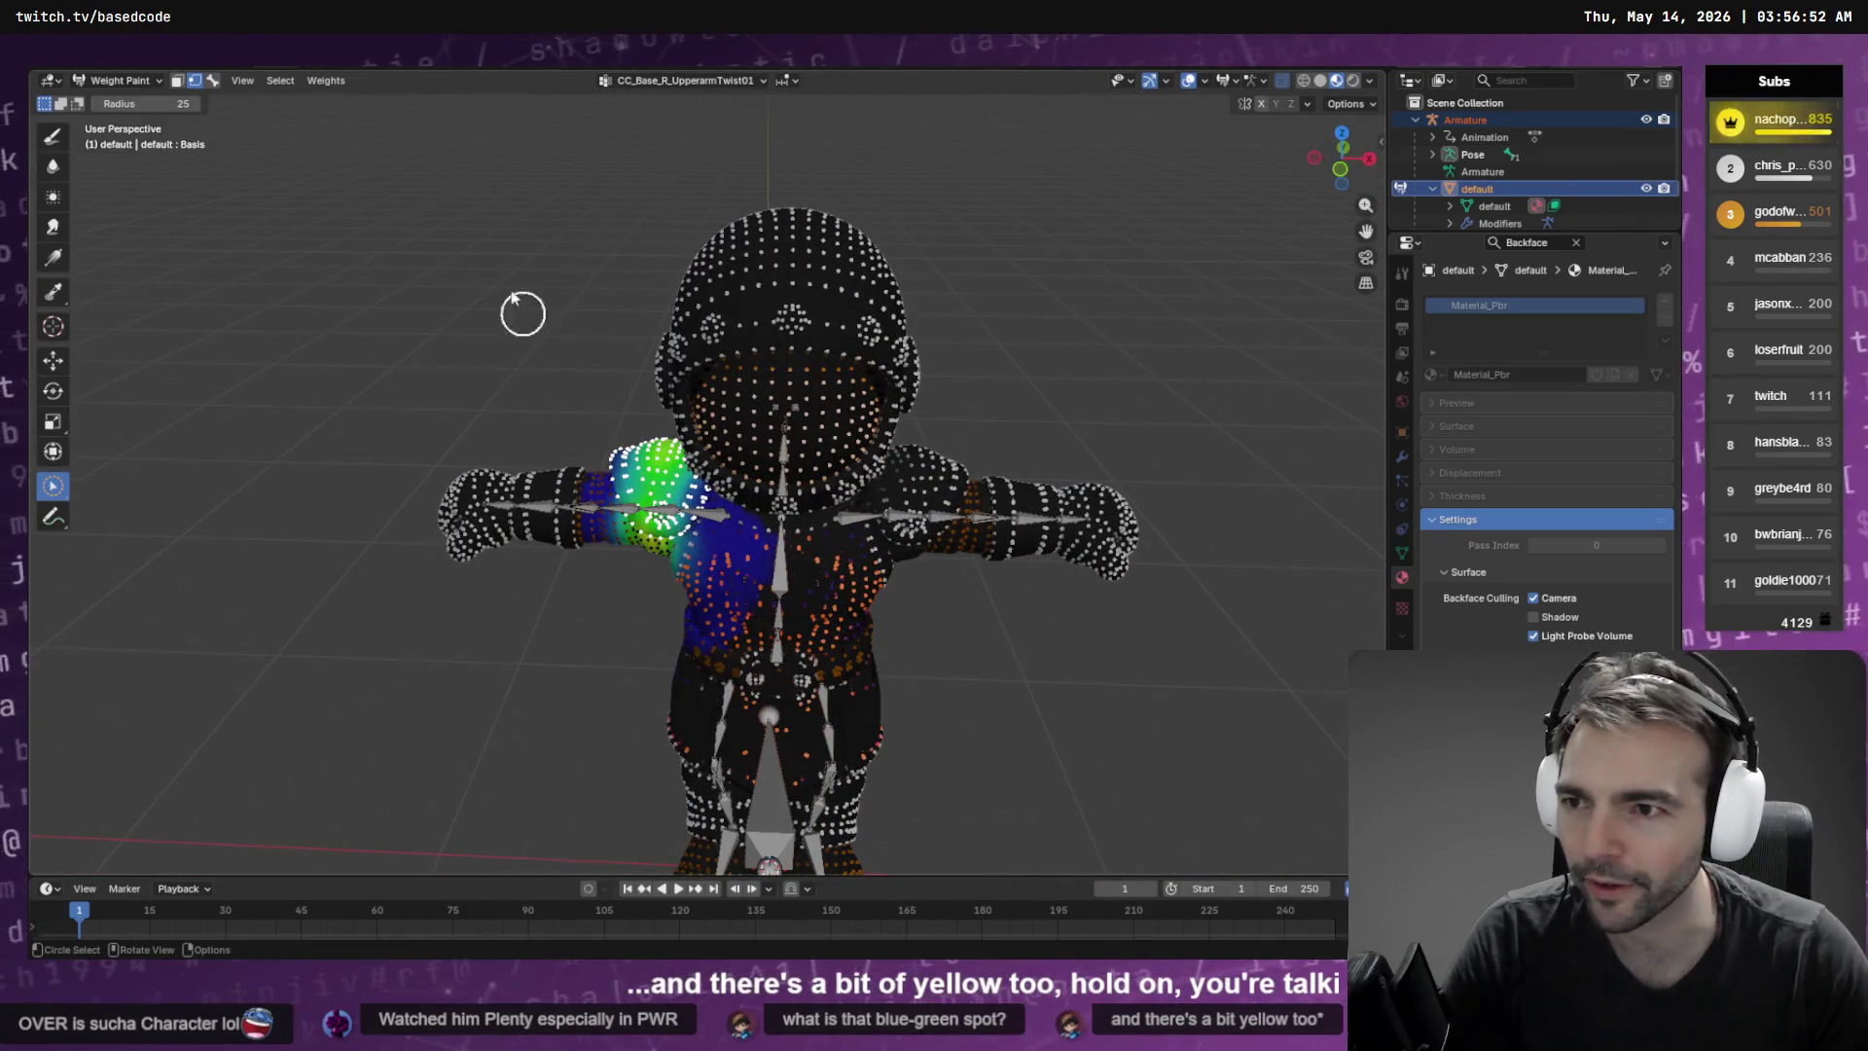
# Set the shoulder pad to weight 1.0 in CC_Base_R_UpperarmTwist01 with the Draw brush
pyautogui.click(52, 135)
pyautogui.moveTo(215, 114); pyautogui.dragTo(282, 113)
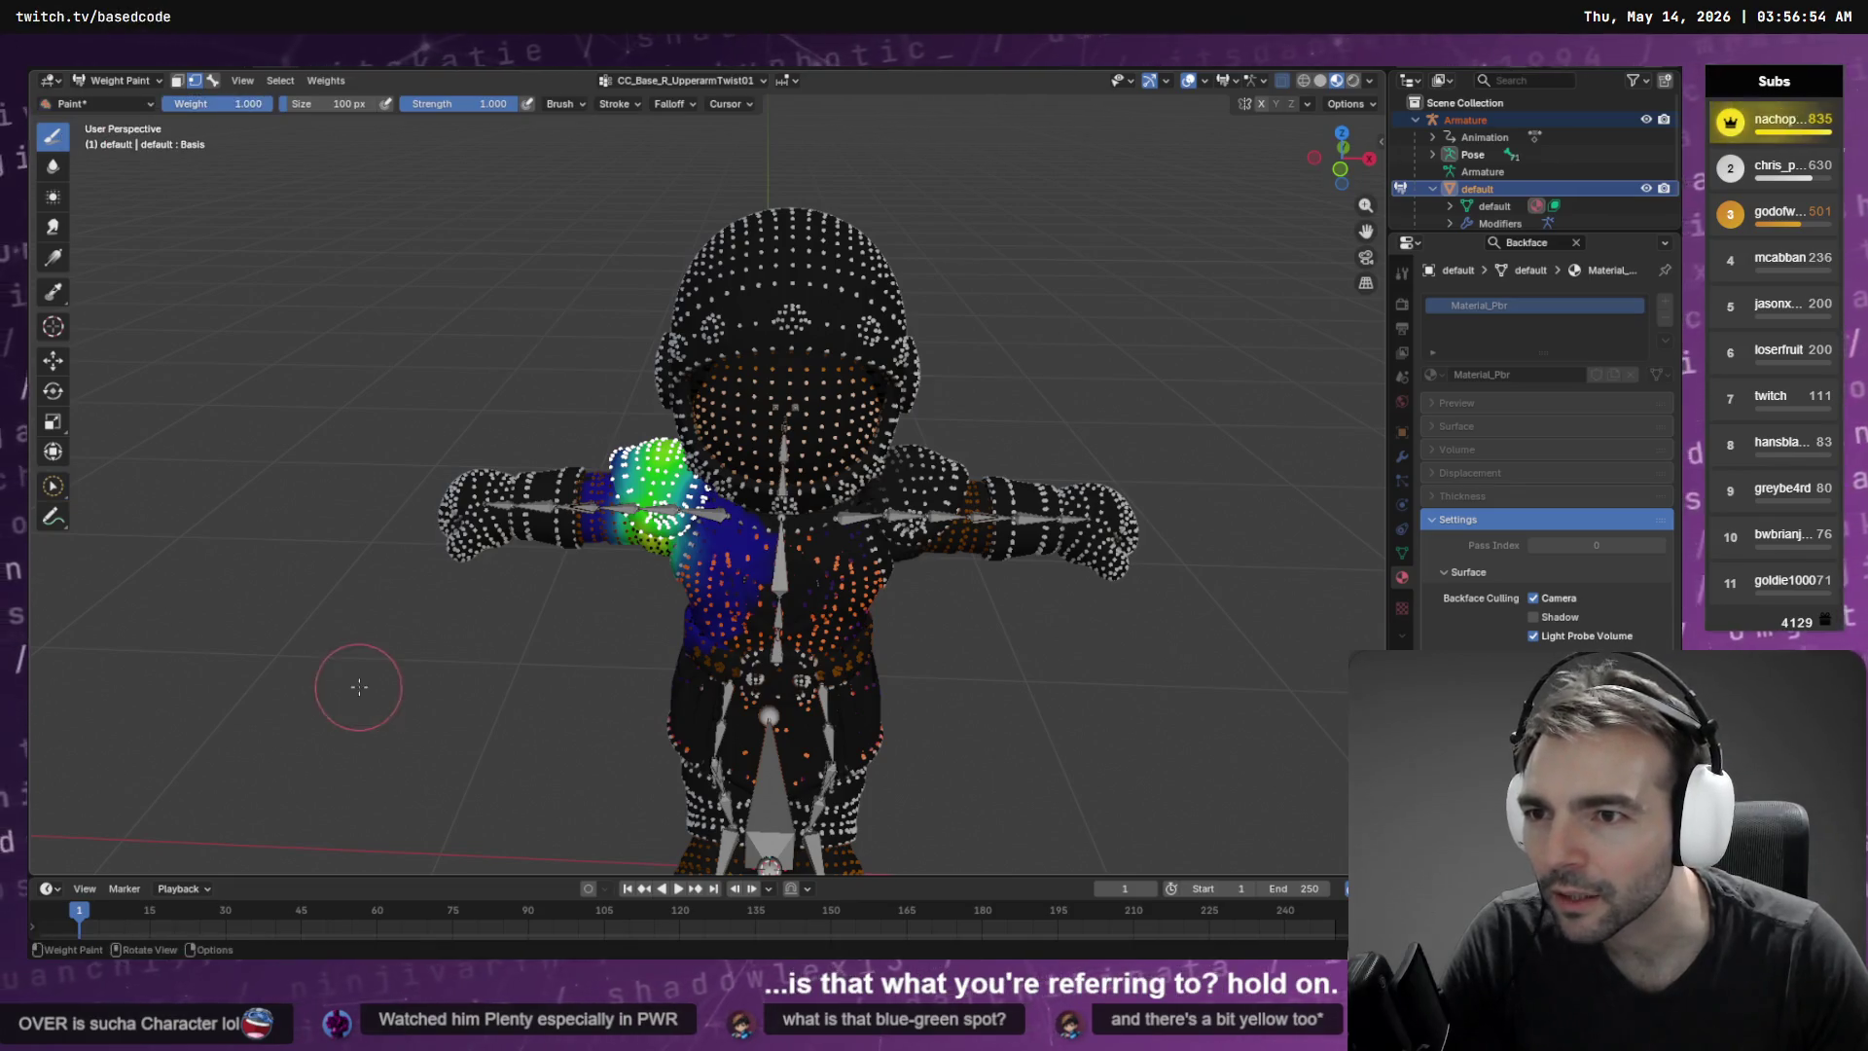
pyautogui.press('q')
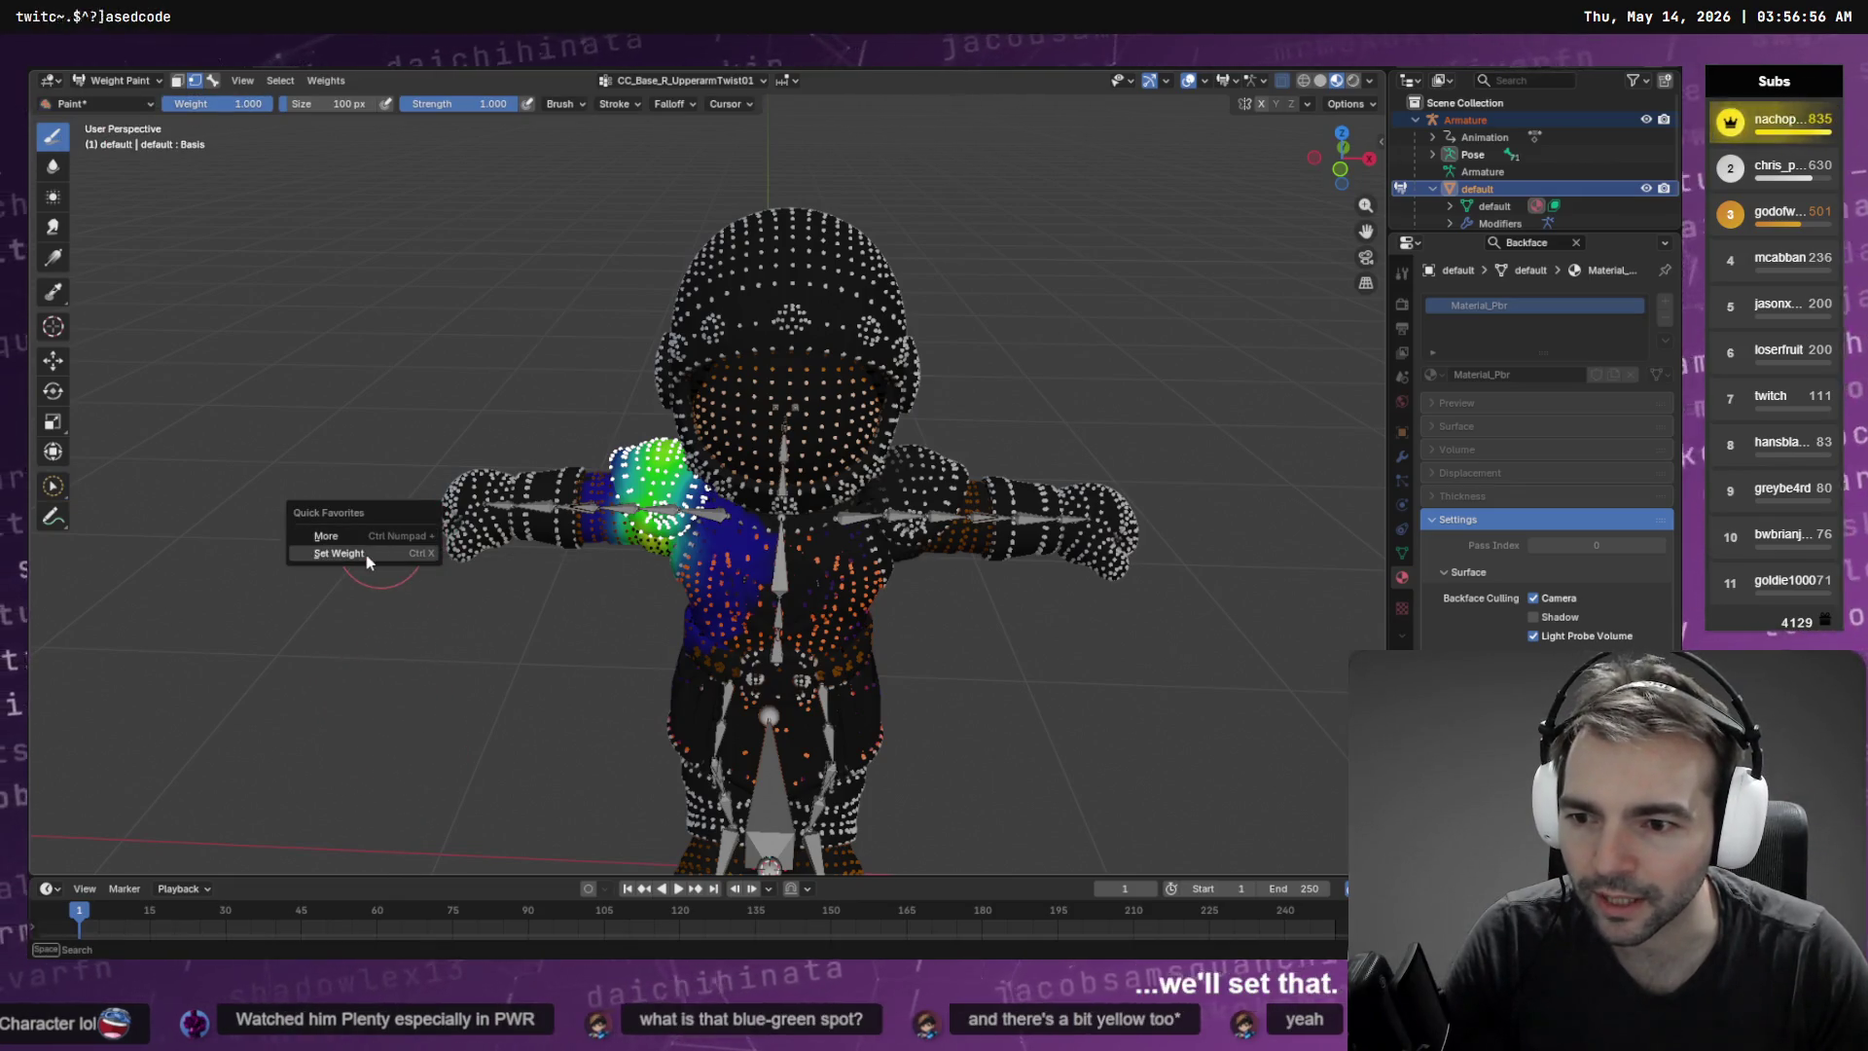
pyautogui.click(365, 553)
# Switch to CC_Base_R_UpperarmTwist02 and set the shoulder pad's weight to 0
pyautogui.click(678, 85)
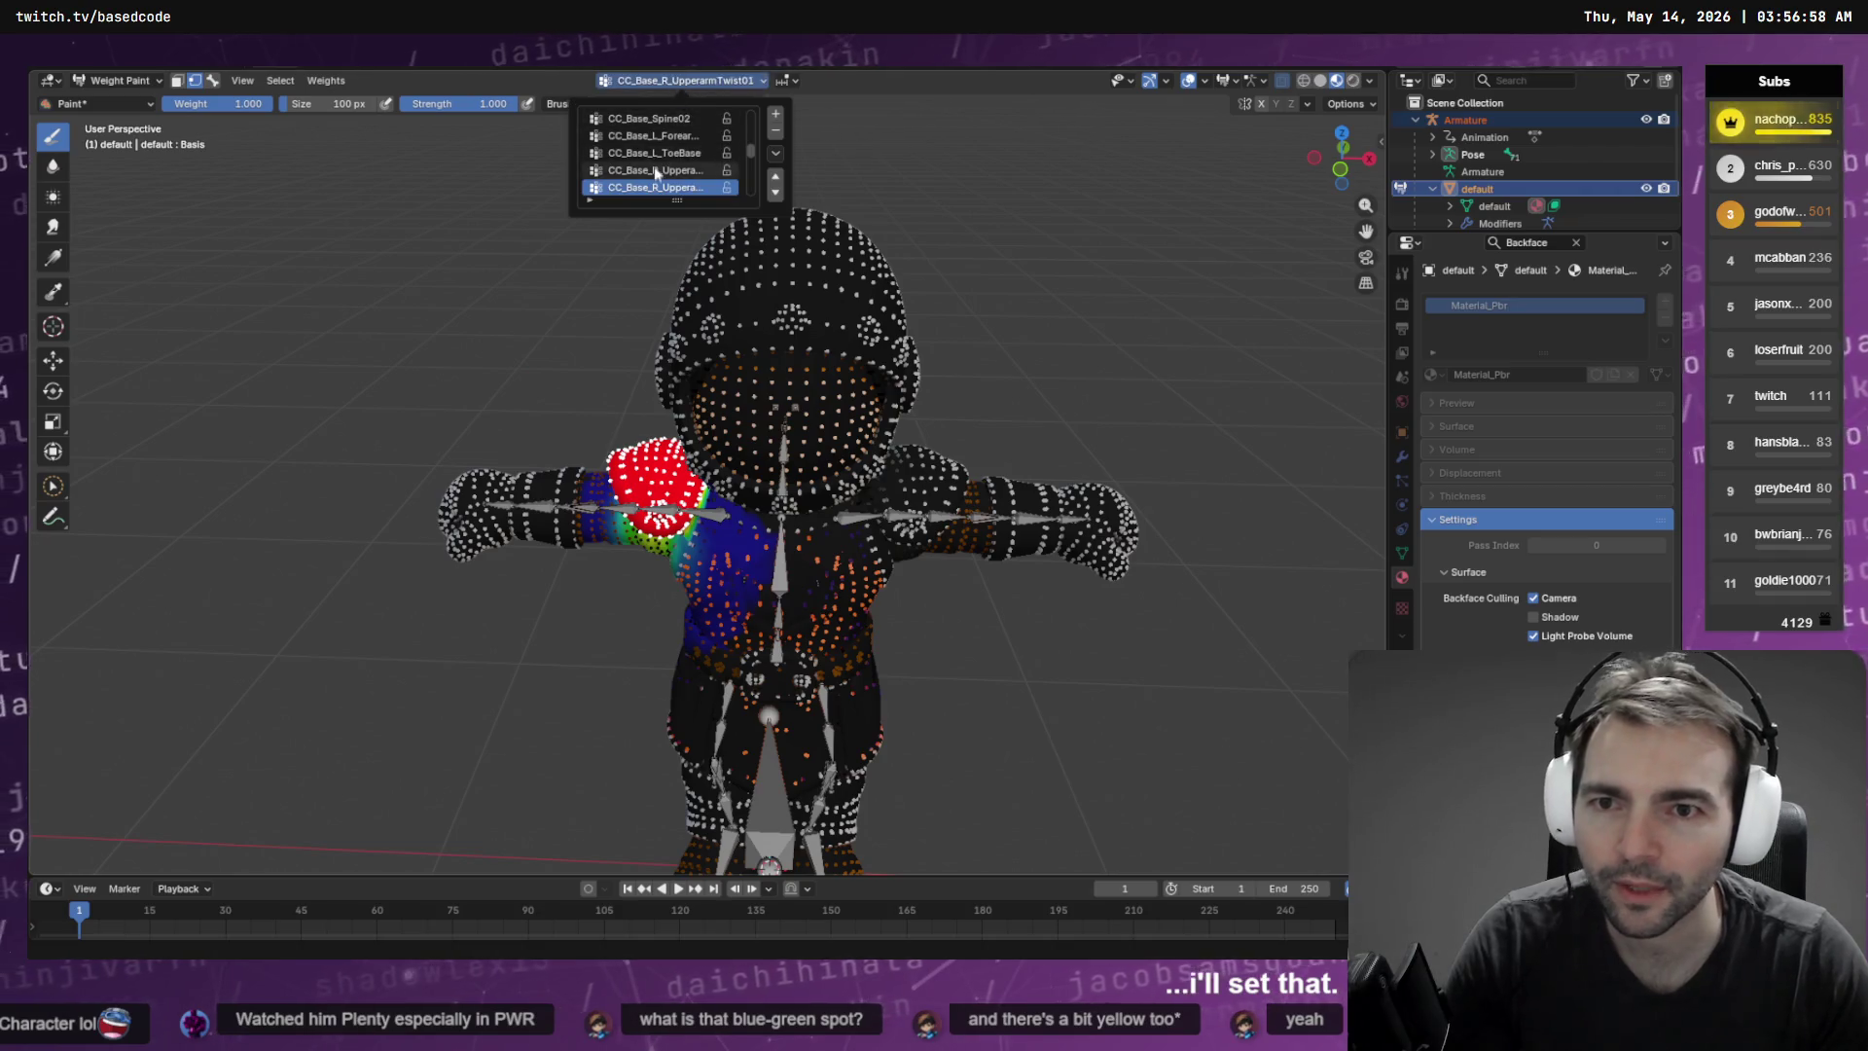
pyautogui.click(657, 173)
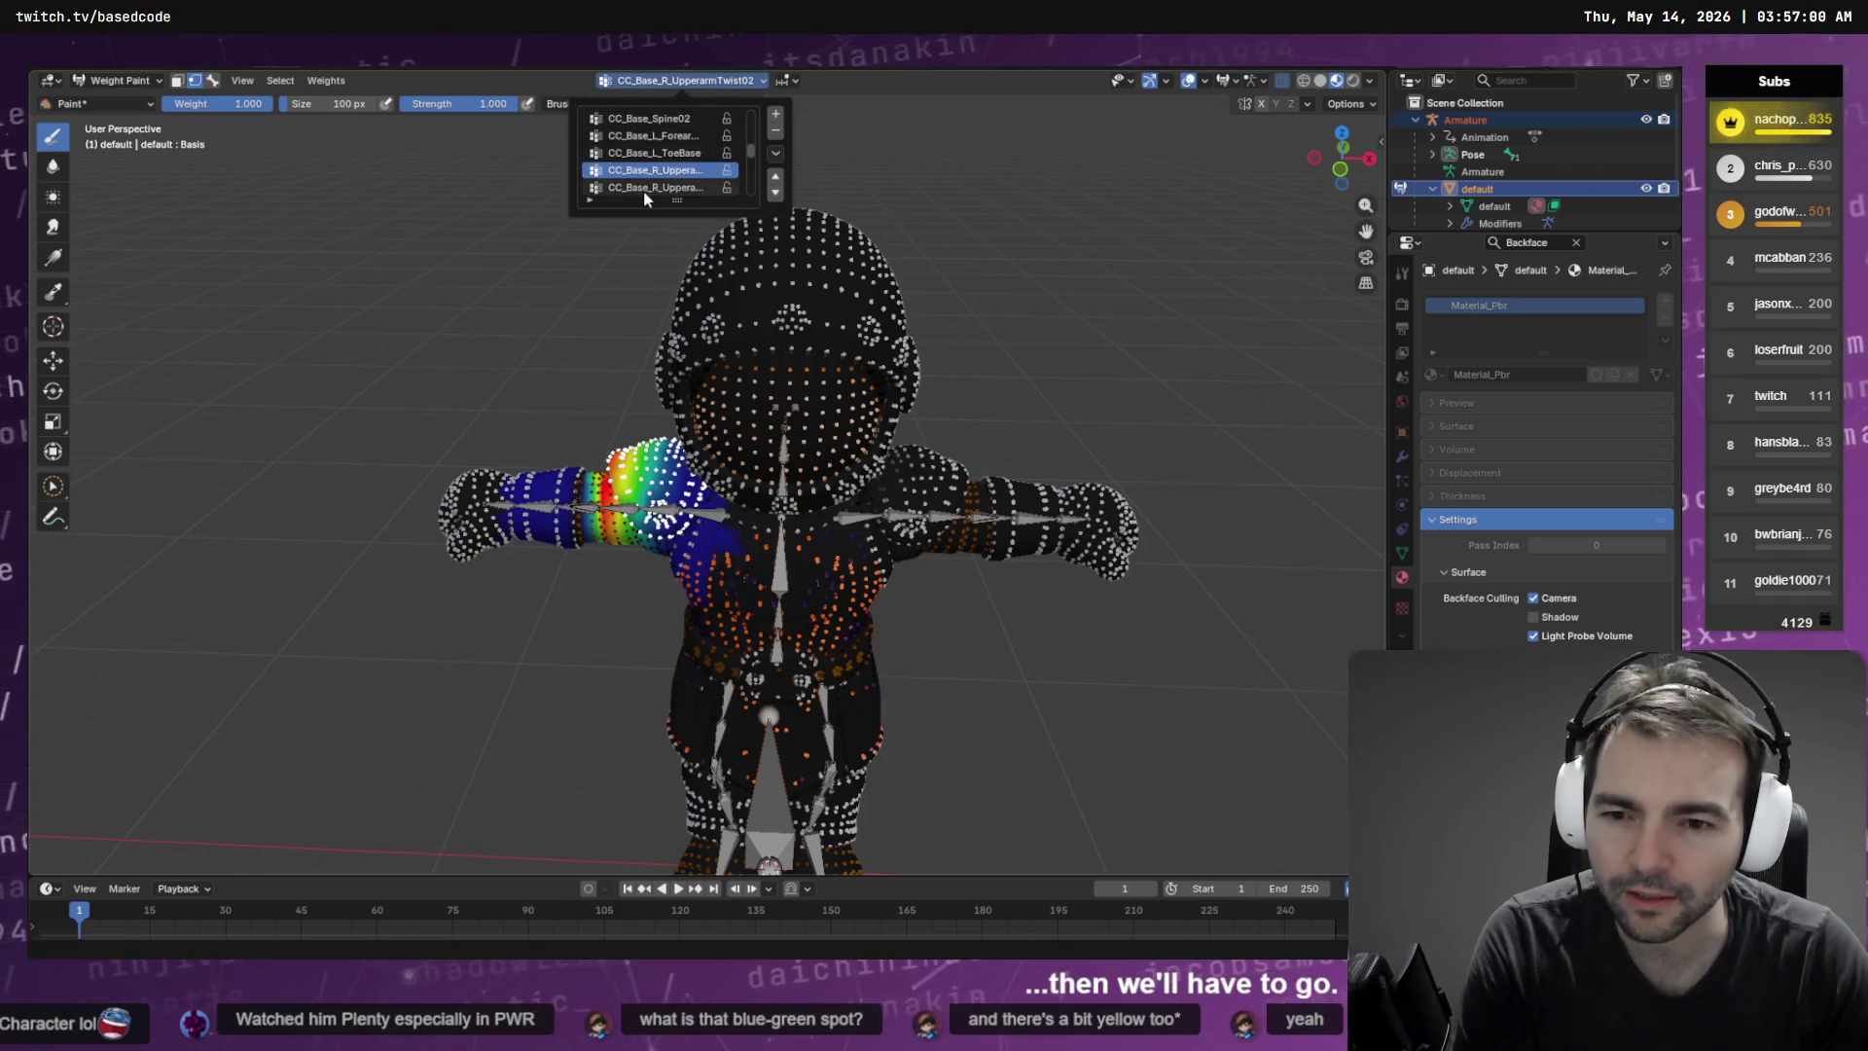
pyautogui.press('q')
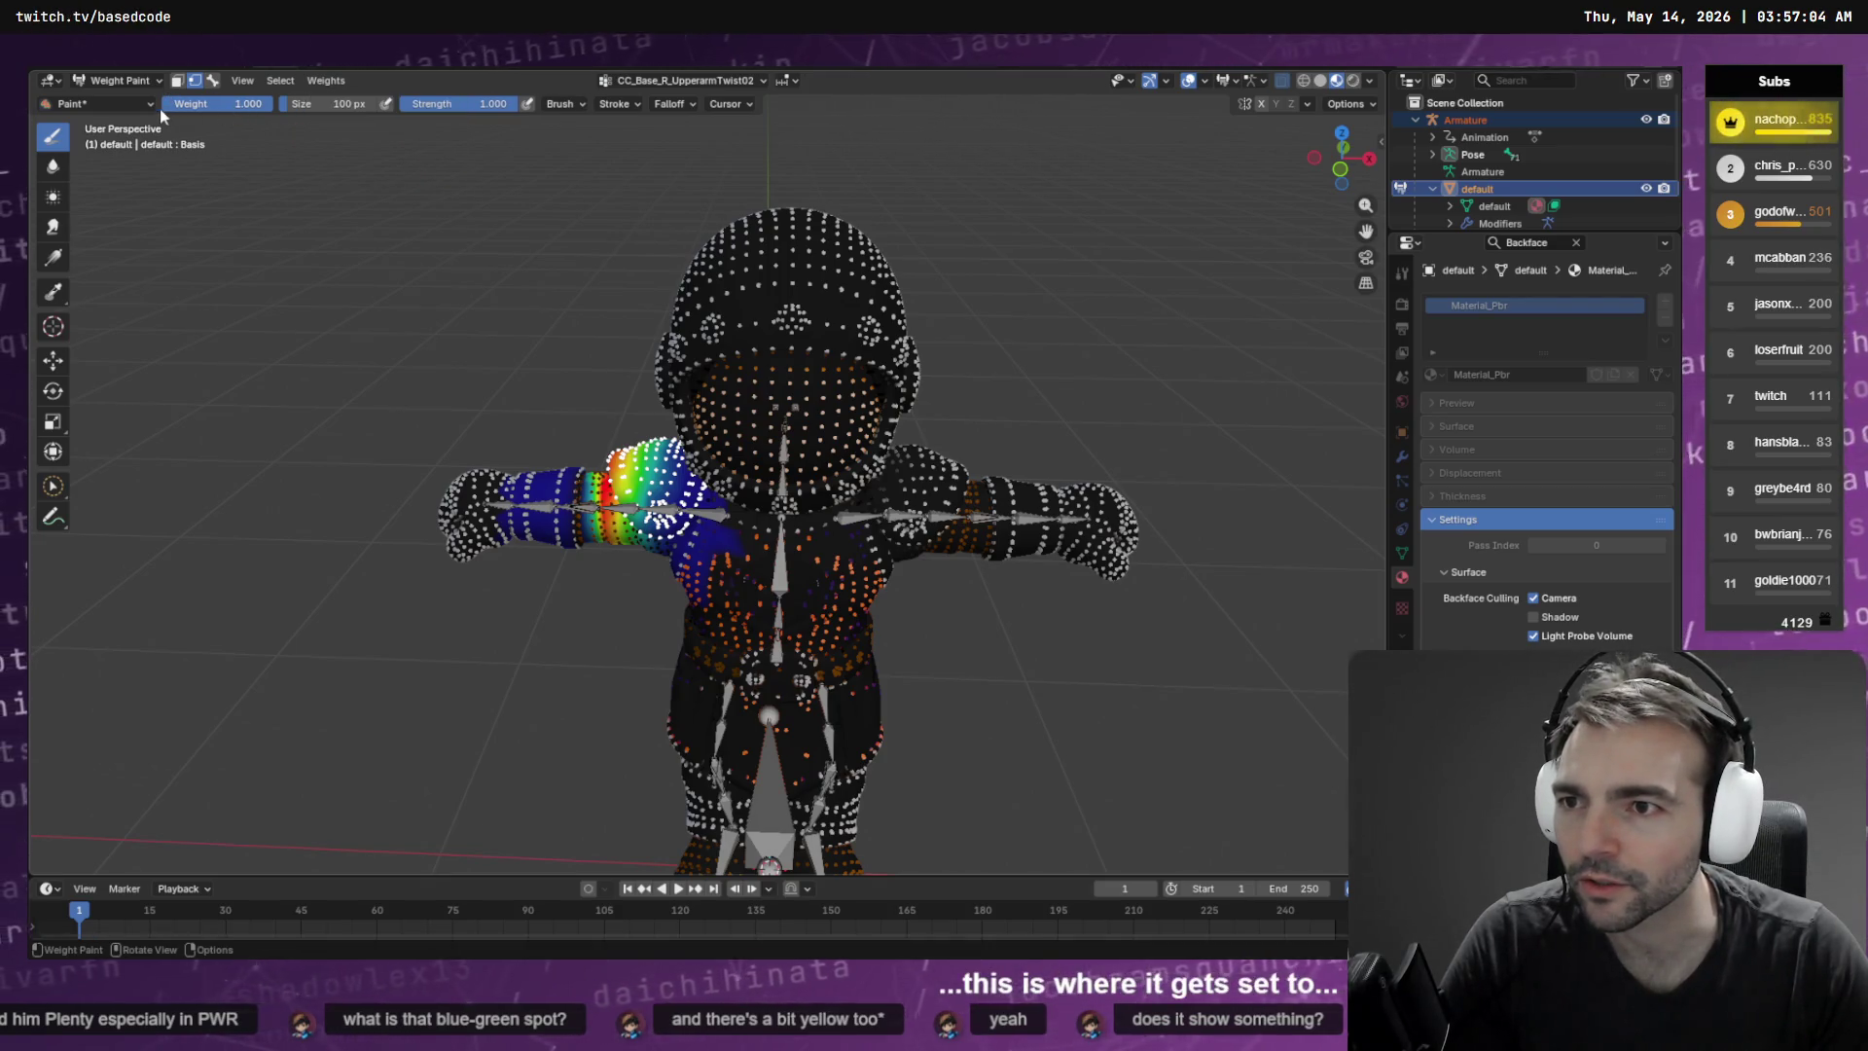
pyautogui.moveTo(219, 103); pyautogui.dragTo(167, 103)
pyautogui.press('q')
pyautogui.click(437, 233)
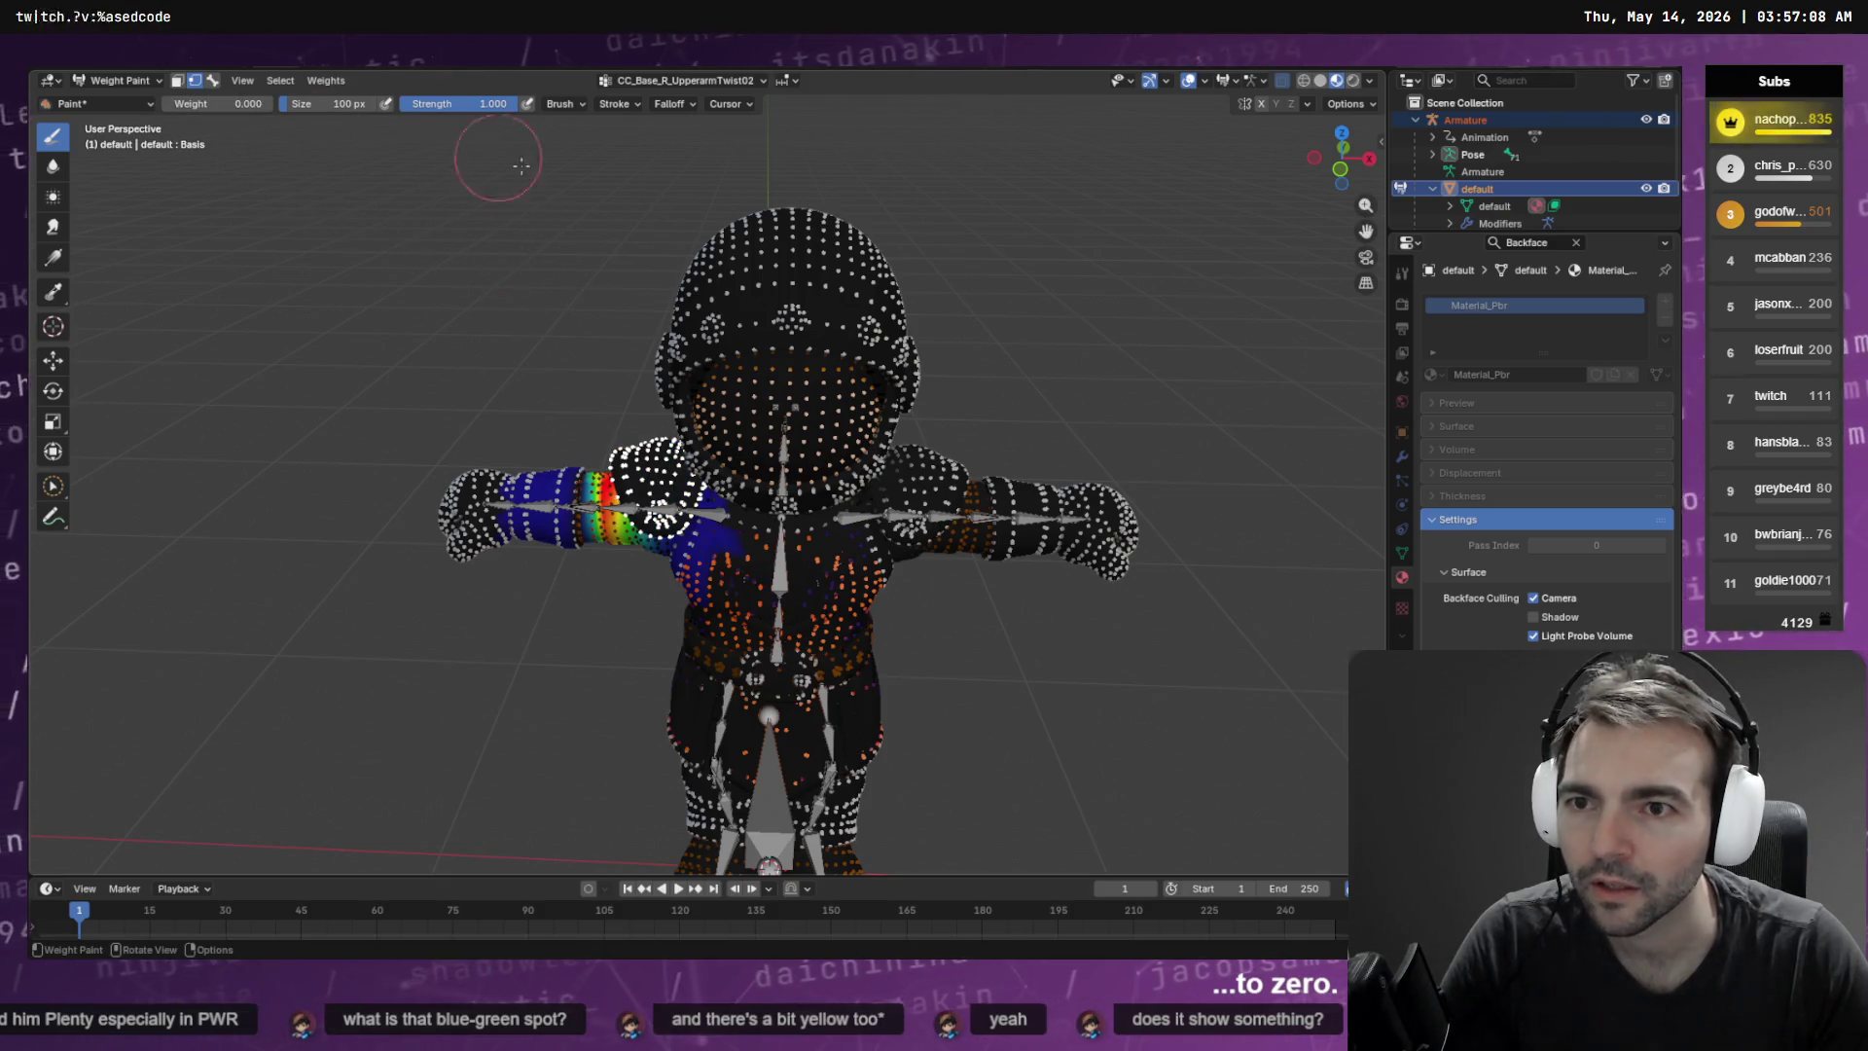
pyautogui.click(685, 81)
# Zero the shoulder pad's weight in CC_Base_Spine02 using Set Weight
pyautogui.scroll(3, 650, 173)
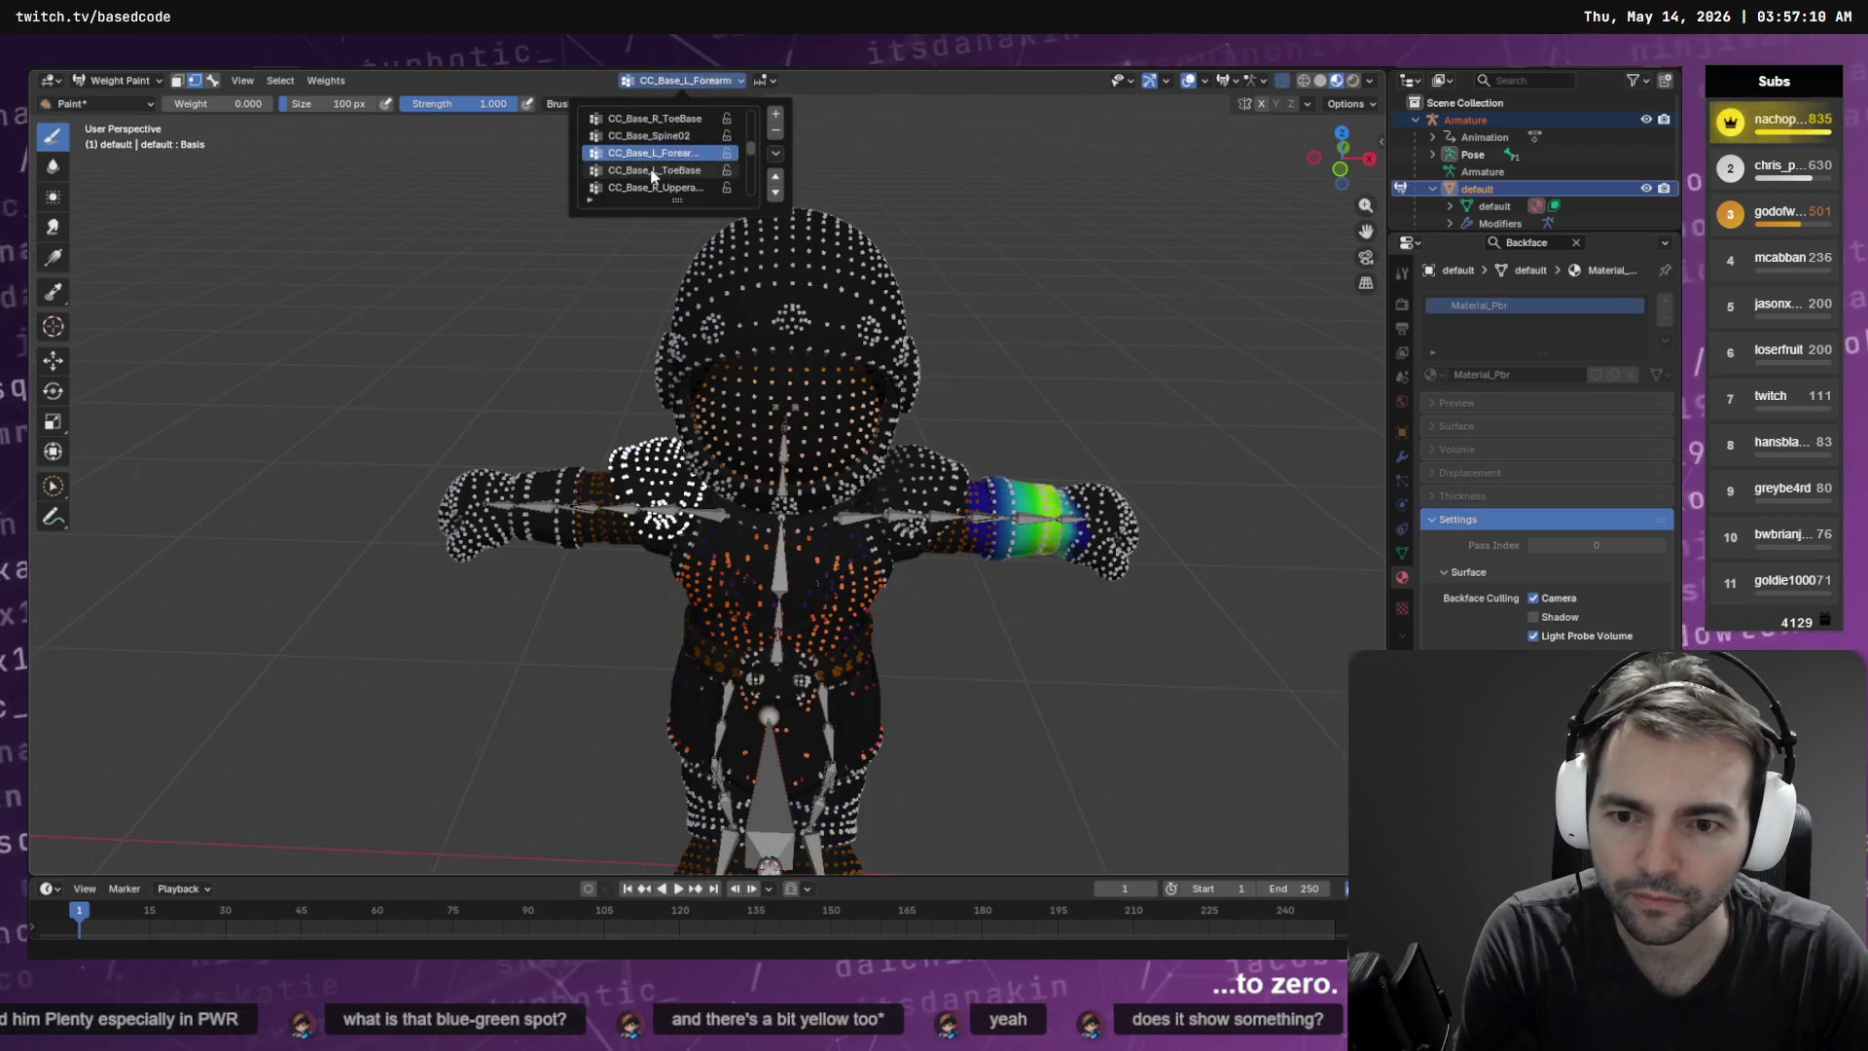
pyautogui.scroll(-4, 650, 176)
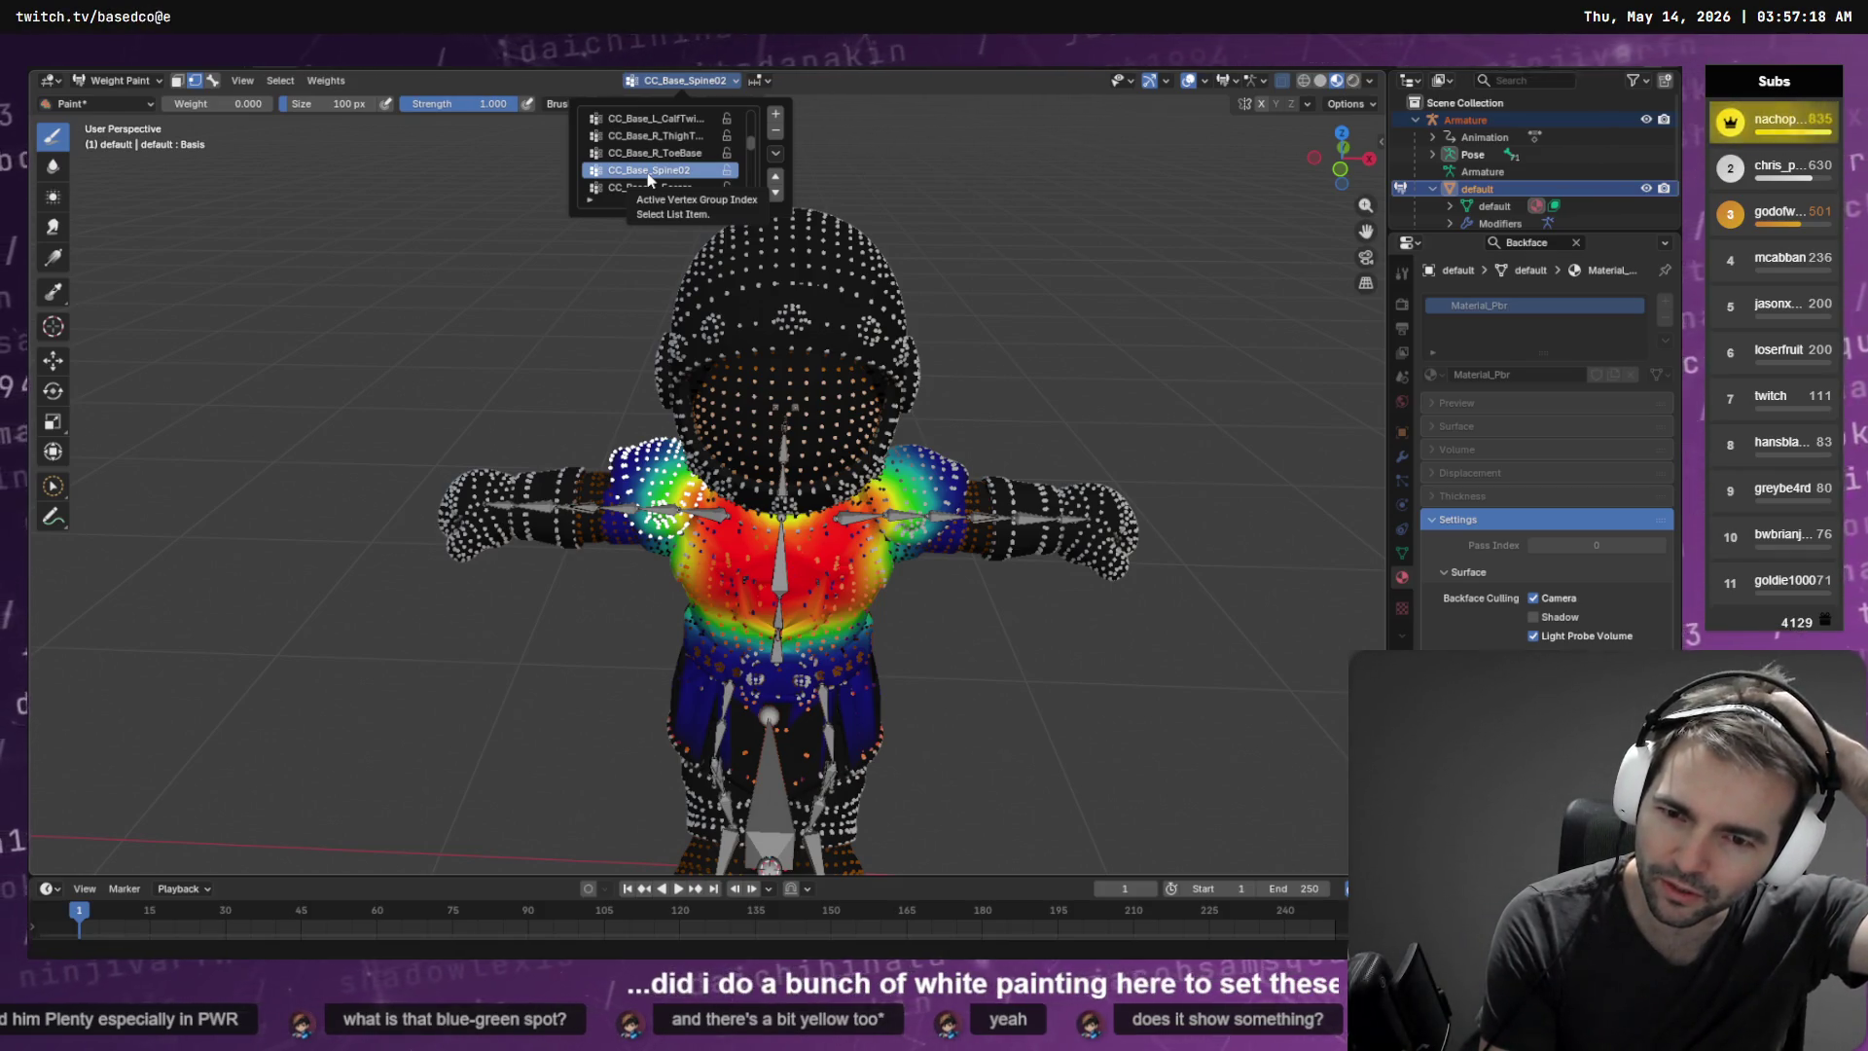
pyautogui.rightClick(435, 216)
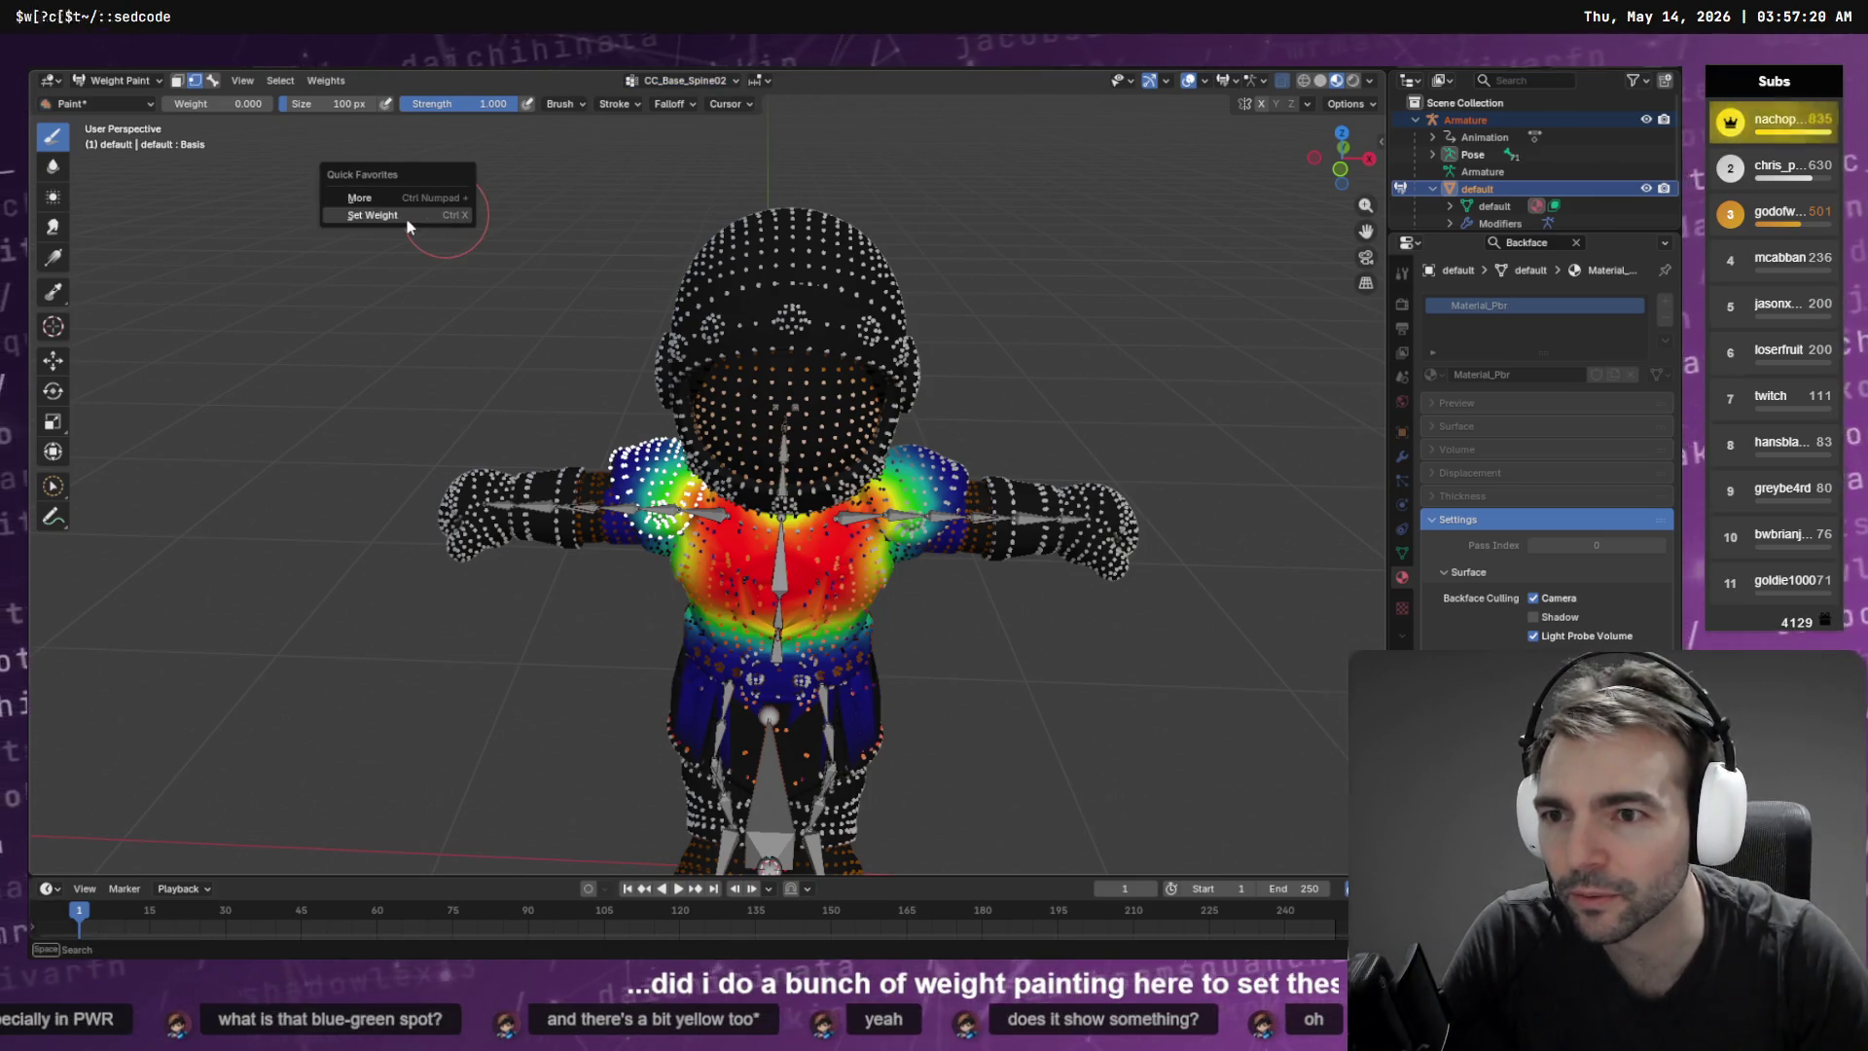
pyautogui.click(435, 224)
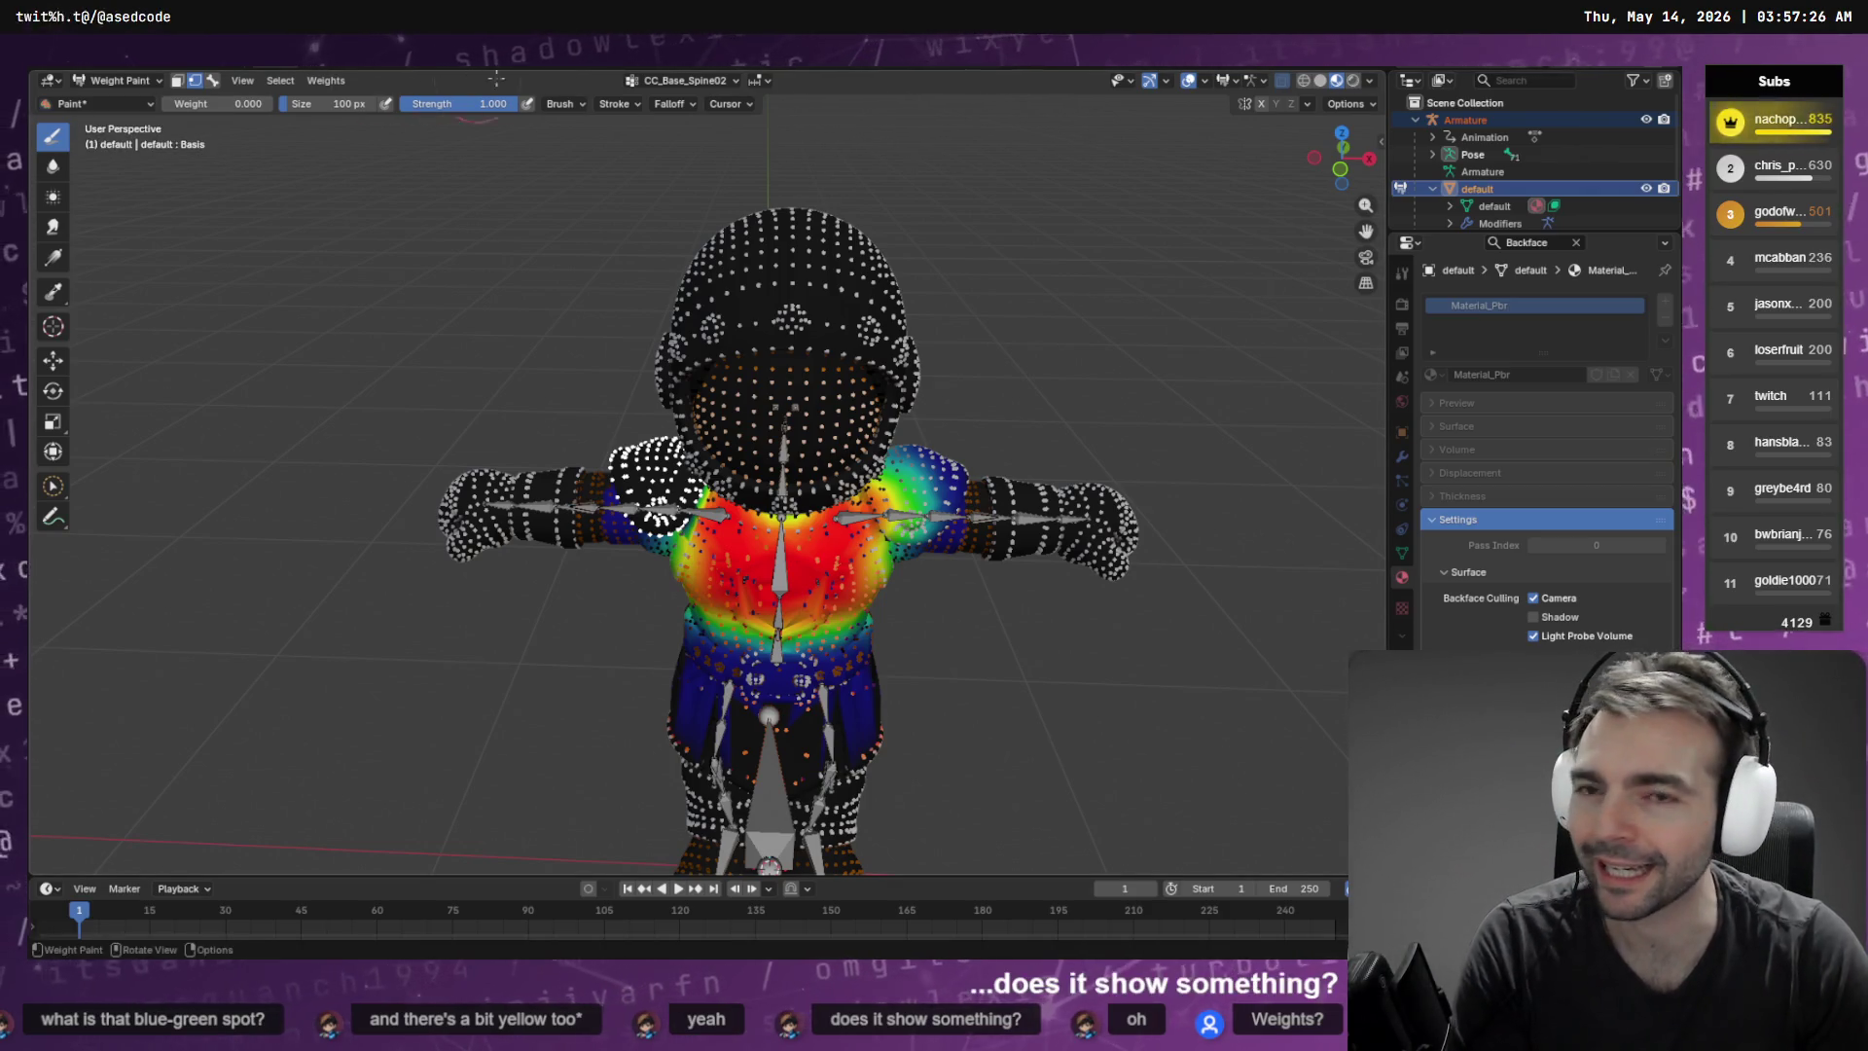
# Browse the vertex groups to CC_Base_L_Clavicle and put the mesh into Edit Mode
pyautogui.click(686, 79)
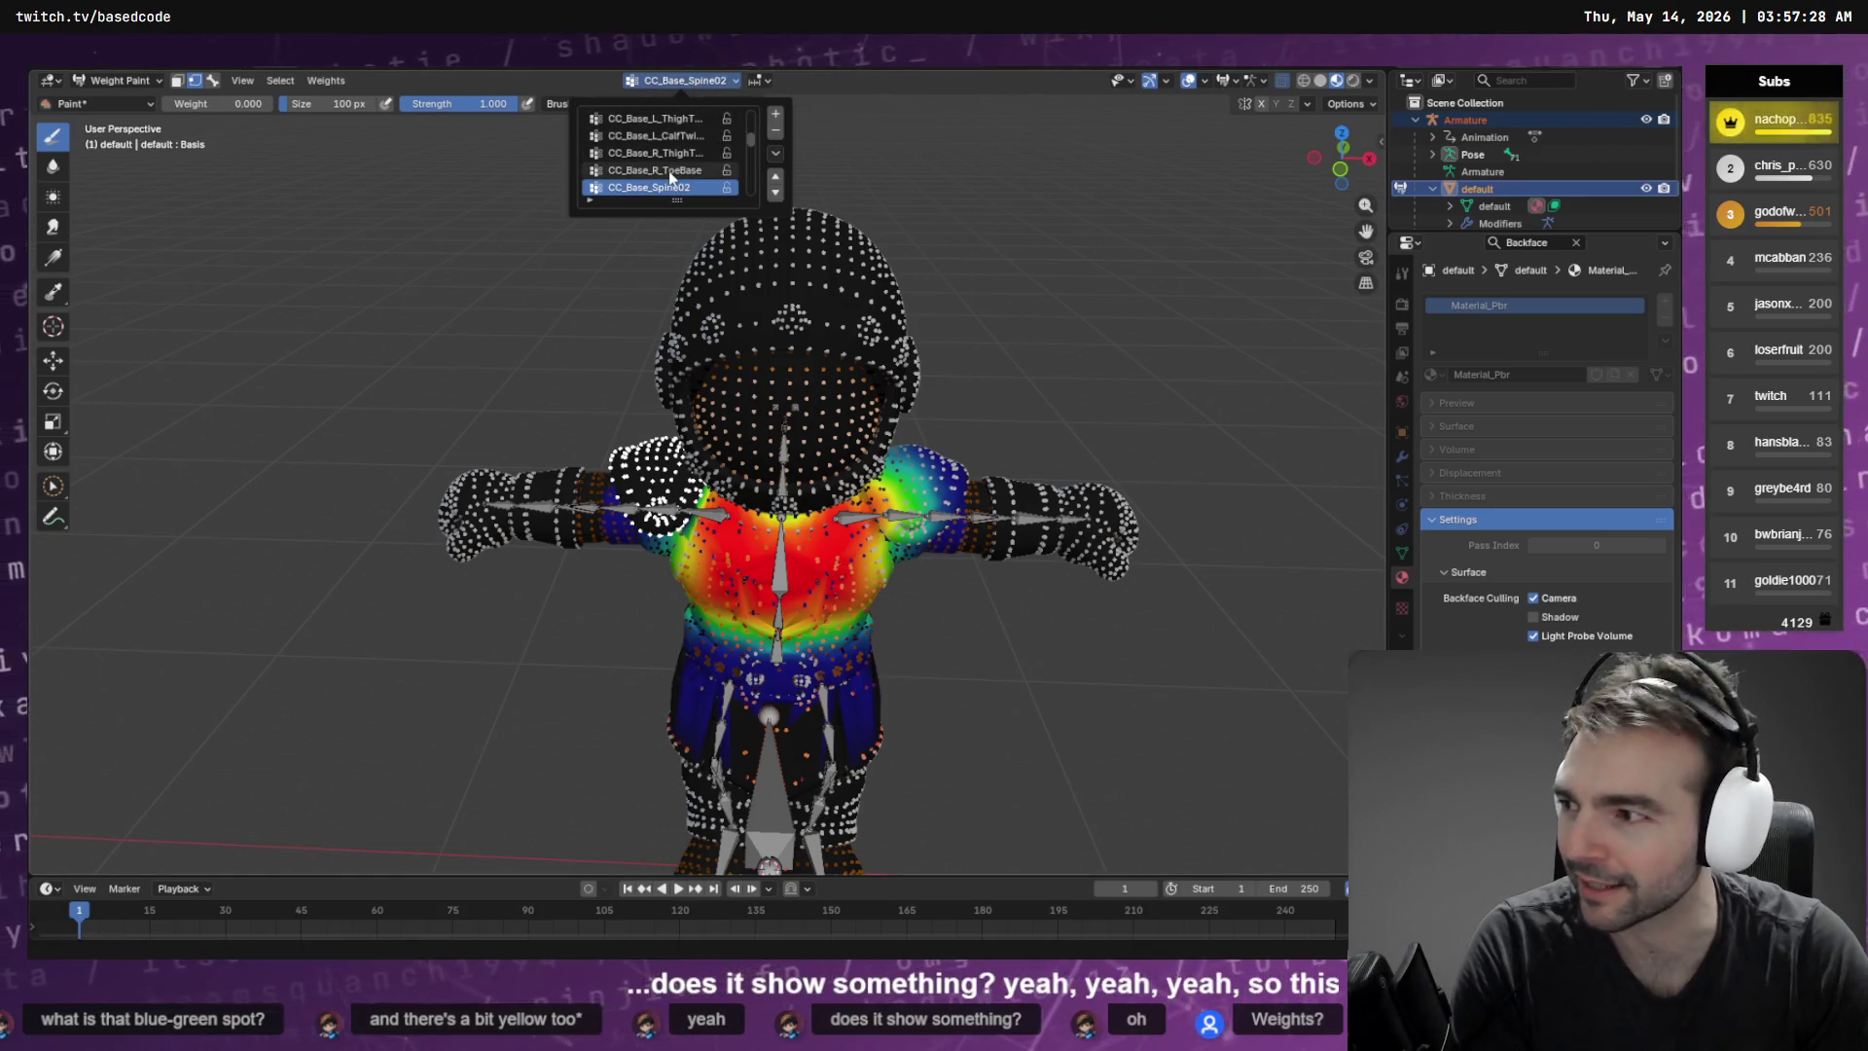
pyautogui.scroll(4, 669, 175)
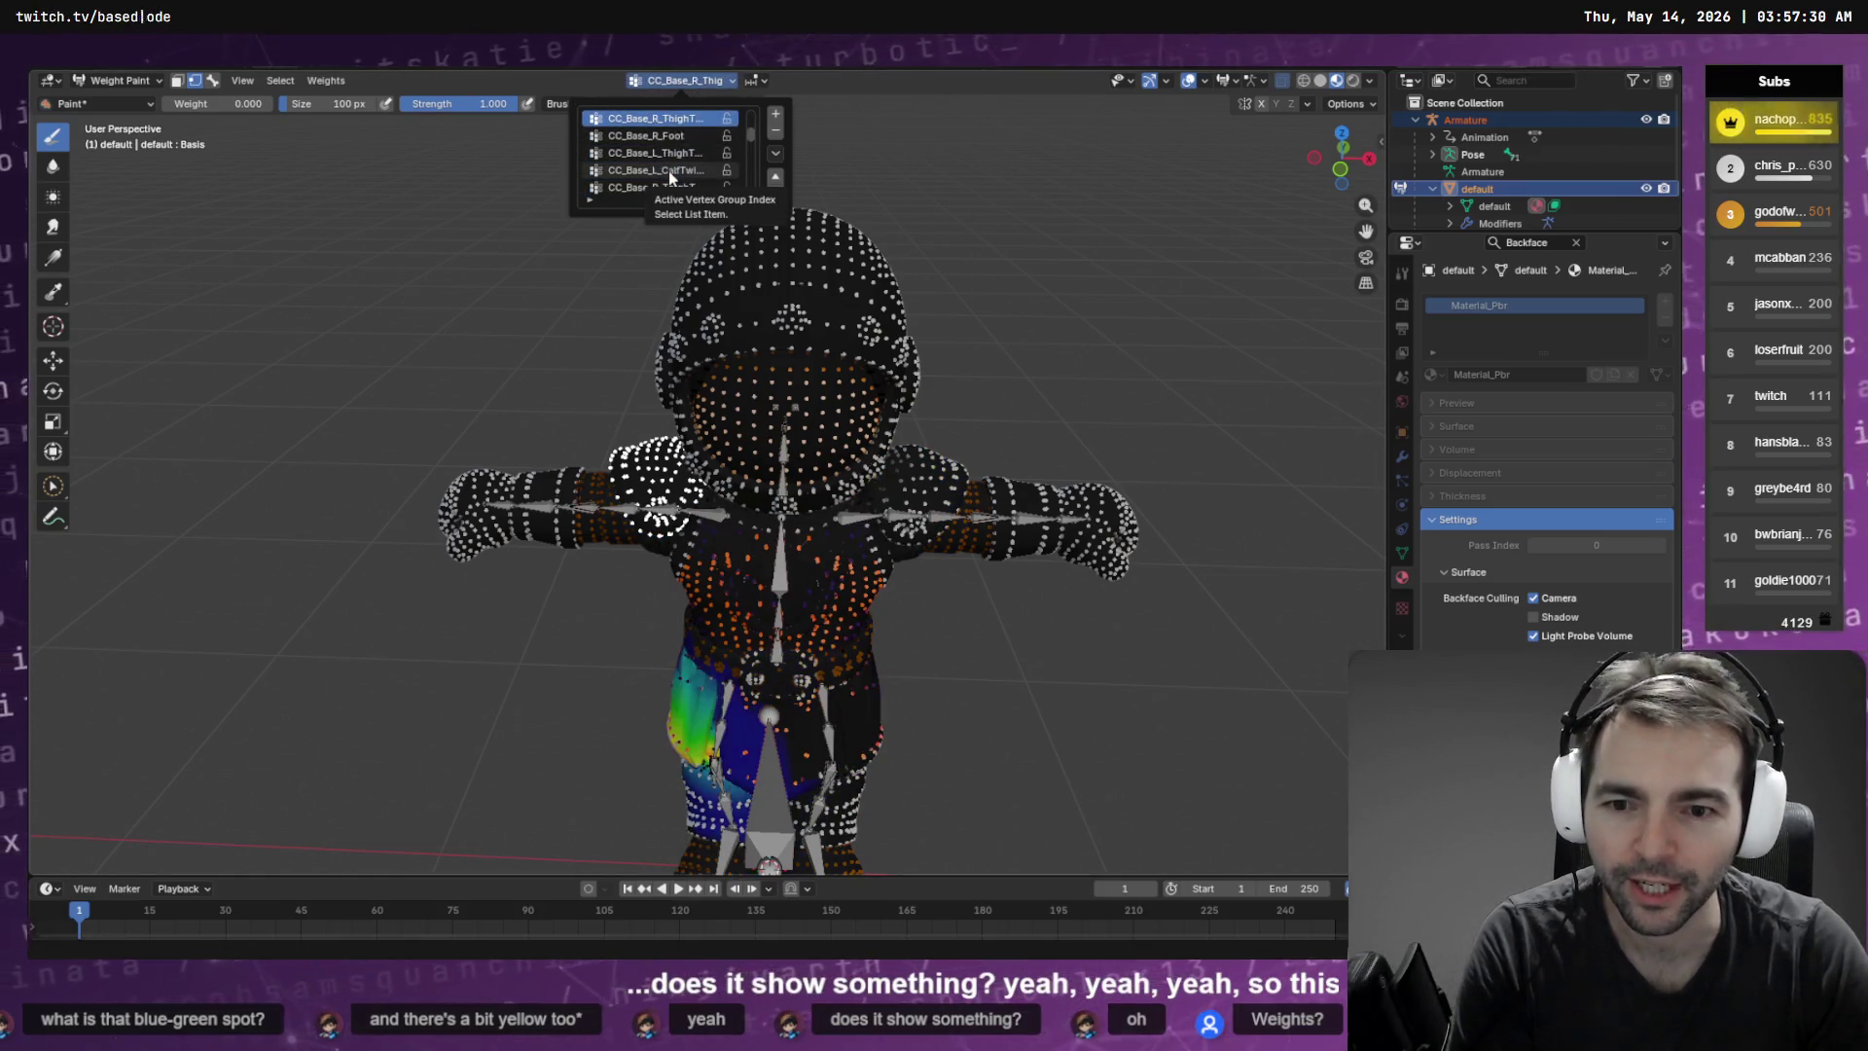
pyautogui.scroll(3, 669, 171)
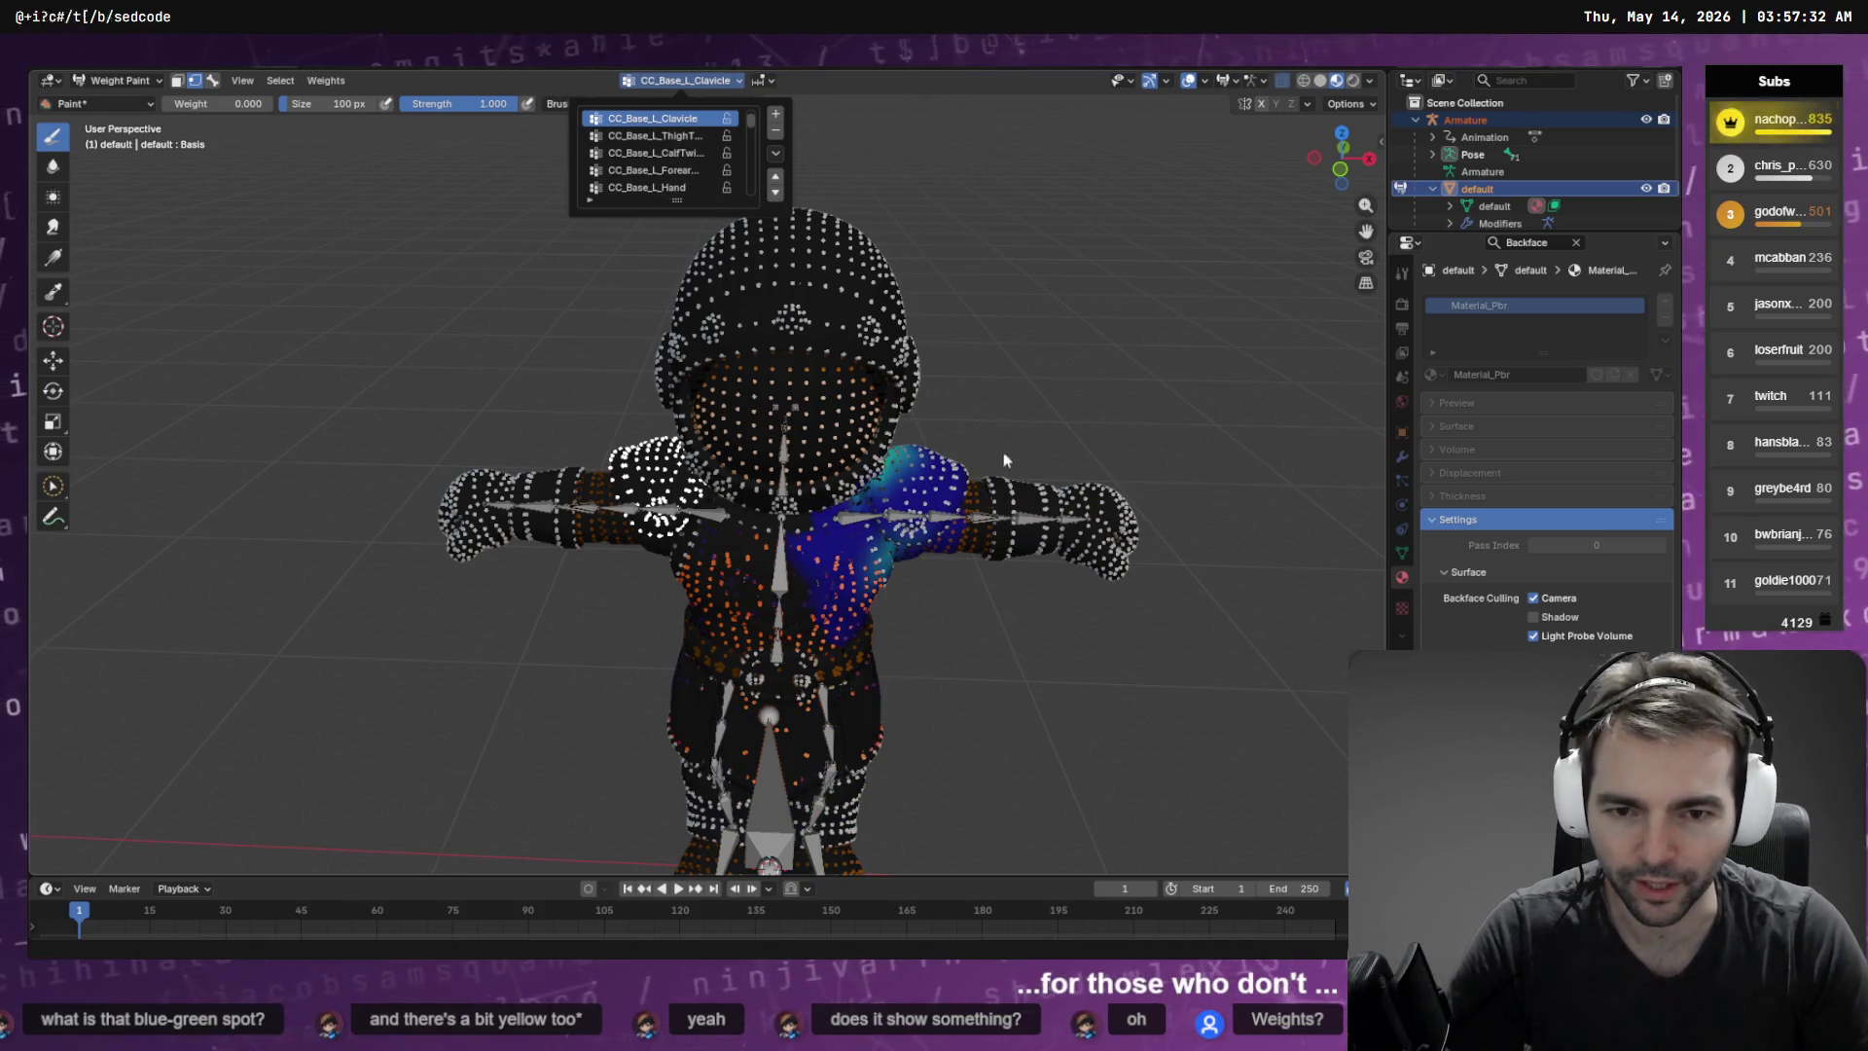
pyautogui.scroll(8, 783, 464)
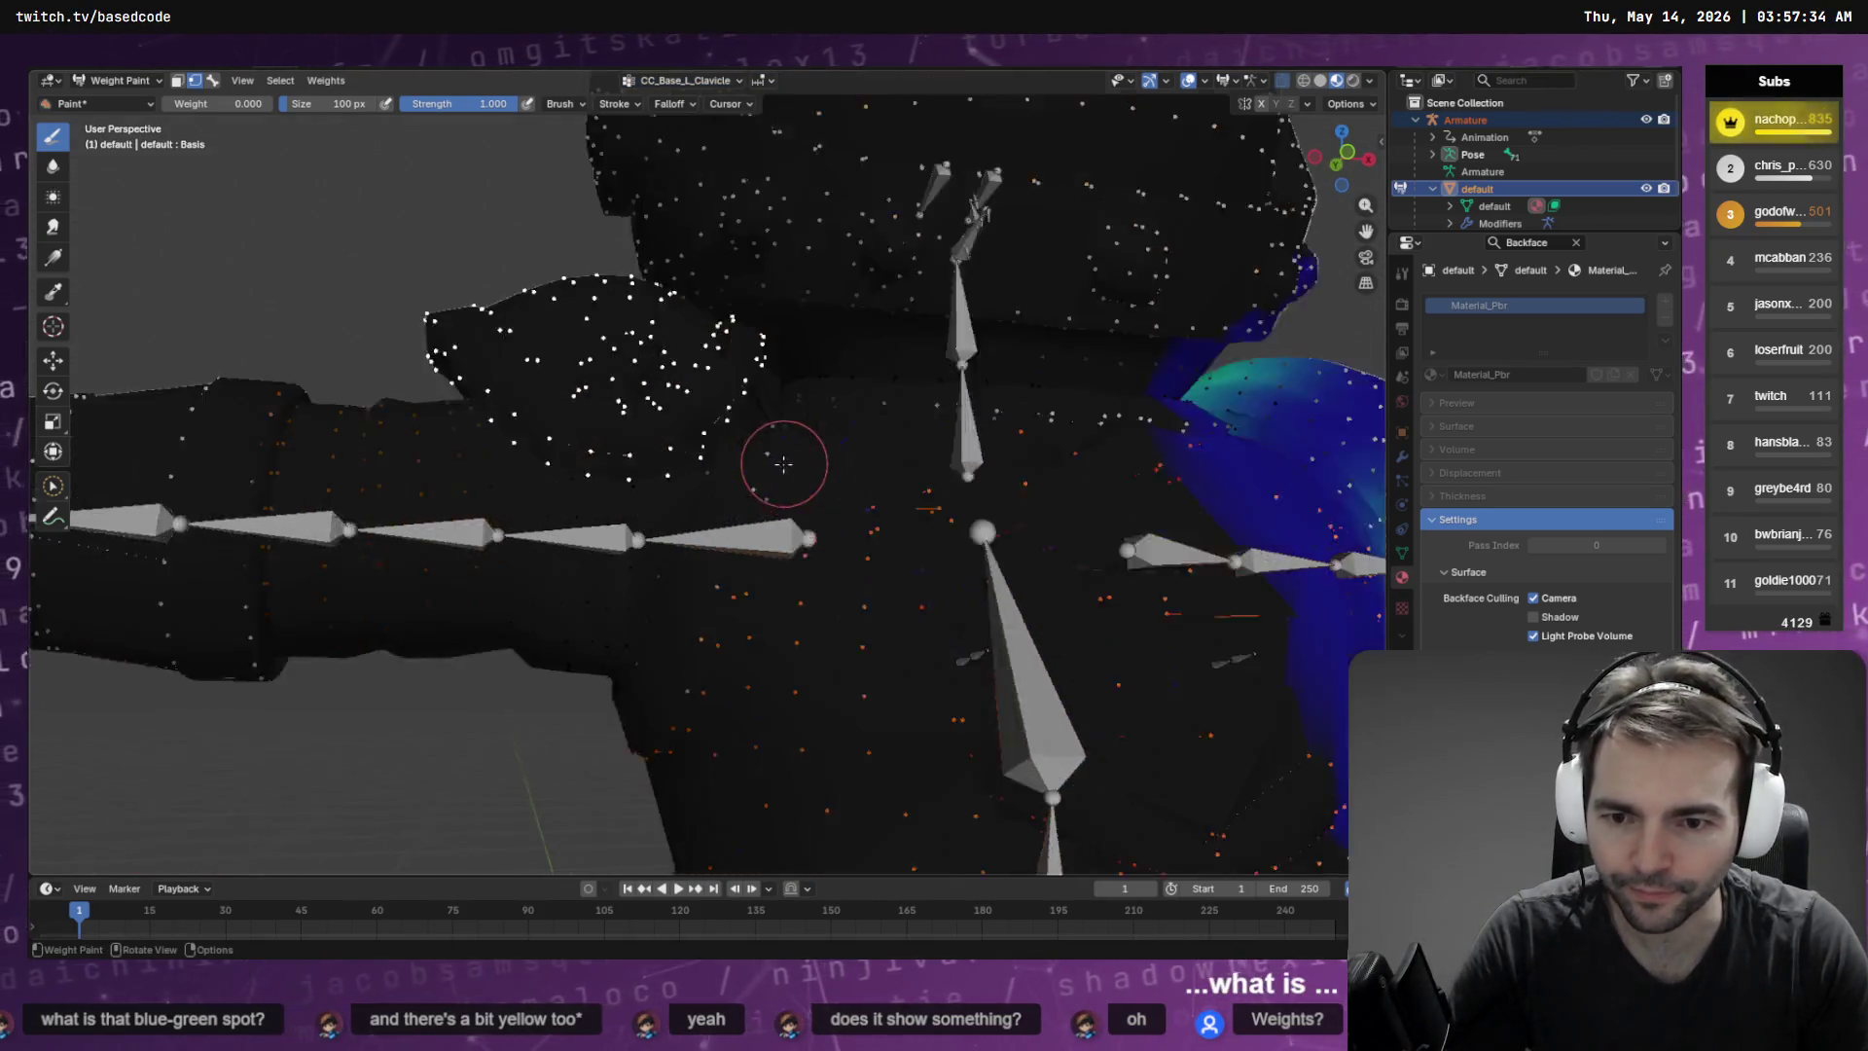
pyautogui.scroll(1, 783, 464)
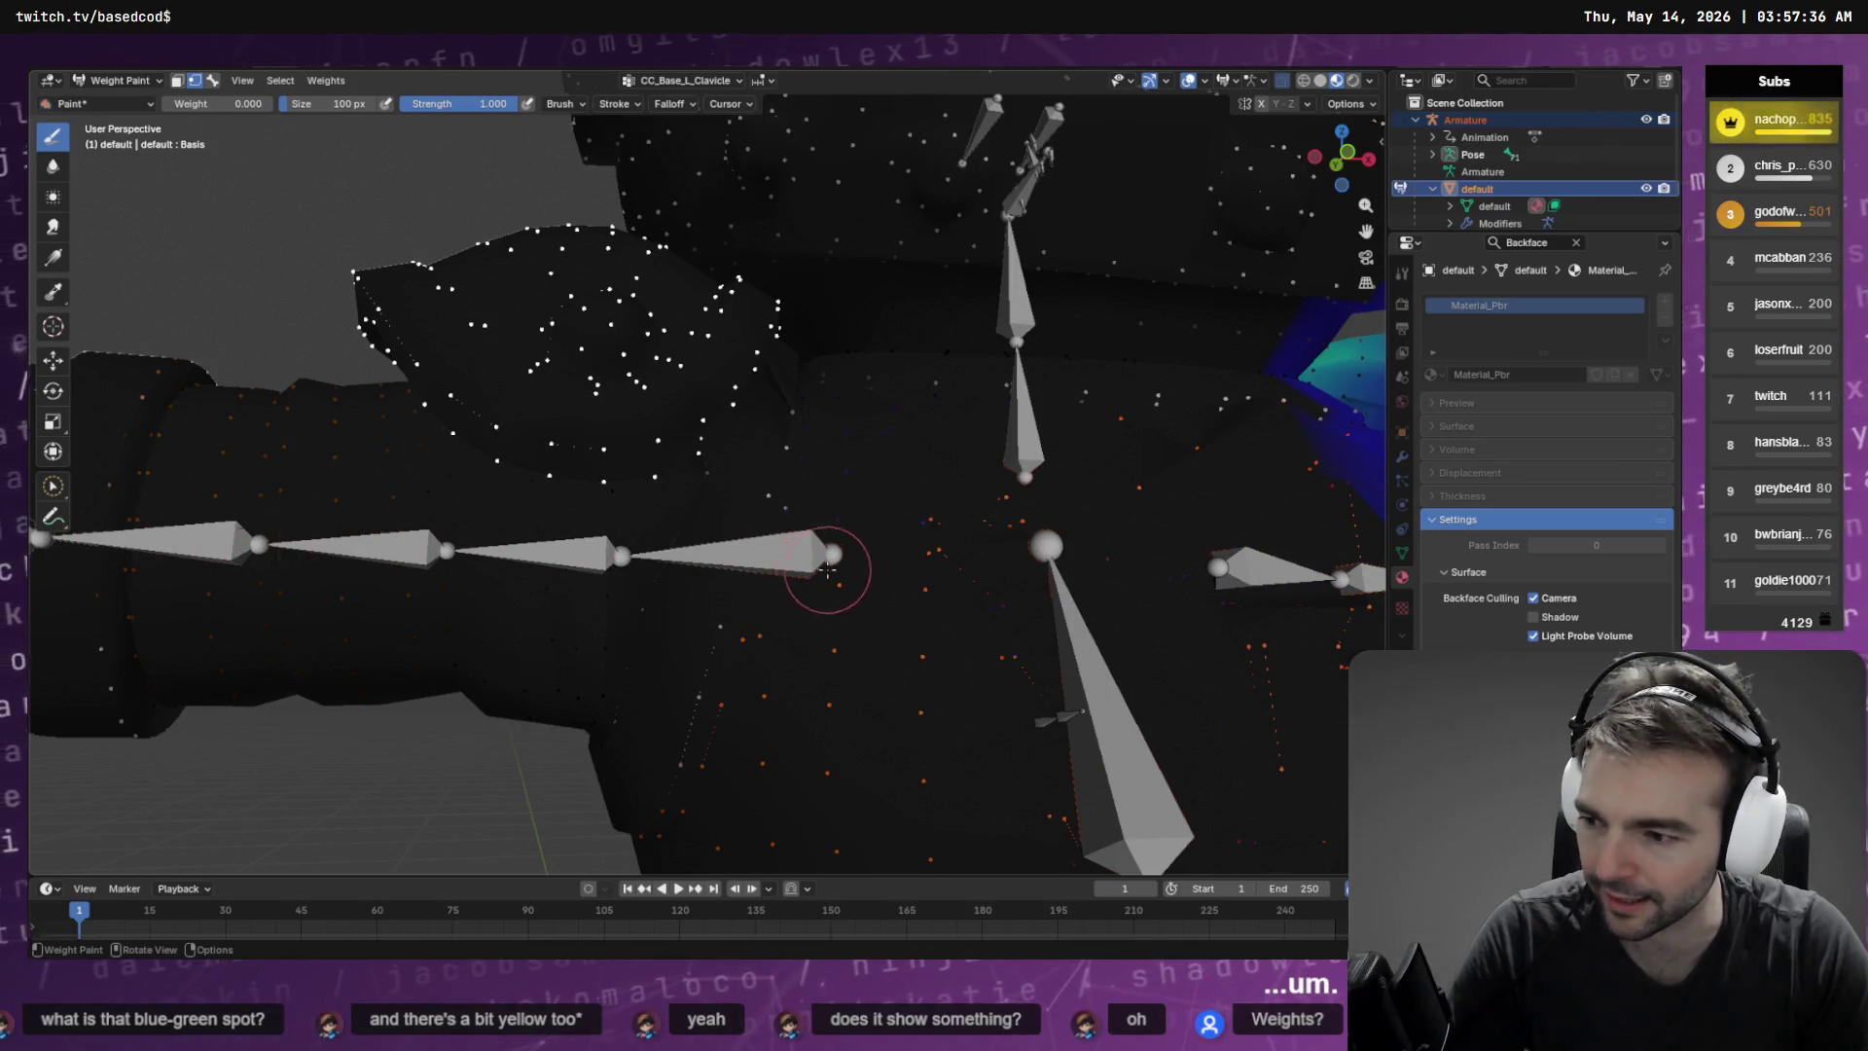
pyautogui.scroll(-8, 575, 546)
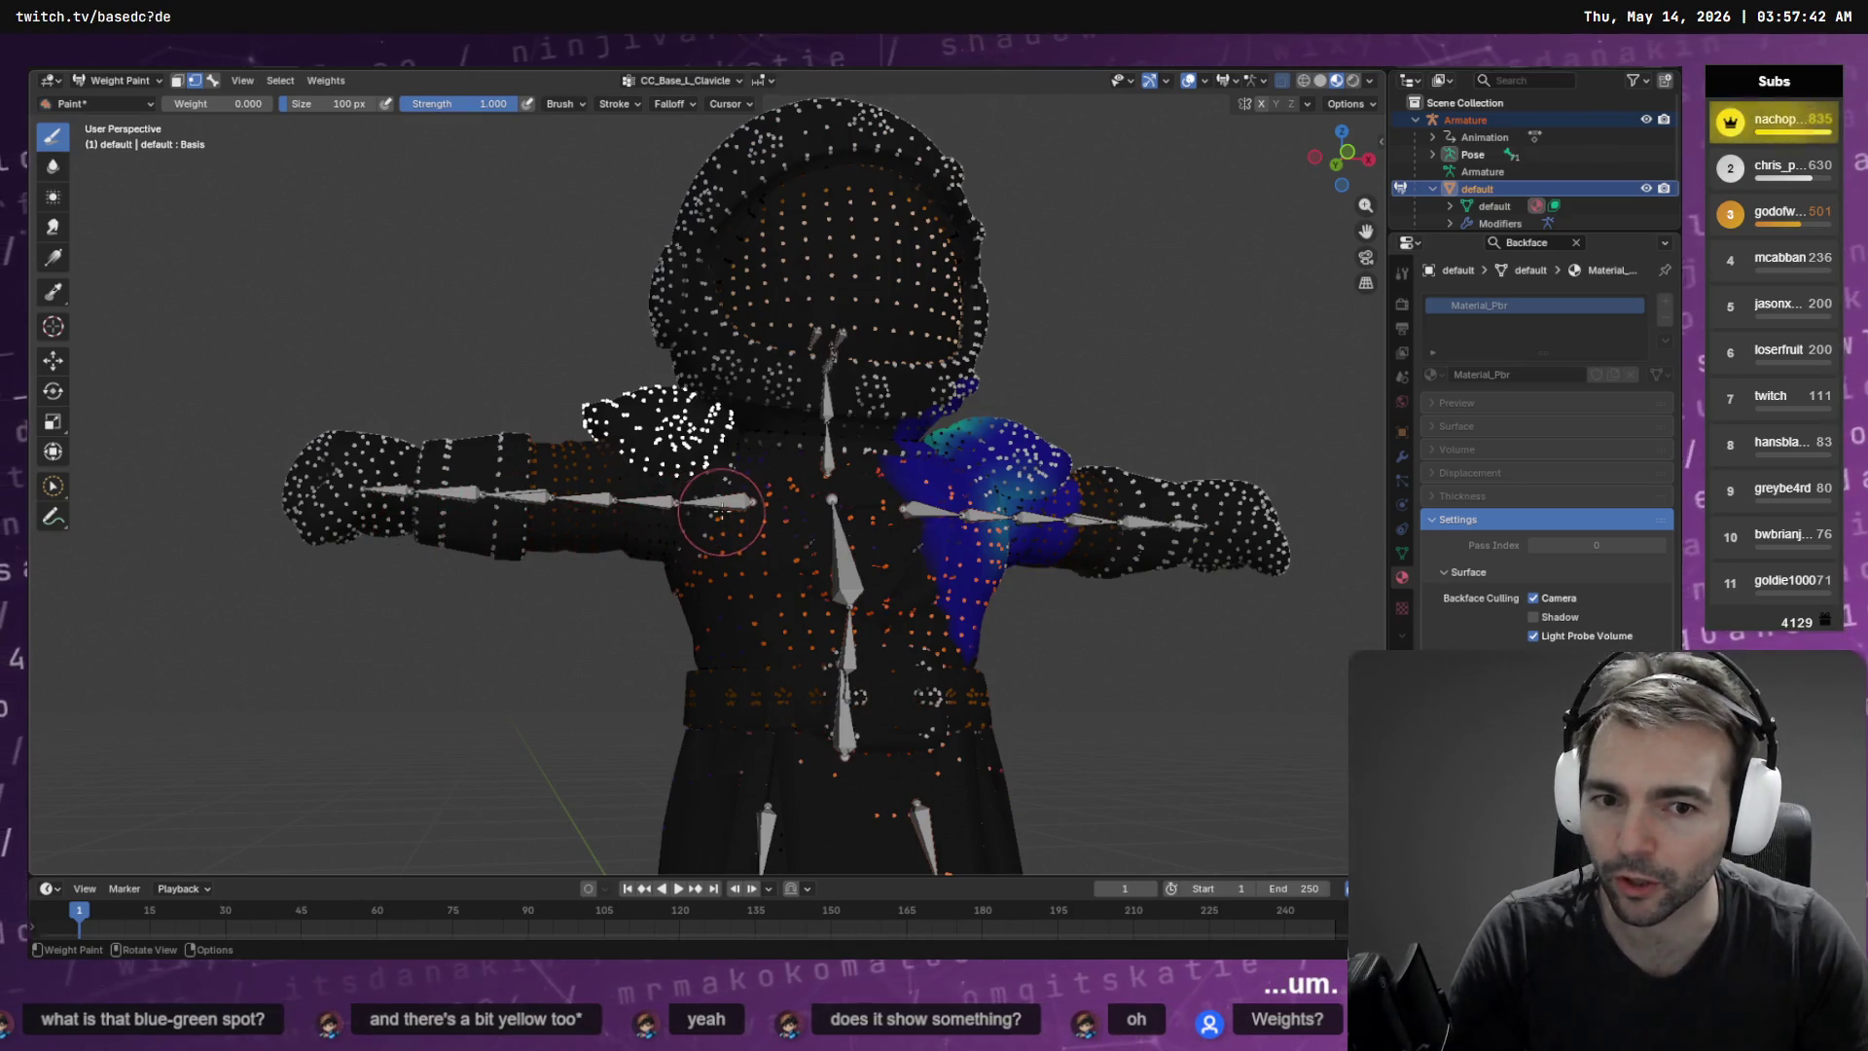
pyautogui.scroll(5, 603, 525)
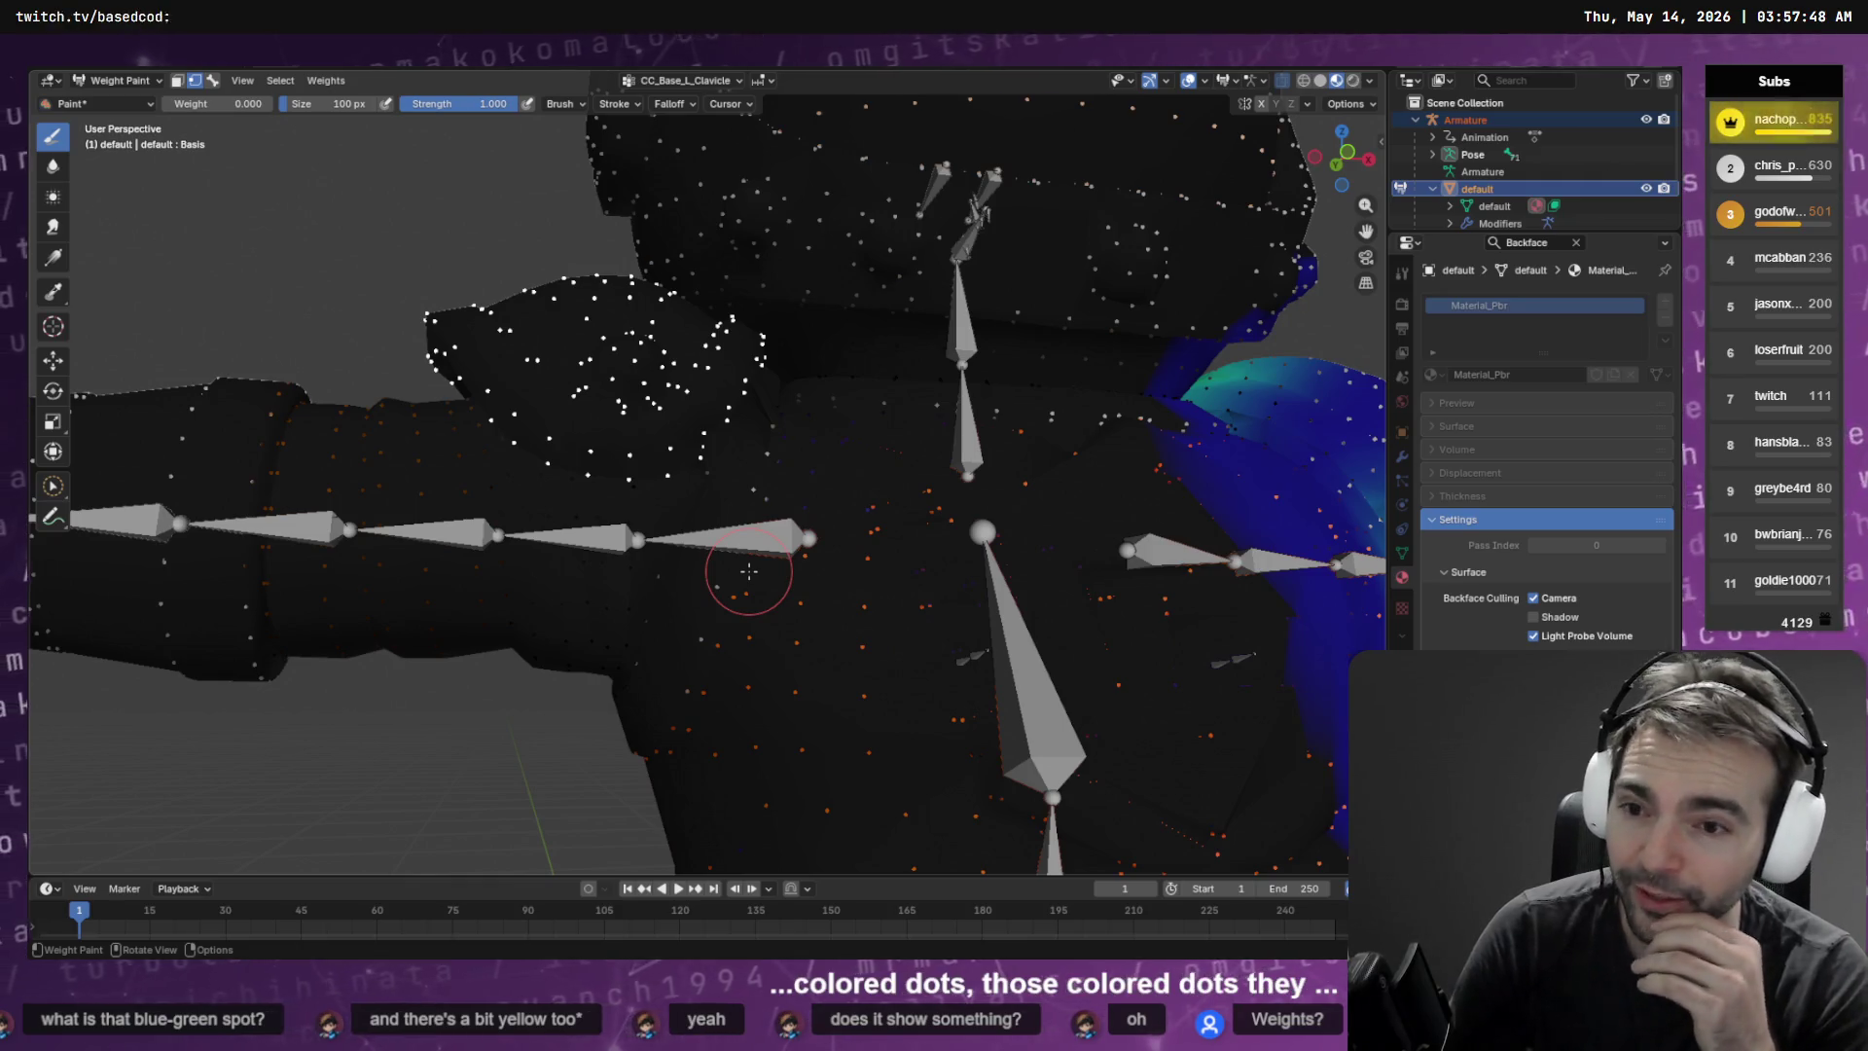
pyautogui.press('Tab')
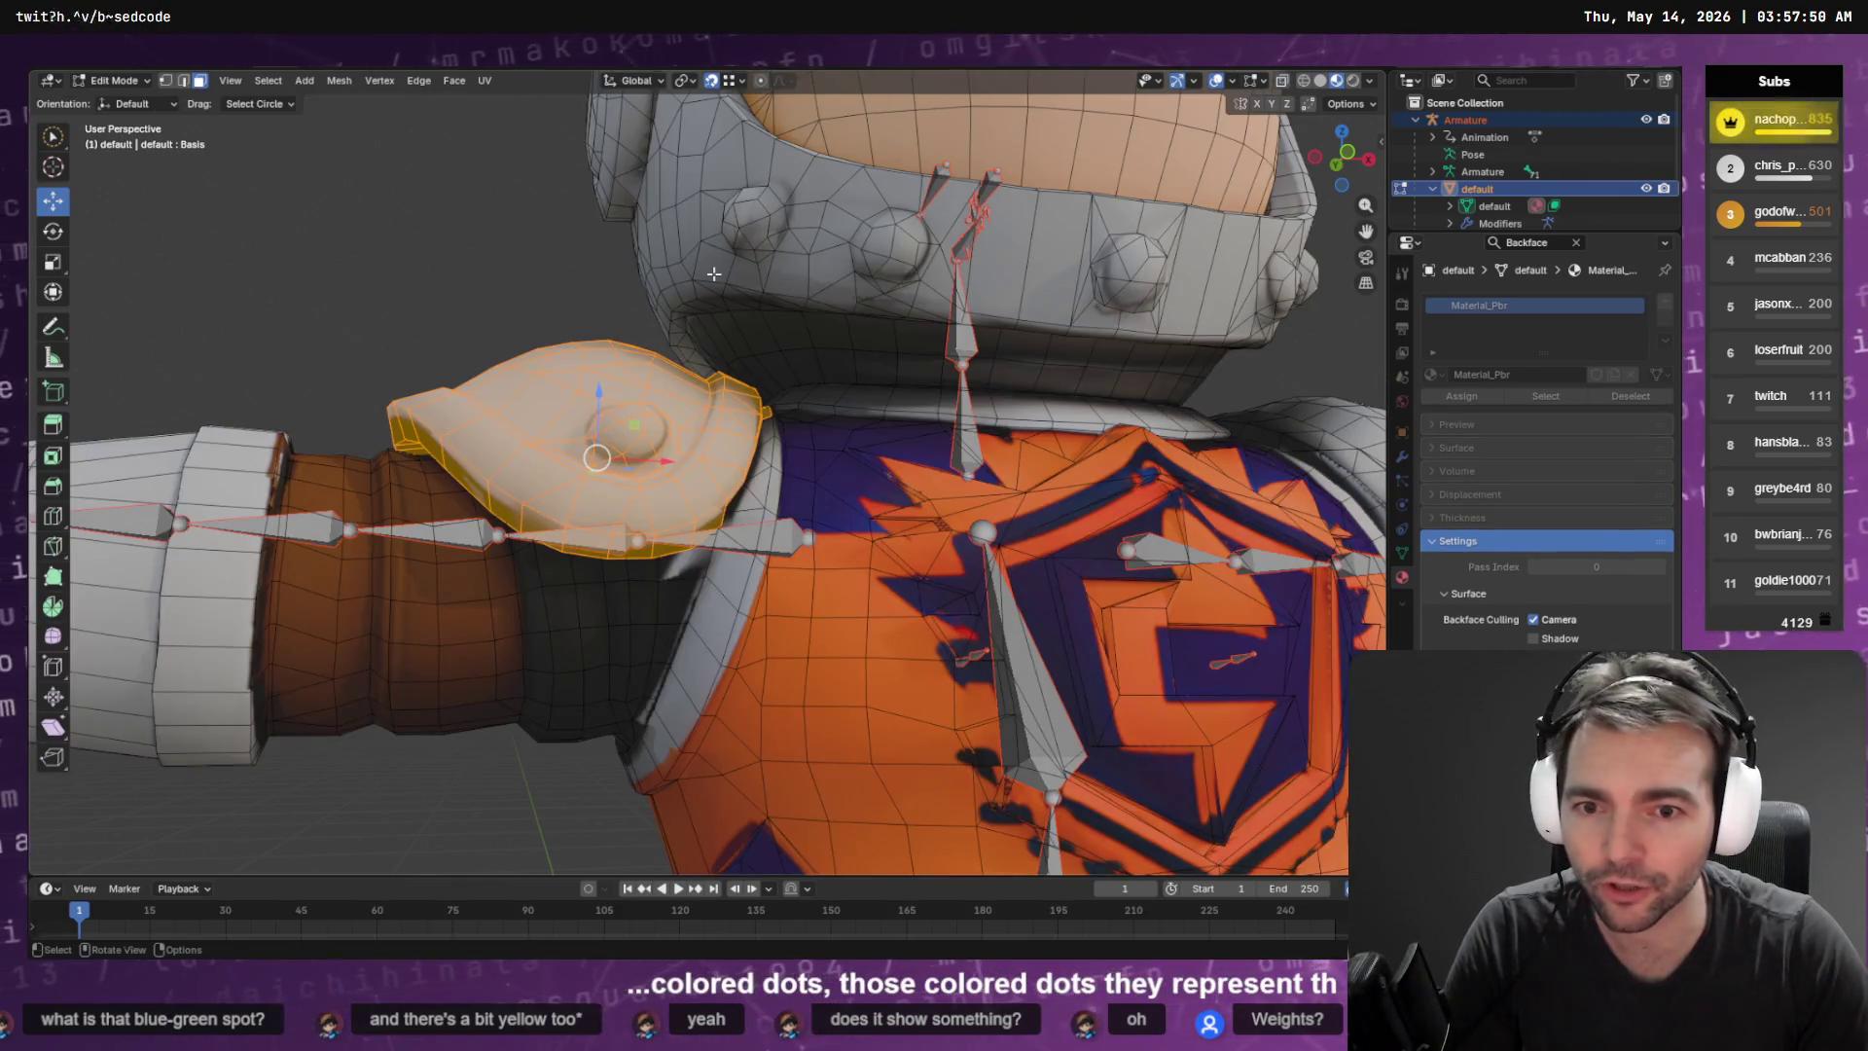
# Orbit around the shoulder pad geometry, then return the mesh to Weight Paint with Ctrl+Tab
pyautogui.scroll(3, 848, 366)
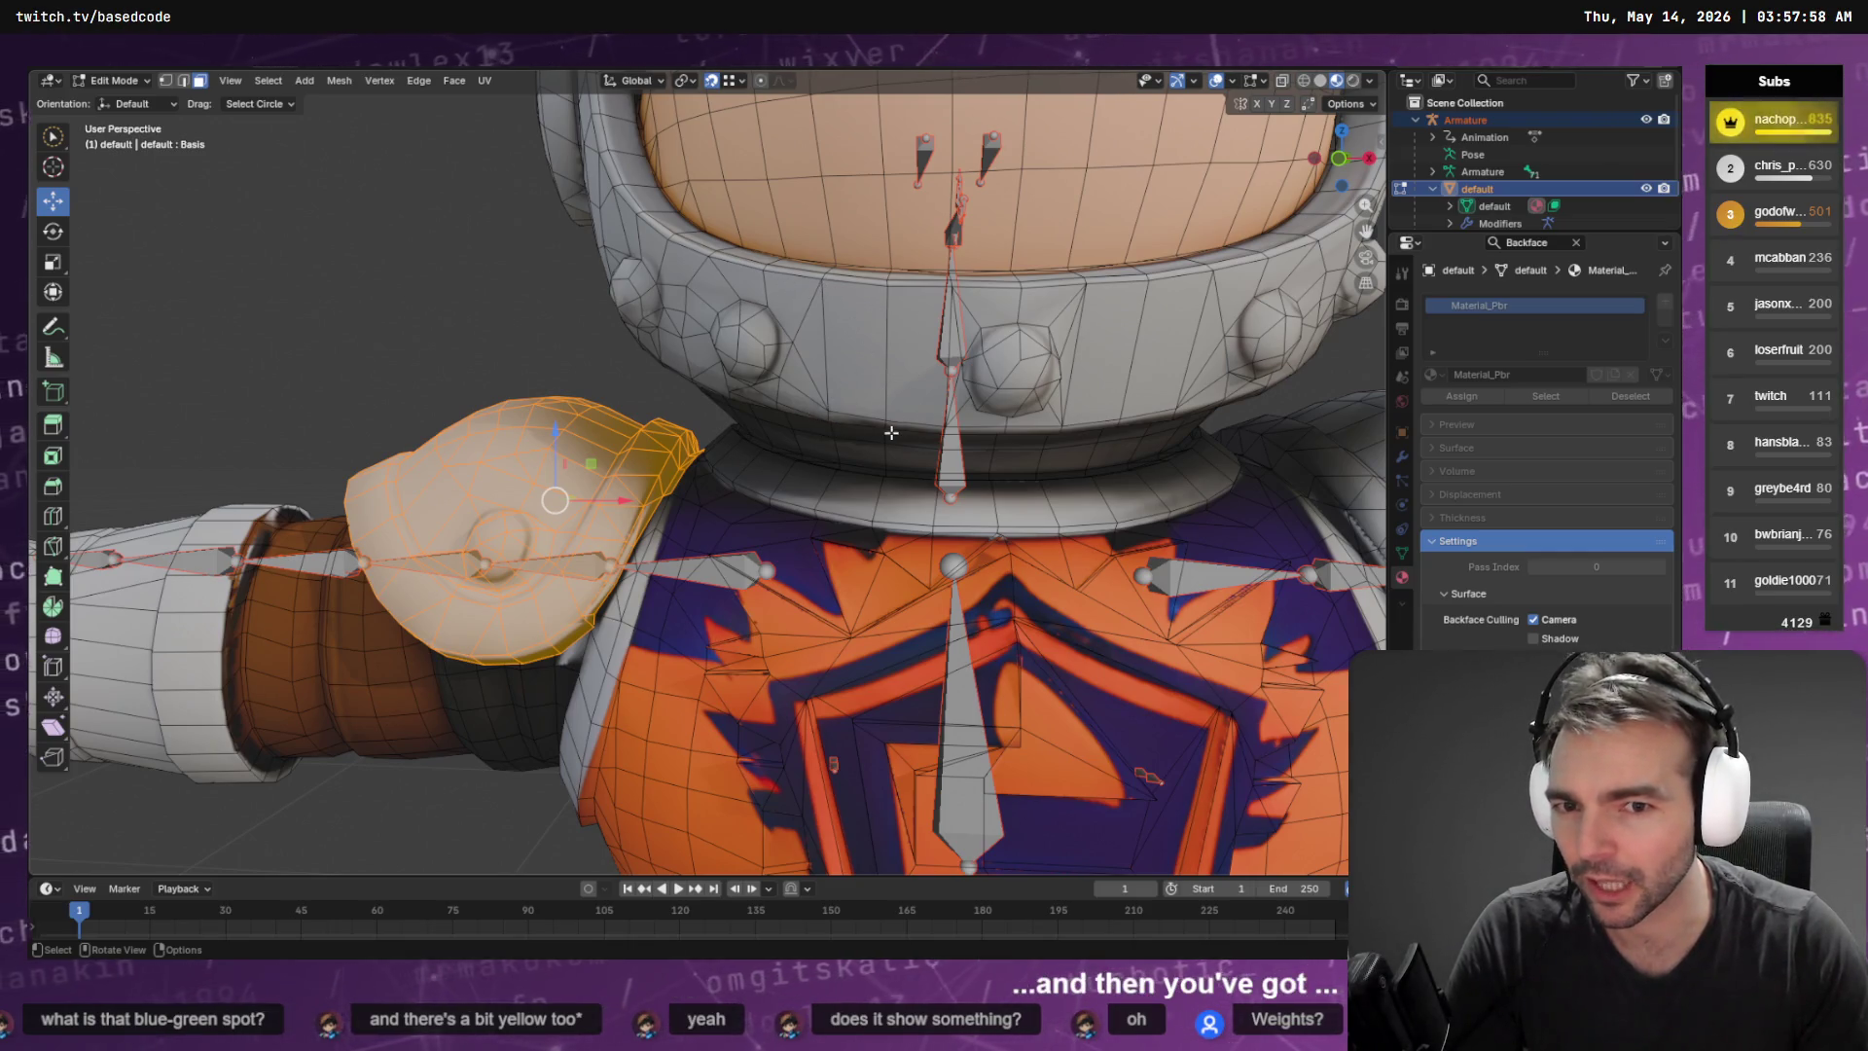
pyautogui.moveTo(504, 410); pyautogui.dragTo(577, 415)
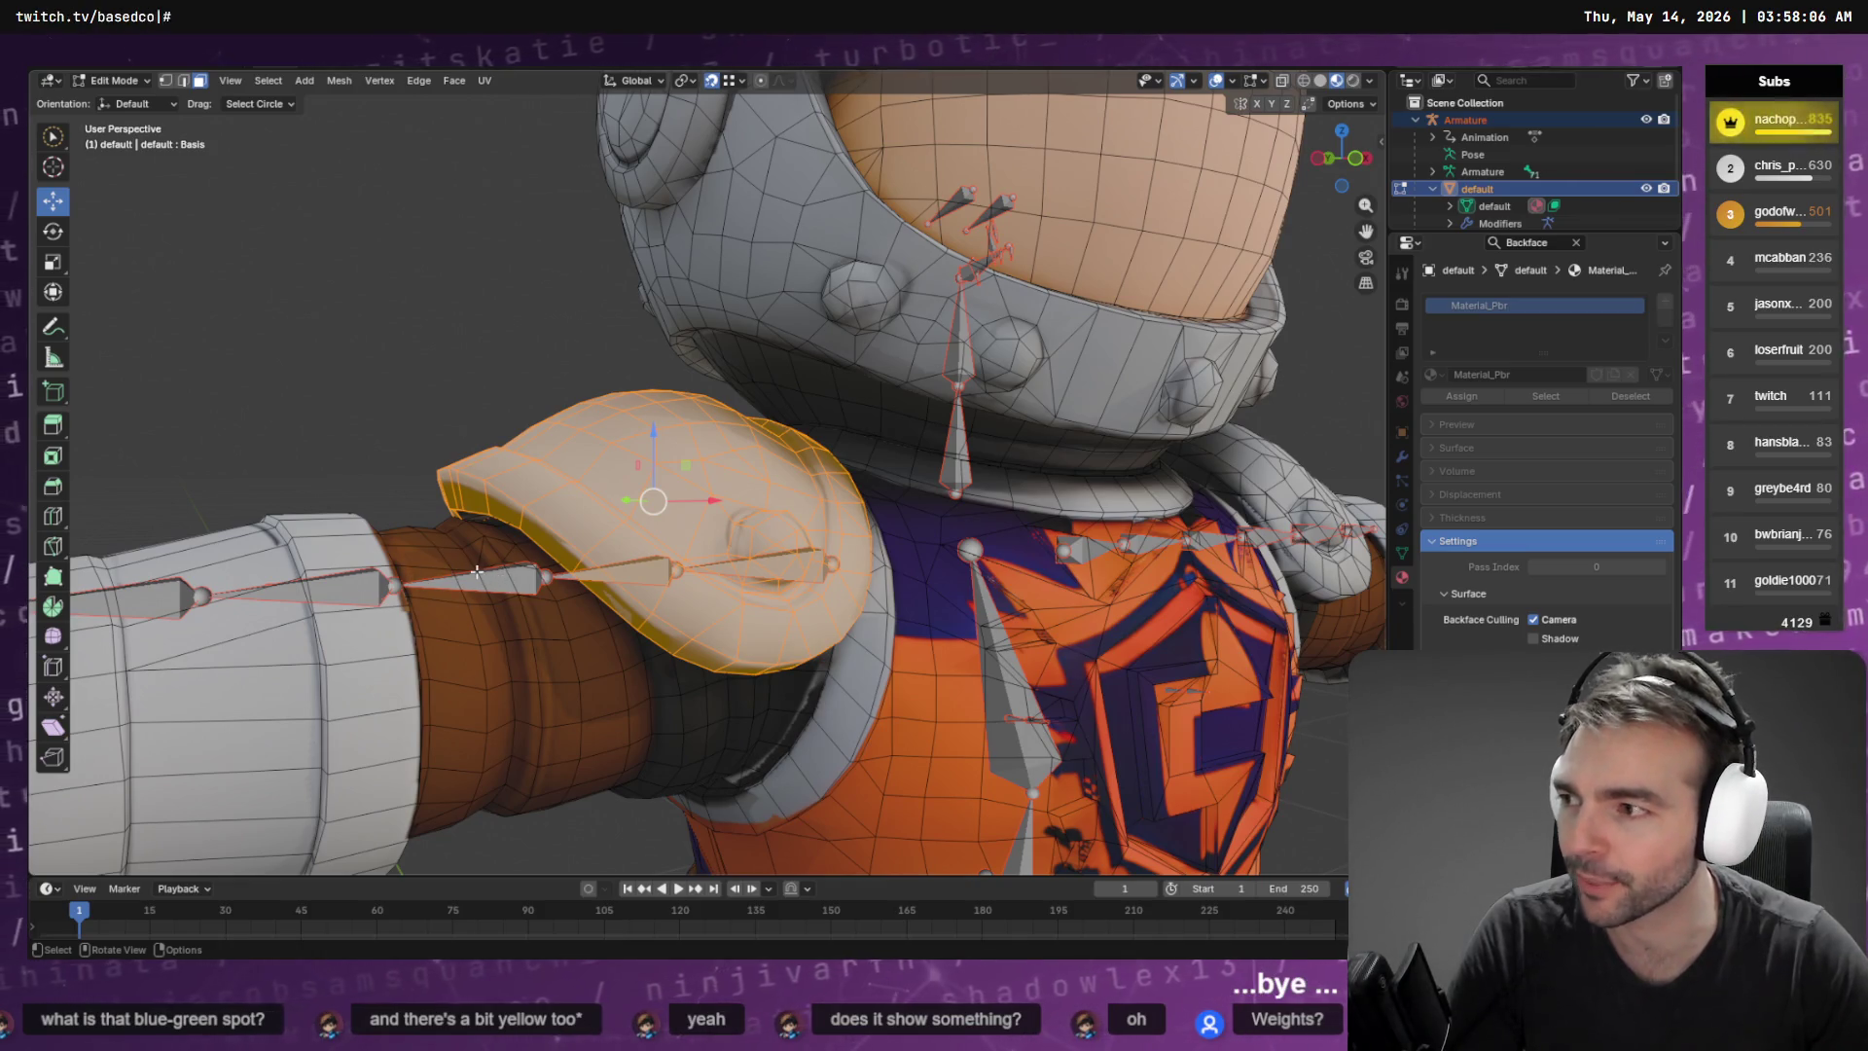
pyautogui.hotkey('ctrl', 'Tab')
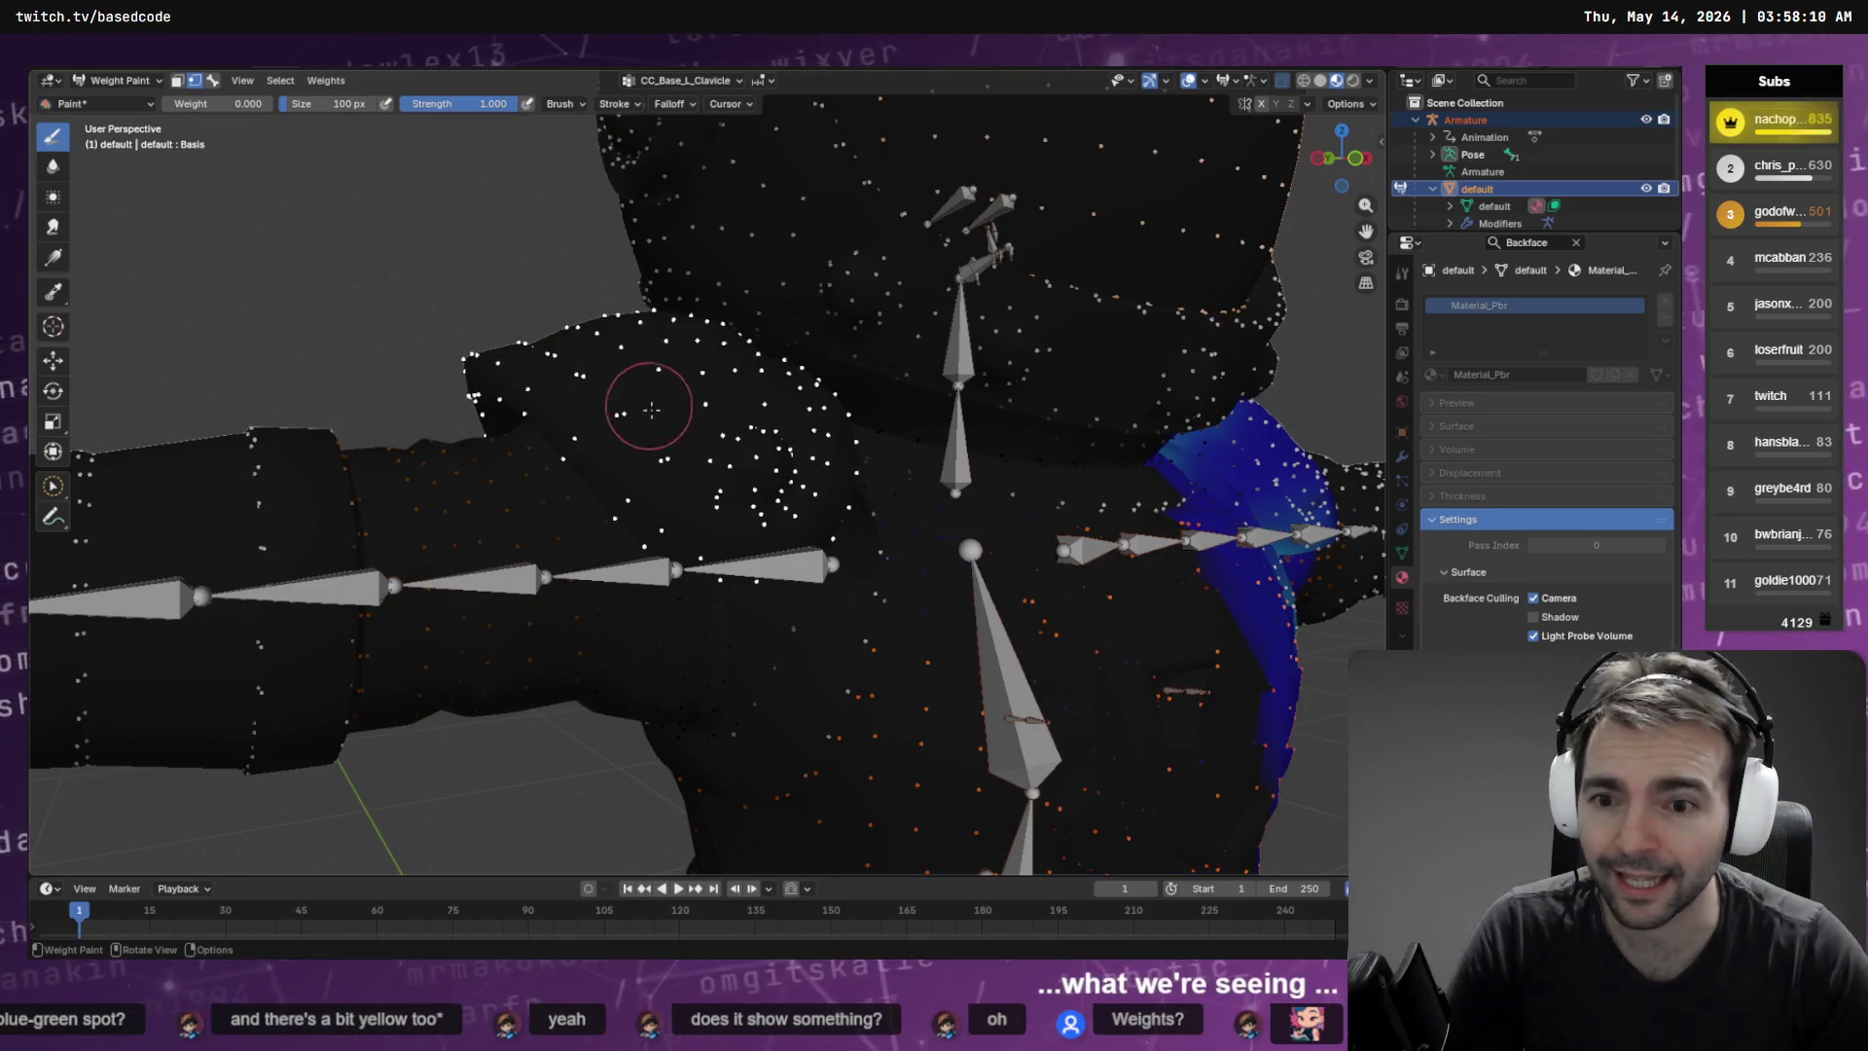
# Browse the vertex group list to bring up the CC_Base_L_UpperarmTwist01 group
pyautogui.click(712, 85)
pyautogui.scroll(-5, 685, 126)
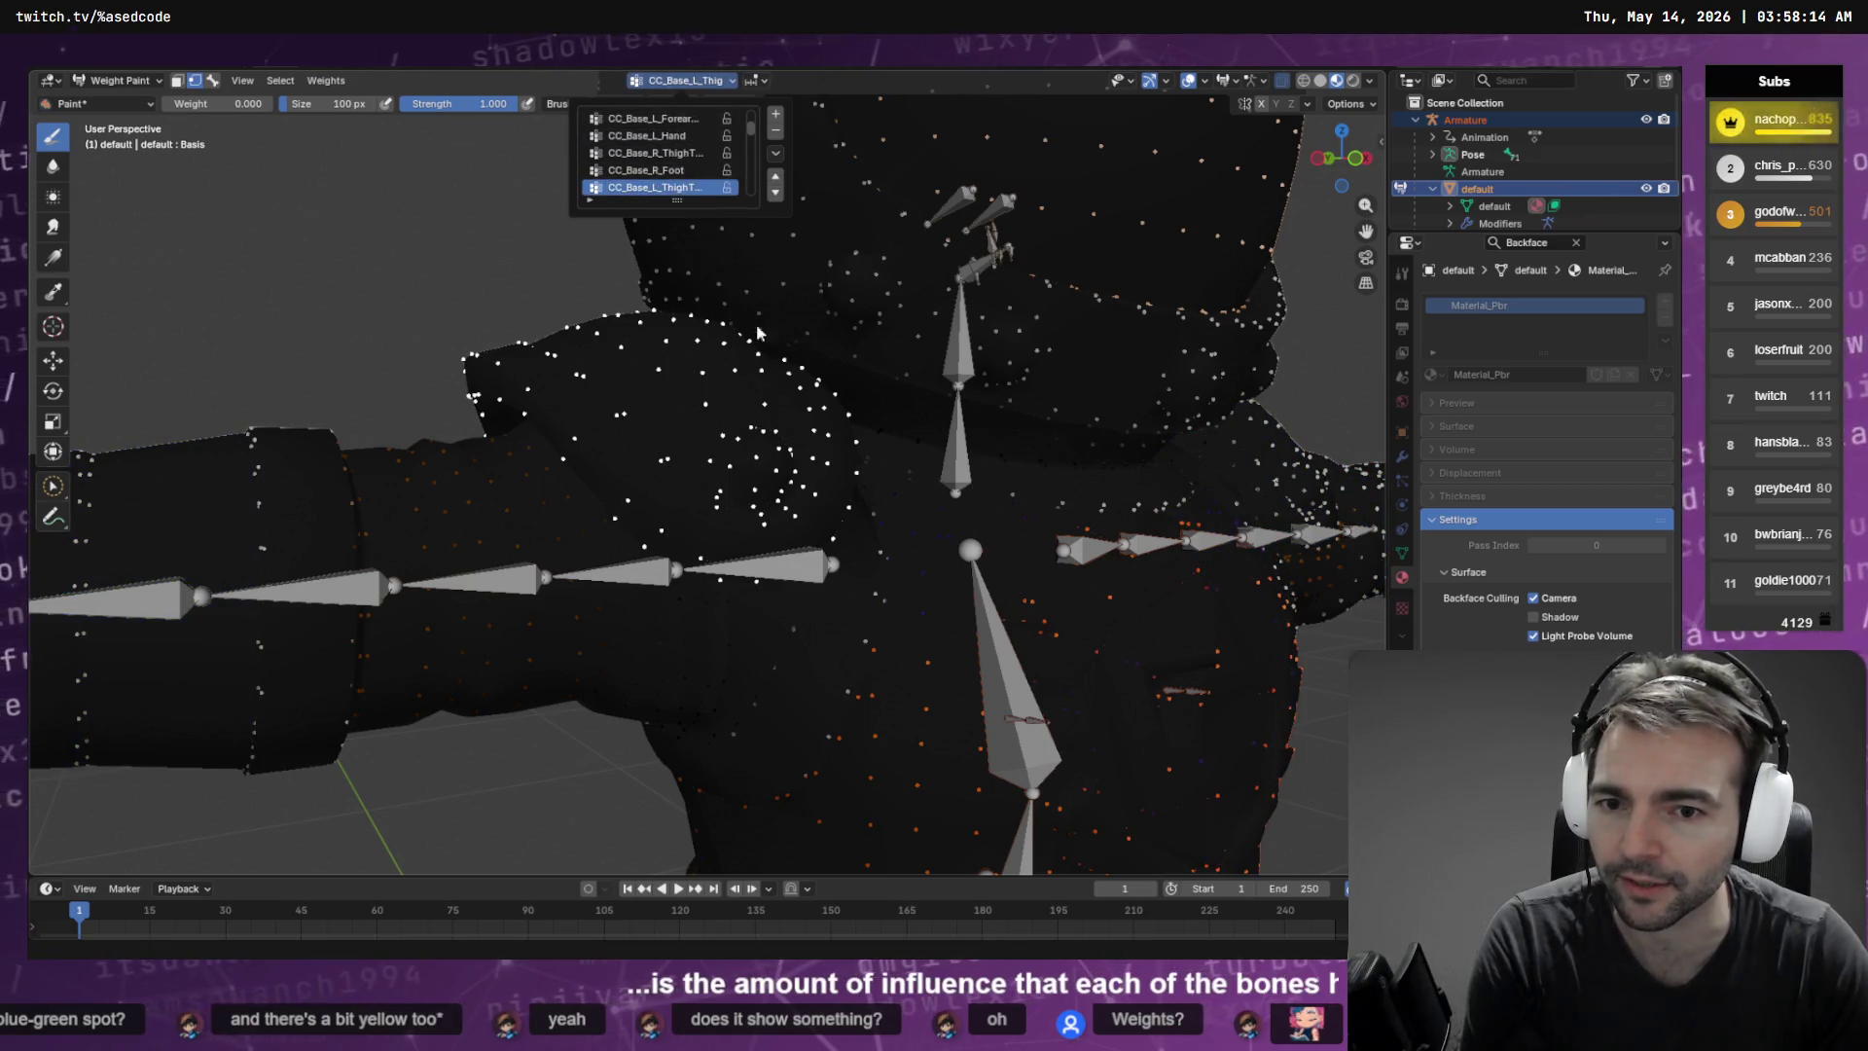
pyautogui.scroll(3, 672, 170)
pyautogui.scroll(3, 667, 170)
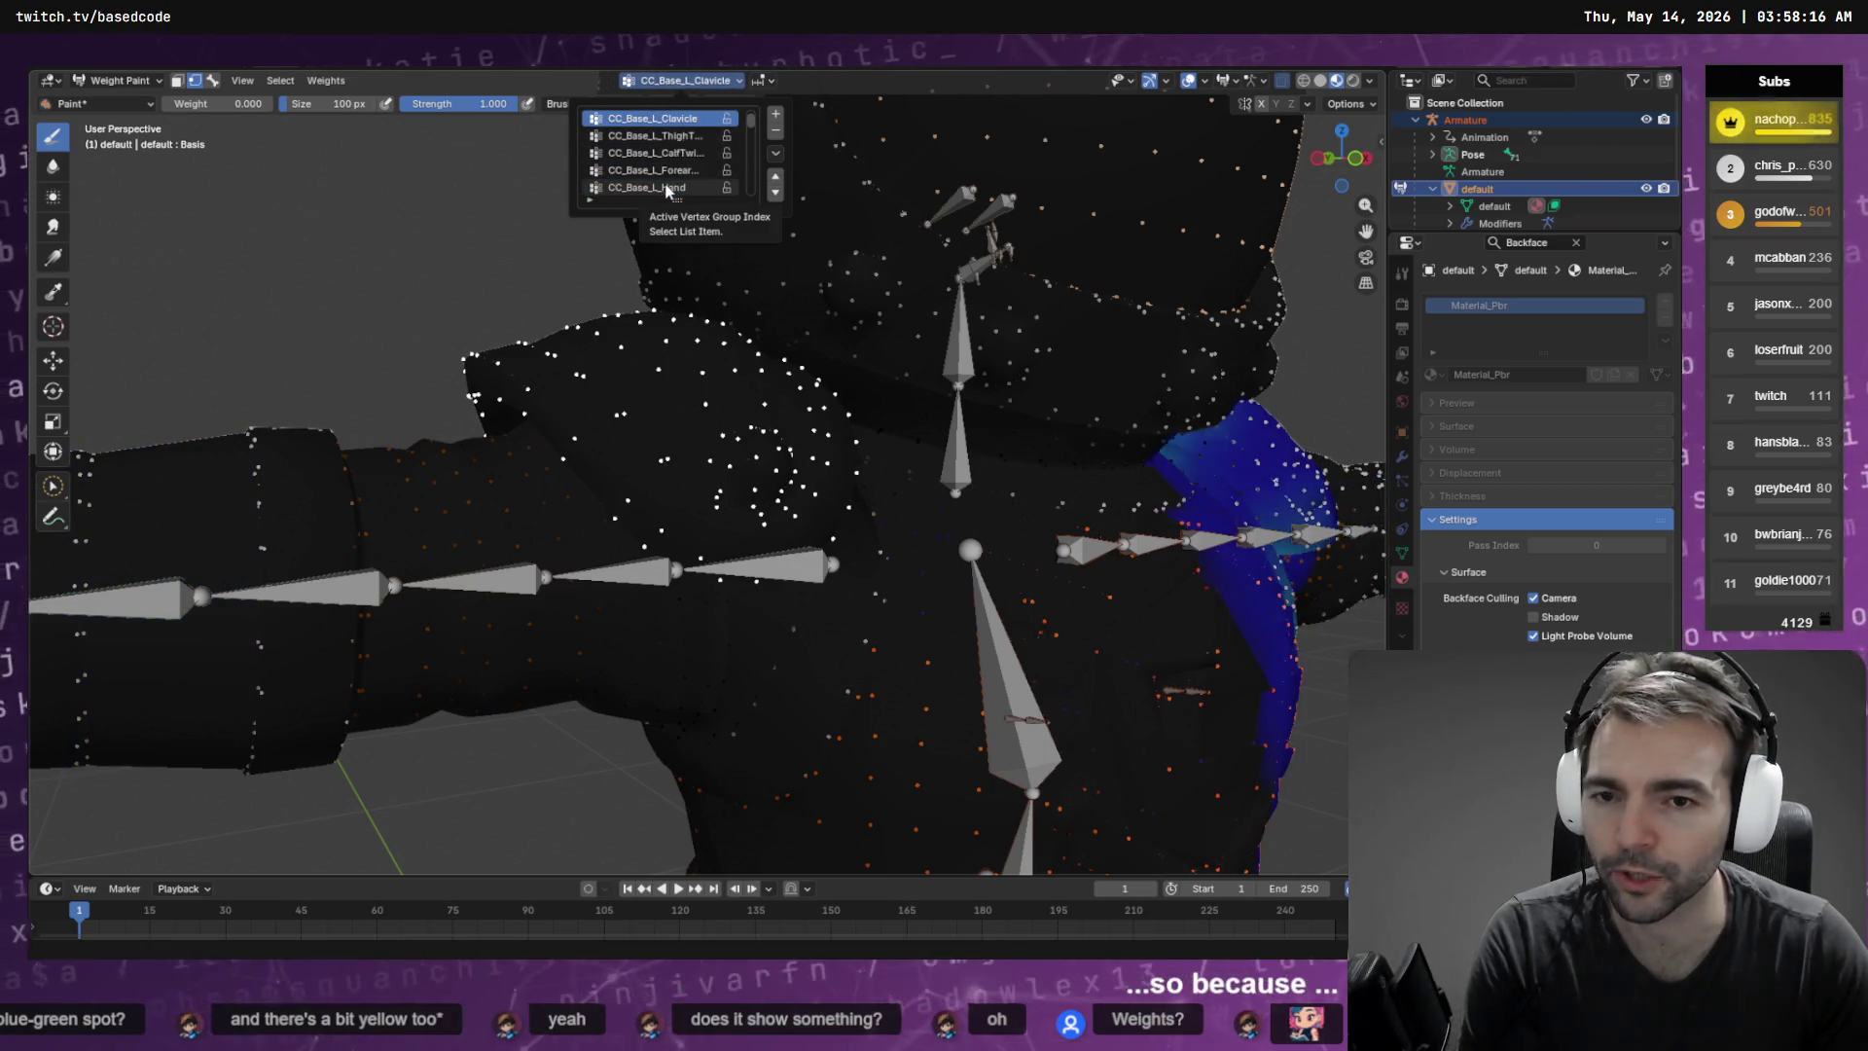
pyautogui.scroll(5, 667, 156)
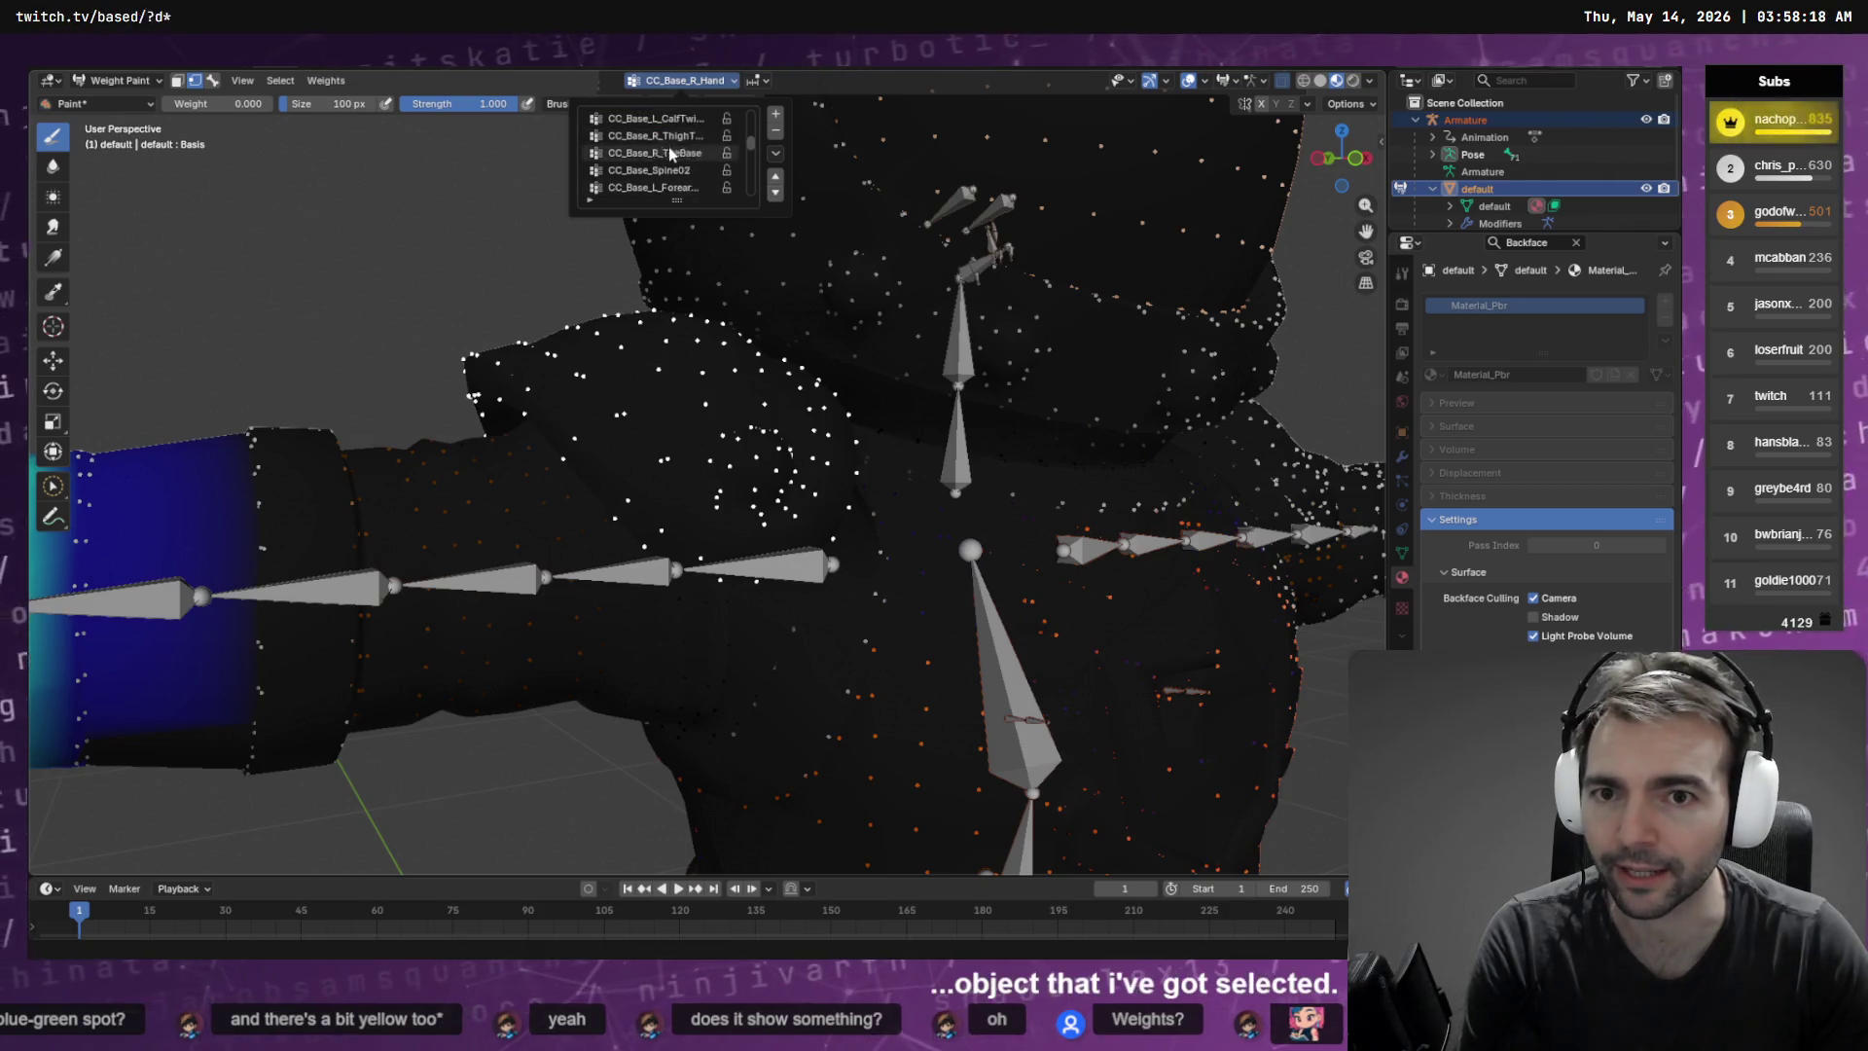
pyautogui.scroll(4, 650, 178)
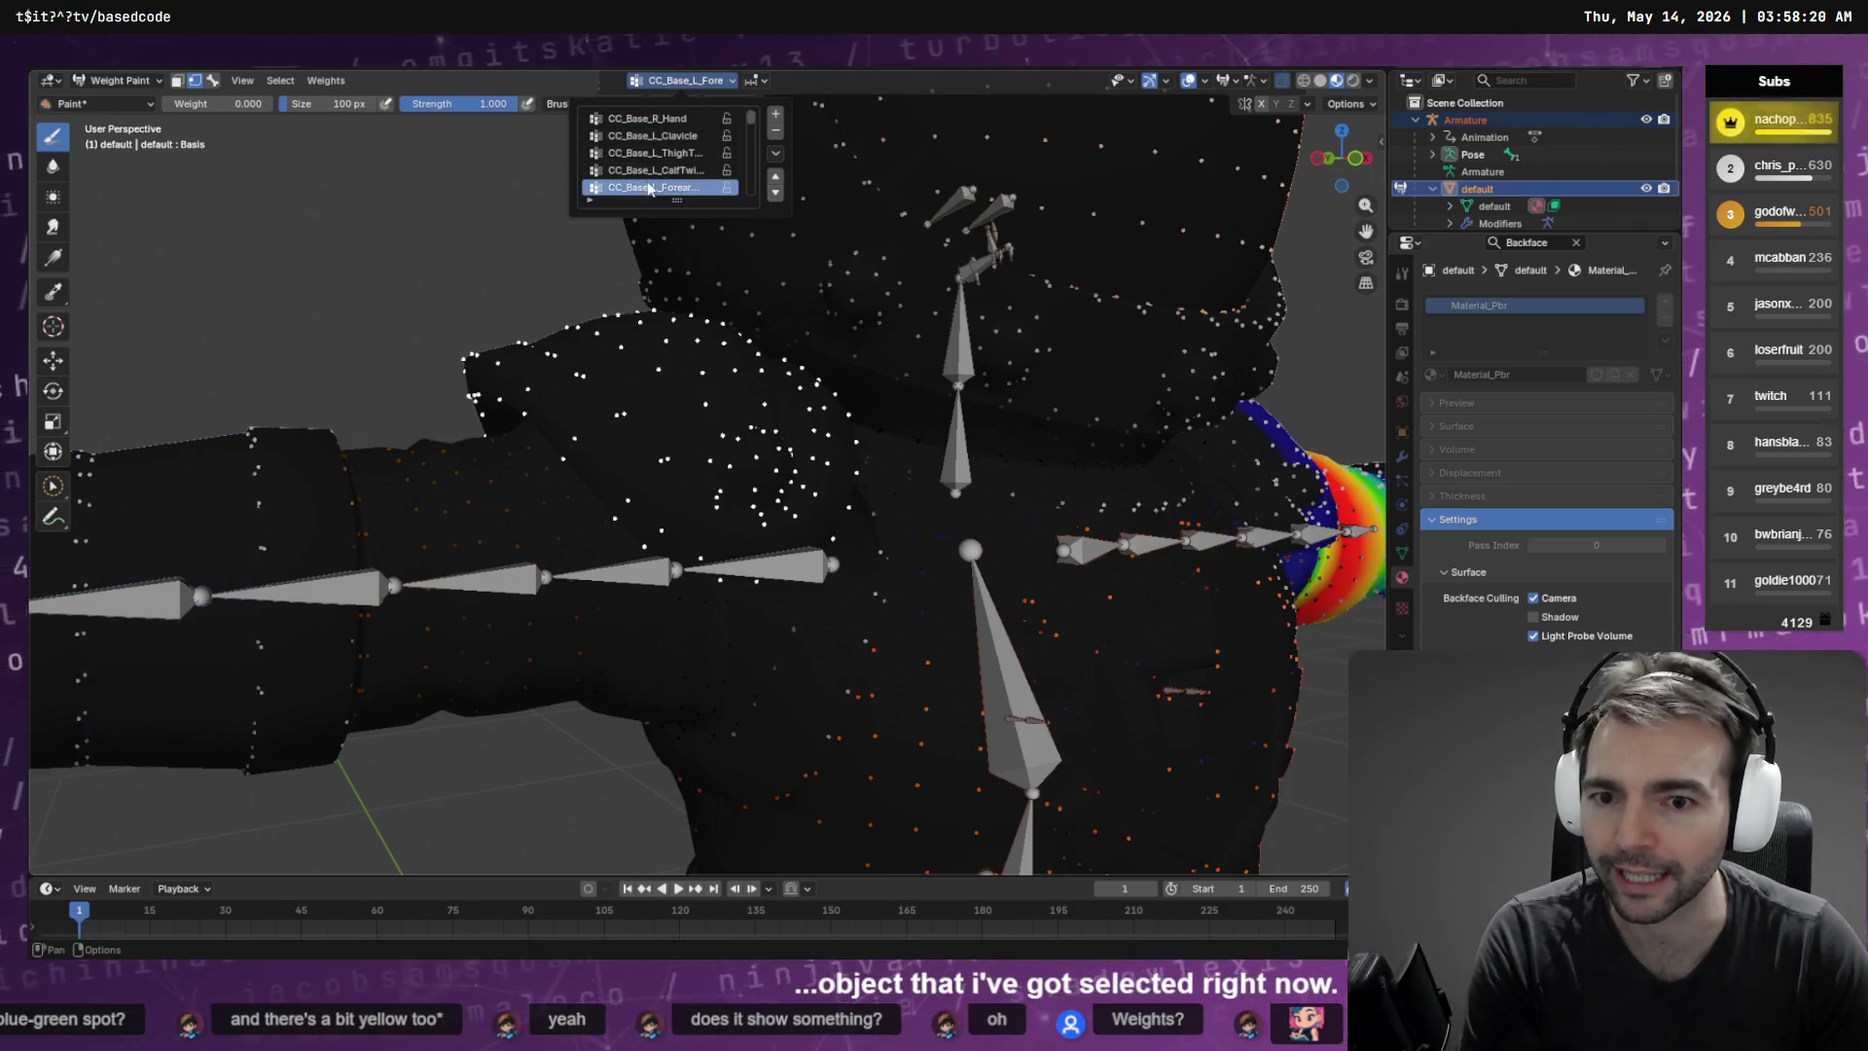
pyautogui.scroll(-2, 652, 193)
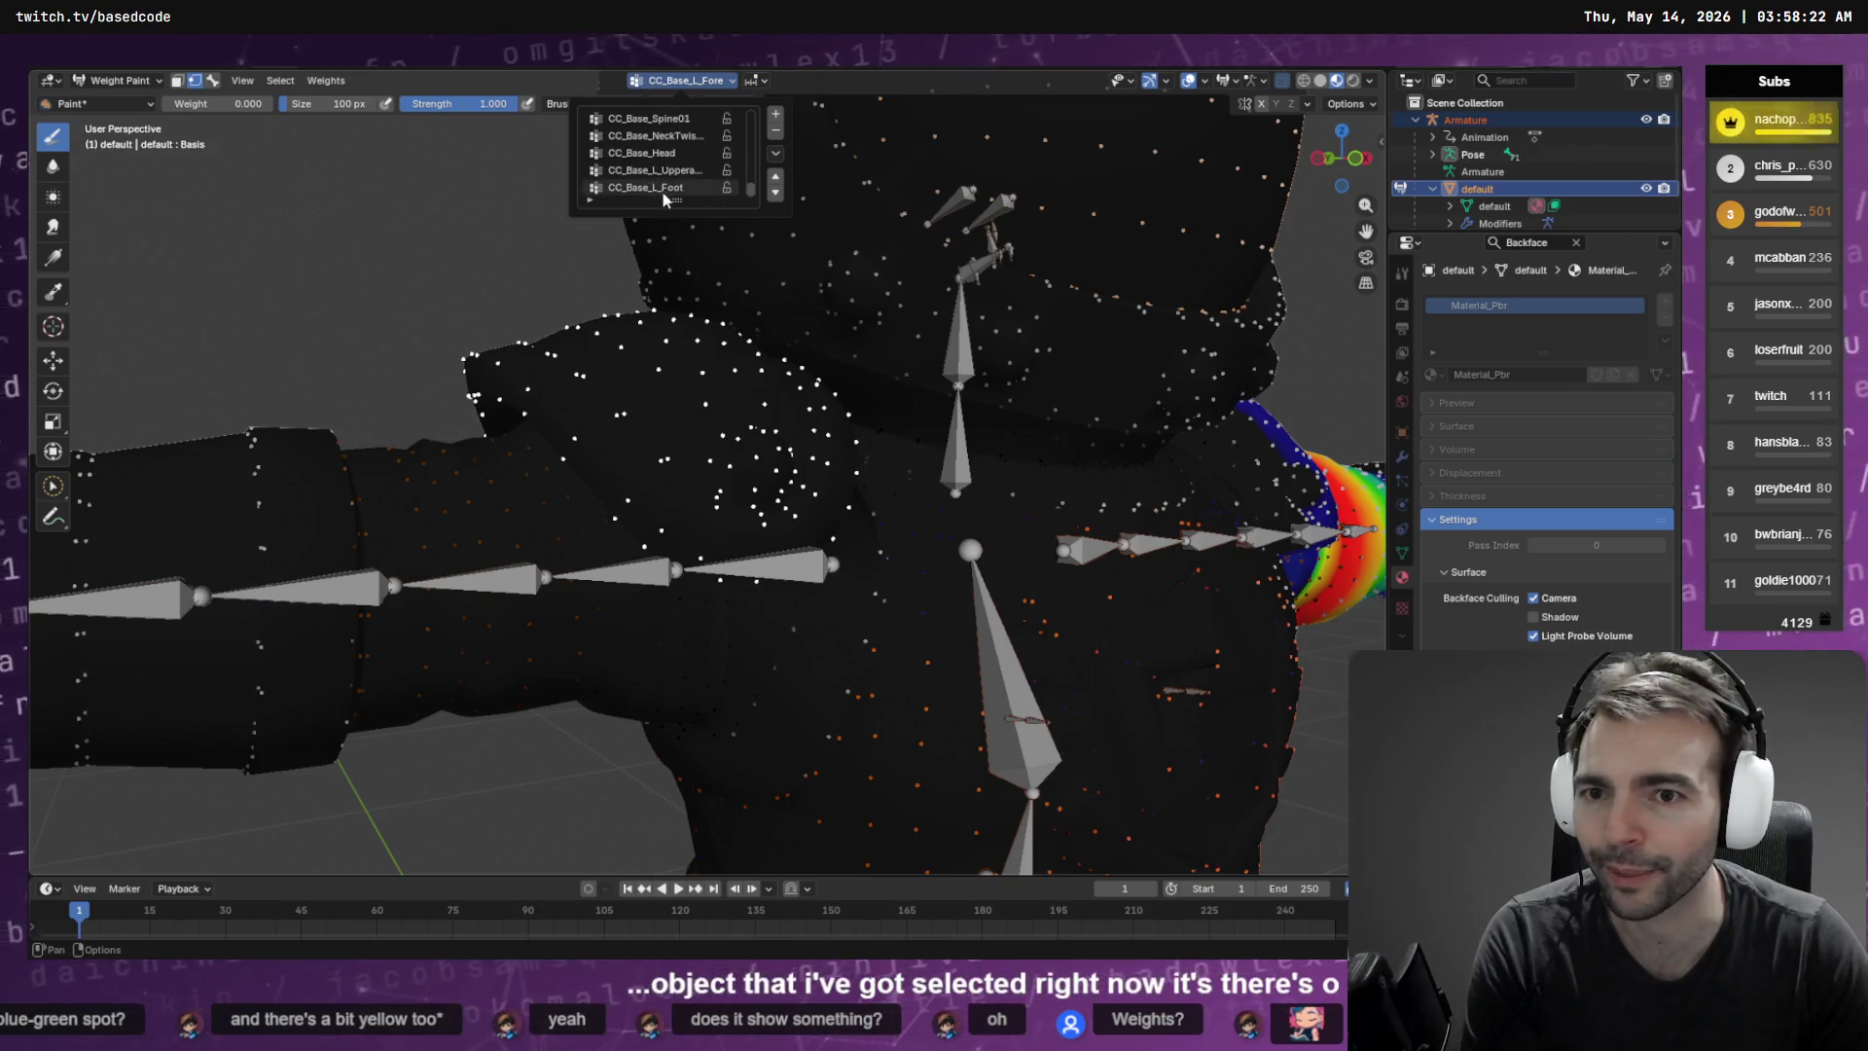
pyautogui.scroll(-1, 664, 190)
pyautogui.scroll(3, 665, 190)
pyautogui.scroll(-3, 665, 189)
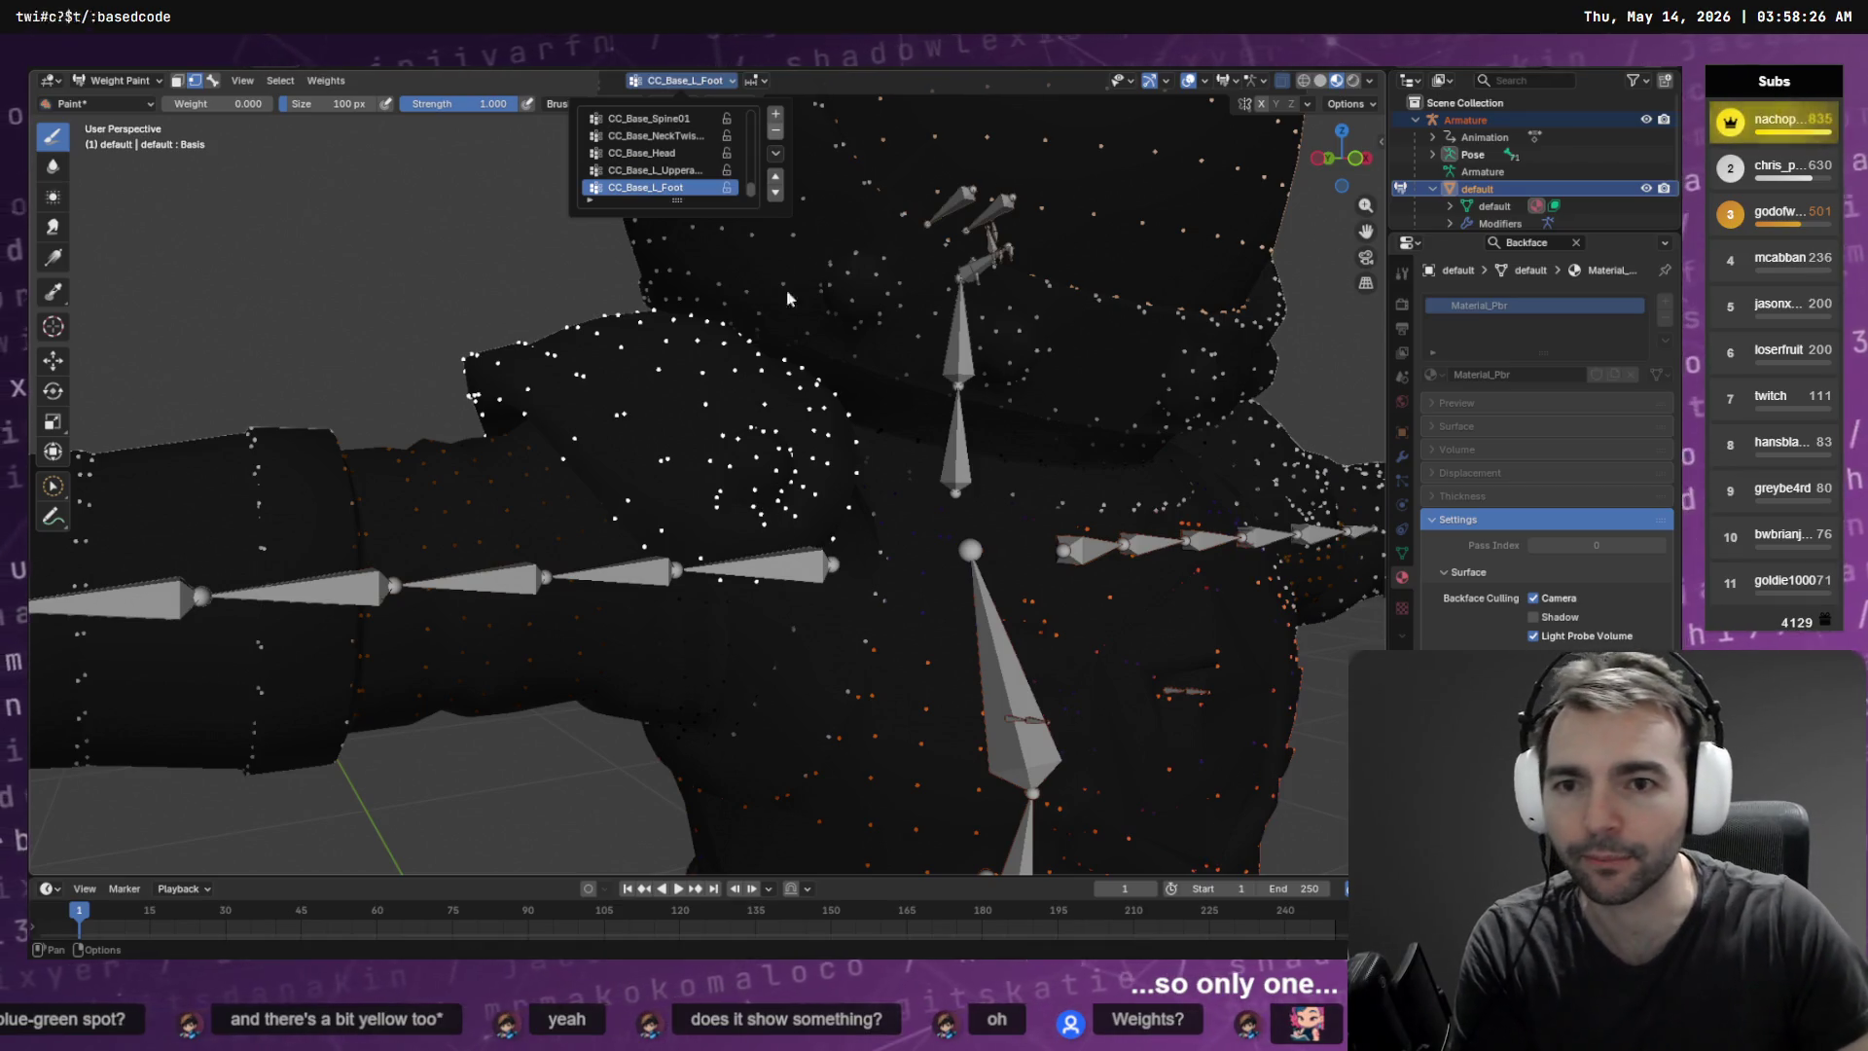
pyautogui.scroll(5, 683, 171)
pyautogui.scroll(-1, 683, 171)
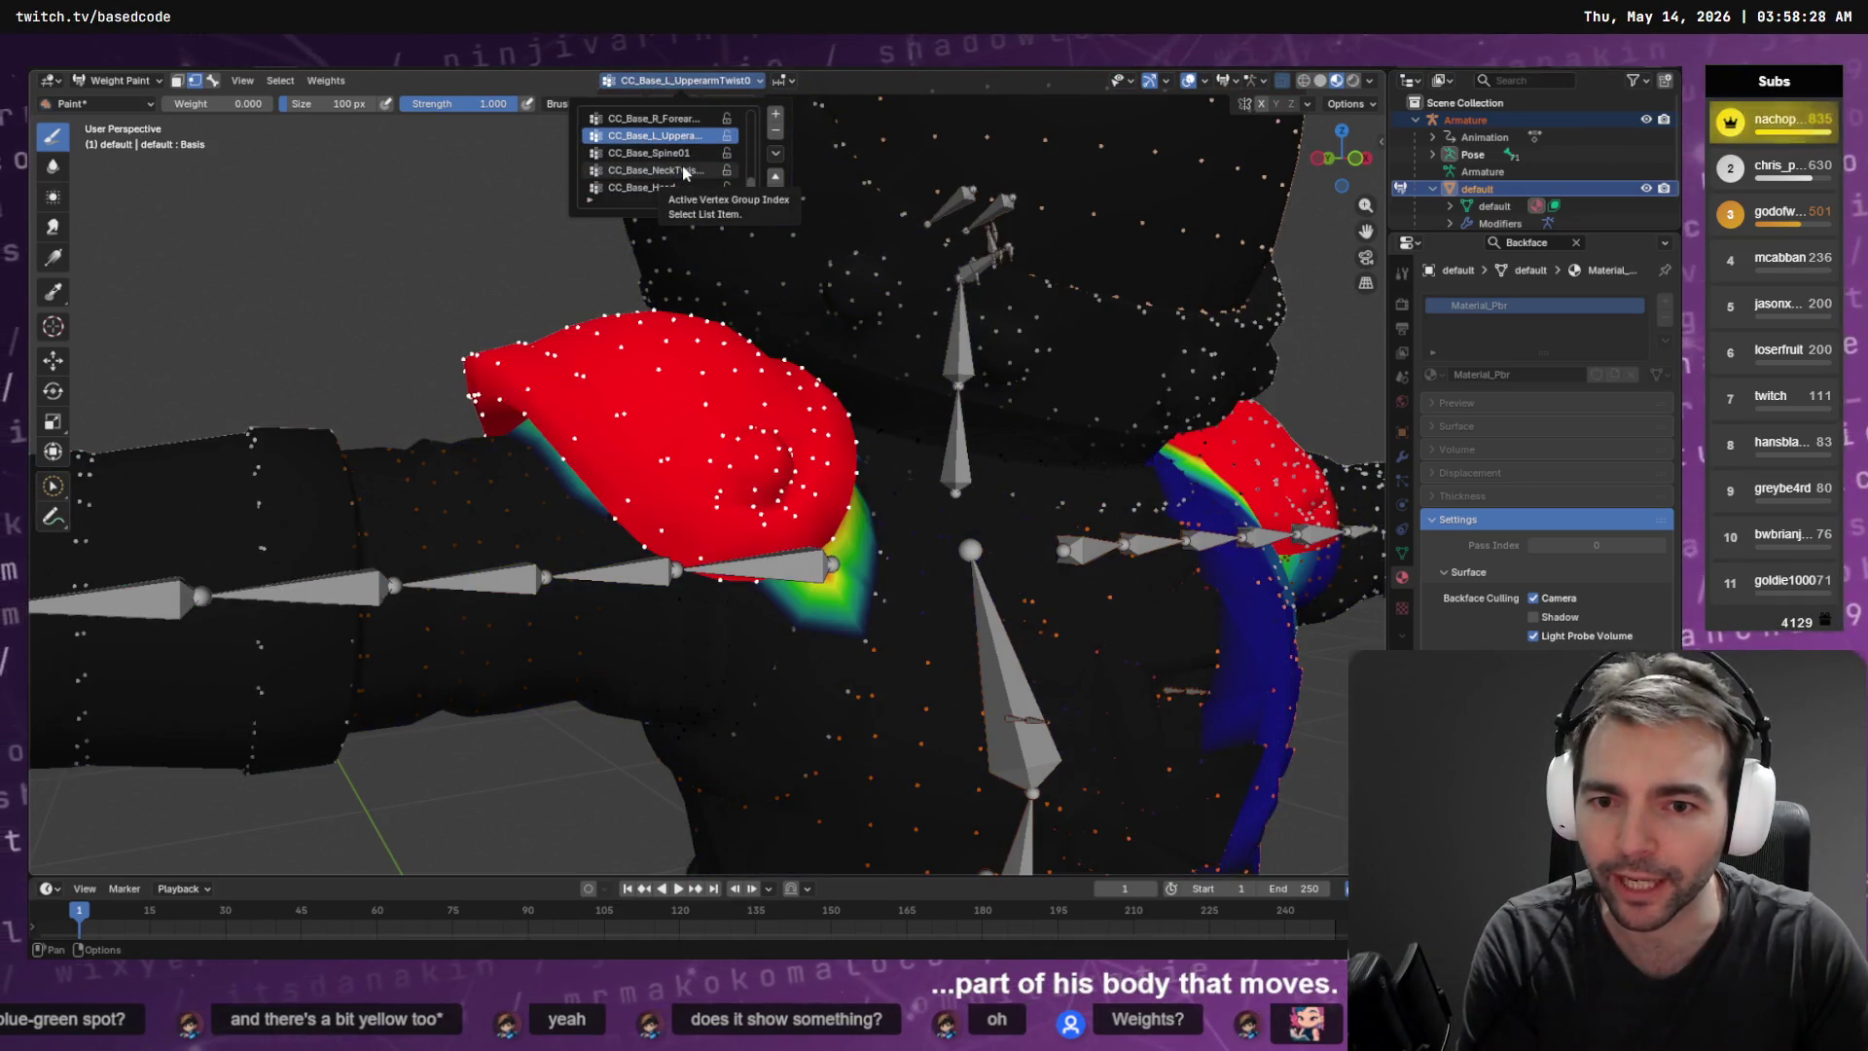
pyautogui.scroll(-10, 861, 478)
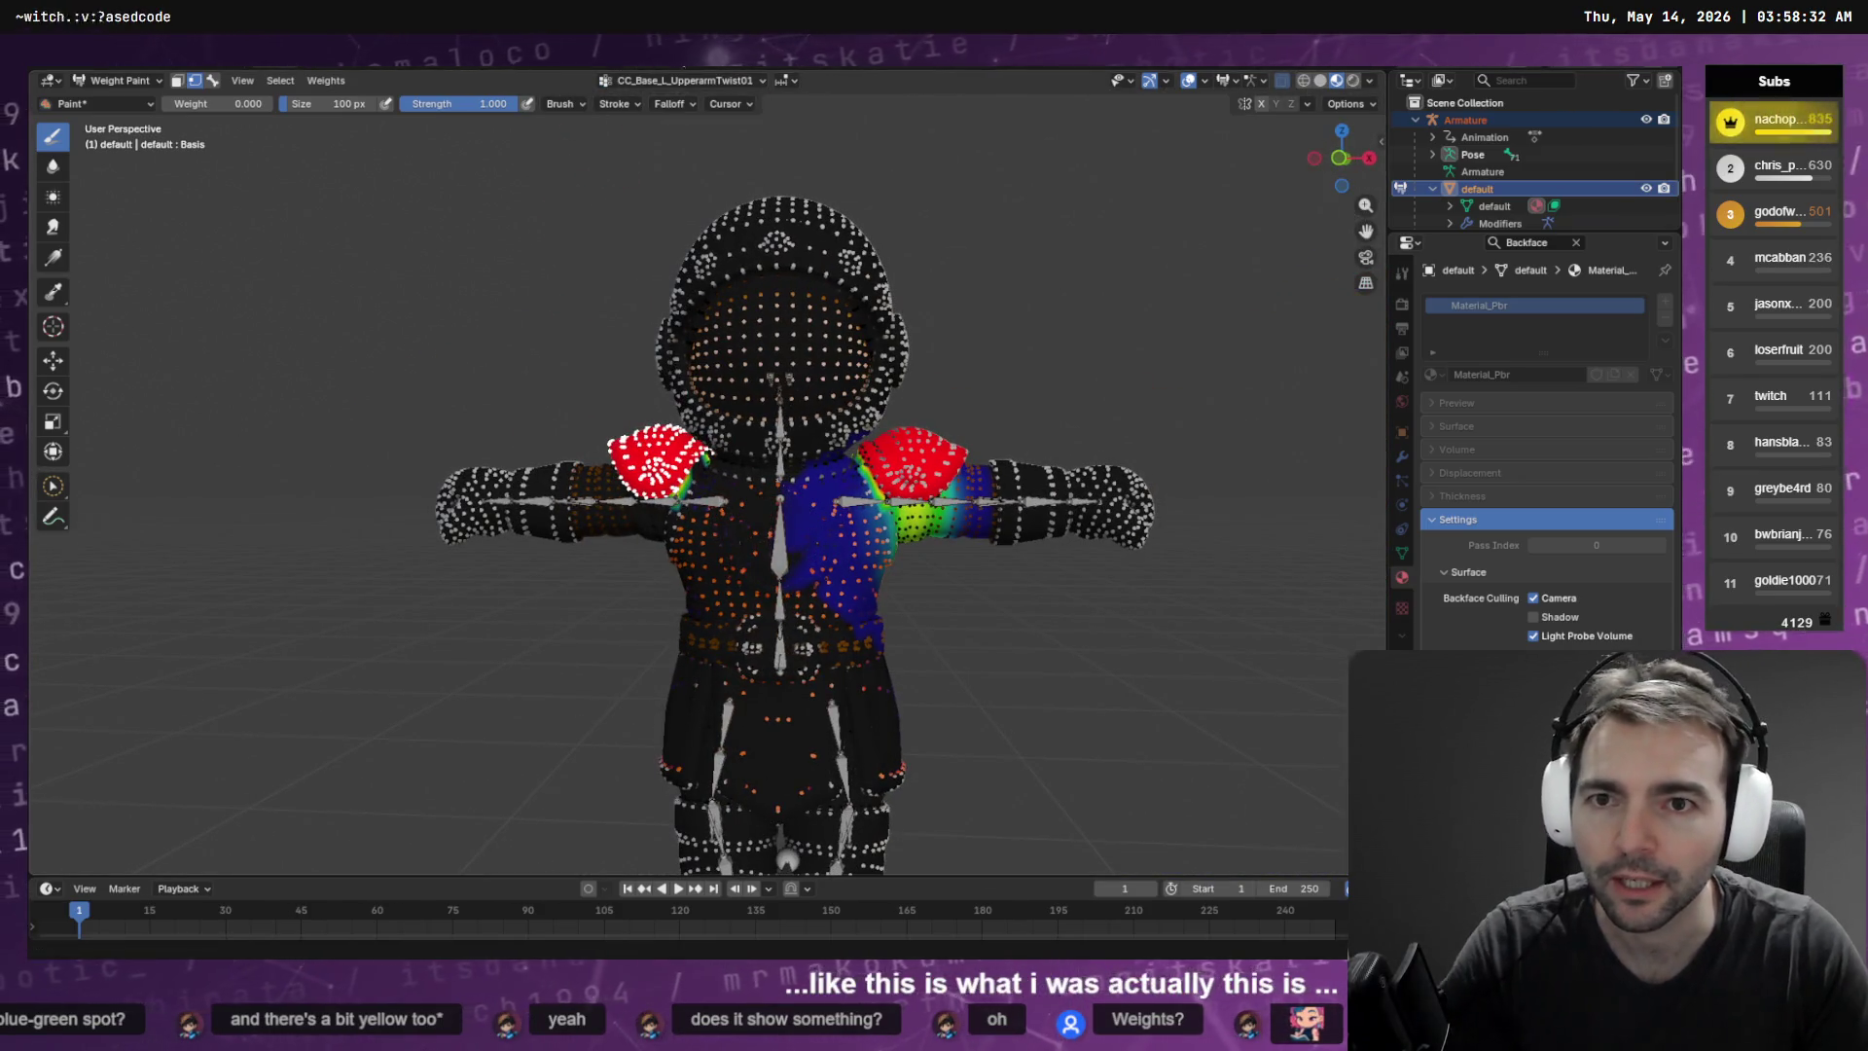
# Set the selected shoulder vertices to weight 0 and paint stray shoulder areas back to zero
pyautogui.rightClick(416, 235)
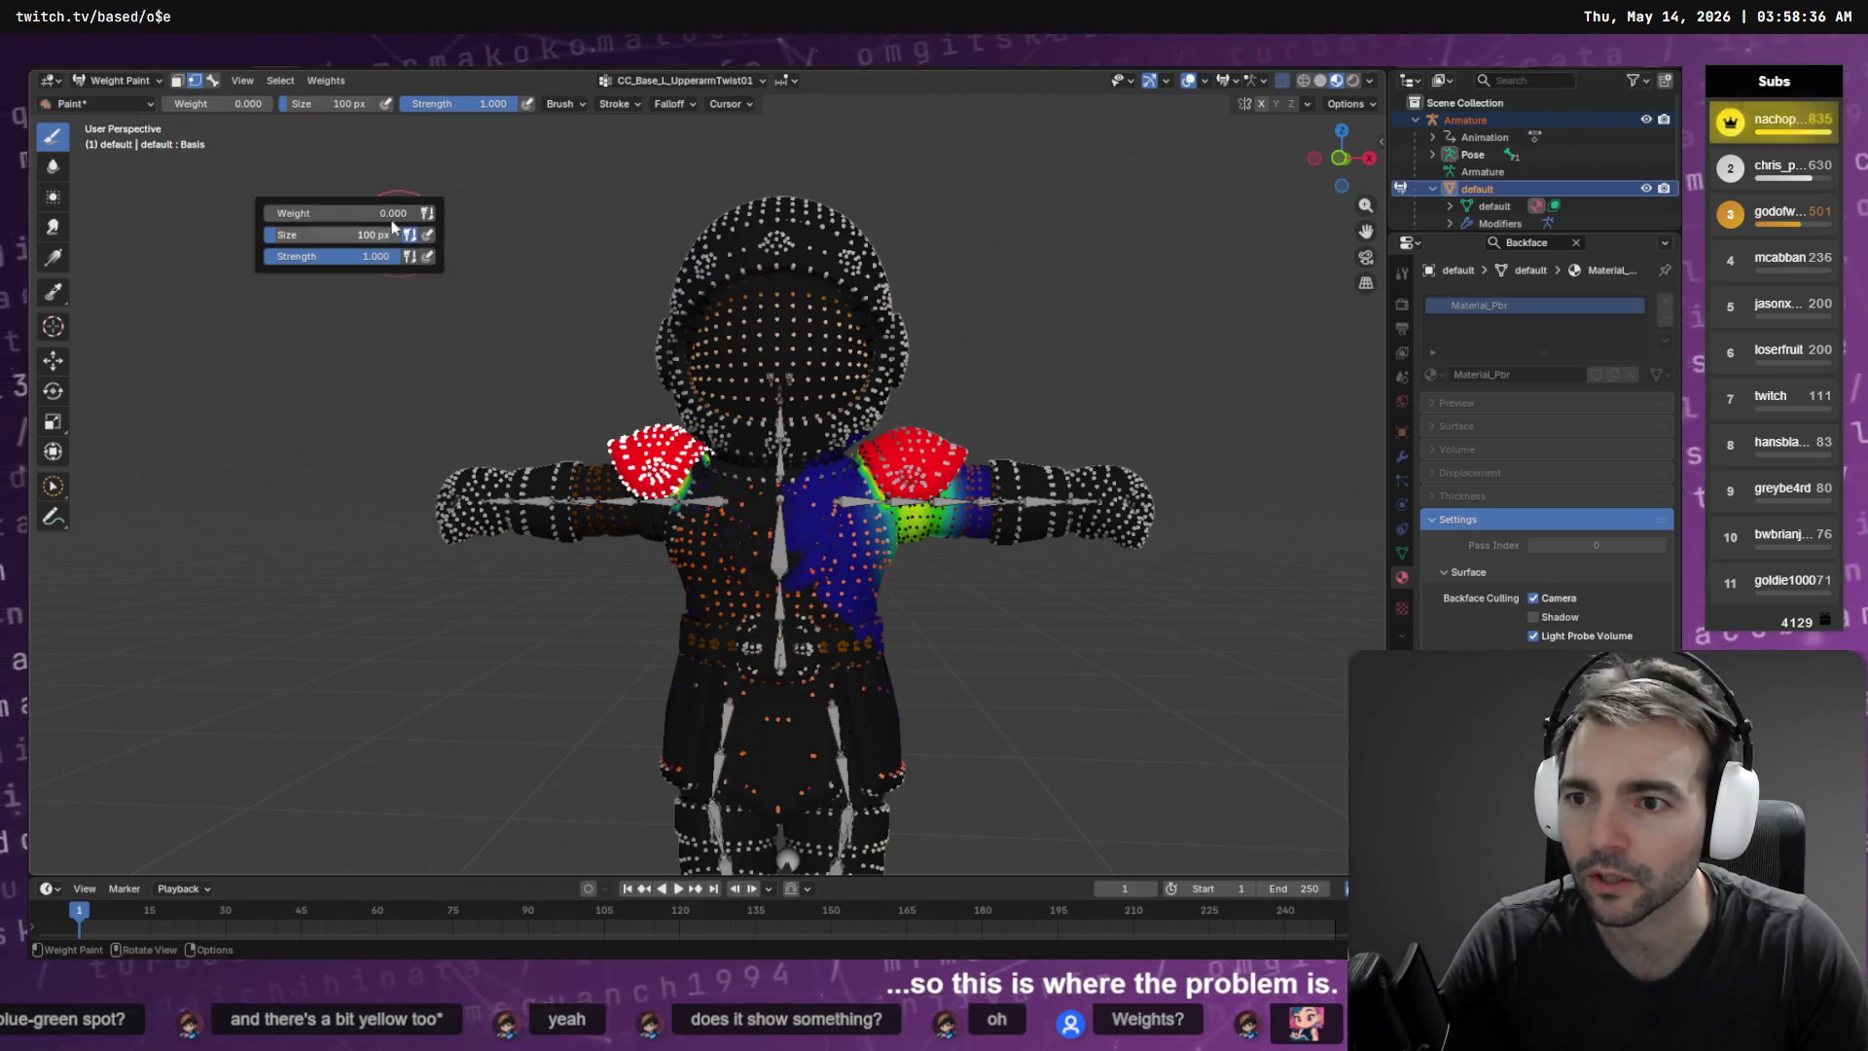
pyautogui.press('q')
pyautogui.click(440, 177)
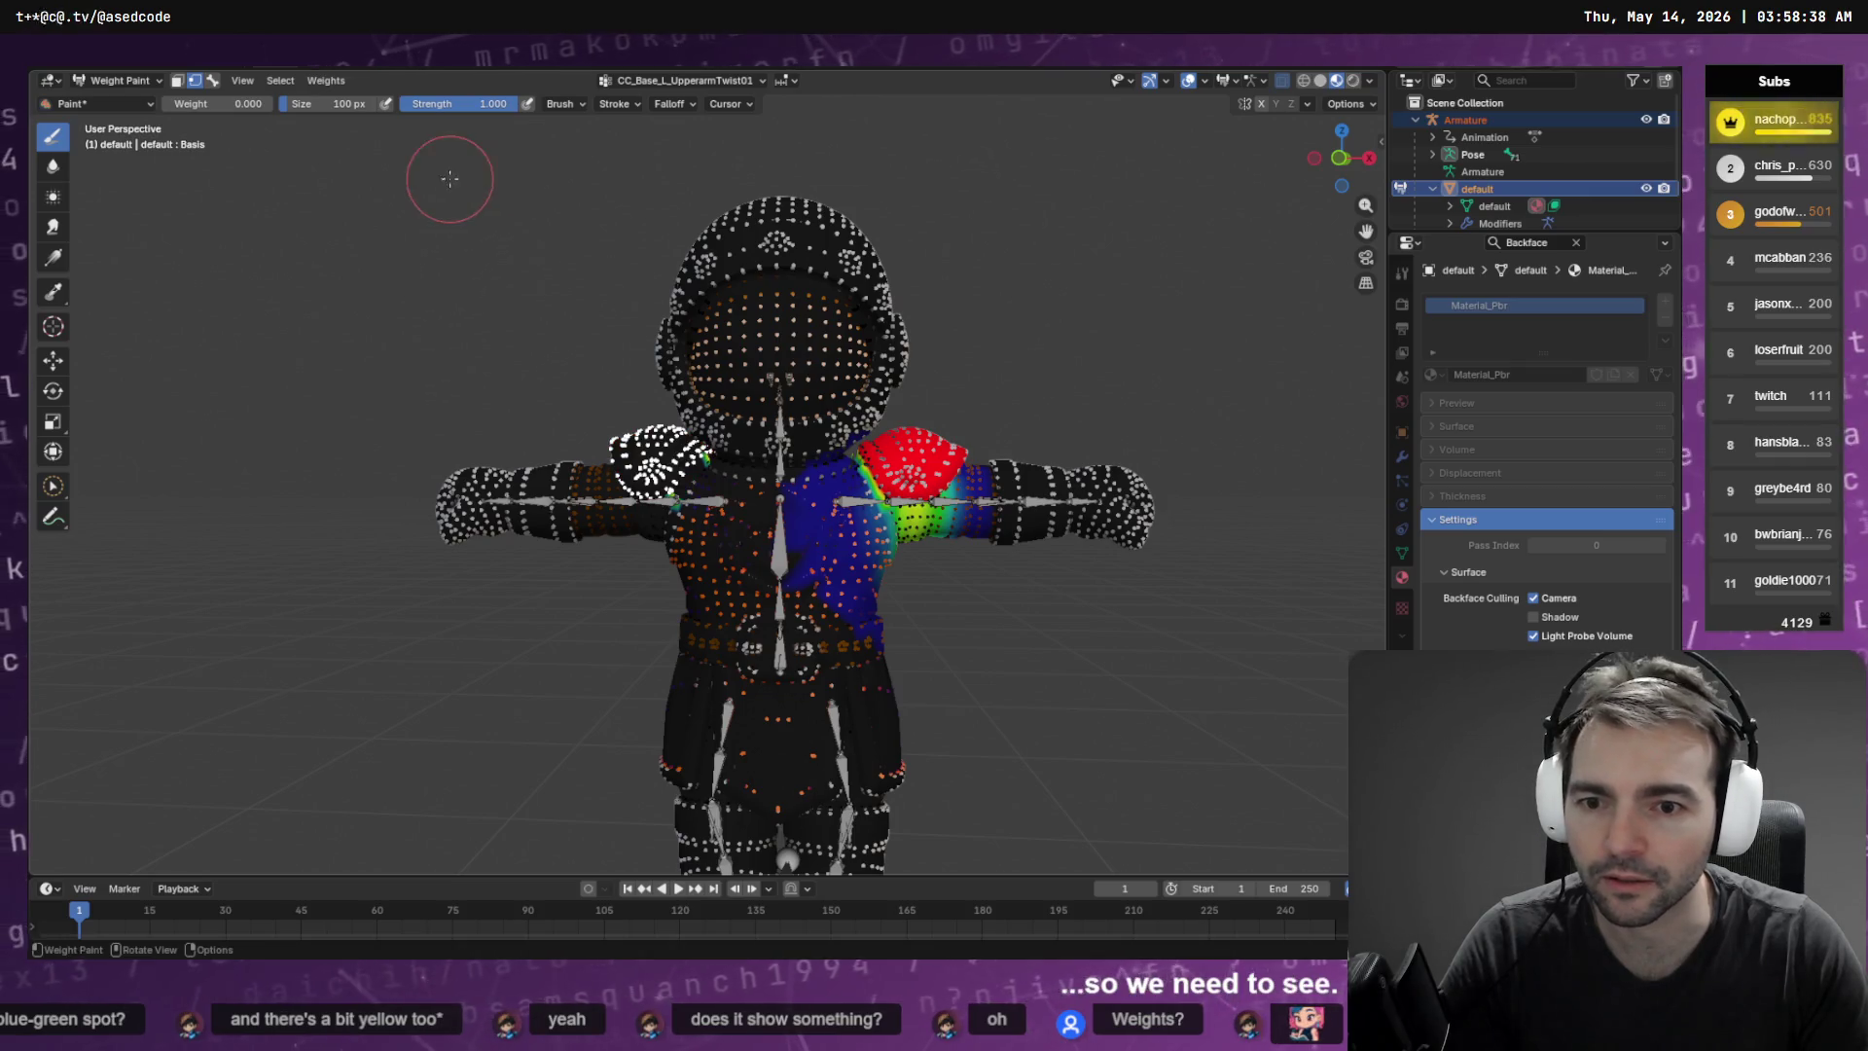
pyautogui.scroll(4, 552, 310)
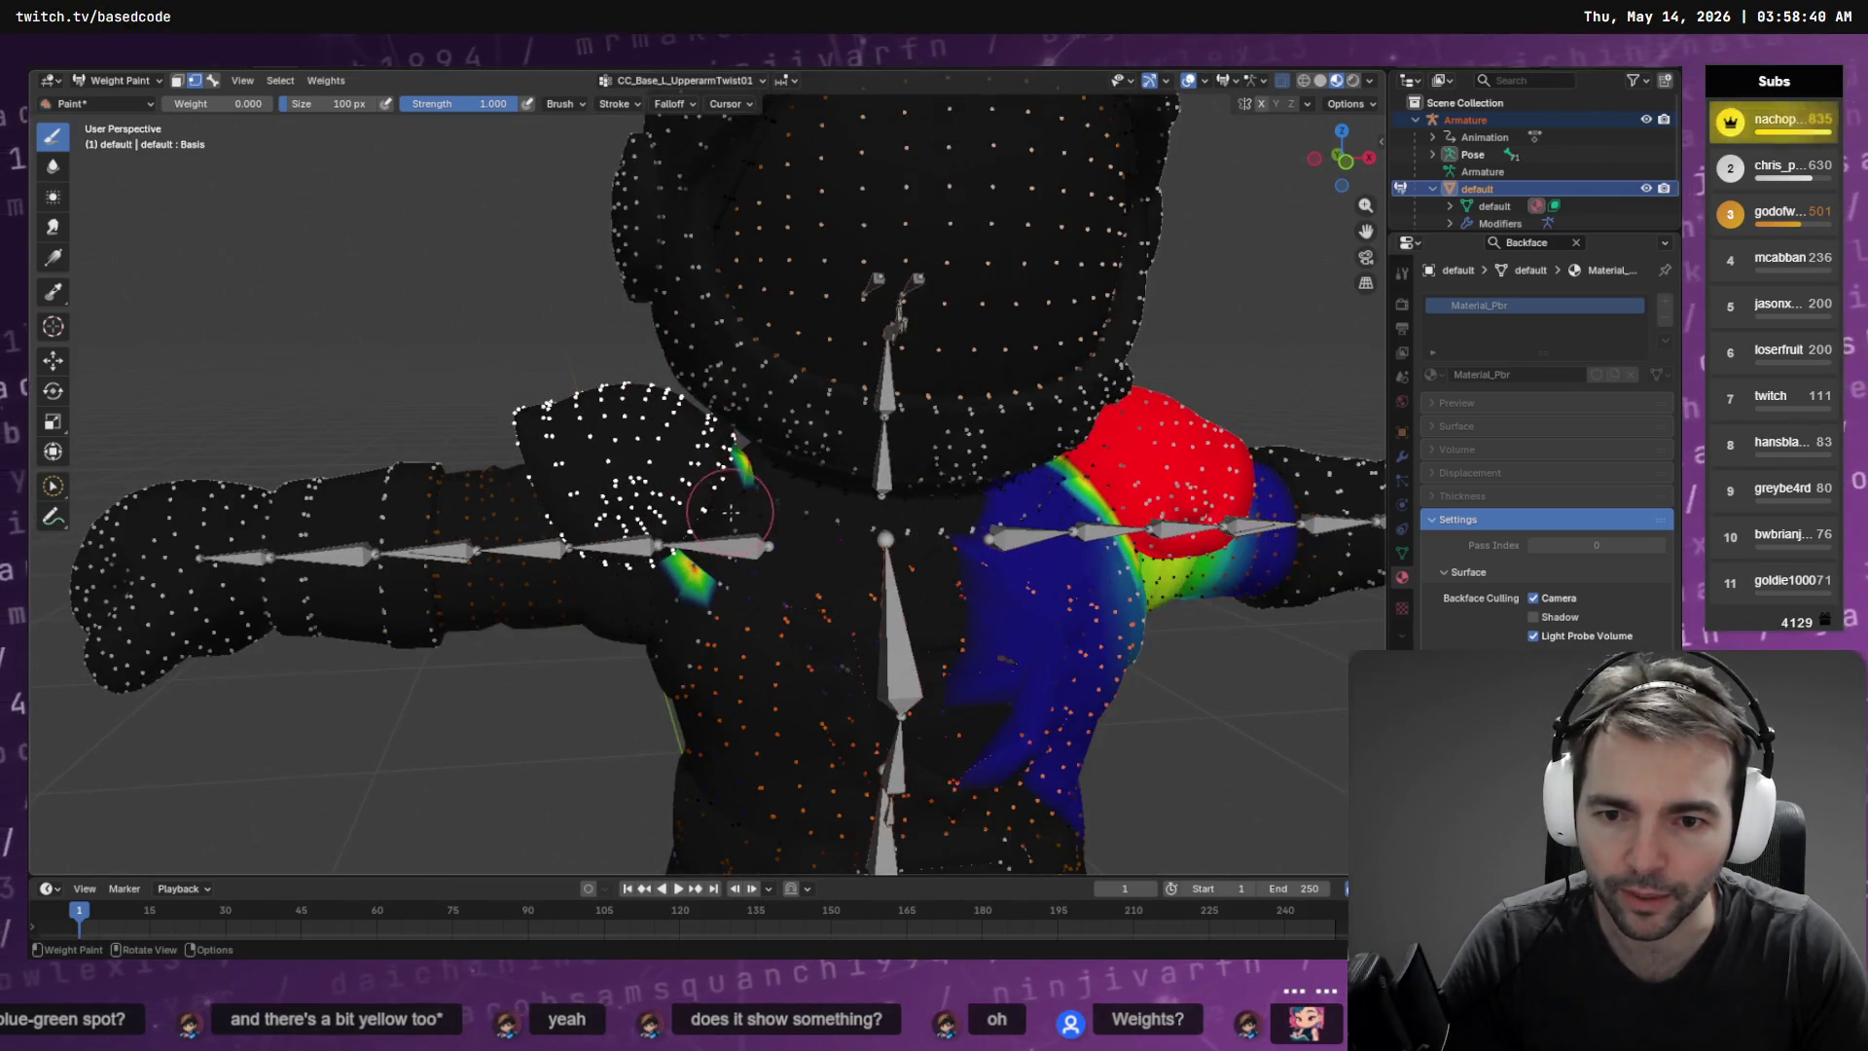
pyautogui.hotkey('ctrl', 'z')
pyautogui.moveTo(731, 512); pyautogui.dragTo(757, 467)
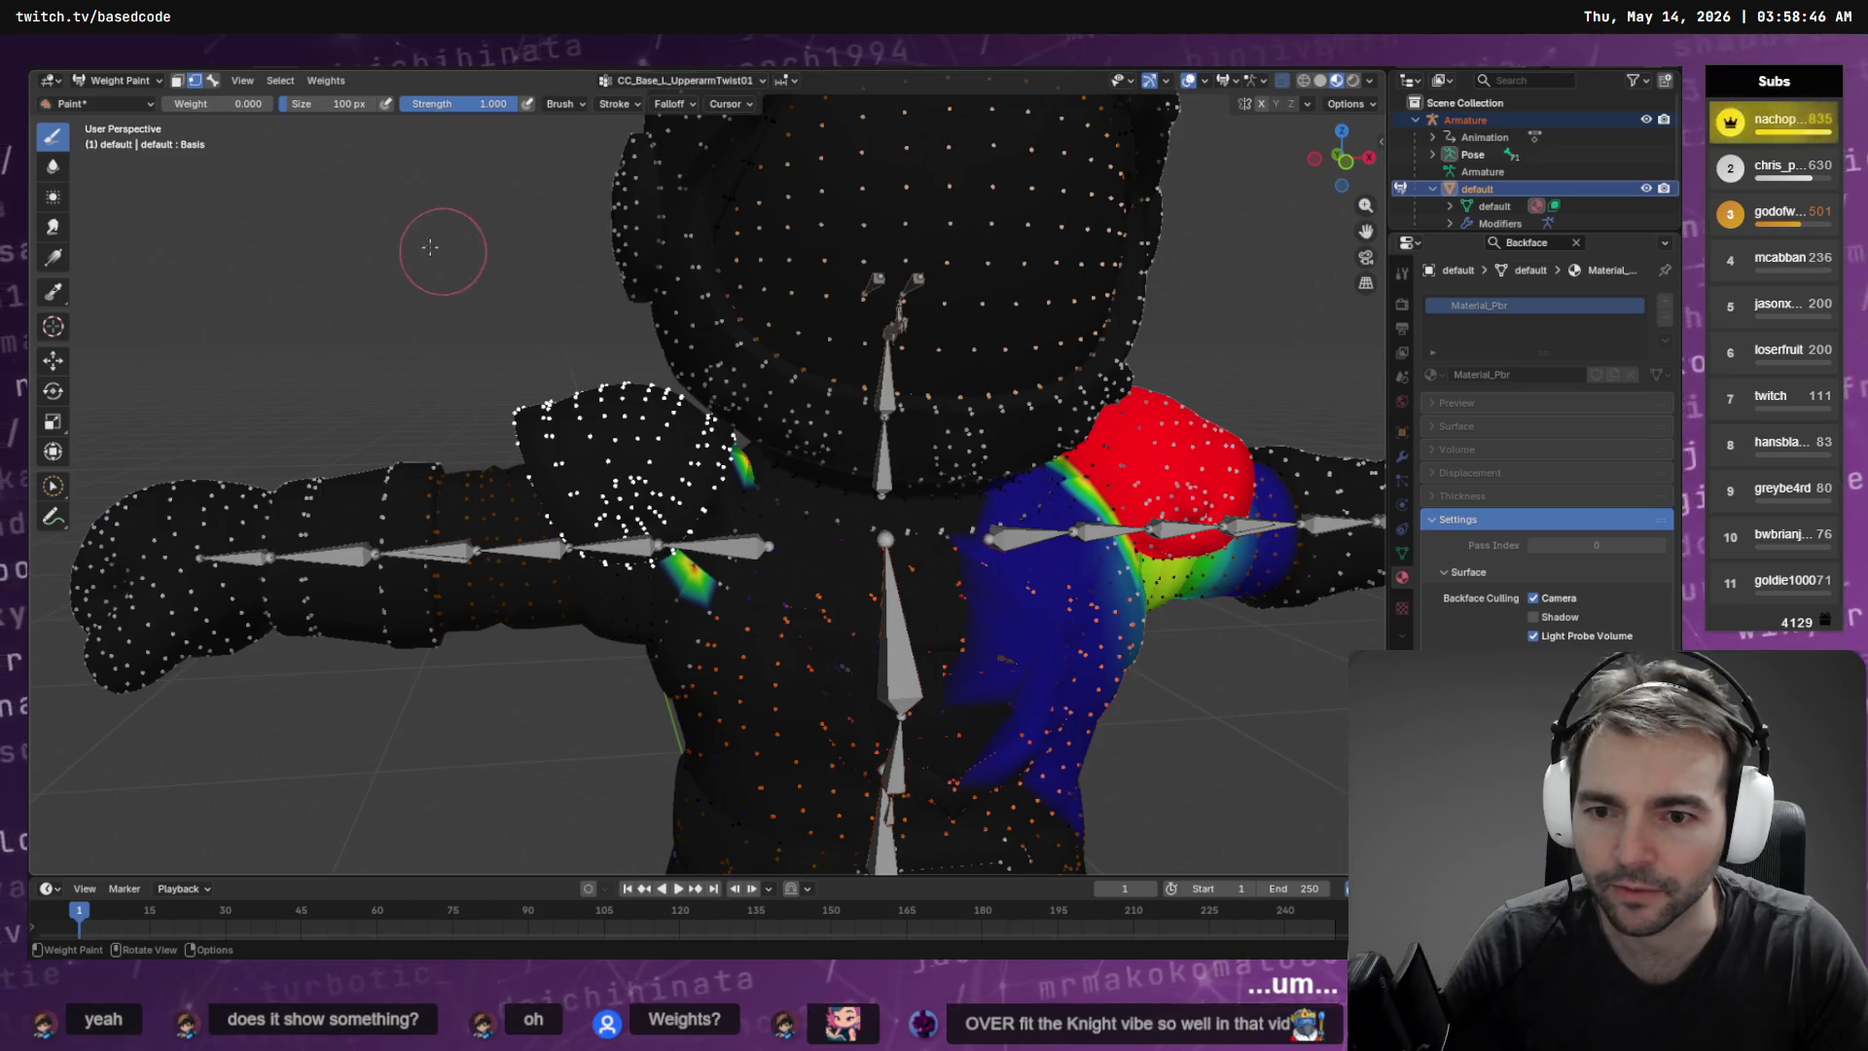
pyautogui.click(681, 80)
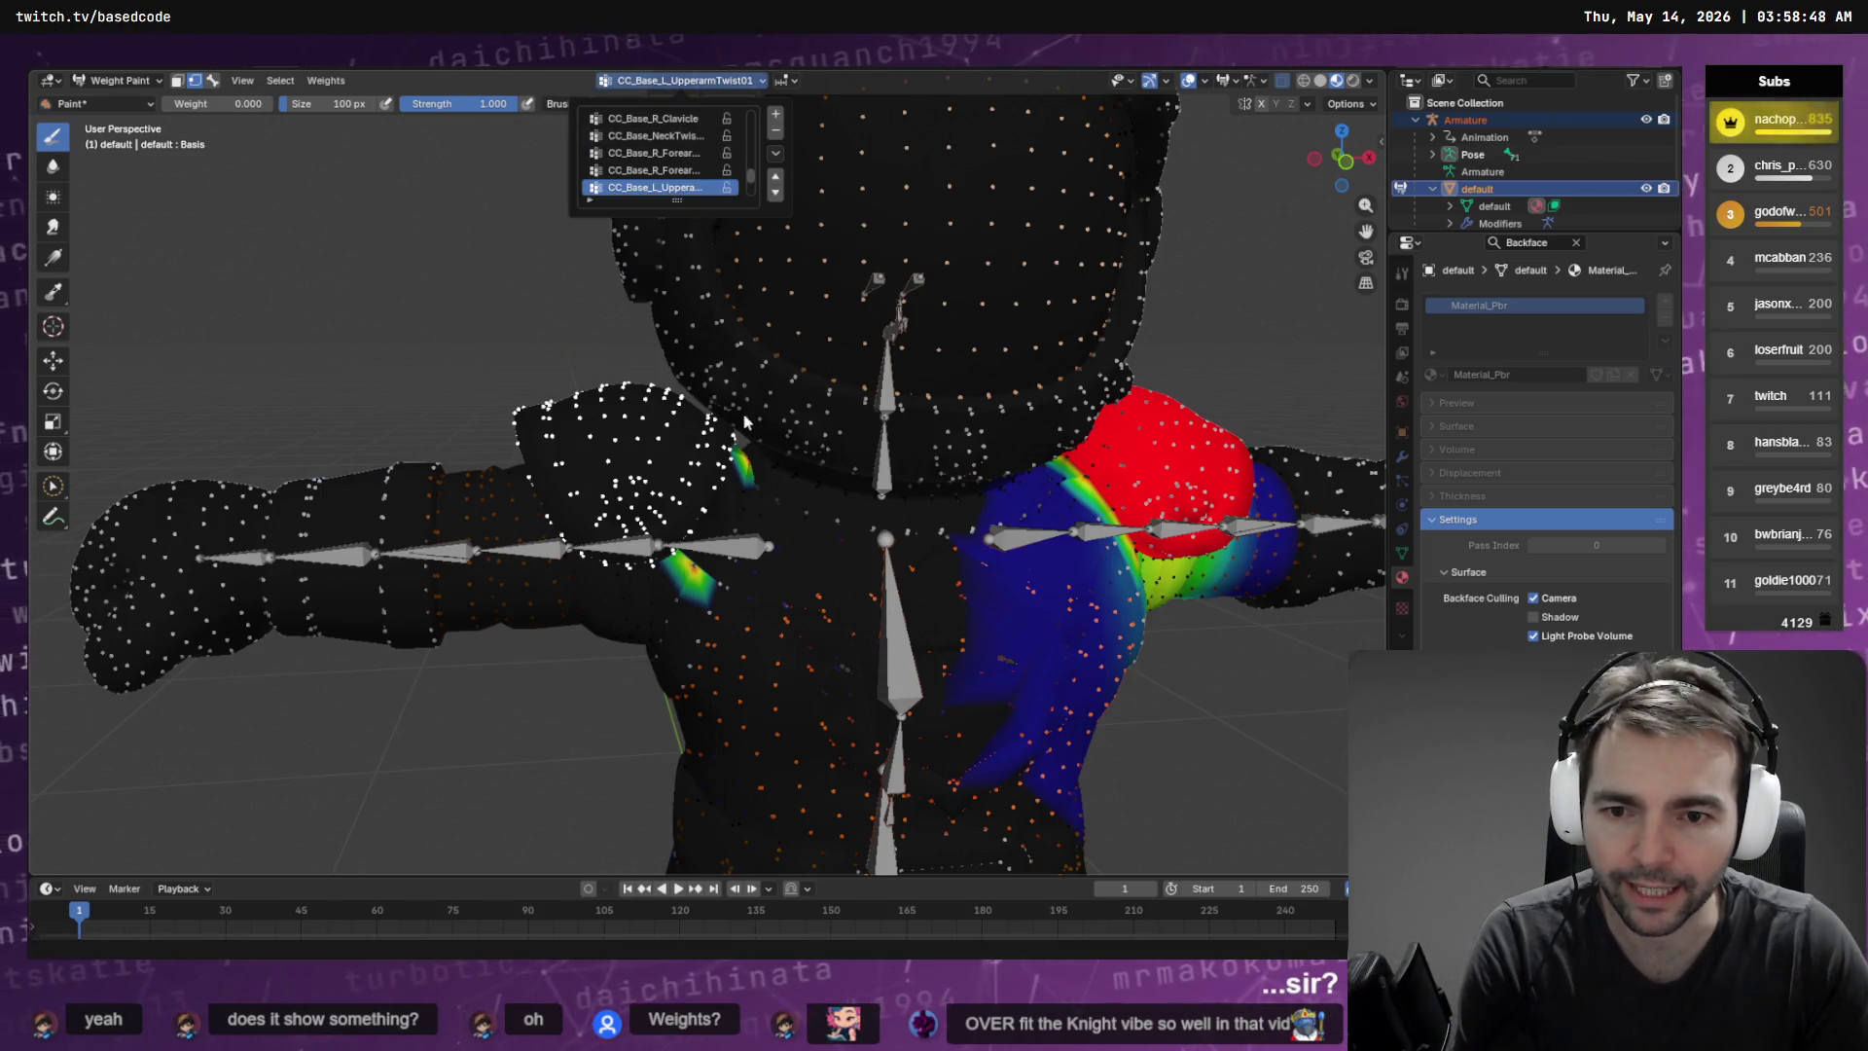
# Cycle through the vertex groups checking their weights, stopping on CC_Base_R_Clavicle
pyautogui.scroll(2, 678, 176)
pyautogui.scroll(-3, 678, 176)
pyautogui.scroll(6, 678, 176)
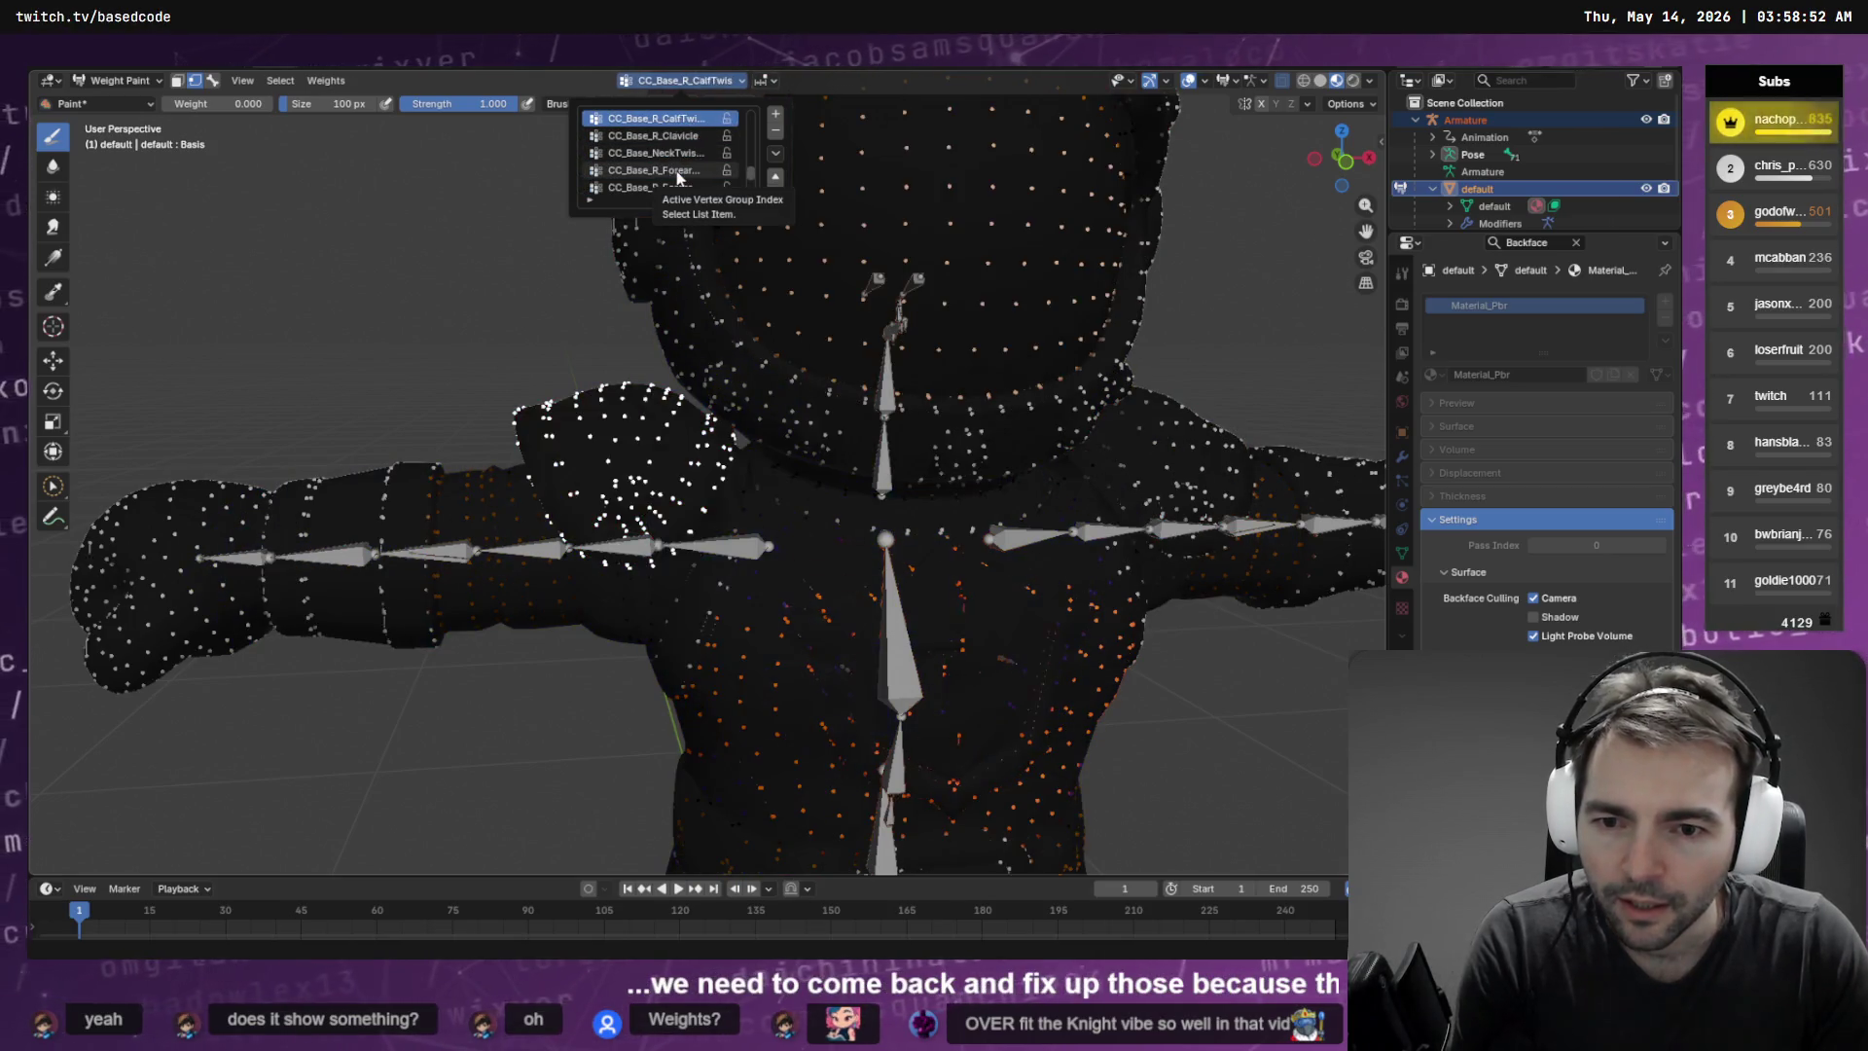
pyautogui.scroll(-1, 678, 176)
pyautogui.scroll(-1, 678, 176)
pyautogui.scroll(1, 681, 172)
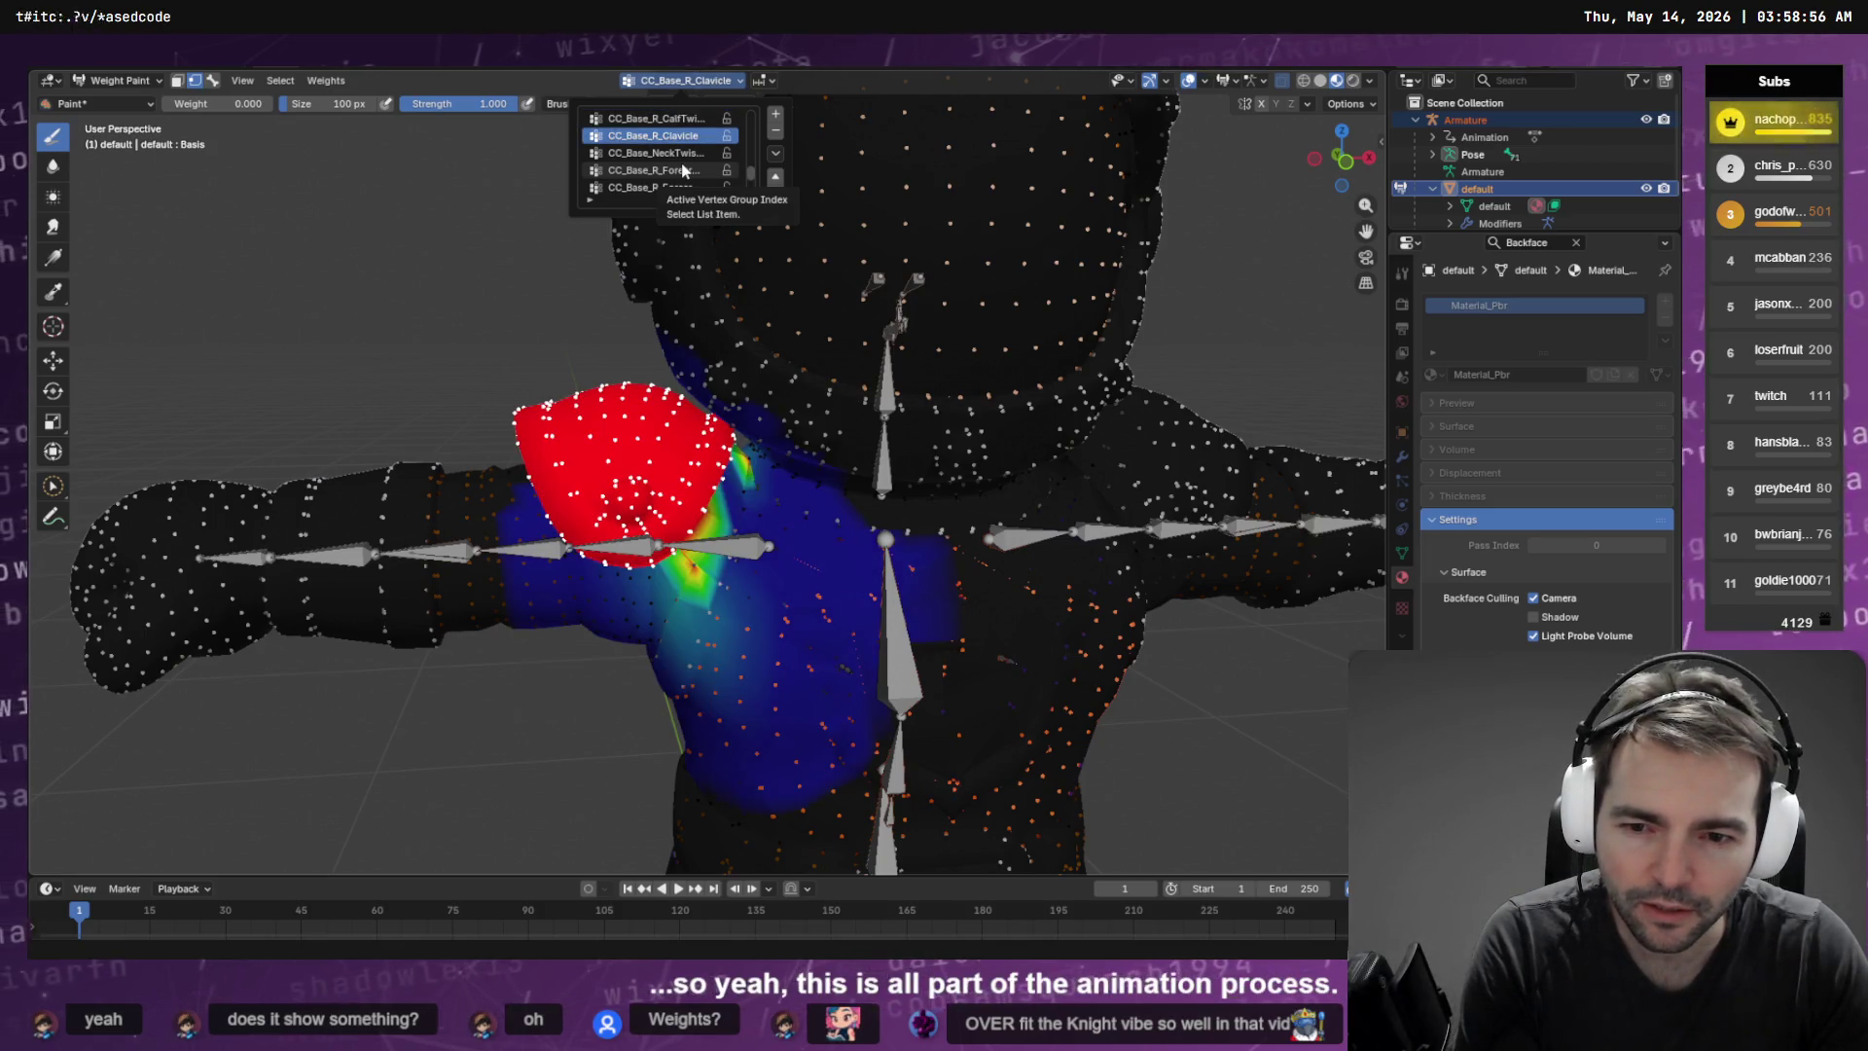
pyautogui.scroll(-1, 682, 171)
pyautogui.scroll(1, 682, 170)
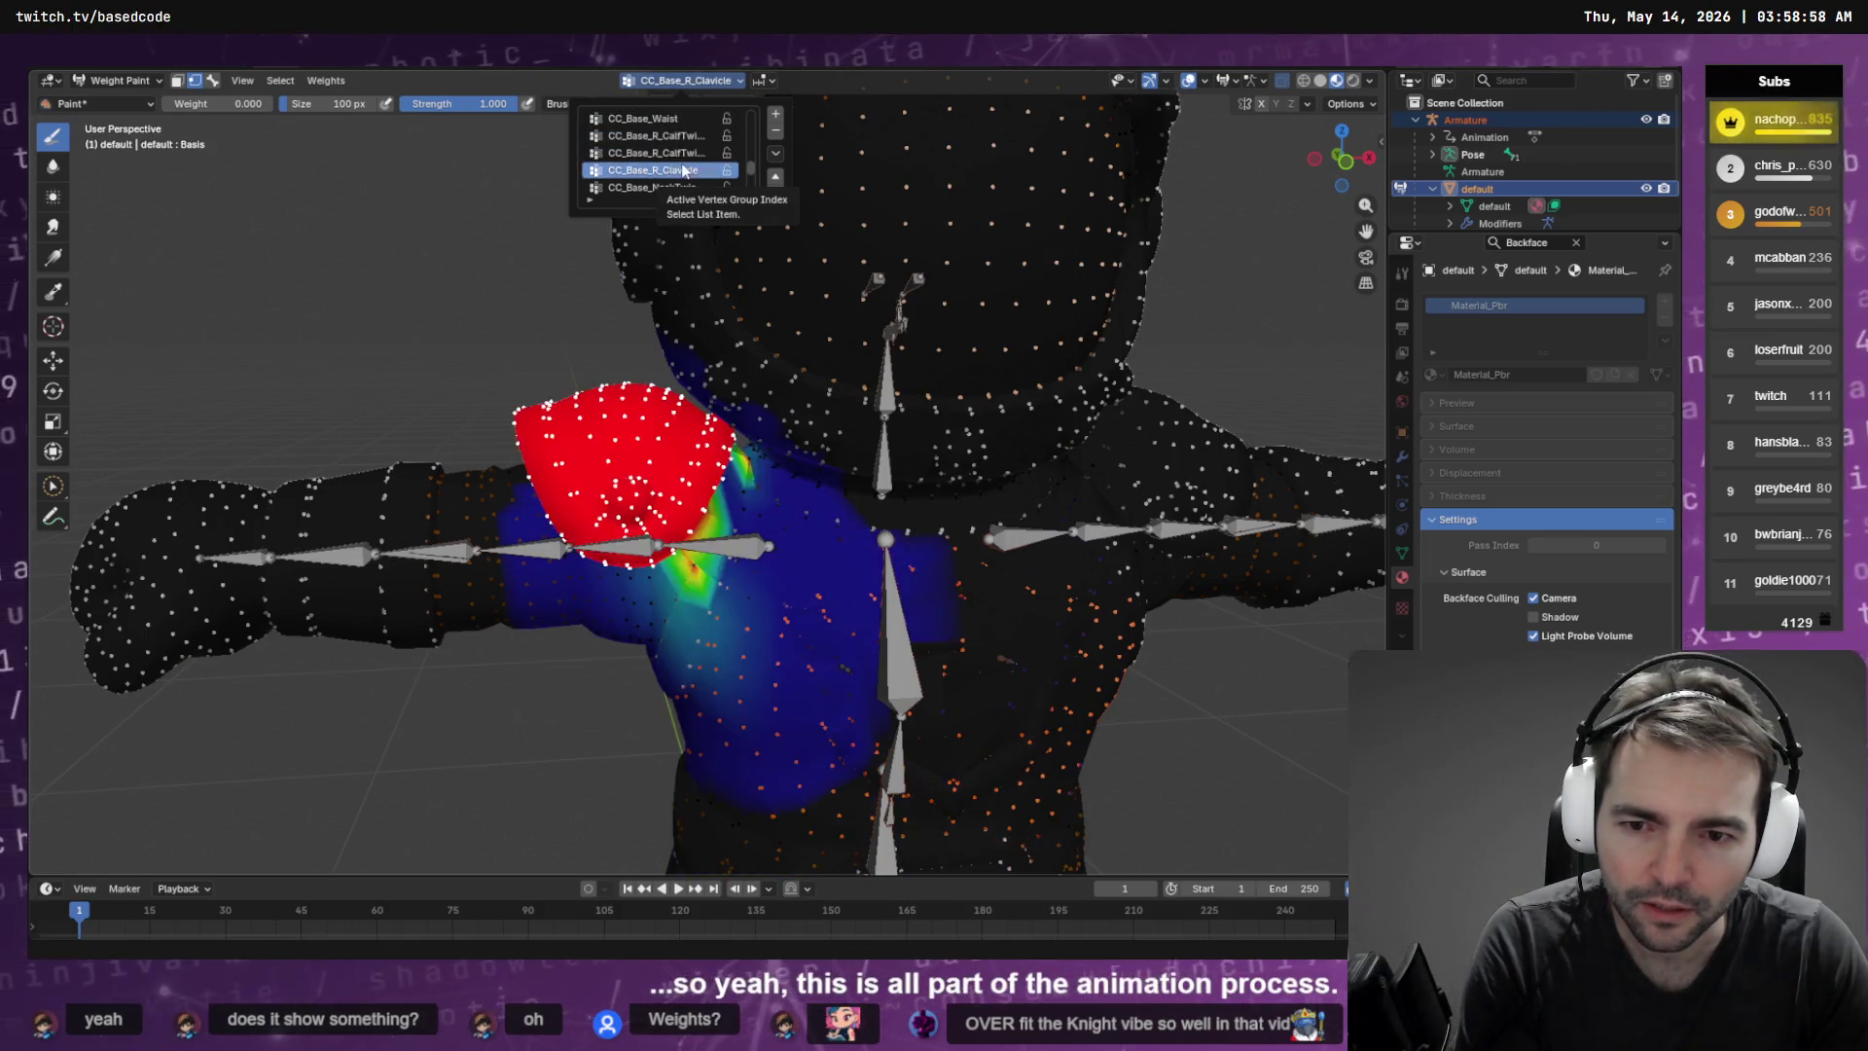
pyautogui.scroll(-2, 682, 170)
pyautogui.scroll(-4, 682, 170)
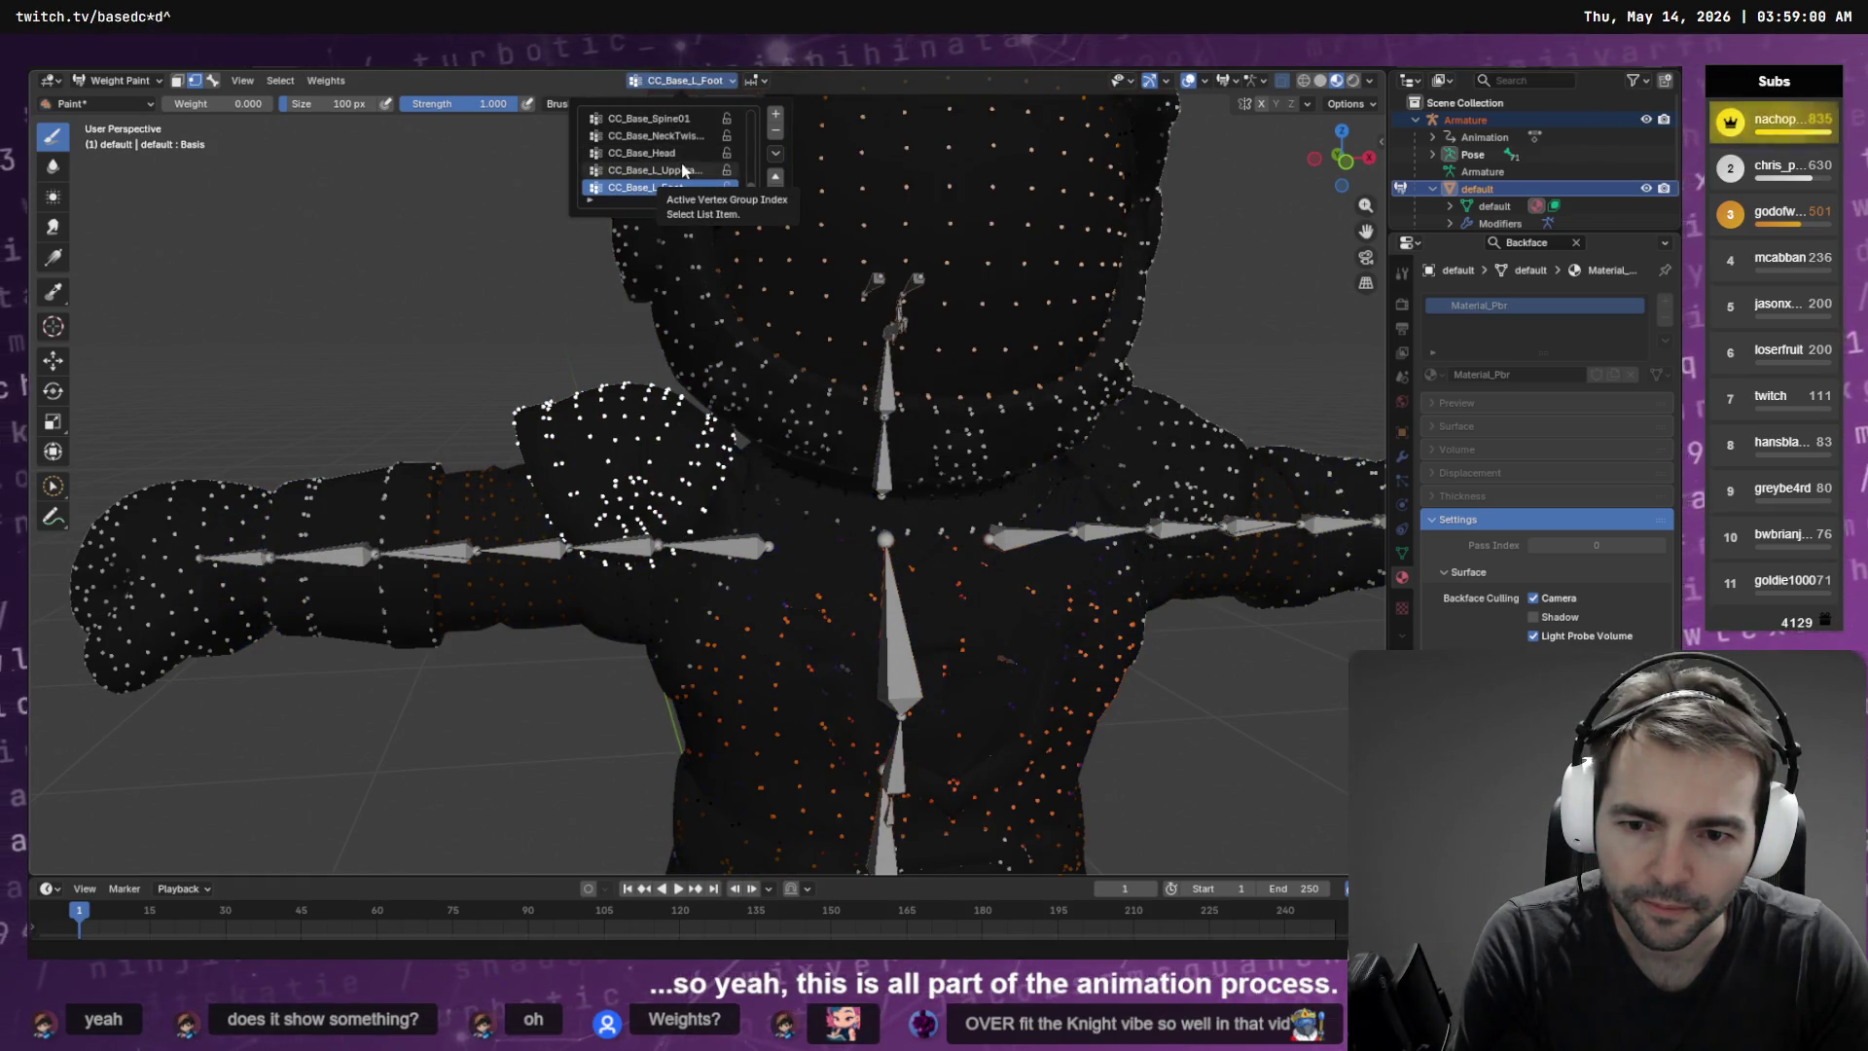
pyautogui.scroll(5, 682, 171)
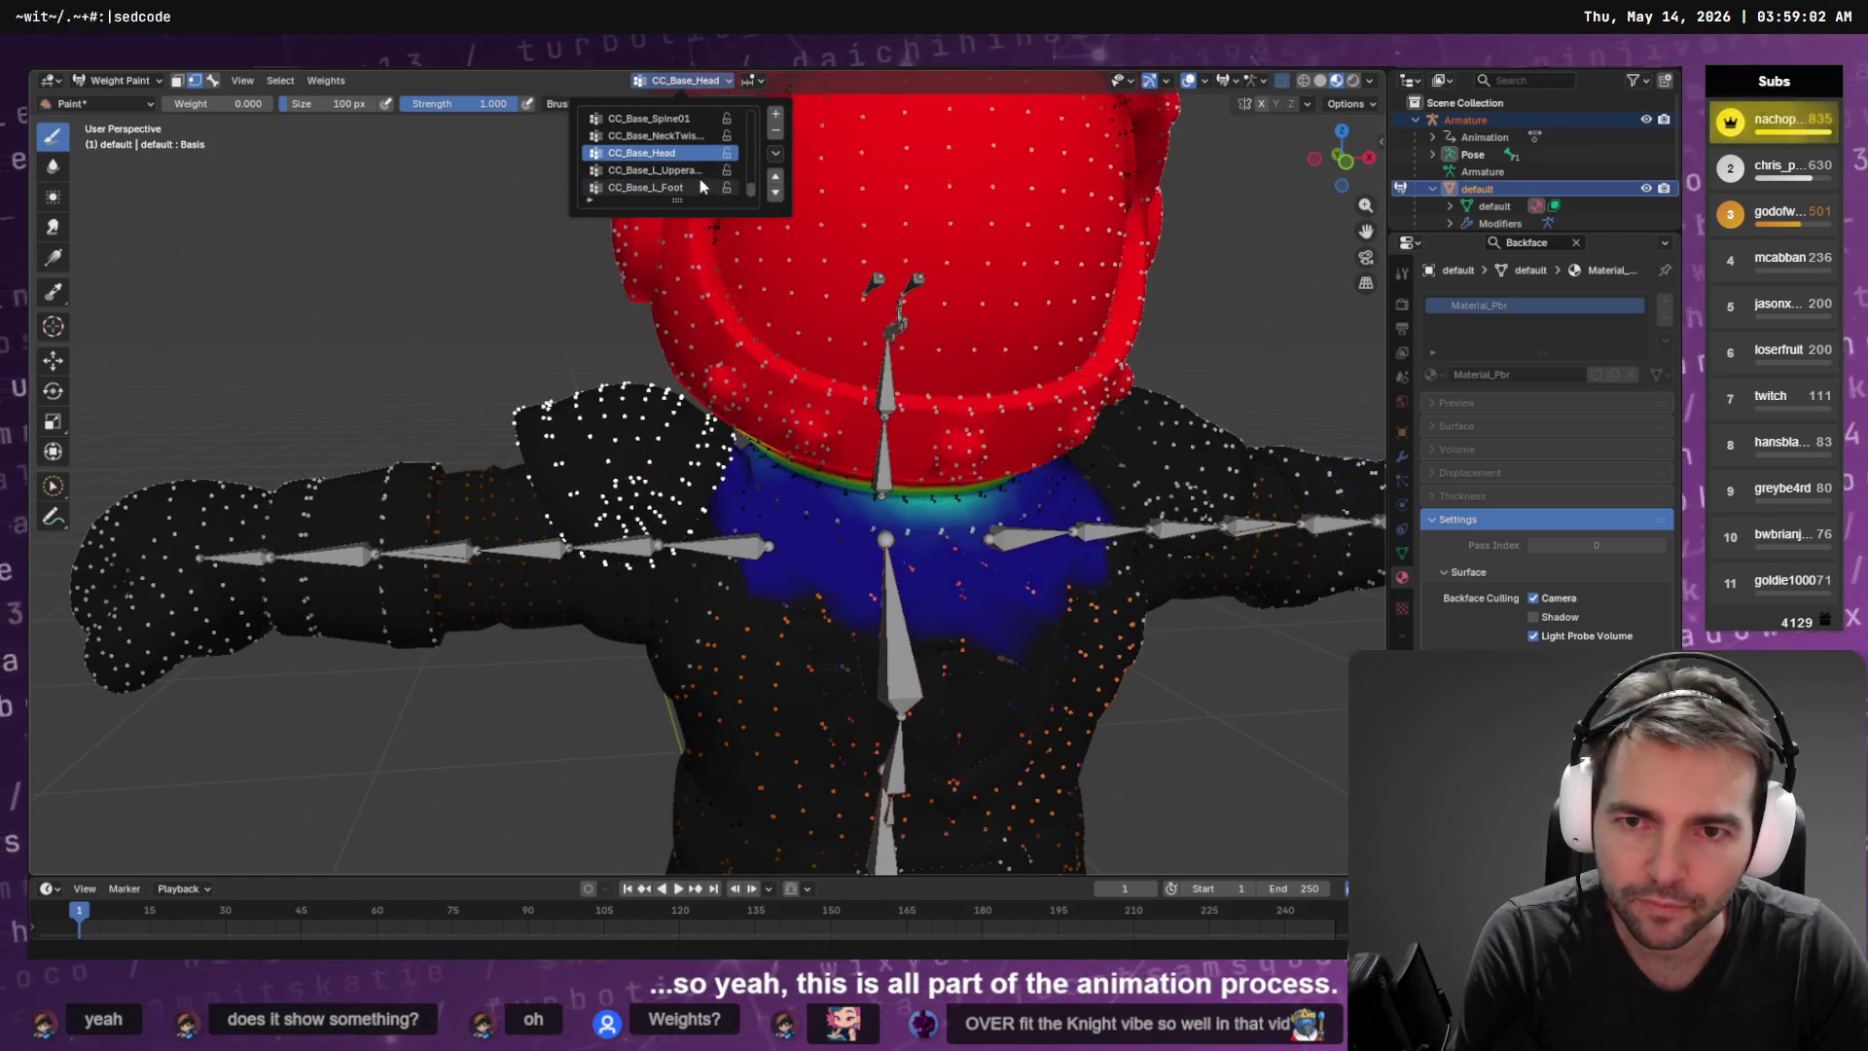
pyautogui.scroll(4, 701, 185)
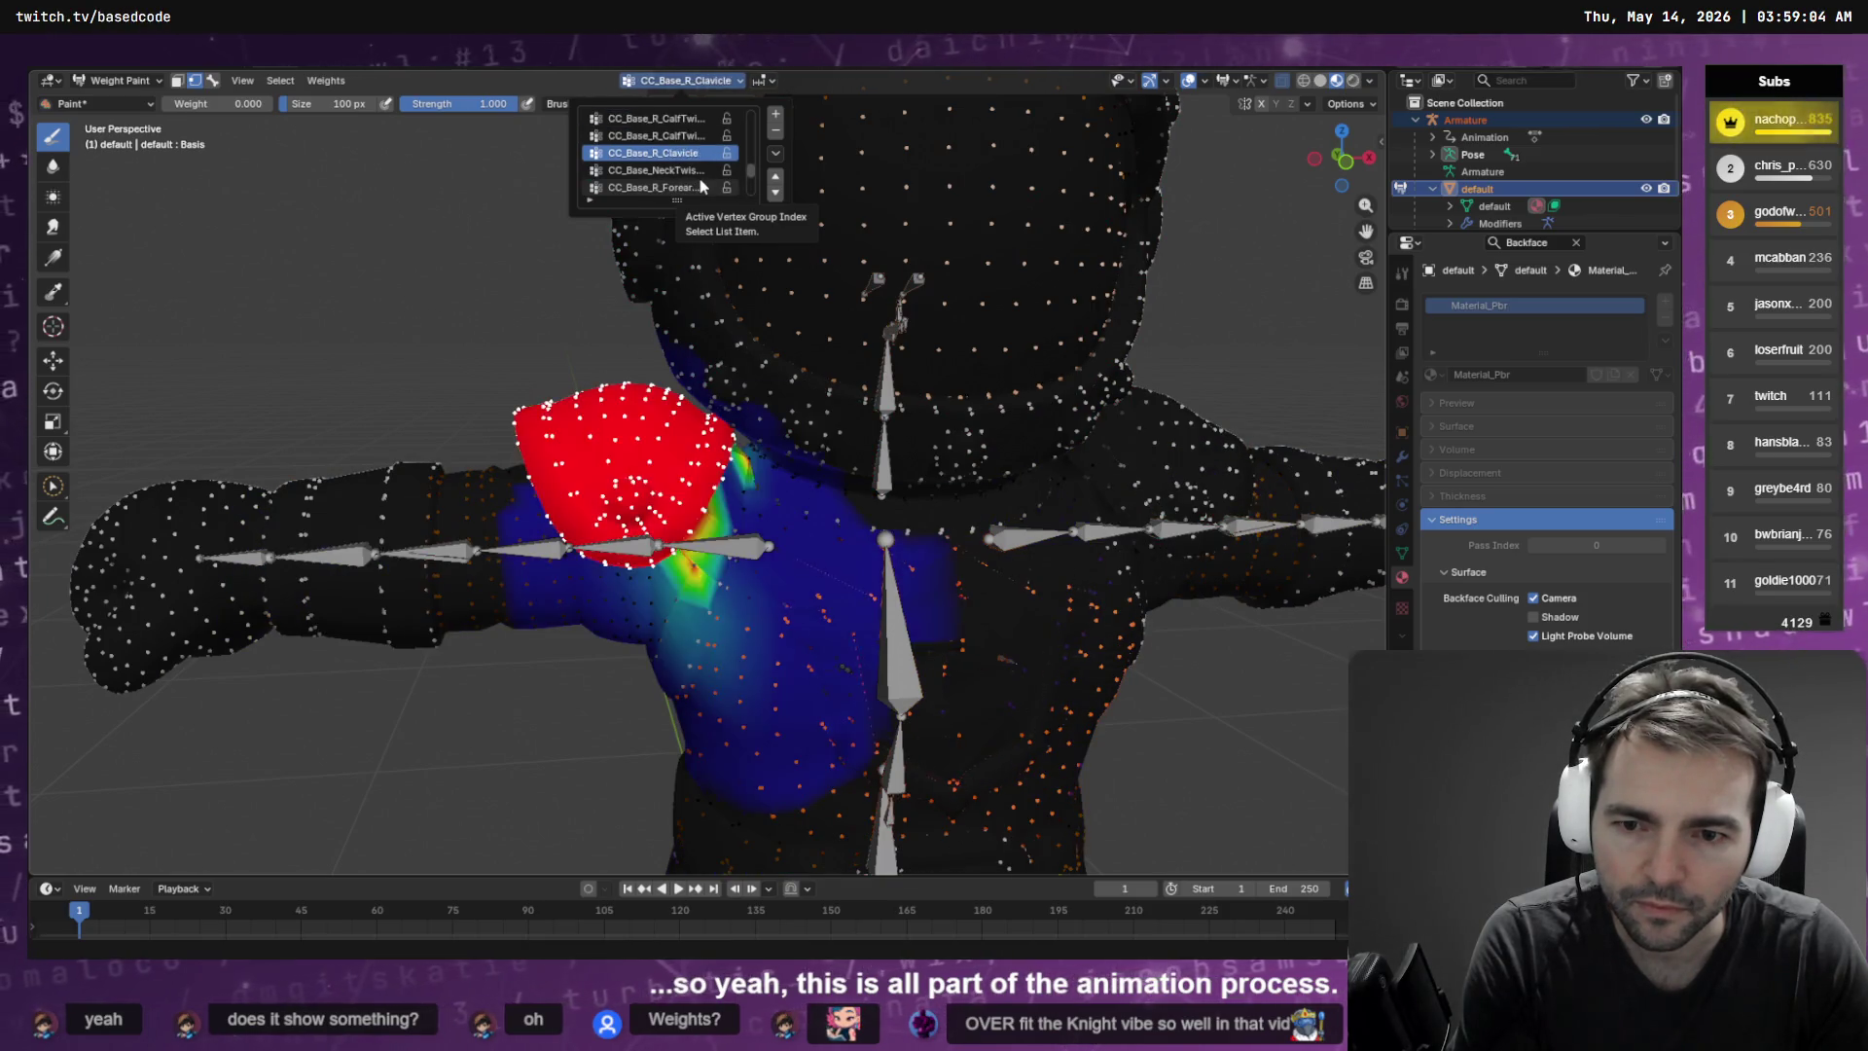
pyautogui.scroll(-4, 700, 185)
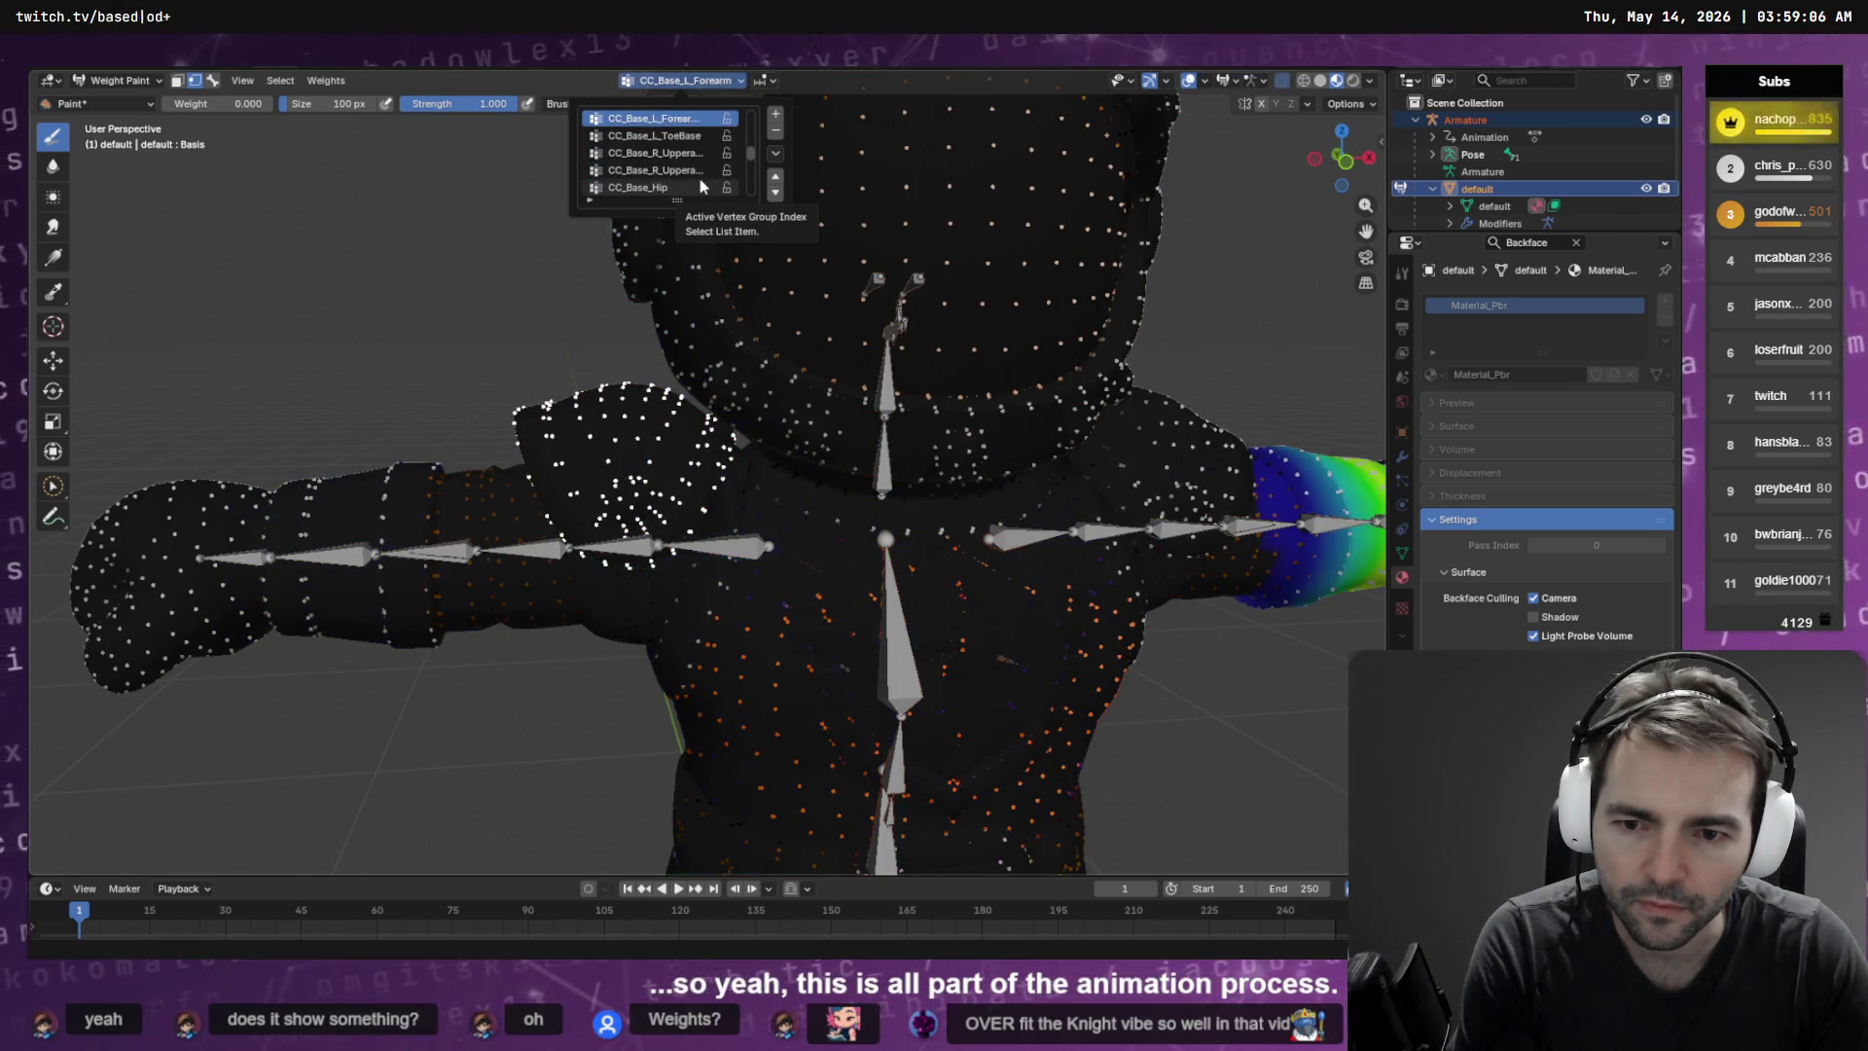
pyautogui.scroll(1, 700, 180)
pyautogui.scroll(-1, 698, 178)
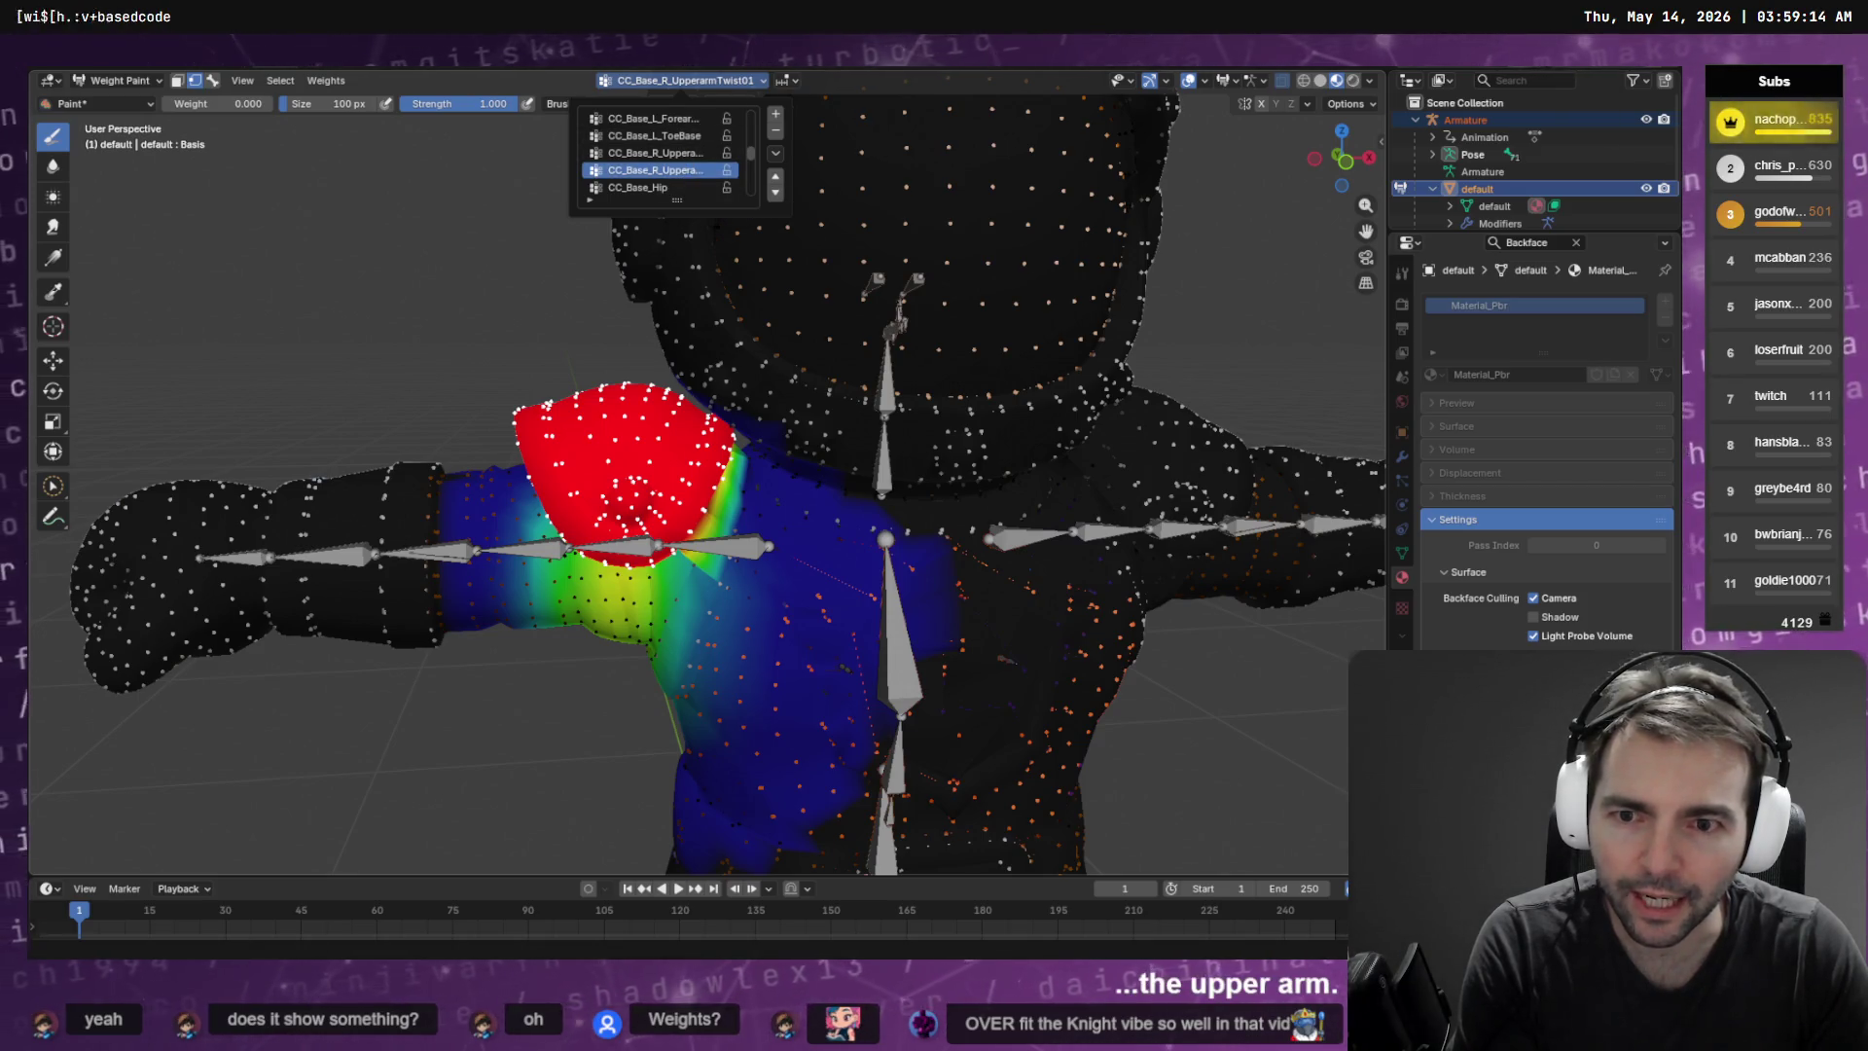
pyautogui.scroll(-4, 701, 151)
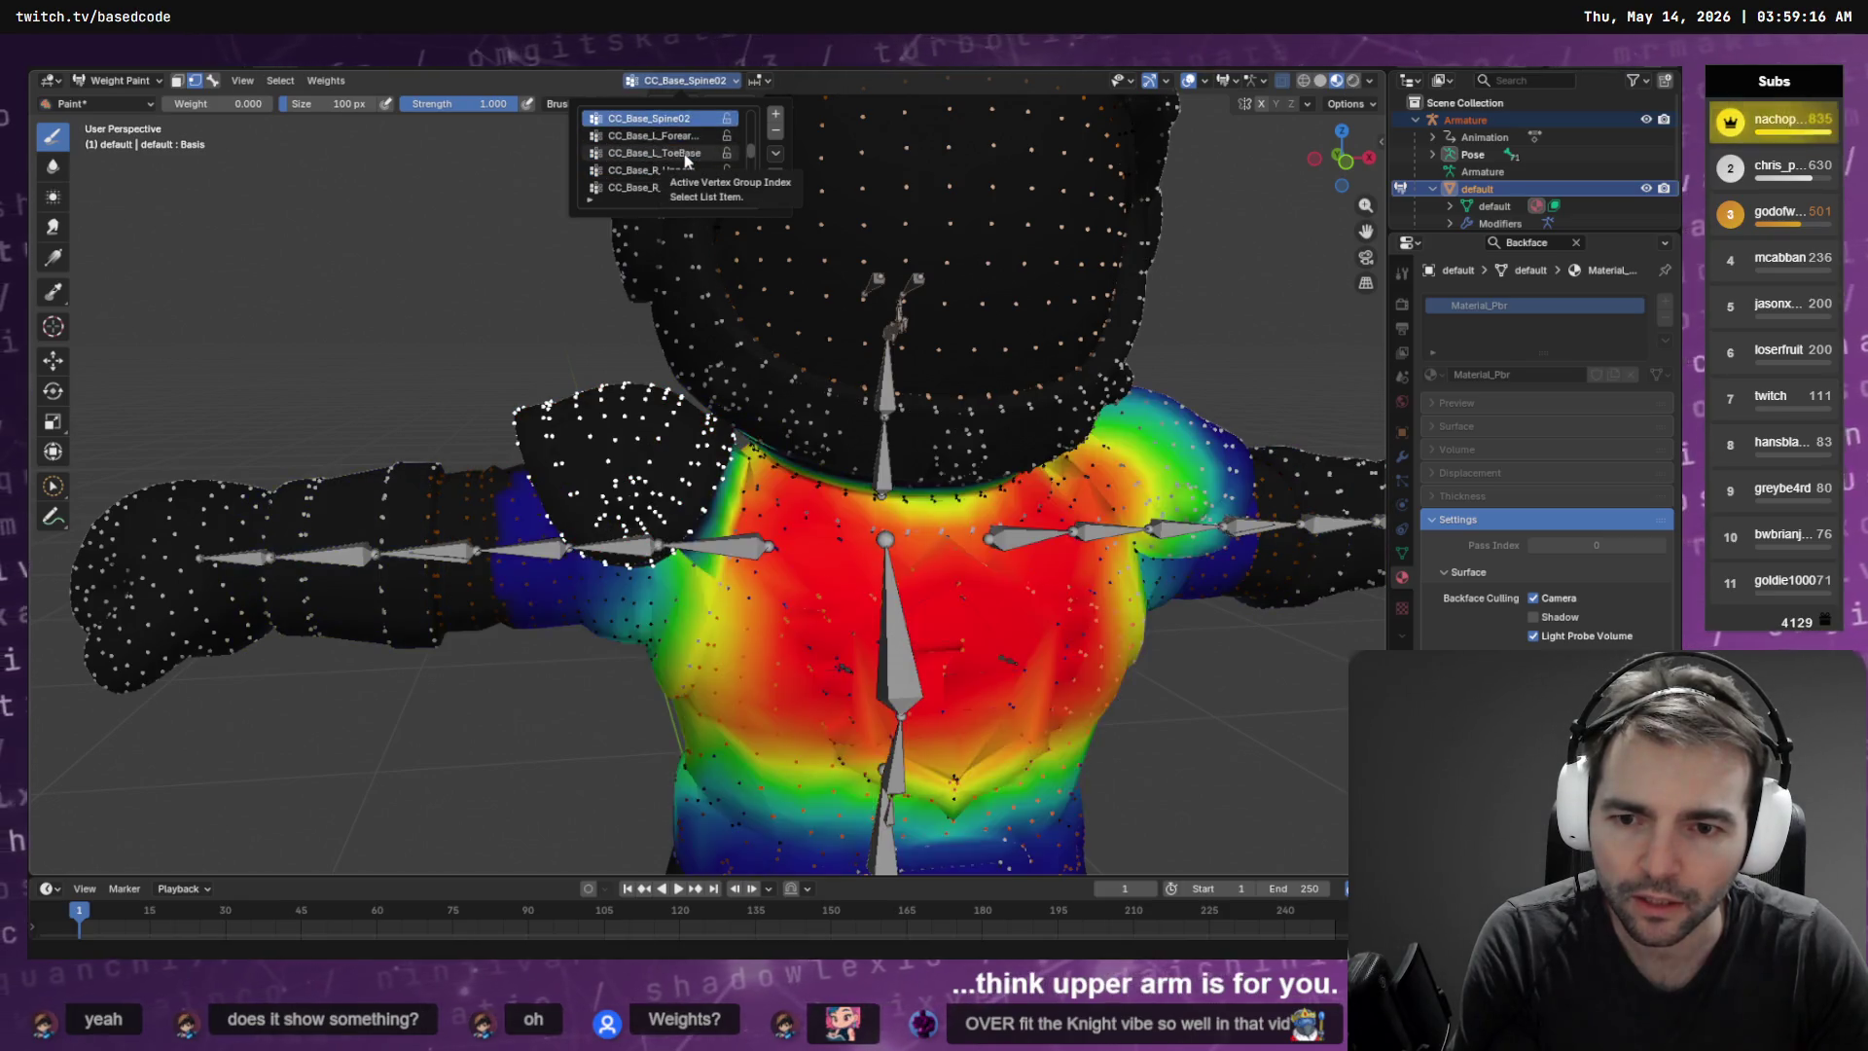
pyautogui.scroll(-2, 686, 155)
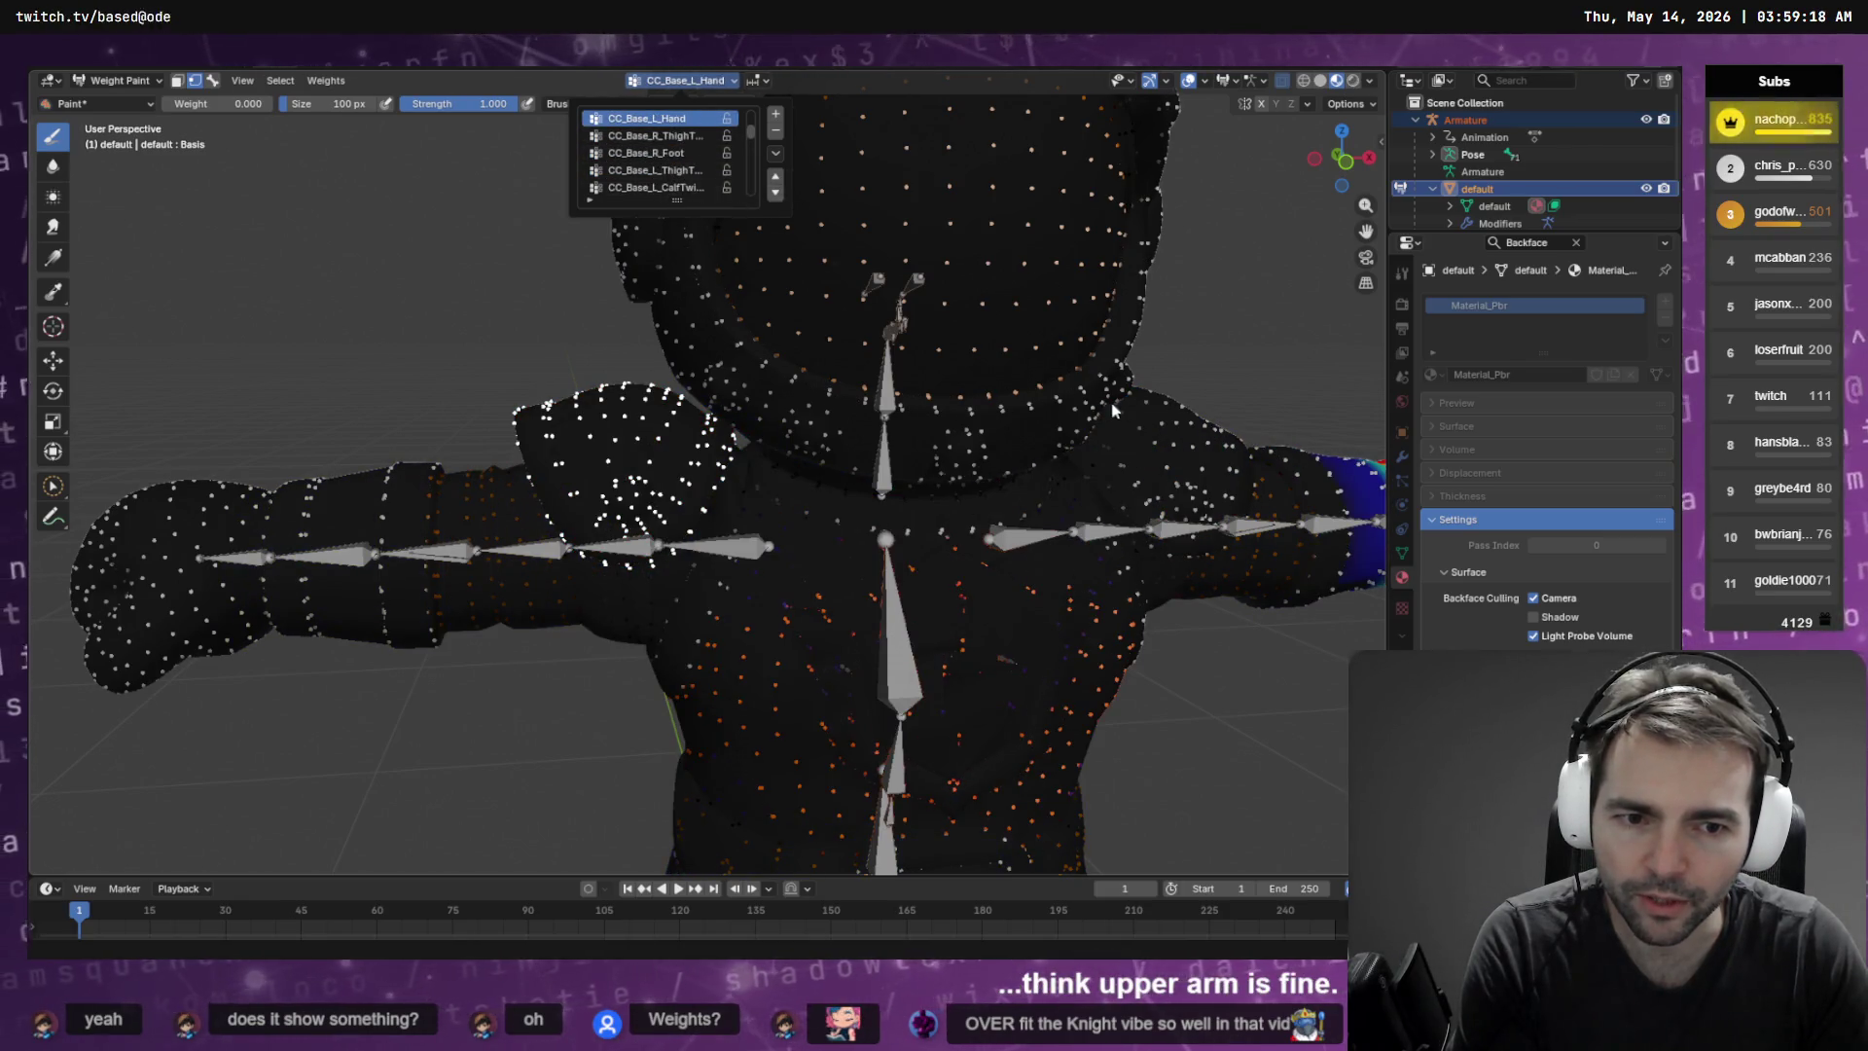
pyautogui.scroll(-5, 678, 139)
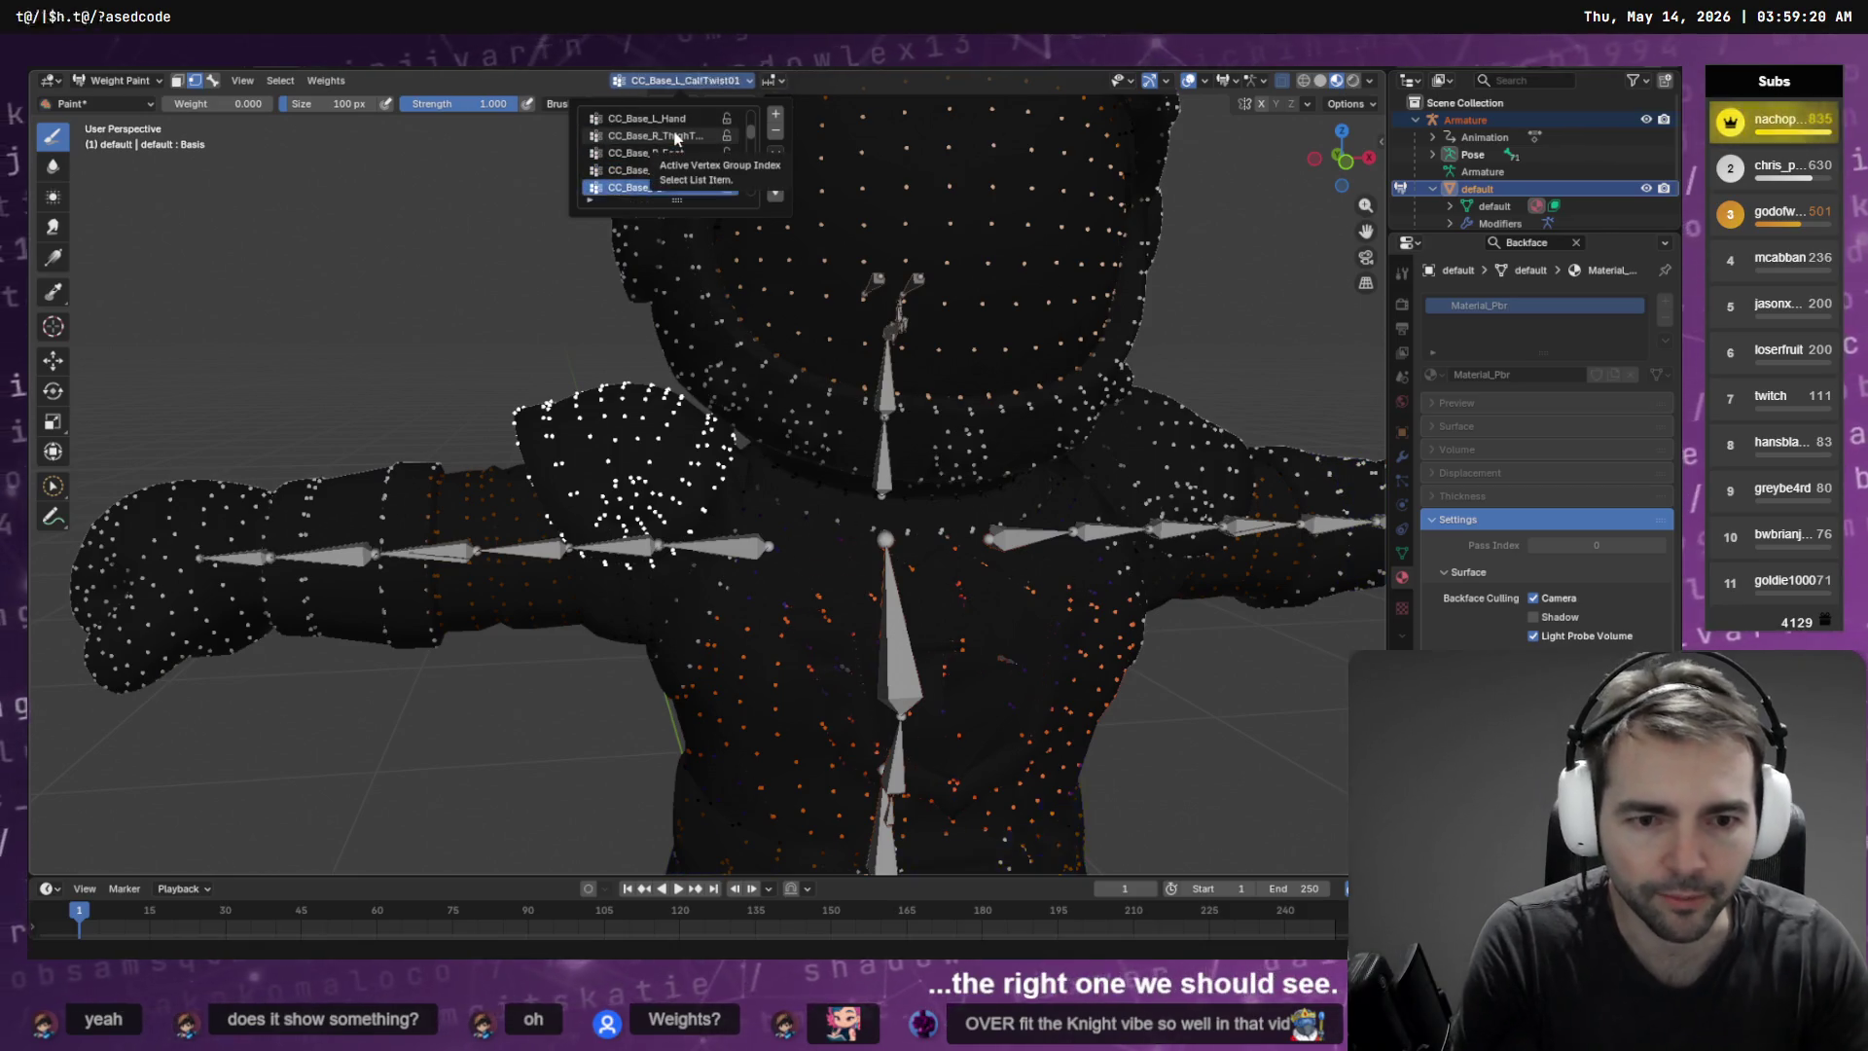
pyautogui.scroll(-4, 678, 139)
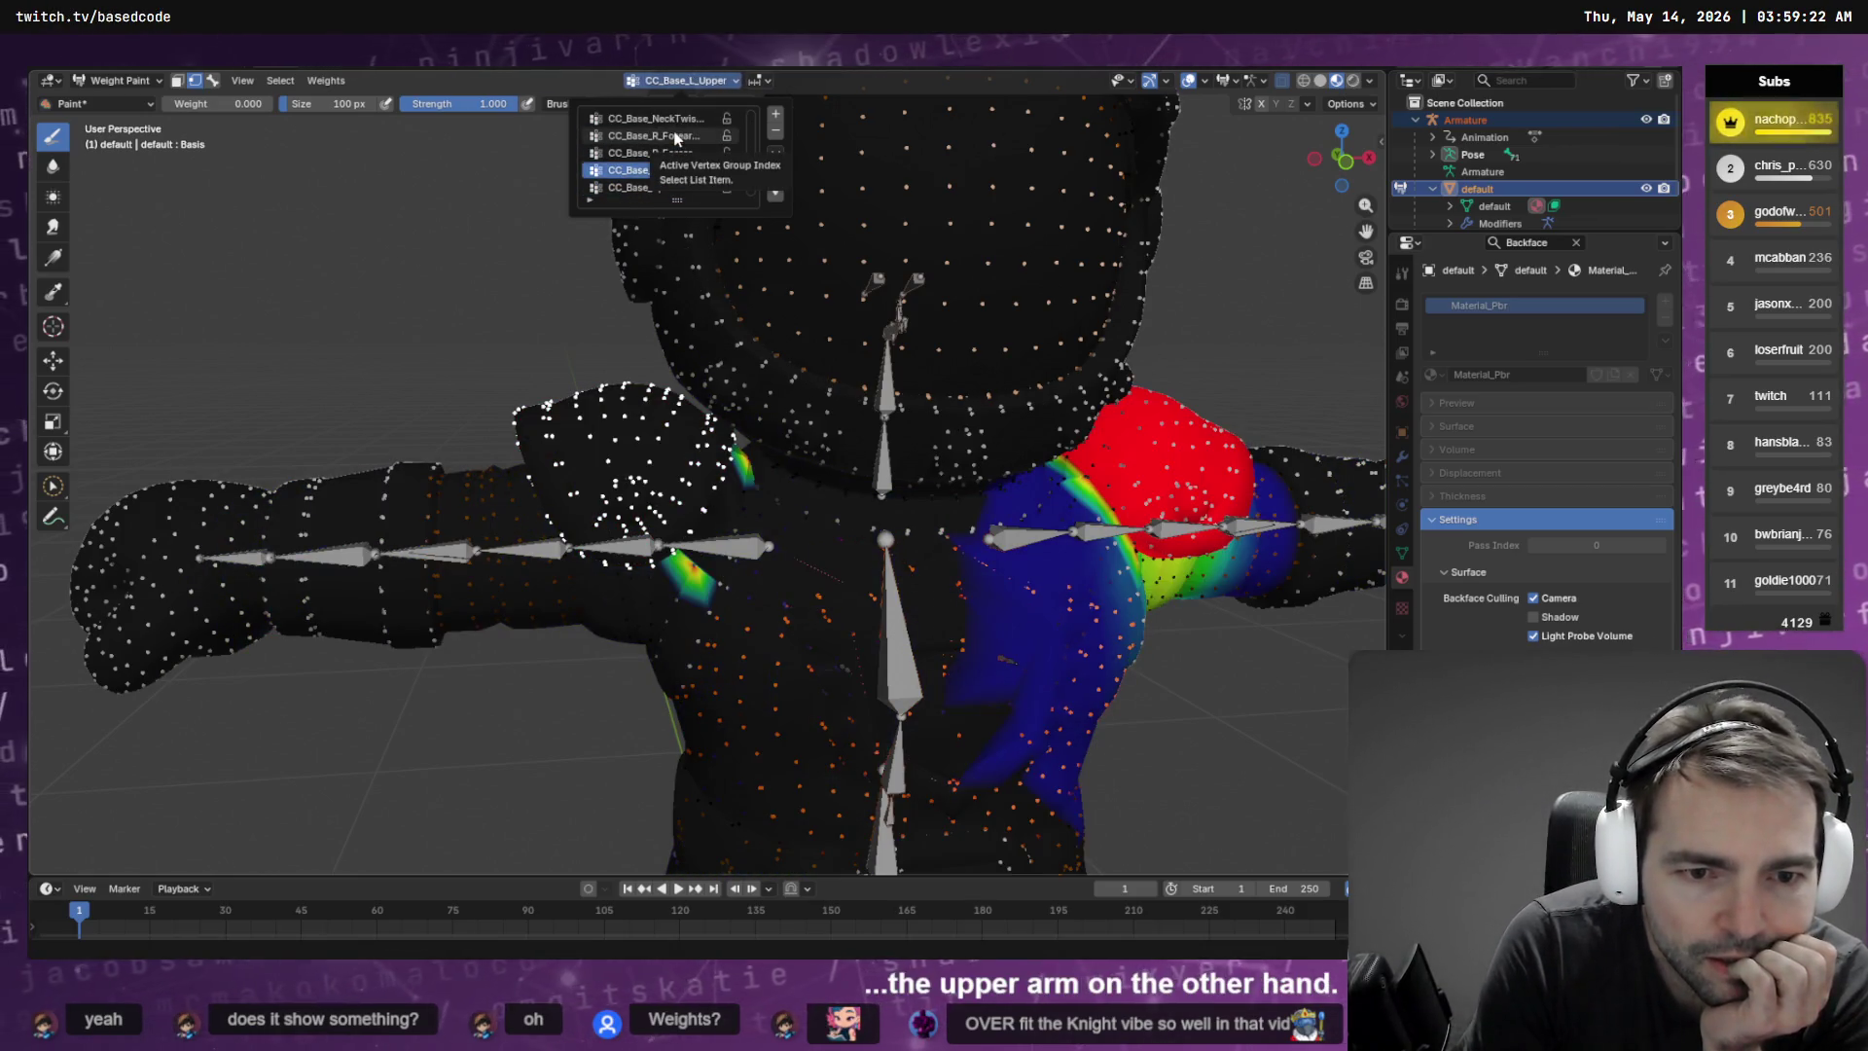
pyautogui.scroll(-1, 668, 175)
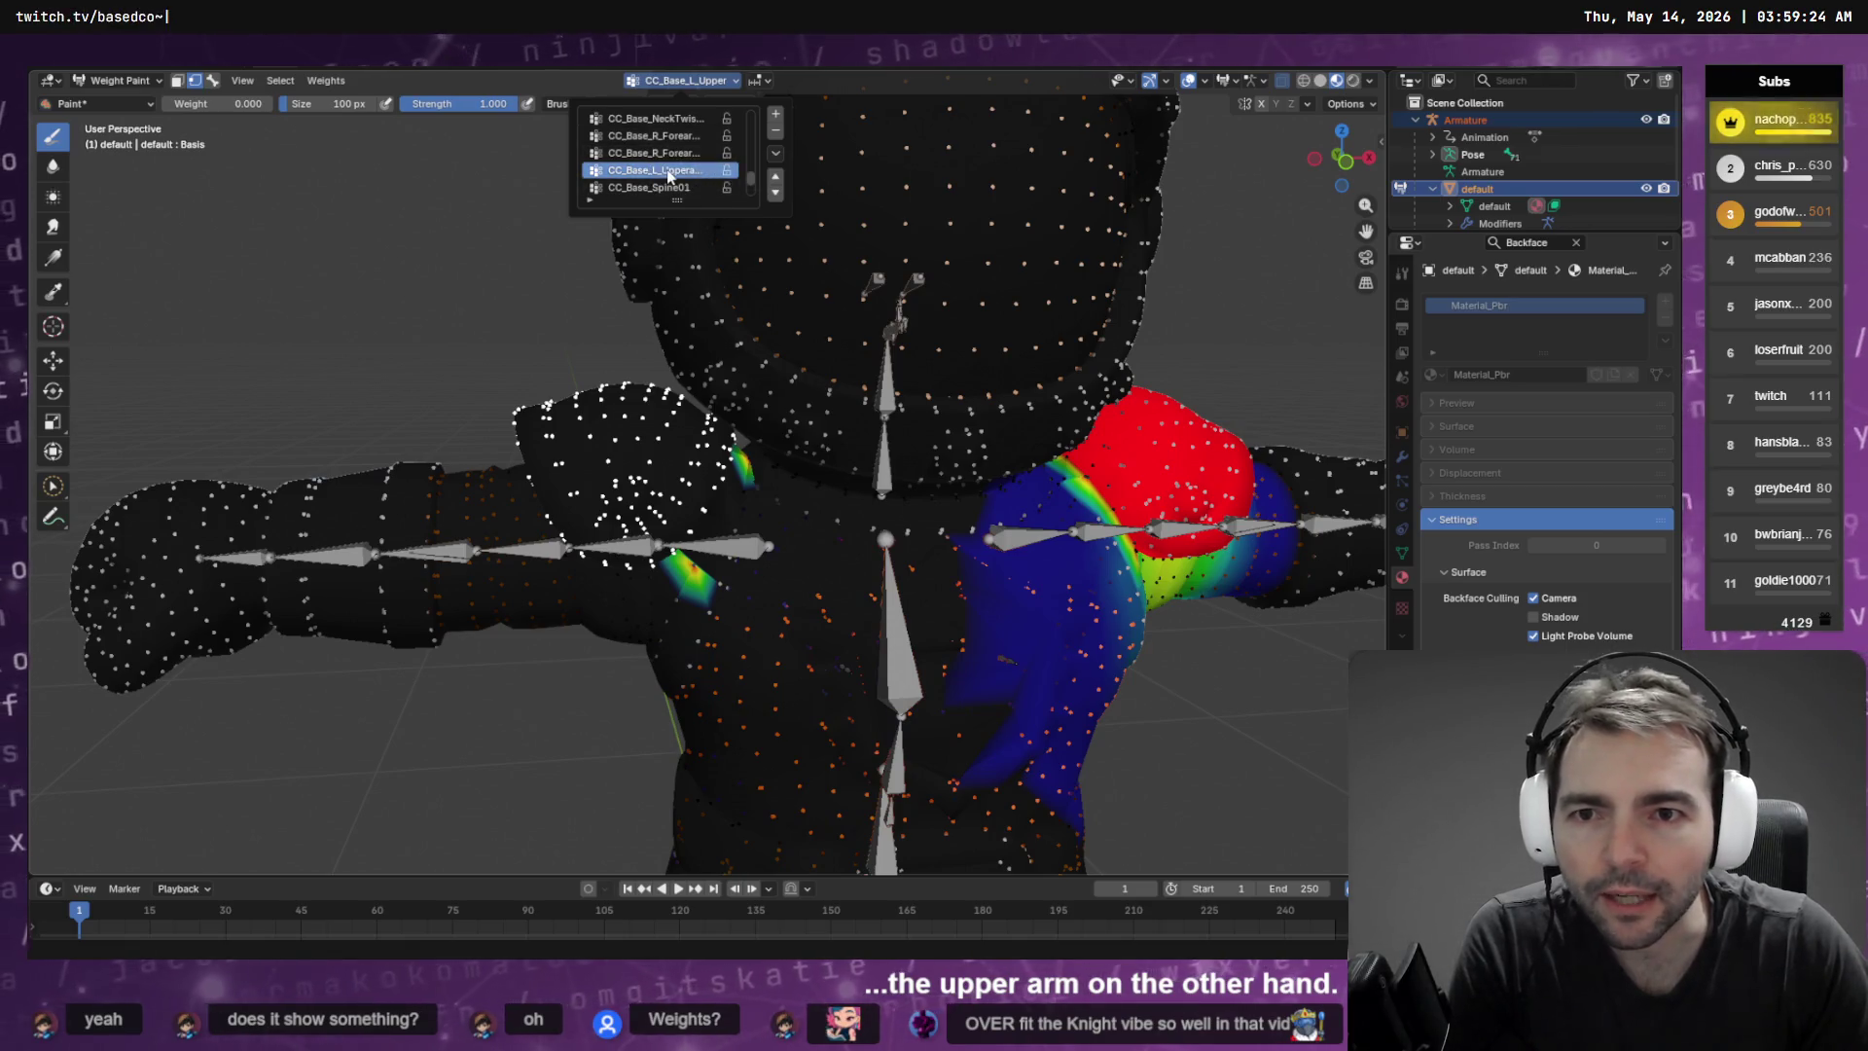
pyautogui.scroll(6, 667, 175)
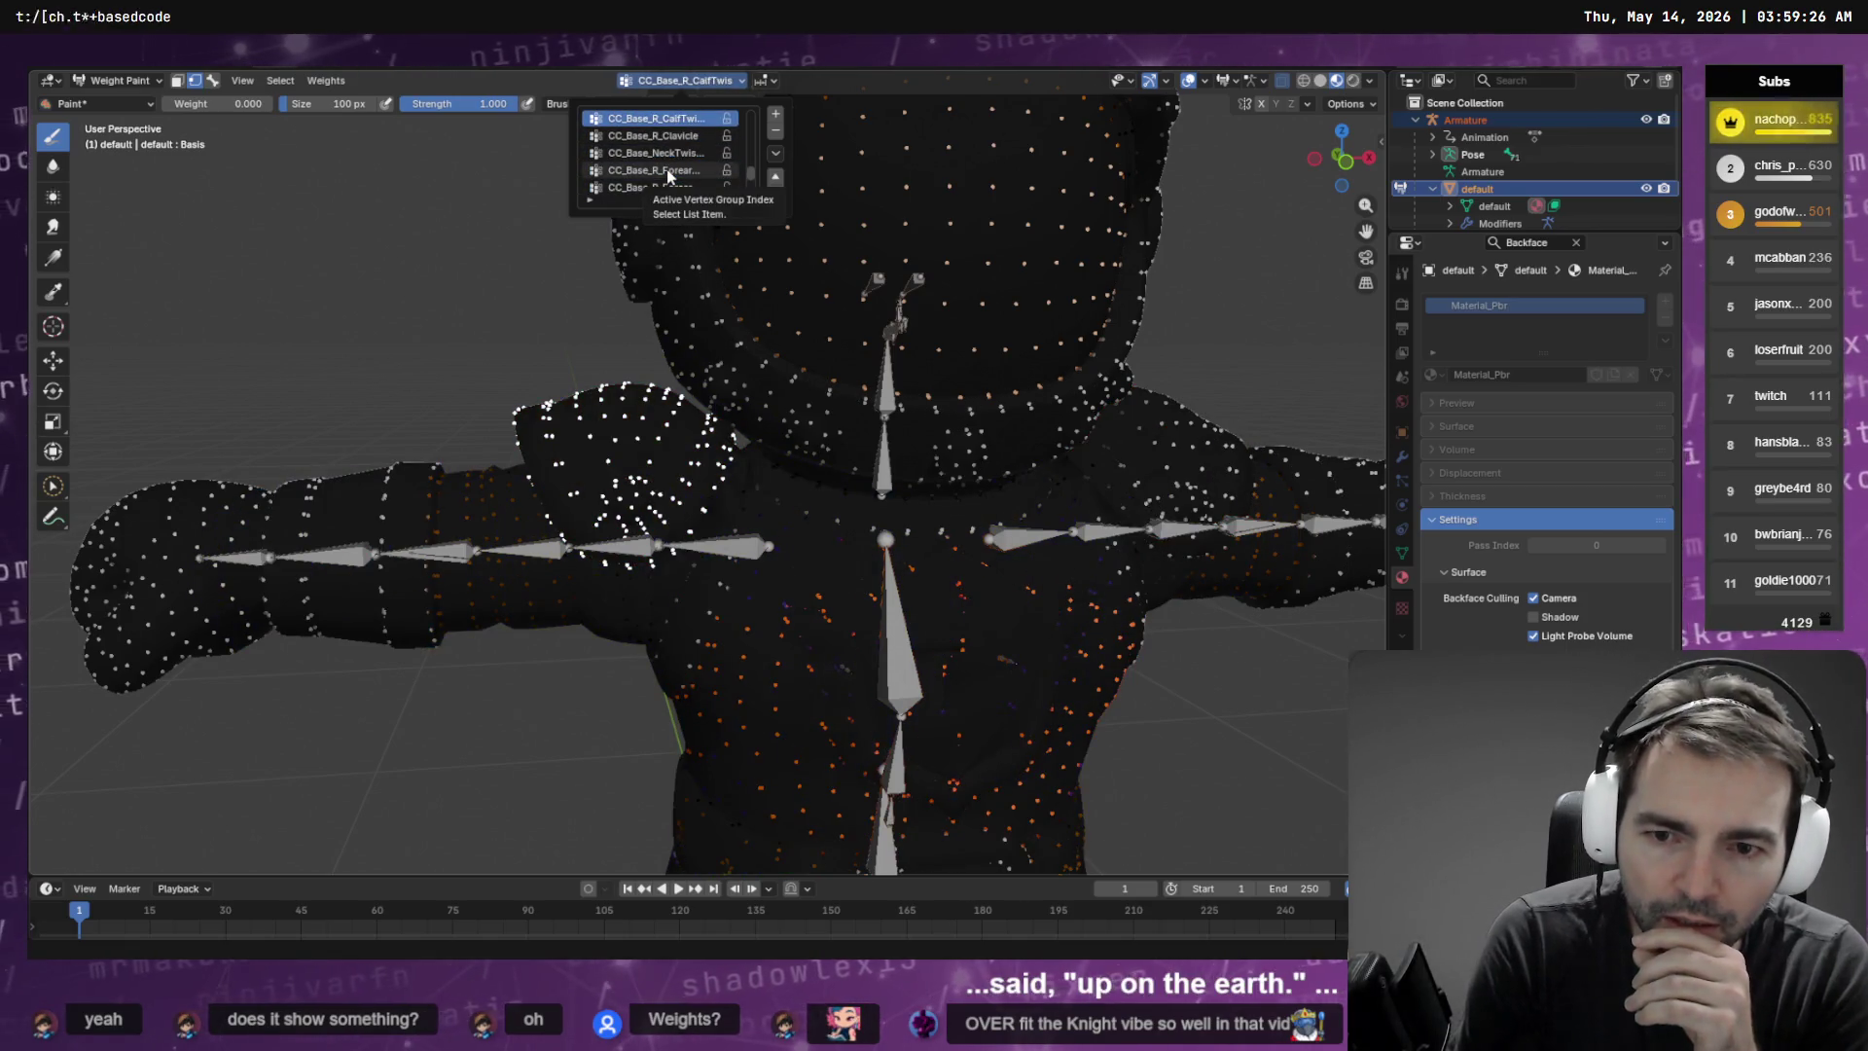
pyautogui.scroll(-1, 668, 175)
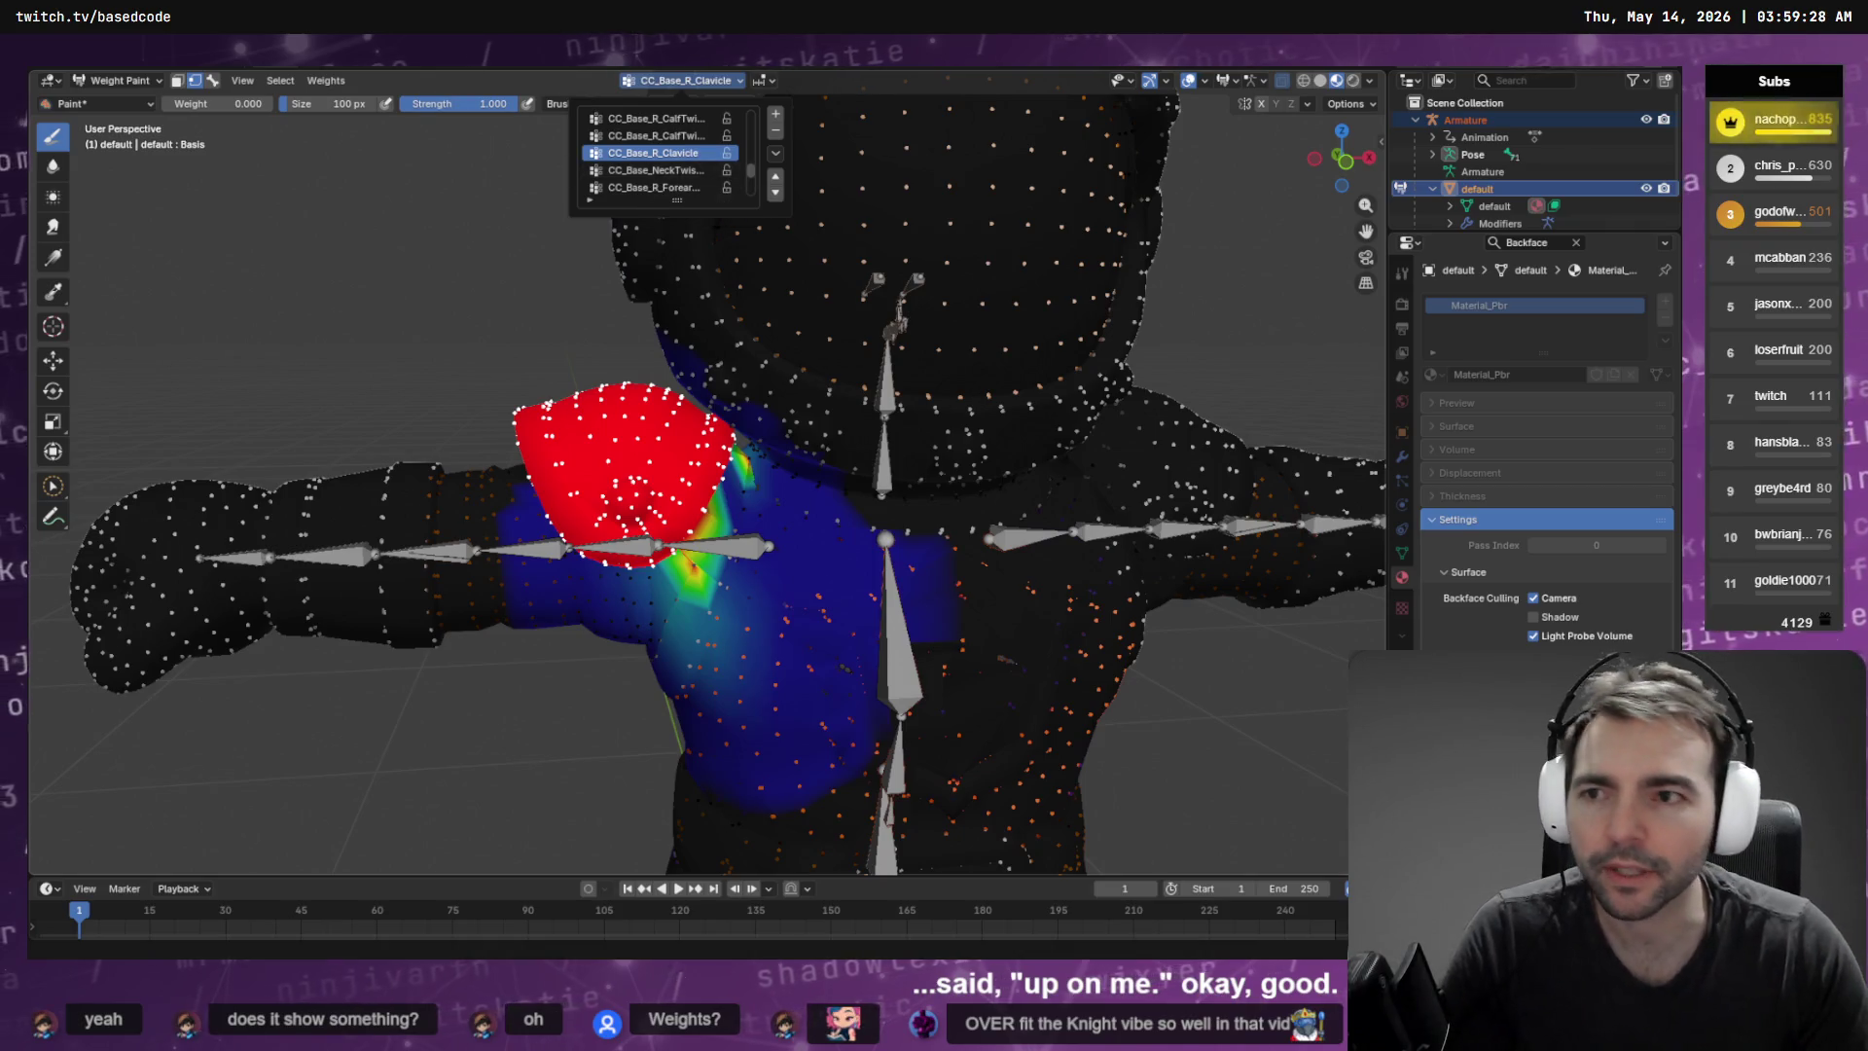
pyautogui.click(281, 81)
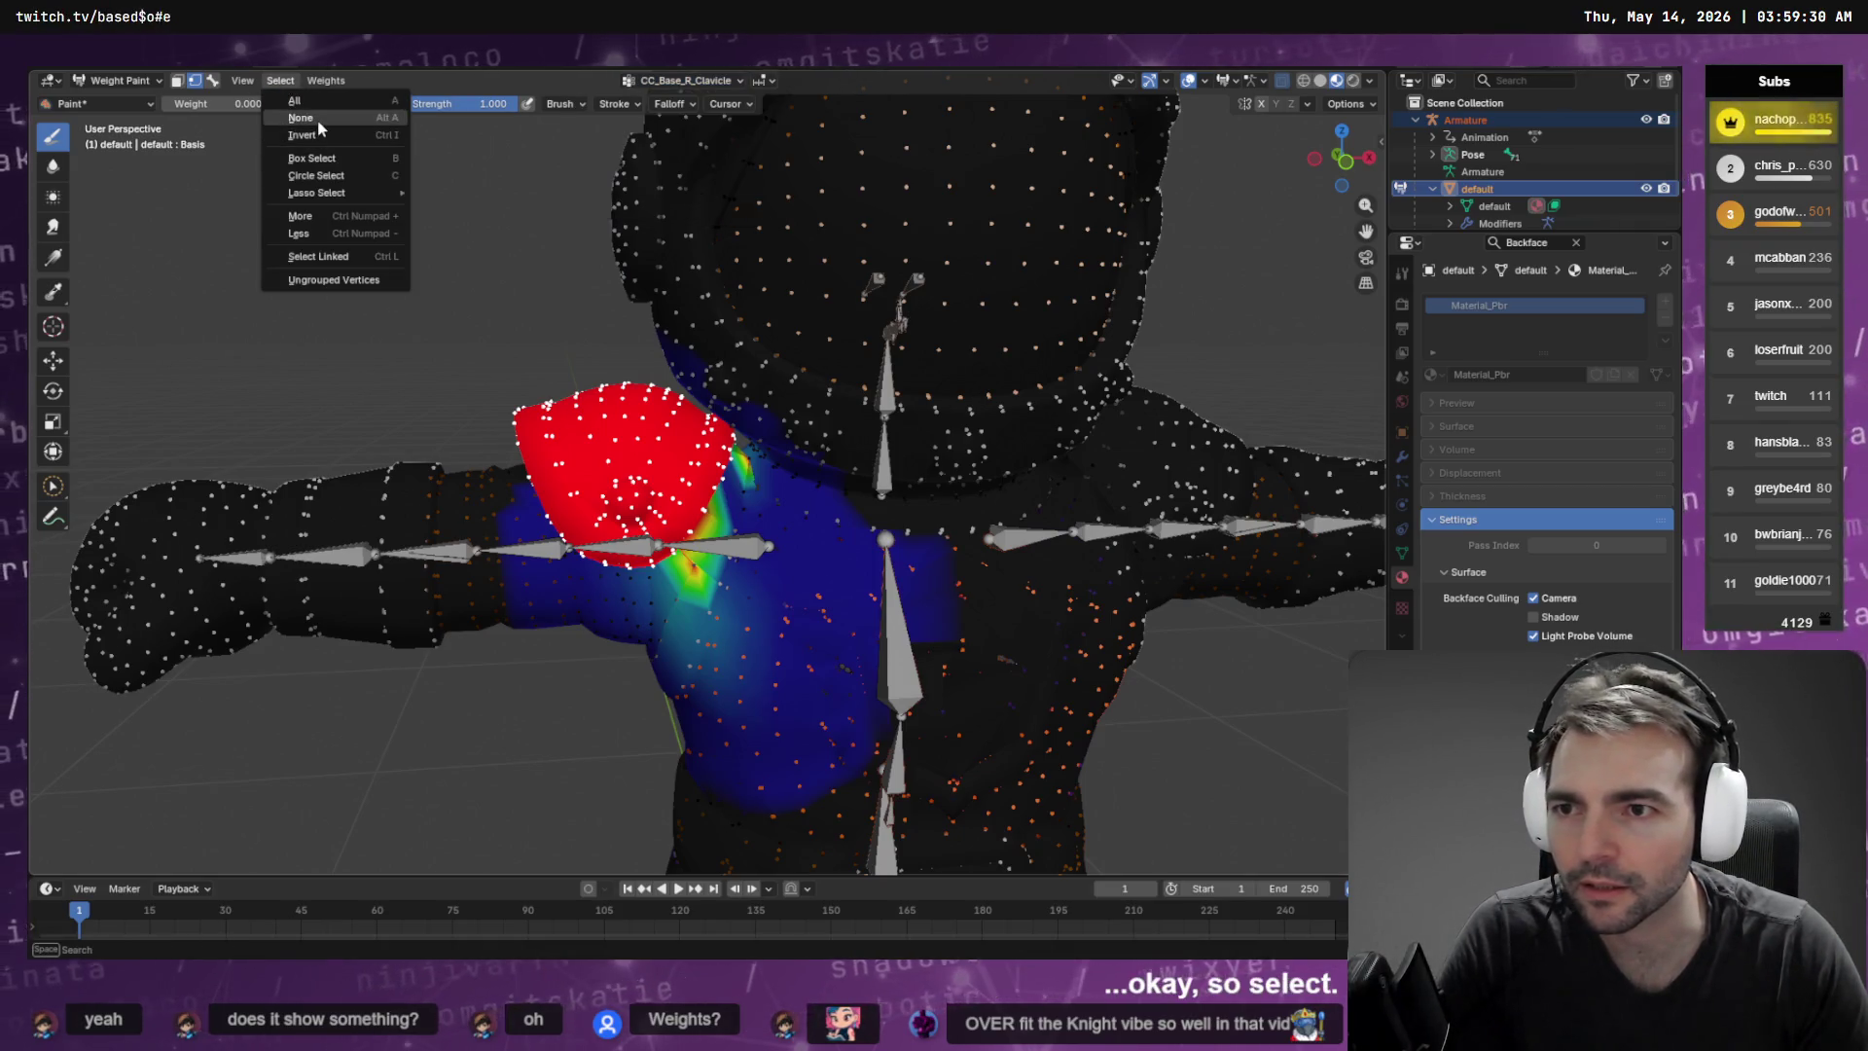
# Deselect all vertices, turn off the vertex selection mask, and view the shoulder from above
pyautogui.click(318, 118)
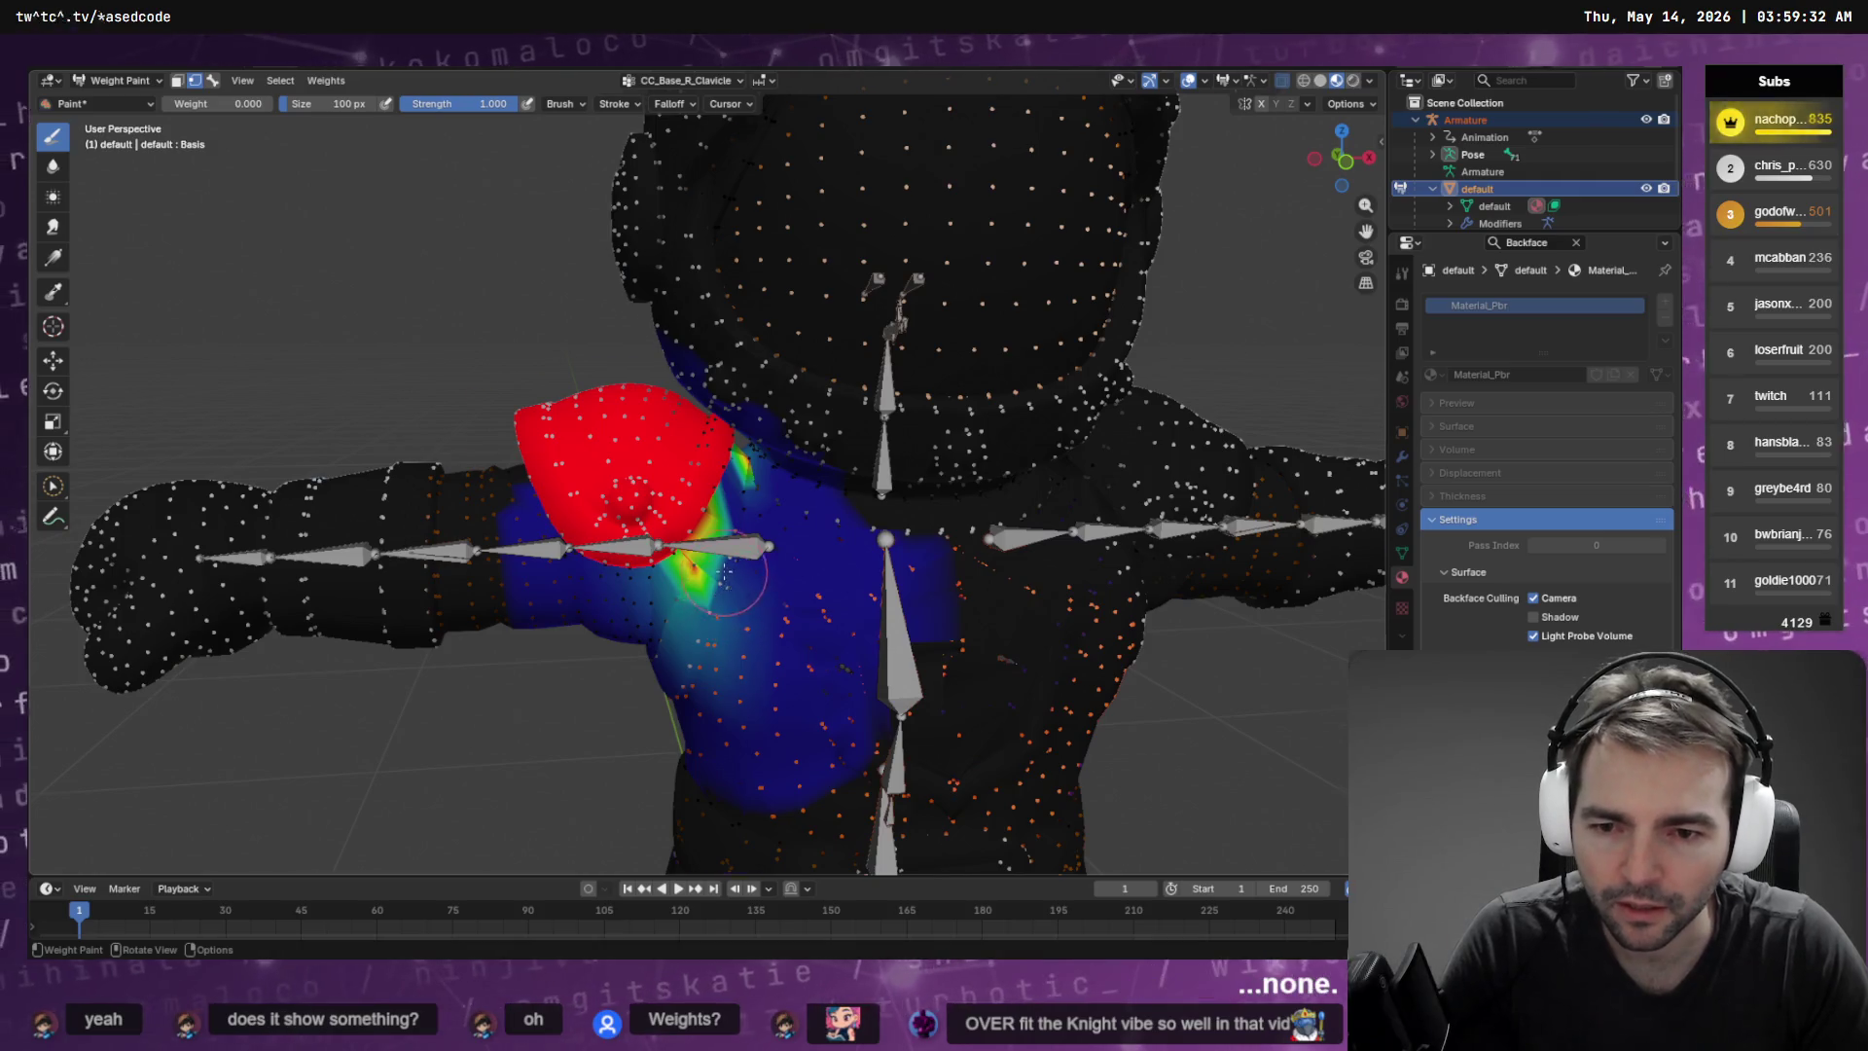
pyautogui.scroll(3, 724, 569)
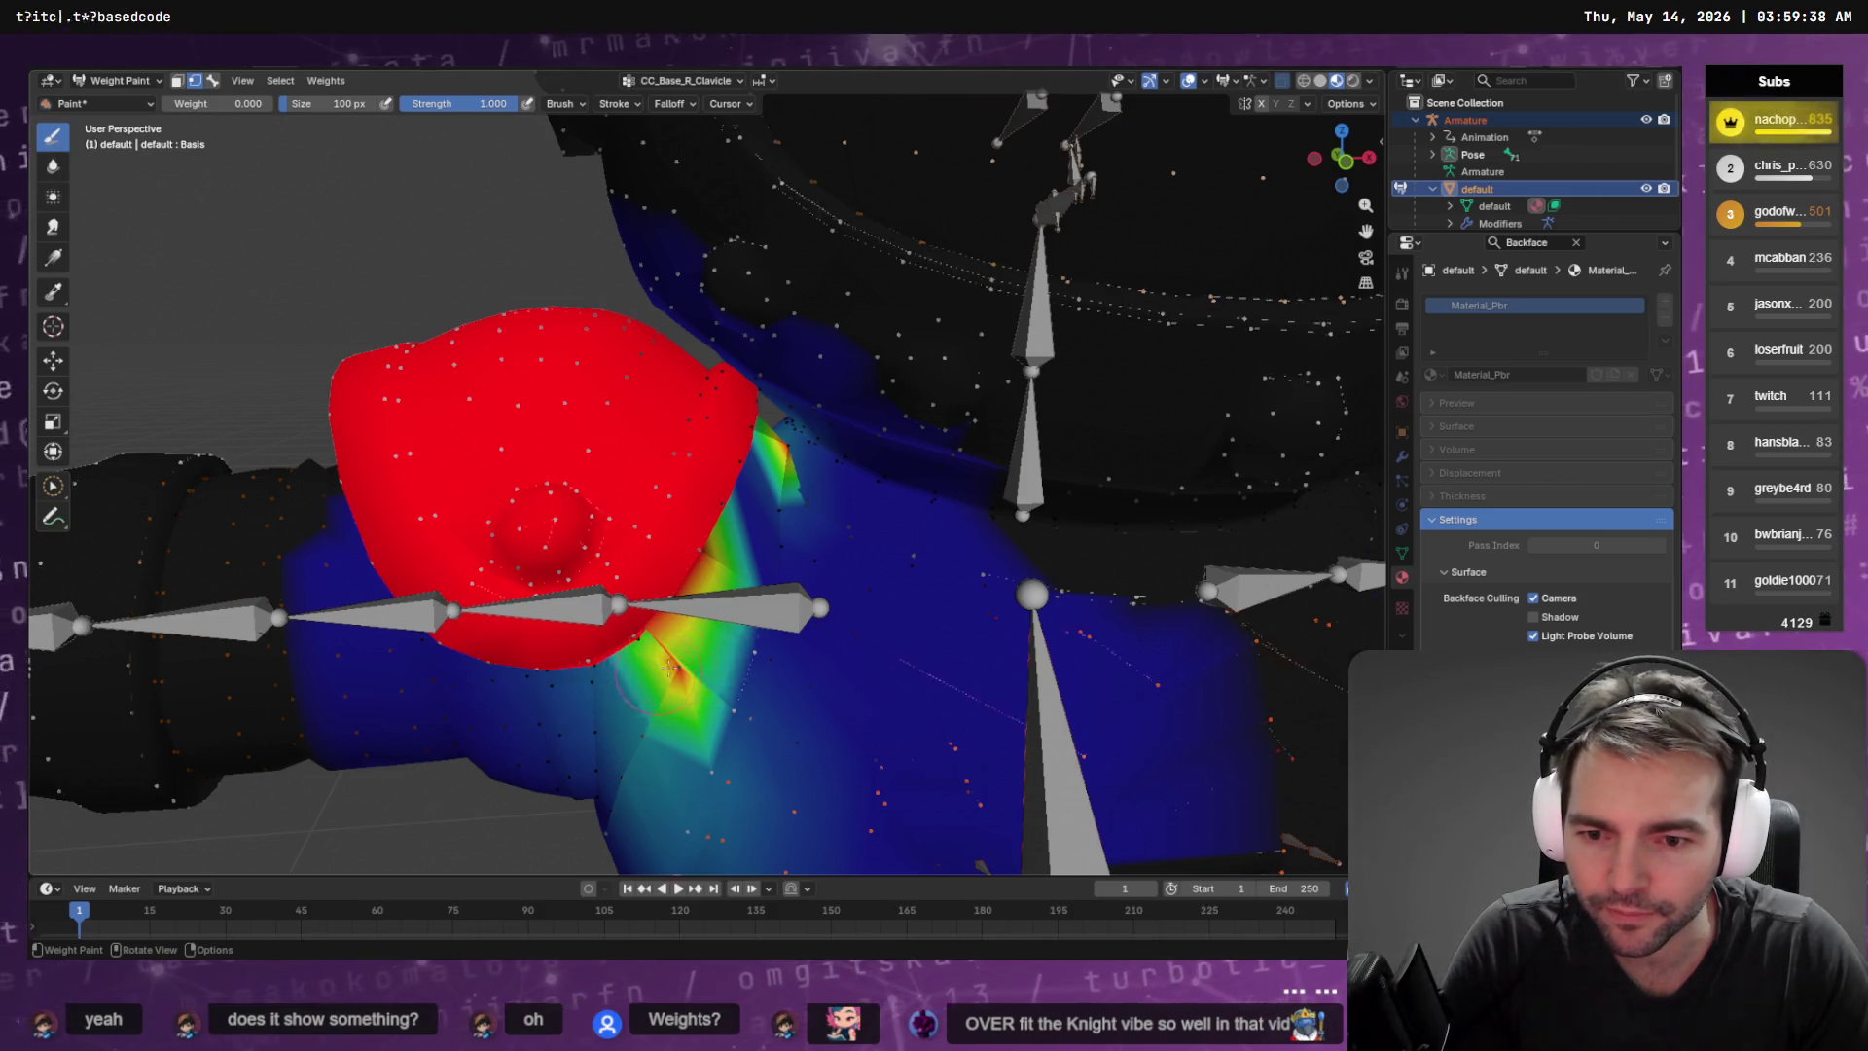
pyautogui.scroll(-5, 671, 666)
pyautogui.scroll(5, 728, 644)
pyautogui.click(212, 80)
pyautogui.moveTo(718, 576)
pyautogui.mouseDown()
pyautogui.moveTo(741, 450)
pyautogui.moveTo(800, 425)
pyautogui.moveTo(832, 379)
pyautogui.moveTo(771, 488)
pyautogui.moveTo(805, 429)
pyautogui.mouseUp()
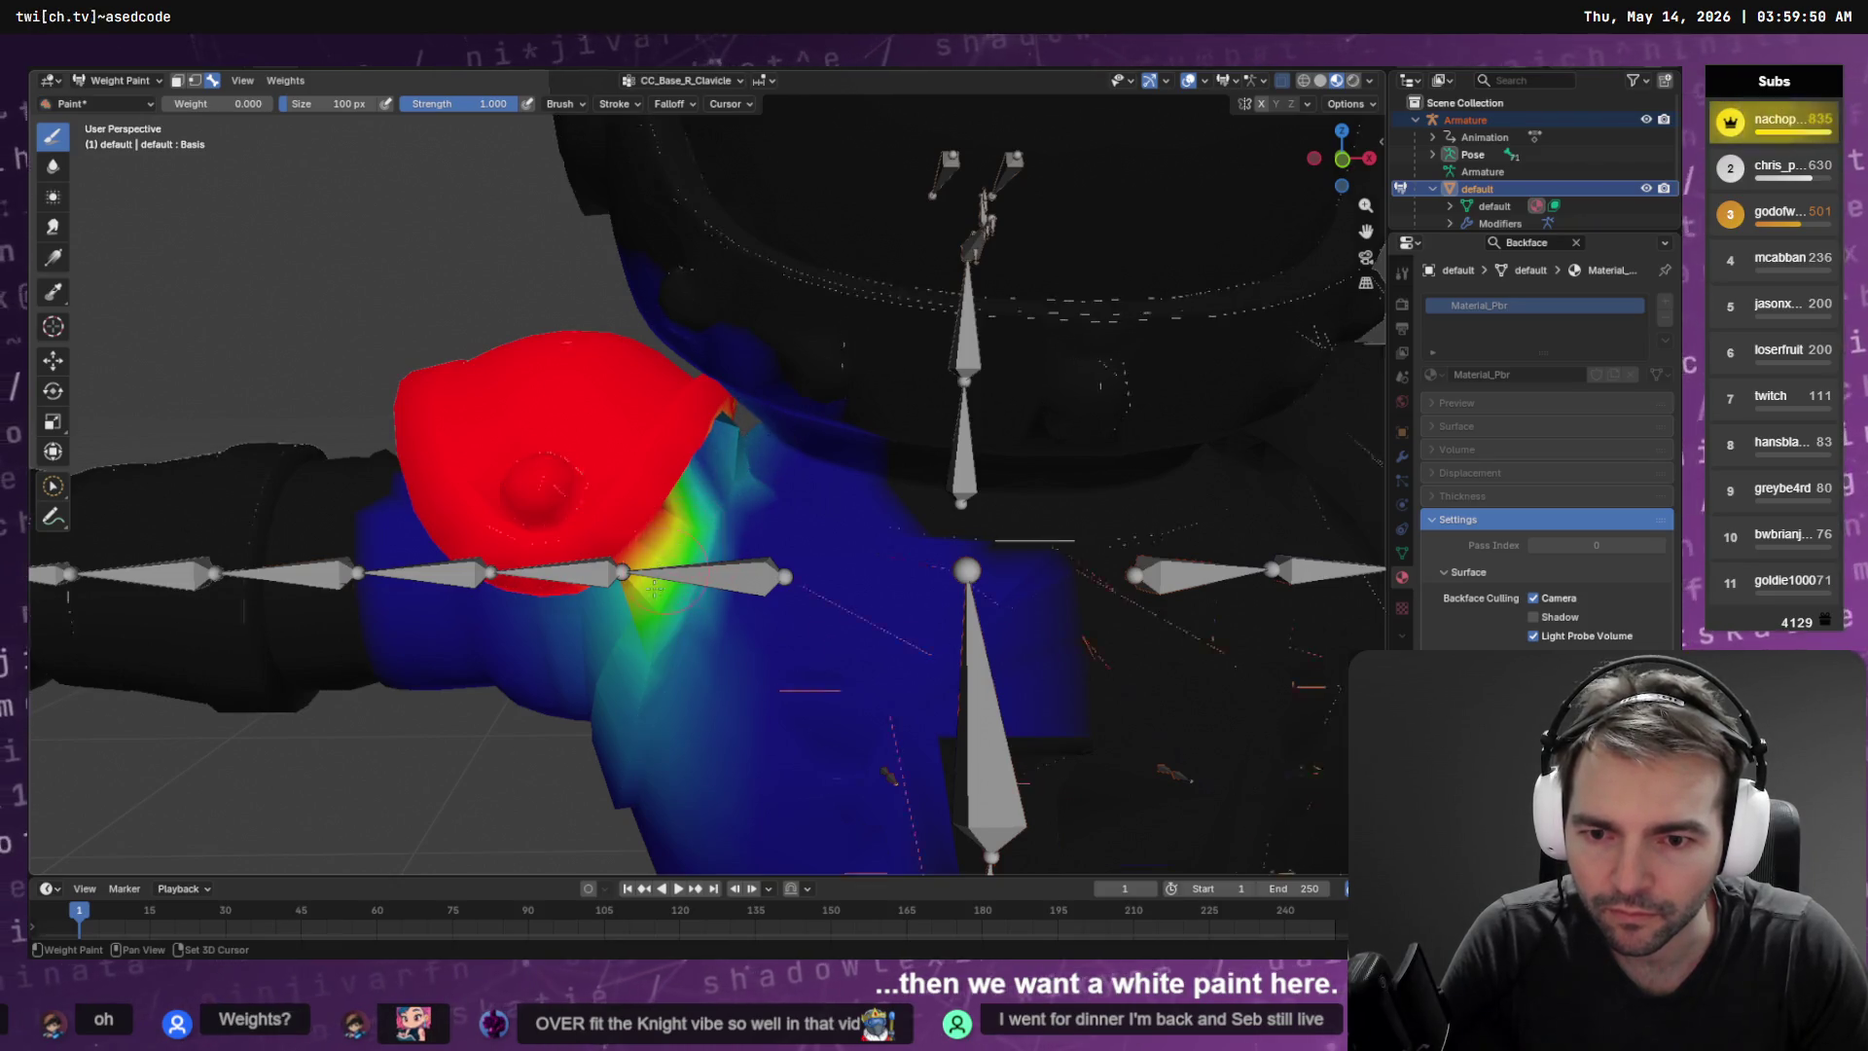
pyautogui.hotkey('ctrl', 'z')
# Paint 1.000 CC_Base_R_Clavicle weight near the clavicle bone, then orbit to check the shoulder
pyautogui.hotkey('ctrl', 'shift', 'z')
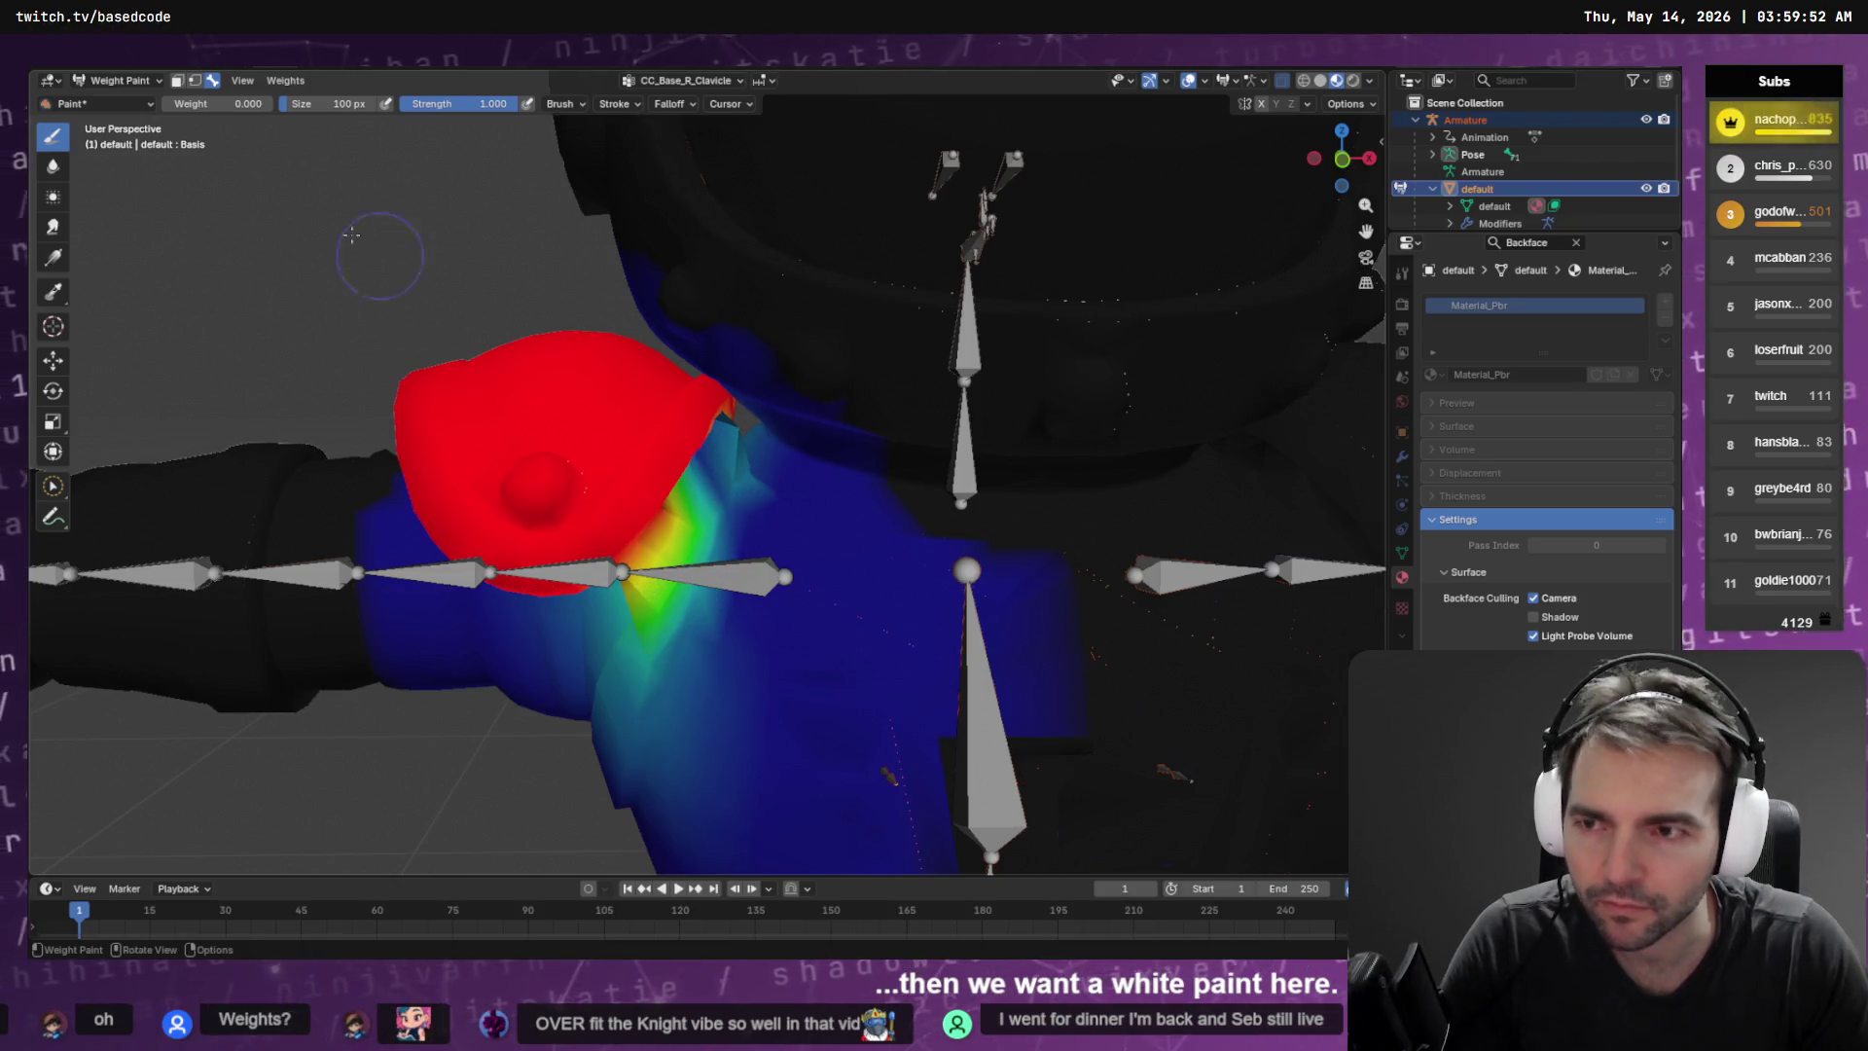
pyautogui.hotkey('ctrl', 'shift', 'z')
pyautogui.hotkey('ctrl', 'z')
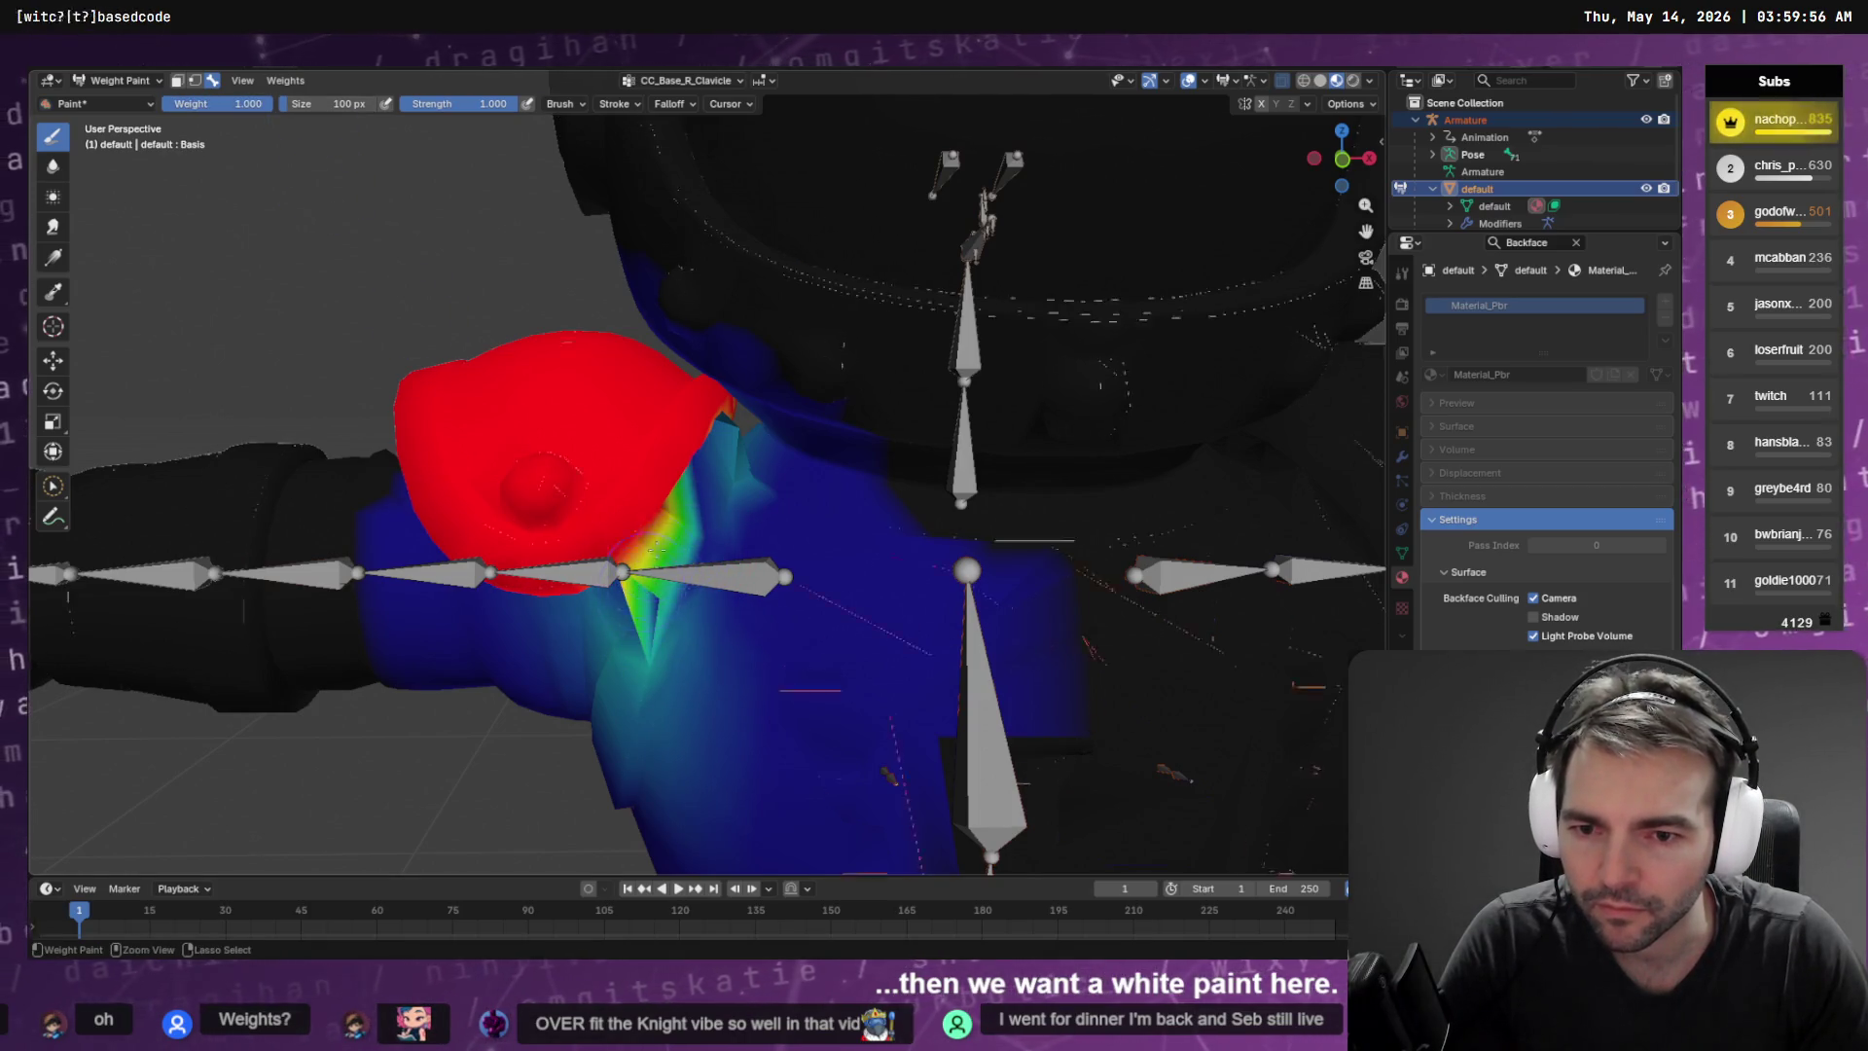
pyautogui.moveTo(656, 549); pyautogui.dragTo(623, 572)
pyautogui.scroll(4, 678, 596)
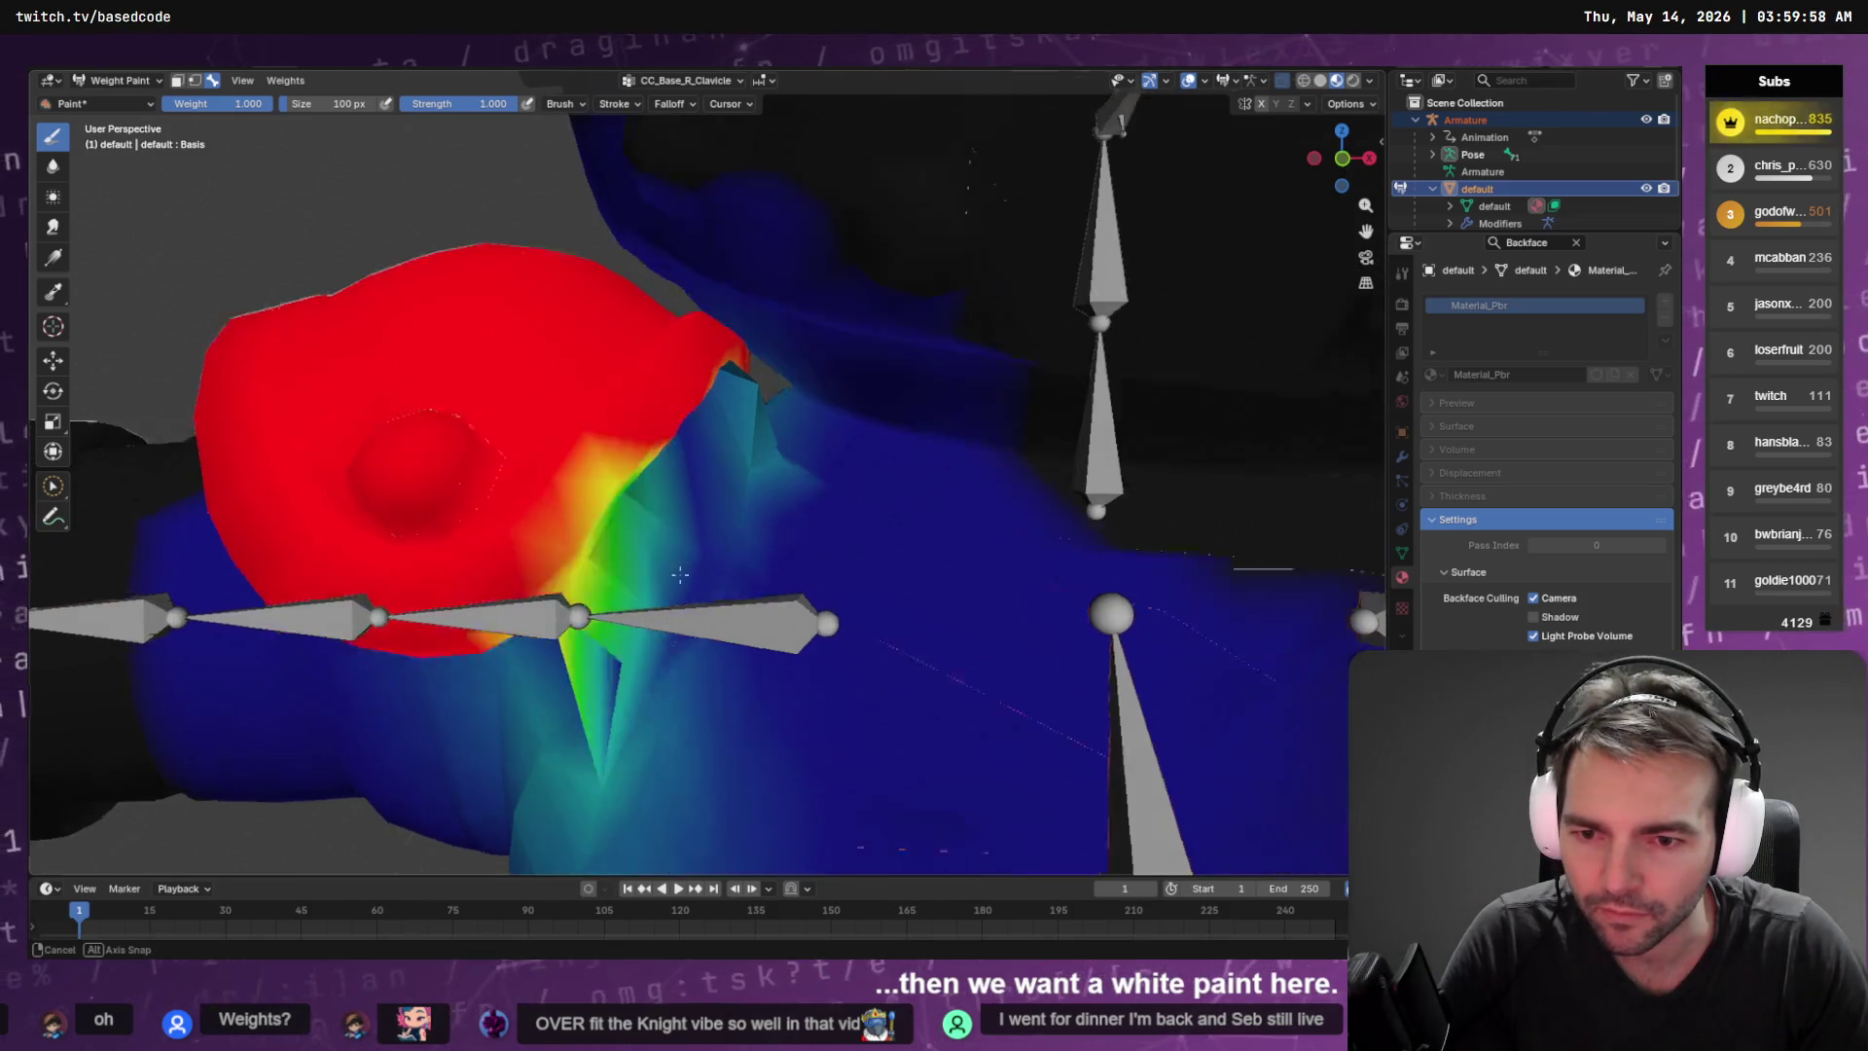
pyautogui.moveTo(792, 350)
pyautogui.mouseDown()
pyautogui.moveTo(948, 486)
pyautogui.moveTo(963, 472)
pyautogui.moveTo(812, 489)
pyautogui.mouseUp()
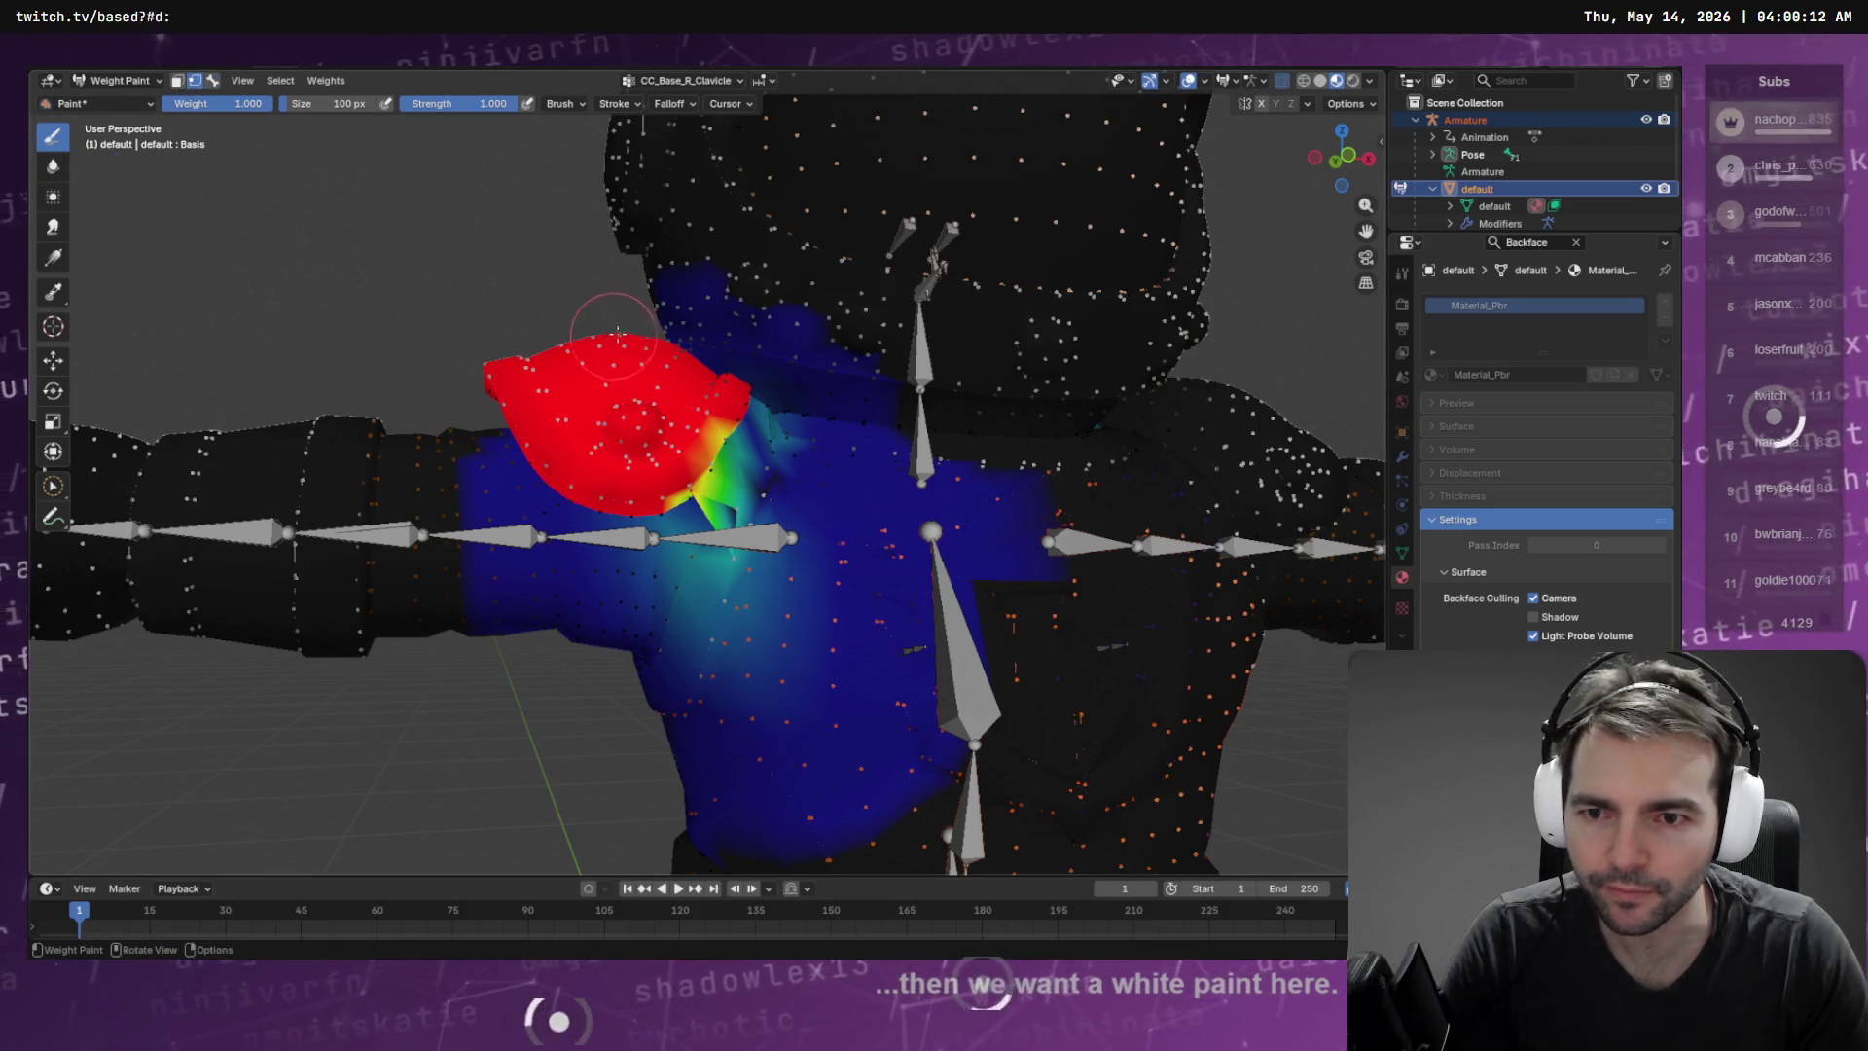
pyautogui.moveTo(618, 332); pyautogui.dragTo(291, 356)
# Brush-select vertices along the top of the red shoulder pad and grow them with Select More
pyautogui.click(51, 484)
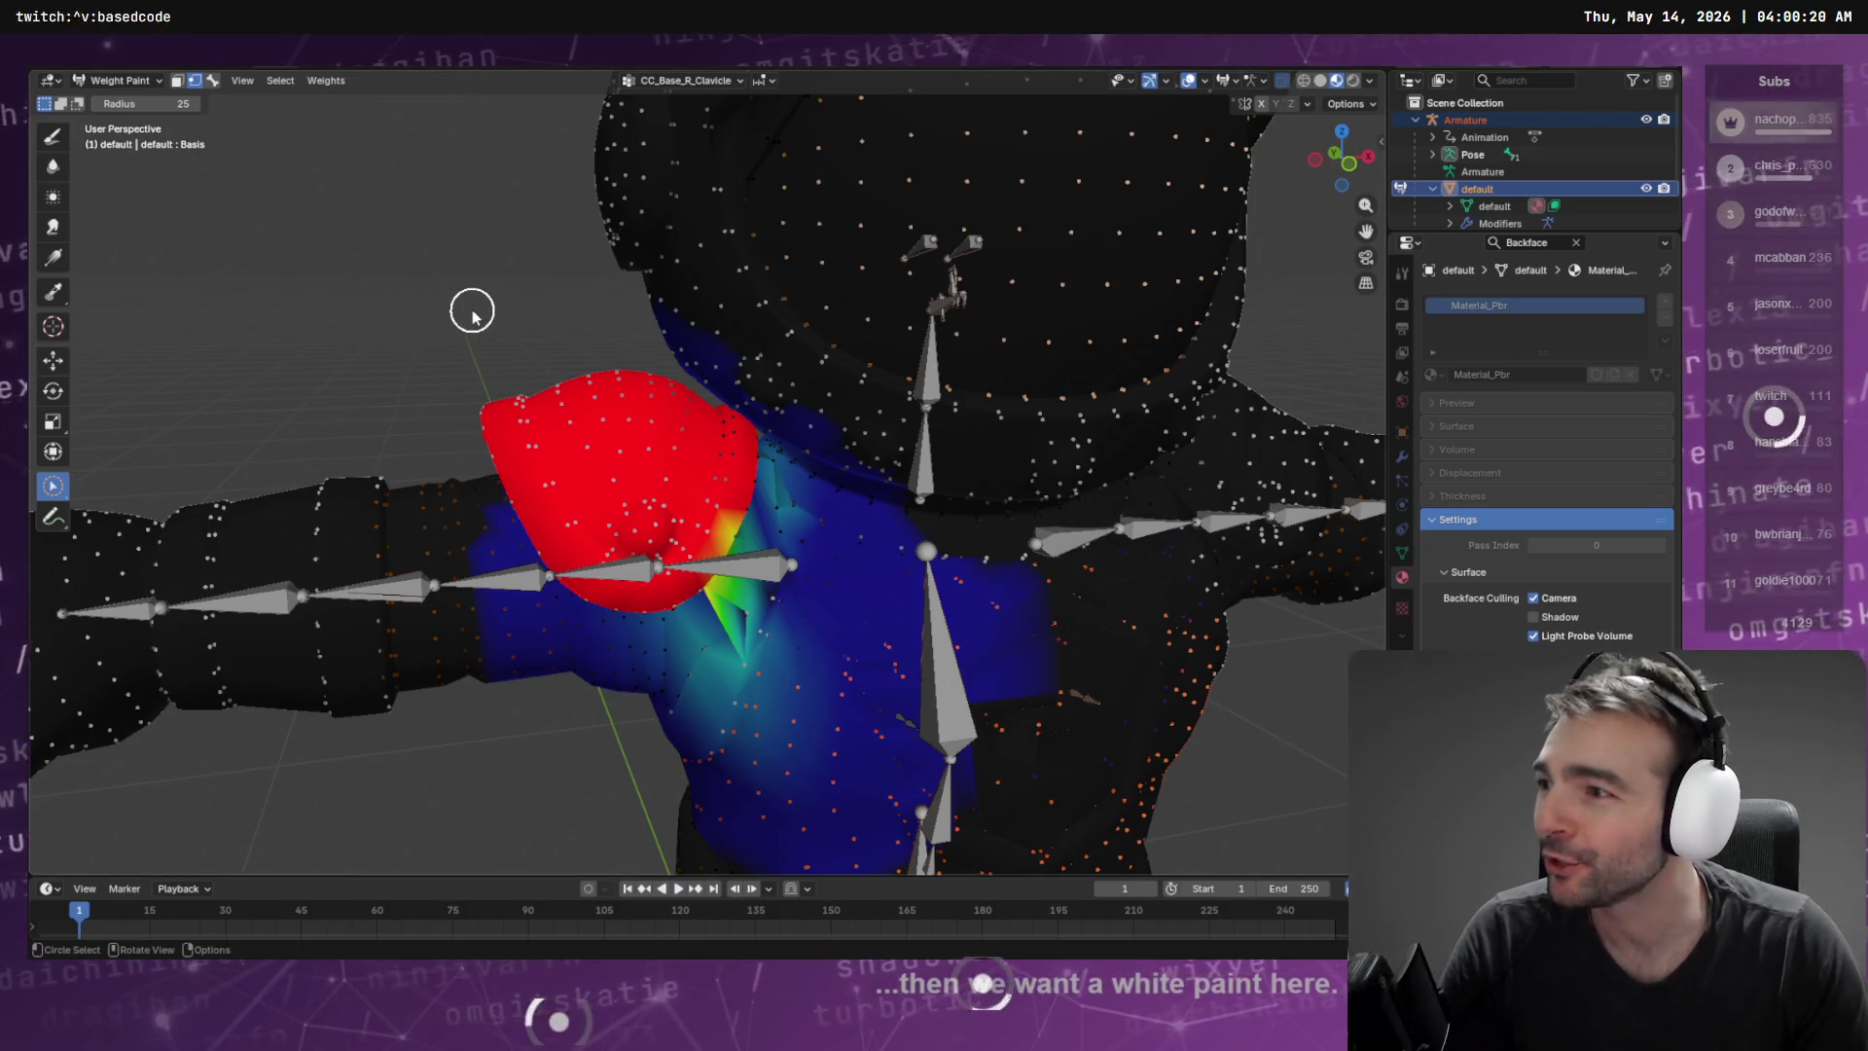
pyautogui.moveTo(681, 437)
pyautogui.mouseDown()
pyautogui.moveTo(596, 370)
pyautogui.moveTo(628, 389)
pyautogui.mouseUp()
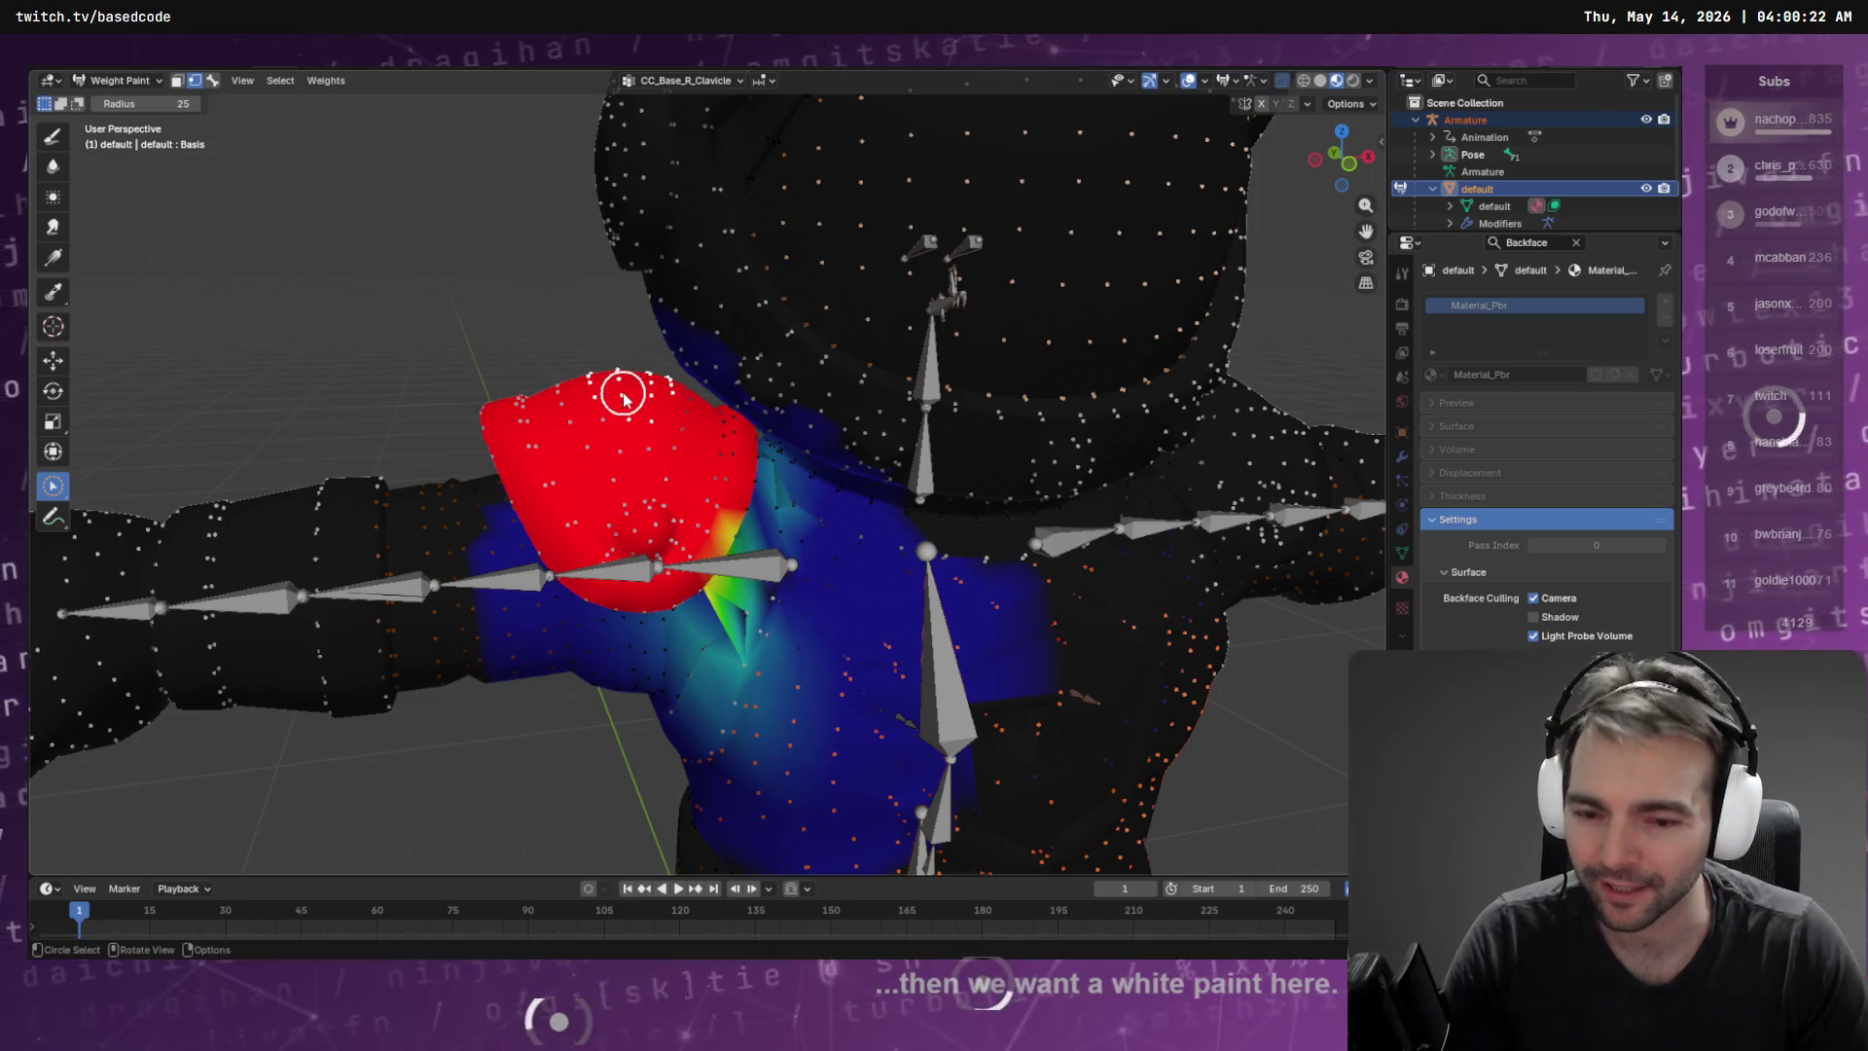
pyautogui.press('F3')
pyautogui.write('select more')
pyautogui.press('Return')
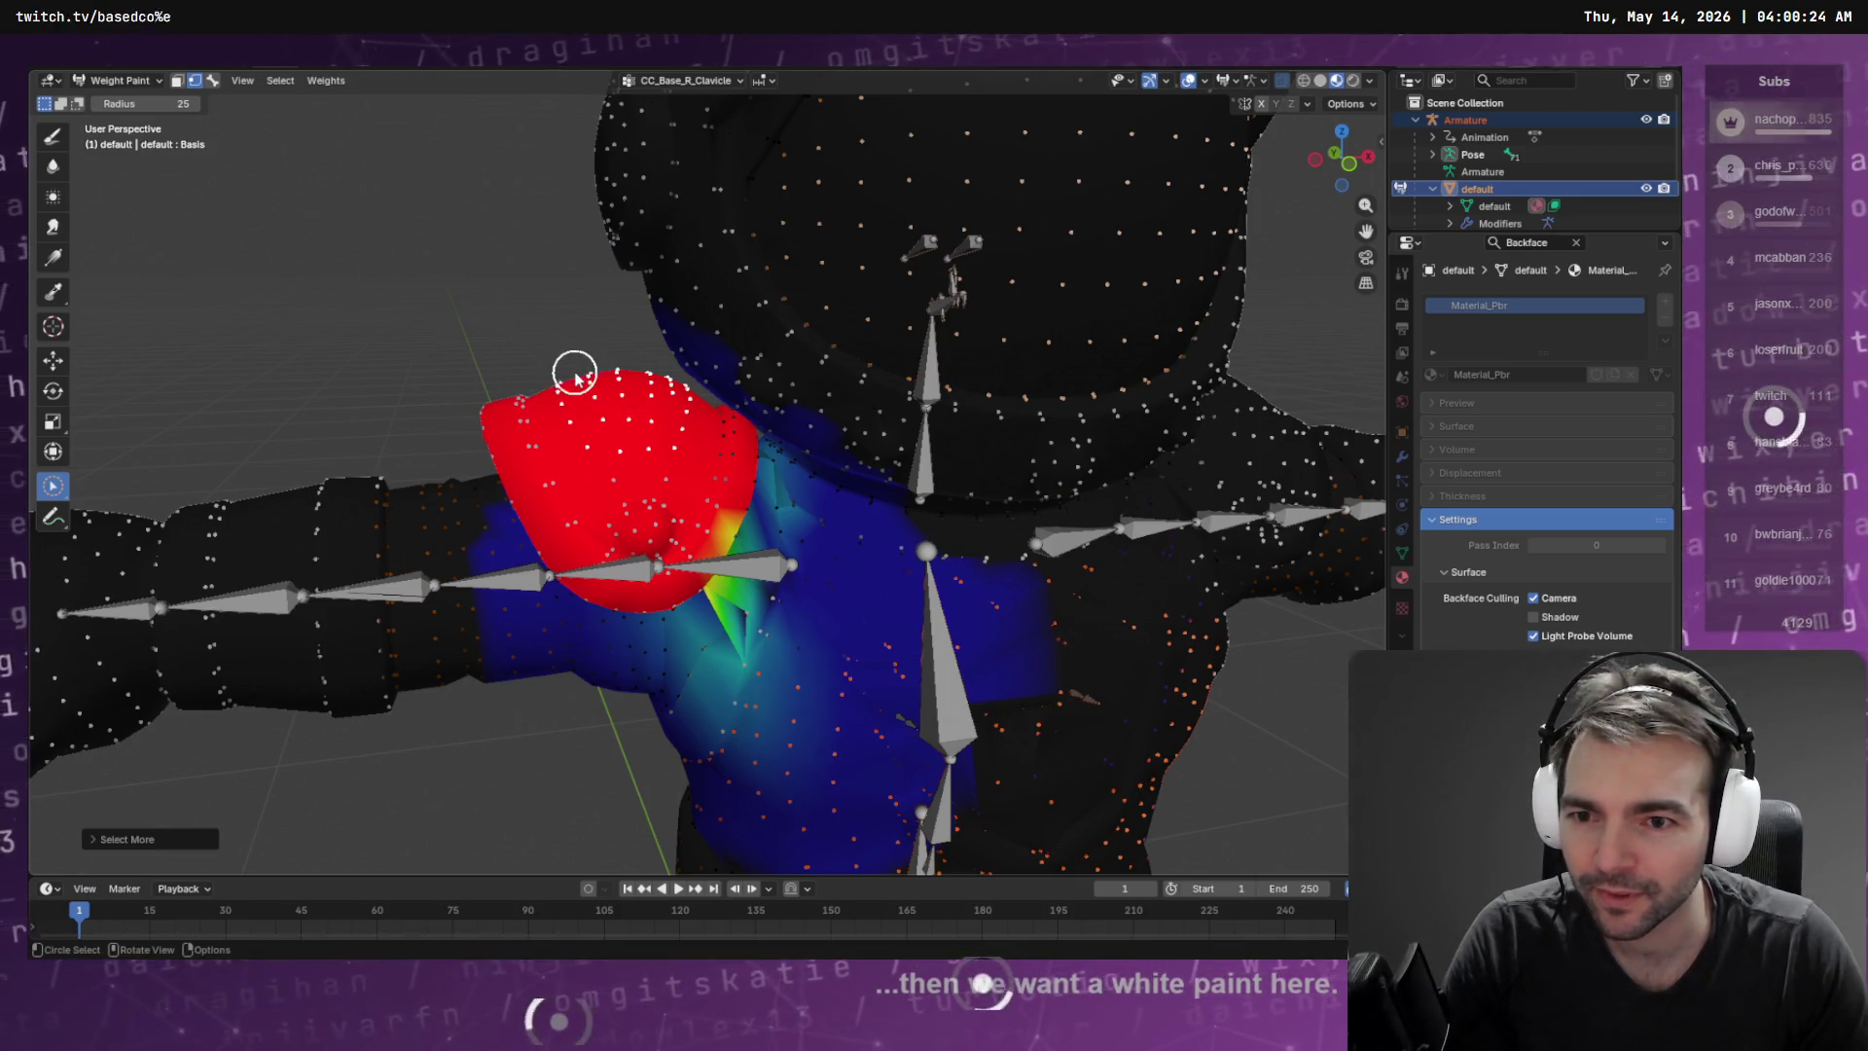
pyautogui.moveTo(584, 389); pyautogui.dragTo(630, 343)
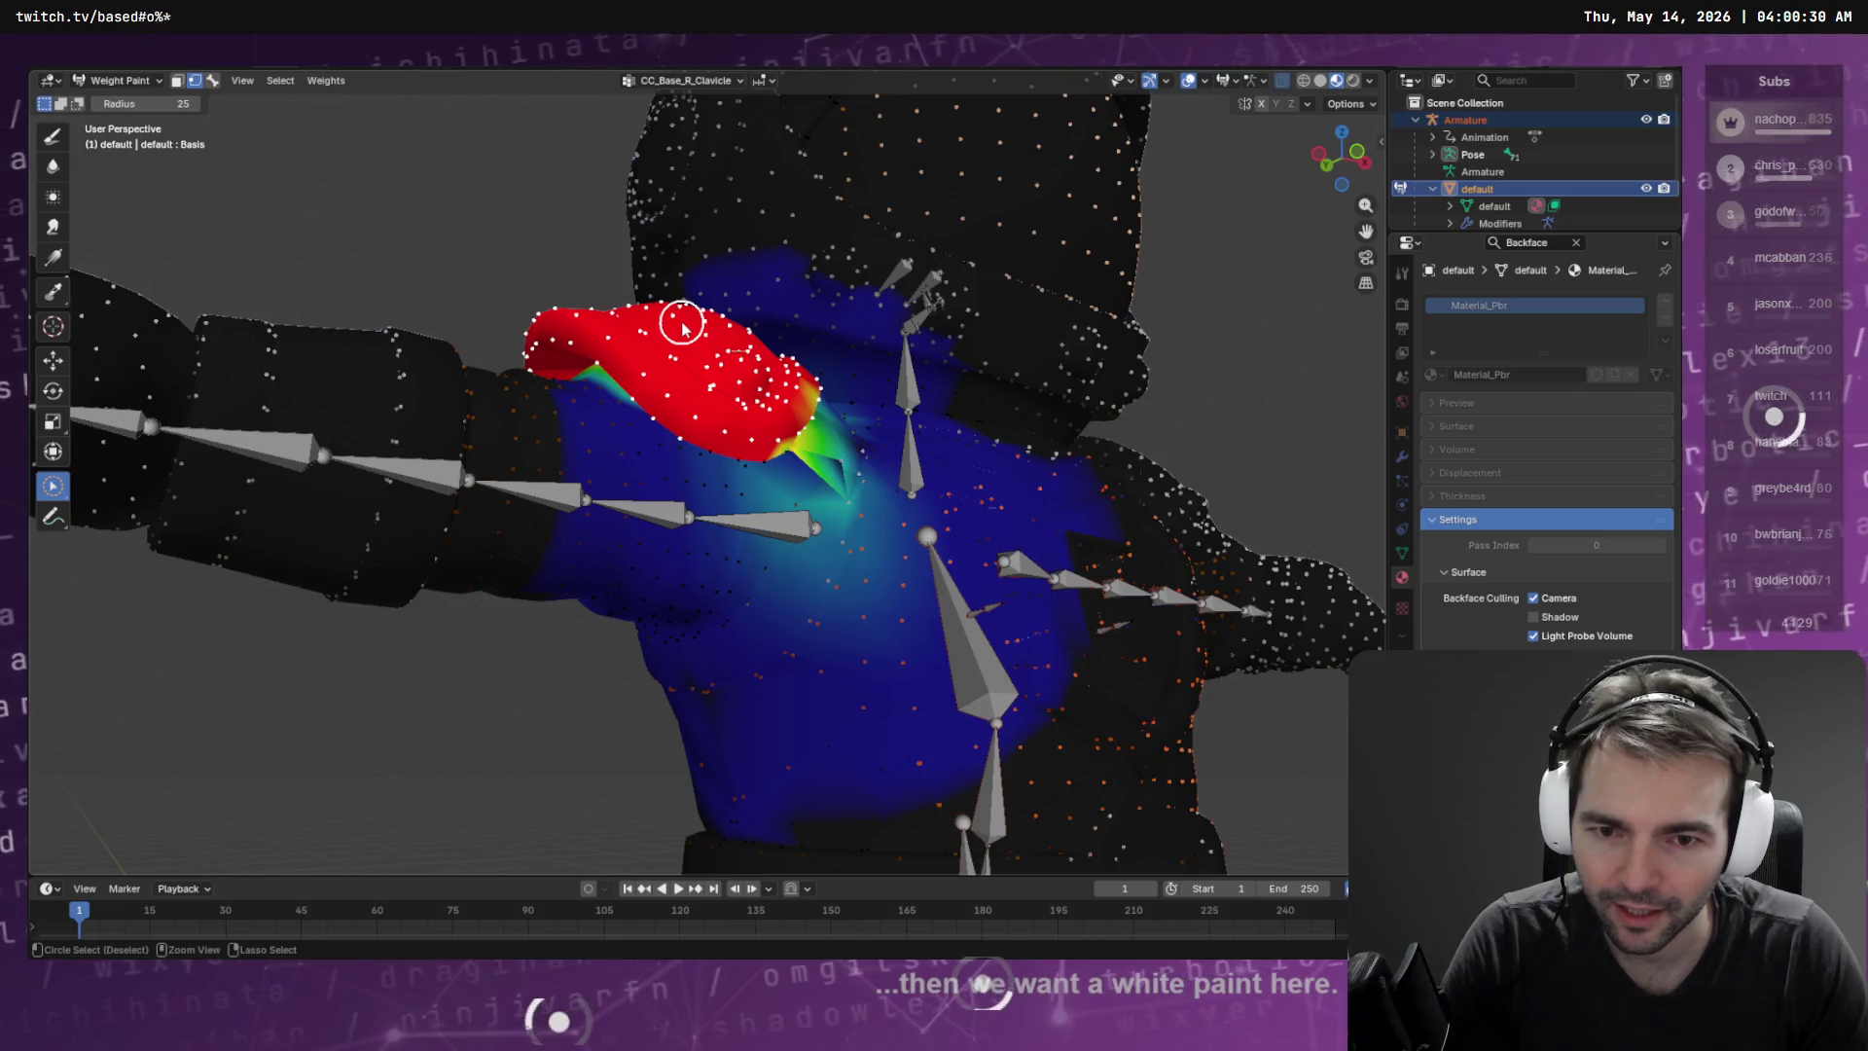
pyautogui.moveTo(790, 348); pyautogui.dragTo(733, 358)
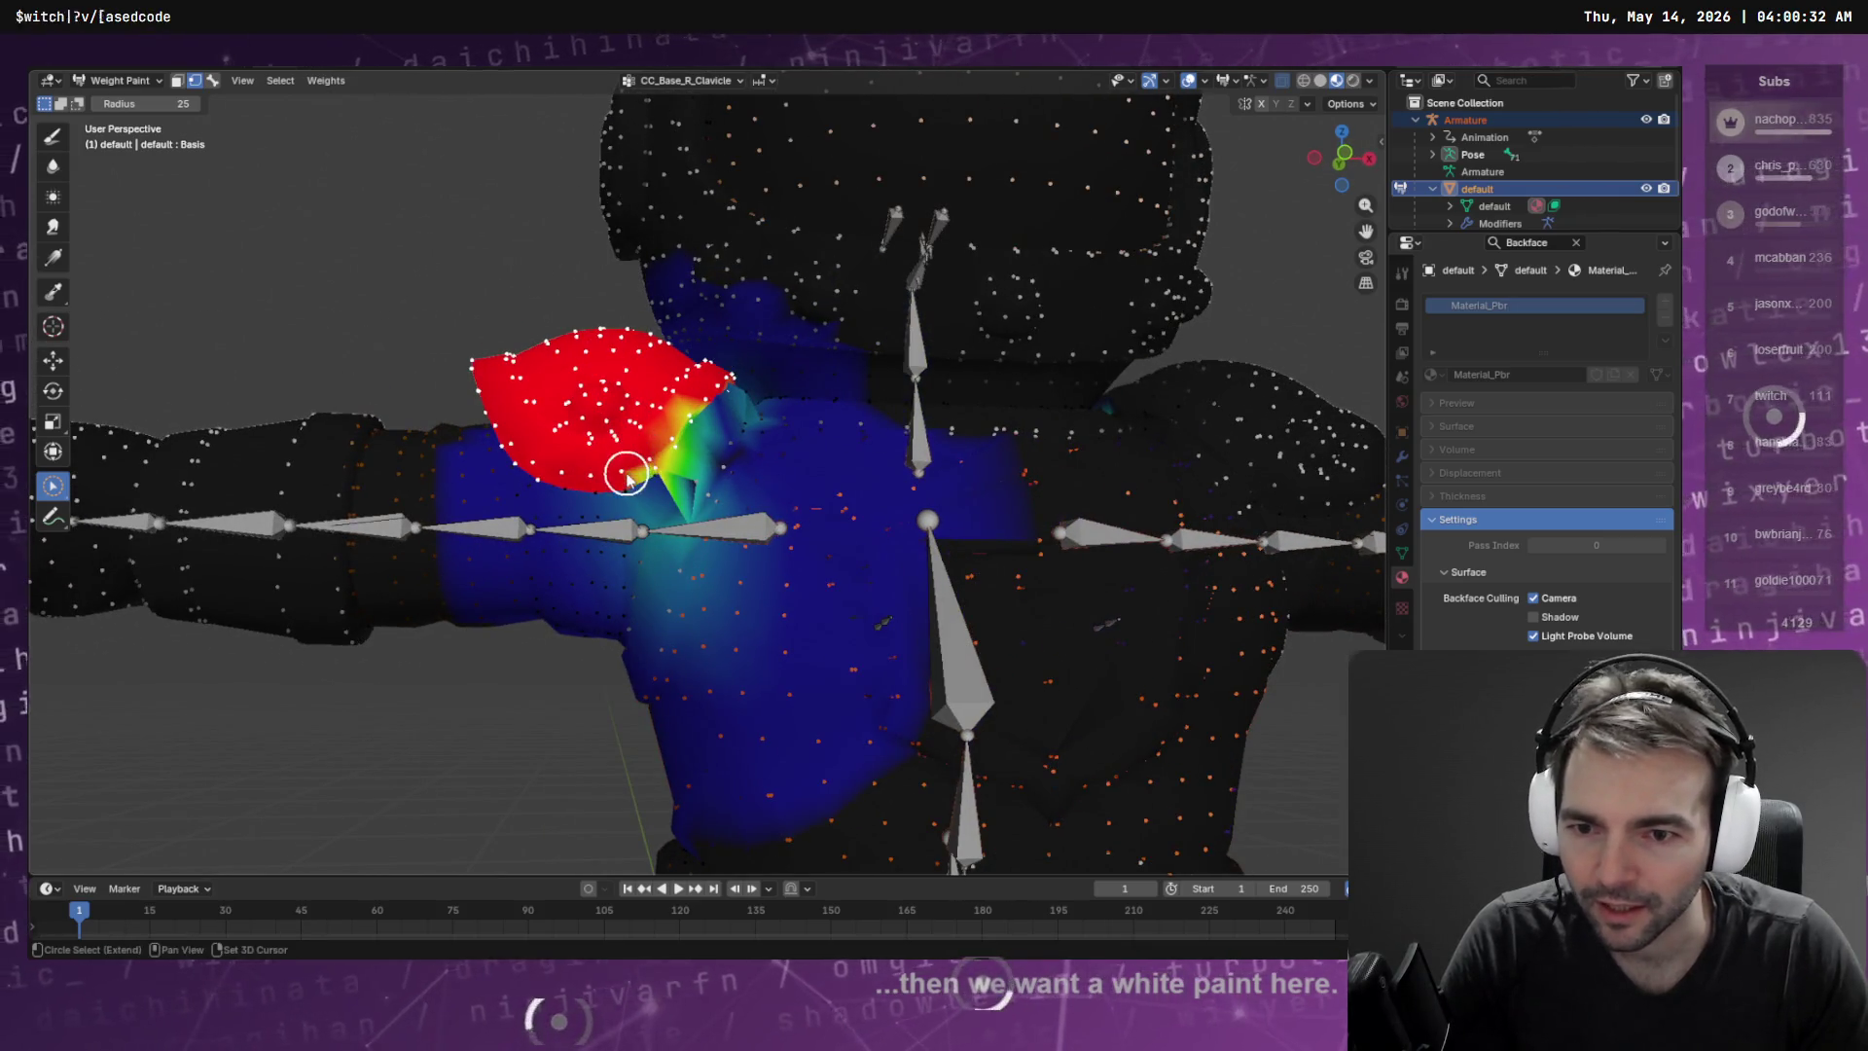
# Invert the vertex selection, circle-select over the shoulder, and zoom in
pyautogui.click(282, 81)
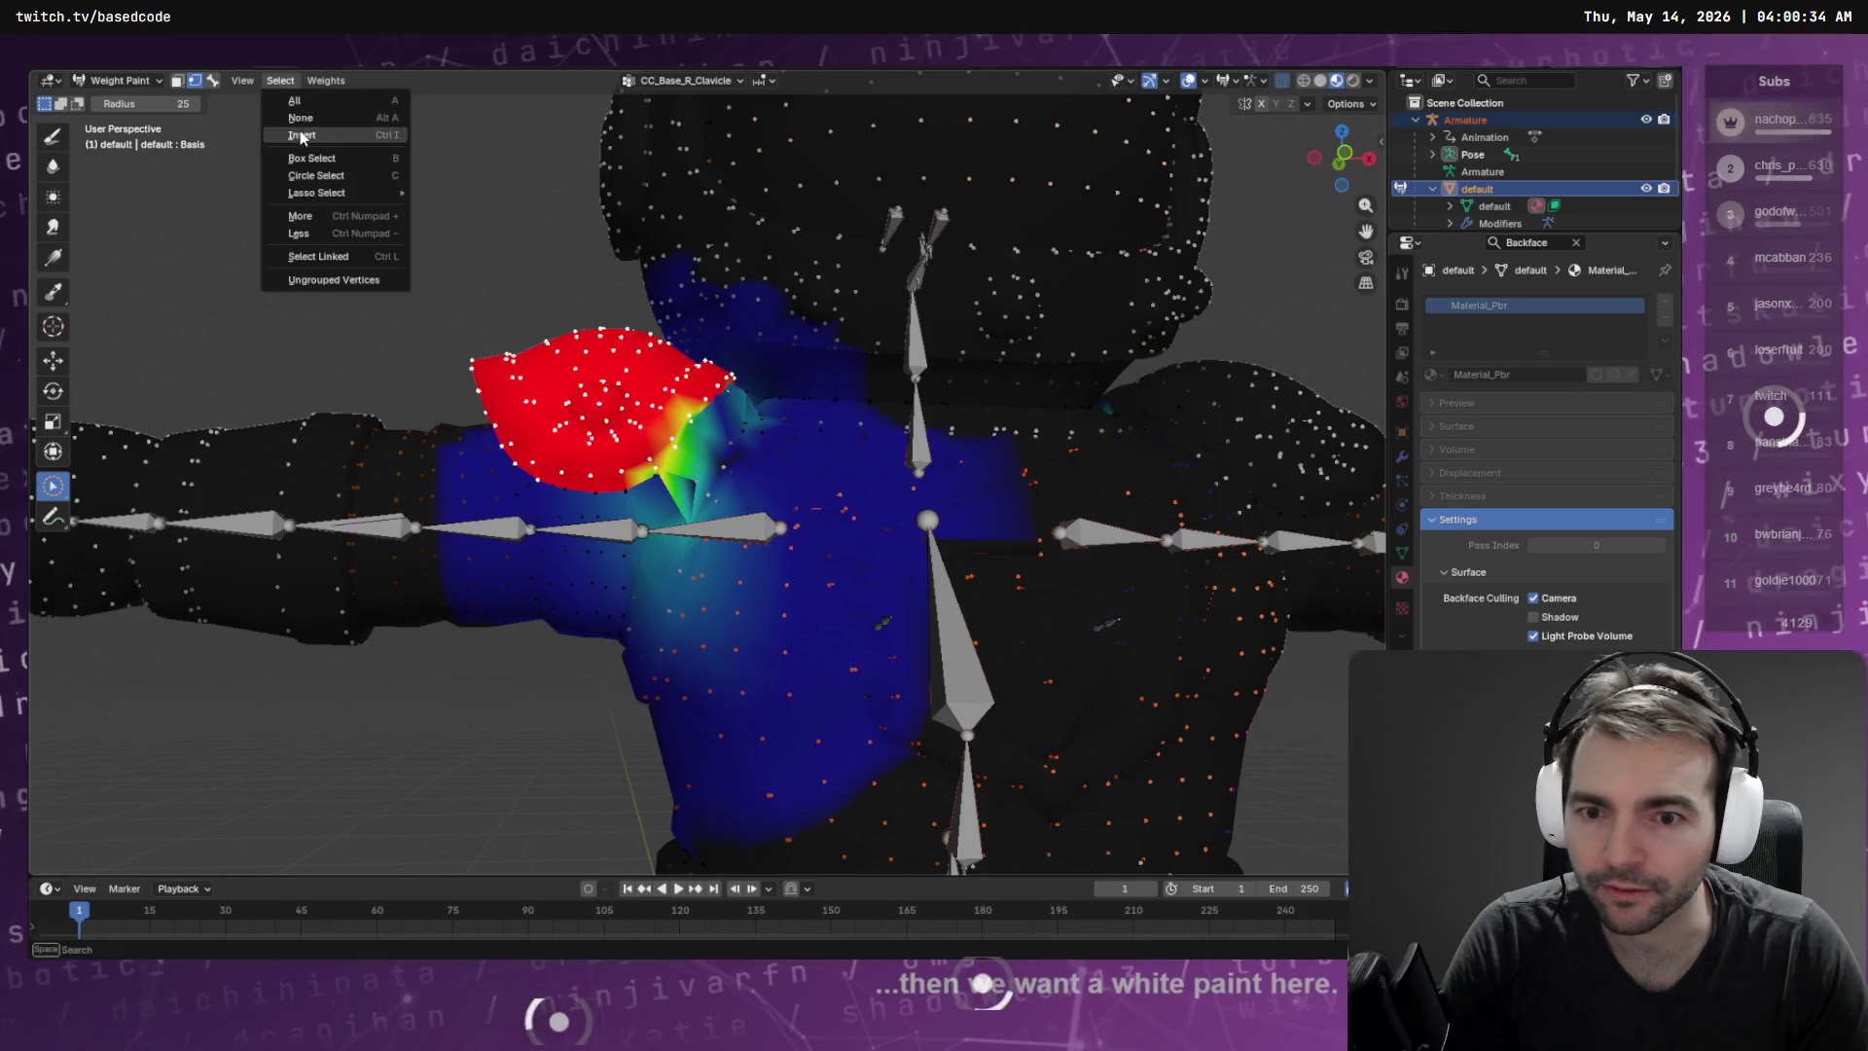
pyautogui.click(302, 137)
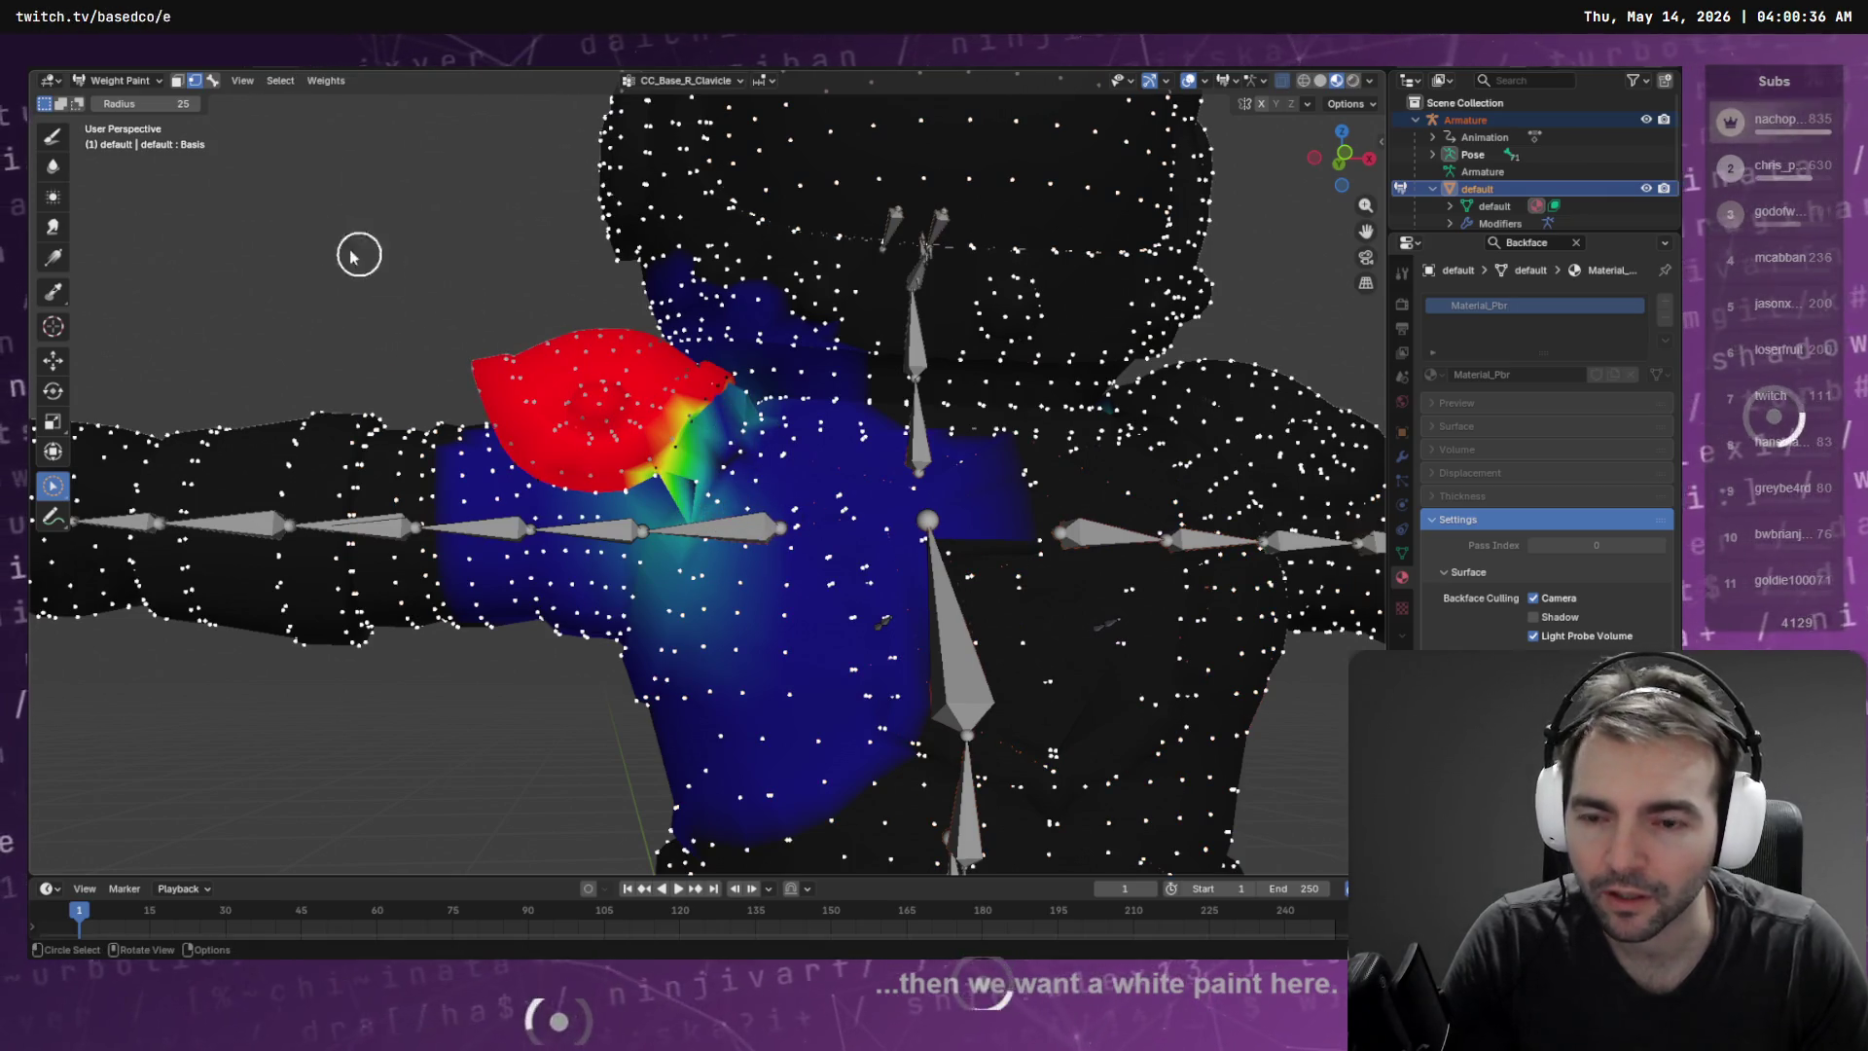
pyautogui.moveTo(604, 490); pyautogui.dragTo(718, 473)
pyautogui.scroll(8, 779, 467)
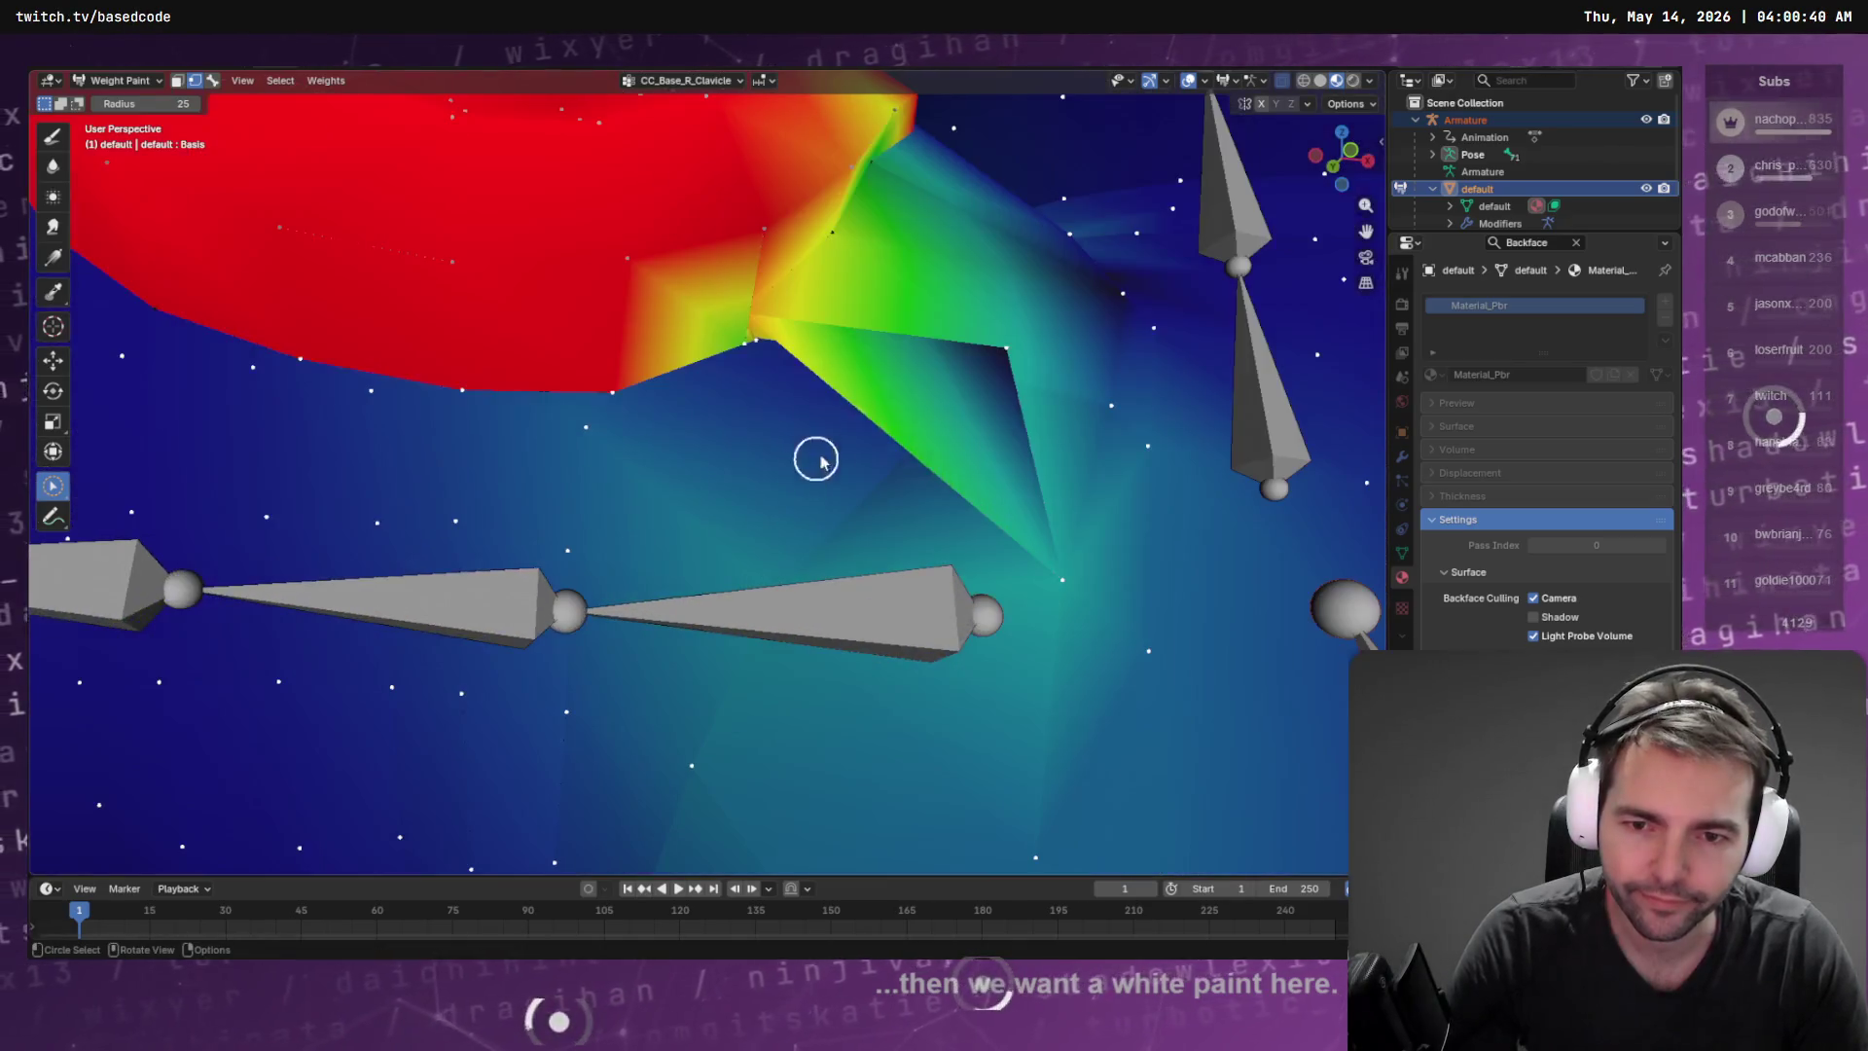
pyautogui.scroll(2, 1001, 334)
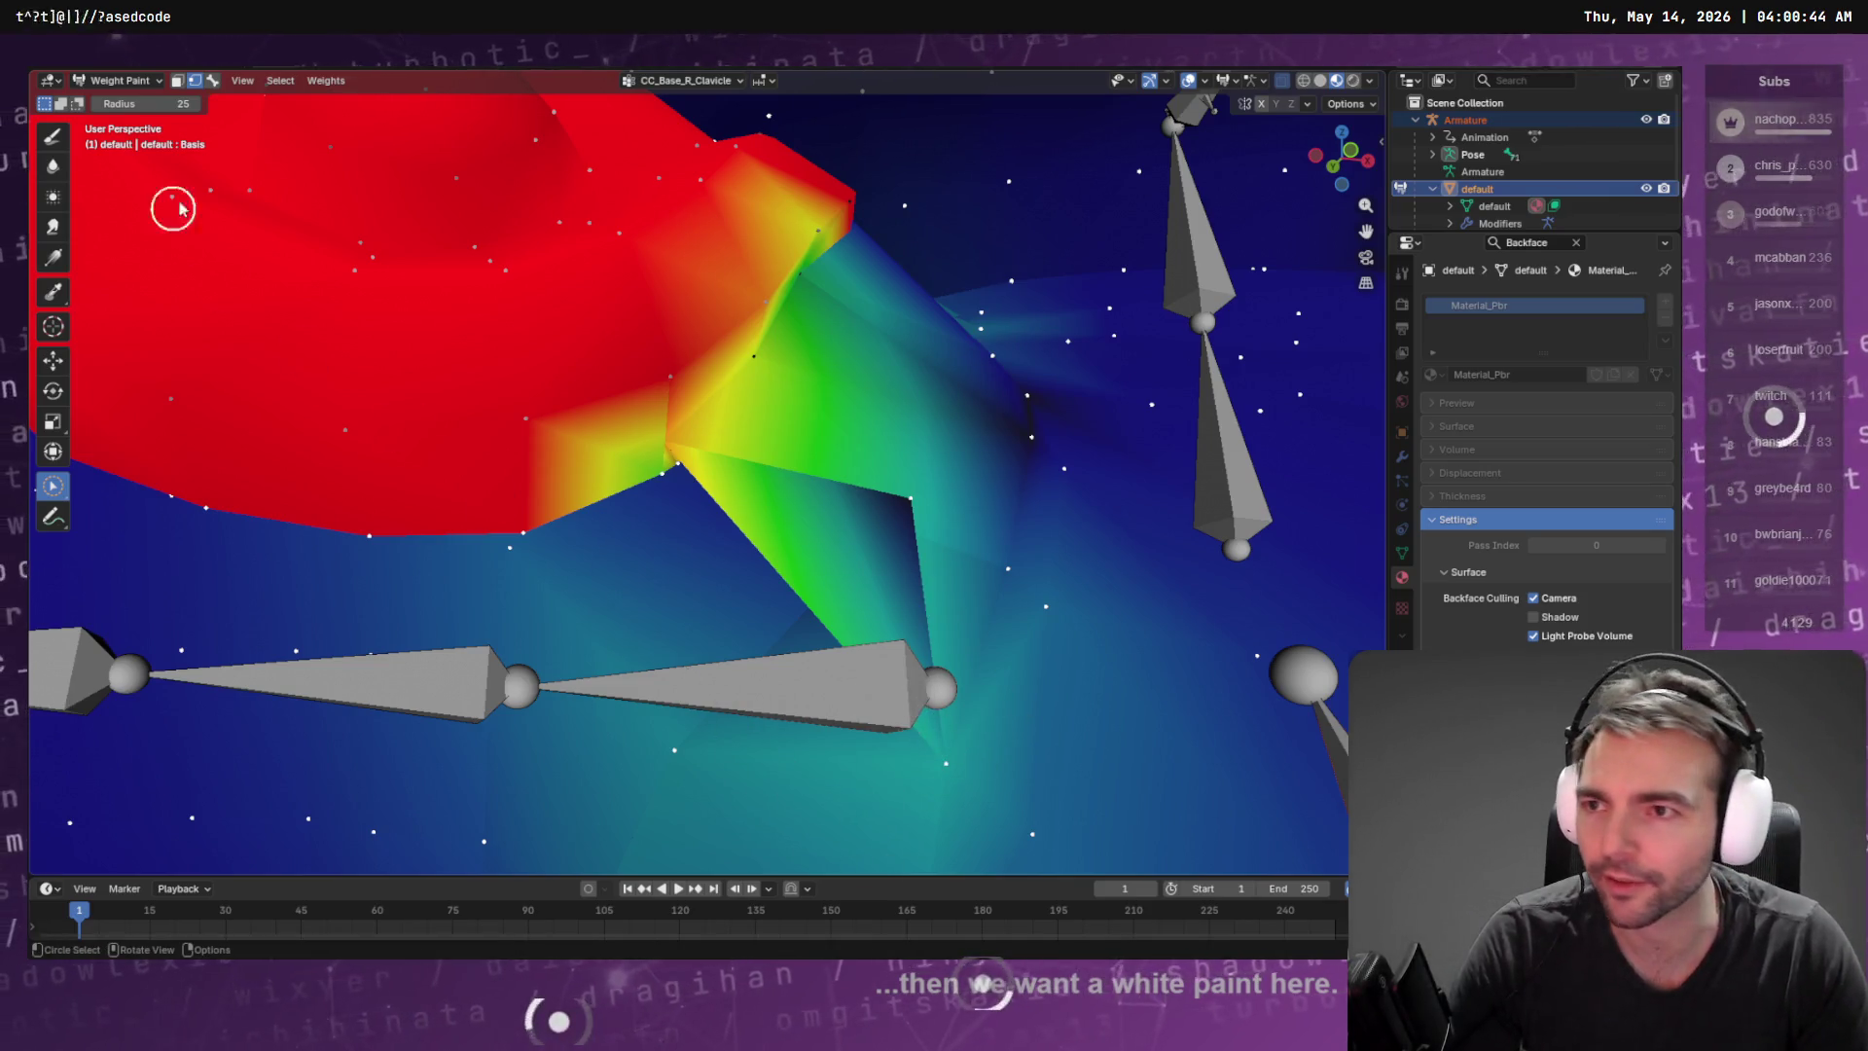
pyautogui.click(54, 137)
# Paint CC_Base_R_Clavicle weight across the shoulder below the pad toward the upper arm, then enter Edit Mode
pyautogui.moveTo(938, 688); pyautogui.dragTo(872, 476)
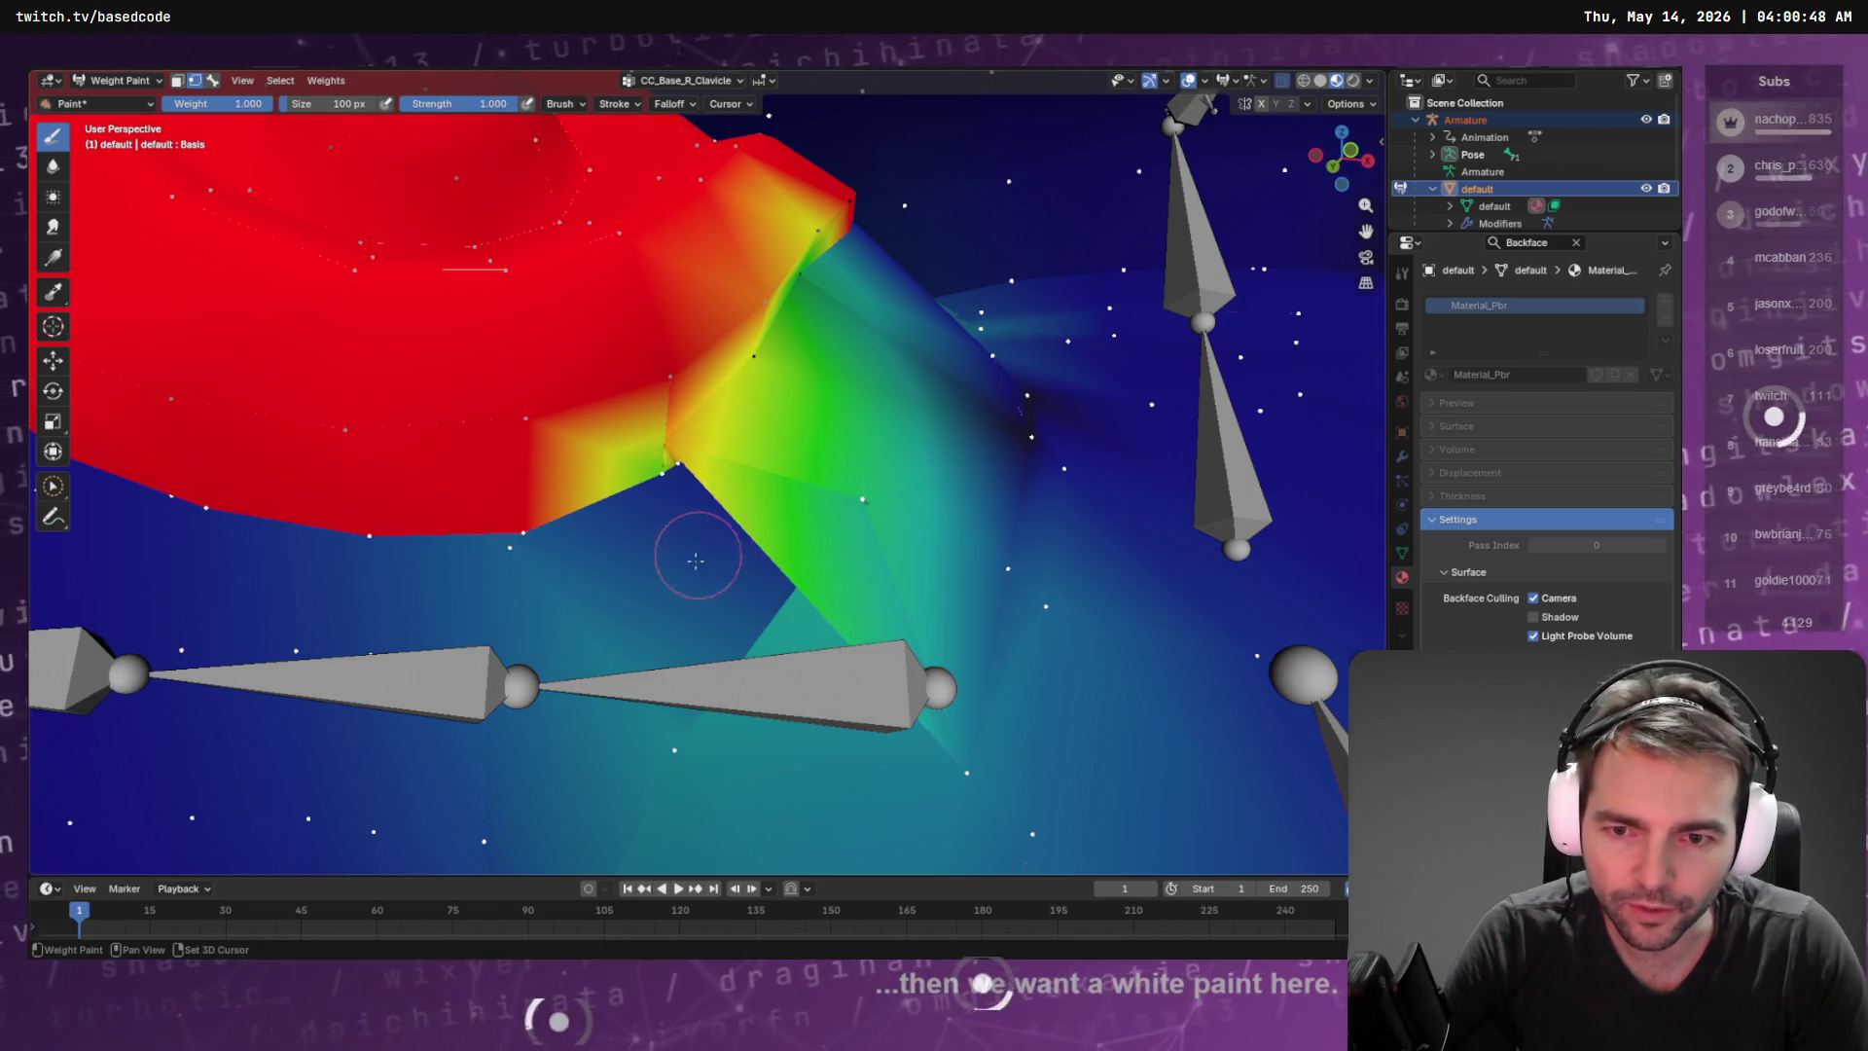
pyautogui.moveTo(907, 652); pyautogui.dragTo(889, 337)
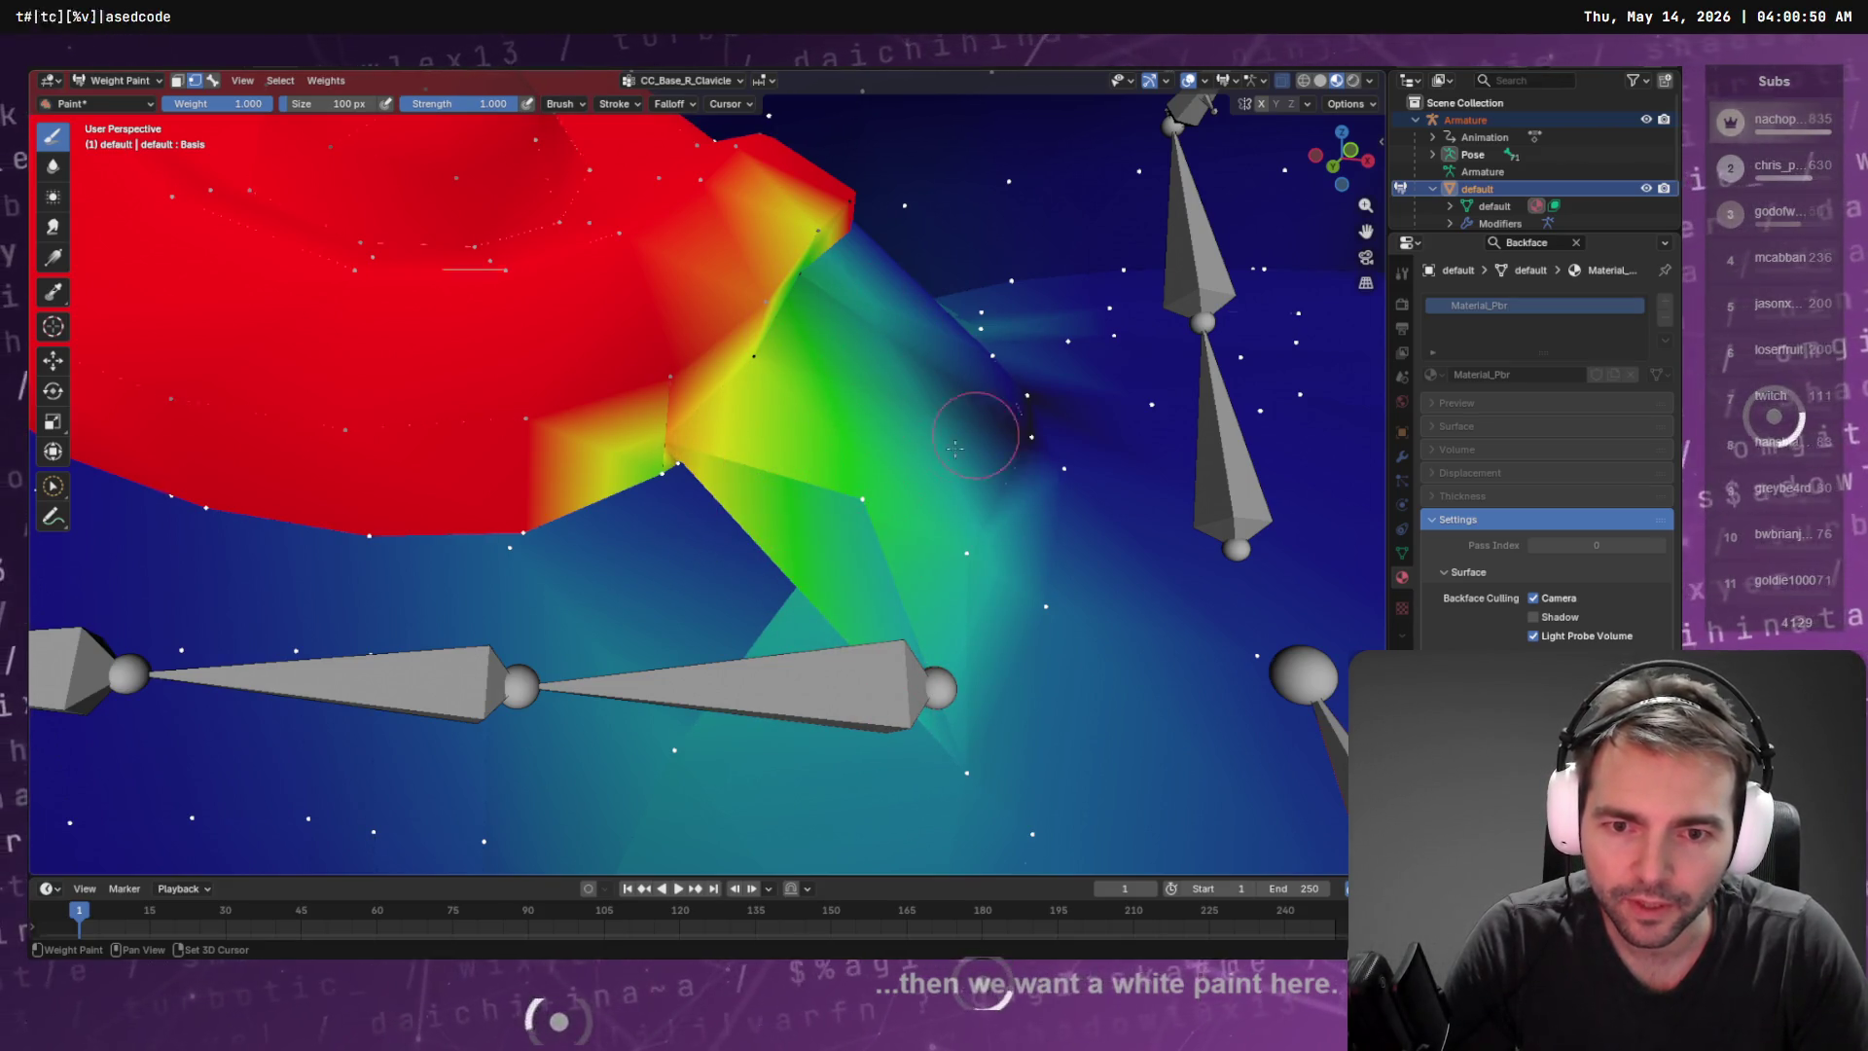
pyautogui.moveTo(909, 749); pyautogui.dragTo(934, 781)
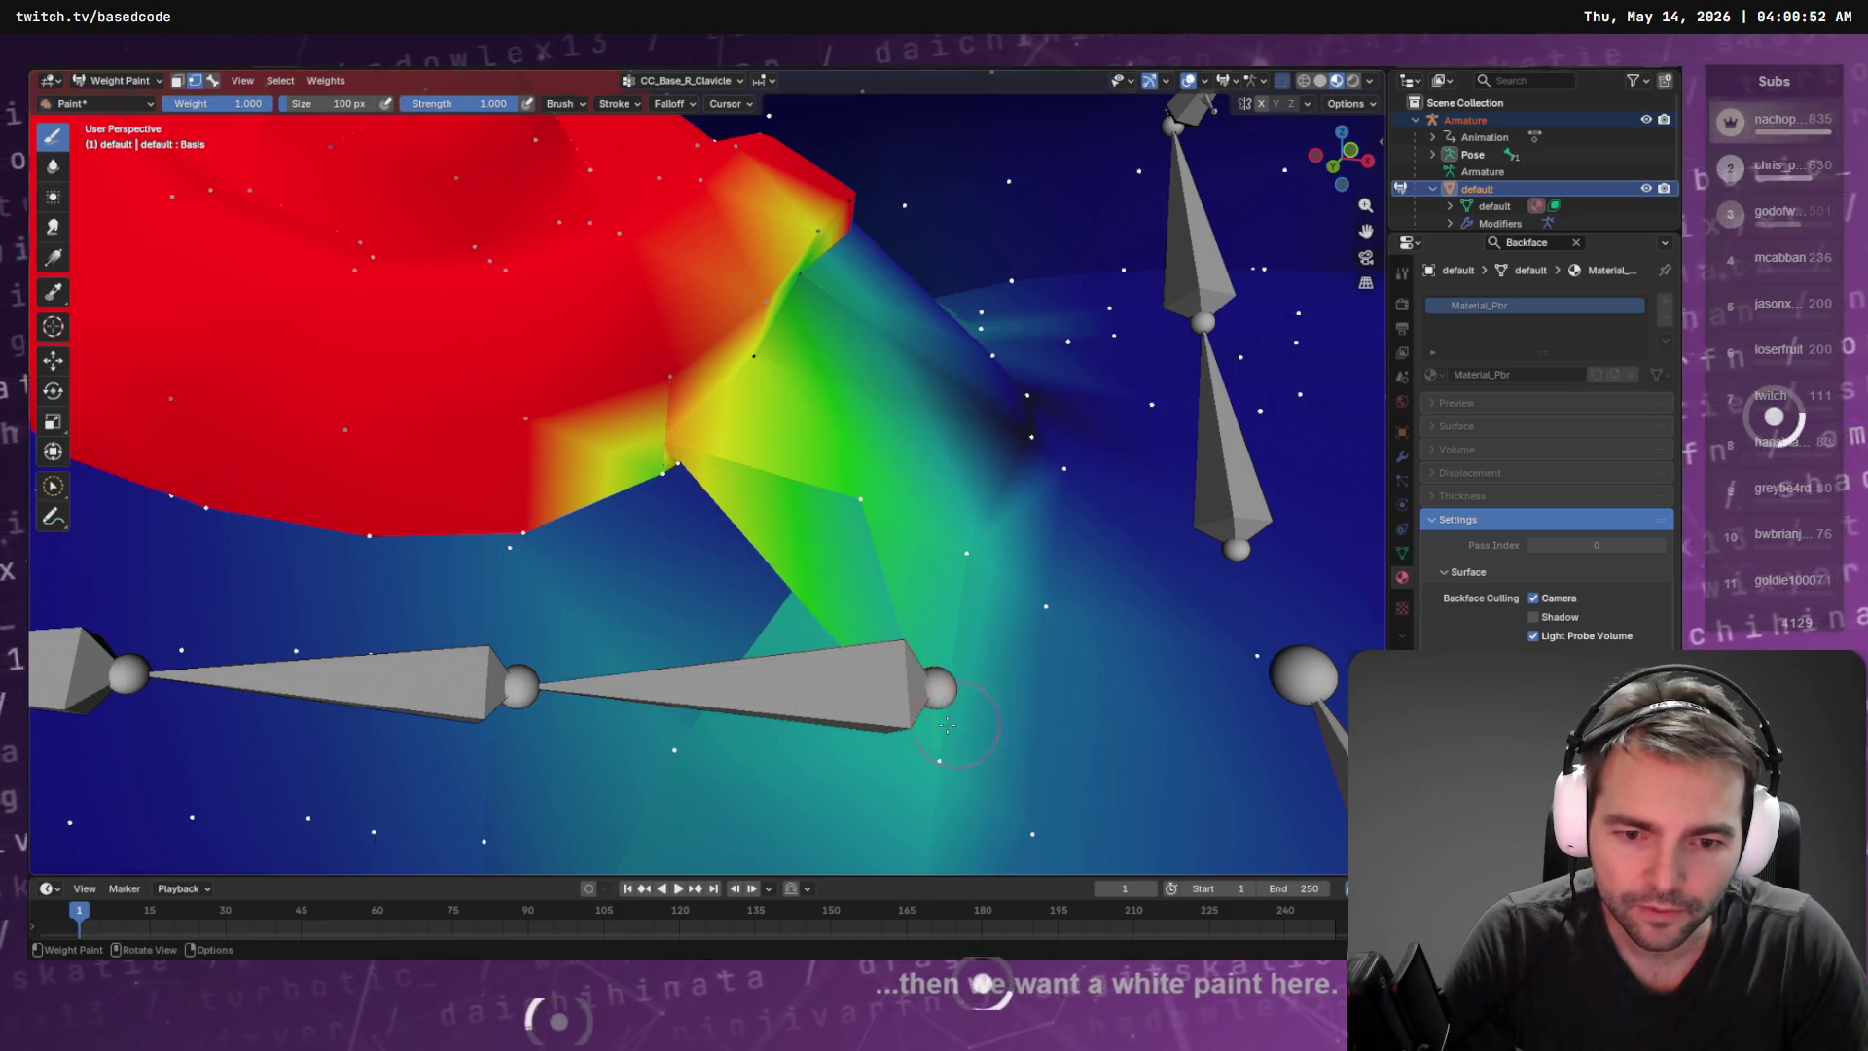
pyautogui.scroll(-8, 946, 725)
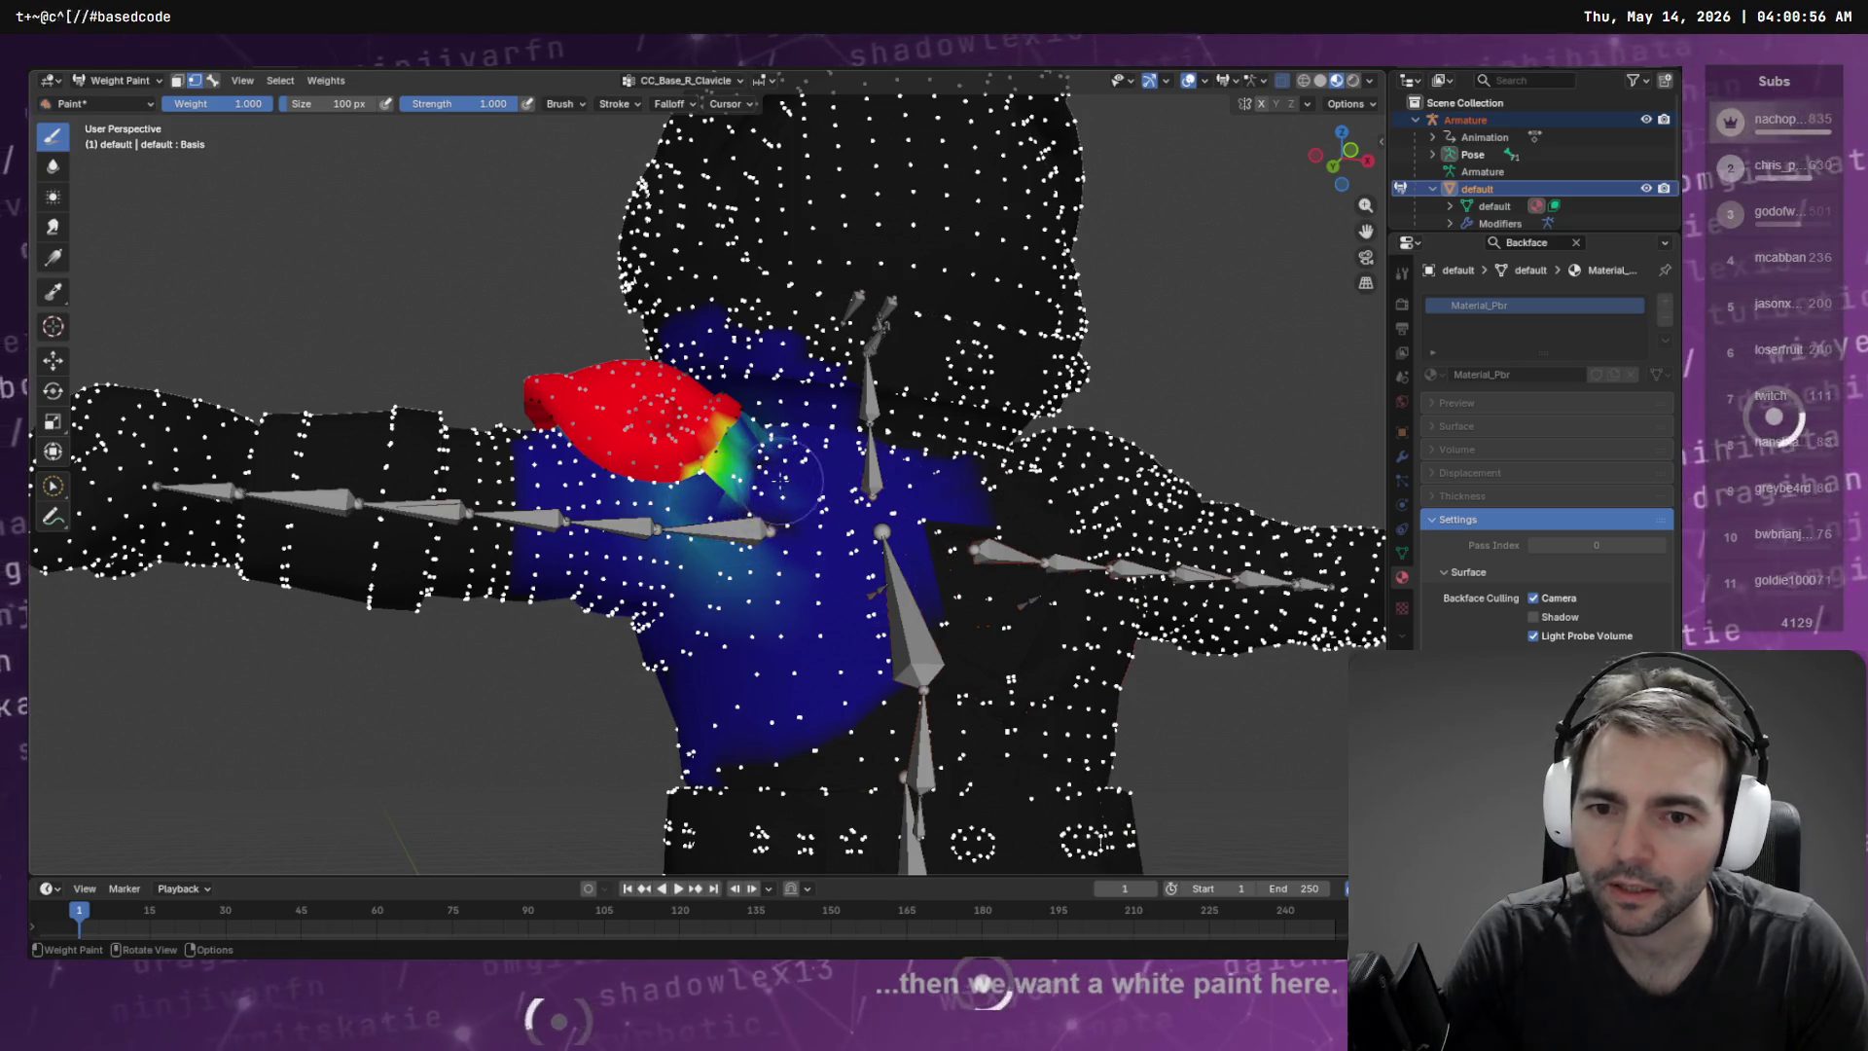
pyautogui.moveTo(783, 477); pyautogui.dragTo(686, 540)
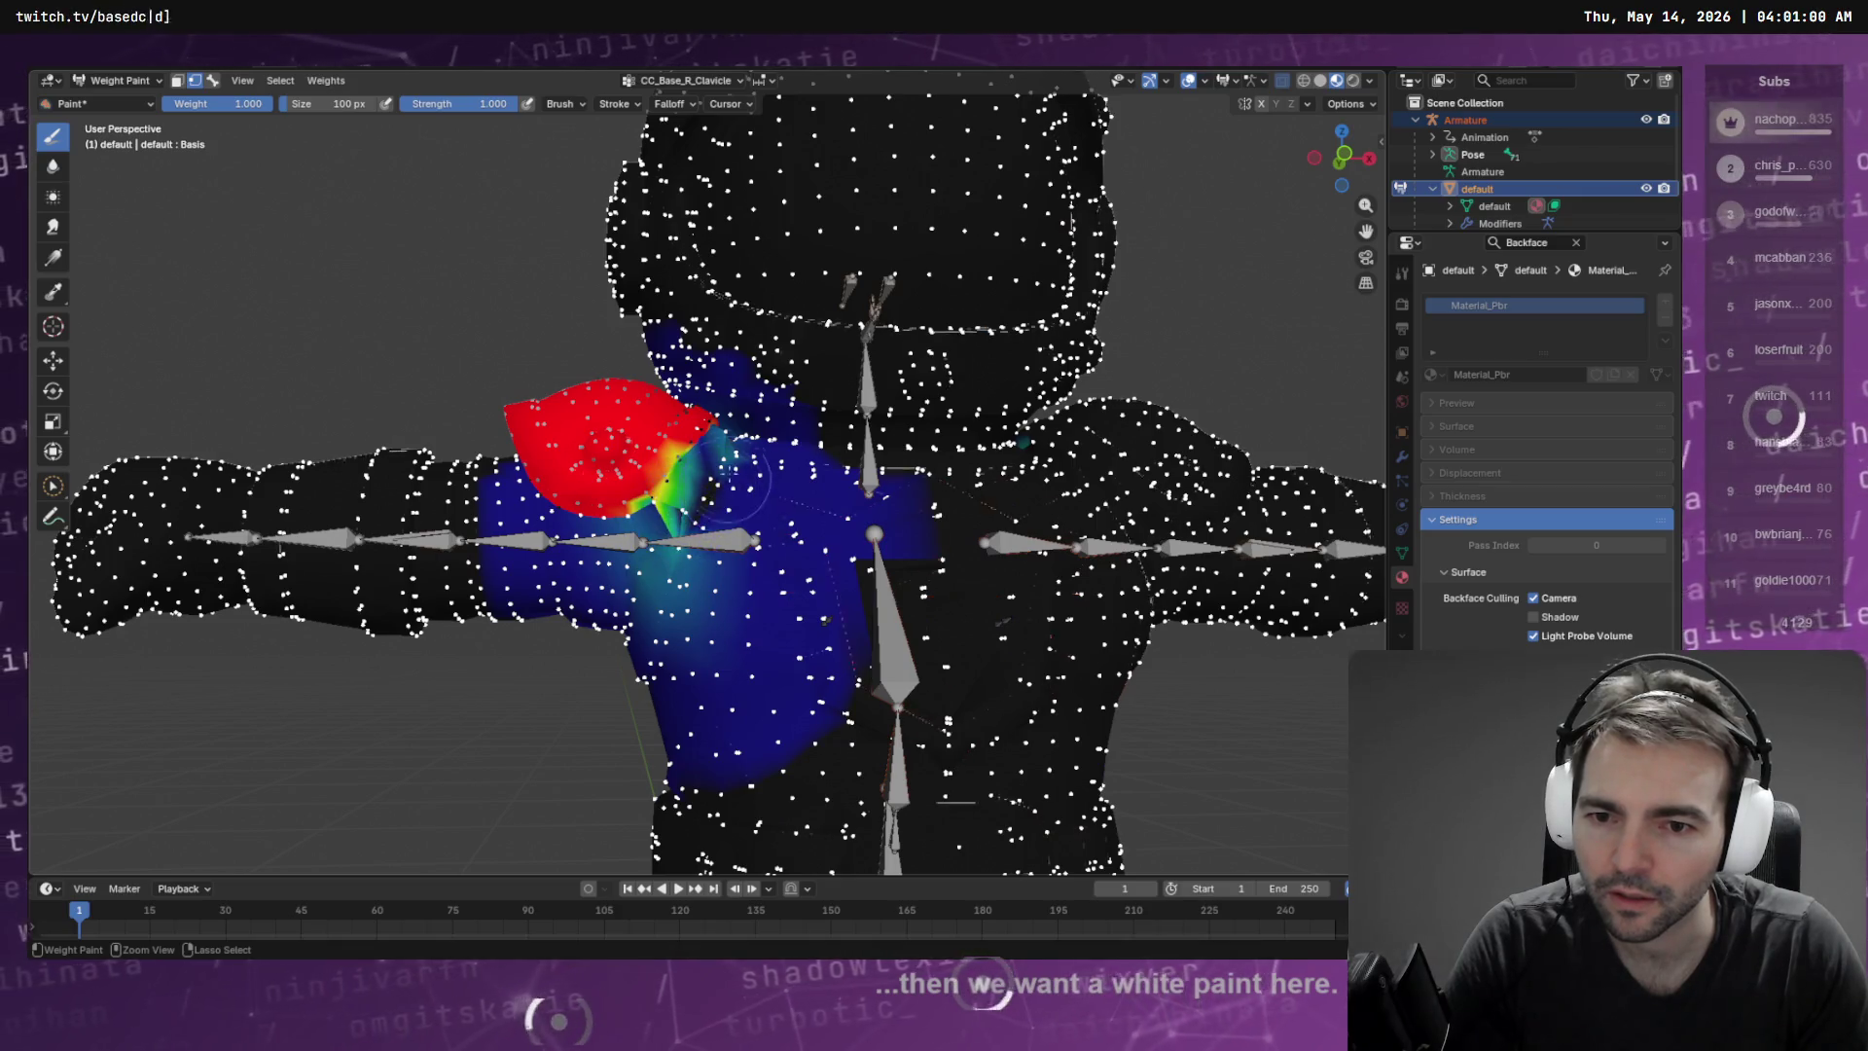
pyautogui.moveTo(711, 480)
pyautogui.mouseDown()
pyautogui.moveTo(679, 518)
pyautogui.moveTo(699, 512)
pyautogui.moveTo(603, 521)
pyautogui.moveTo(768, 511)
pyautogui.moveTo(681, 515)
pyautogui.moveTo(820, 538)
pyautogui.moveTo(661, 438)
pyautogui.mouseUp()
pyautogui.scroll(-5, 820, 538)
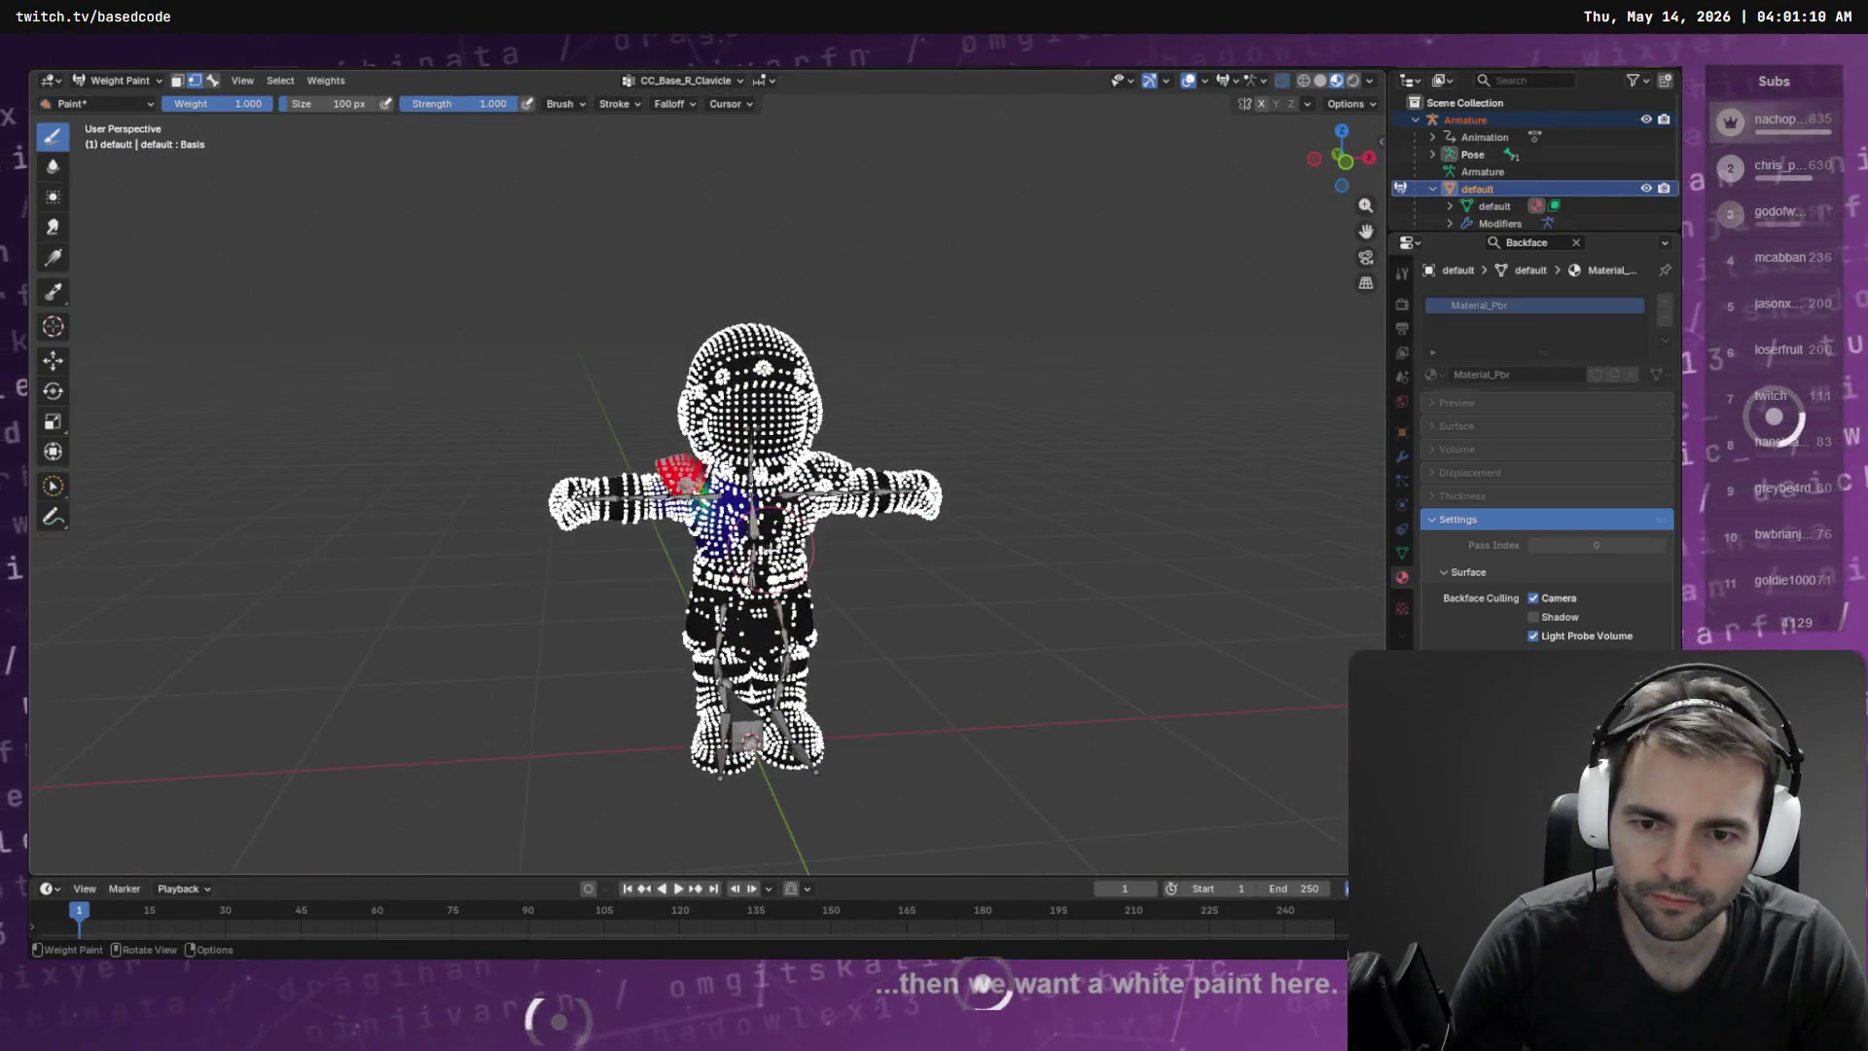
pyautogui.press('Tab')
pyautogui.press('F4')
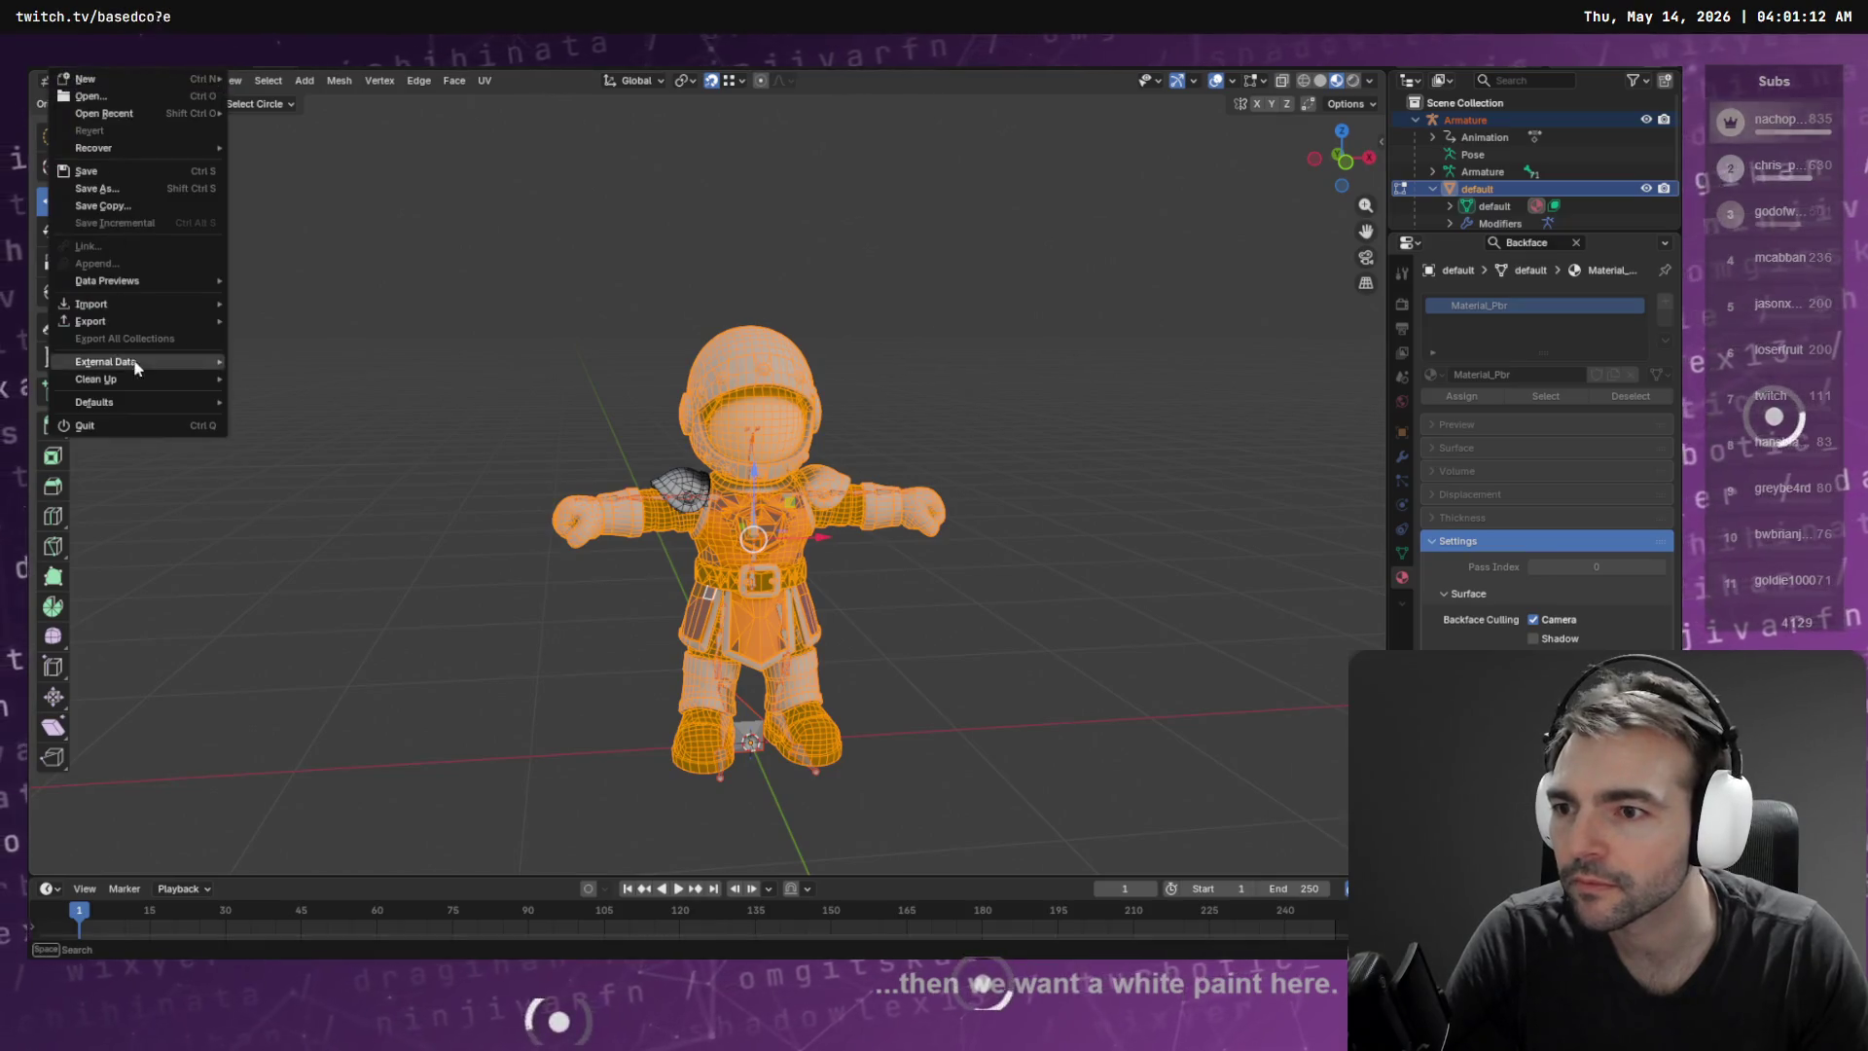
# Export the knight as FBX over Knight.fbx and return to Godot
pyautogui.moveTo(146, 321)
pyautogui.click(312, 454)
pyautogui.doubleClick(596, 359)
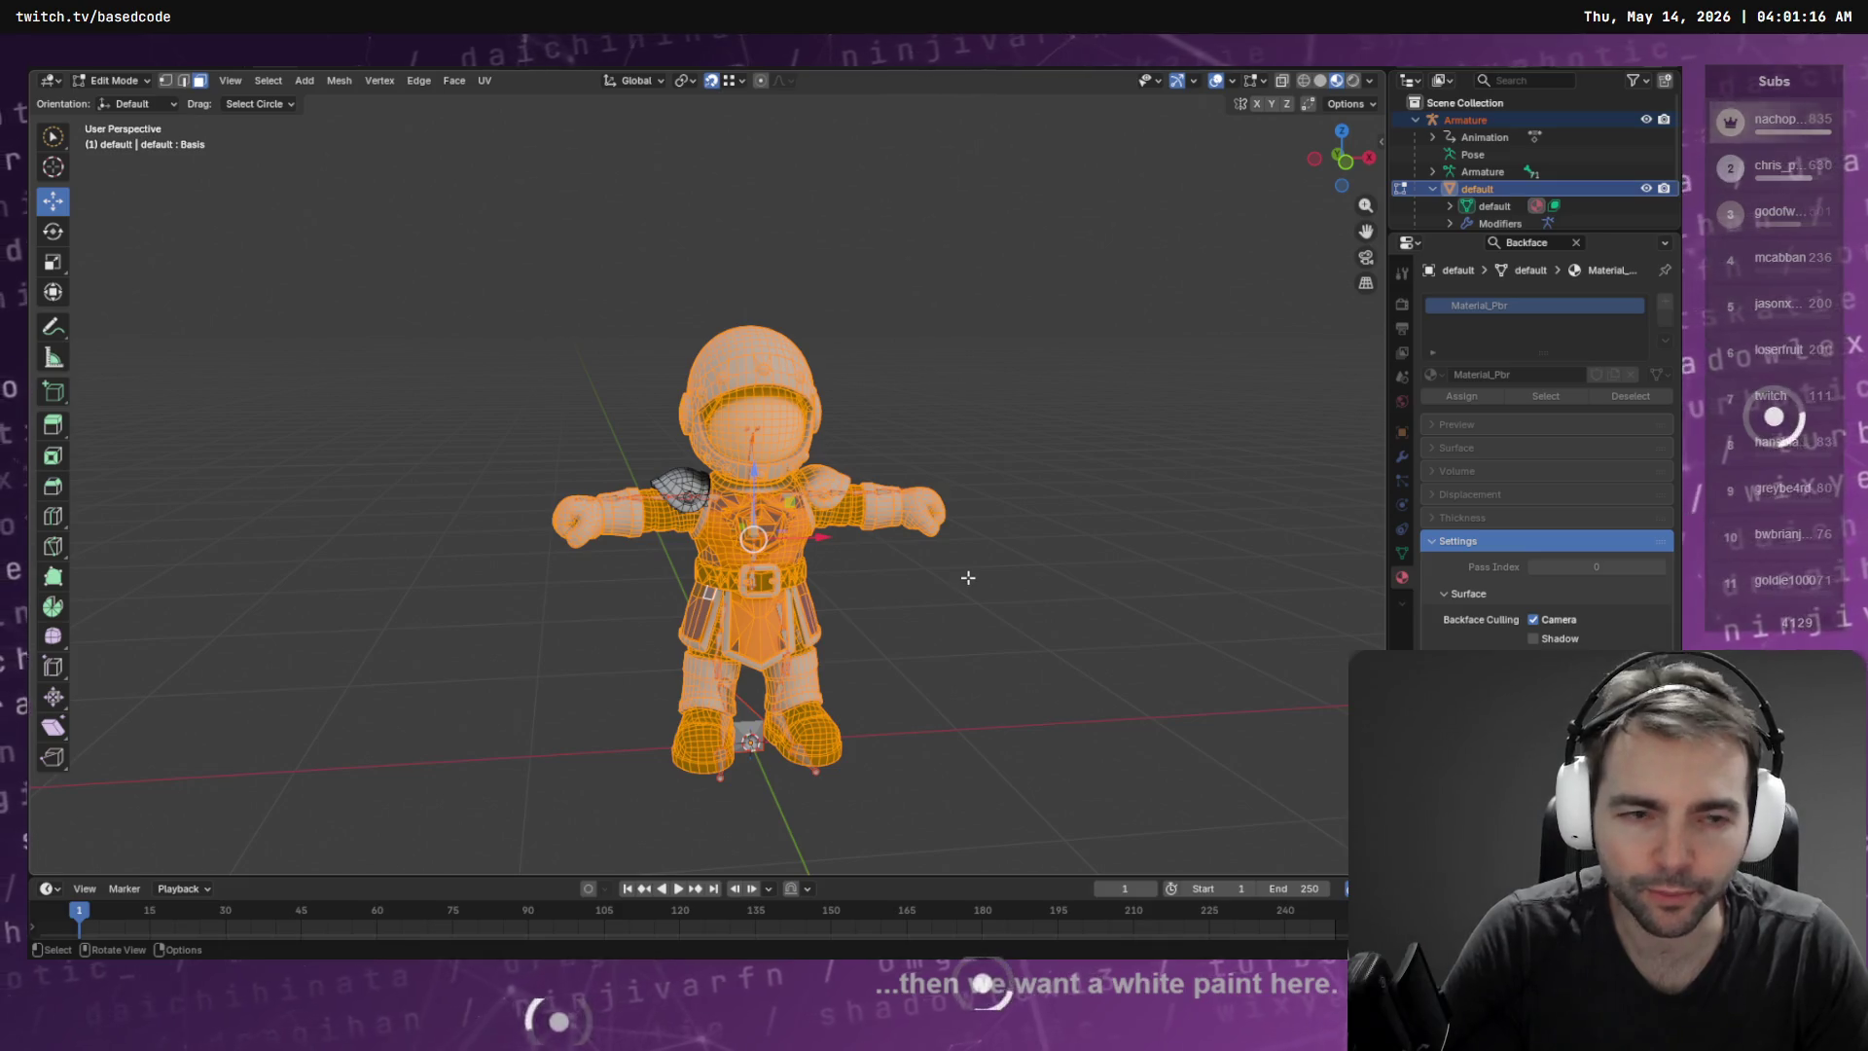
pyautogui.hotkey('alt', 'Tab')
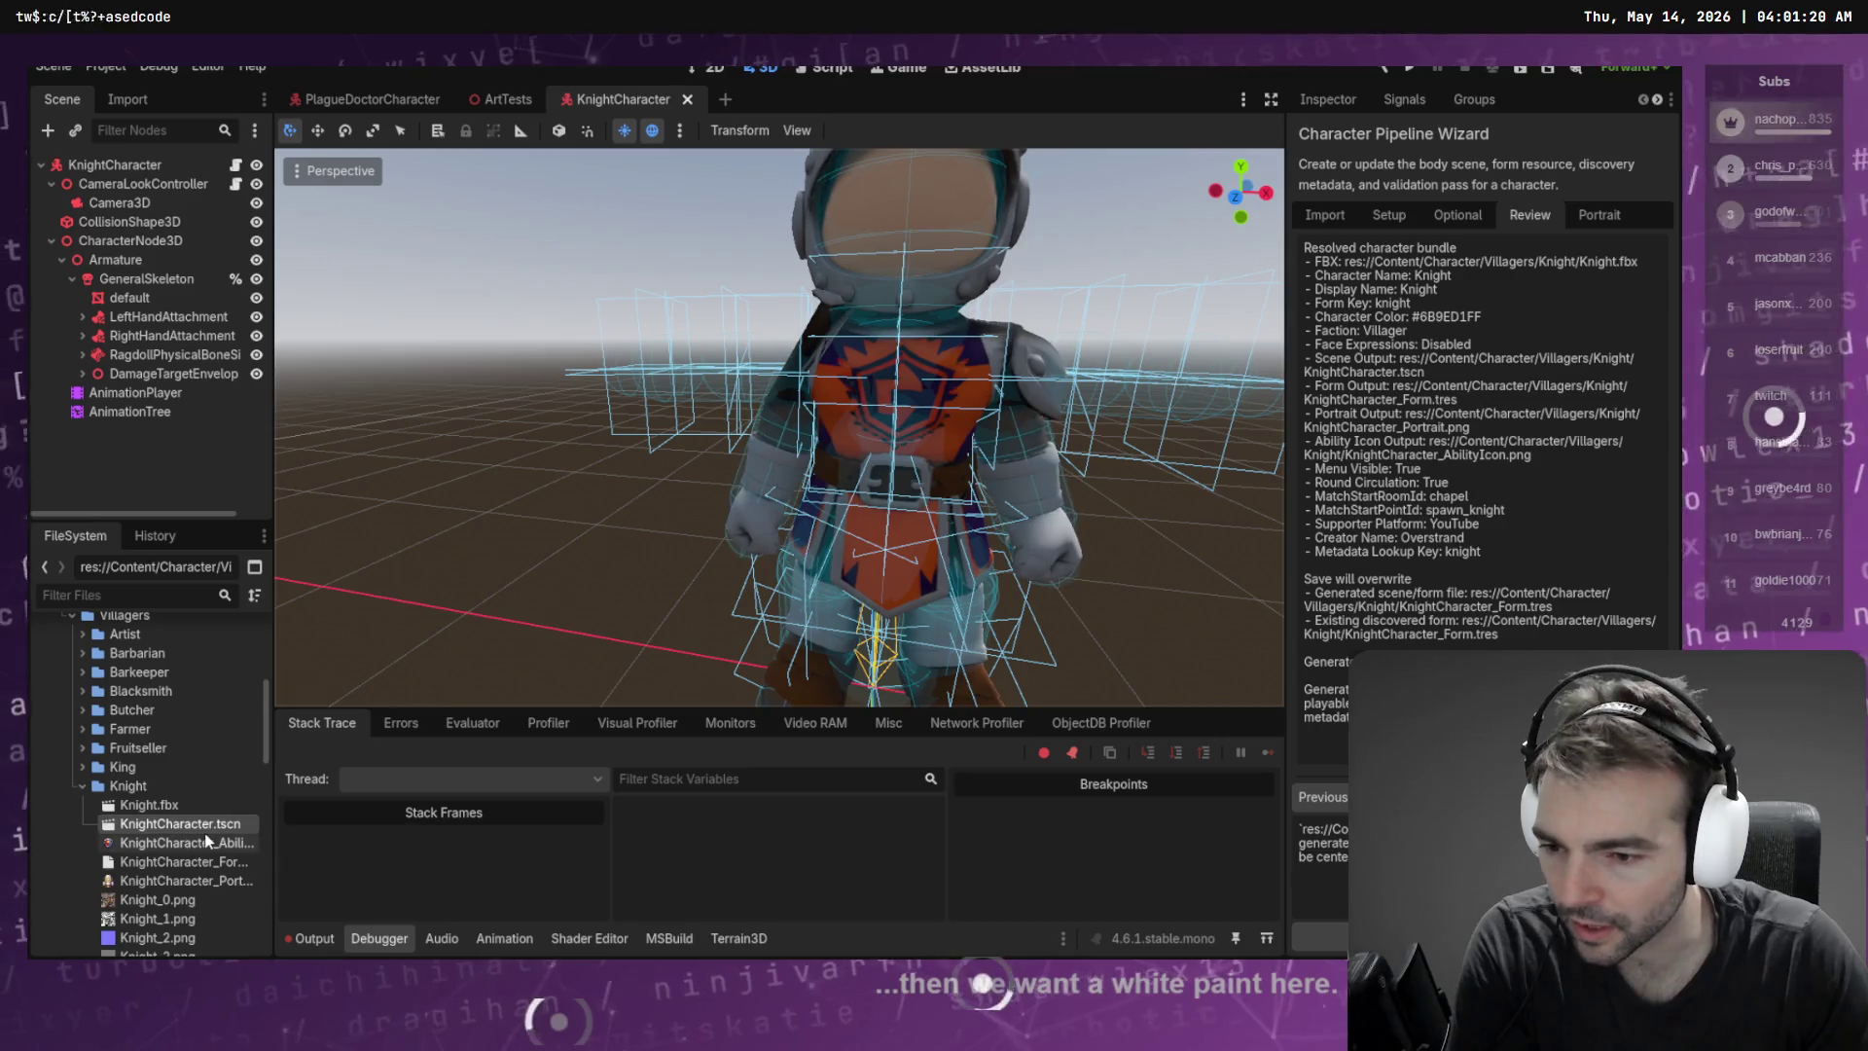
pyautogui.press('Delete')
# Delete the old KnightCharacter.tscn and close its tab without saving changes
pyautogui.click(721, 637)
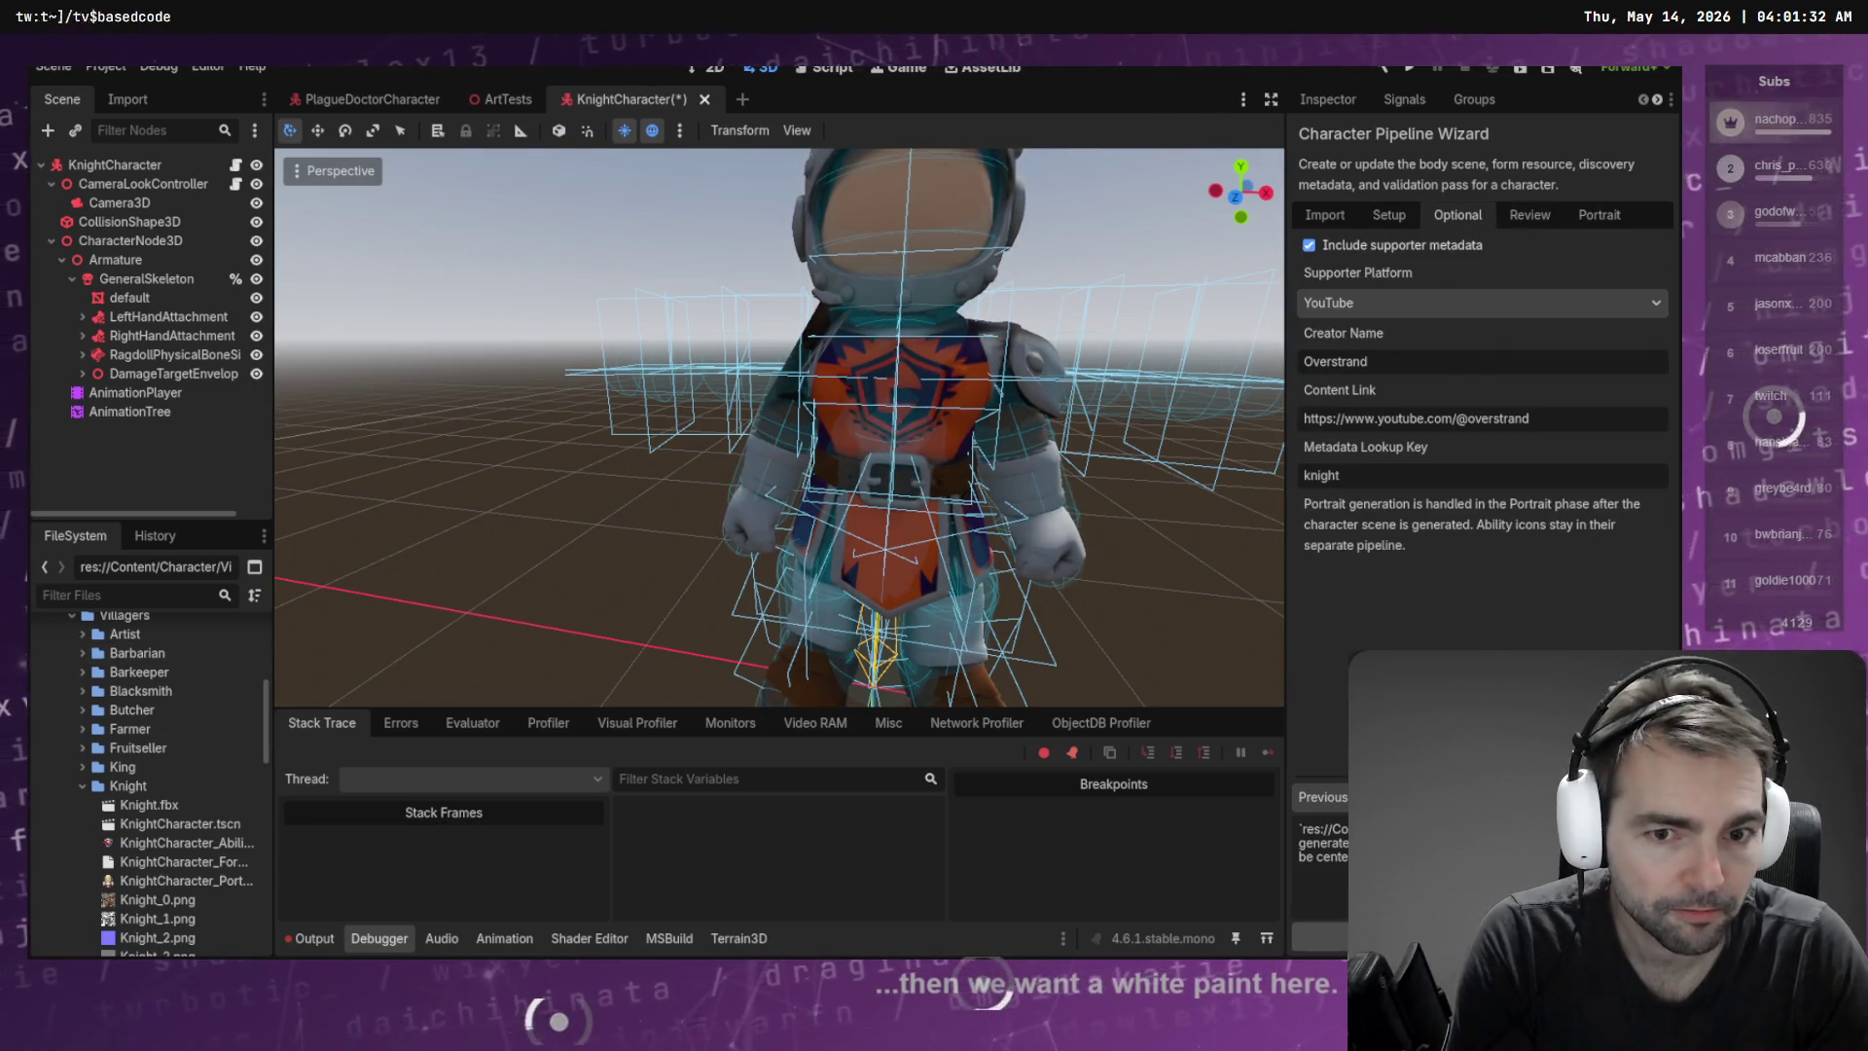
pyautogui.click(704, 99)
pyautogui.click(1002, 544)
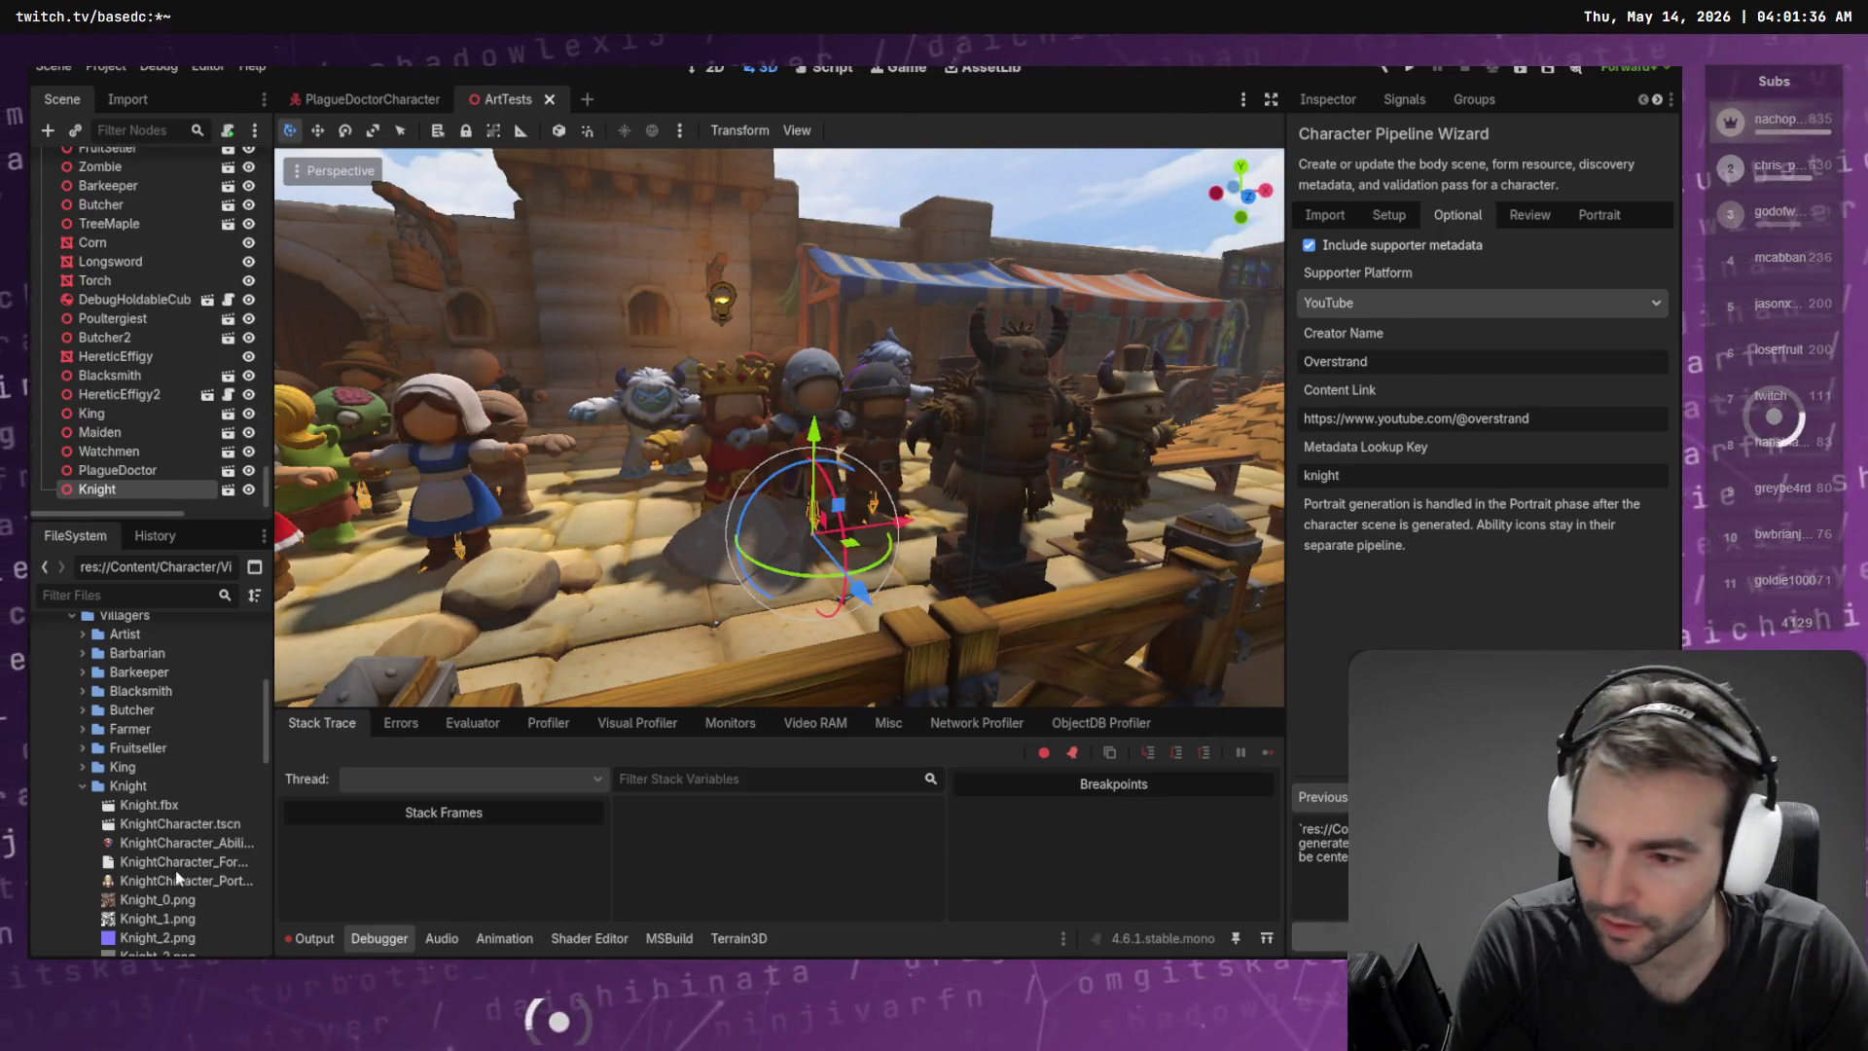
pyautogui.click(177, 823)
pyautogui.press('Delete')
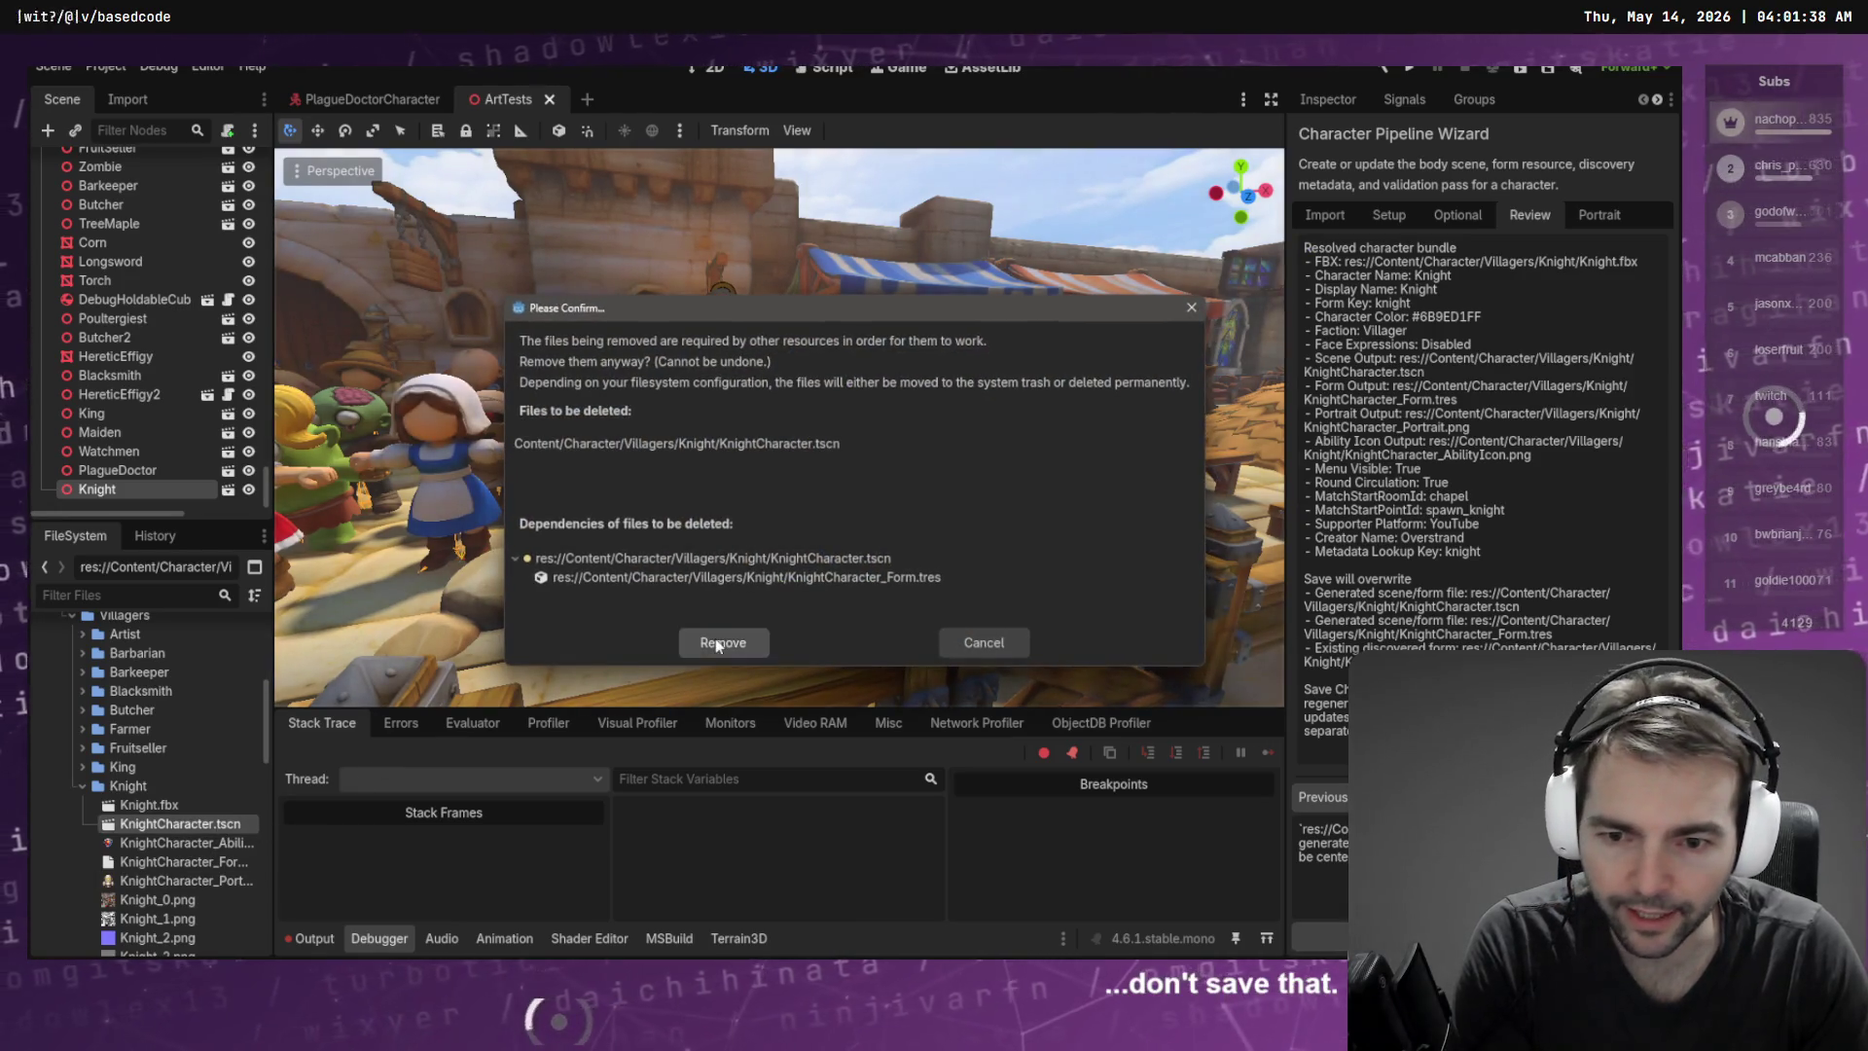
pyautogui.click(718, 640)
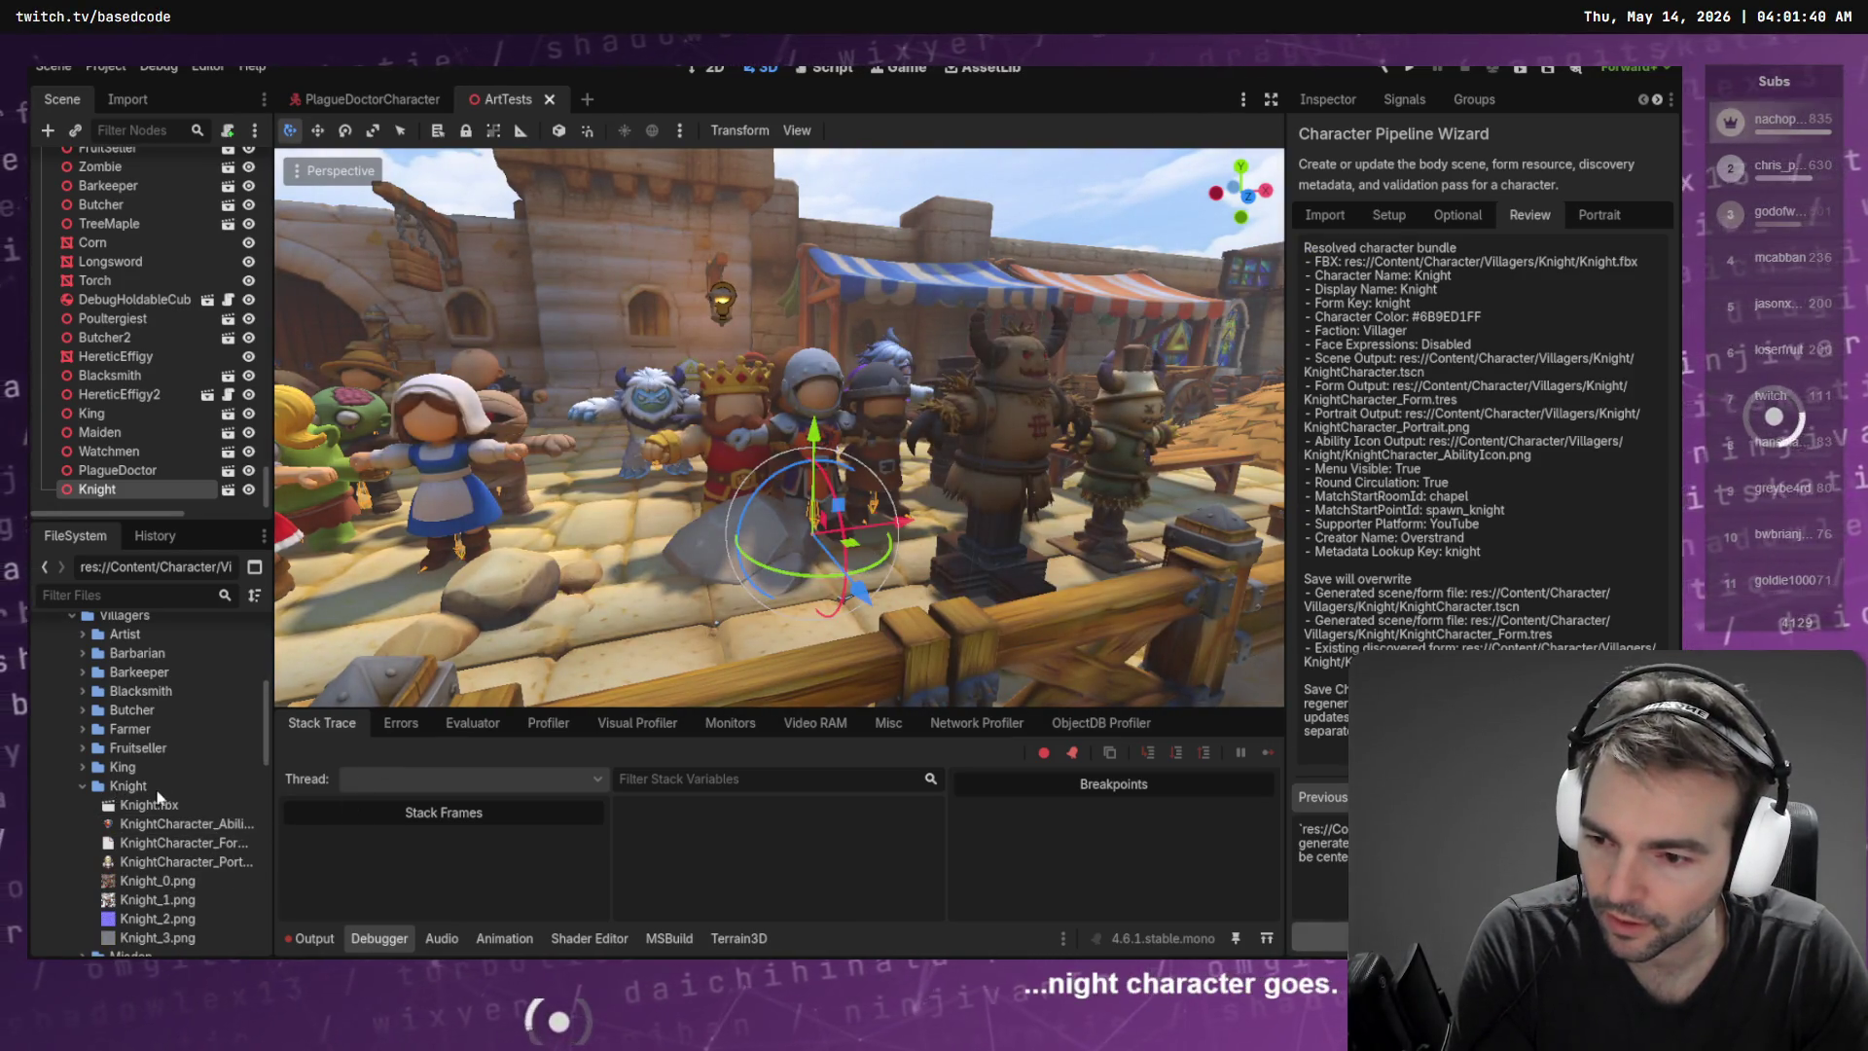
# Open the regenerated KnightCharacter scene, orbit around the knight's shoulder pad, then return to Blender
pyautogui.doubleClick(180, 823)
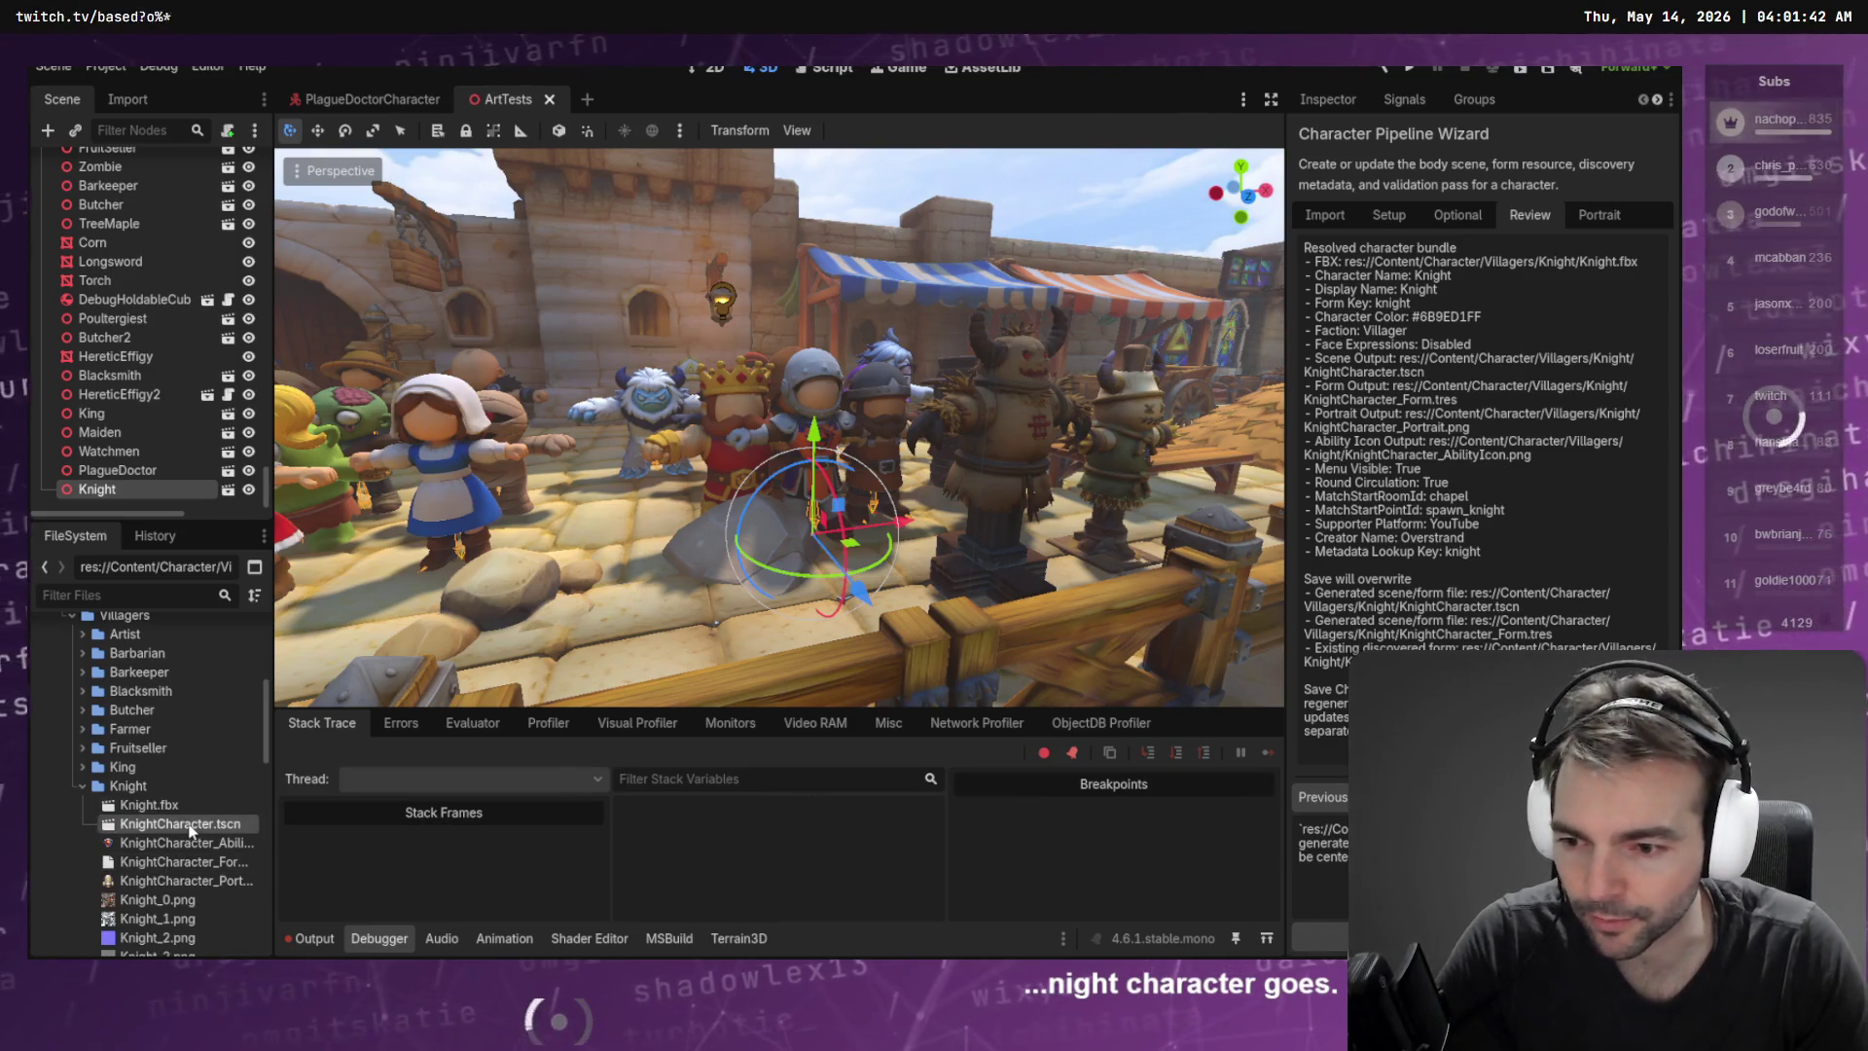
pyautogui.scroll(10, 815, 312)
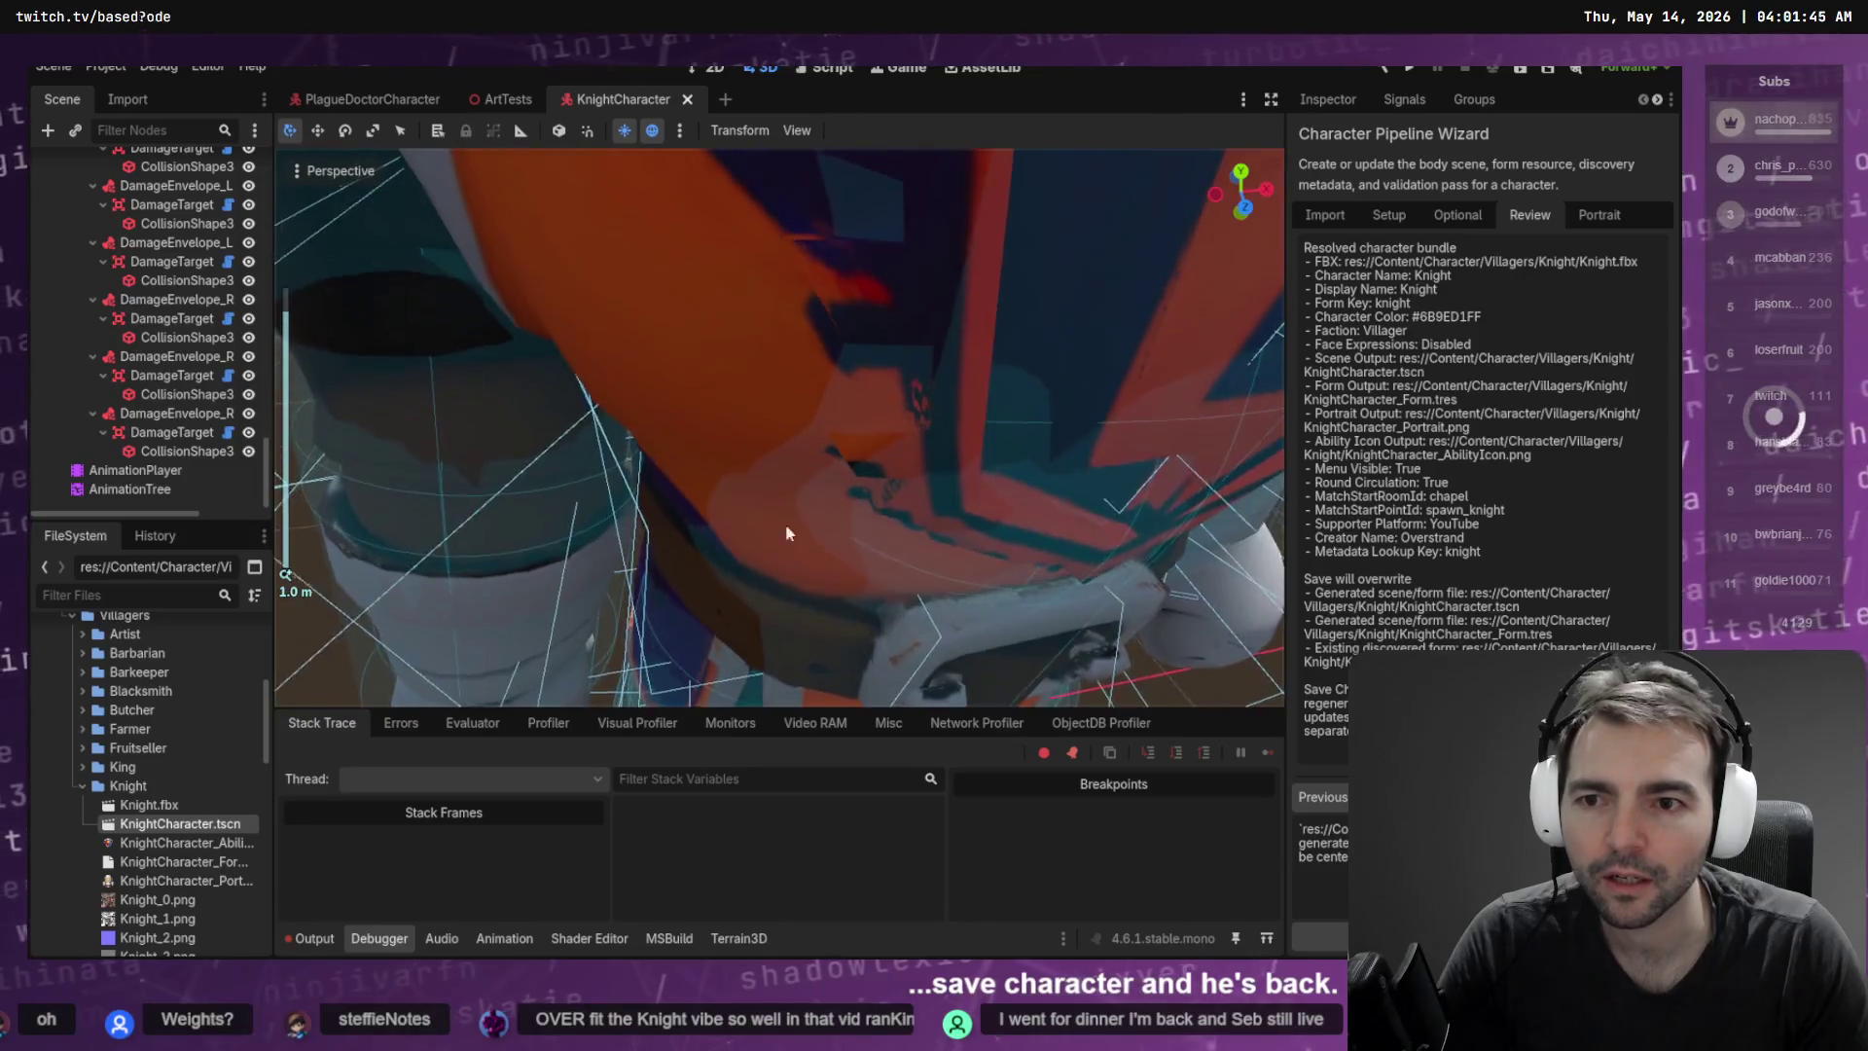
pyautogui.scroll(-10, 786, 533)
pyautogui.moveTo(786, 534)
pyautogui.mouseDown()
pyautogui.moveTo(1068, 471)
pyautogui.moveTo(1011, 399)
pyautogui.mouseUp()
pyautogui.scroll(6, 957, 326)
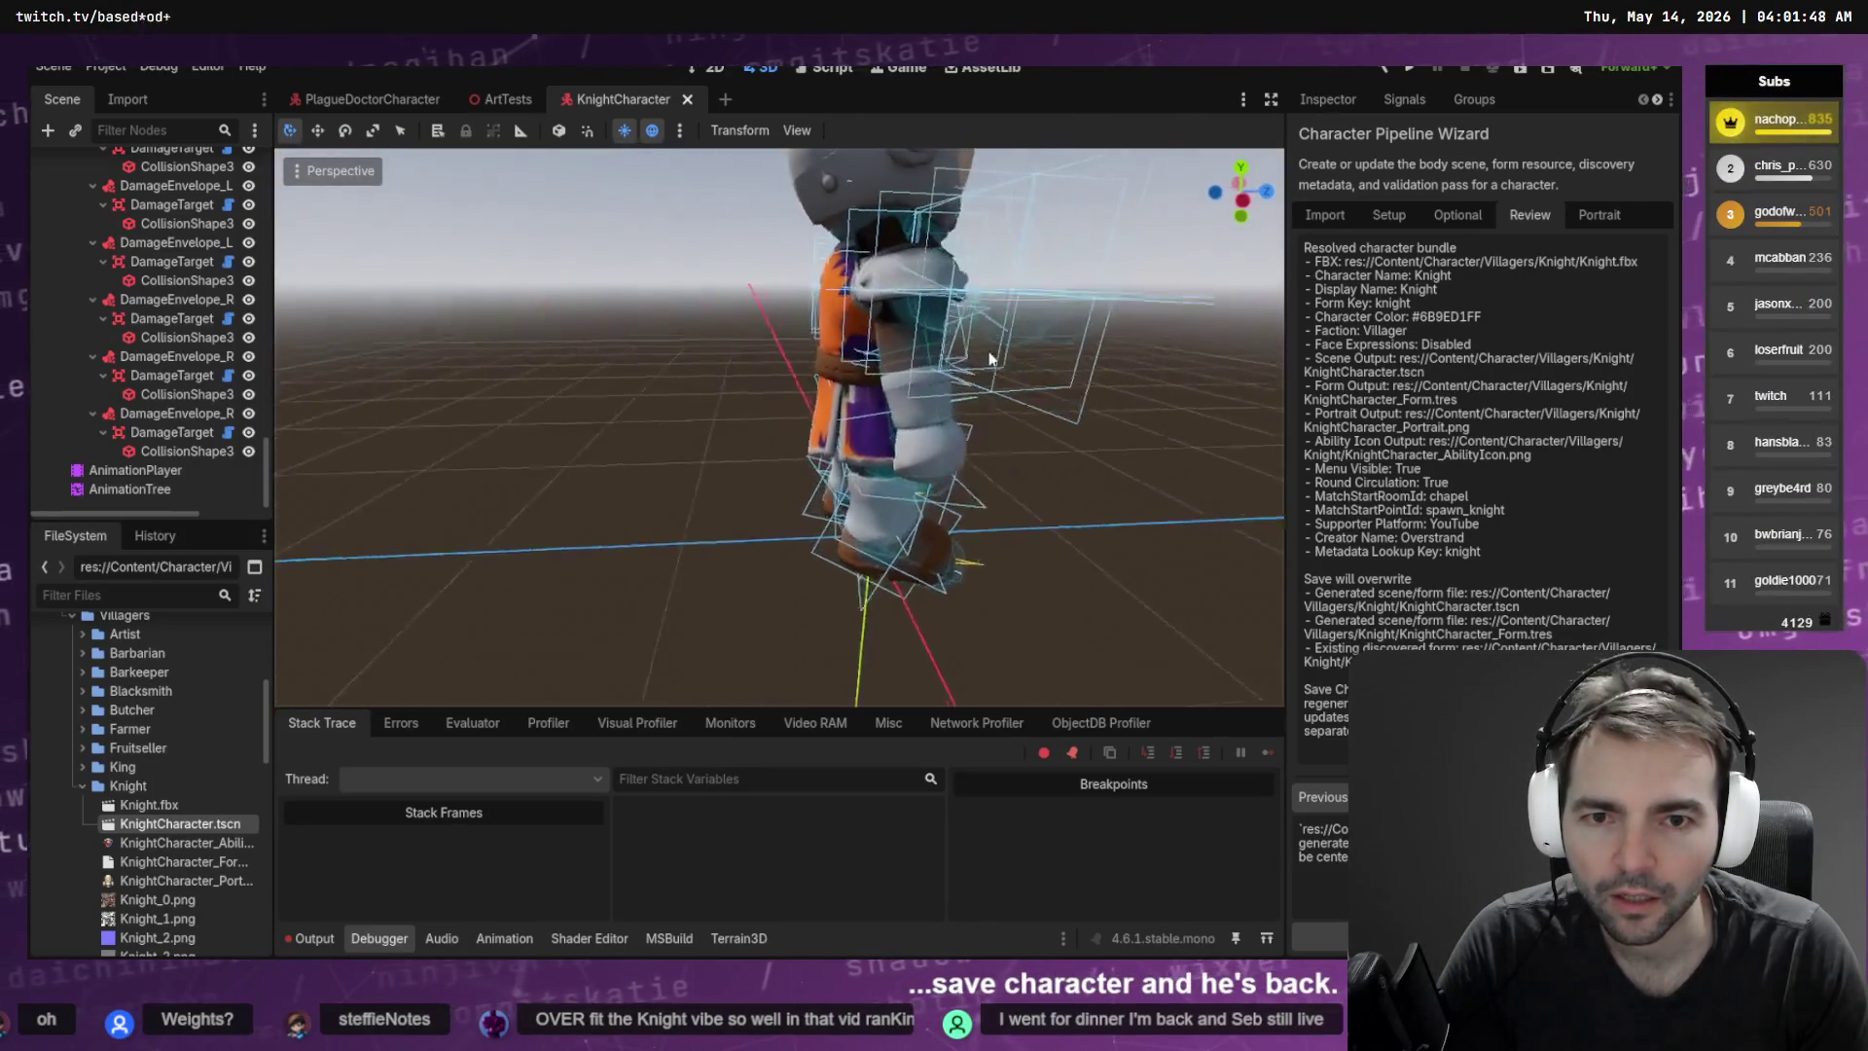
pyautogui.moveTo(957, 327)
pyautogui.mouseDown()
pyautogui.moveTo(788, 511)
pyautogui.moveTo(933, 476)
pyautogui.moveTo(909, 403)
pyautogui.mouseUp()
pyautogui.scroll(-3, 909, 403)
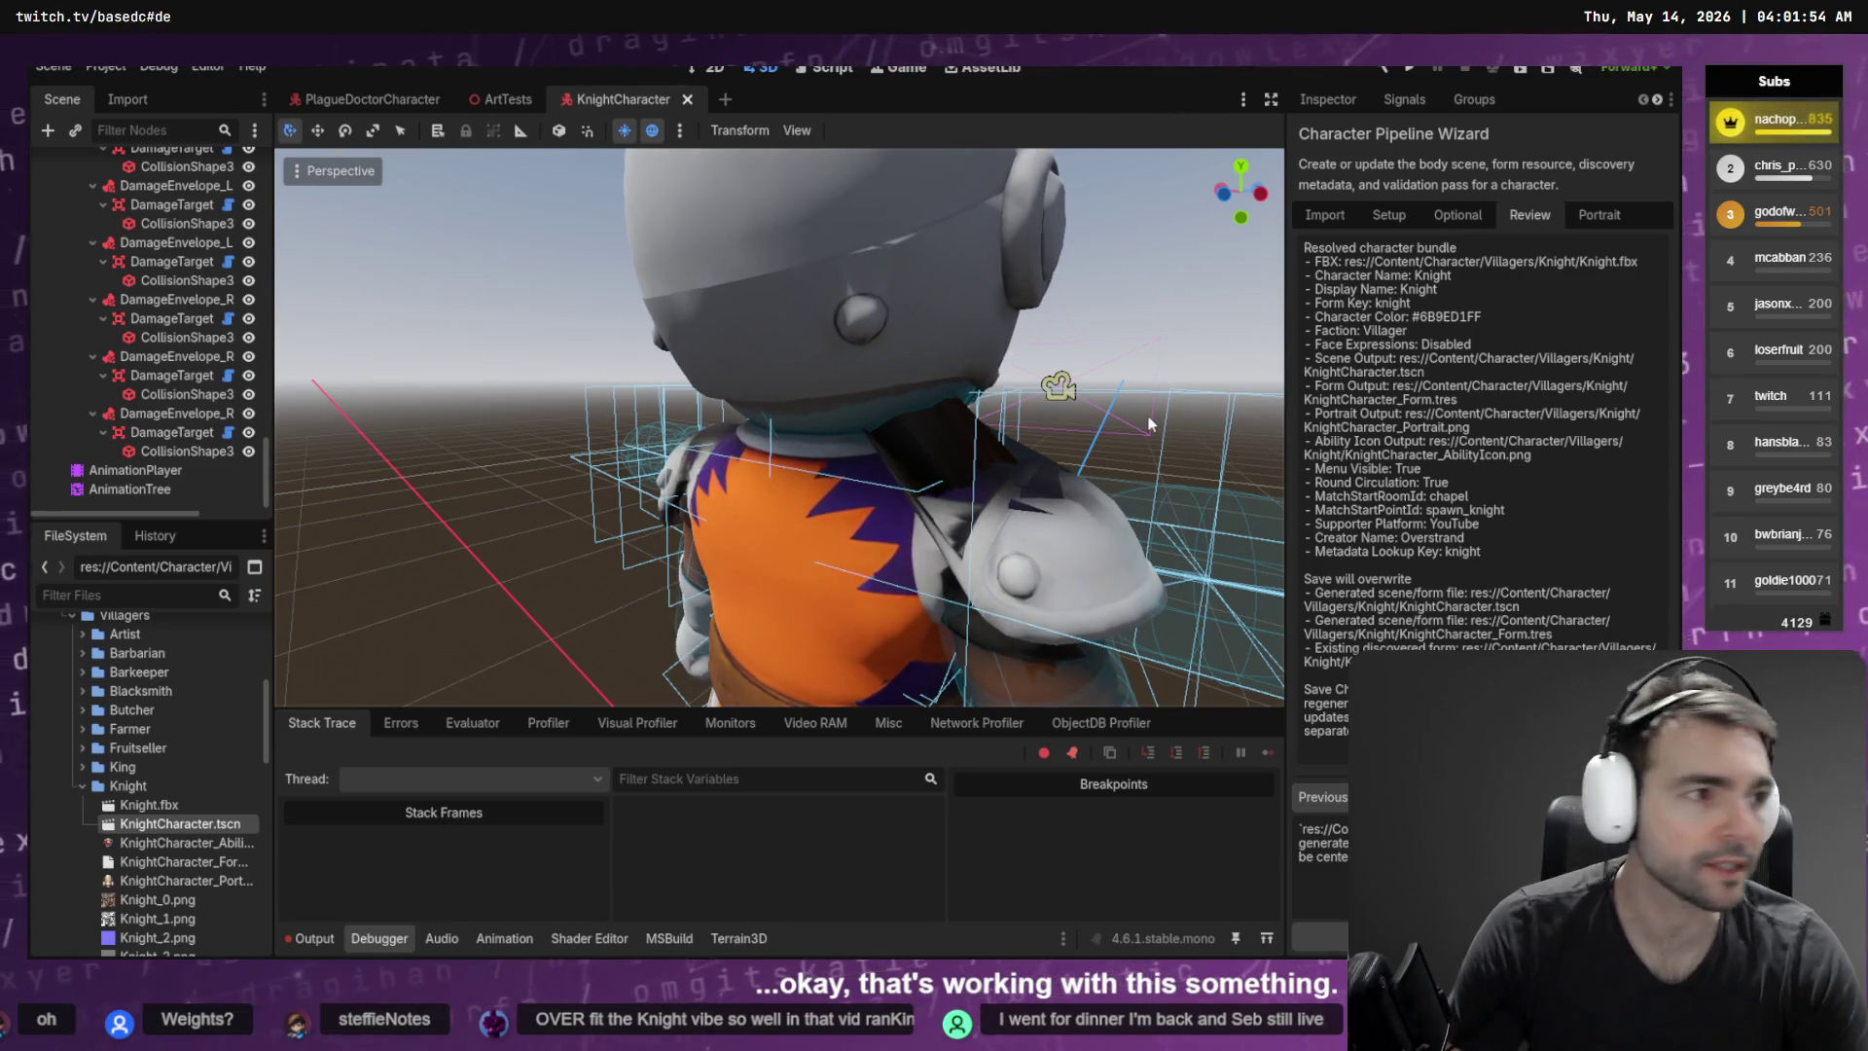
pyautogui.hotkey('alt', 'Tab')
pyautogui.scroll(4, 823, 433)
pyautogui.scroll(-2, 153, 167)
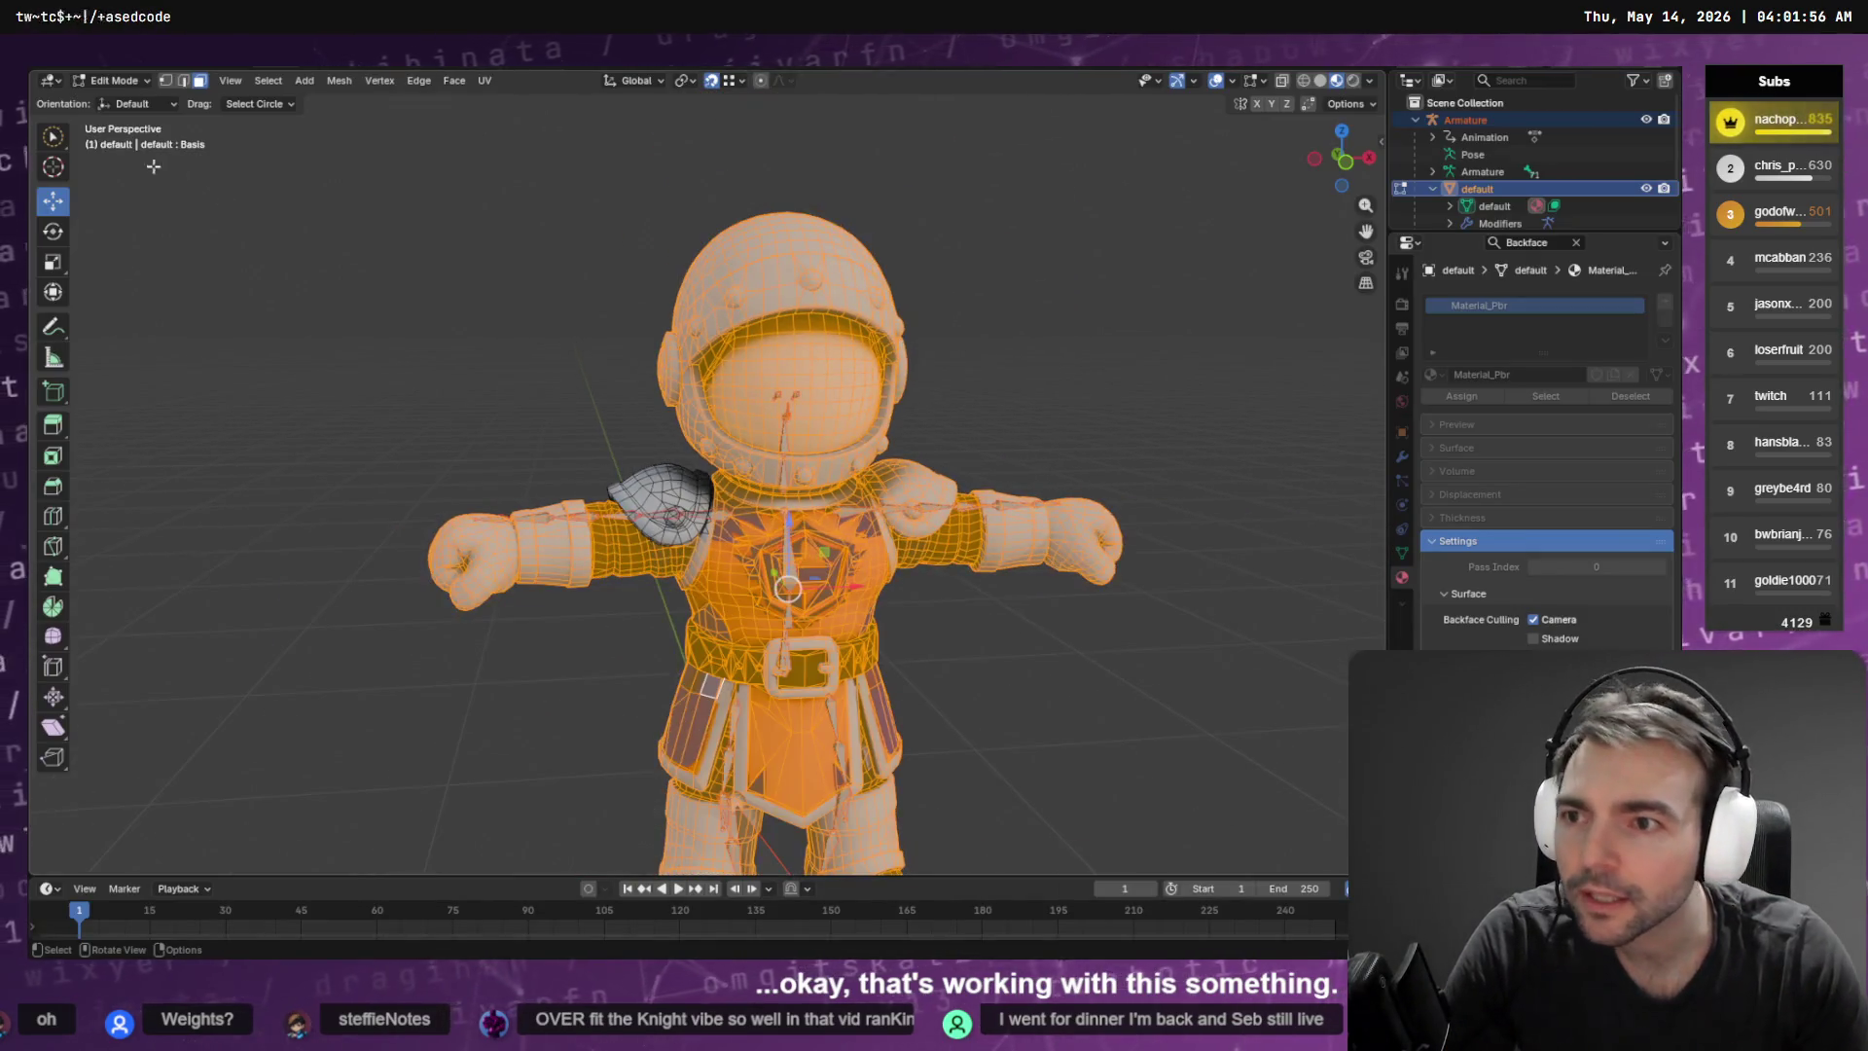
# Switch the knight into Weight Paint mode and pick the CC_Base_L_UpperarmTwist01 vertex group
pyautogui.click(166, 82)
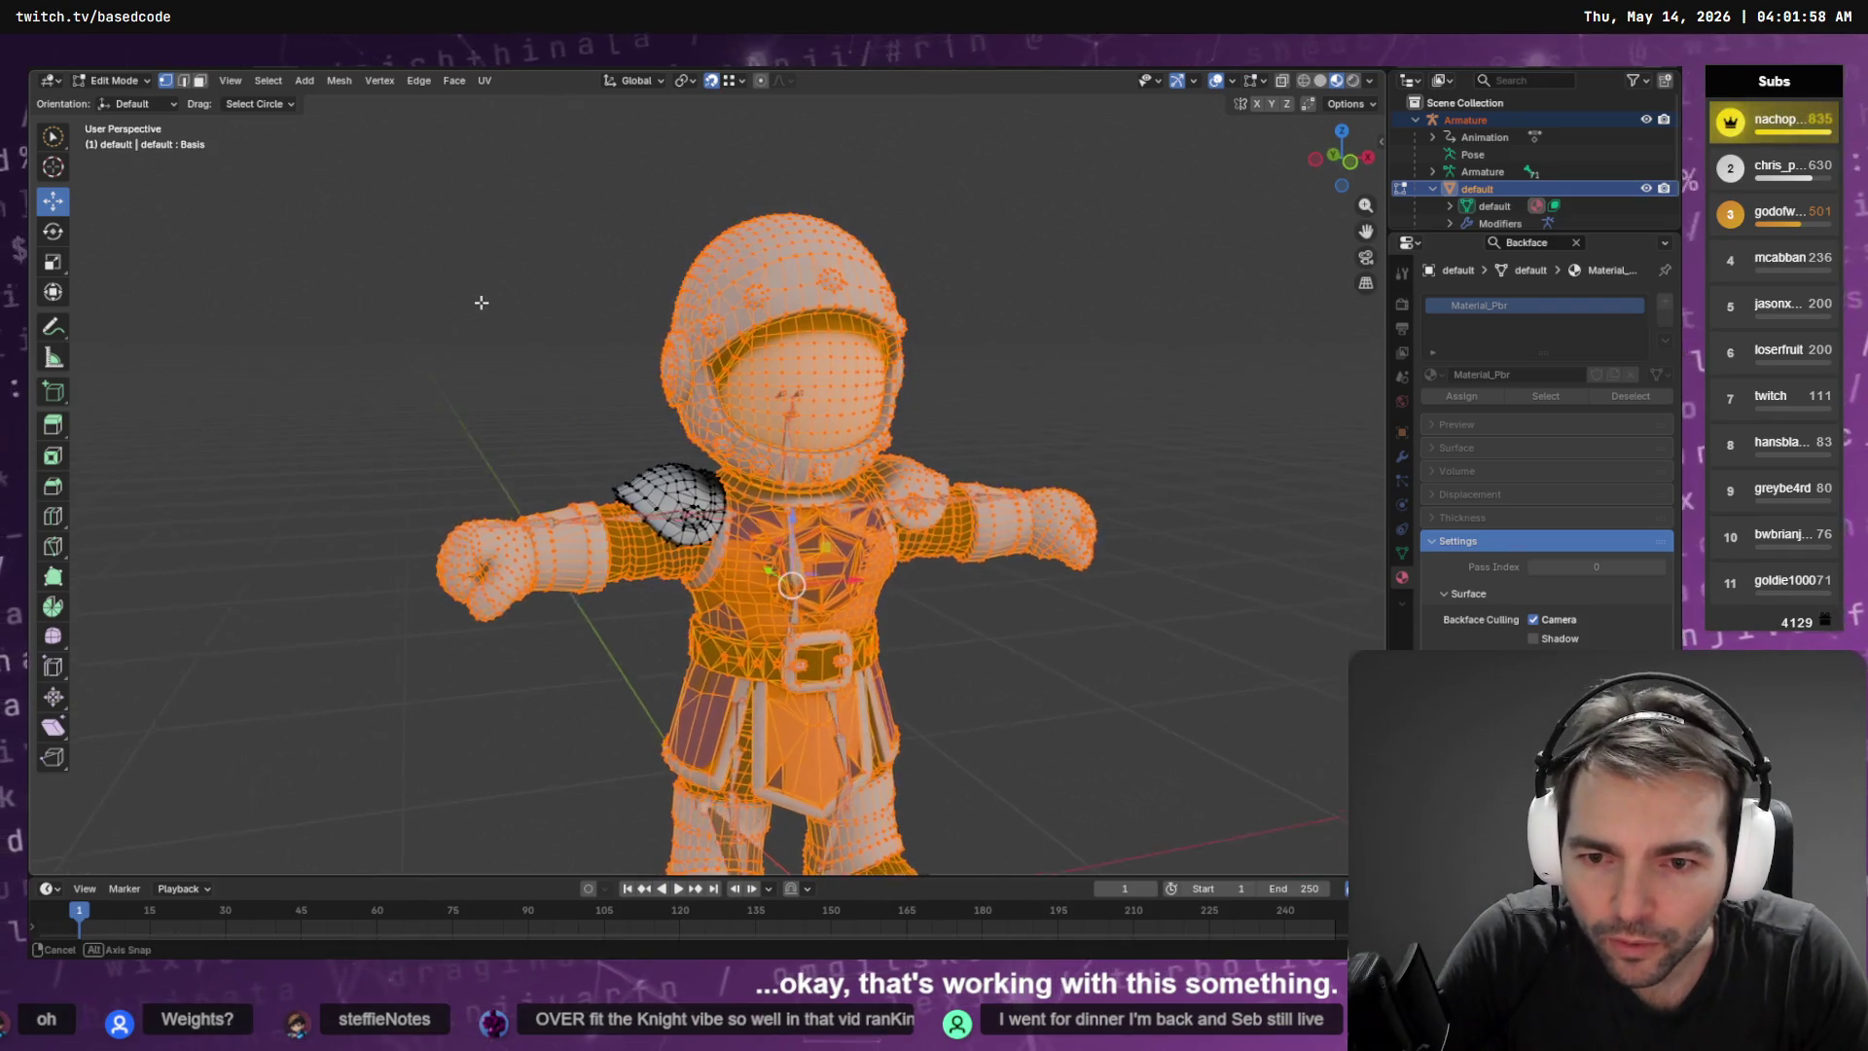
pyautogui.press('Tab')
pyautogui.click(121, 81)
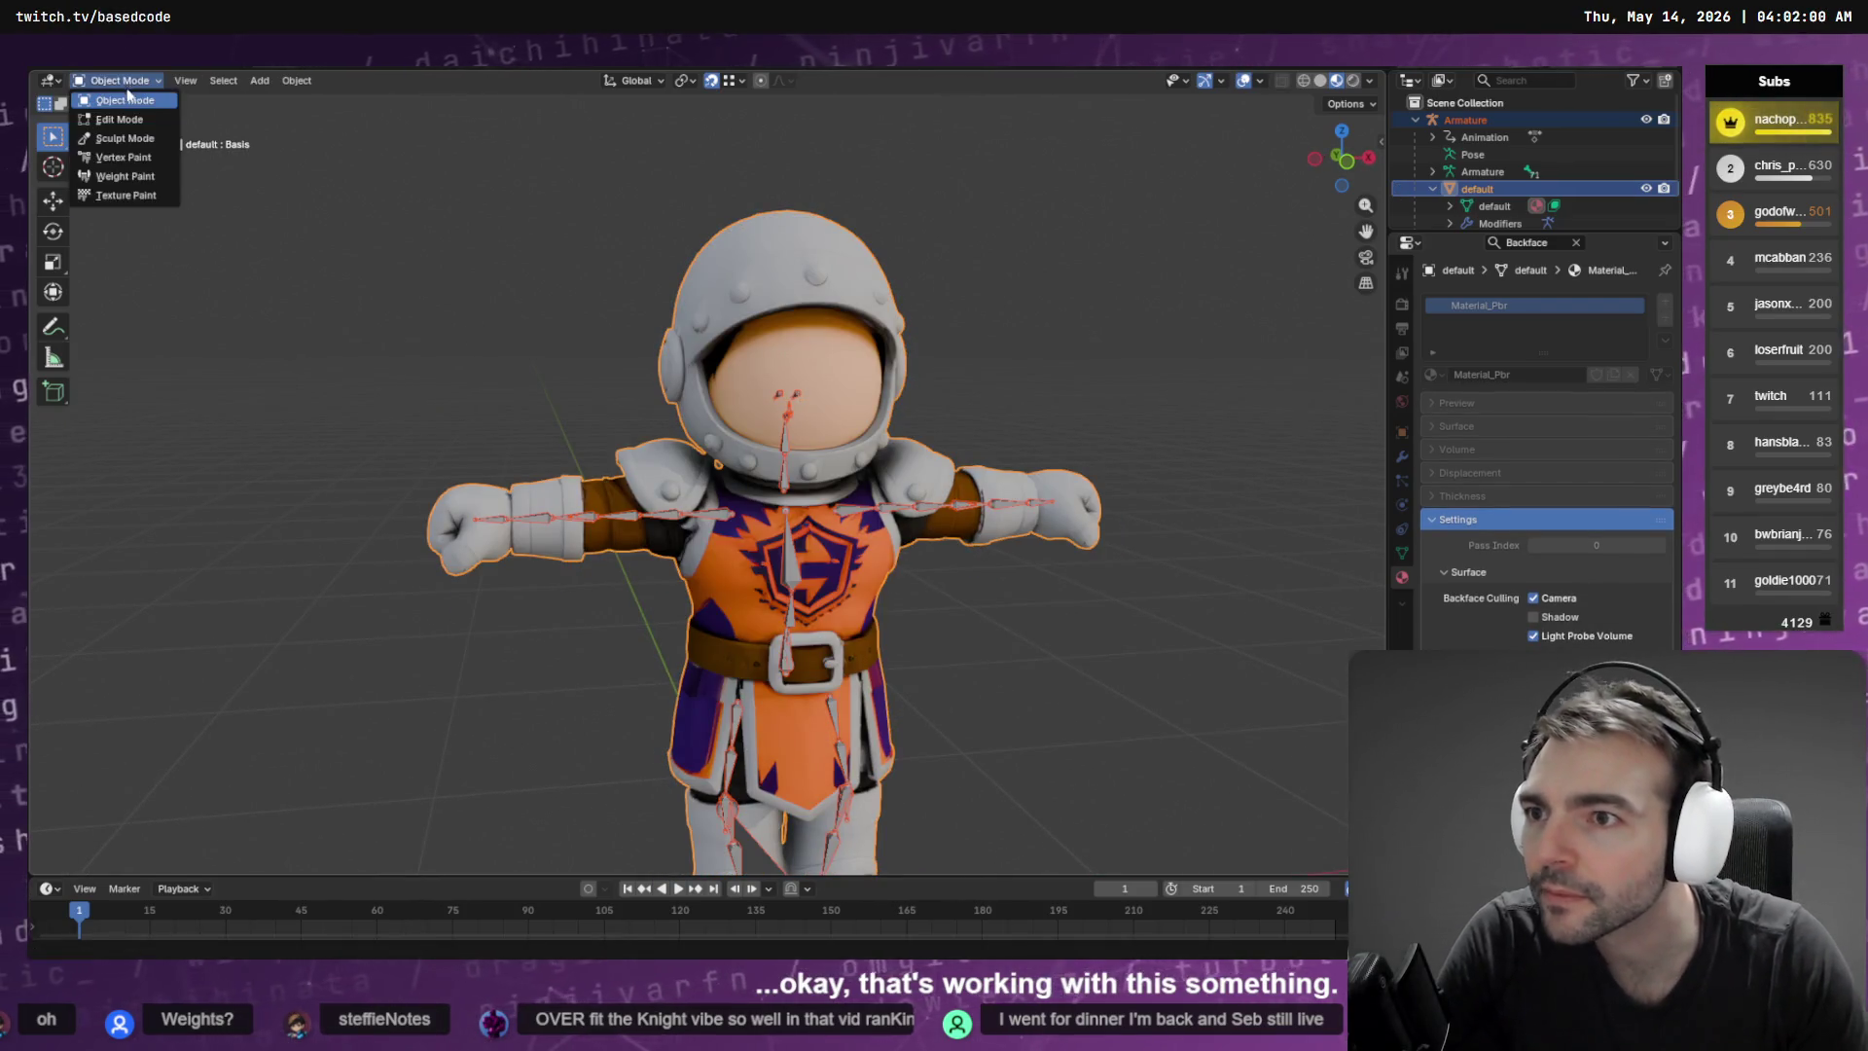
pyautogui.click(124, 176)
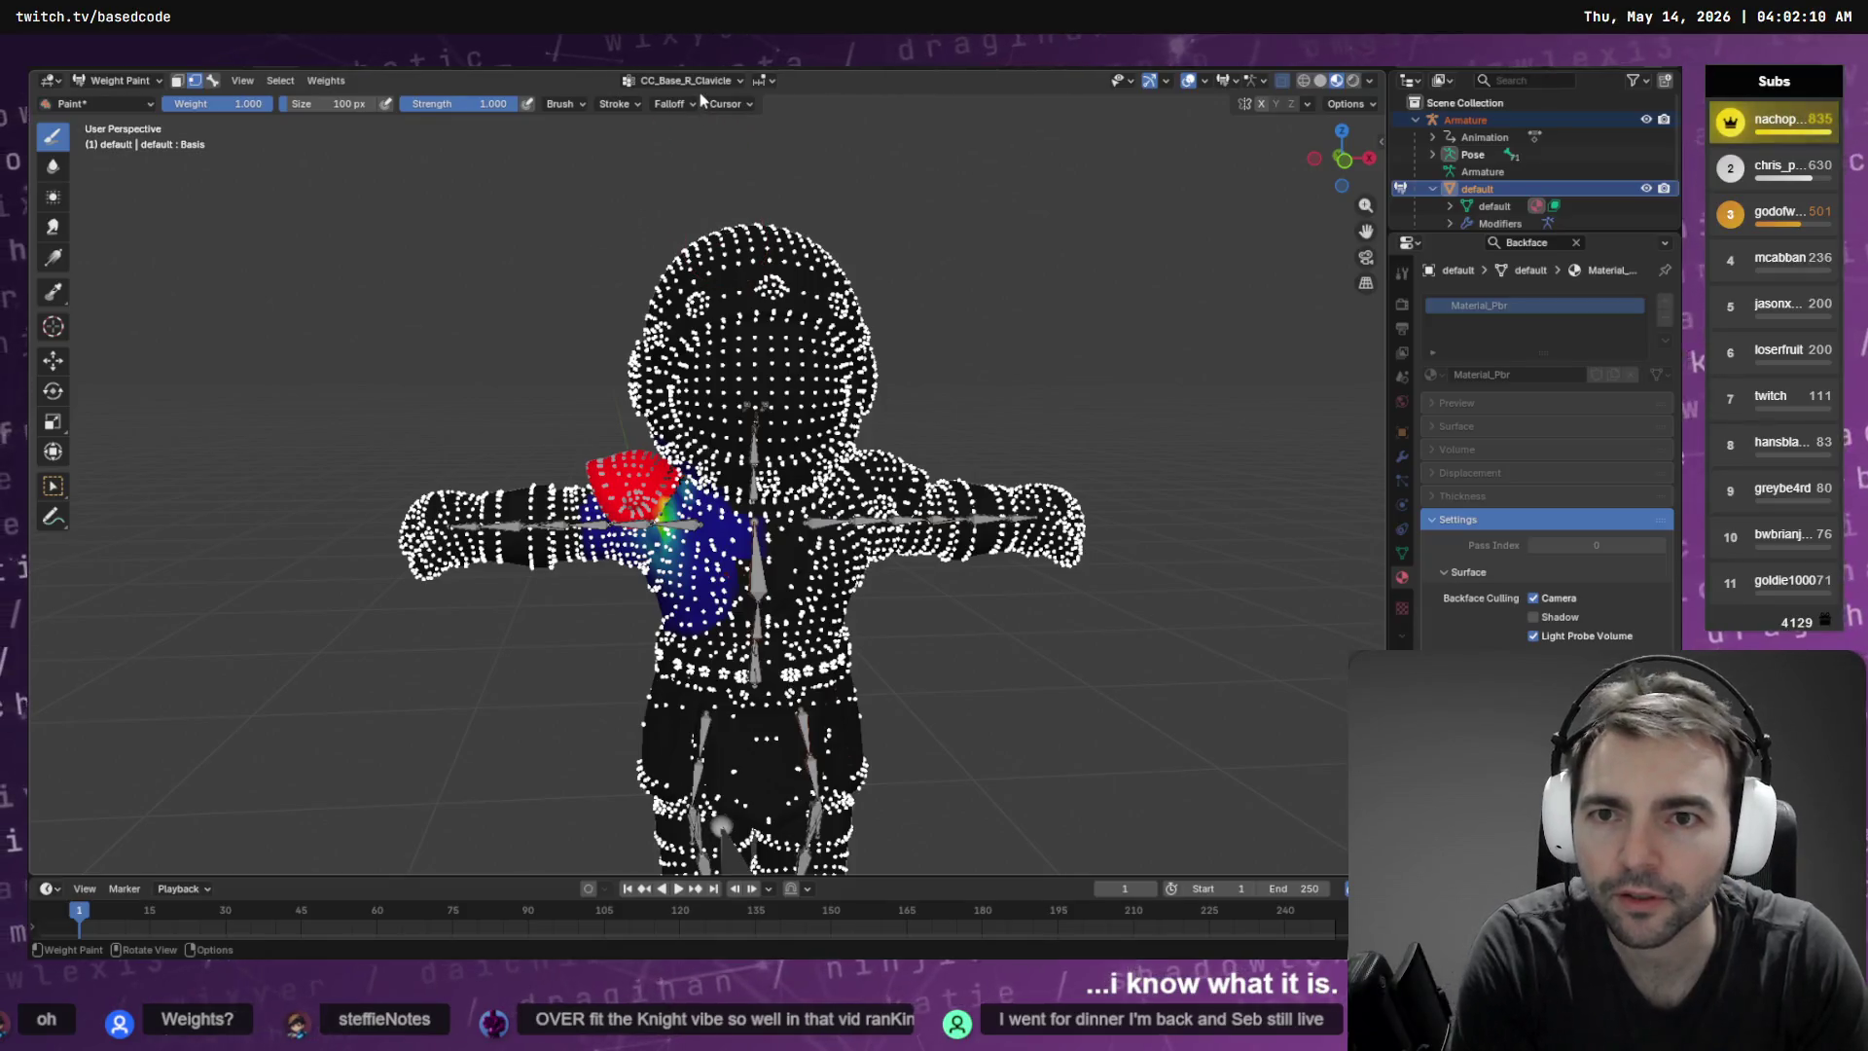
pyautogui.click(699, 85)
pyautogui.click(642, 152)
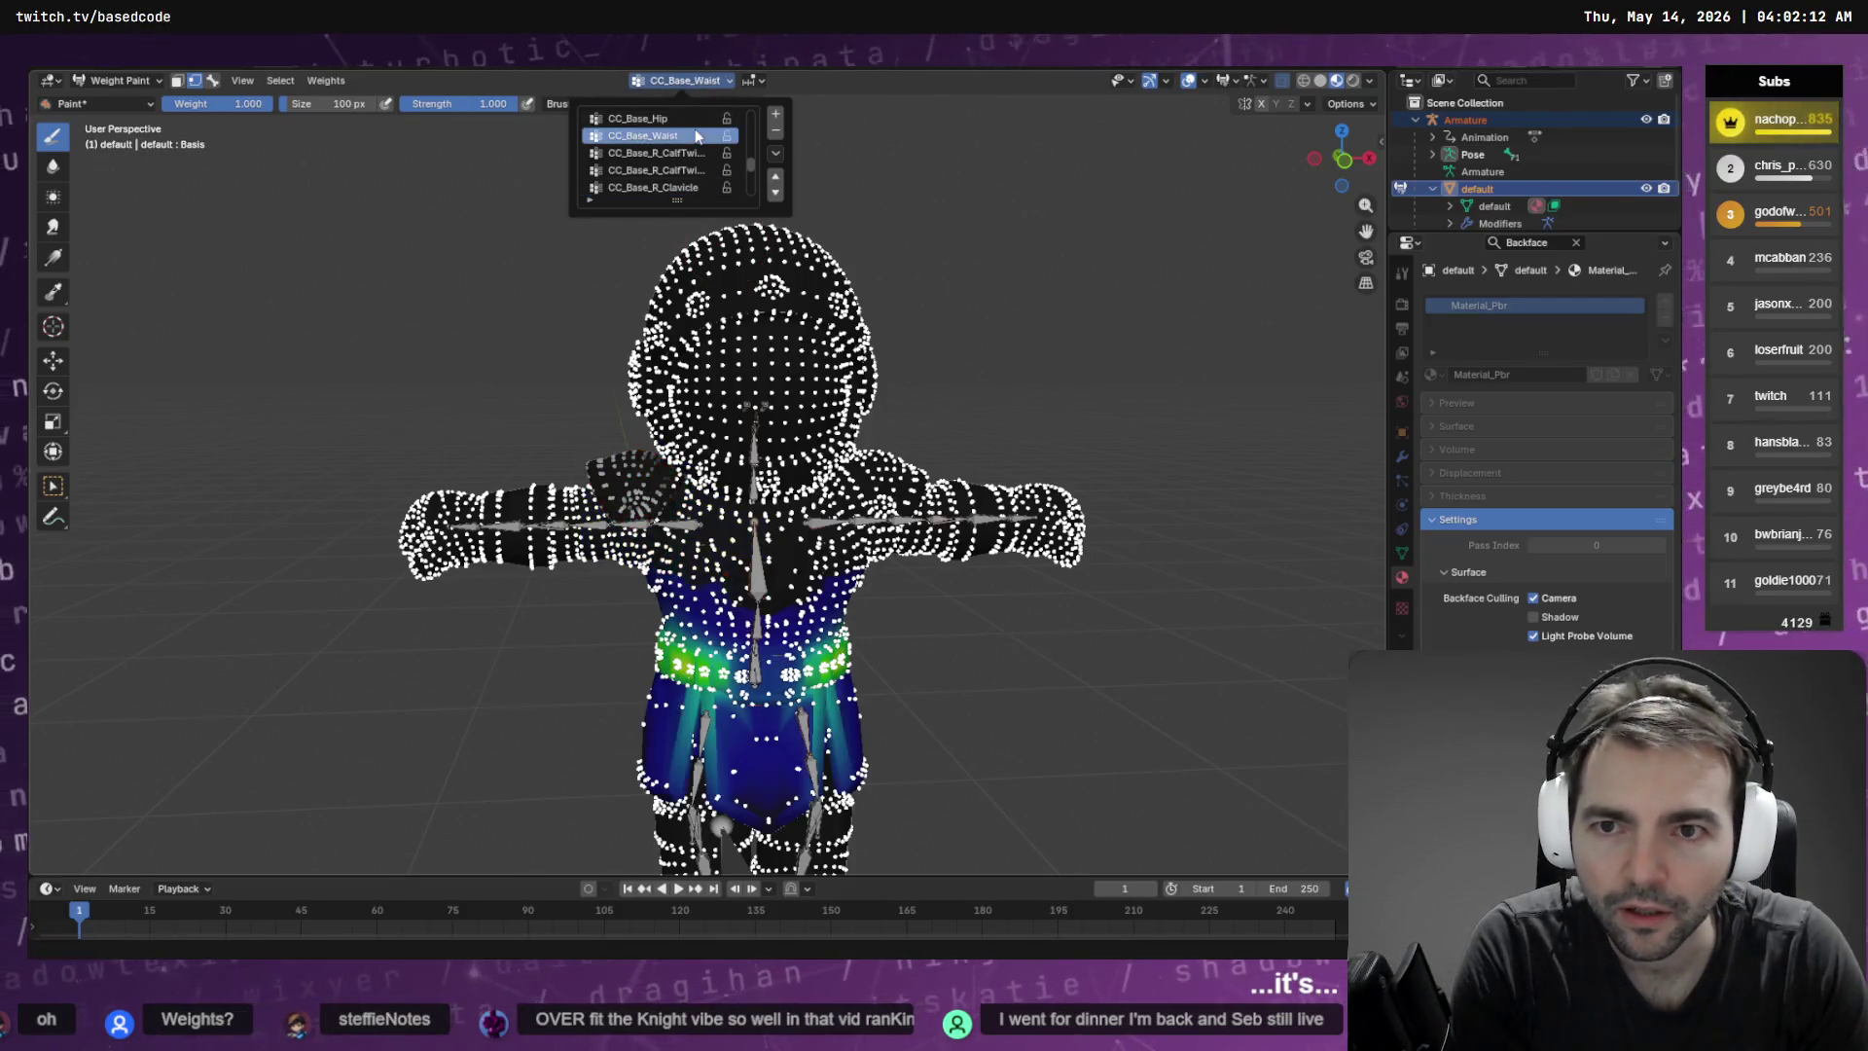
pyautogui.click(652, 118)
pyautogui.scroll(-4, 697, 137)
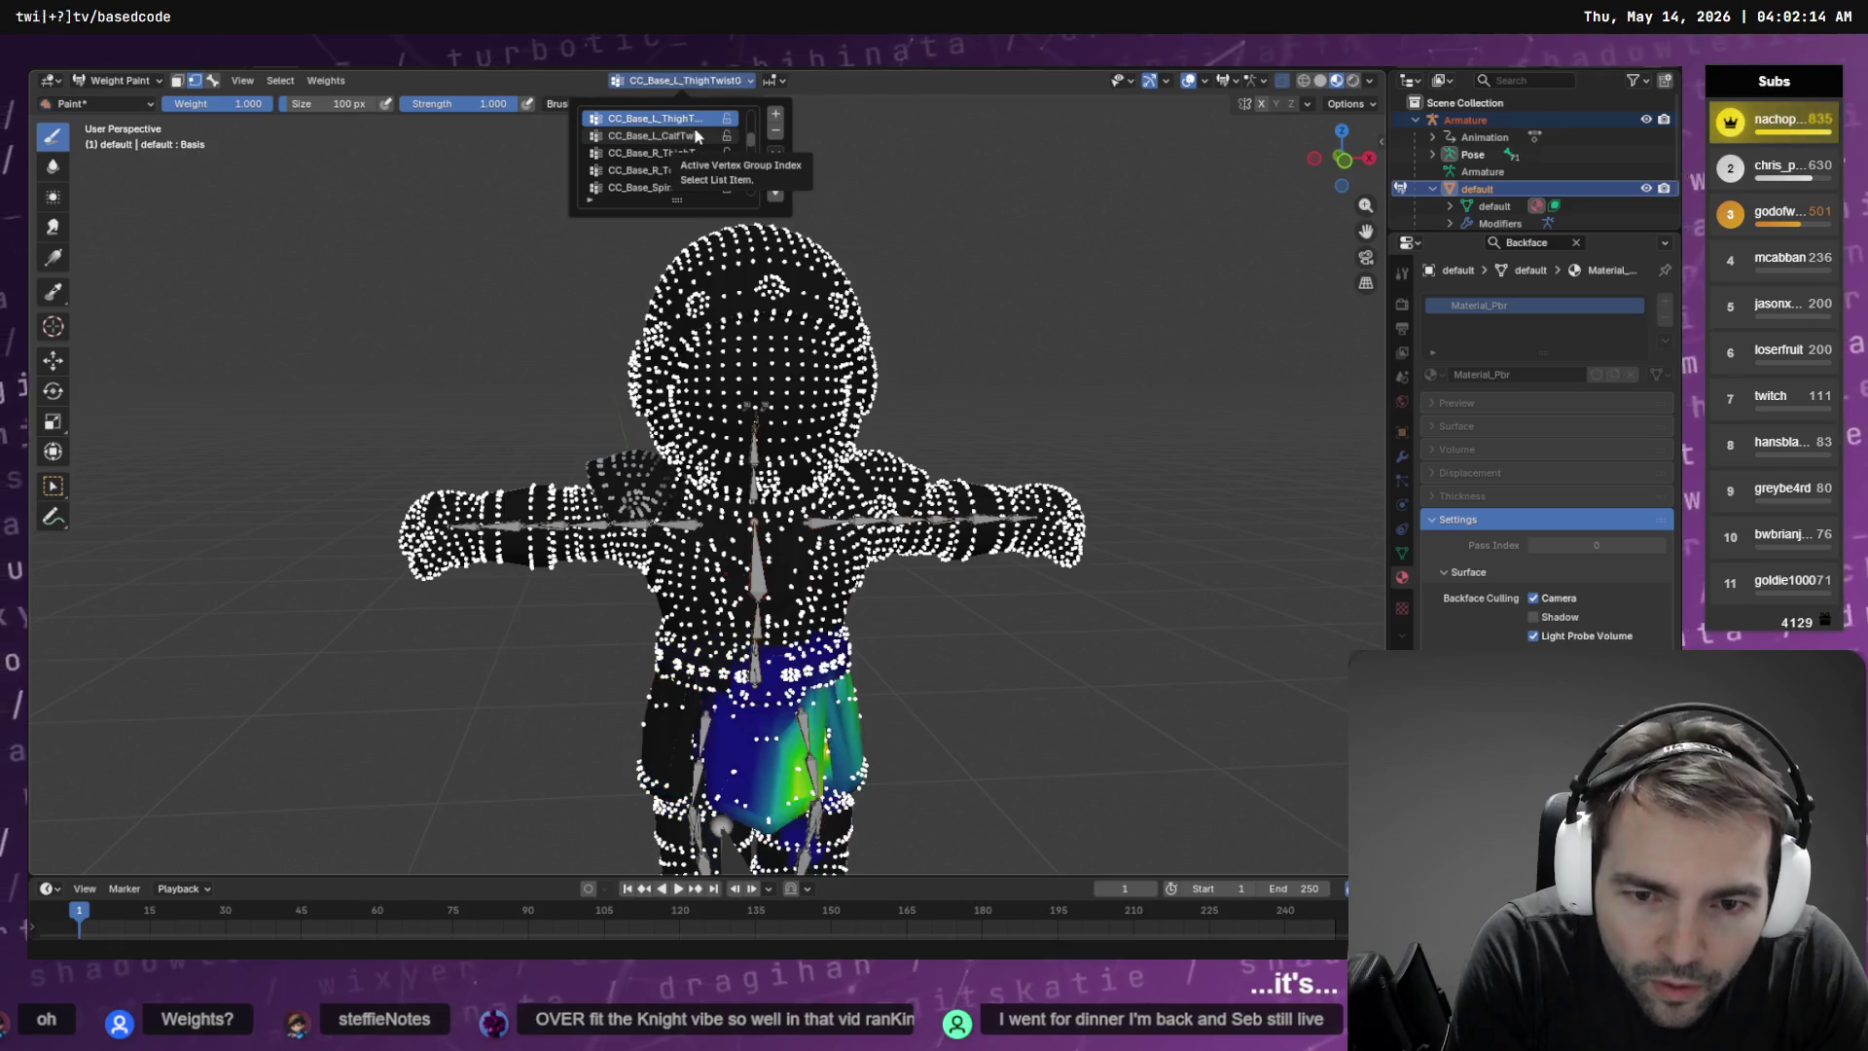
pyautogui.scroll(-3, 696, 136)
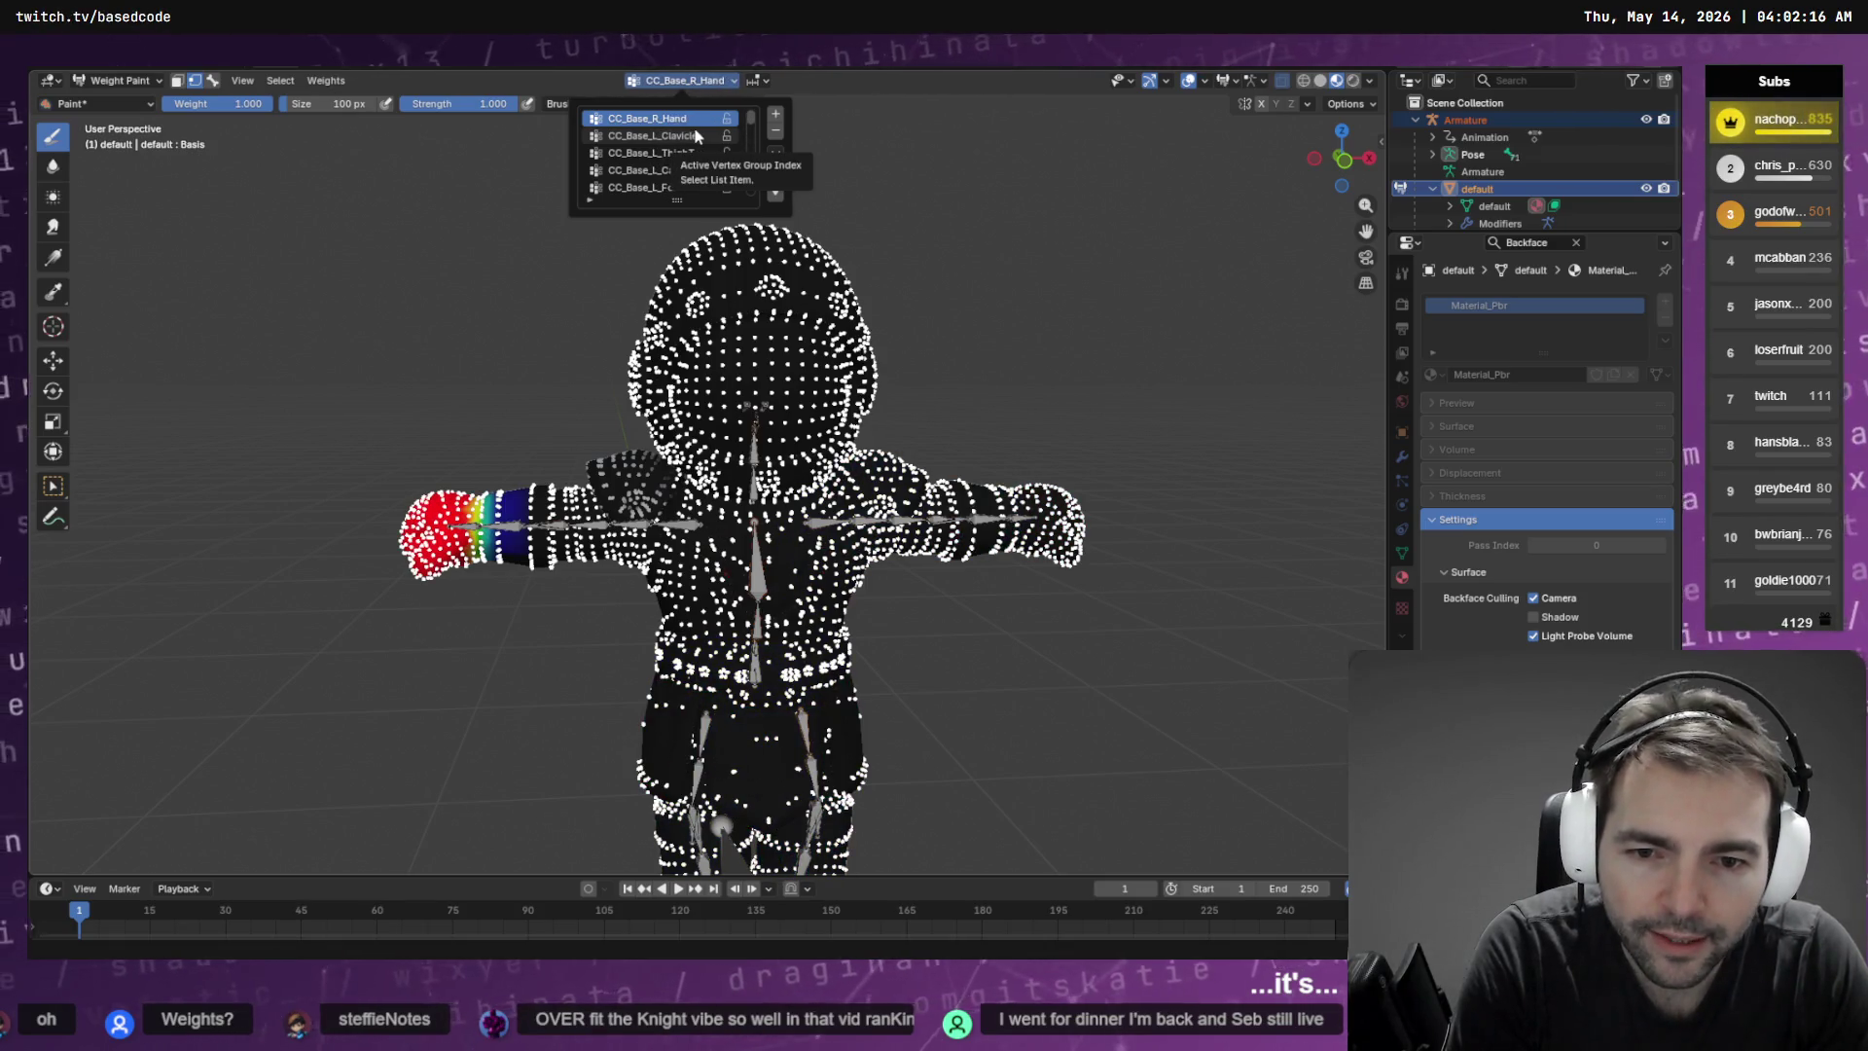
pyautogui.scroll(-5, 697, 136)
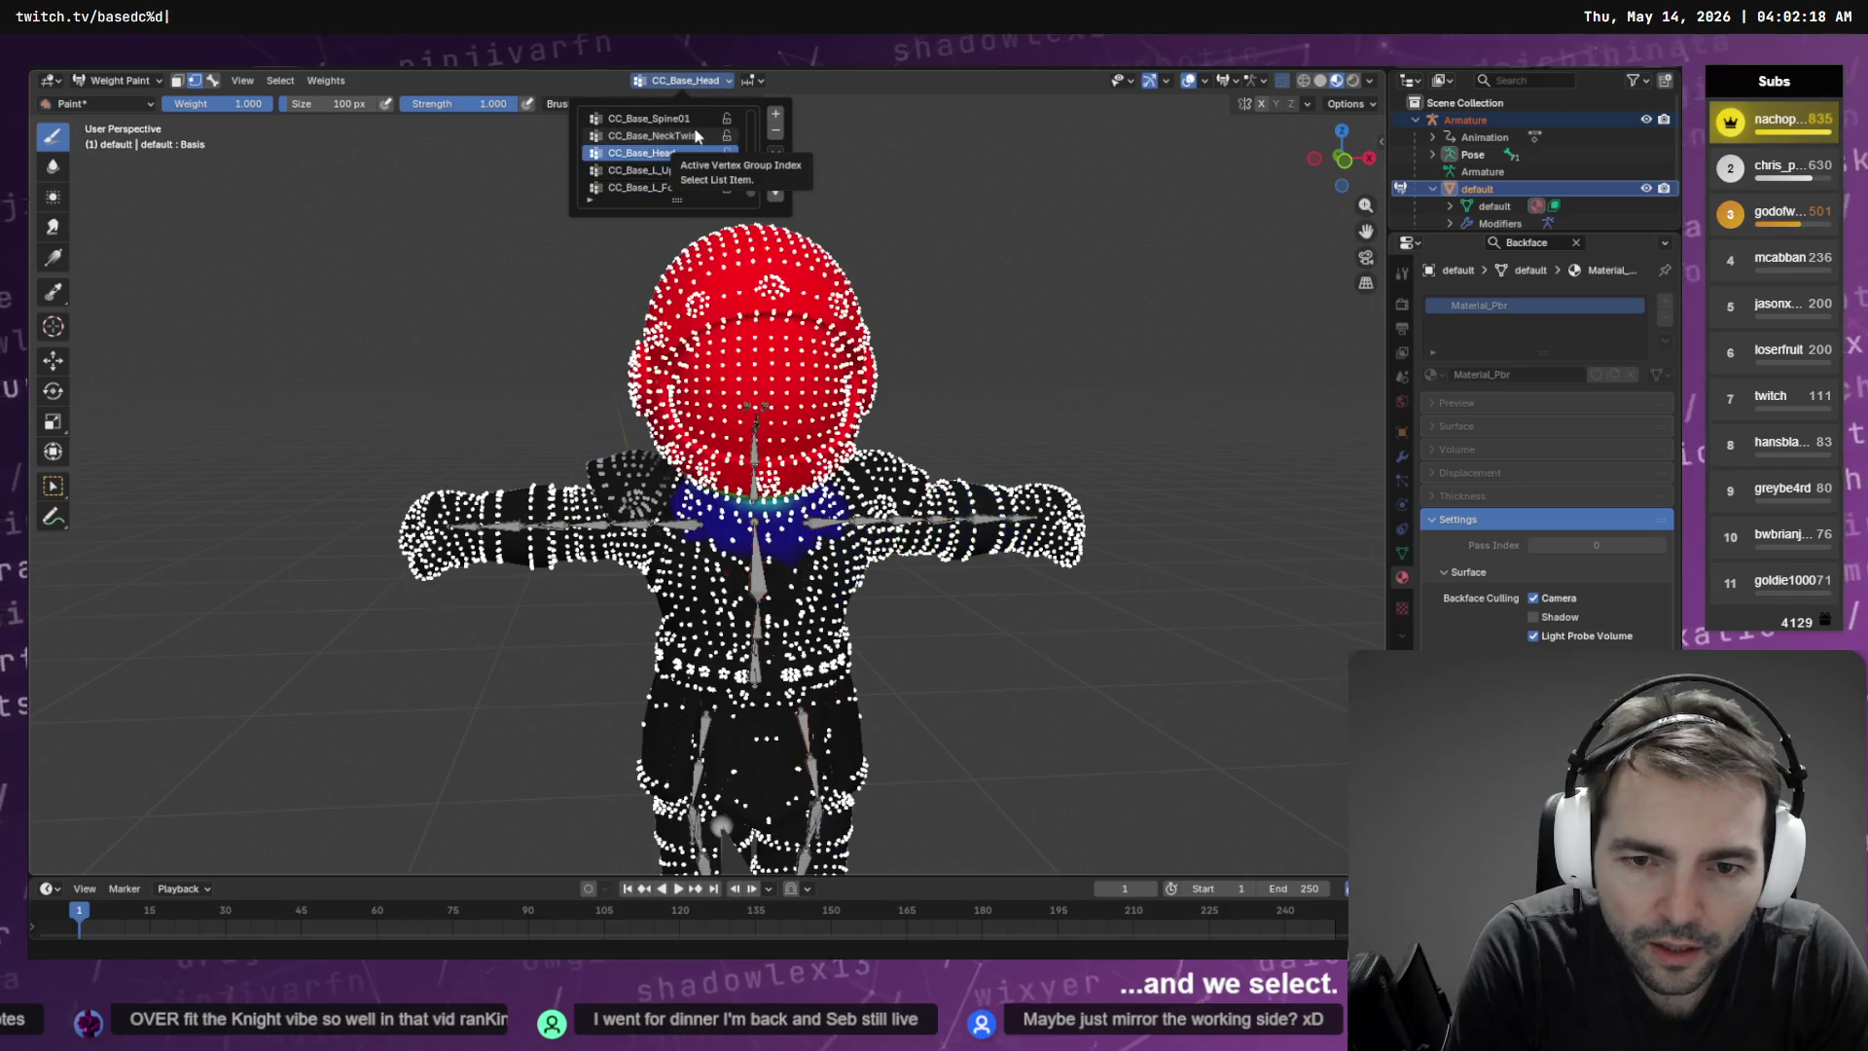
pyautogui.scroll(-3, 697, 136)
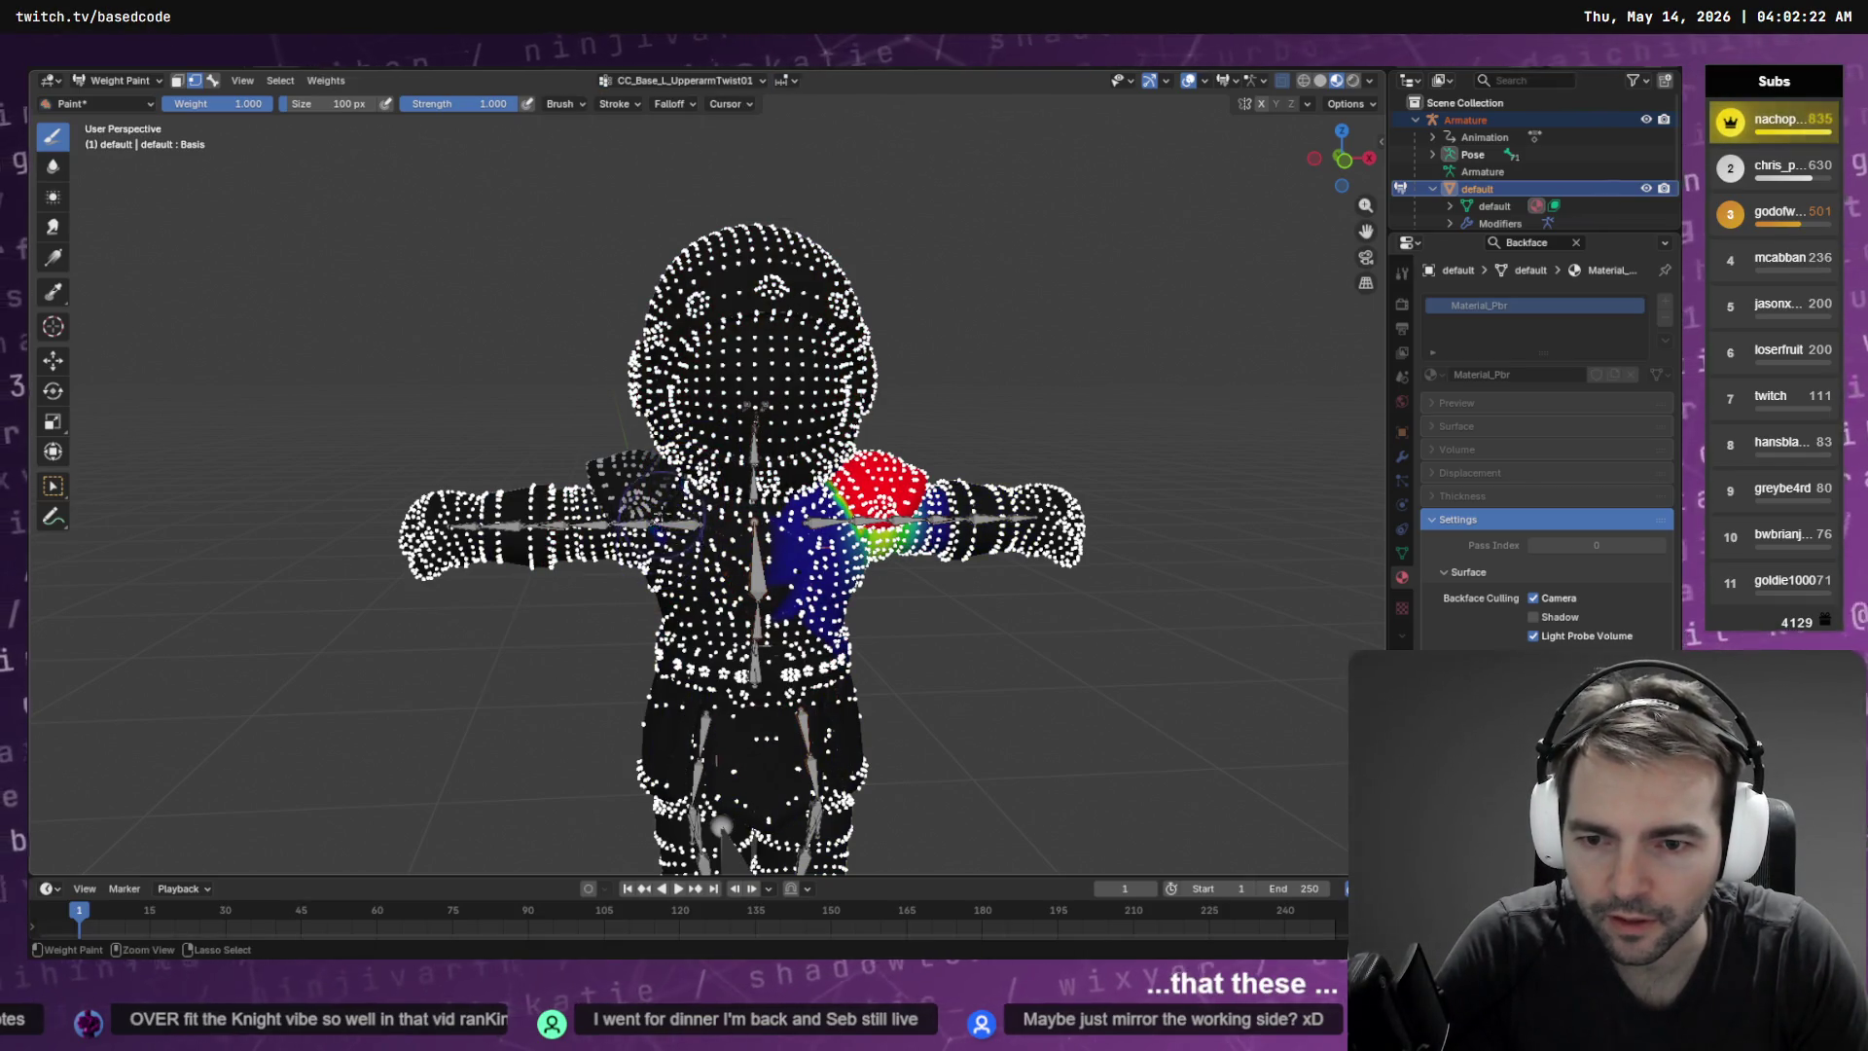
# Orbit around the shoulder to inspect the upper-arm twist weights, then return to Edit Mode
pyautogui.moveTo(681, 520)
pyautogui.mouseDown()
pyautogui.moveTo(875, 515)
pyautogui.moveTo(613, 525)
pyautogui.mouseUp()
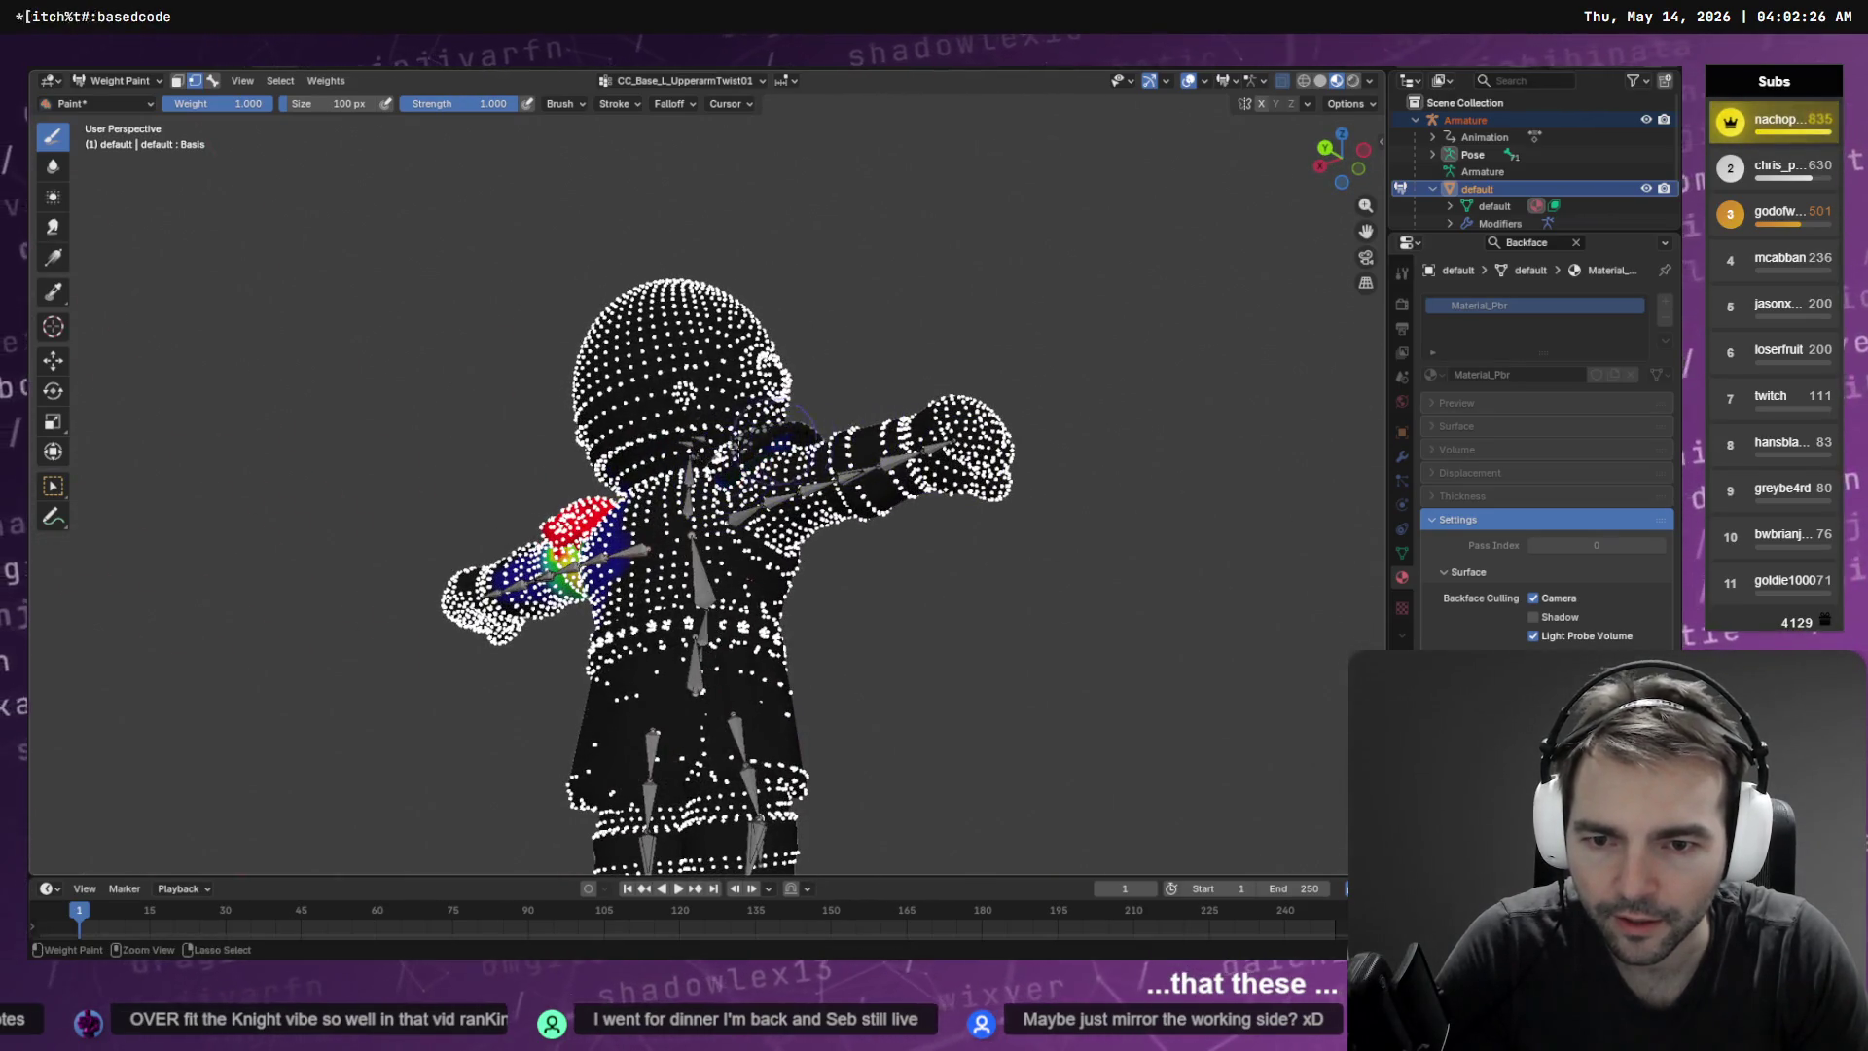
pyautogui.moveTo(716, 449)
pyautogui.mouseDown()
pyautogui.moveTo(774, 470)
pyautogui.moveTo(700, 527)
pyautogui.moveTo(959, 429)
pyautogui.moveTo(1021, 447)
pyautogui.mouseUp()
pyautogui.scroll(5, 725, 474)
pyautogui.scroll(2, 725, 473)
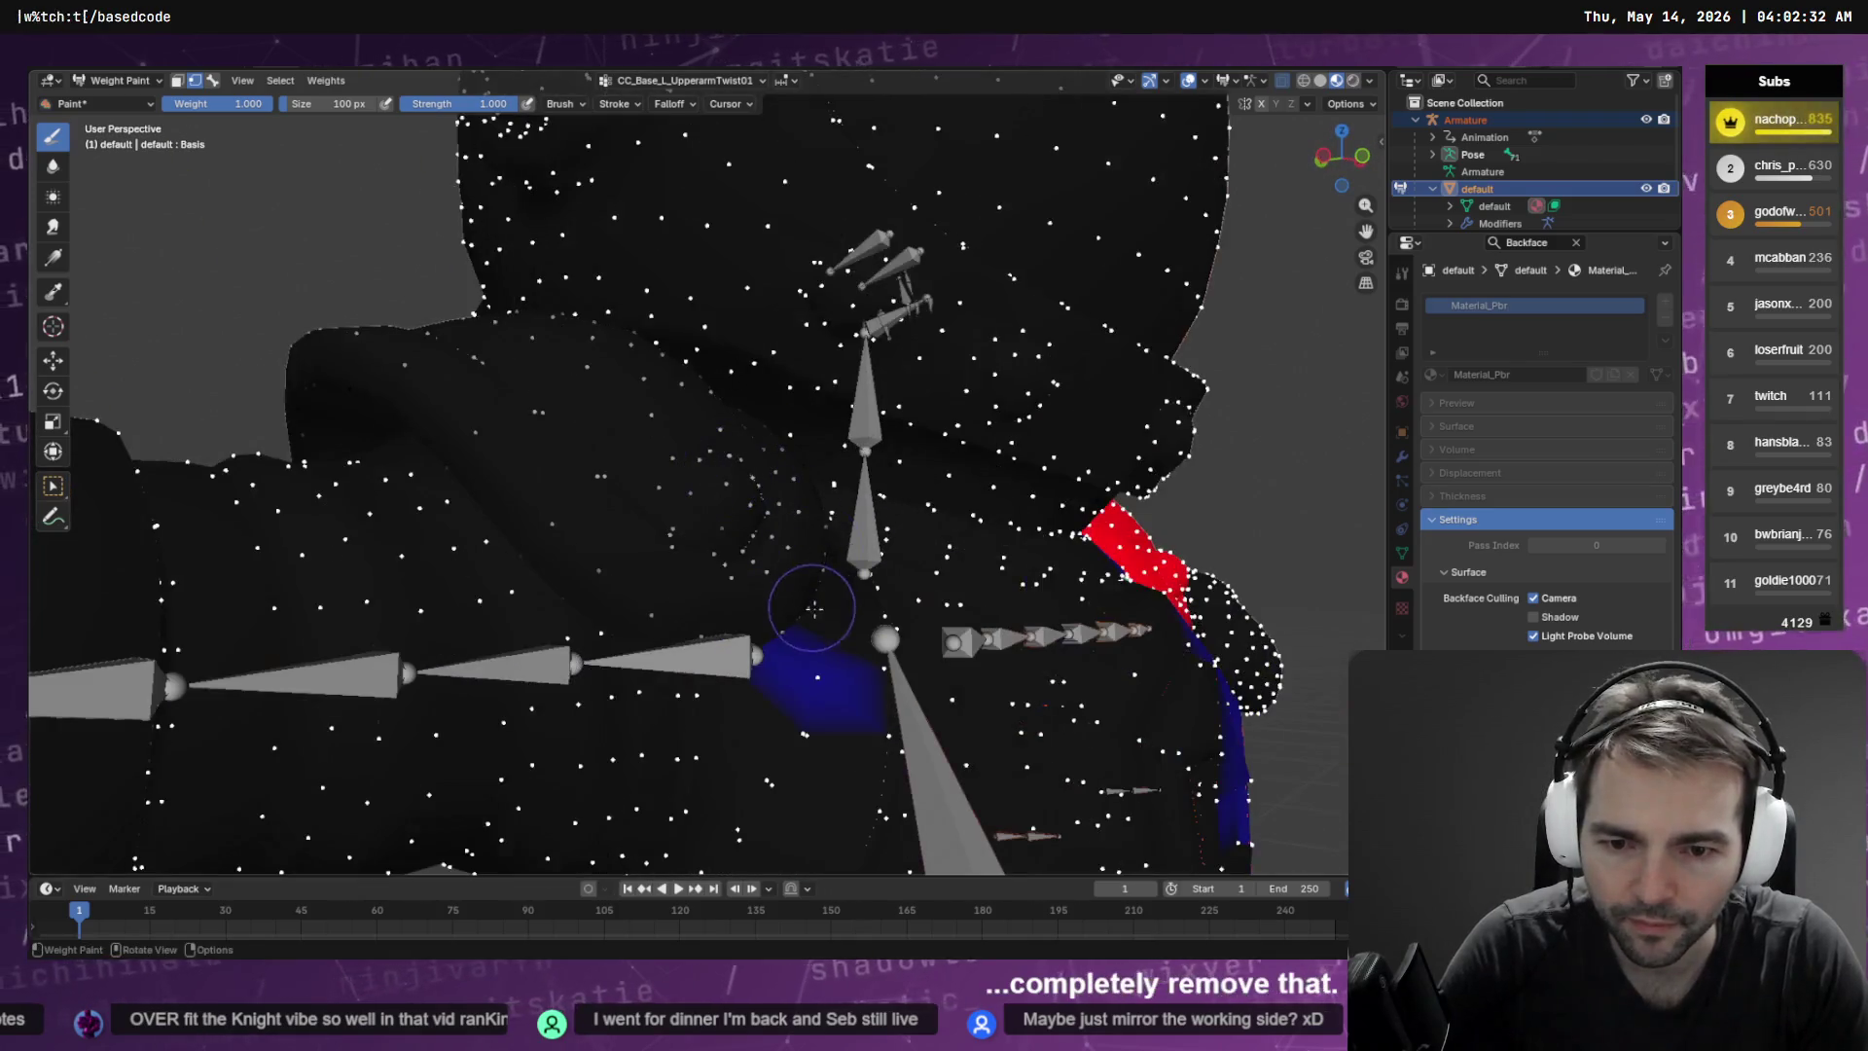
pyautogui.moveTo(684, 668)
pyautogui.mouseDown()
pyautogui.moveTo(740, 652)
pyautogui.moveTo(815, 695)
pyautogui.mouseUp()
pyautogui.moveTo(929, 491)
pyautogui.mouseDown()
pyautogui.moveTo(914, 486)
pyautogui.moveTo(931, 510)
pyautogui.mouseUp()
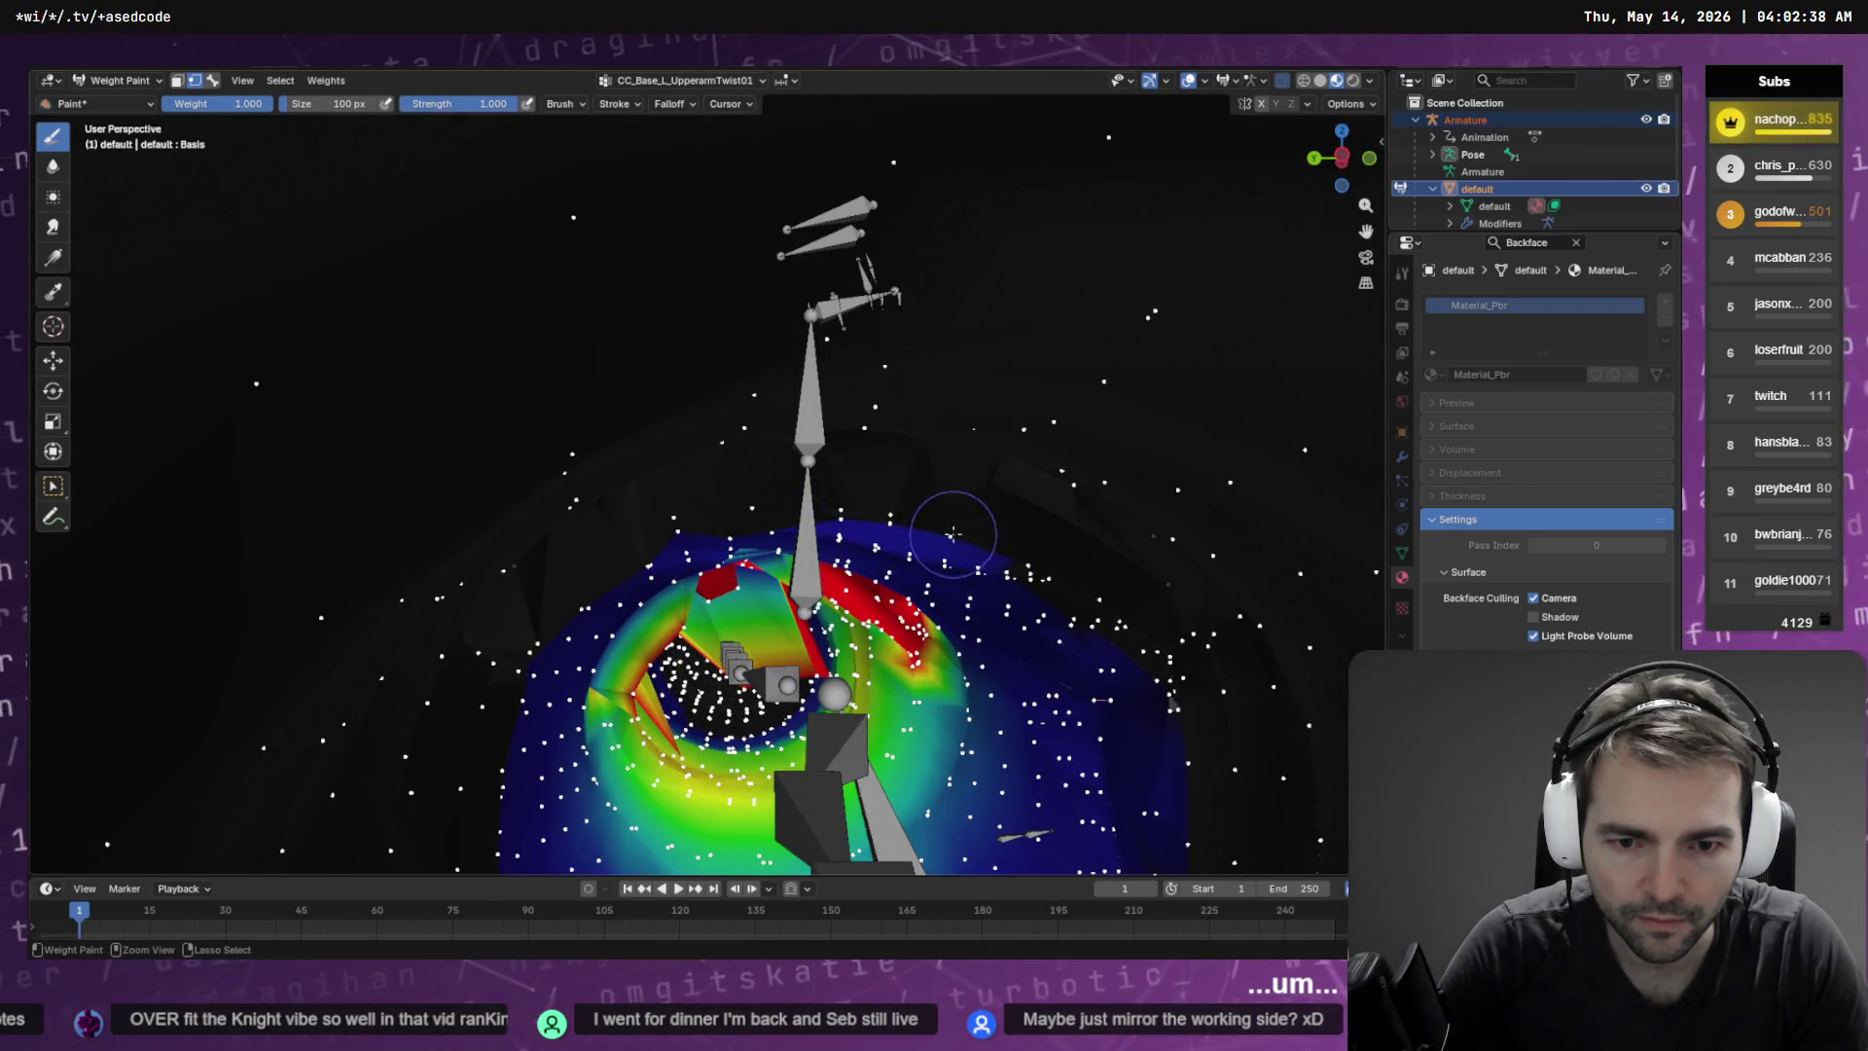
pyautogui.scroll(2, 886, 548)
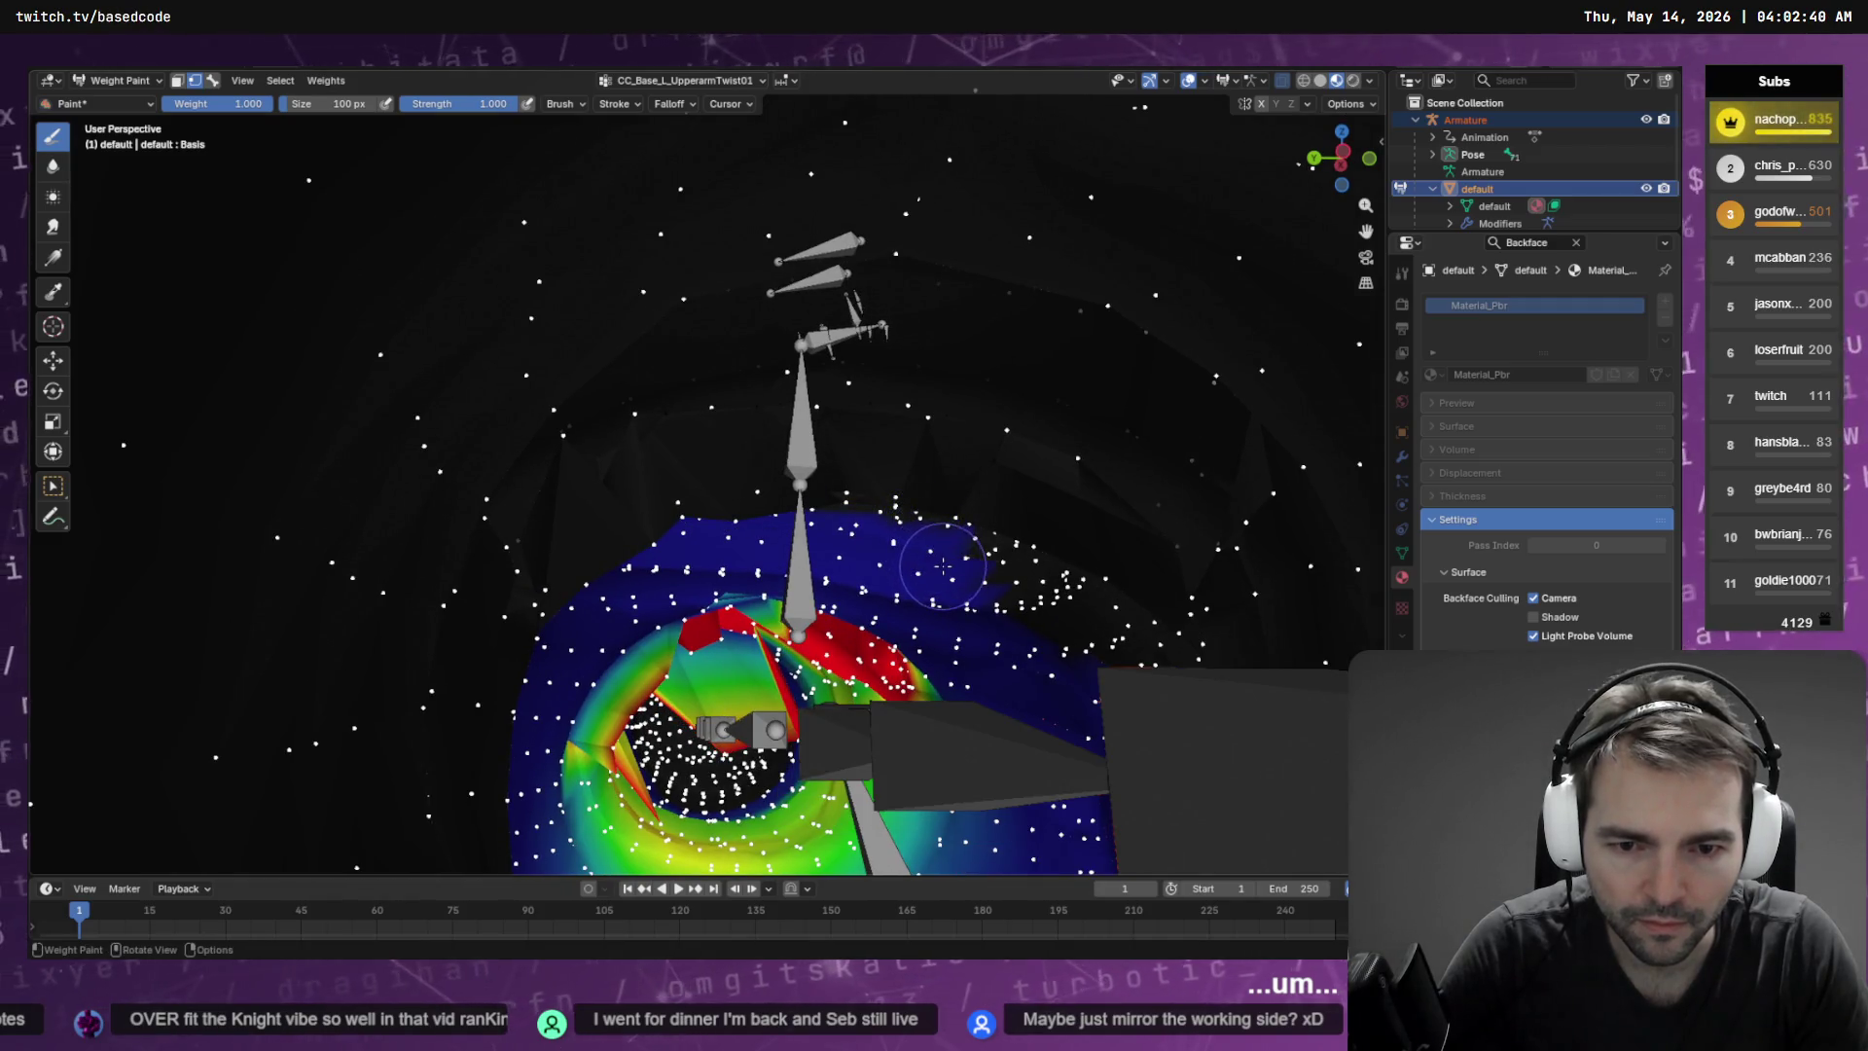
pyautogui.moveTo(932, 540)
pyautogui.mouseDown()
pyautogui.moveTo(870, 569)
pyautogui.moveTo(717, 555)
pyautogui.moveTo(834, 625)
pyautogui.moveTo(819, 592)
pyautogui.mouseUp()
pyautogui.scroll(-3, 834, 626)
pyautogui.scroll(-5, 819, 592)
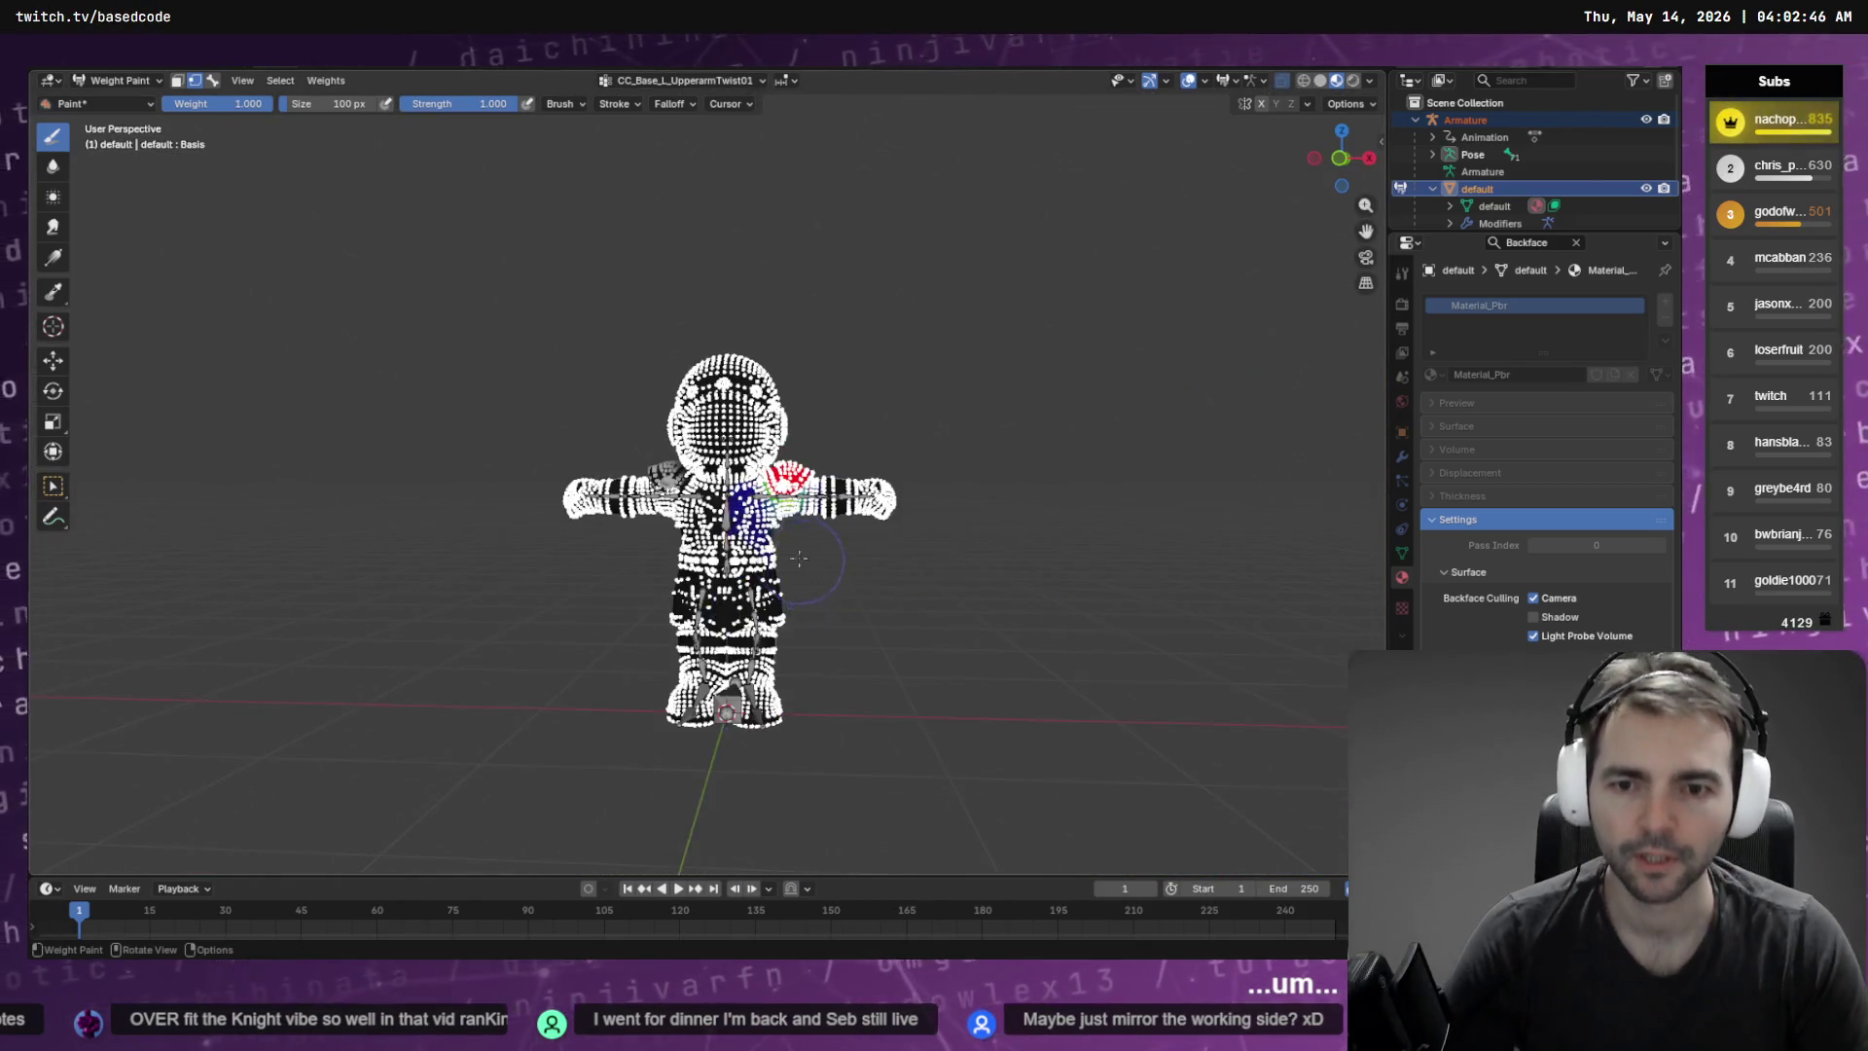
pyautogui.press('Tab')
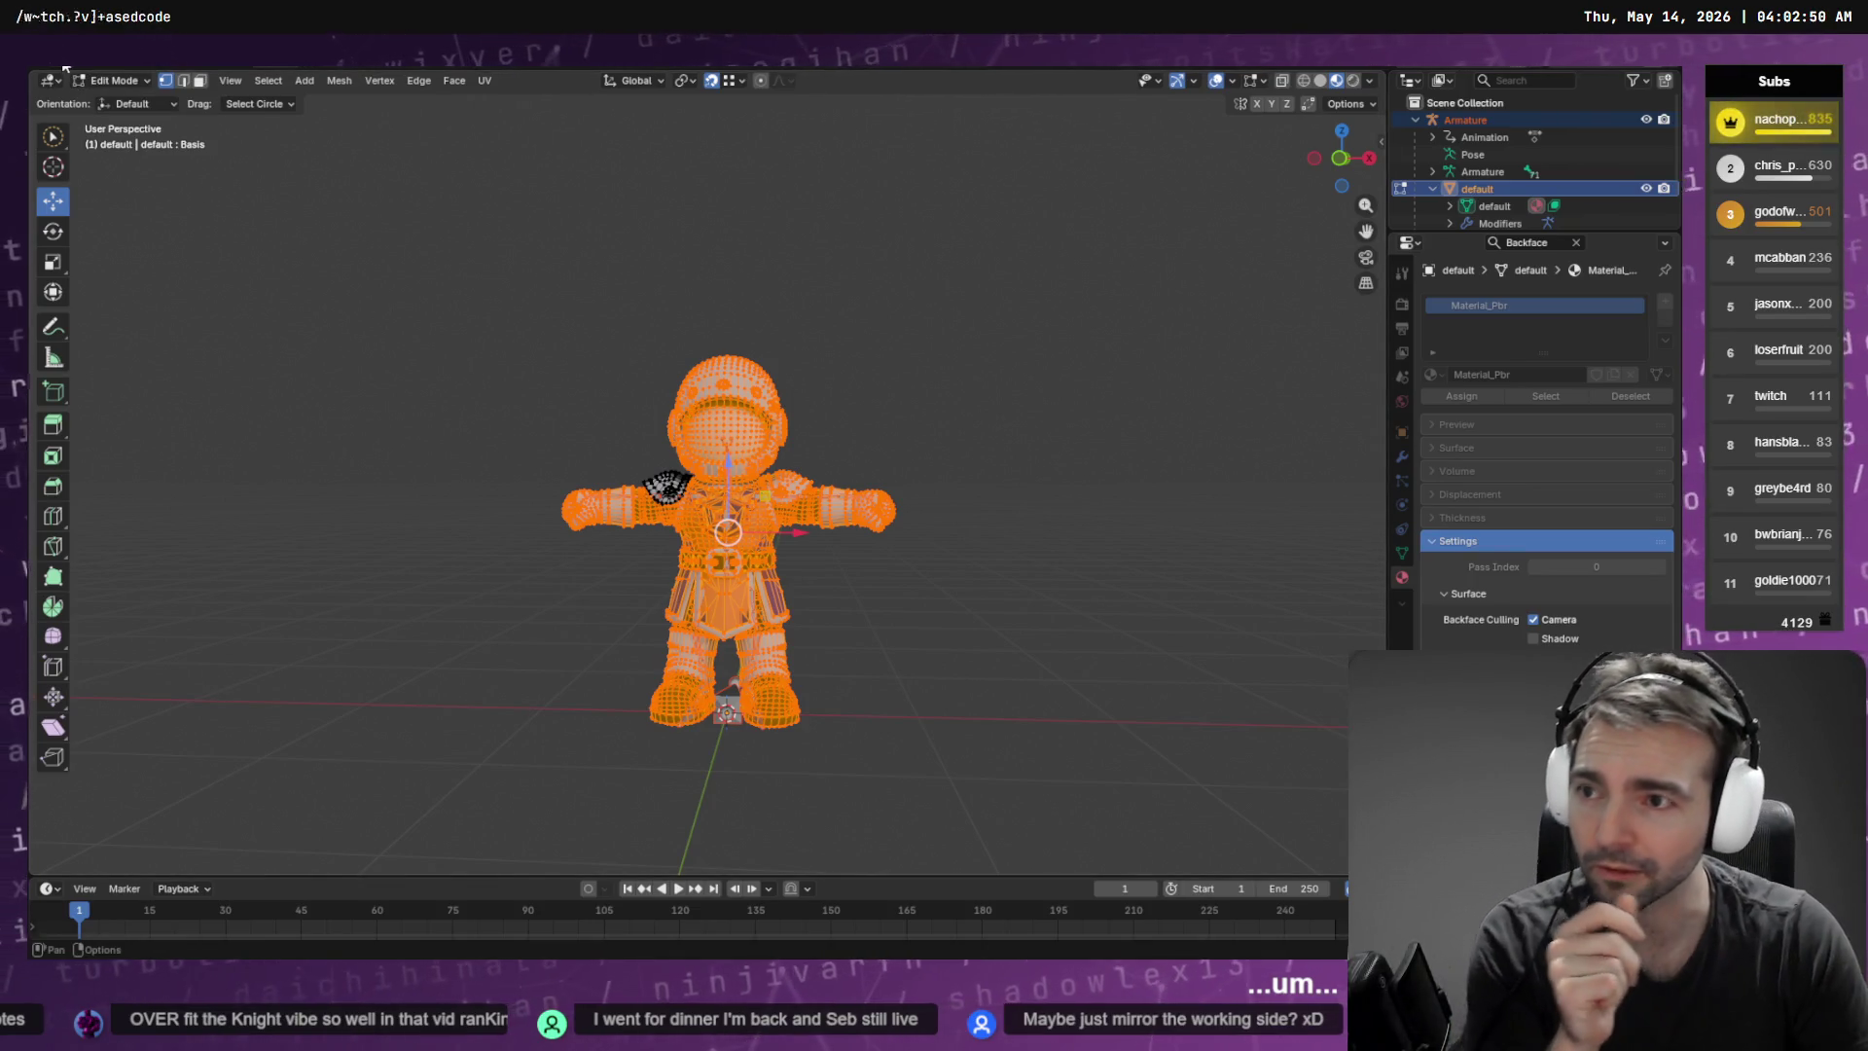
# Re-export the knight to FBX, overwriting Knight.fbx, and switch back to Godot
pyautogui.press('F4')
pyautogui.moveTo(146, 321)
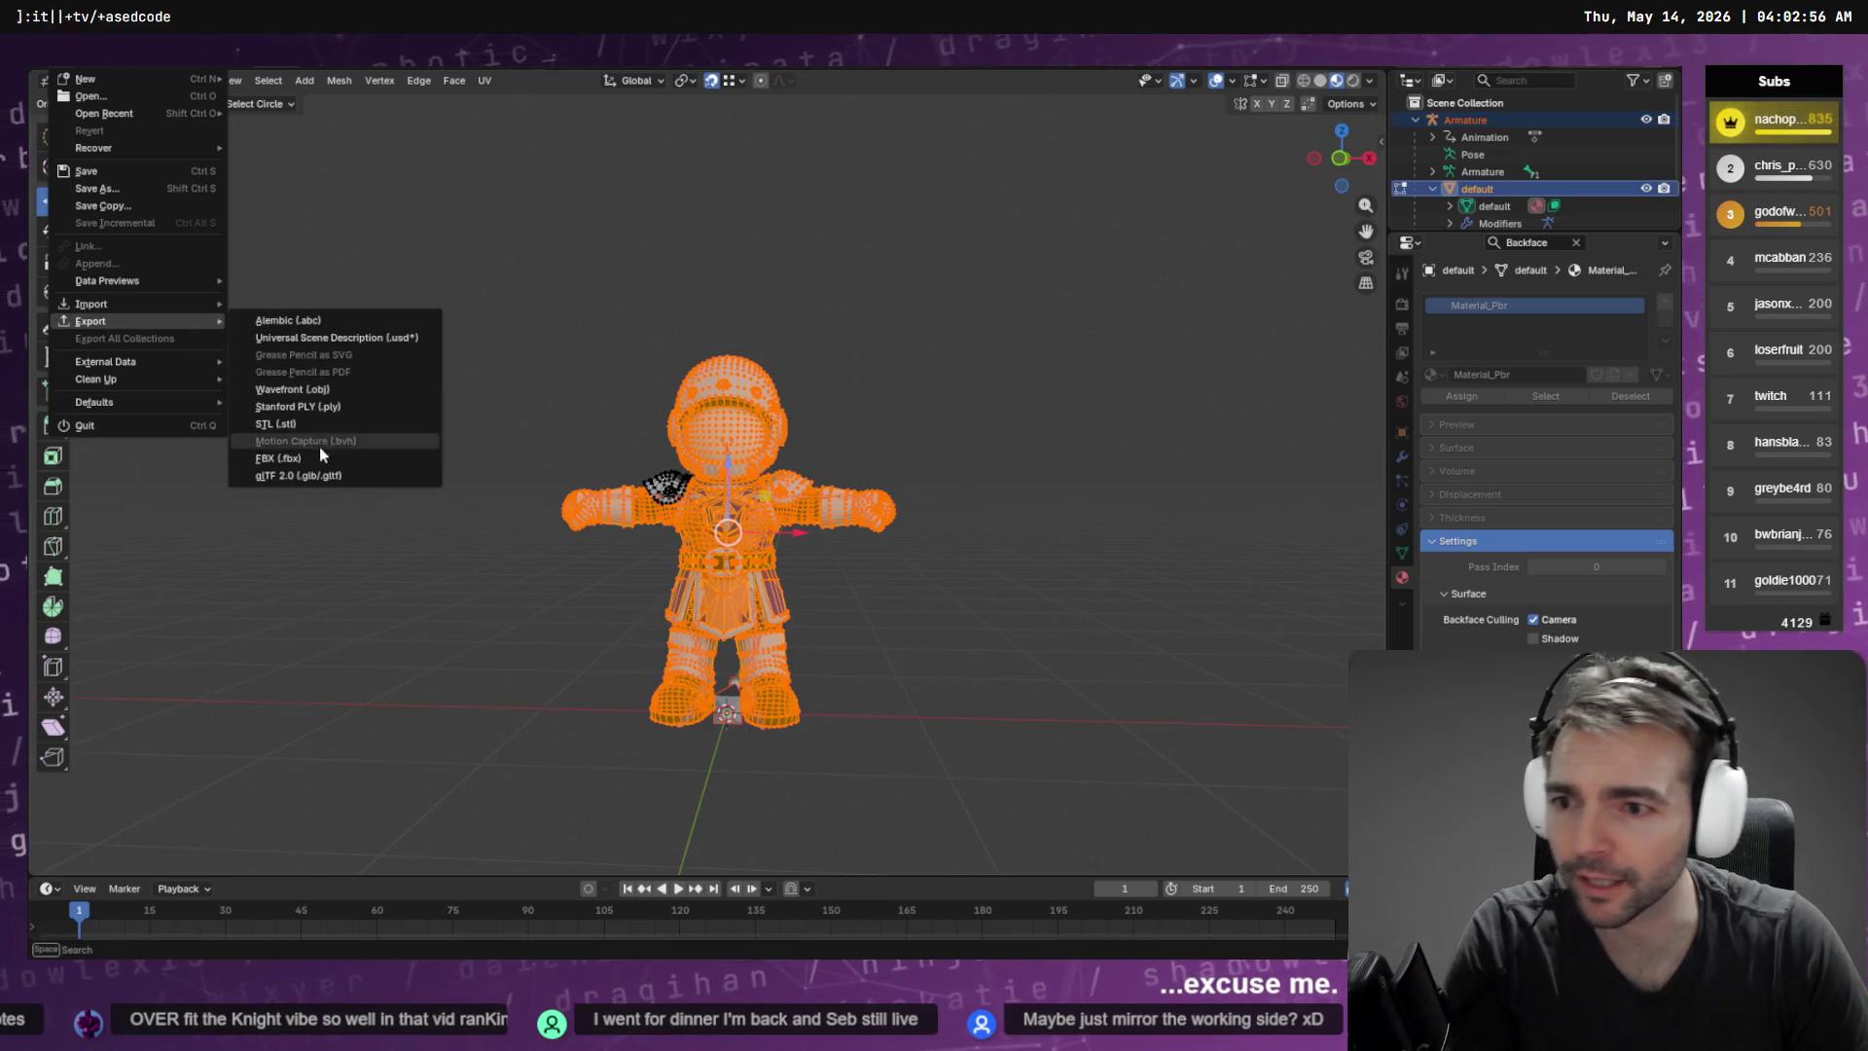
pyautogui.click(318, 445)
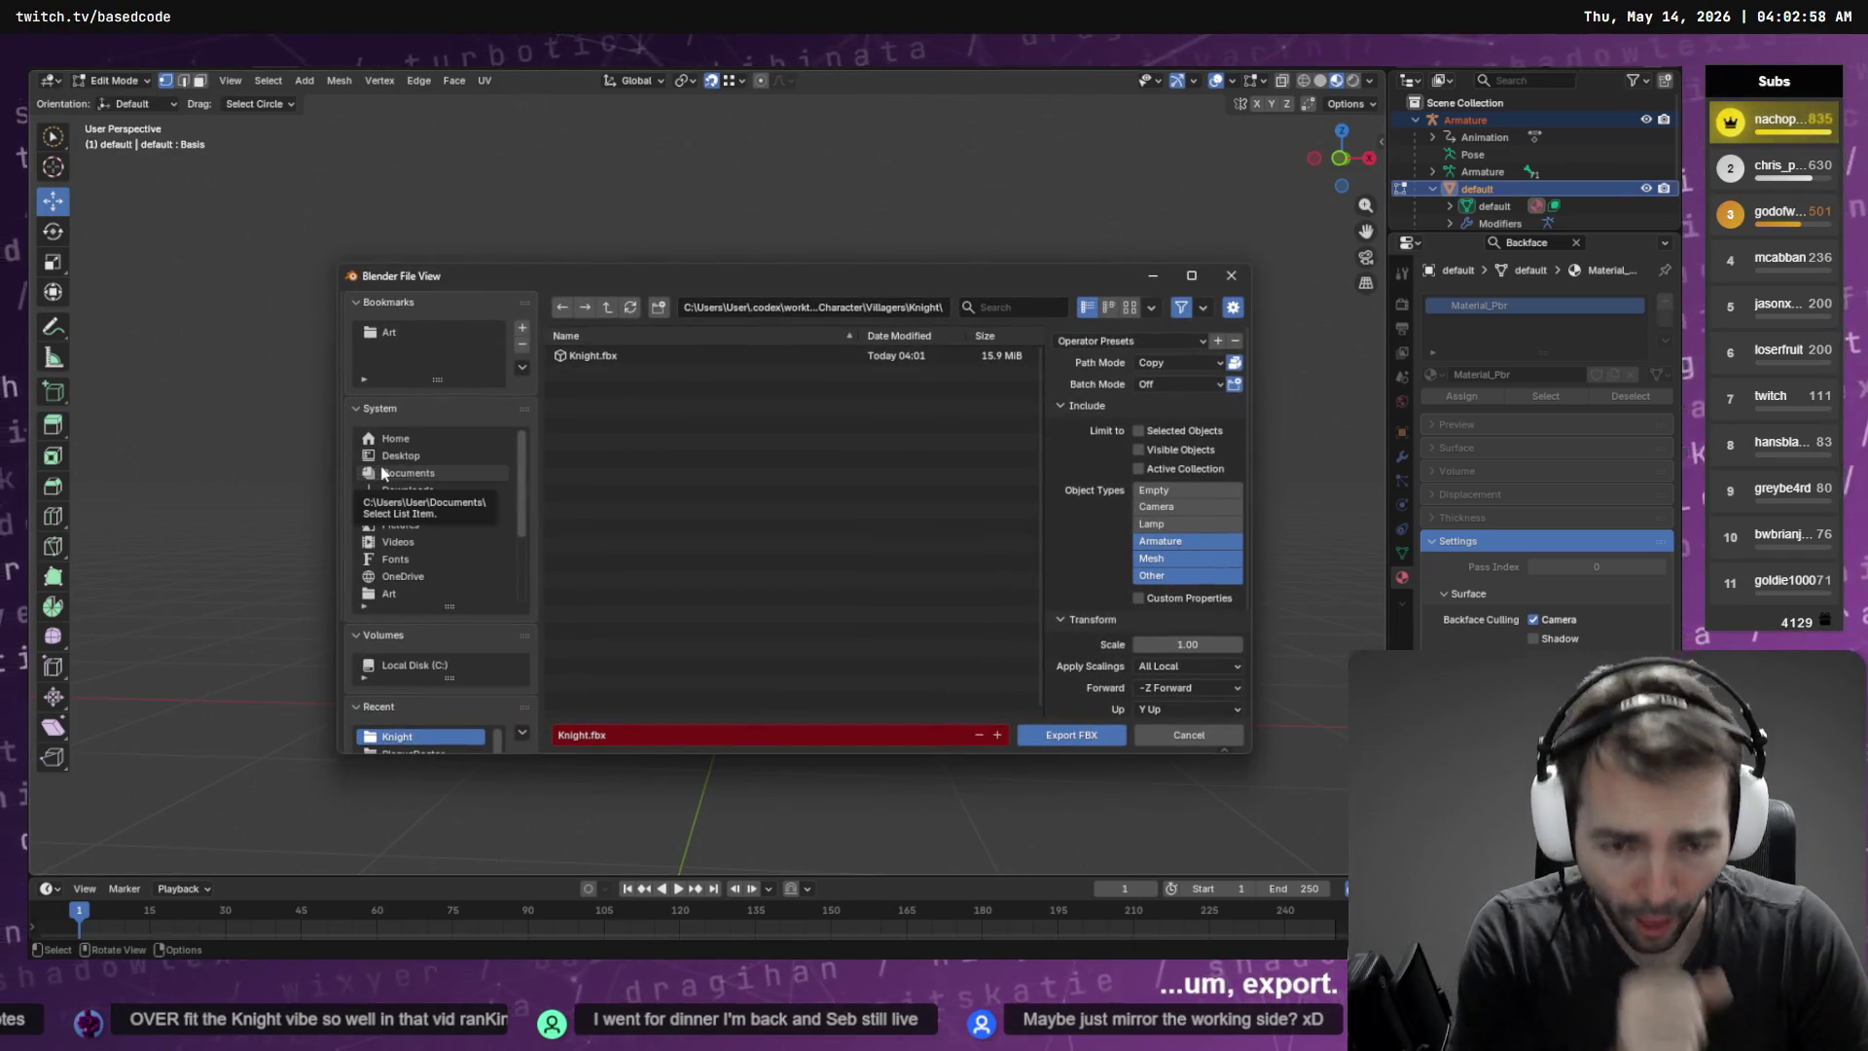
pyautogui.doubleClick(588, 356)
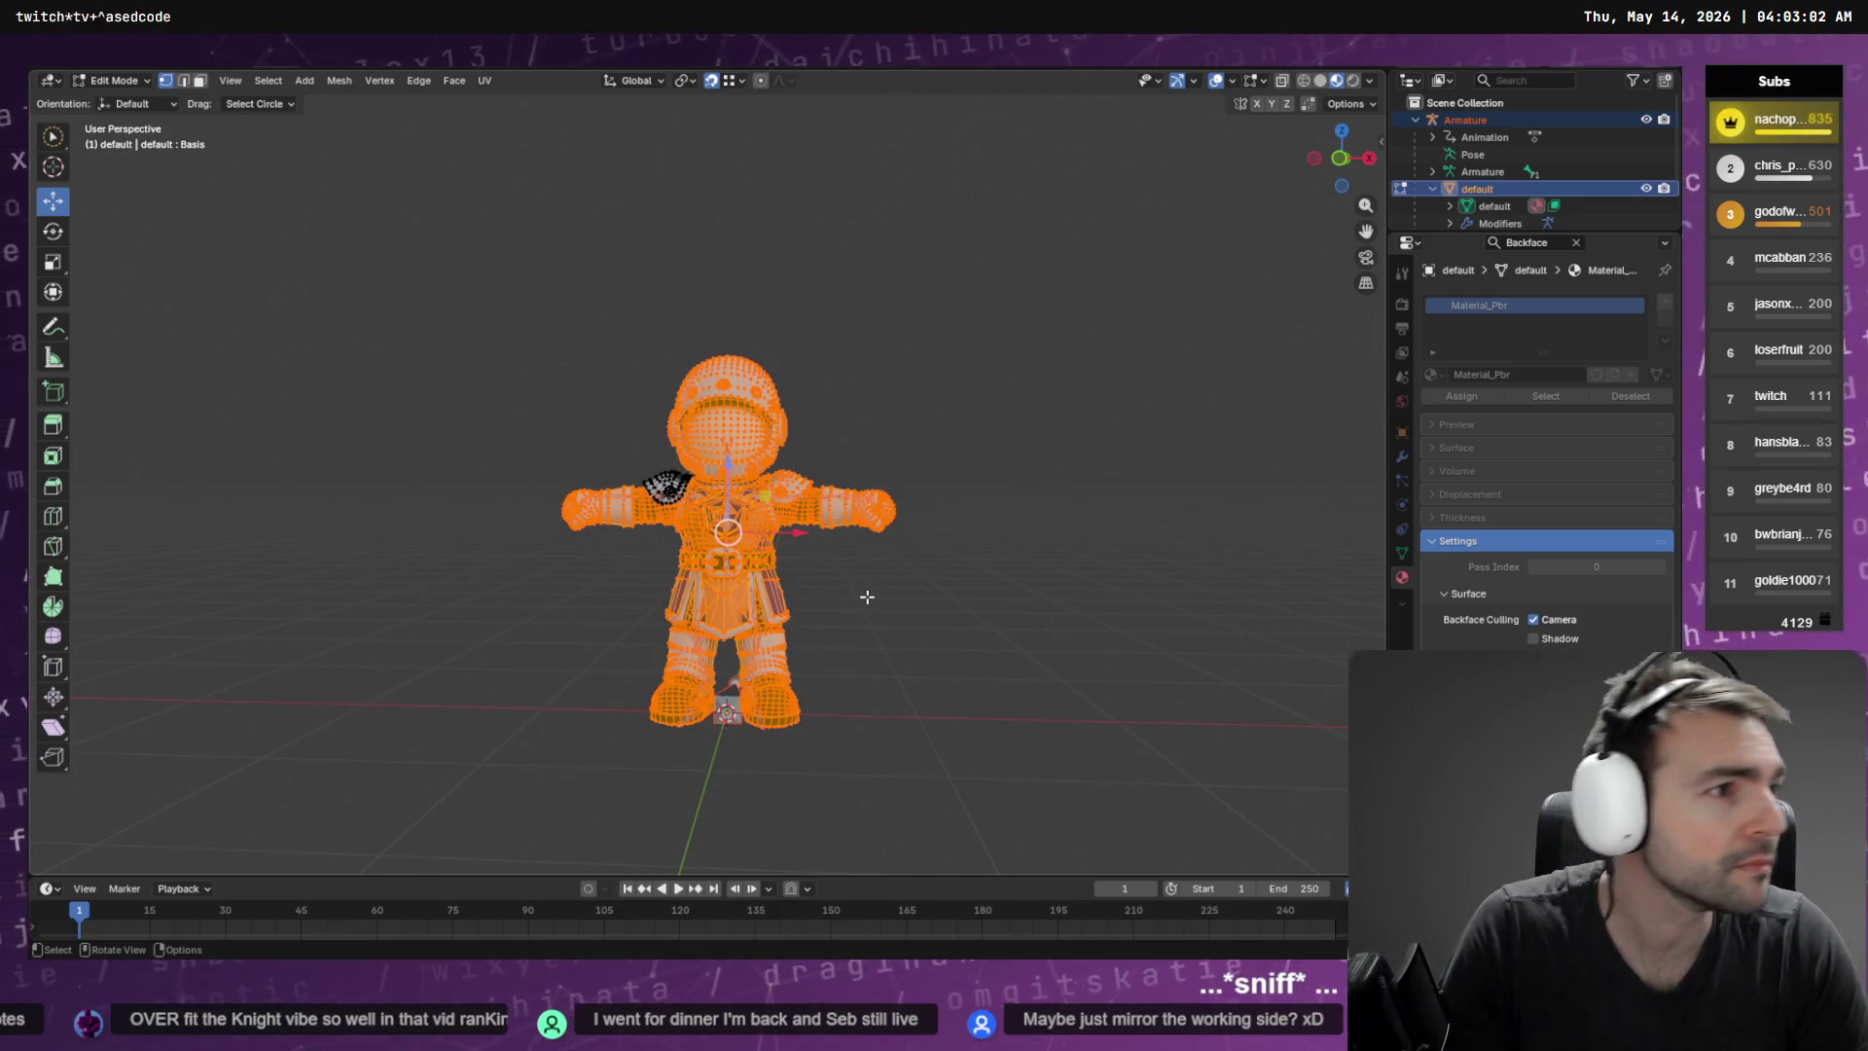
pyautogui.hotkey('alt', 'Tab')
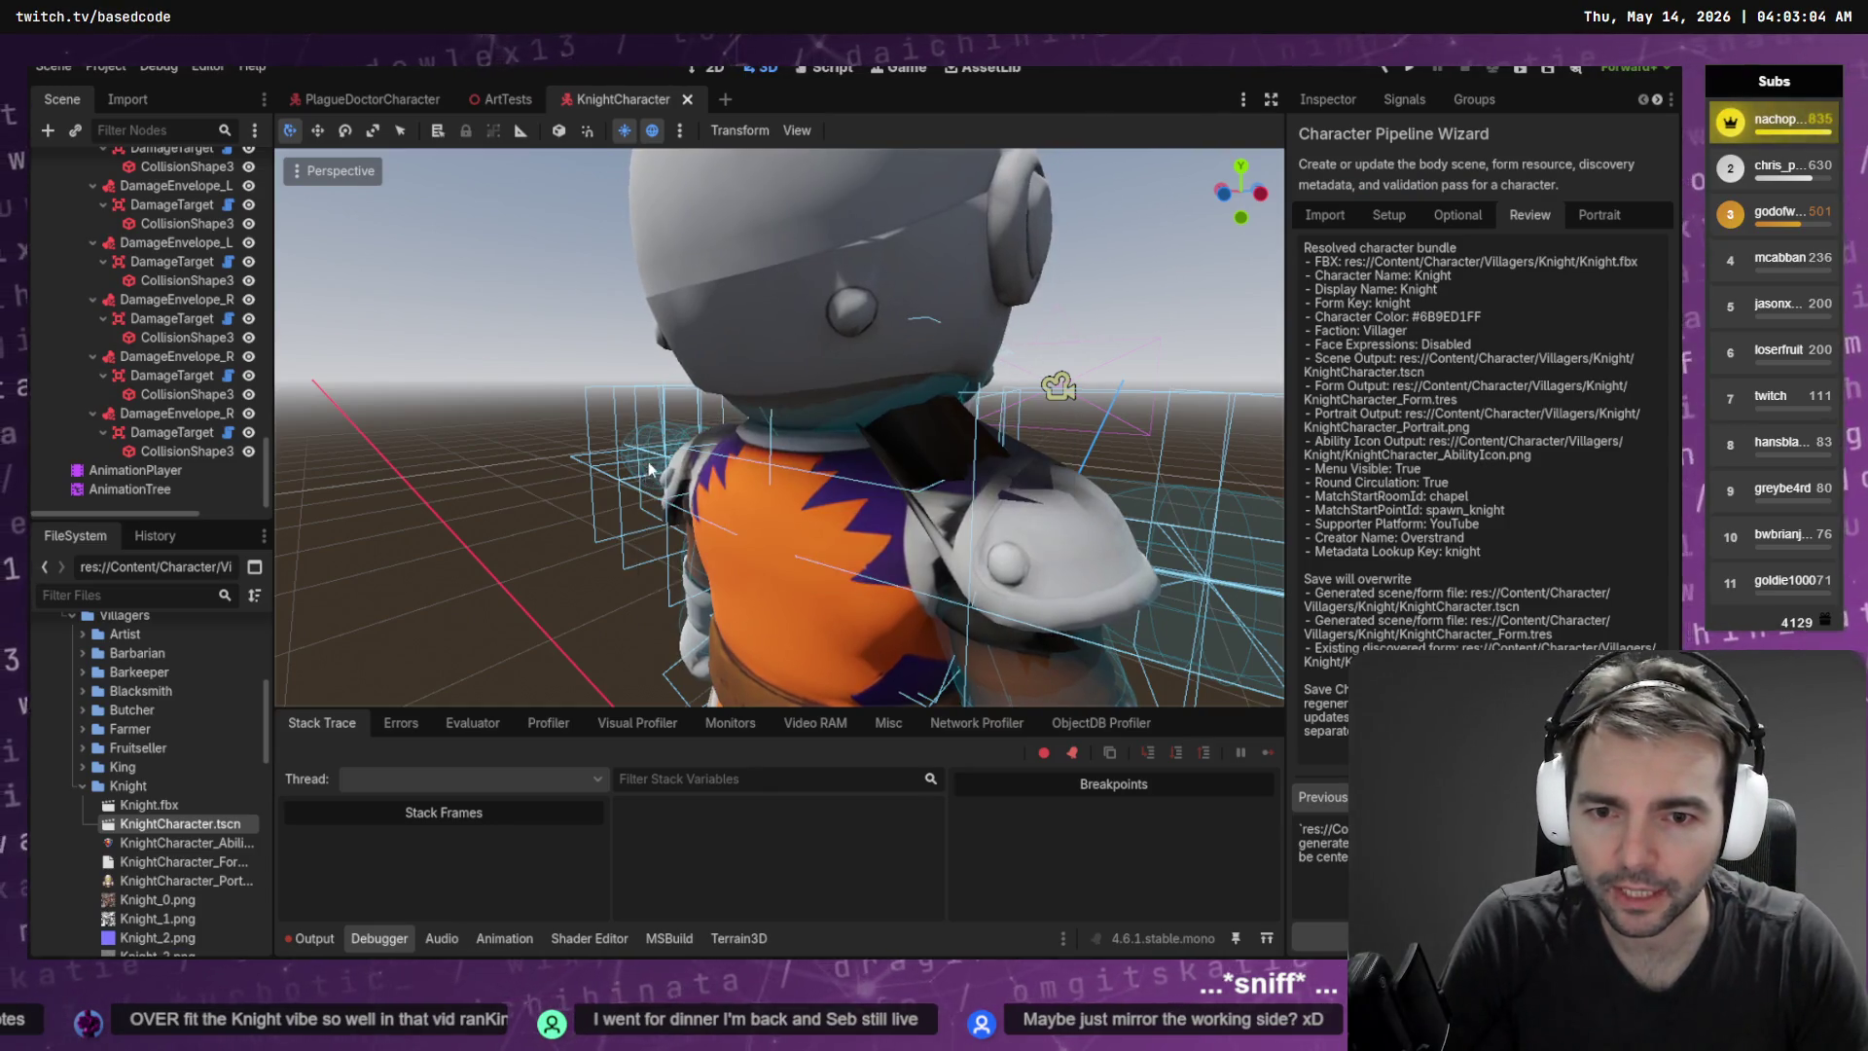
# Delete KnightCharacter.tscn and close the open Knight scene without saving
pyautogui.click(180, 823)
pyautogui.press('Delete')
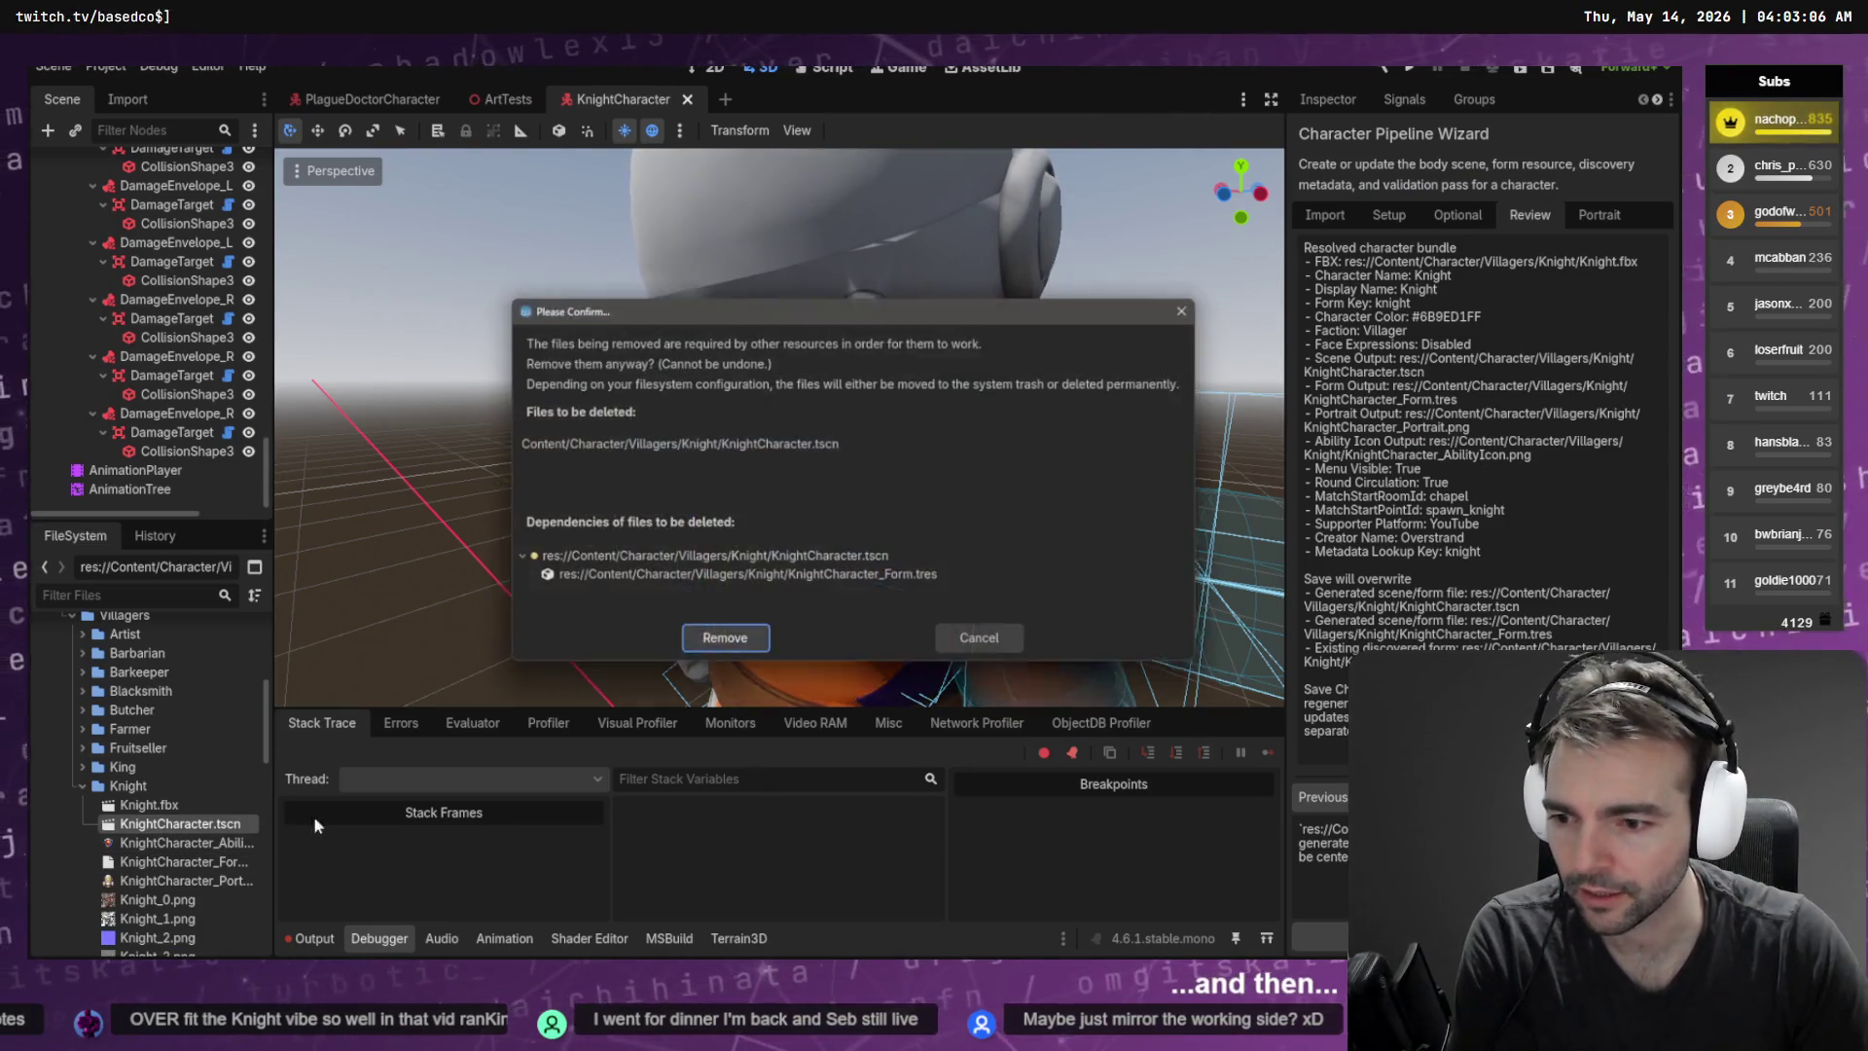
pyautogui.click(725, 637)
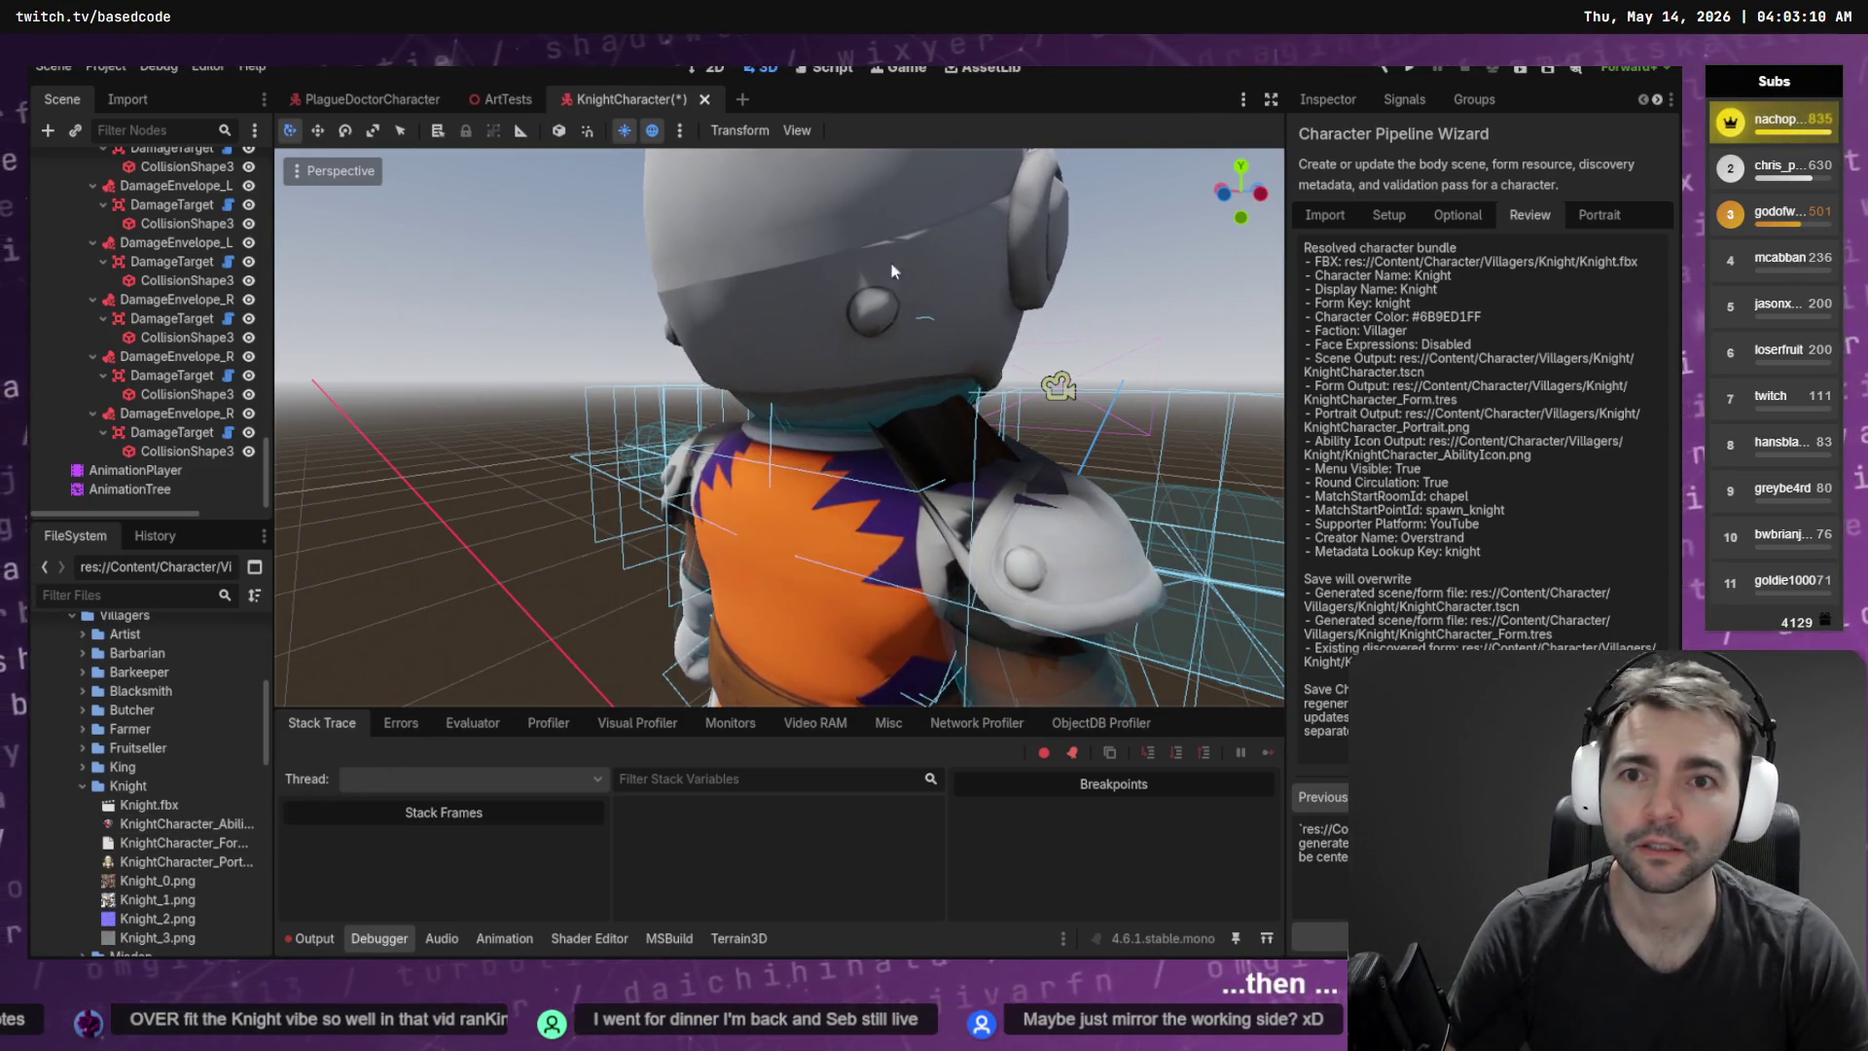
pyautogui.click(704, 98)
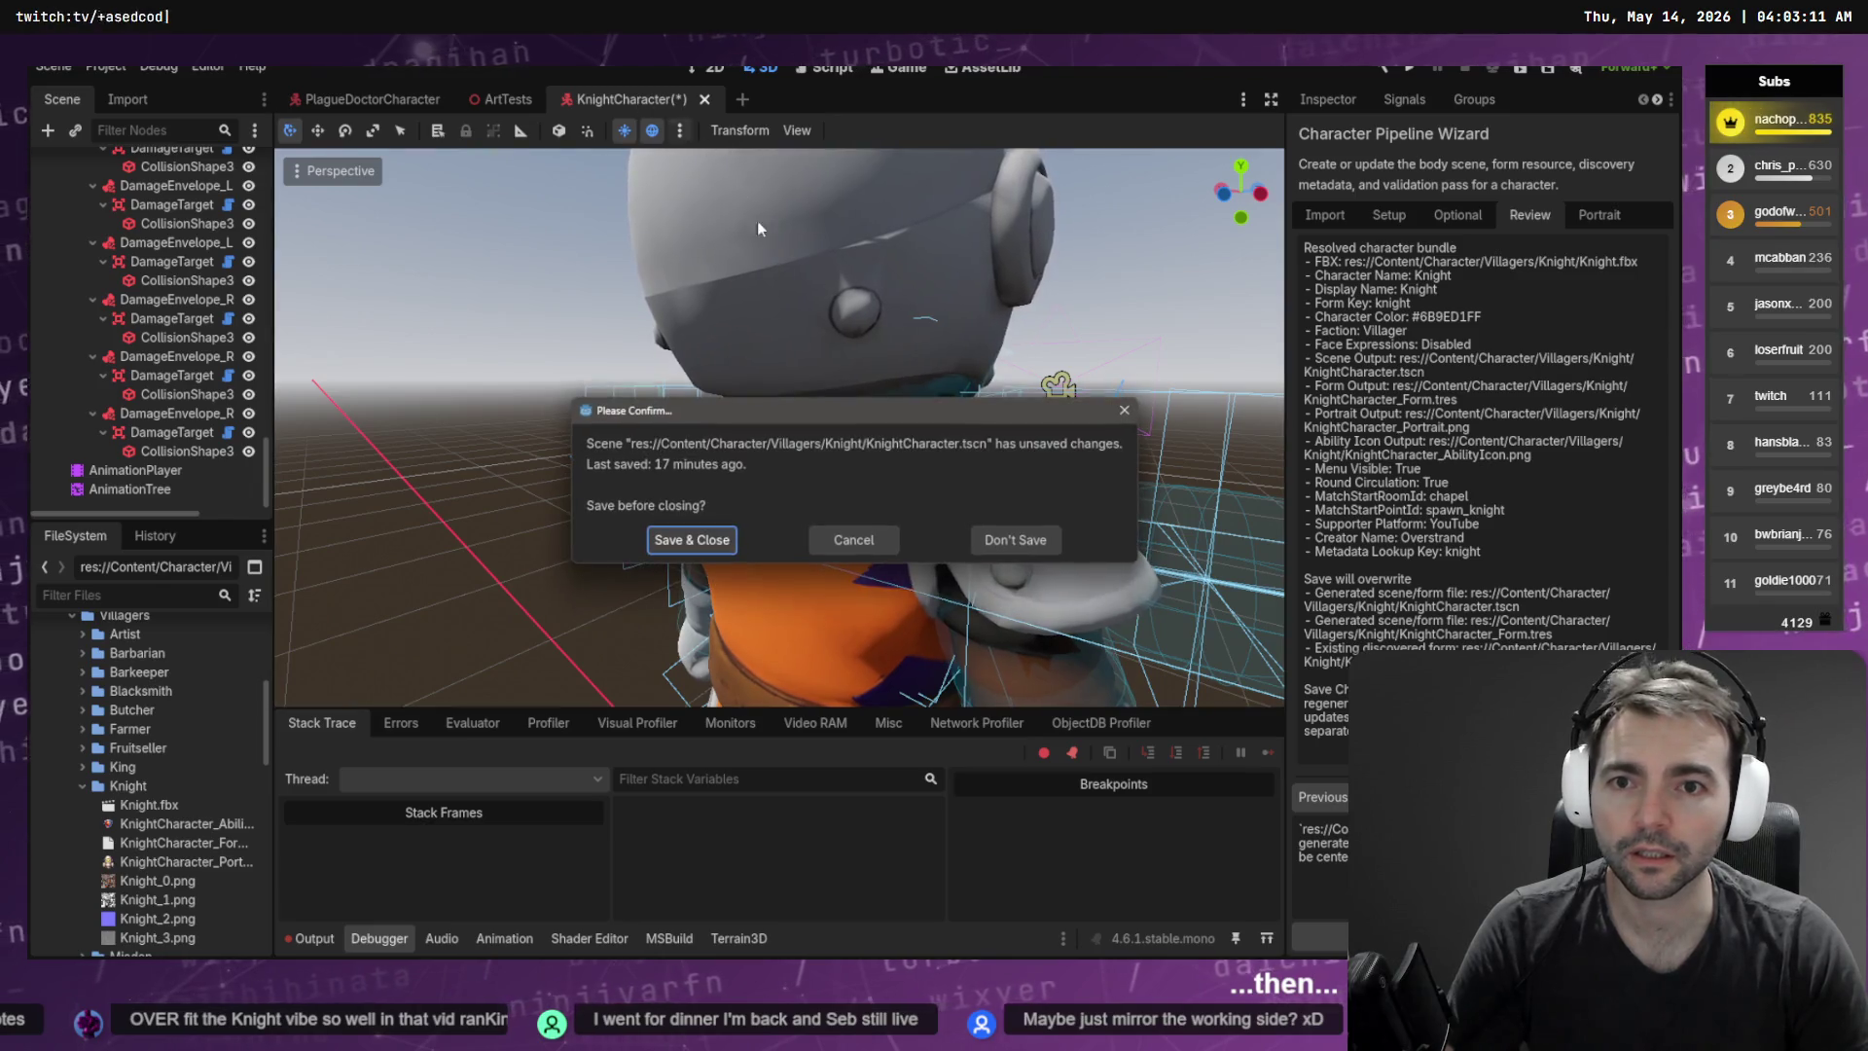
pyautogui.click(990, 537)
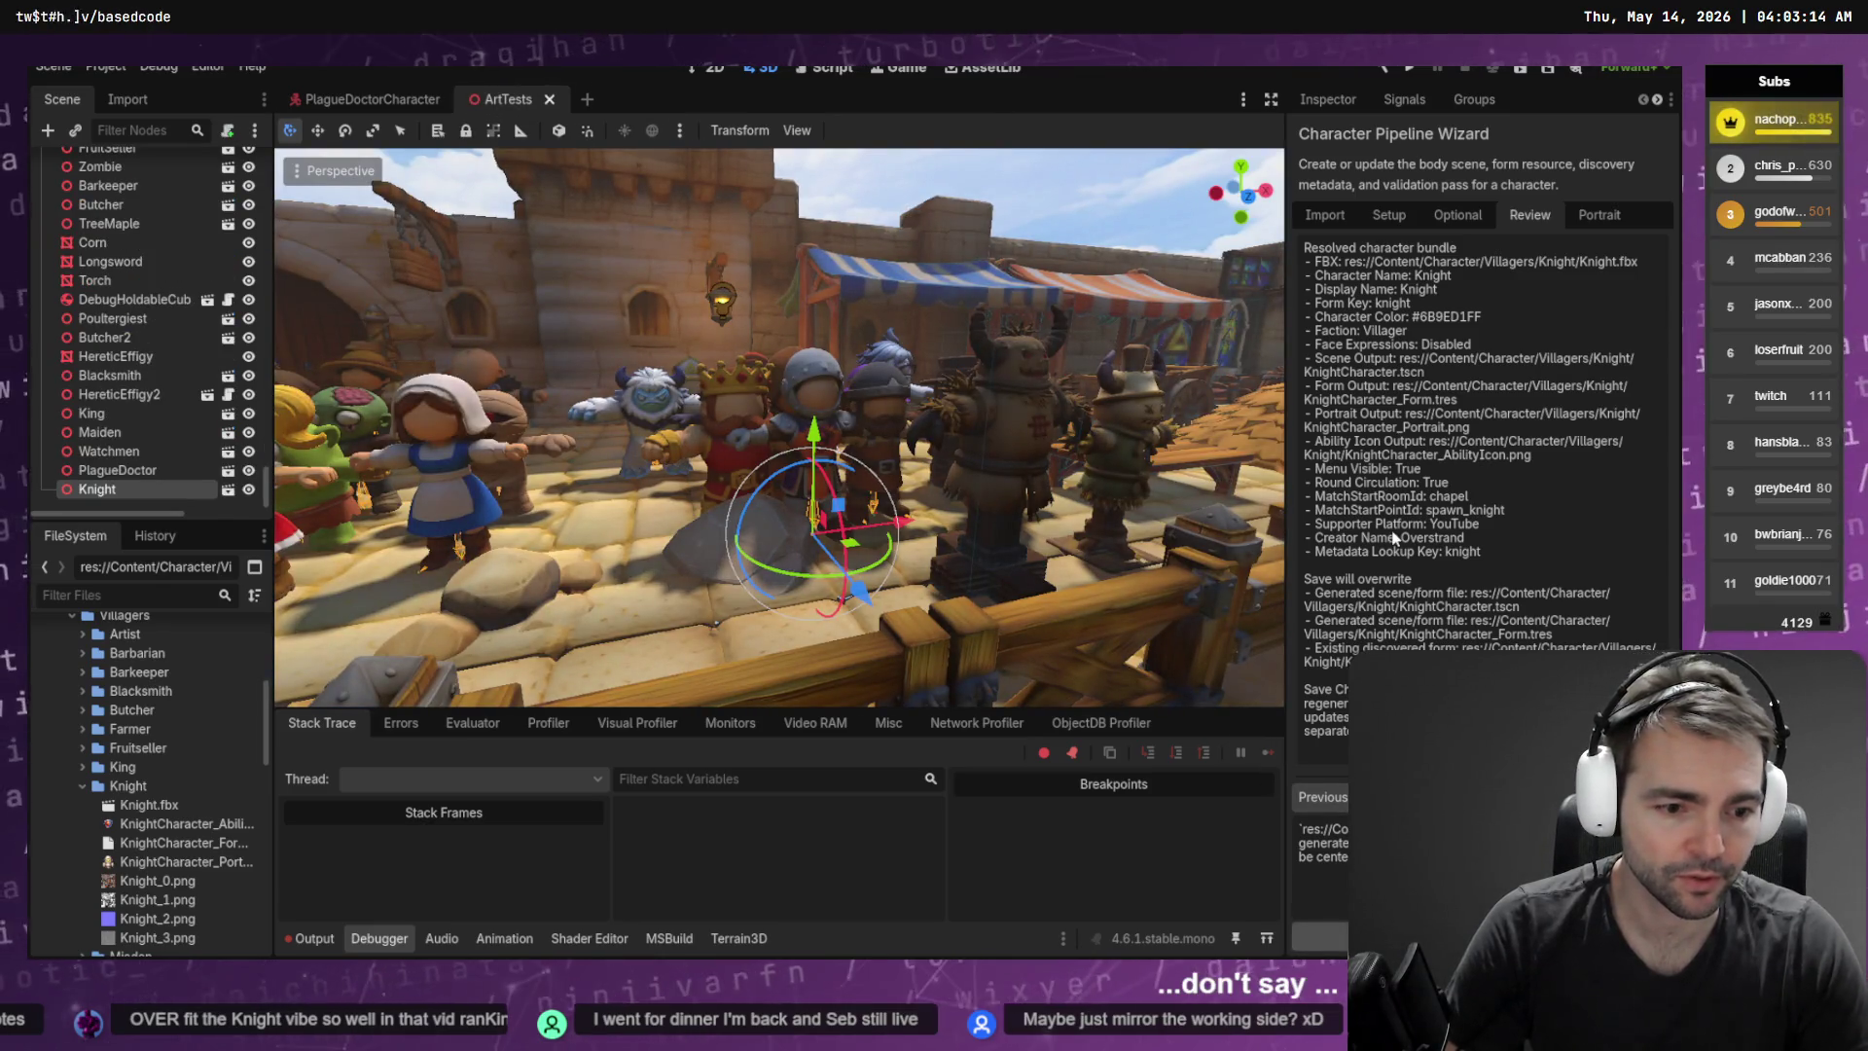
# Reopen KnightCharacter.tscn and look down on the knight to inspect its shoulder
pyautogui.doubleClick(195, 824)
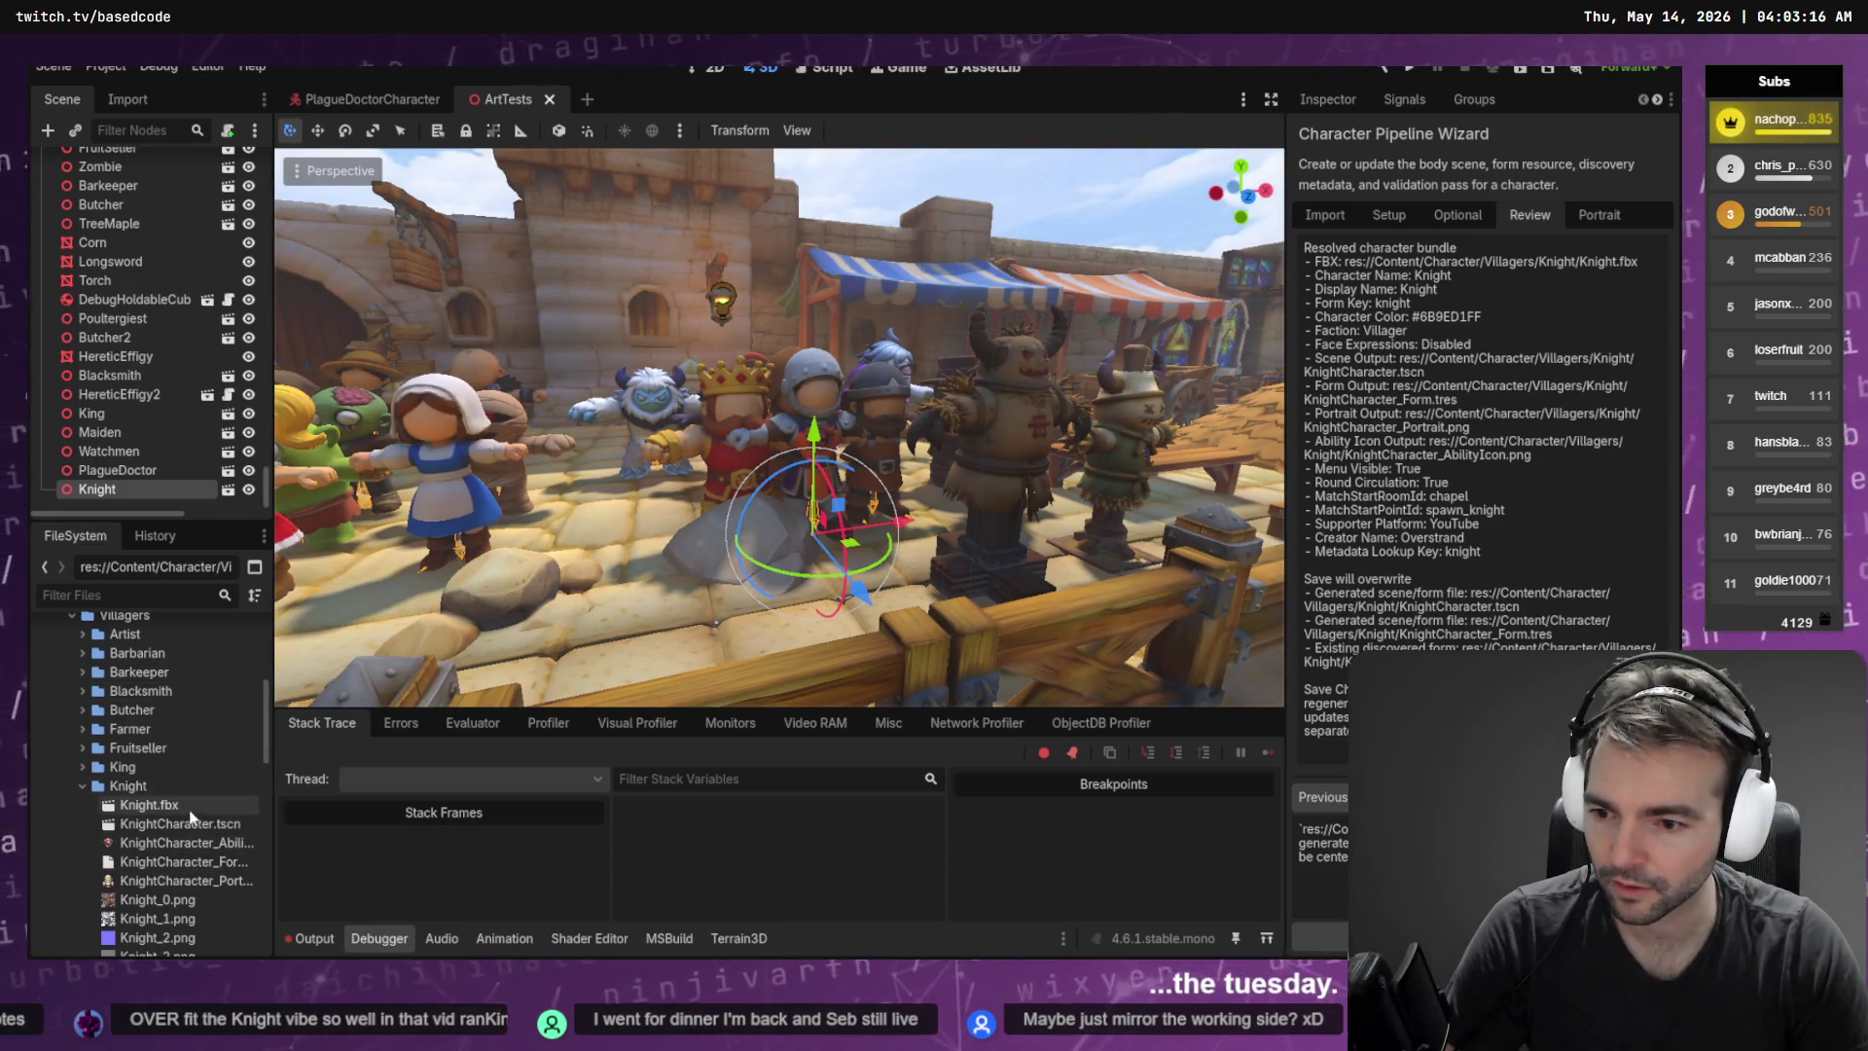
pyautogui.scroll(10, 793, 444)
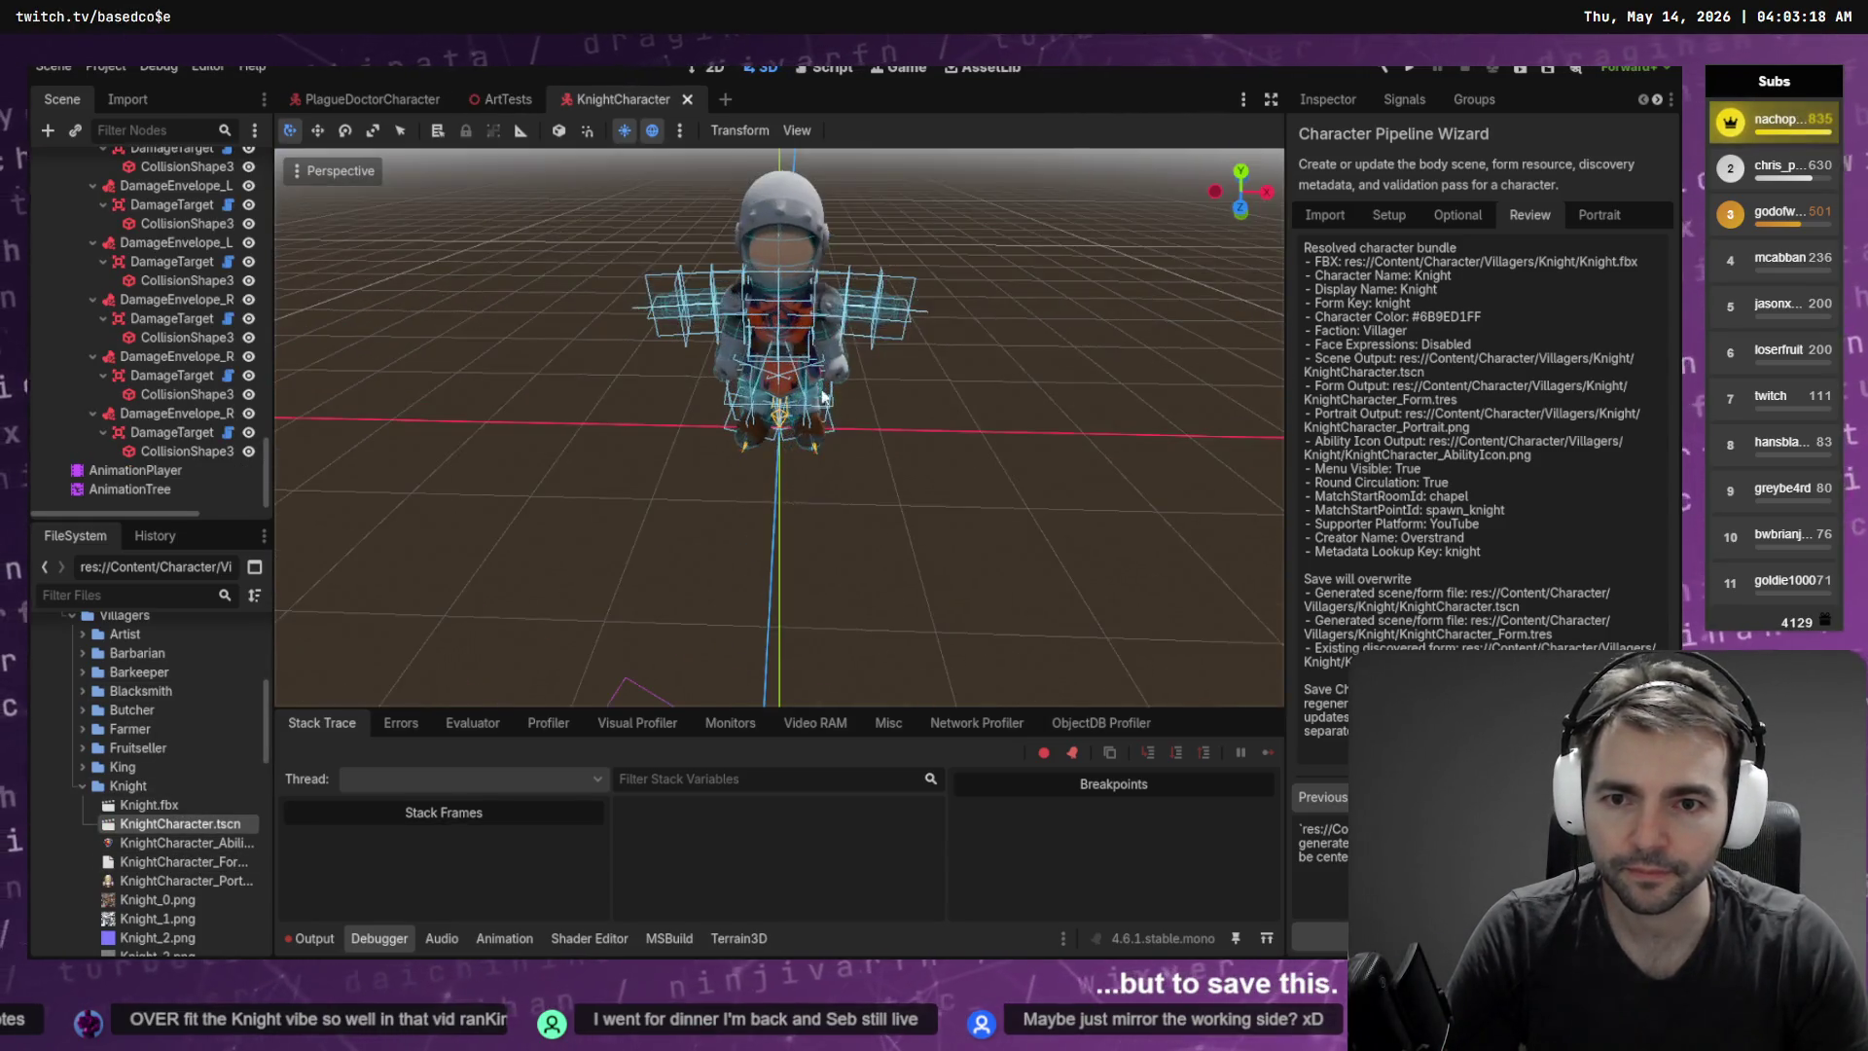
pyautogui.moveTo(851, 588)
pyautogui.mouseDown()
pyautogui.moveTo(866, 533)
pyautogui.moveTo(912, 558)
pyautogui.moveTo(948, 465)
pyautogui.moveTo(1173, 371)
pyautogui.moveTo(901, 447)
pyautogui.moveTo(855, 384)
pyautogui.moveTo(864, 366)
pyautogui.moveTo(895, 416)
pyautogui.mouseUp()
pyautogui.scroll(5, 911, 439)
pyautogui.scroll(-3, 901, 455)
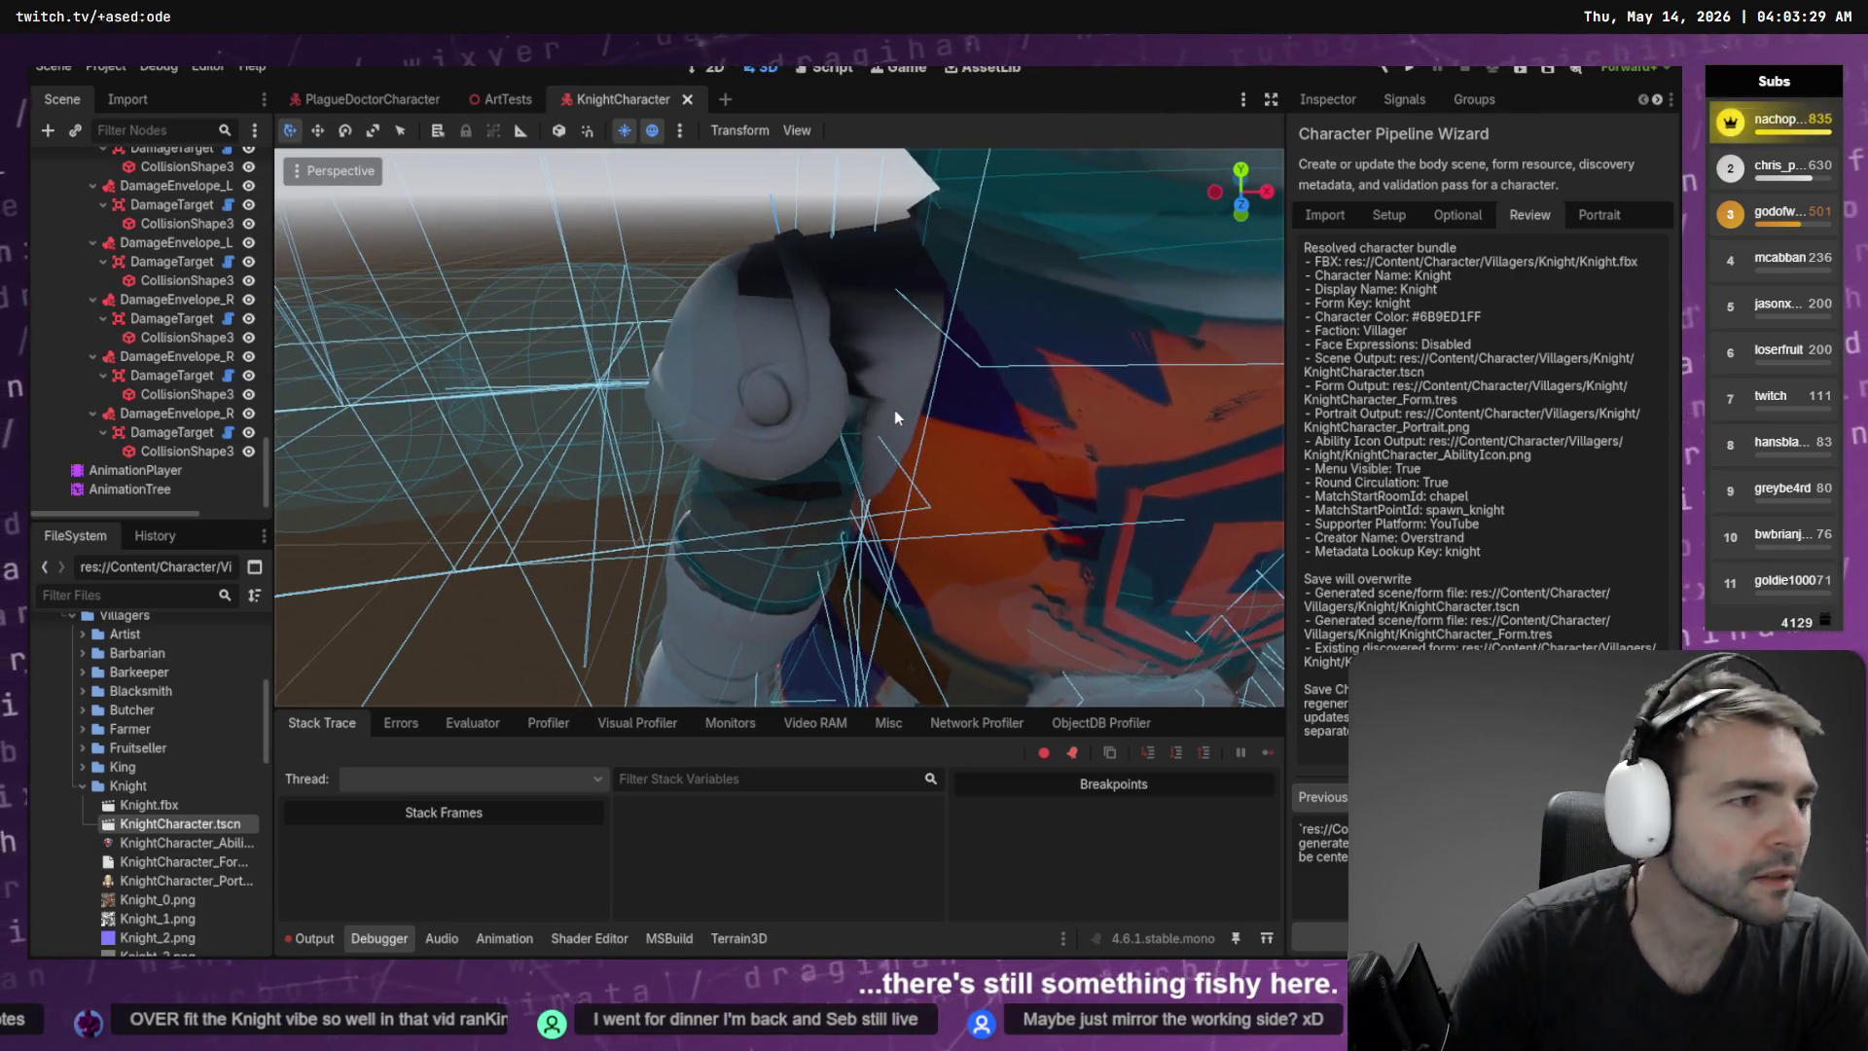
pyautogui.hotkey('alt', 'Tab')
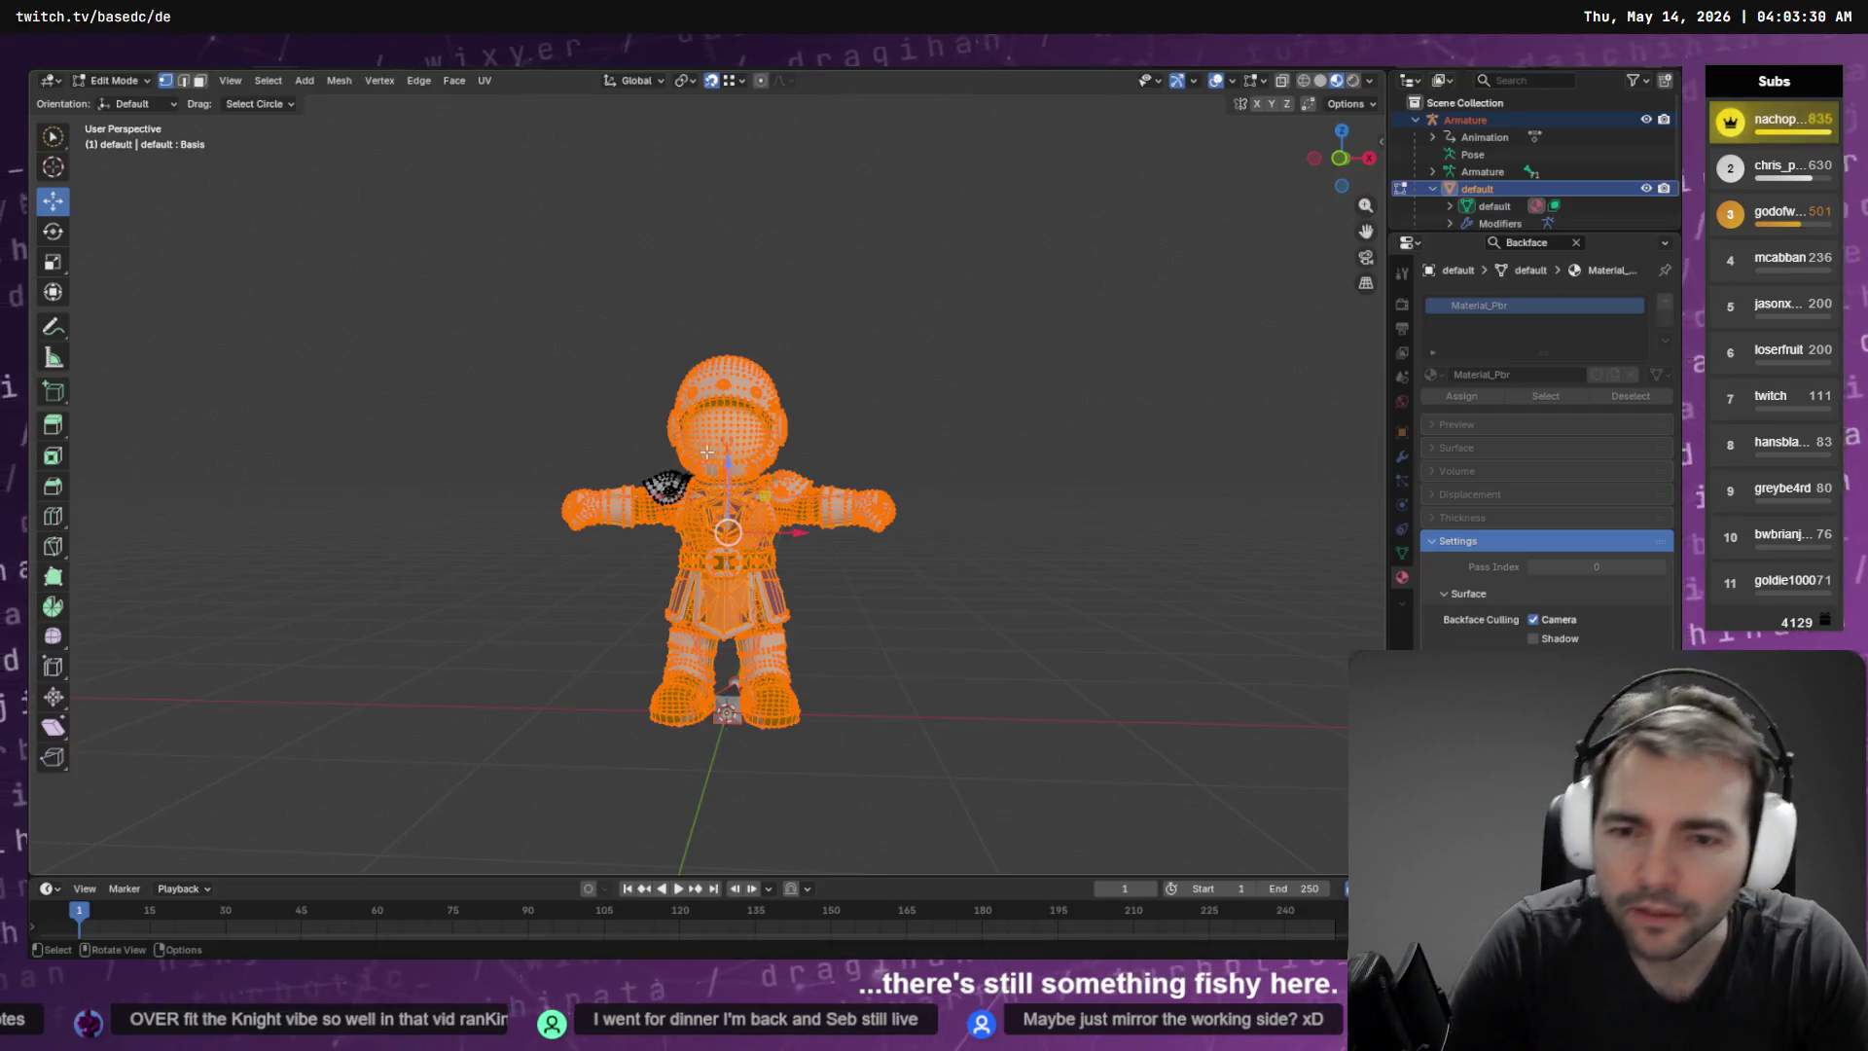
# Switch the knight to Weight Paint mode, showing CC_Base_L_UpperarmTwist01 shoulder weights from the front
pyautogui.scroll(5, 704, 475)
pyautogui.moveTo(703, 475); pyautogui.dragTo(770, 164)
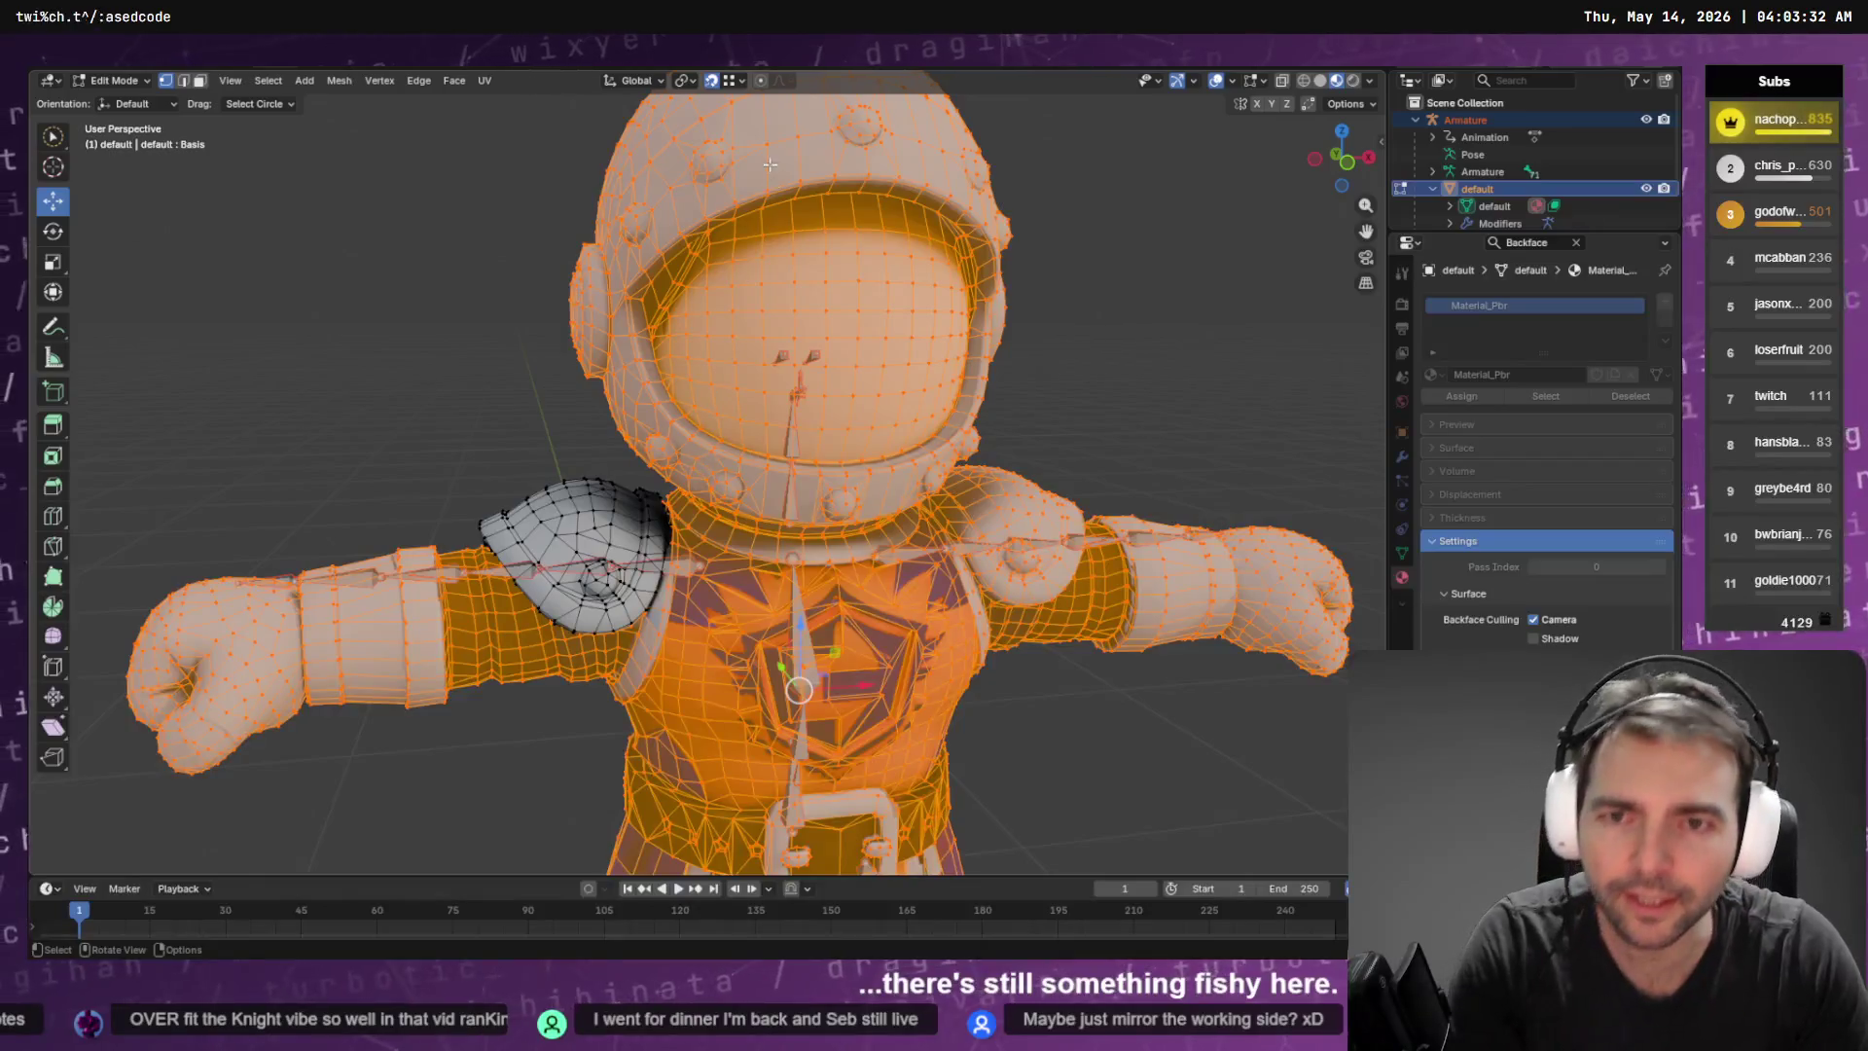
pyautogui.click(117, 82)
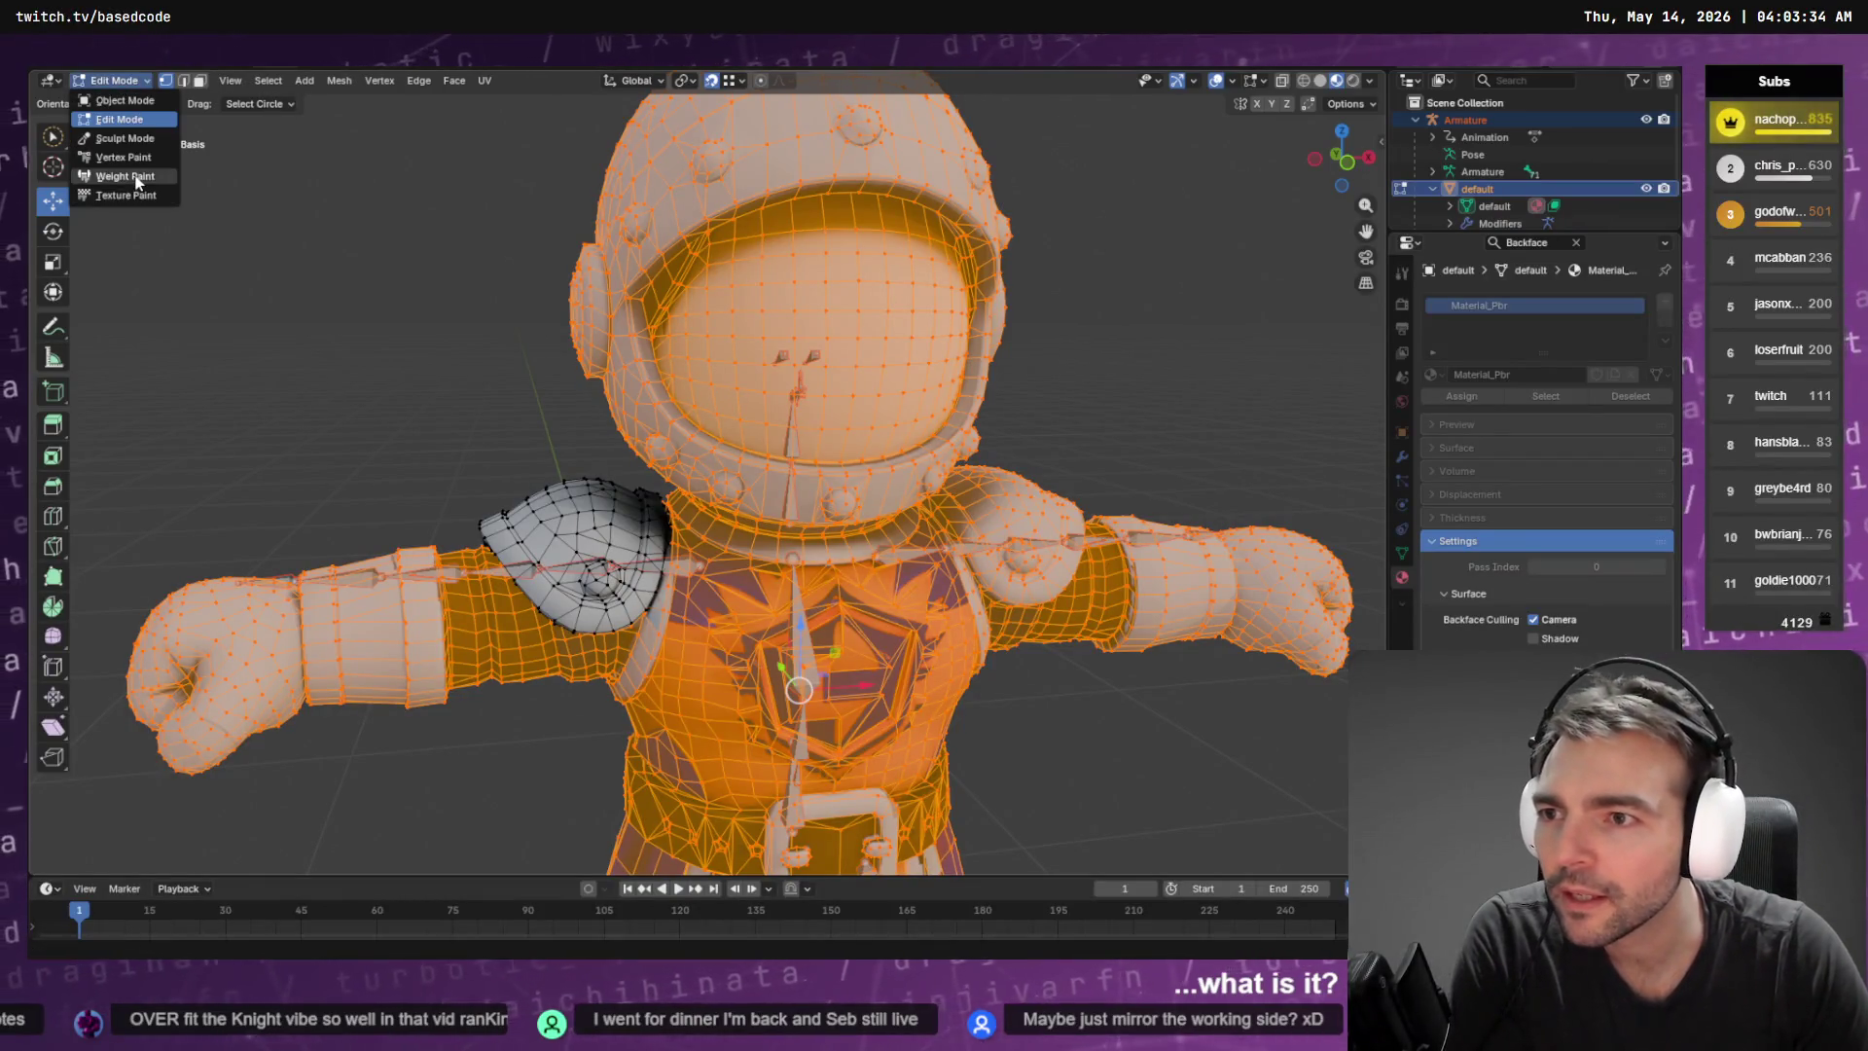
pyautogui.click(137, 177)
pyautogui.moveTo(190, 188); pyautogui.dragTo(518, 313)
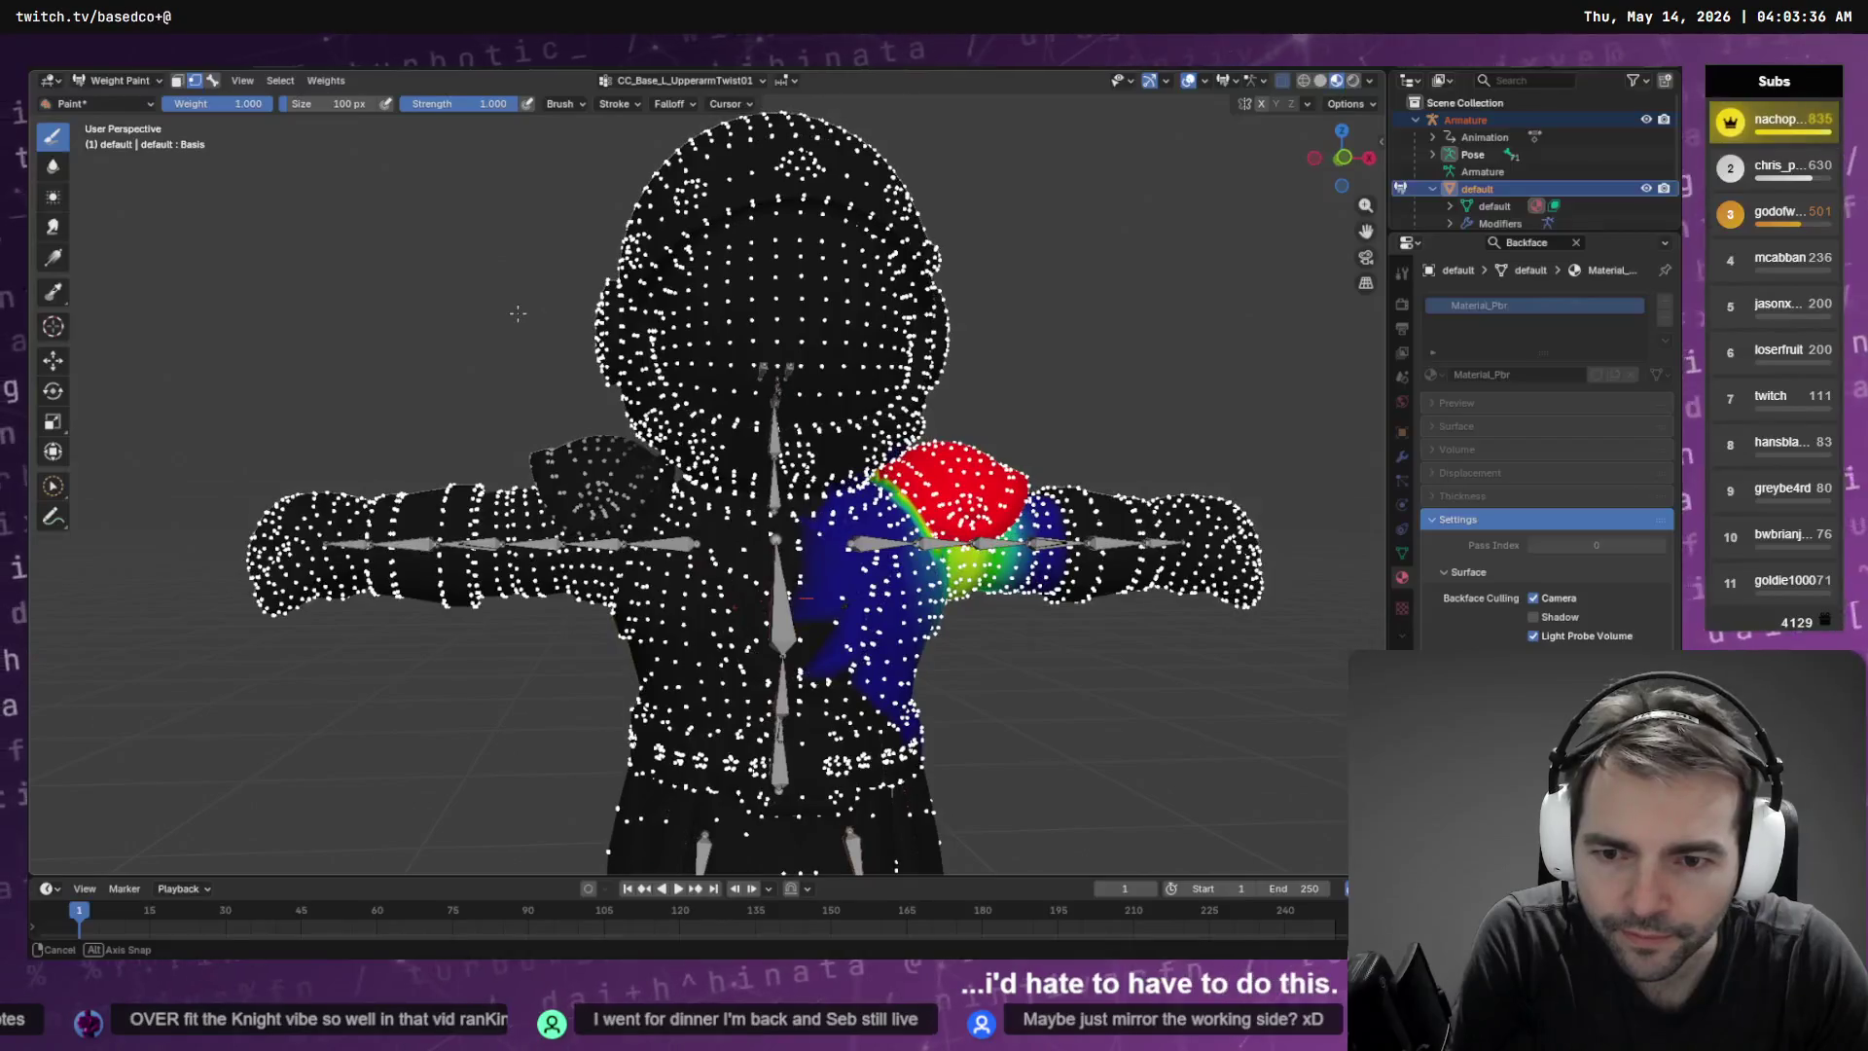
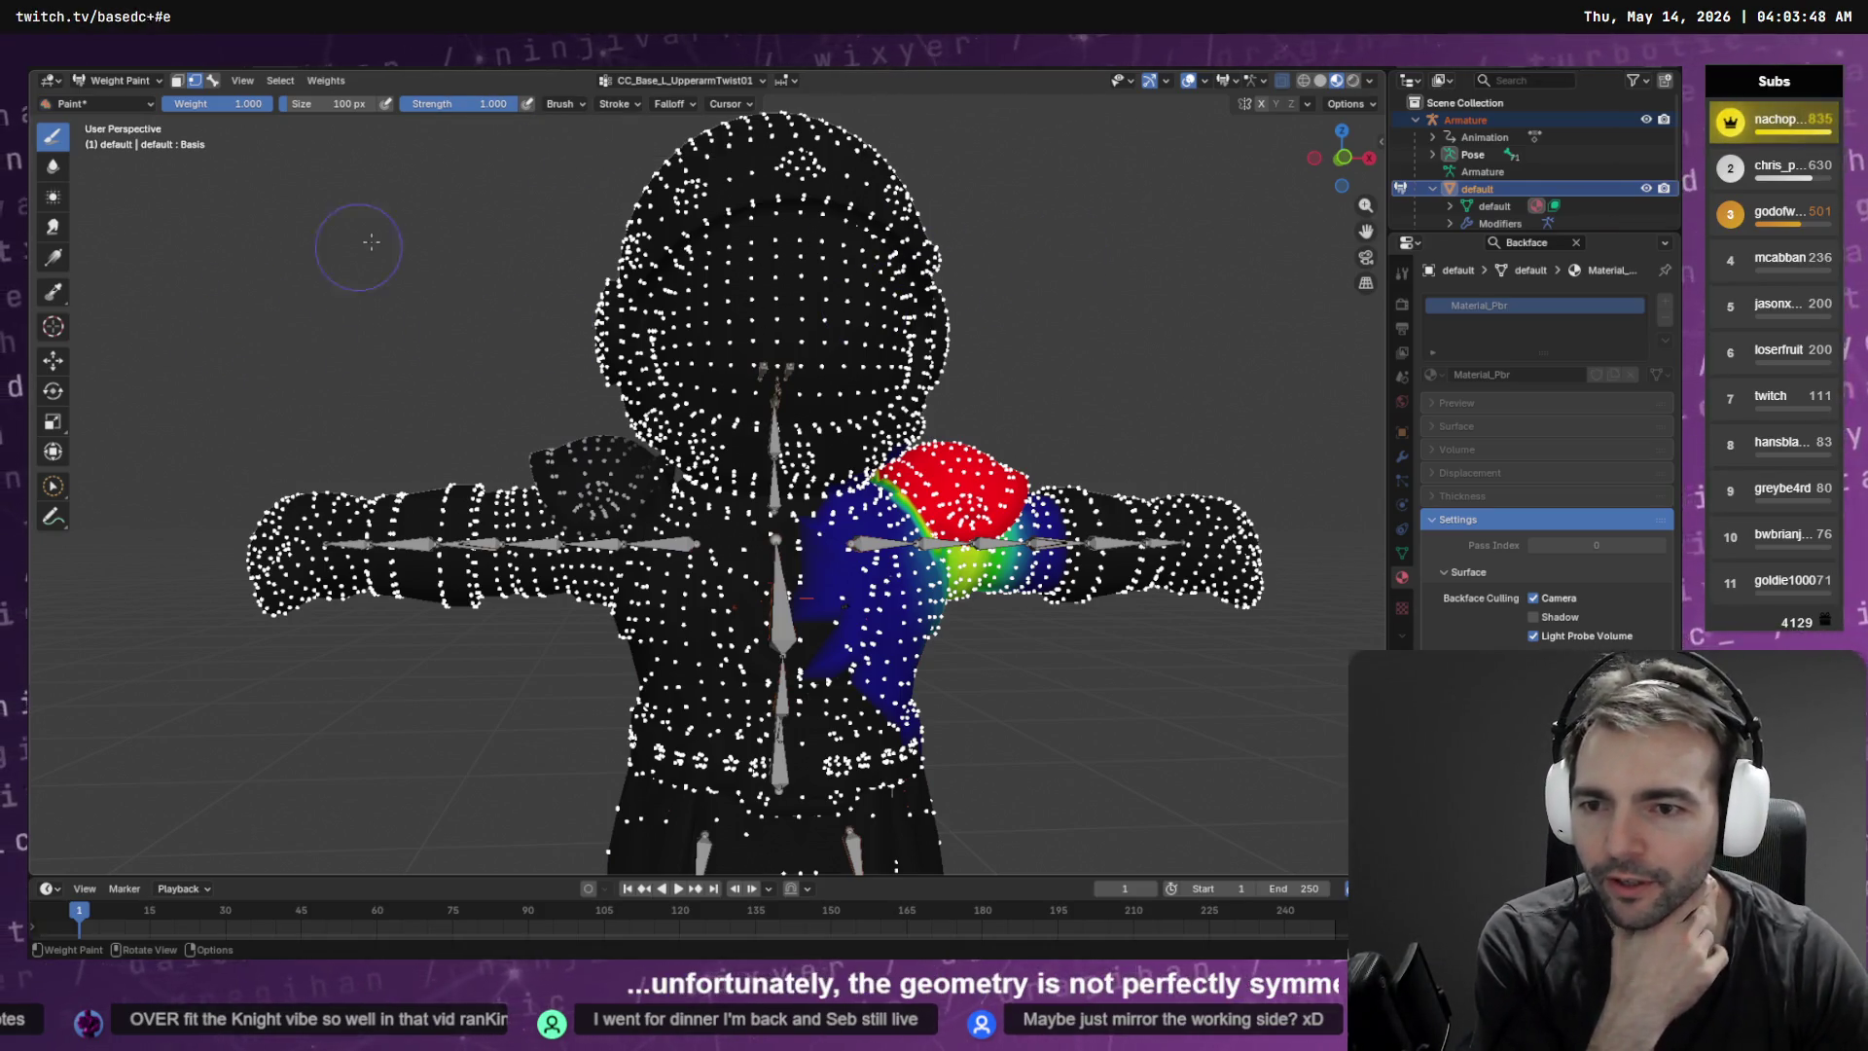
# Pick CC_Base_R_Clavicle from the vertex group list as the weight-painted group
pyautogui.click(732, 82)
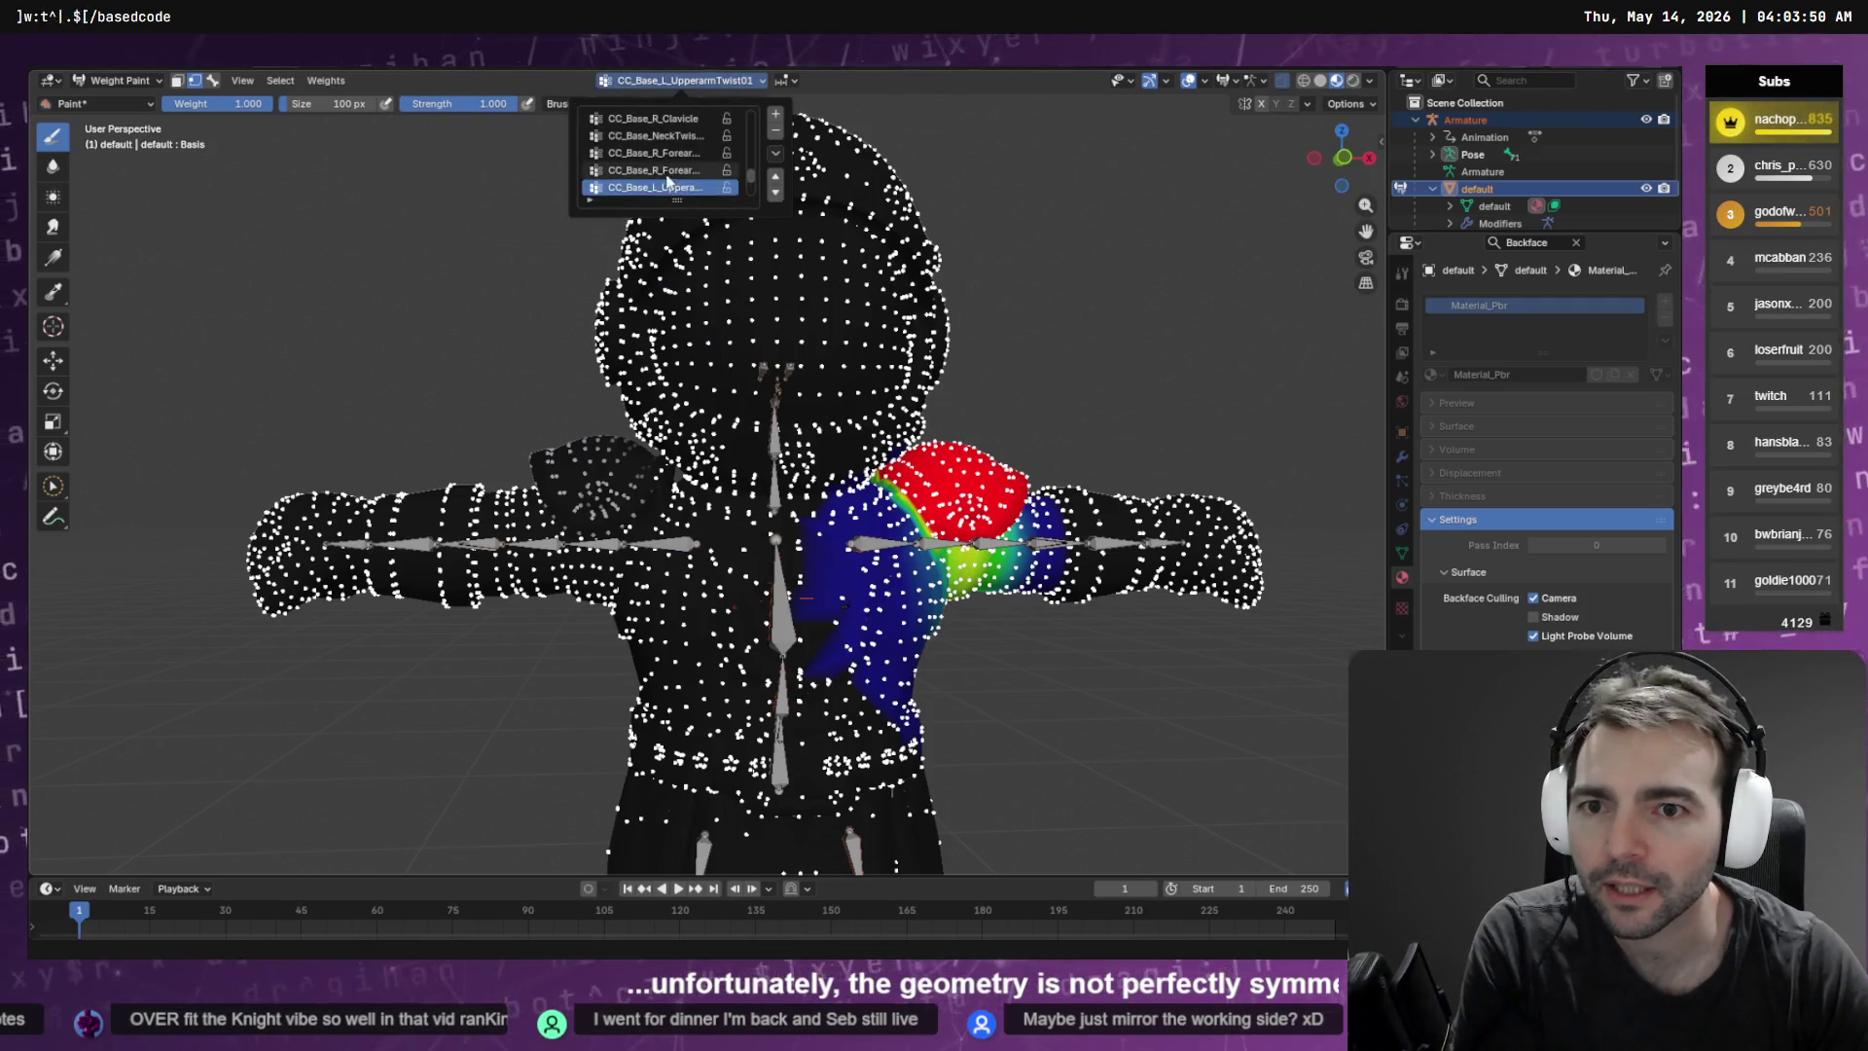
pyautogui.scroll(-3, 668, 166)
pyautogui.scroll(3, 667, 167)
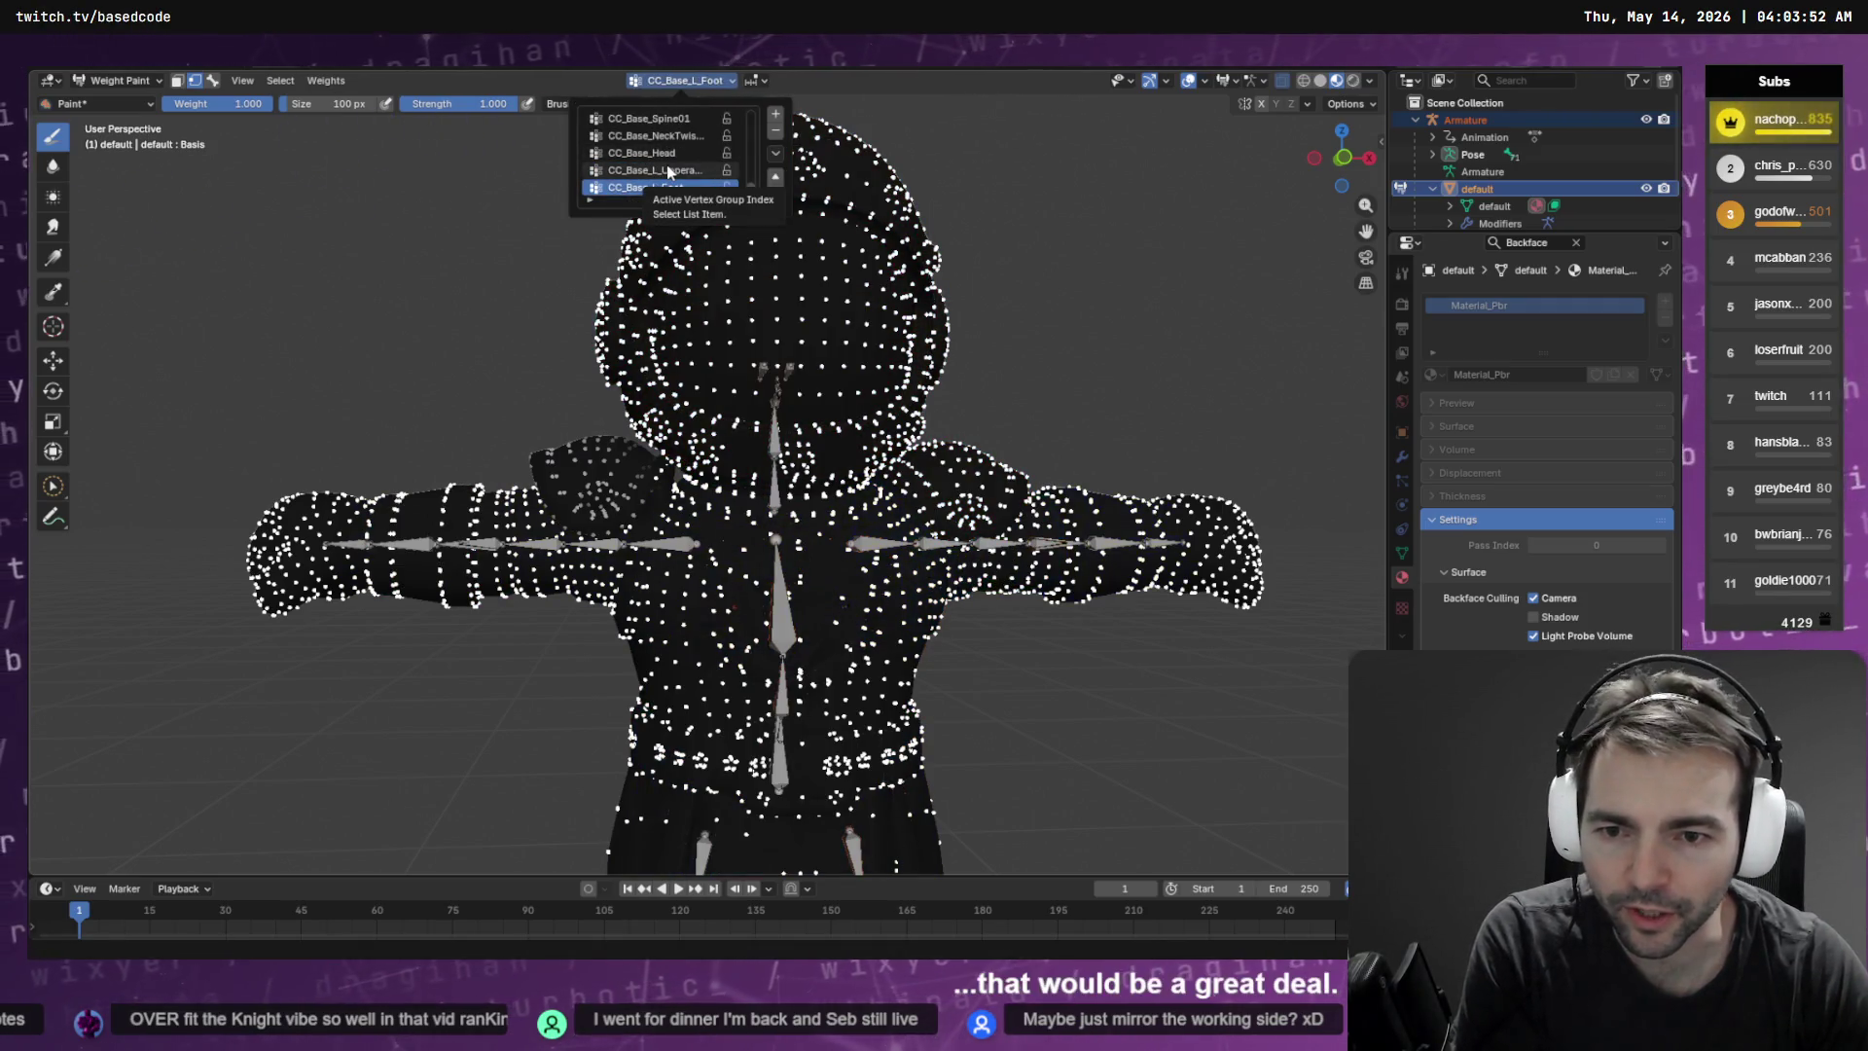
pyautogui.scroll(-4, 667, 165)
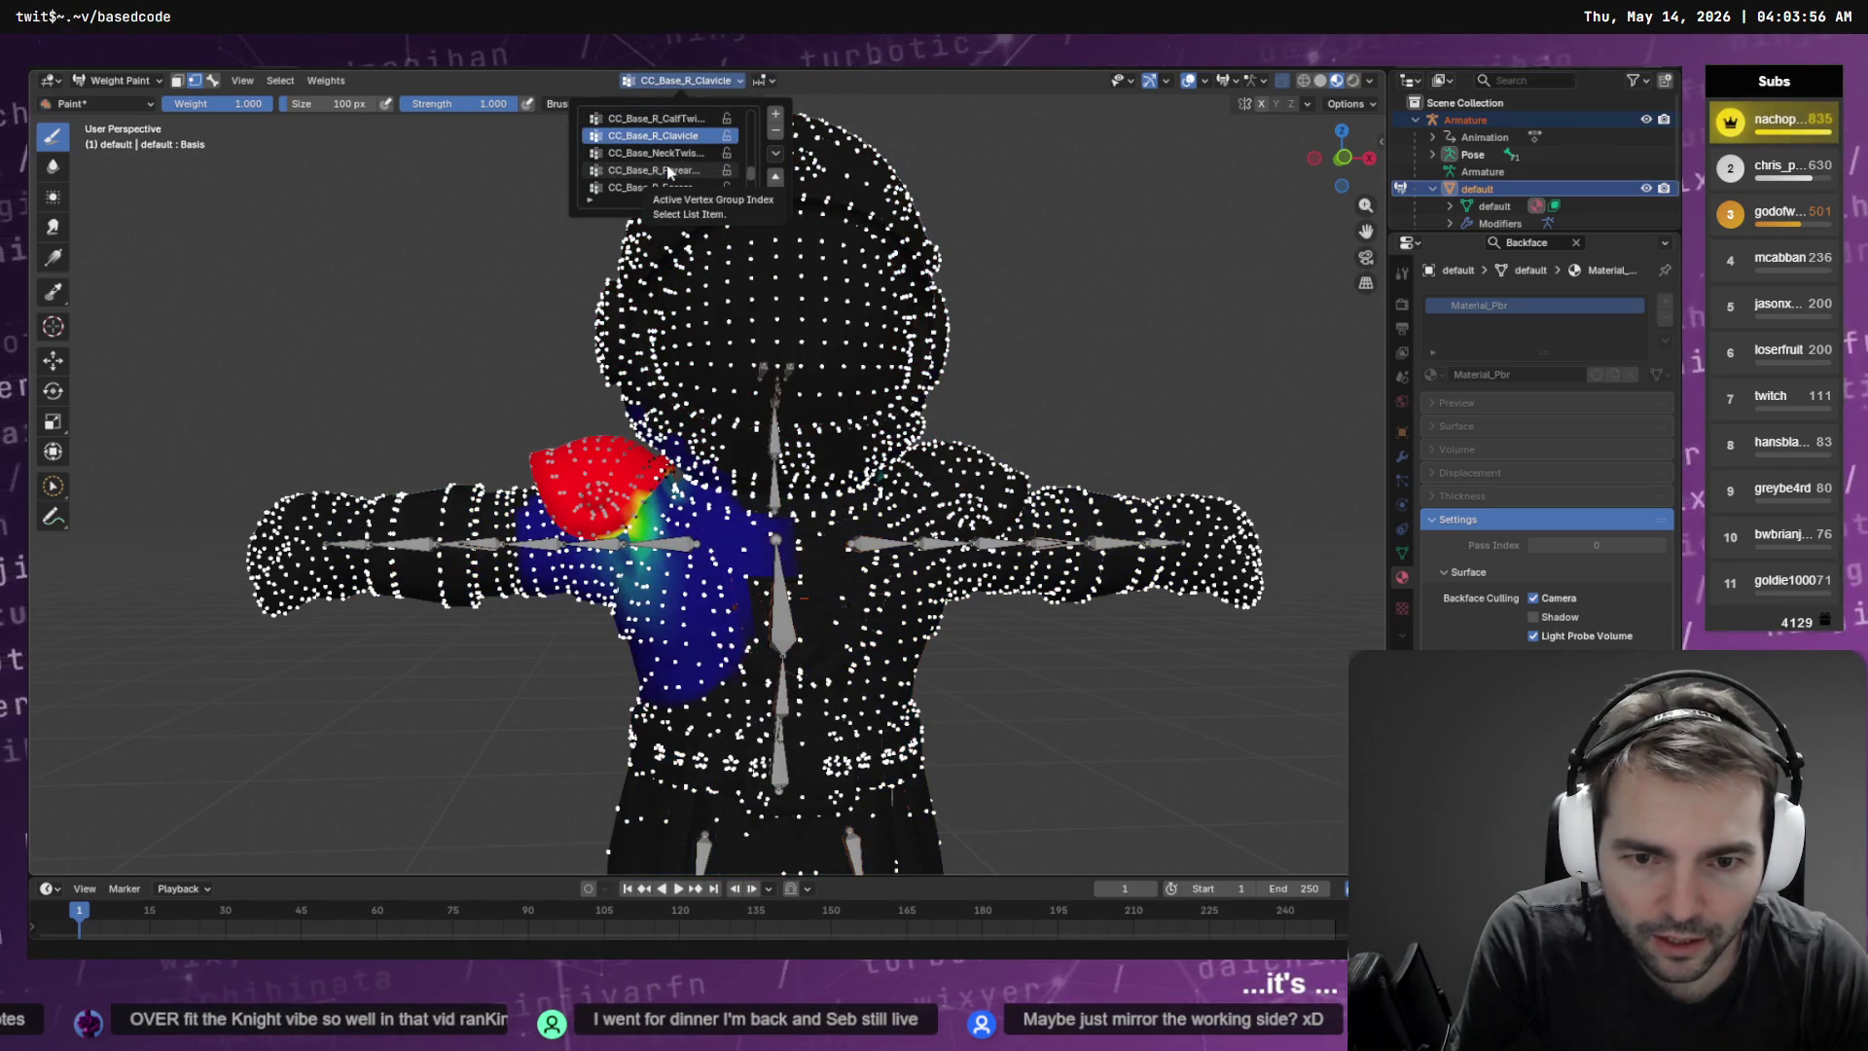
pyautogui.scroll(3, 667, 166)
pyautogui.scroll(-3, 667, 165)
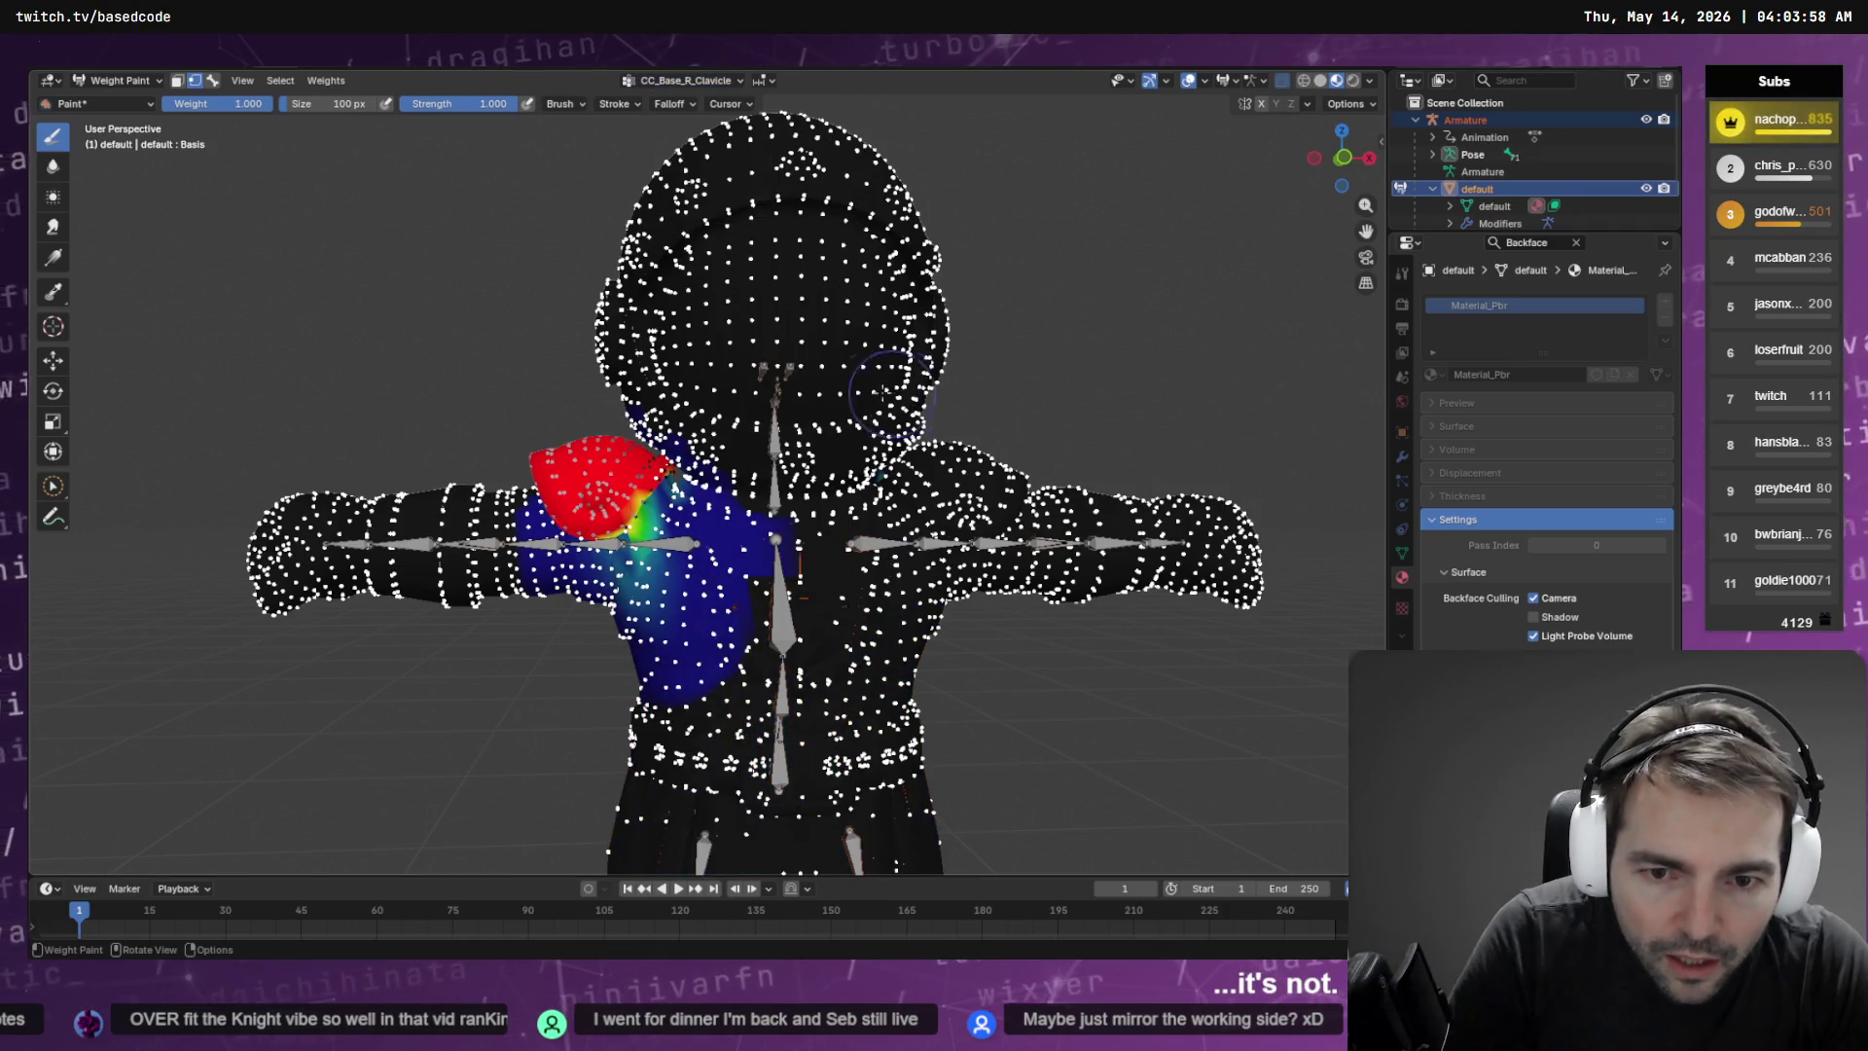
pyautogui.scroll(8, 876, 419)
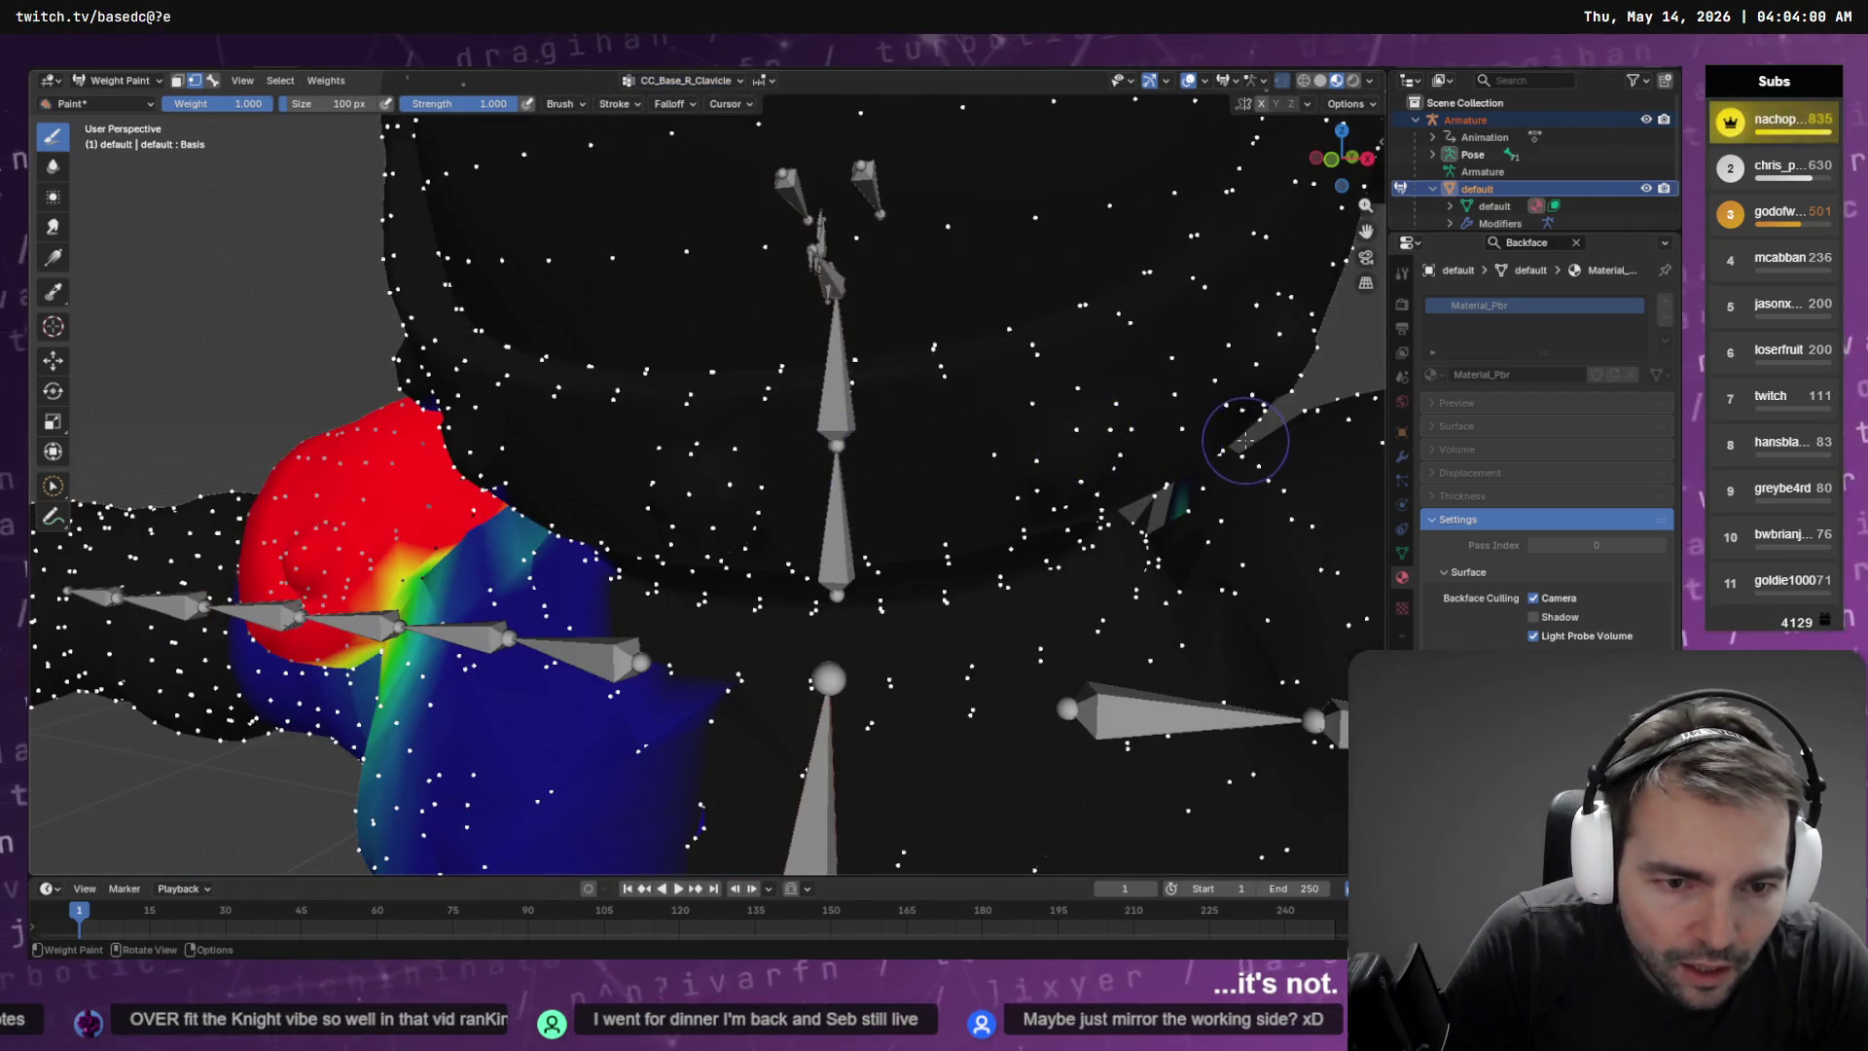
# Orbit and use Walk navigation to fly into the mesh beside the shoulder weights
pyautogui.moveTo(1126, 511)
pyautogui.mouseDown()
pyautogui.moveTo(1090, 457)
pyautogui.moveTo(988, 400)
pyautogui.moveTo(1068, 405)
pyautogui.mouseUp()
pyautogui.scroll(-3, 1060, 414)
pyautogui.moveTo(937, 486)
pyautogui.mouseDown()
pyautogui.moveTo(942, 467)
pyautogui.moveTo(942, 488)
pyautogui.mouseUp()
pyautogui.hotkey('shift', '`')
pyautogui.press('w')
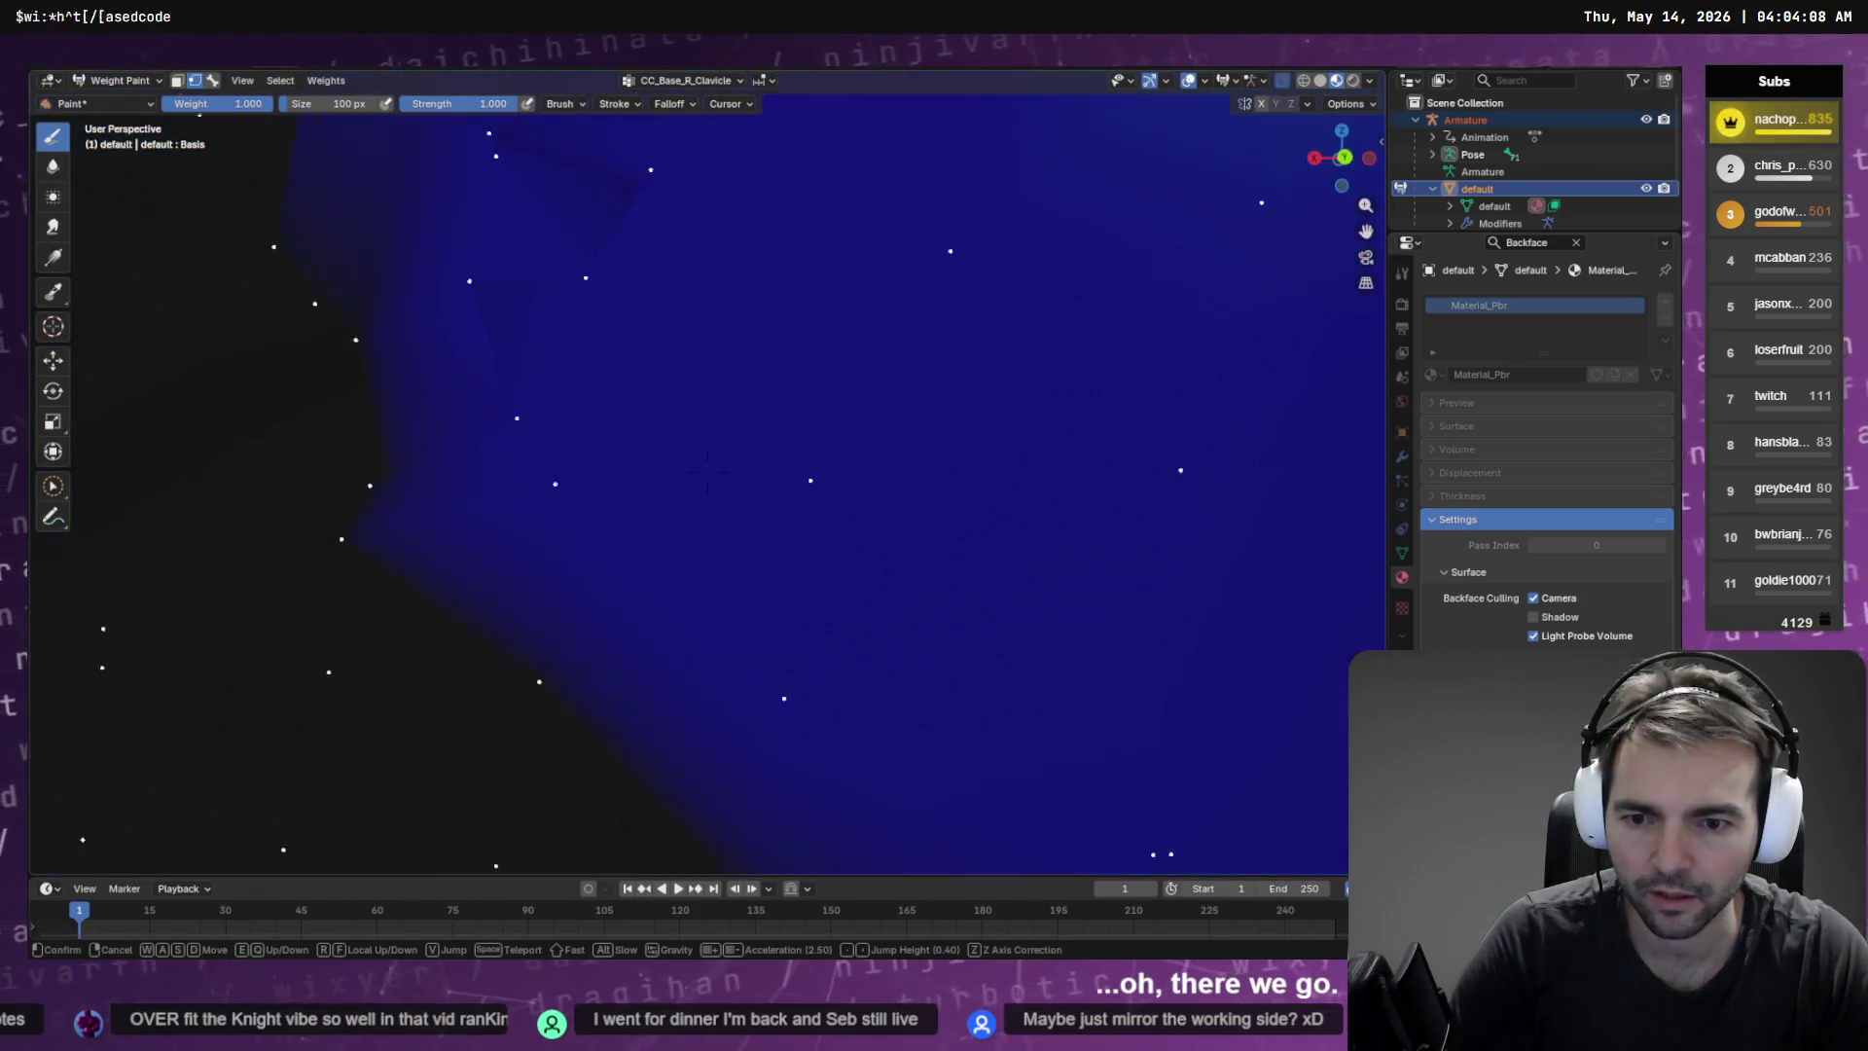
pyautogui.press('s')
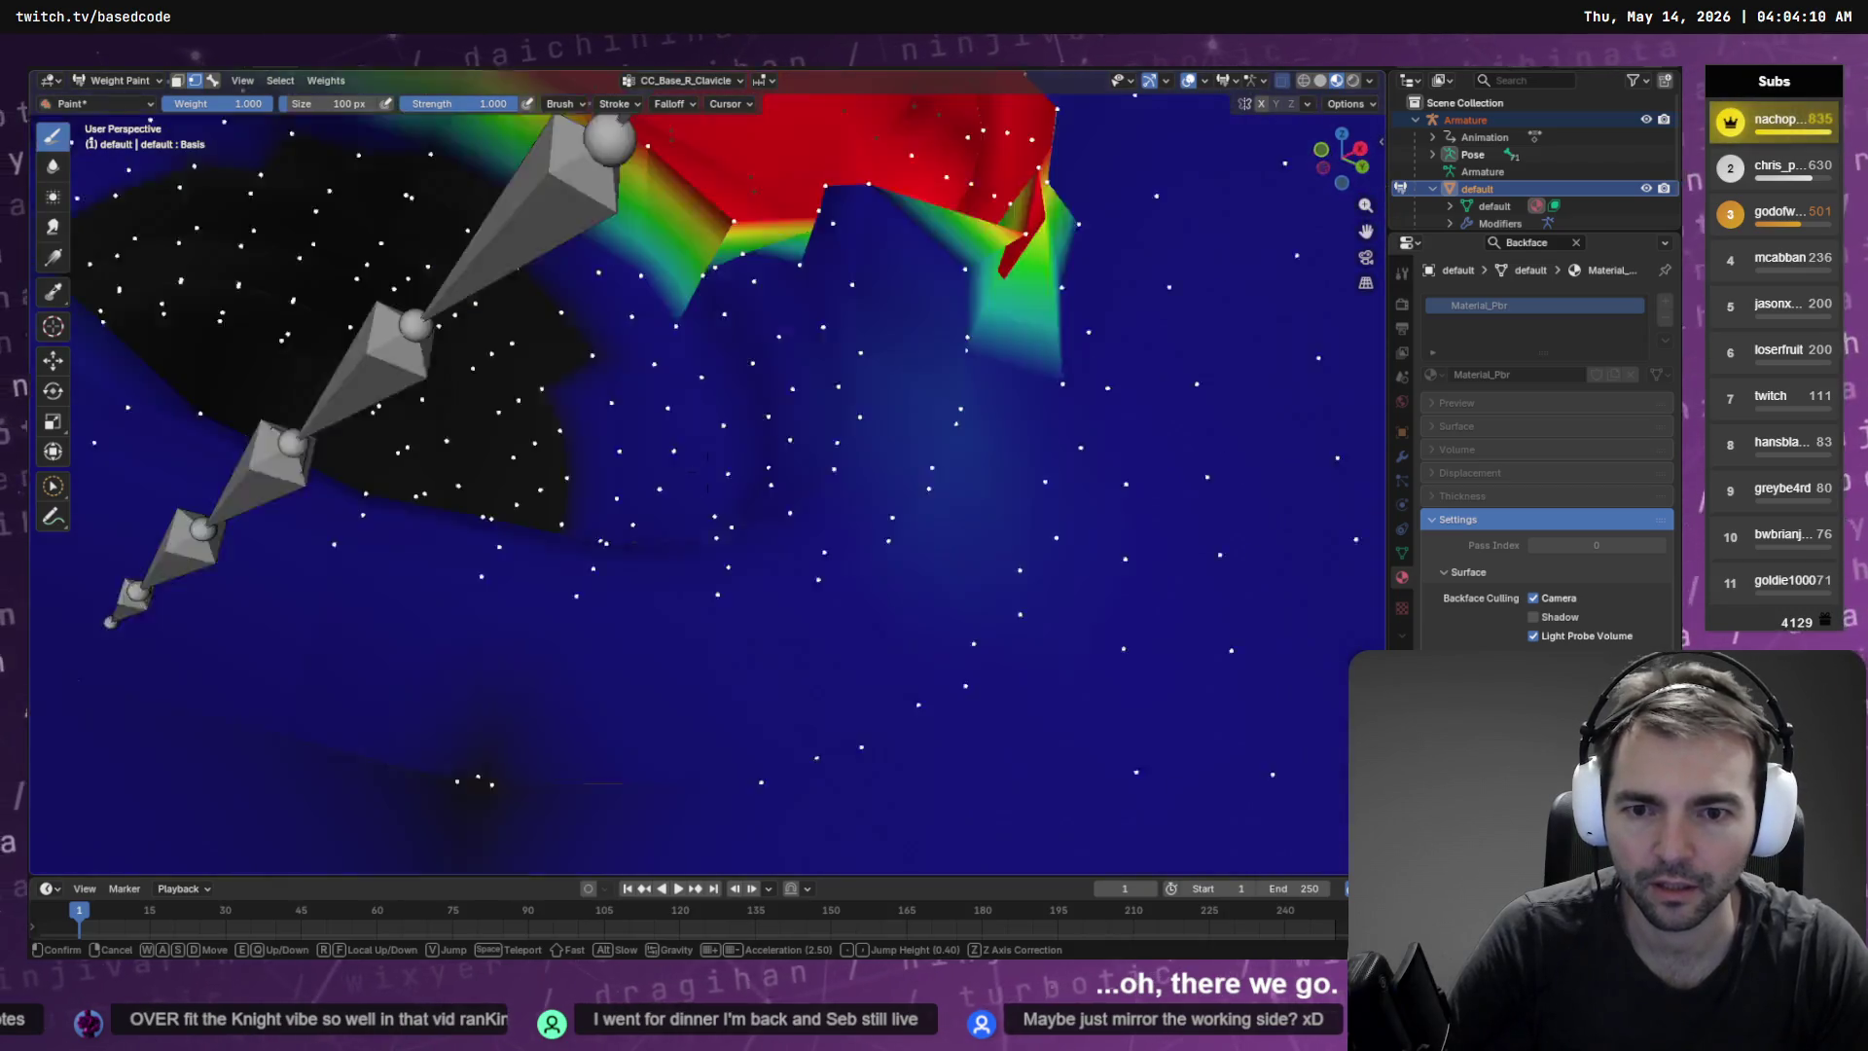
pyautogui.press('w')
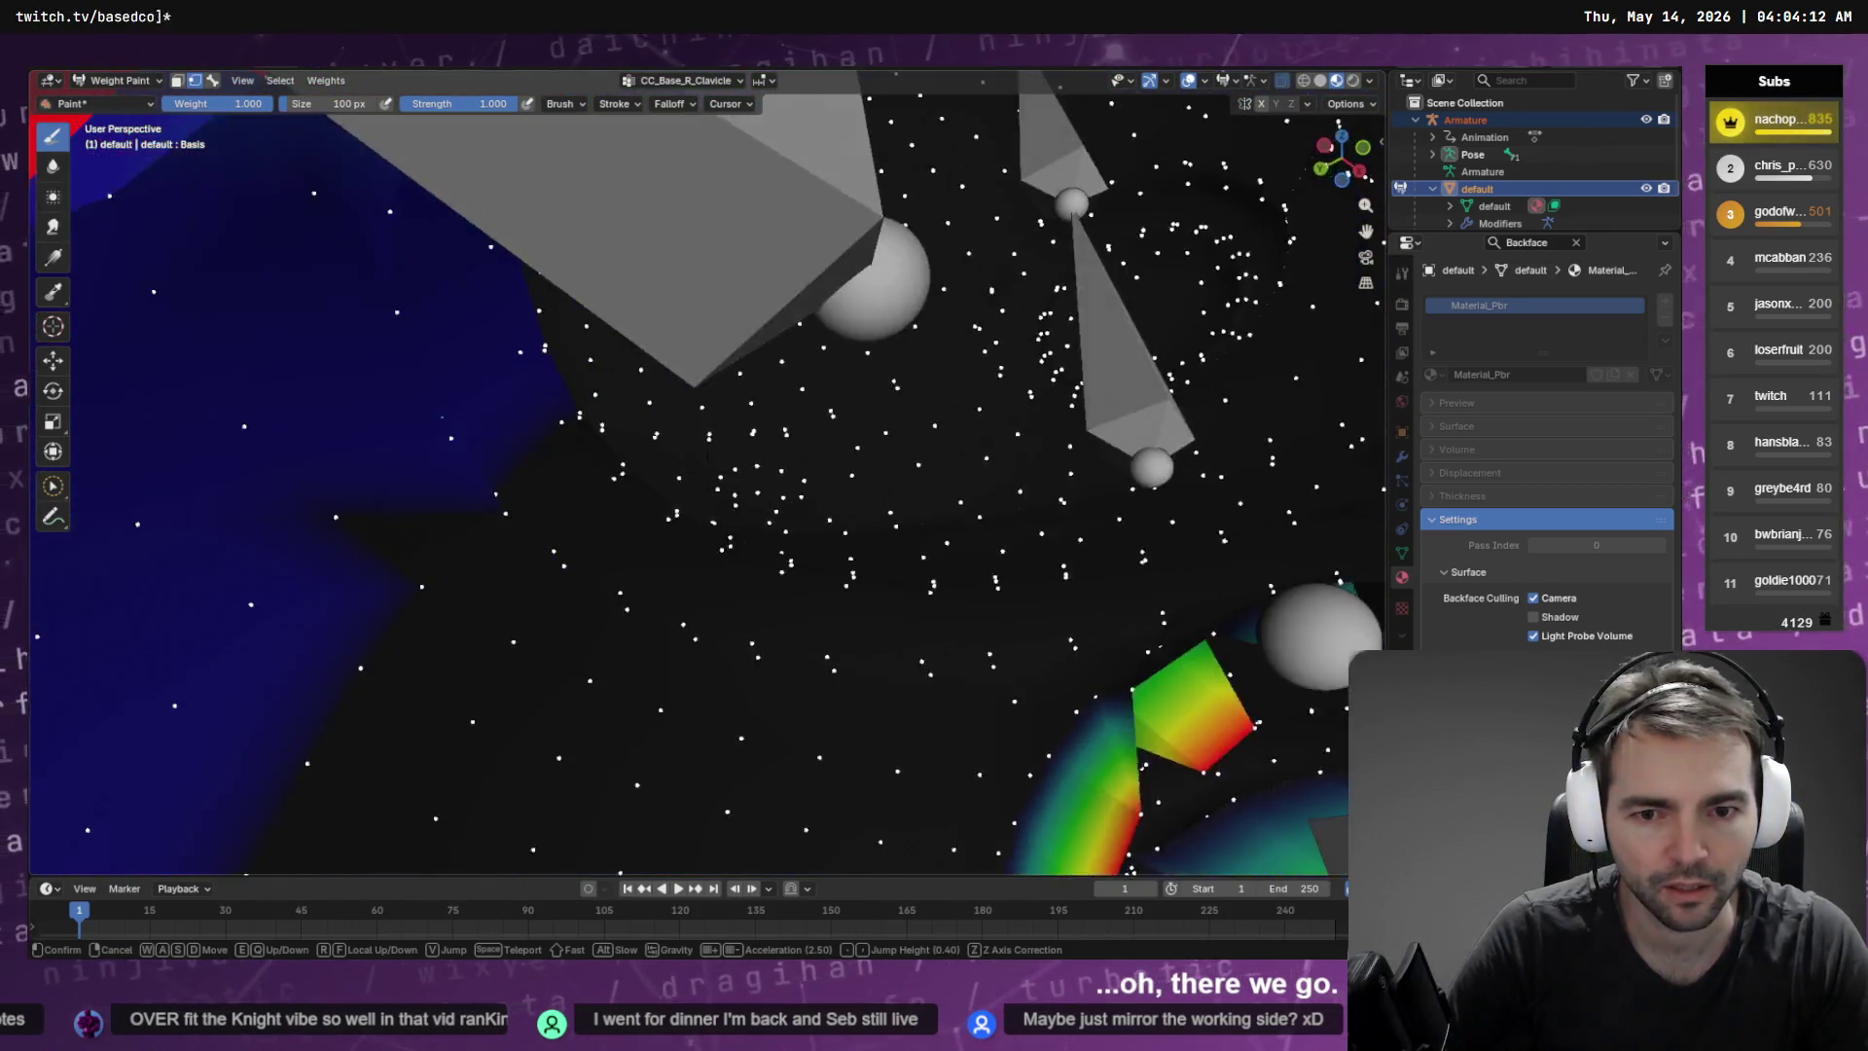
pyautogui.click(933, 489)
# Paint the coloured inner wedges down to zero weight so they turn dark blue
pyautogui.moveTo(831, 477); pyautogui.dragTo(696, 480)
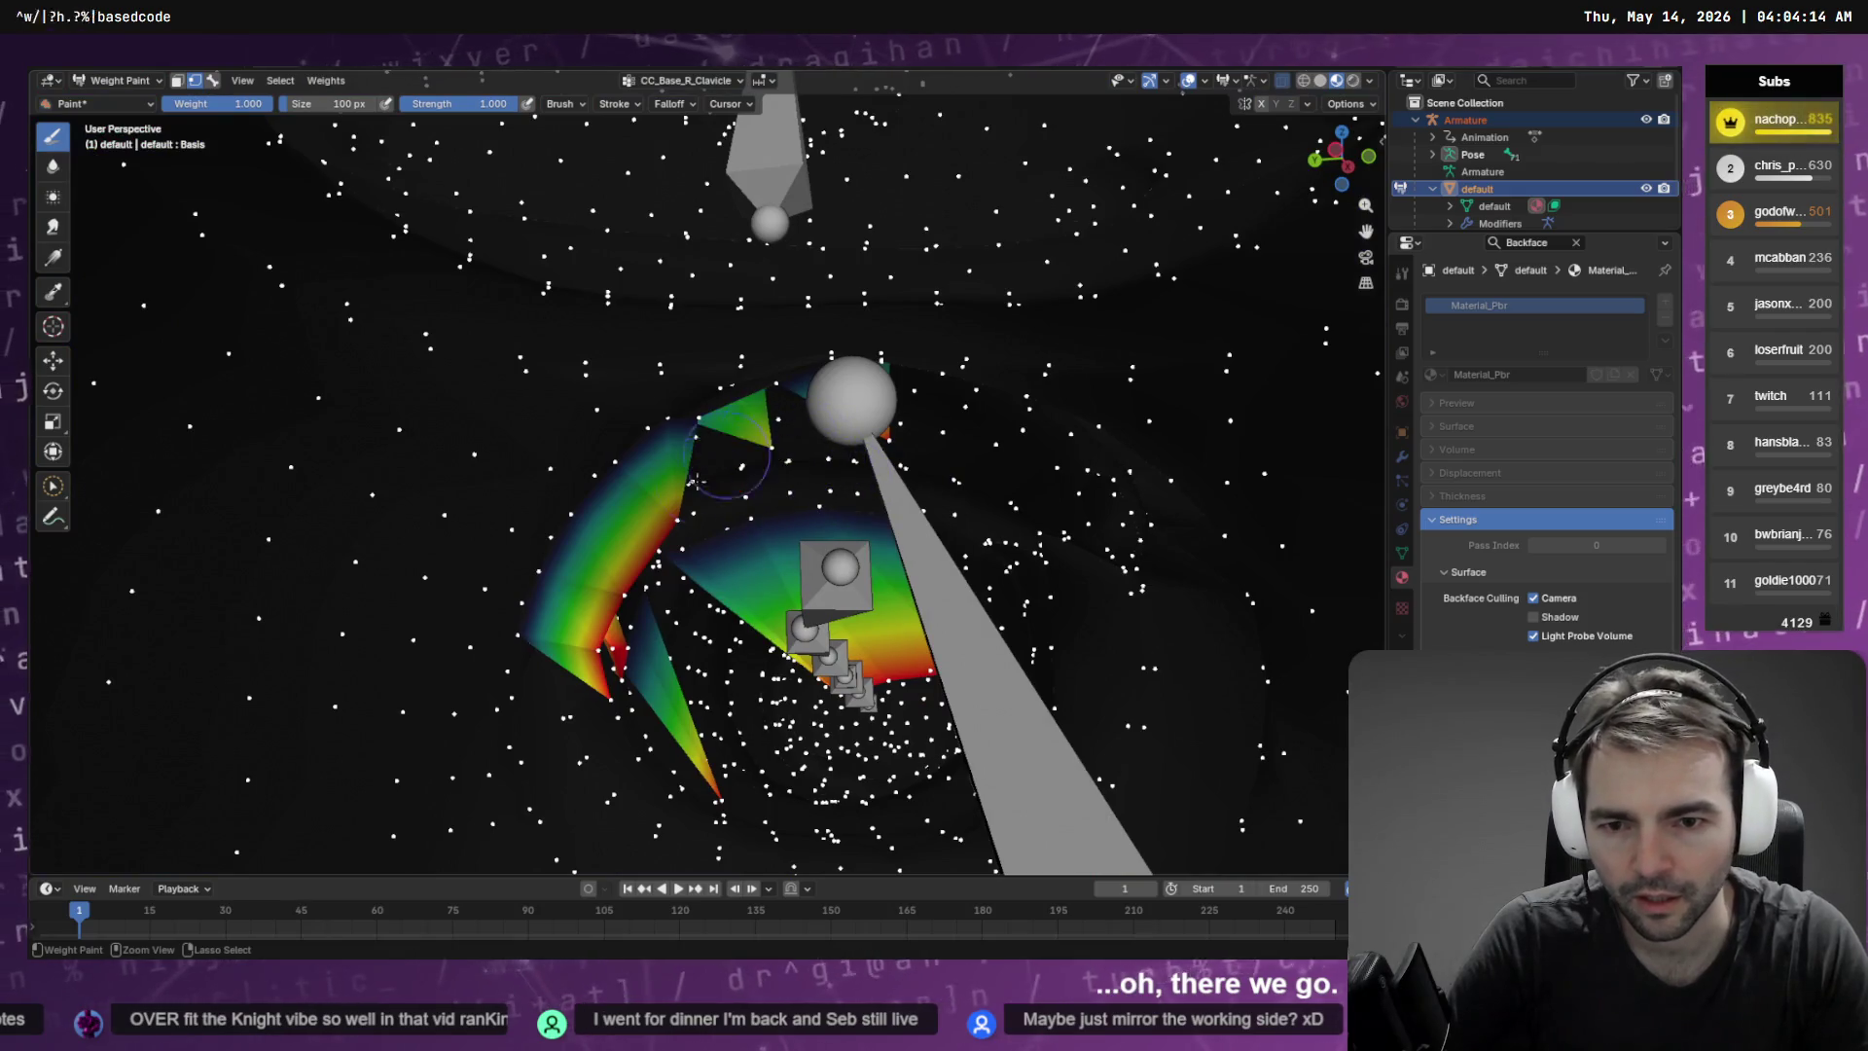
pyautogui.moveTo(647, 558); pyautogui.dragTo(551, 615)
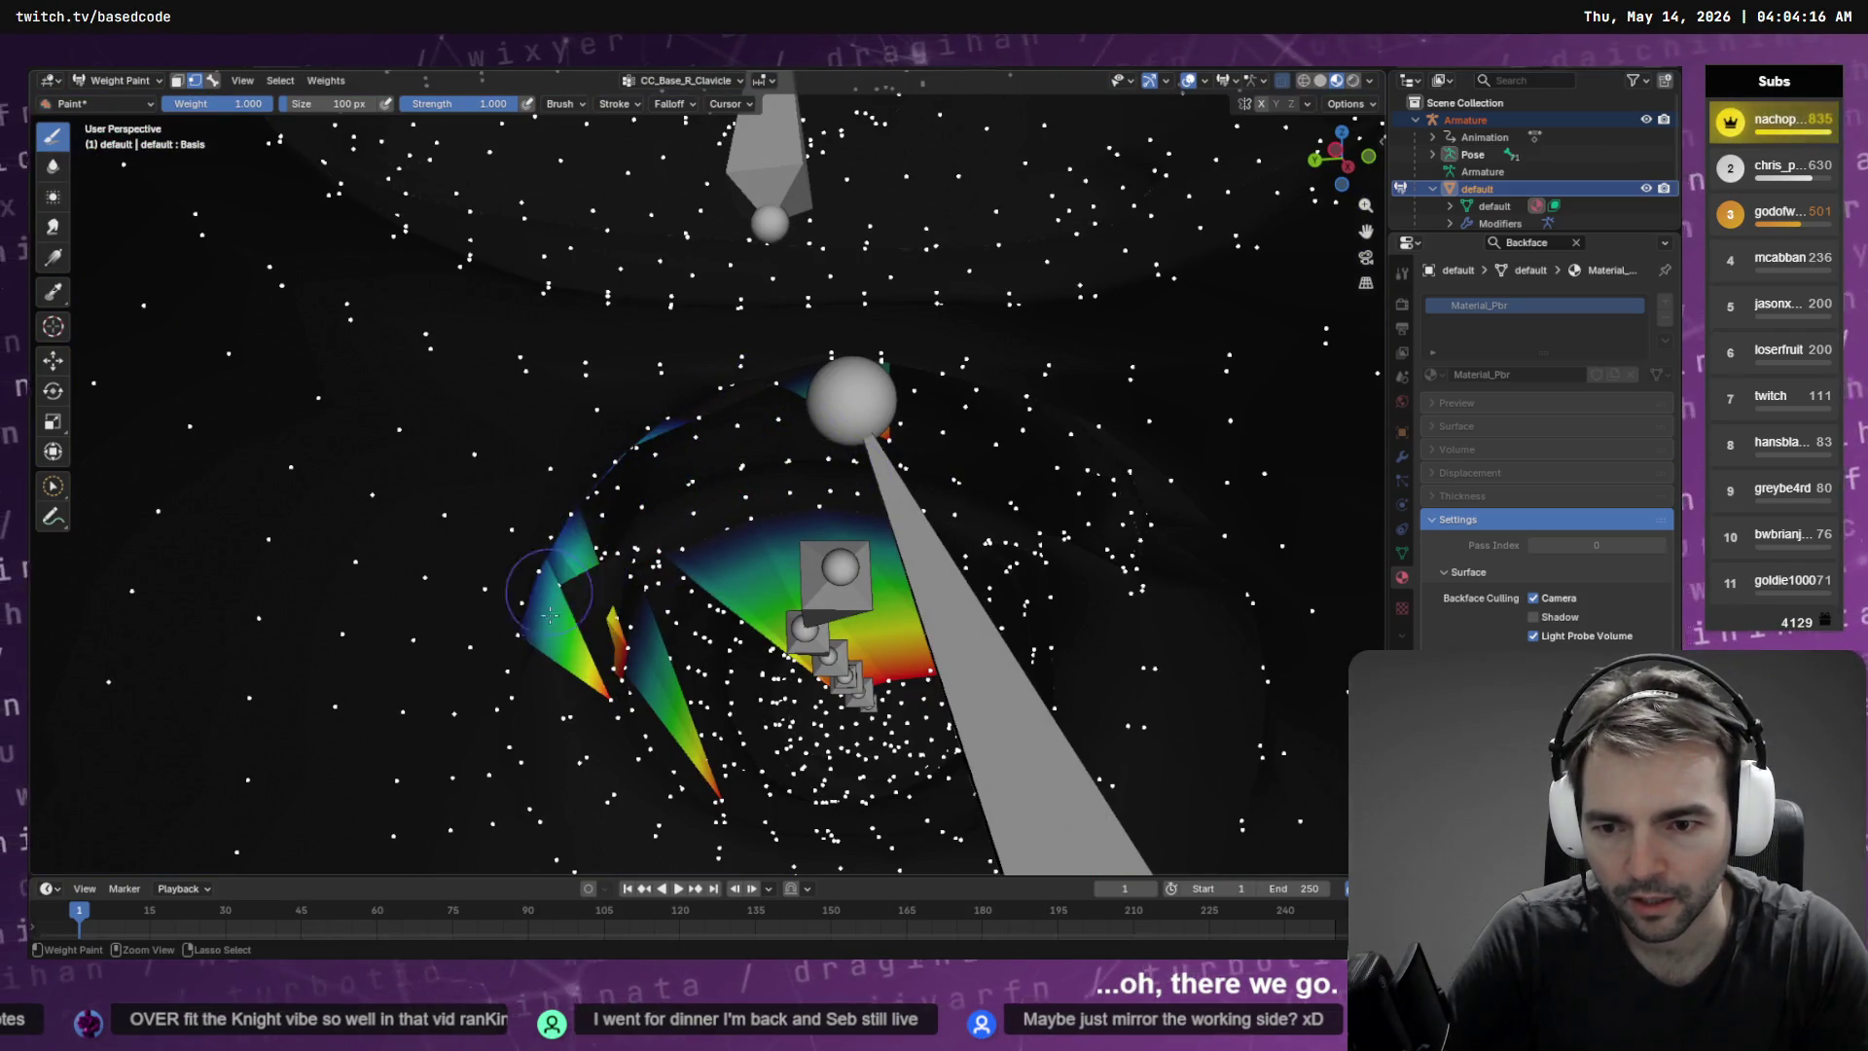
pyautogui.moveTo(550, 527)
pyautogui.mouseDown()
pyautogui.moveTo(556, 598)
pyautogui.moveTo(528, 536)
pyautogui.mouseUp()
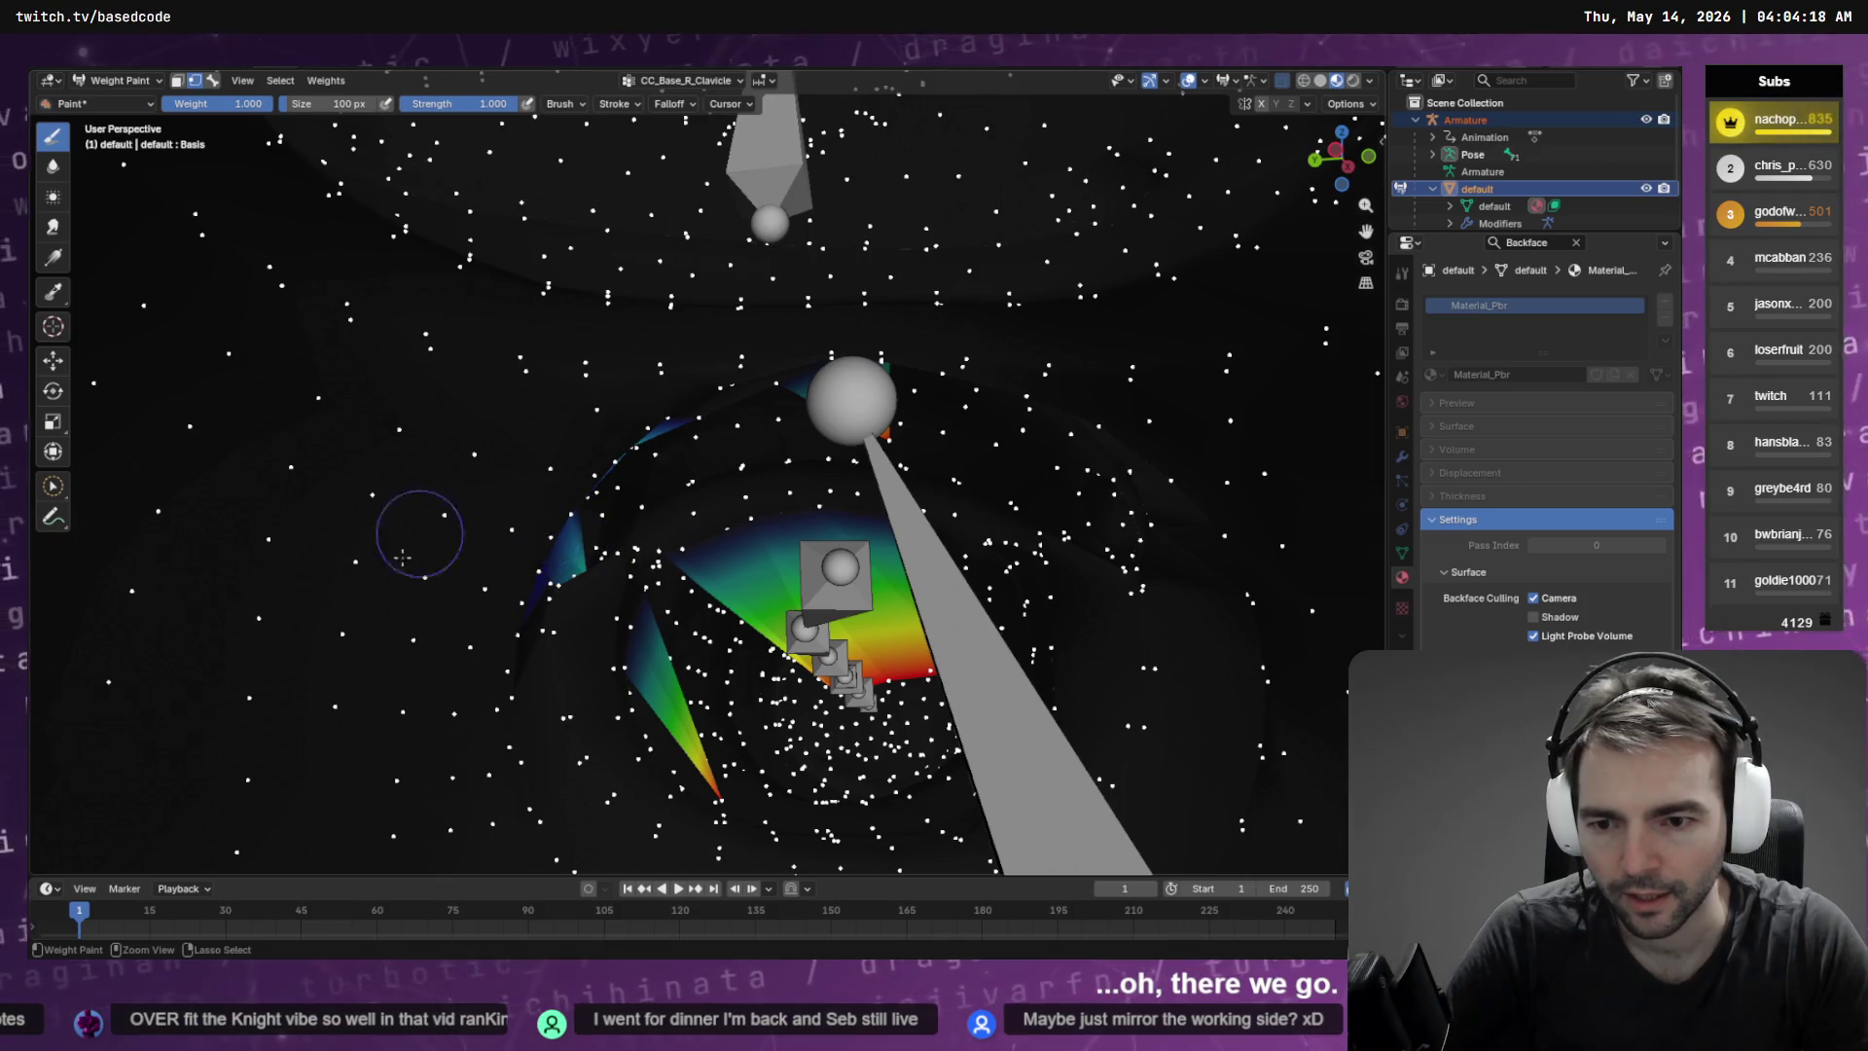
pyautogui.moveTo(693, 786); pyautogui.dragTo(687, 610)
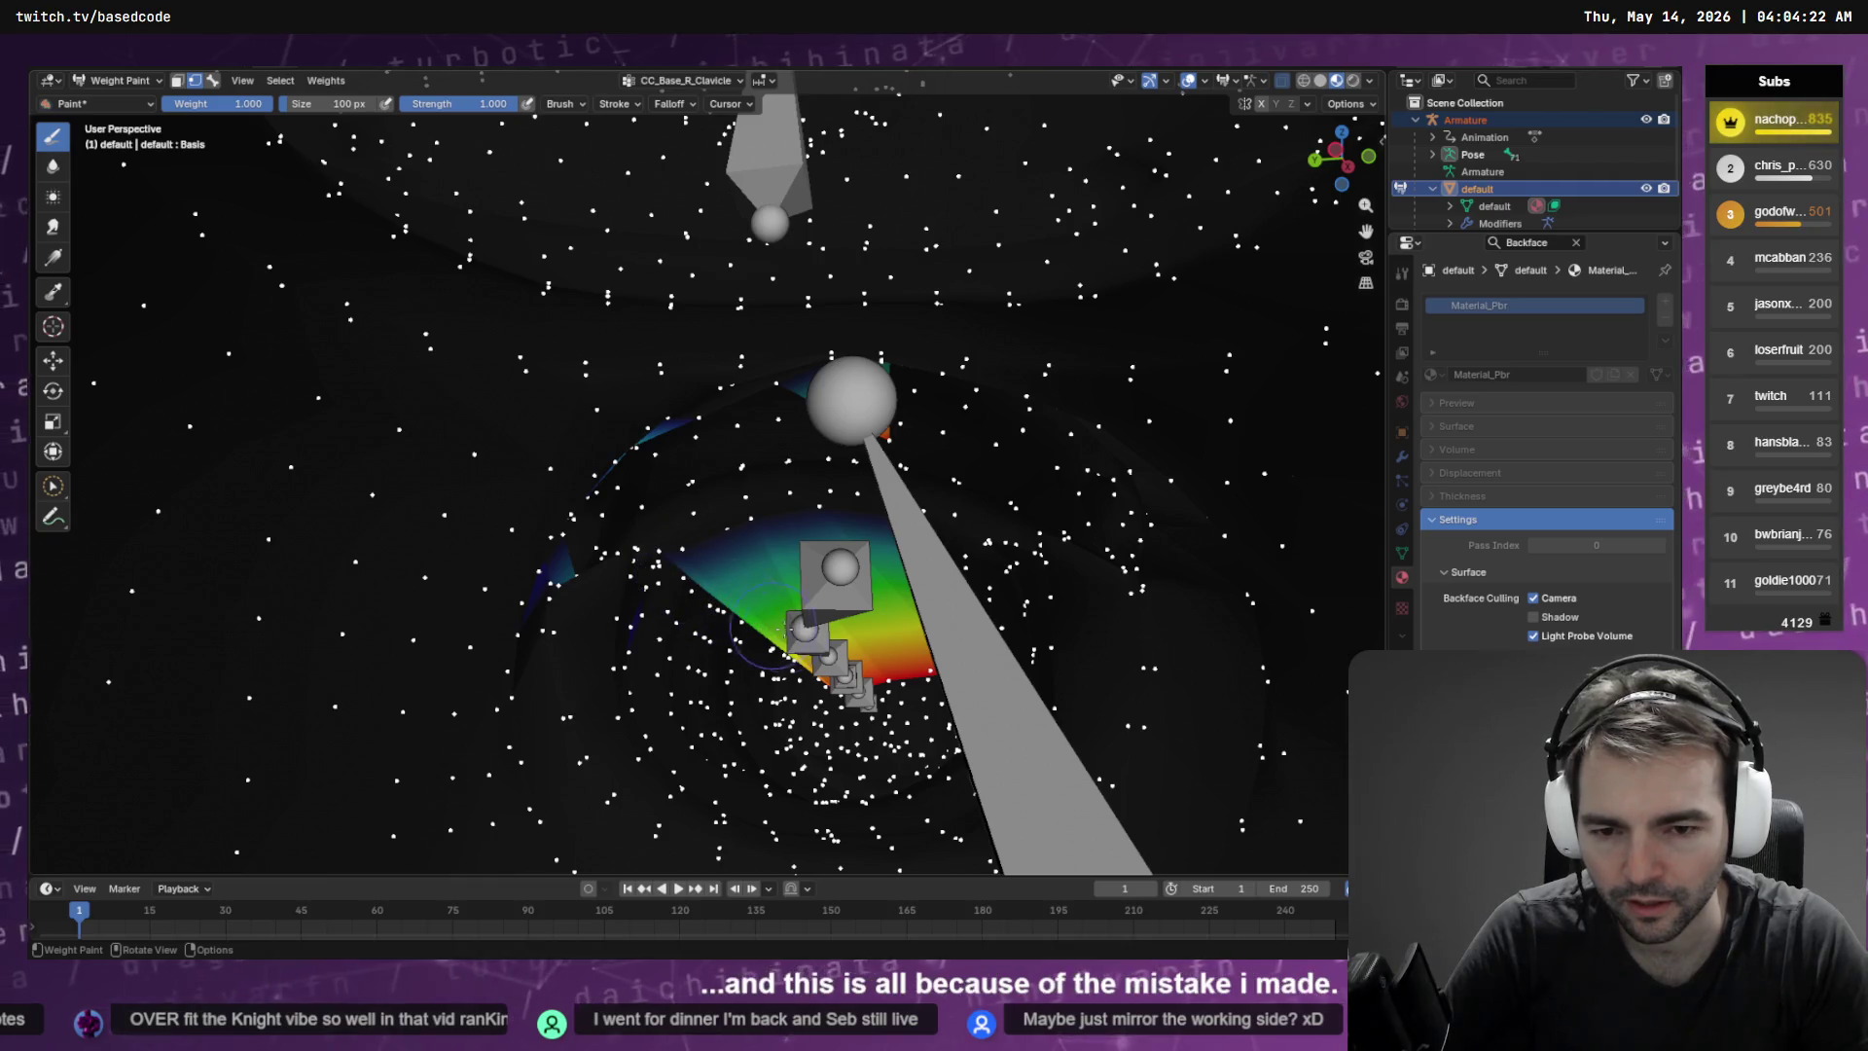
pyautogui.scroll(-10, 791, 606)
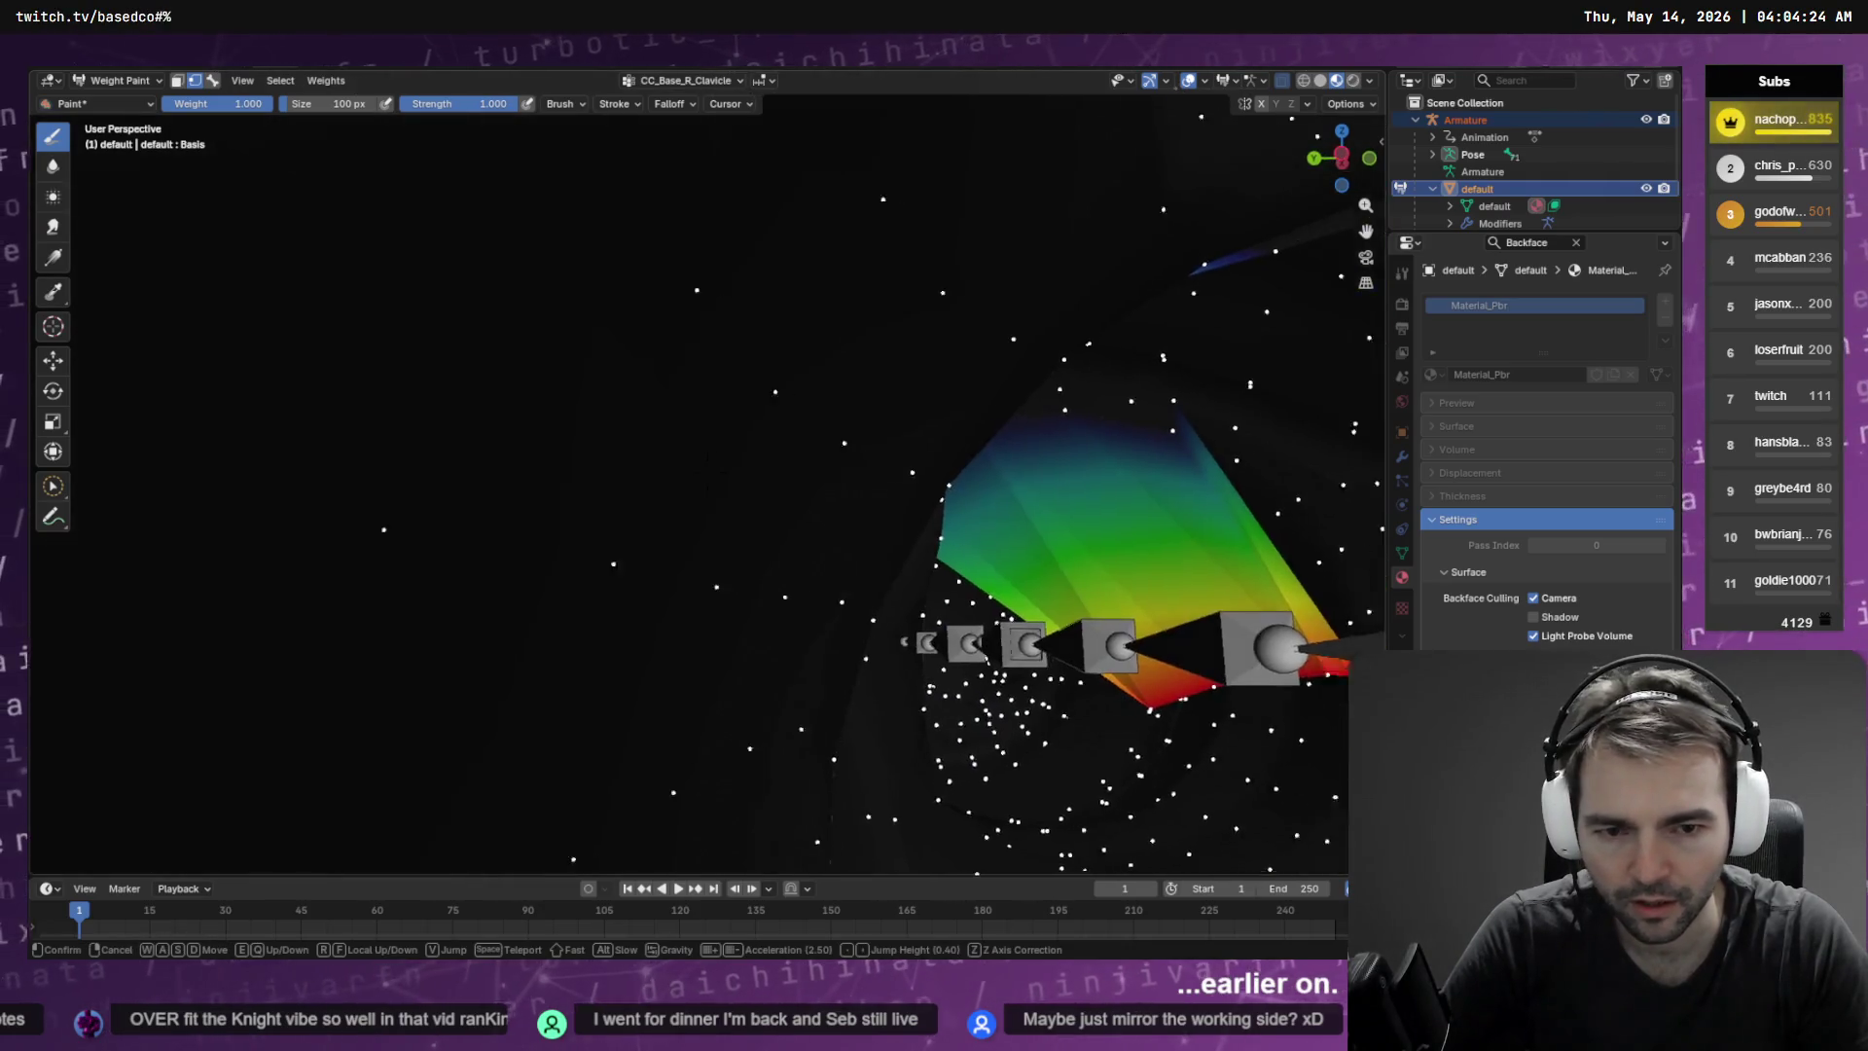
pyautogui.moveTo(800, 615)
pyautogui.mouseDown()
pyautogui.moveTo(720, 467)
pyautogui.moveTo(603, 486)
pyautogui.moveTo(788, 409)
pyautogui.mouseUp()
pyautogui.moveTo(909, 285); pyautogui.dragTo(874, 227)
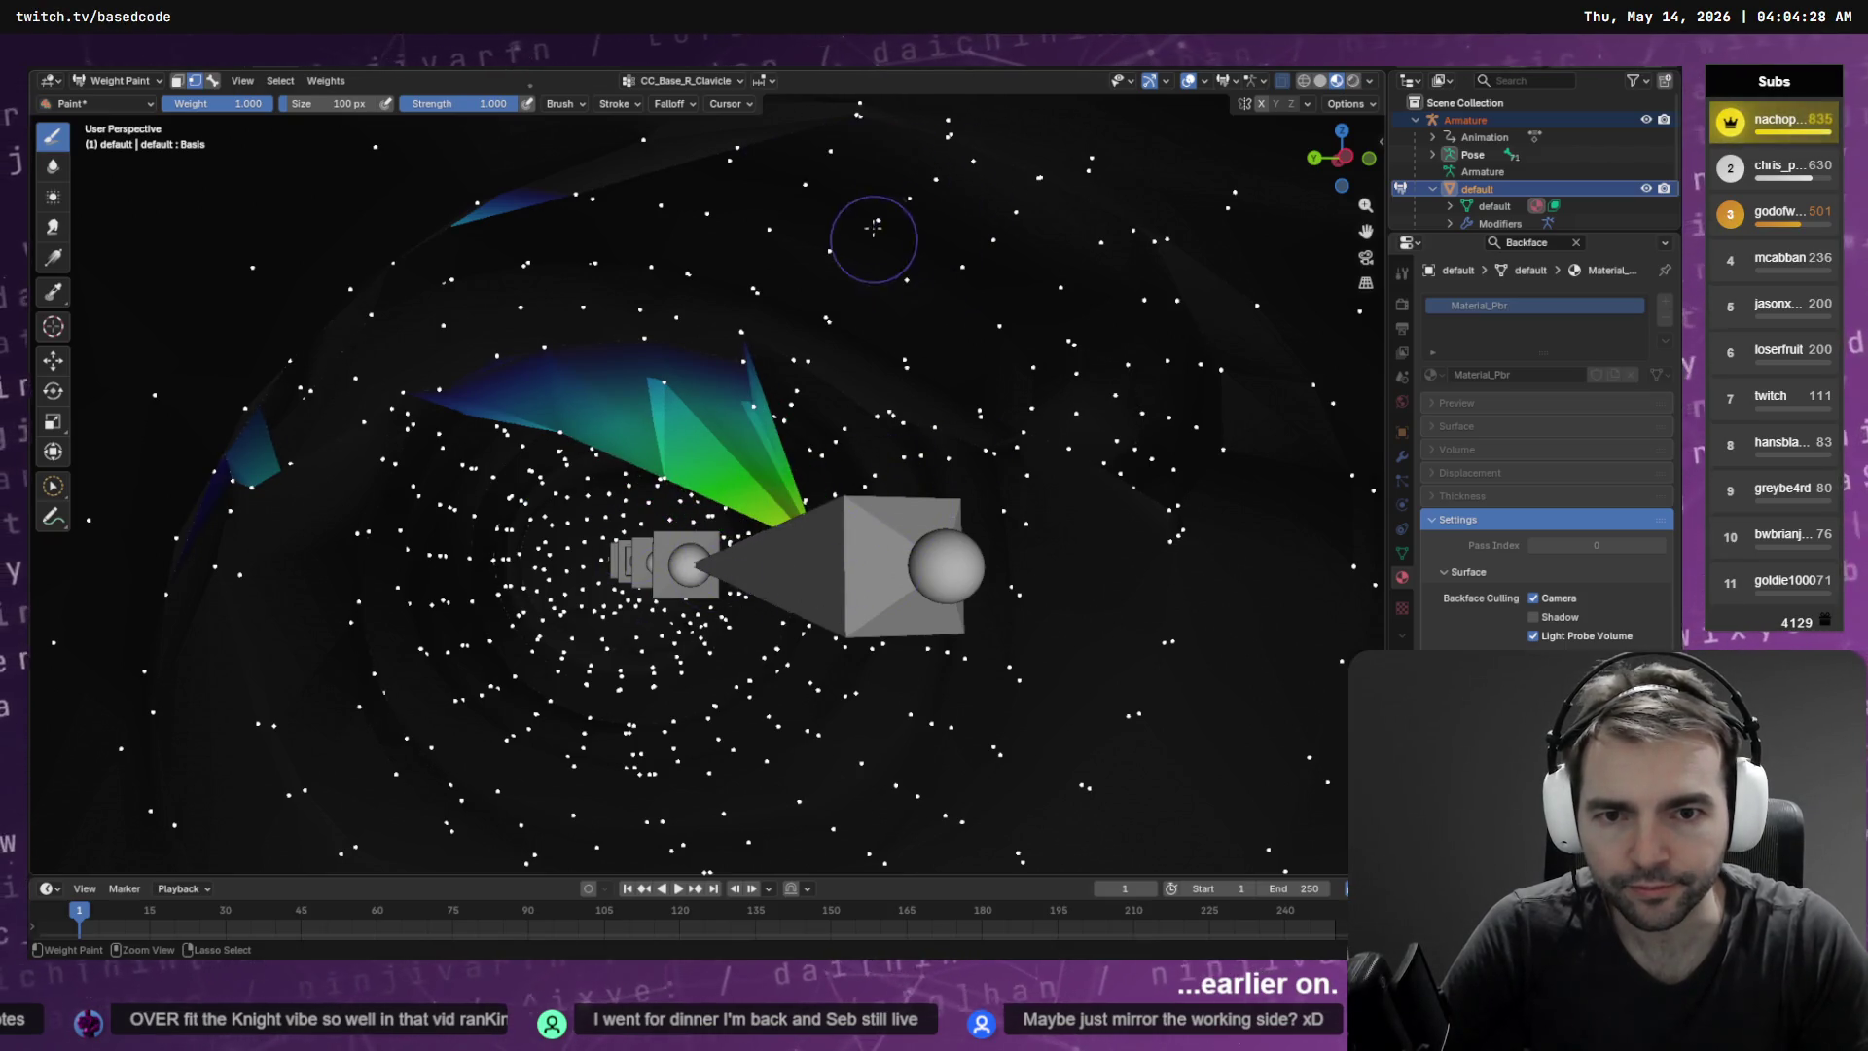
pyautogui.moveTo(834, 581)
pyautogui.mouseDown()
pyautogui.moveTo(739, 437)
pyautogui.moveTo(642, 389)
pyautogui.moveTo(725, 421)
pyautogui.mouseUp()
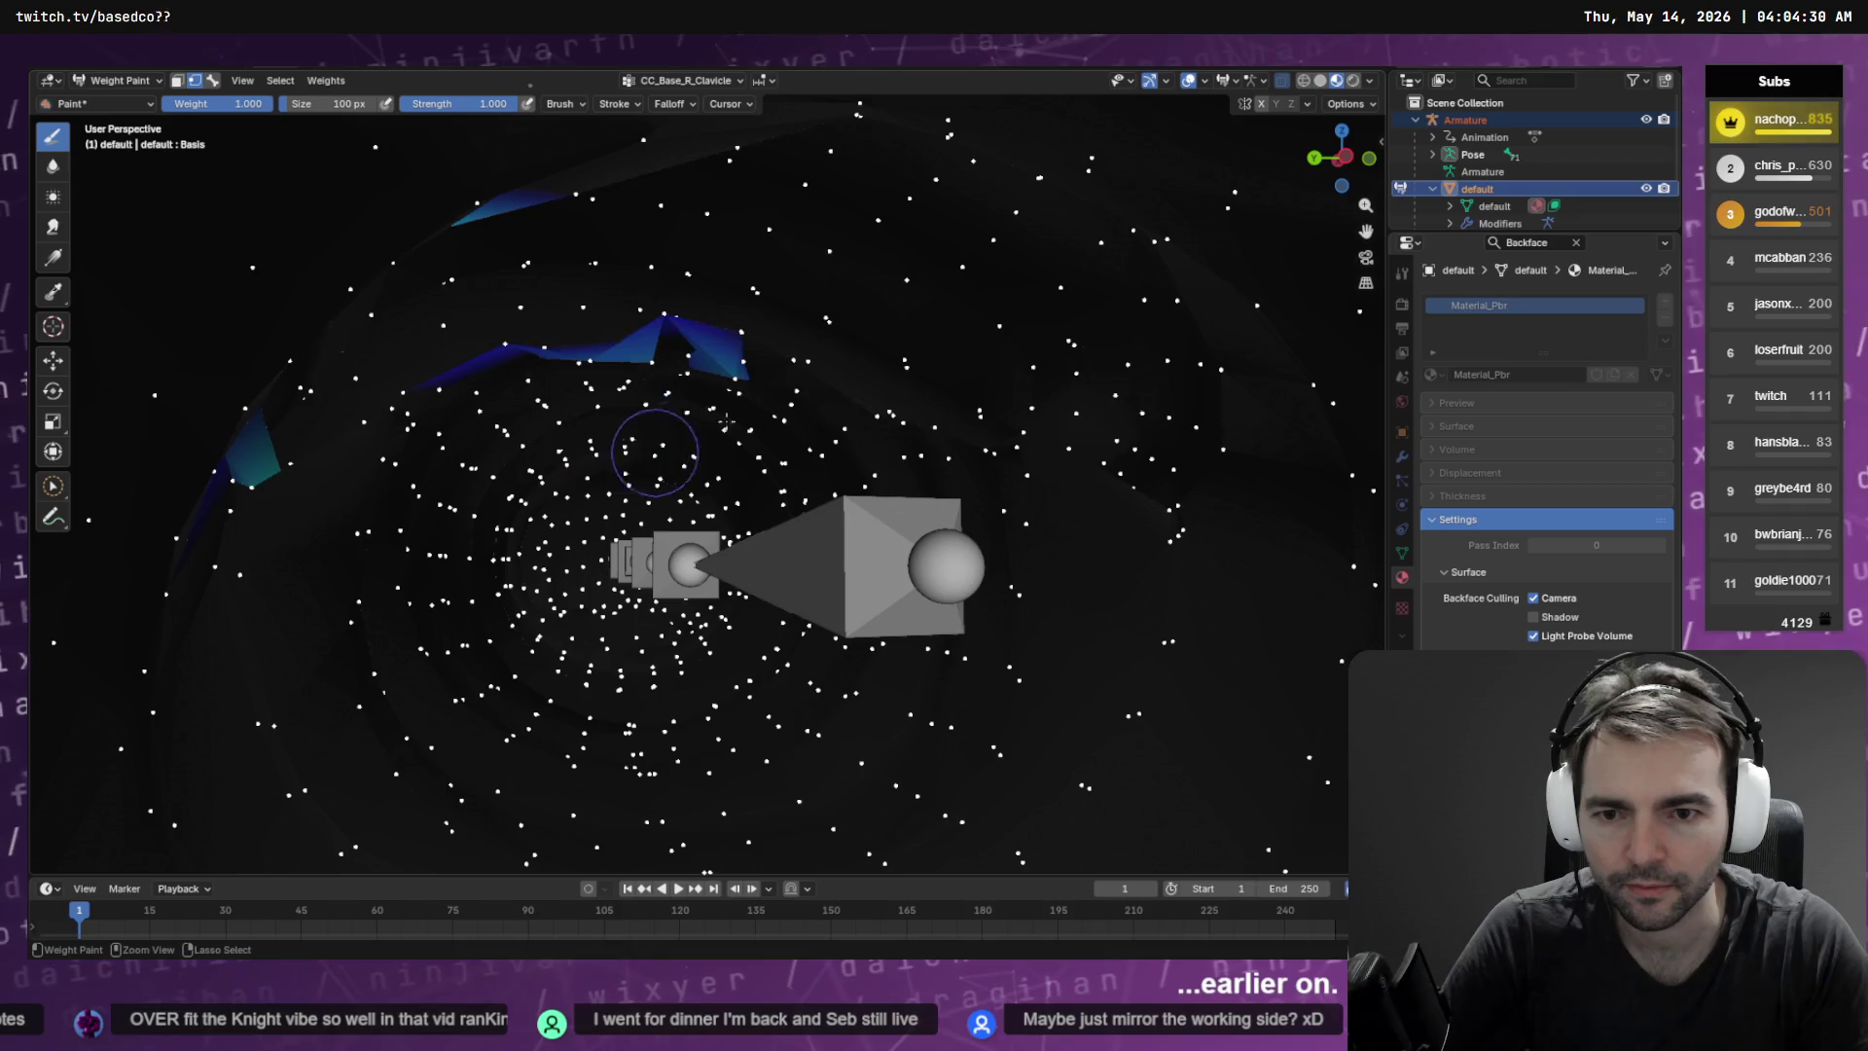
pyautogui.moveTo(759, 348); pyautogui.dragTo(587, 316)
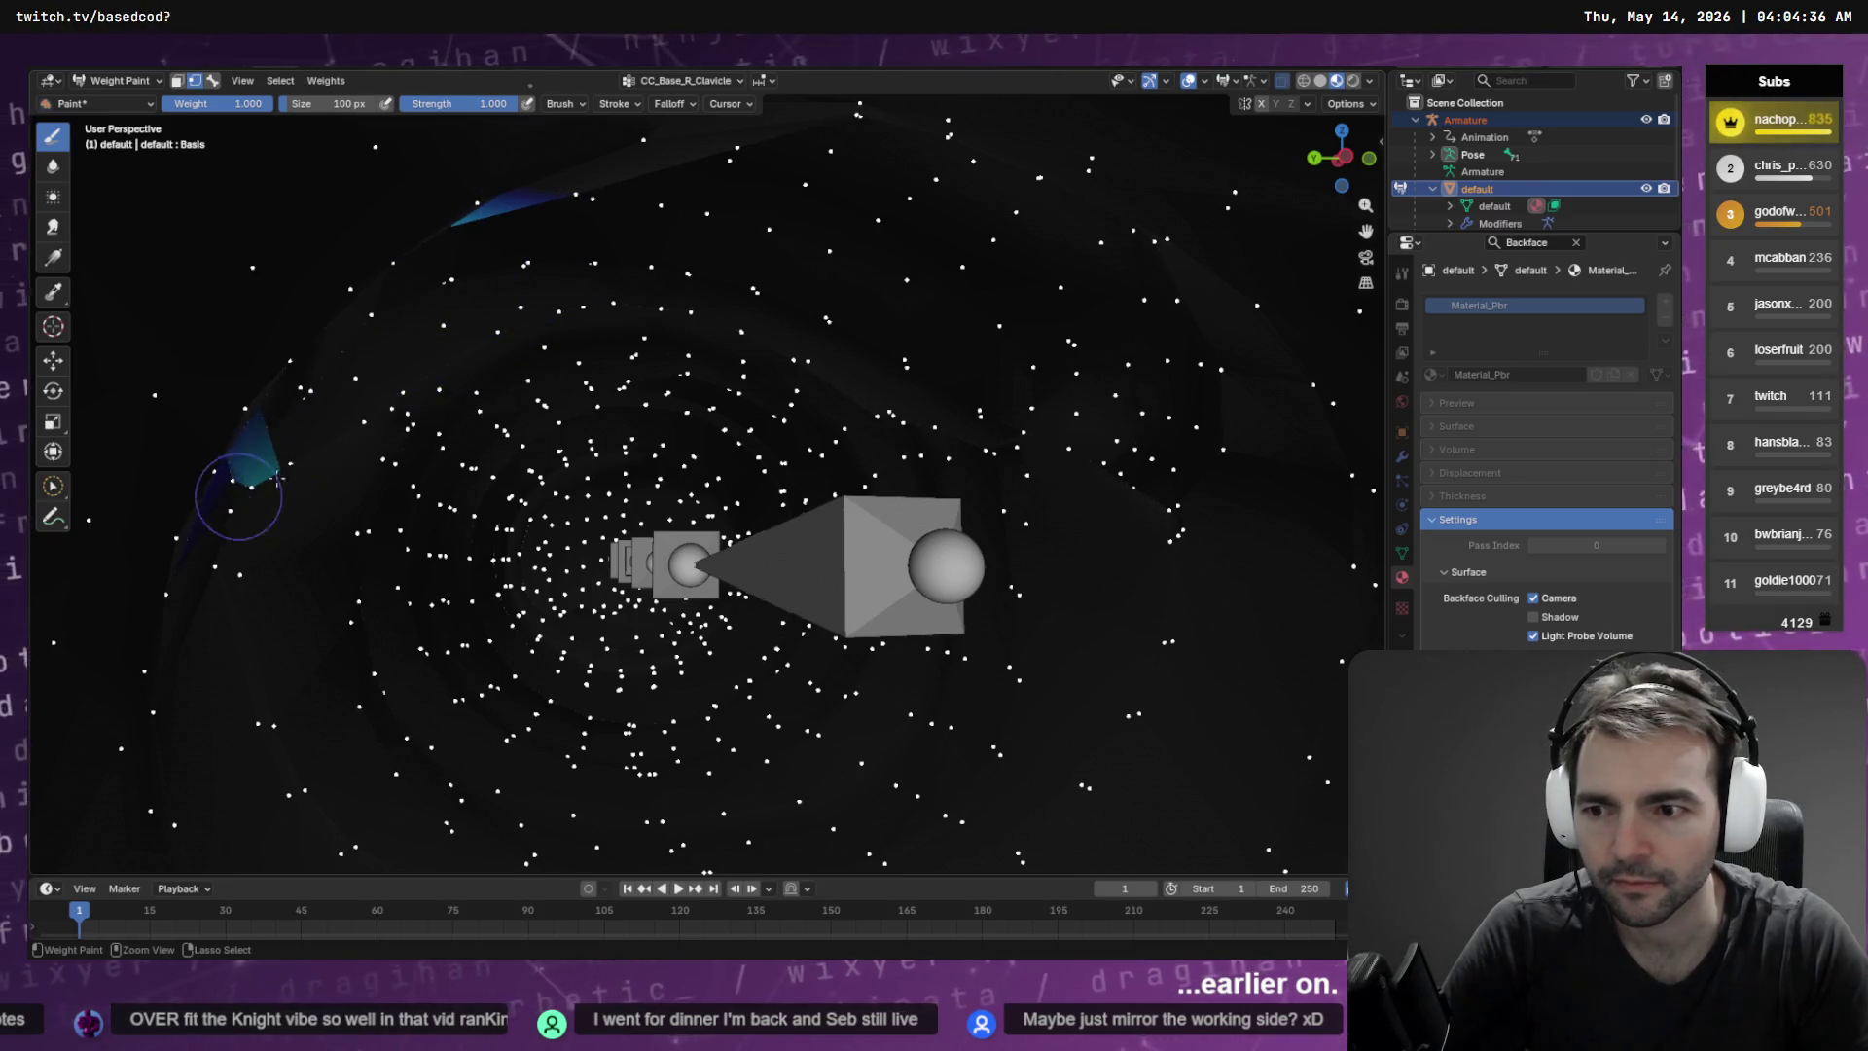
# Fly closer and clear the remaining teal weights along the strip
pyautogui.hotkey('shift', '`')
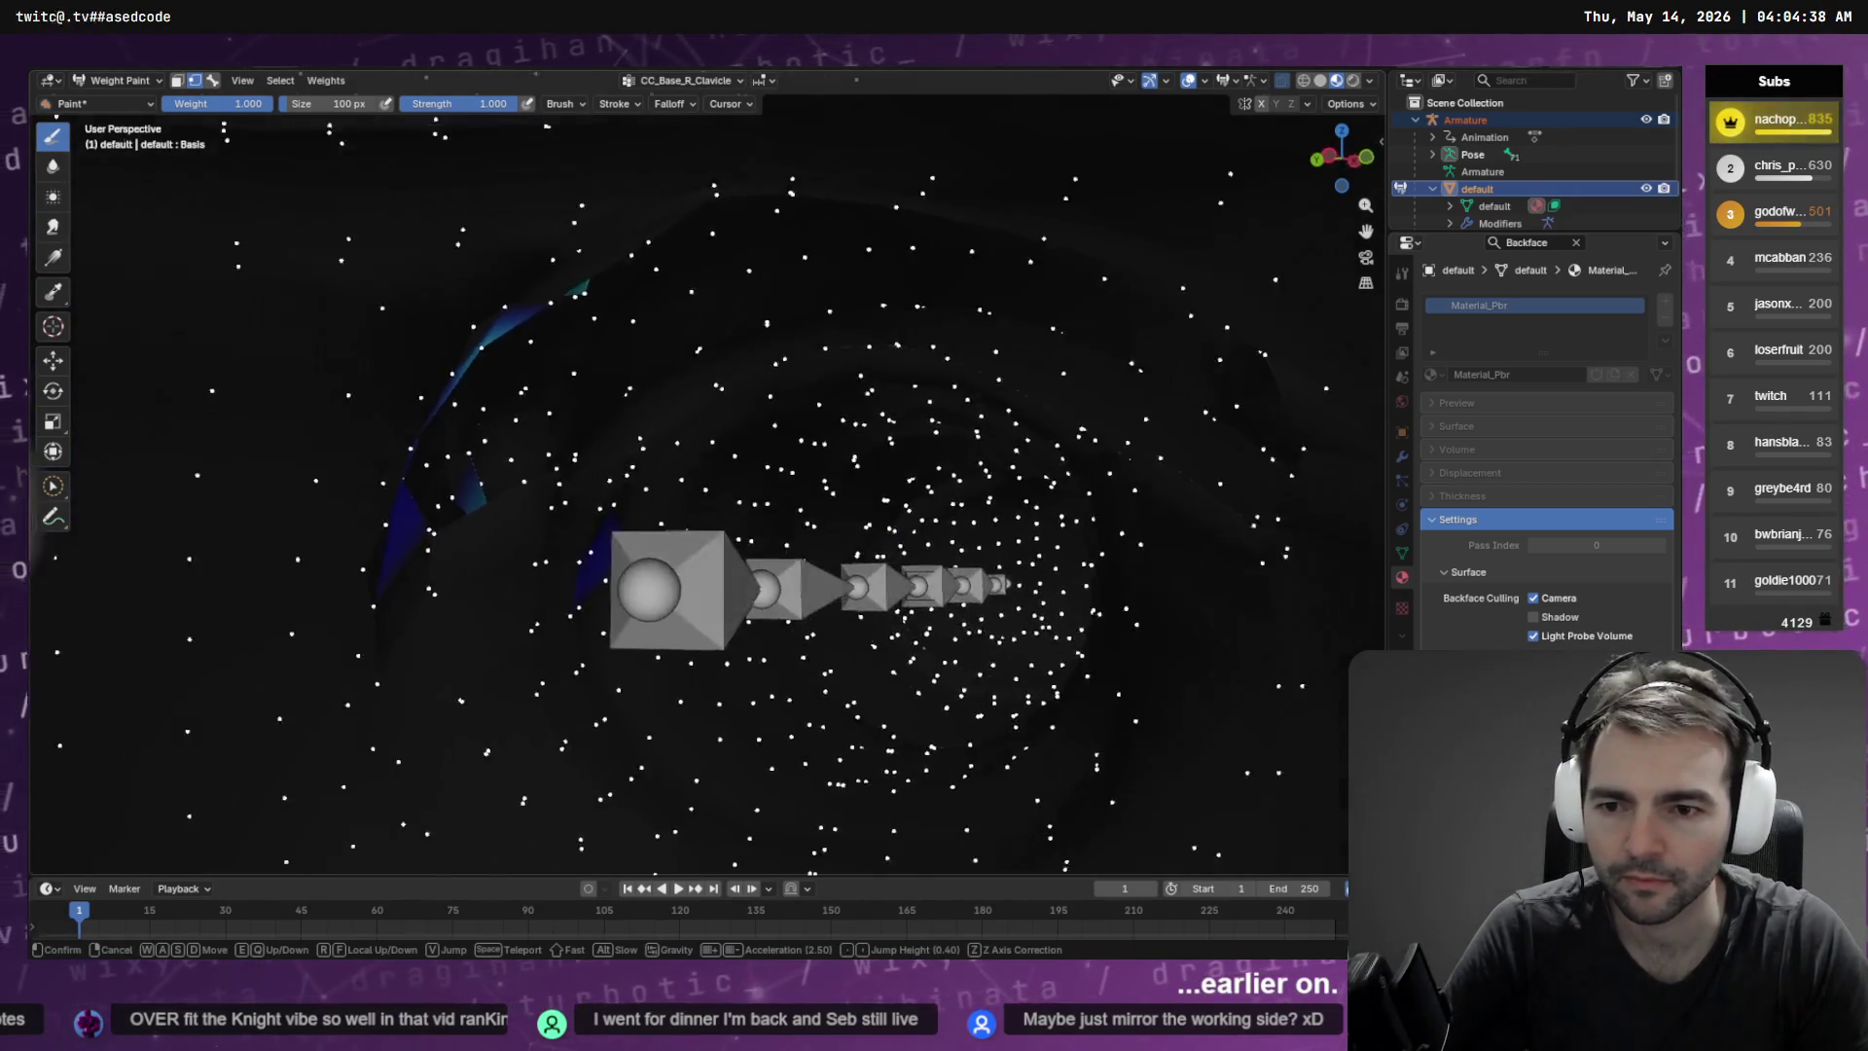
pyautogui.click(374, 443)
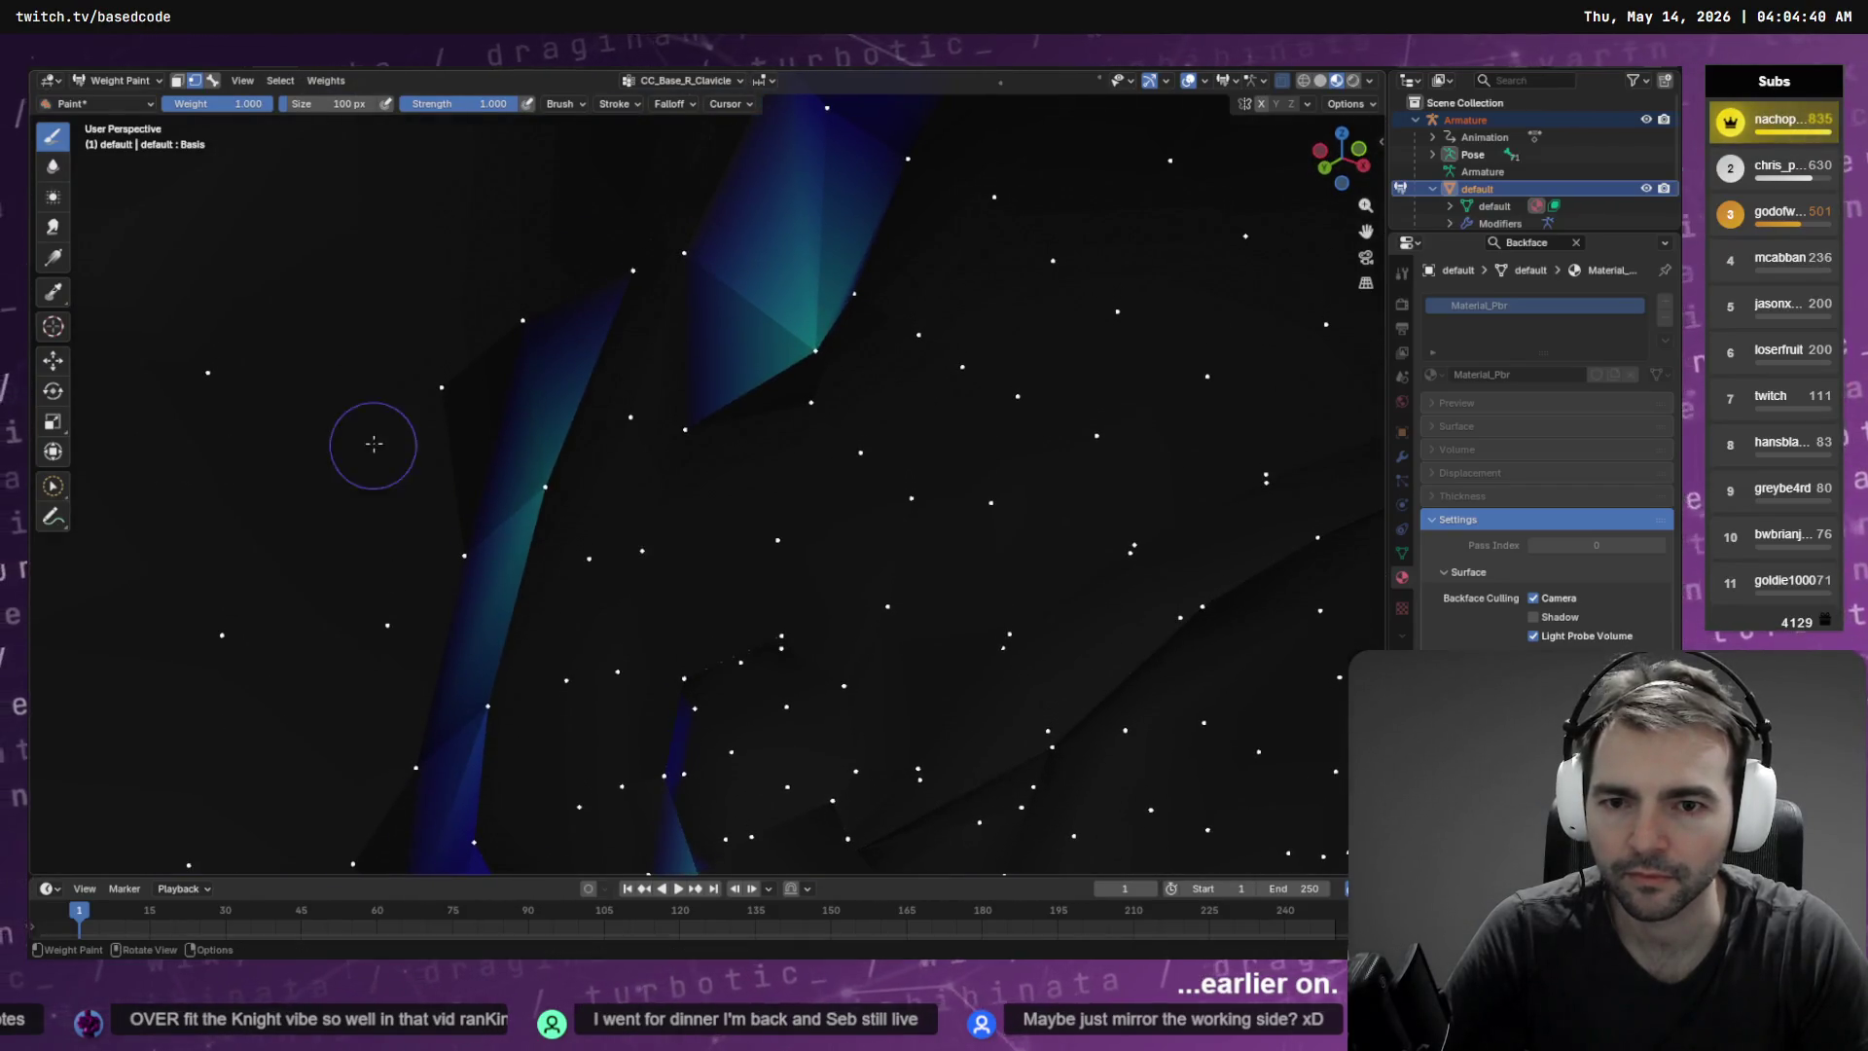
pyautogui.moveTo(770, 379); pyautogui.dragTo(701, 408)
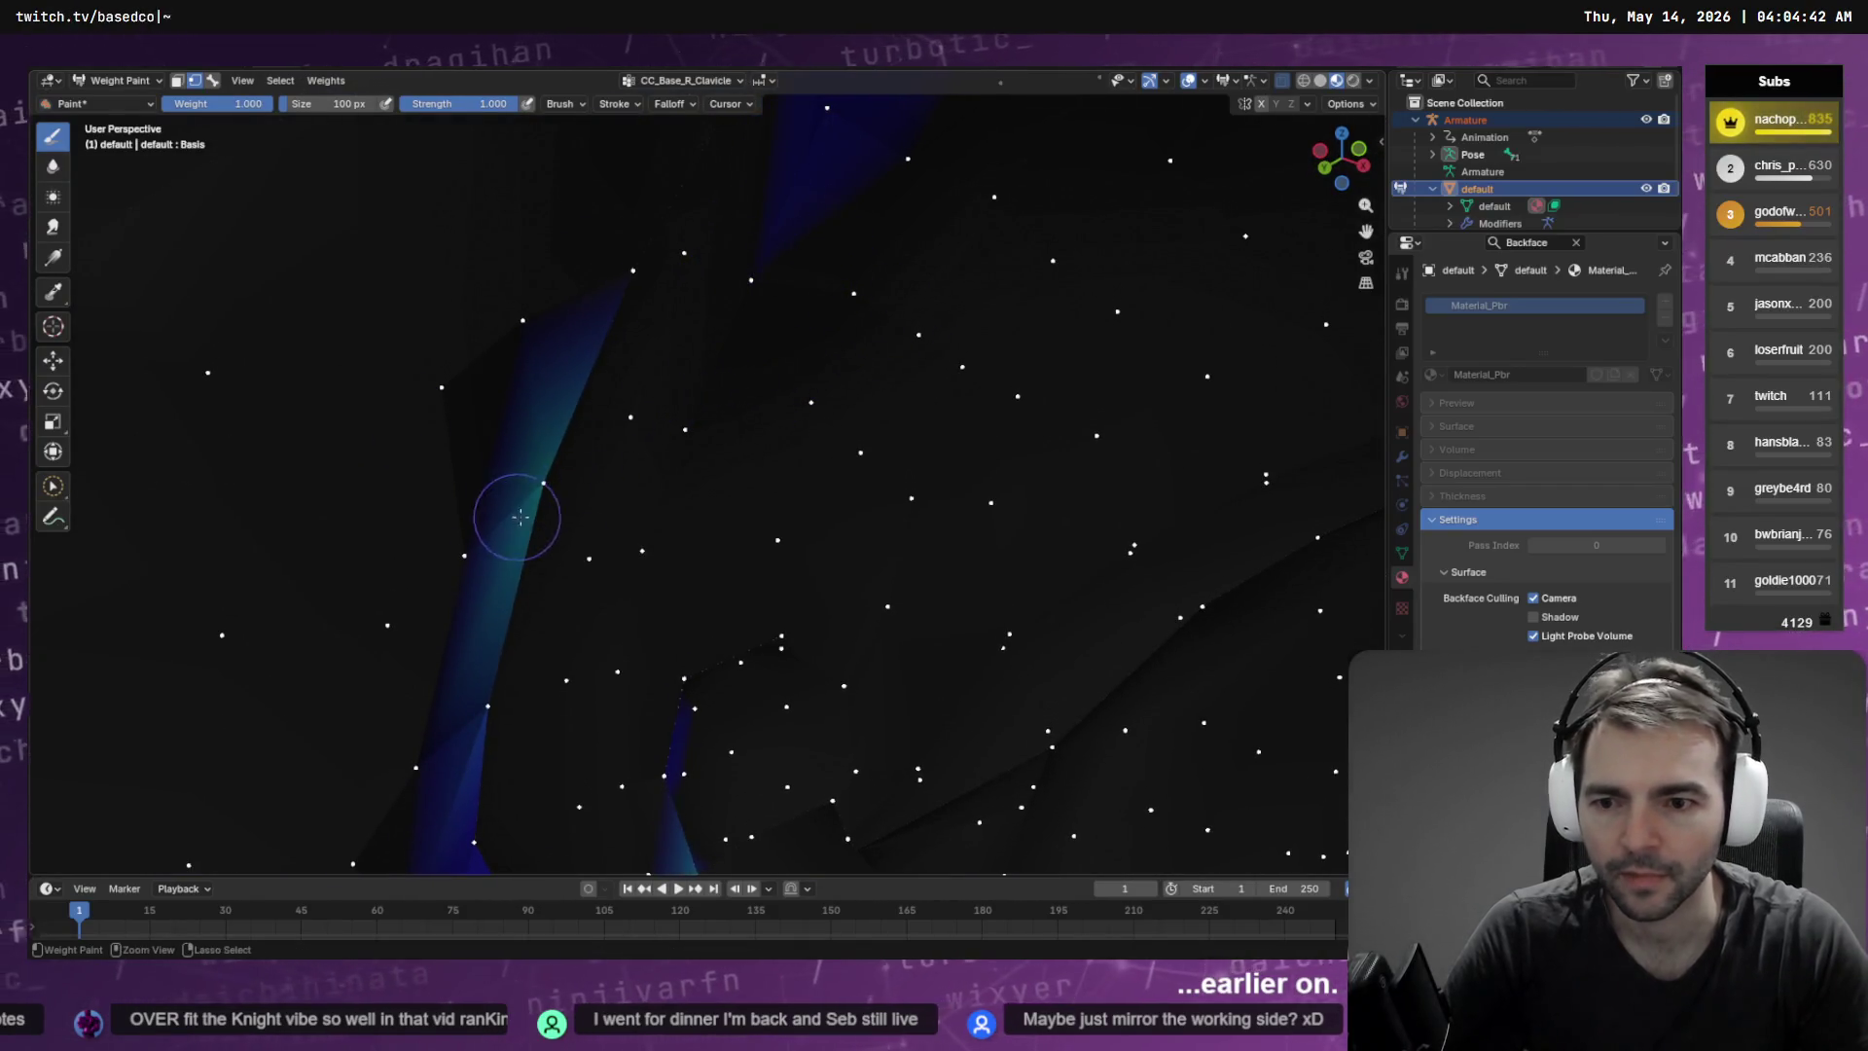
pyautogui.moveTo(553, 432); pyautogui.dragTo(445, 480)
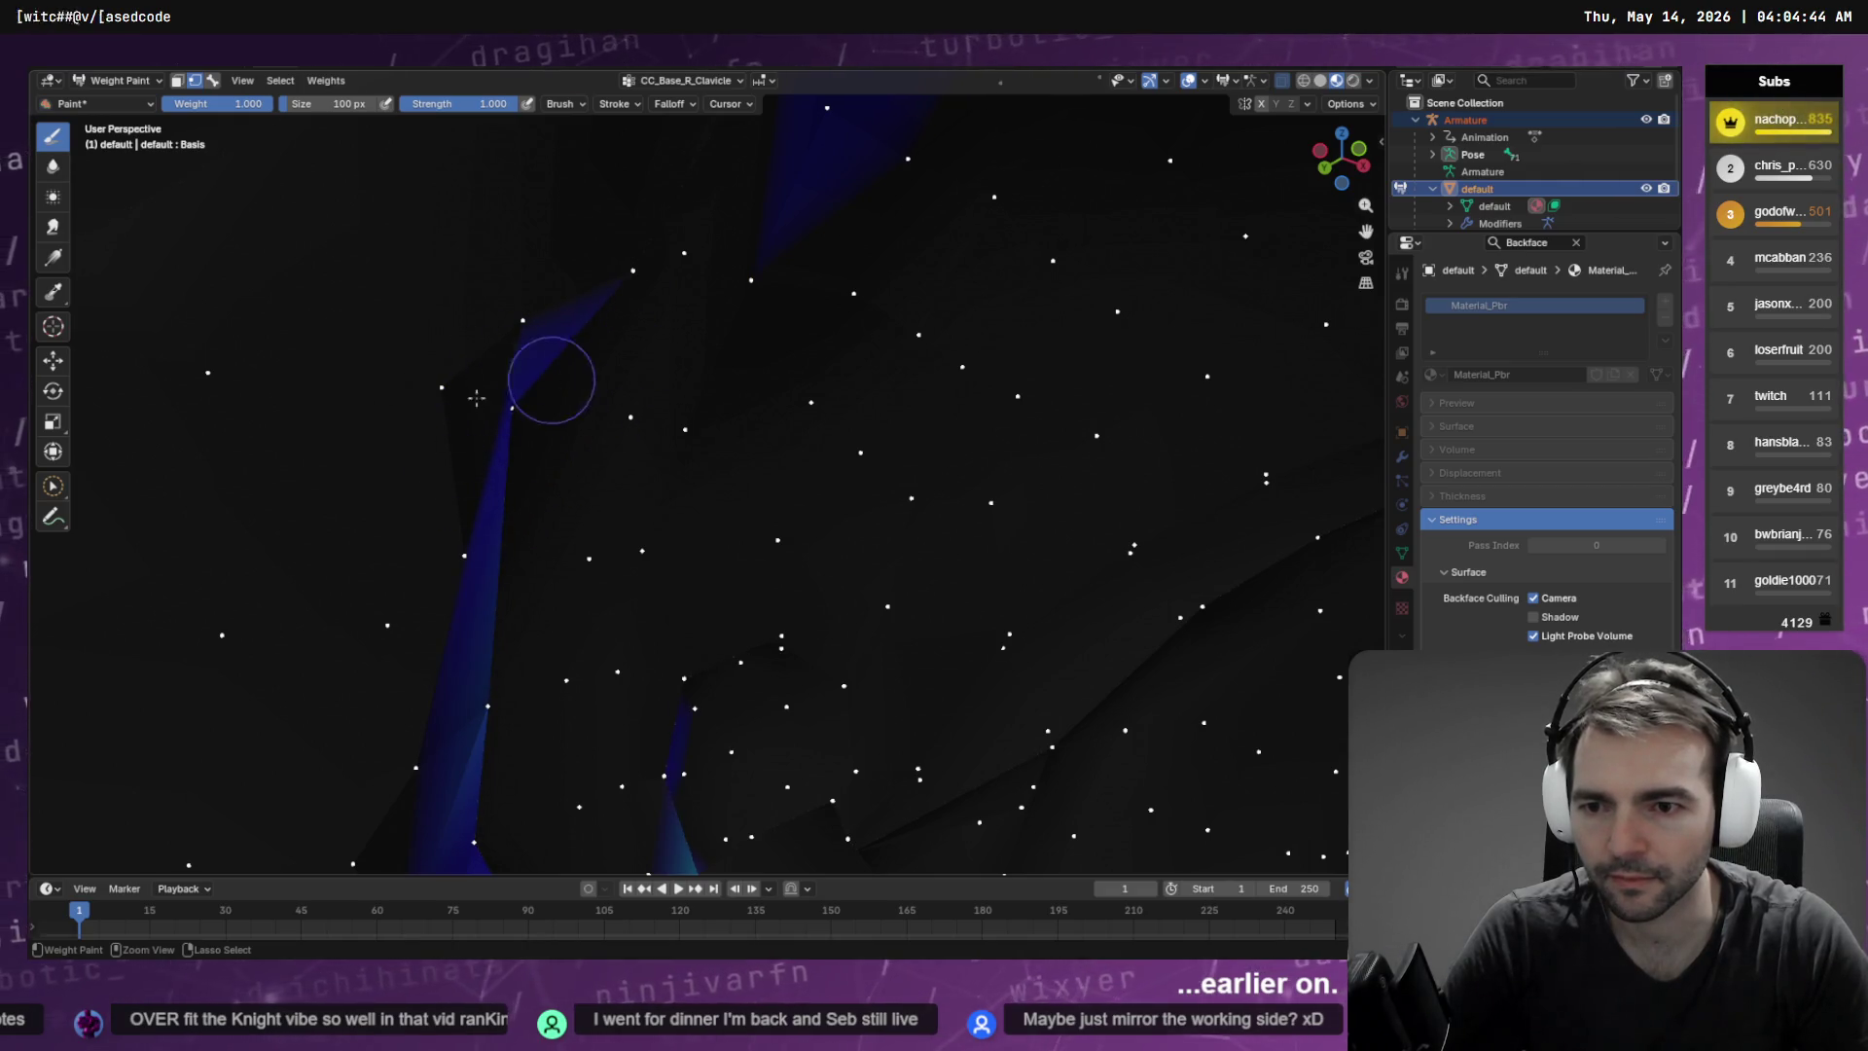
# Orbit around the bones to check the cleared weights from other angles
pyautogui.scroll(-3, 676, 409)
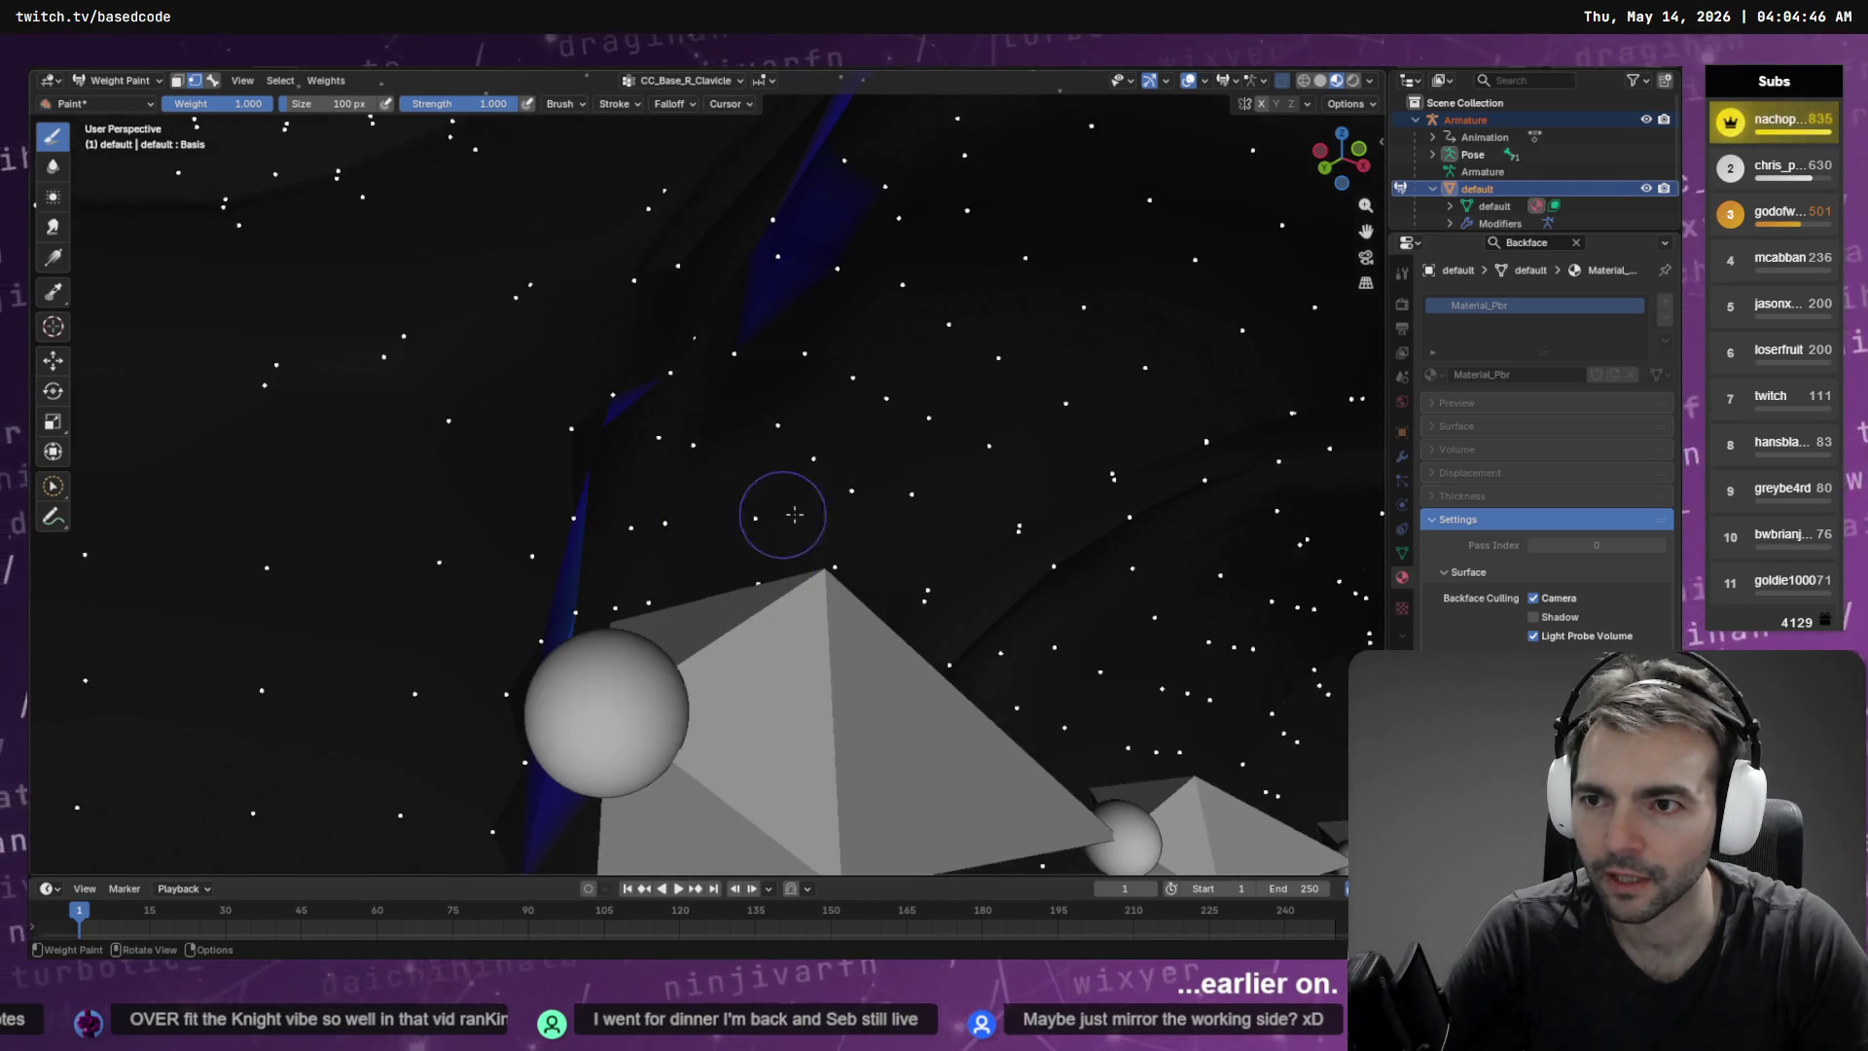
pyautogui.moveTo(824, 531)
pyautogui.mouseDown()
pyautogui.moveTo(750, 500)
pyautogui.moveTo(691, 574)
pyautogui.mouseUp()
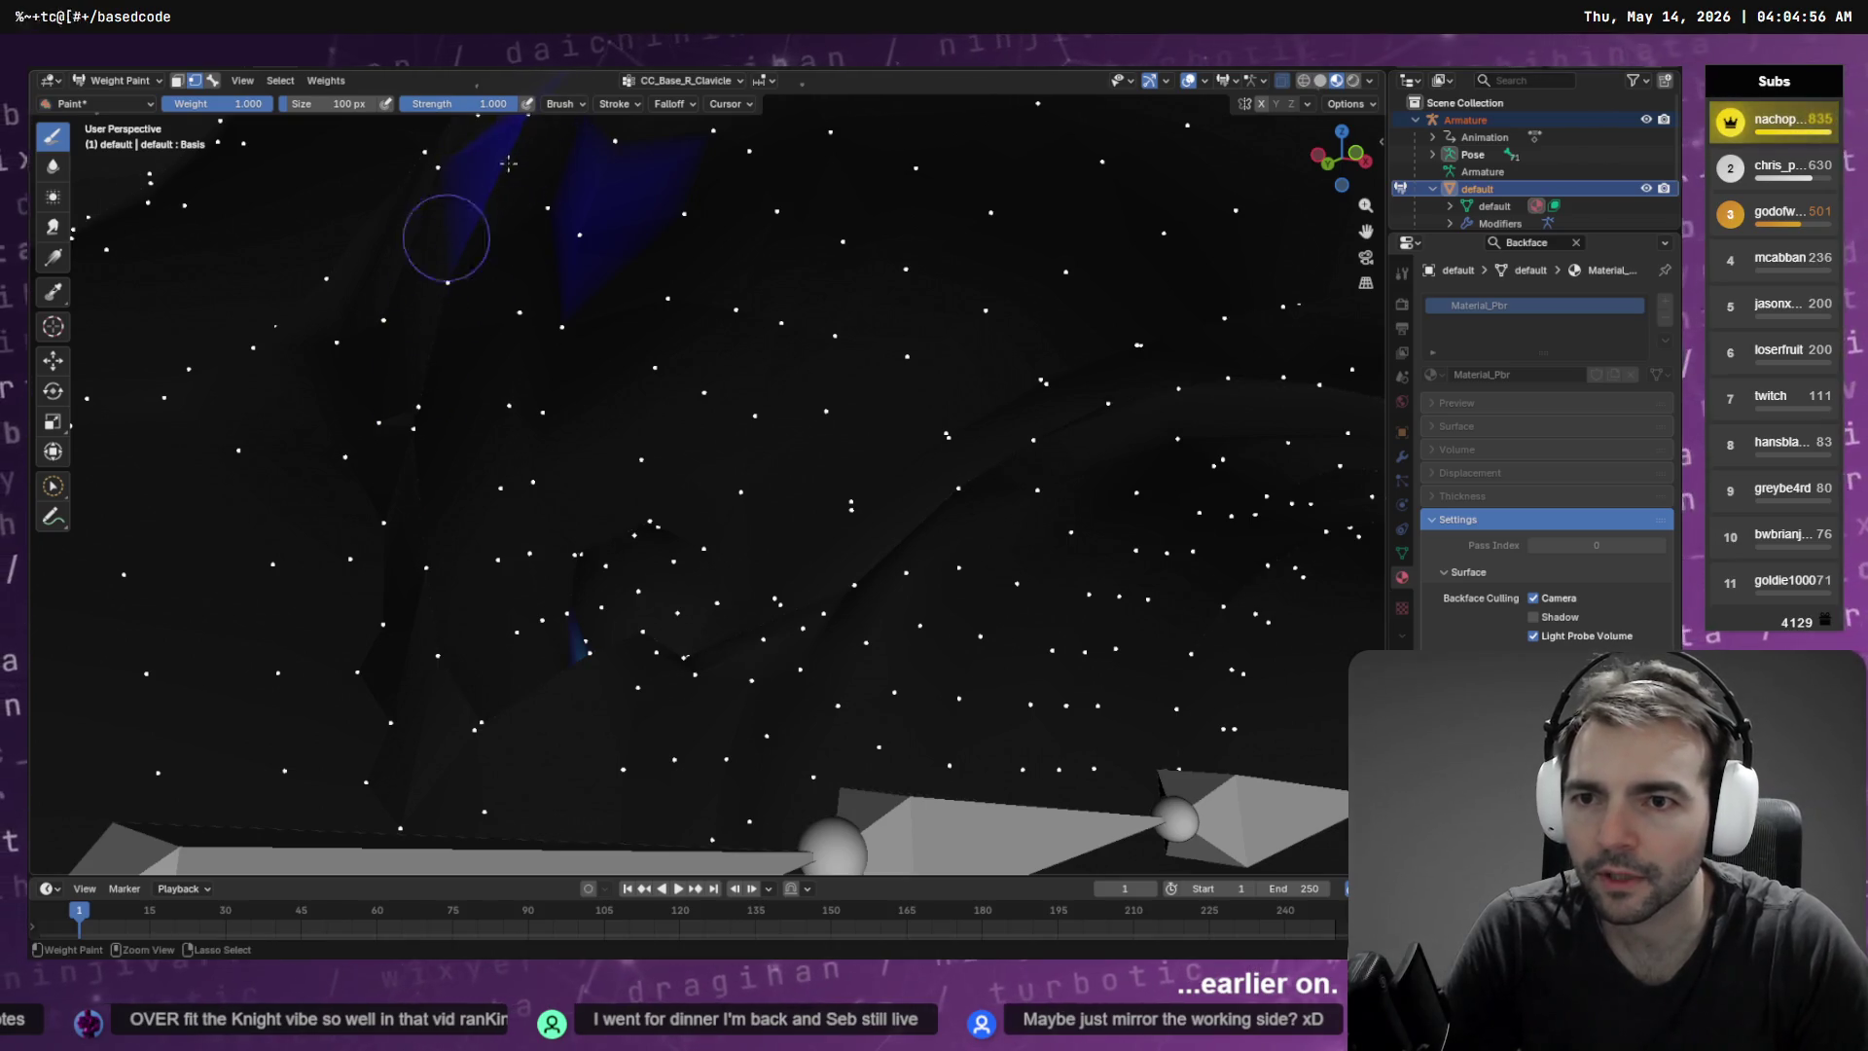
pyautogui.moveTo(478, 166); pyautogui.dragTo(620, 204)
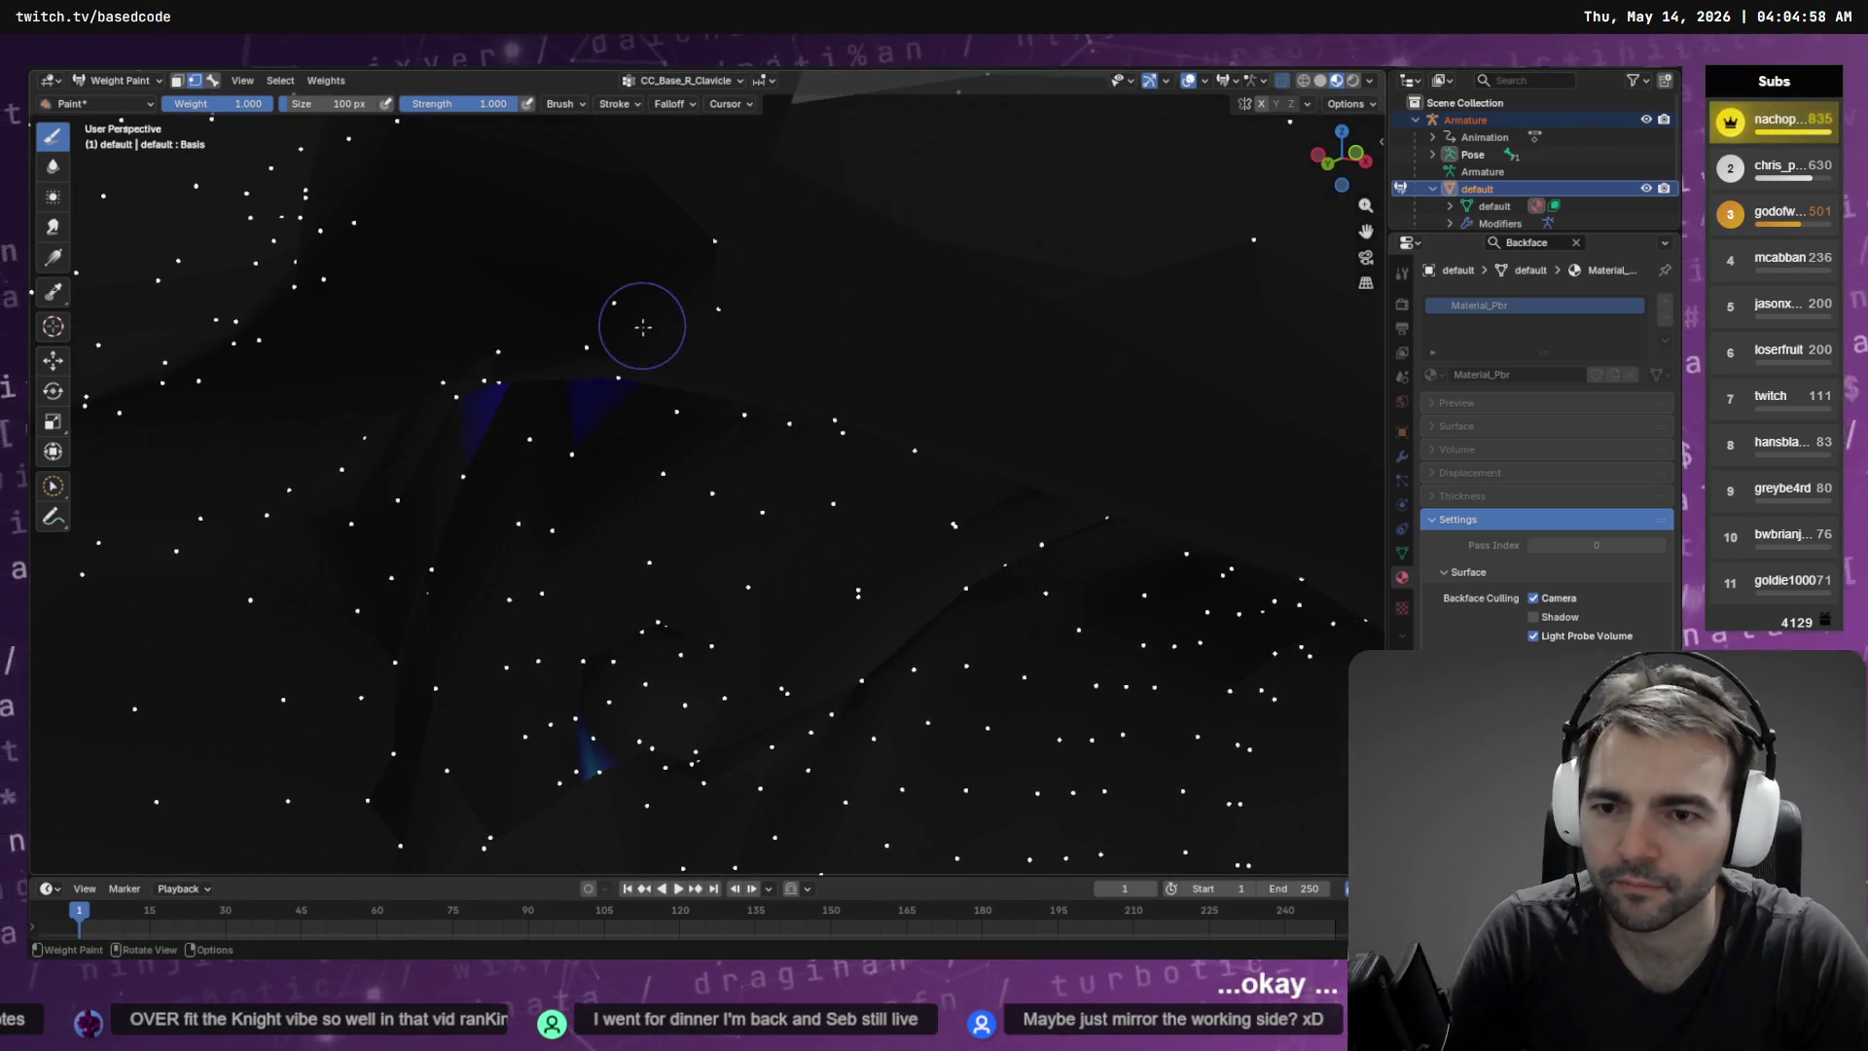
pyautogui.click(642, 486)
pyautogui.moveTo(584, 686); pyautogui.dragTo(579, 484)
# Switch to vertex selection and grow the selection around the shoulder bones
pyautogui.scroll(-10, 648, 688)
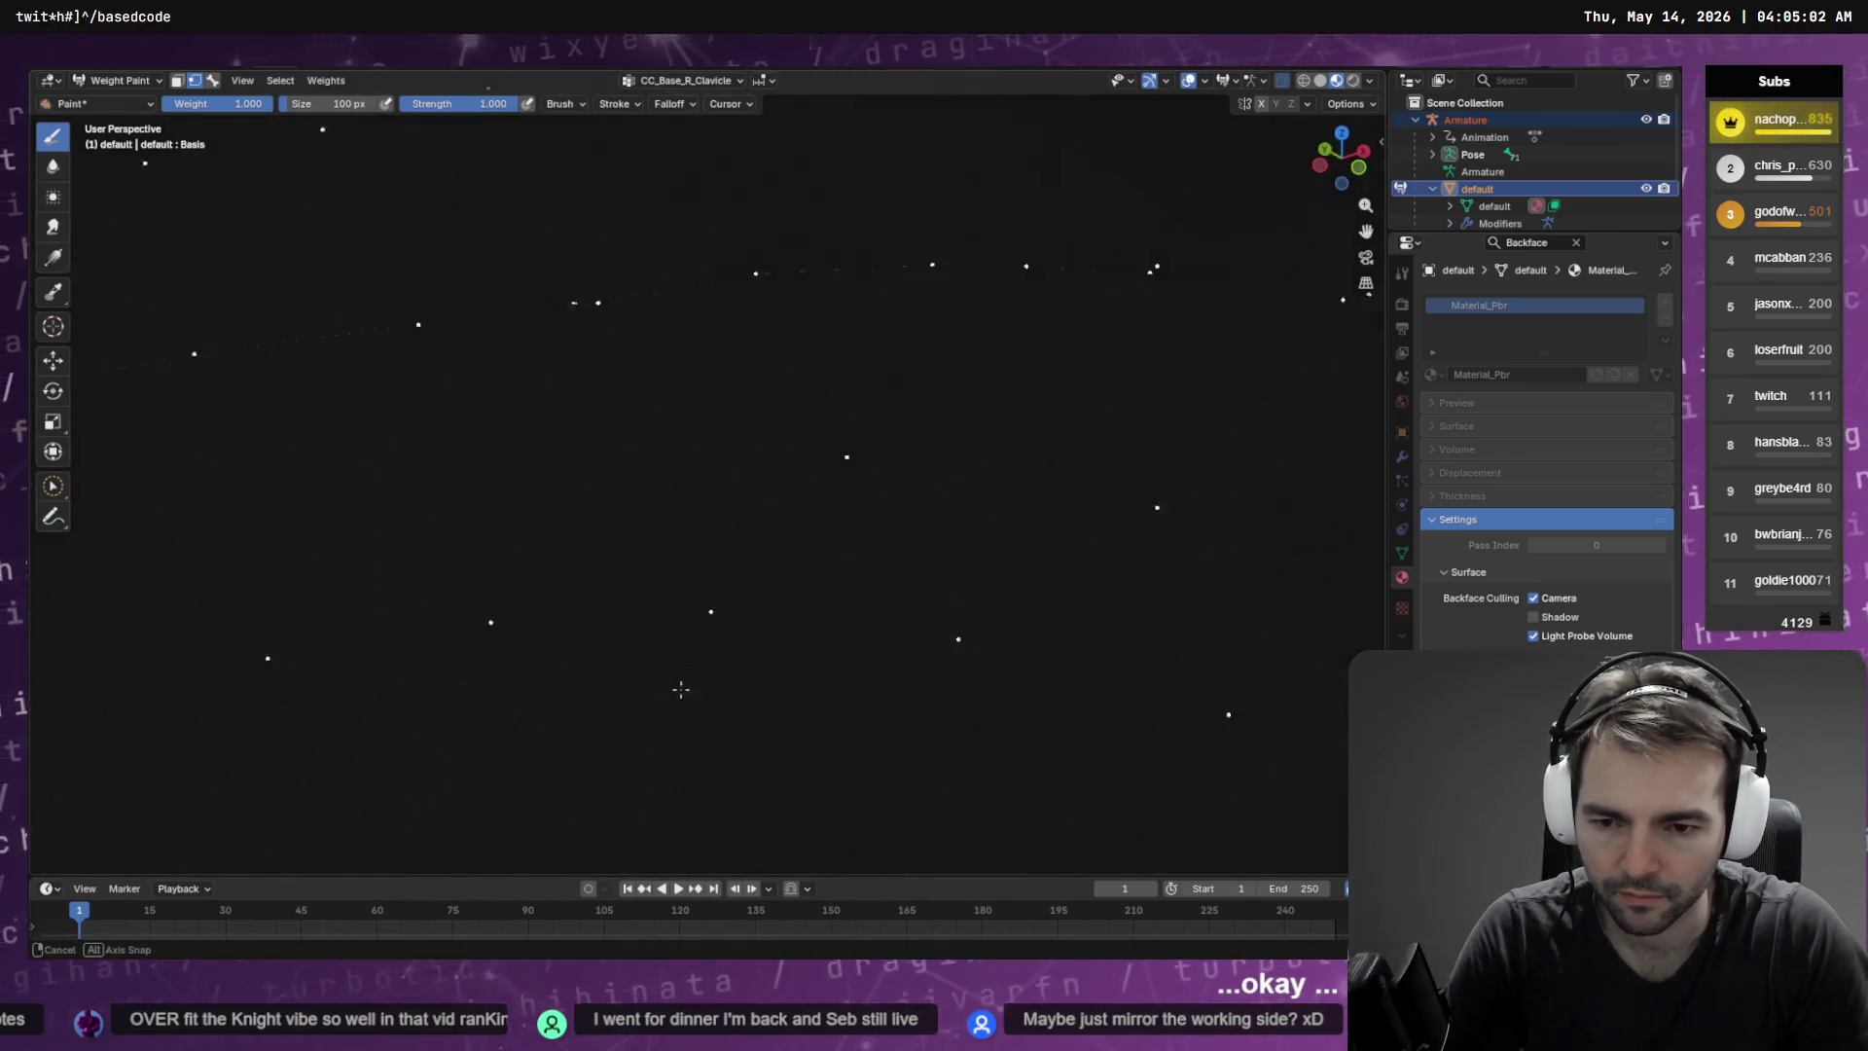
pyautogui.scroll(10, 643, 559)
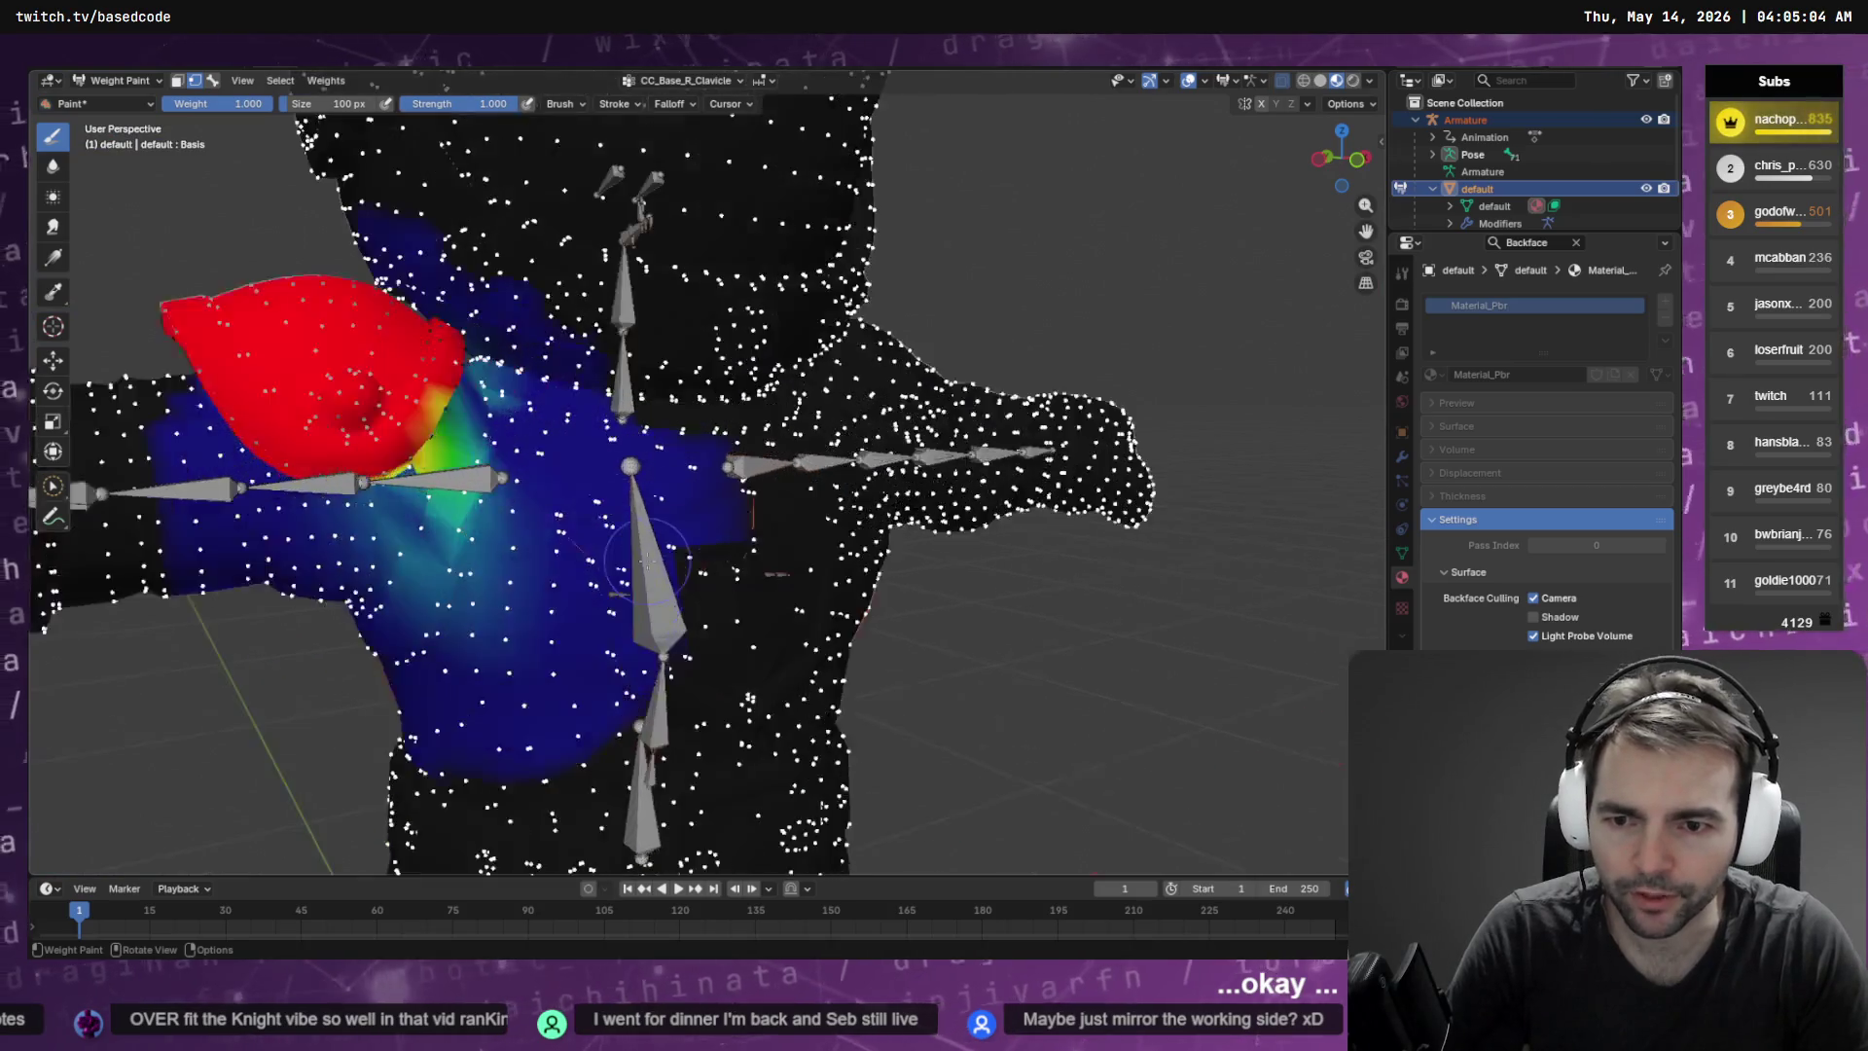
pyautogui.moveTo(834, 398); pyautogui.dragTo(828, 407)
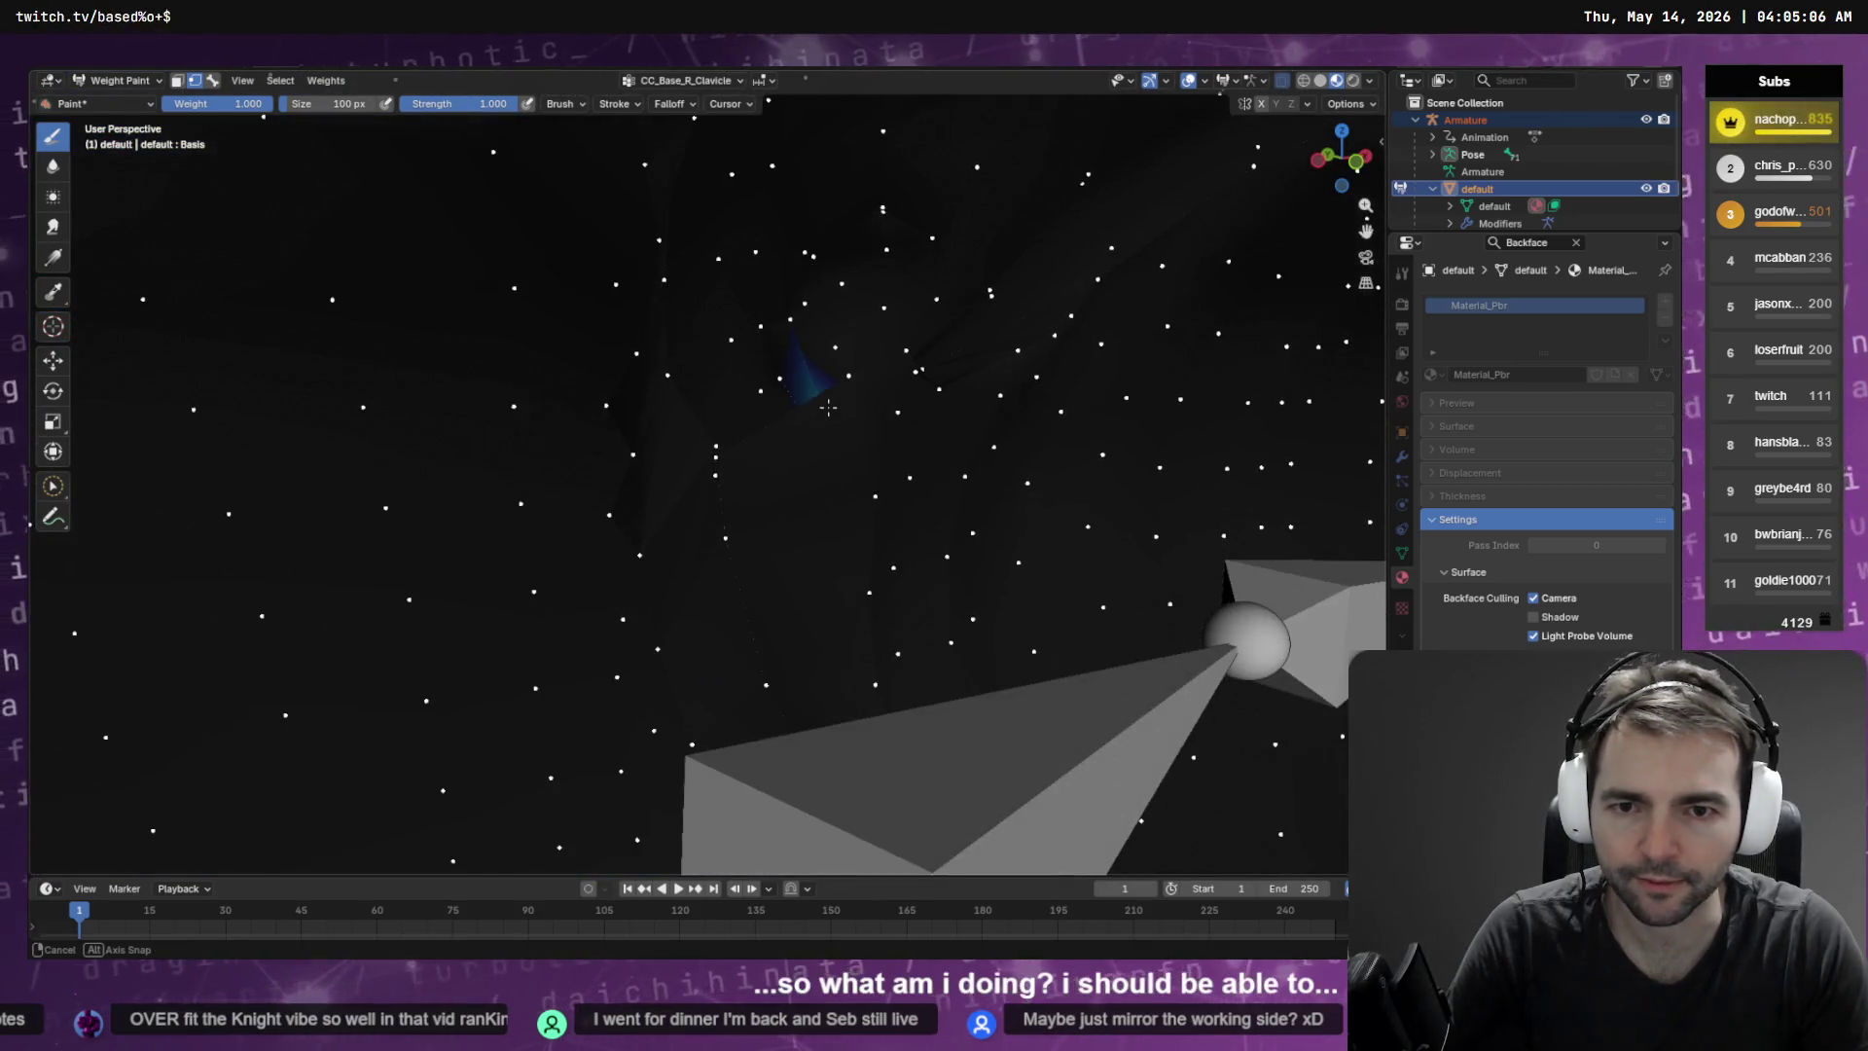
pyautogui.click(56, 486)
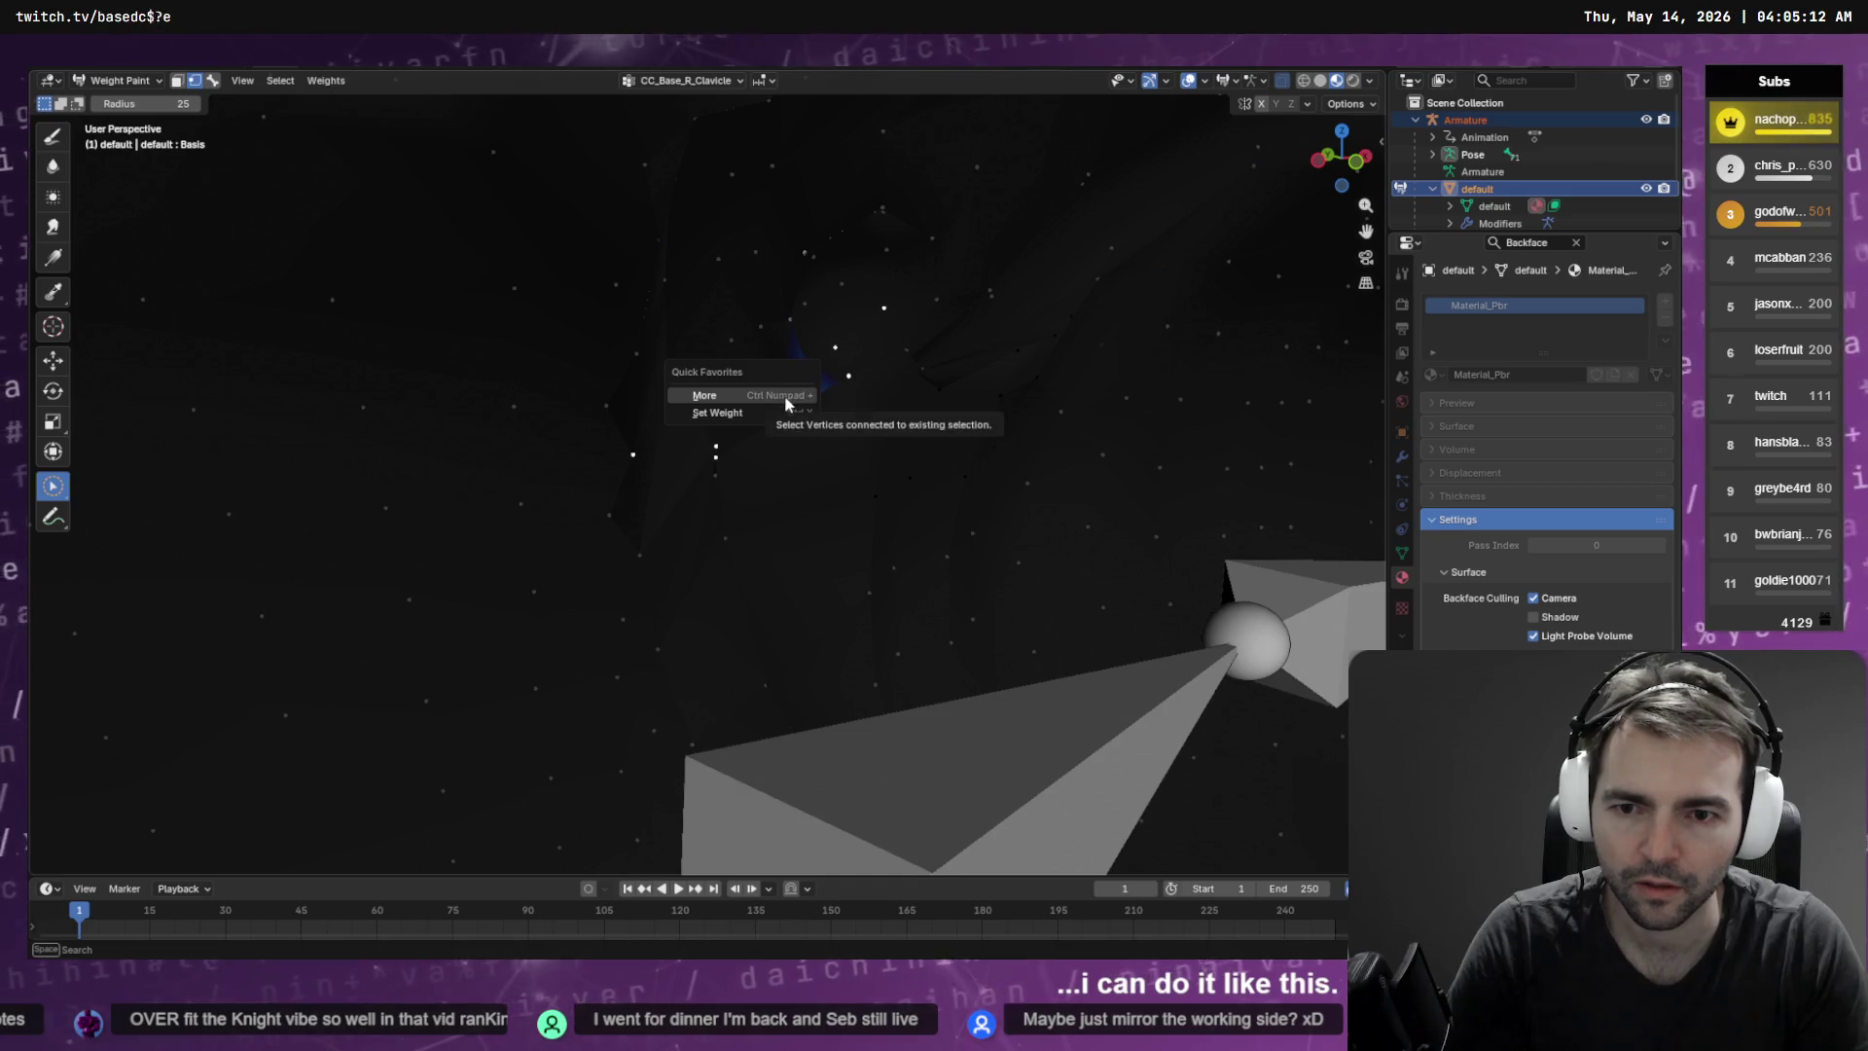
pyautogui.click(788, 396)
# Circle-deselect the stray vertex patch on the forearm
pyautogui.scroll(-5, 790, 402)
pyautogui.scroll(6, 769, 409)
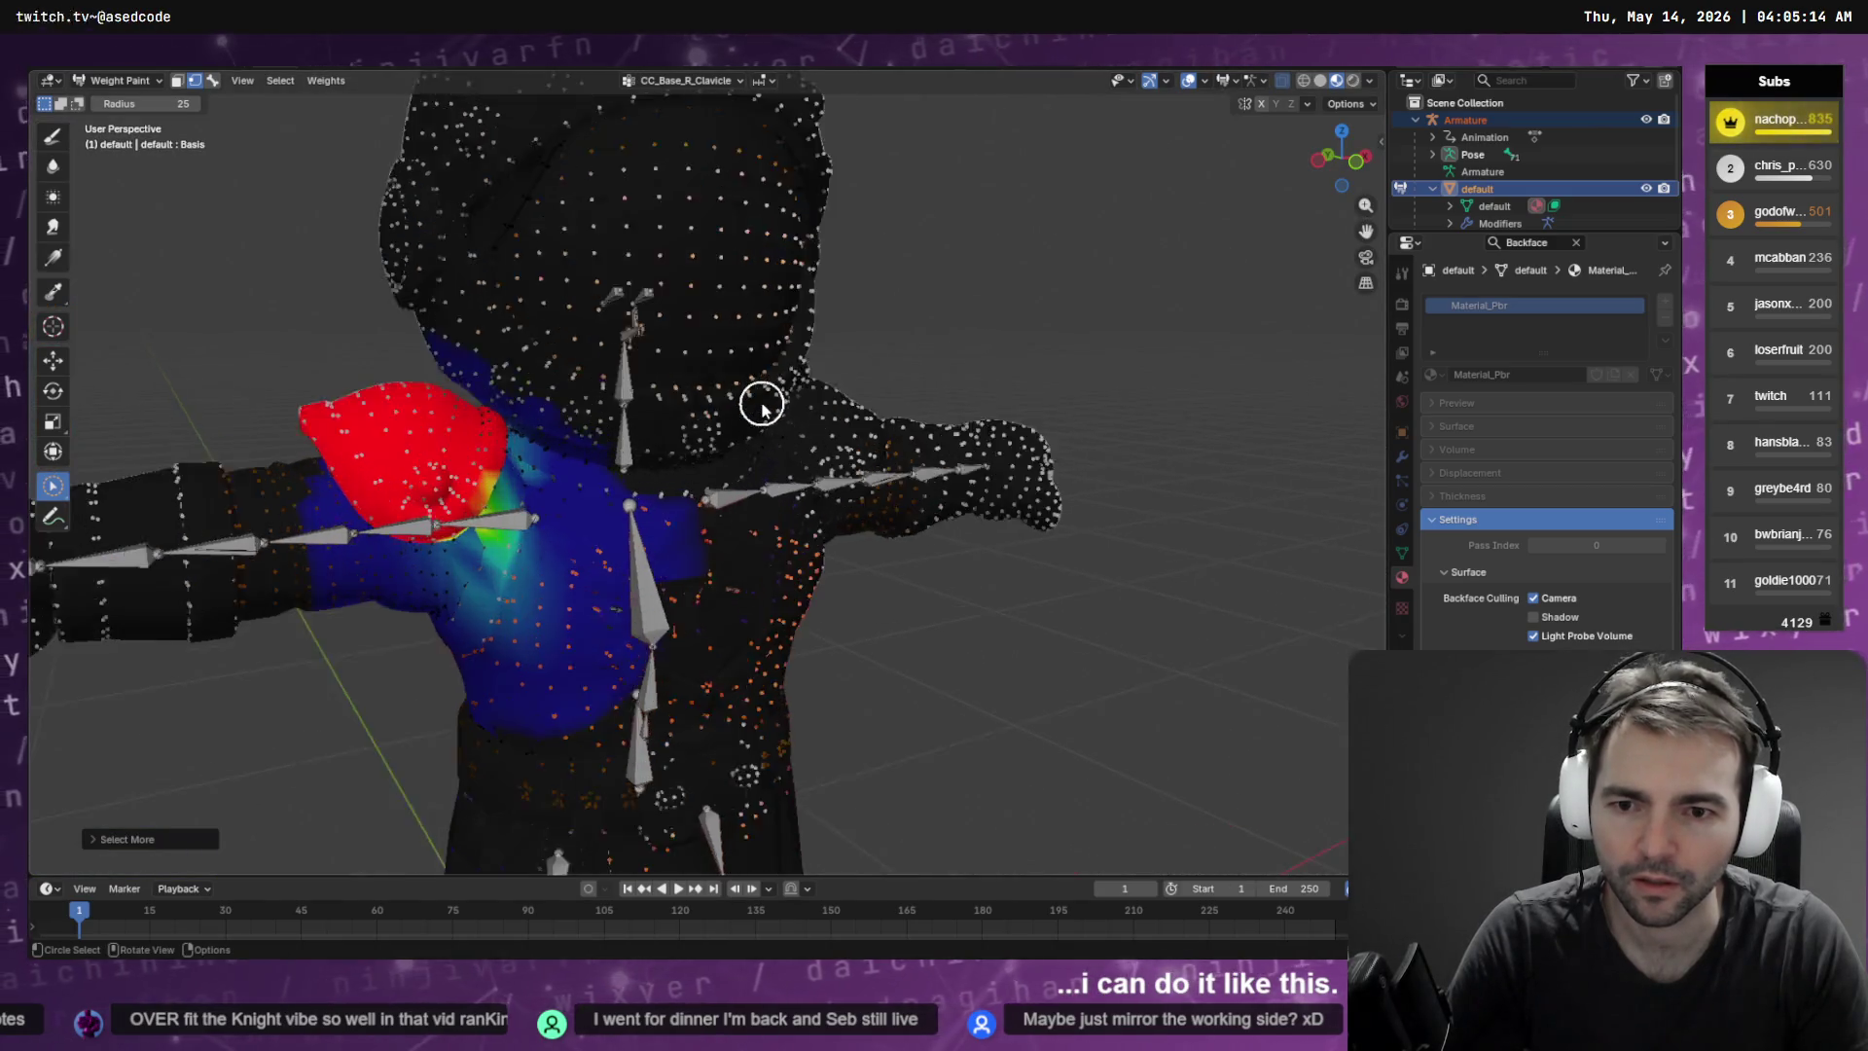
pyautogui.scroll(-3, 775, 416)
pyautogui.press('q')
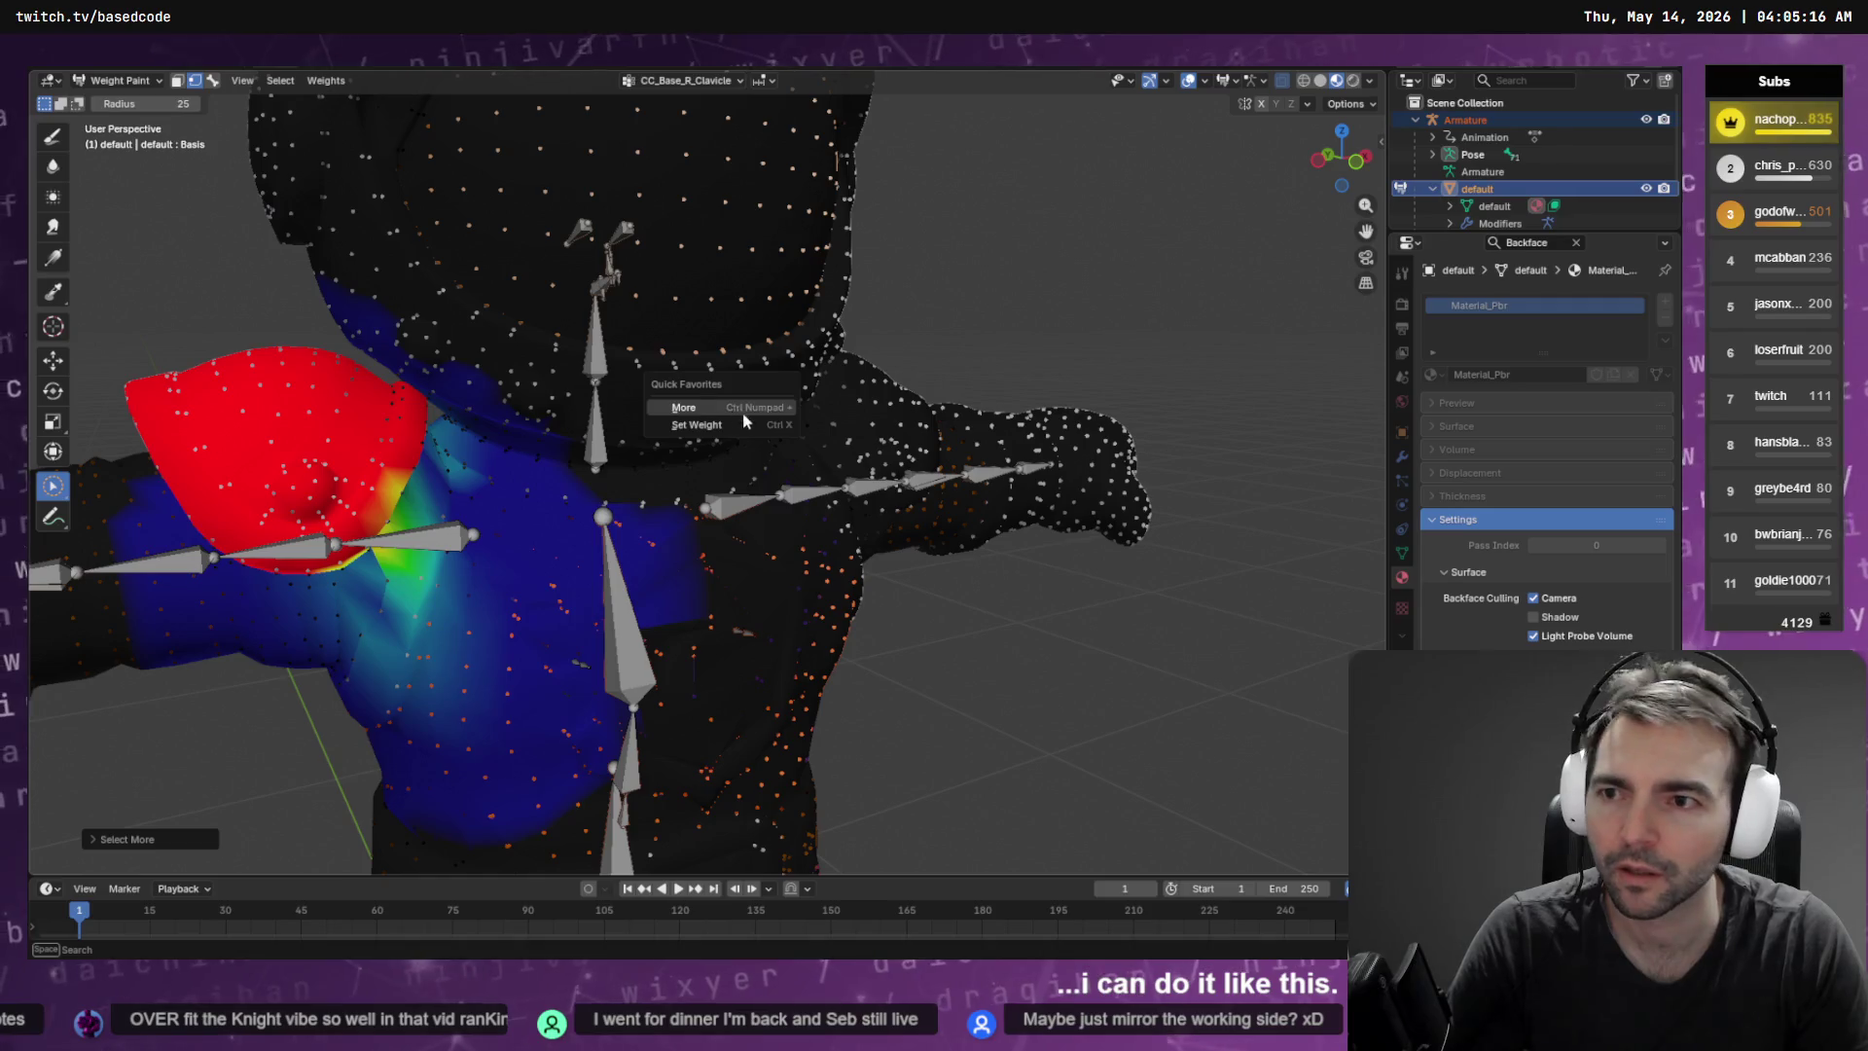
pyautogui.press('Escape')
pyautogui.press('c')
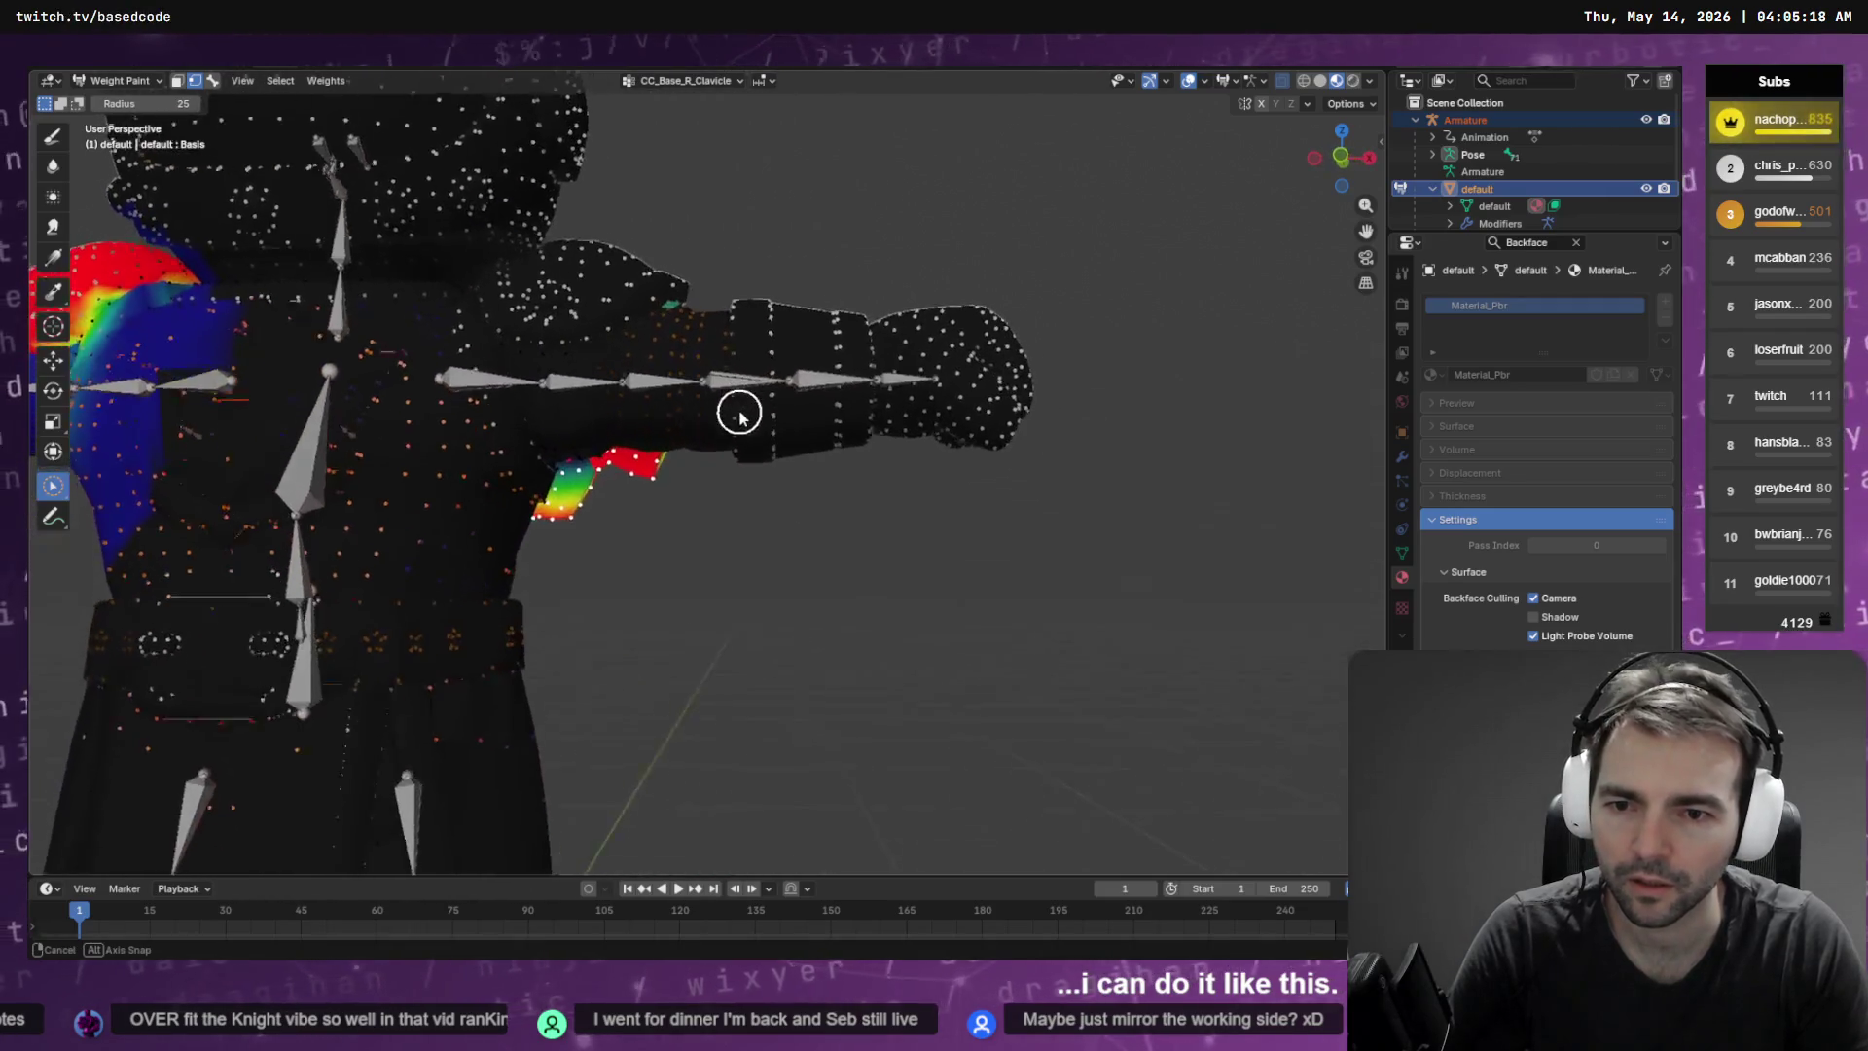
pyautogui.moveTo(736, 409); pyautogui.dragTo(470, 249)
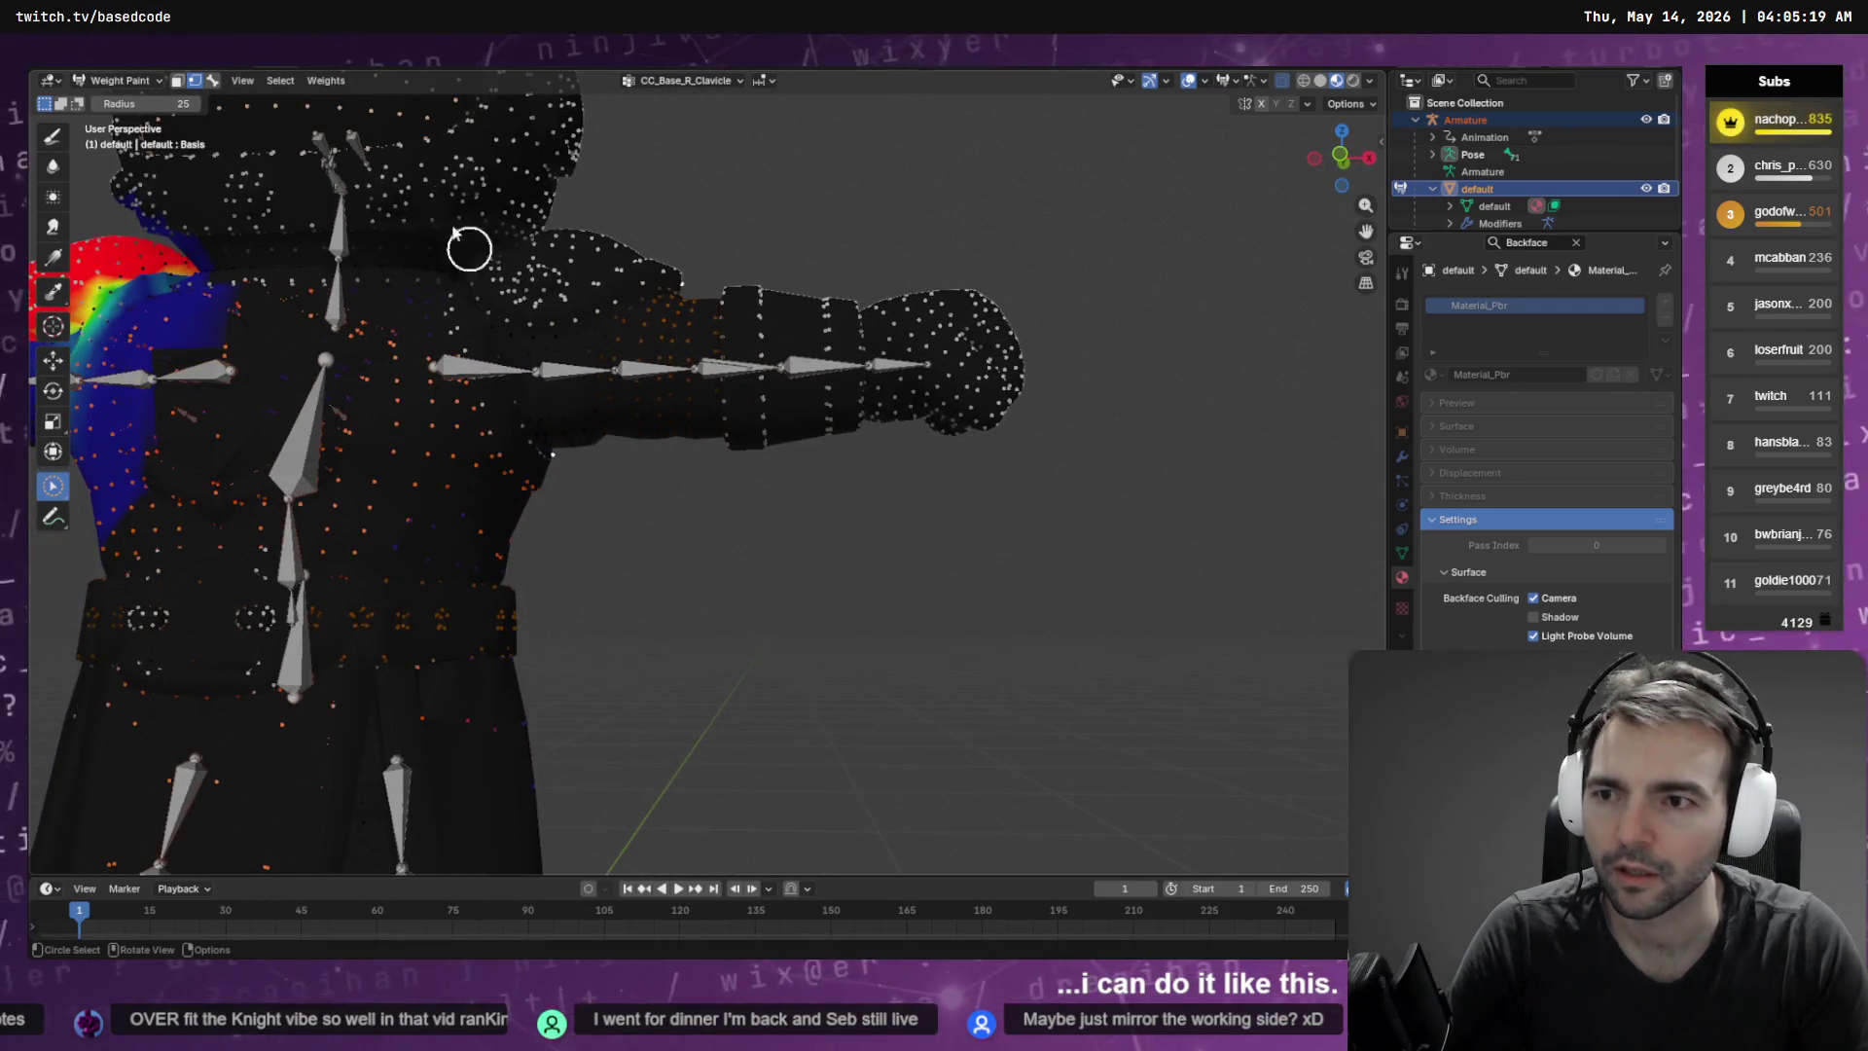
# Return to weight painting and orbit out to view the whole character
pyautogui.click(53, 137)
pyautogui.press('q')
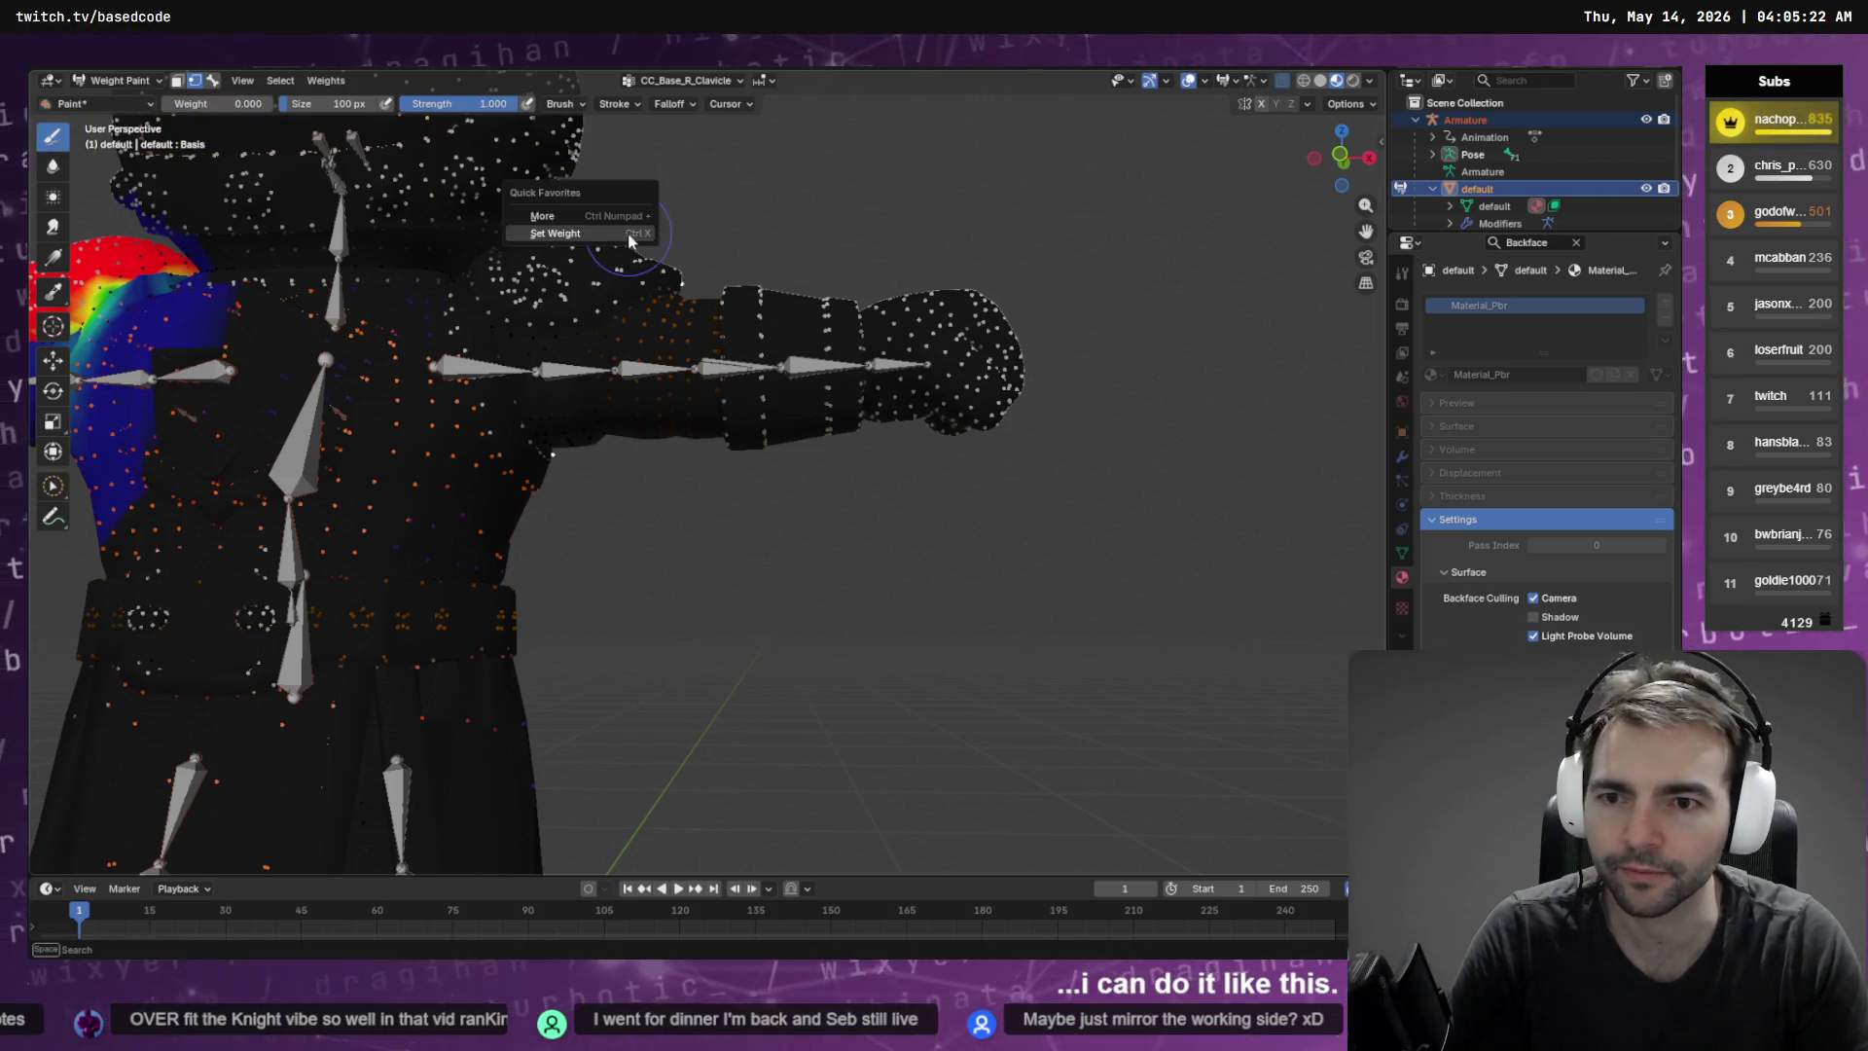
pyautogui.click(584, 239)
pyautogui.moveTo(585, 239)
pyautogui.mouseDown()
pyautogui.moveTo(789, 343)
pyautogui.moveTo(846, 262)
pyautogui.mouseUp()
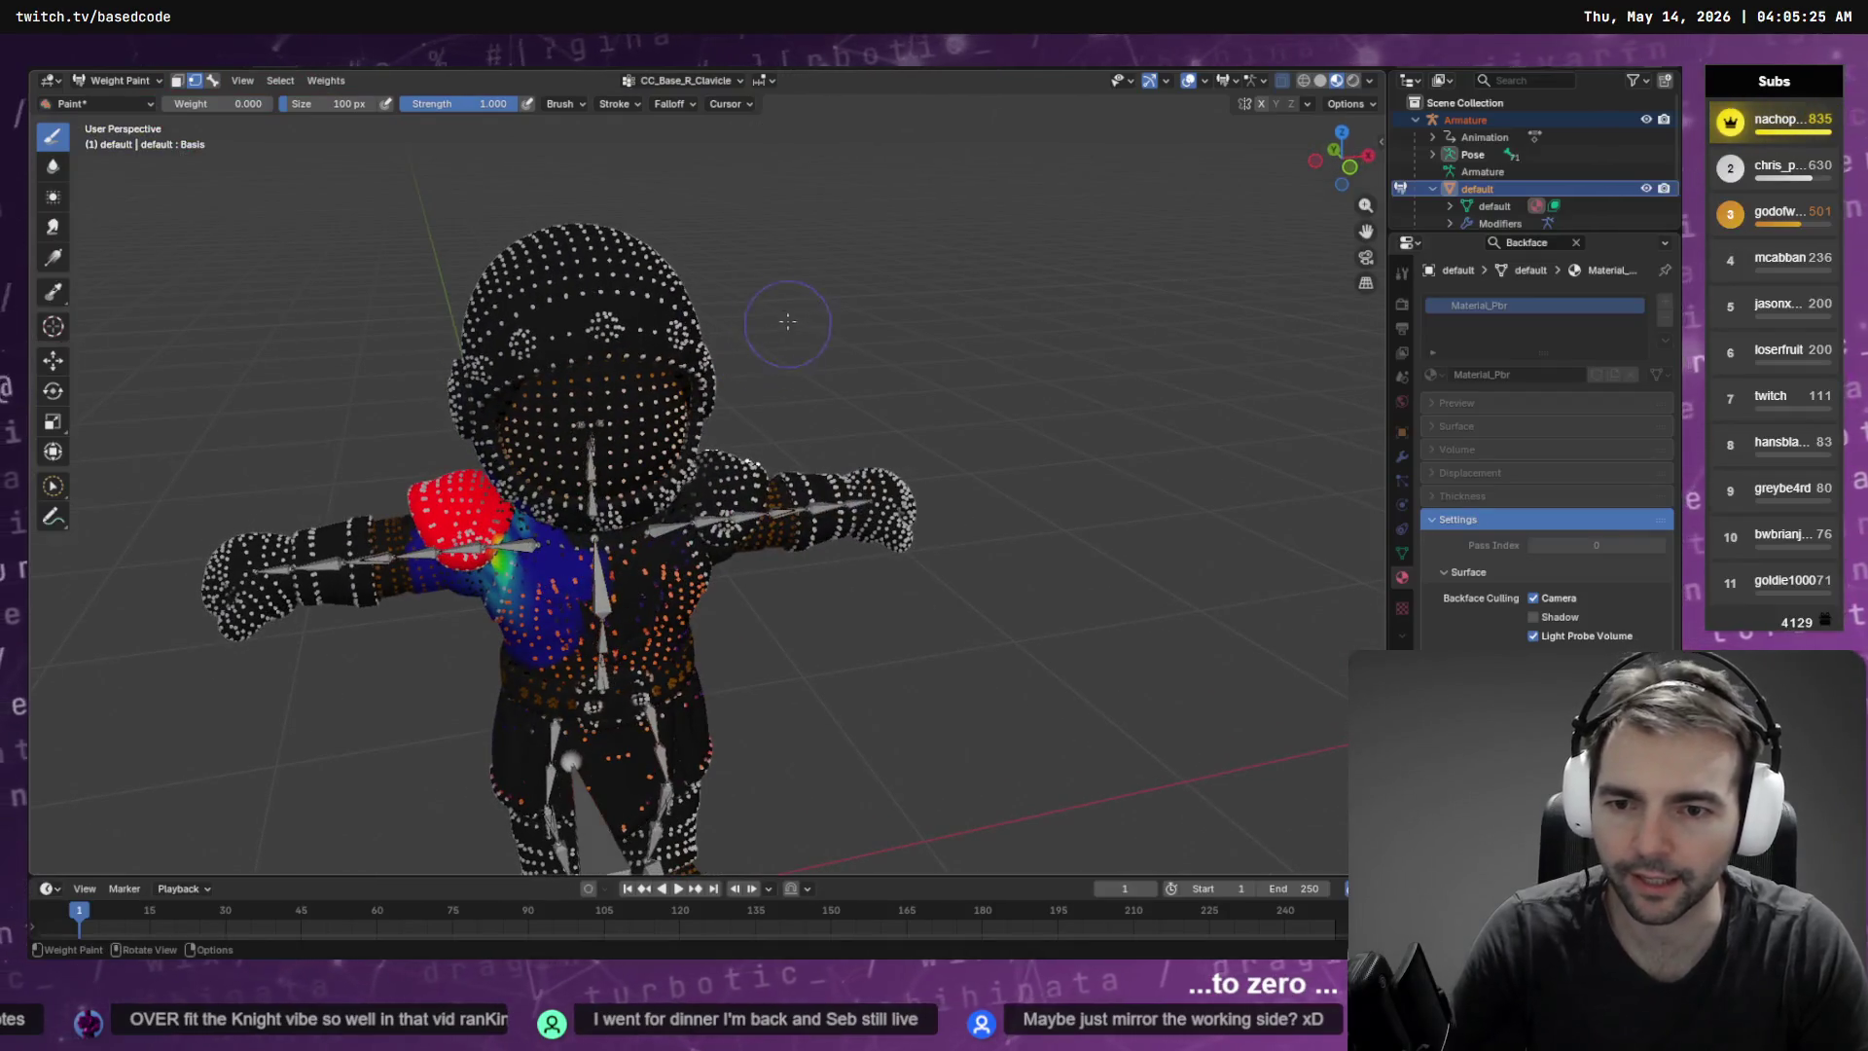
# Make CC_Base_Waist the active vertex group, then switch over to Godot
pyautogui.click(715, 87)
pyautogui.click(644, 135)
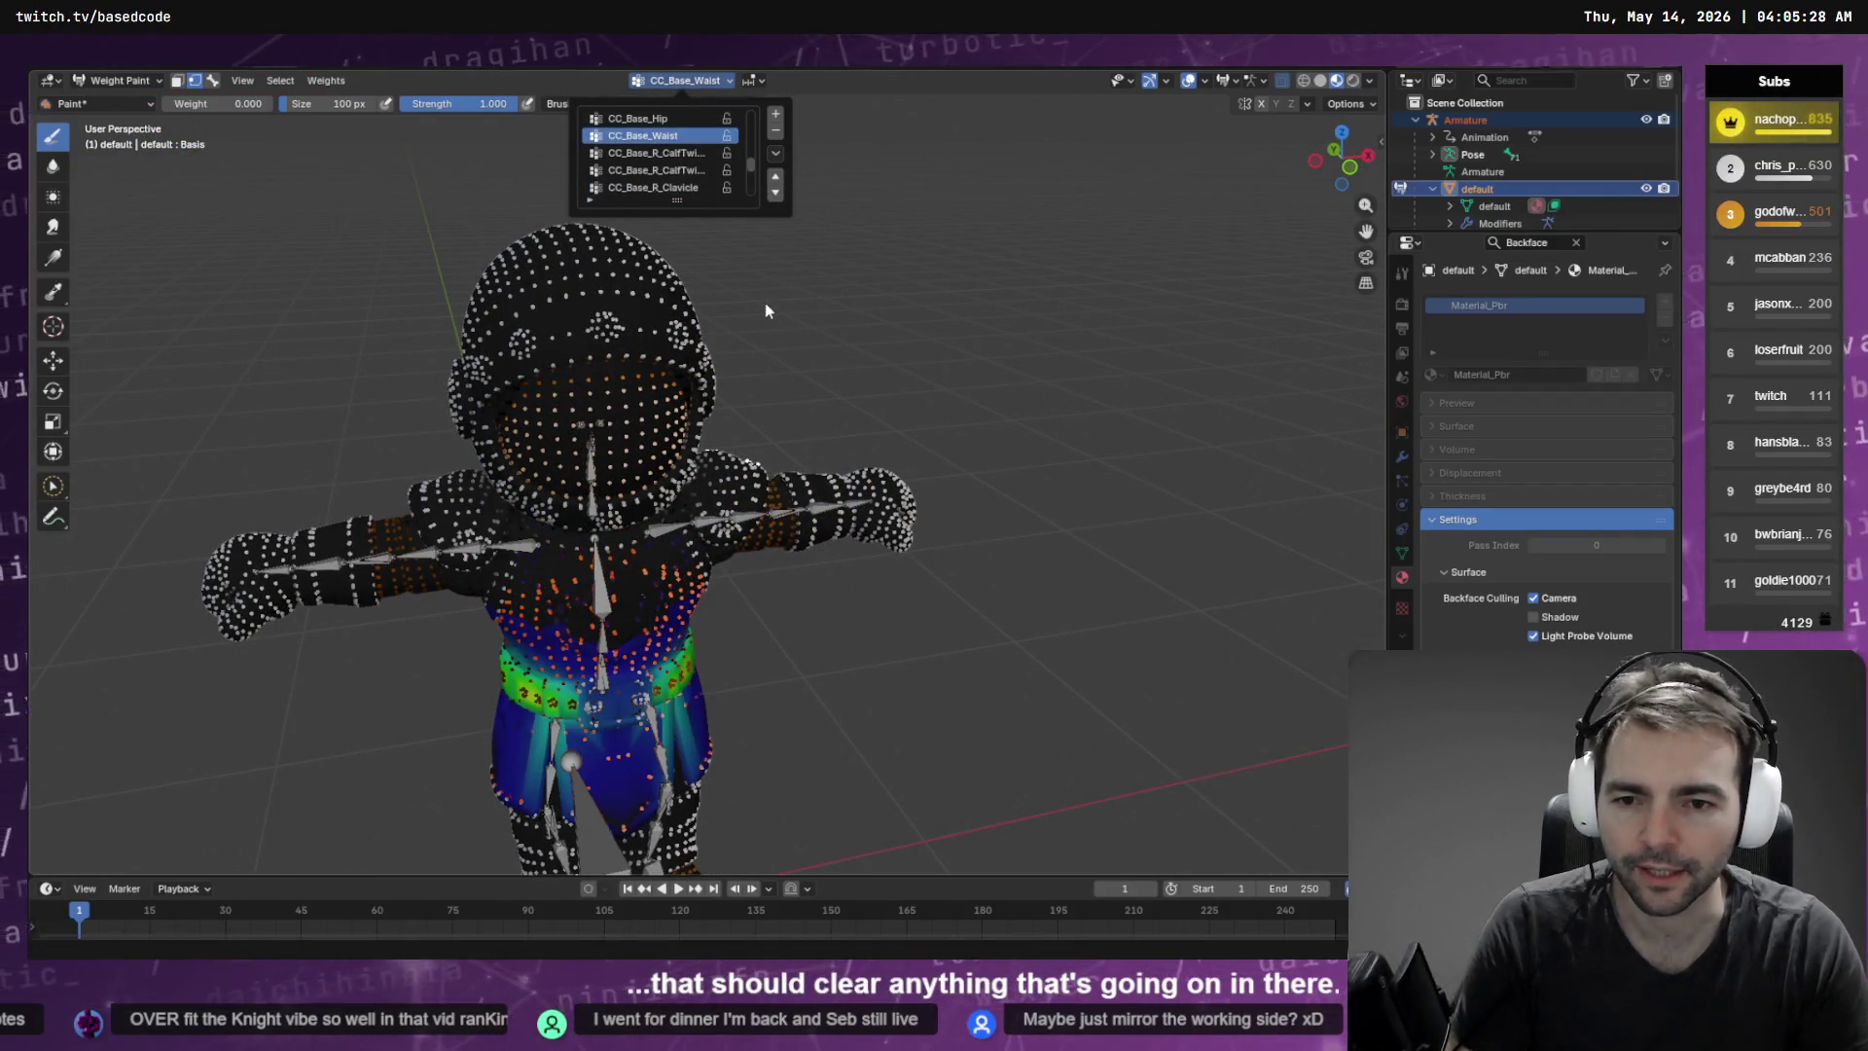
pyautogui.hotkey('alt', 'Tab')
# Orbit and zoom around the knight in the KnightCharacter 3D viewport
pyautogui.moveTo(901, 260)
pyautogui.mouseDown()
pyautogui.moveTo(905, 297)
pyautogui.moveTo(1006, 340)
pyautogui.moveTo(1123, 338)
pyautogui.moveTo(1017, 278)
pyautogui.moveTo(679, 235)
pyautogui.moveTo(732, 420)
pyautogui.moveTo(700, 481)
pyautogui.moveTo(772, 486)
pyautogui.moveTo(778, 442)
pyautogui.mouseUp()
pyautogui.scroll(5, 708, 236)
pyautogui.scroll(2, 720, 369)
pyautogui.scroll(-3, 773, 443)
pyautogui.click(297, 172)
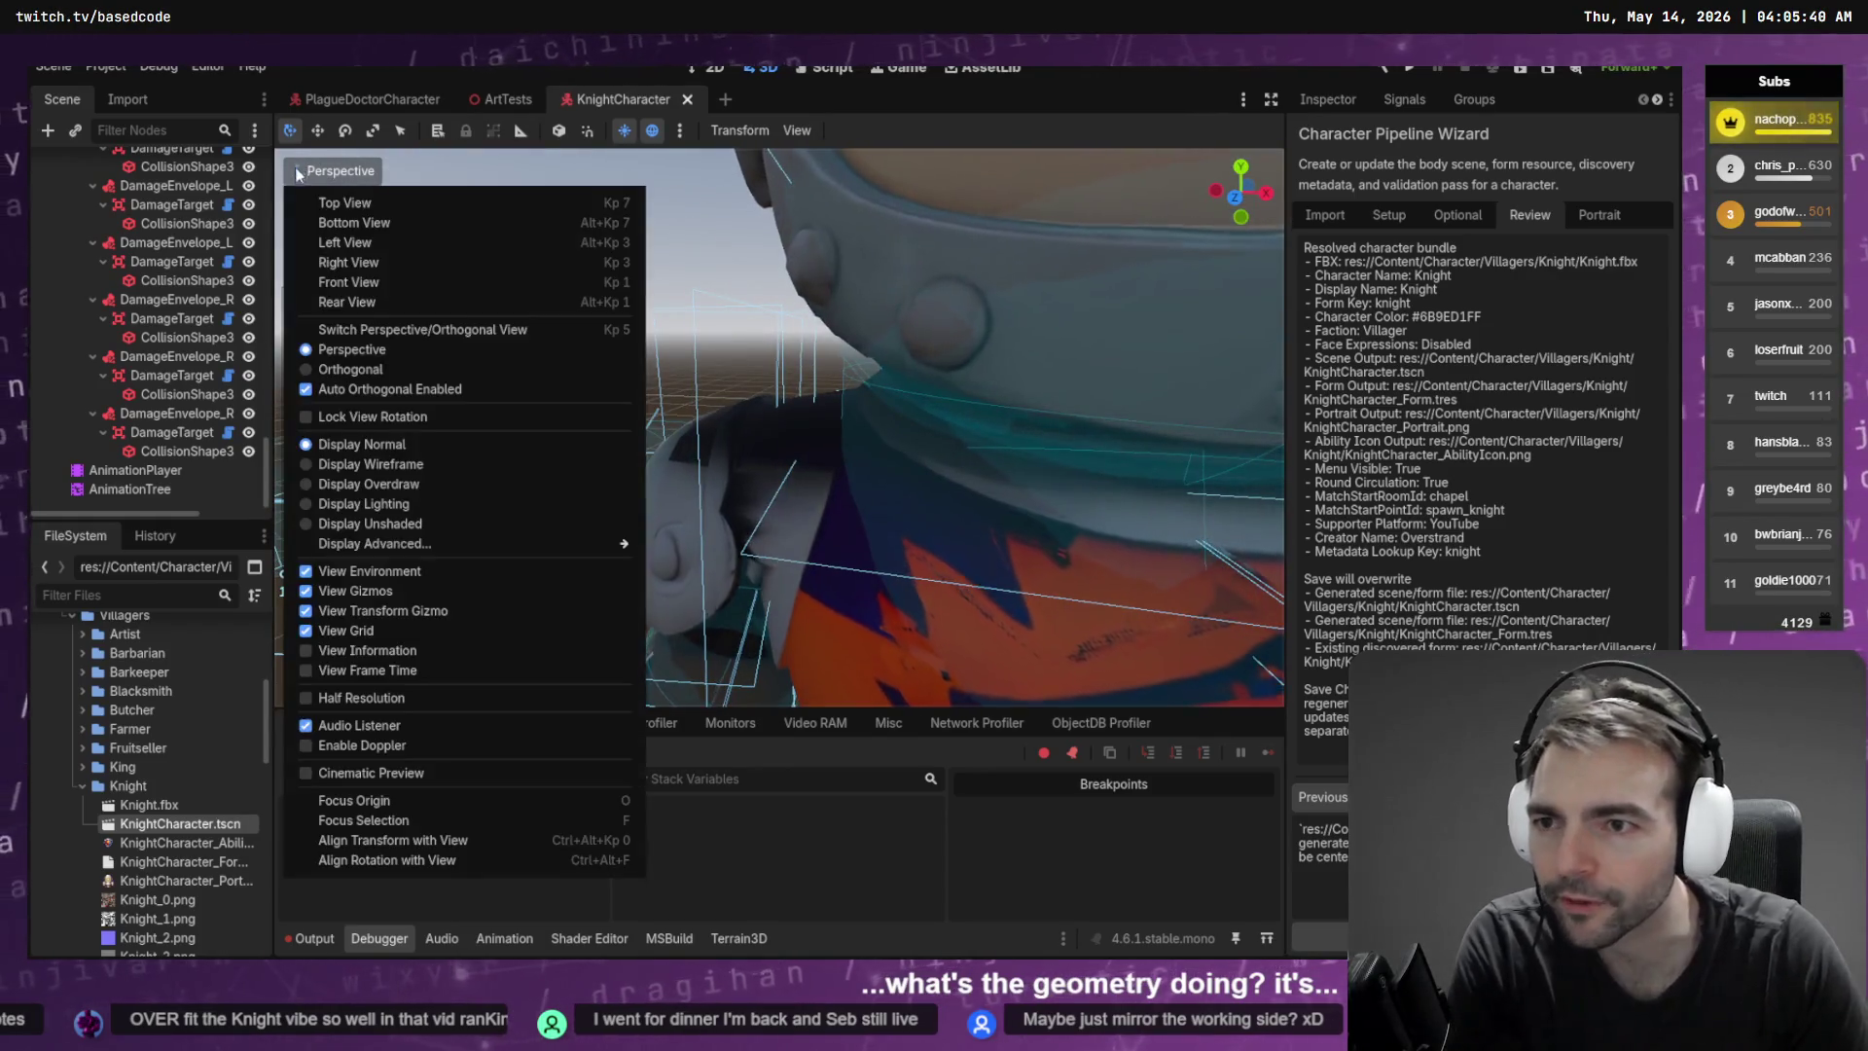
# Set the knight's viewport to Display Wireframe and orbit close to its torso
pyautogui.click(526, 464)
pyautogui.click(681, 428)
pyautogui.moveTo(738, 417)
pyautogui.mouseDown()
pyautogui.moveTo(727, 380)
pyautogui.moveTo(832, 286)
pyautogui.moveTo(856, 294)
pyautogui.moveTo(909, 428)
pyautogui.moveTo(917, 382)
pyautogui.moveTo(937, 430)
pyautogui.moveTo(862, 384)
pyautogui.moveTo(906, 406)
pyautogui.moveTo(867, 399)
pyautogui.moveTo(844, 438)
pyautogui.moveTo(871, 435)
pyautogui.mouseUp()
# Return to Blender and orbit to face the character's chest and arms
pyautogui.hotkey('alt', 'Tab')
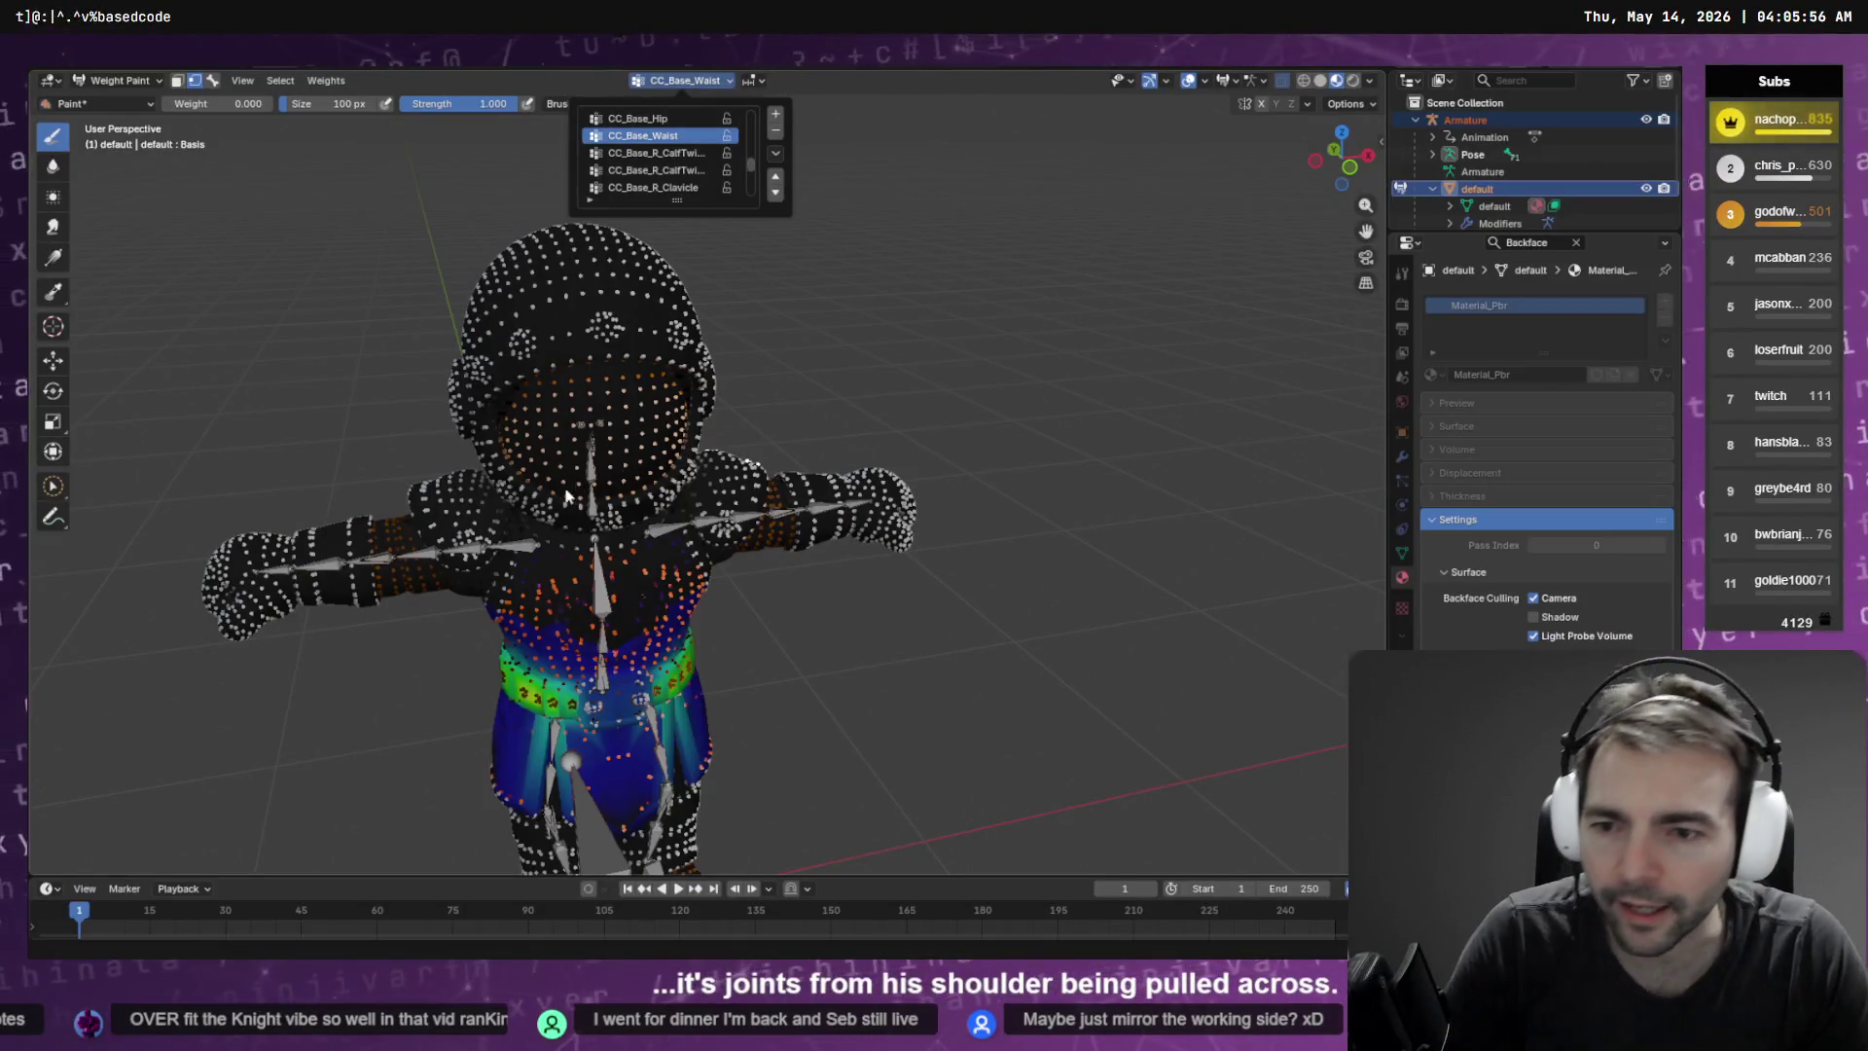
pyautogui.moveTo(623, 501); pyautogui.dragTo(739, 476)
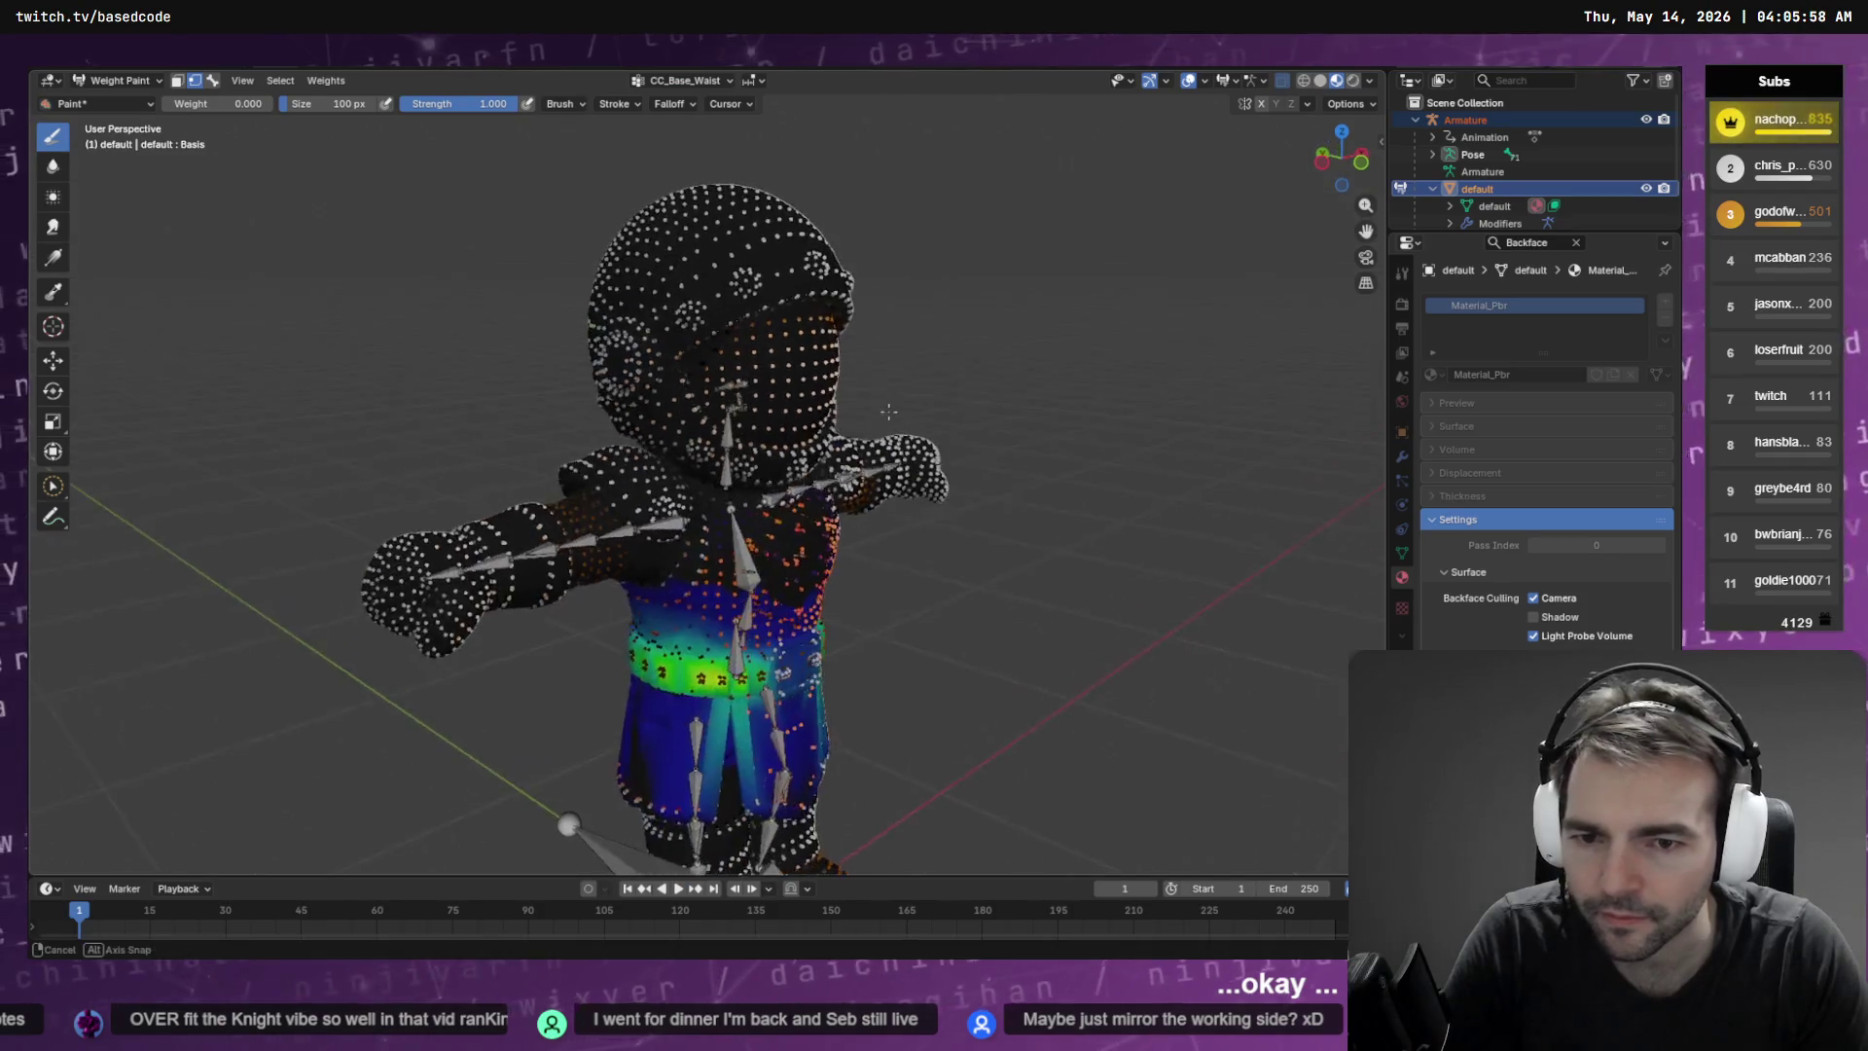
pyautogui.scroll(5, 875, 447)
pyautogui.moveTo(874, 448); pyautogui.dragTo(825, 467)
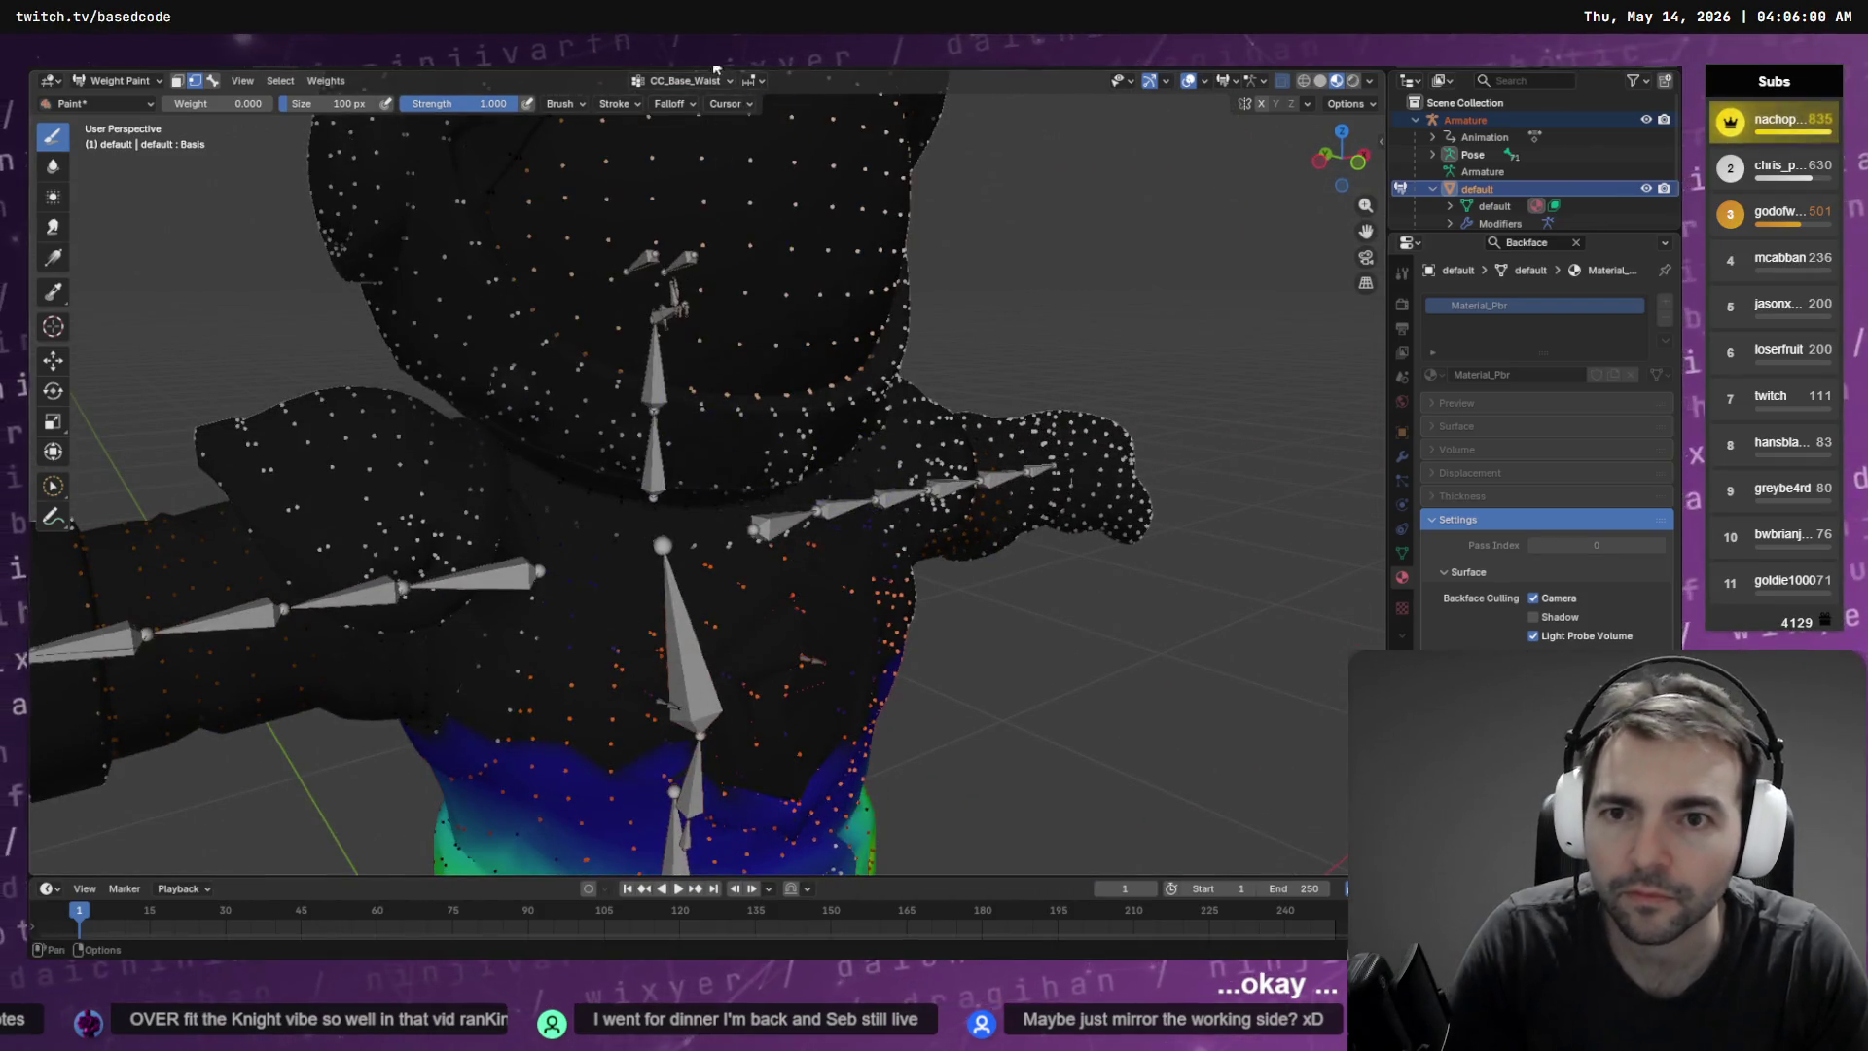
# Make CC_Base_Spine02 the active vertex group and frame its chest weights
pyautogui.click(686, 80)
pyautogui.click(661, 118)
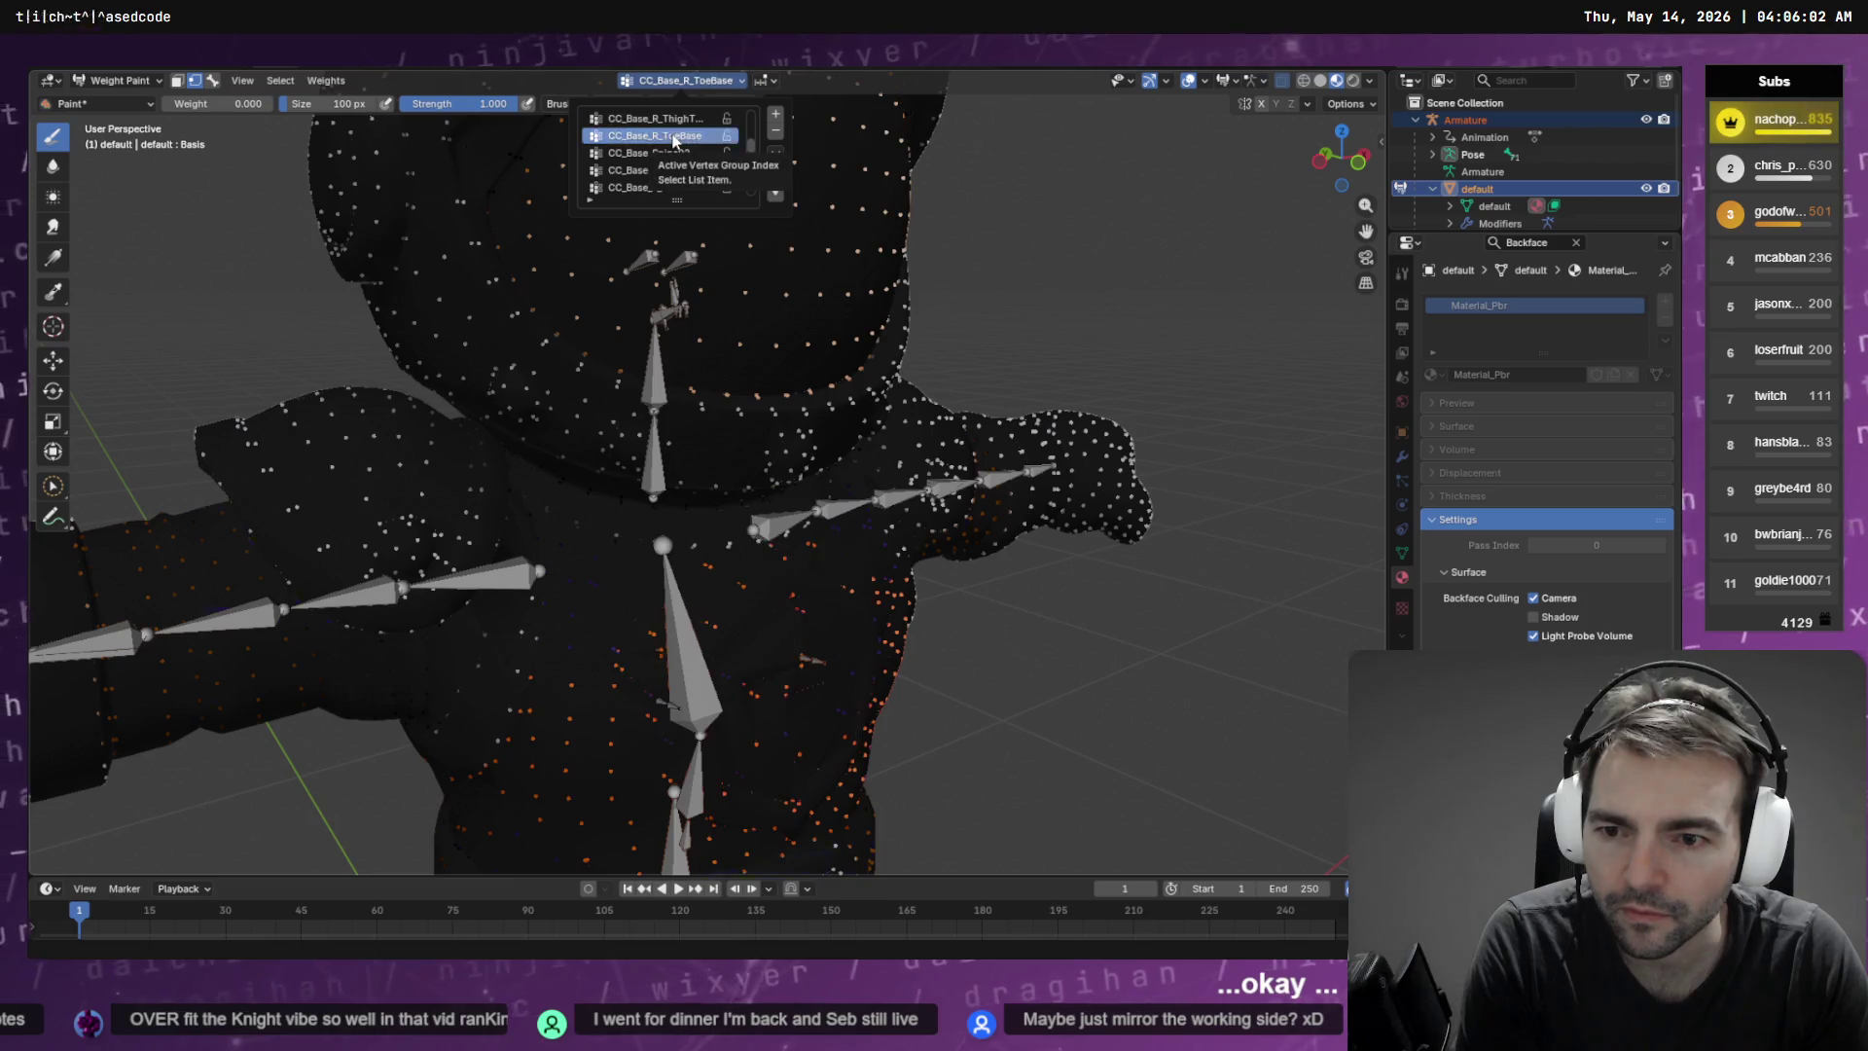
pyautogui.click(676, 153)
pyautogui.moveTo(675, 433)
pyautogui.mouseDown()
pyautogui.moveTo(728, 501)
pyautogui.moveTo(694, 484)
pyautogui.mouseUp()
pyautogui.moveTo(615, 432); pyautogui.dragTo(615, 443)
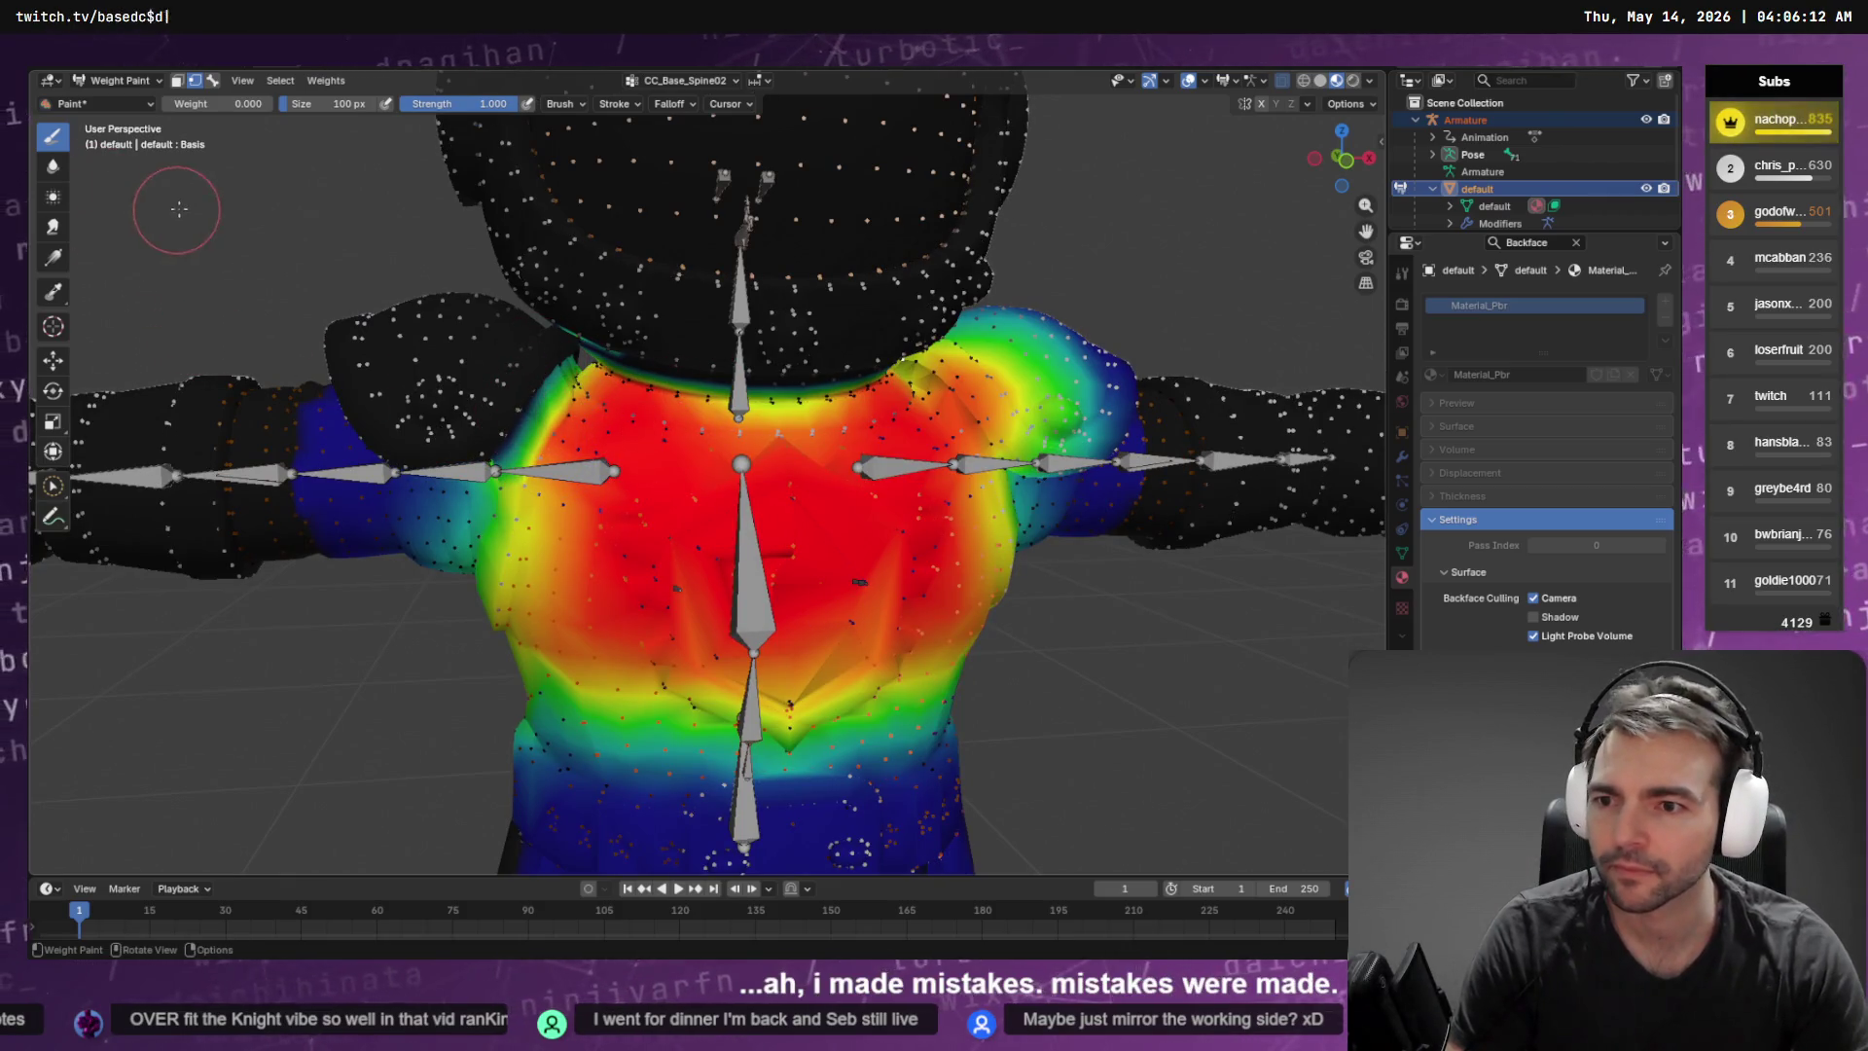
pyautogui.click(281, 80)
pyautogui.click(304, 119)
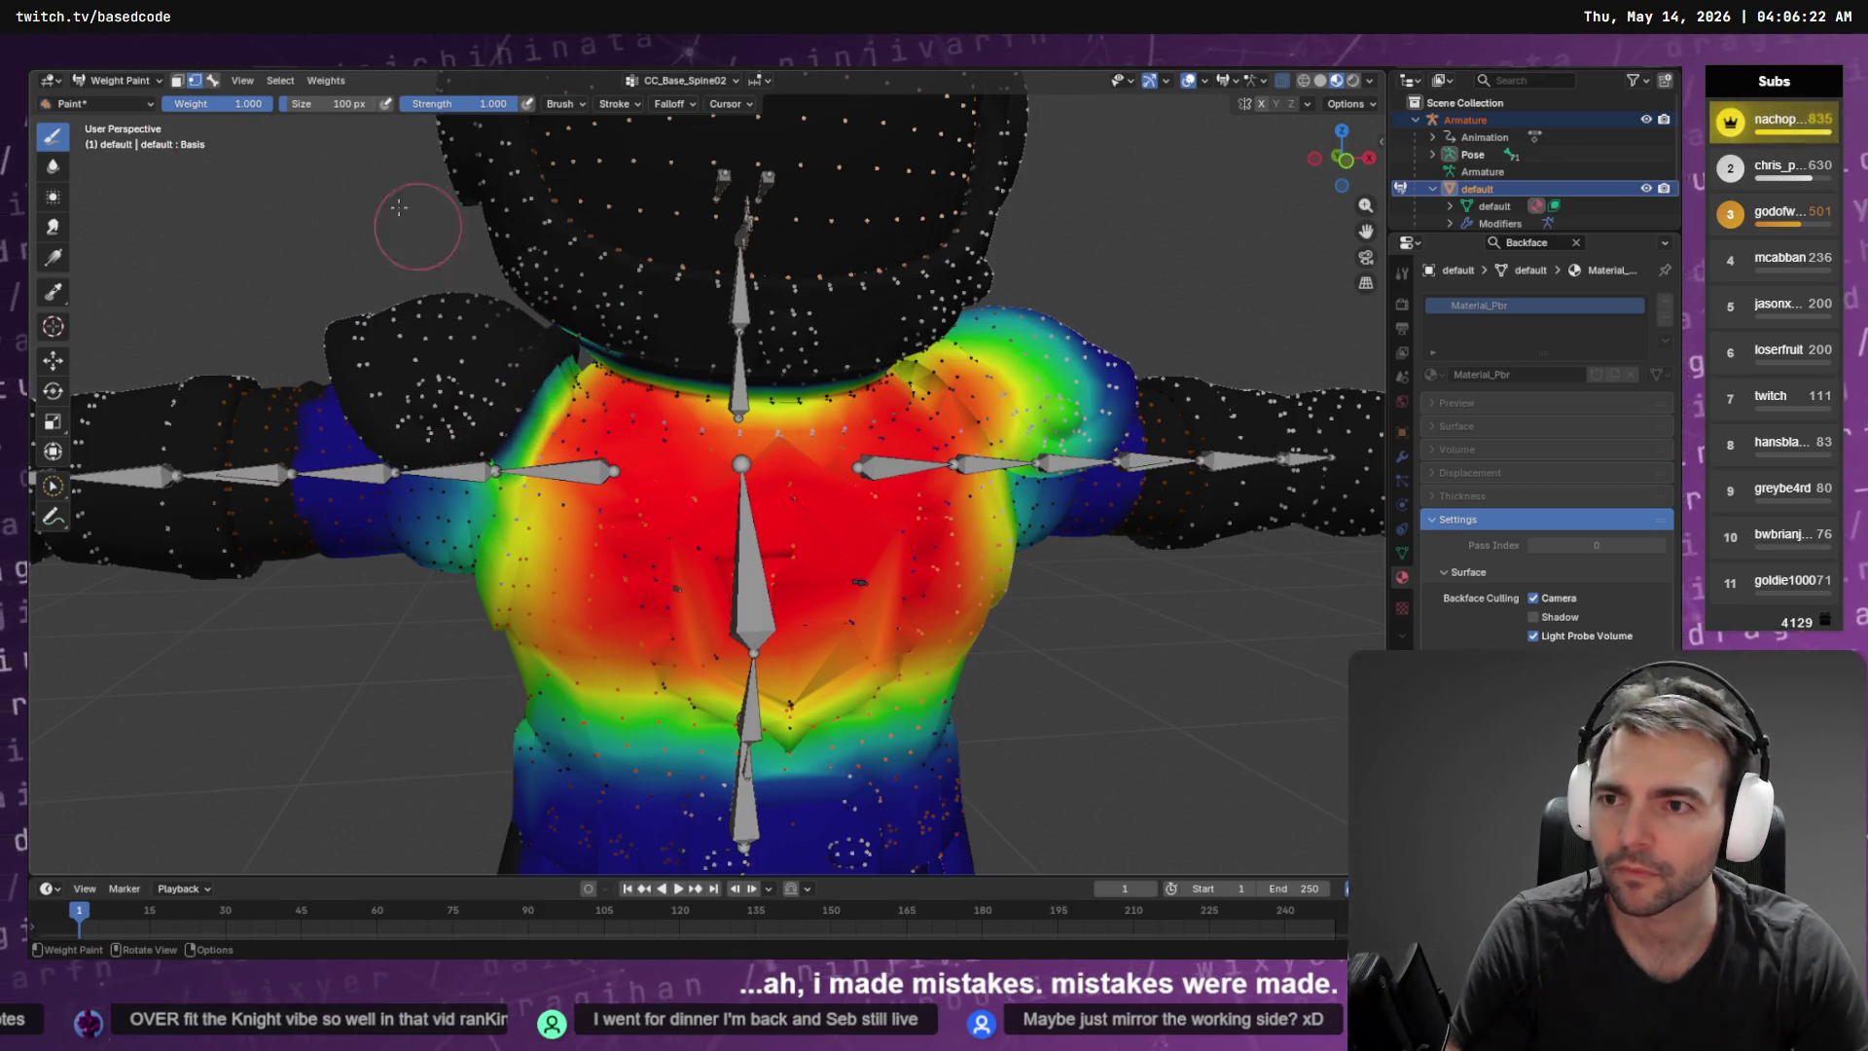
# Deselect all vertices and paint Spine02 weight on the upper chest
pyautogui.click(280, 80)
pyautogui.click(297, 121)
pyautogui.moveTo(512, 411)
pyautogui.mouseDown()
pyautogui.moveTo(561, 338)
pyautogui.moveTo(530, 336)
pyautogui.moveTo(584, 389)
pyautogui.mouseUp()
pyautogui.scroll(-6, 600, 408)
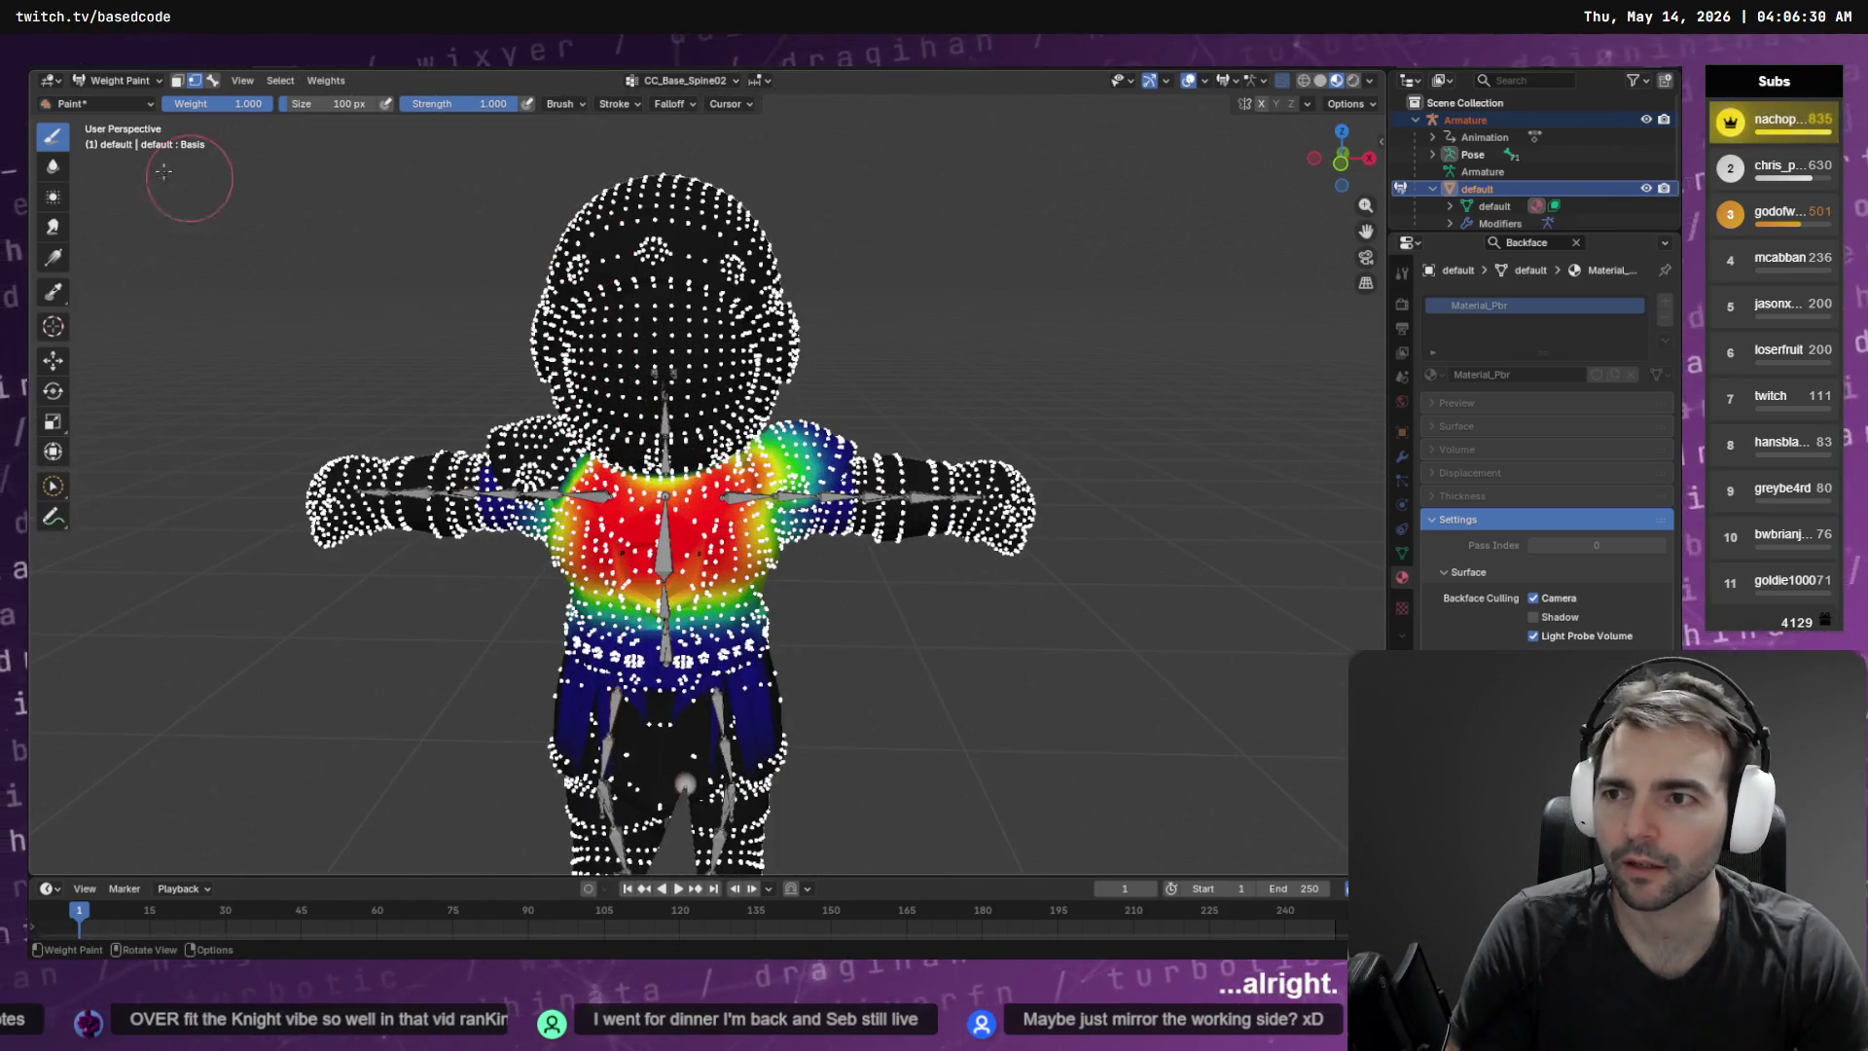
# Circle-select and grow the head vertices, then invert so only body vertices are selected
pyautogui.click(53, 486)
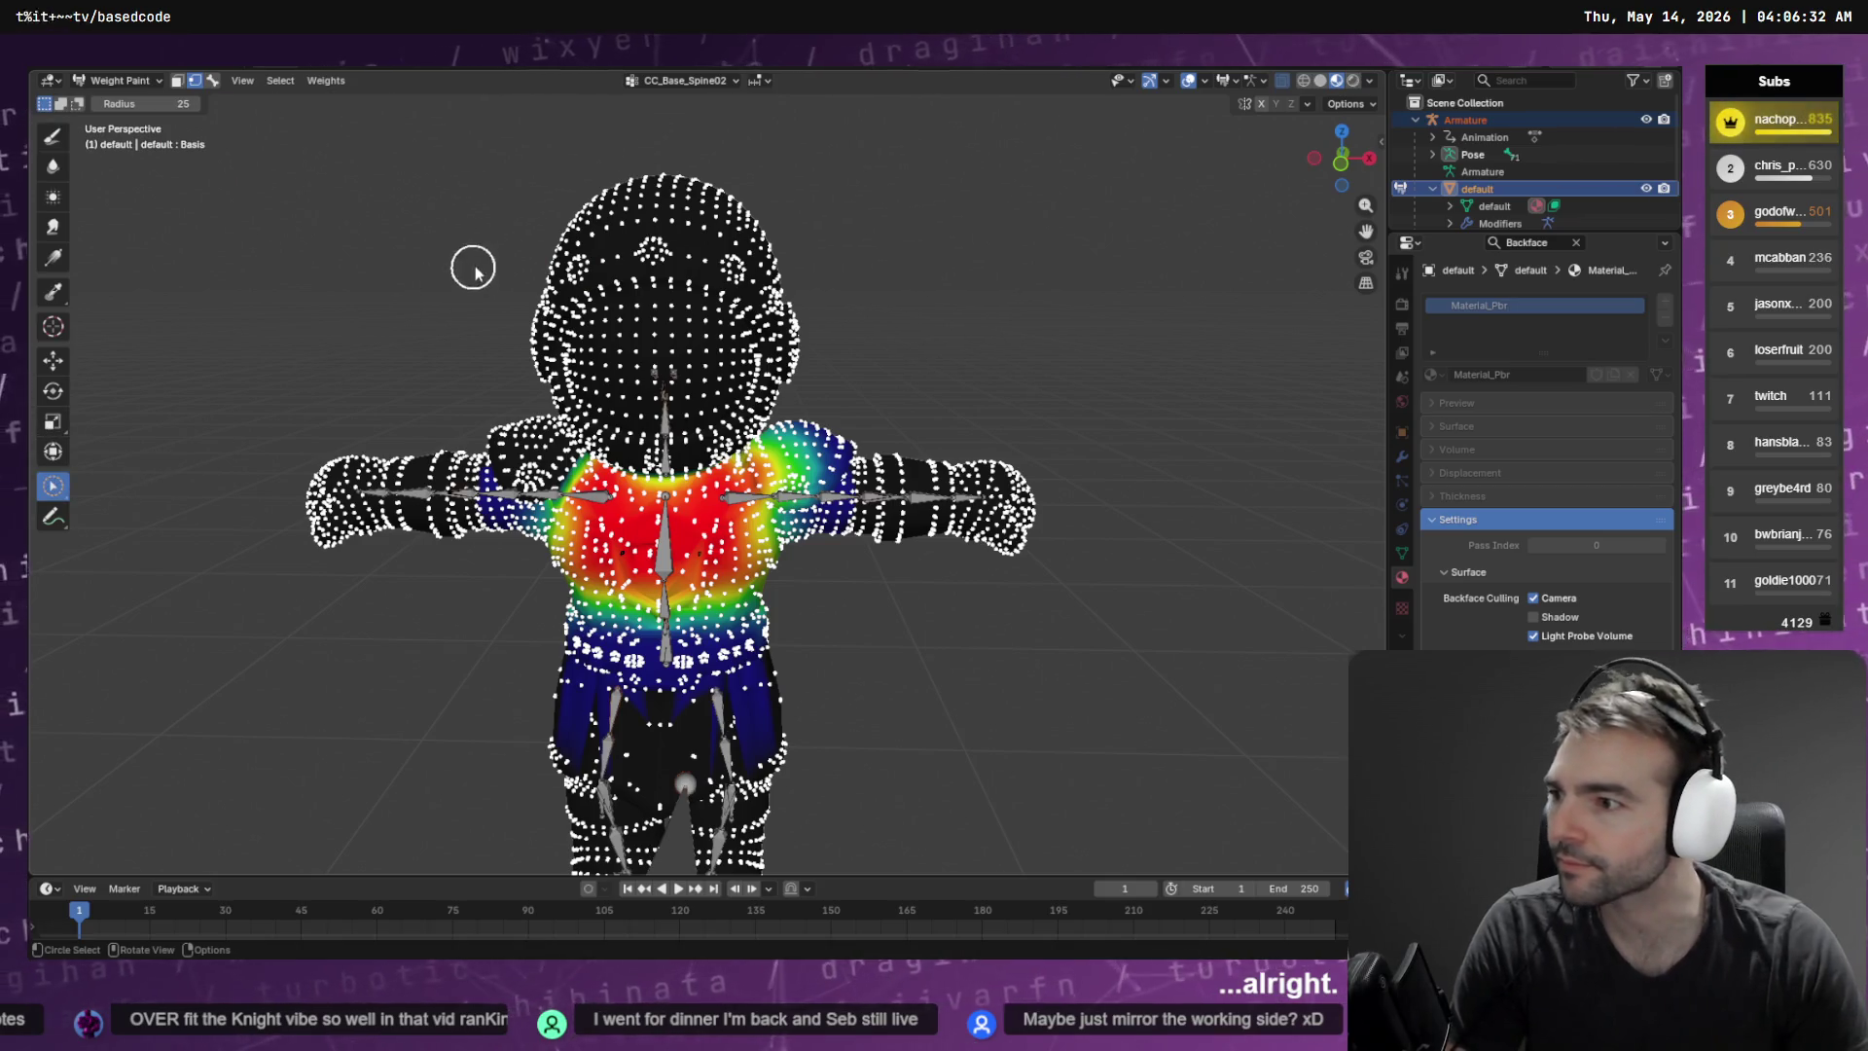
pyautogui.moveTo(658, 194); pyautogui.dragTo(632, 173)
pyautogui.press('ctrl+KP_Add')
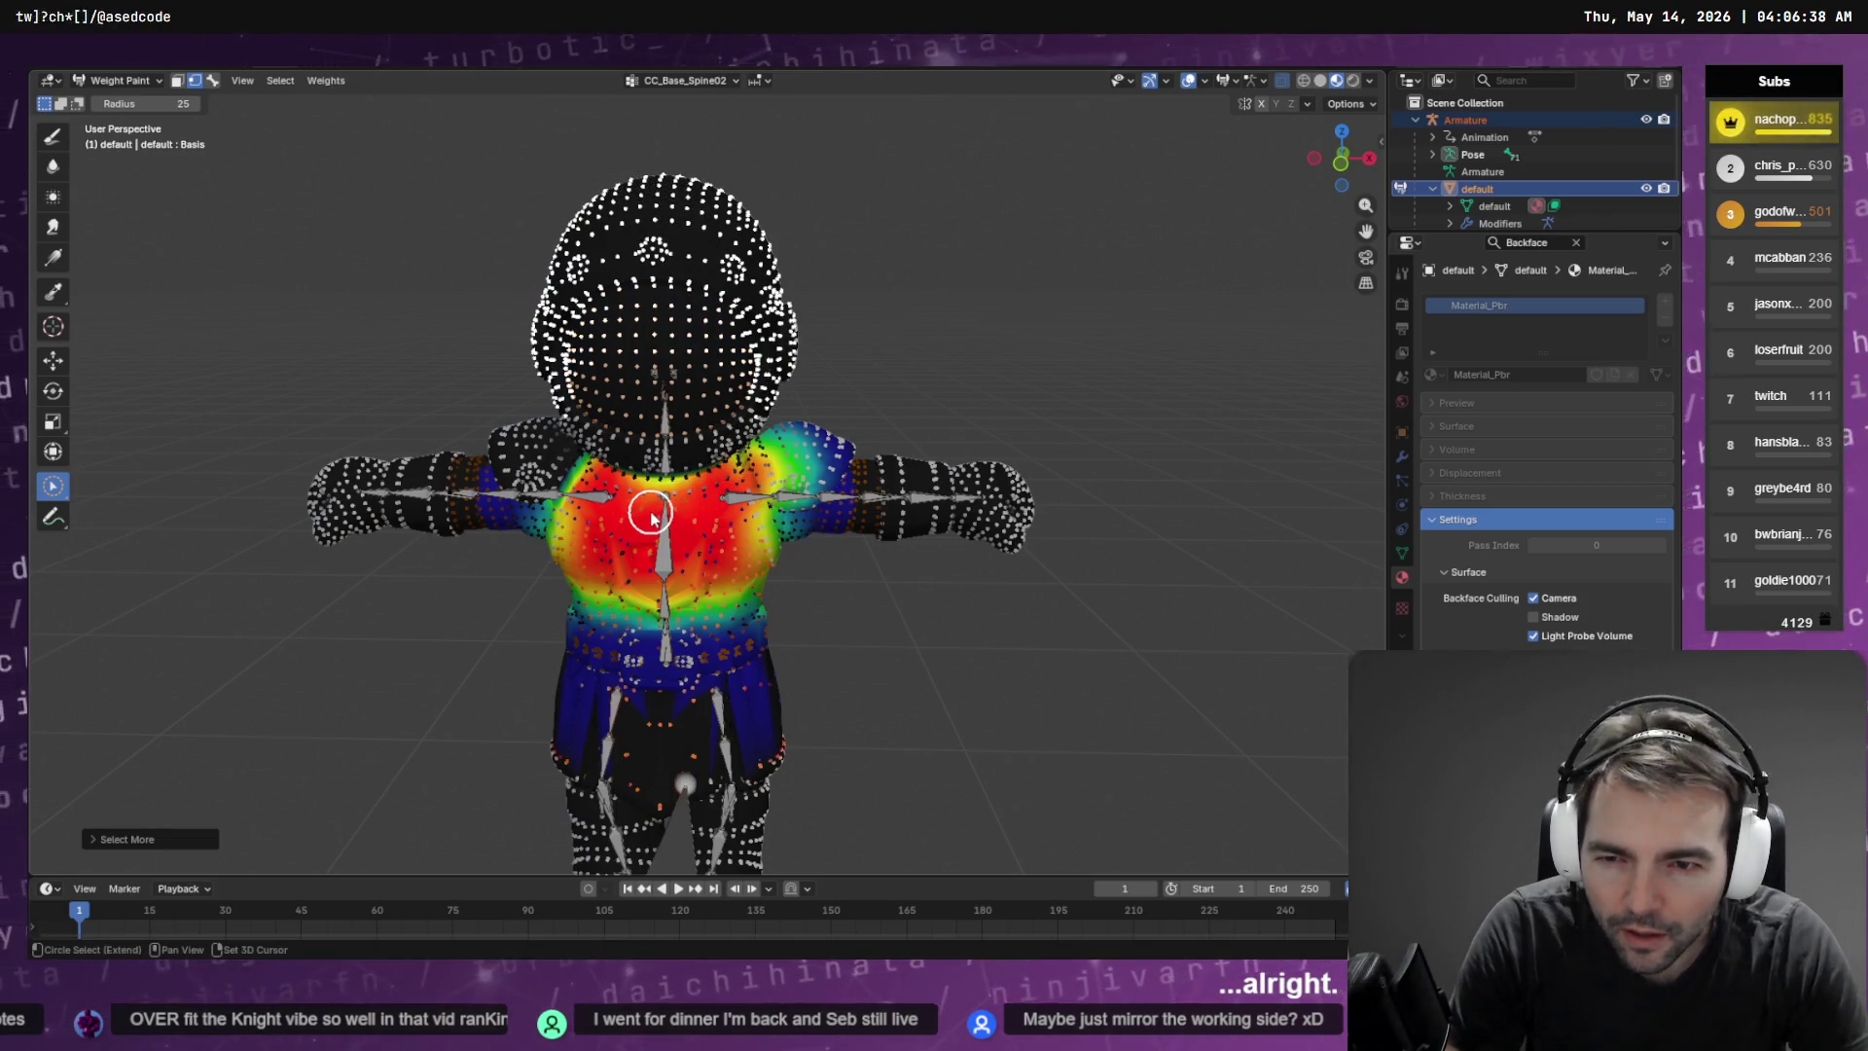
pyautogui.moveTo(644, 517)
pyautogui.mouseDown()
pyautogui.moveTo(954, 409)
pyautogui.moveTo(903, 438)
pyautogui.moveTo(864, 420)
pyautogui.mouseUp()
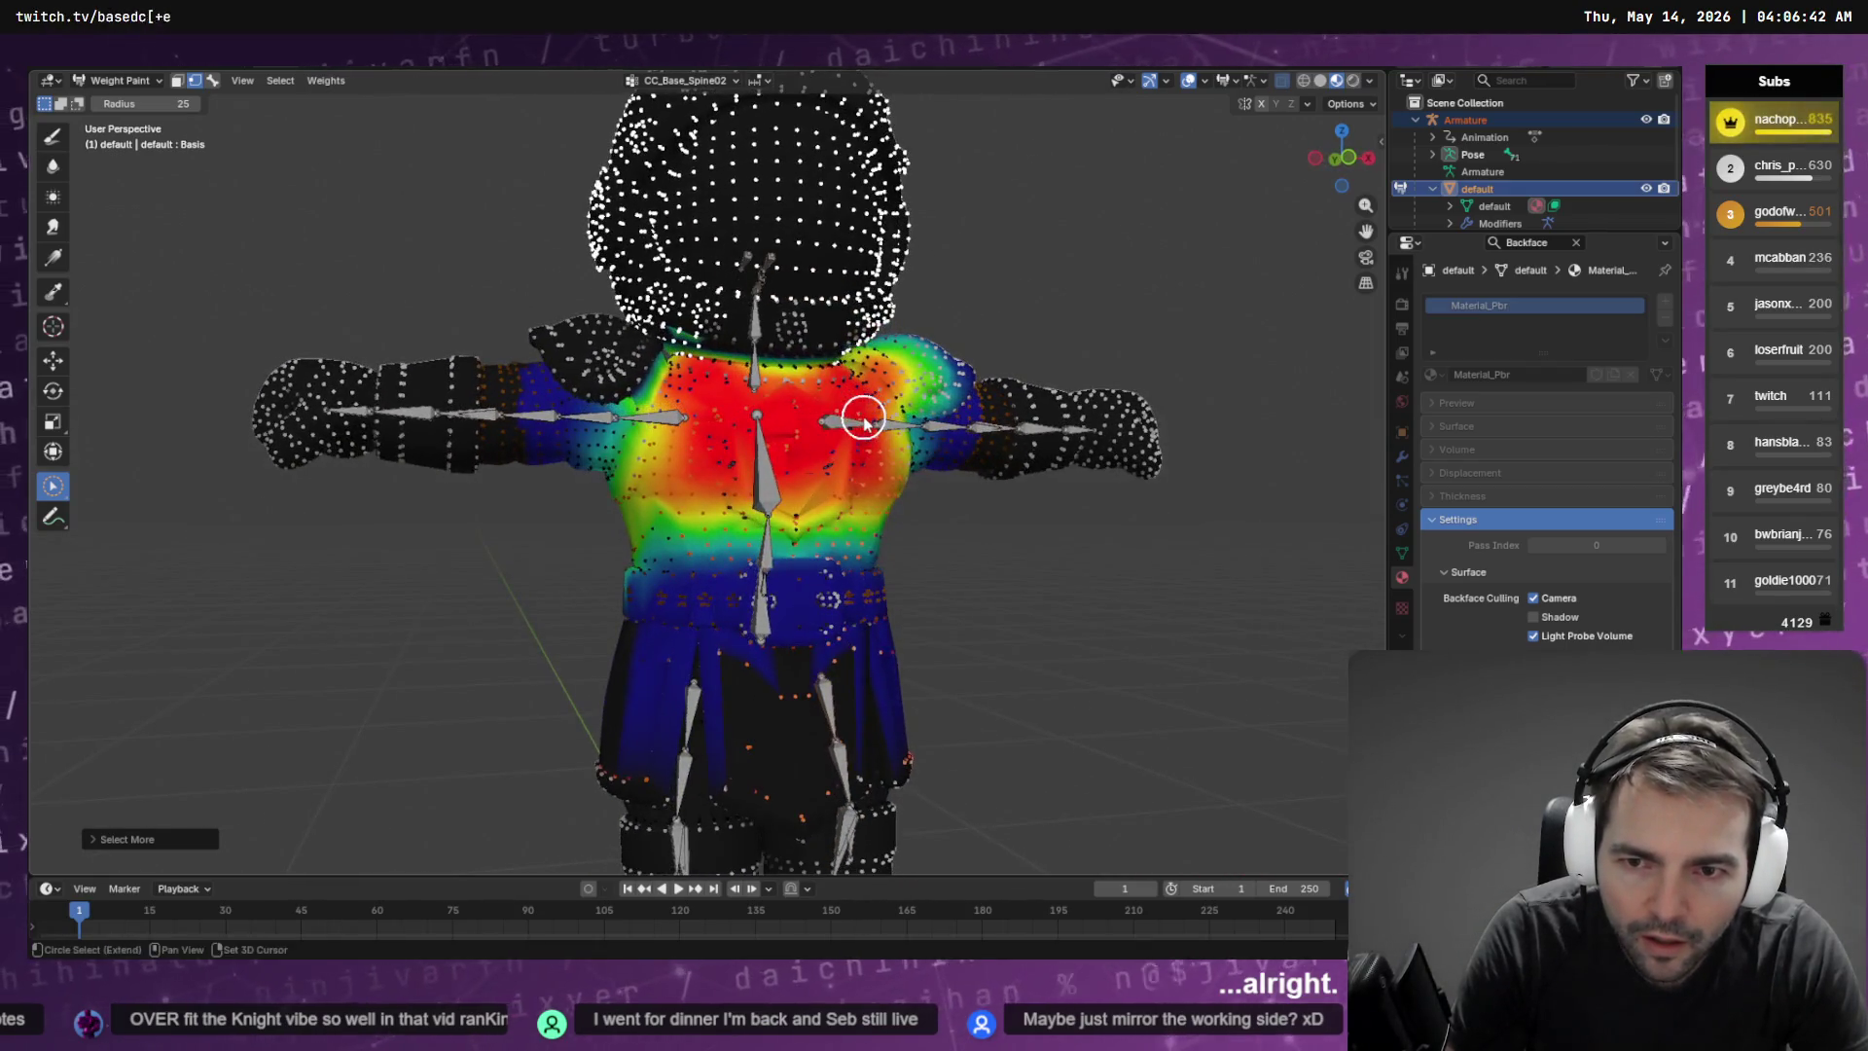
pyautogui.scroll(2, 853, 409)
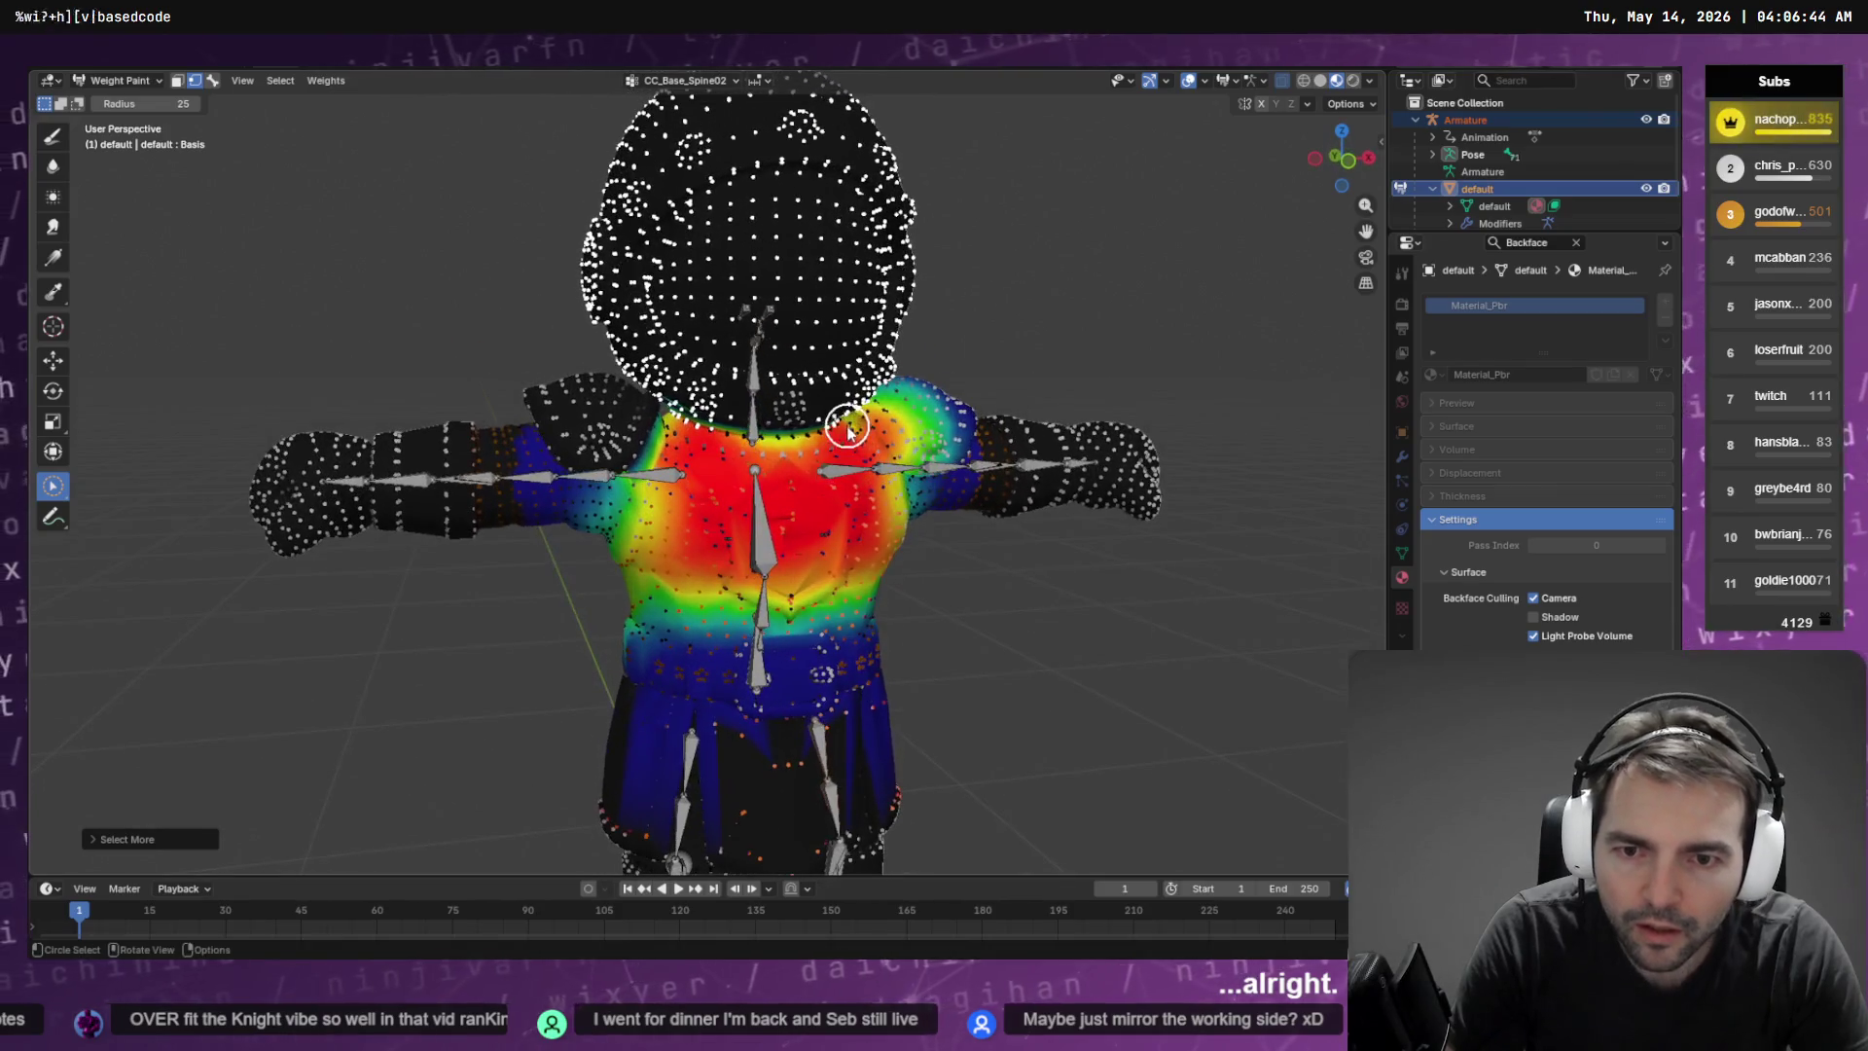
pyautogui.moveTo(726, 417)
pyautogui.mouseDown()
pyautogui.moveTo(827, 404)
pyautogui.moveTo(806, 381)
pyautogui.mouseUp()
pyautogui.click(280, 81)
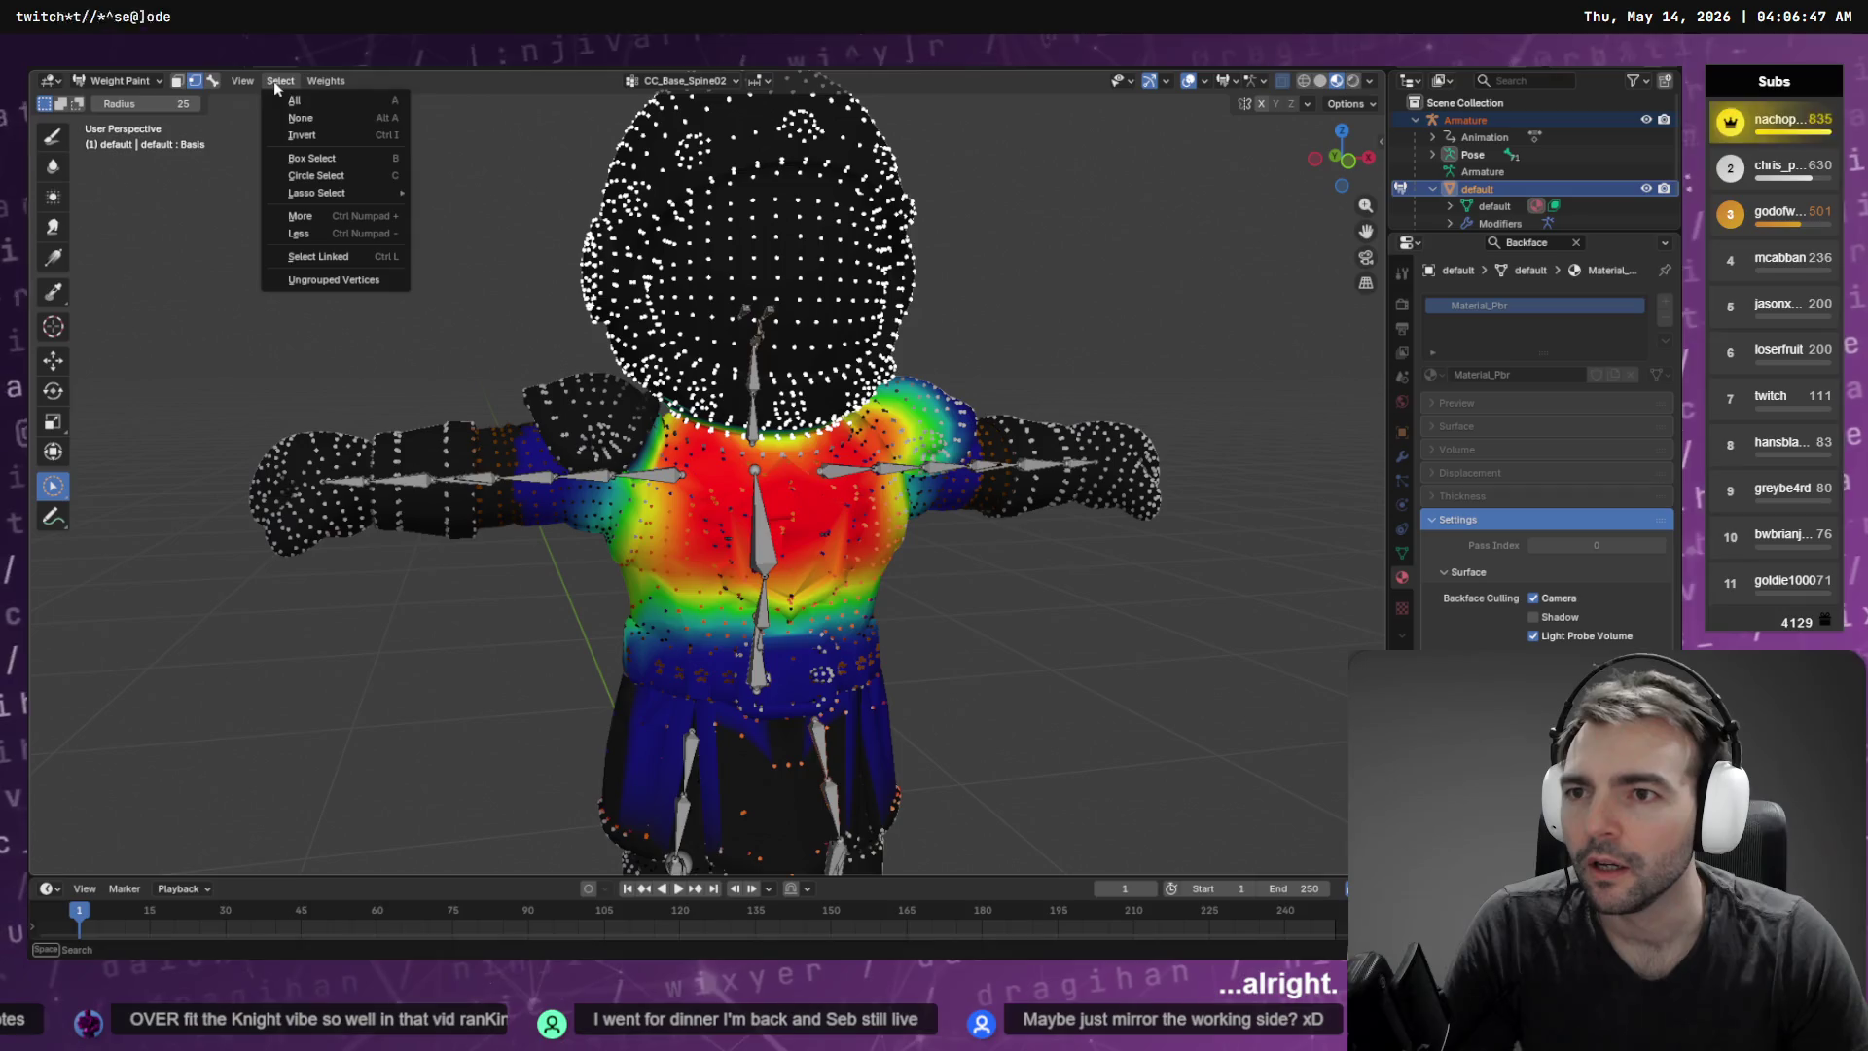
pyautogui.click(309, 134)
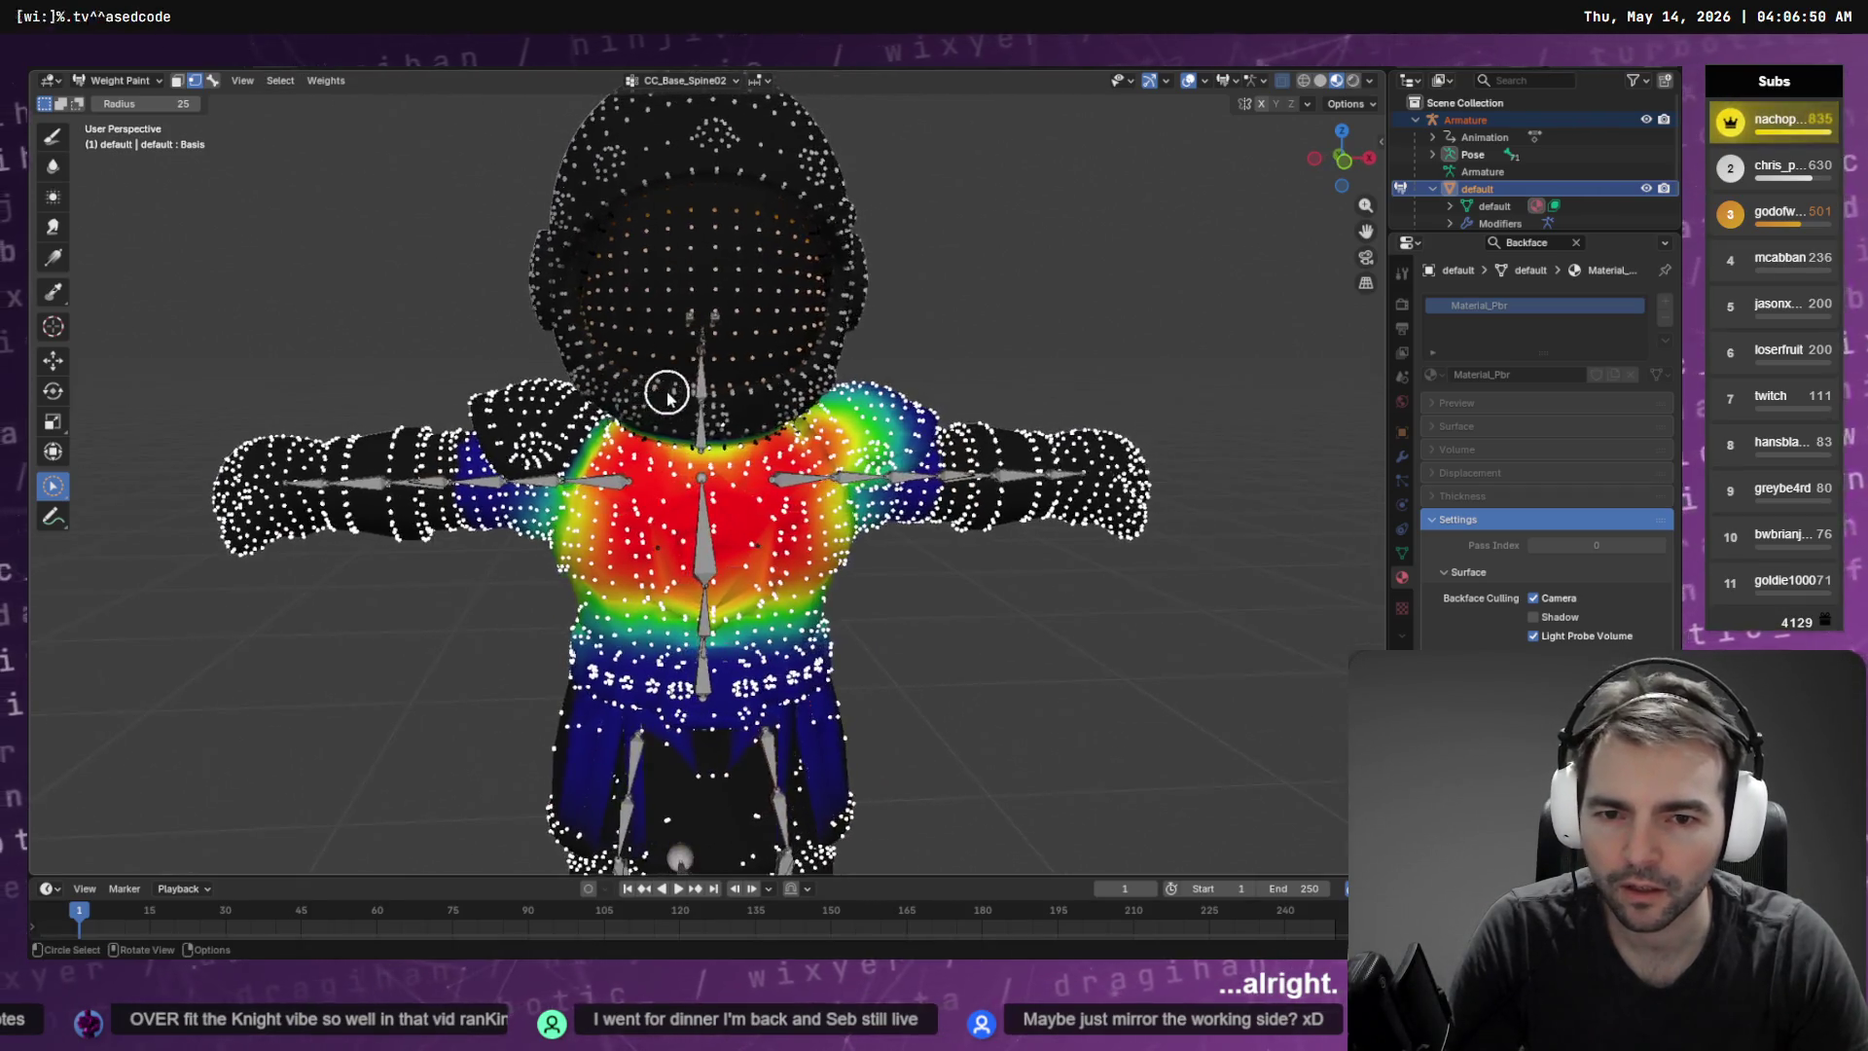
# Paint CC_Base_Spine02 weight up over both shoulders and review the torso from all sides
pyautogui.scroll(3, 598, 411)
pyautogui.moveTo(492, 404); pyautogui.dragTo(258, 262)
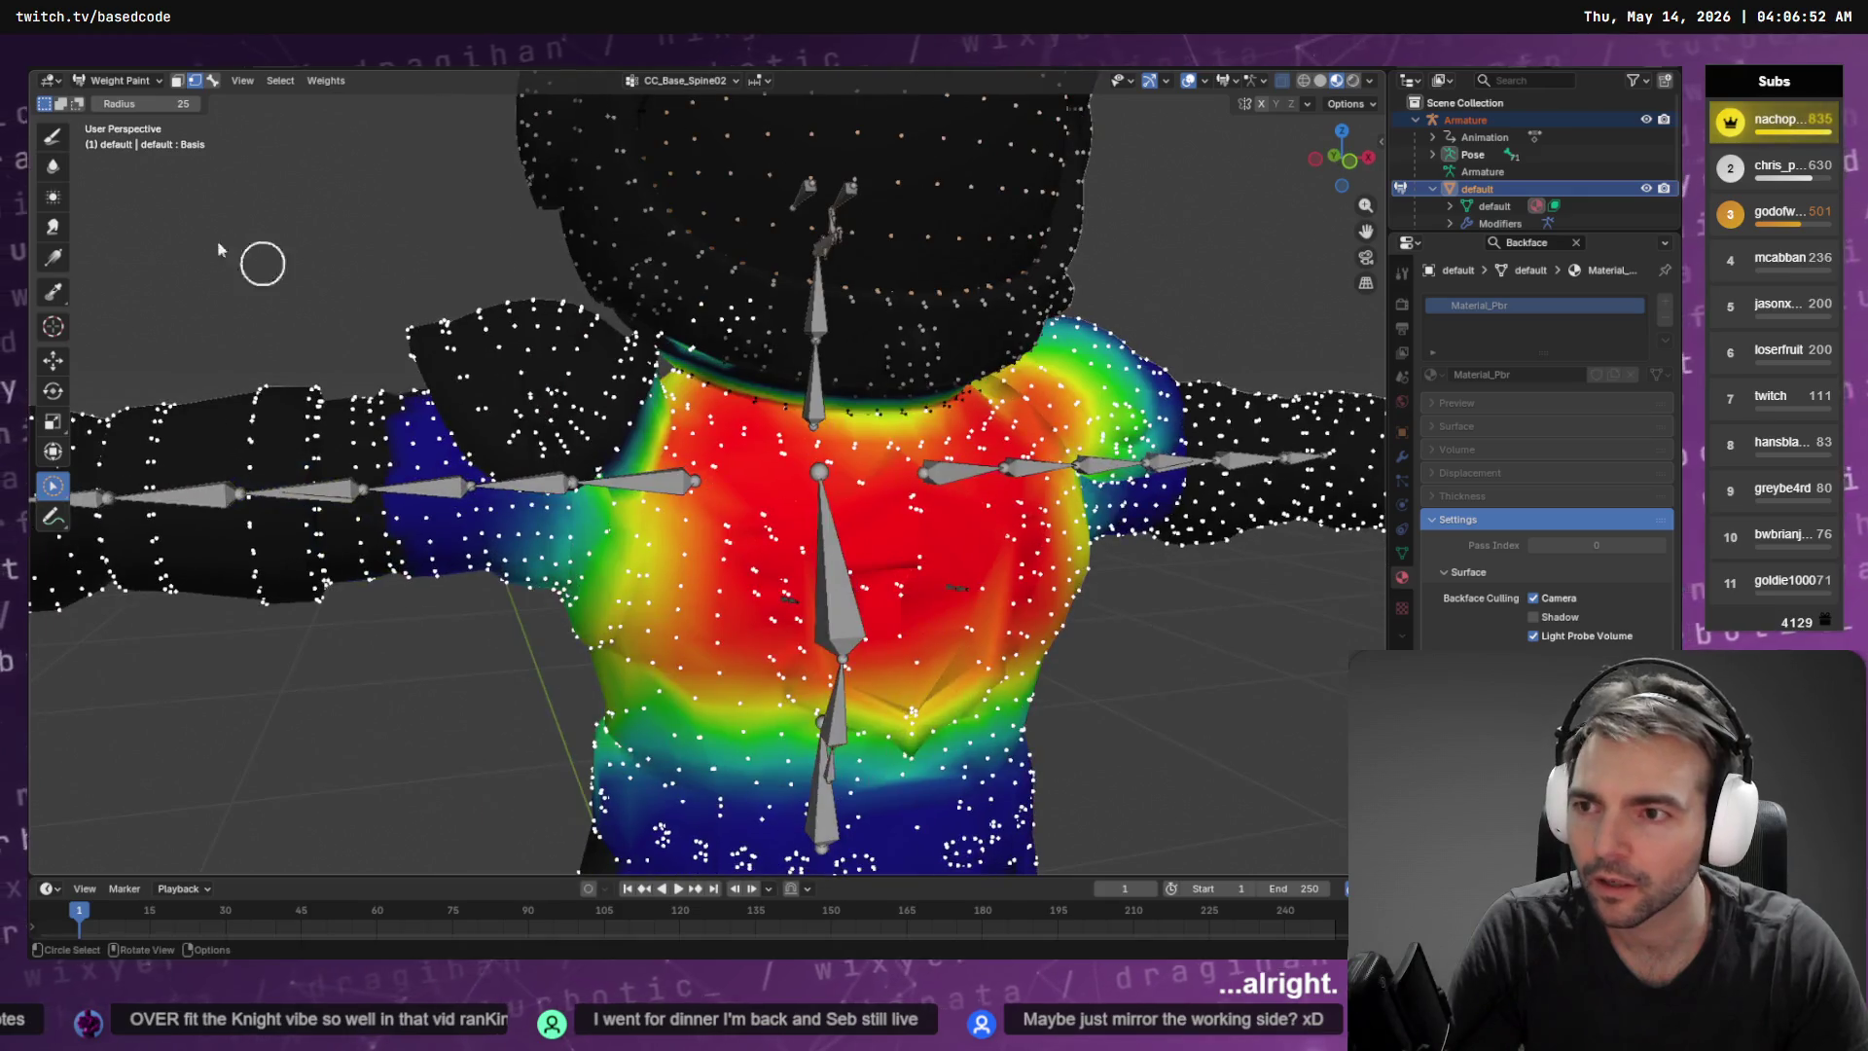
pyautogui.moveTo(628, 425); pyautogui.dragTo(623, 374)
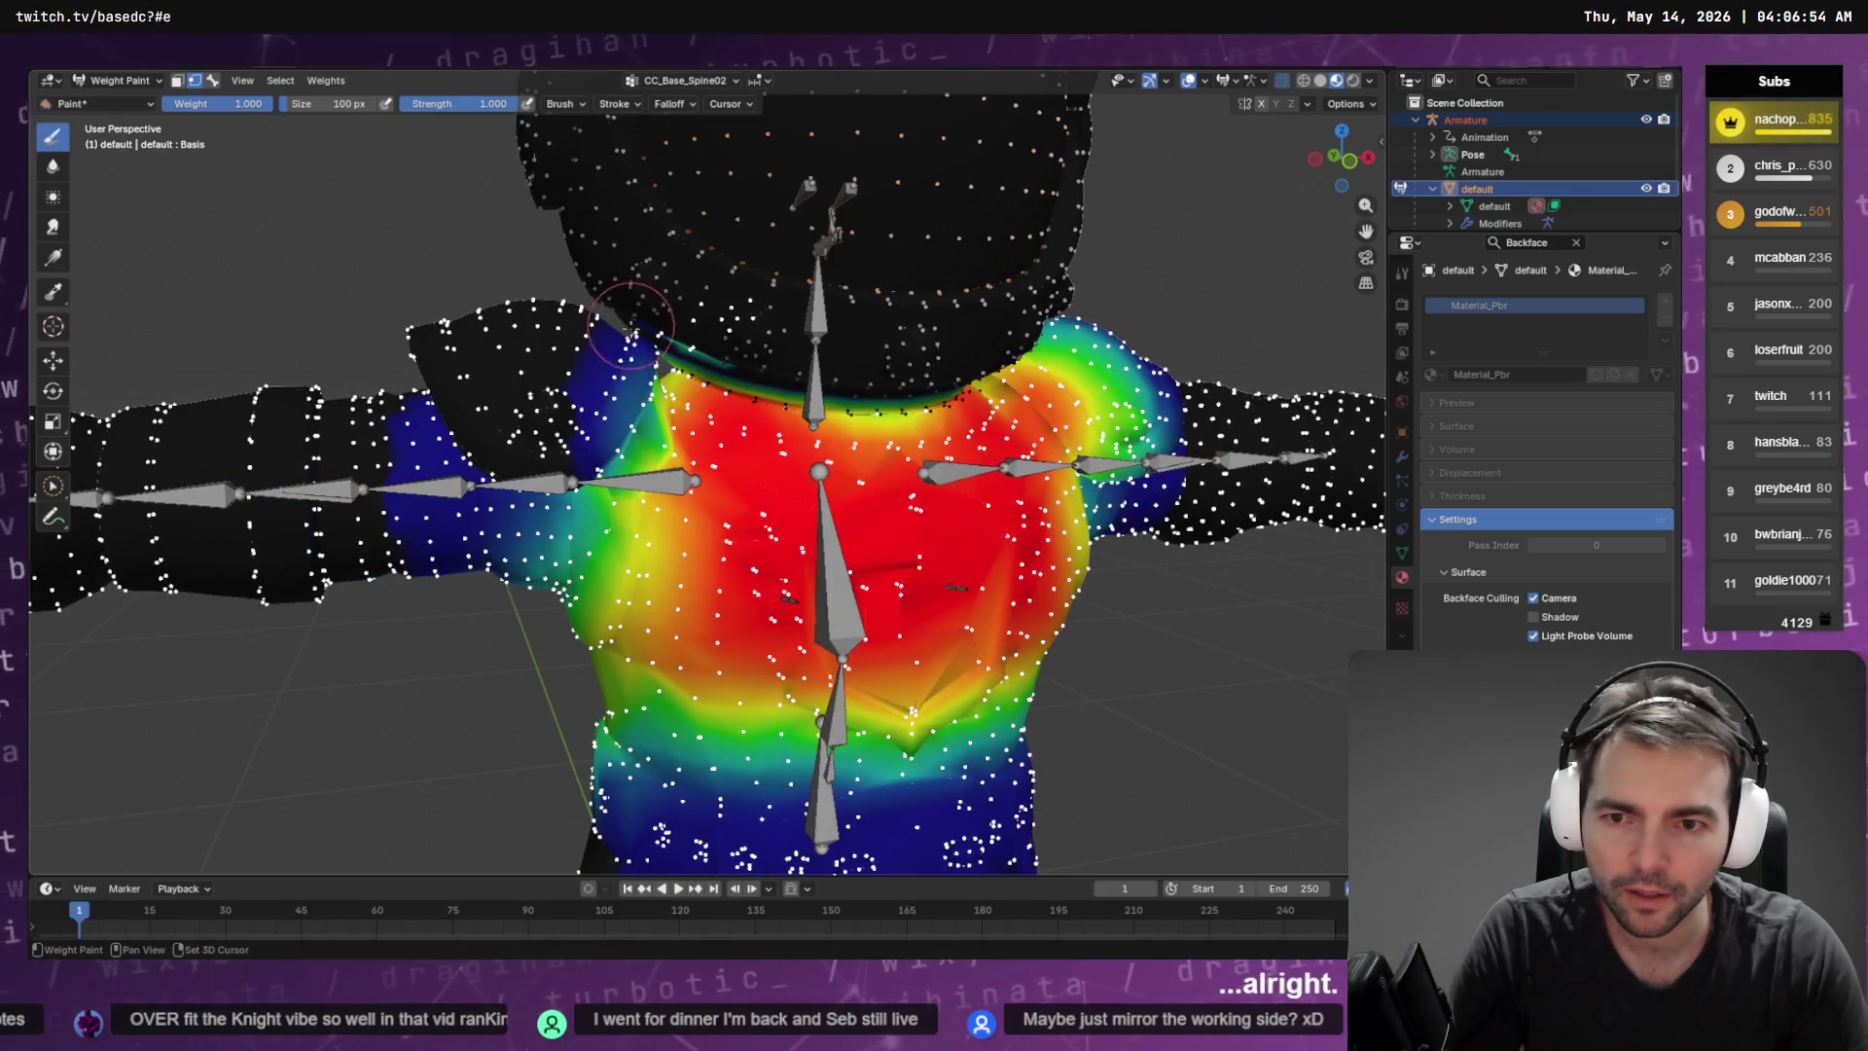
pyautogui.hotkey('ctrl', 'z')
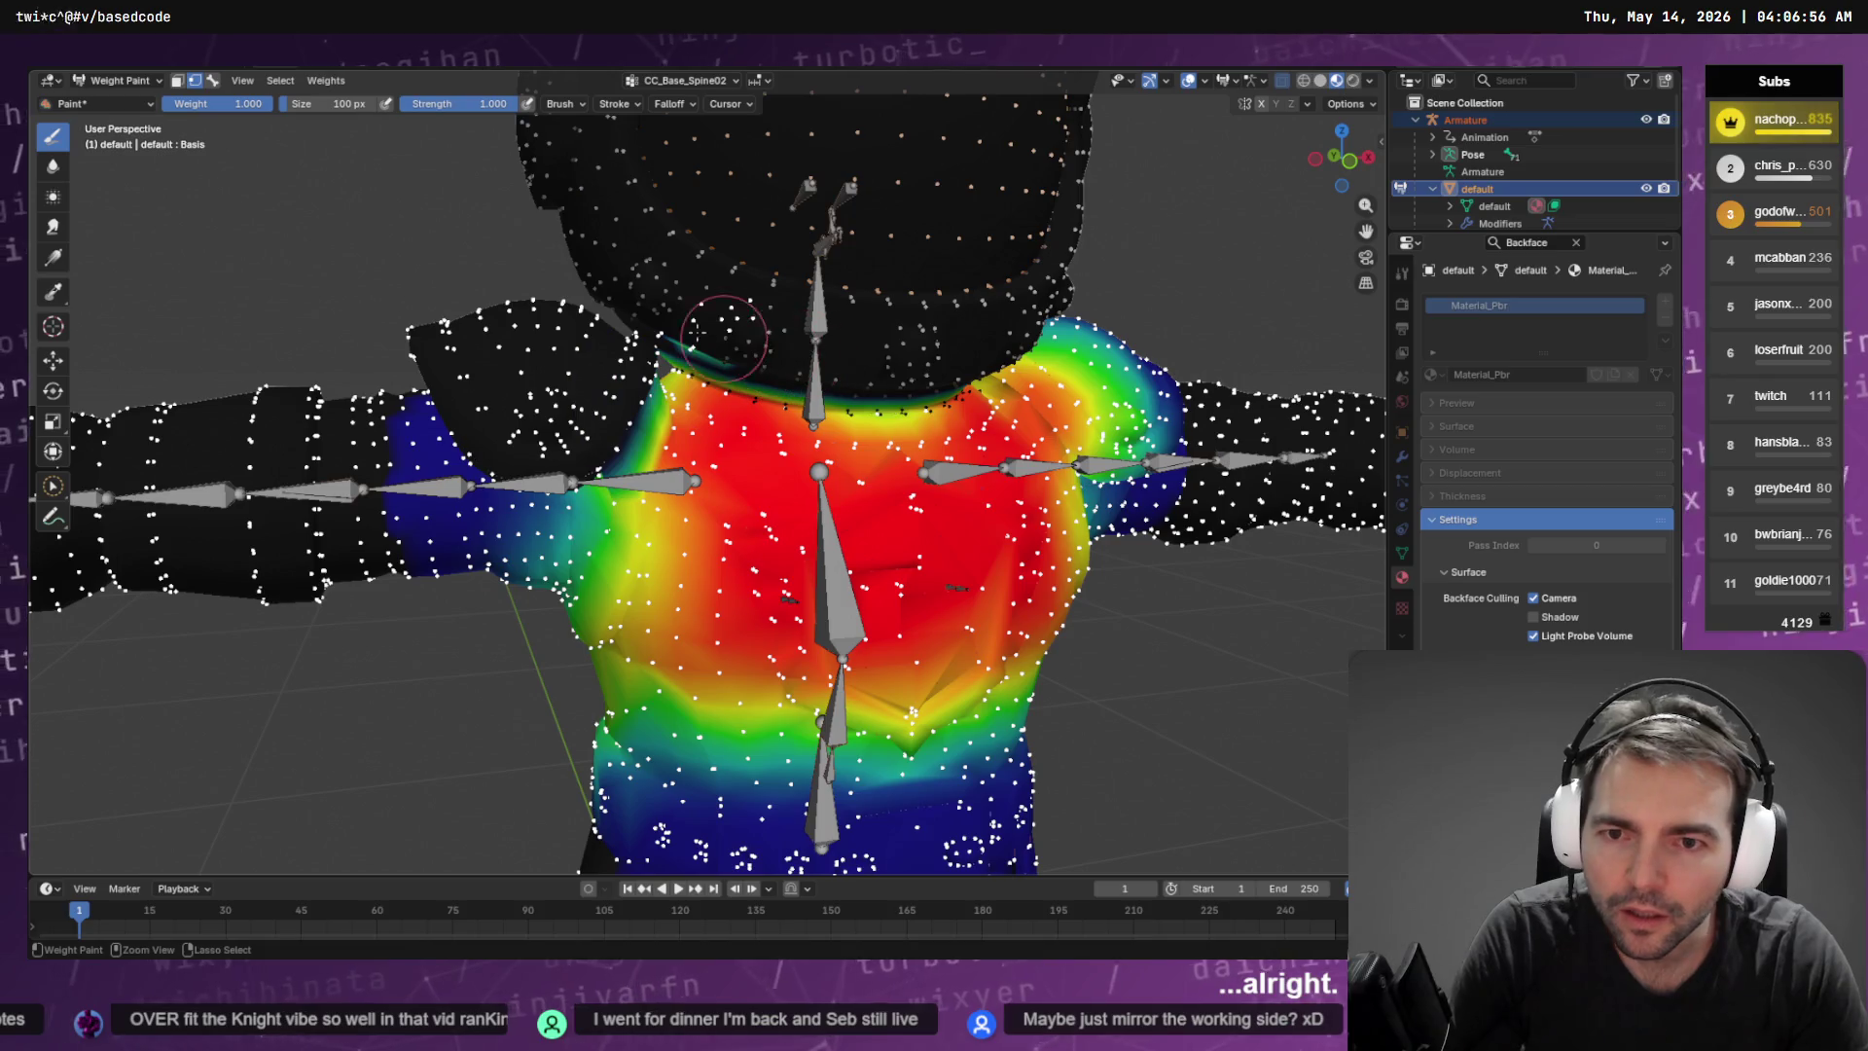
pyautogui.moveTo(607, 425)
pyautogui.mouseDown()
pyautogui.moveTo(653, 344)
pyautogui.moveTo(604, 433)
pyautogui.moveTo(622, 418)
pyautogui.moveTo(588, 355)
pyautogui.mouseUp()
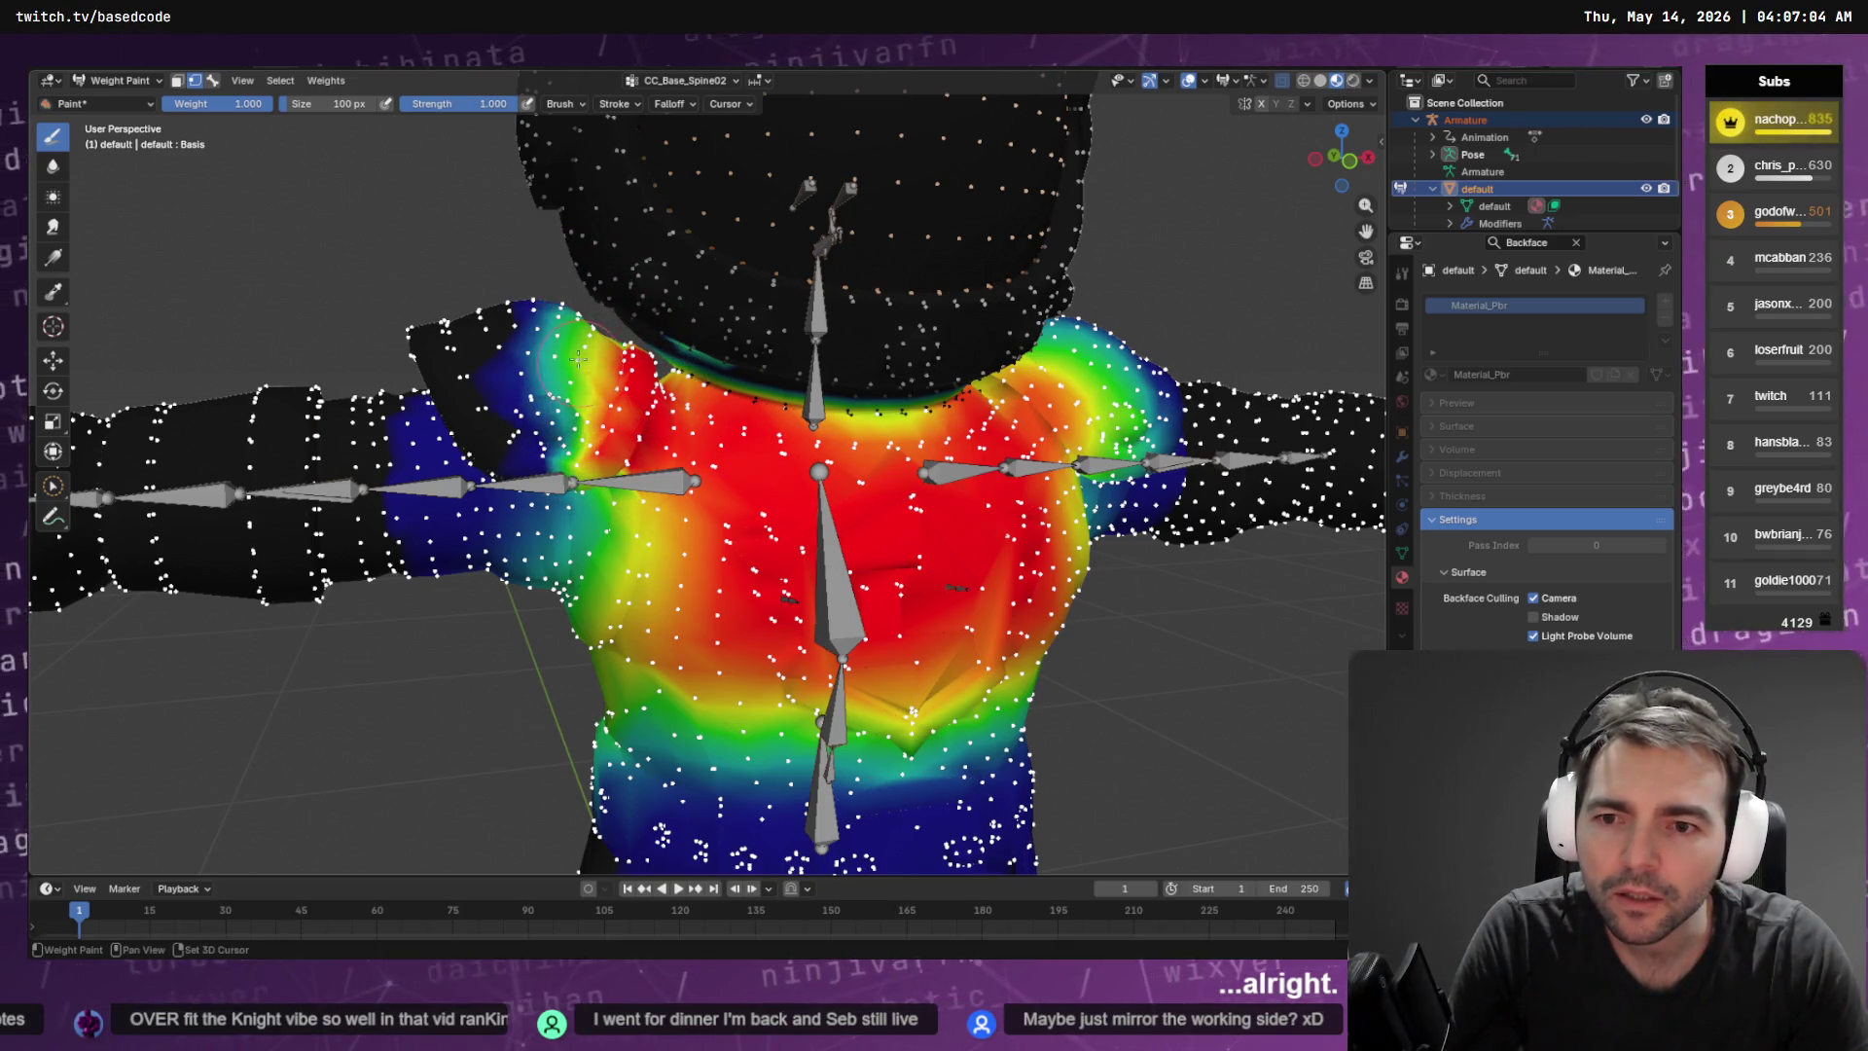
pyautogui.moveTo(543, 428)
pyautogui.mouseDown()
pyautogui.moveTo(623, 467)
pyautogui.moveTo(652, 574)
pyautogui.moveTo(667, 501)
pyautogui.moveTo(651, 542)
pyautogui.mouseUp()
pyautogui.moveTo(379, 482); pyautogui.dragTo(341, 416)
pyautogui.moveTo(307, 340)
pyautogui.mouseDown()
pyautogui.moveTo(879, 559)
pyautogui.moveTo(915, 570)
pyautogui.moveTo(946, 545)
pyautogui.mouseUp()
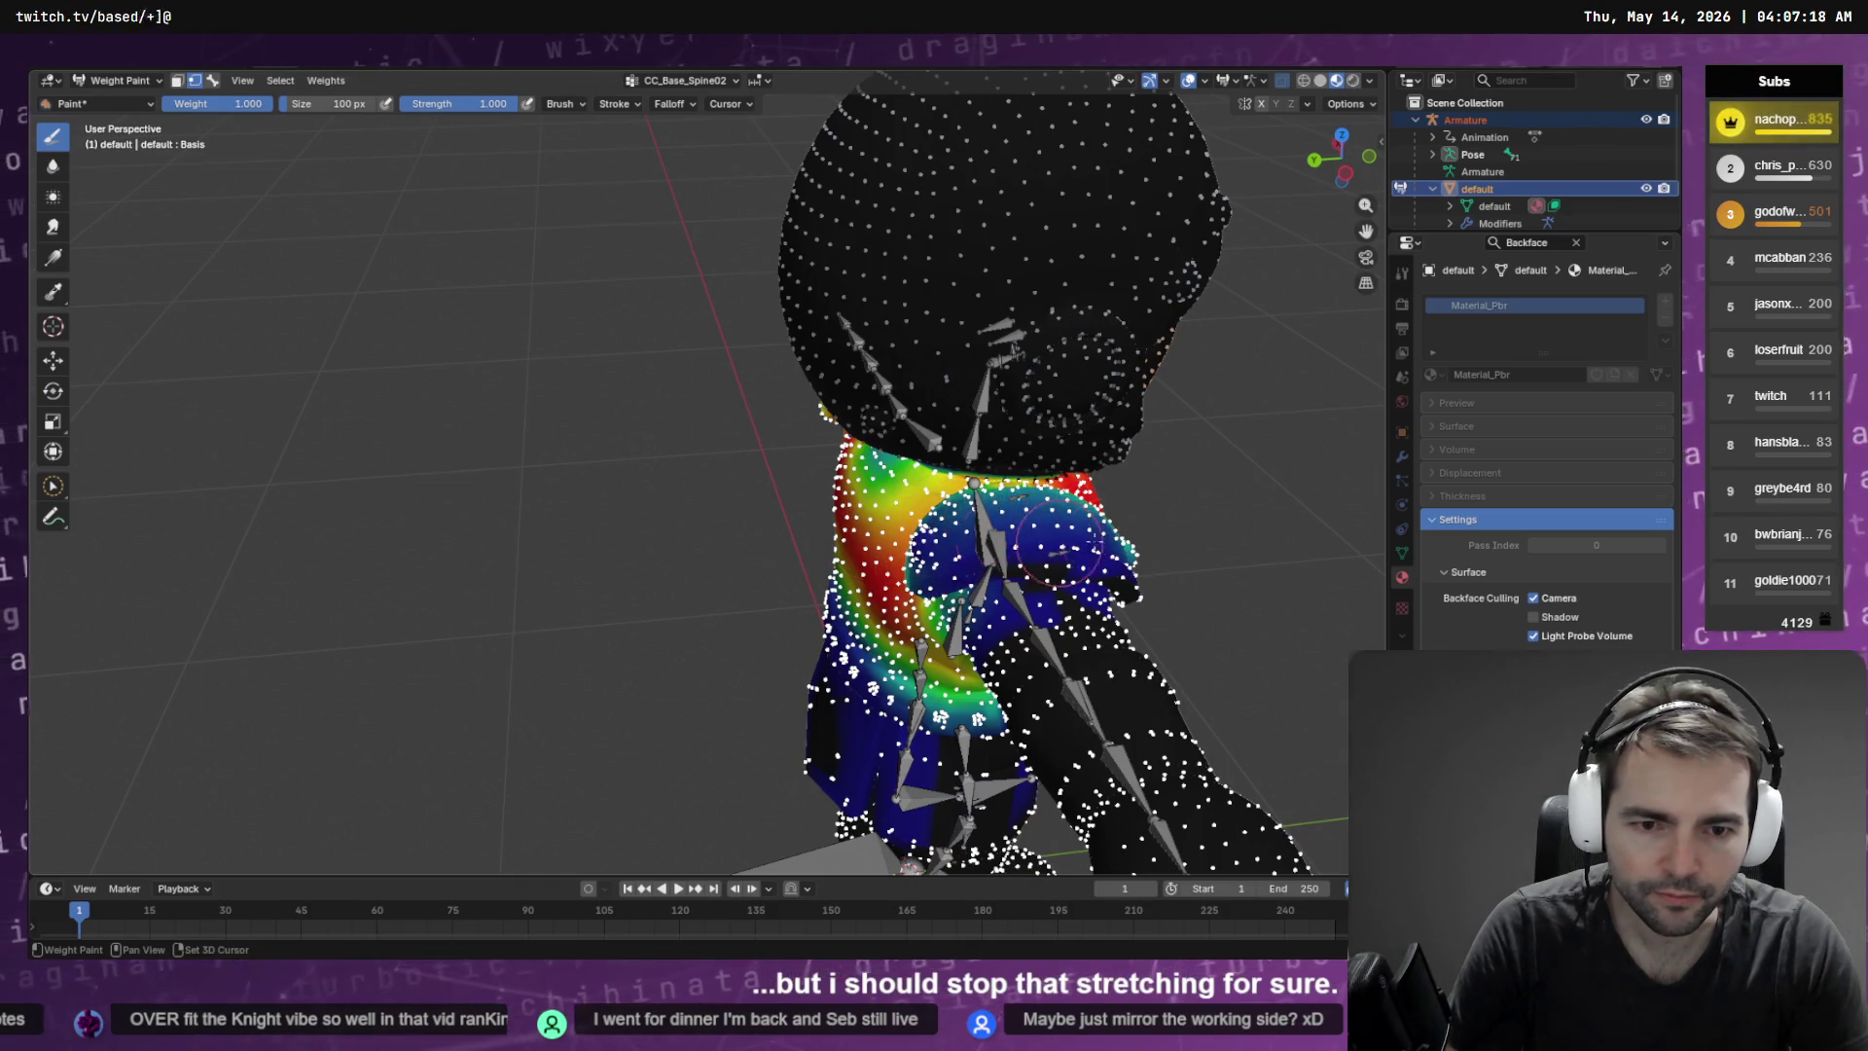
pyautogui.moveTo(1168, 584); pyautogui.dragTo(958, 569)
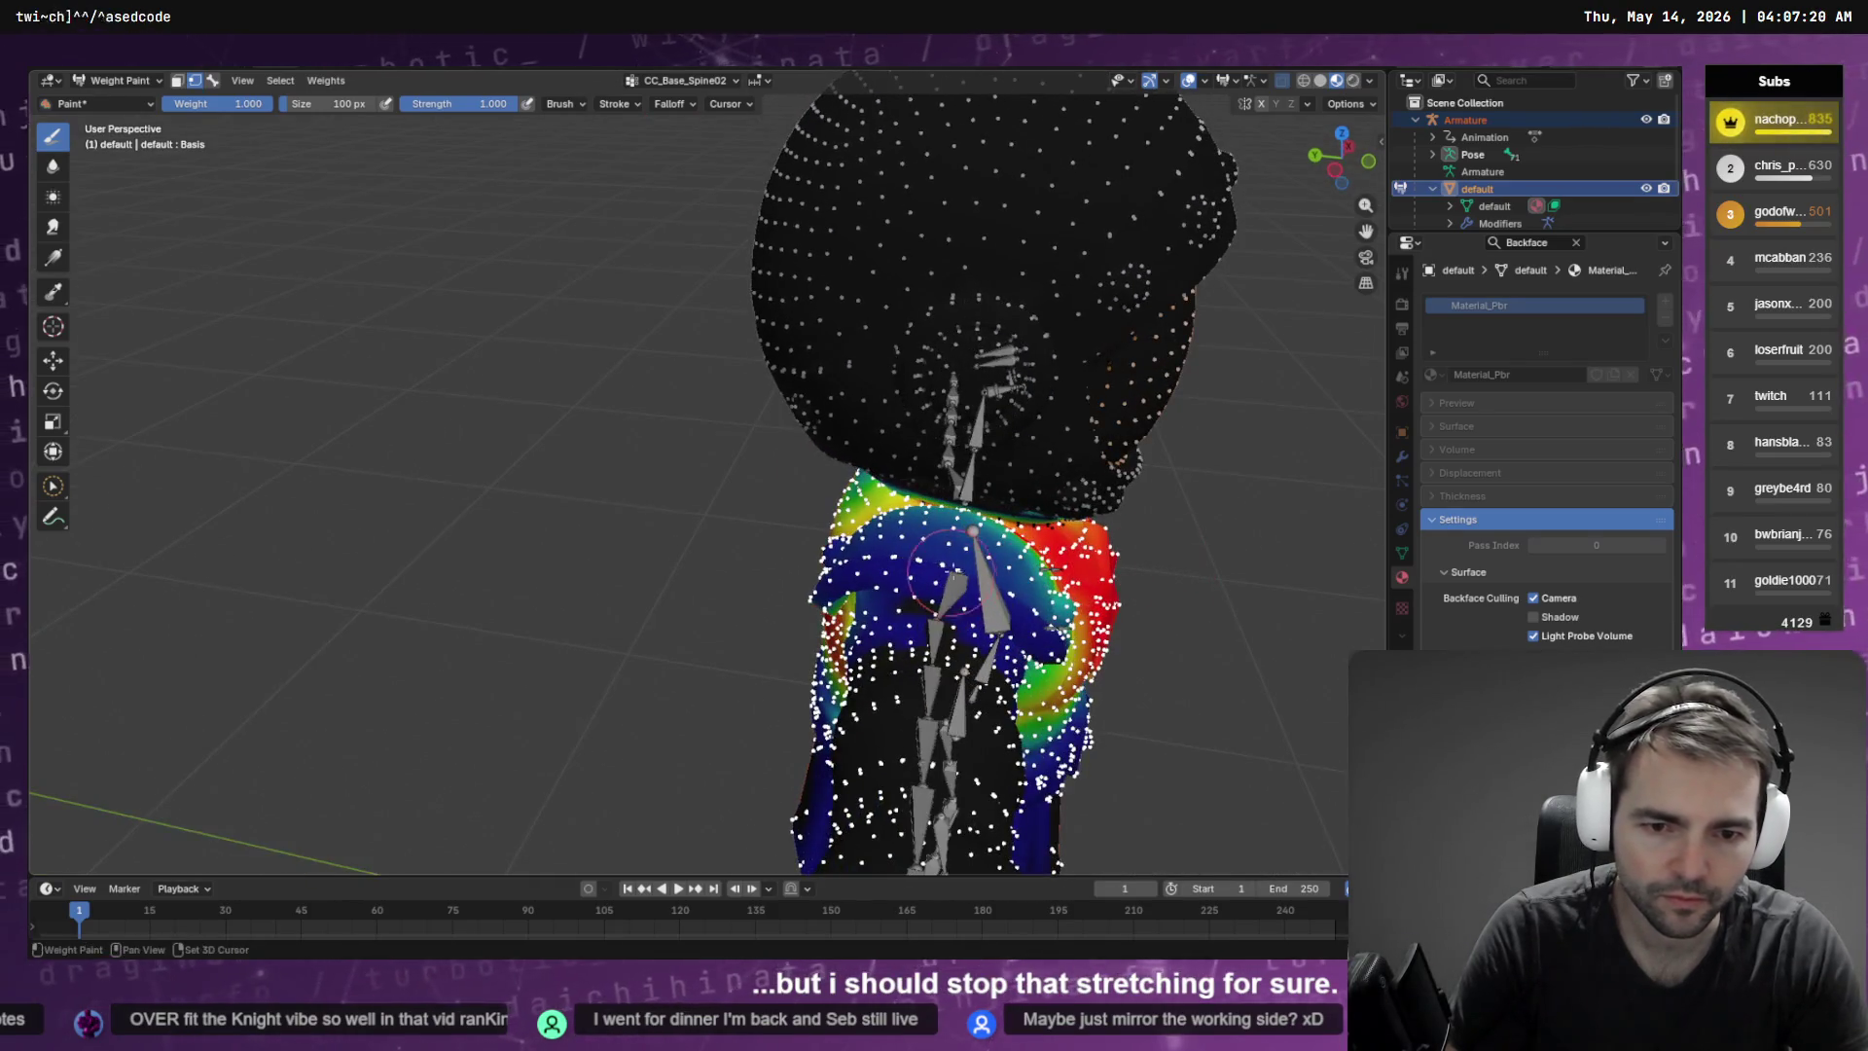
pyautogui.moveTo(1127, 567)
pyautogui.mouseDown()
pyautogui.moveTo(661, 504)
pyautogui.moveTo(452, 416)
pyautogui.mouseUp()
pyautogui.moveTo(707, 452)
pyautogui.mouseDown()
pyautogui.moveTo(763, 486)
pyautogui.moveTo(644, 541)
pyautogui.mouseUp()
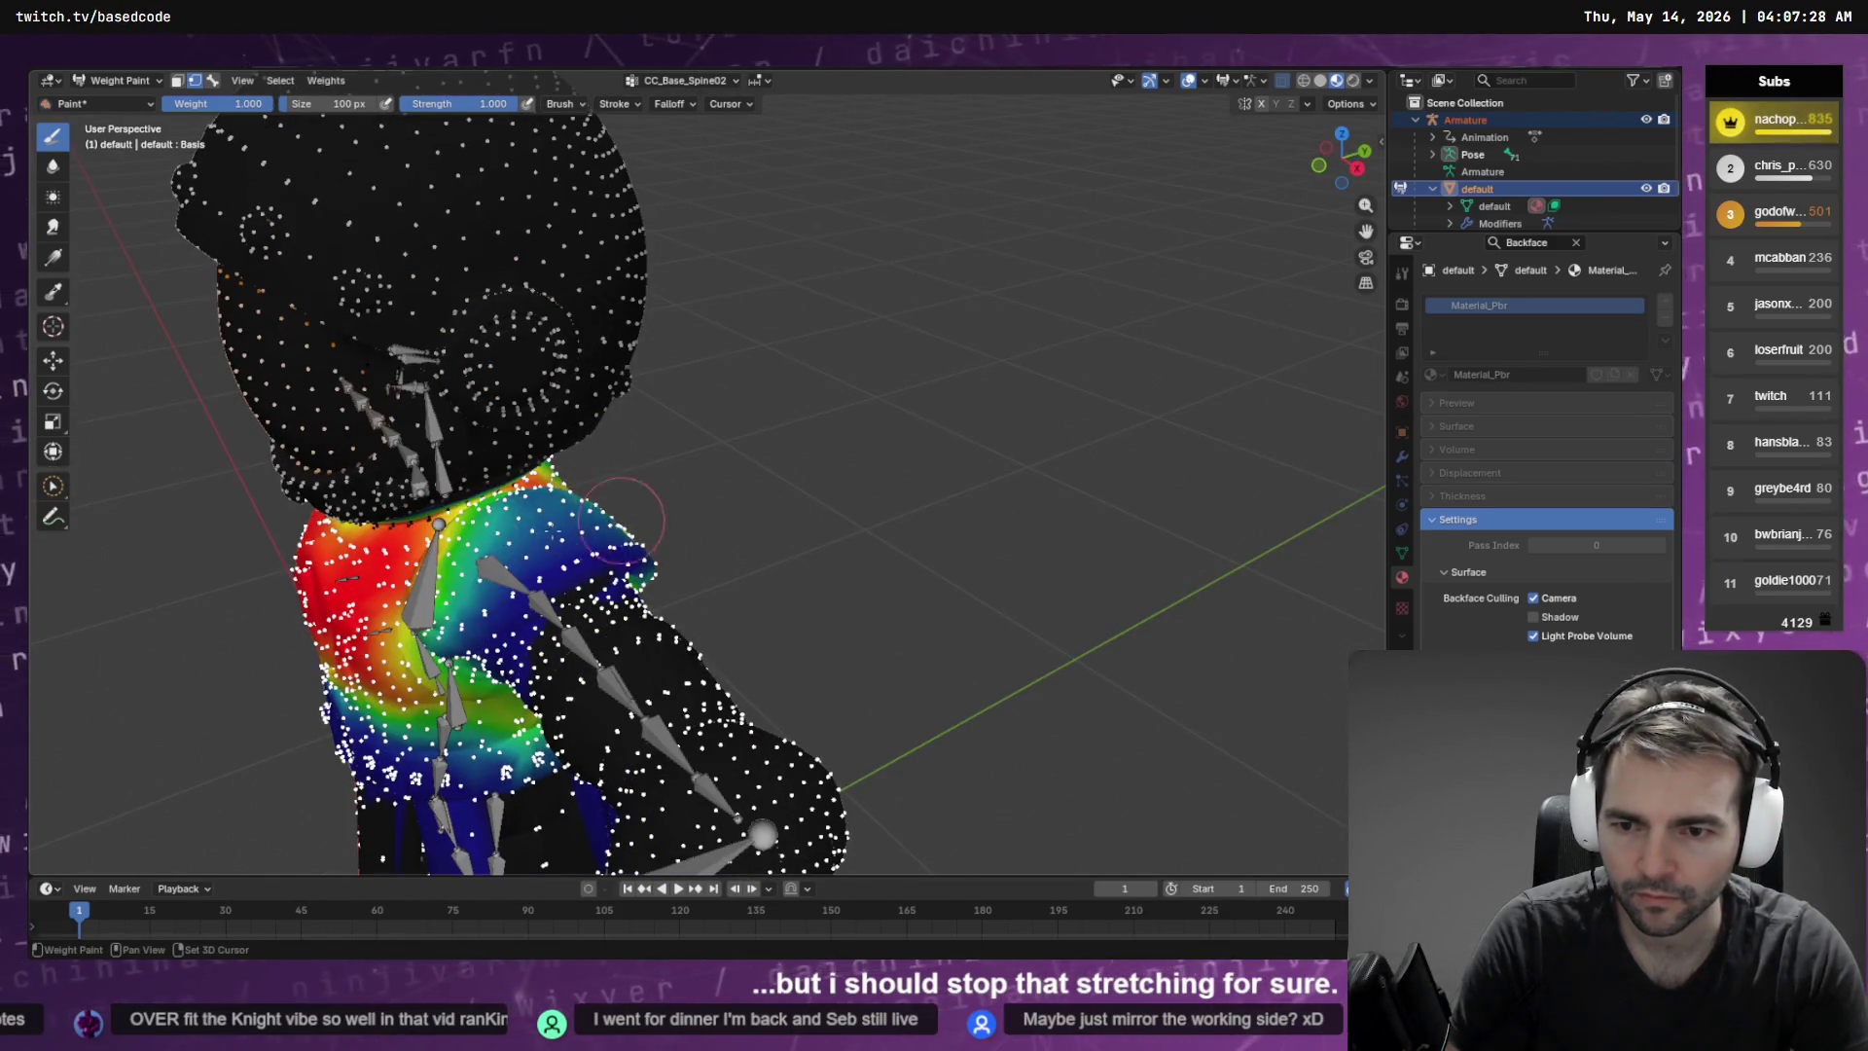
pyautogui.moveTo(302, 589); pyautogui.dragTo(727, 554)
# Export the knight as FBX over Knight.fbx and switch back to Godot
pyautogui.press('Tab')
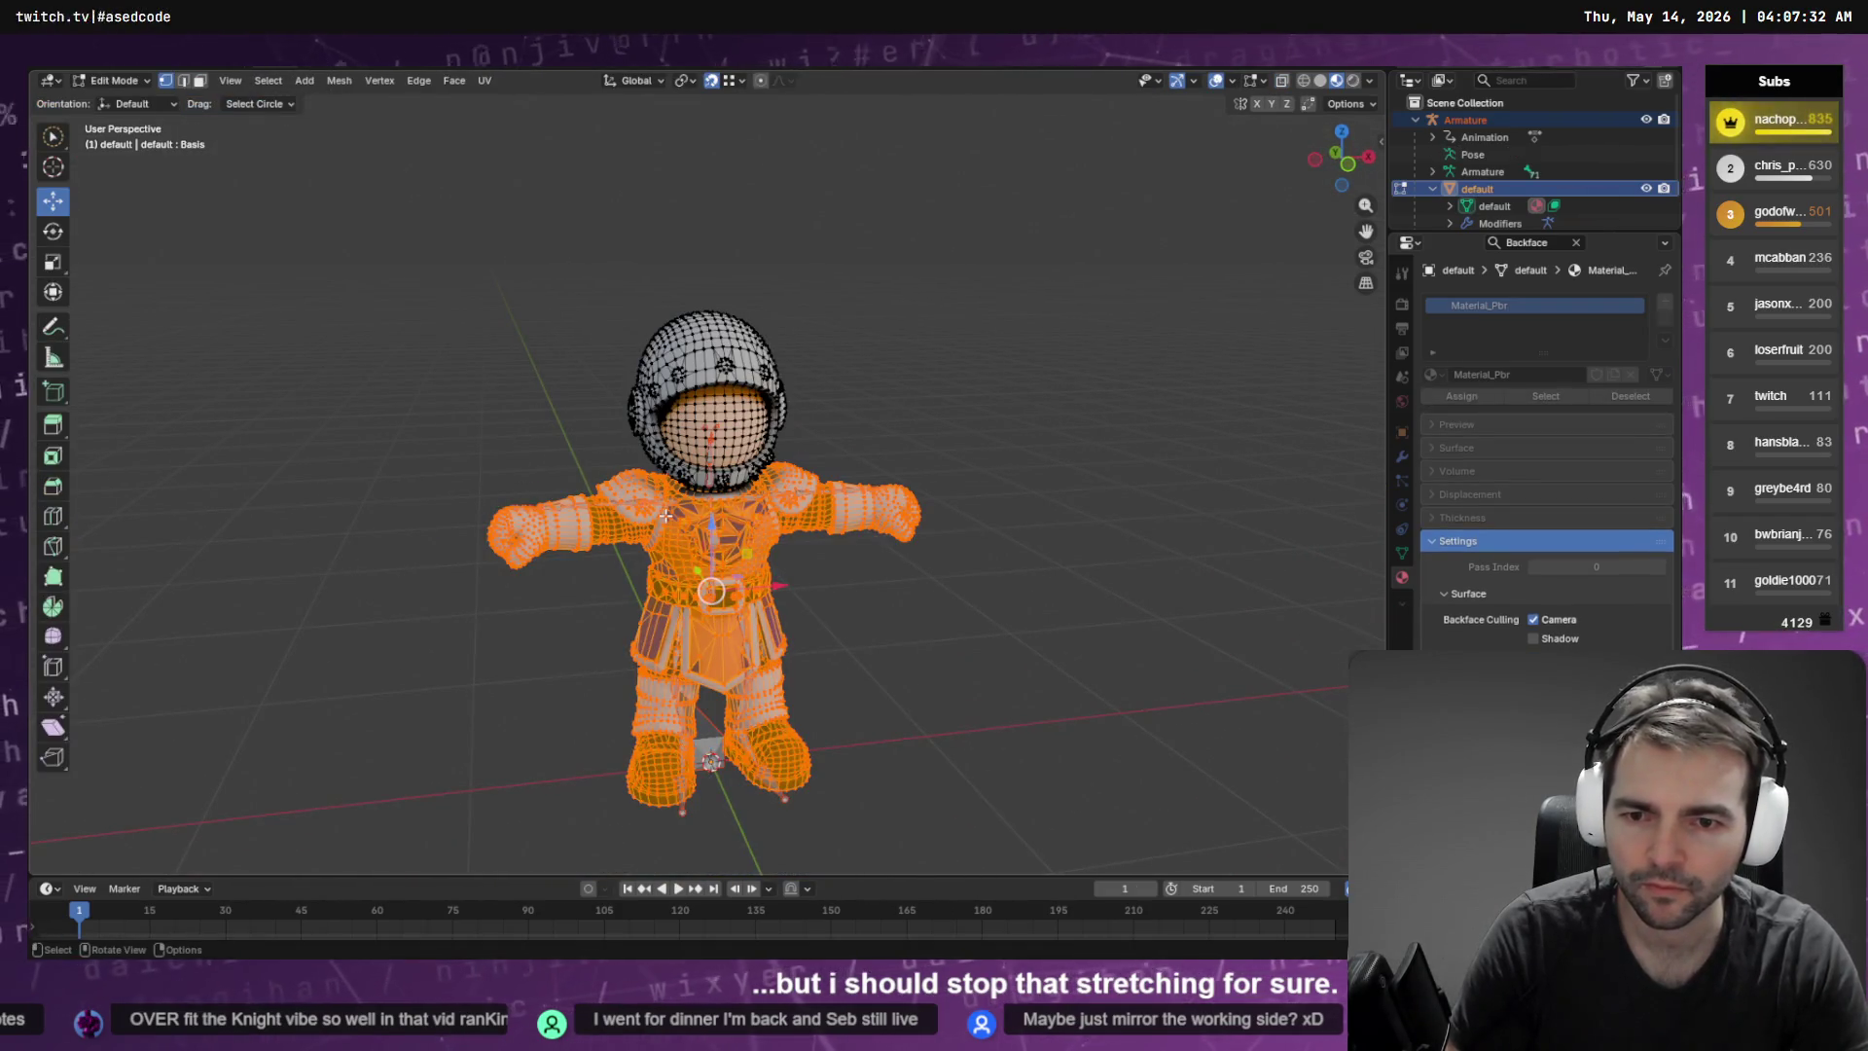
pyautogui.press('F4')
pyautogui.moveTo(201, 323)
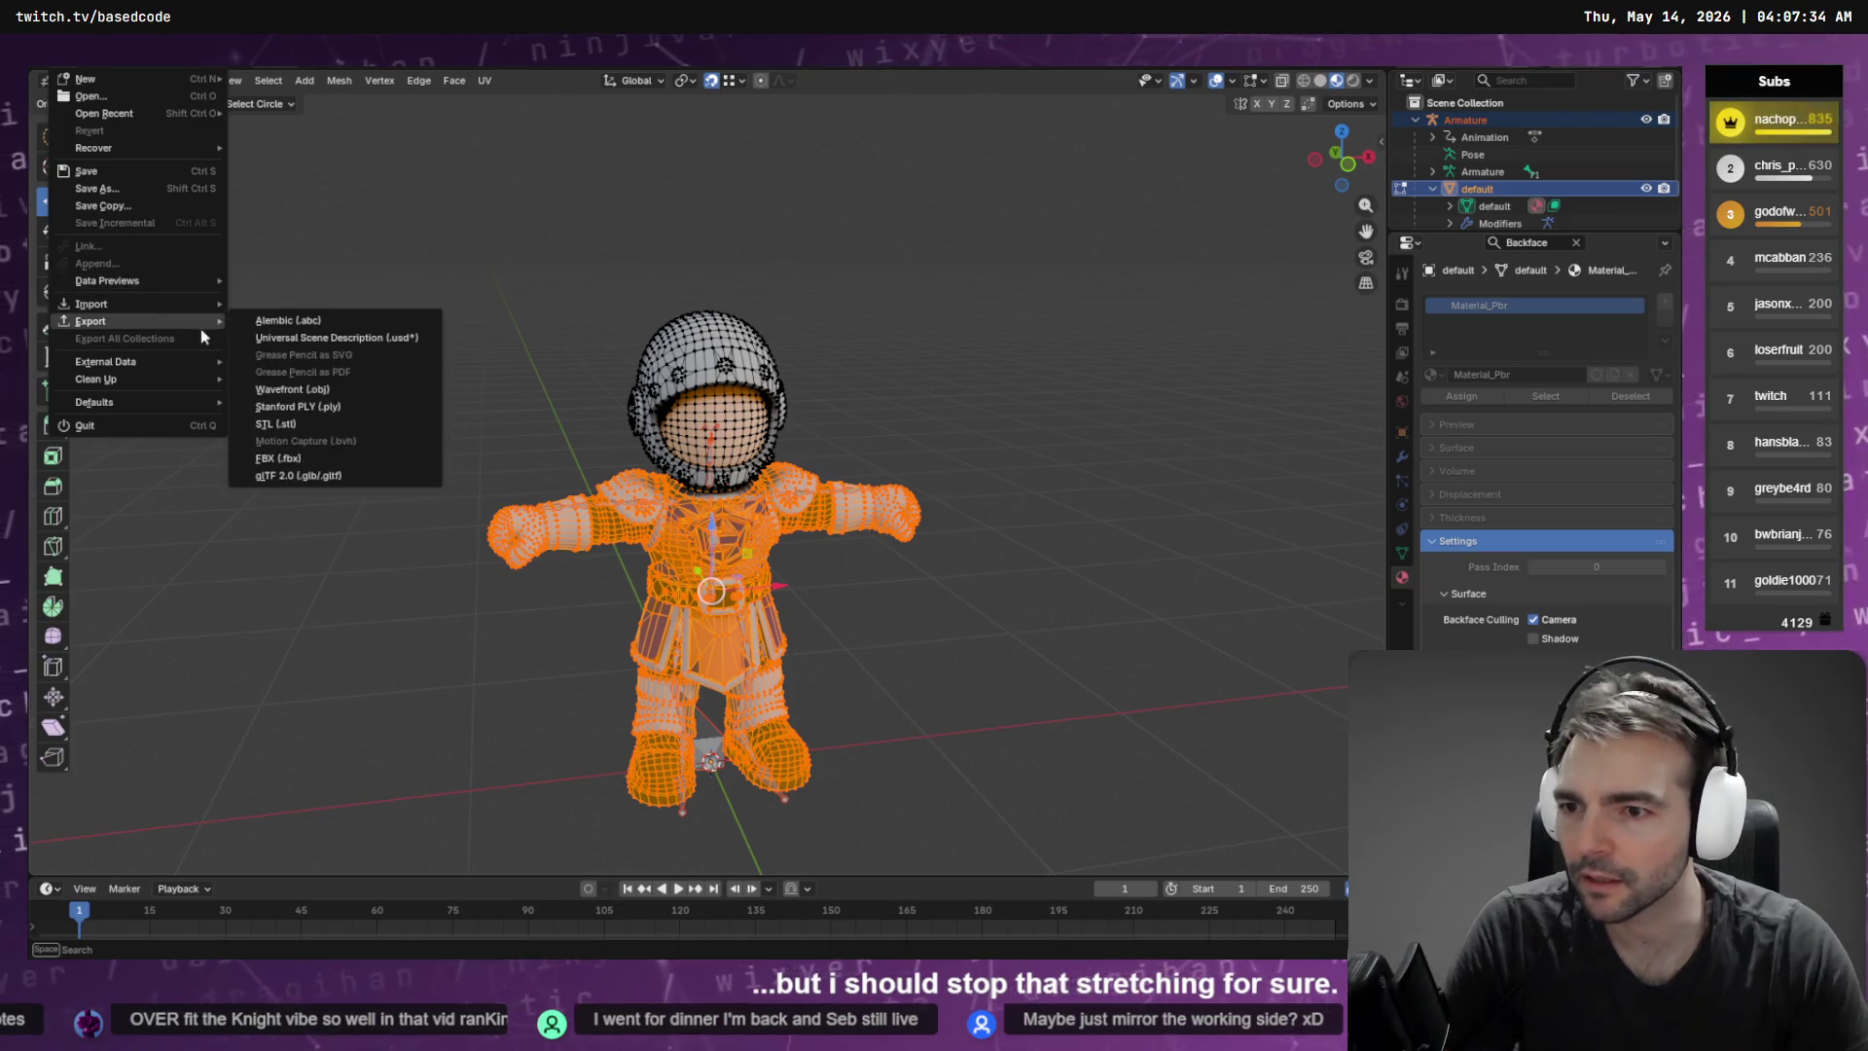
pyautogui.click(305, 454)
pyautogui.press('Return')
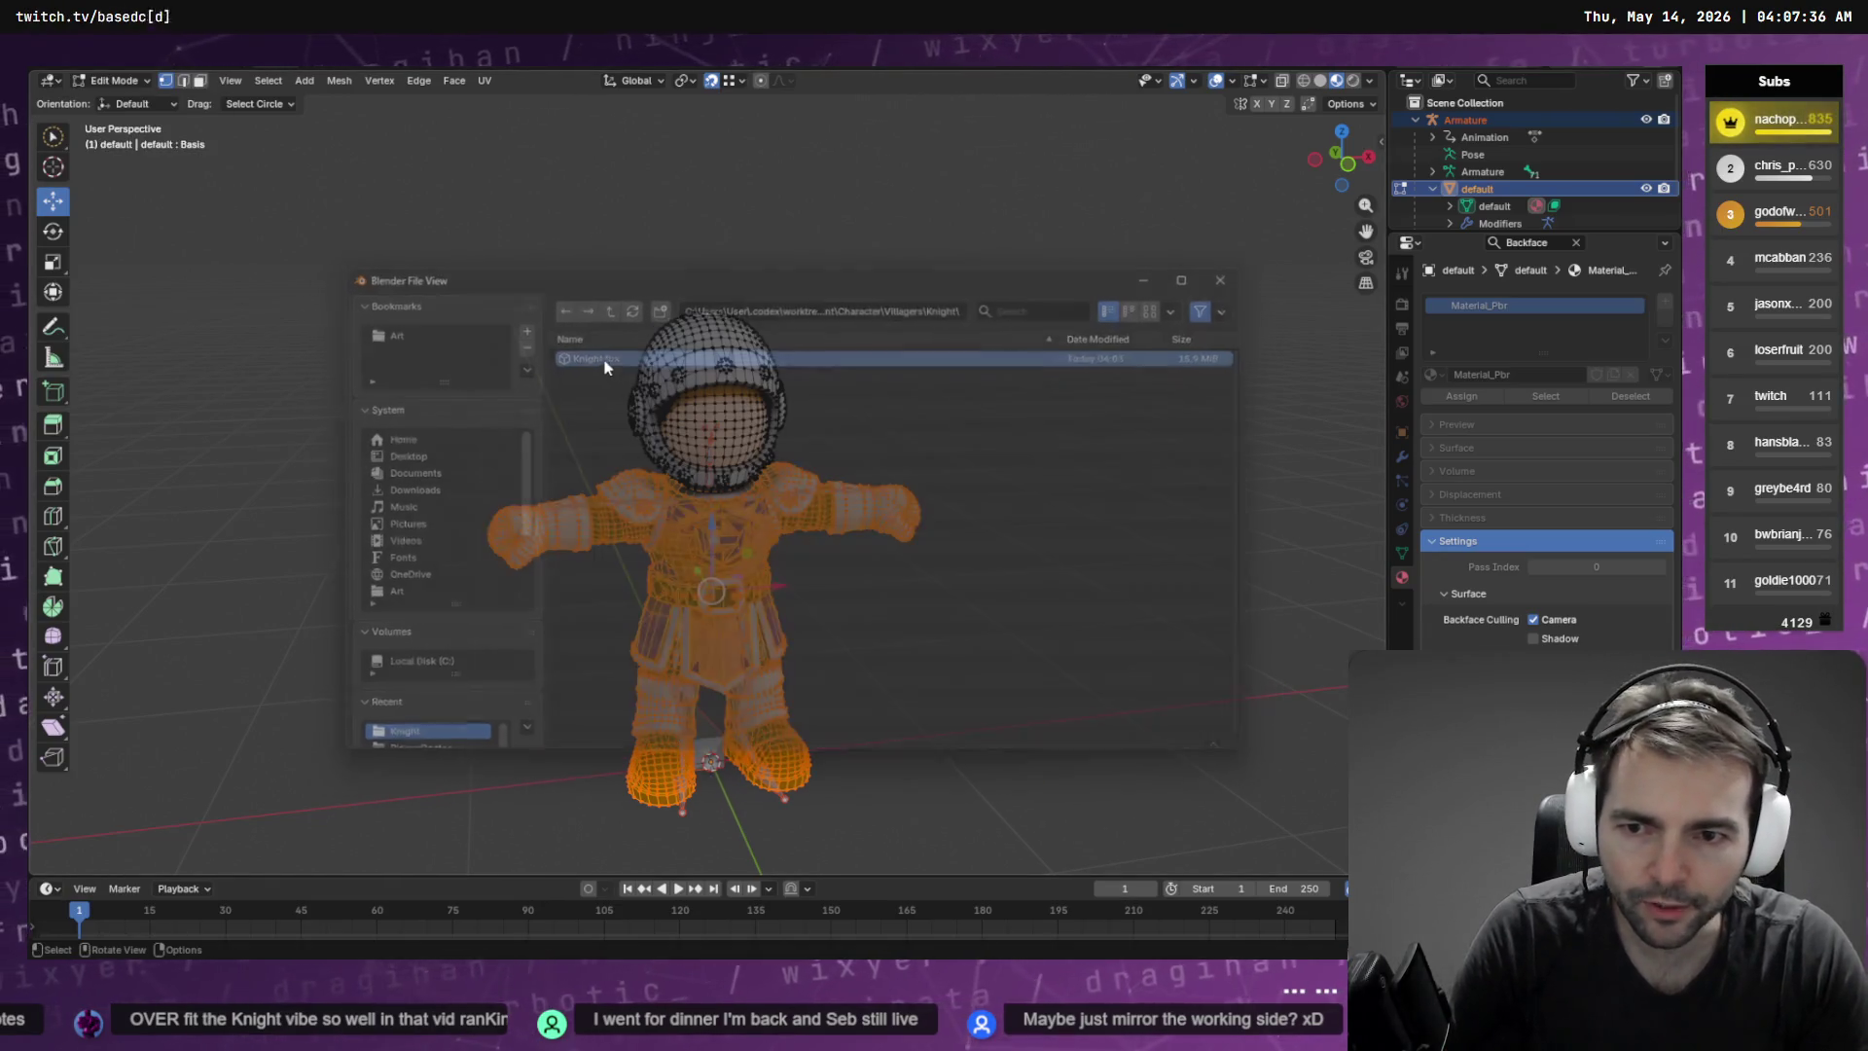
pyautogui.hotkey('alt', 'Tab')
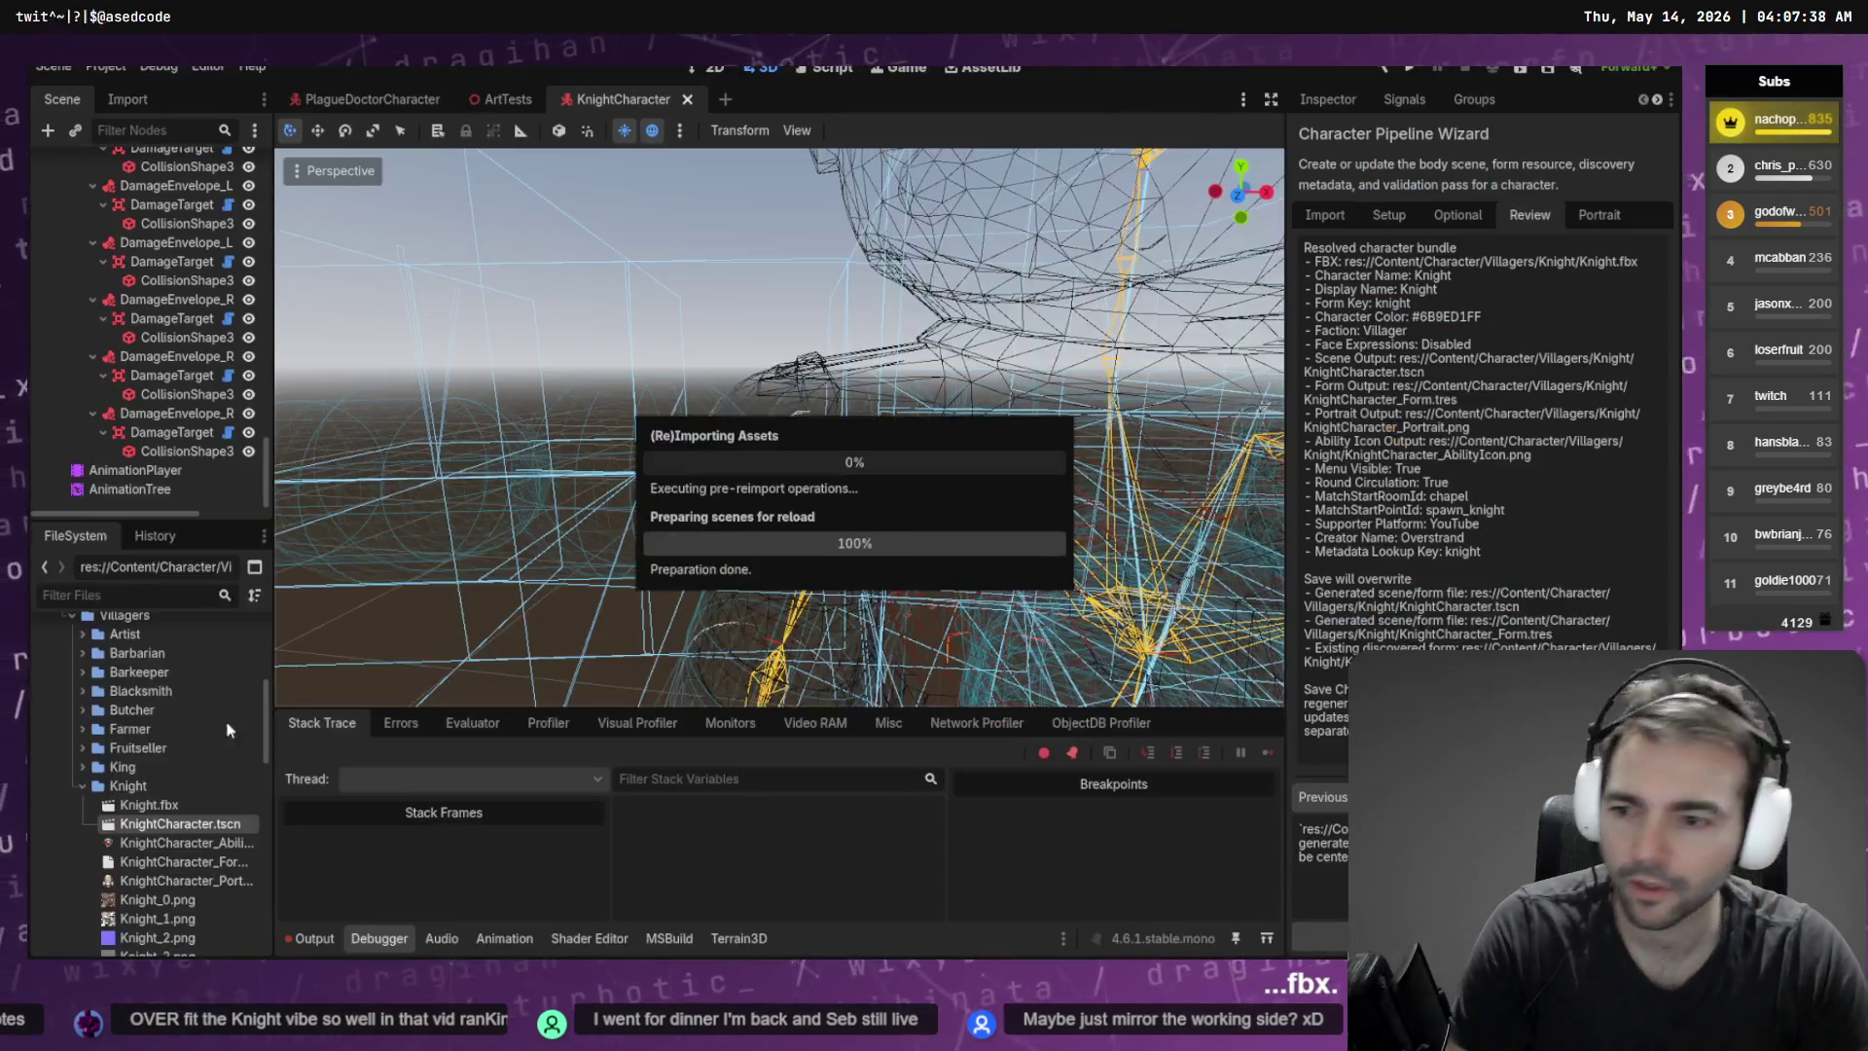
# Reimport Knight.fbx and reopen the KnightCharacter scene to view the updated knight
pyautogui.press('Delete')
pyautogui.press('Escape')
pyautogui.rightClick(166, 809)
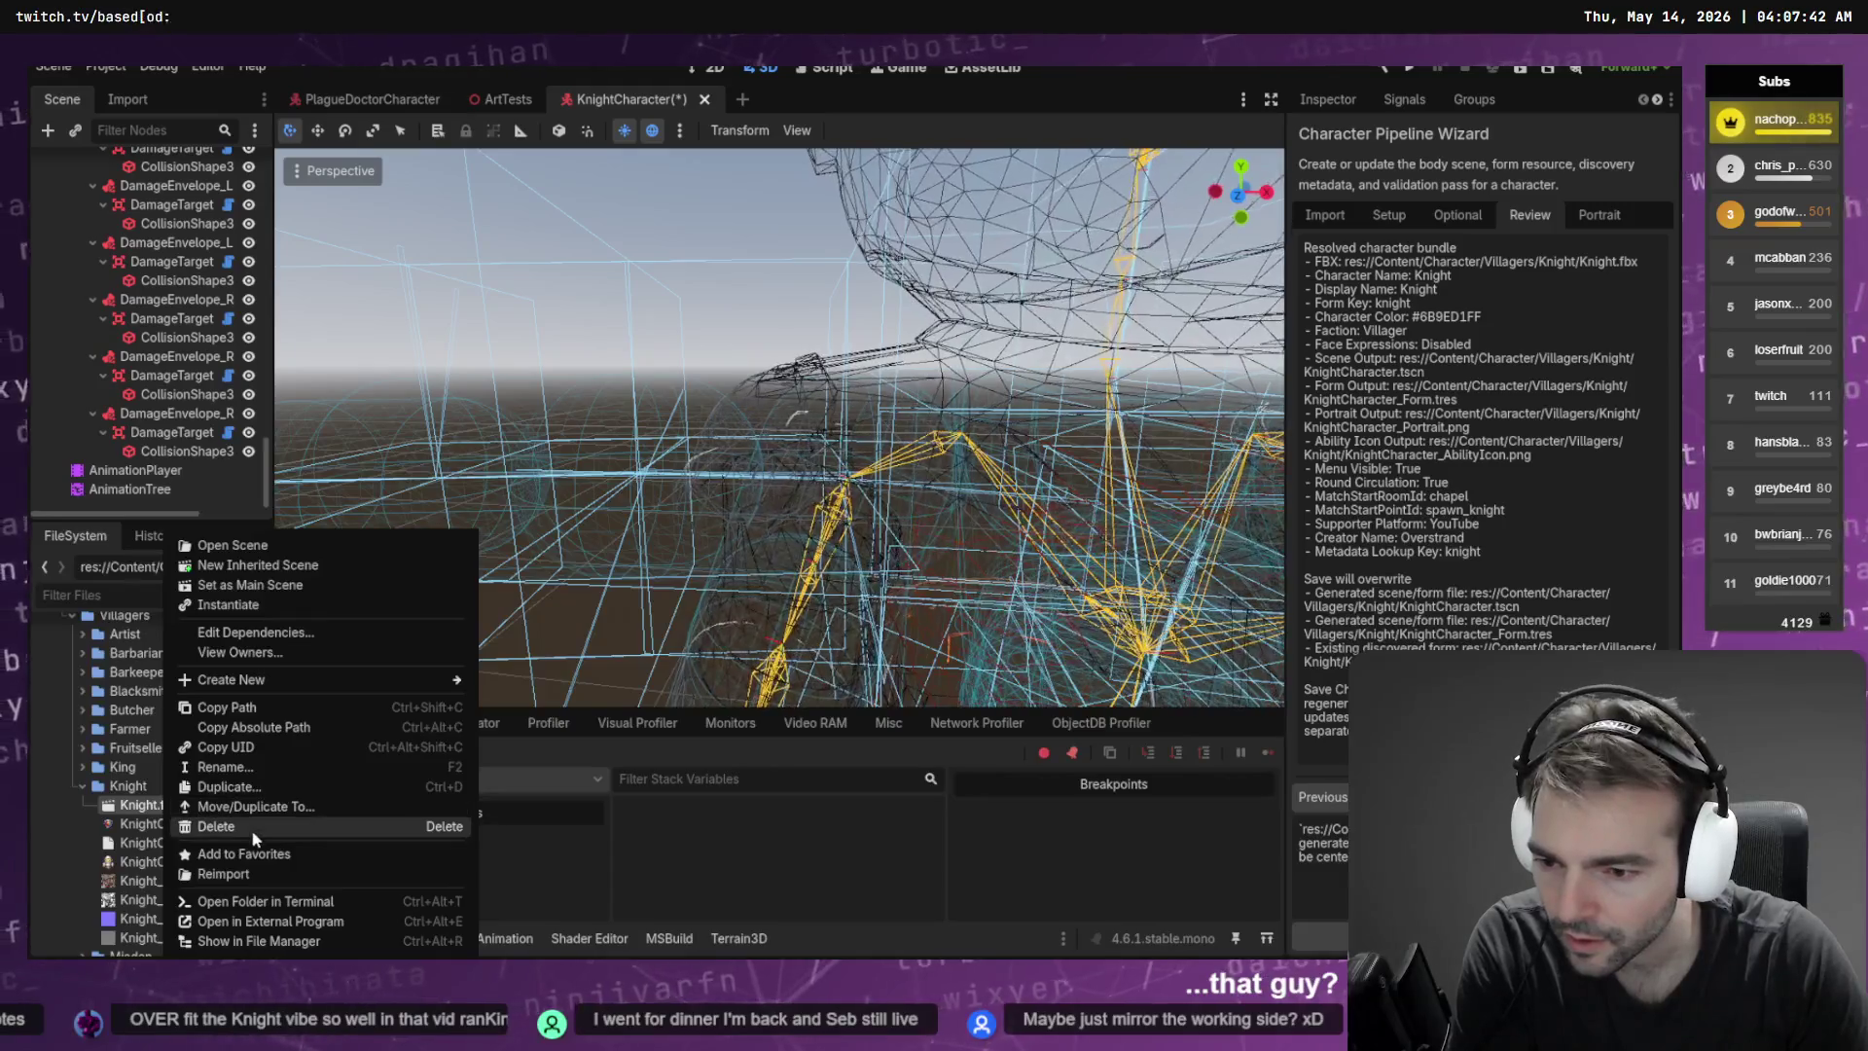
pyautogui.click(272, 869)
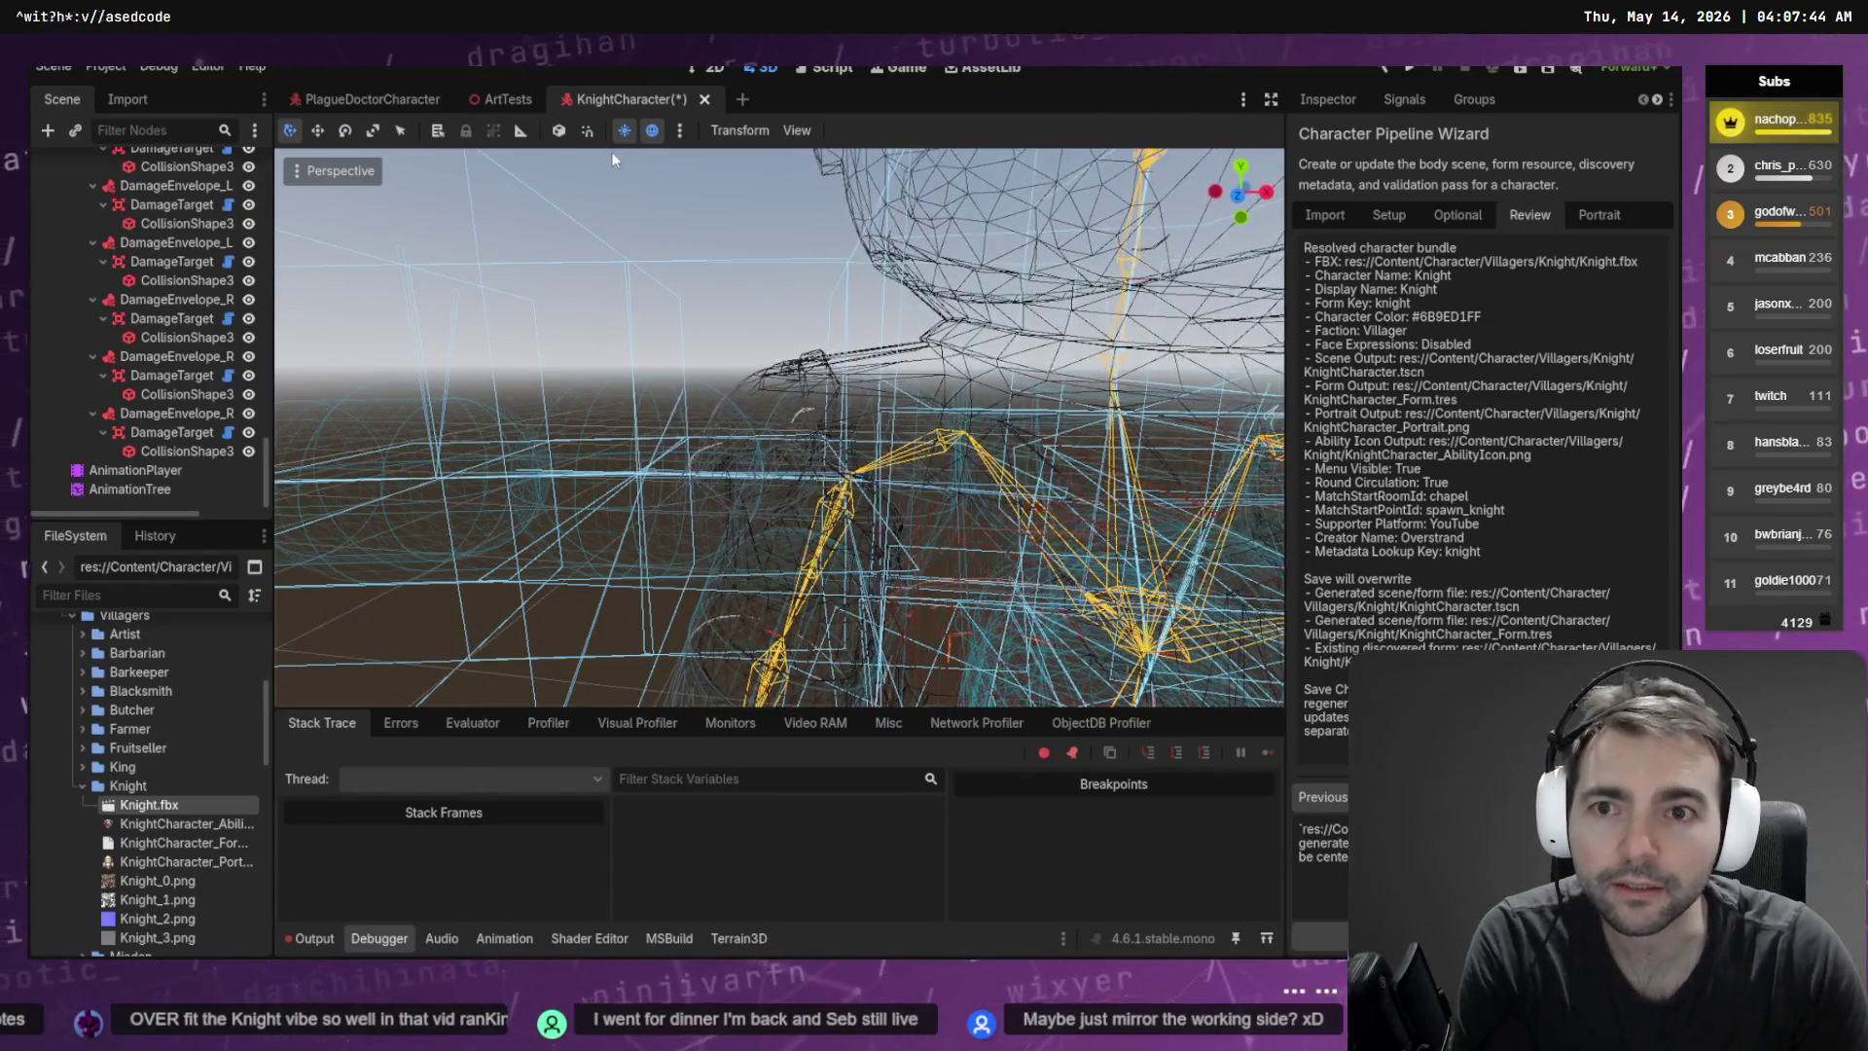
pyautogui.click(870, 544)
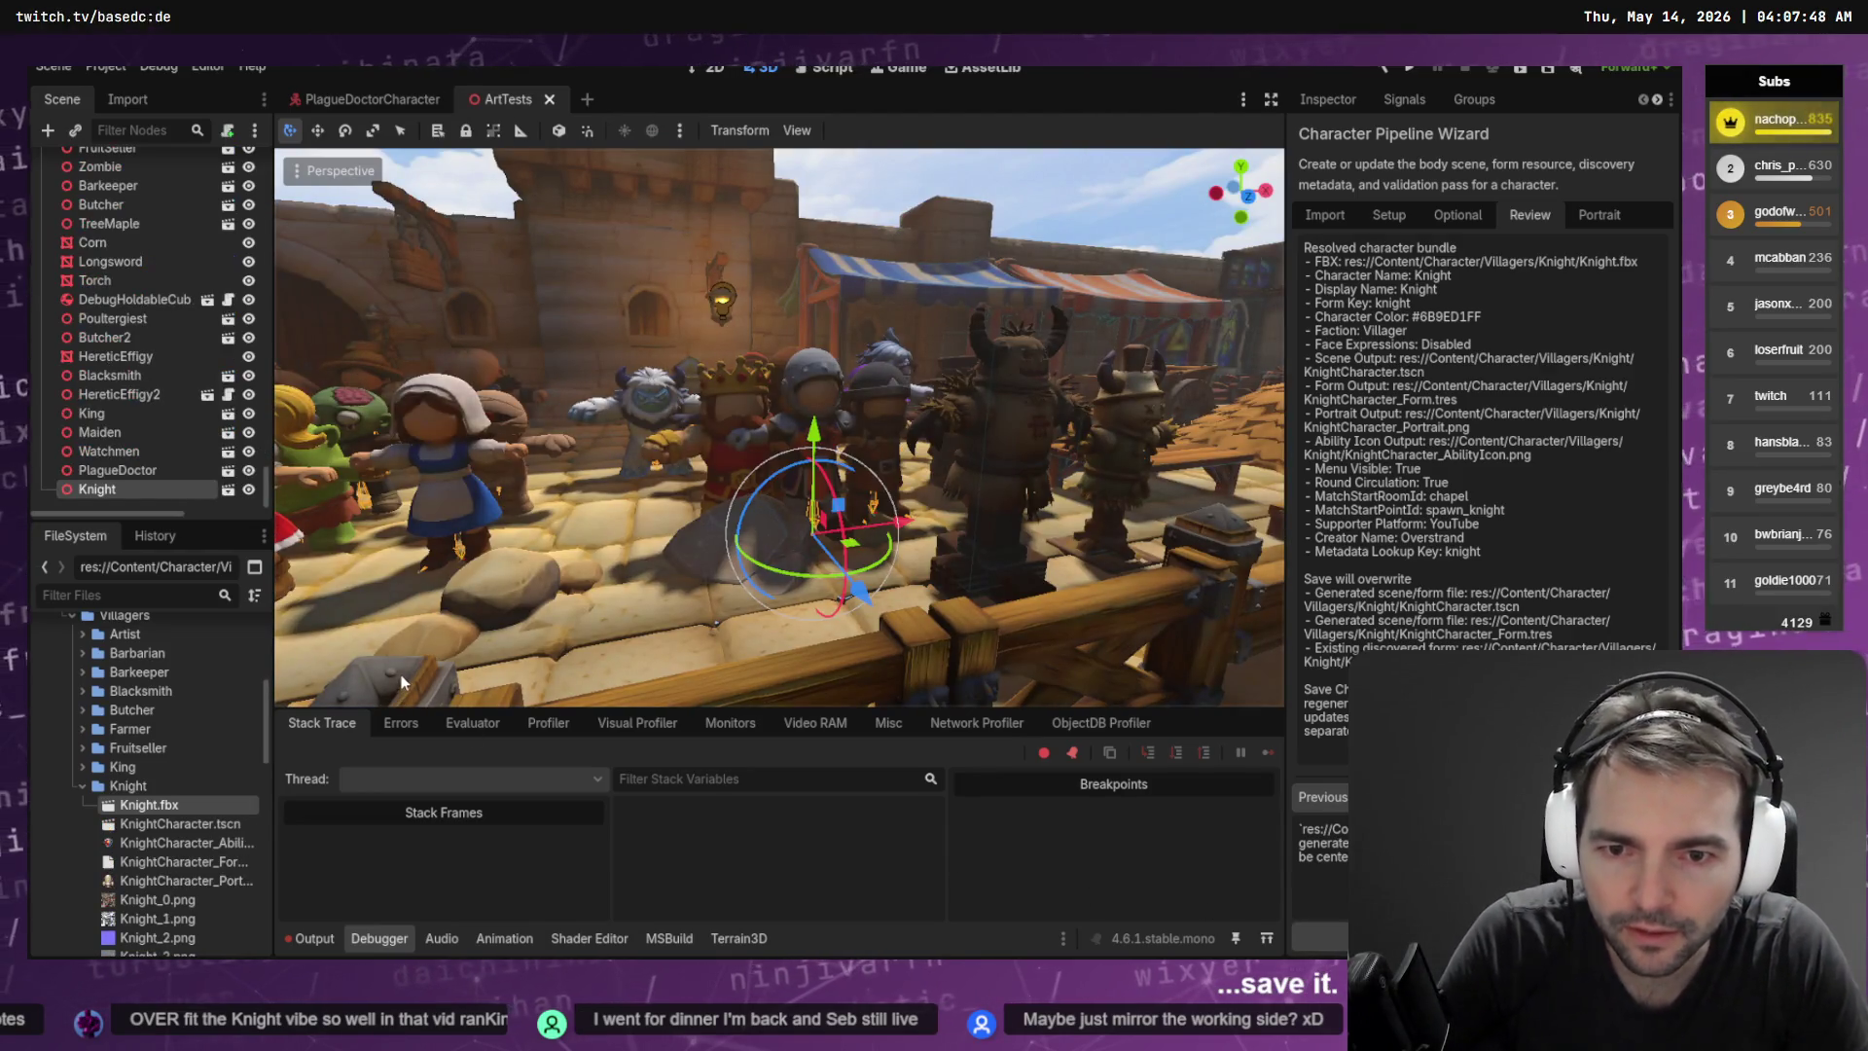
pyautogui.doubleClick(180, 824)
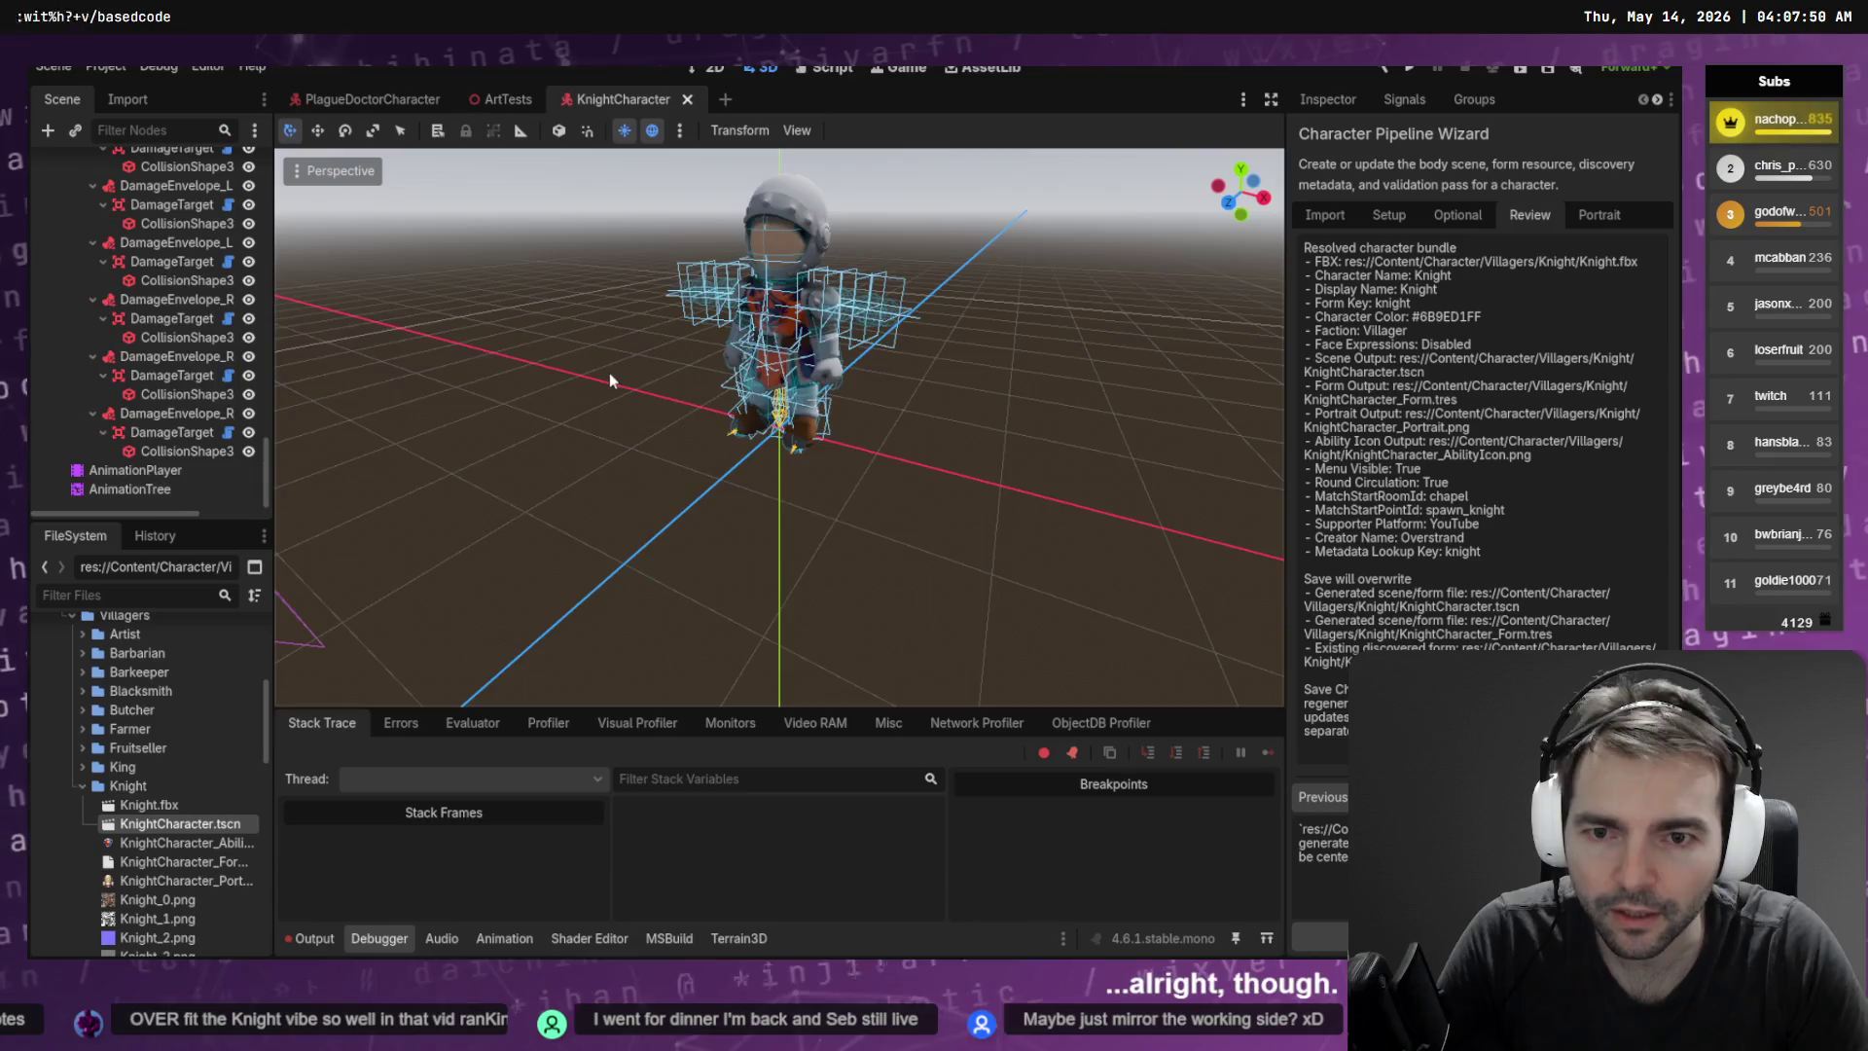
pyautogui.scroll(10, 722, 263)
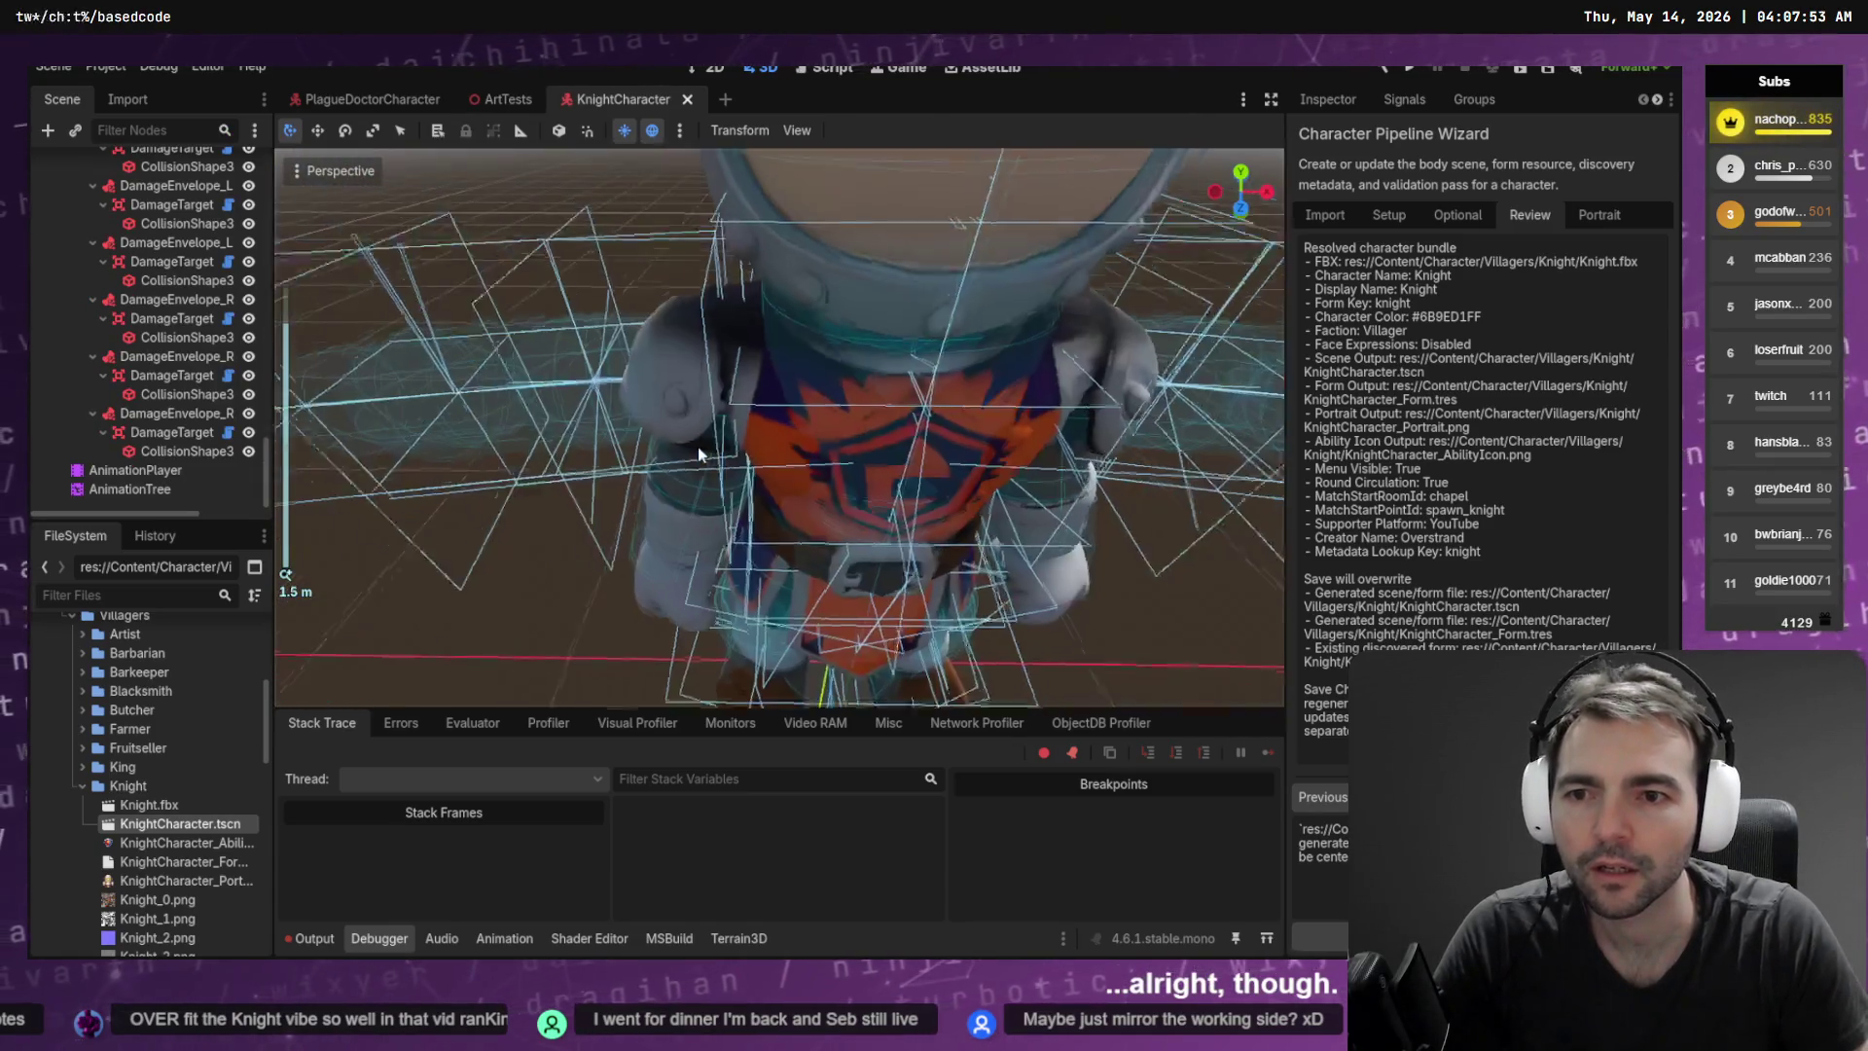
pyautogui.moveTo(698, 454)
pyautogui.mouseDown()
pyautogui.moveTo(692, 419)
pyautogui.moveTo(759, 444)
pyautogui.moveTo(1230, 365)
pyautogui.moveTo(1100, 334)
pyautogui.moveTo(883, 330)
pyautogui.moveTo(676, 346)
pyautogui.moveTo(793, 386)
pyautogui.moveTo(502, 401)
pyautogui.mouseUp()
pyautogui.scroll(-3, 793, 386)
pyautogui.scroll(-2, 603, 394)
# Filter the FileSystem list by 'Template' to show CharacterTemplate.tscn
pyautogui.click(118, 596)
pyautogui.write('tR')
pyautogui.press('BackSpace')
pyautogui.press('BackSpace')
pyautogui.write('Ten')
pyautogui.press('BackSpace')
# Open CharacterTemplate.tscn to inspect its Face node, then return to the KnightCharacter scene
pyautogui.write('mplate')
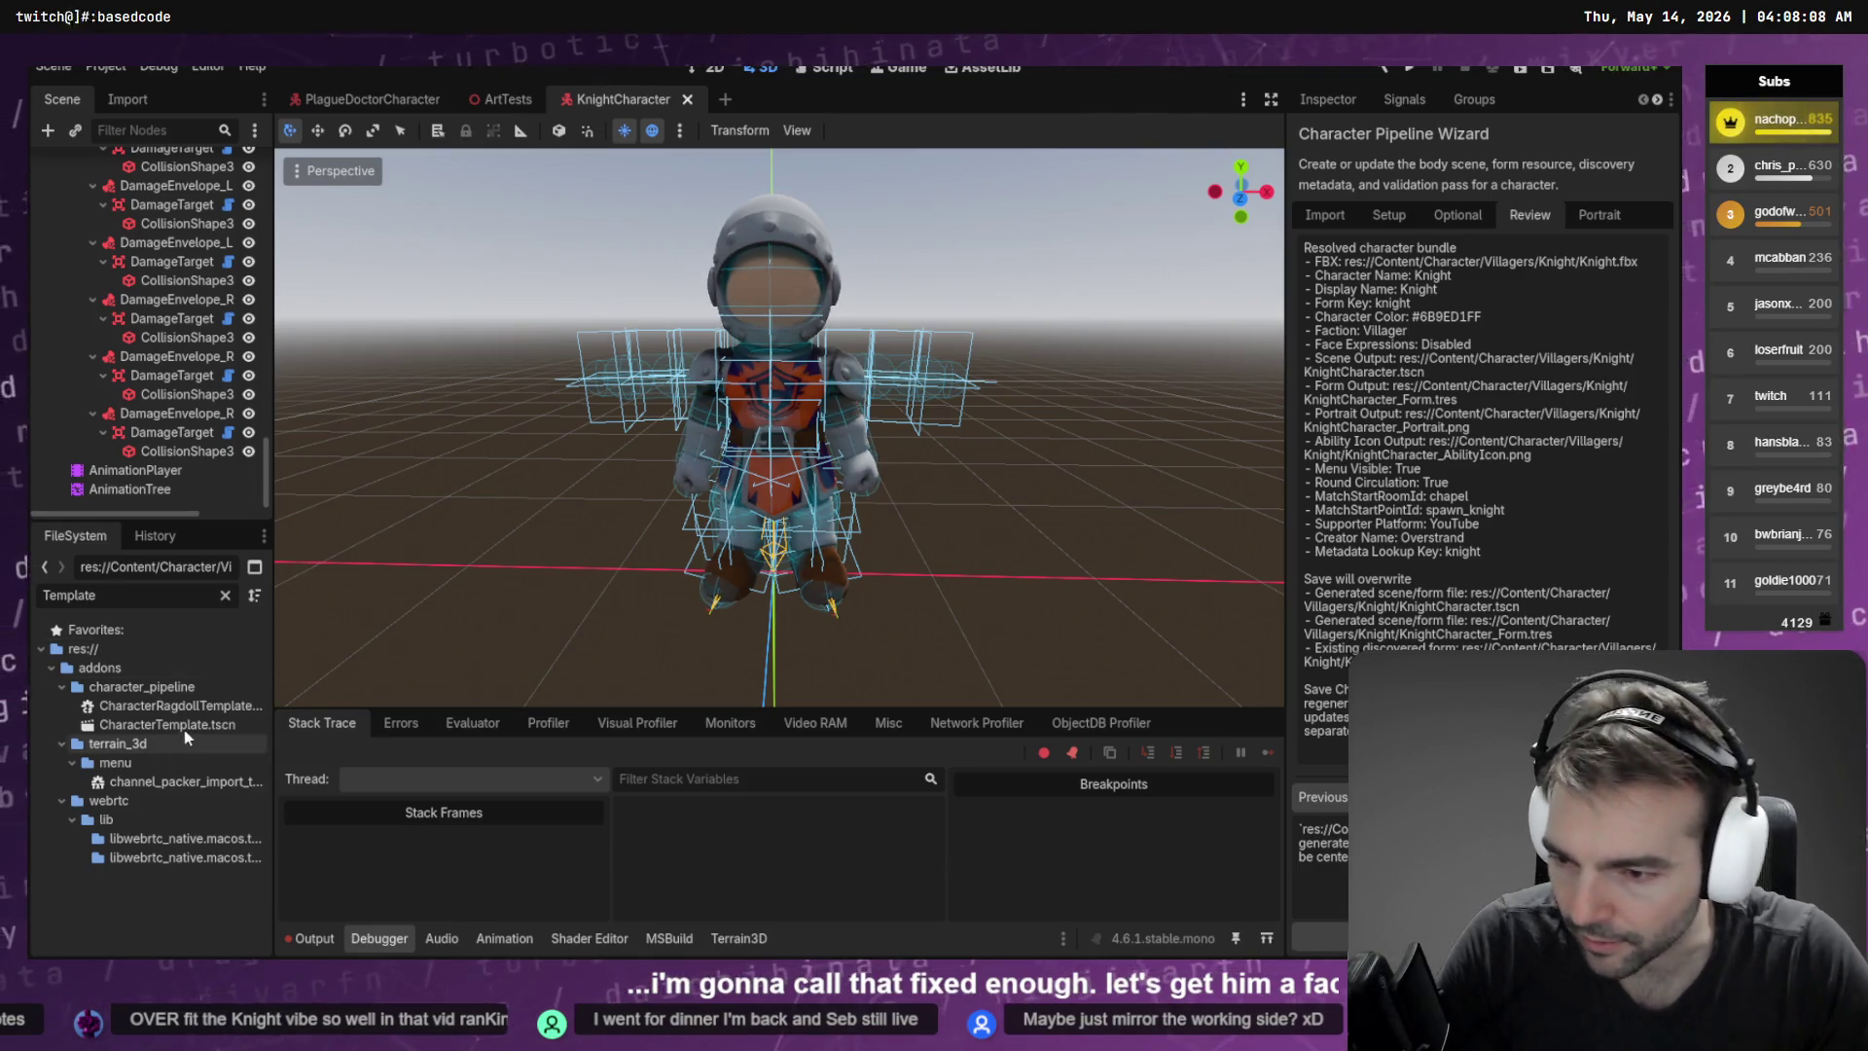
pyautogui.doubleClick(167, 725)
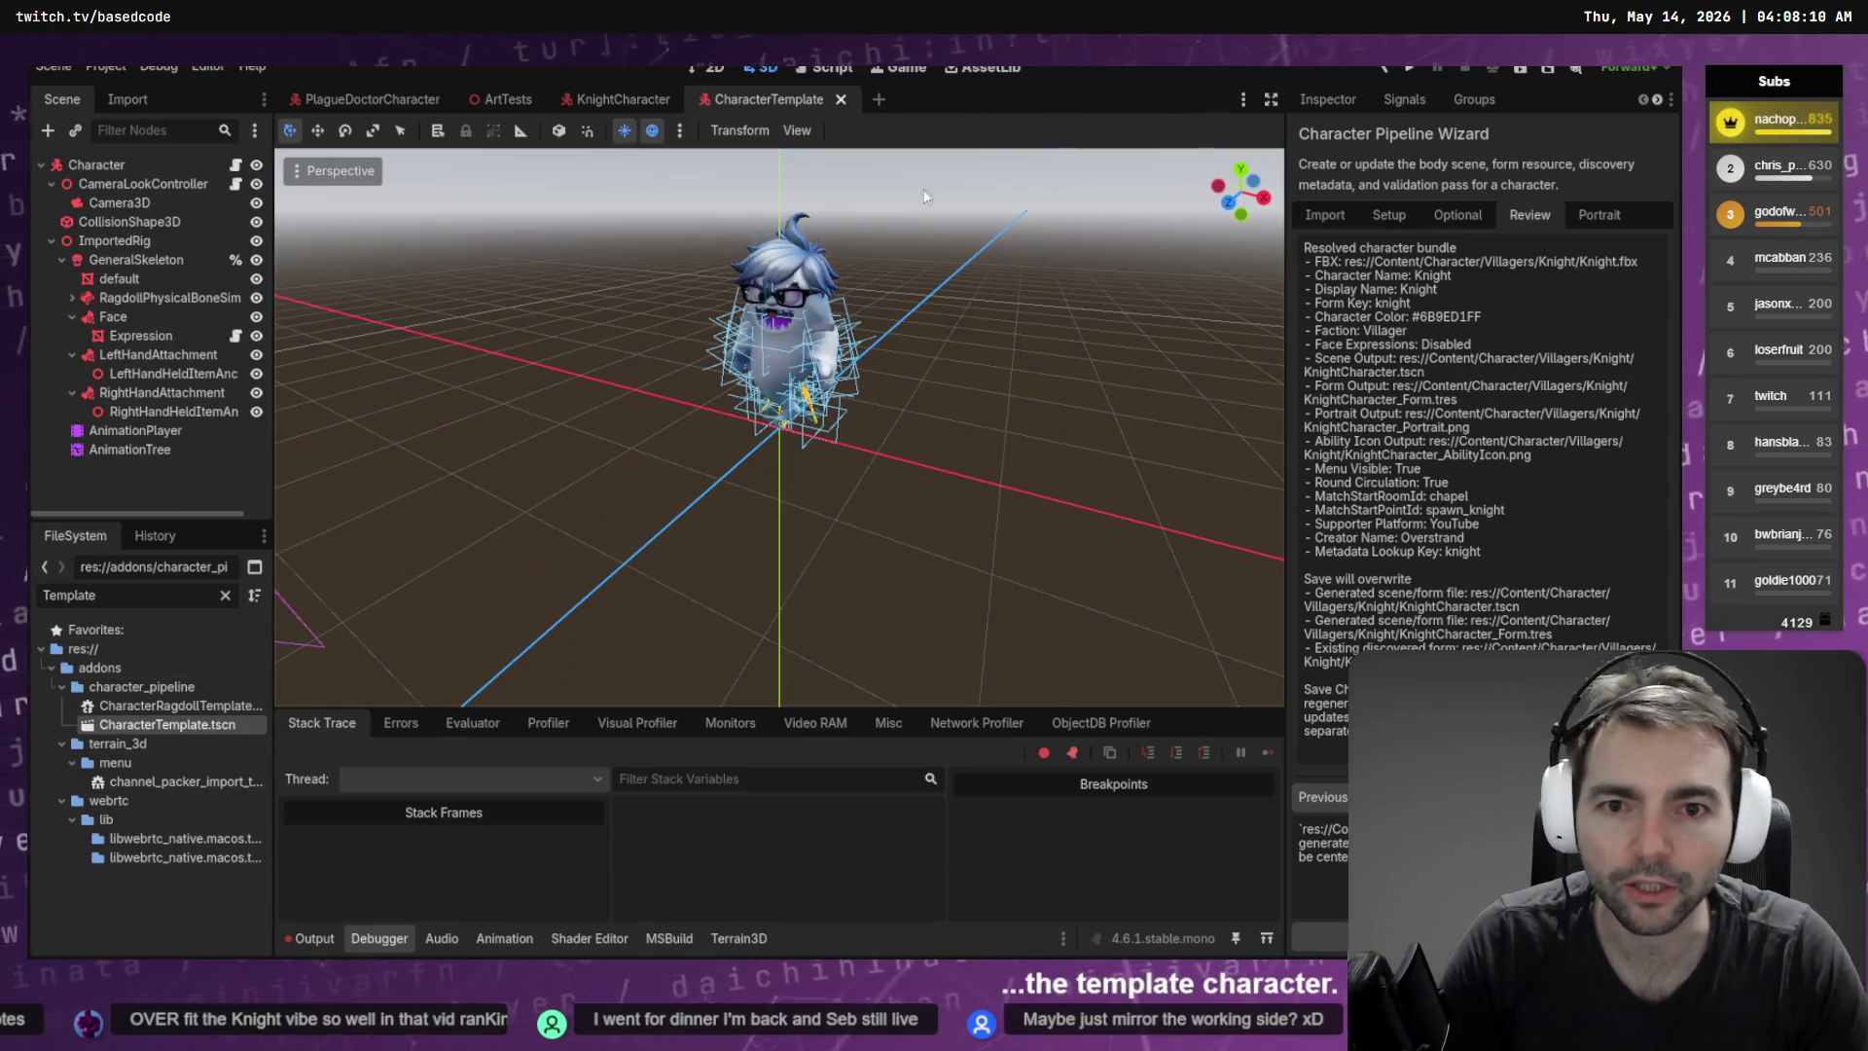
pyautogui.click(113, 316)
pyautogui.click(611, 102)
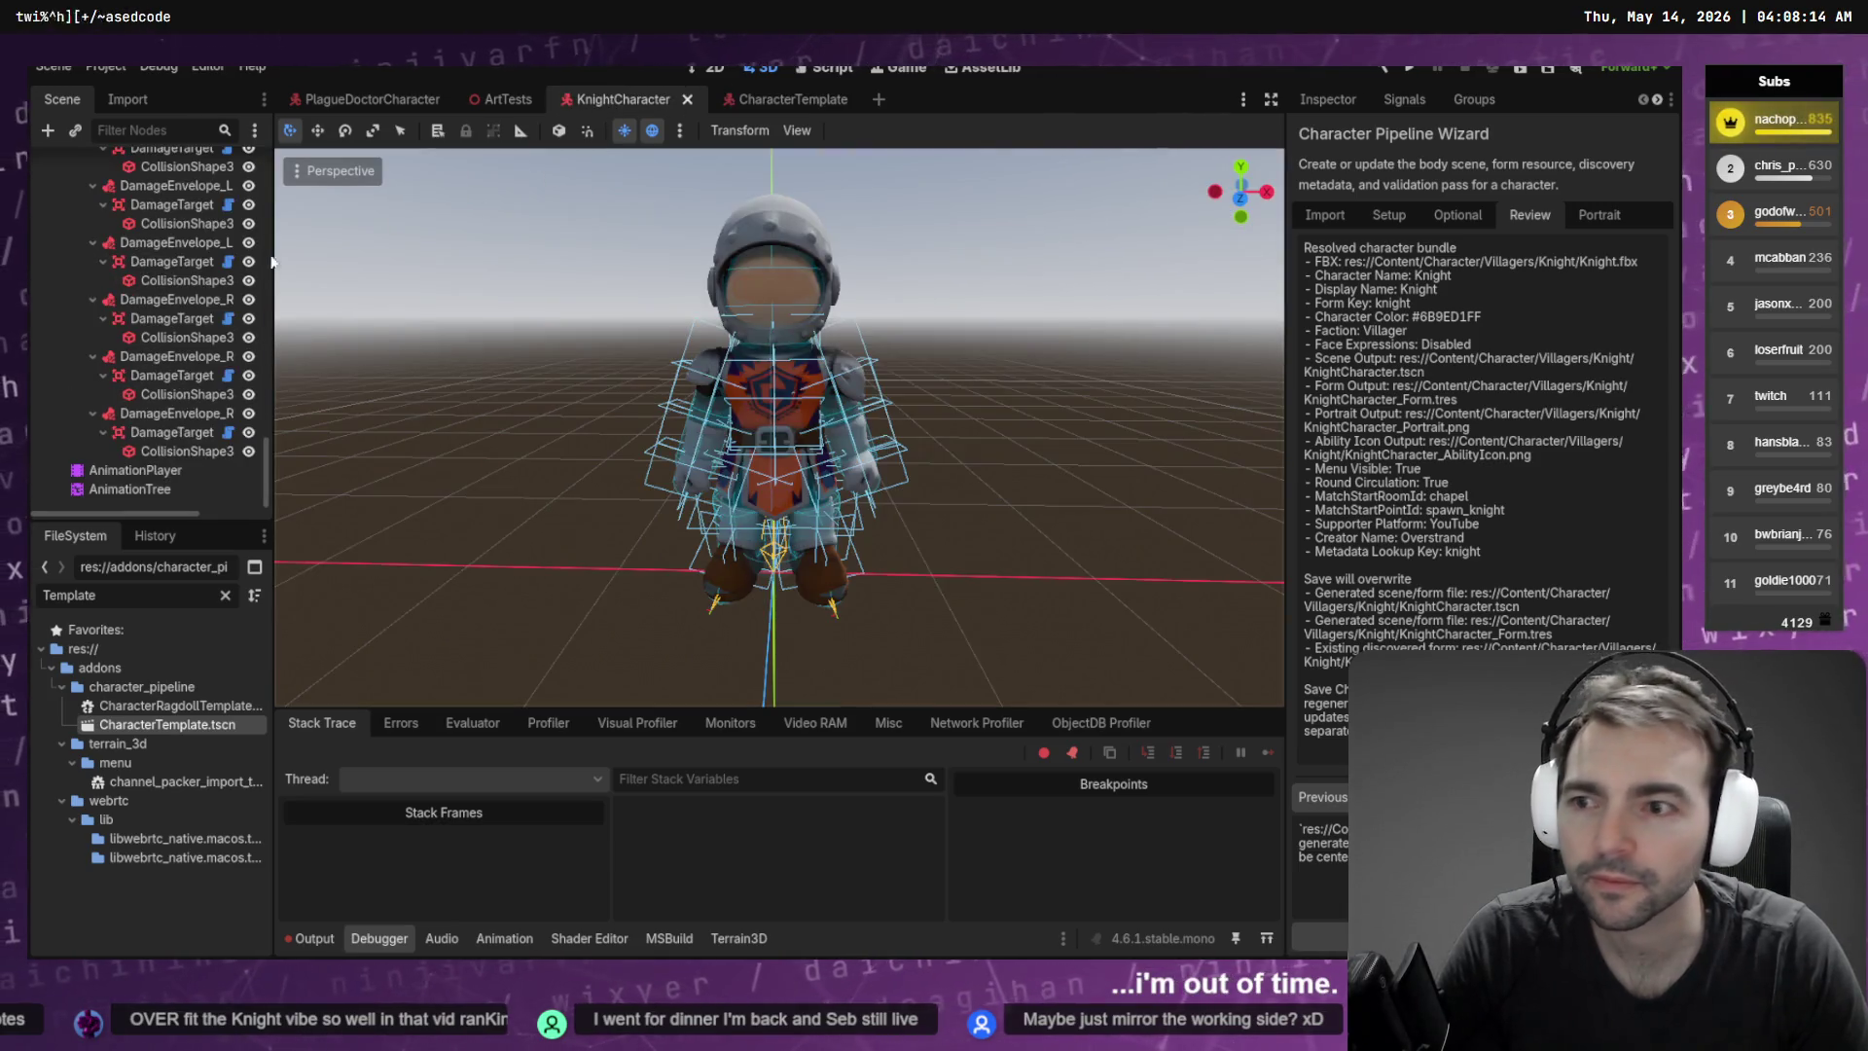
# Set the Knight's Face node Bone Name to Head
pyautogui.scroll(-5, 195, 292)
pyautogui.click(175, 322)
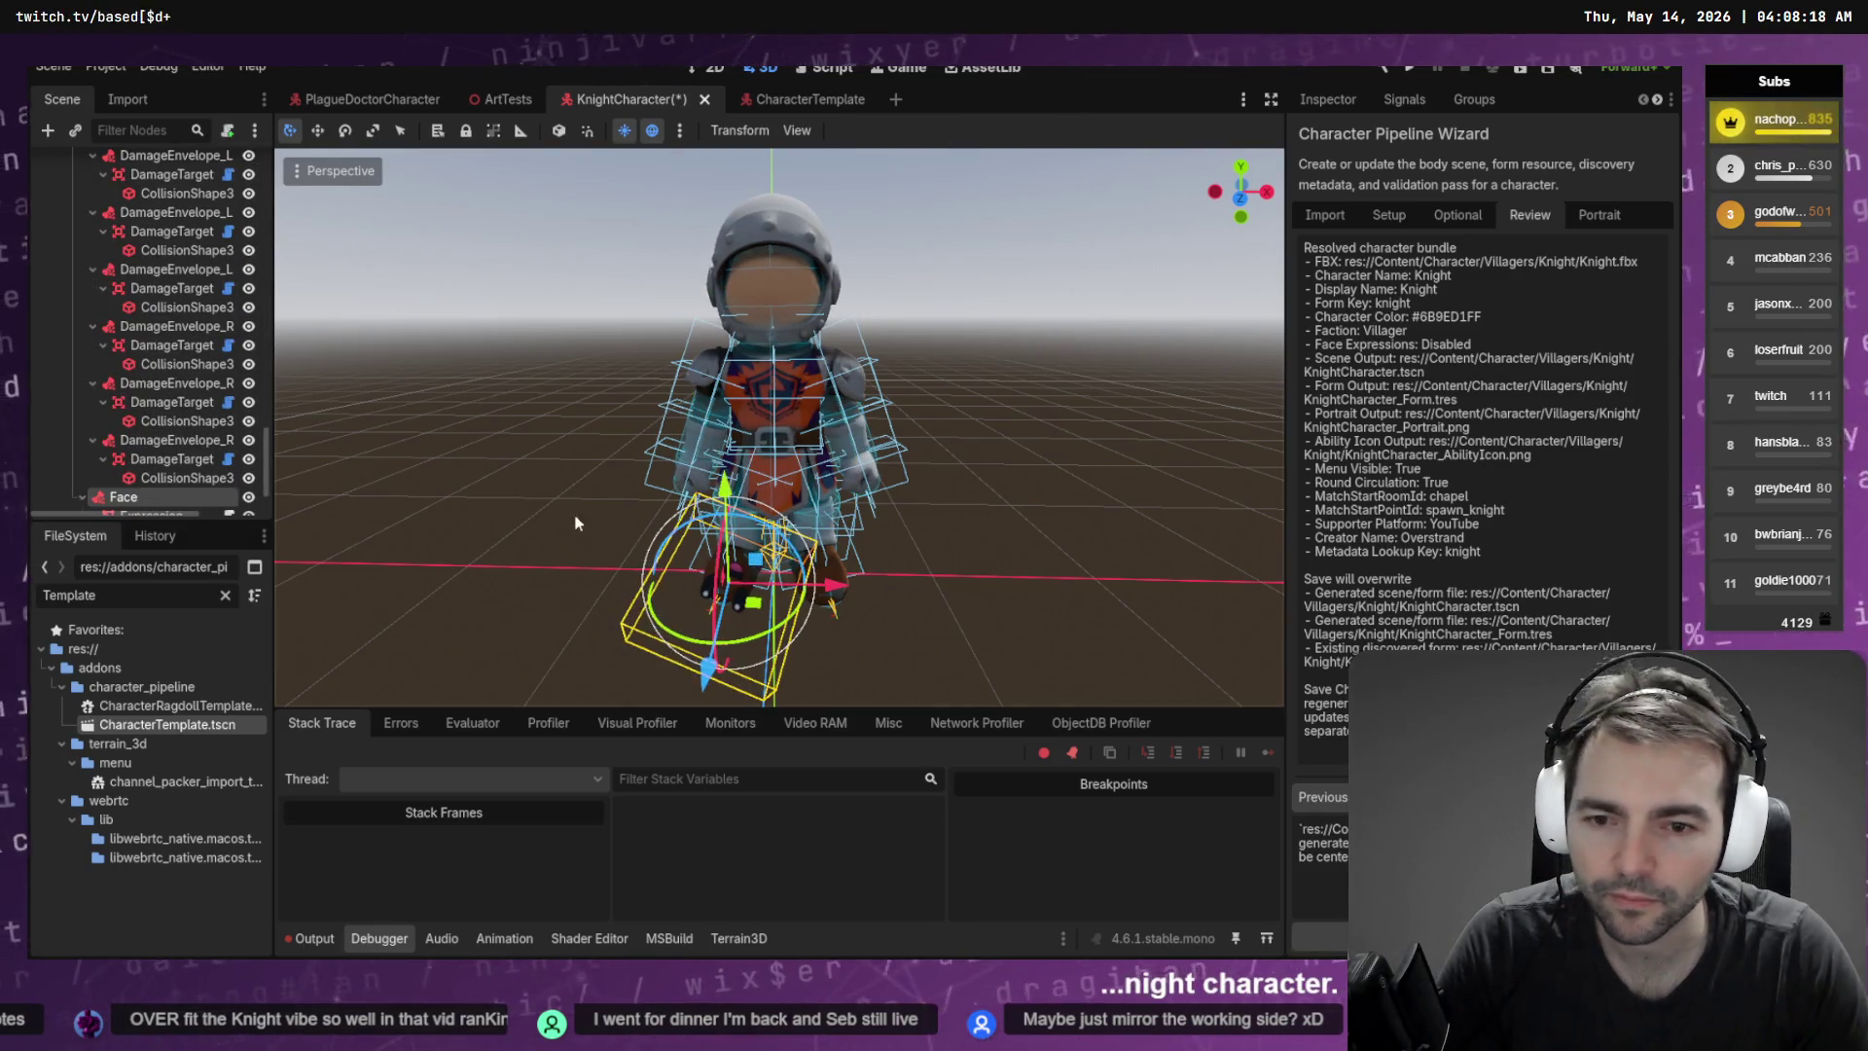
pyautogui.click(1328, 100)
pyautogui.click(1543, 250)
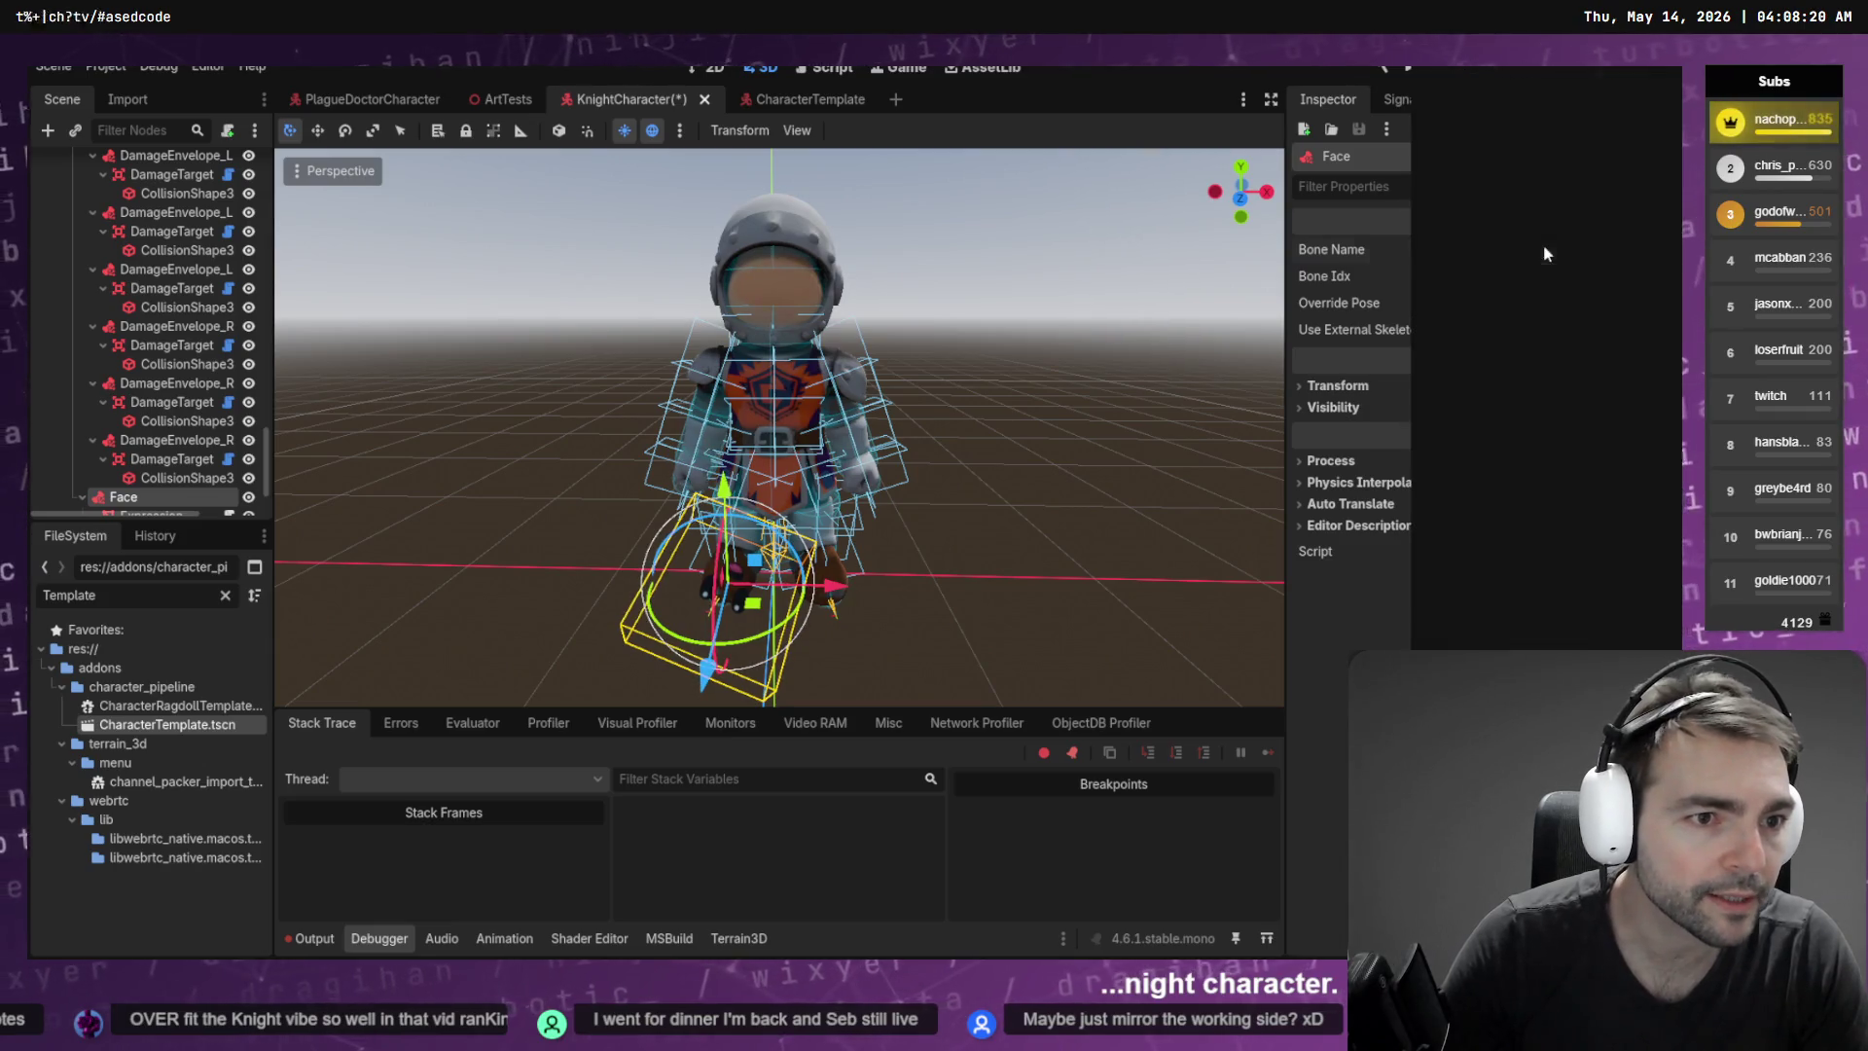
pyautogui.click(1497, 191)
pyautogui.click(1543, 250)
pyautogui.scroll(-10, 1543, 253)
pyautogui.scroll(3, 1537, 389)
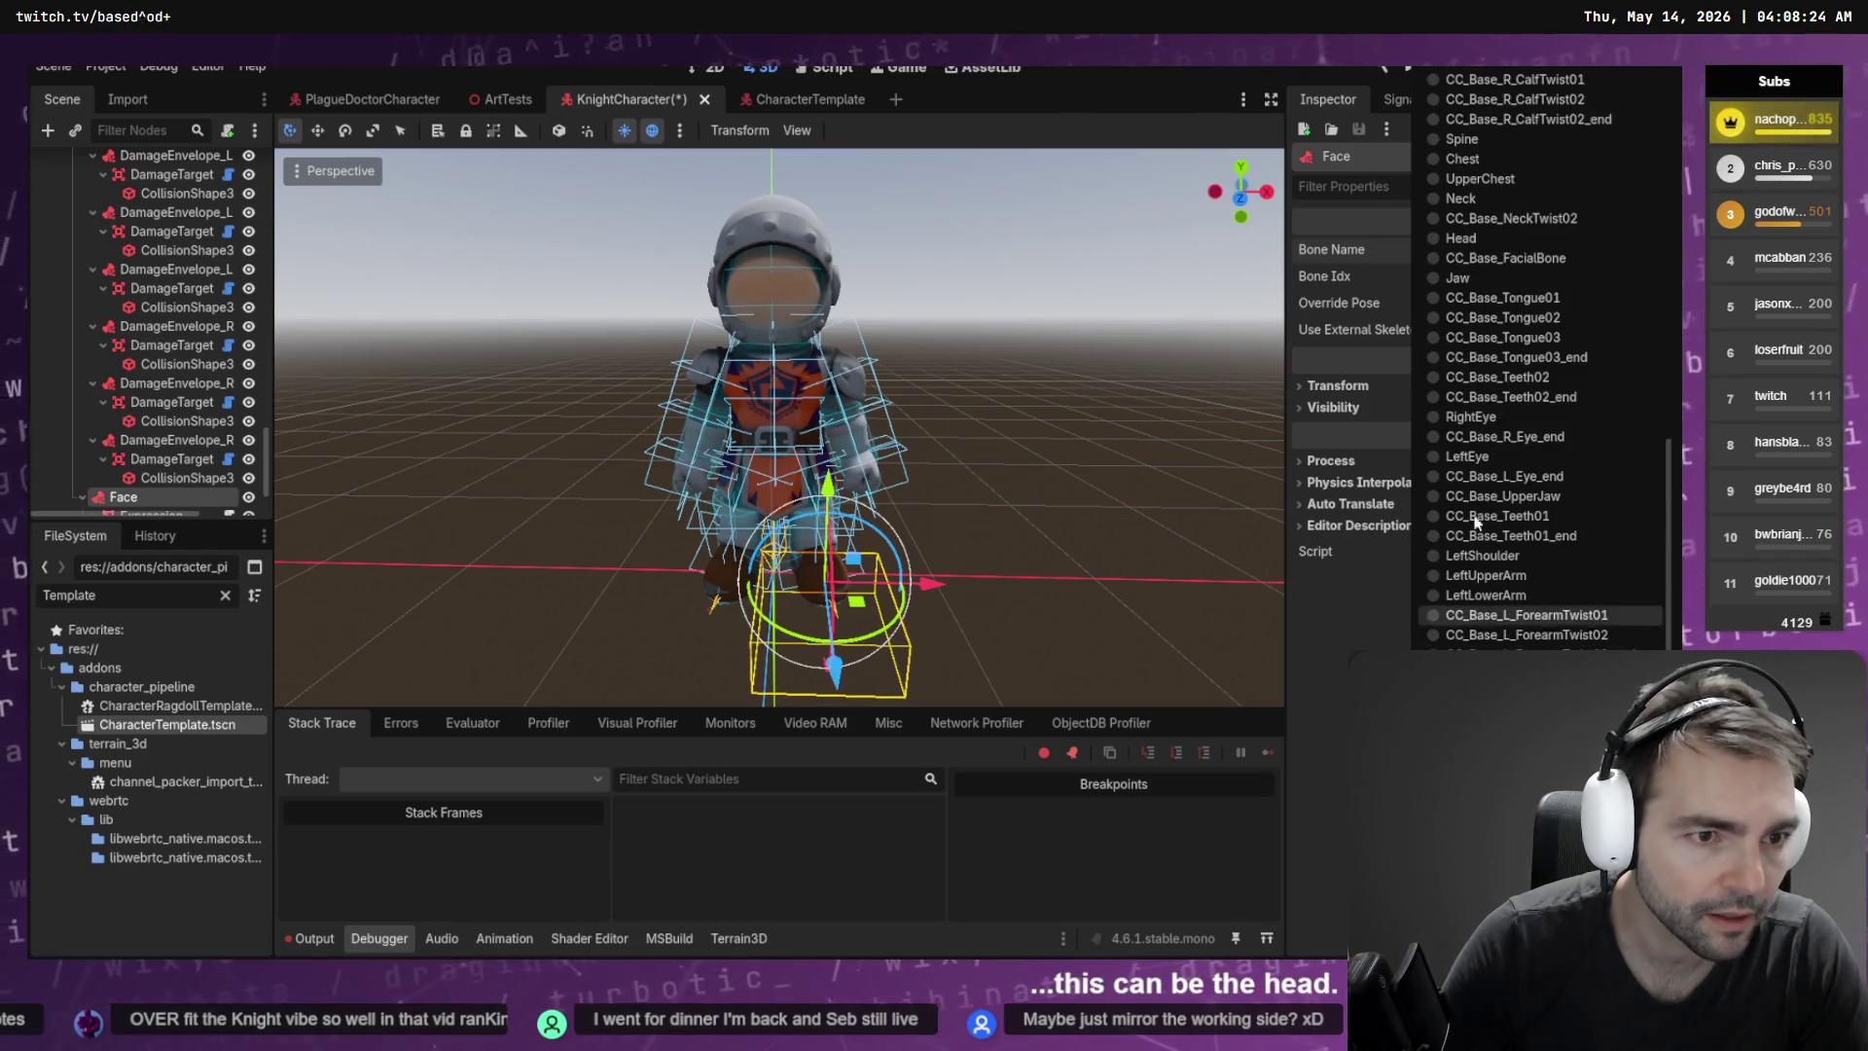
pyautogui.click(1489, 226)
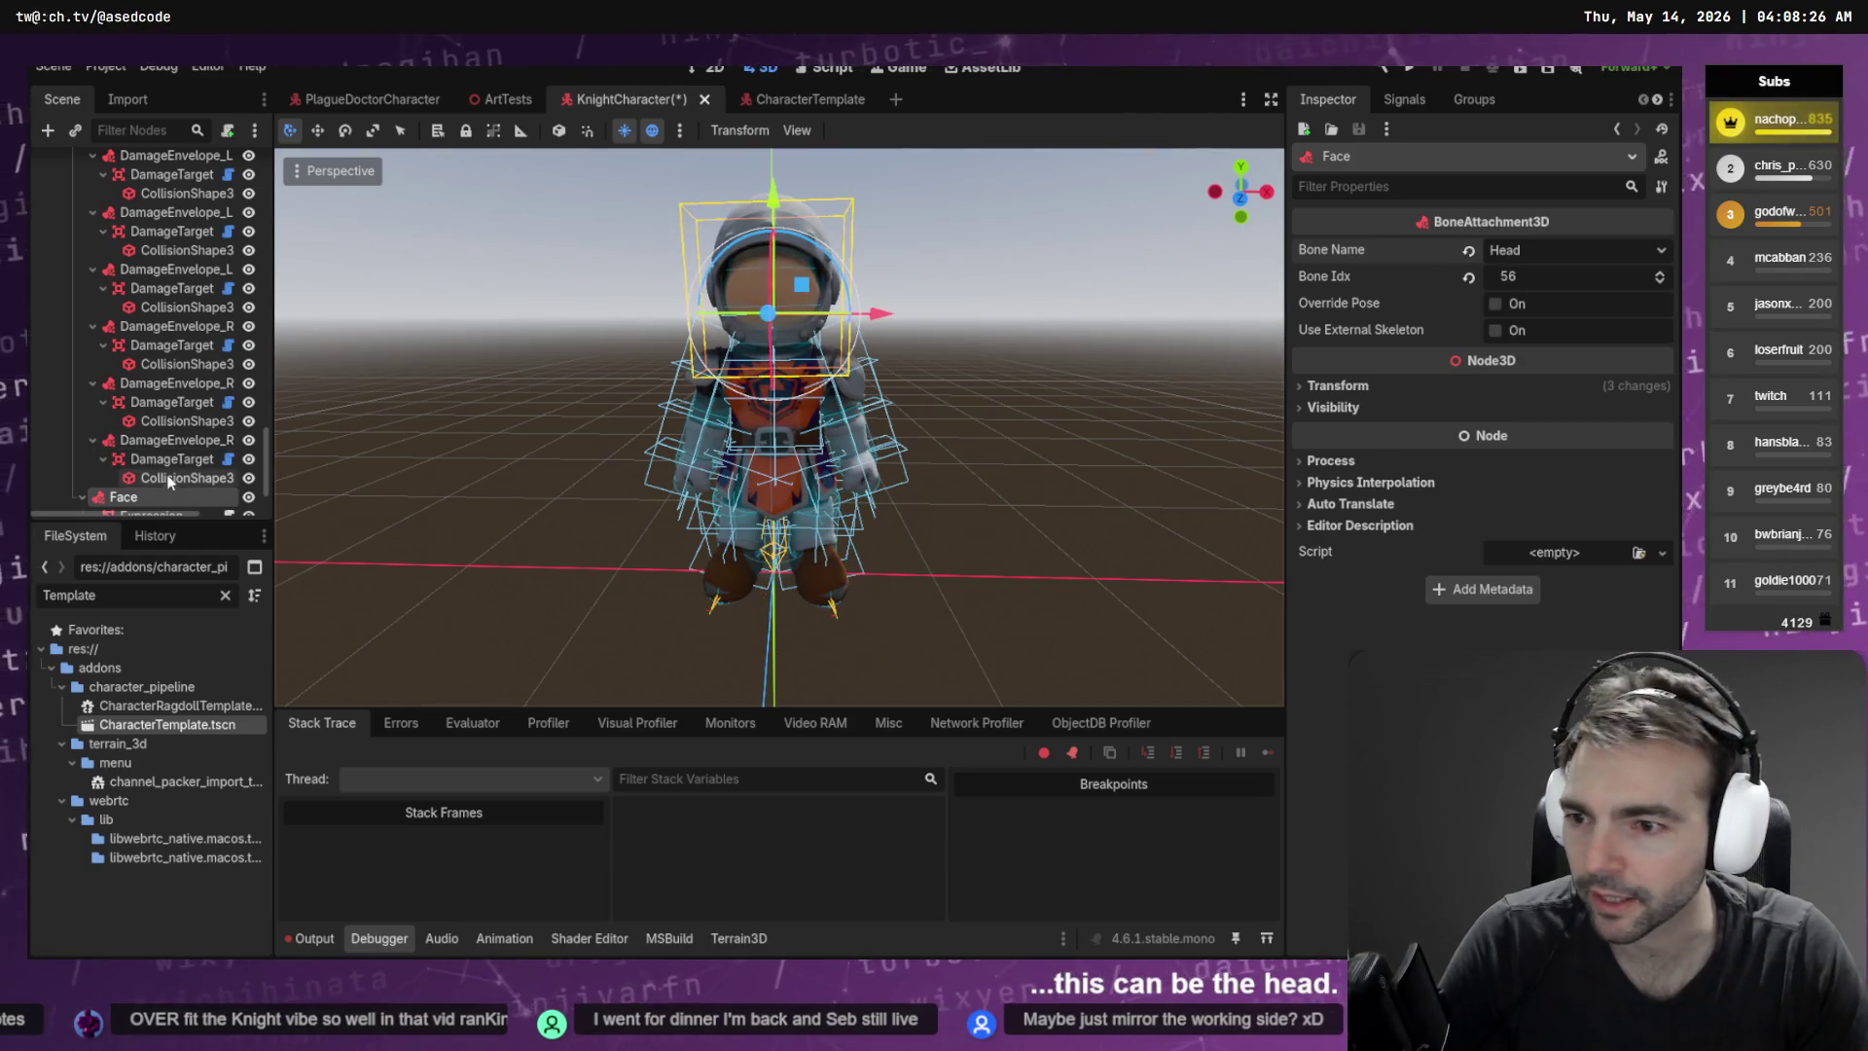
# Nudge the Expression node under Face slightly sideways and forward to sit on the head
pyautogui.scroll(-2, 197, 453)
pyautogui.click(151, 450)
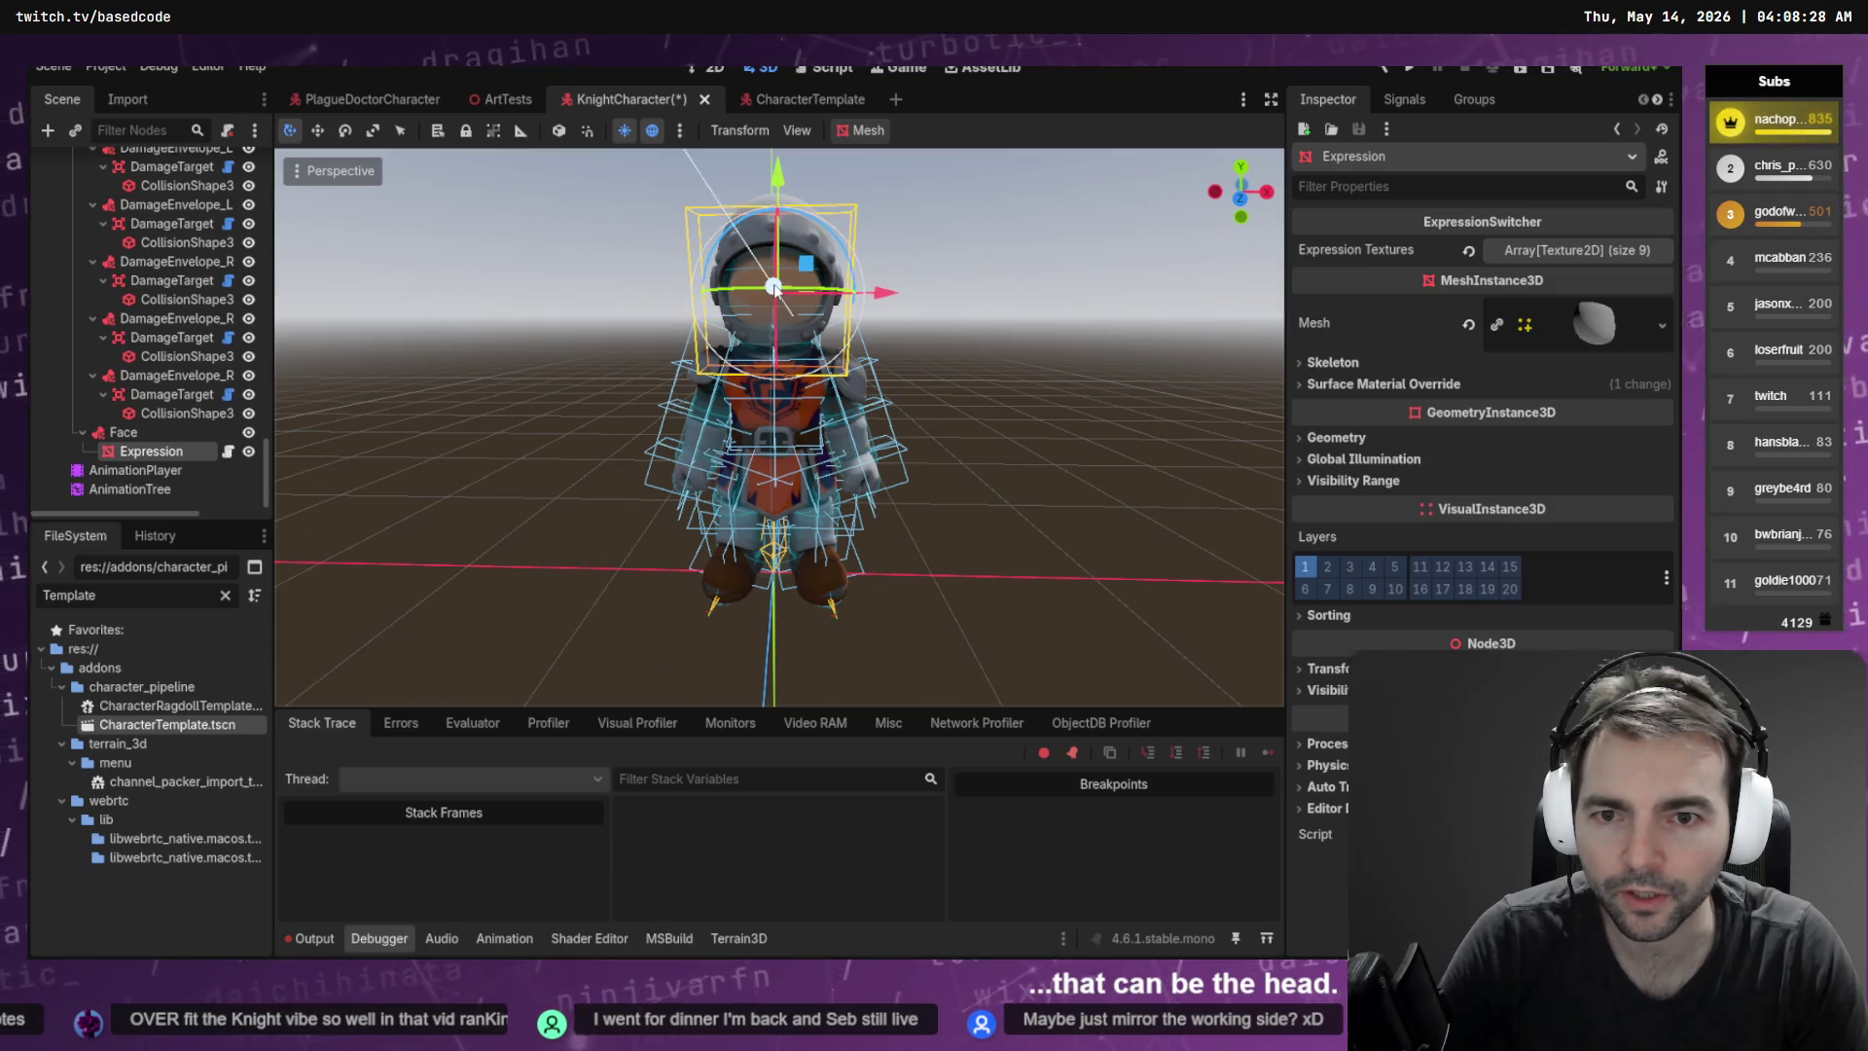
pyautogui.moveTo(779, 292); pyautogui.dragTo(773, 291)
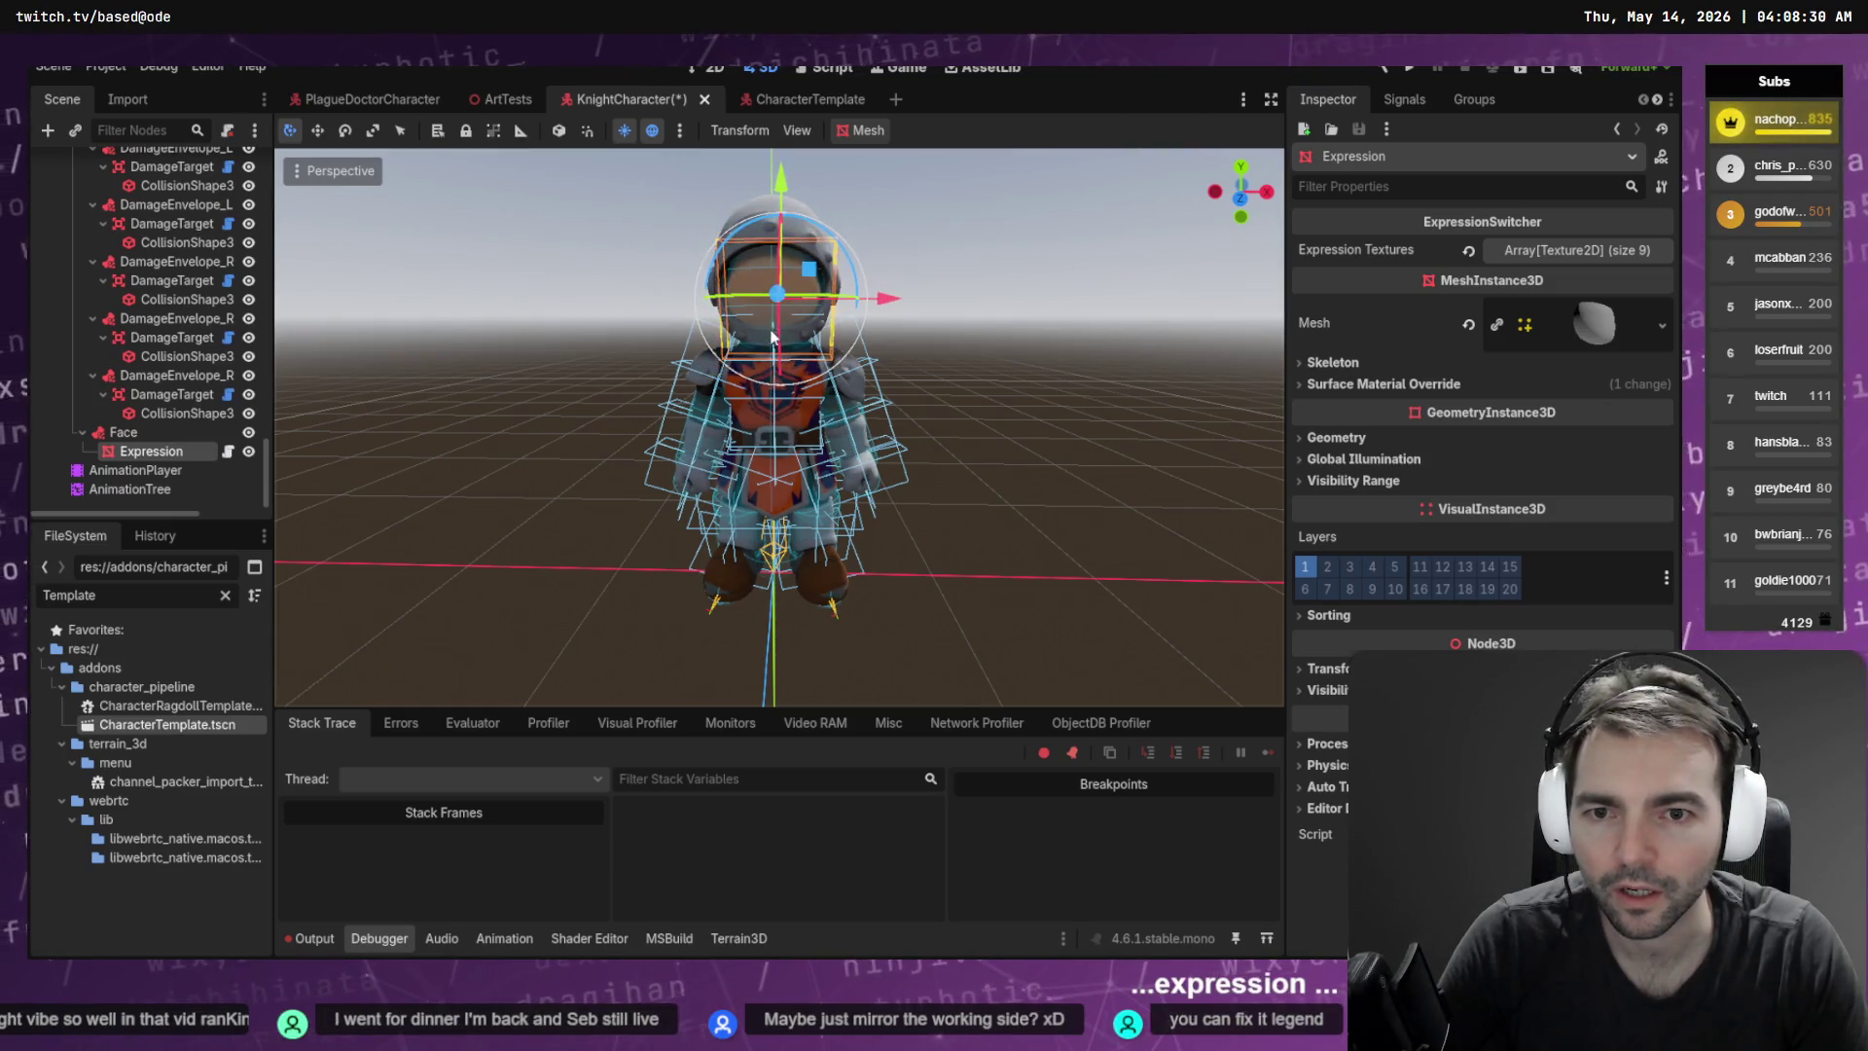
pyautogui.hscroll(5, 965, 423)
pyautogui.moveTo(936, 305); pyautogui.dragTo(944, 309)
pyautogui.click(932, 312)
pyautogui.scroll(3, 932, 311)
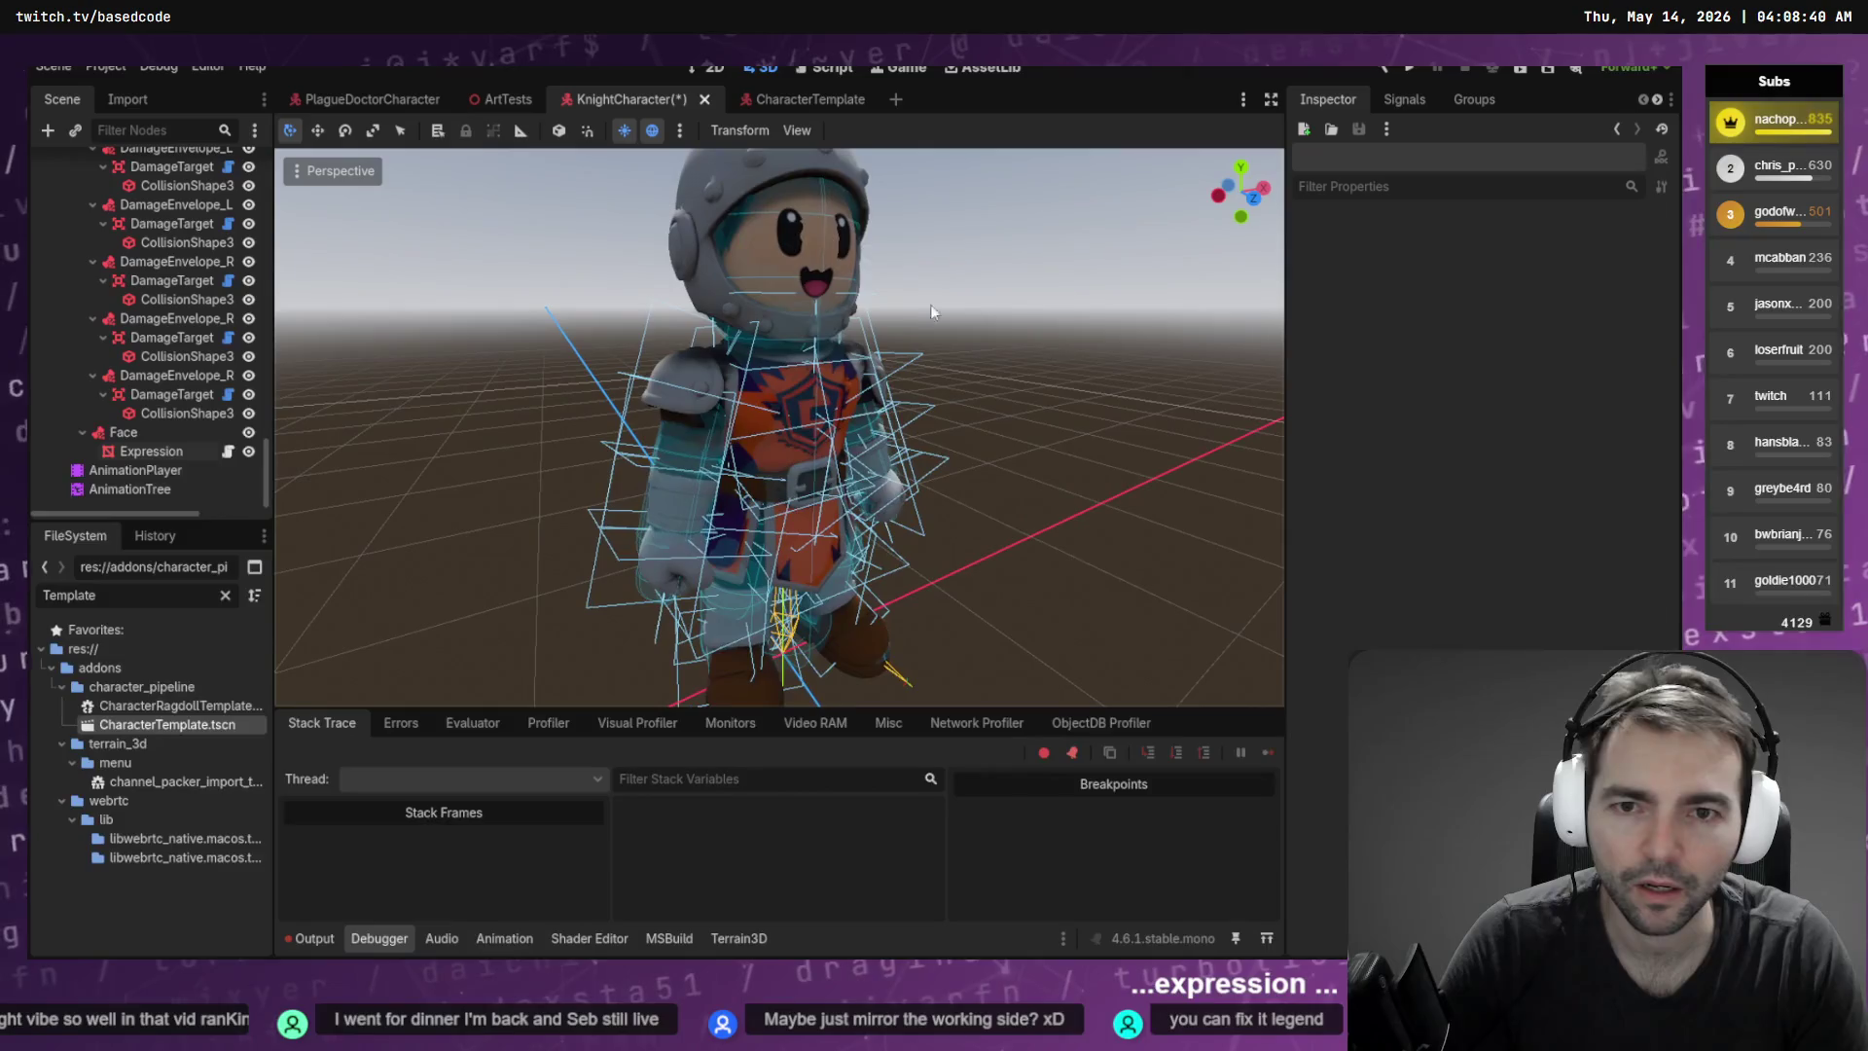
pyautogui.click(150, 451)
pyautogui.moveTo(818, 259); pyautogui.dragTo(821, 260)
pyautogui.click(936, 281)
# Save the KnightCharacter scene and run the project with F5
pyautogui.scroll(-2, 973, 292)
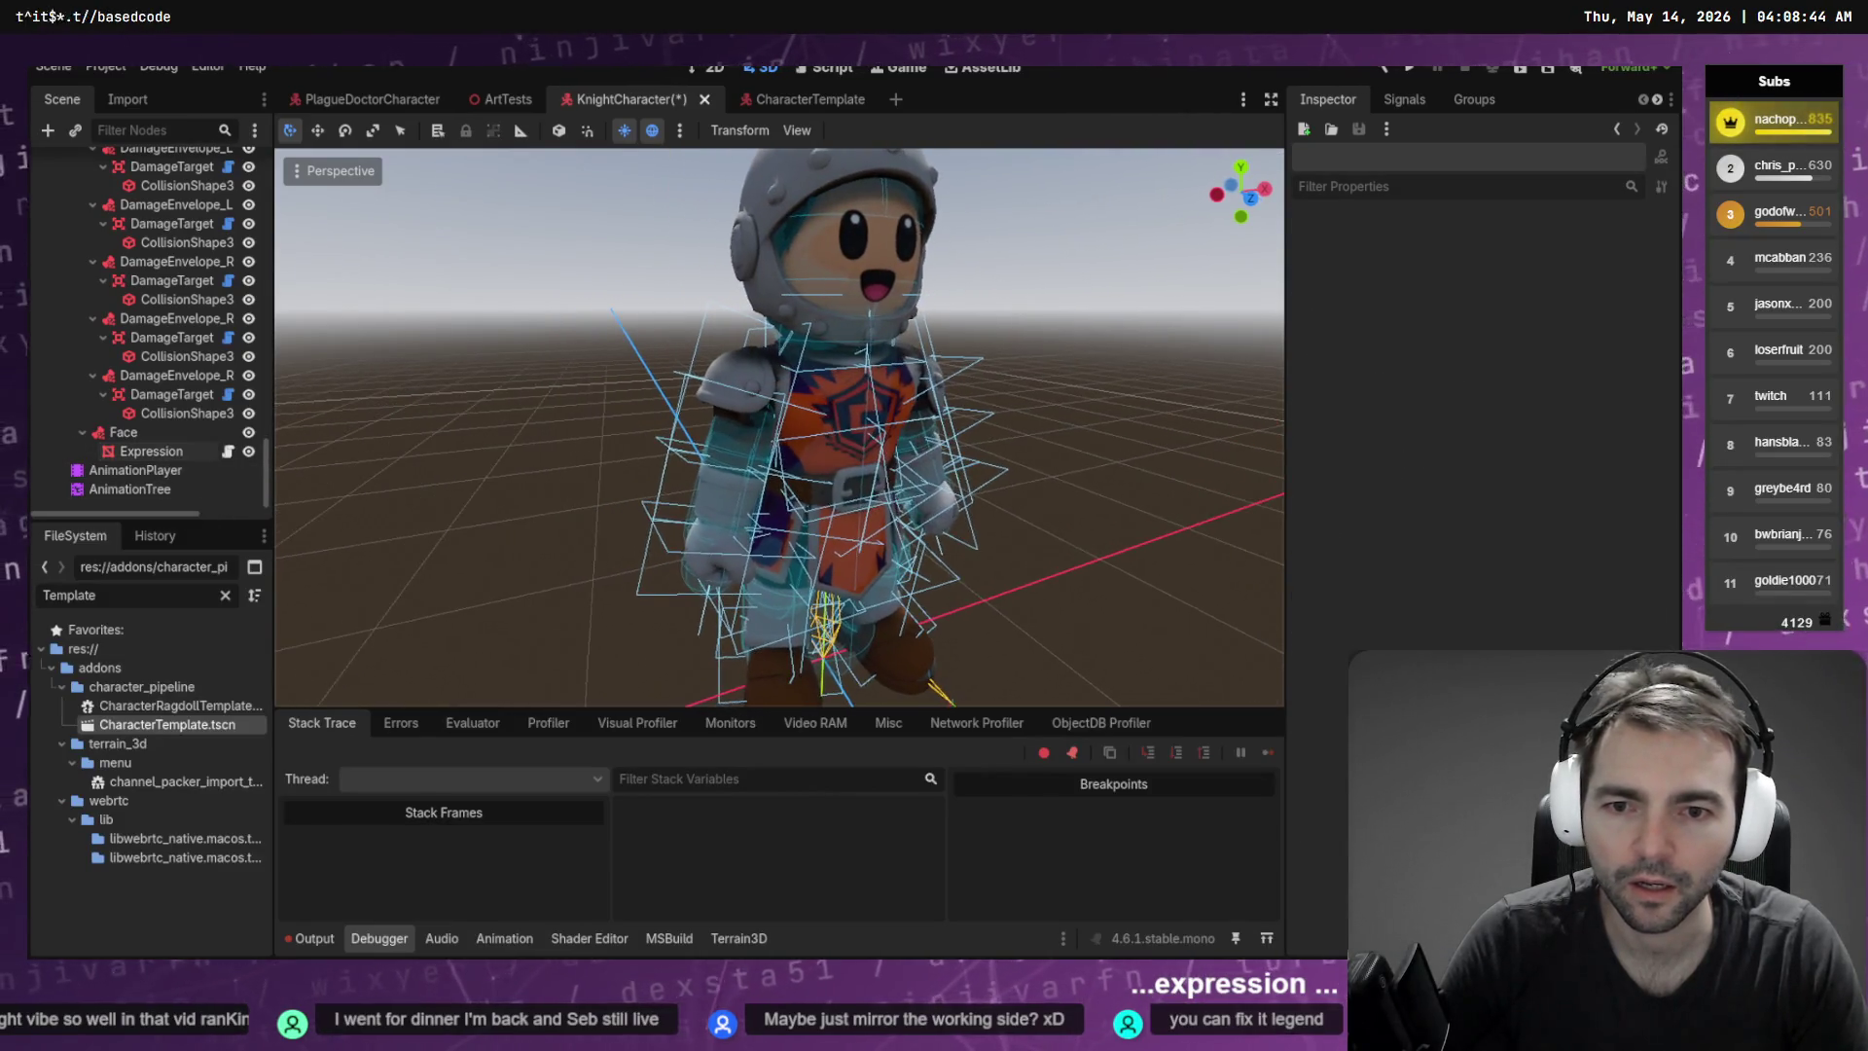
pyautogui.hotkey('ctrl', 's')
pyautogui.scroll(-3, 1043, 294)
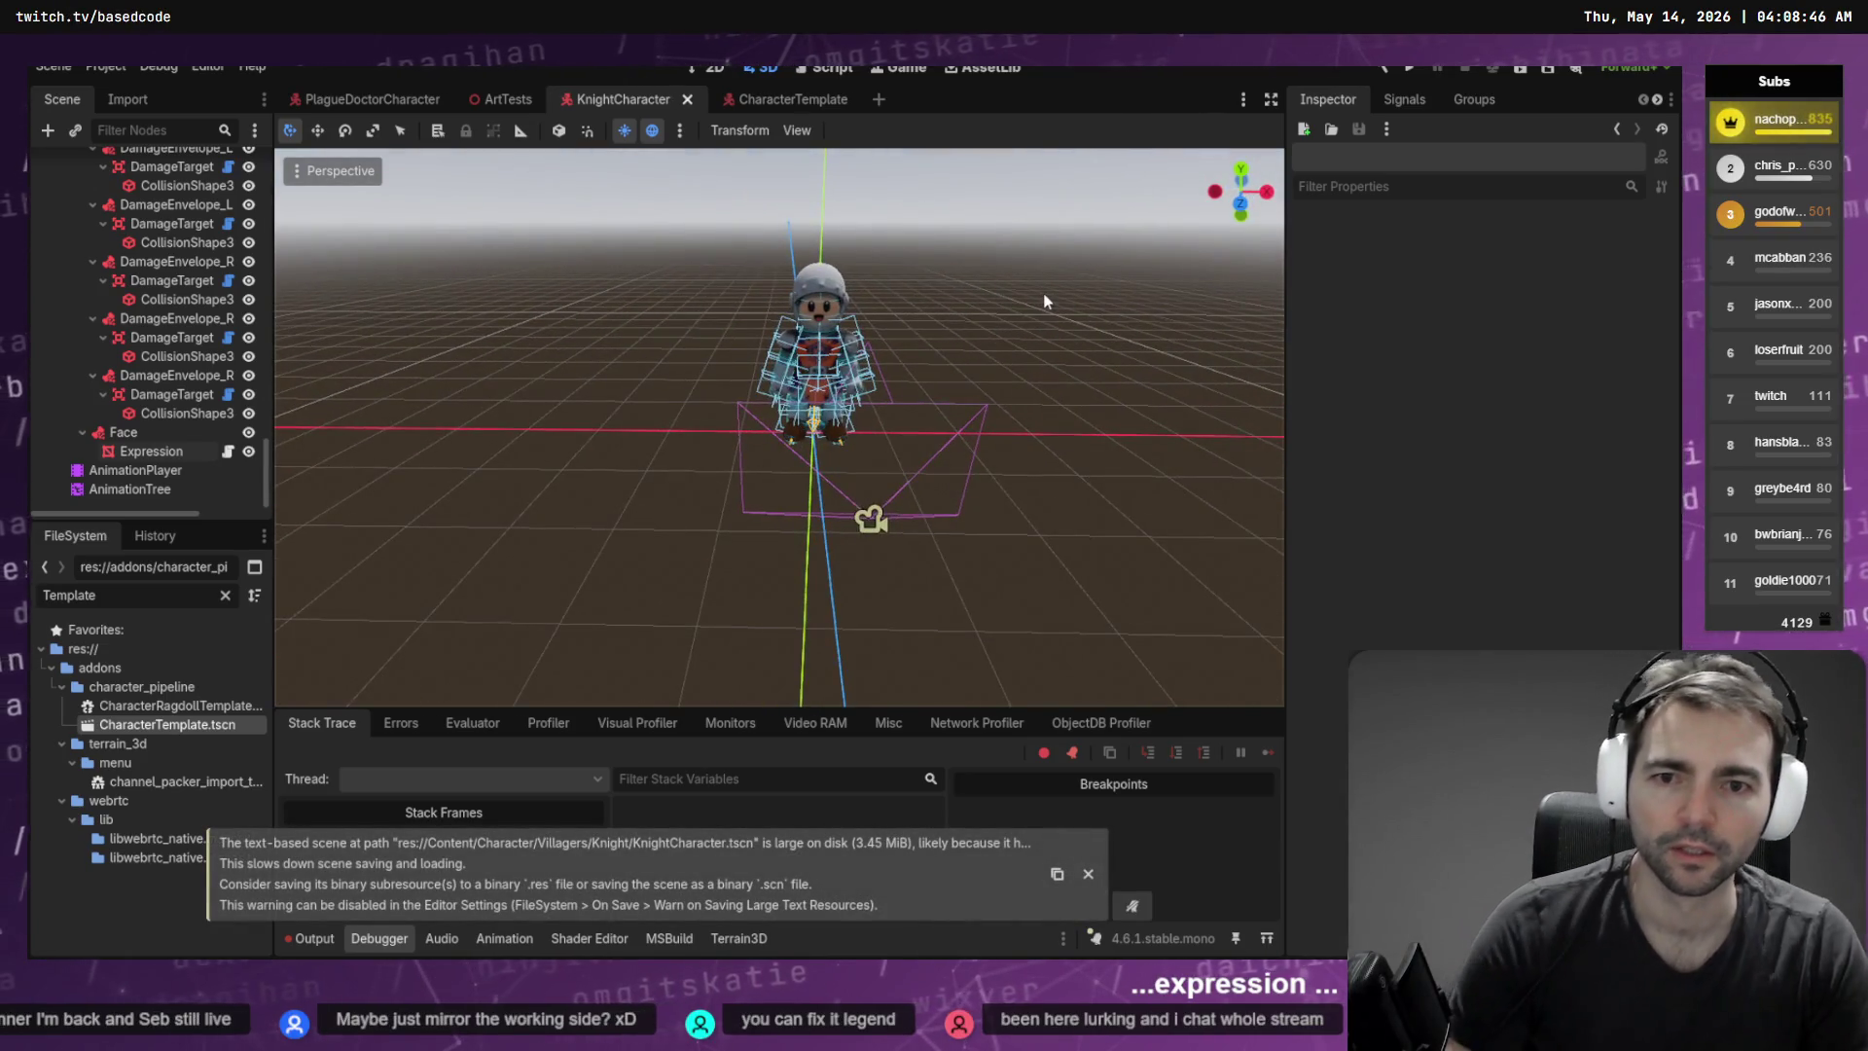
pyautogui.press('F5')
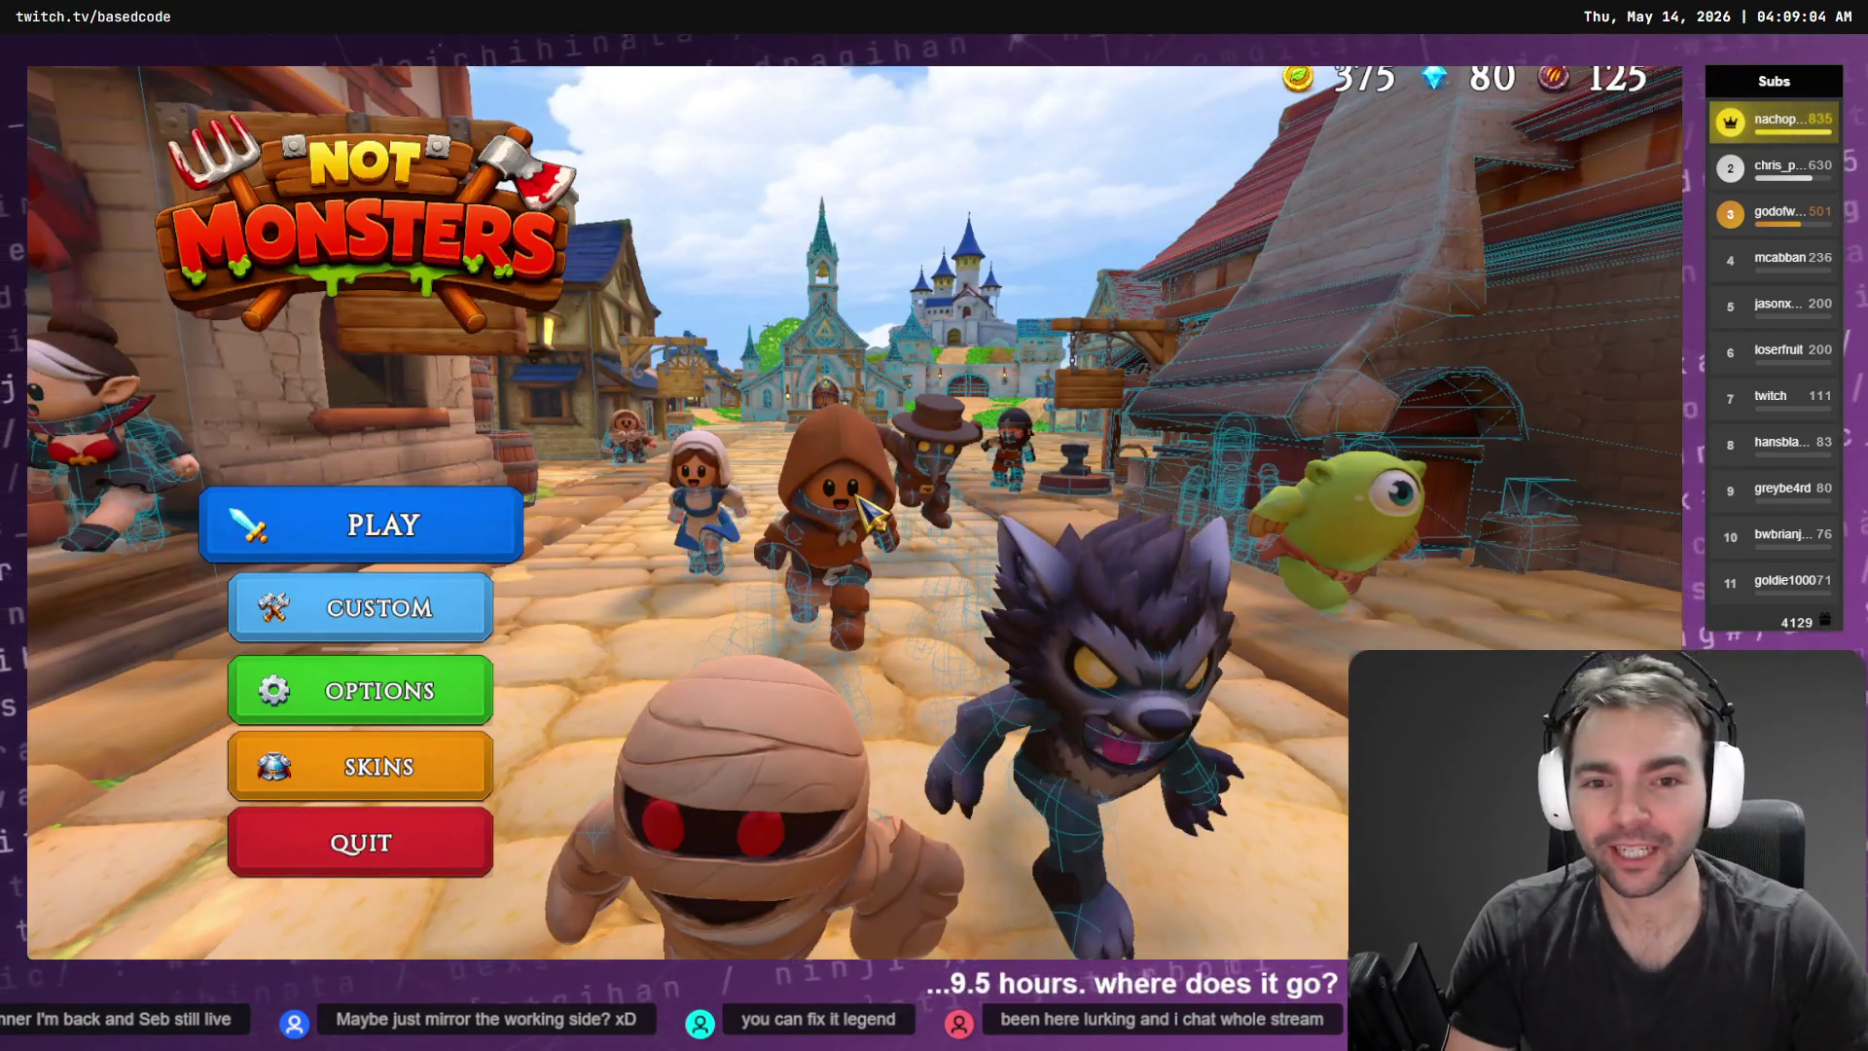
# Start a match from PLAY, browse the Villagers list and pick the Knight tile
pyautogui.click(428, 528)
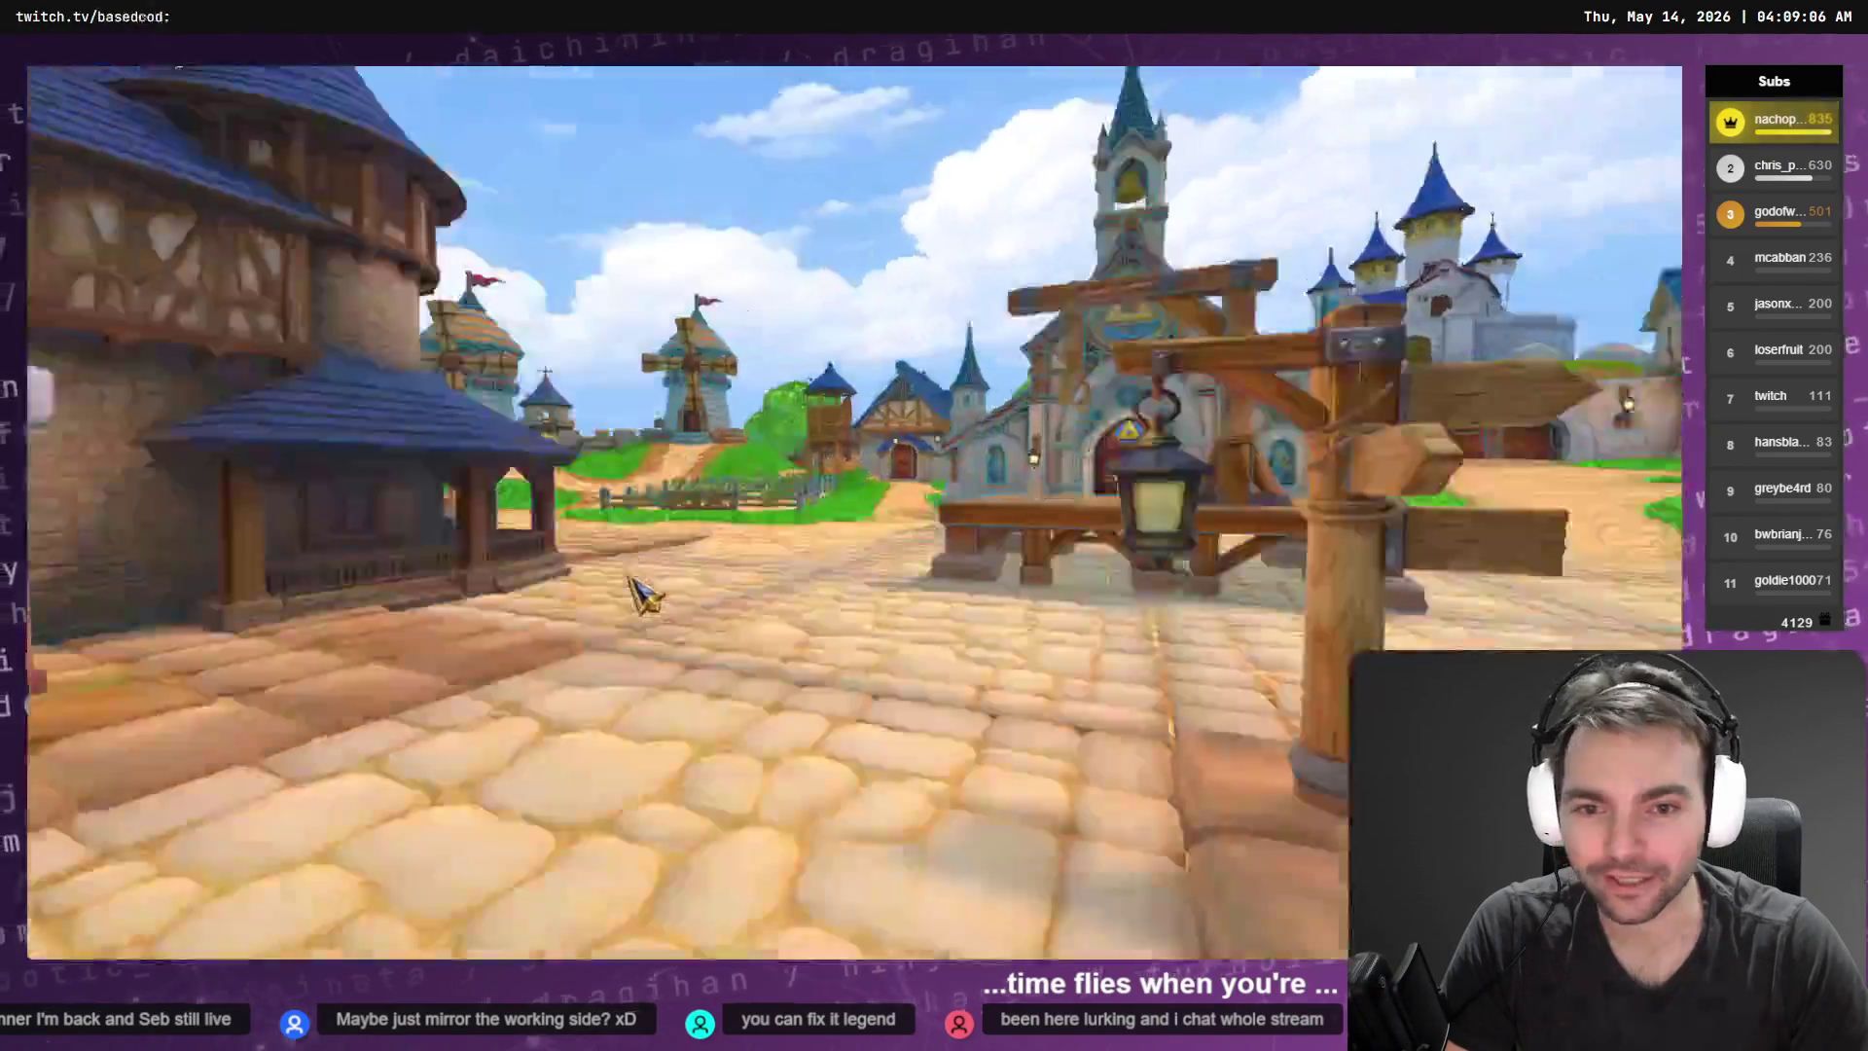
pyautogui.scroll(-3, 224, 335)
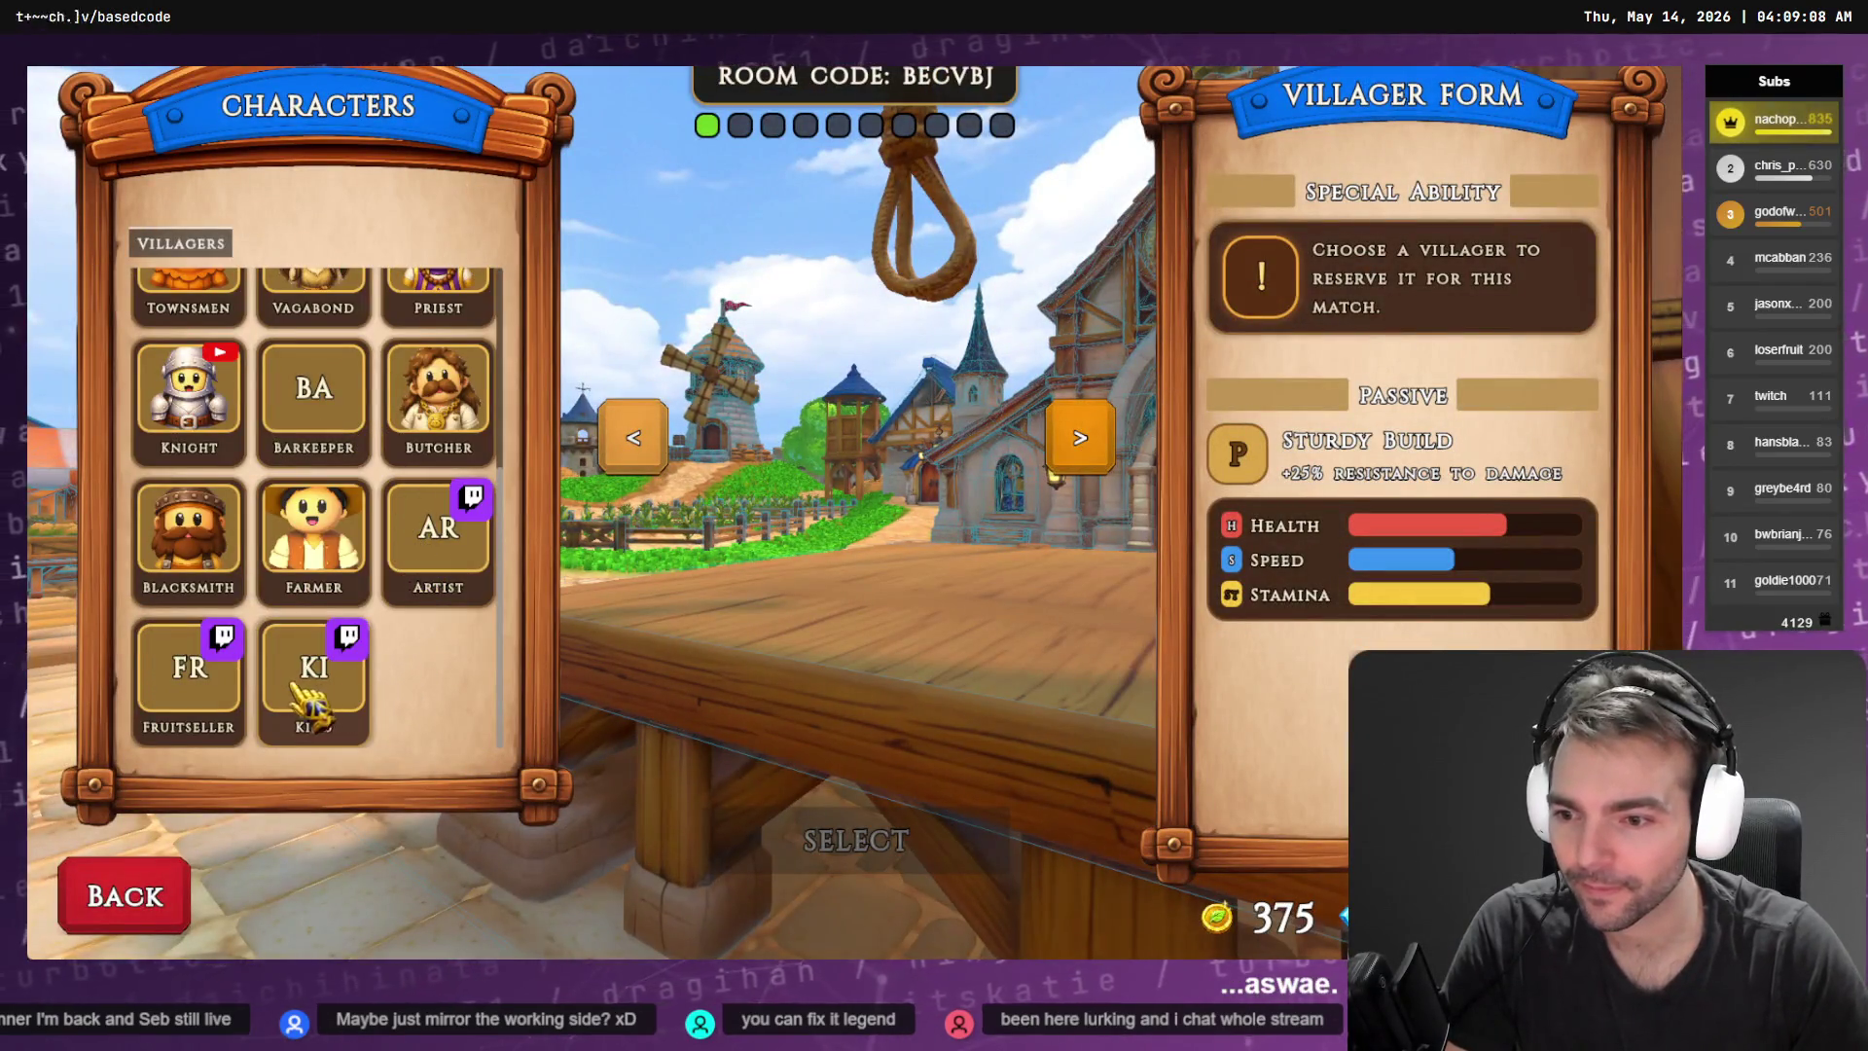
pyautogui.scroll(3, 394, 506)
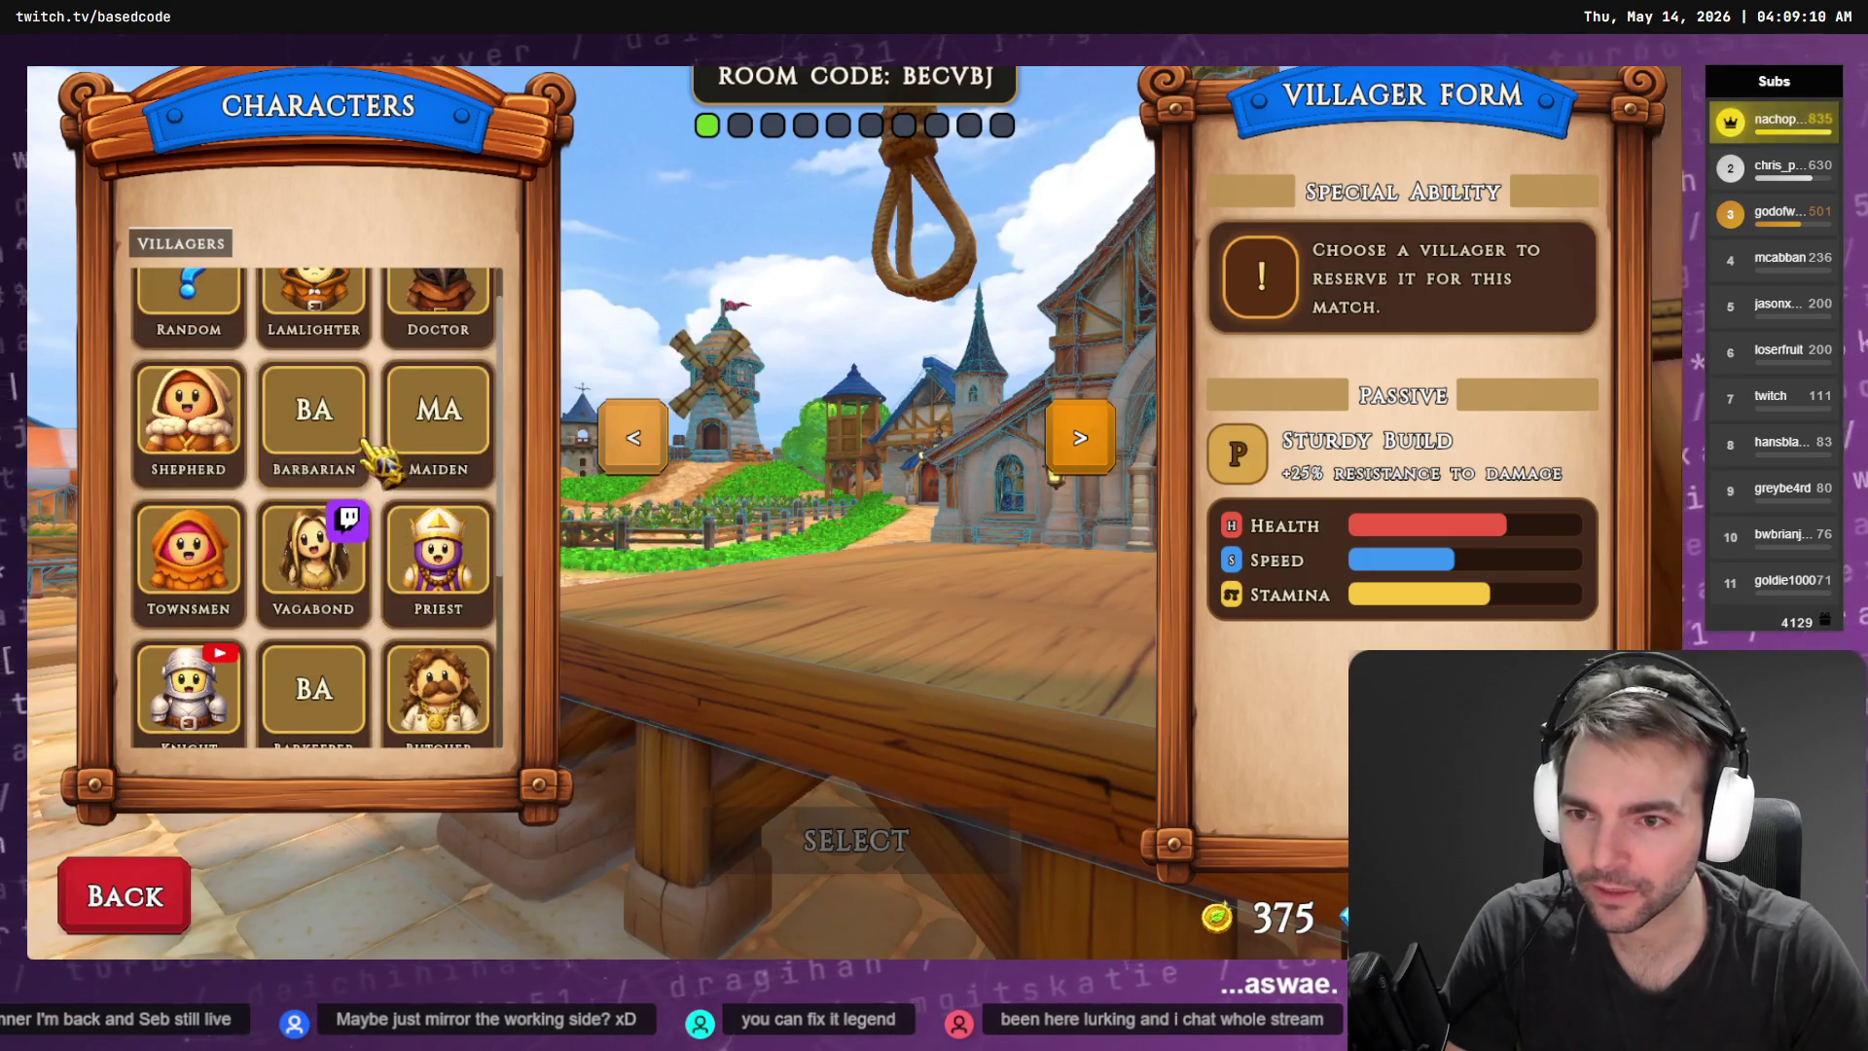
pyautogui.scroll(-3, 301, 467)
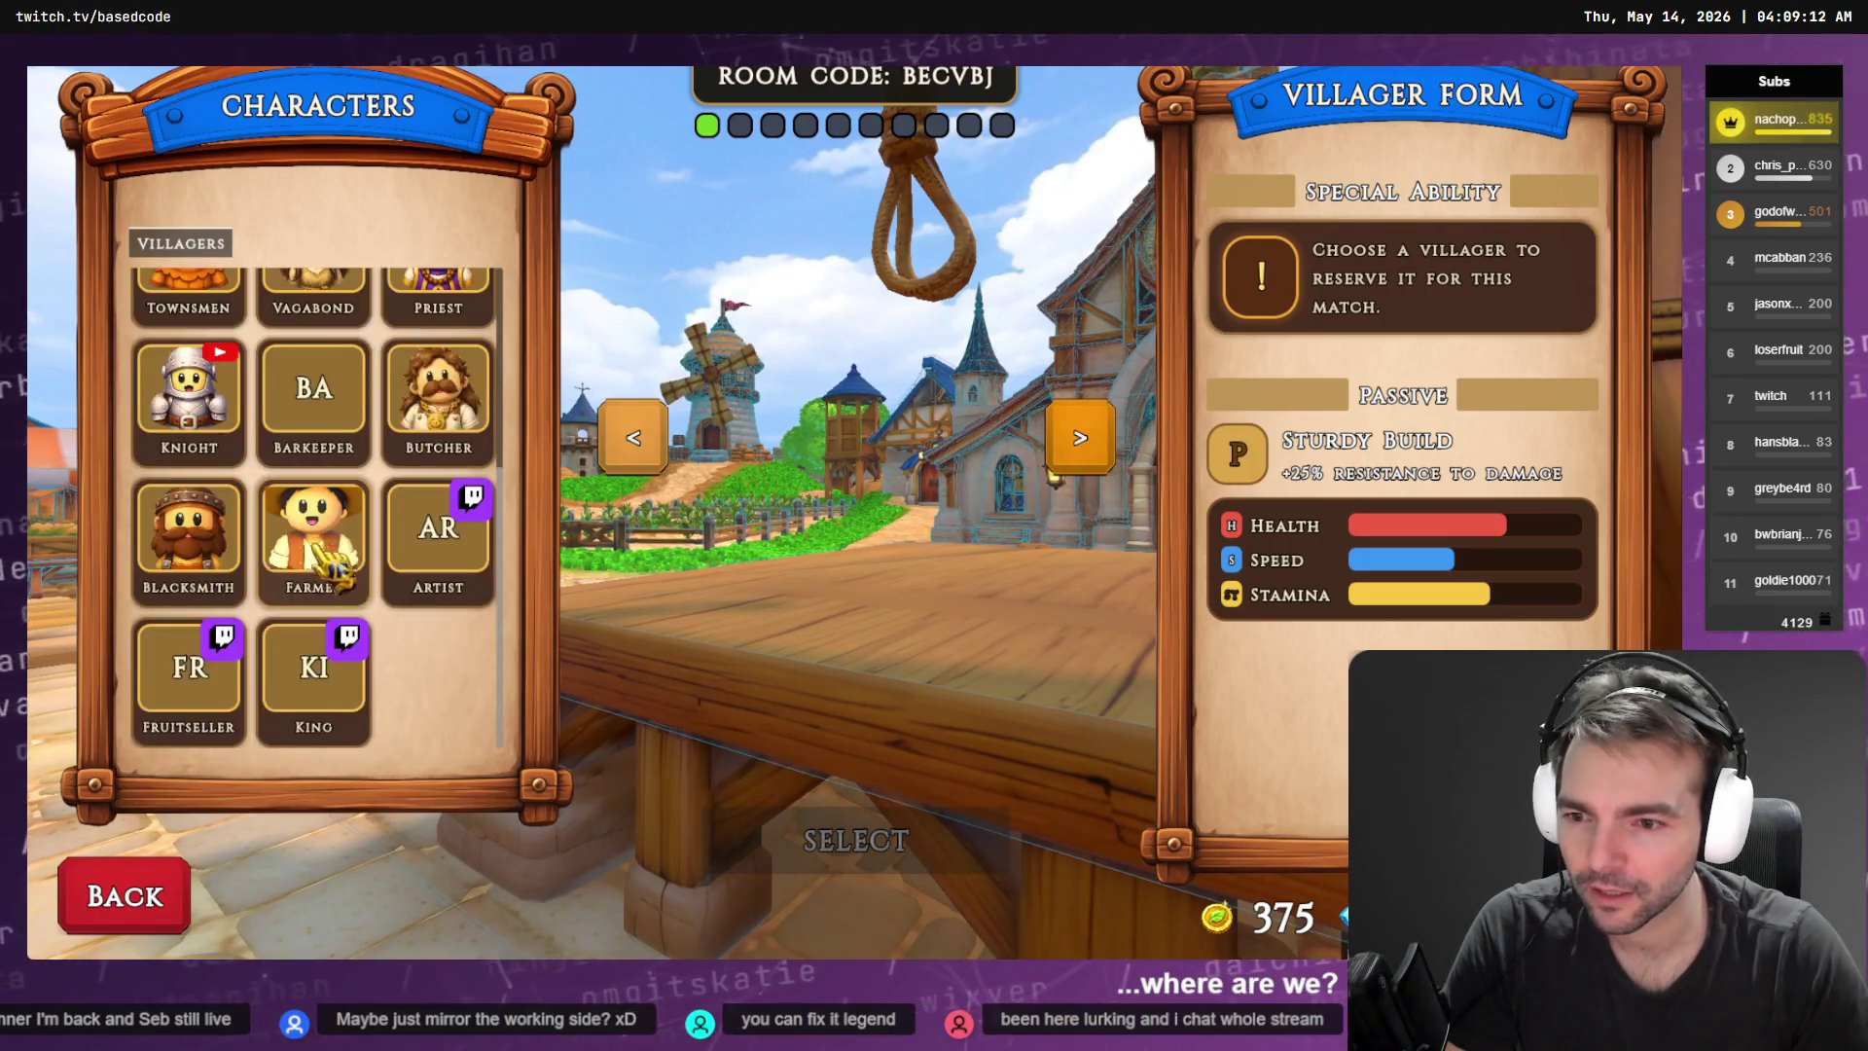
pyautogui.scroll(3, 292, 720)
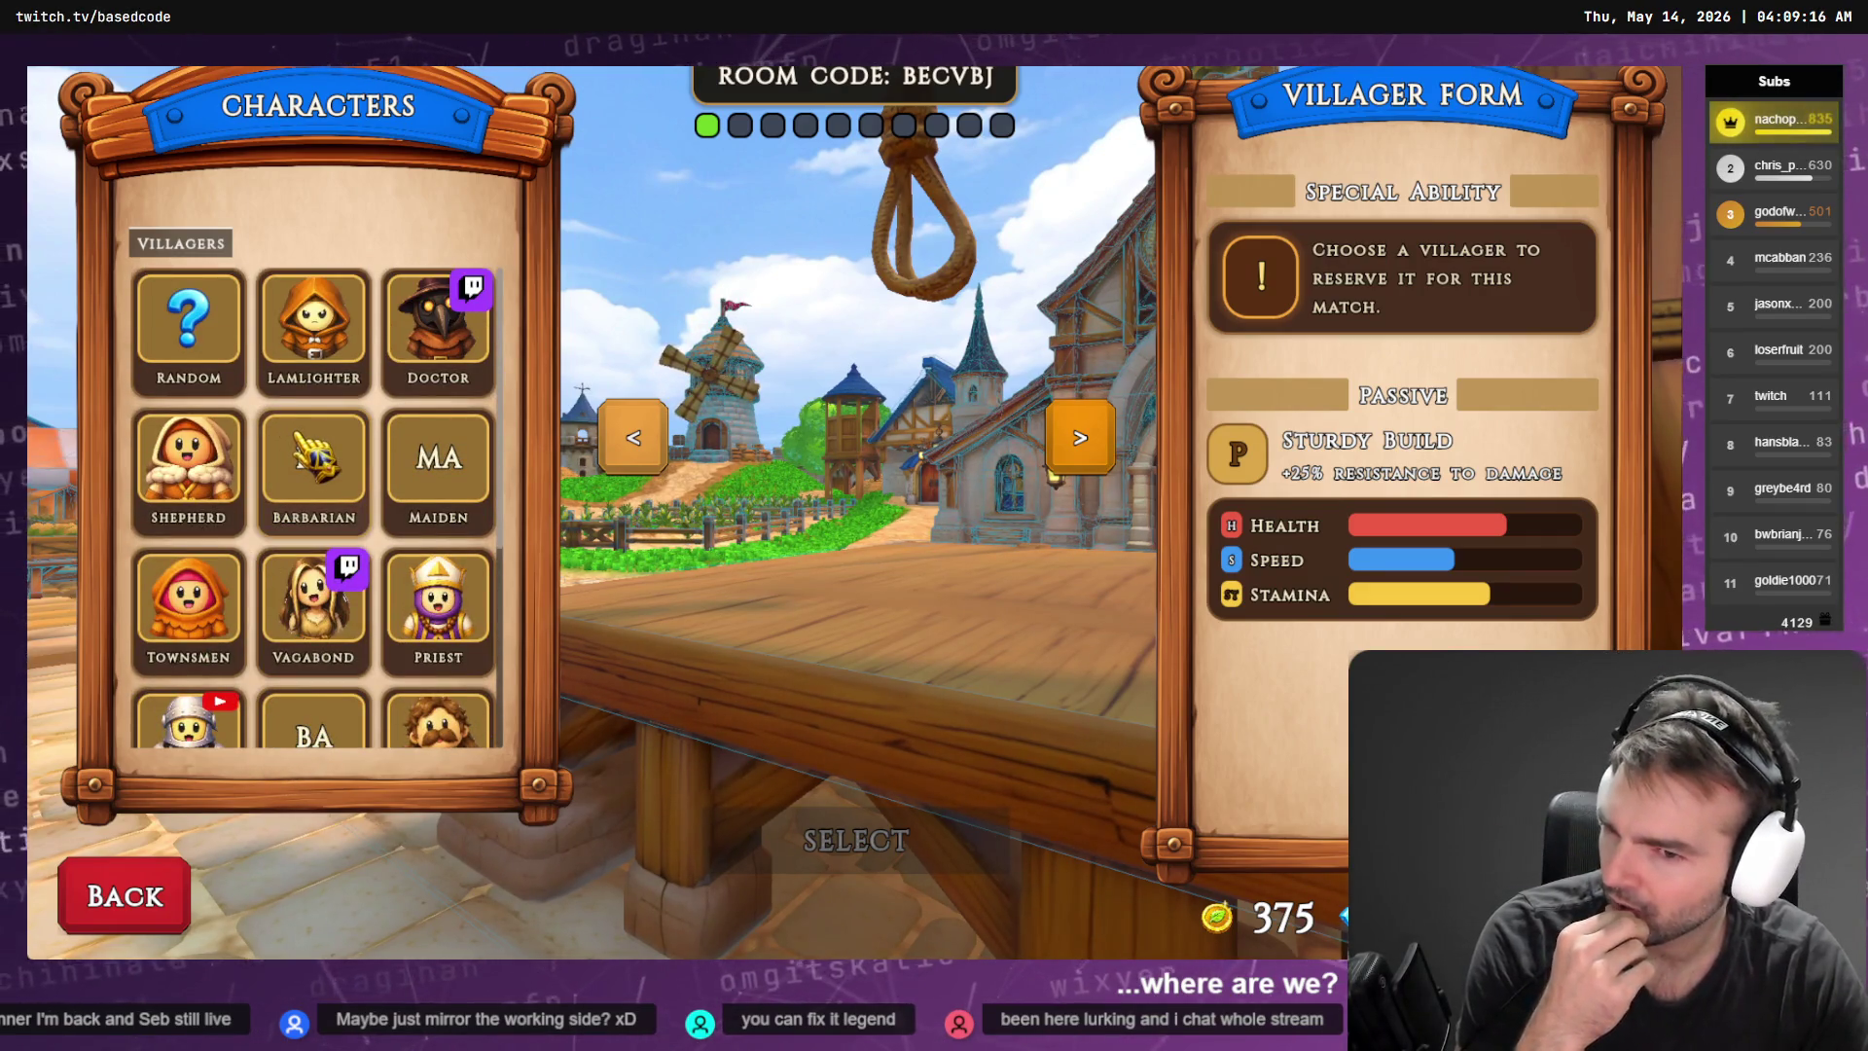
pyautogui.scroll(-3, 274, 407)
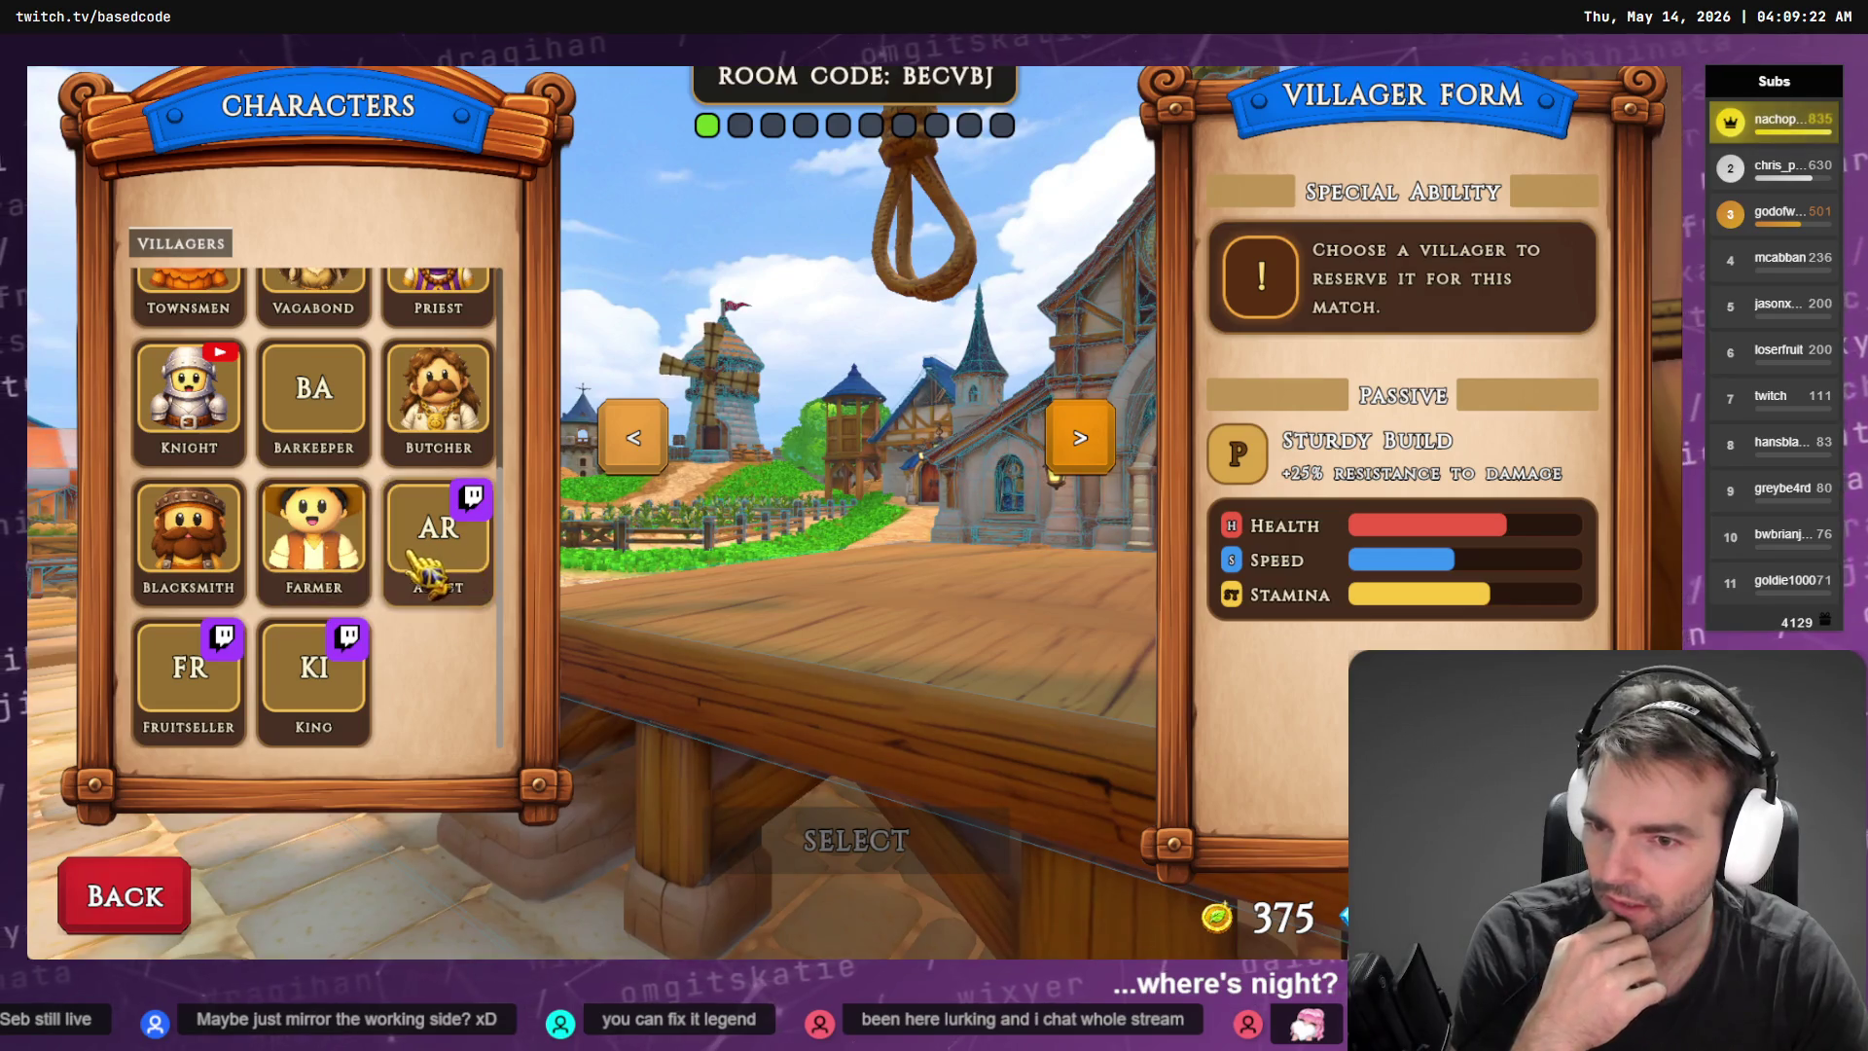
pyautogui.scroll(1, 238, 486)
pyautogui.click(233, 482)
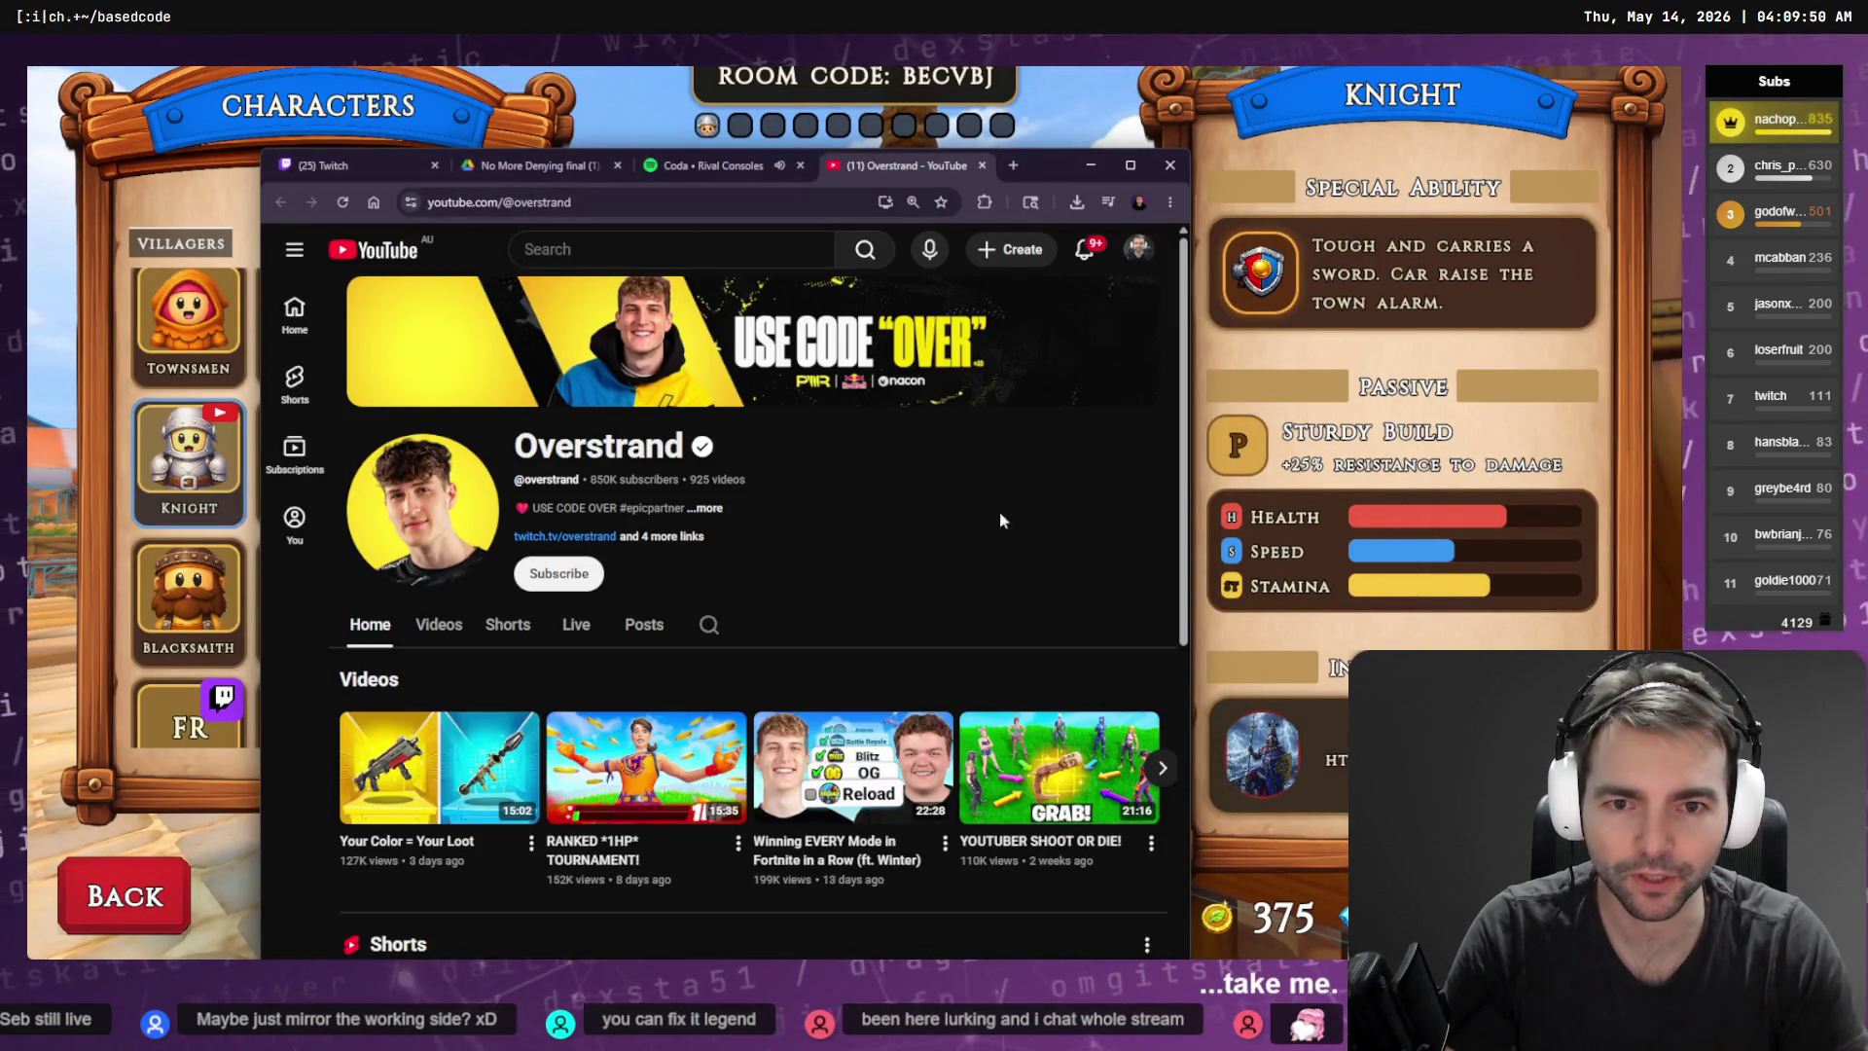
# Close the YouTube tab, confirm the Knight with SELECT, and run him around the church altar
pyautogui.hotkey('ctrl', 'w')
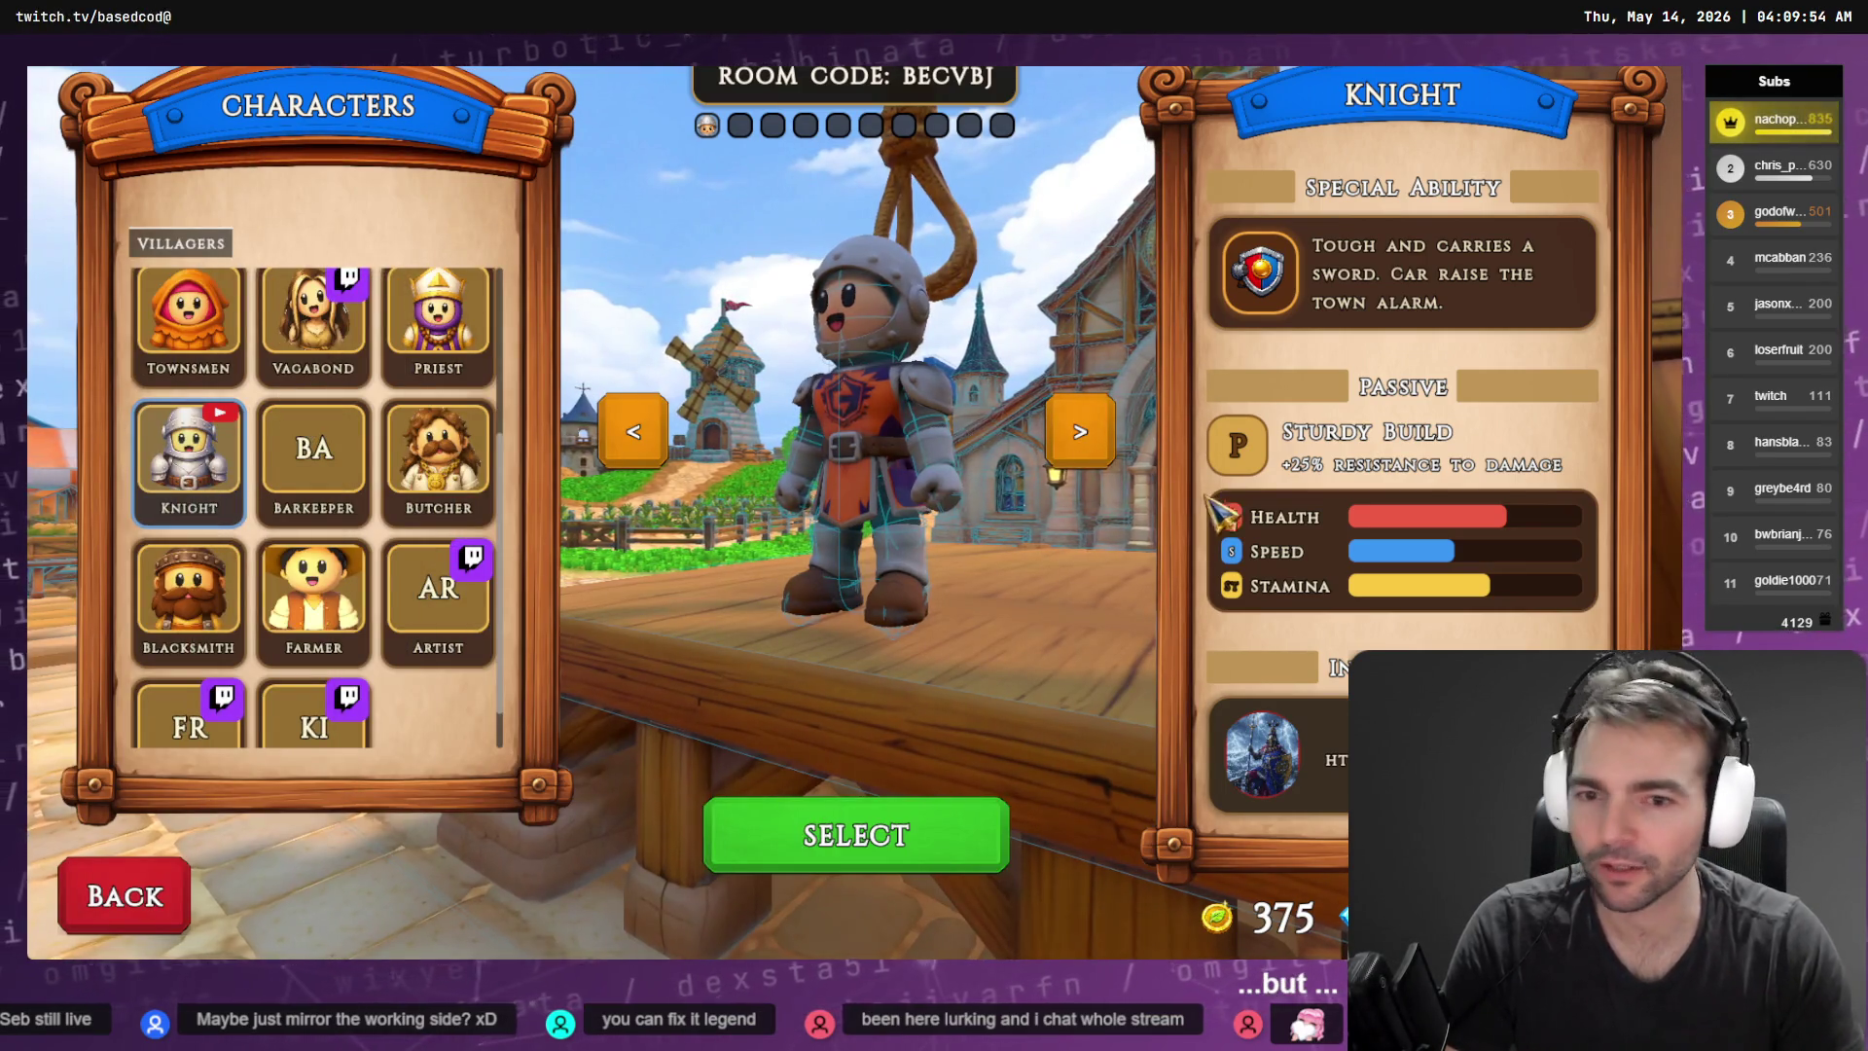
pyautogui.click(890, 846)
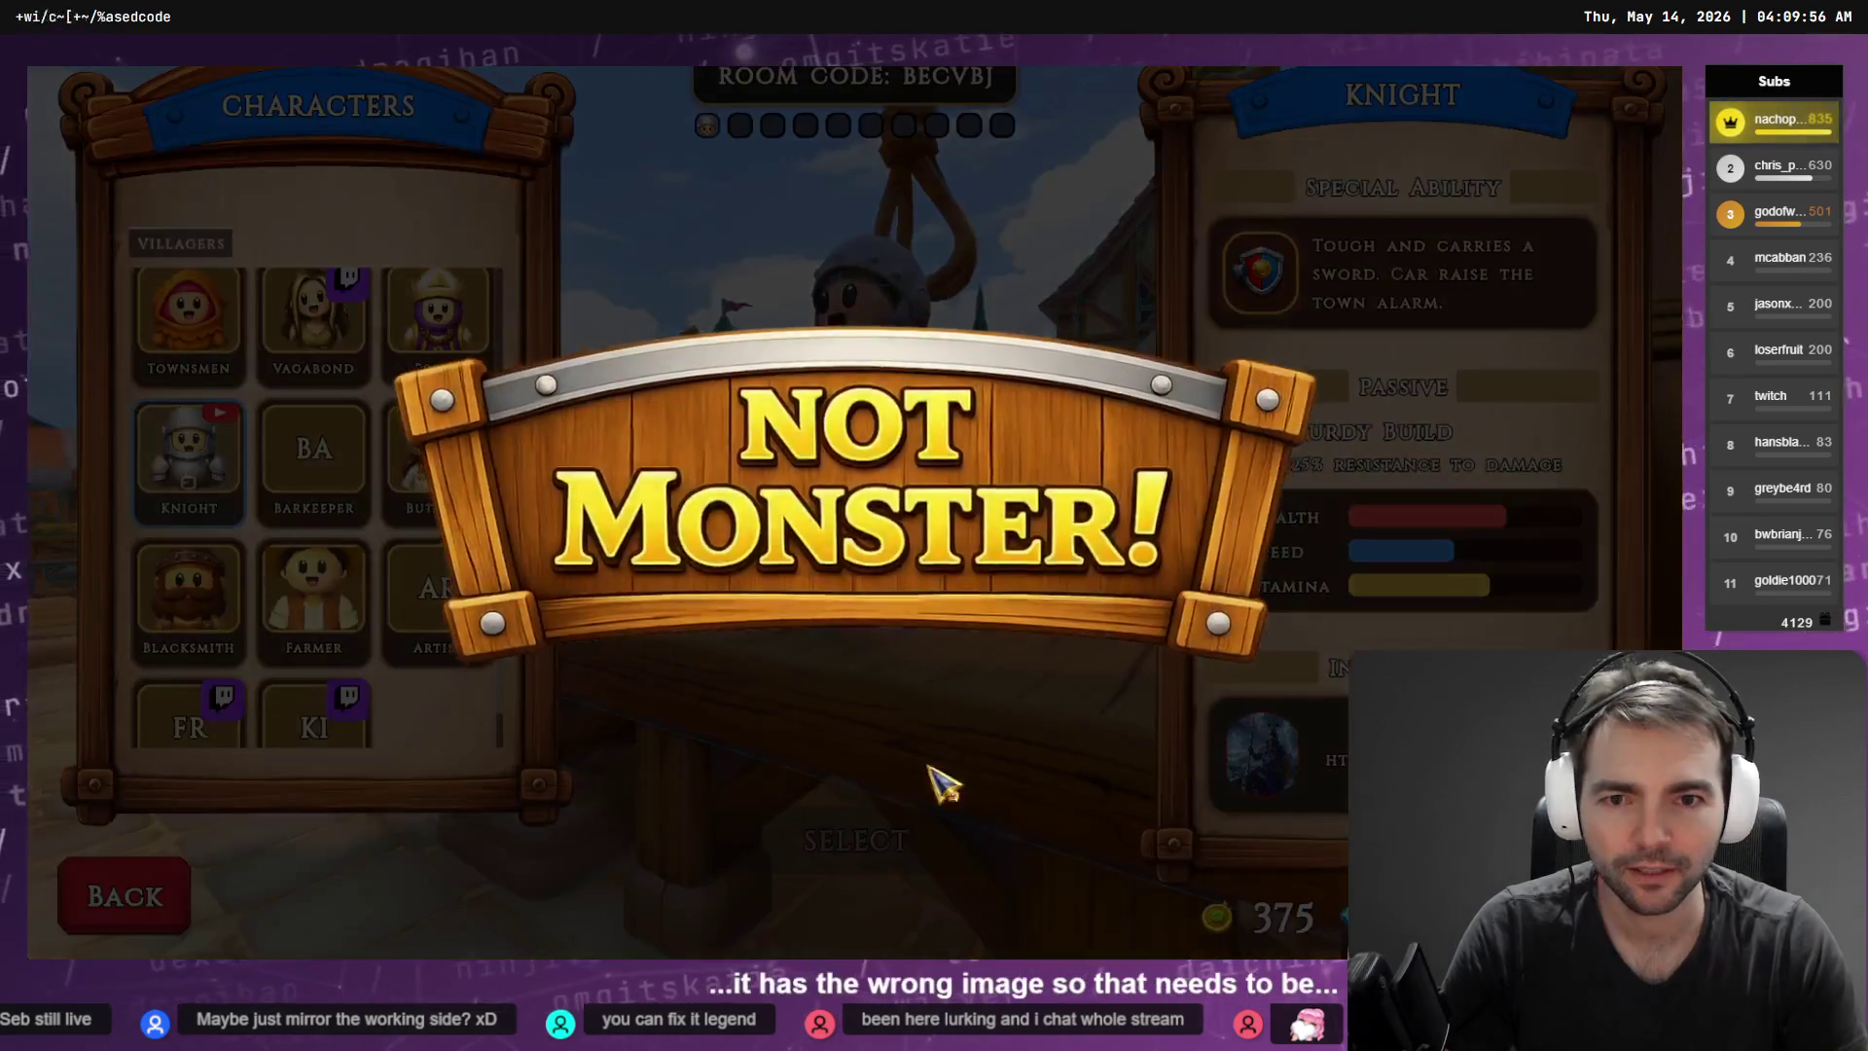
pyautogui.press('w')
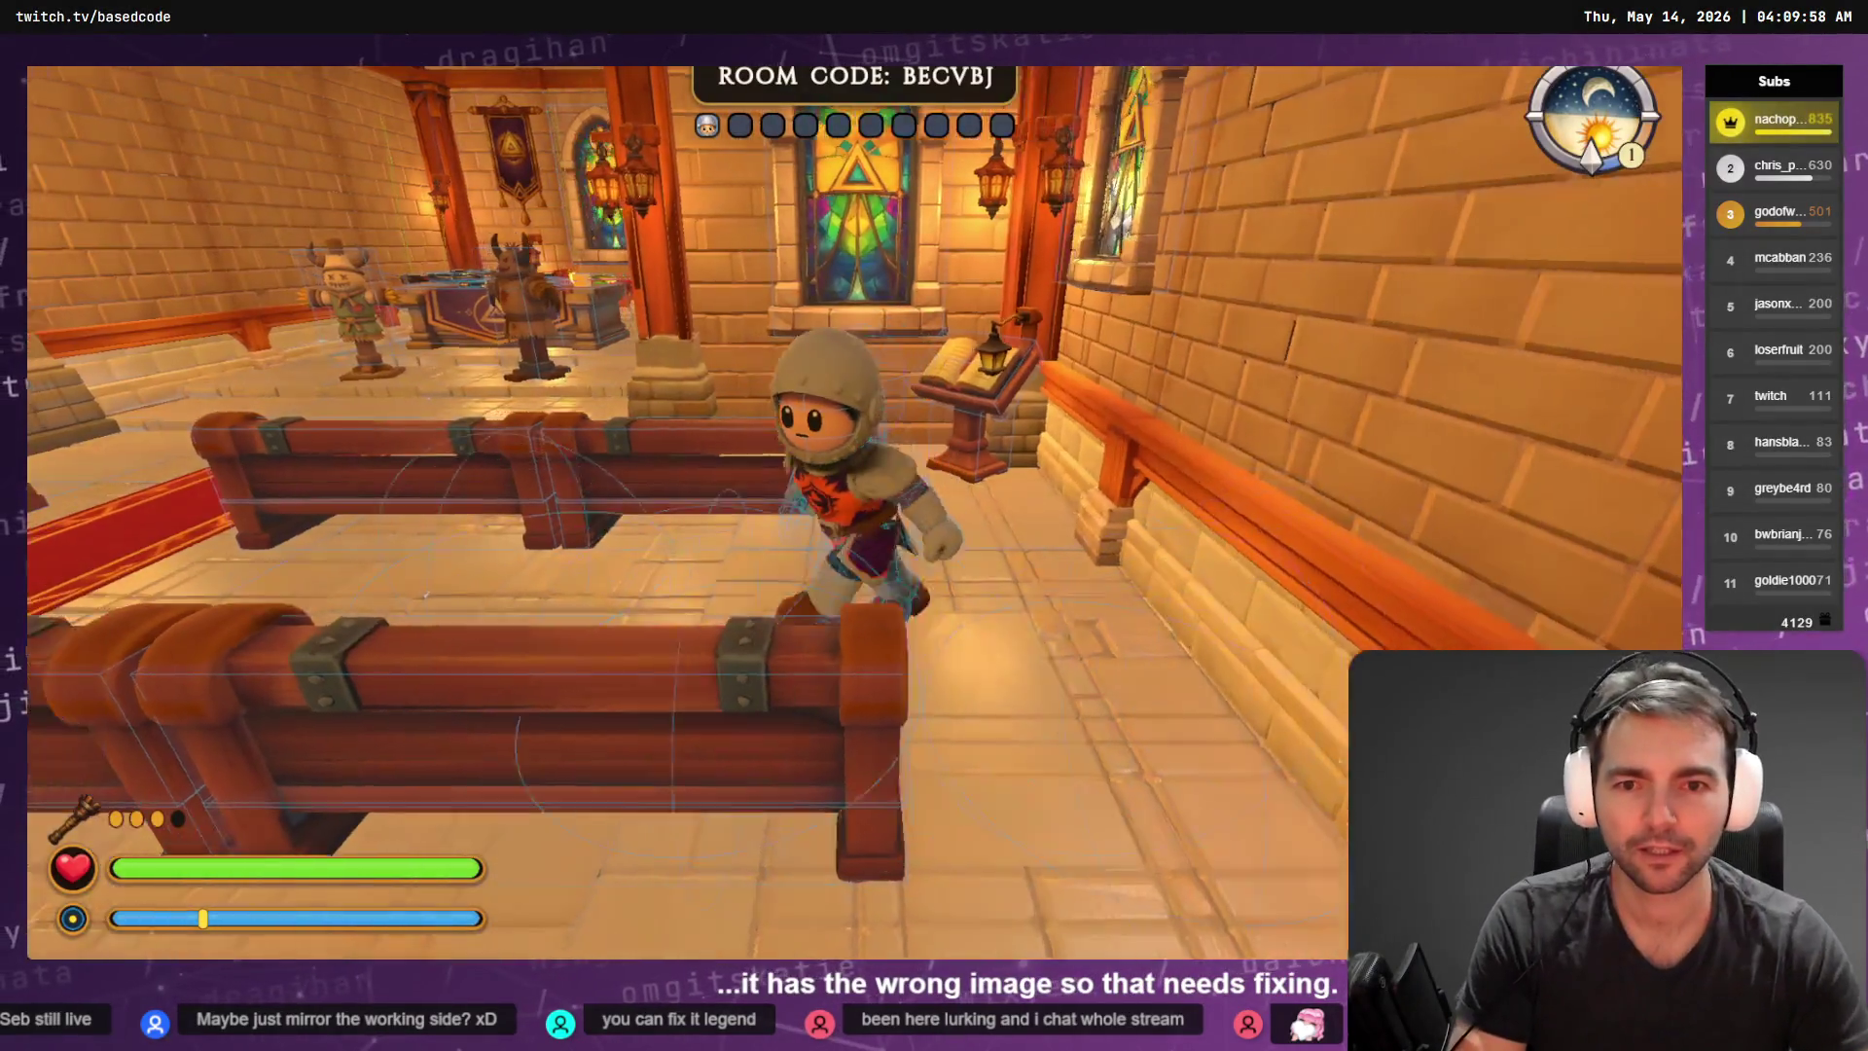
pyautogui.press('w')
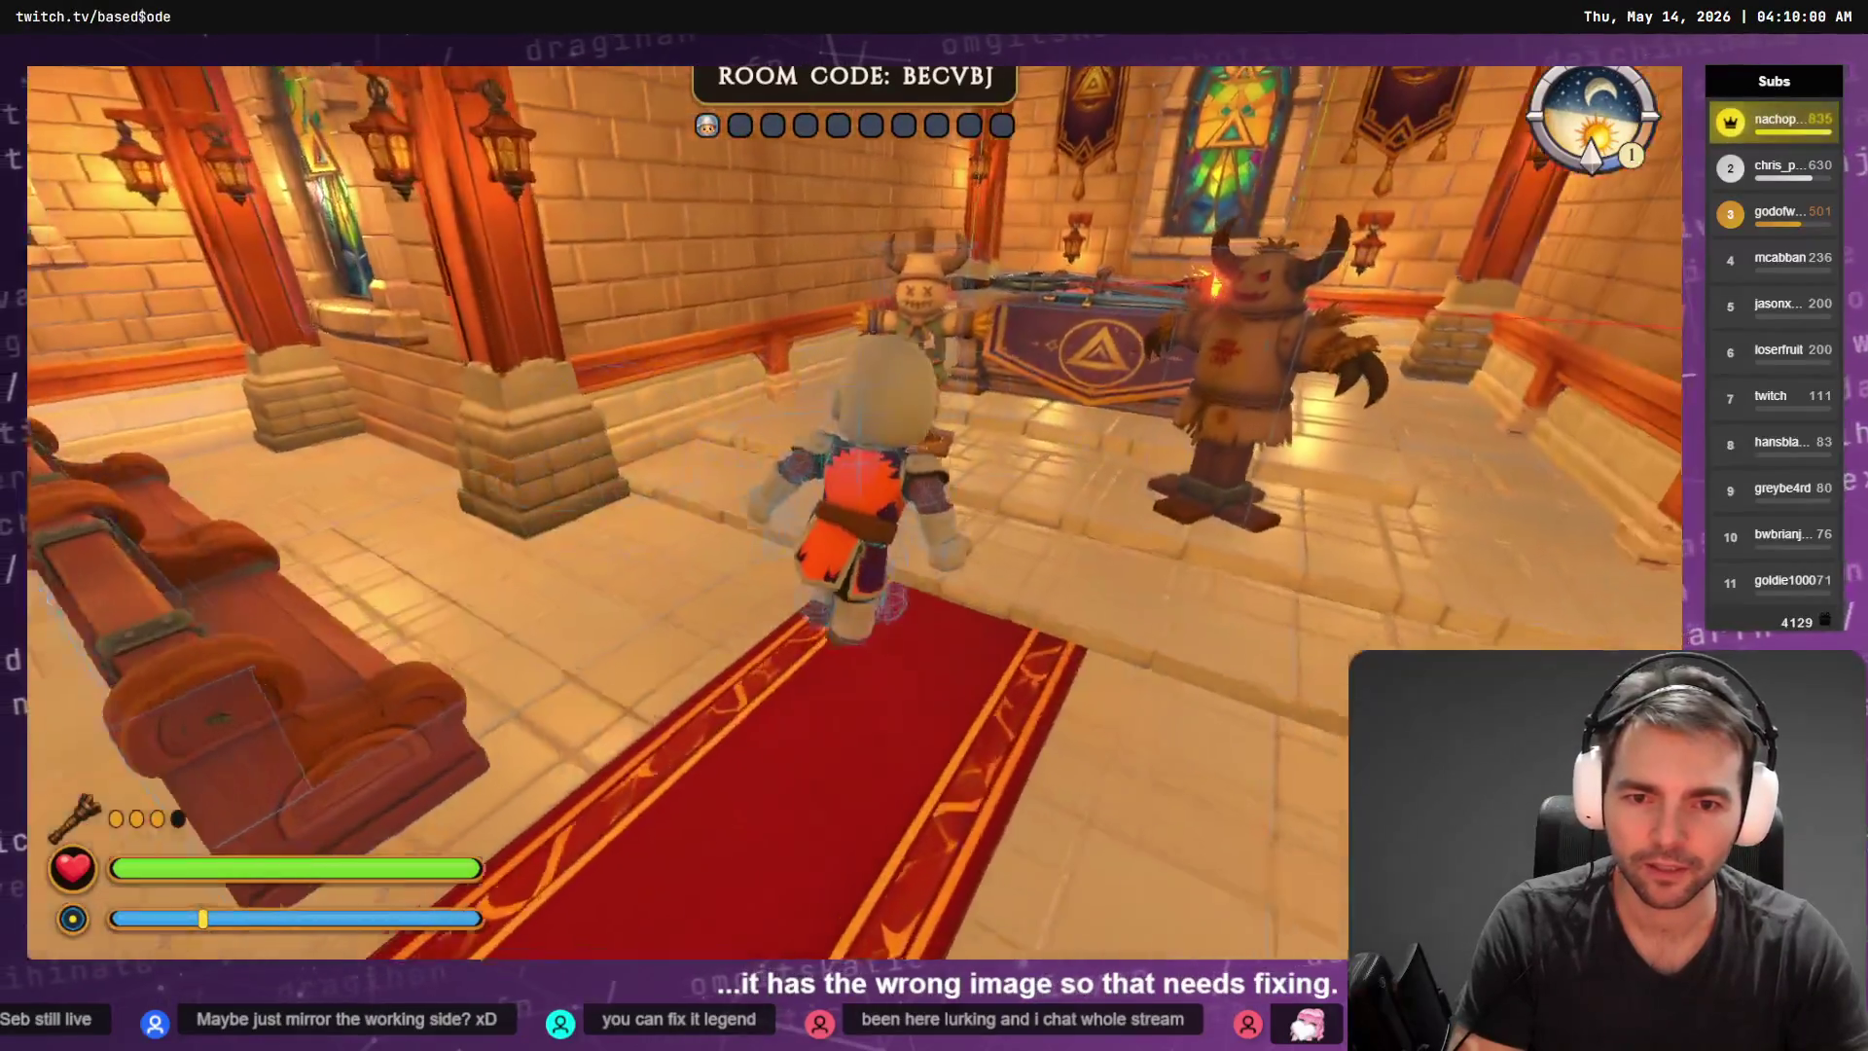
pyautogui.press('w')
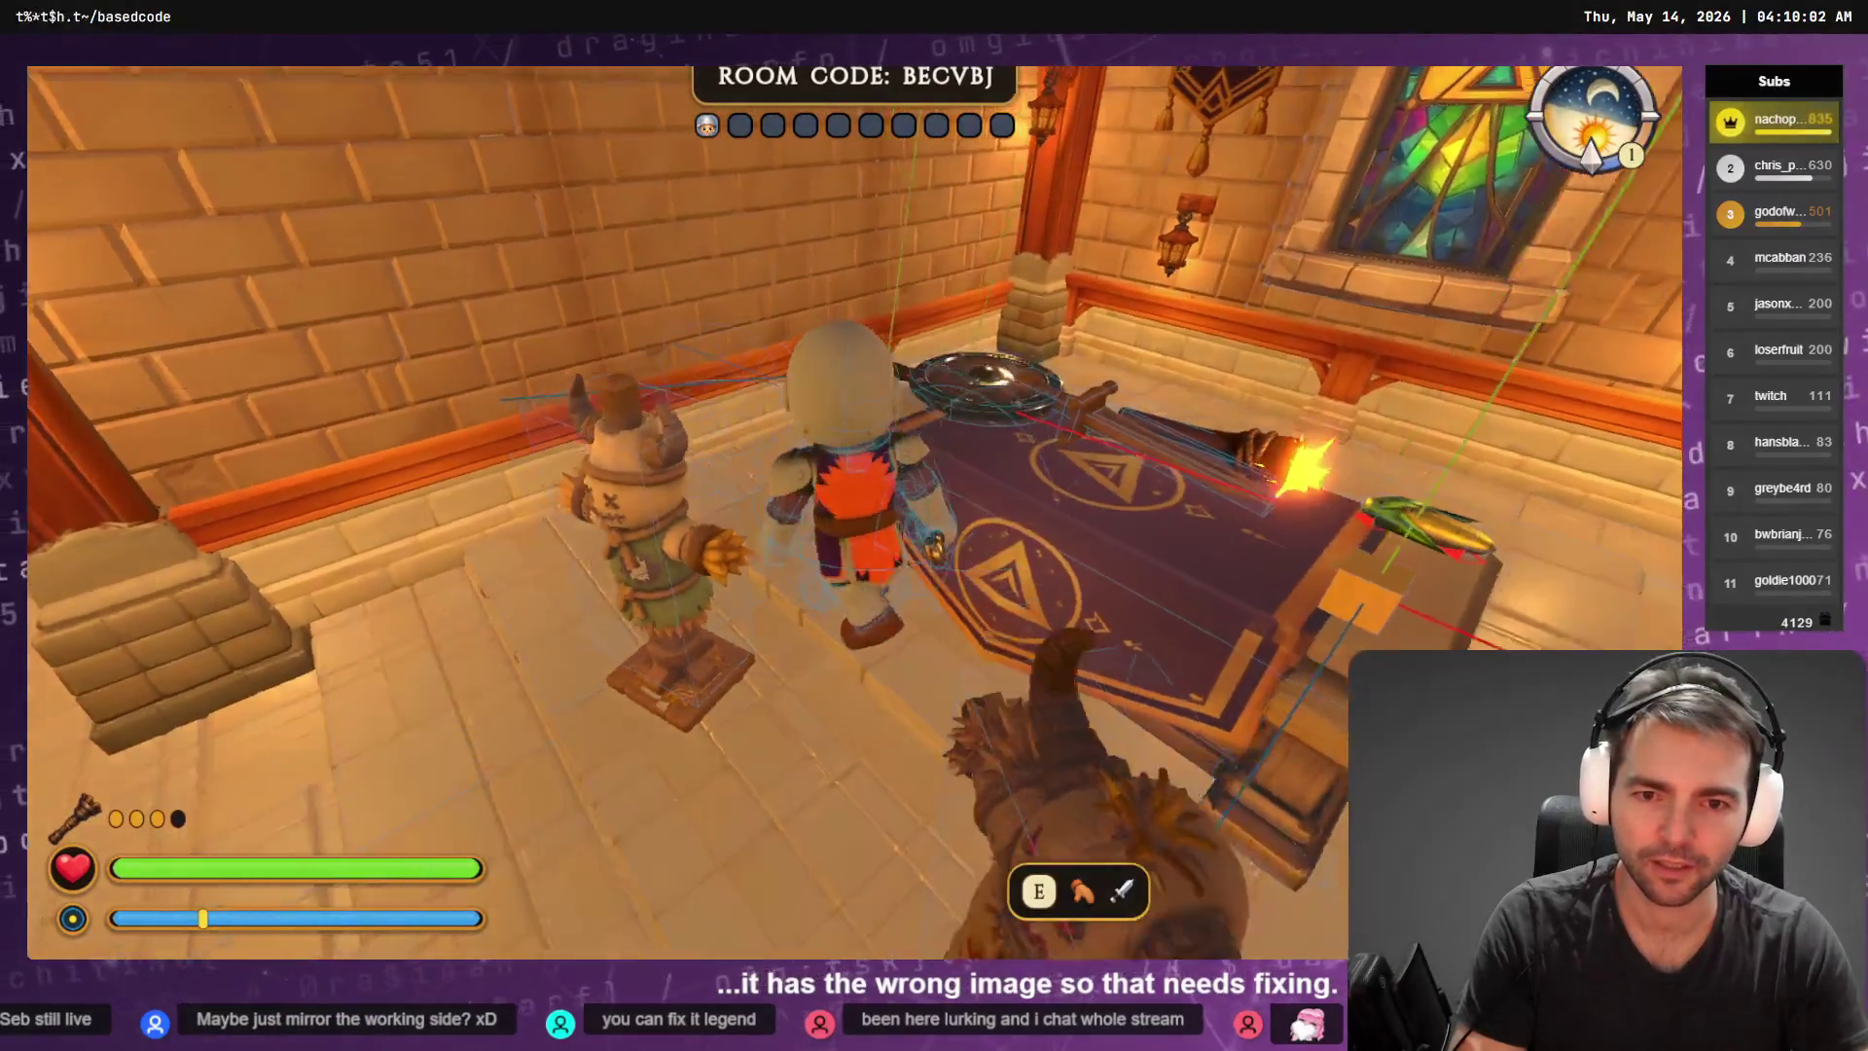
pyautogui.press('w')
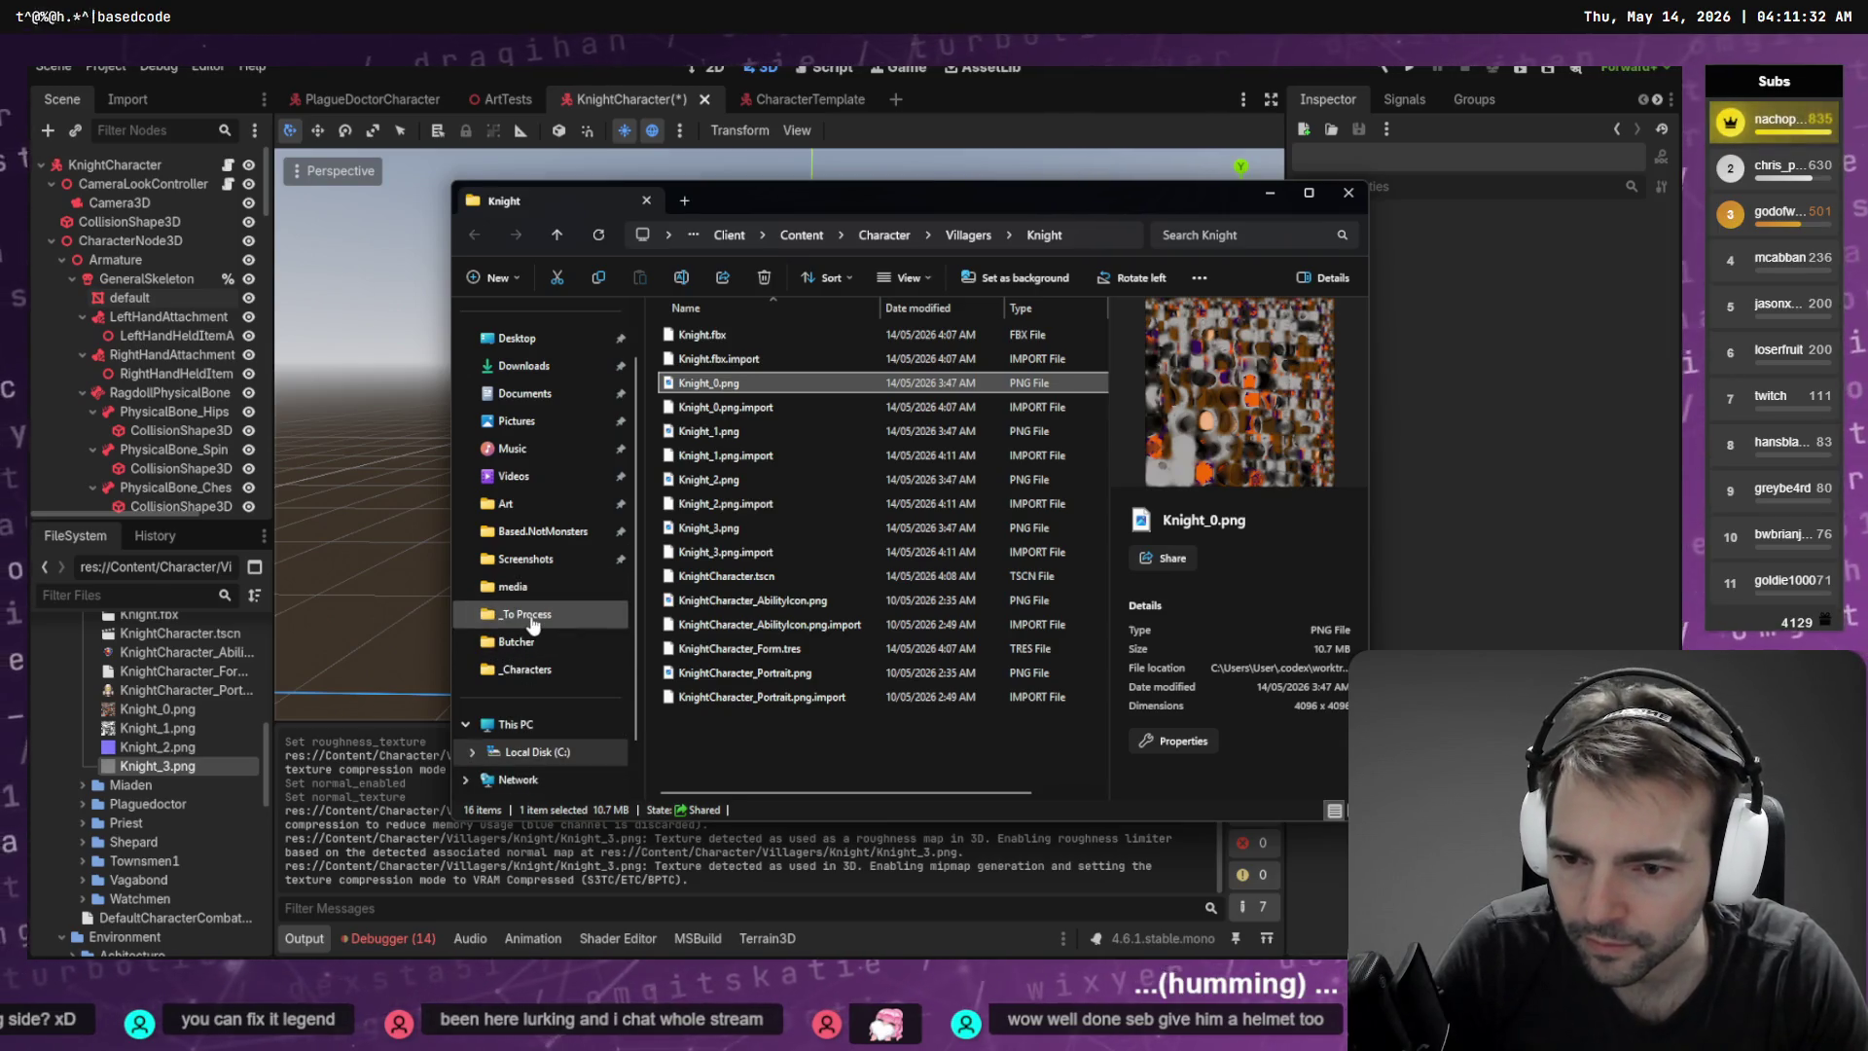
# Browse the _Characters Knight art folder and preview its metallic and normal map textures
pyautogui.click(526, 669)
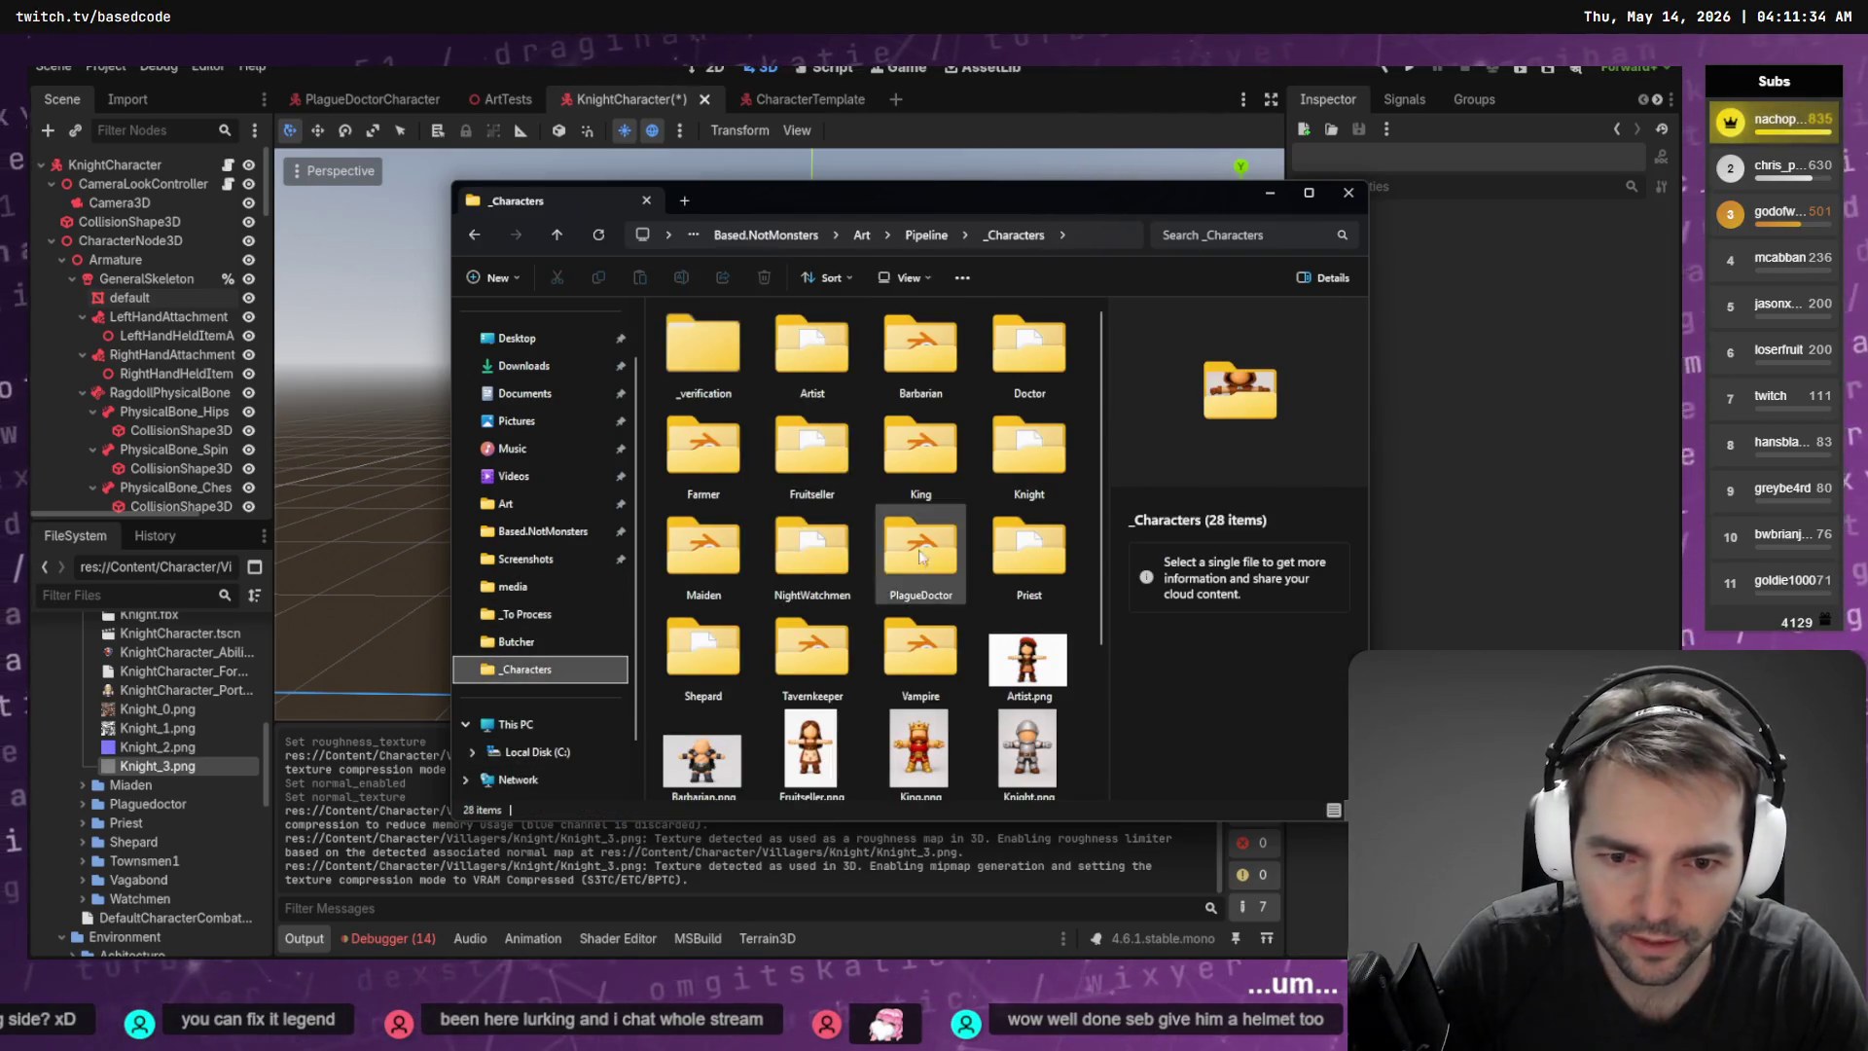
pyautogui.doubleClick(1047, 482)
pyautogui.click(1047, 479)
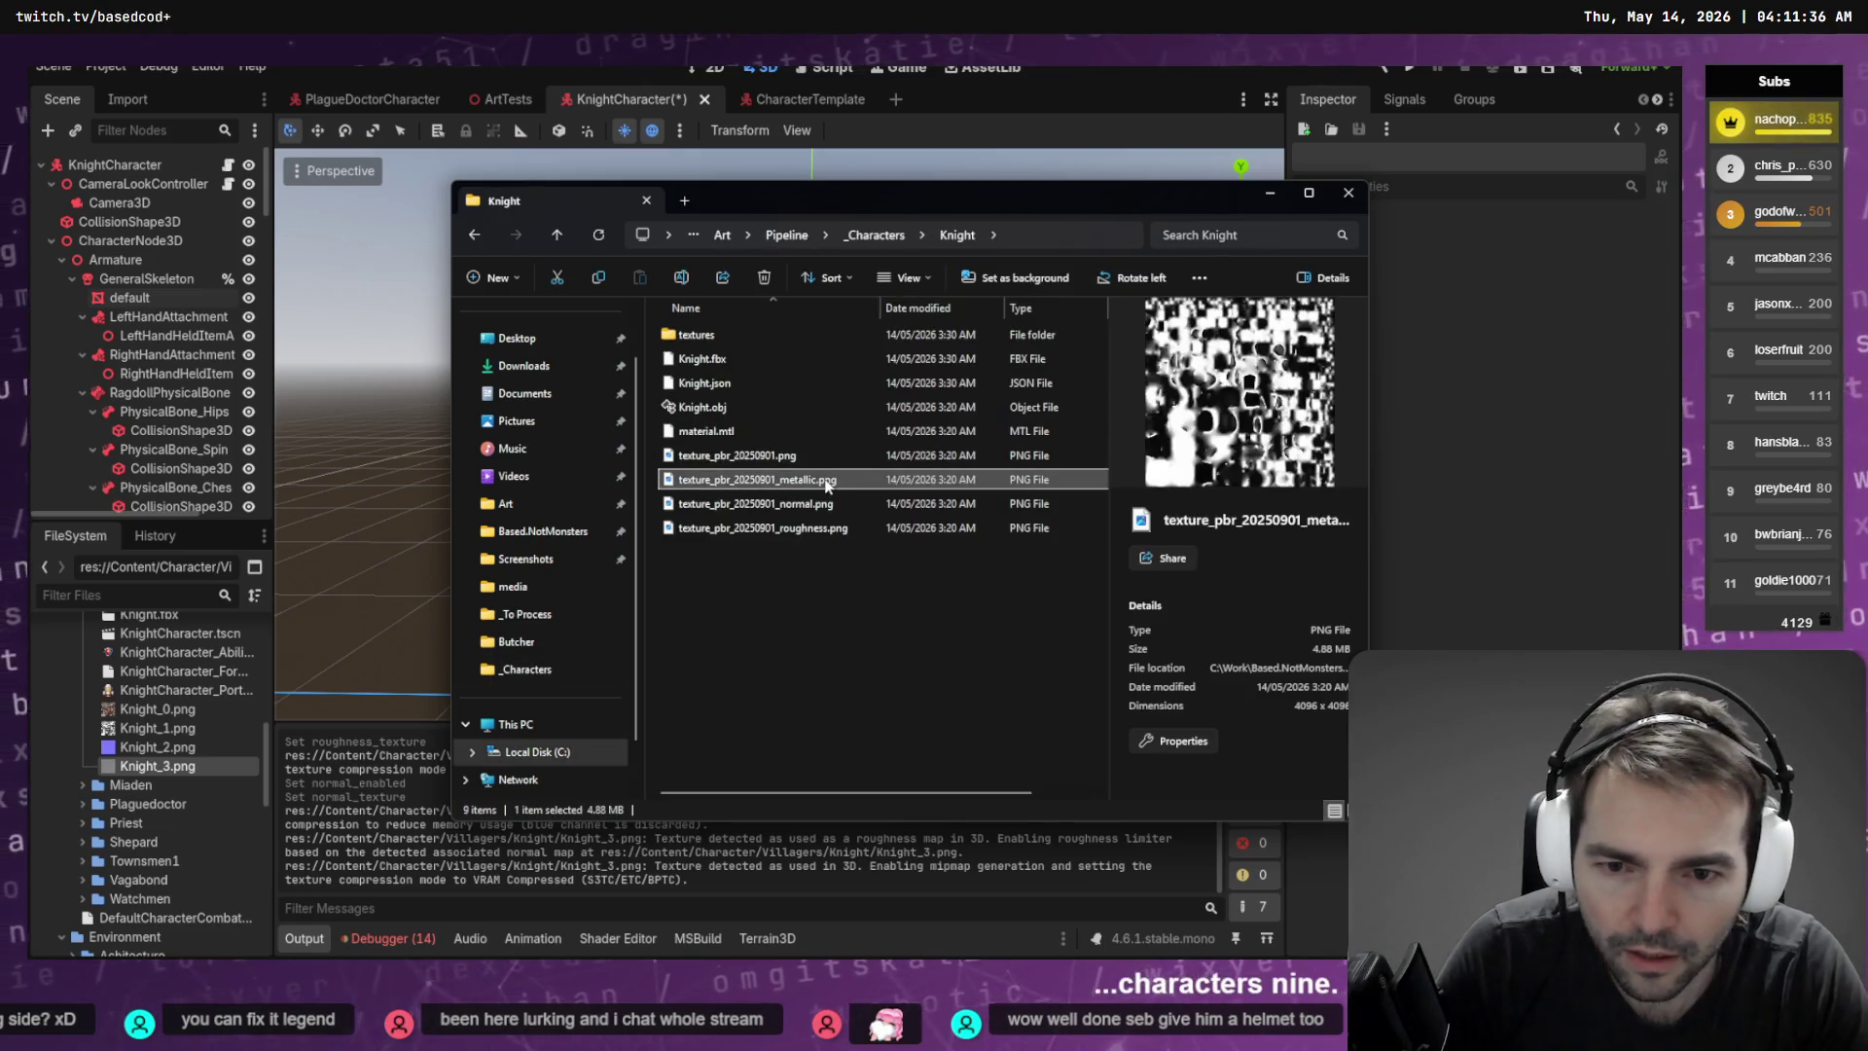
pyautogui.click(842, 502)
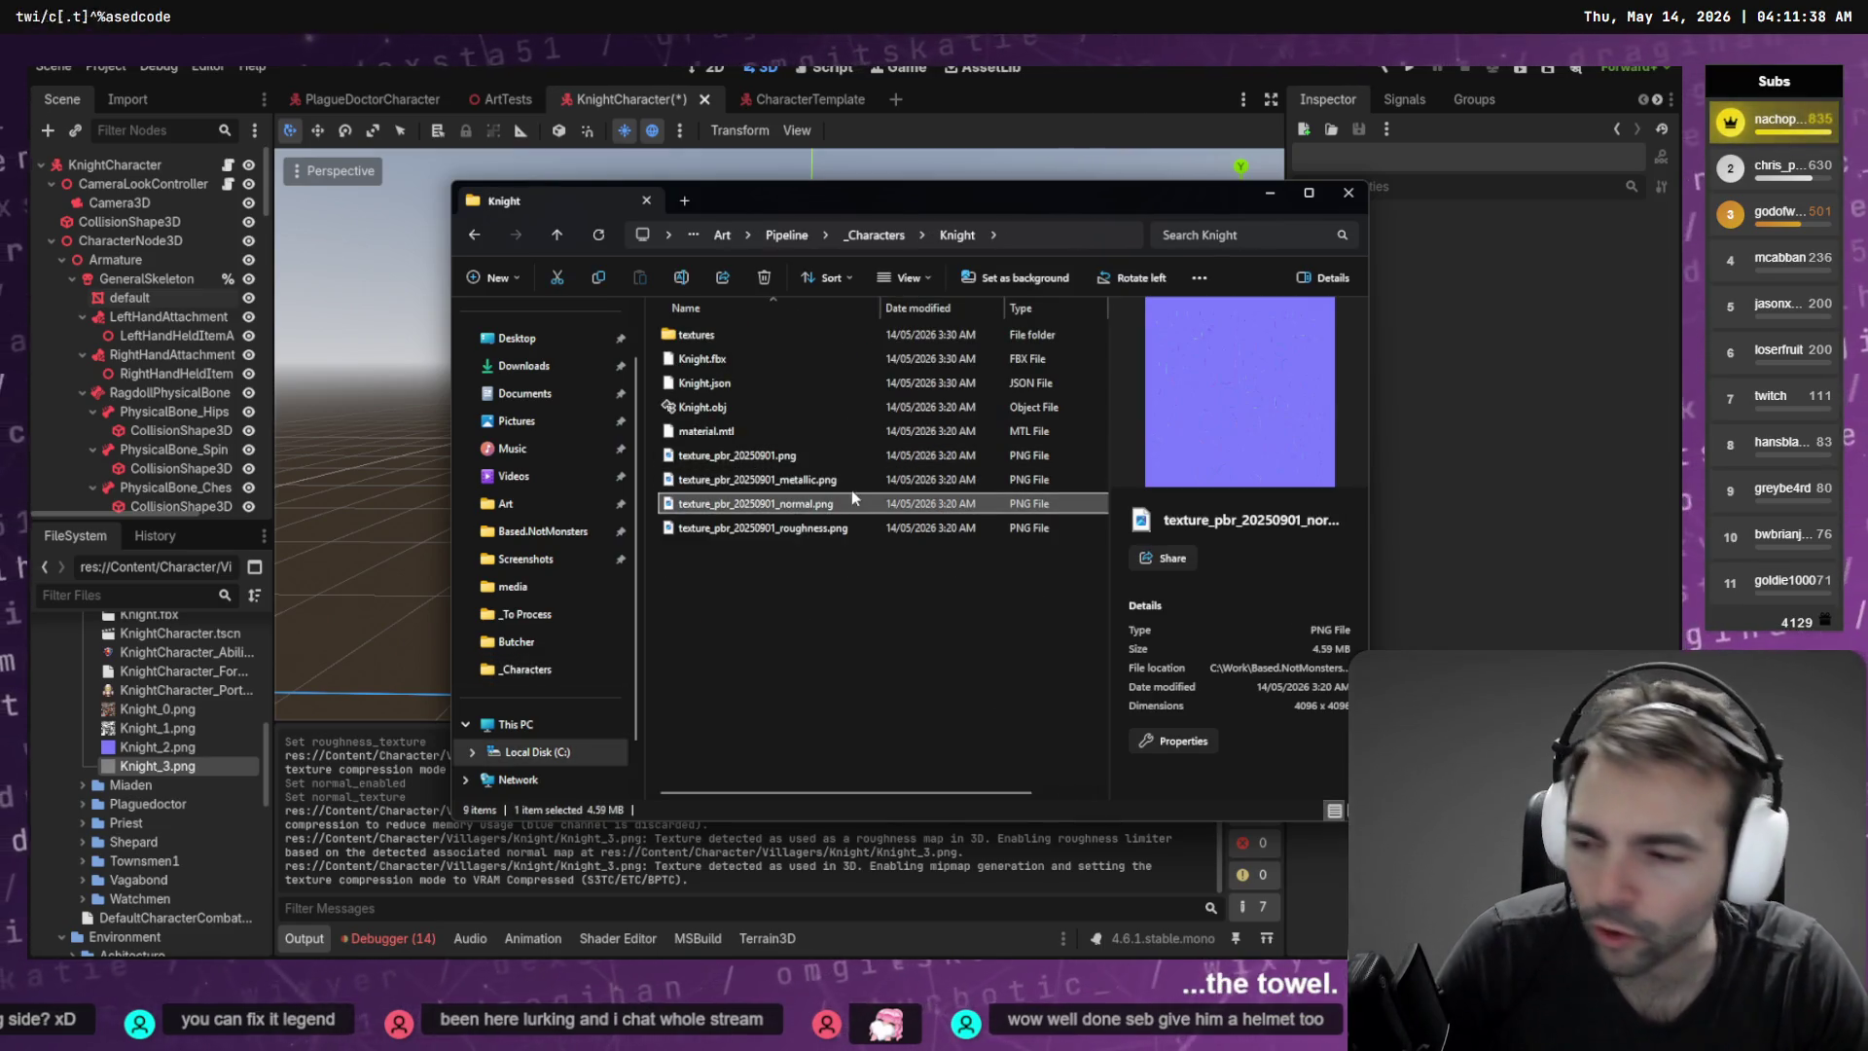
# On the knight's default mesh material, set Knight_2.png as normal map and Knight_3.png as roughness
pyautogui.click(170, 747)
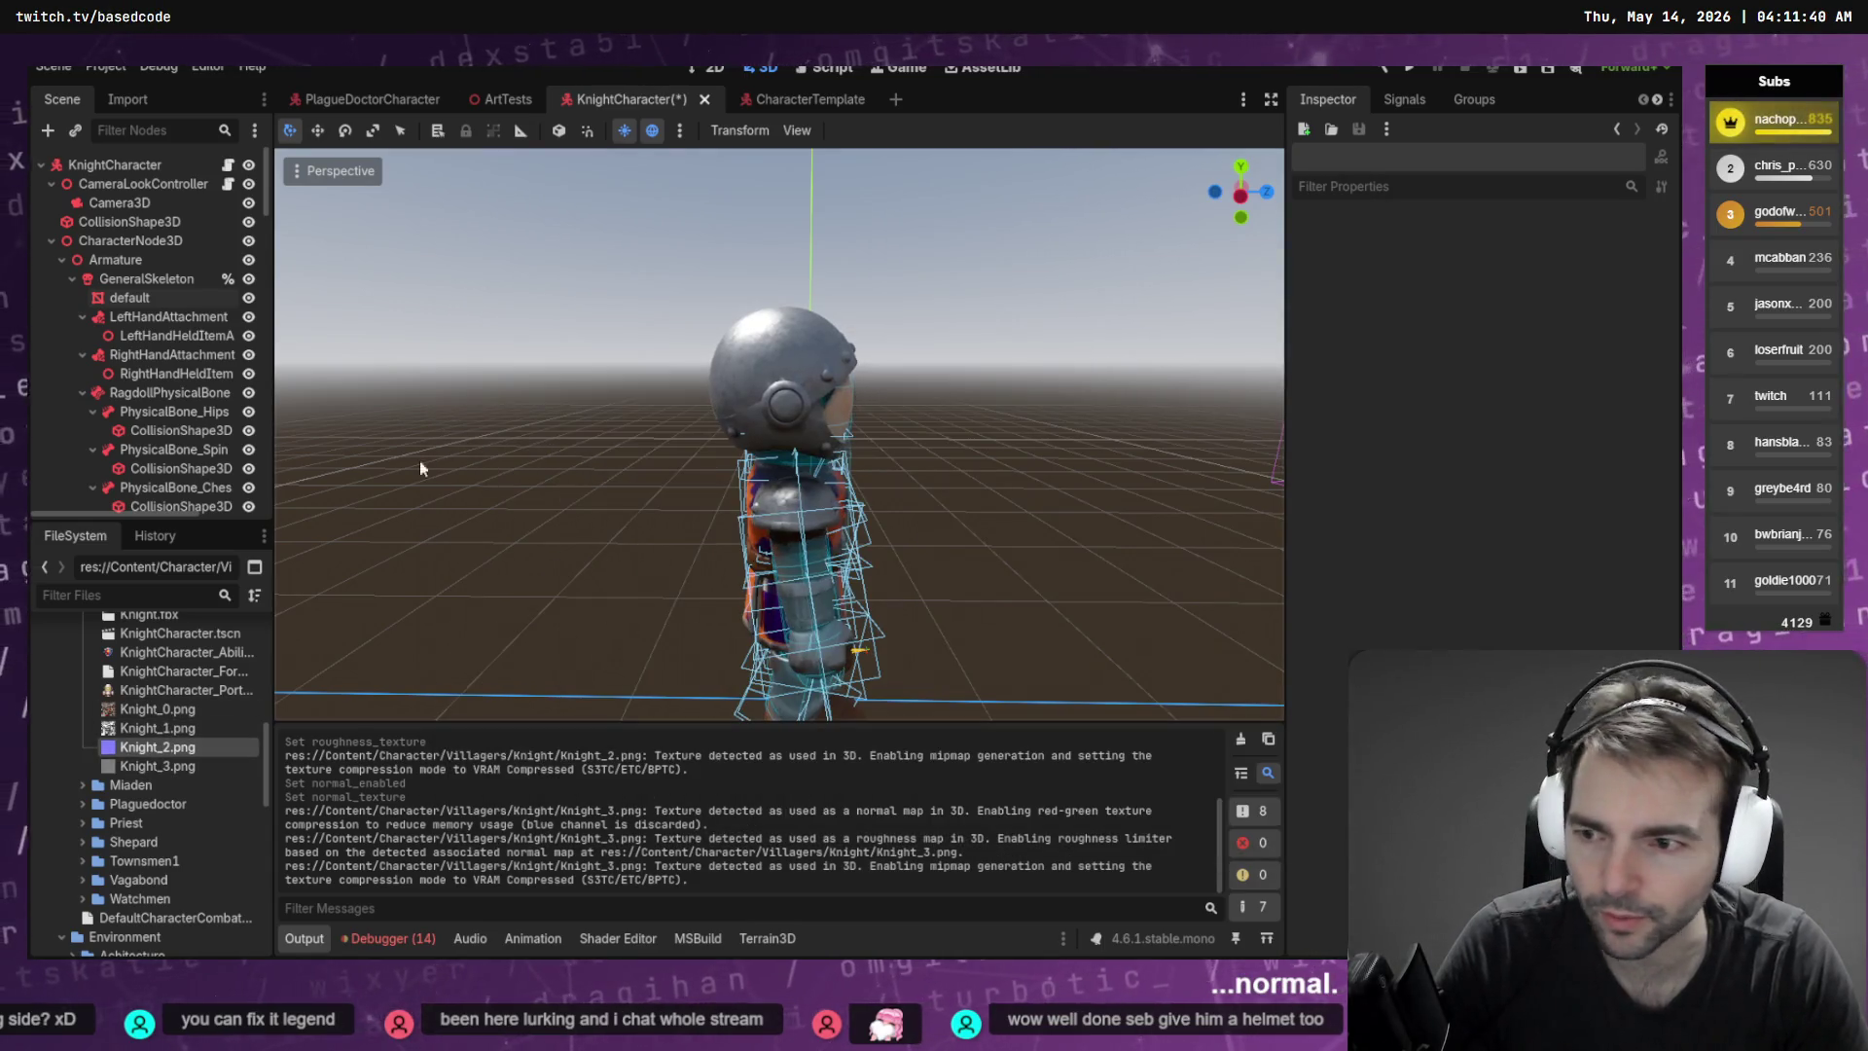
pyautogui.click(130, 296)
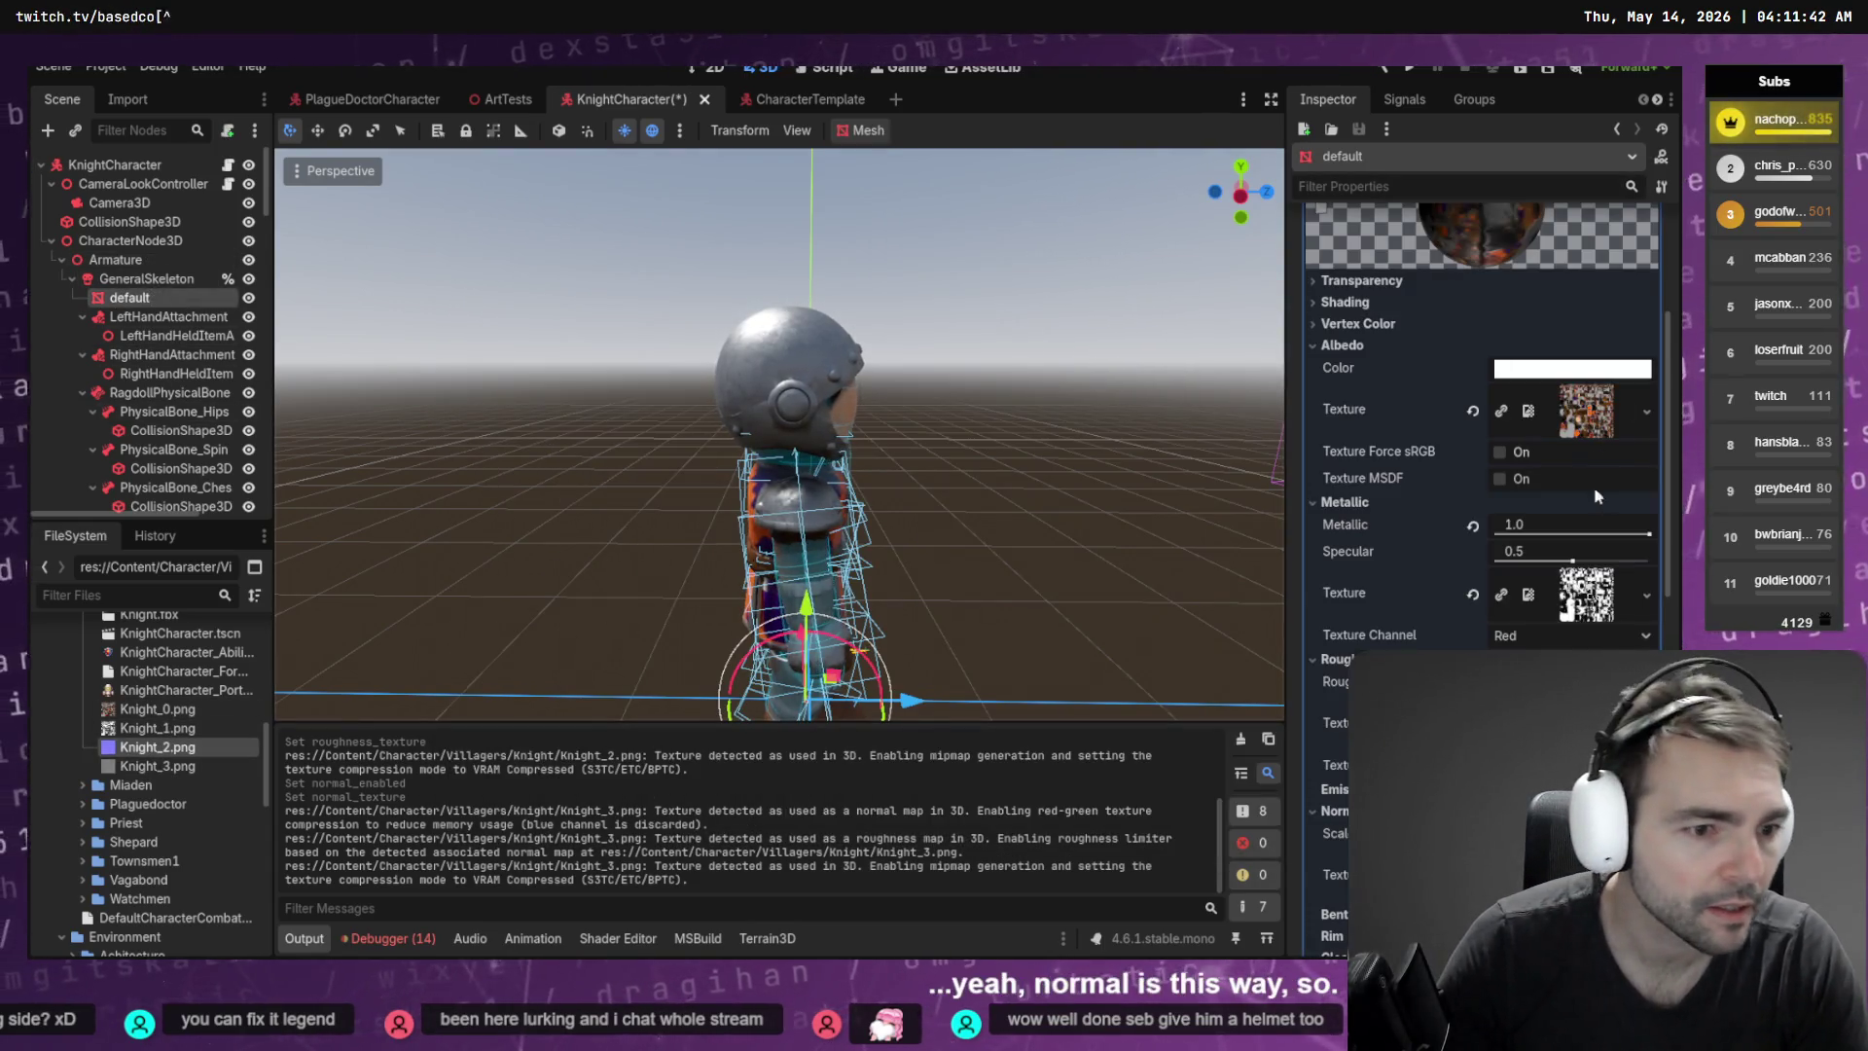
pyautogui.moveTo(156, 747)
pyautogui.mouseDown()
pyautogui.moveTo(642, 768)
pyautogui.moveTo(788, 492)
pyautogui.moveTo(1586, 874)
pyautogui.mouseUp()
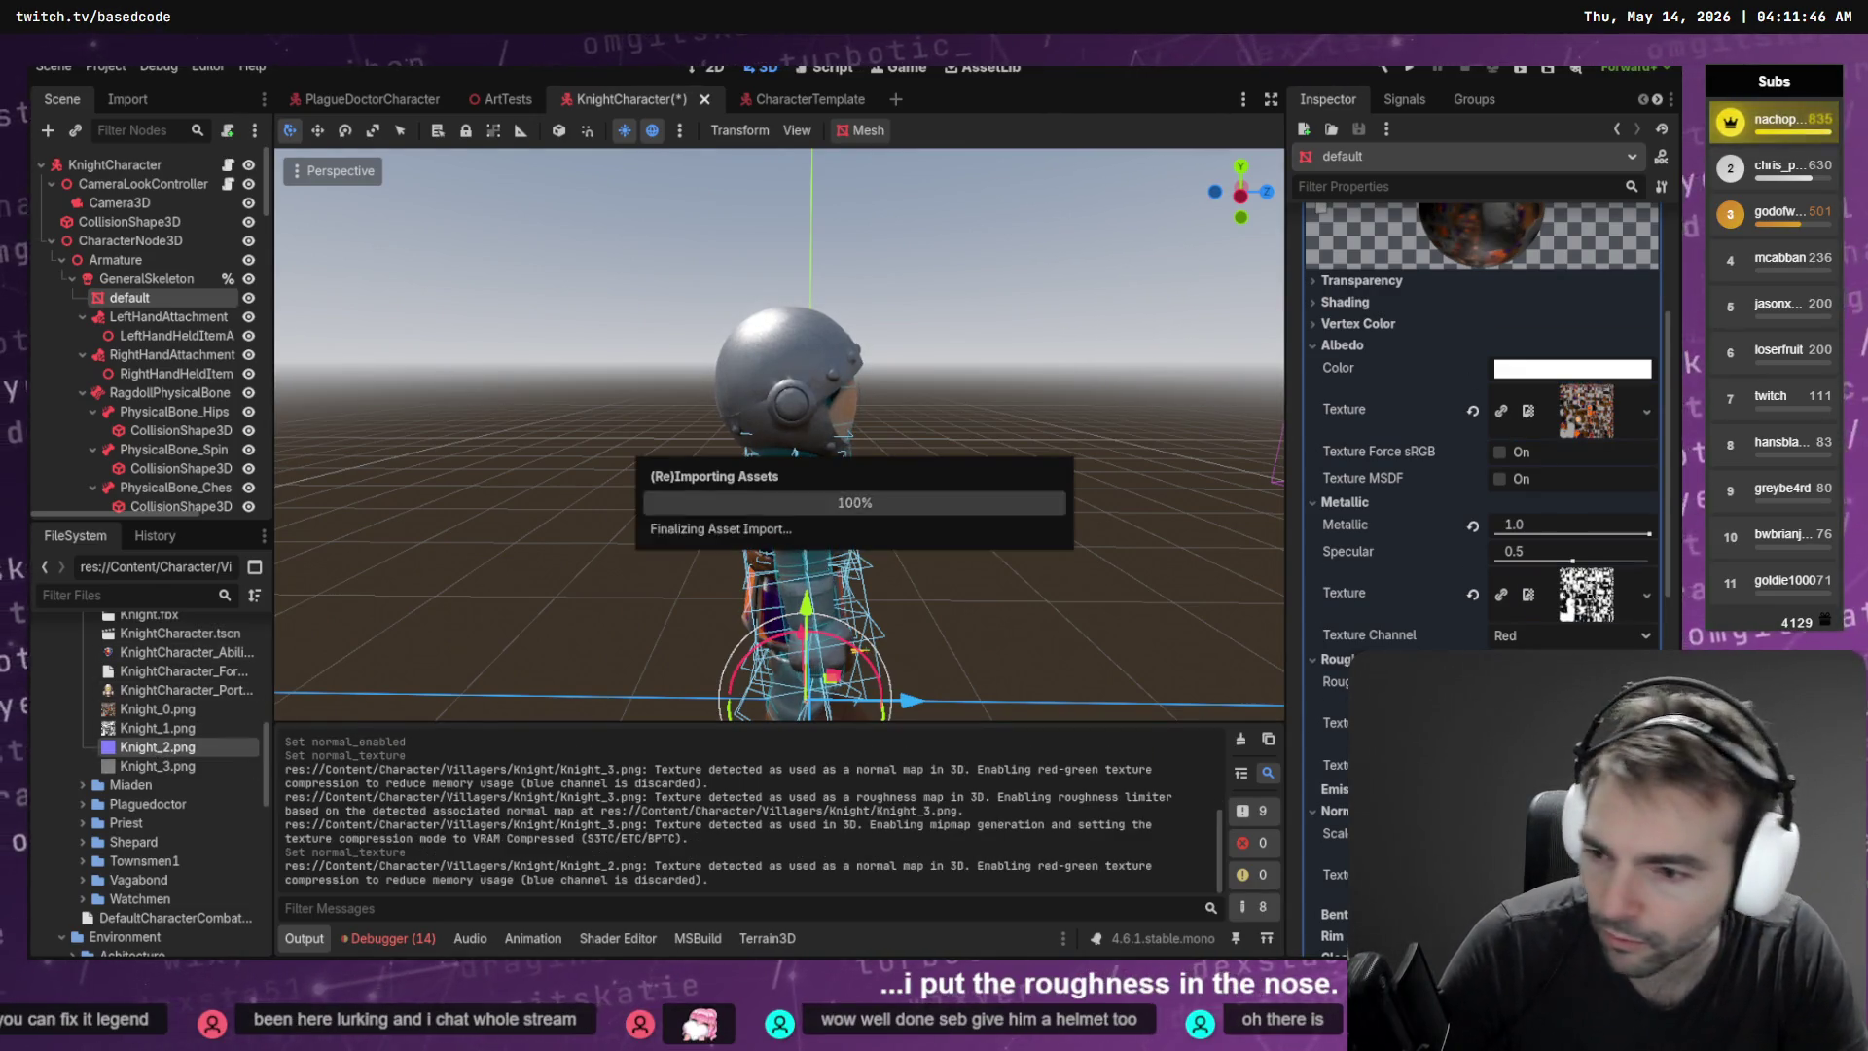
pyautogui.click(157, 766)
pyautogui.moveTo(1556, 740); pyautogui.dragTo(1581, 722)
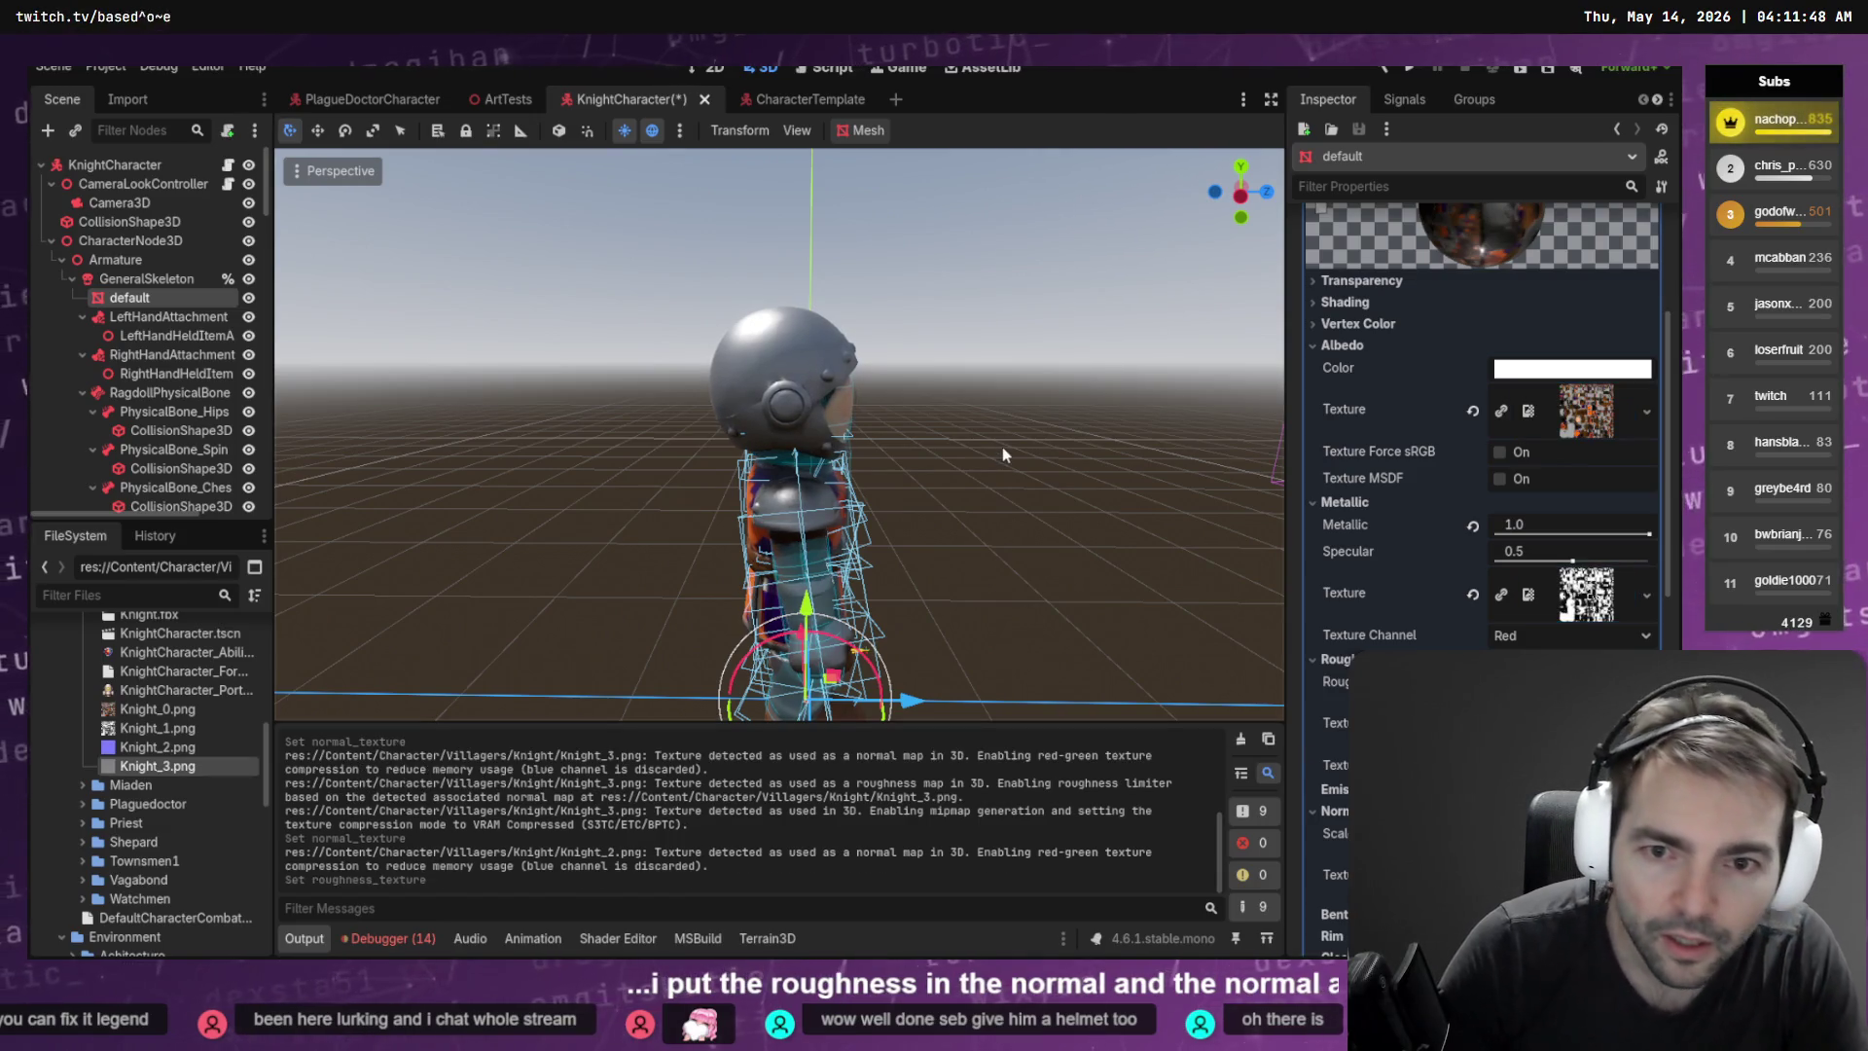
# Inspect the helmet up close, then save the Knight scene and run the game
pyautogui.click(1003, 447)
pyautogui.scroll(3, 979, 395)
pyautogui.moveTo(778, 438); pyautogui.dragTo(662, 419)
pyautogui.scroll(-5, 979, 376)
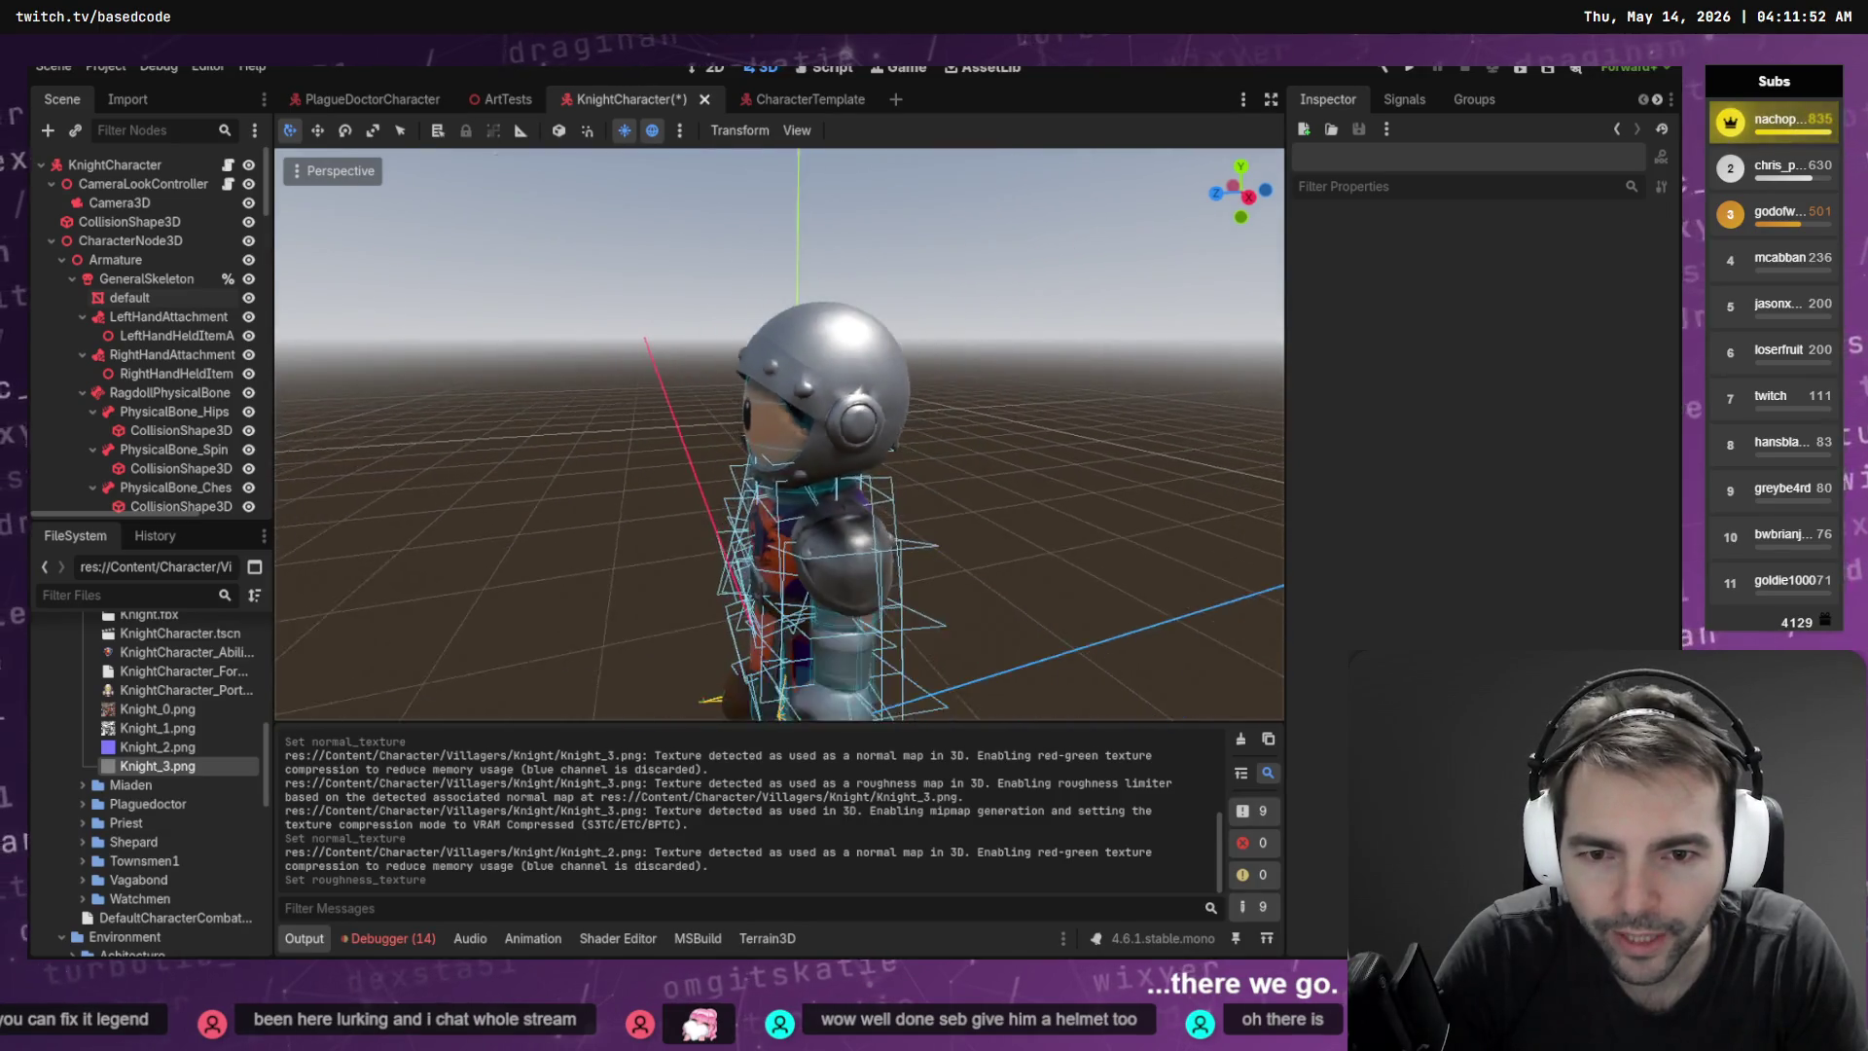
pyautogui.hotkey('ctrl', 's')
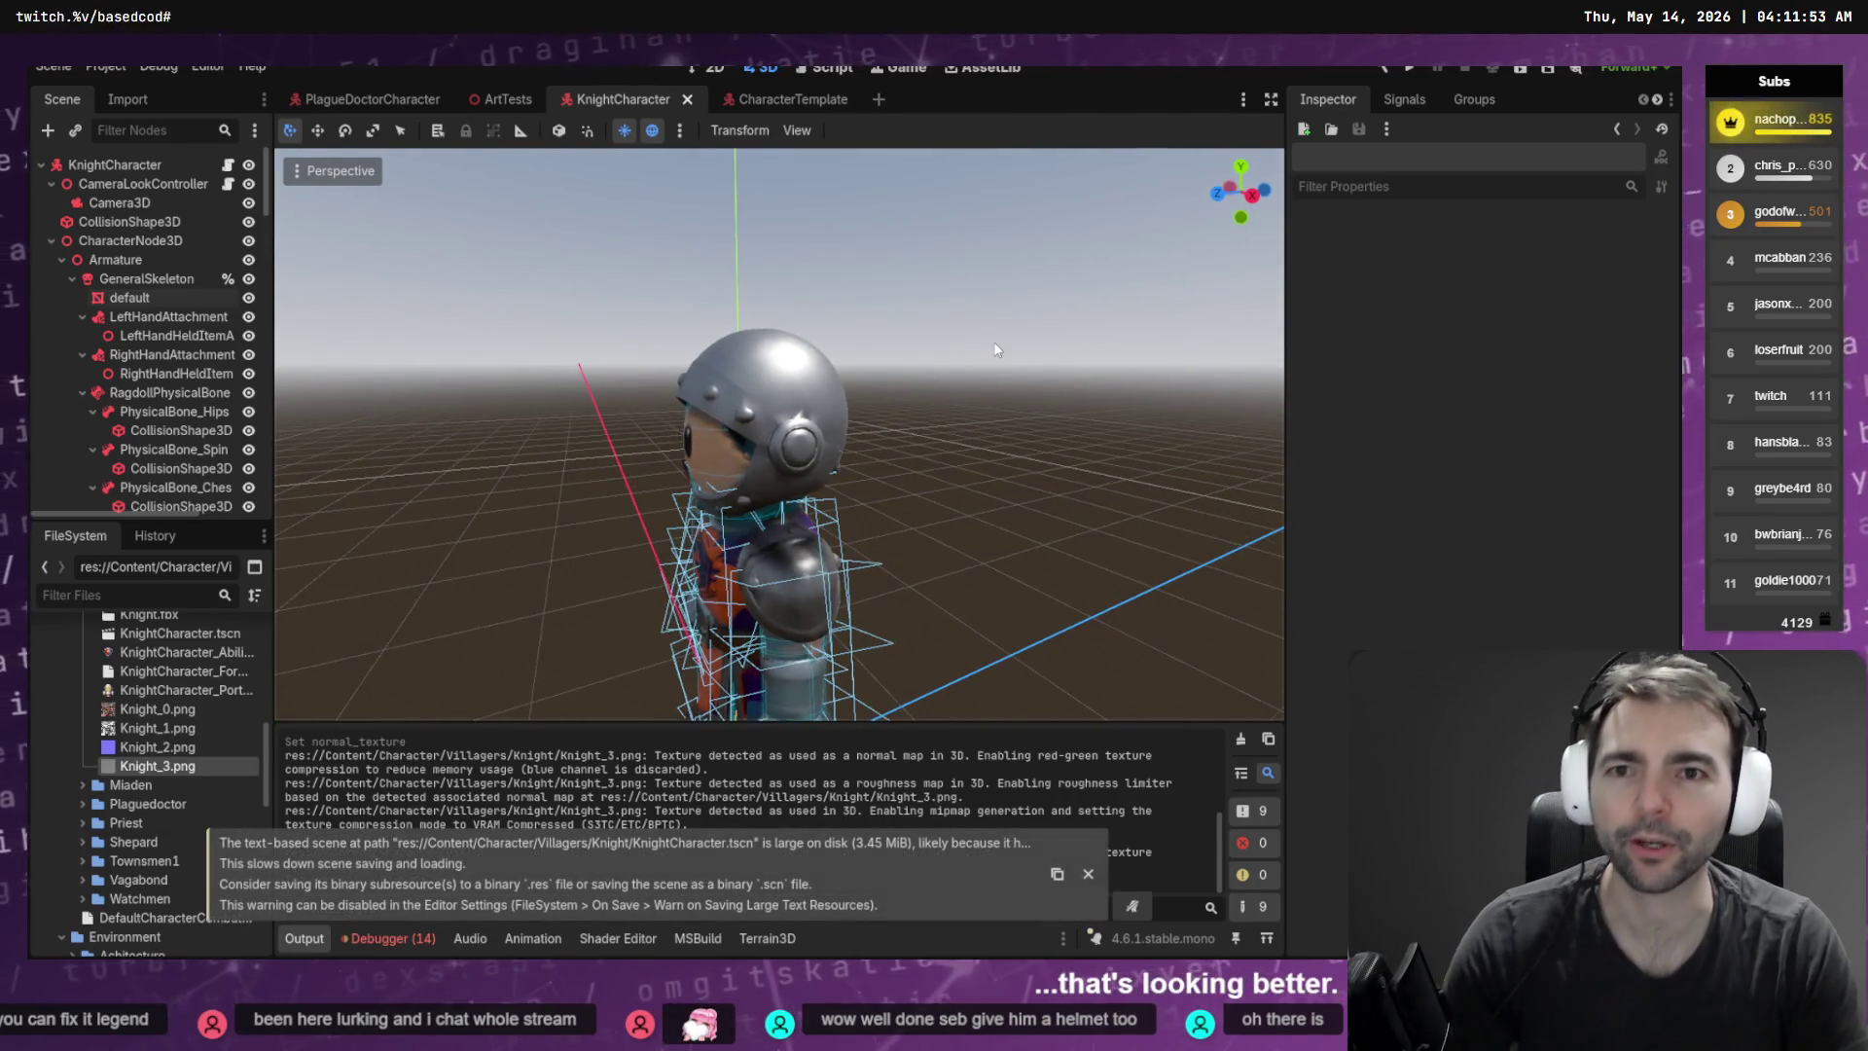
pyautogui.press('F5')
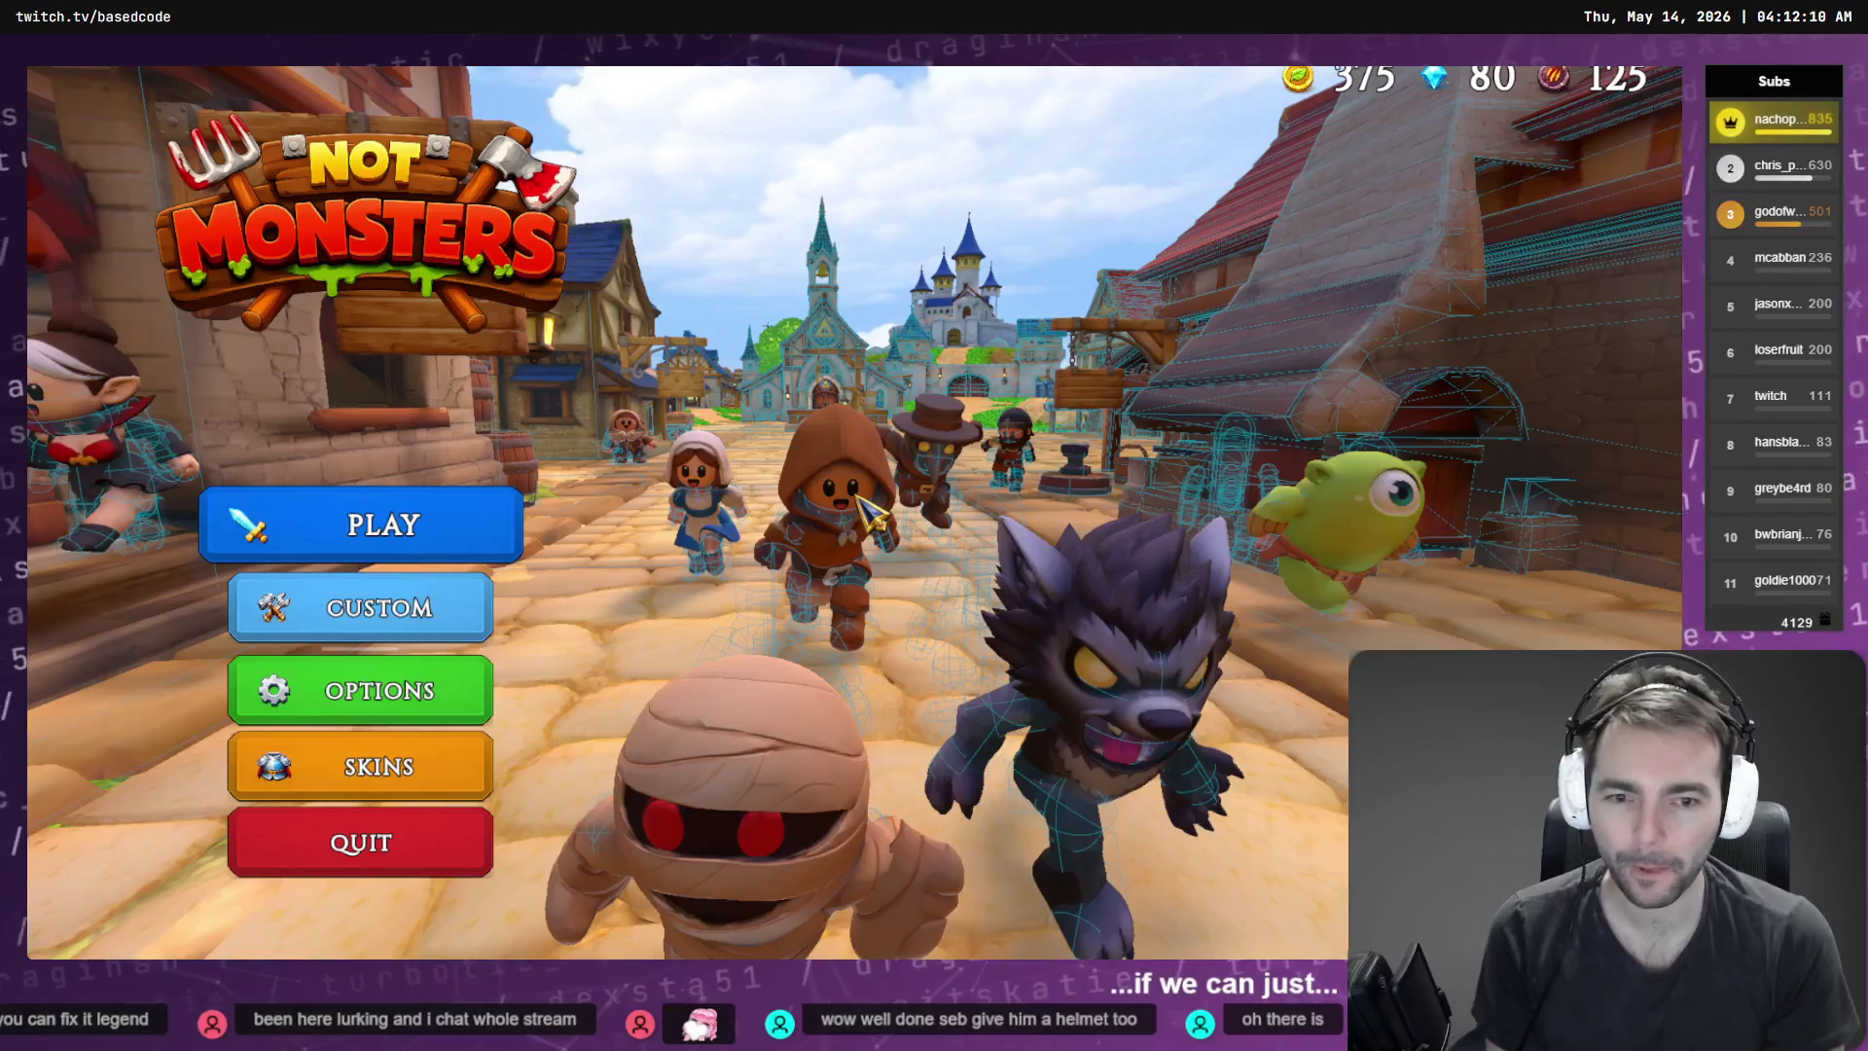
# Start a match as the Knight and press F to walk him outside into town
pyautogui.click(494, 523)
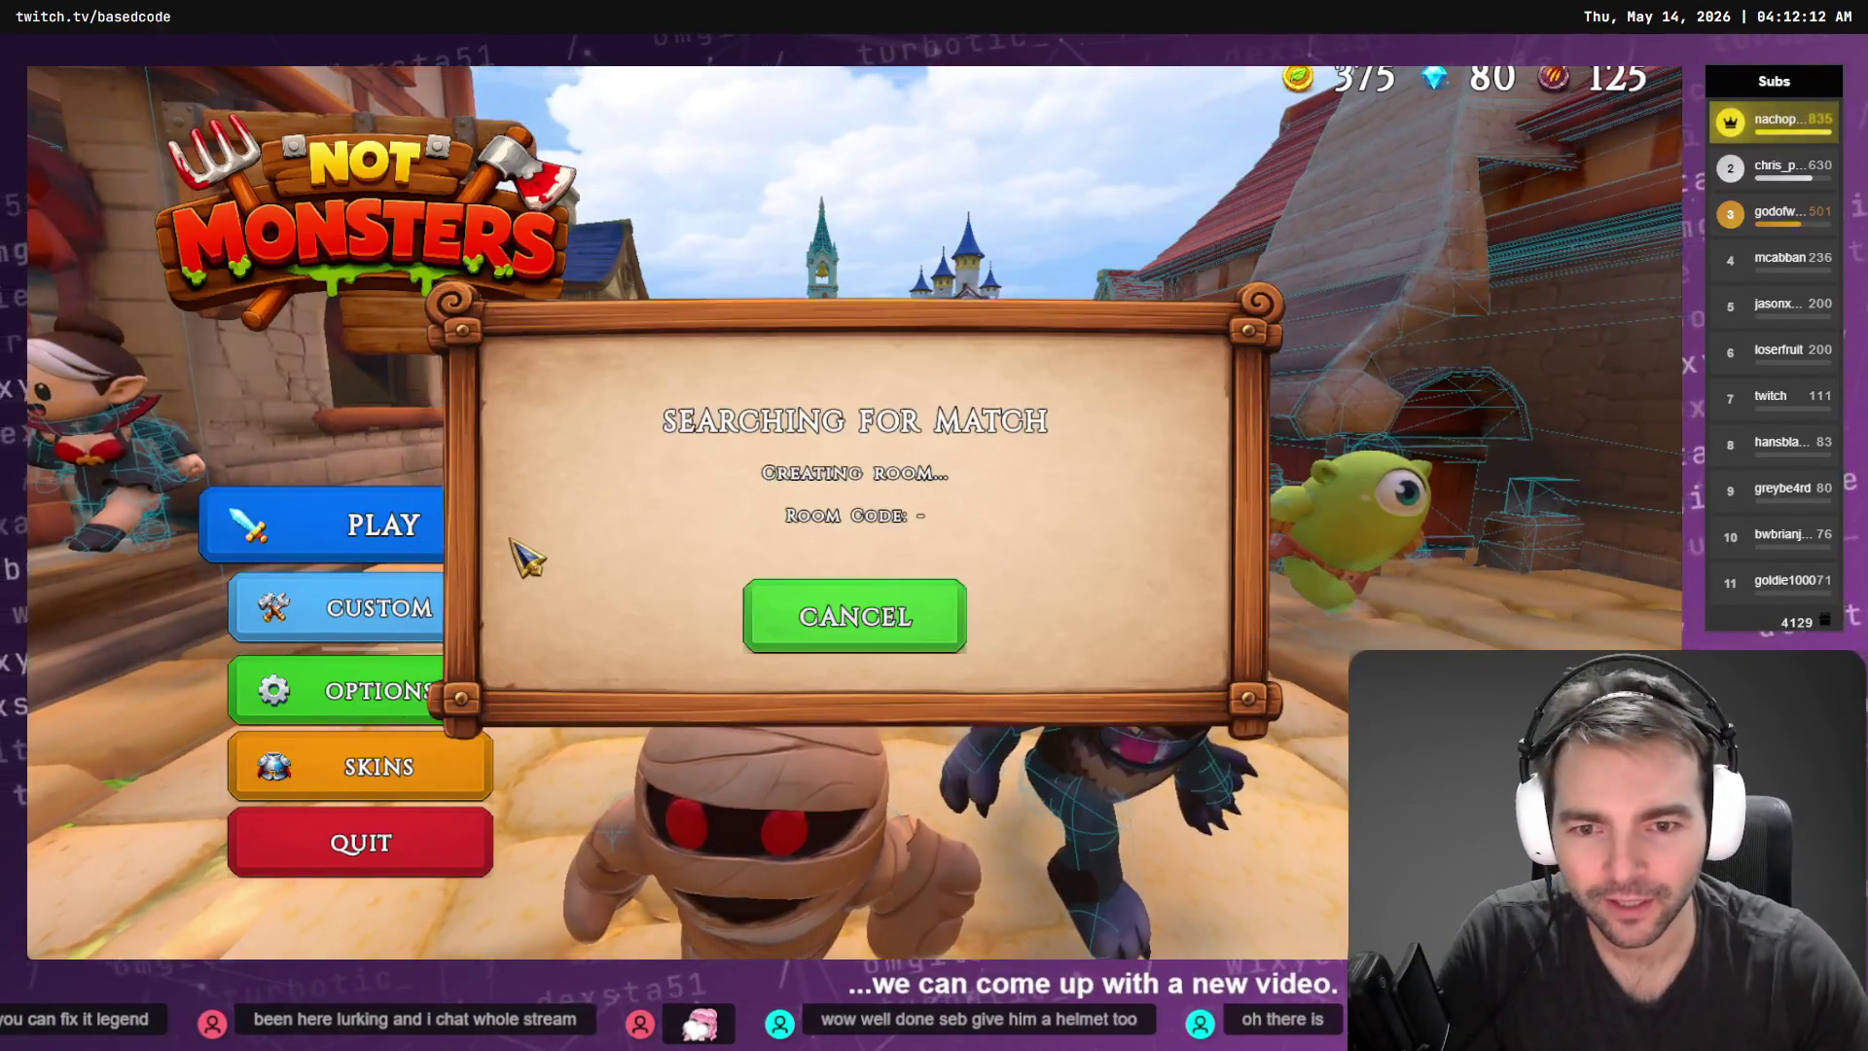
pyautogui.scroll(-3, 199, 428)
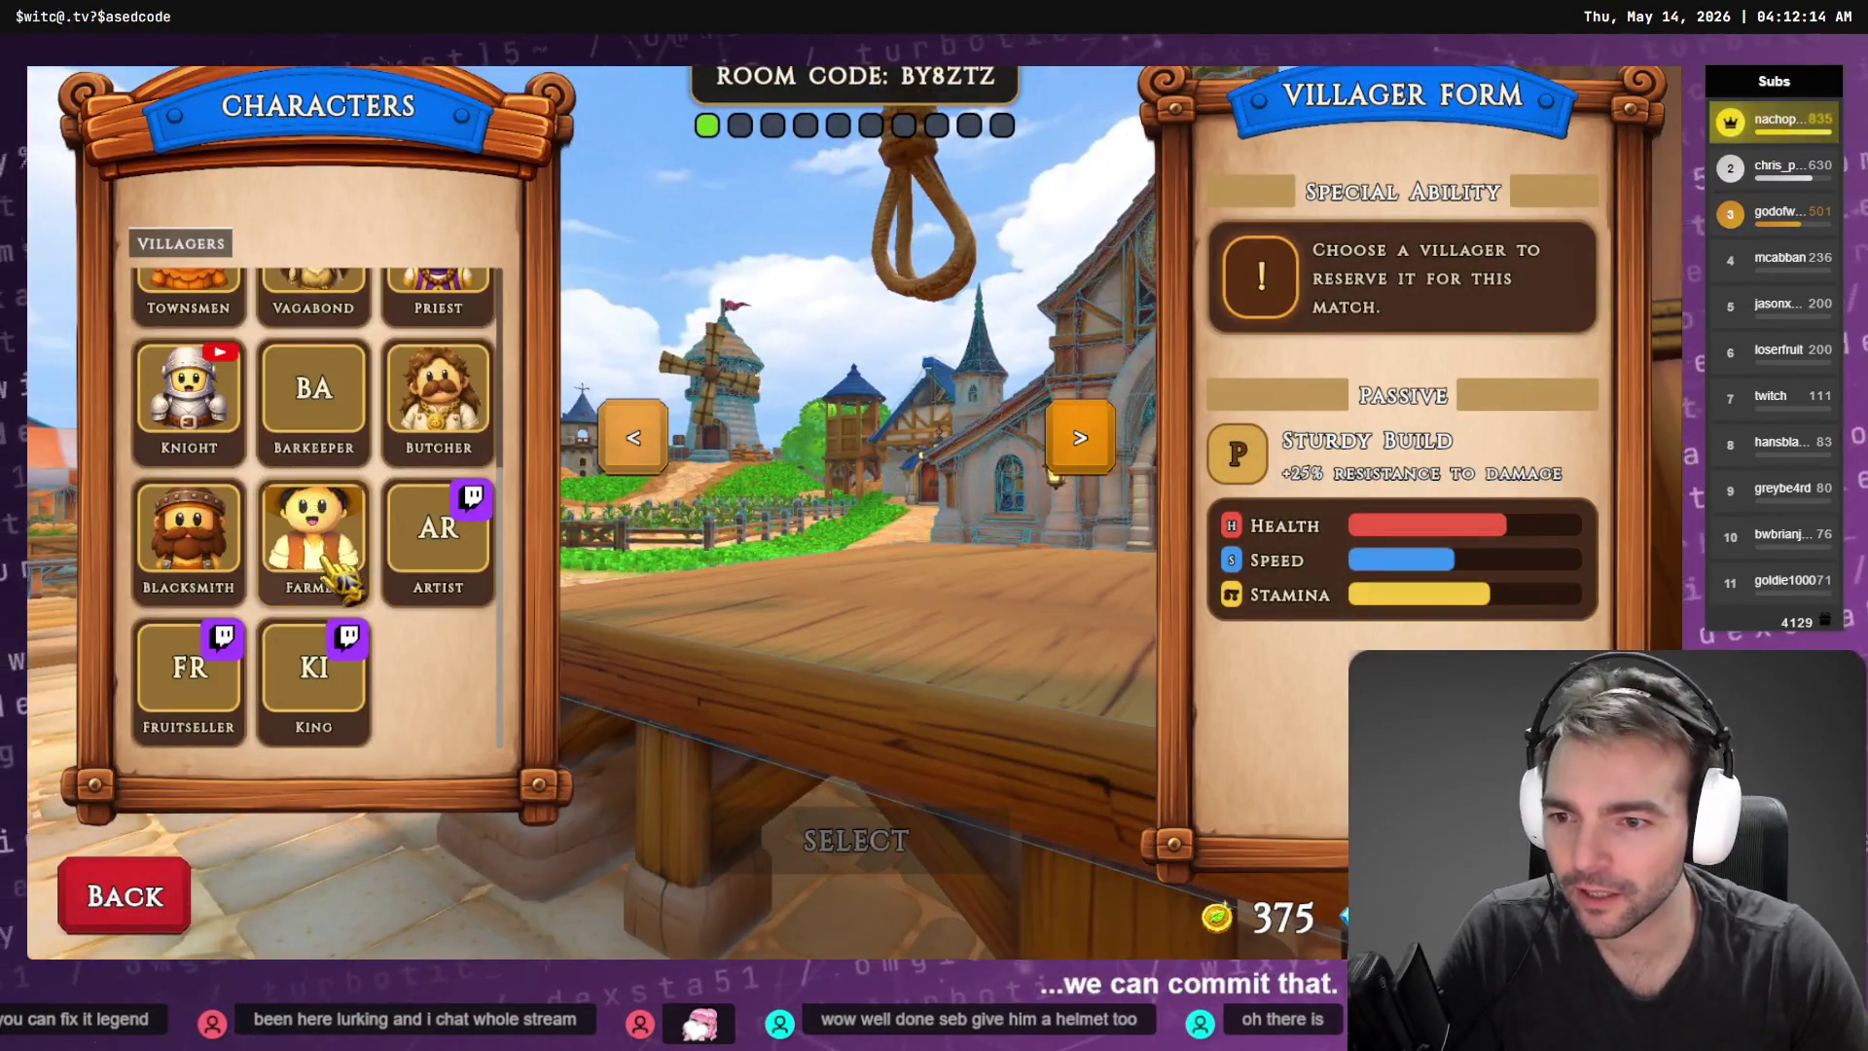
pyautogui.click(200, 428)
pyautogui.click(890, 842)
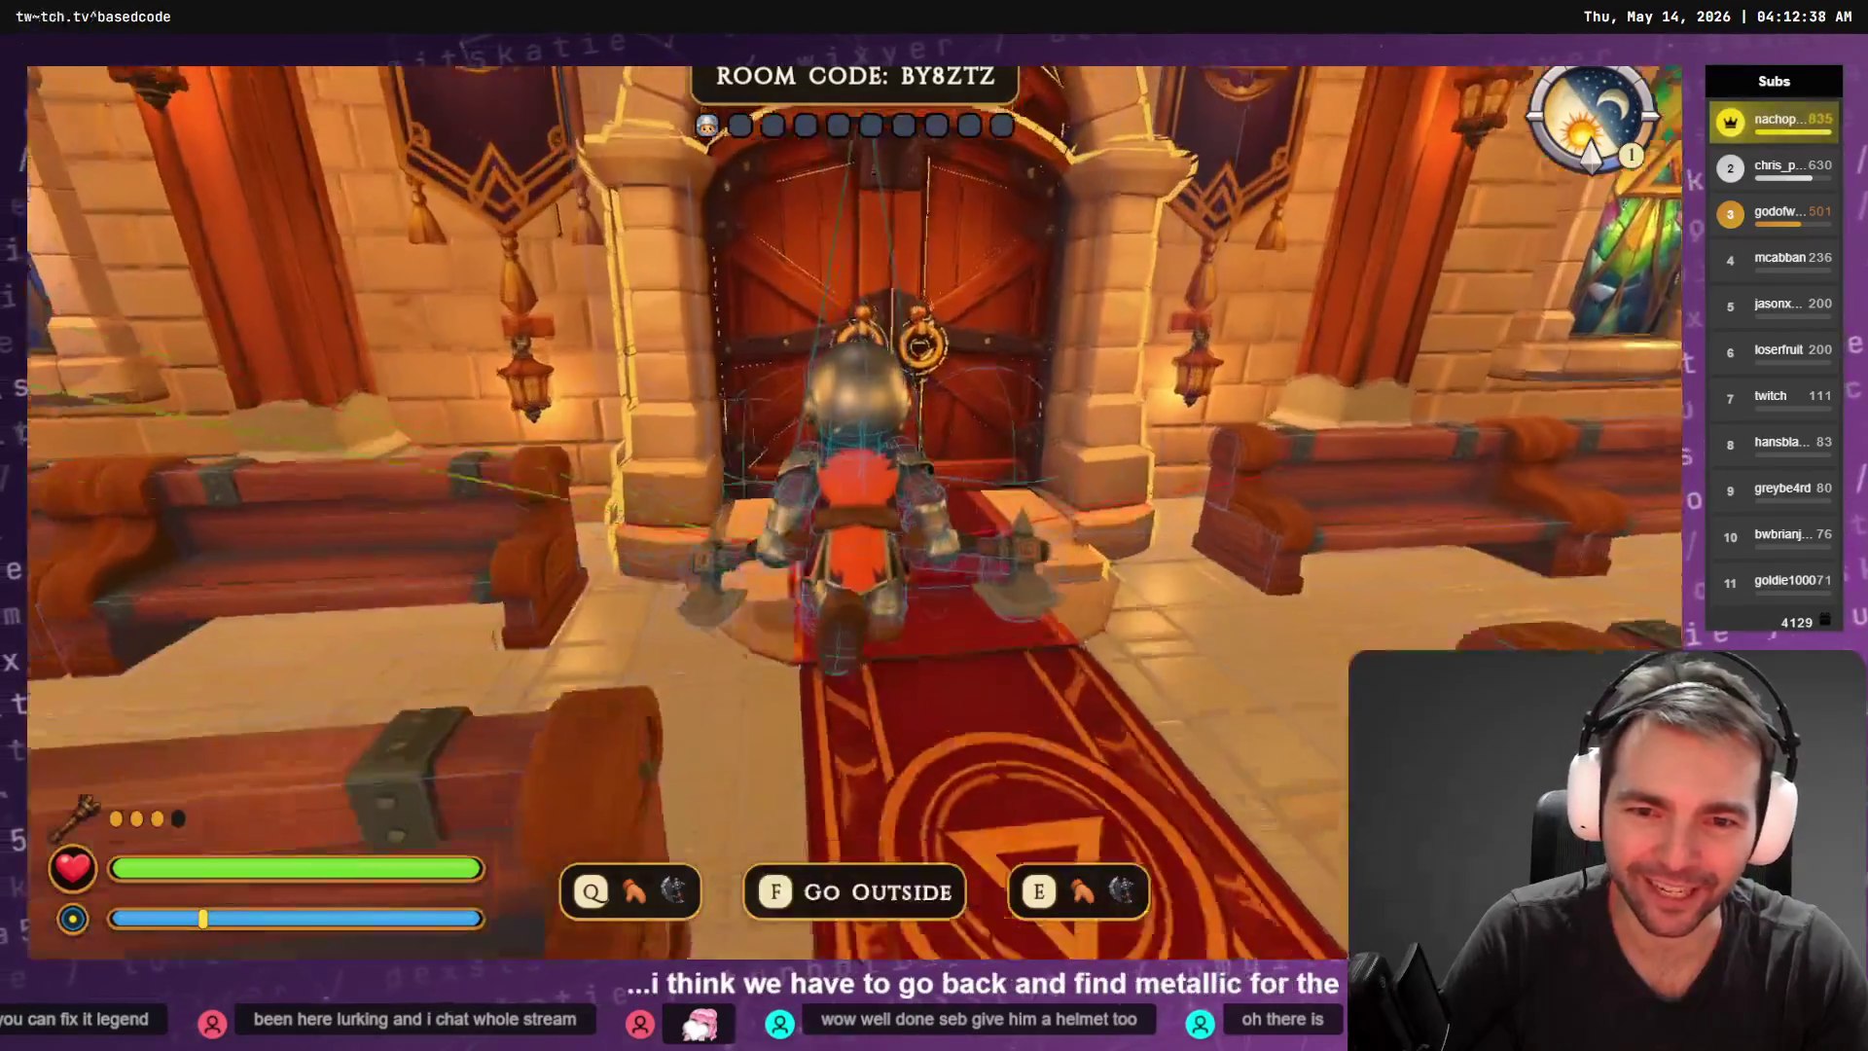
pyautogui.press('f')
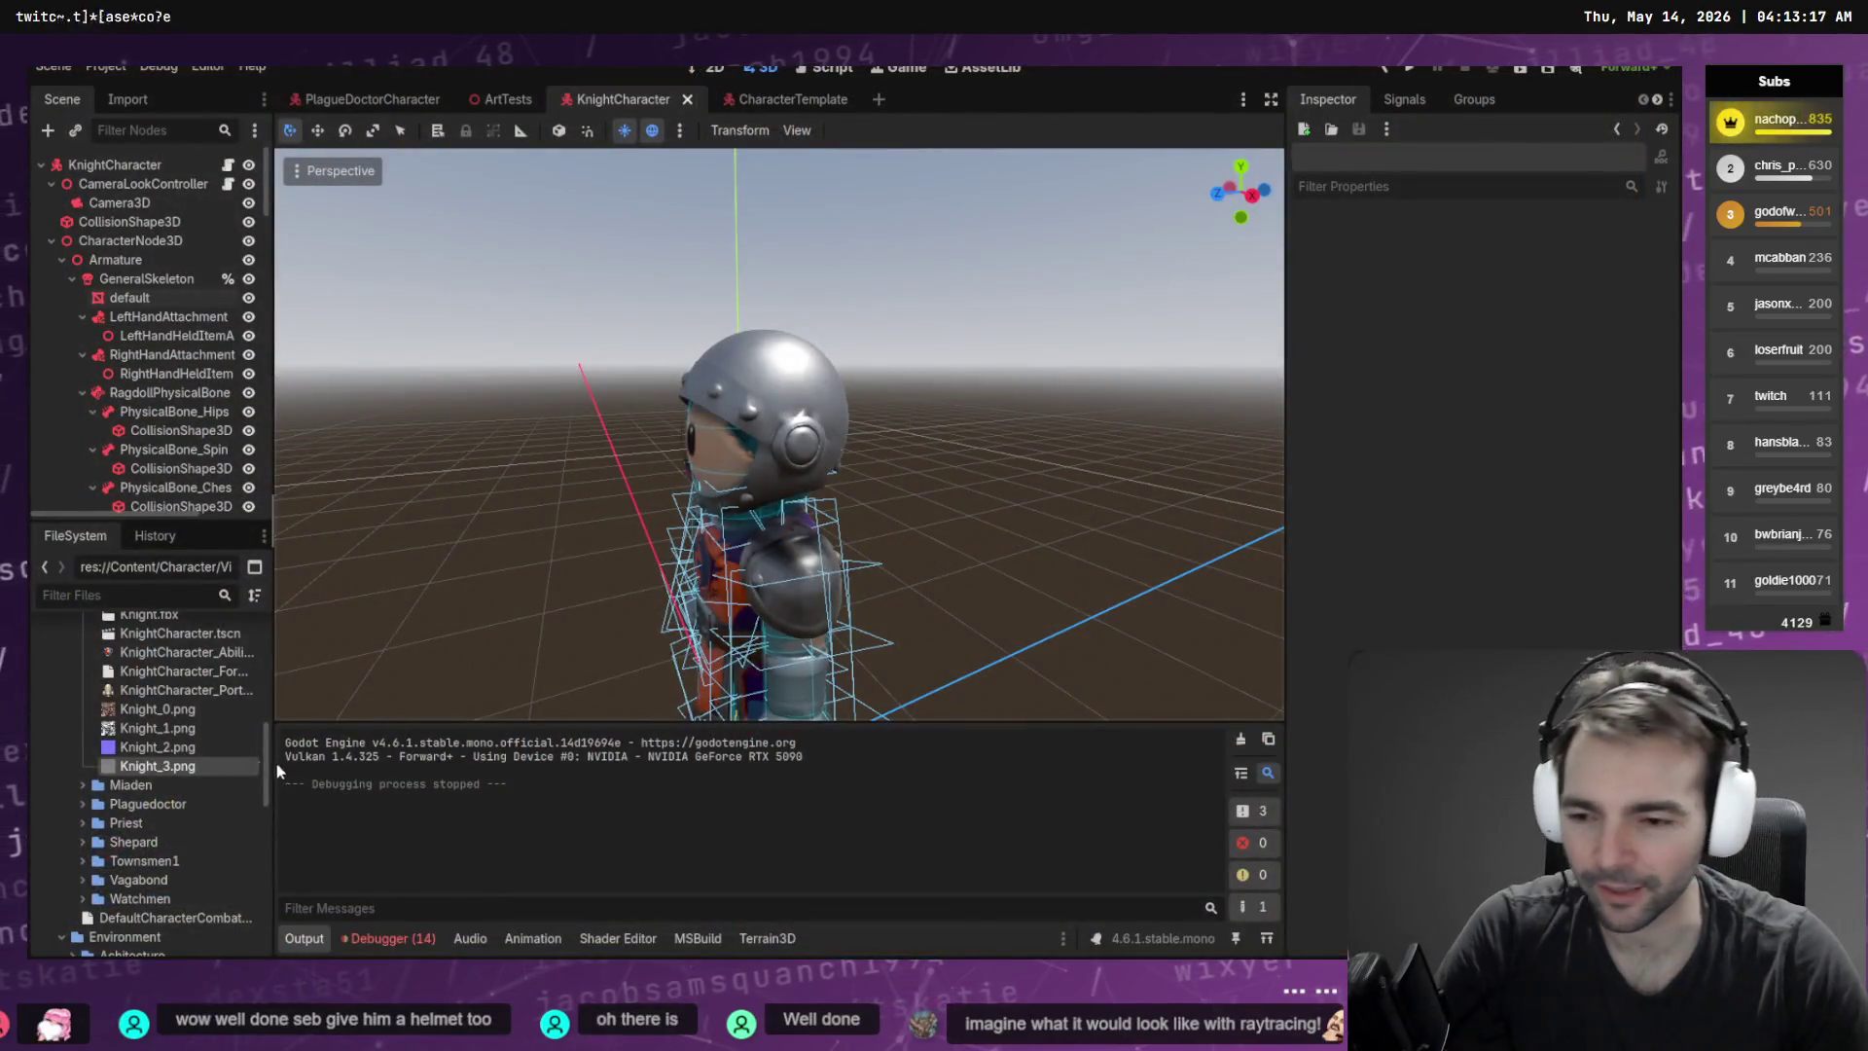
pyautogui.click(107, 601)
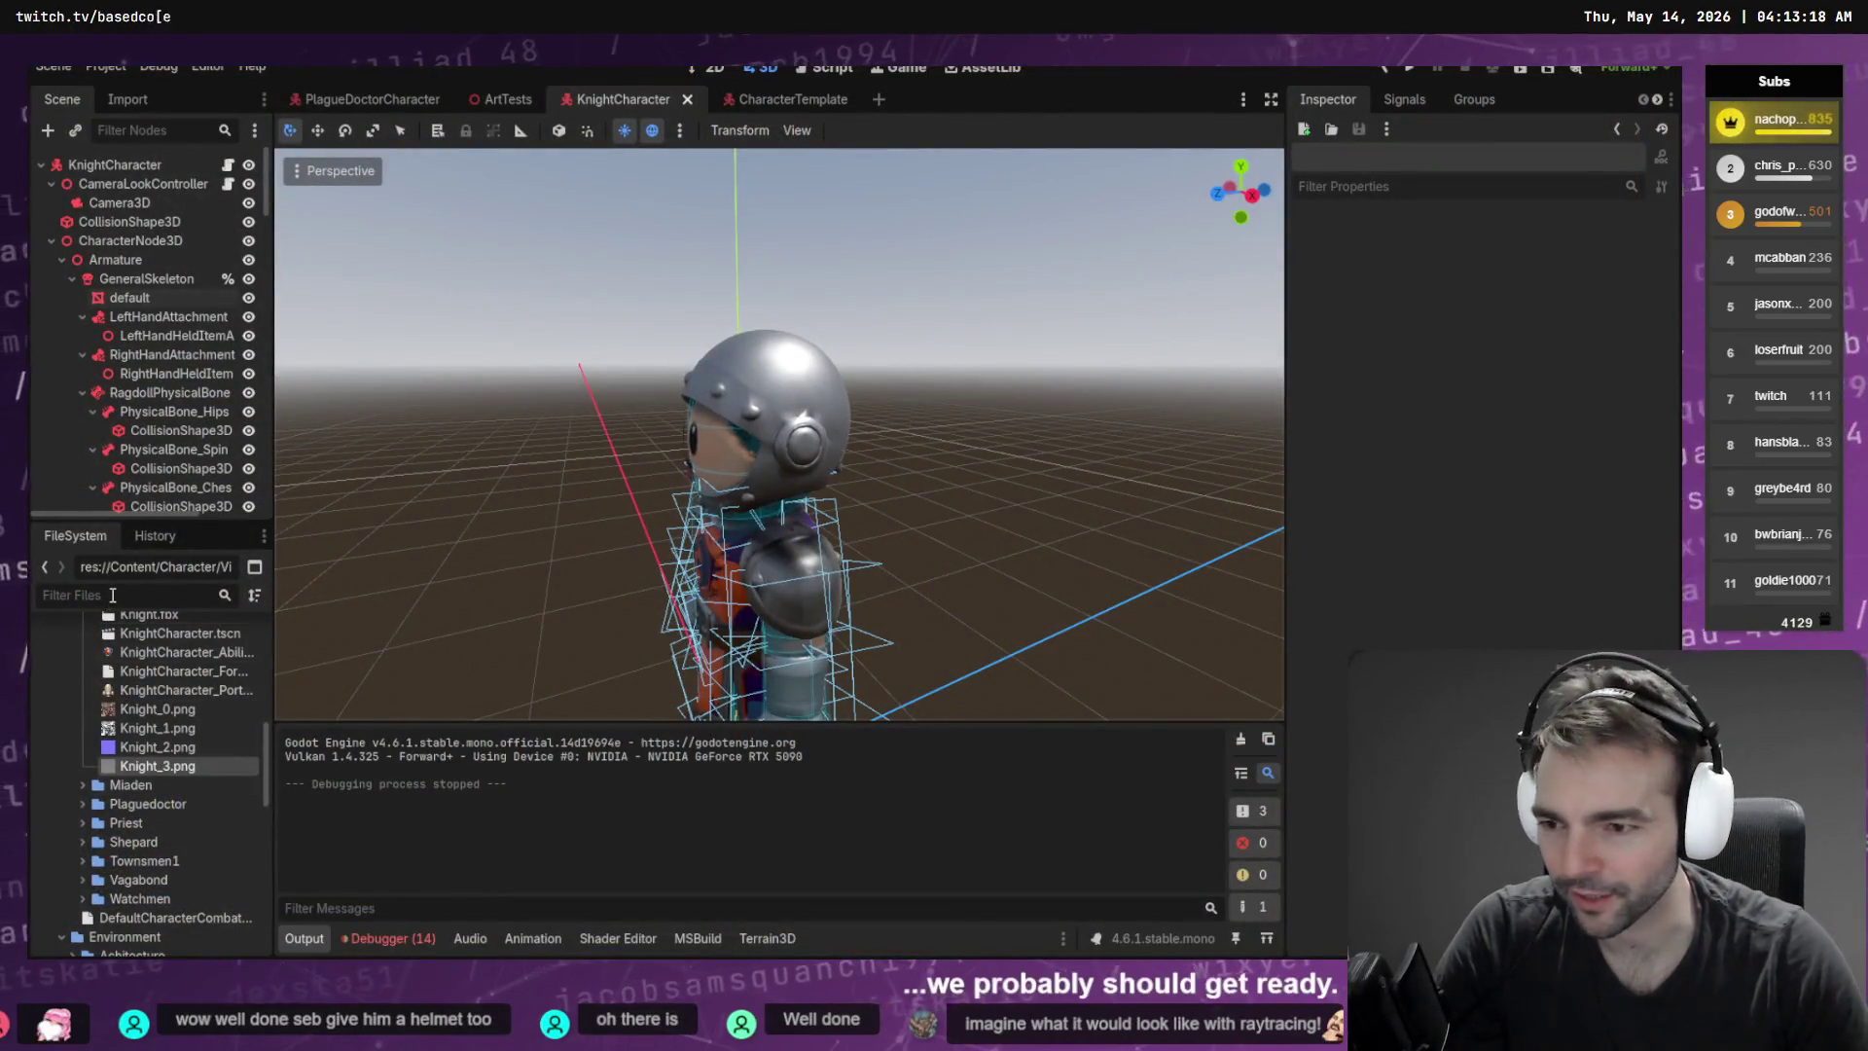
# Filter for 'Axe', open HandAxeHoldable.tscn, hide its Gimble node and run the game again
pyautogui.write('Axe')
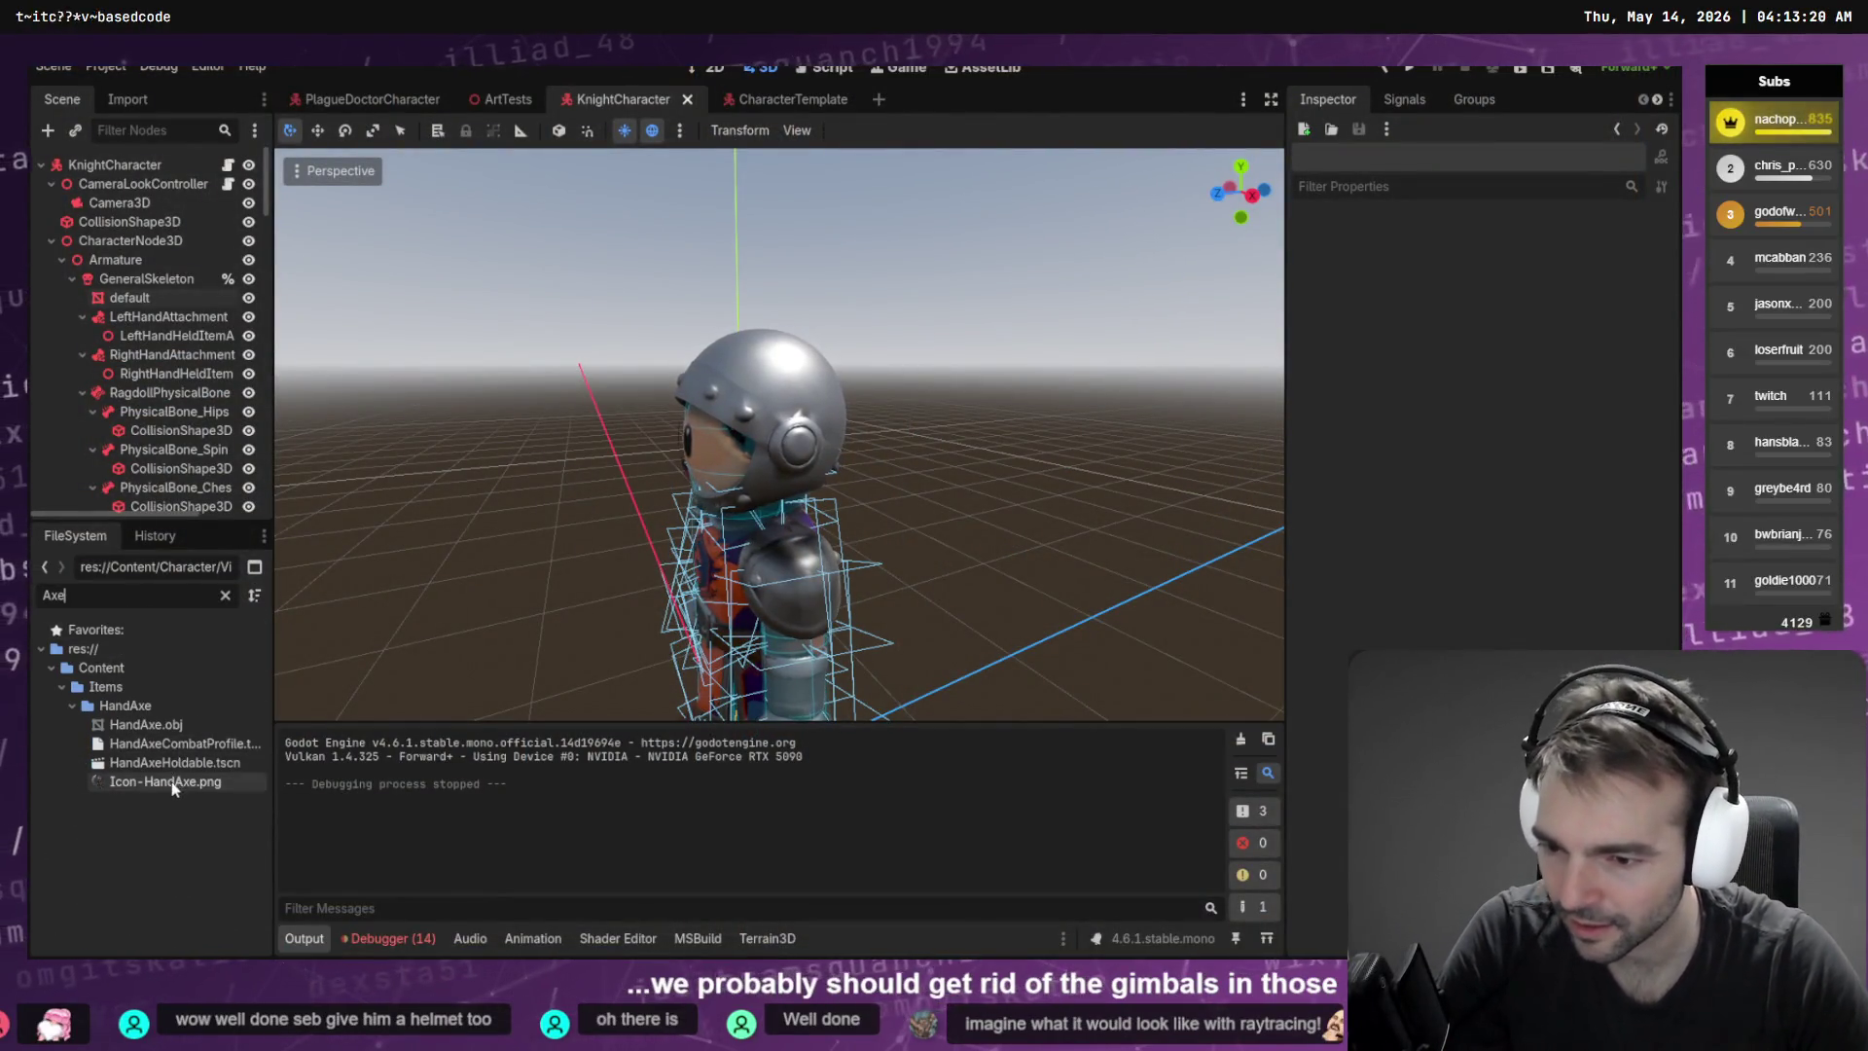
pyautogui.doubleClick(175, 762)
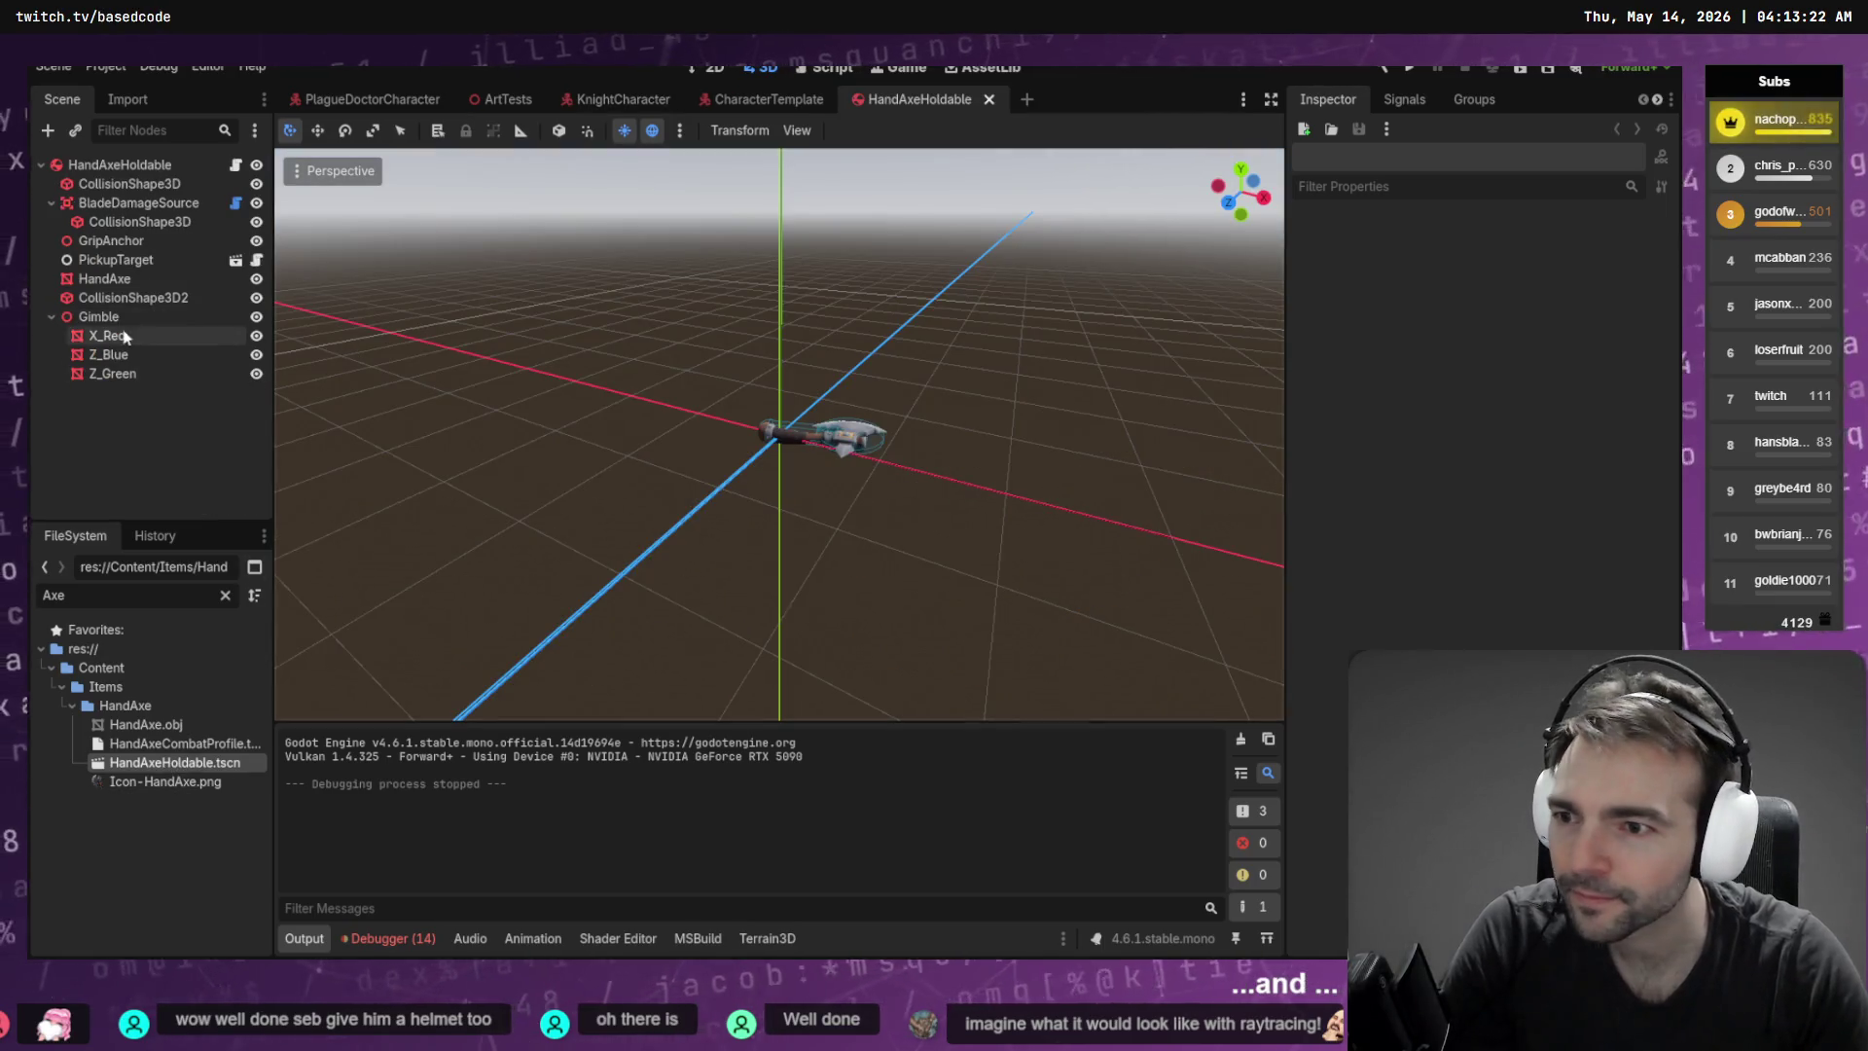
pyautogui.click(256, 317)
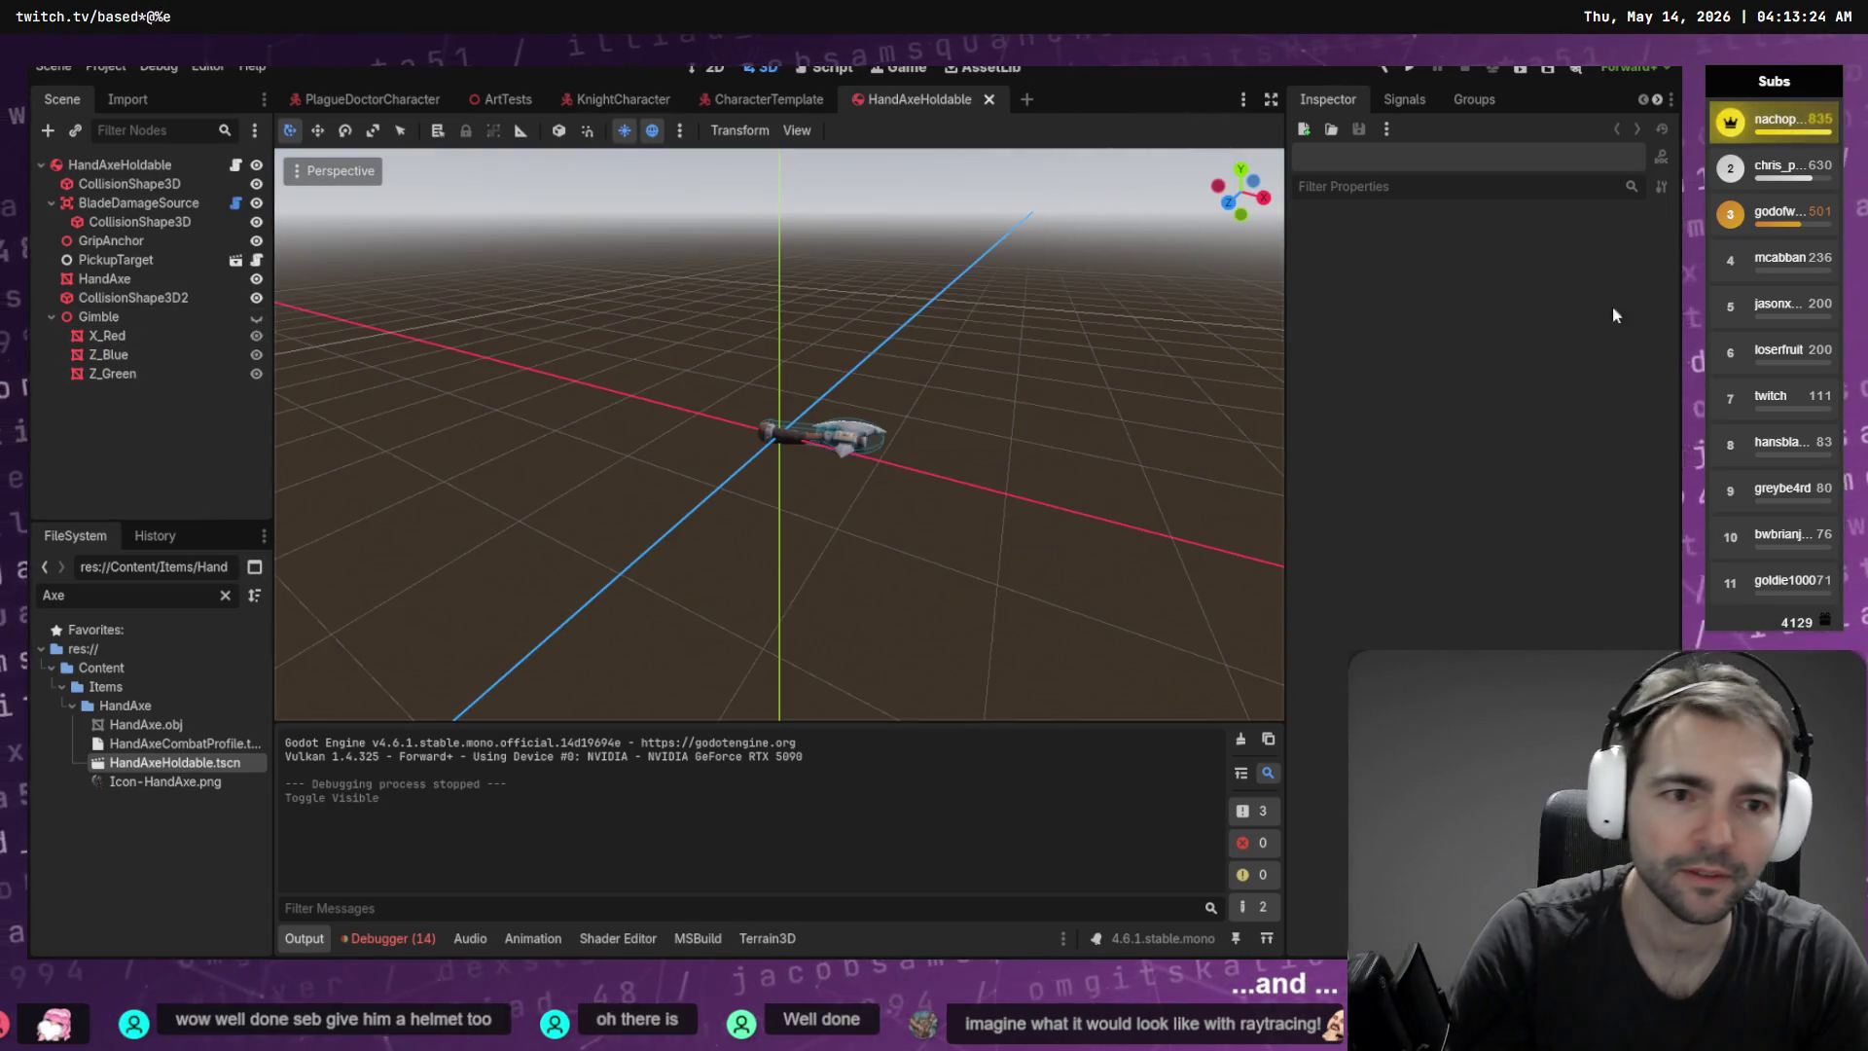
pyautogui.press('F5')
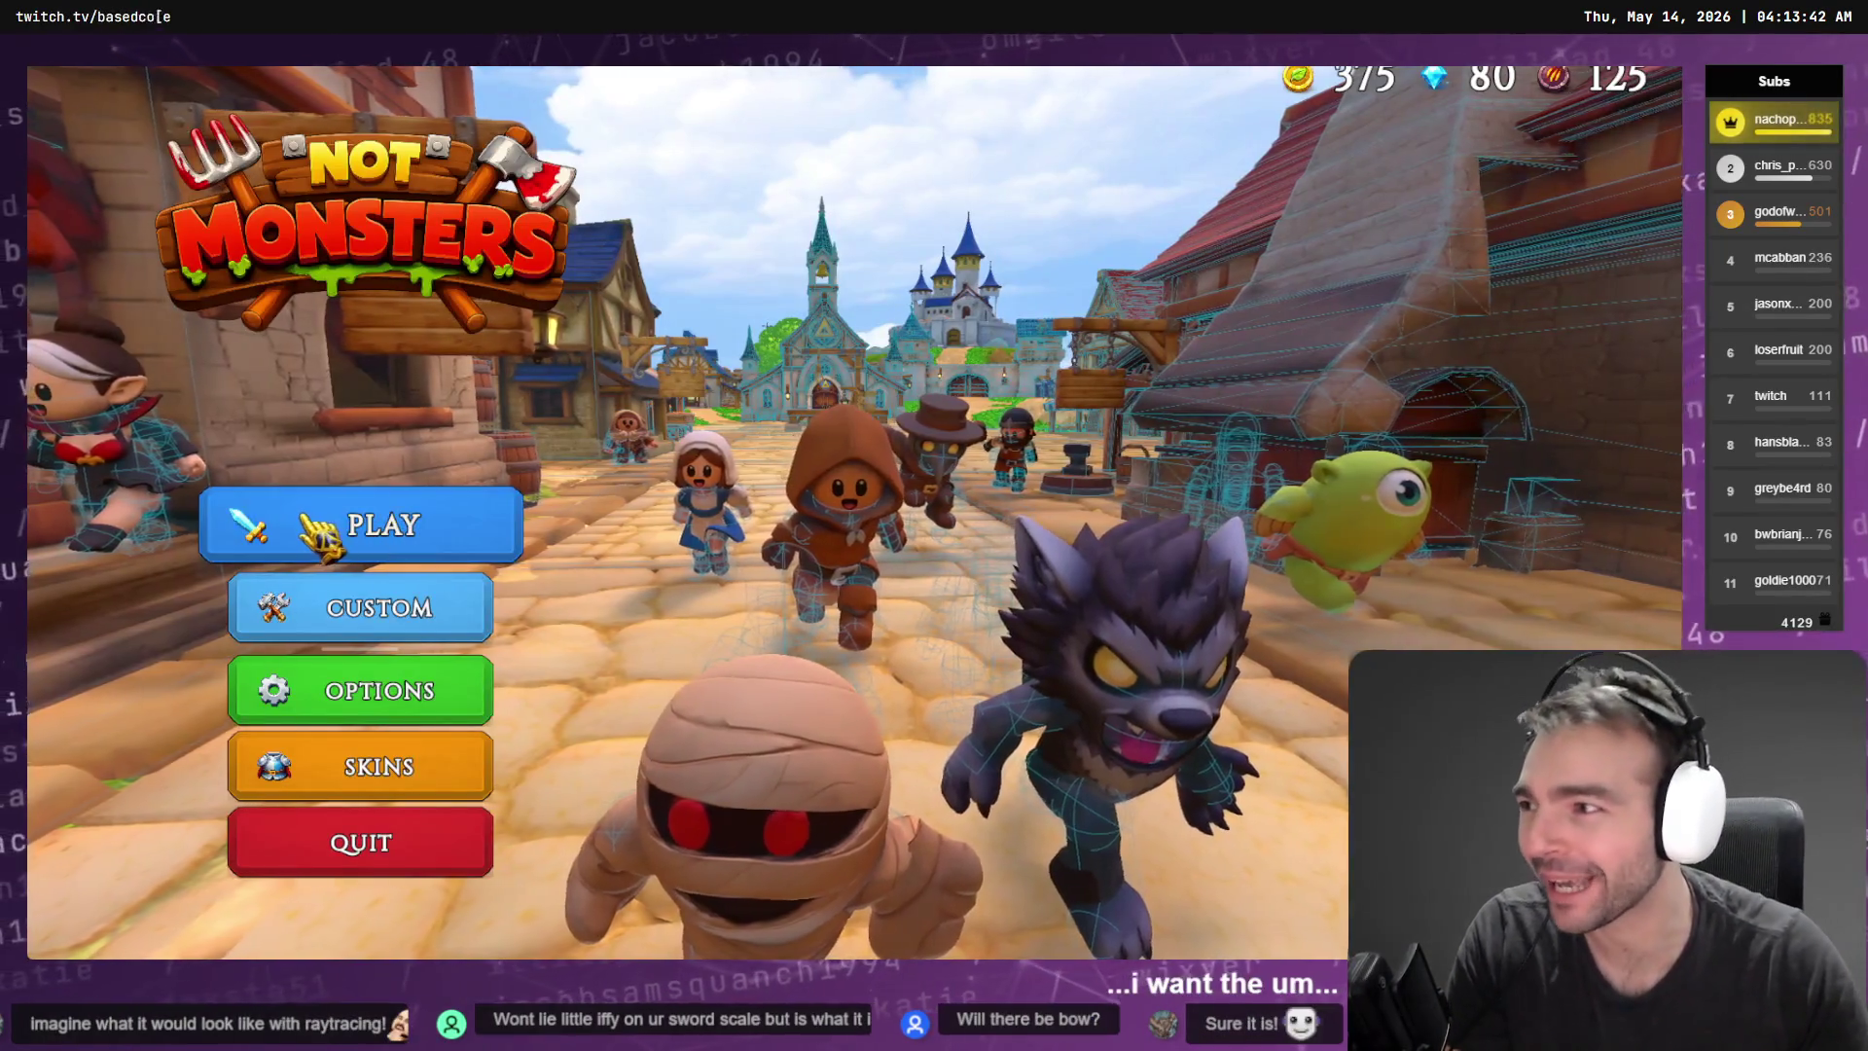
# Play another match as the Knight, then stop the game with F8 and switch to File Explorer
pyautogui.click(375, 543)
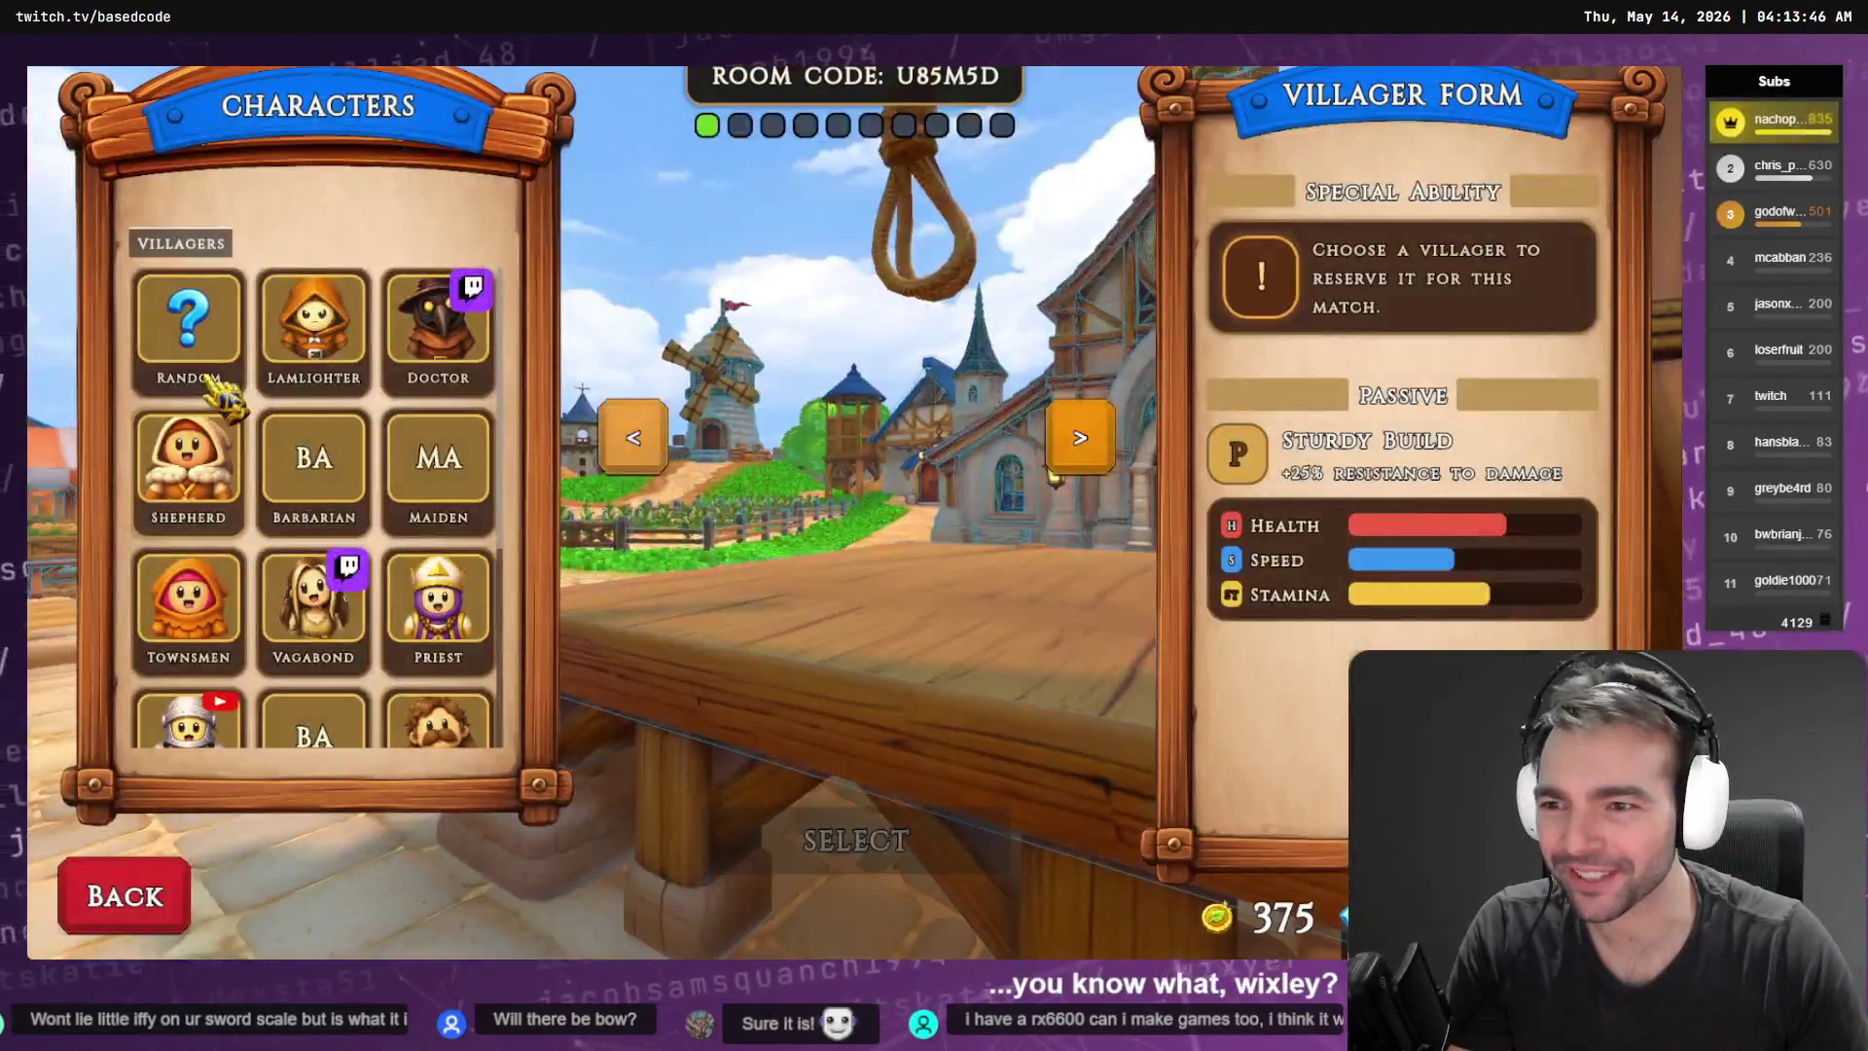
pyautogui.scroll(-3, 189, 544)
pyautogui.click(189, 399)
pyautogui.click(948, 853)
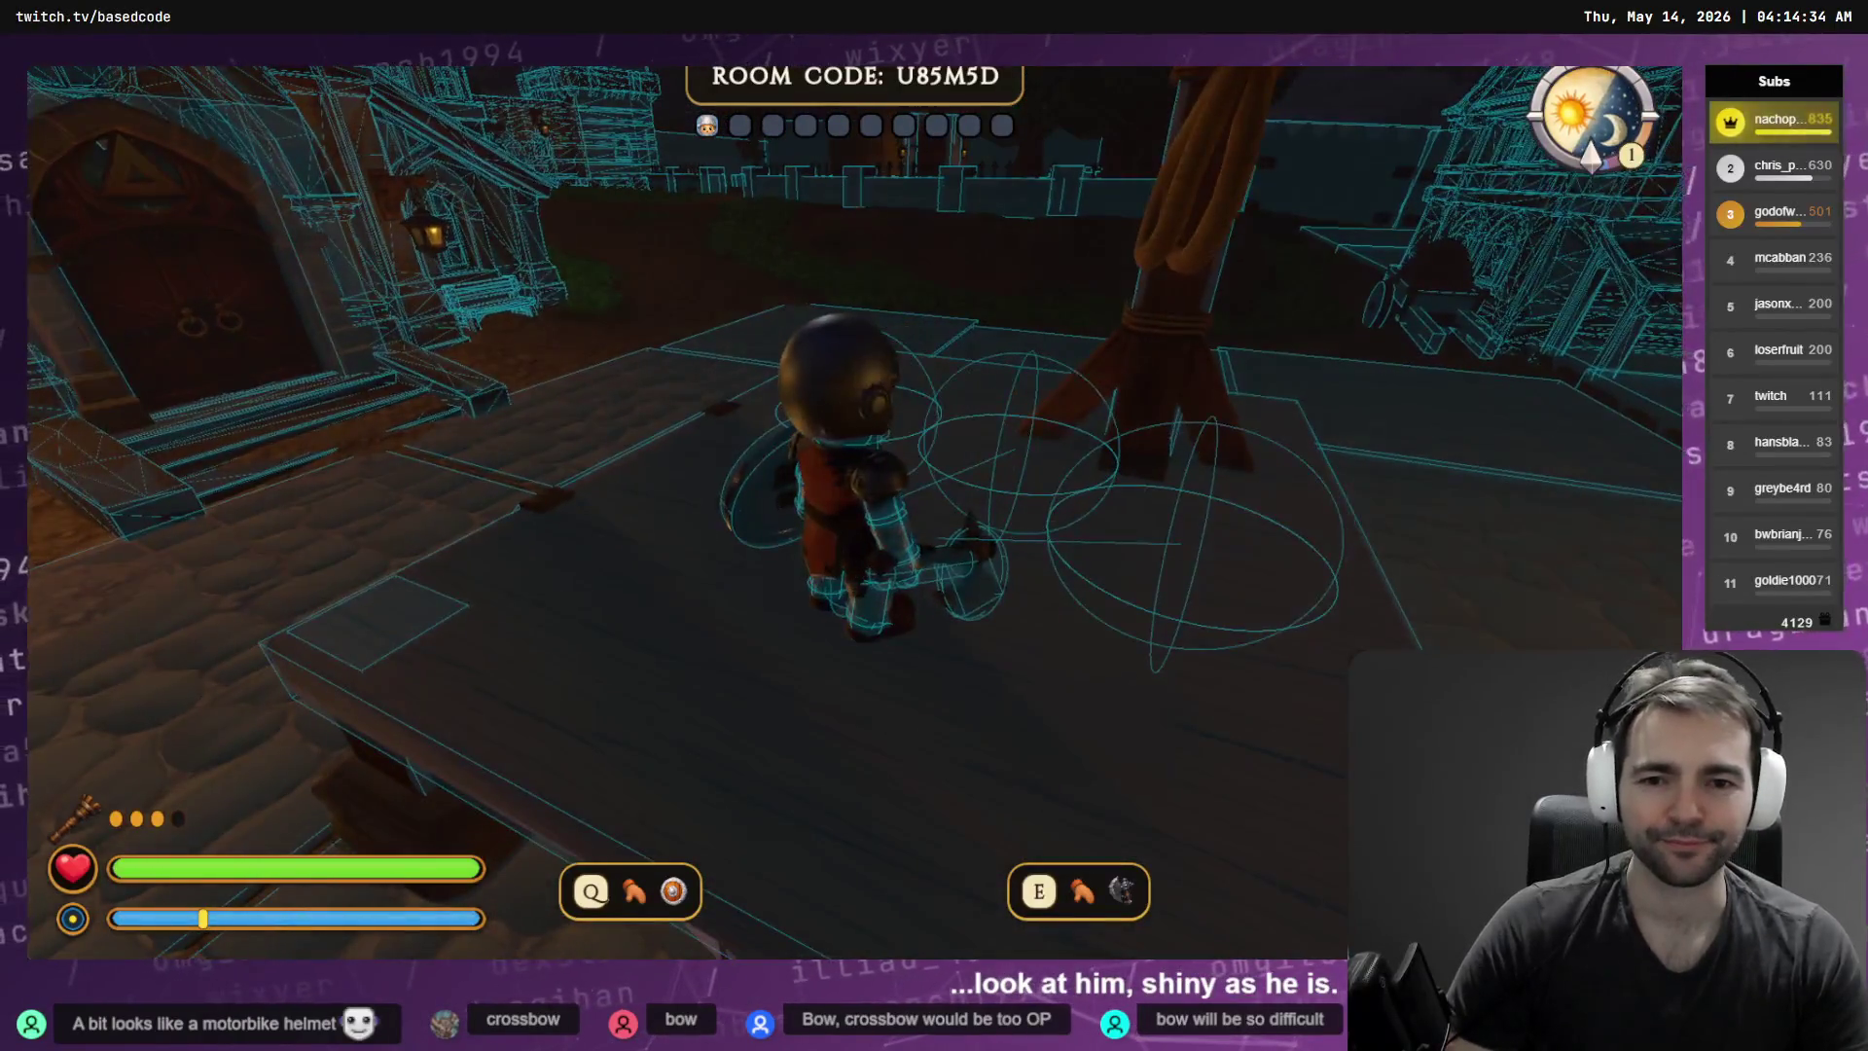
pyautogui.press('F8')
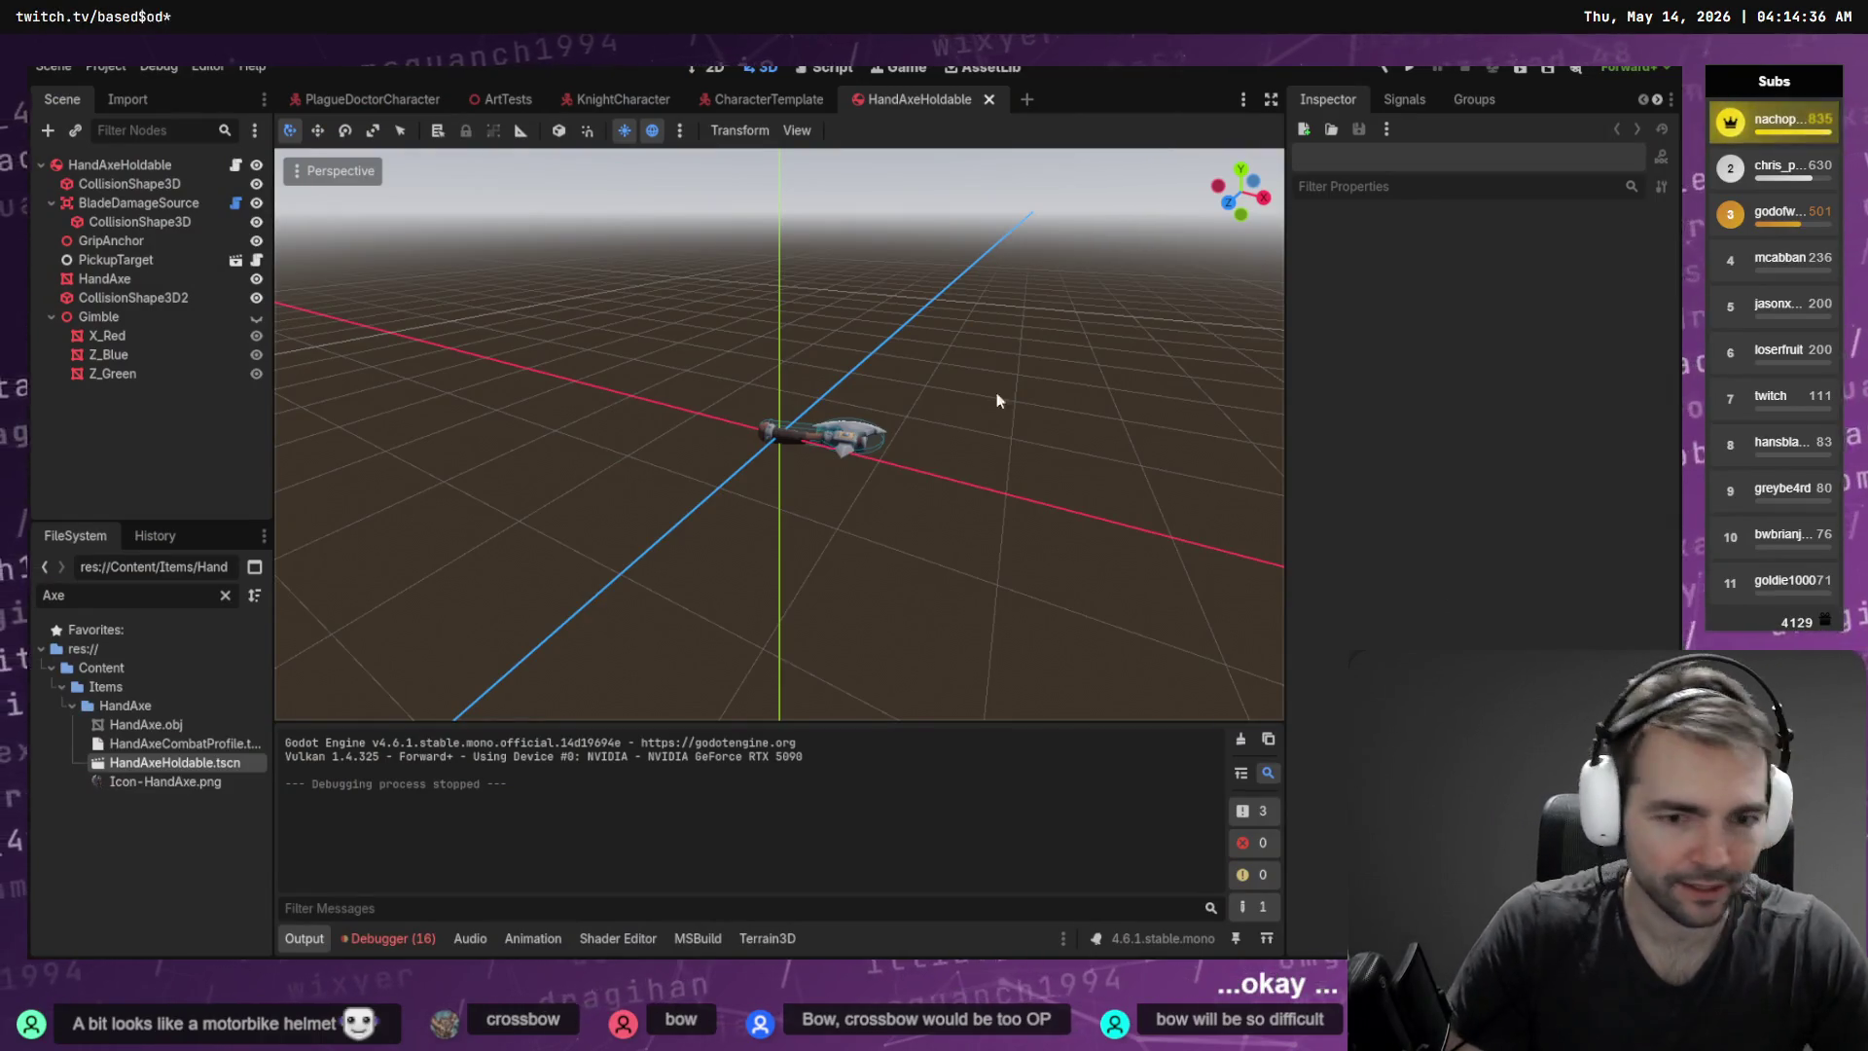
pyautogui.hotkey('alt', 'Tab')
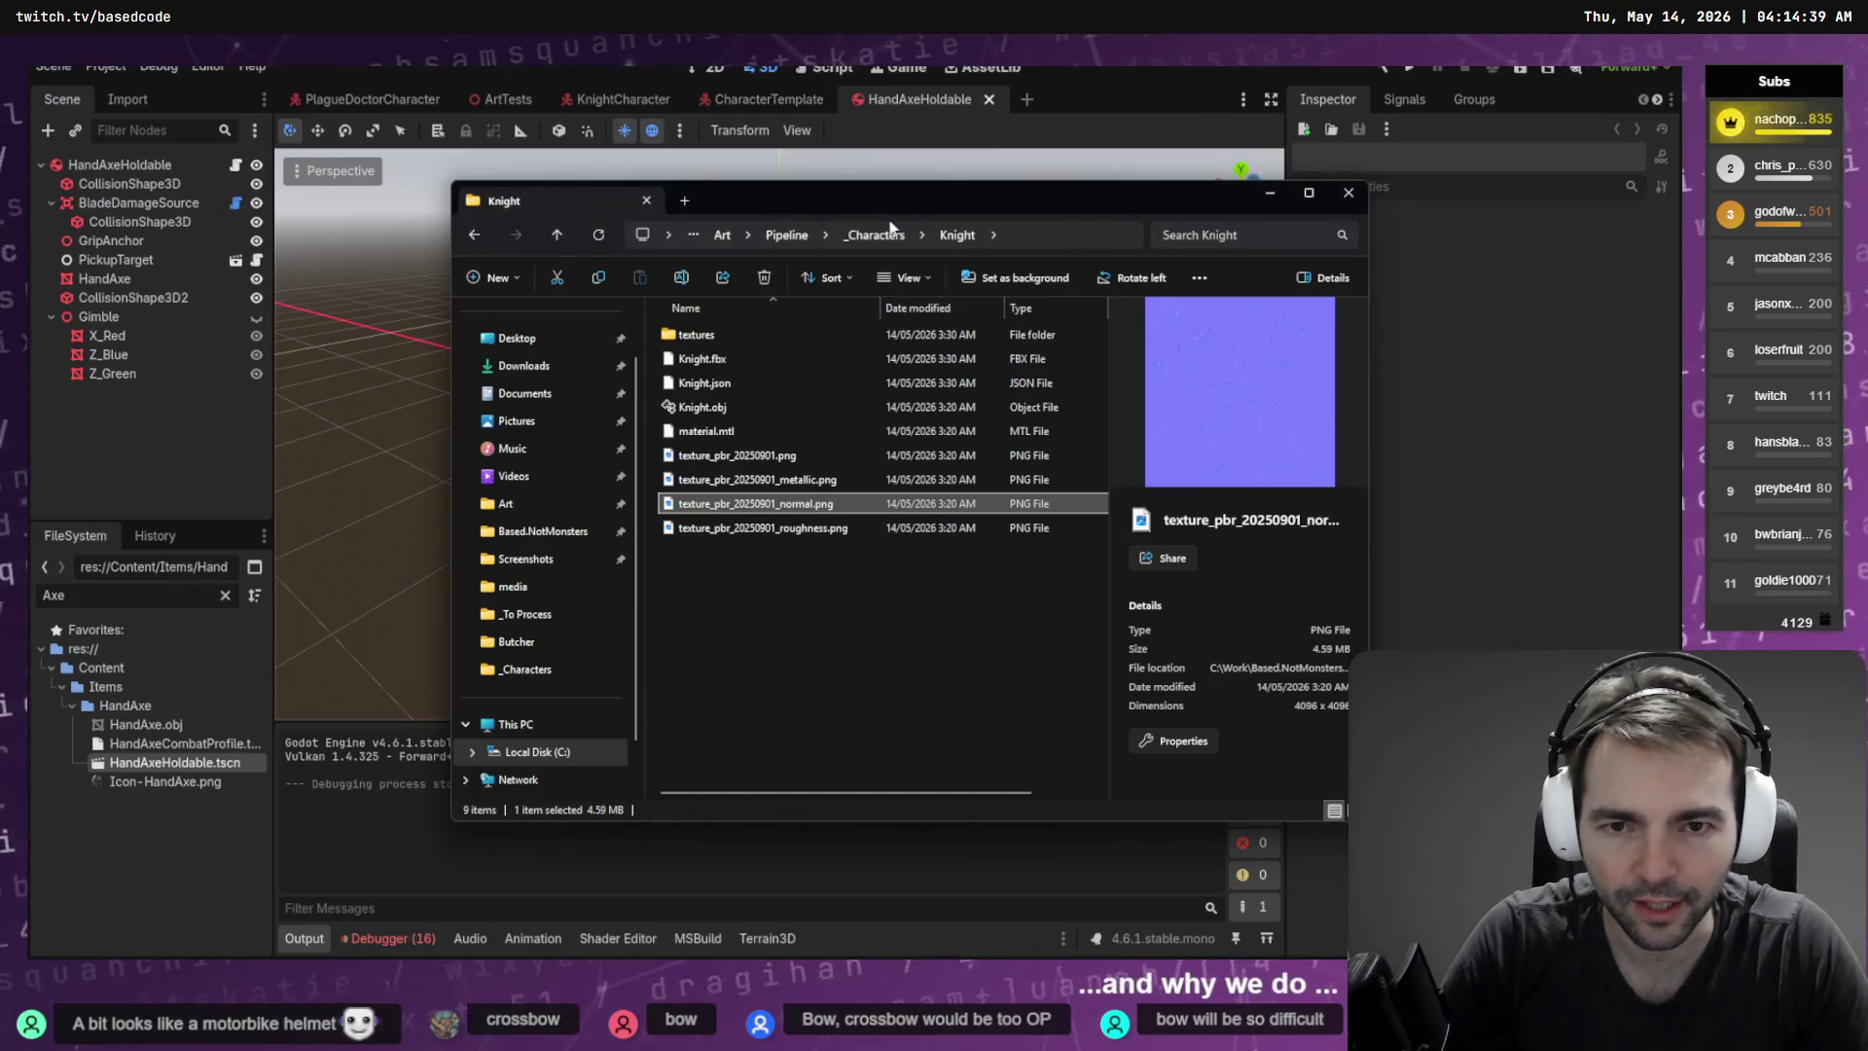
# Open the King folder under _Characters and select its metallic, normal and roughness PNGs
pyautogui.click(875, 234)
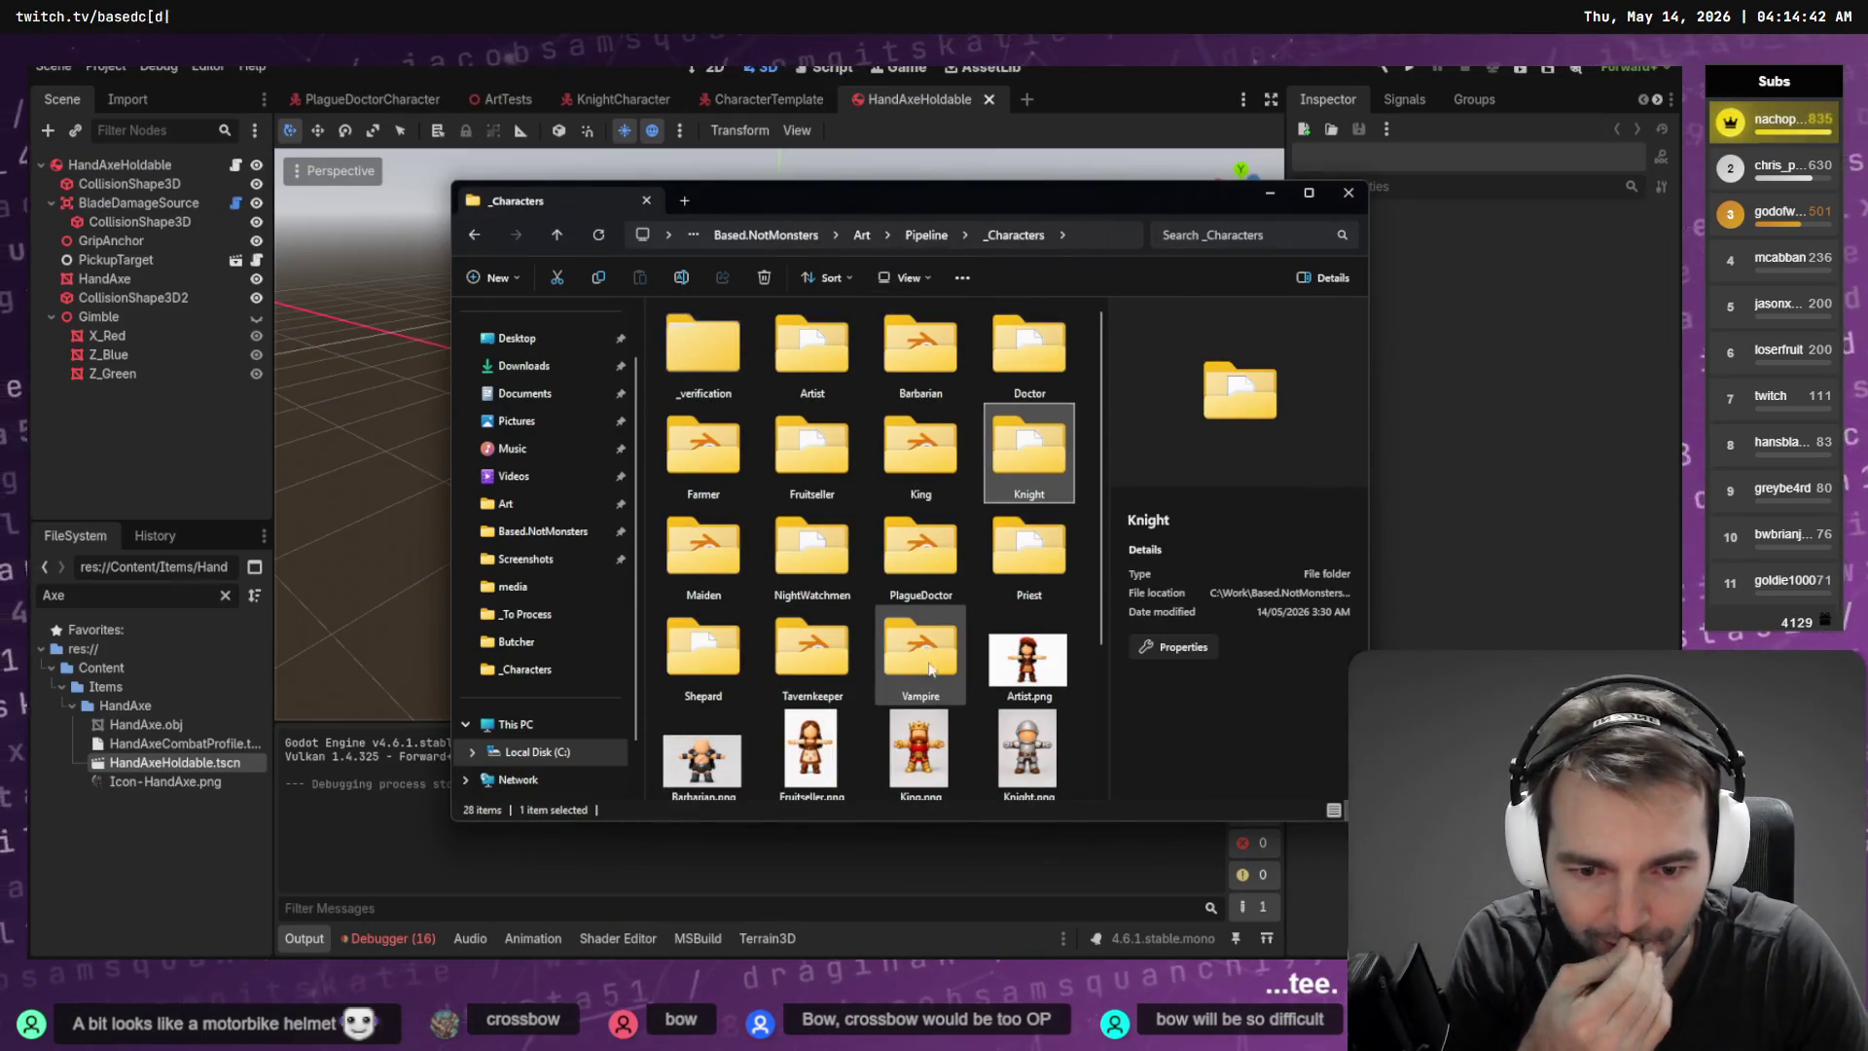
pyautogui.doubleClick(921, 450)
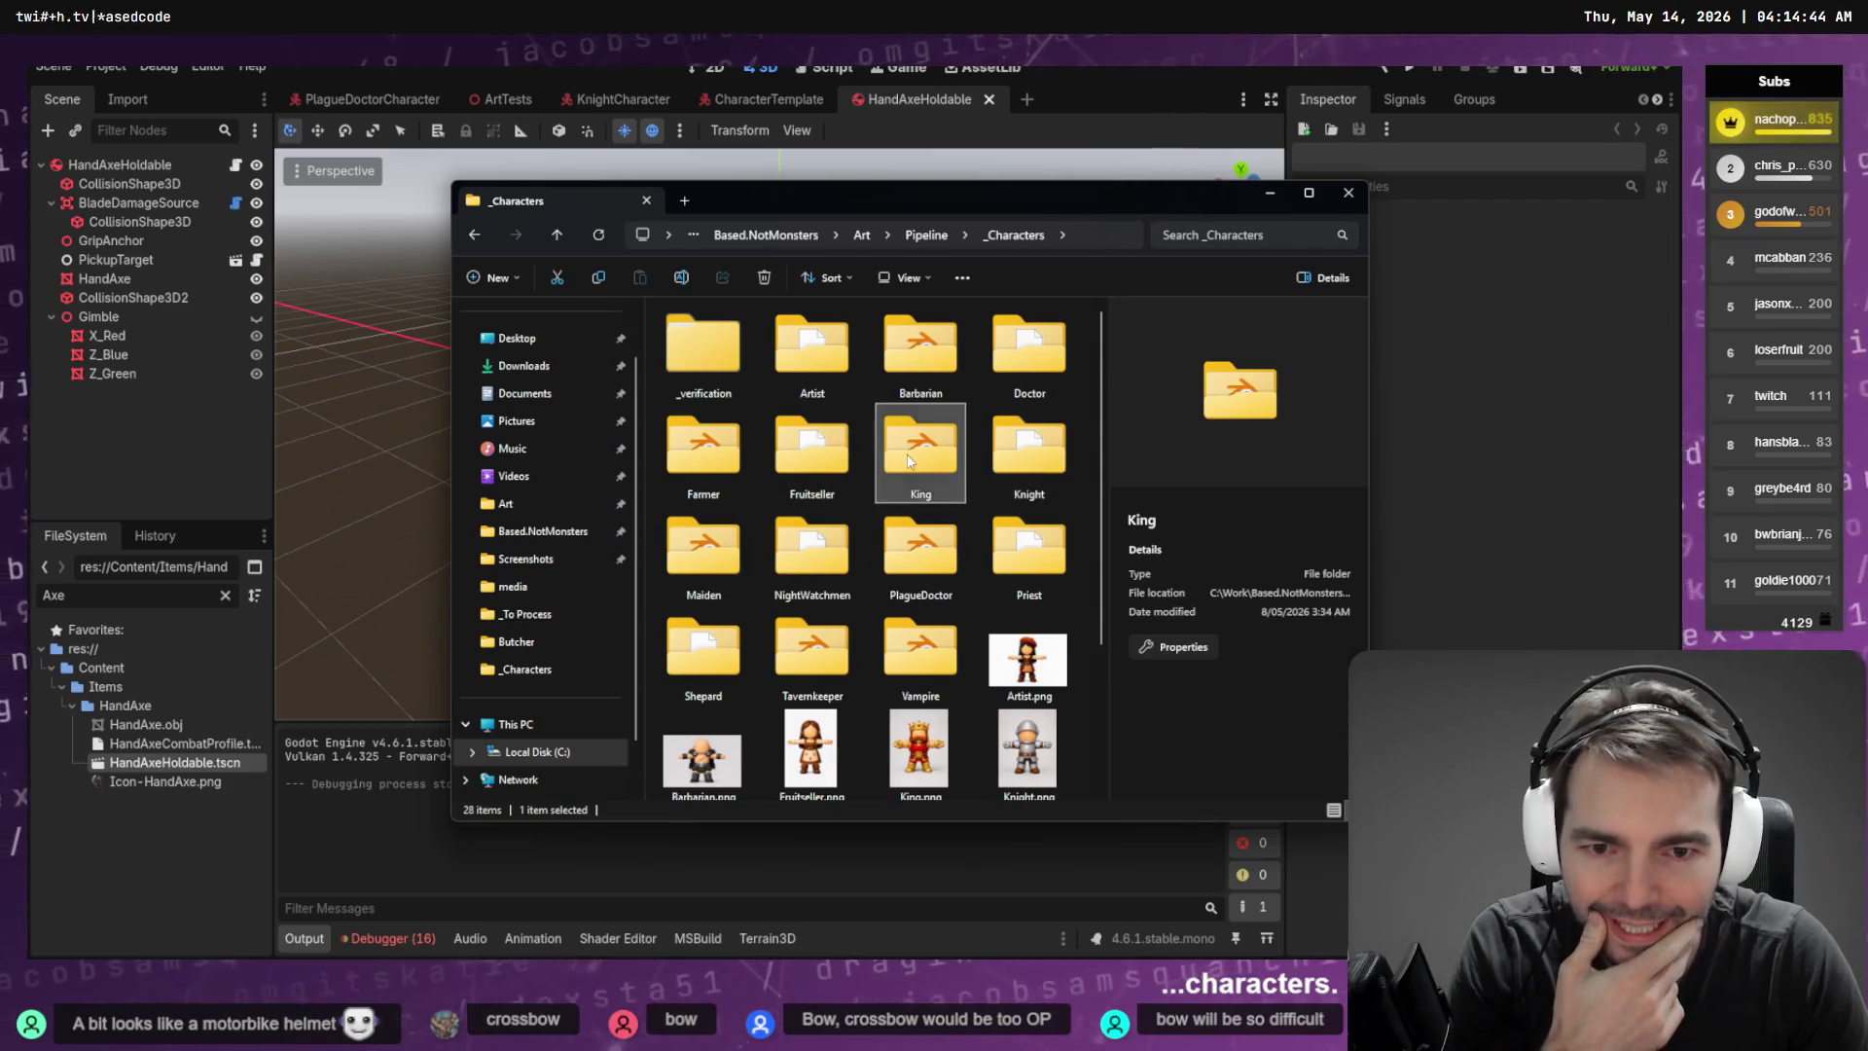
pyautogui.click(703, 564)
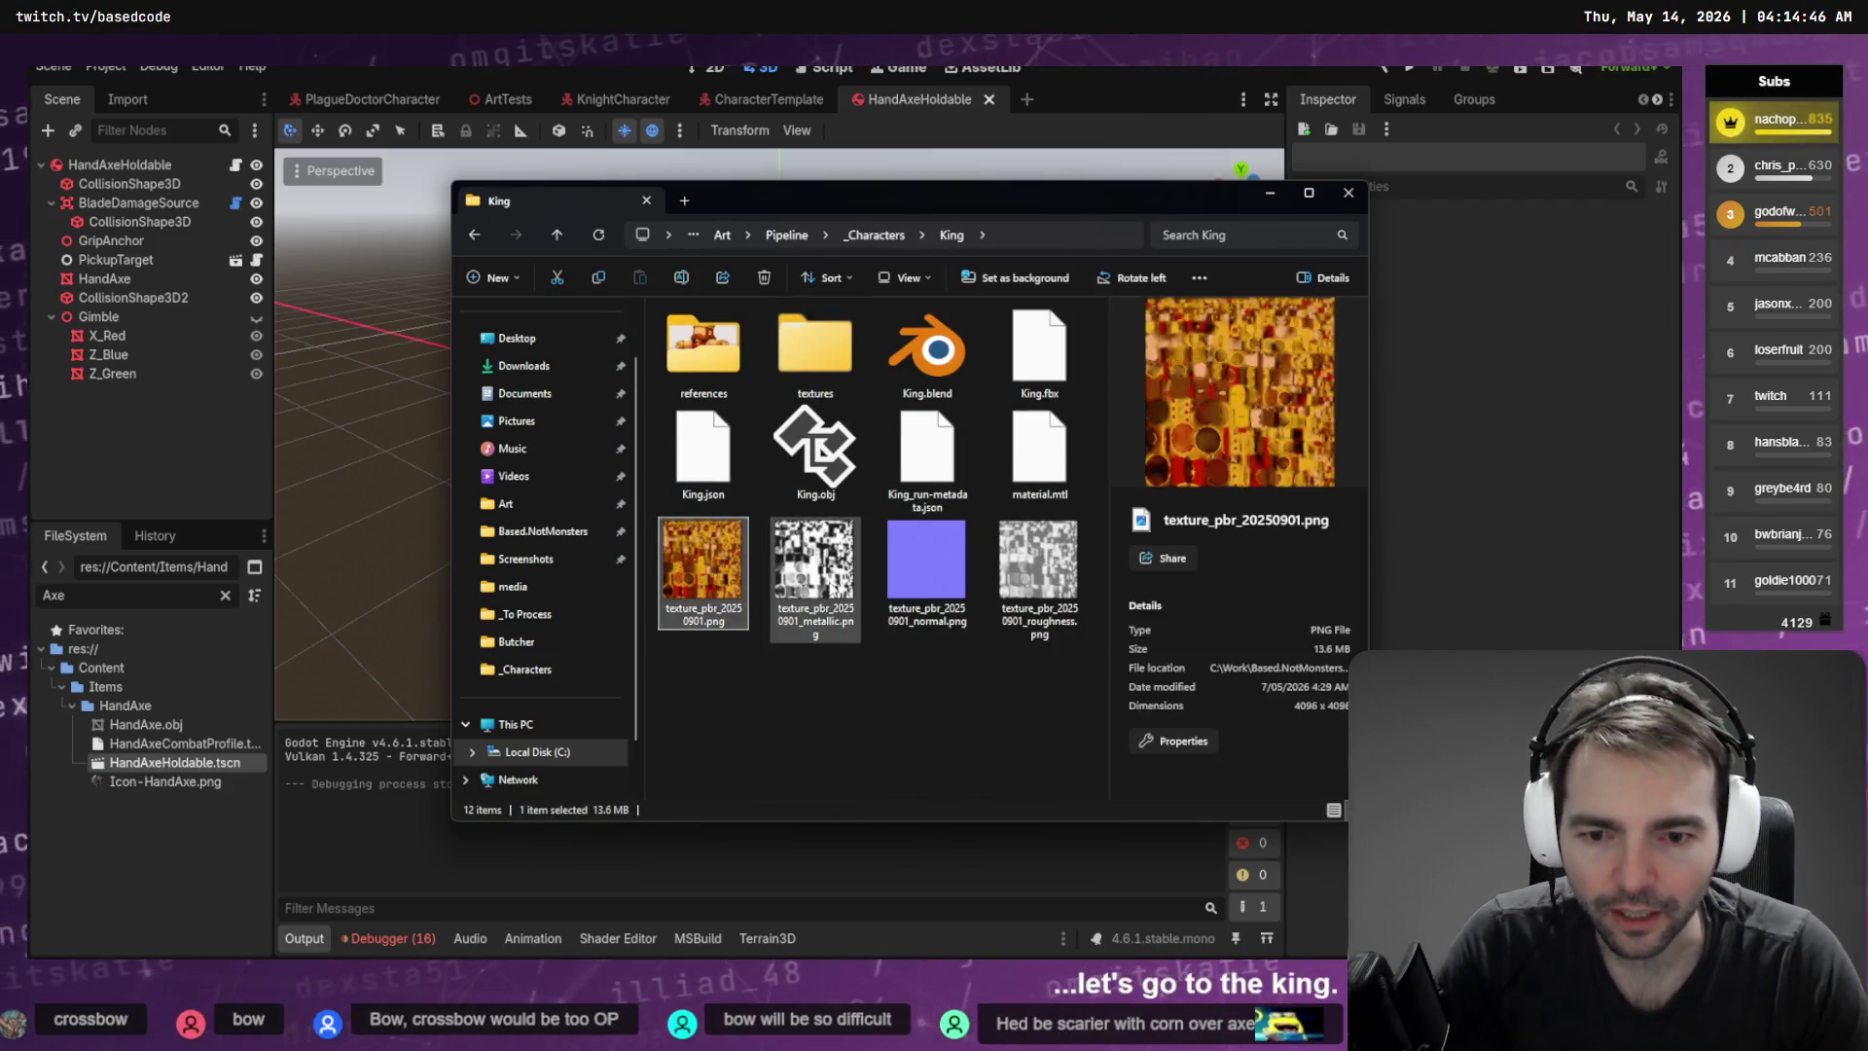
pyautogui.click(816, 565)
pyautogui.keyDown('shift'); pyautogui.click(1037, 569); pyautogui.keyUp('shift')
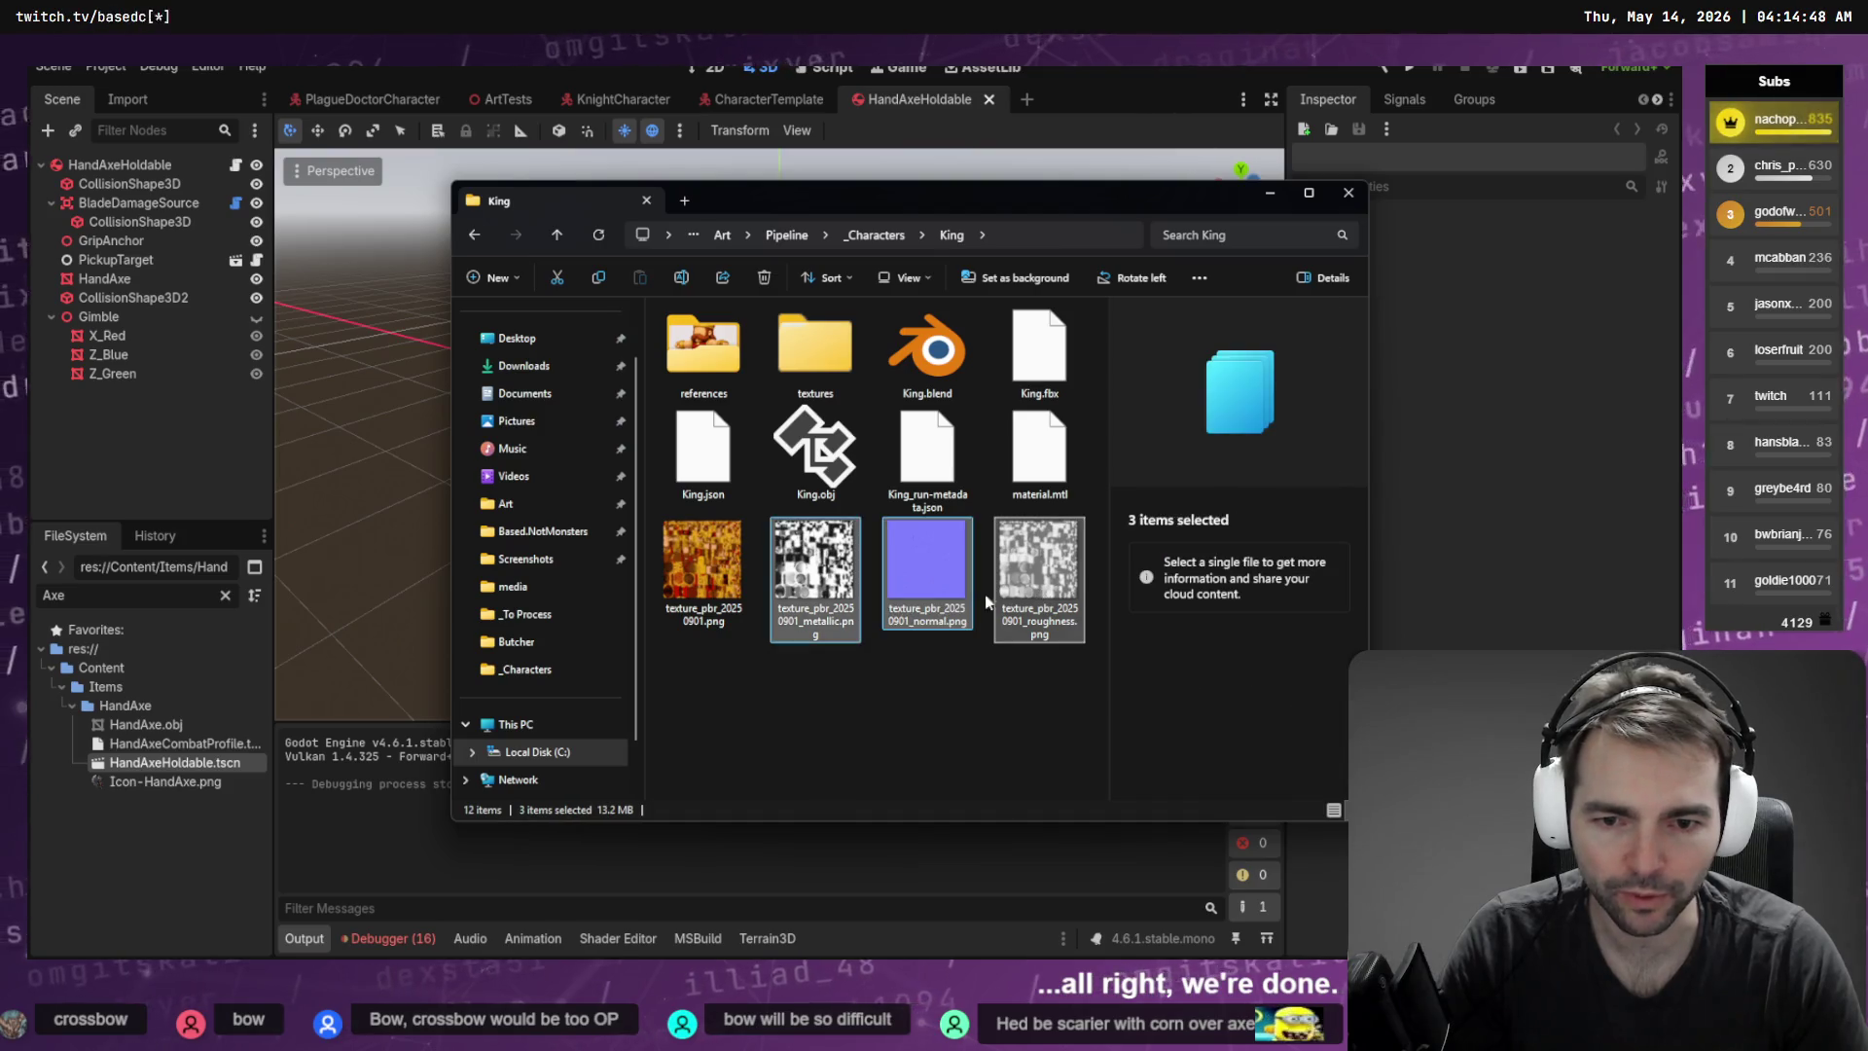
pyautogui.click(225, 594)
pyautogui.scroll(-5, 146, 744)
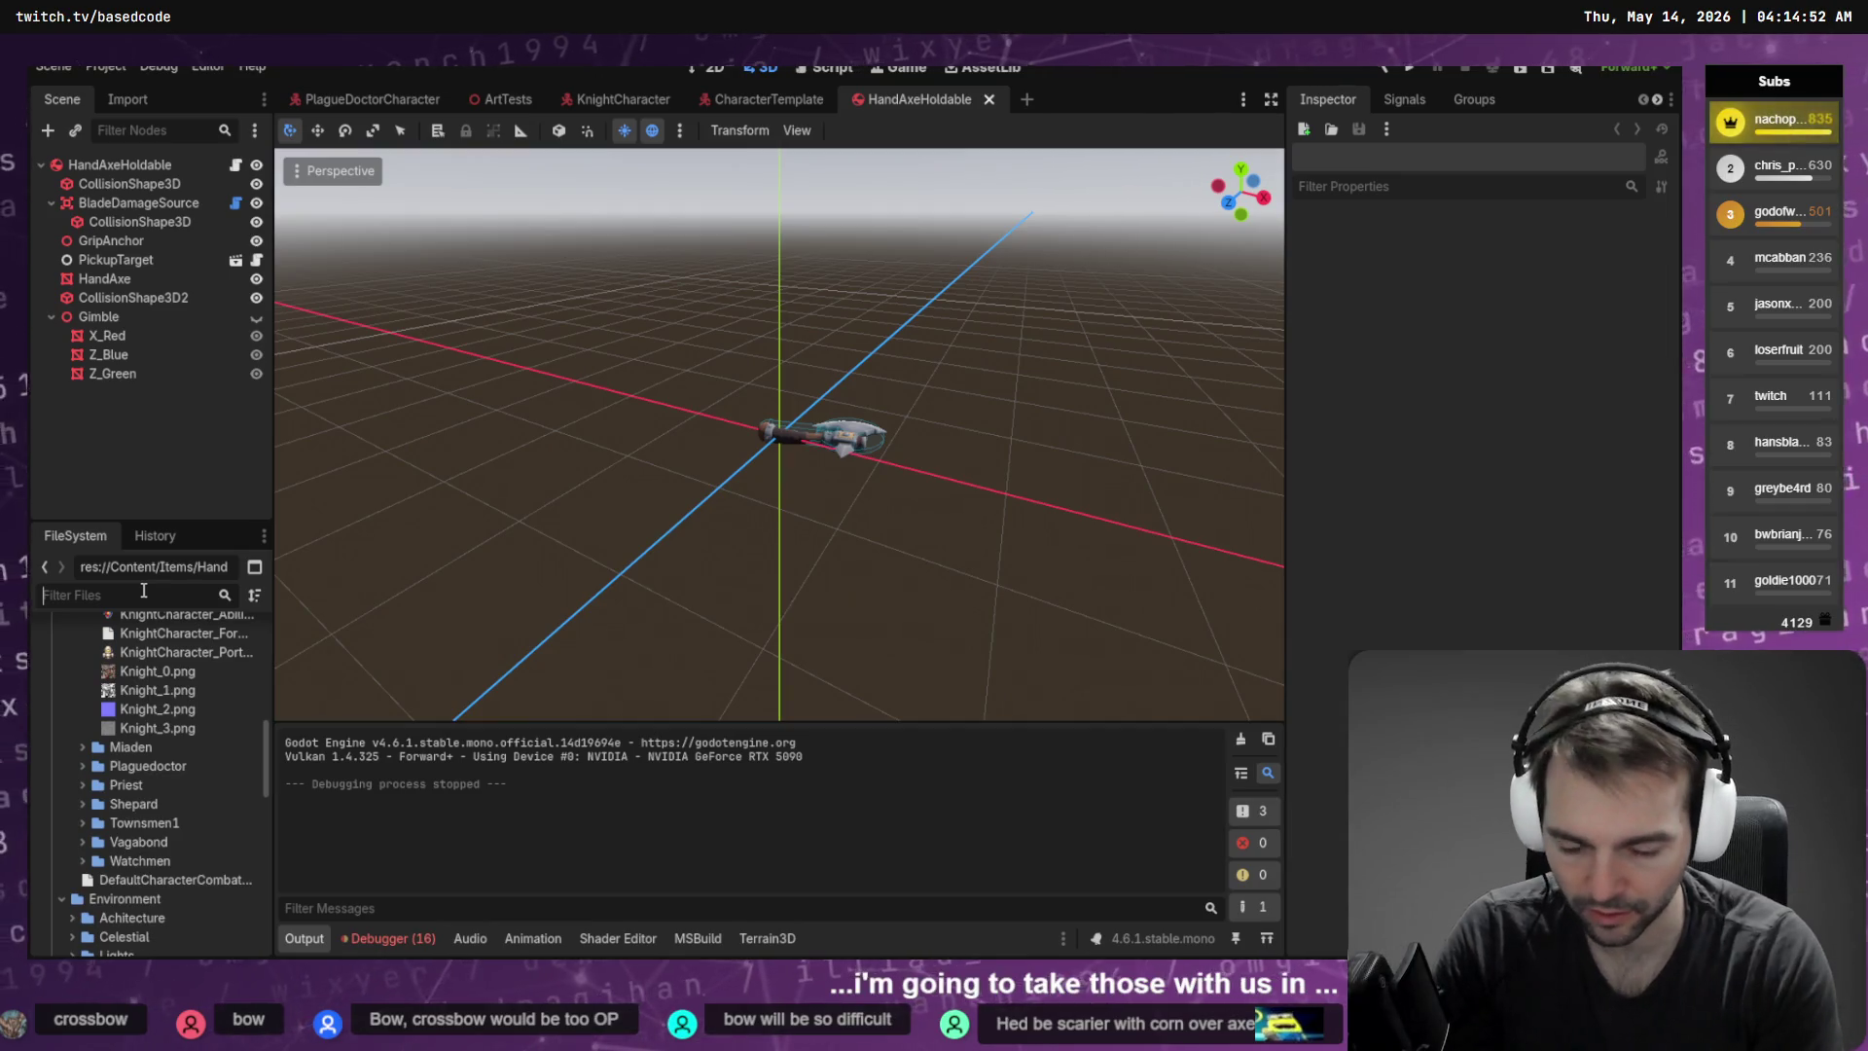
# Filter the FileSystem for 'King' and open KingCharacter.tscn
pyautogui.write('King')
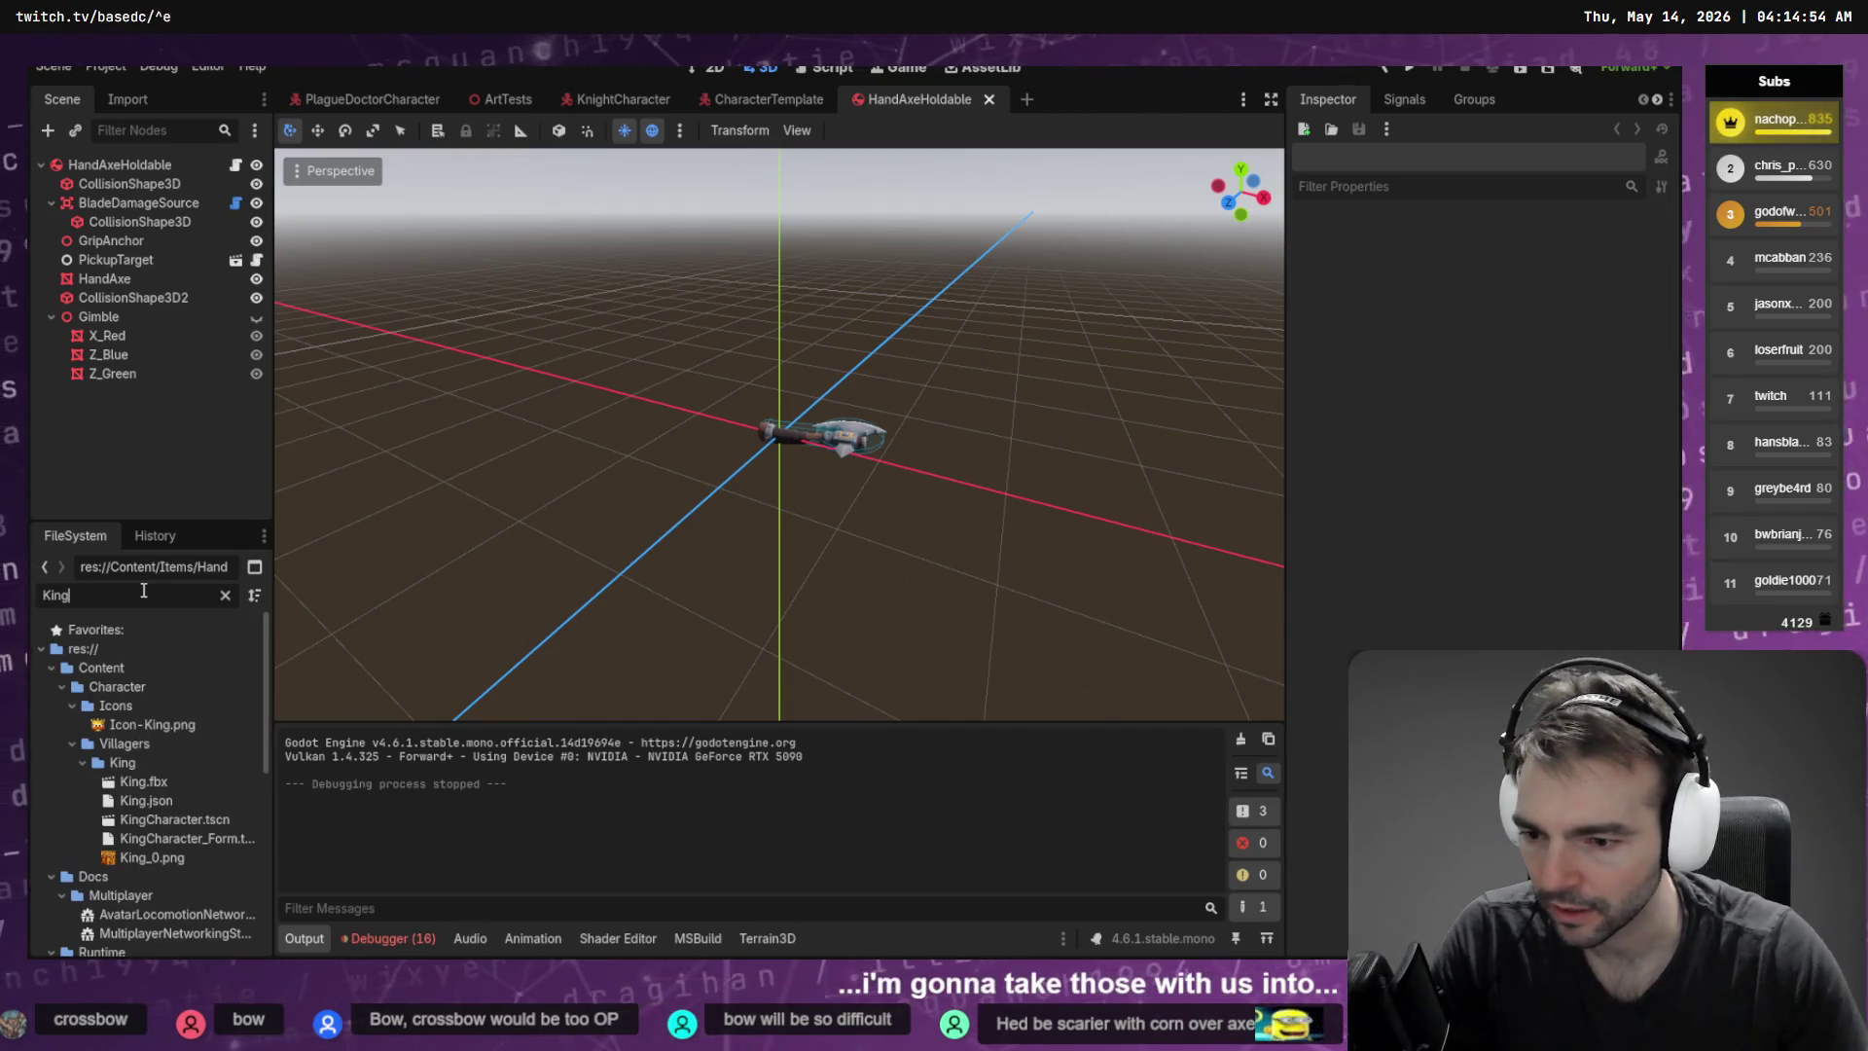
pyautogui.doubleClick(174, 819)
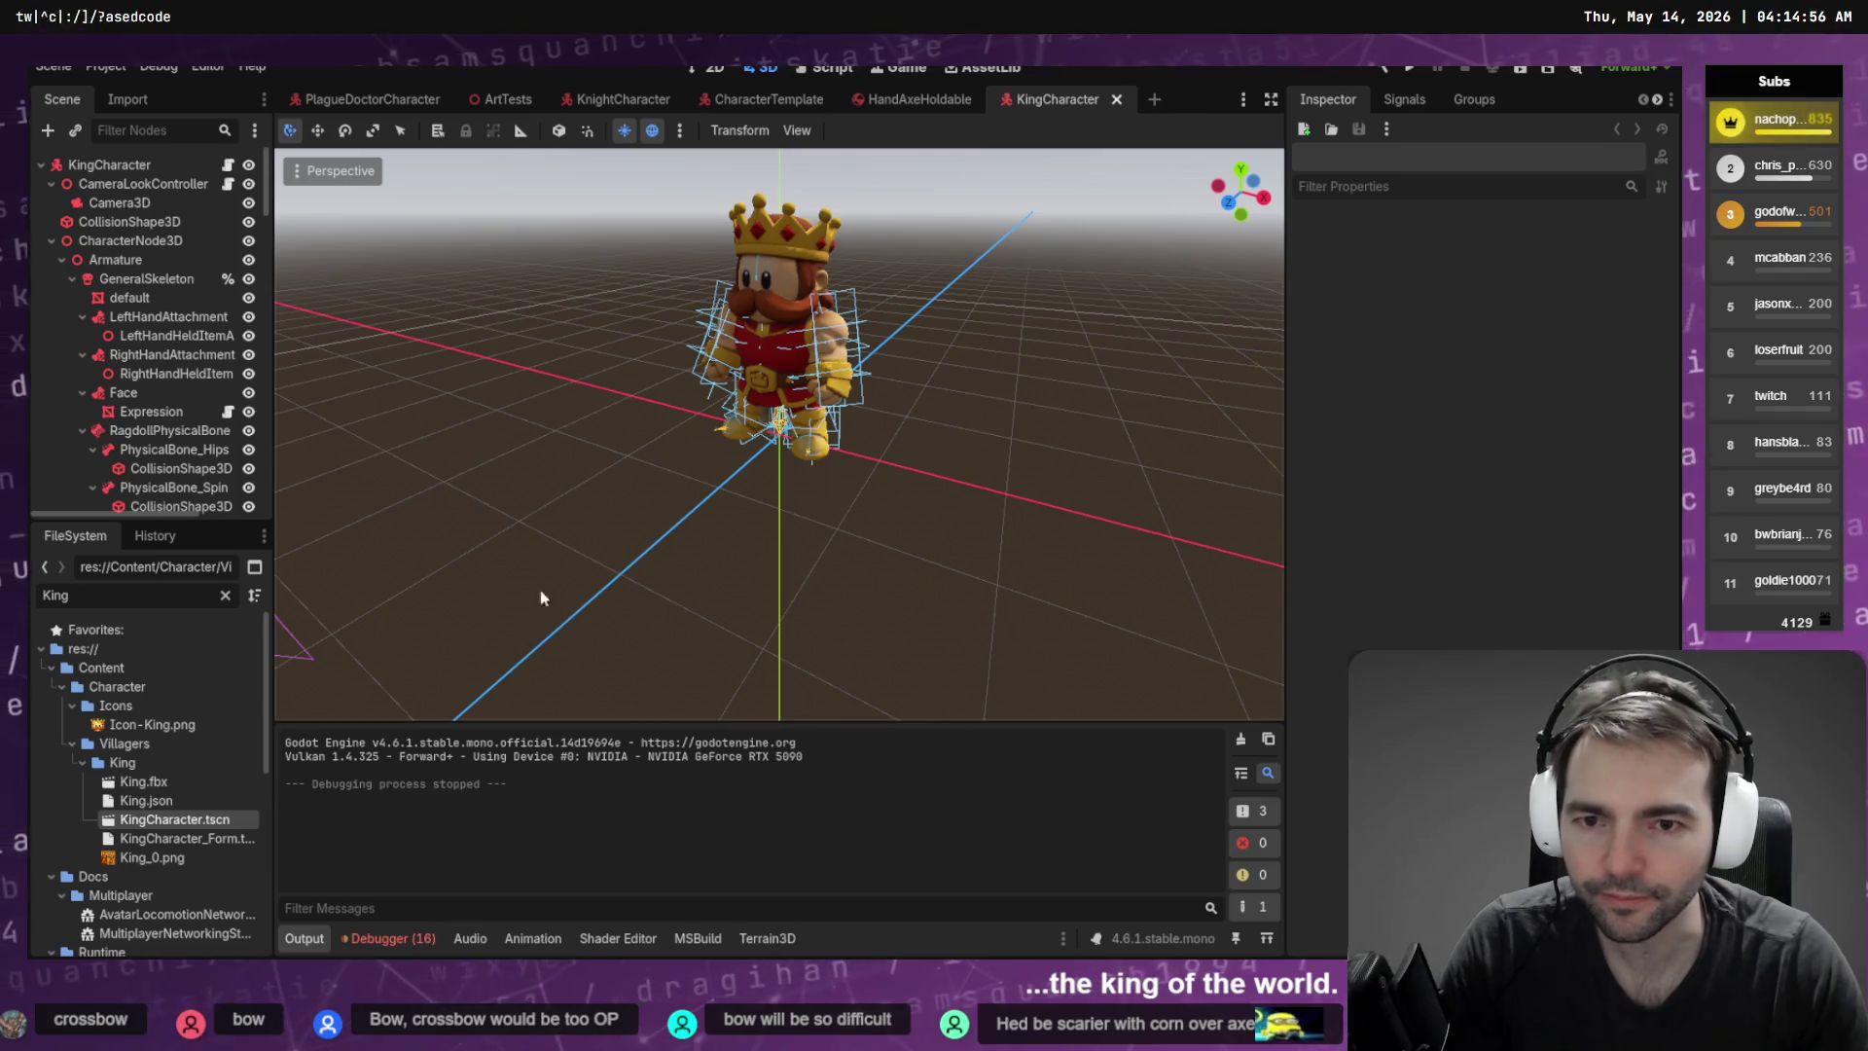
pyautogui.hotkey('alt', 'Tab')
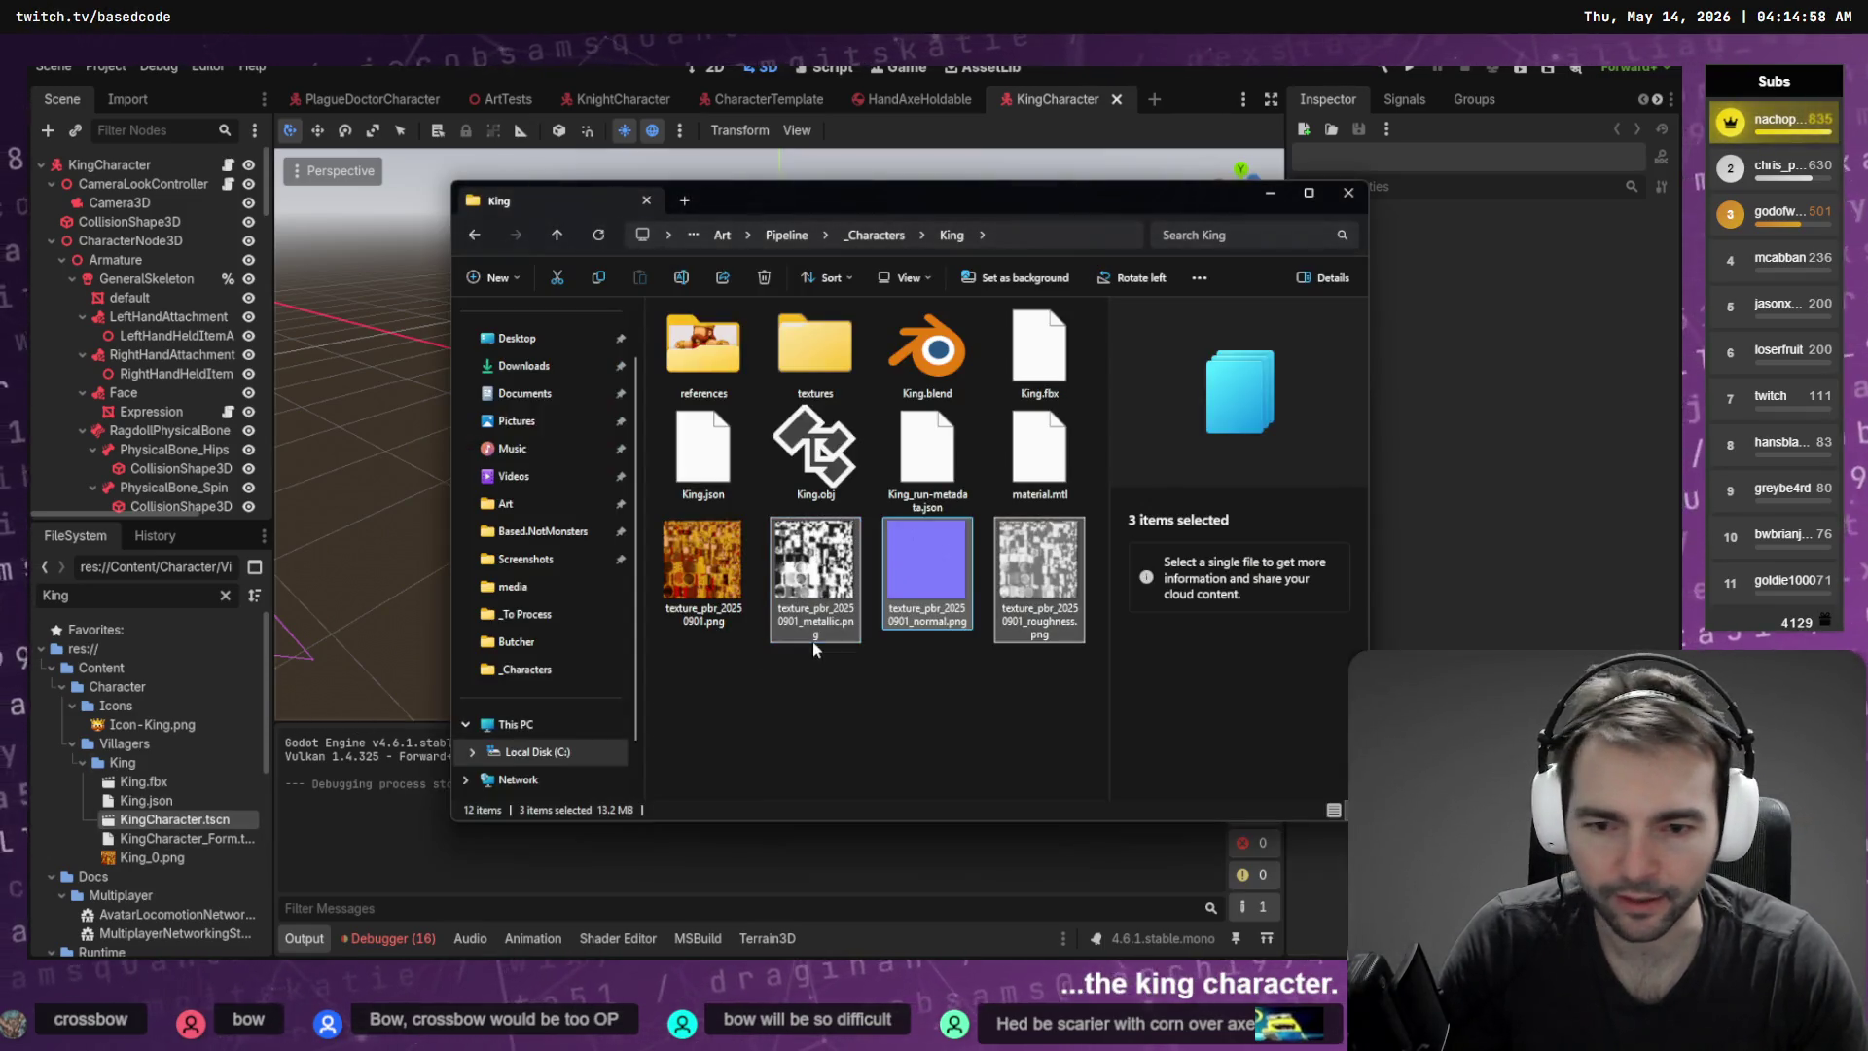
pyautogui.scroll(-2, 492, 750)
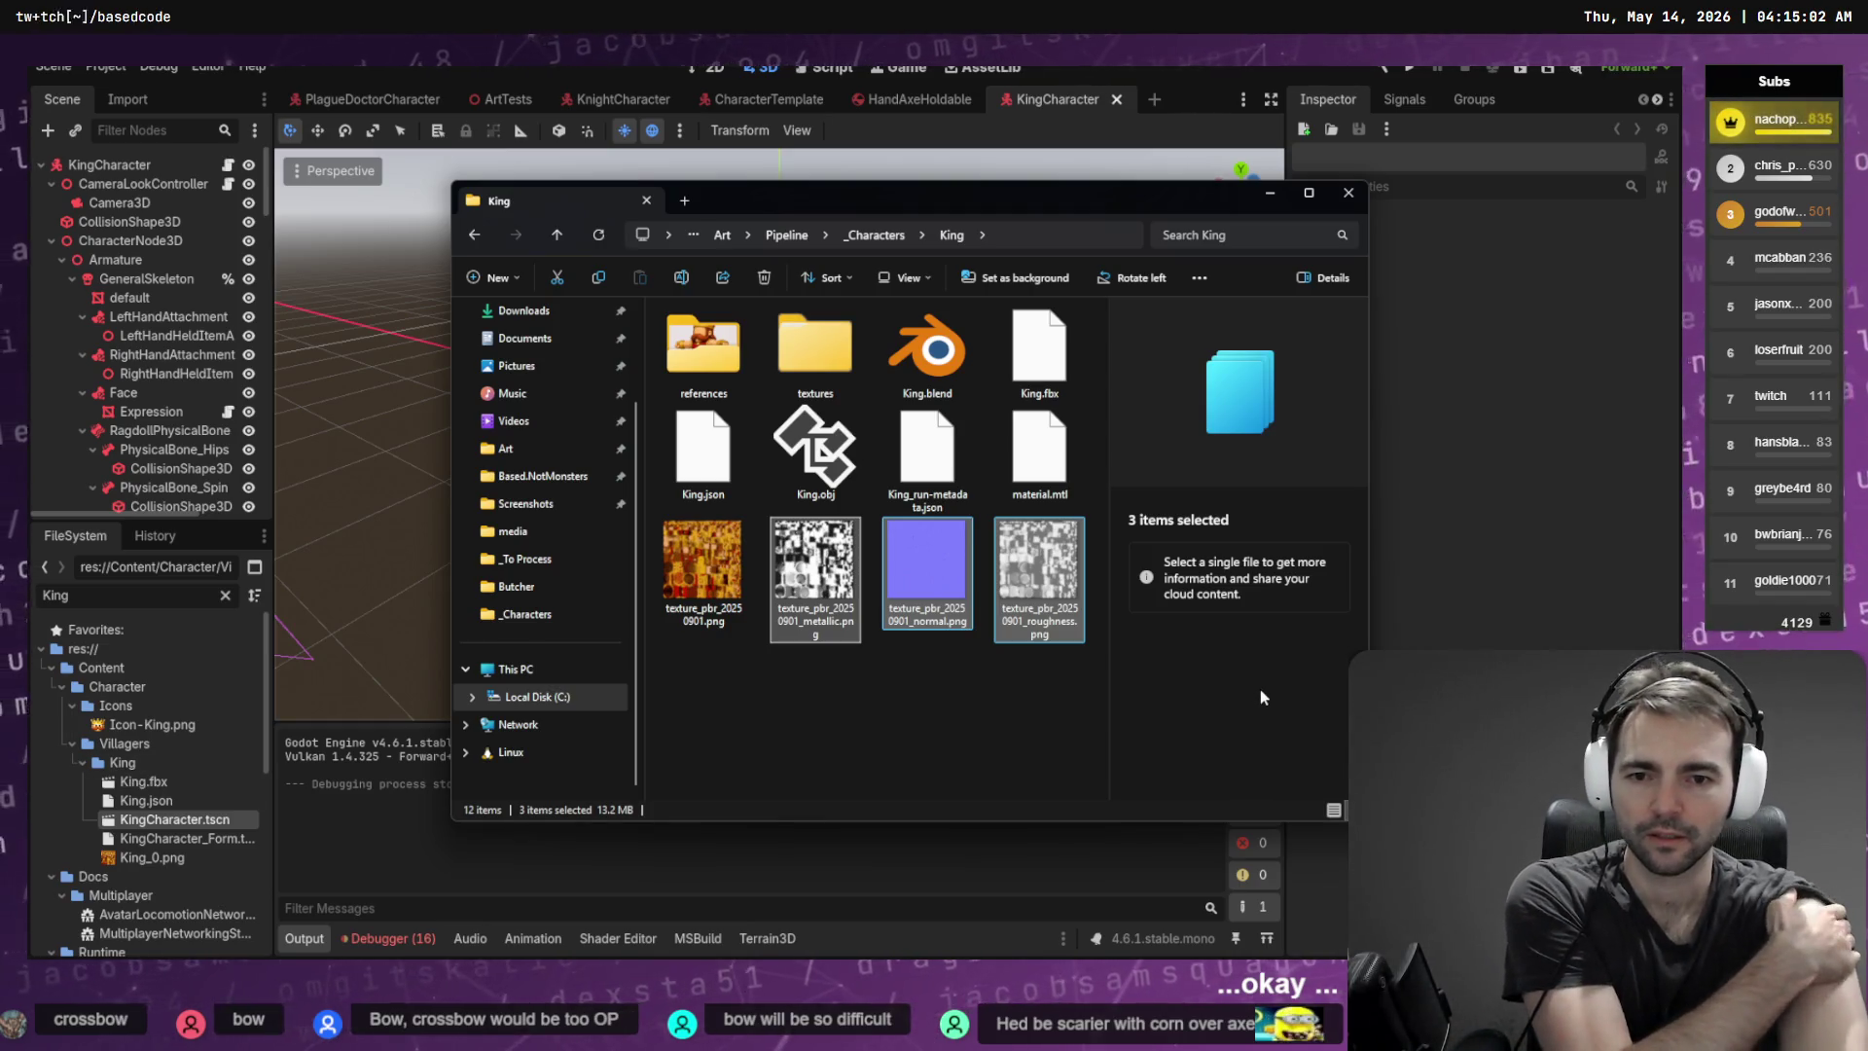
pyautogui.click(1510, 624)
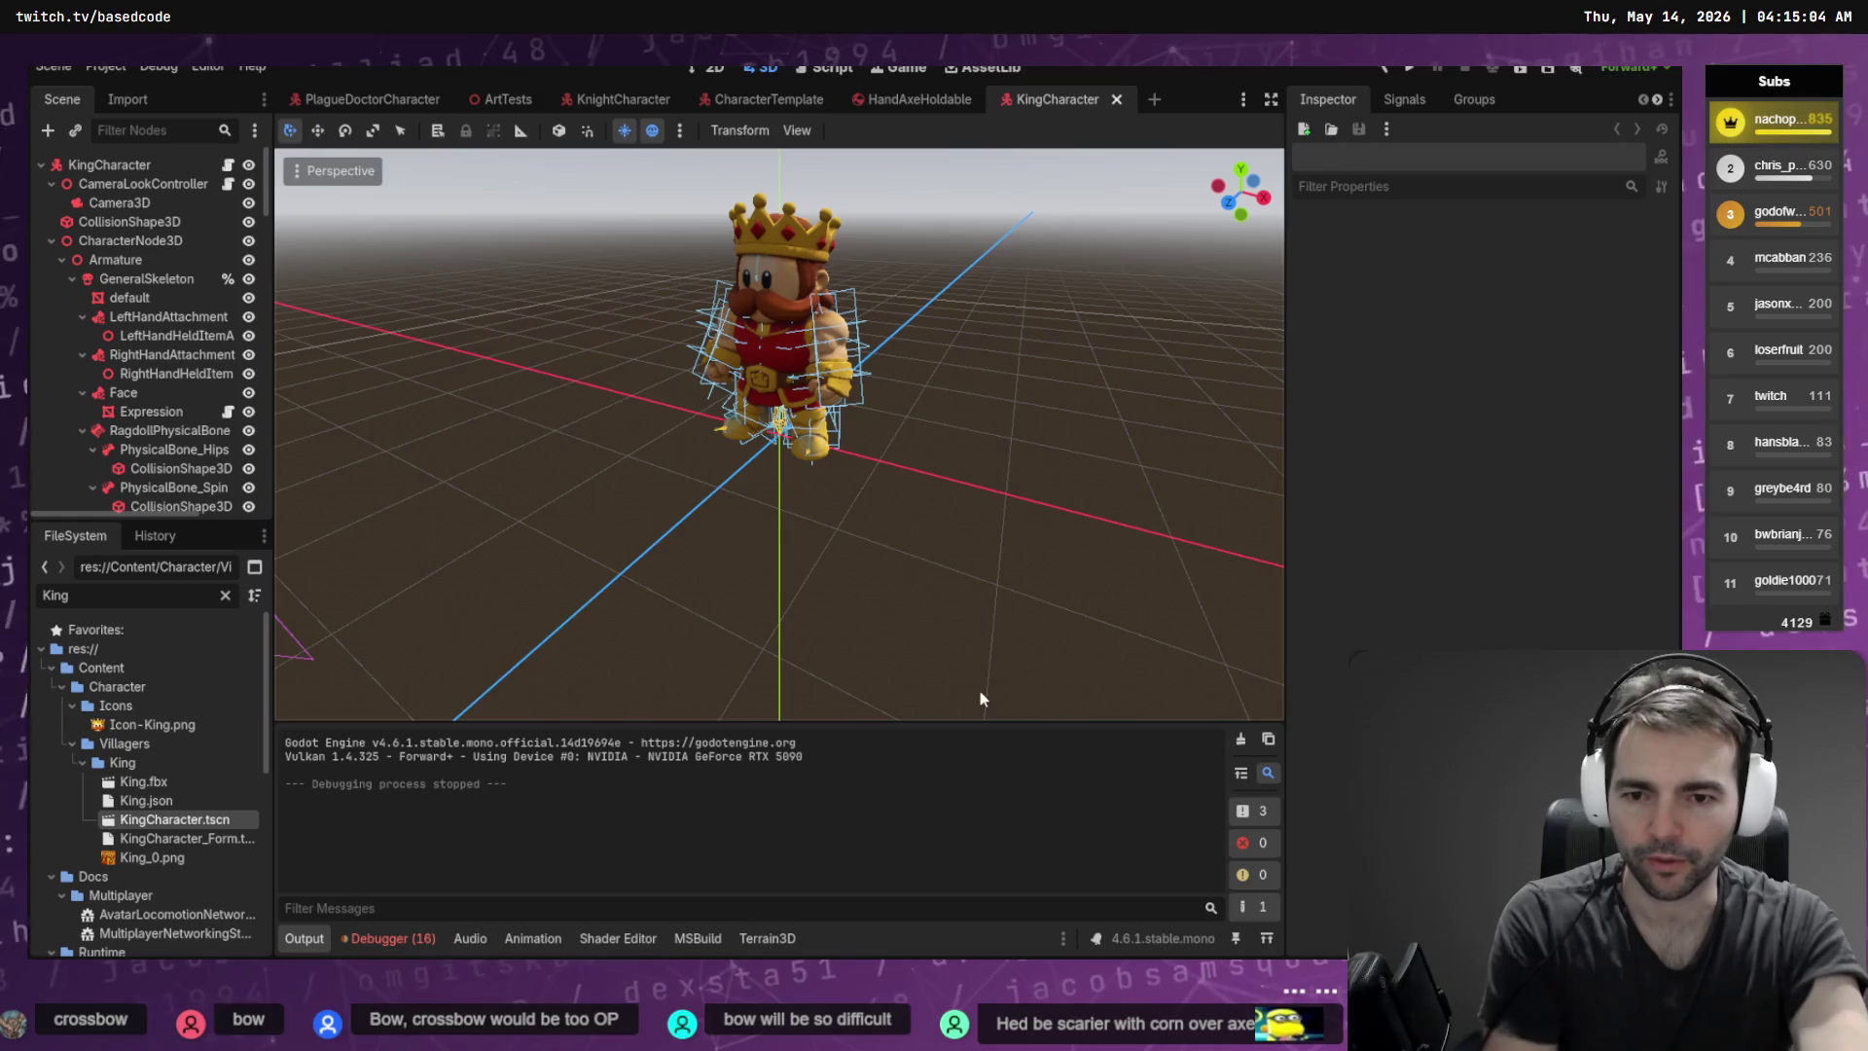
# Drop the three King PBR texture PNGs into the King folder and select the king's default mesh
pyautogui.hotkey('alt', 'Tab')
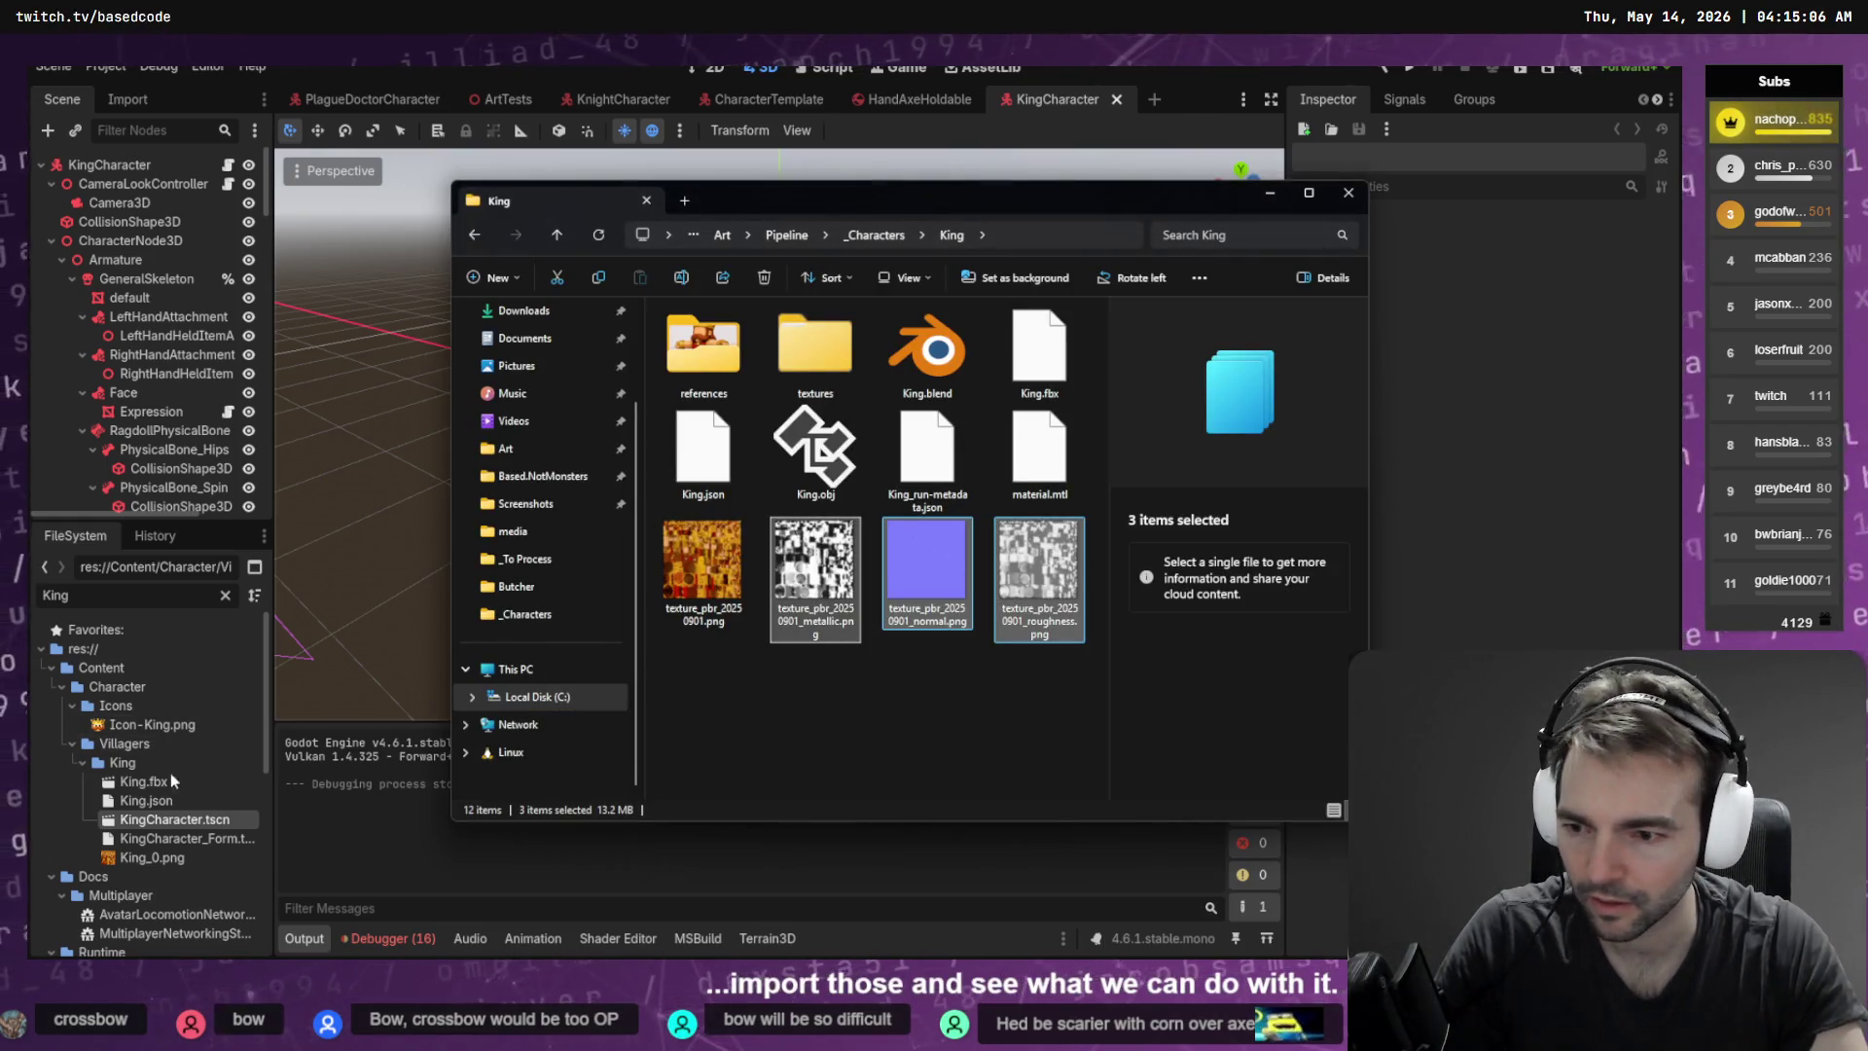
pyautogui.click(123, 763)
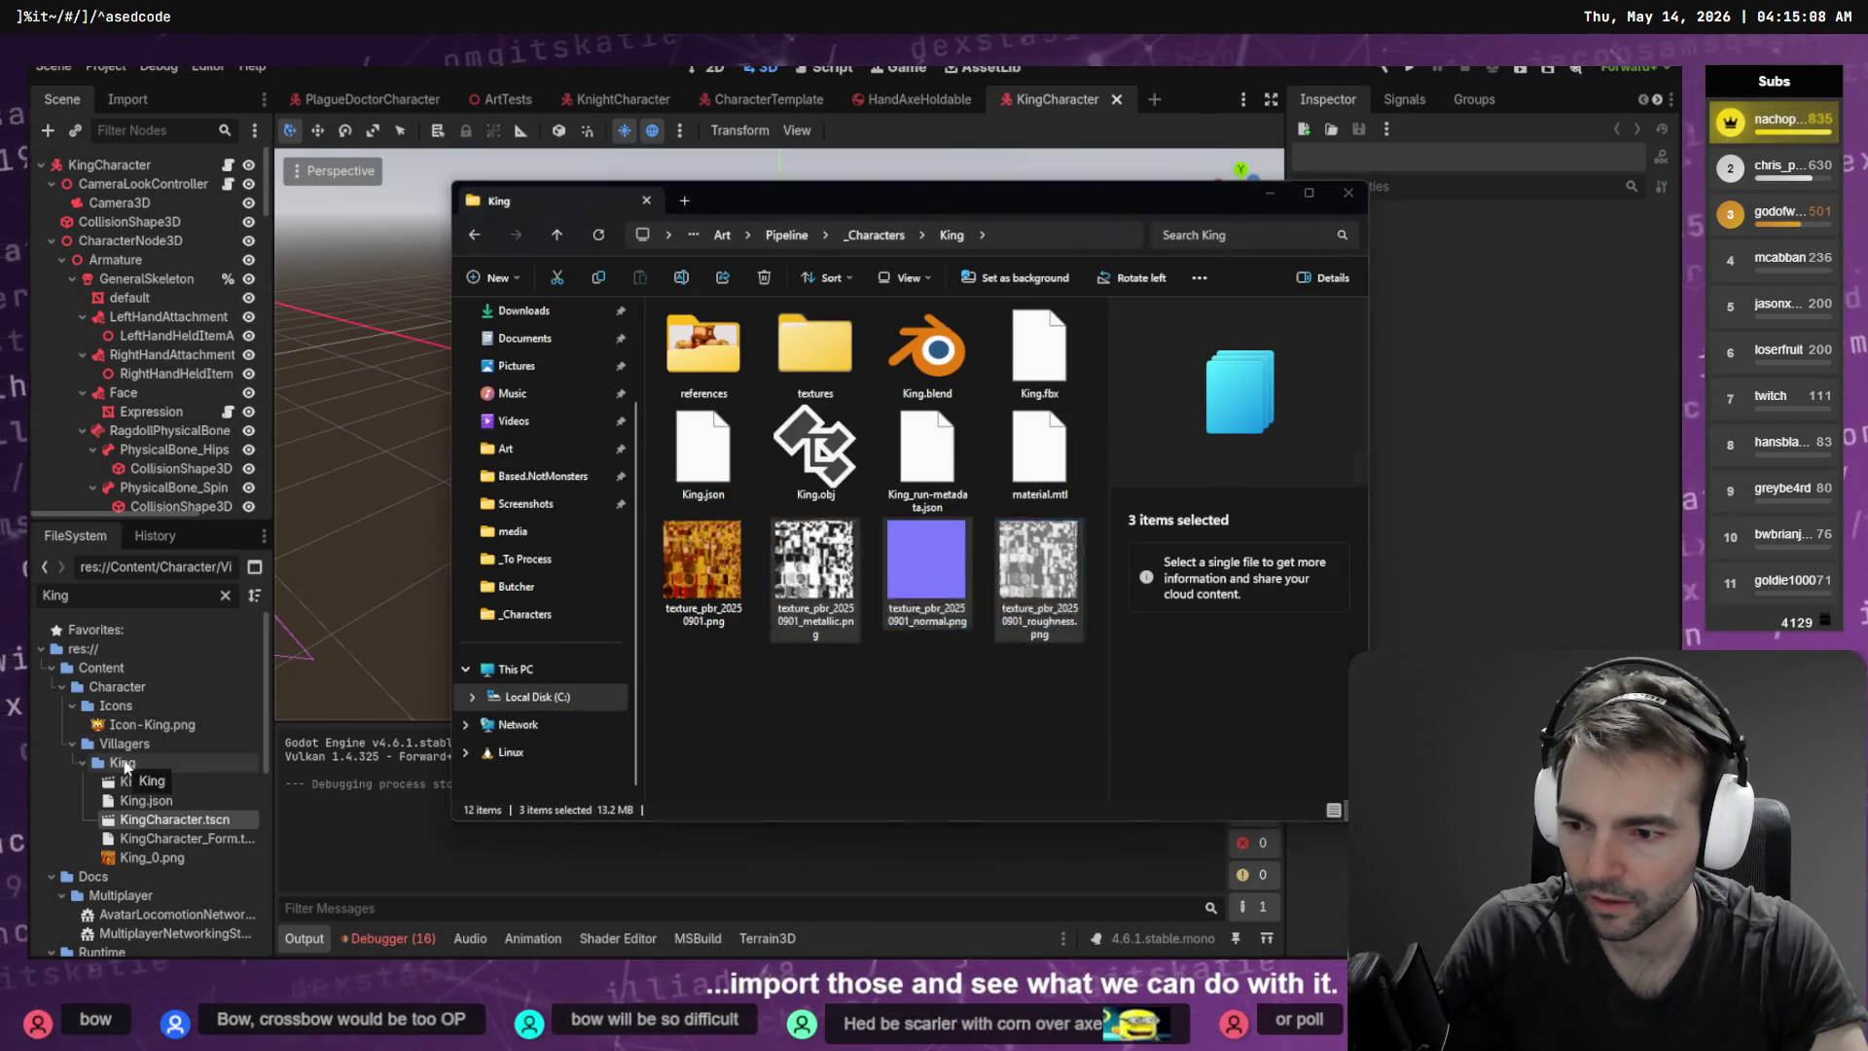
pyautogui.click(225, 594)
pyautogui.scroll(-5, 194, 681)
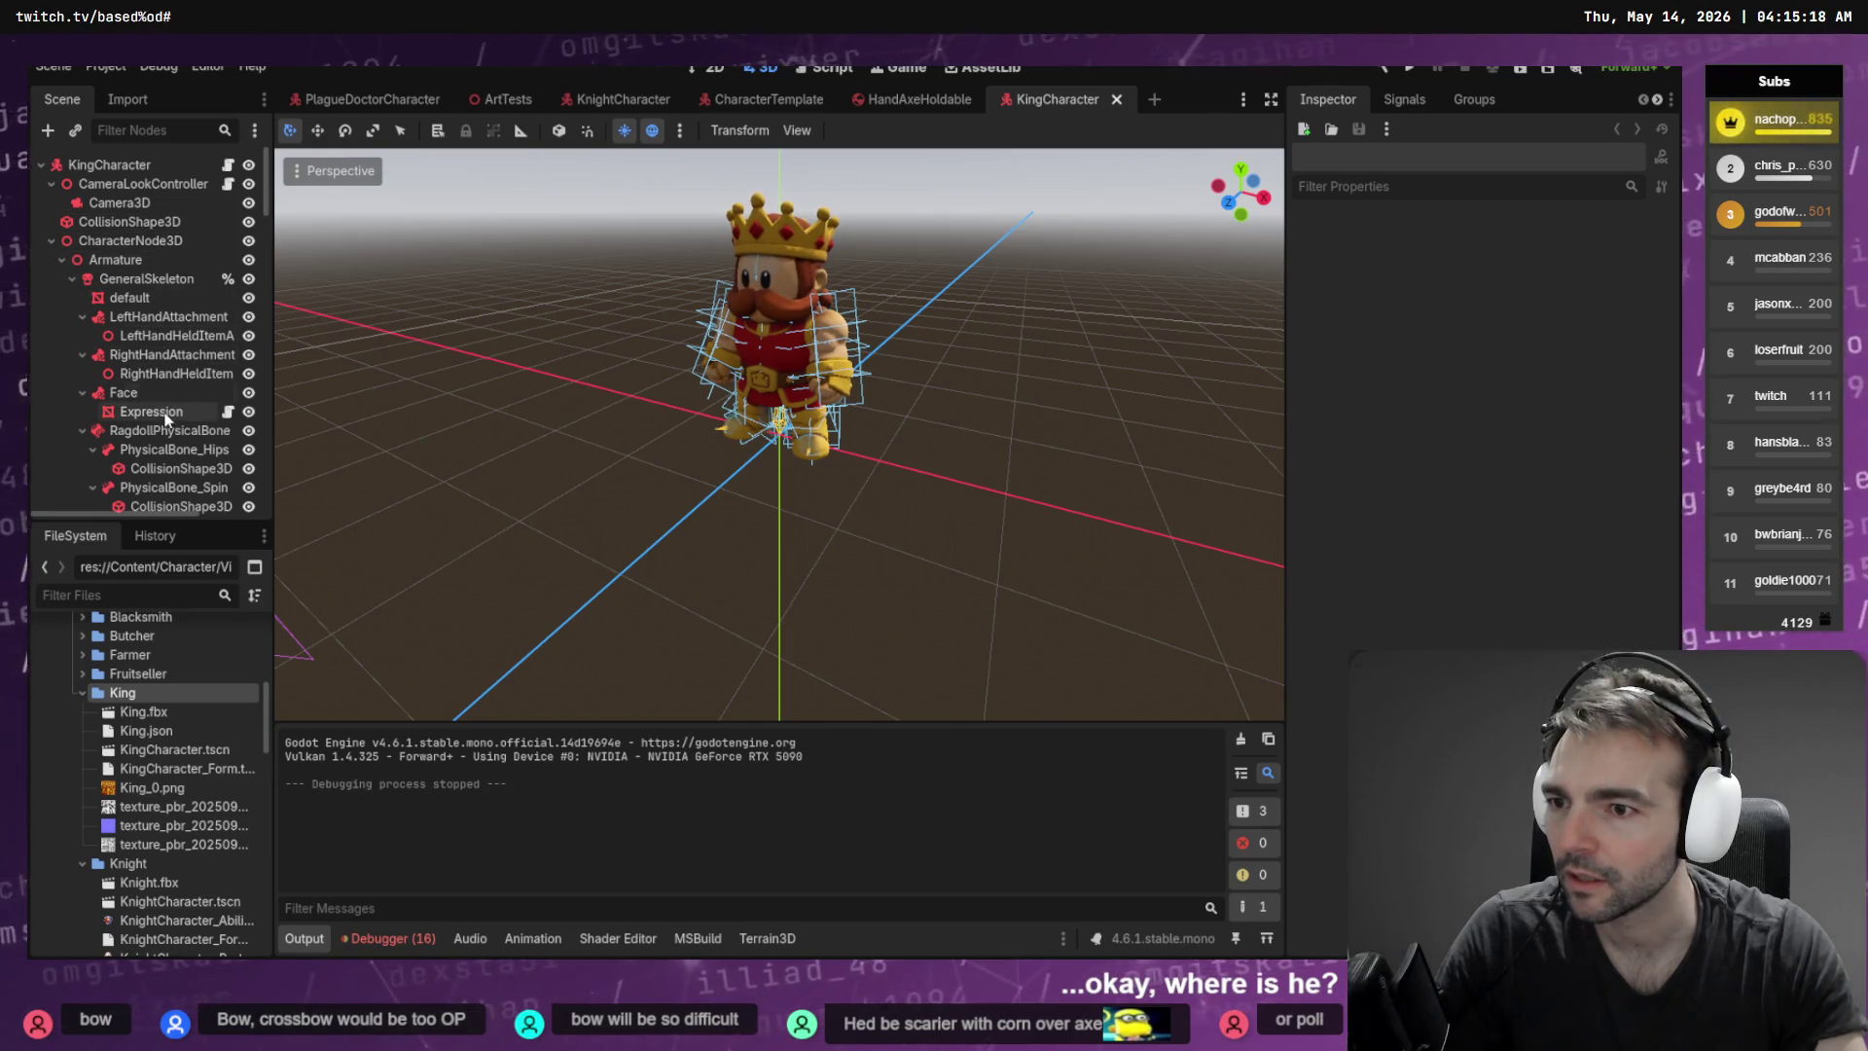
pyautogui.click(156, 299)
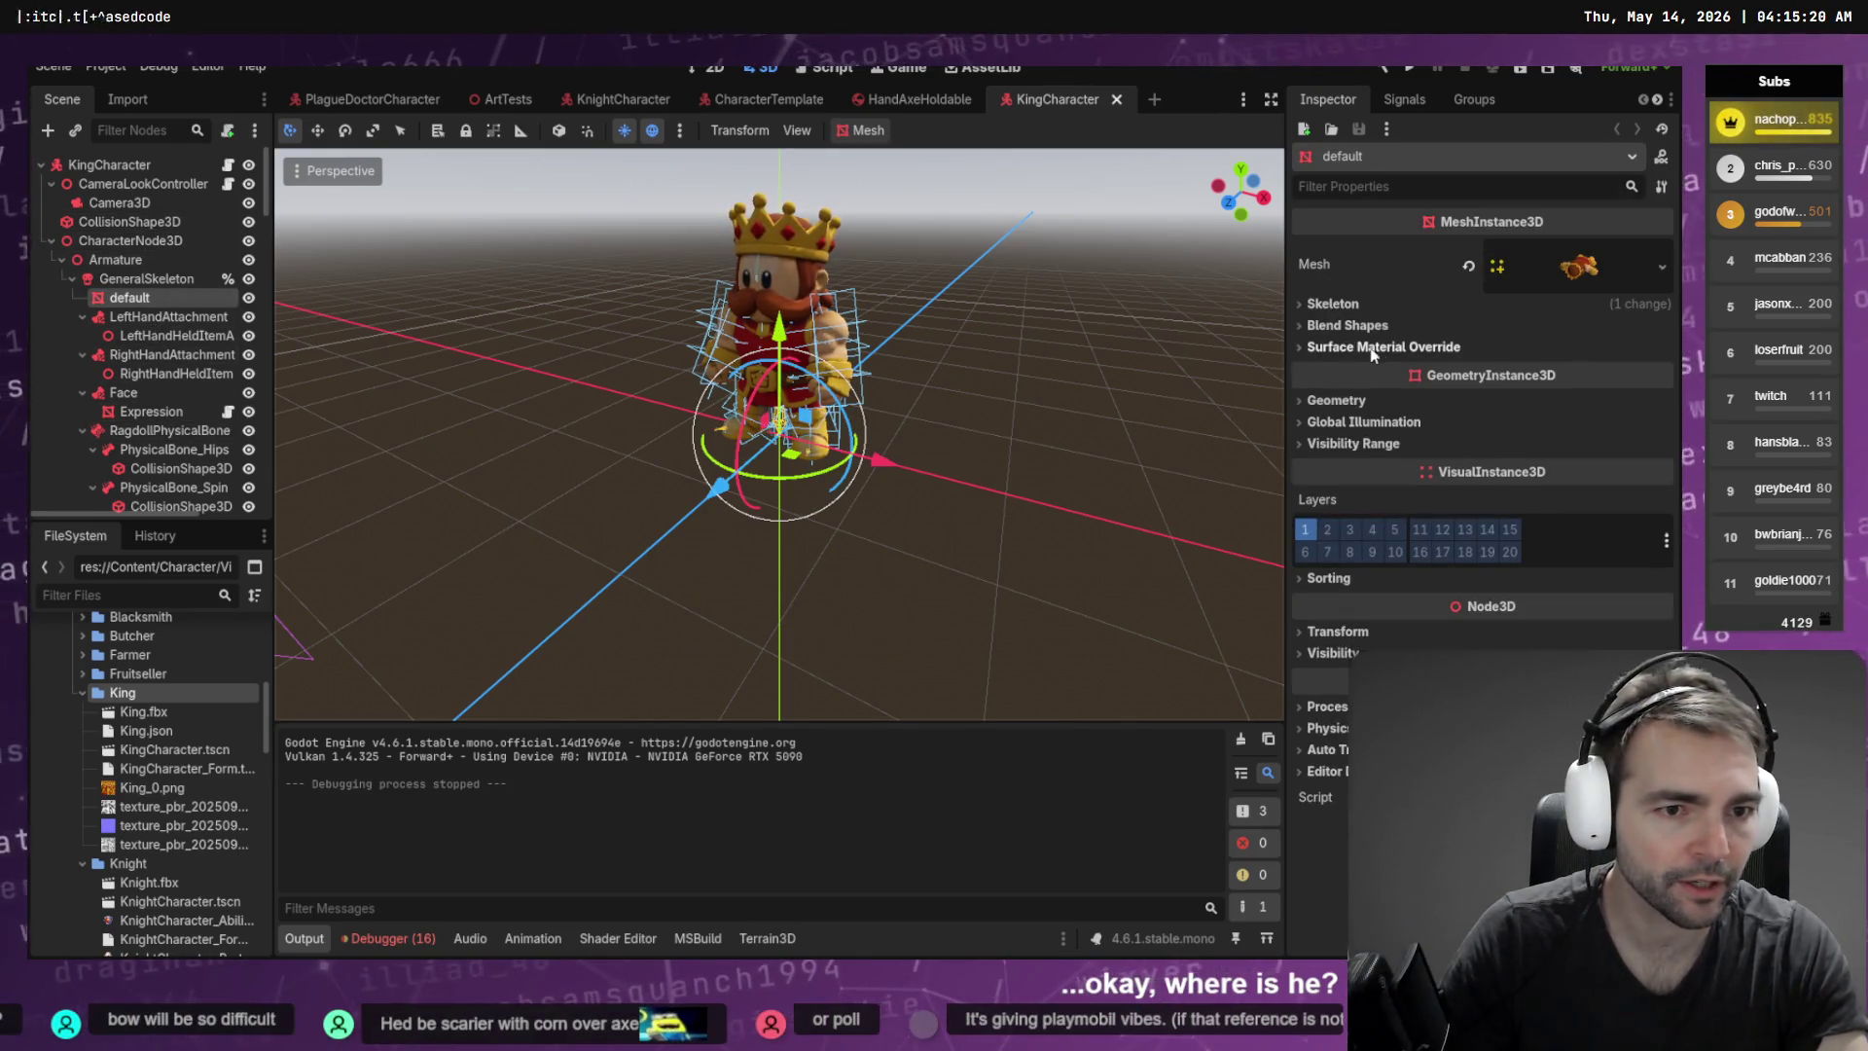
# Create a new material override for the King and set King_0.png as its albedo texture
pyautogui.click(1662, 371)
pyautogui.click(1557, 420)
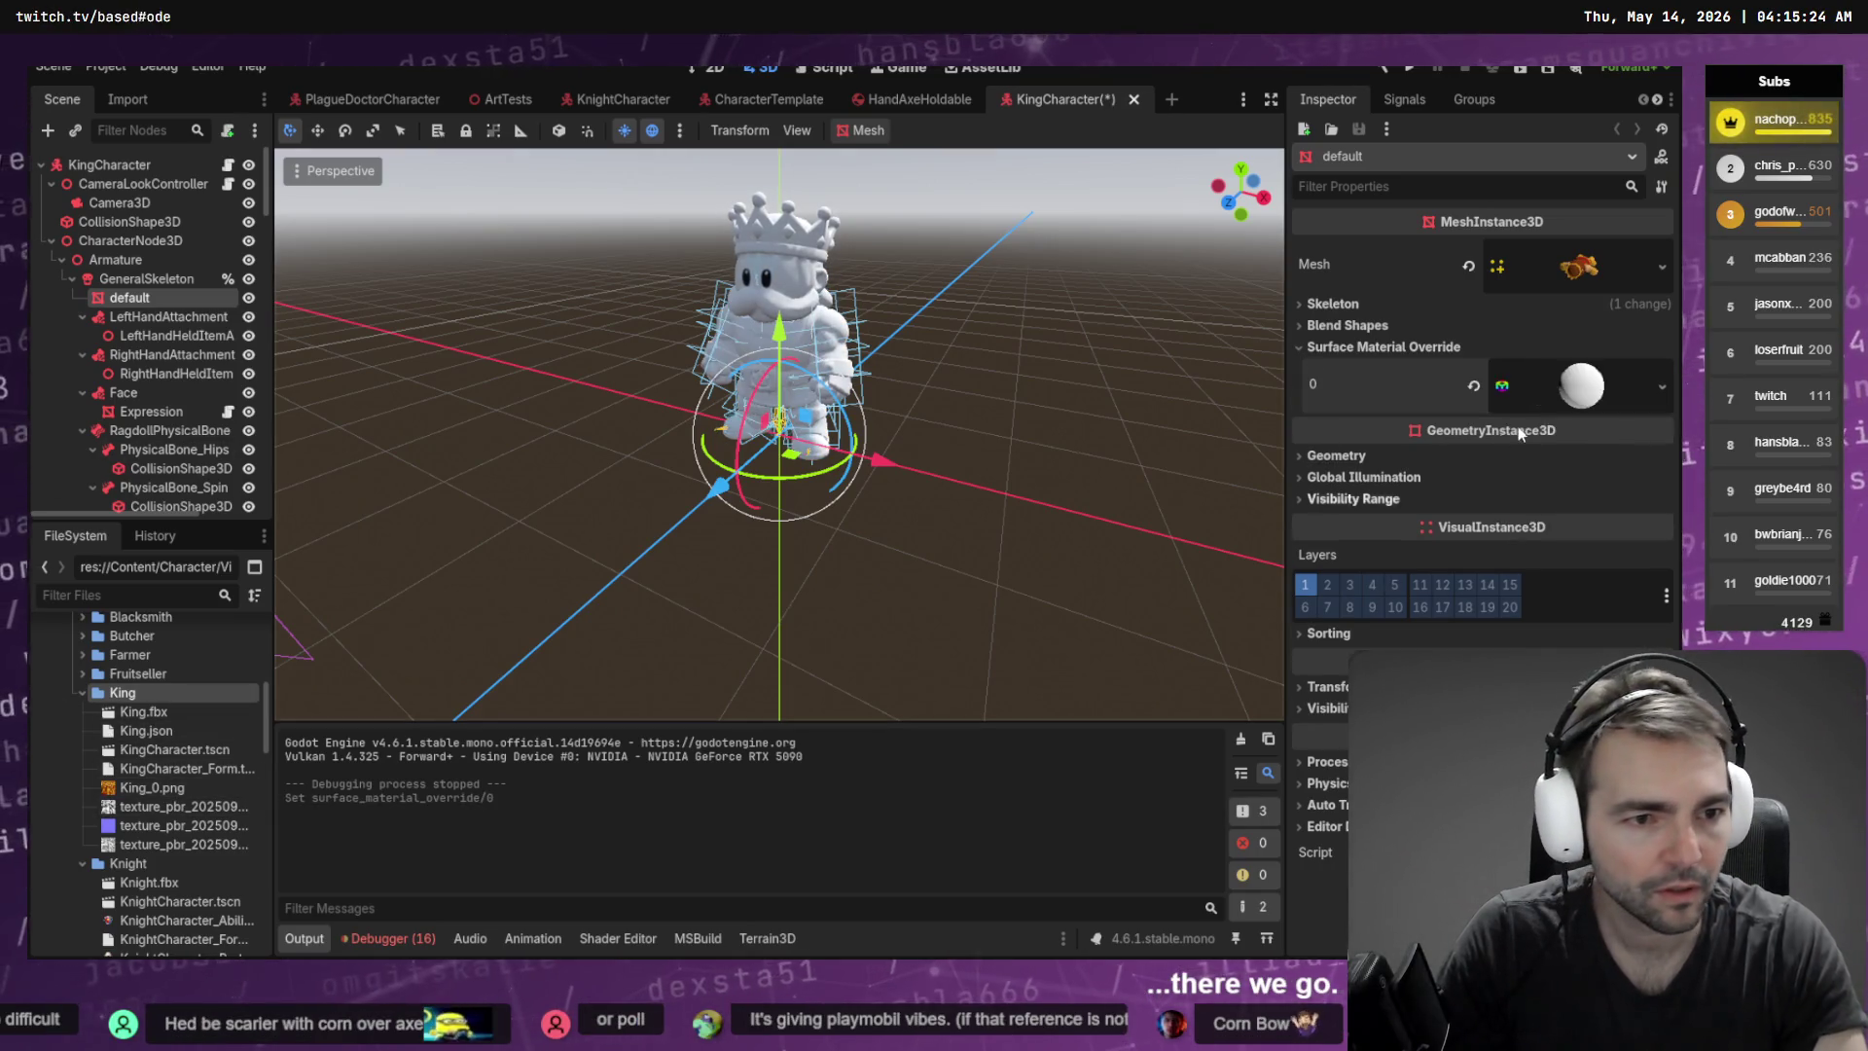
pyautogui.click(1581, 386)
pyautogui.click(1357, 625)
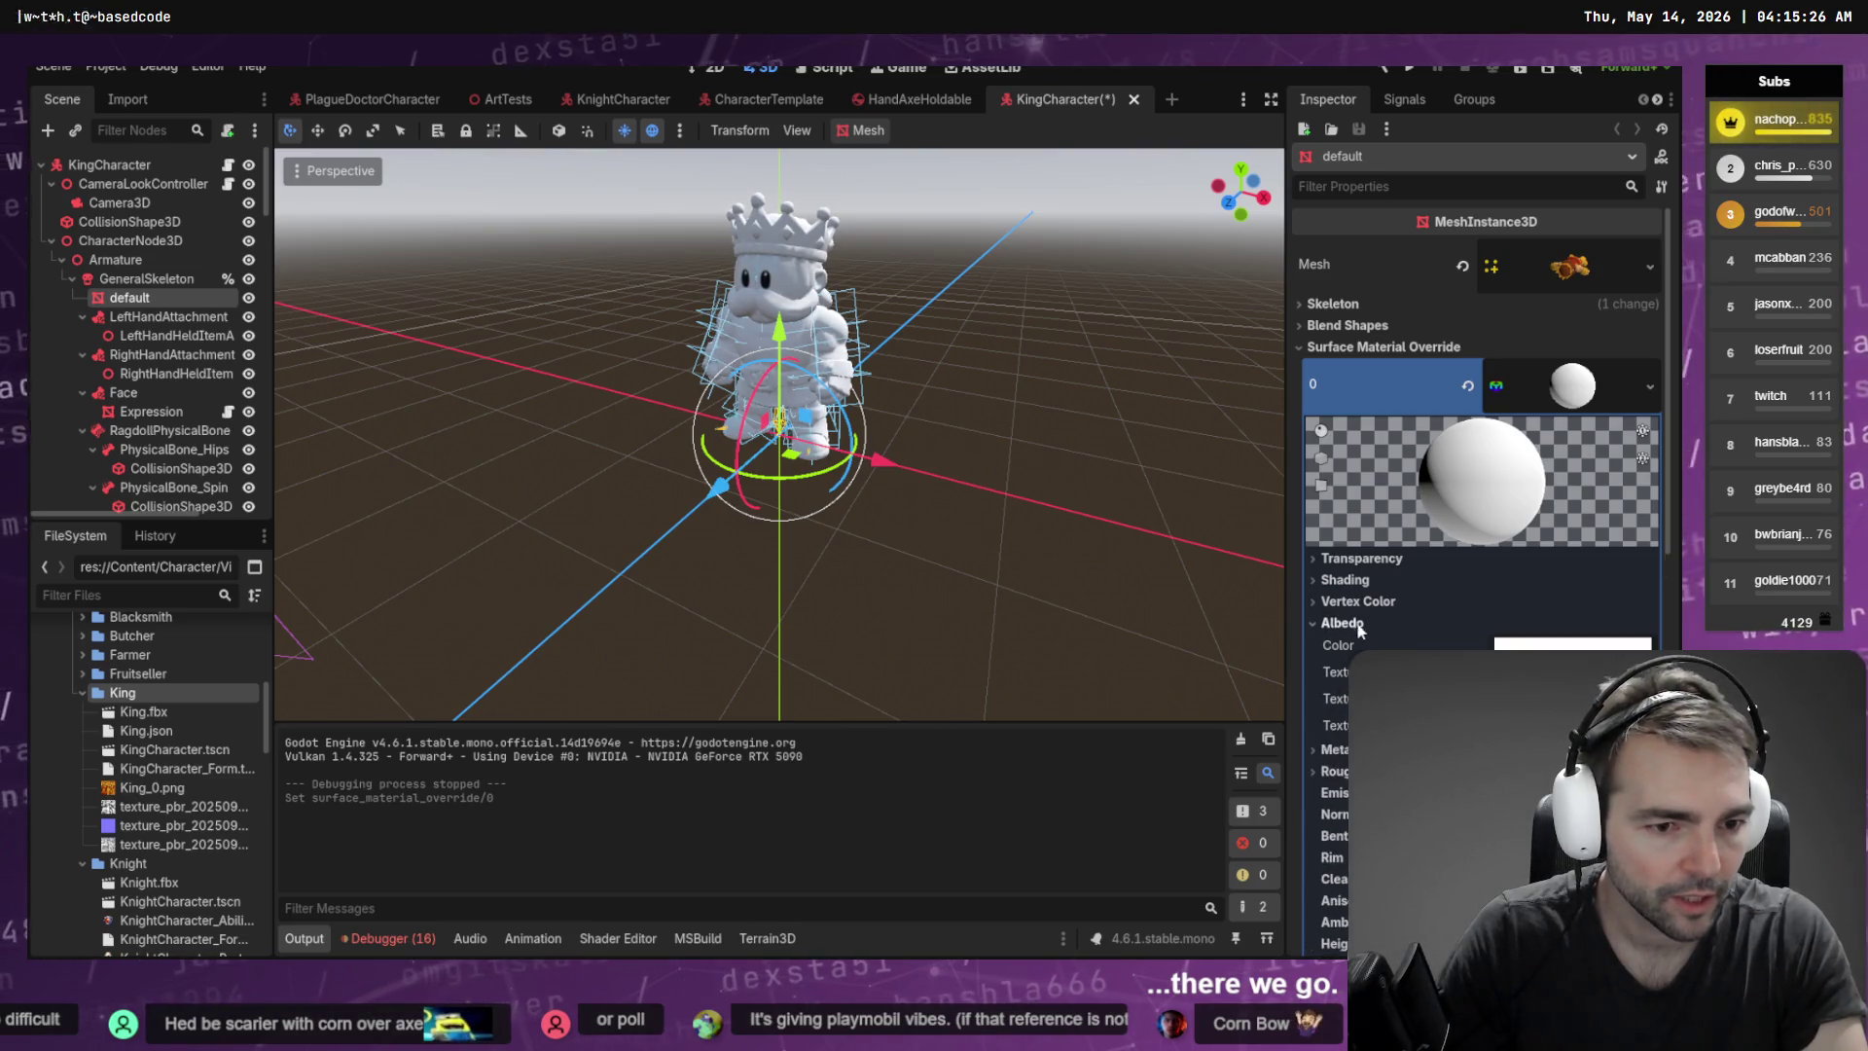
pyautogui.moveTo(146, 787)
pyautogui.mouseDown()
pyautogui.moveTo(973, 681)
pyautogui.moveTo(1557, 673)
pyautogui.mouseUp()
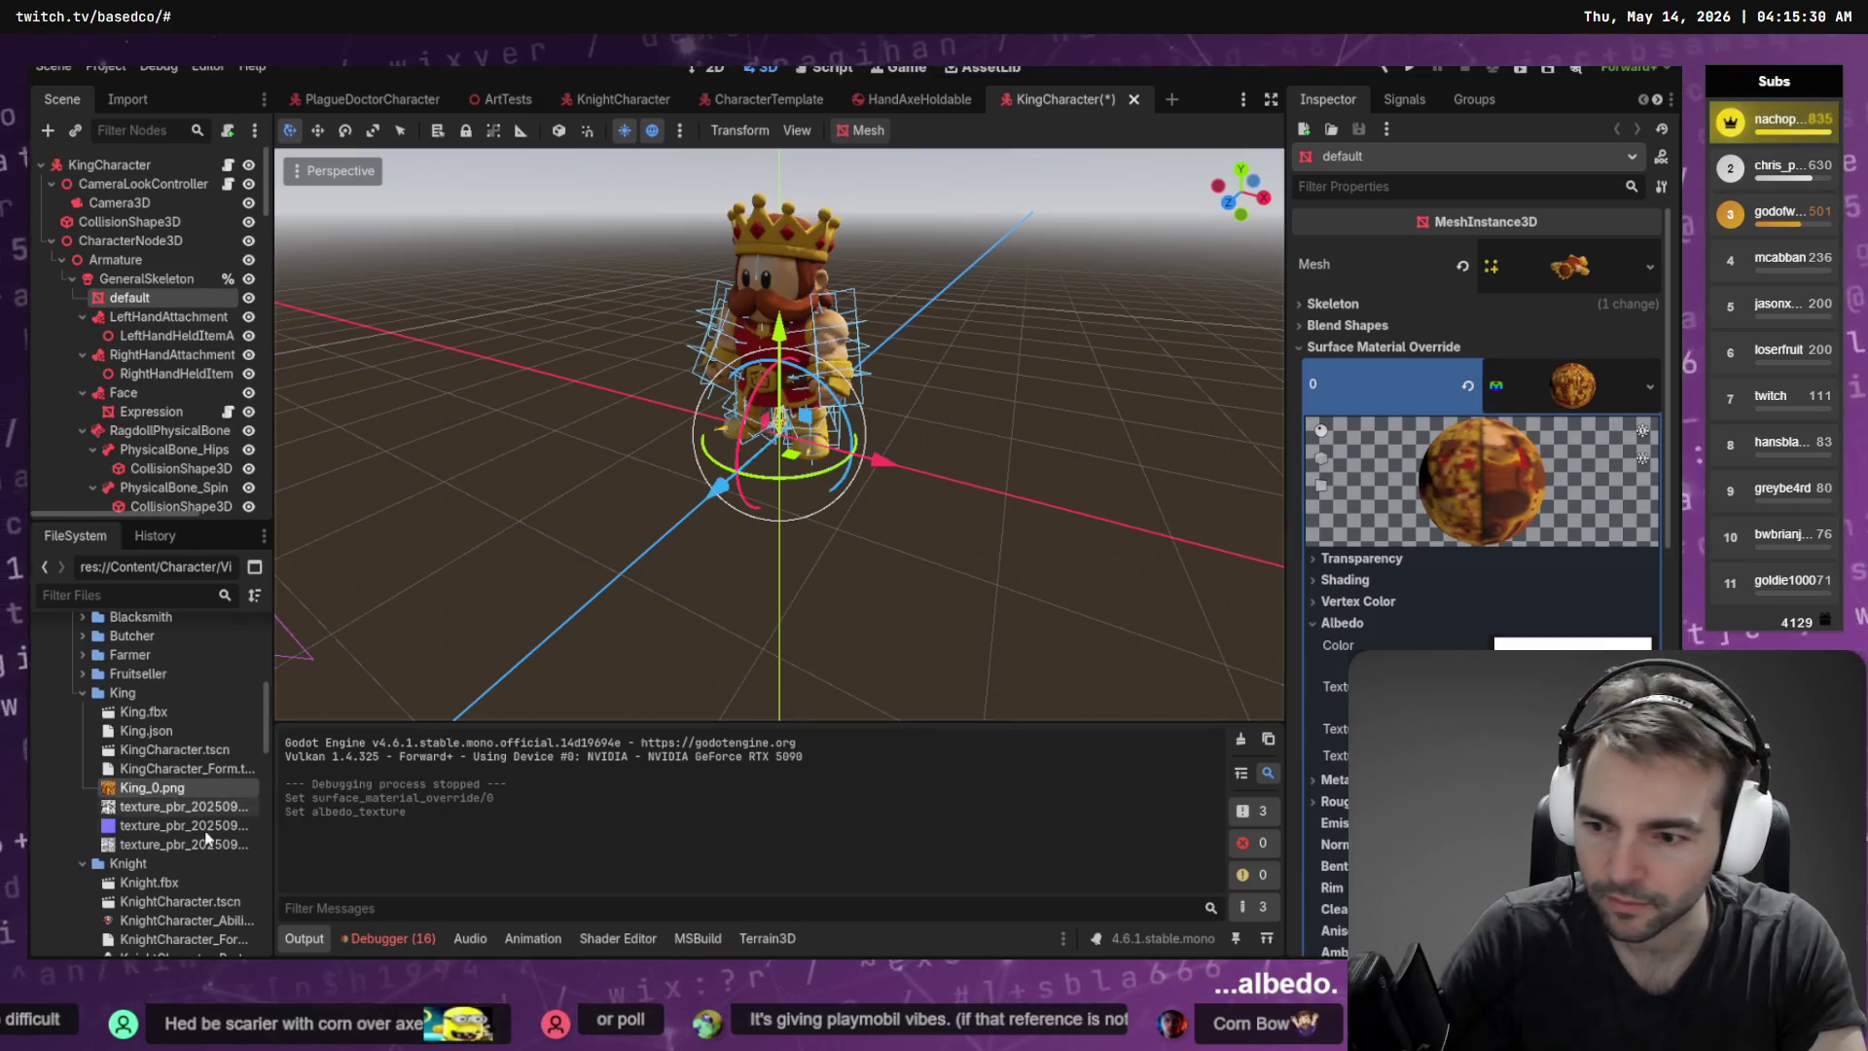
# Assign the first King PBR texture as metallic, enable Normal Map and assign the second as normal
pyautogui.click(1329, 779)
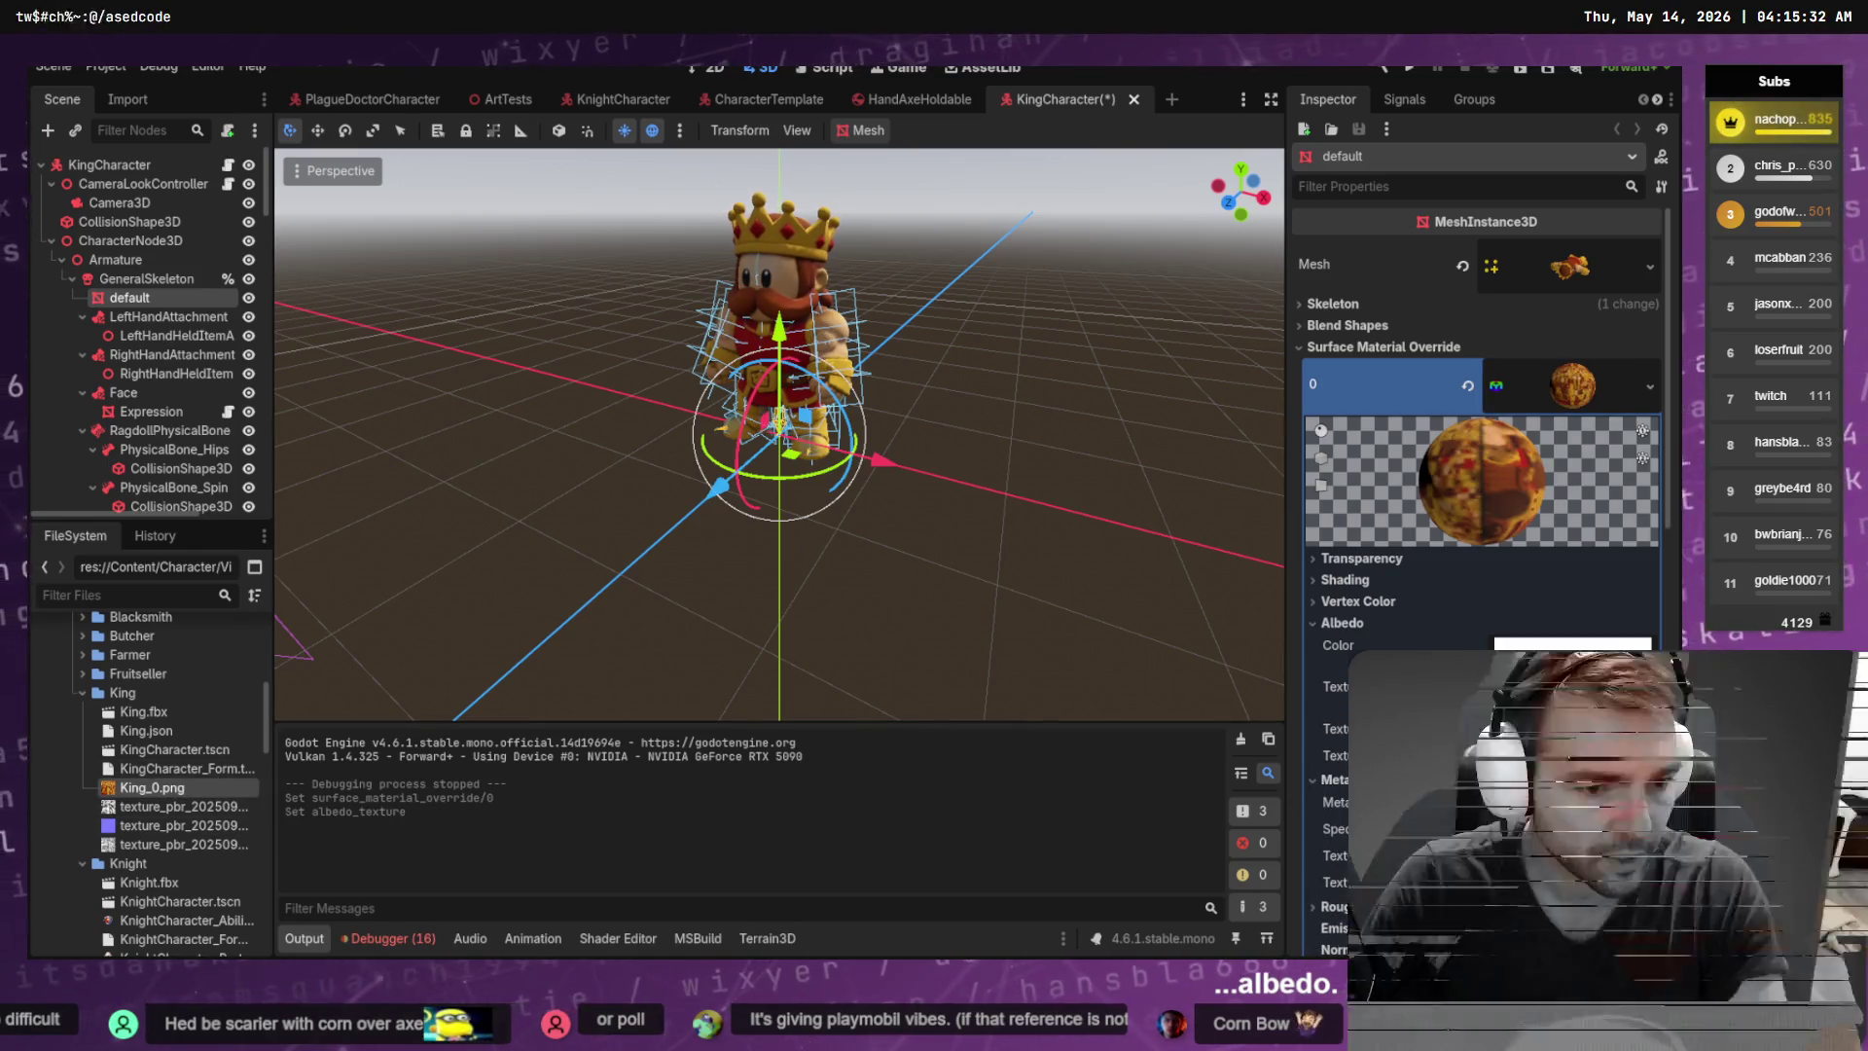
pyautogui.click(175, 806)
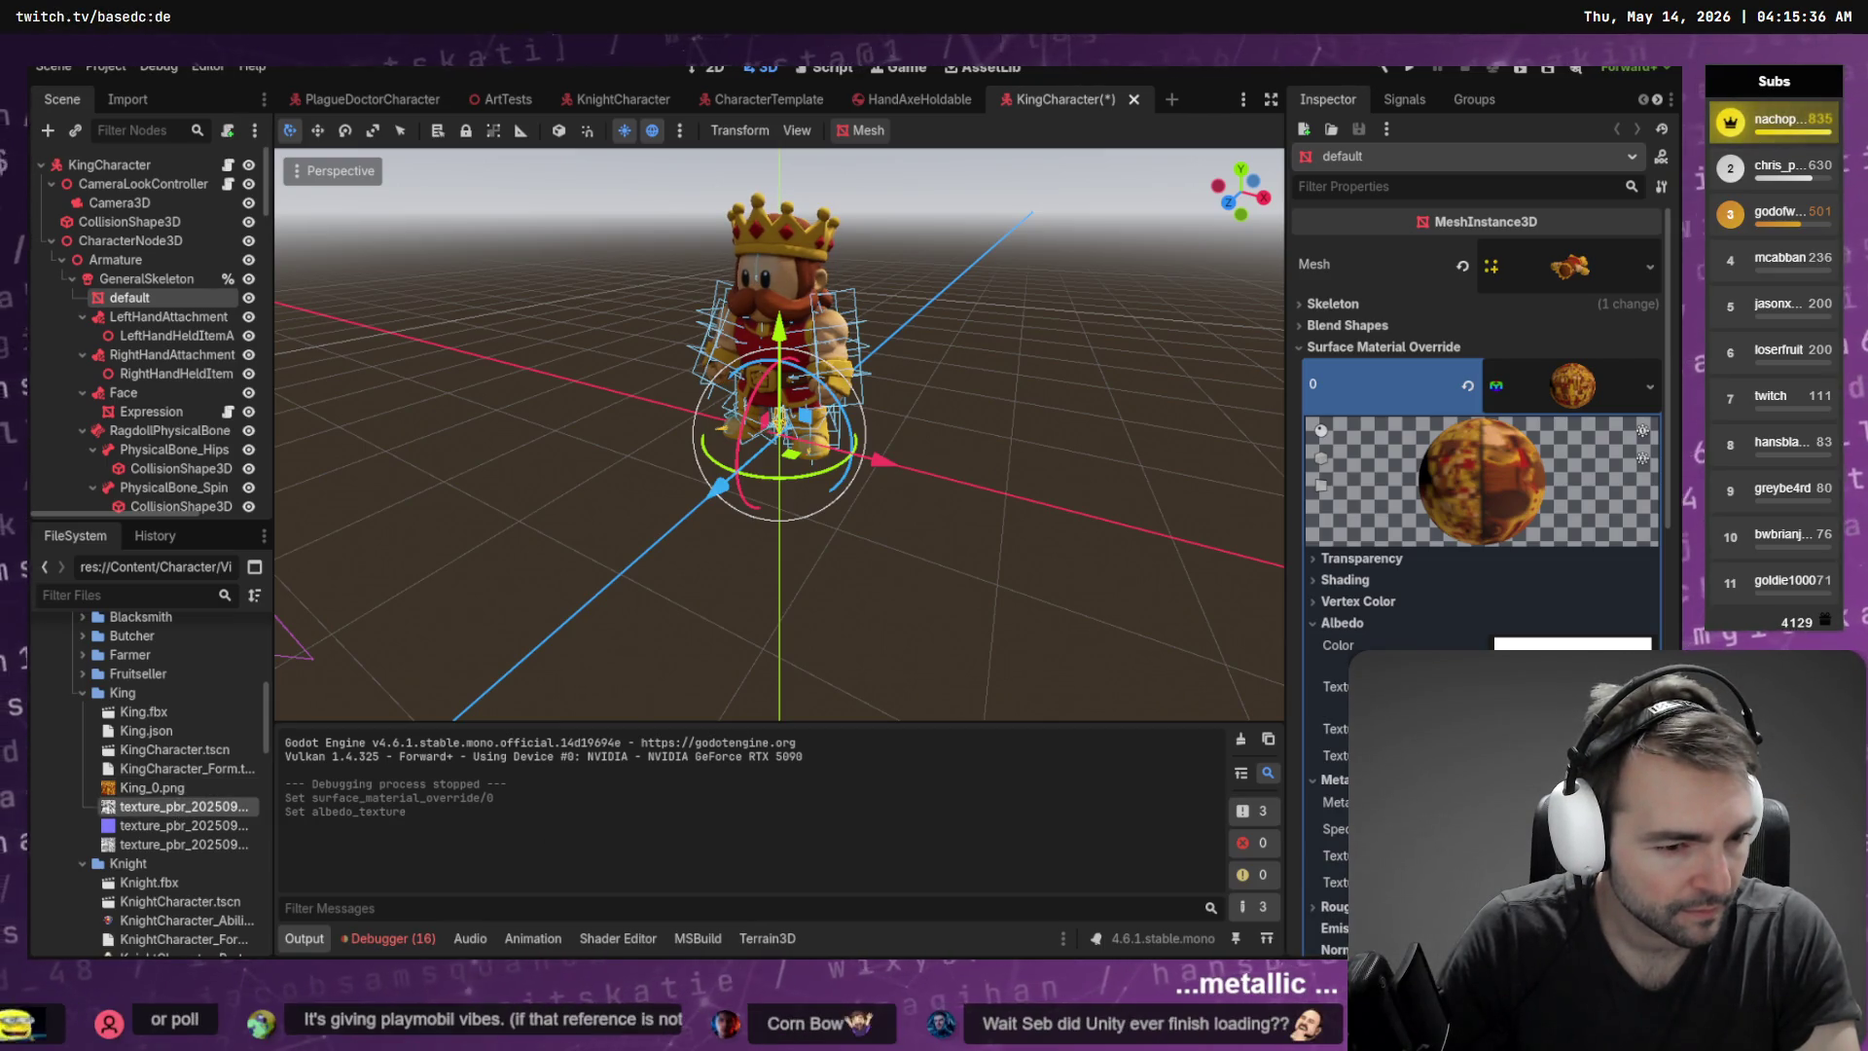
pyautogui.moveTo(175, 806); pyautogui.dragTo(185, 806)
pyautogui.moveTo(845, 859); pyautogui.dragTo(1460, 855)
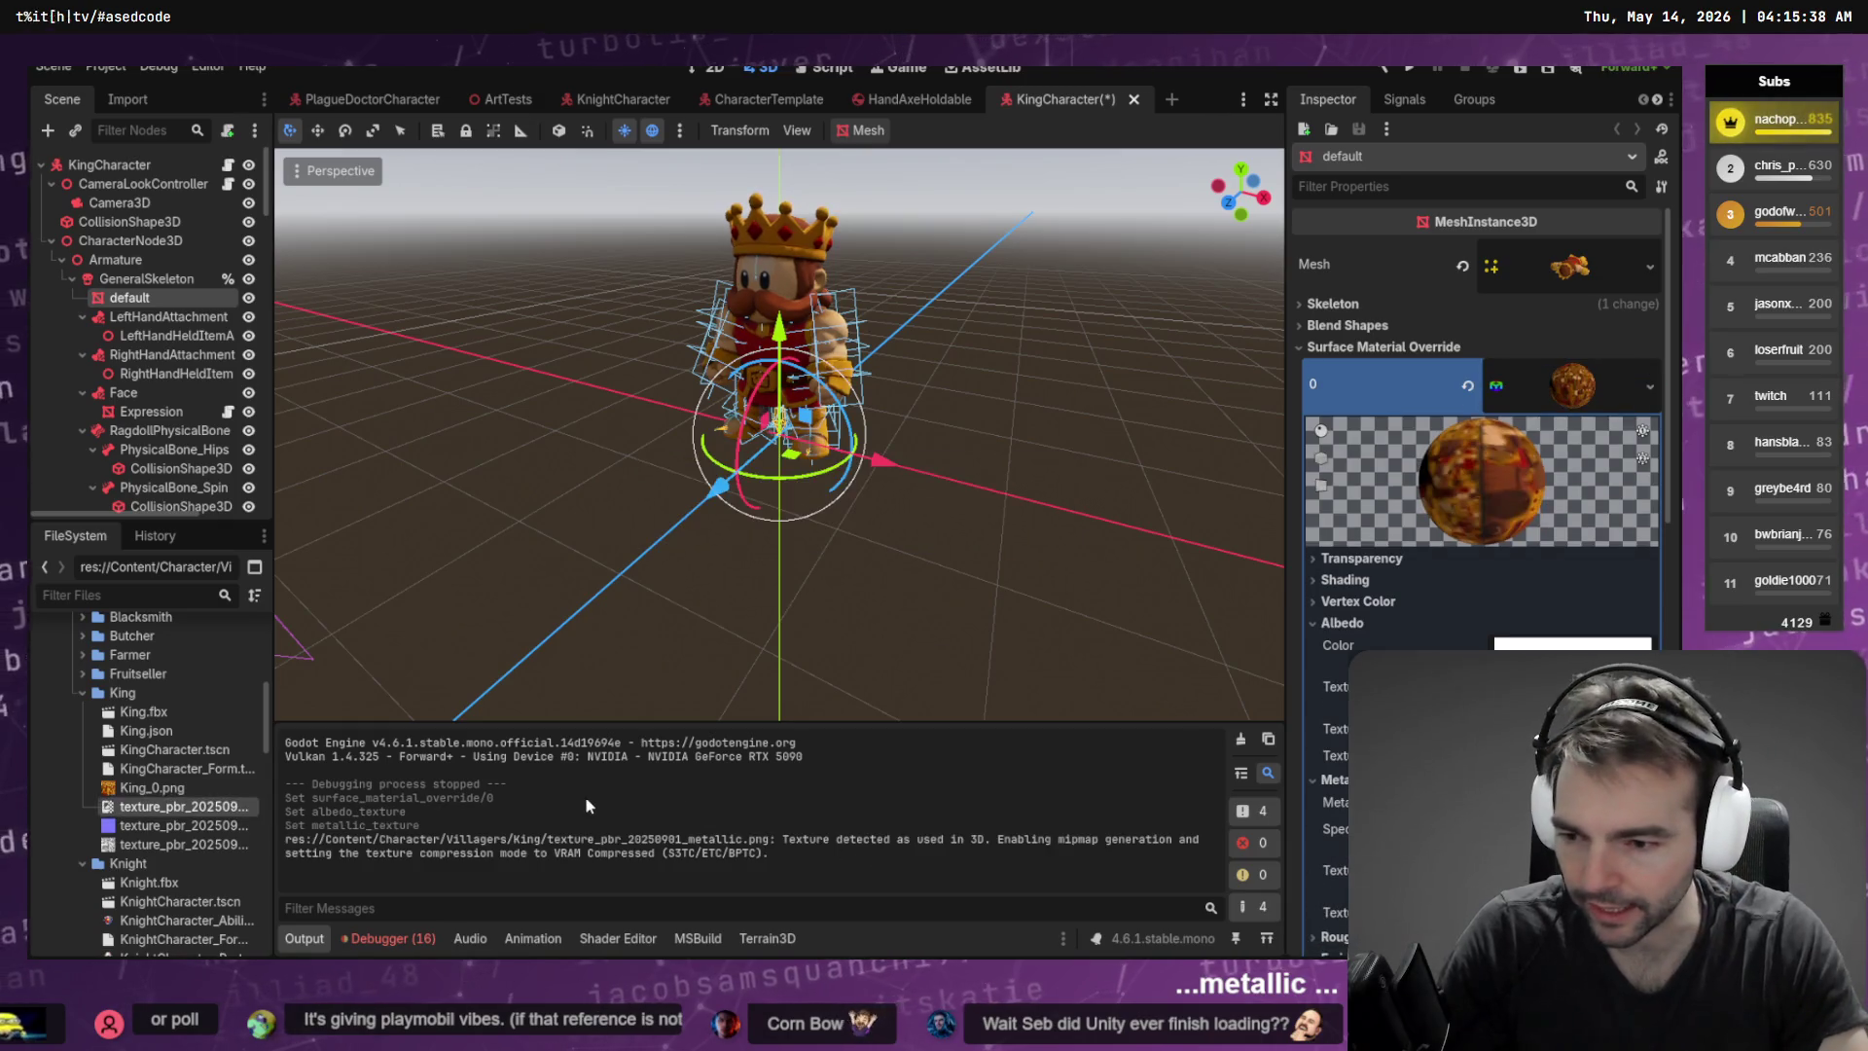
pyautogui.scroll(-5, 1413, 499)
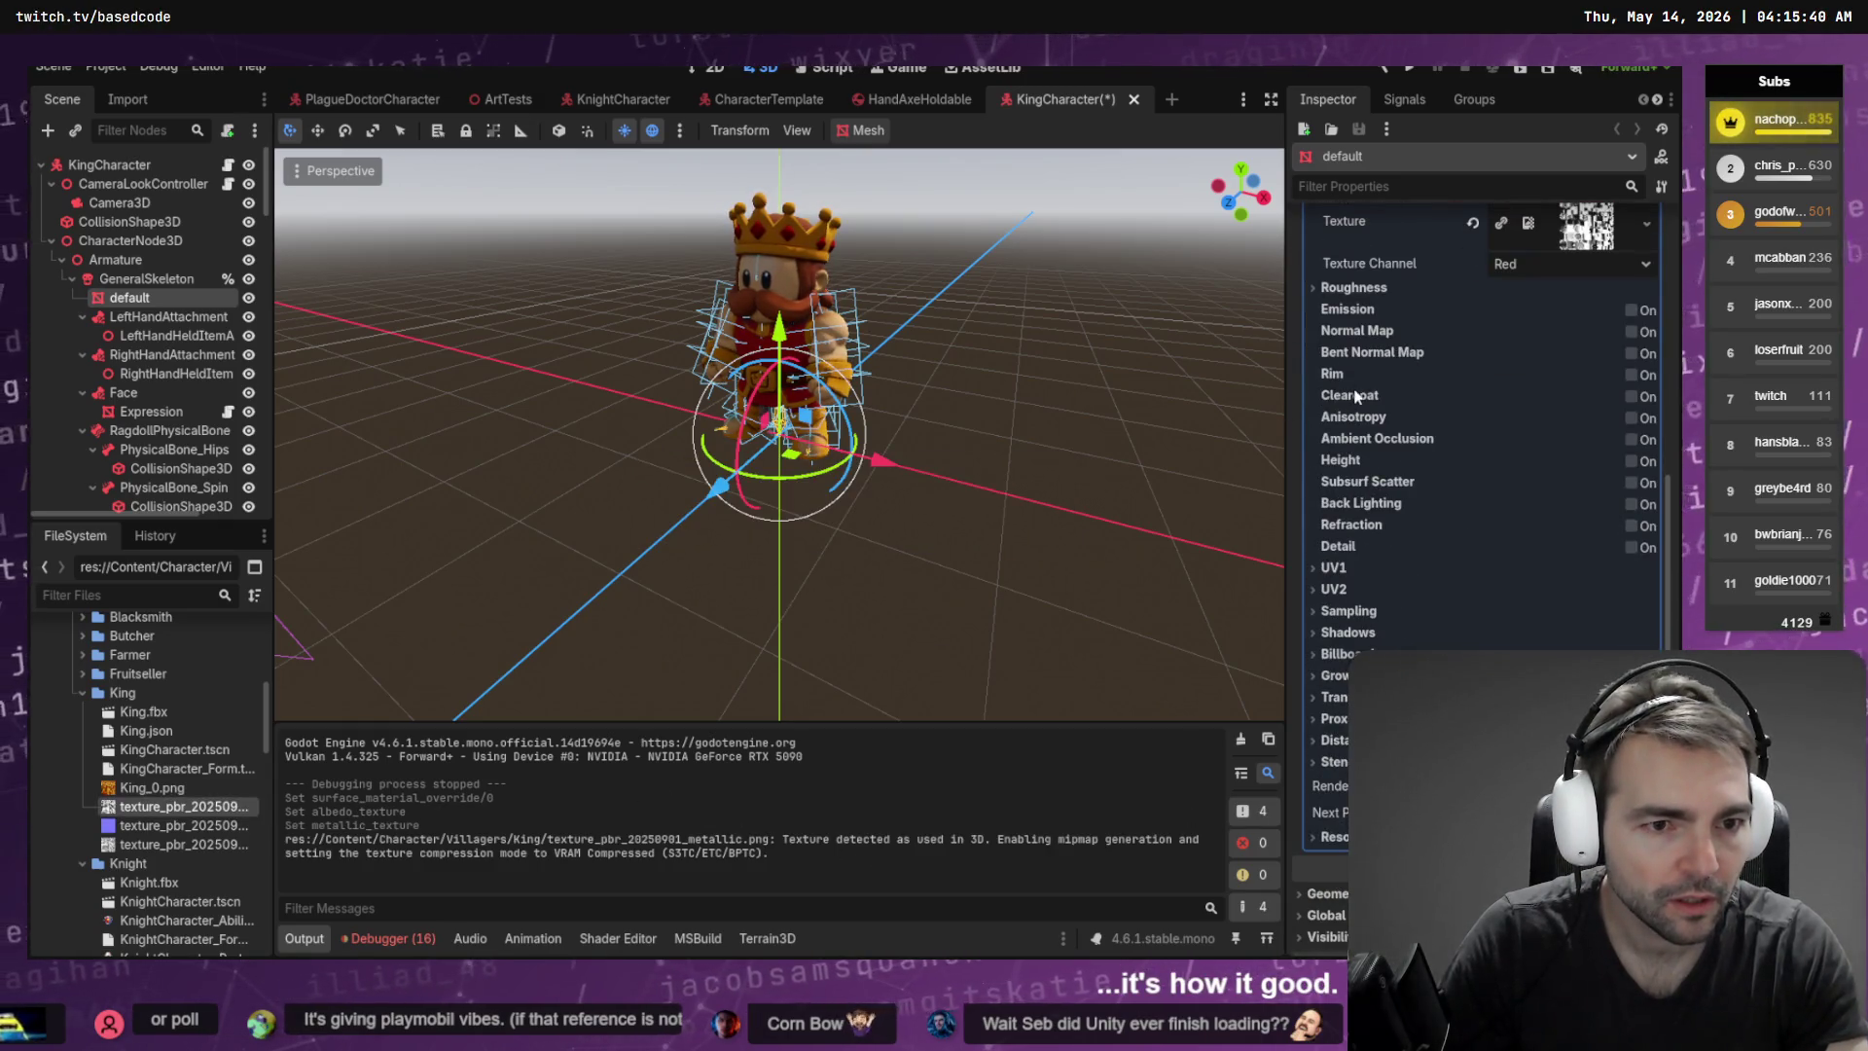
pyautogui.click(1632, 332)
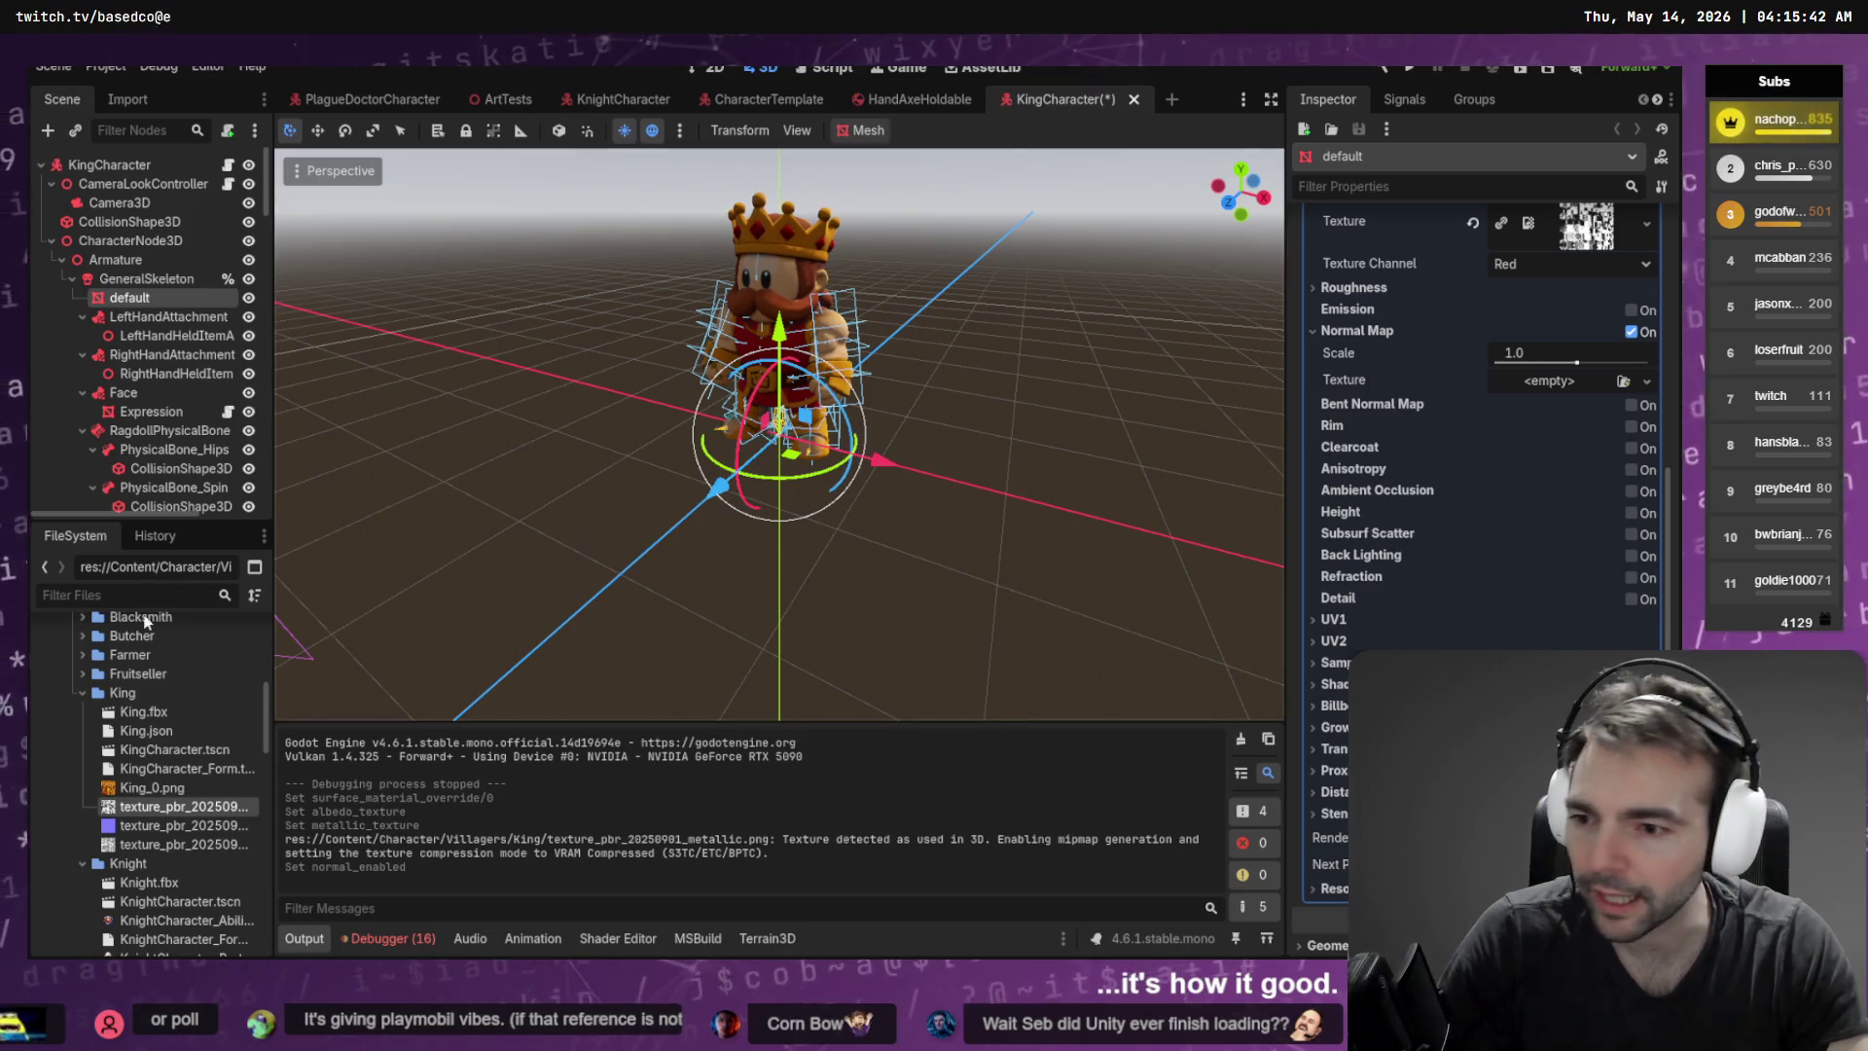
pyautogui.click(180, 825)
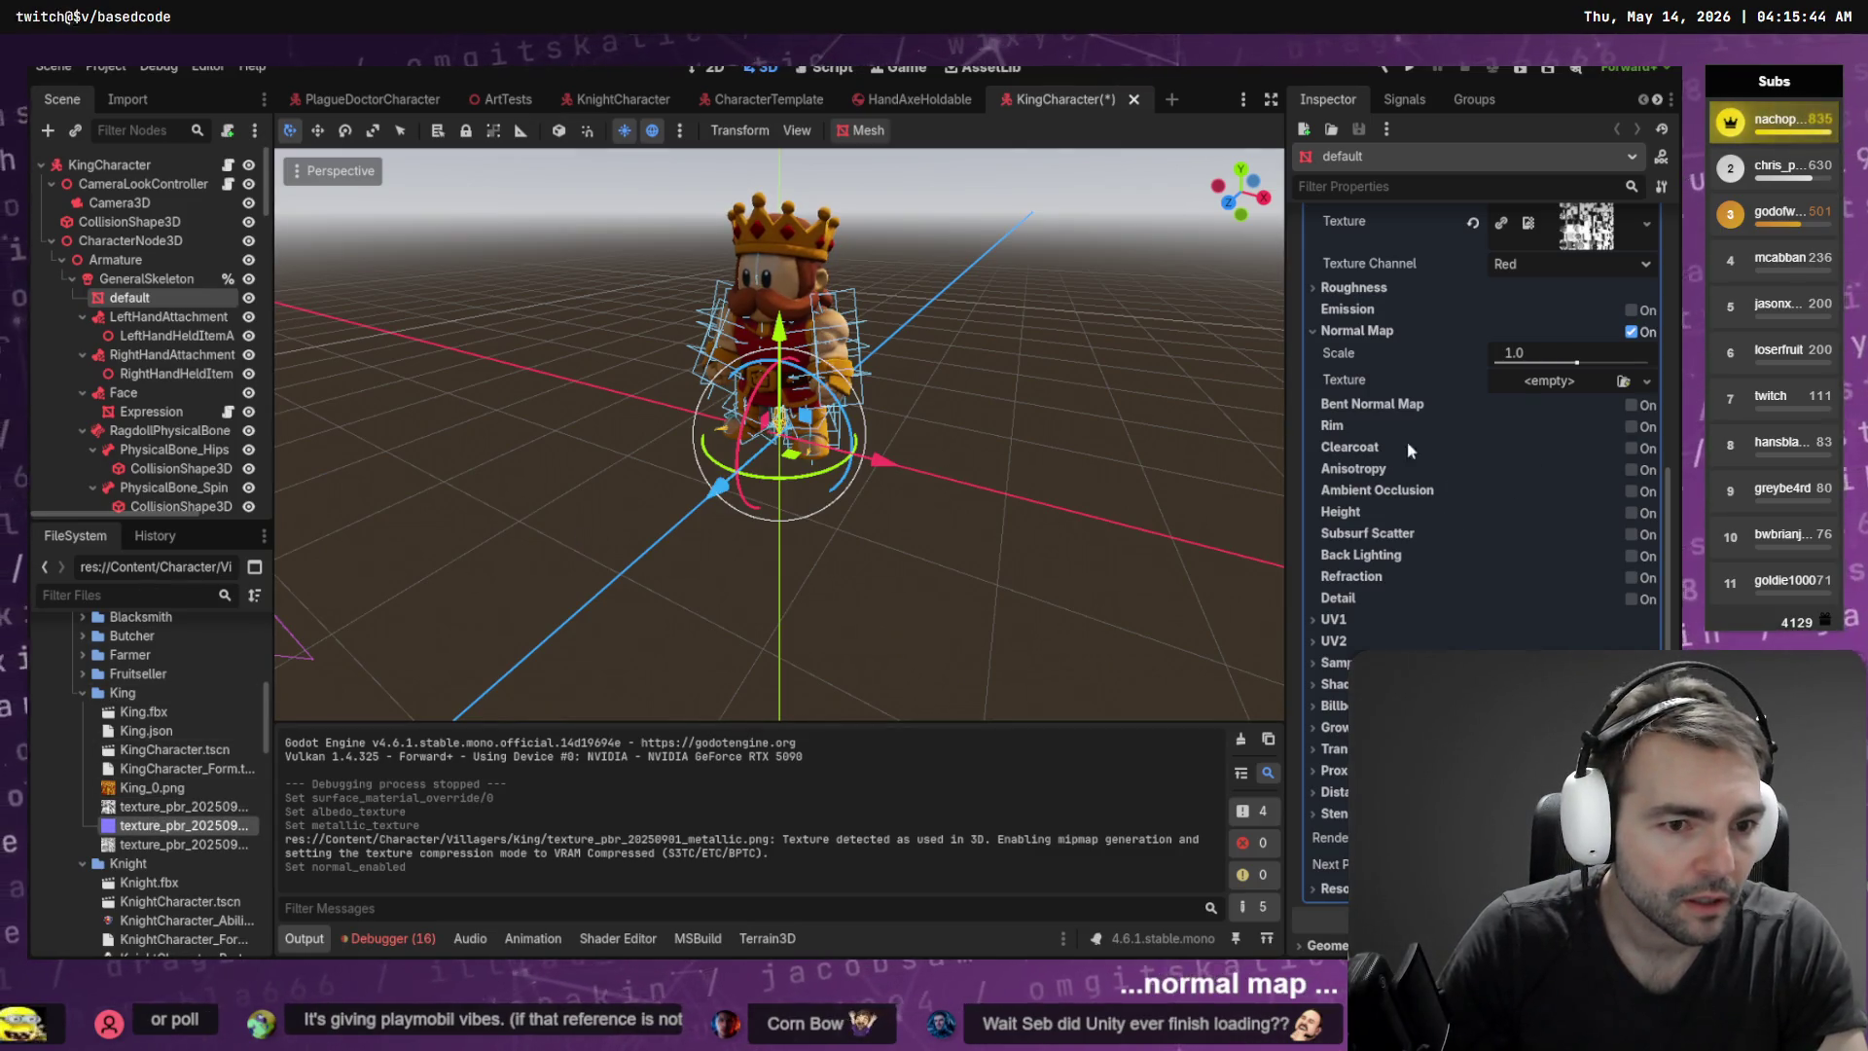
pyautogui.moveTo(1536, 388); pyautogui.dragTo(1537, 382)
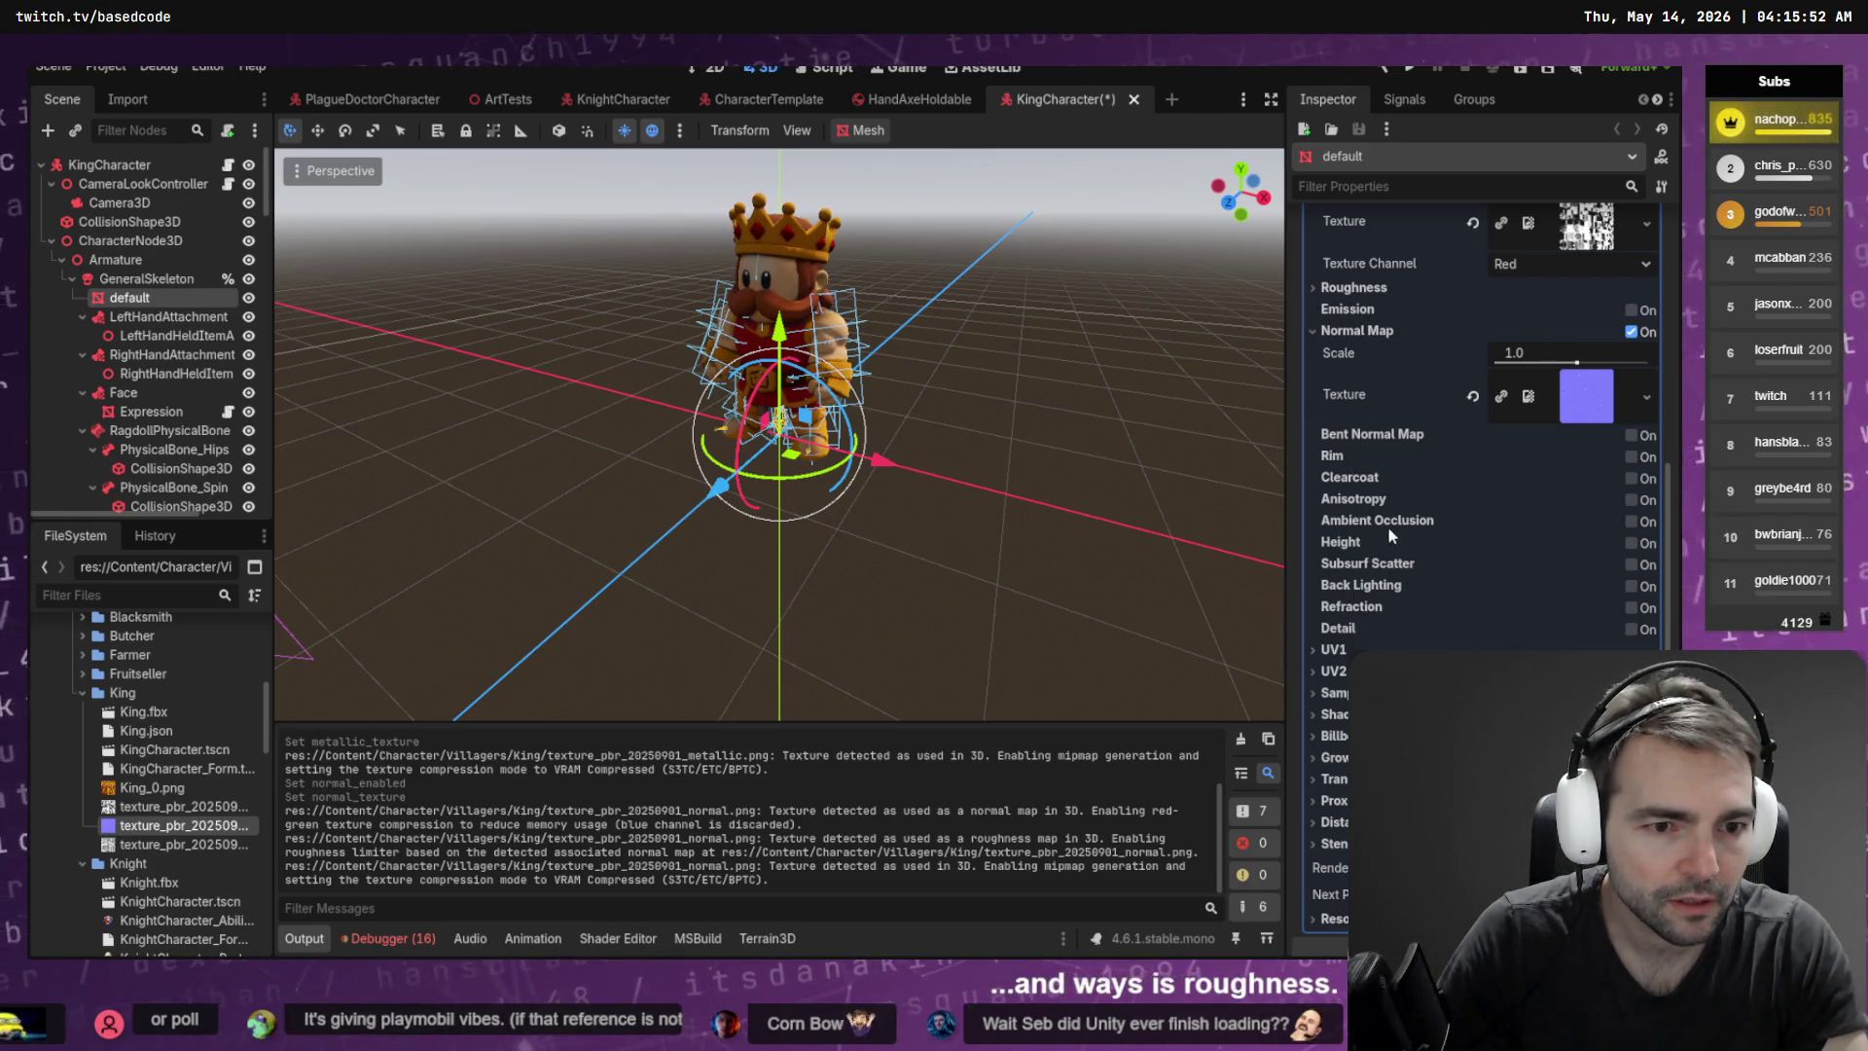
# Assign the third King PBR texture as the material's roughness texture
pyautogui.scroll(5, 1388, 526)
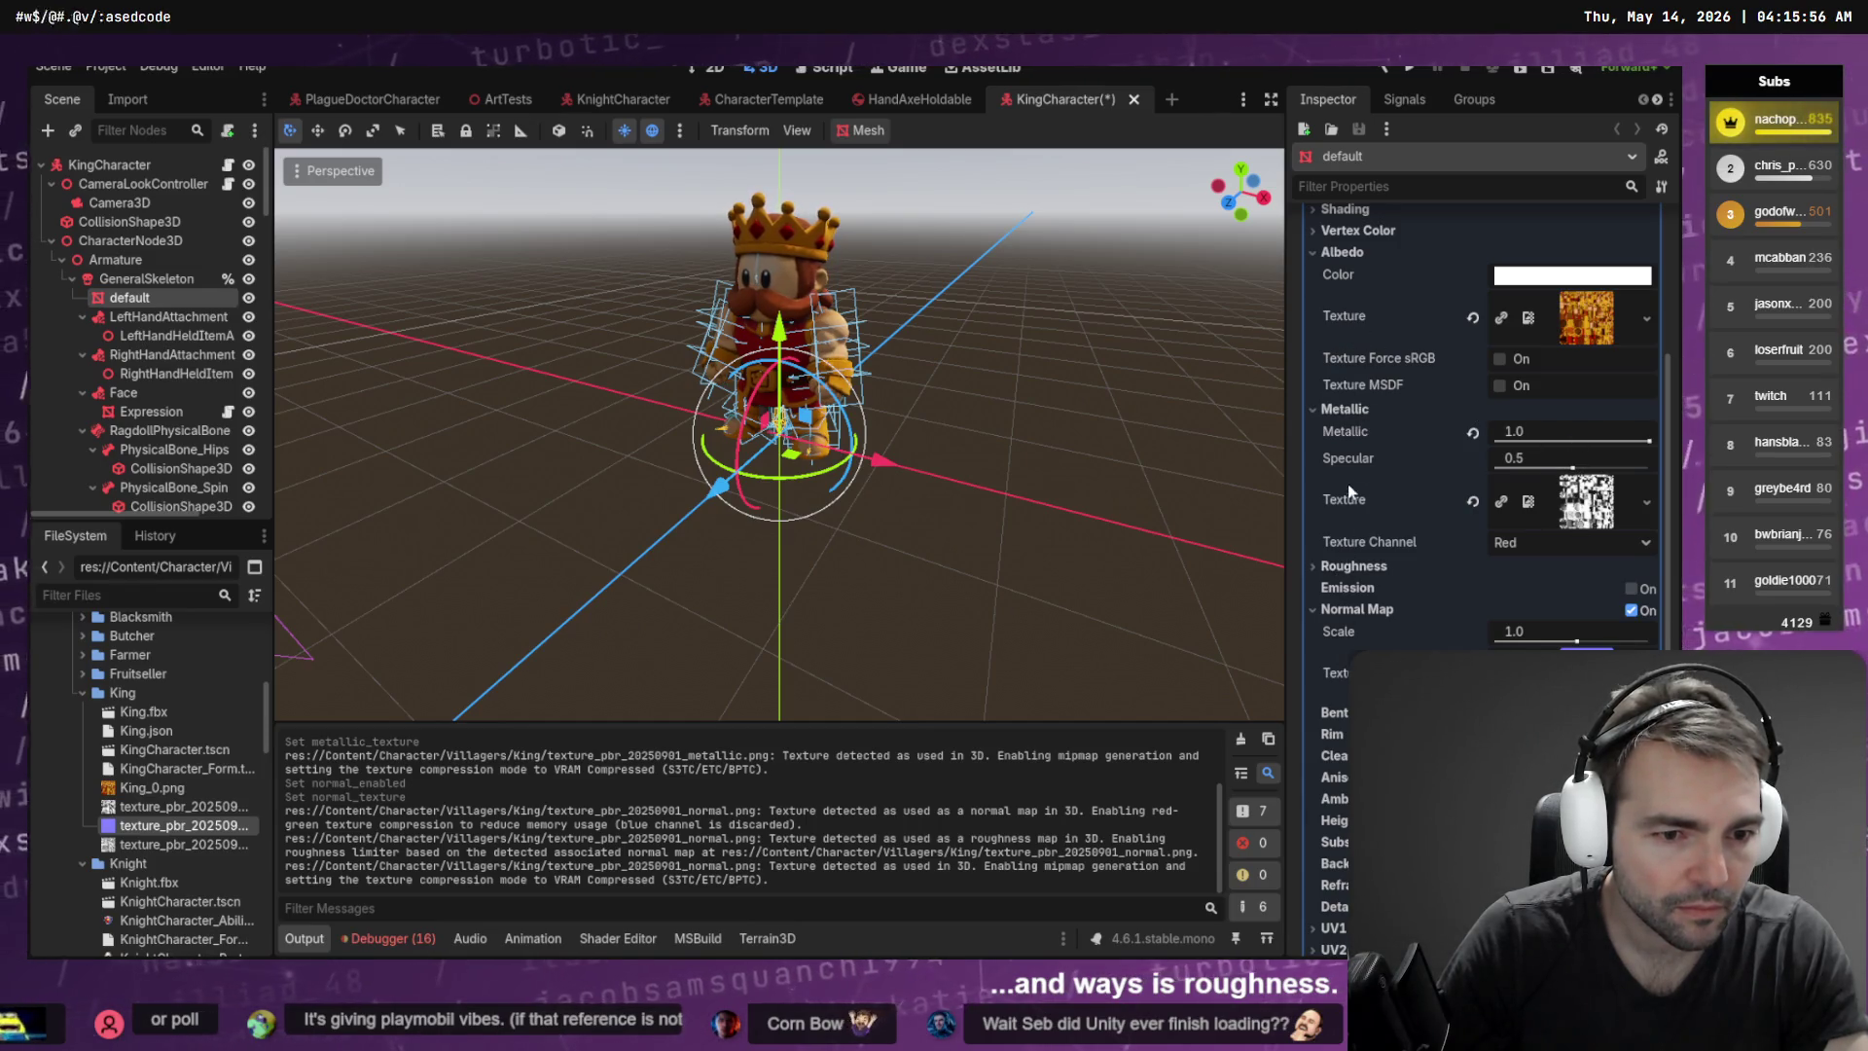
pyautogui.click(1350, 572)
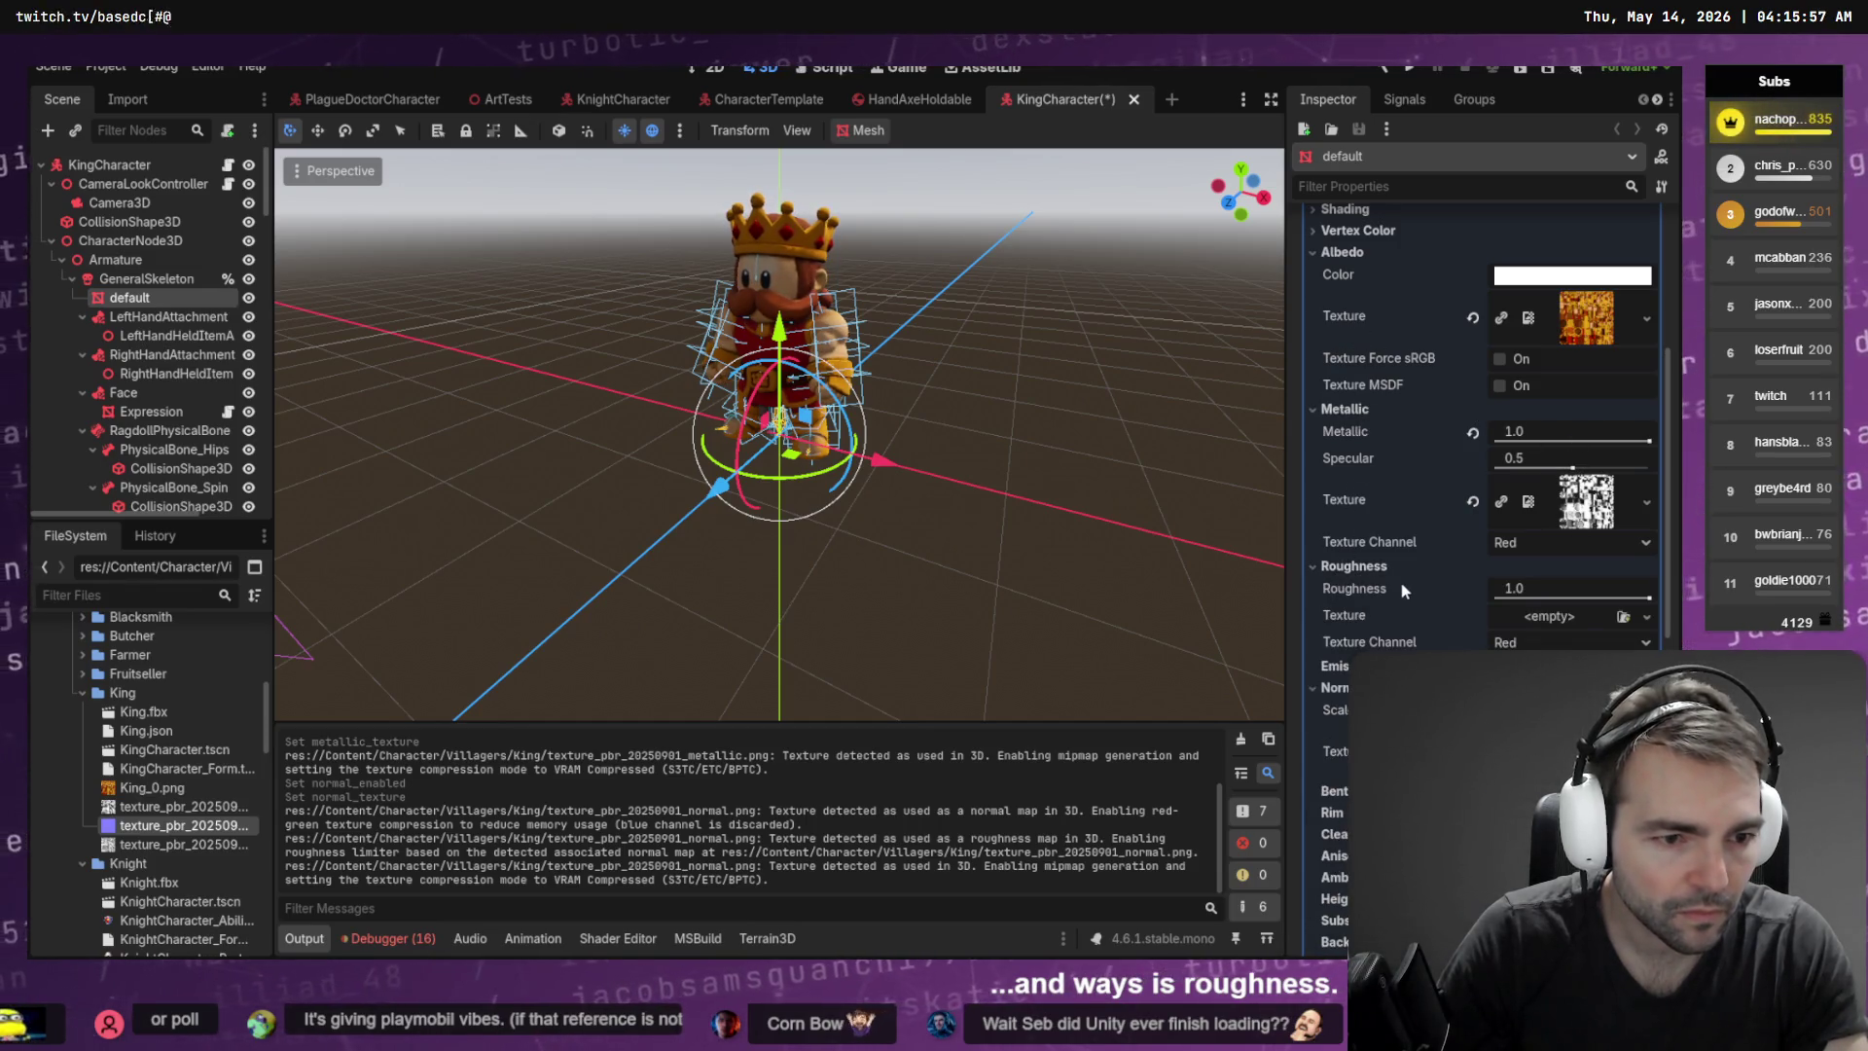
pyautogui.click(169, 845)
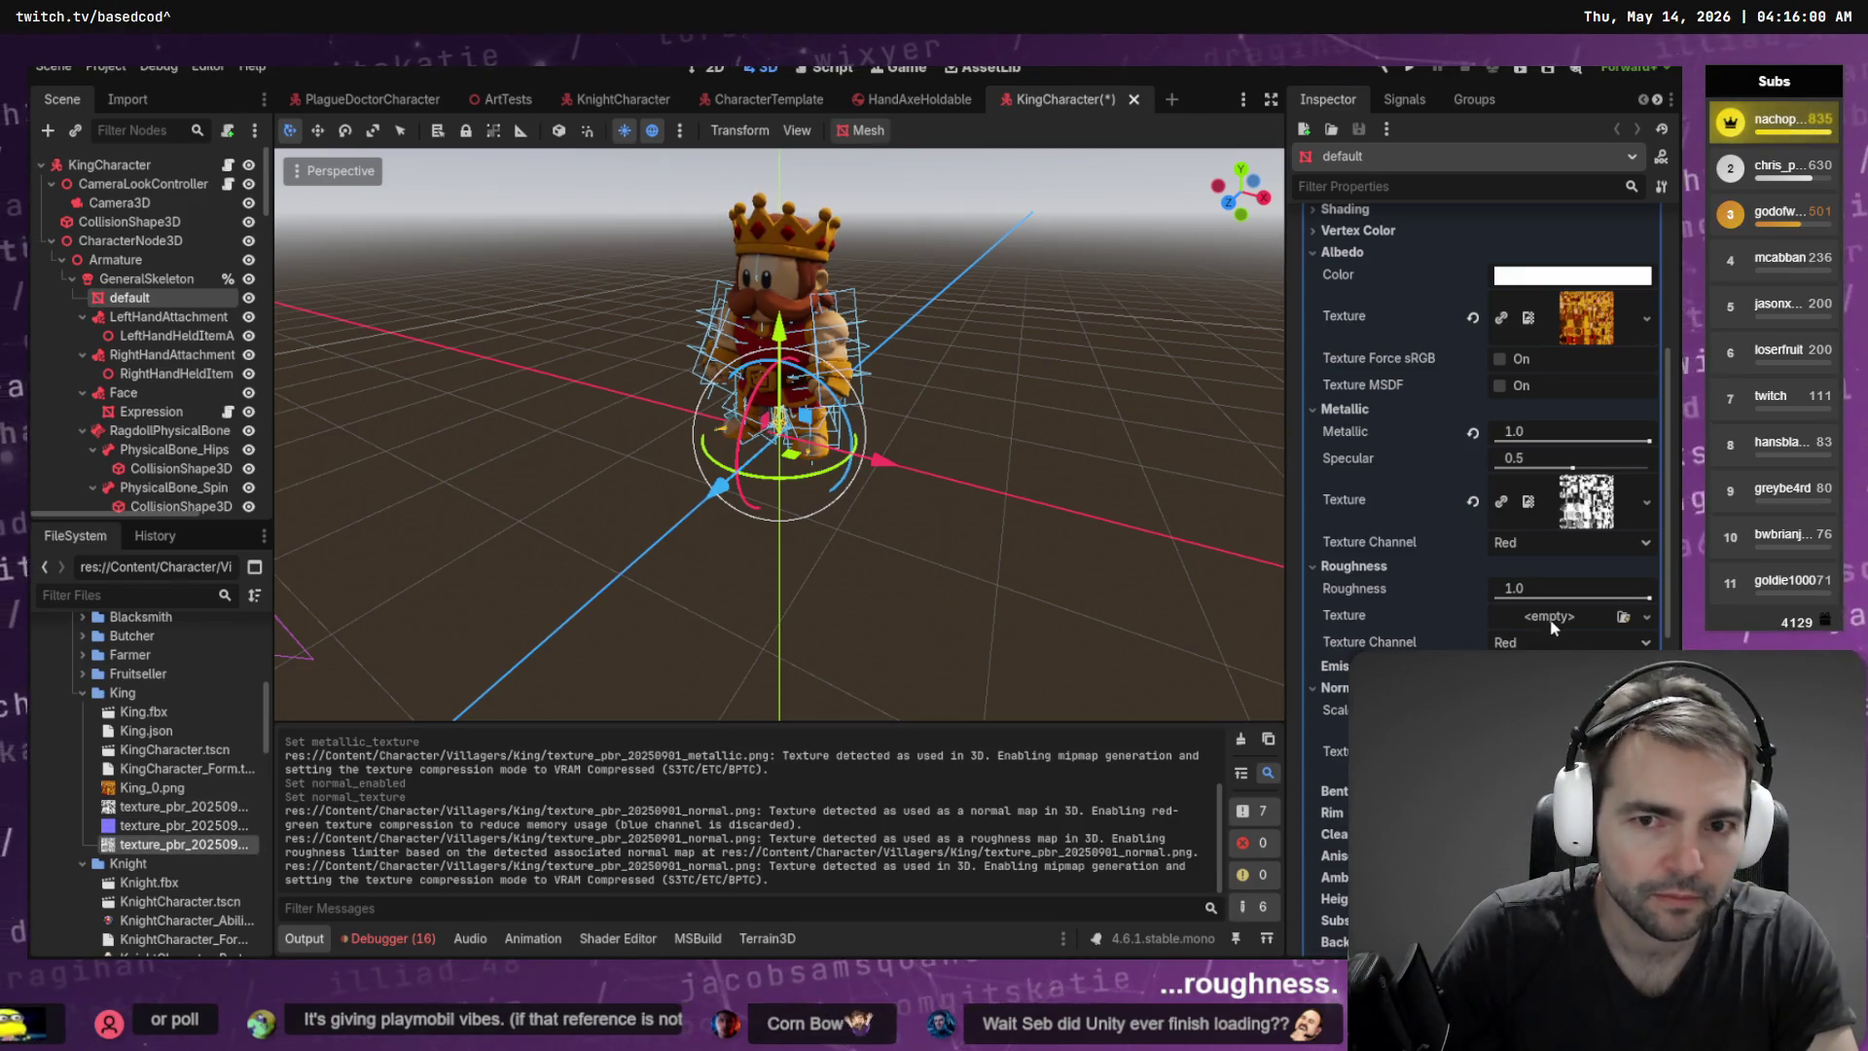
pyautogui.moveTo(1551, 619); pyautogui.dragTo(1549, 616)
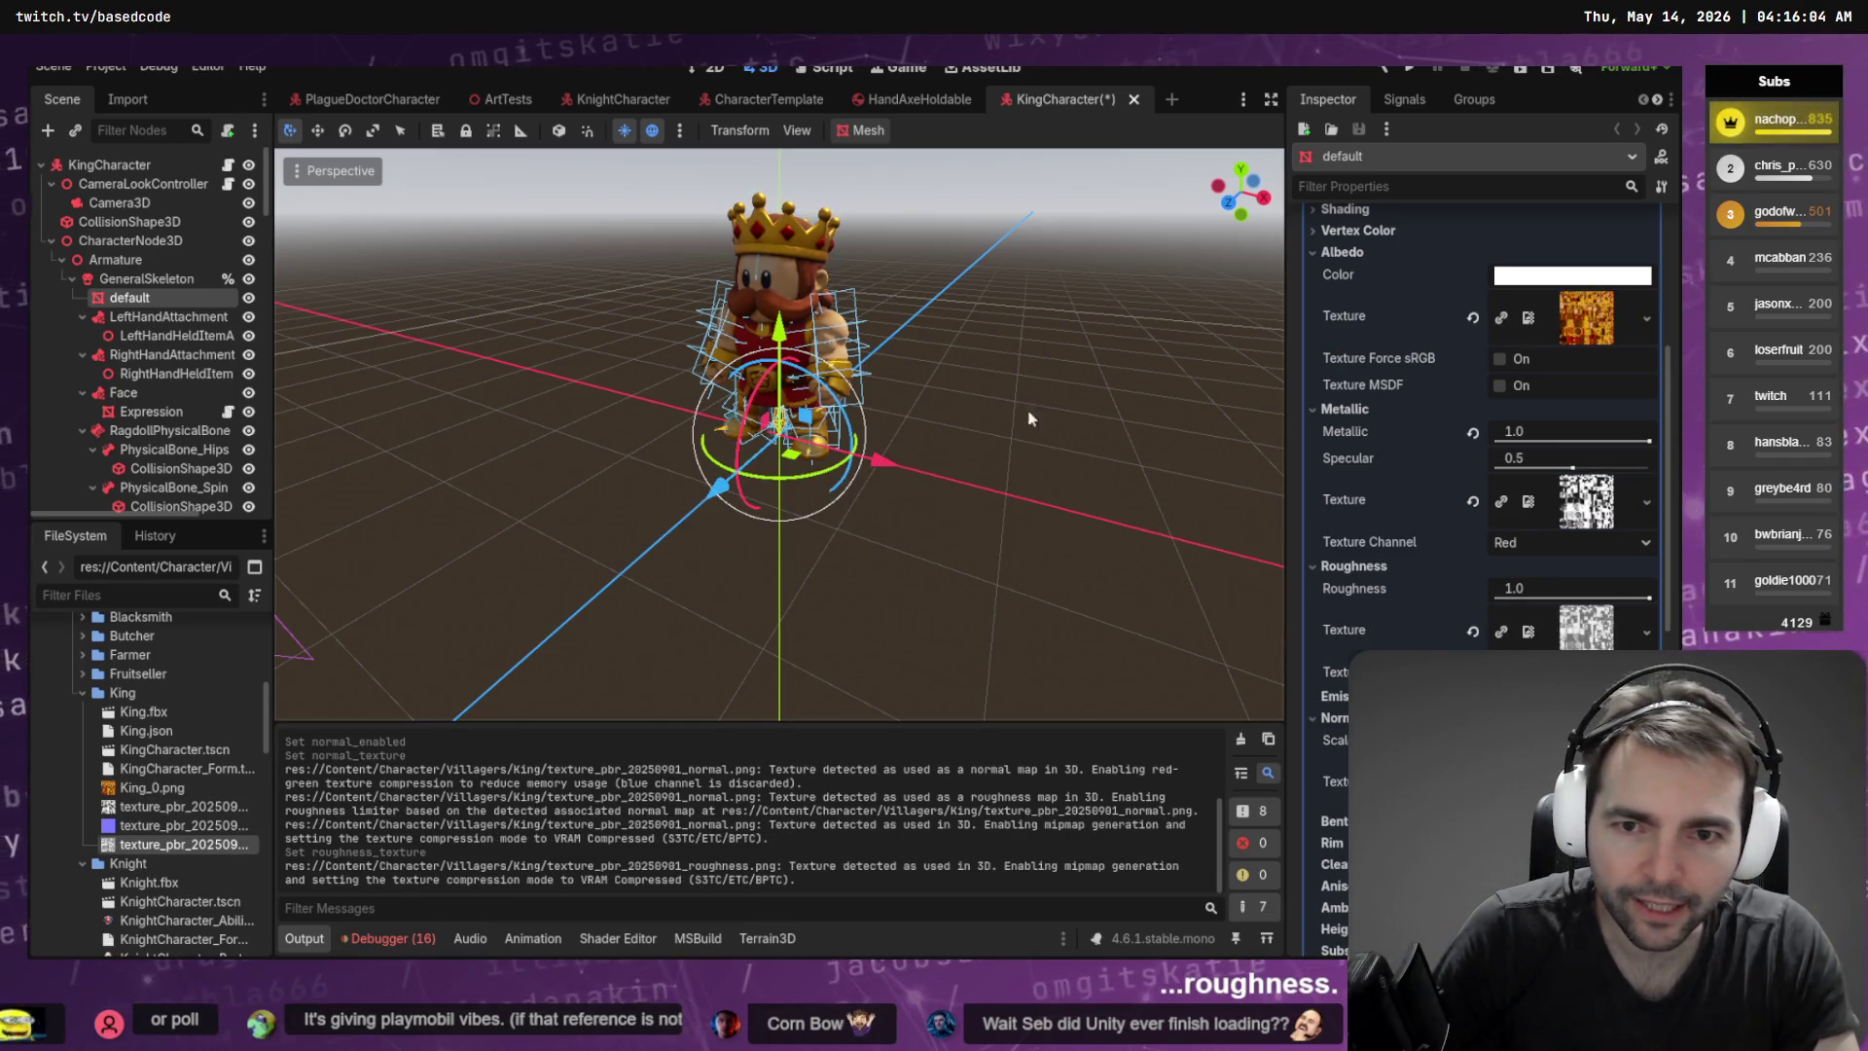
pyautogui.click(972, 269)
# Inspect the King up close, then save the KingCharacter scene and launch the game
pyautogui.scroll(3, 973, 270)
pyautogui.moveTo(973, 269)
pyautogui.mouseDown()
pyautogui.moveTo(590, 296)
pyautogui.moveTo(506, 331)
pyautogui.moveTo(438, 321)
pyautogui.moveTo(1036, 321)
pyautogui.mouseUp()
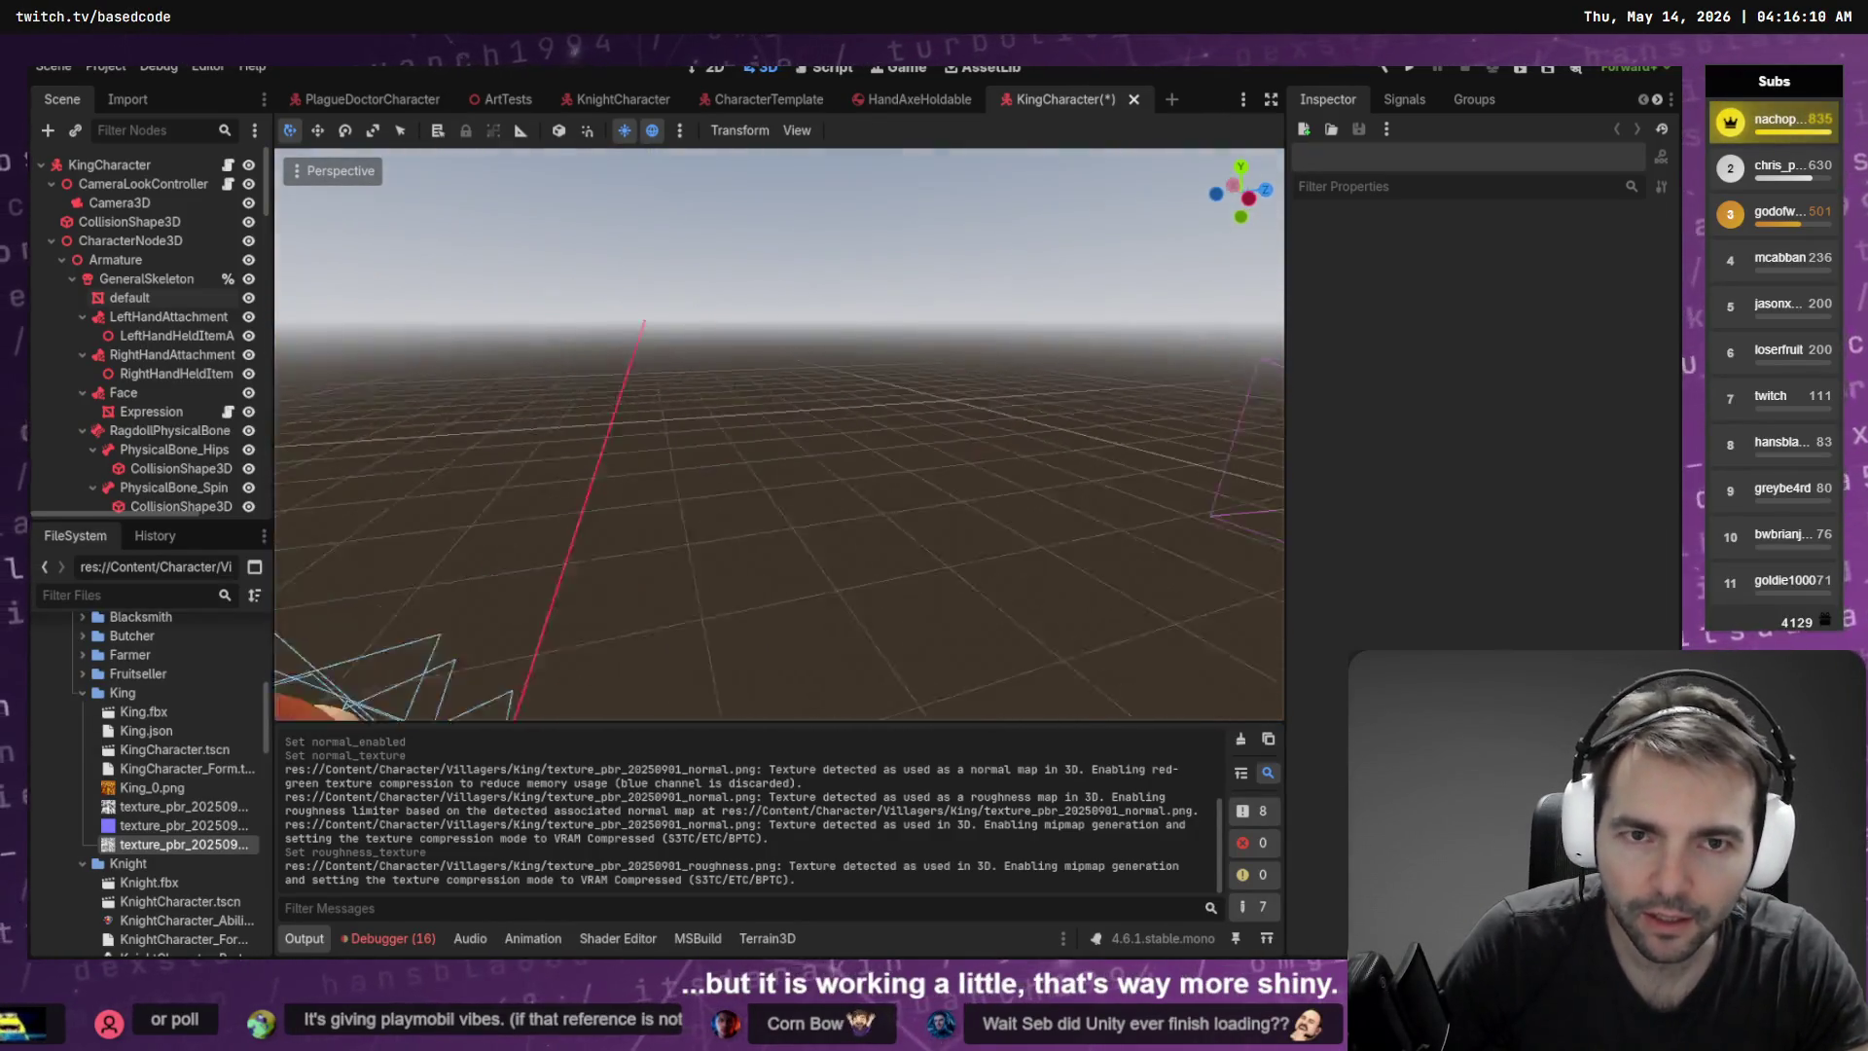
pyautogui.hotkey('ctrl', 's')
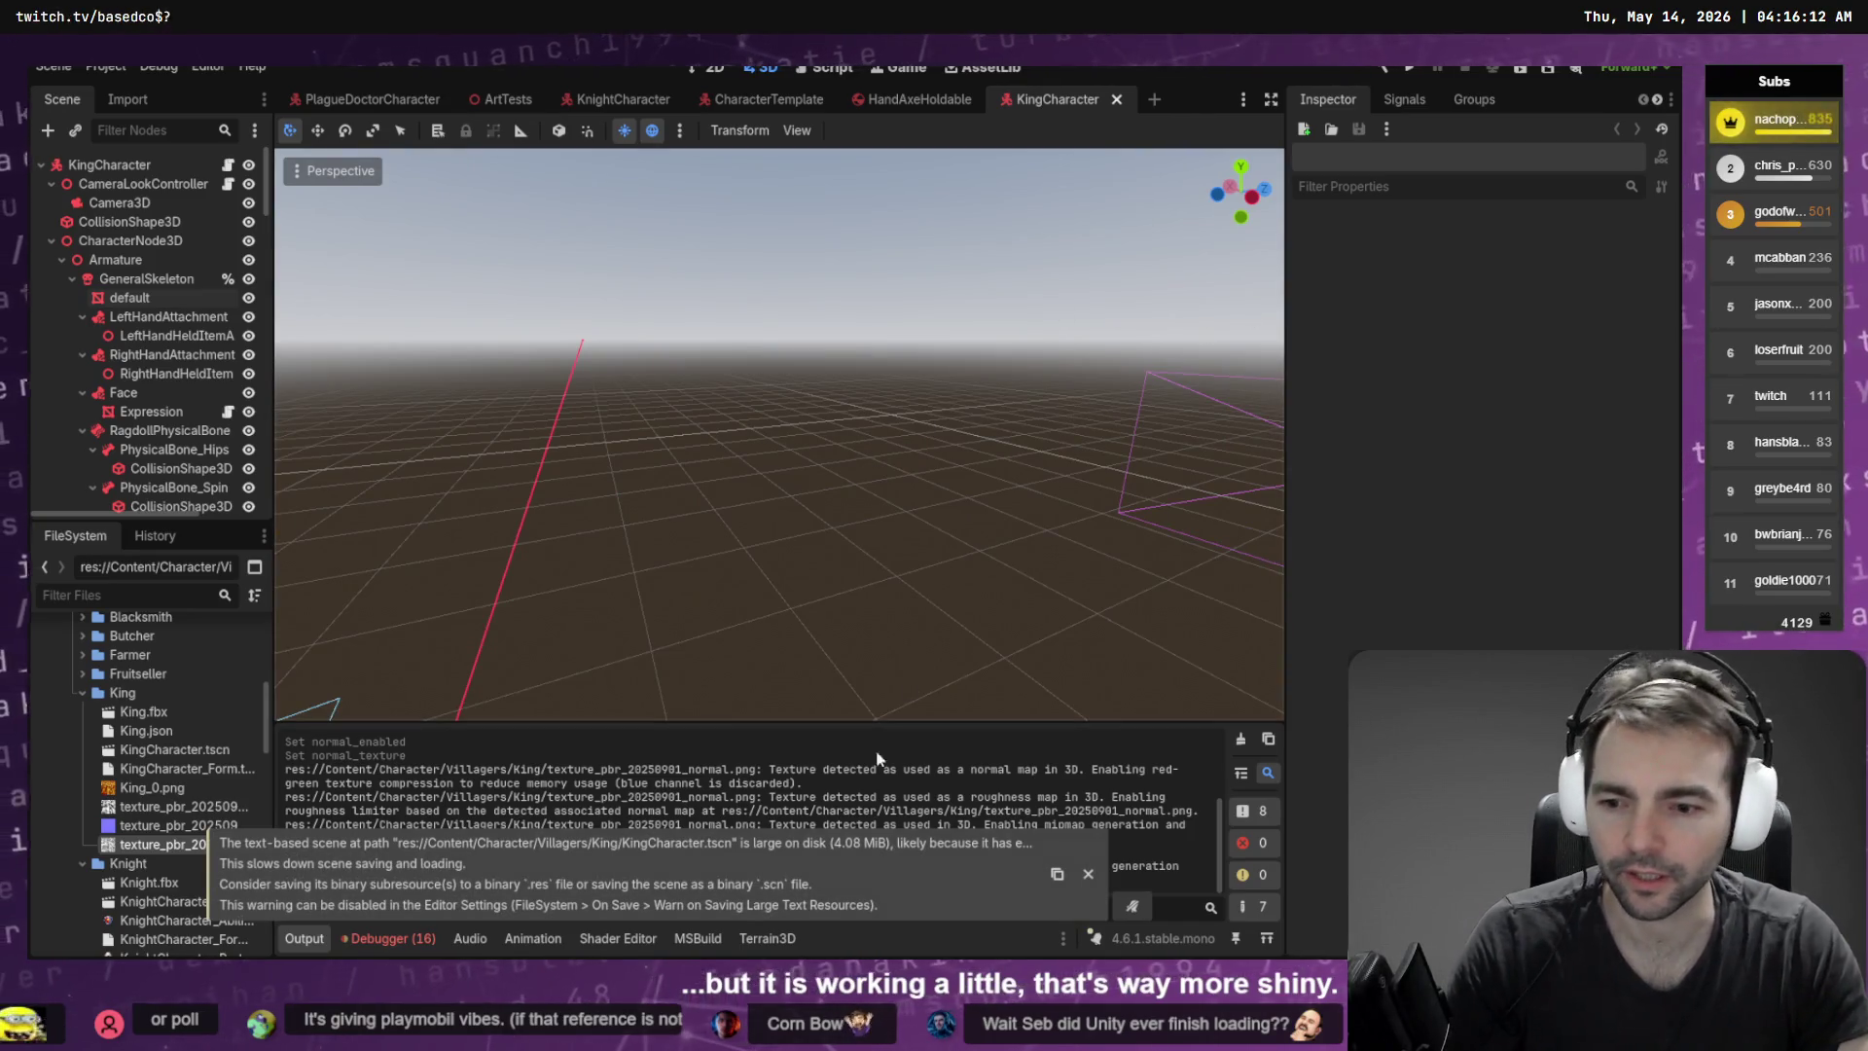
pyautogui.press('F5')
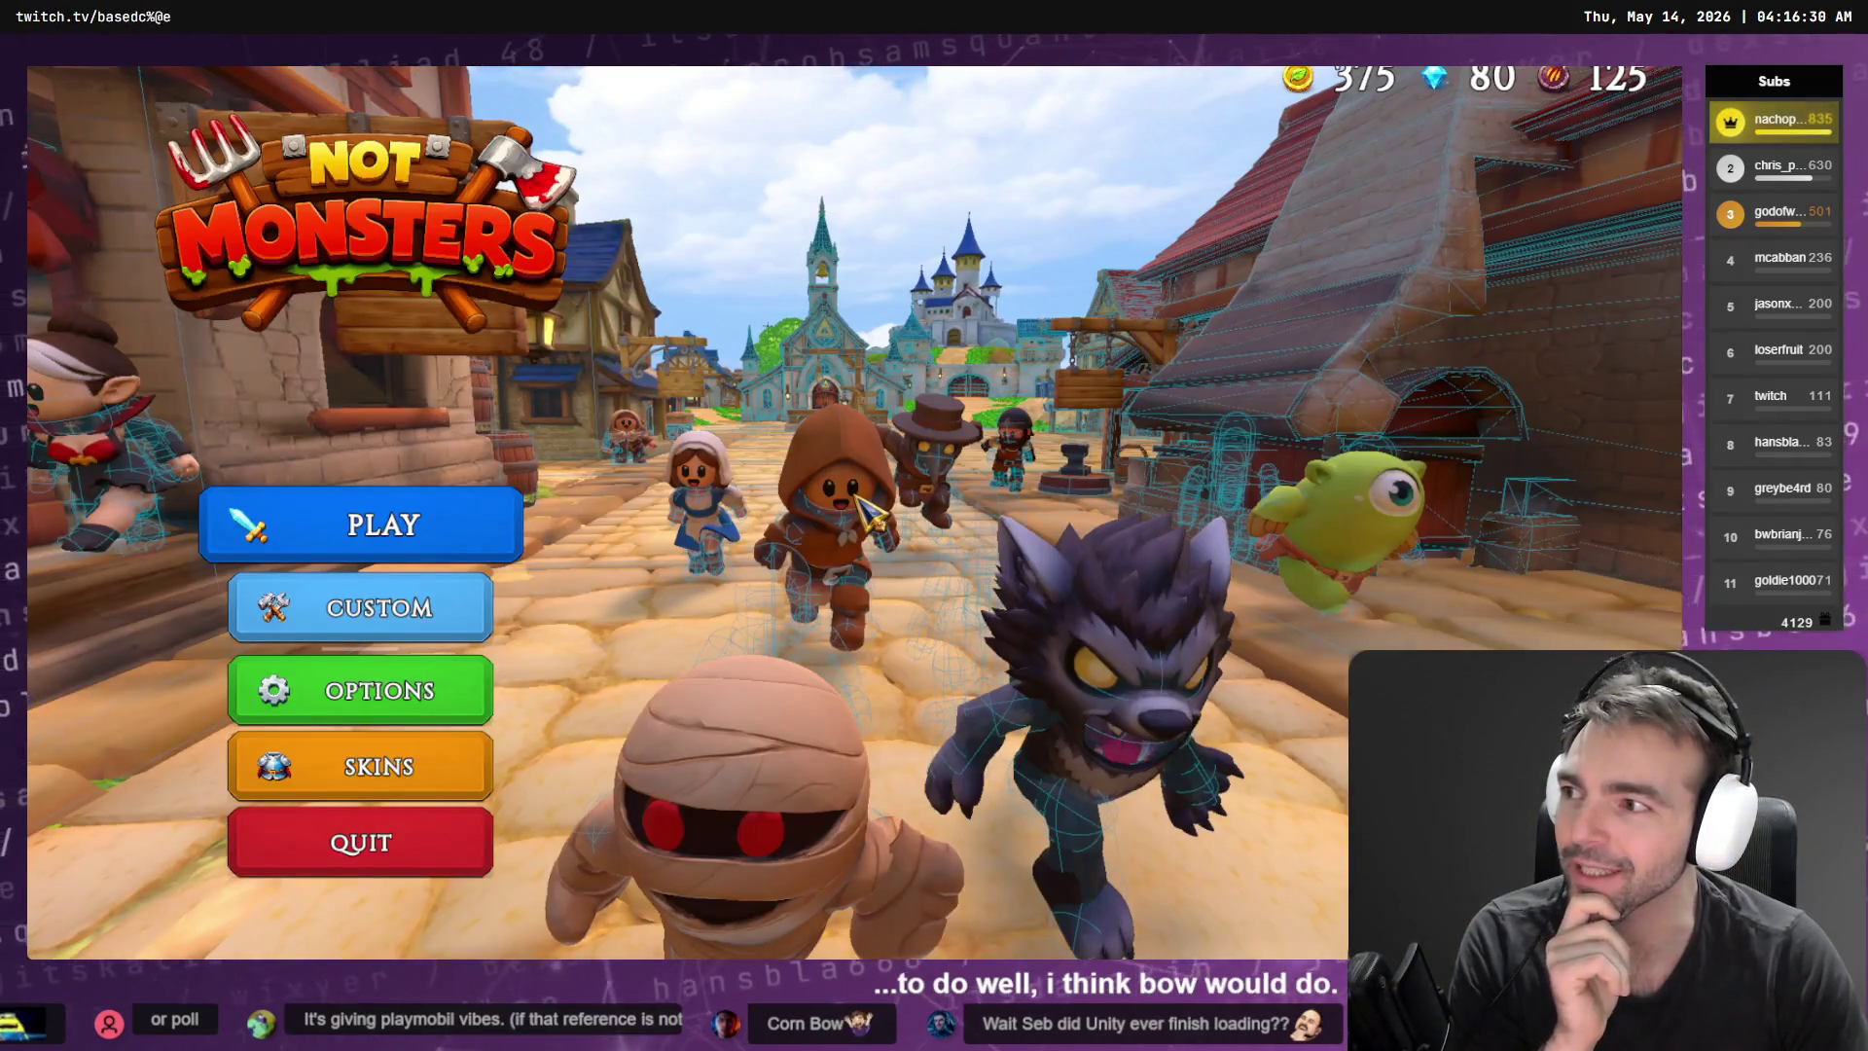
# Start a Not Monsters match as the King, play to check the shinier material, then quit the game
pyautogui.click(253, 523)
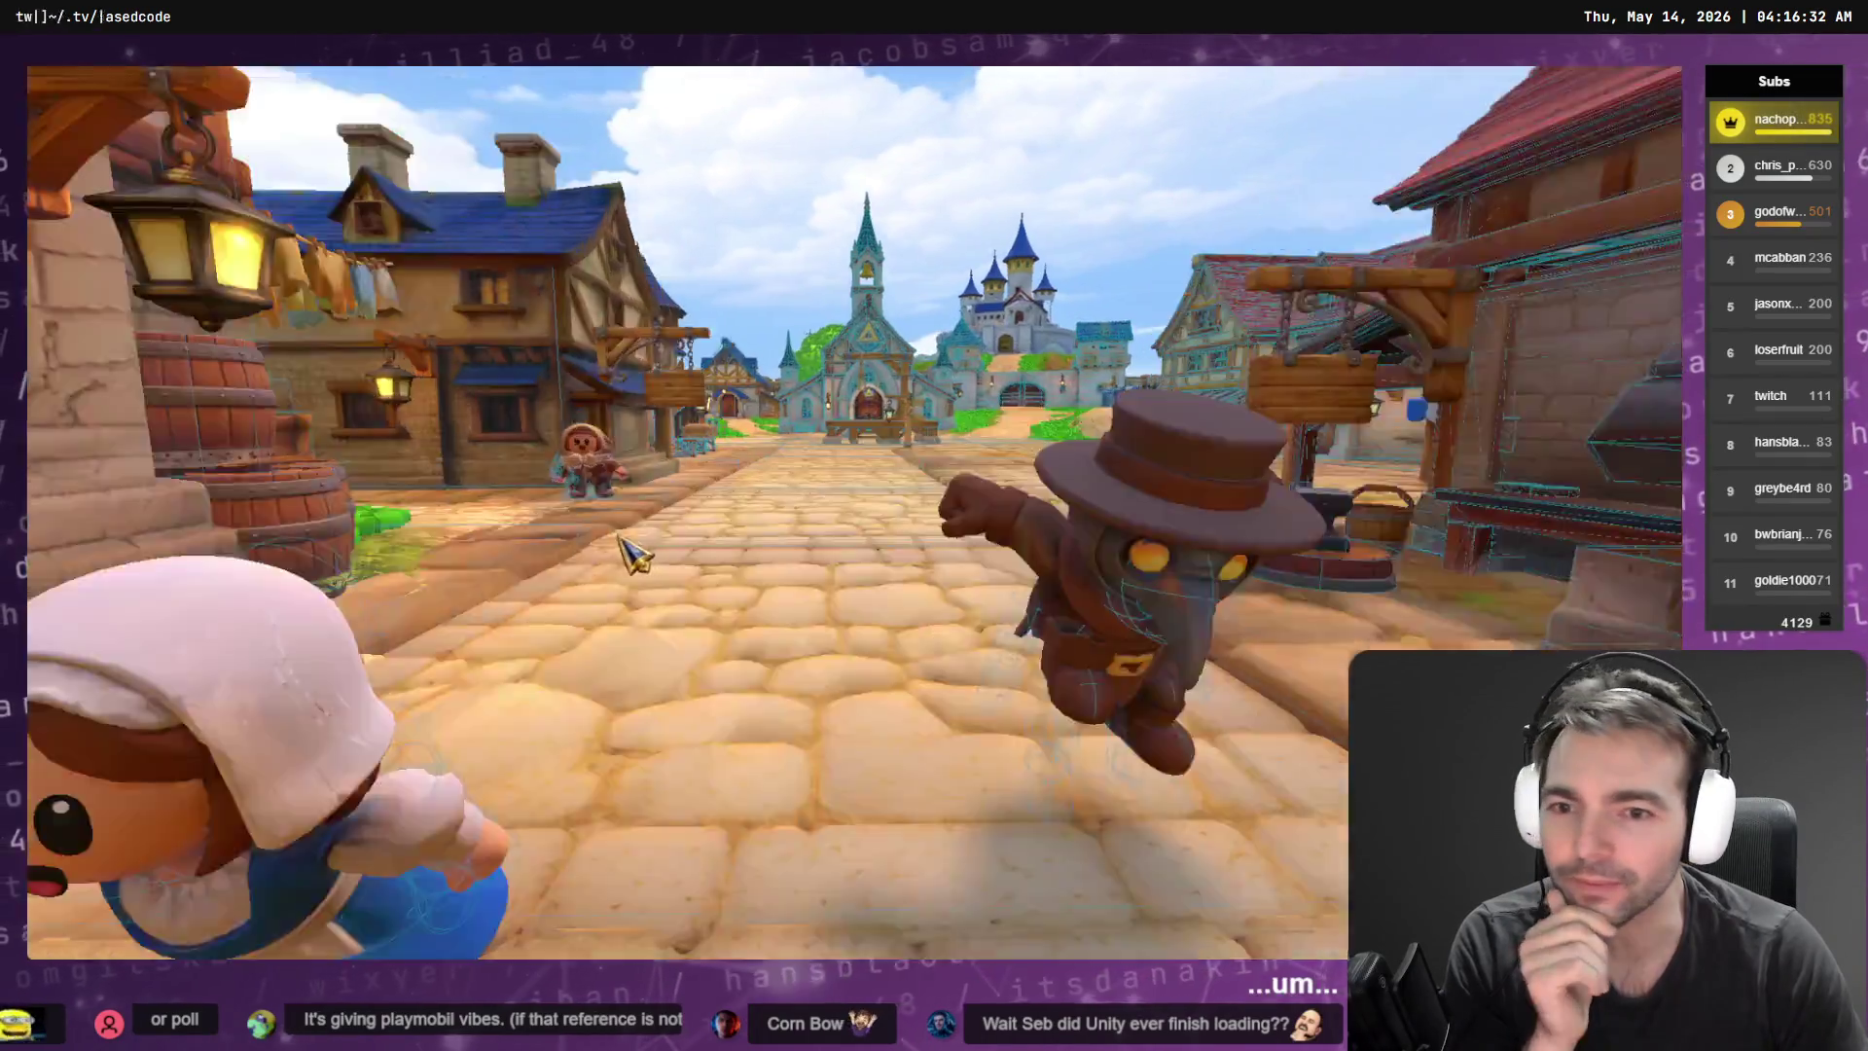
pyautogui.scroll(-3, 350, 409)
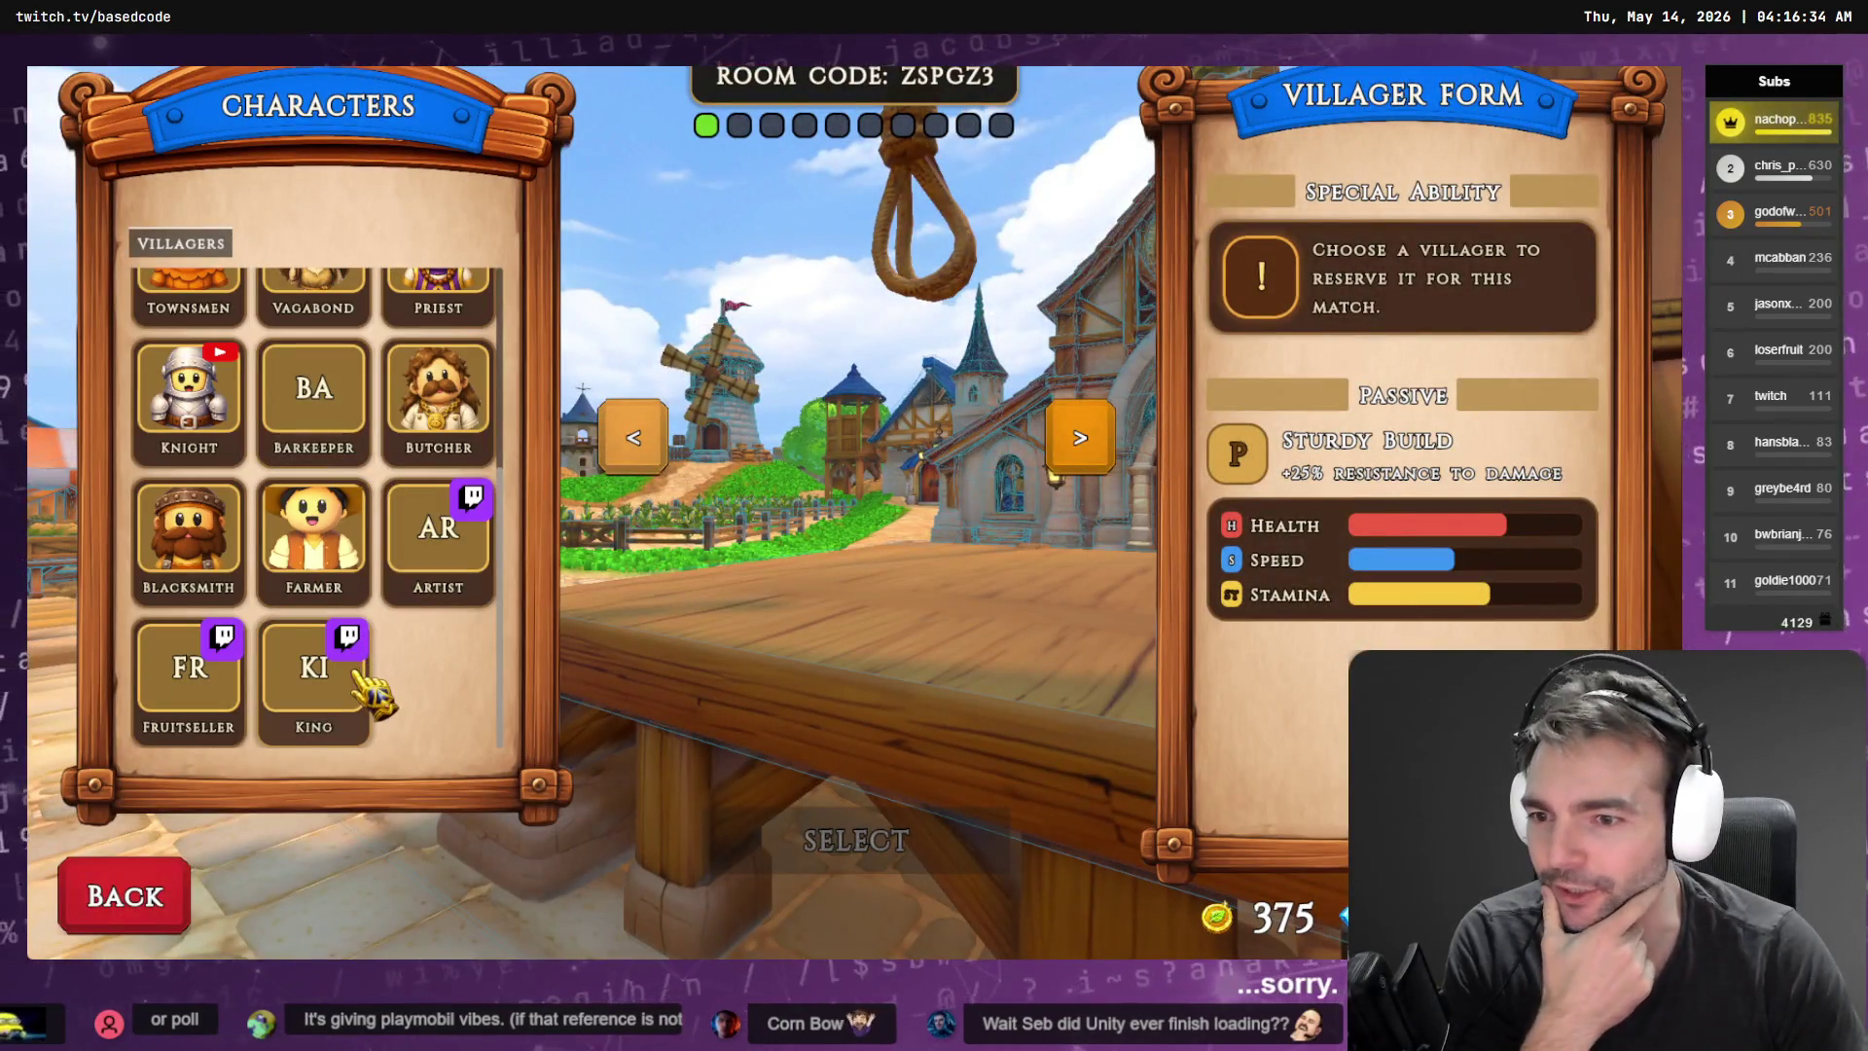
pyautogui.click(330, 715)
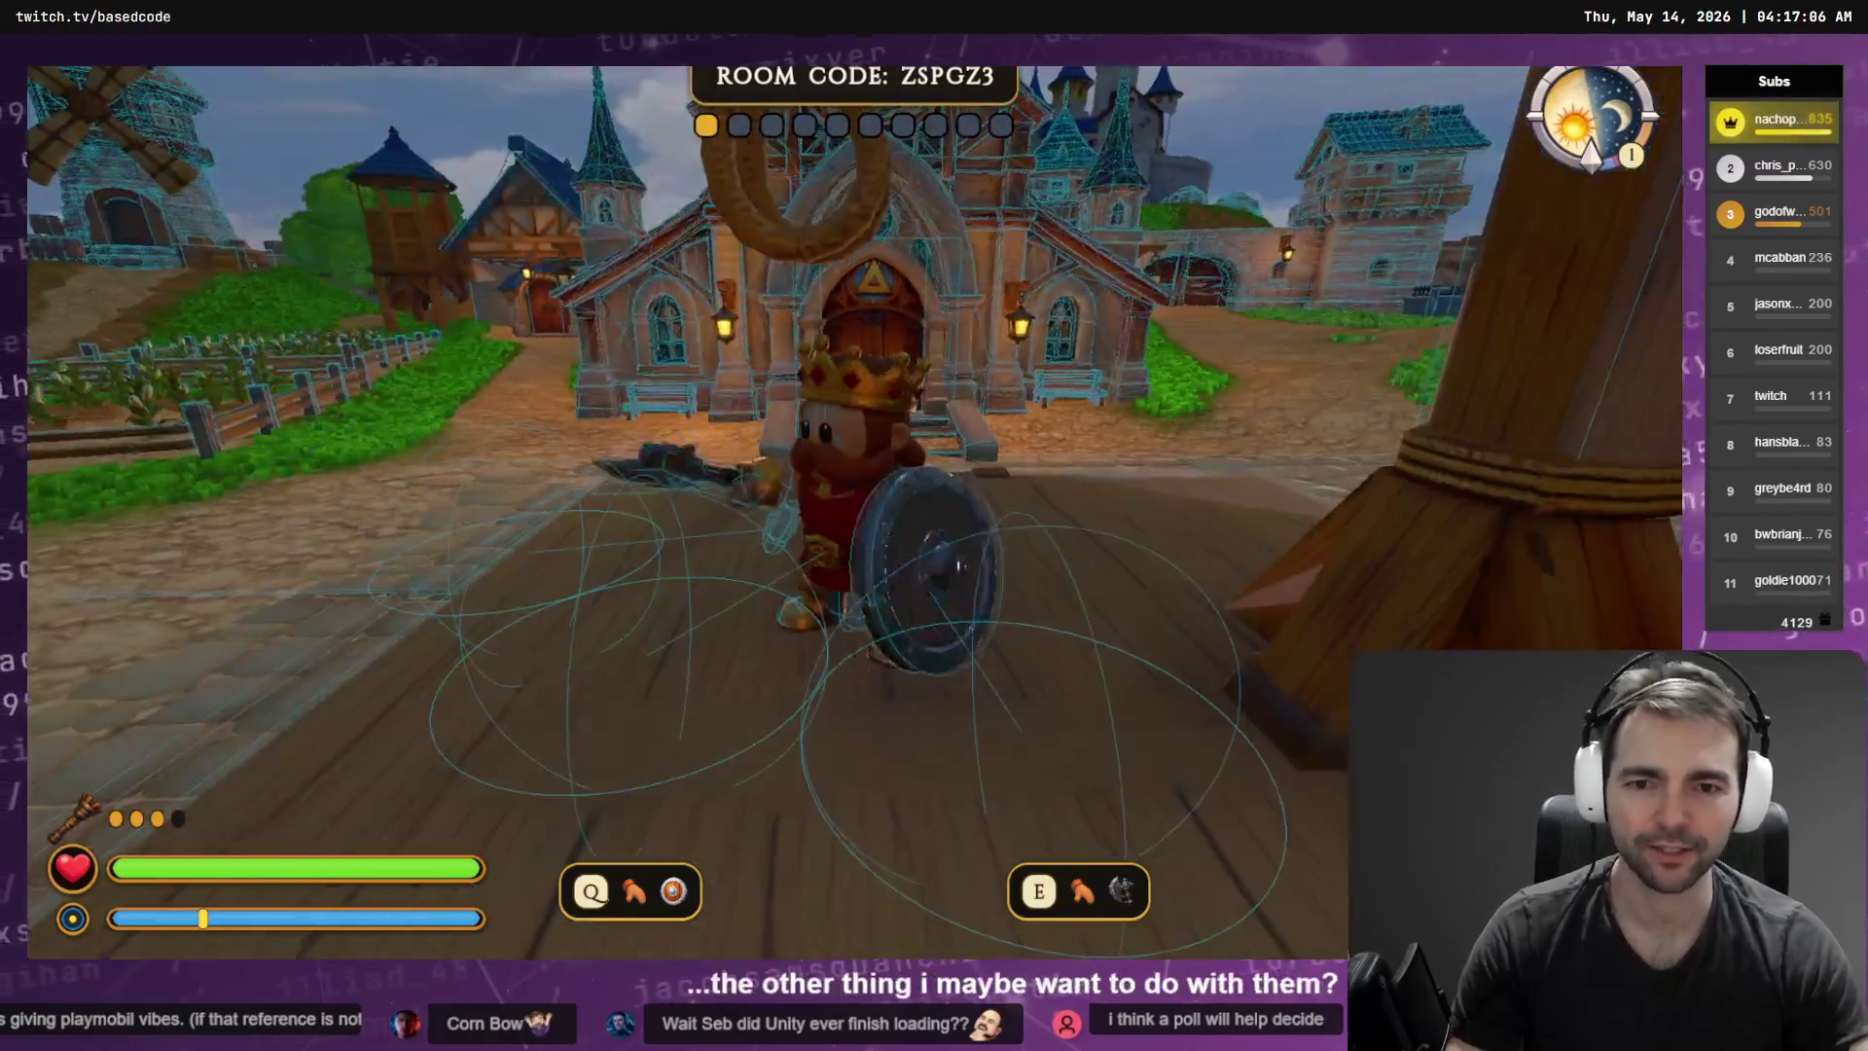
pyautogui.press('F8')
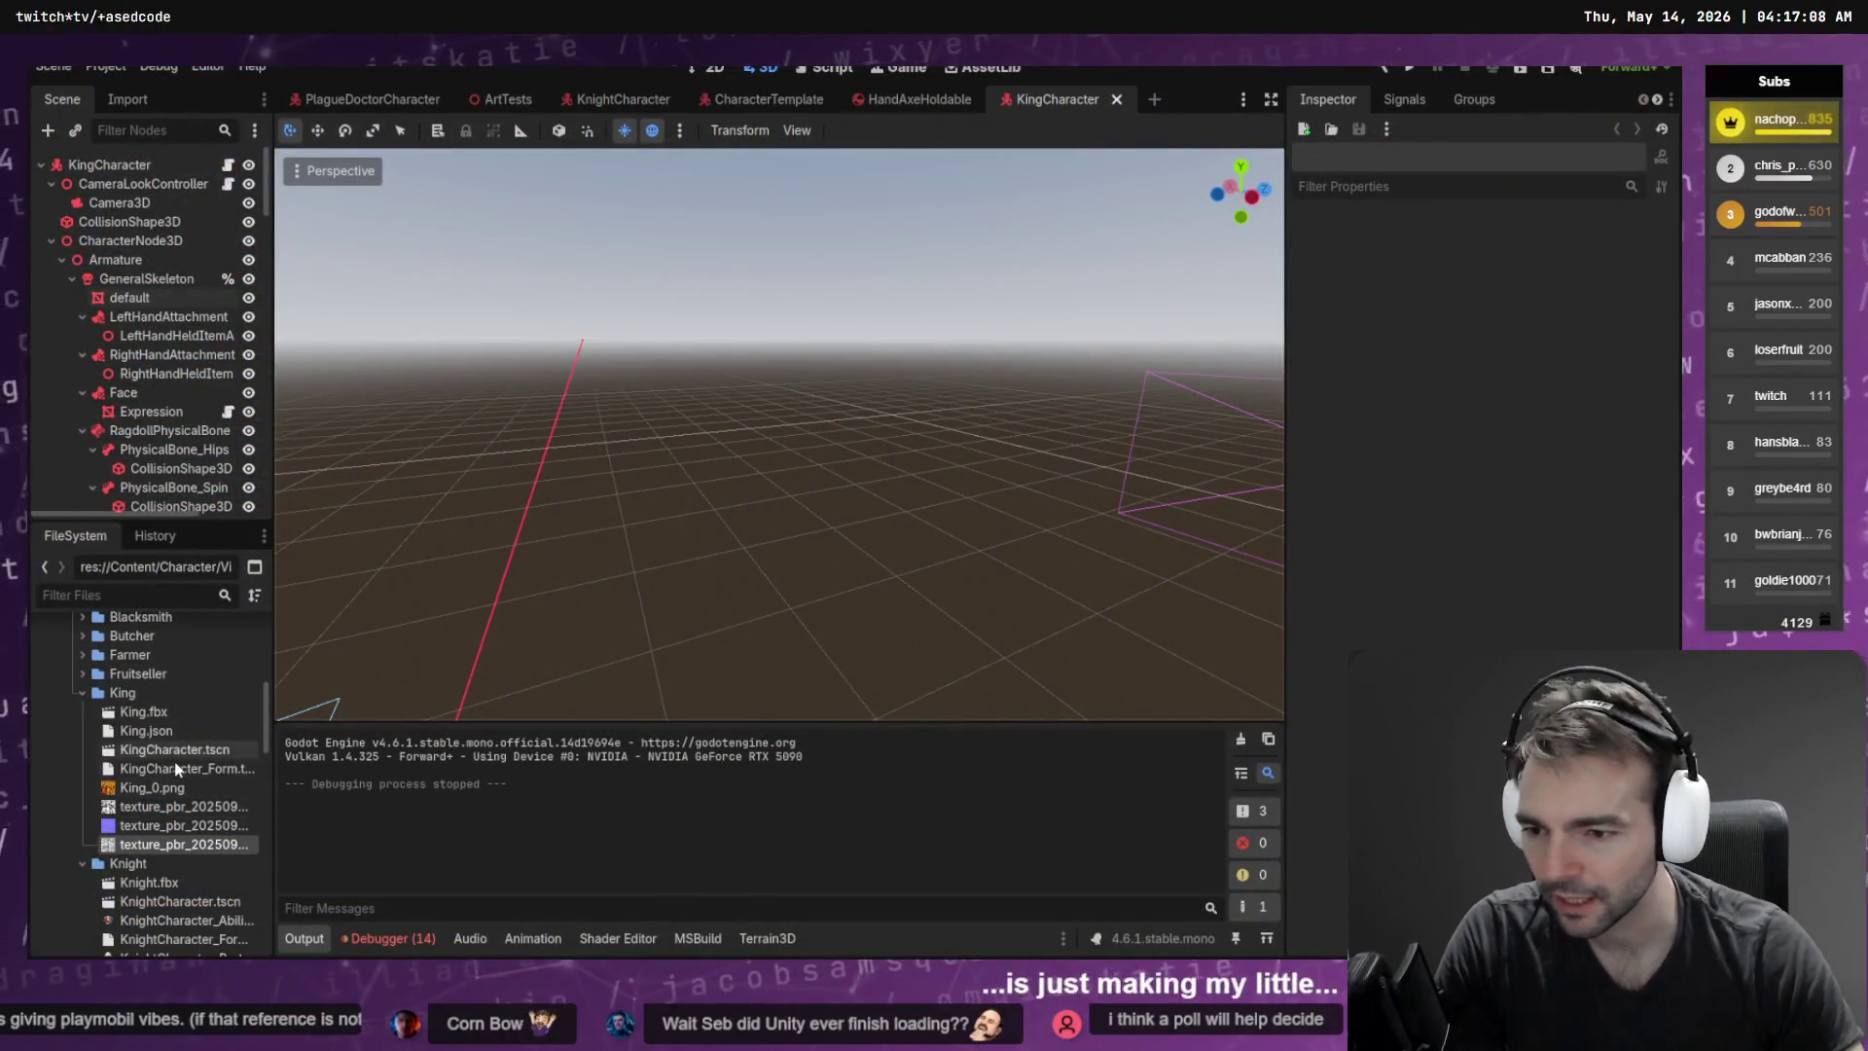
# Reimport King.fbx with a root scale of 1.05
pyautogui.click(175, 750)
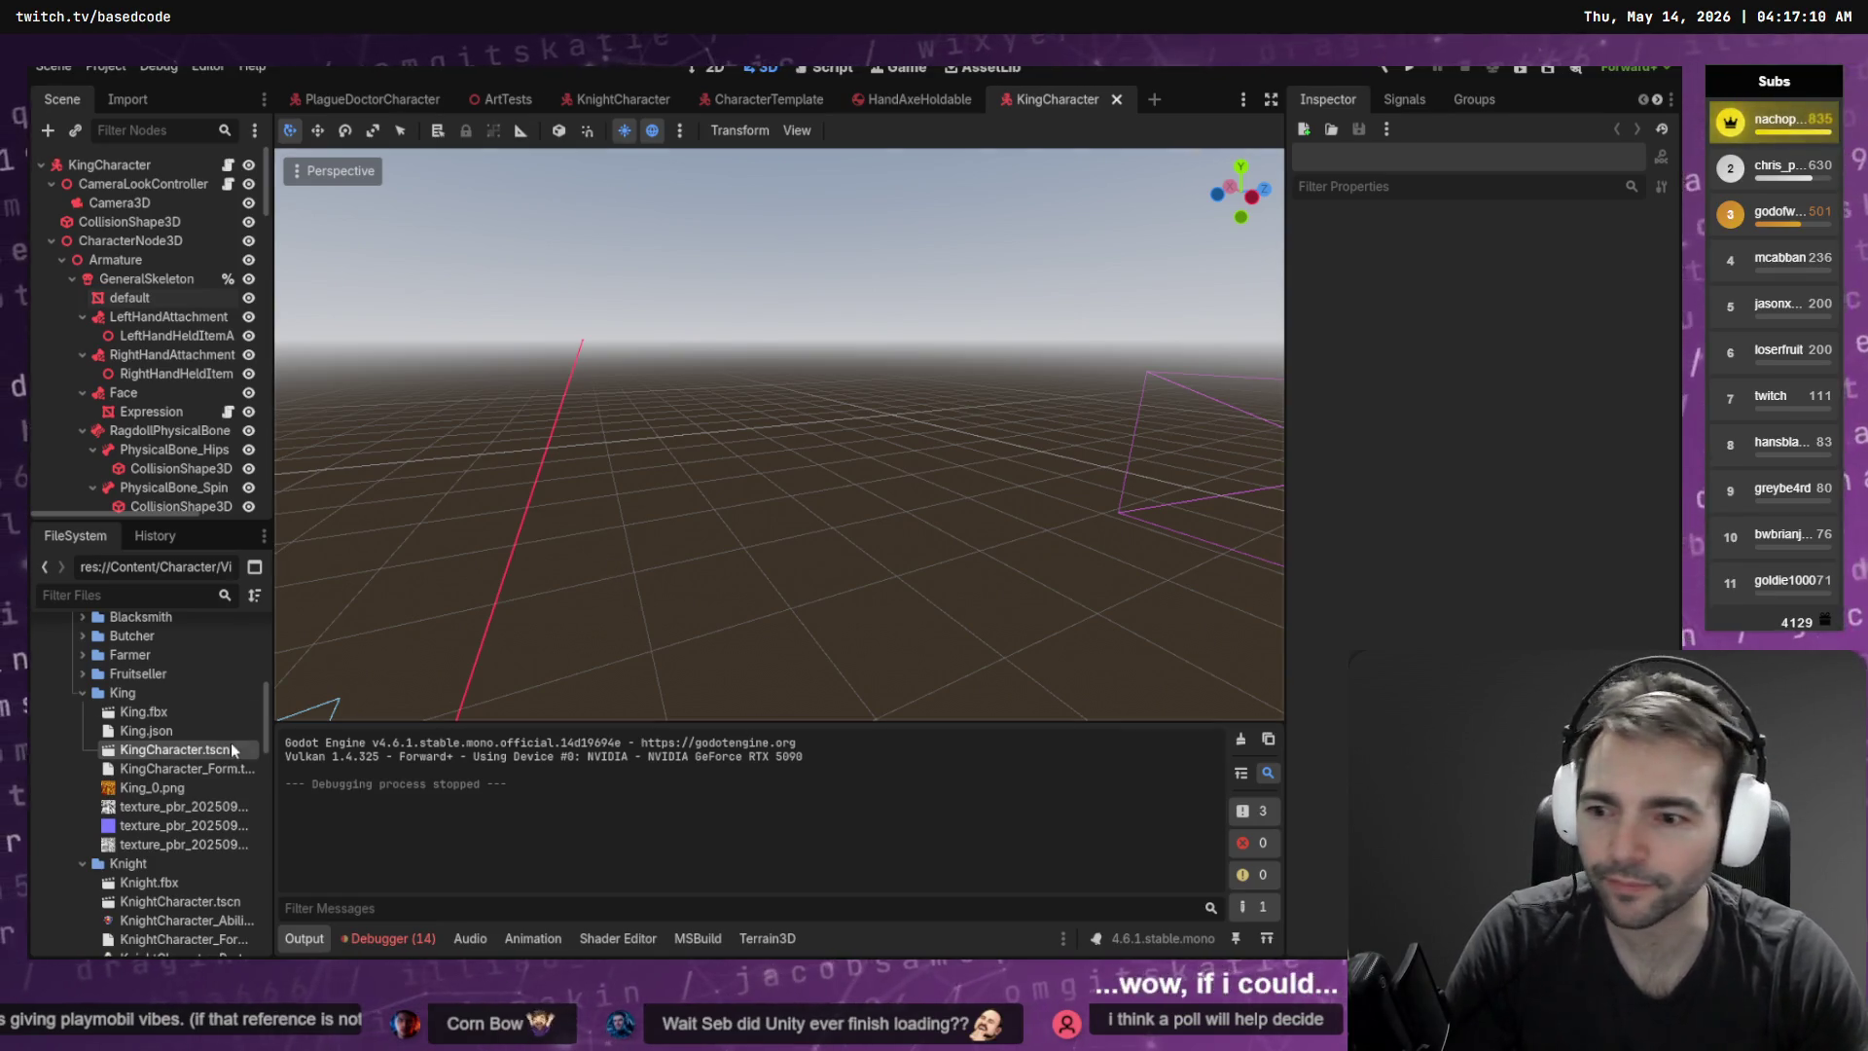
pyautogui.doubleClick(154, 712)
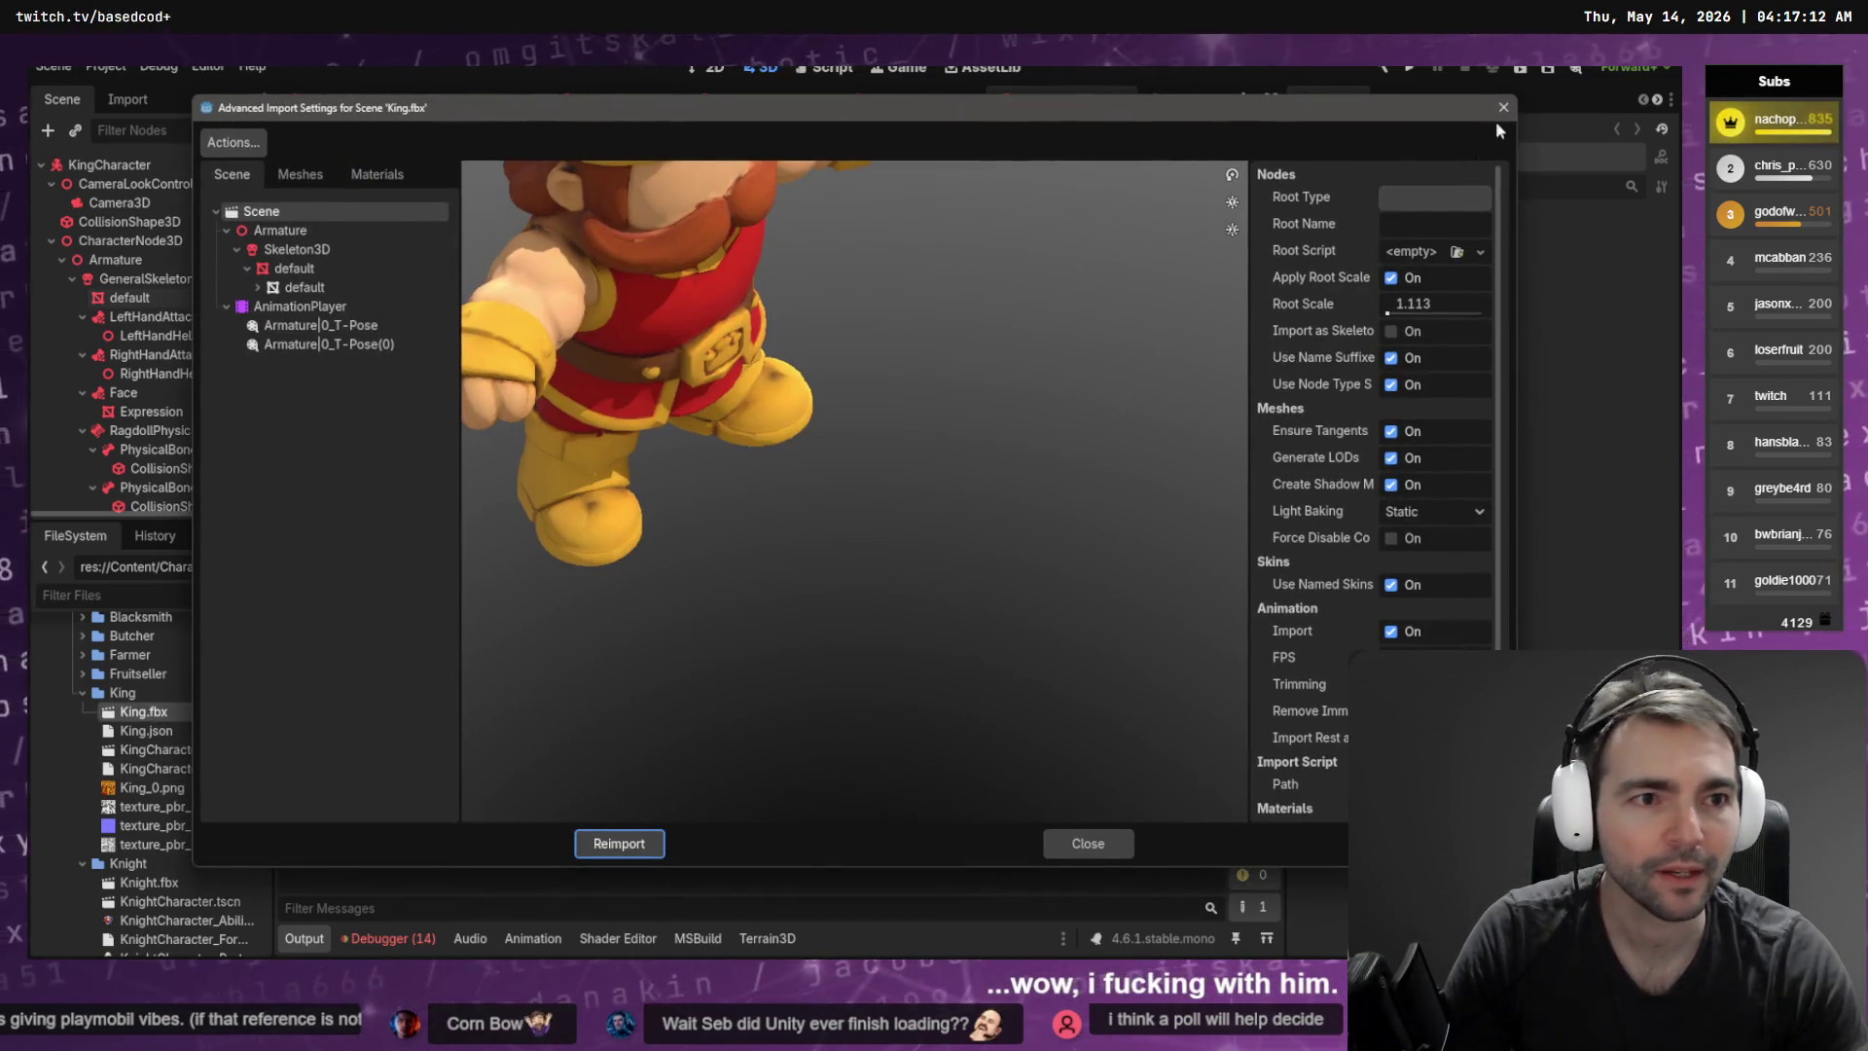
pyautogui.click(1503, 107)
pyautogui.write('1.05')
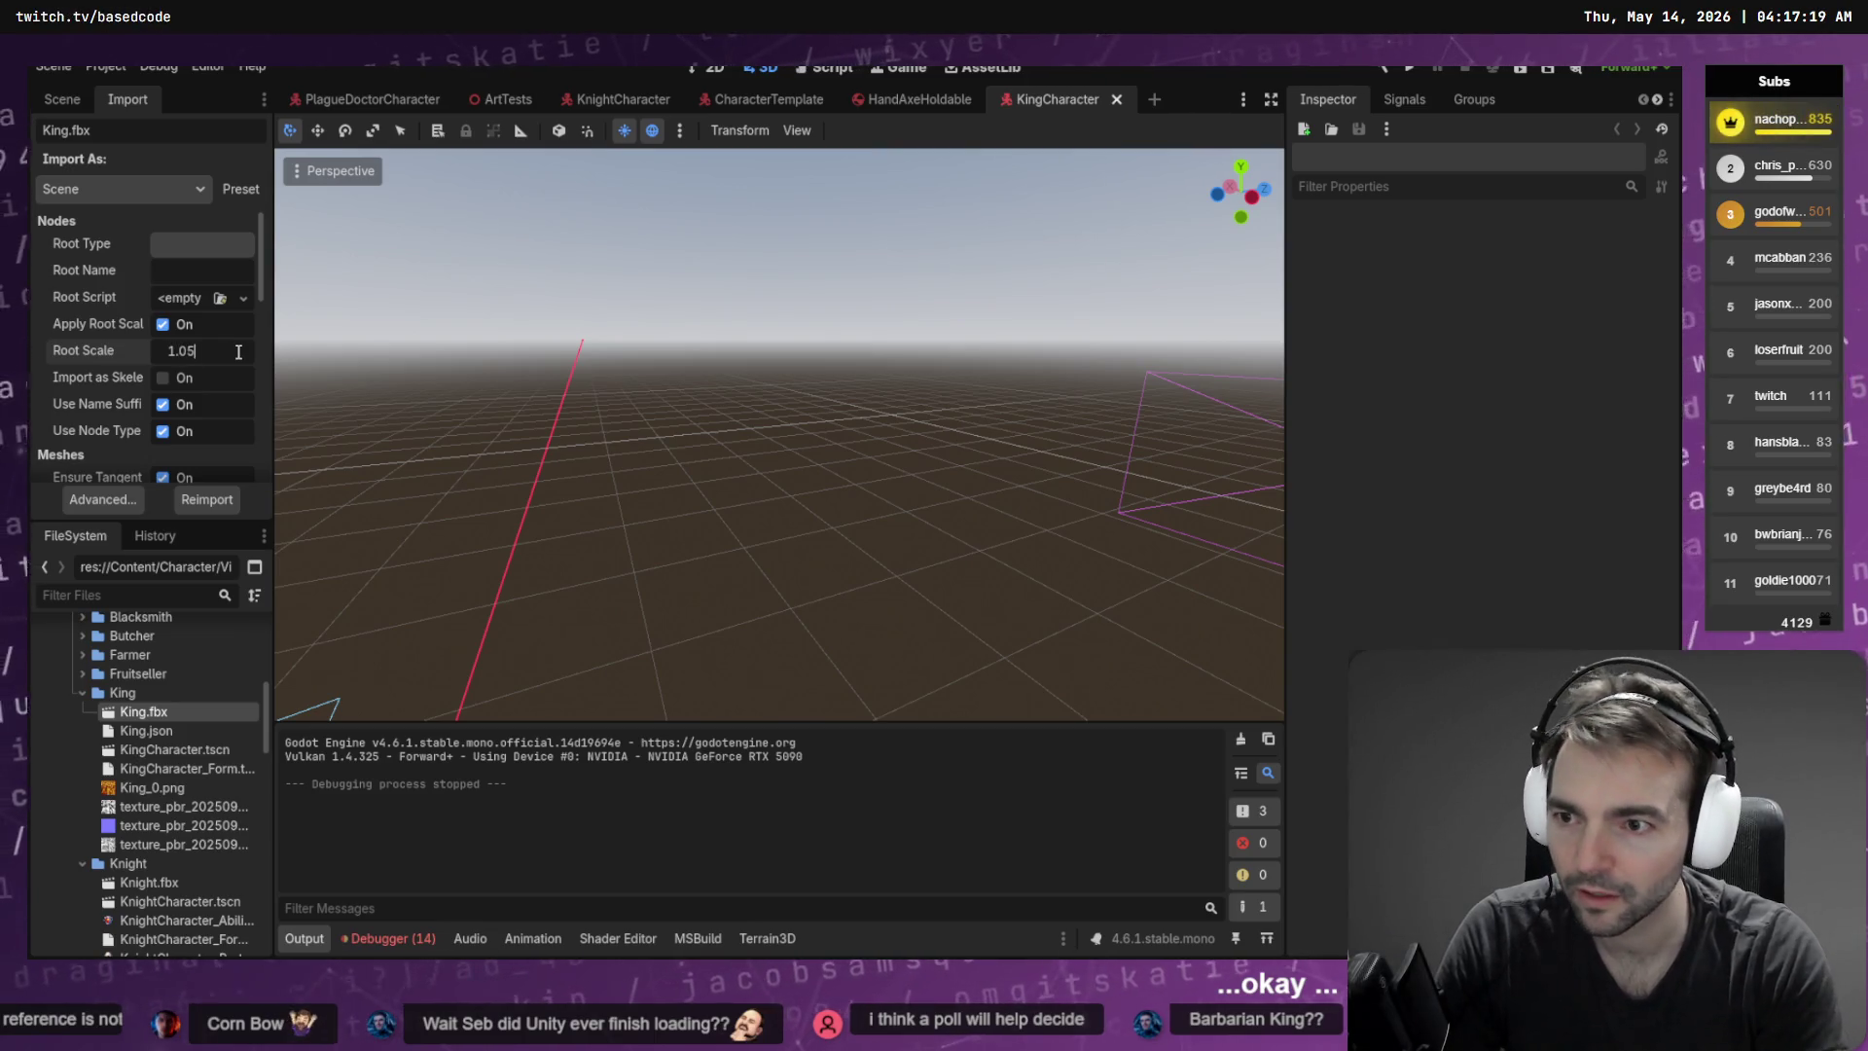
pyautogui.press('Return')
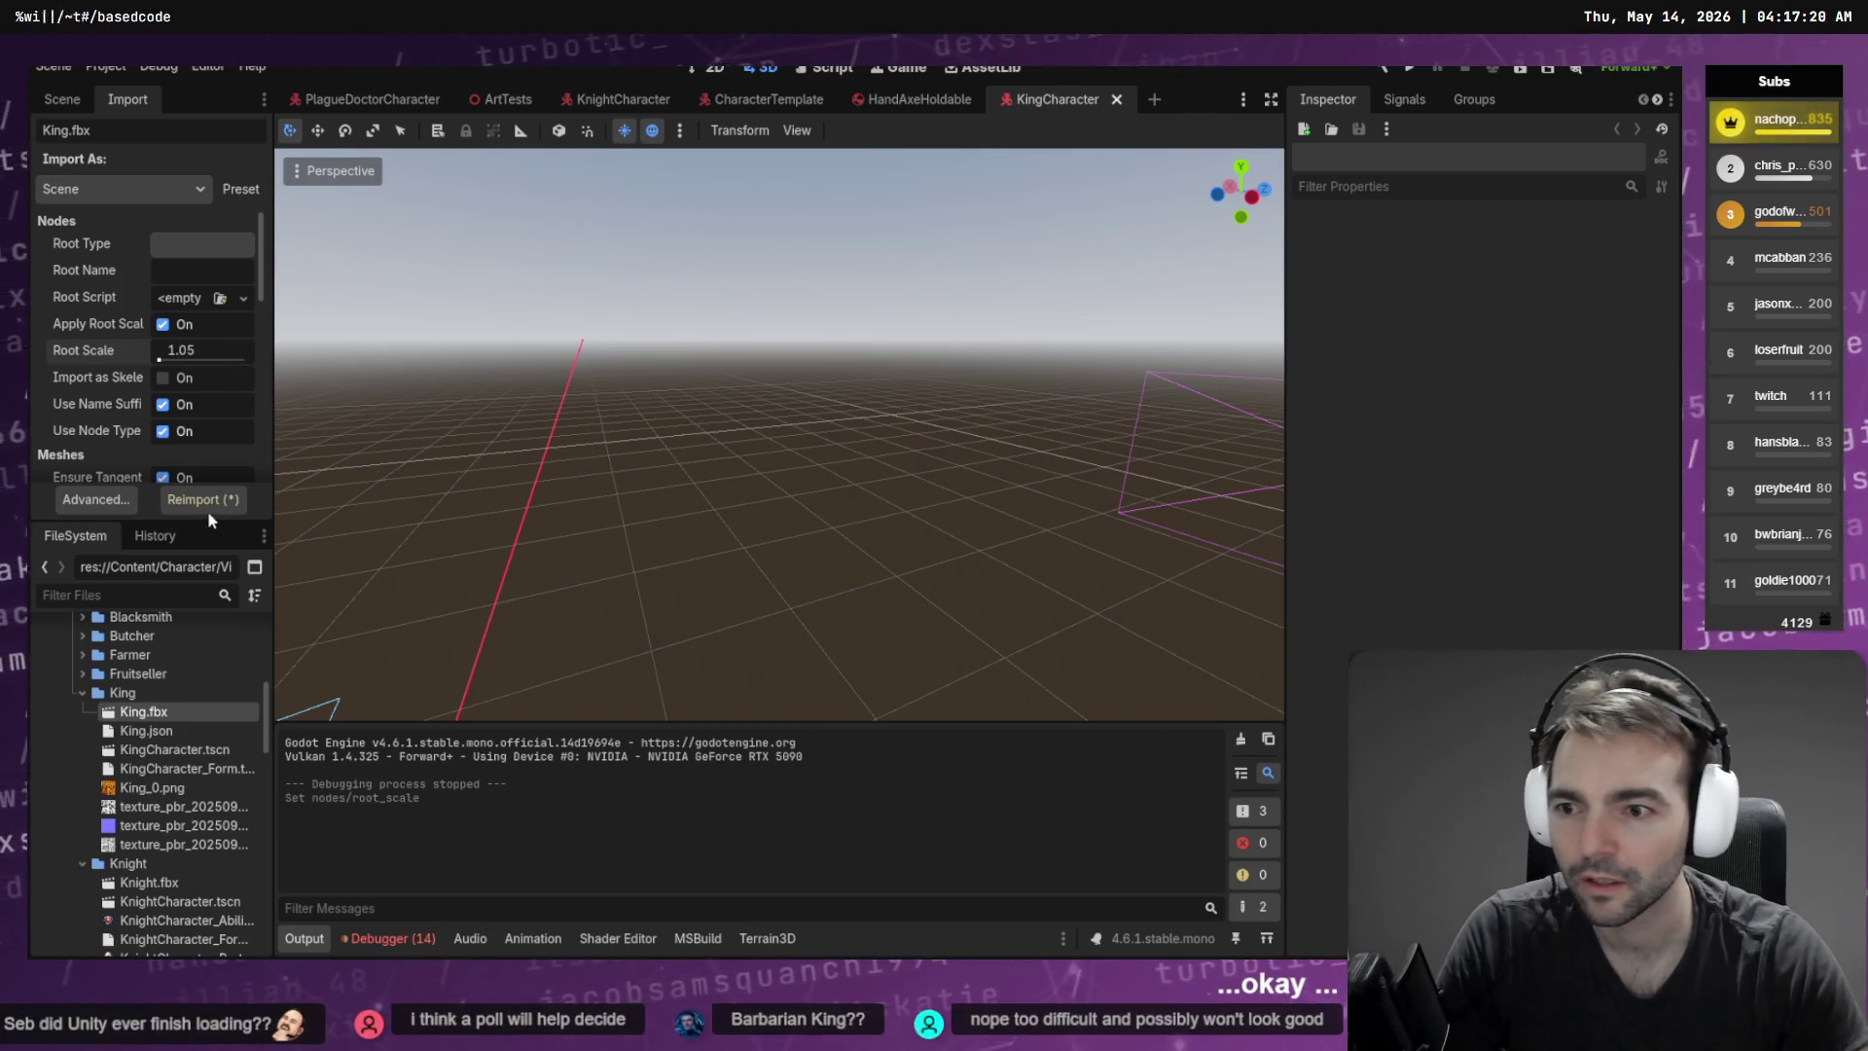
pyautogui.click(206, 503)
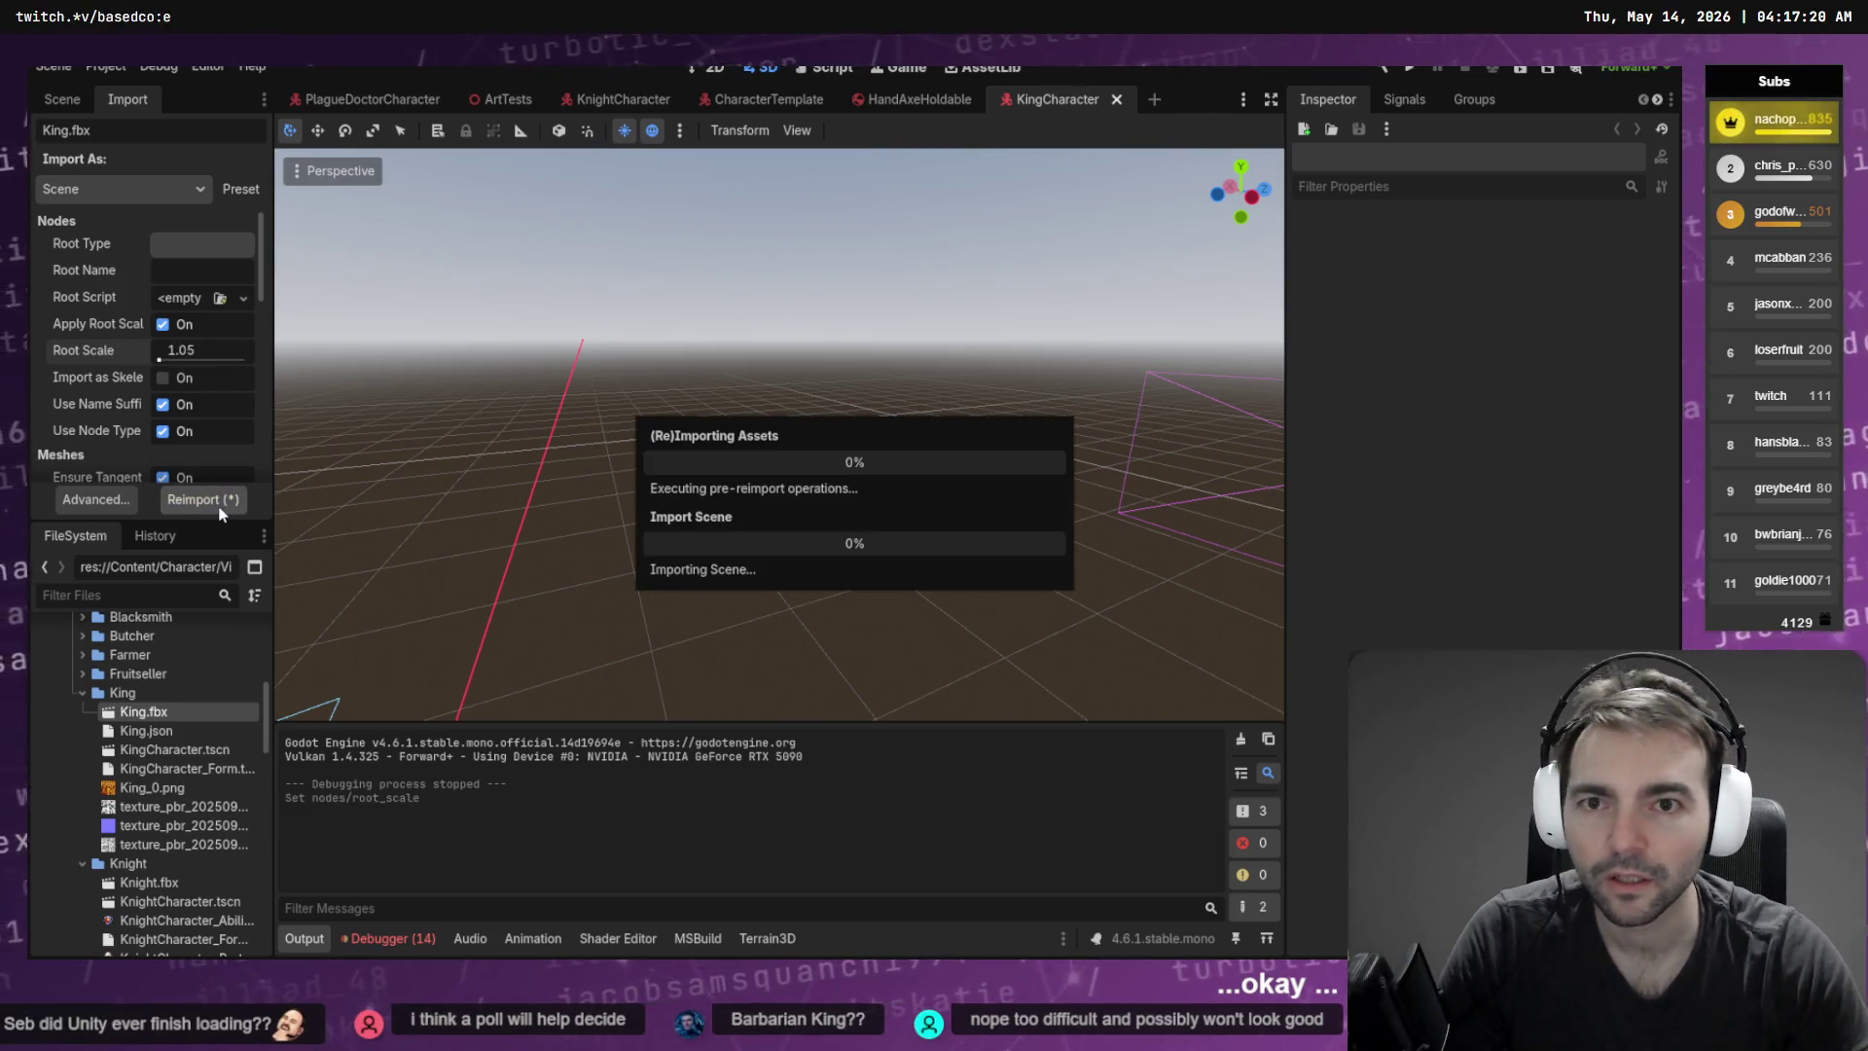
# Delete KingCharacter.tscn from the FileSystem and return to the ArtTests scene
pyautogui.click(194, 750)
pyautogui.press('Delete')
pyautogui.click(714, 635)
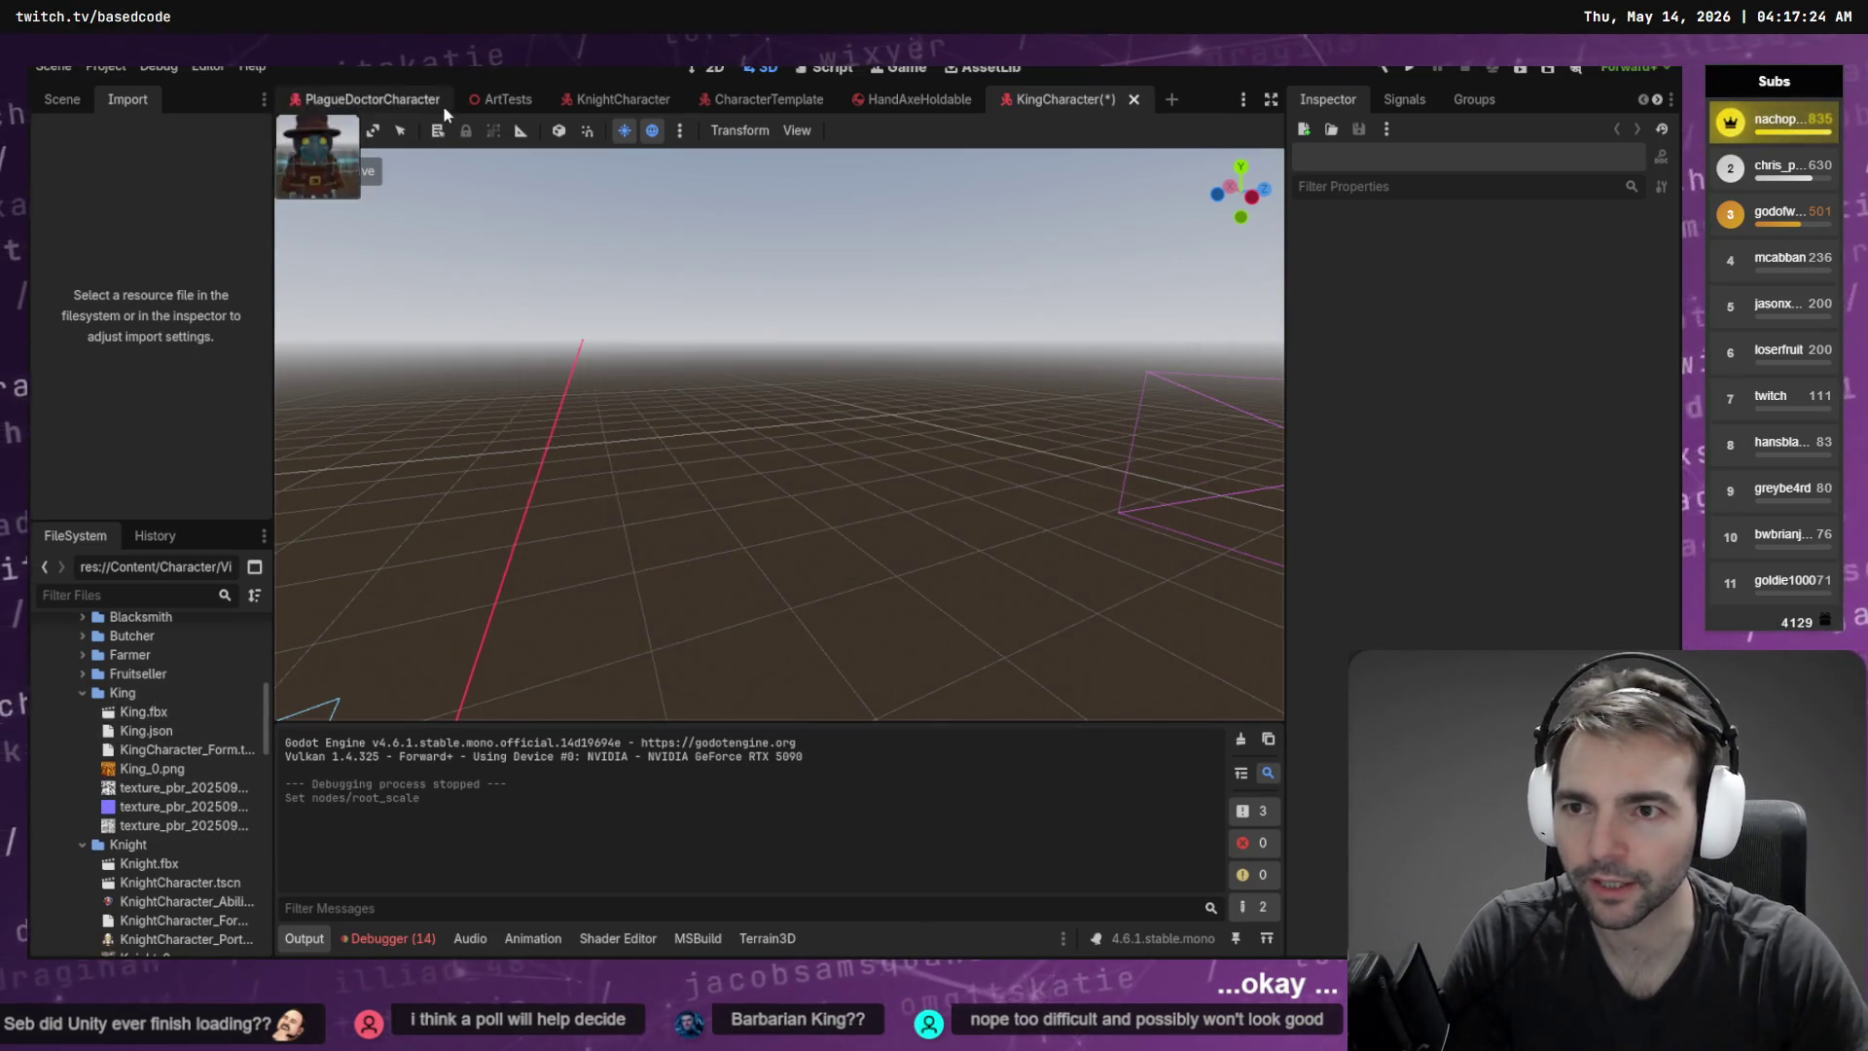
pyautogui.click(504, 99)
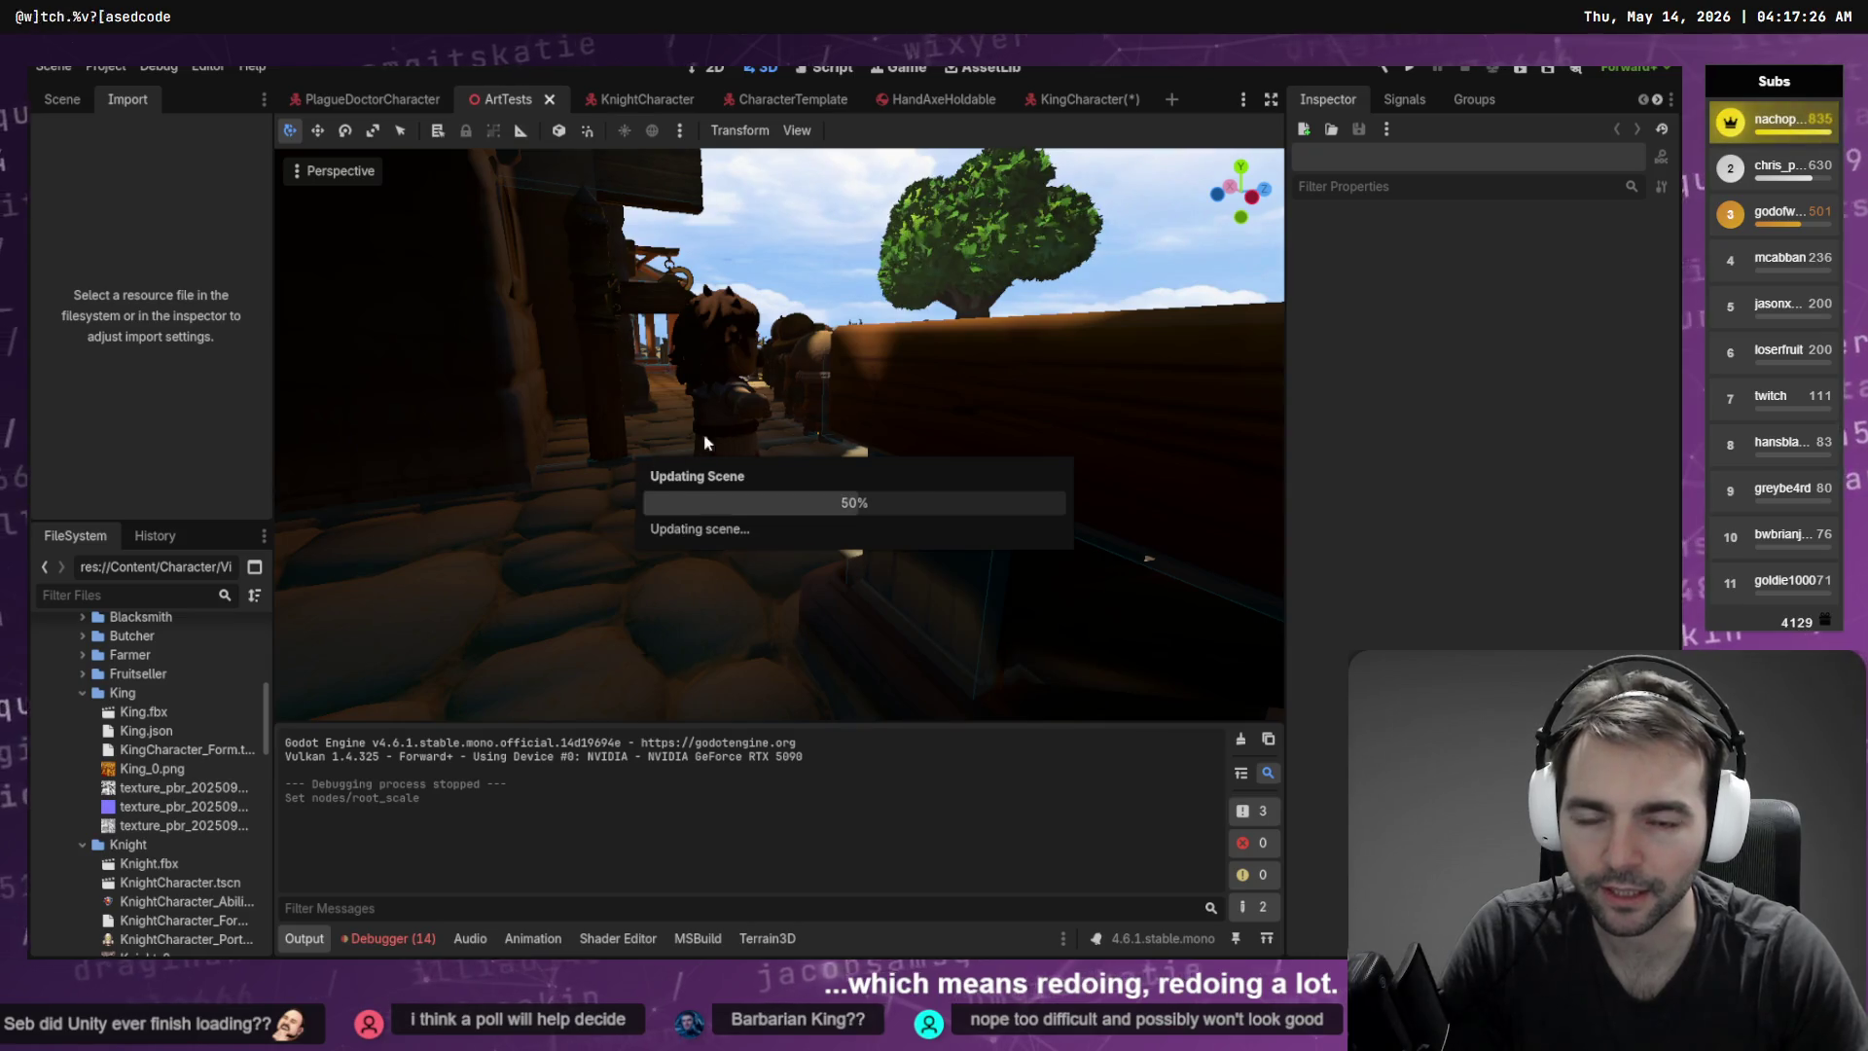
# Replace the old King node in ArtTests with a fresh King.fbx instance
pyautogui.click(63, 99)
pyautogui.write('King')
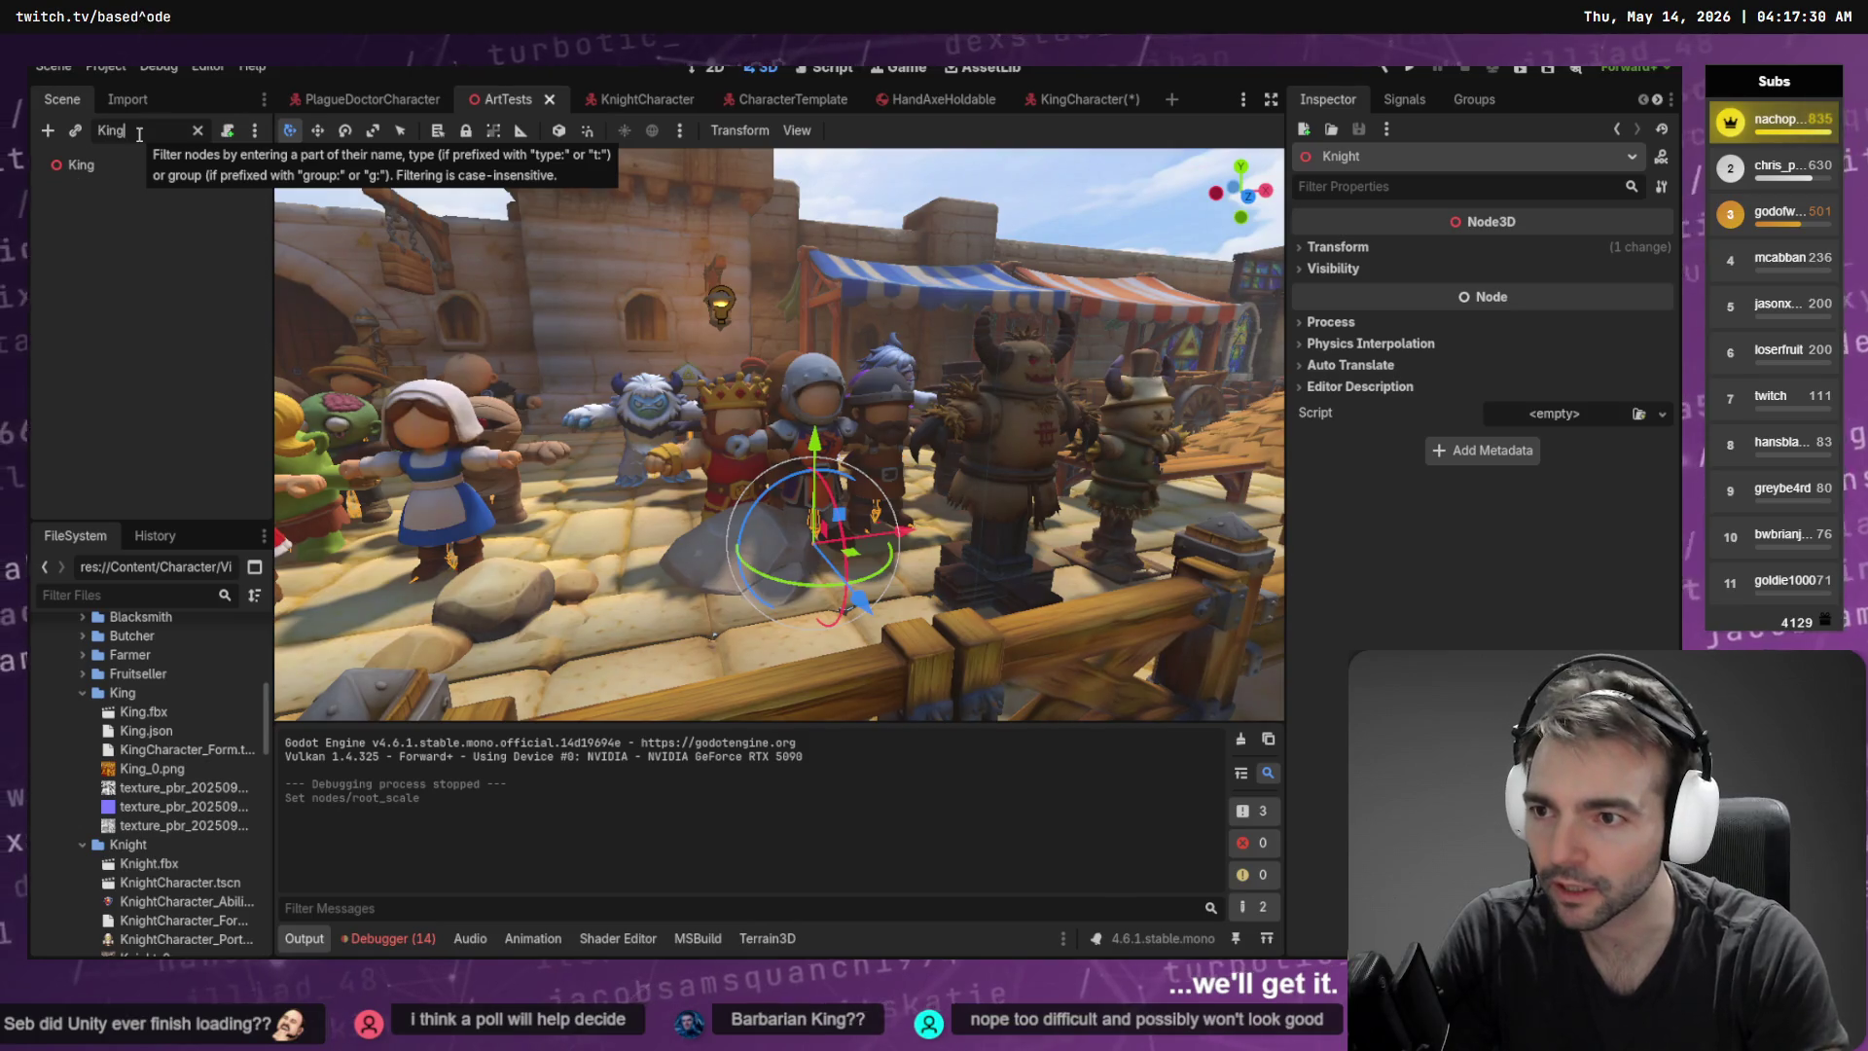
pyautogui.click(106, 163)
pyautogui.press('Delete')
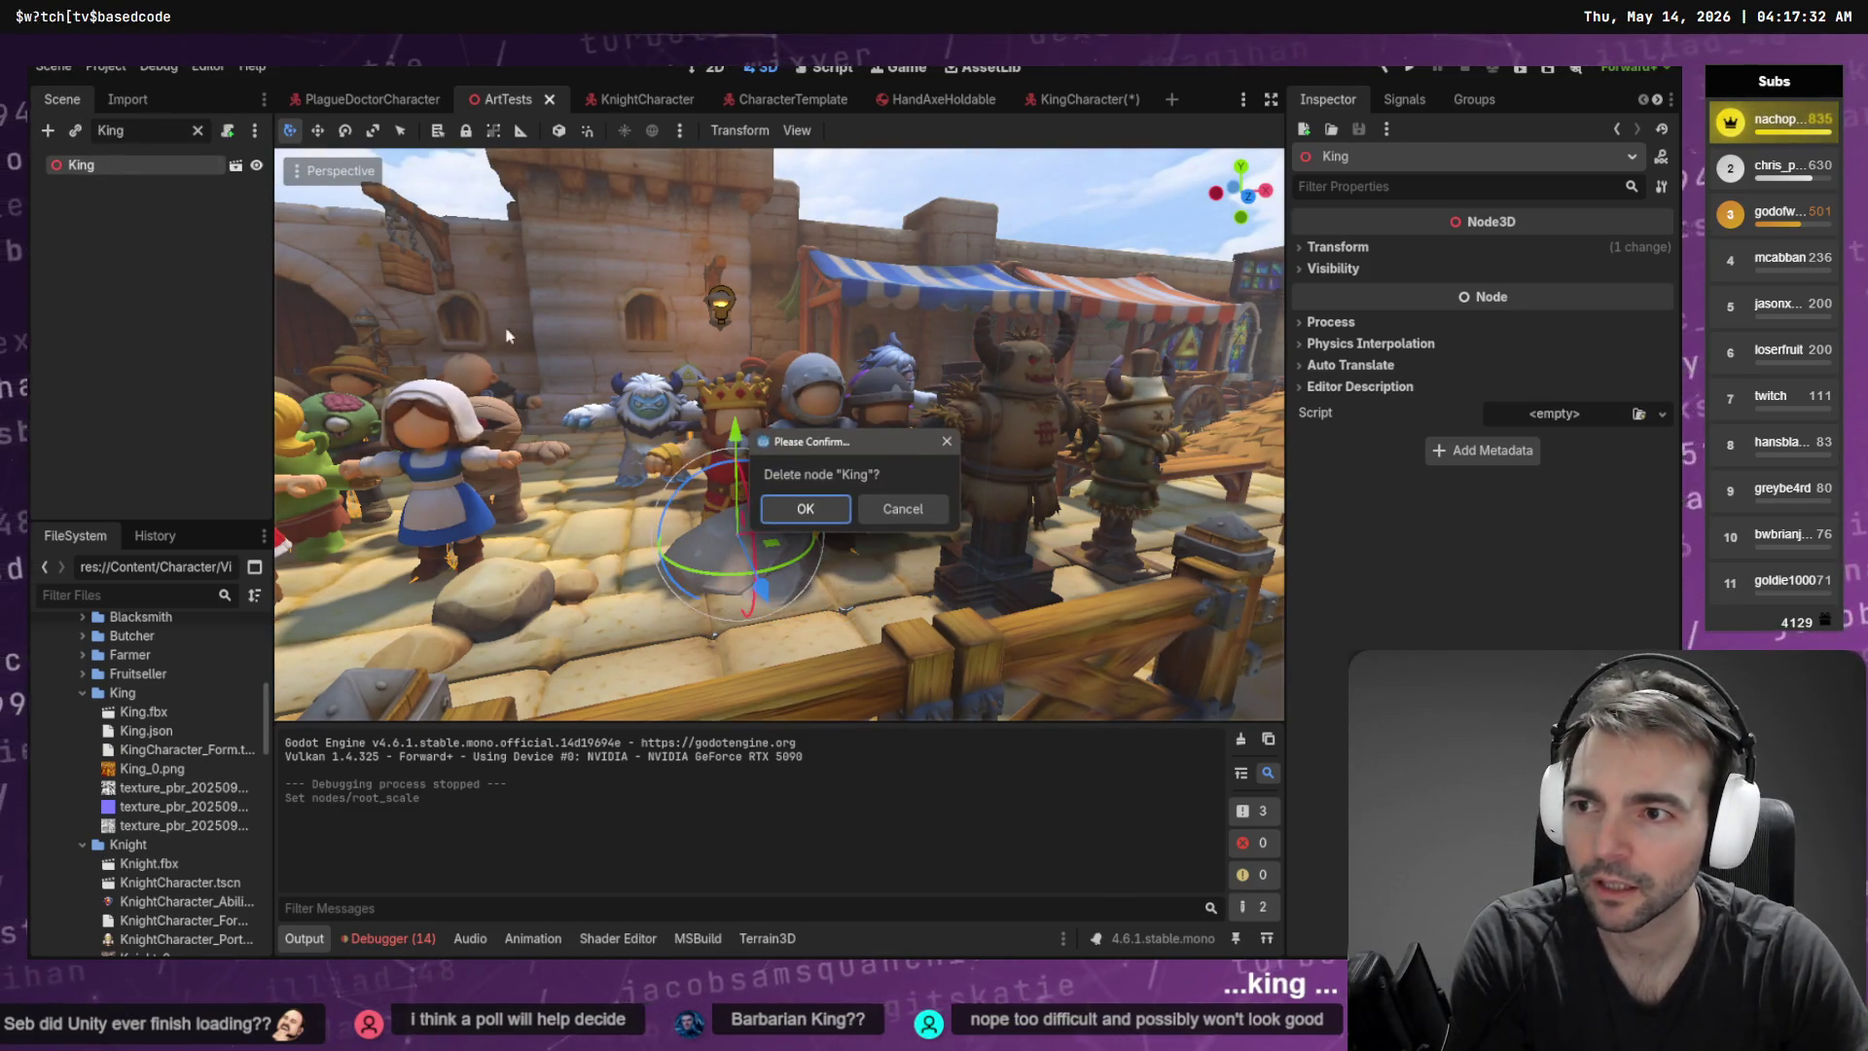
pyautogui.click(806, 509)
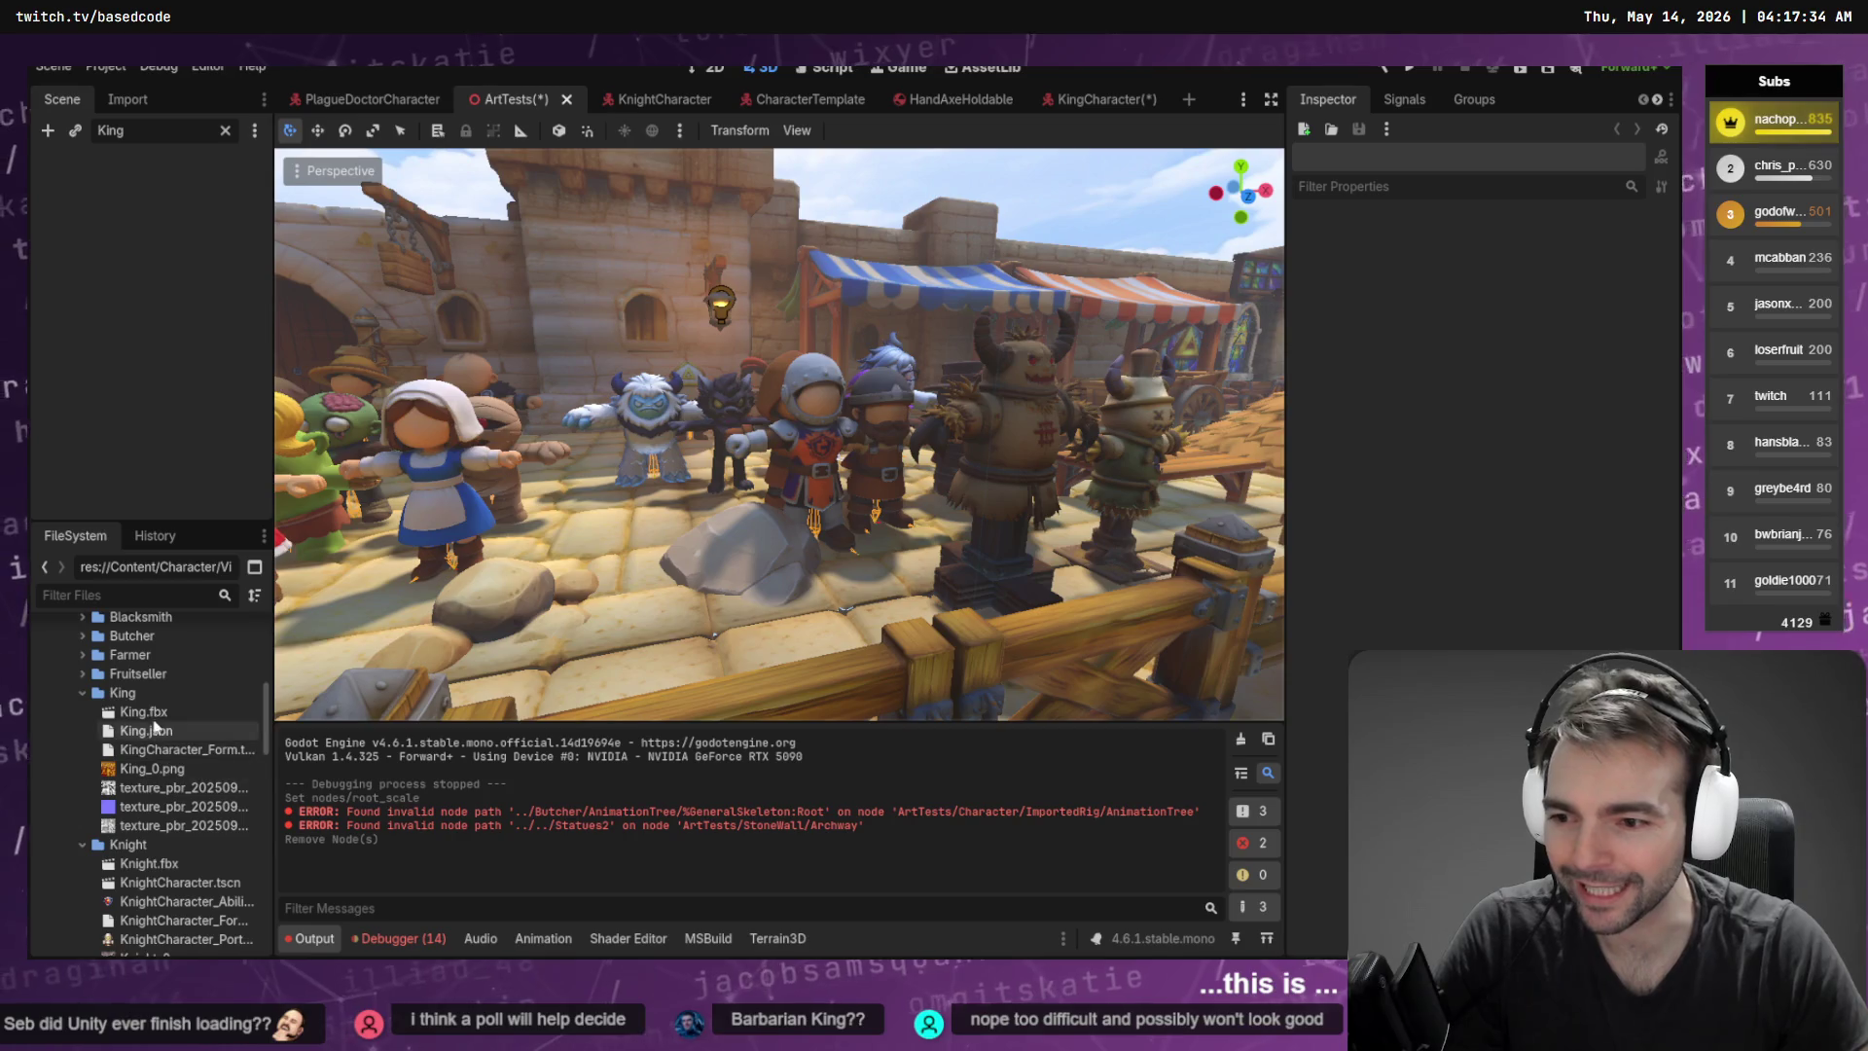
pyautogui.moveTo(144, 711); pyautogui.dragTo(616, 642)
pyautogui.moveTo(648, 557); pyautogui.dragTo(686, 562)
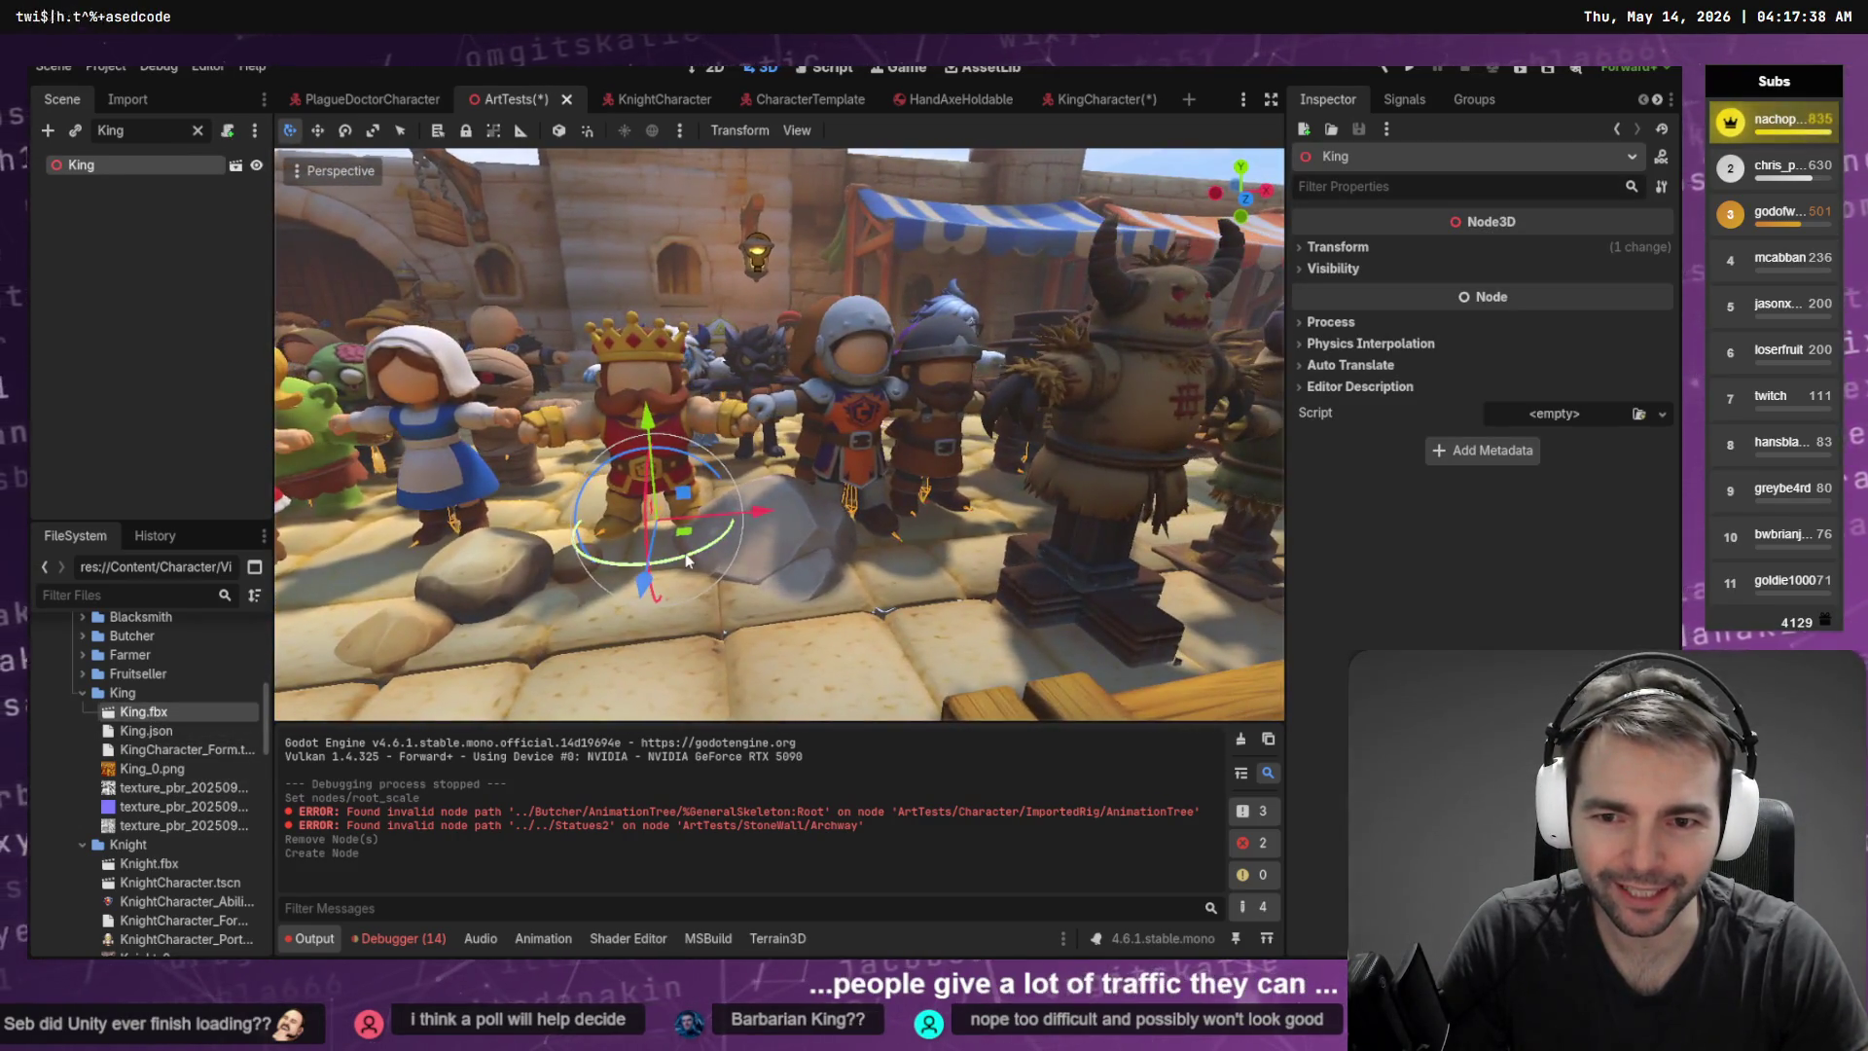
# Reimport King.fbx with its root scale set back to 1.0
pyautogui.click(127, 99)
pyautogui.press('BackSpace')
pyautogui.press('Return')
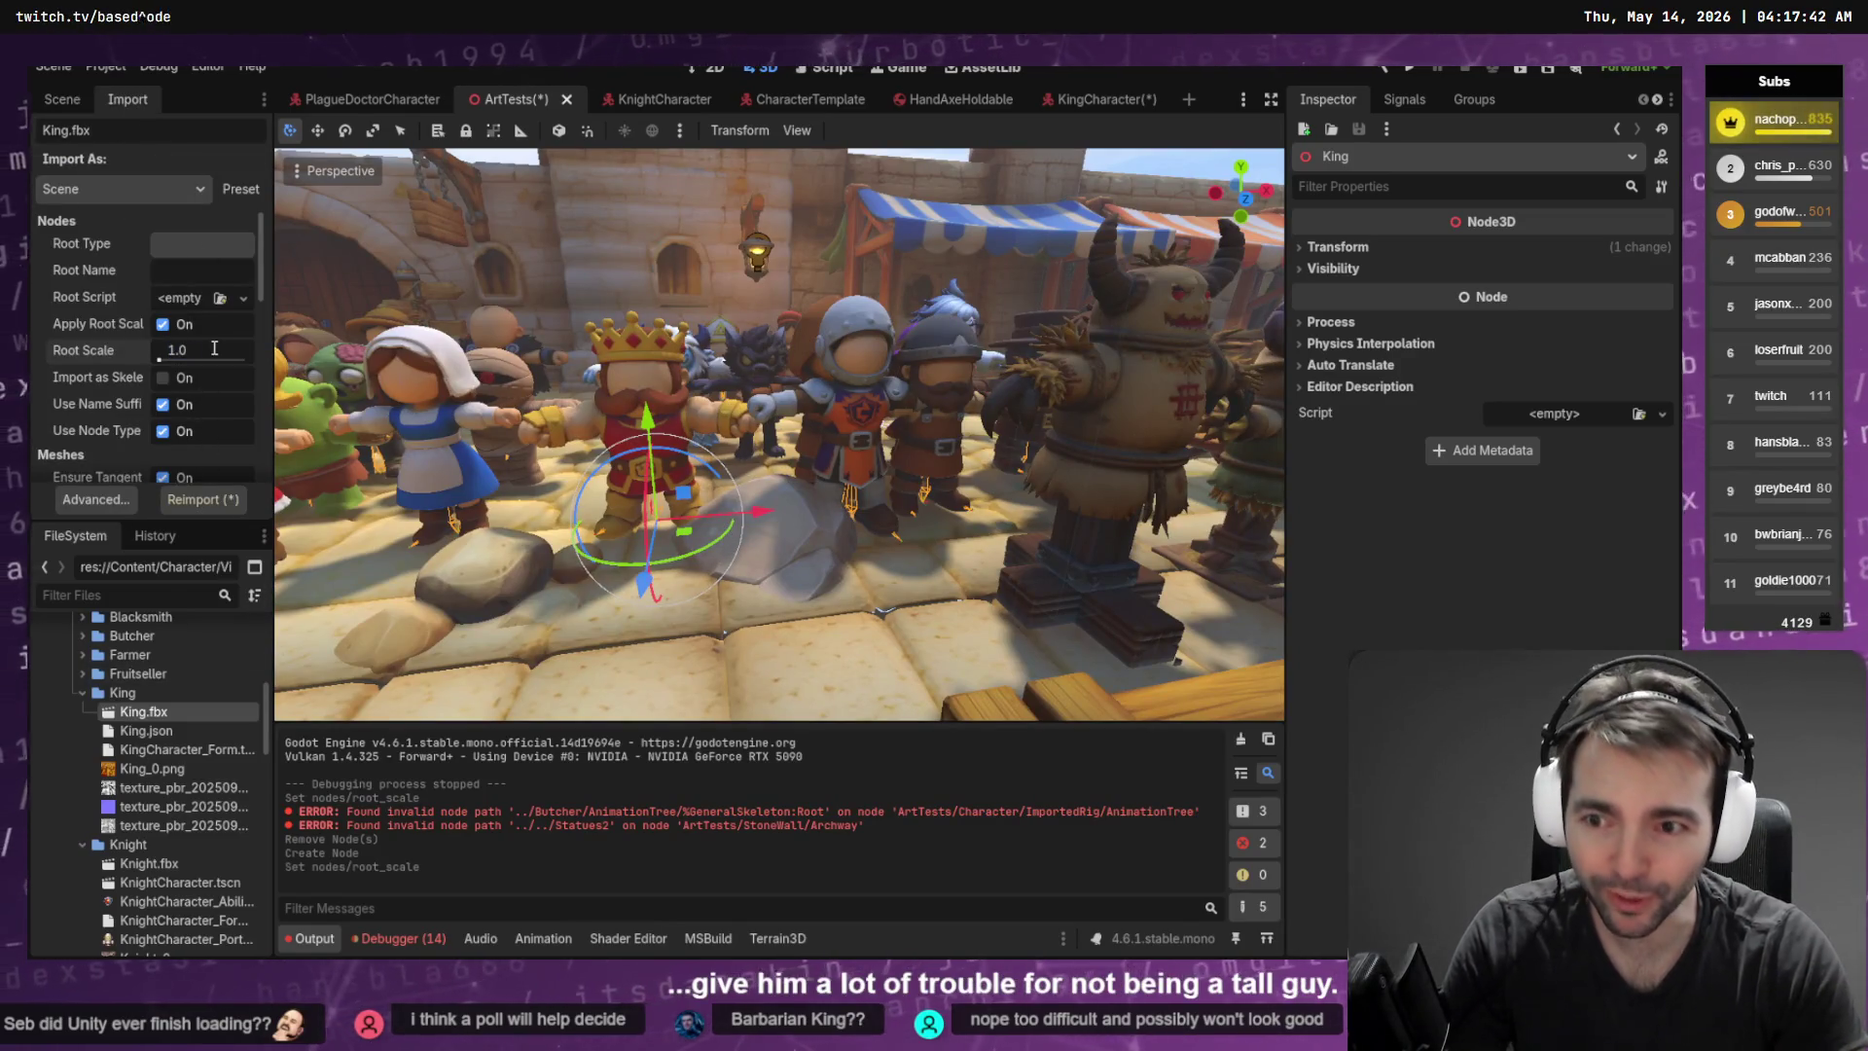
pyautogui.click(216, 502)
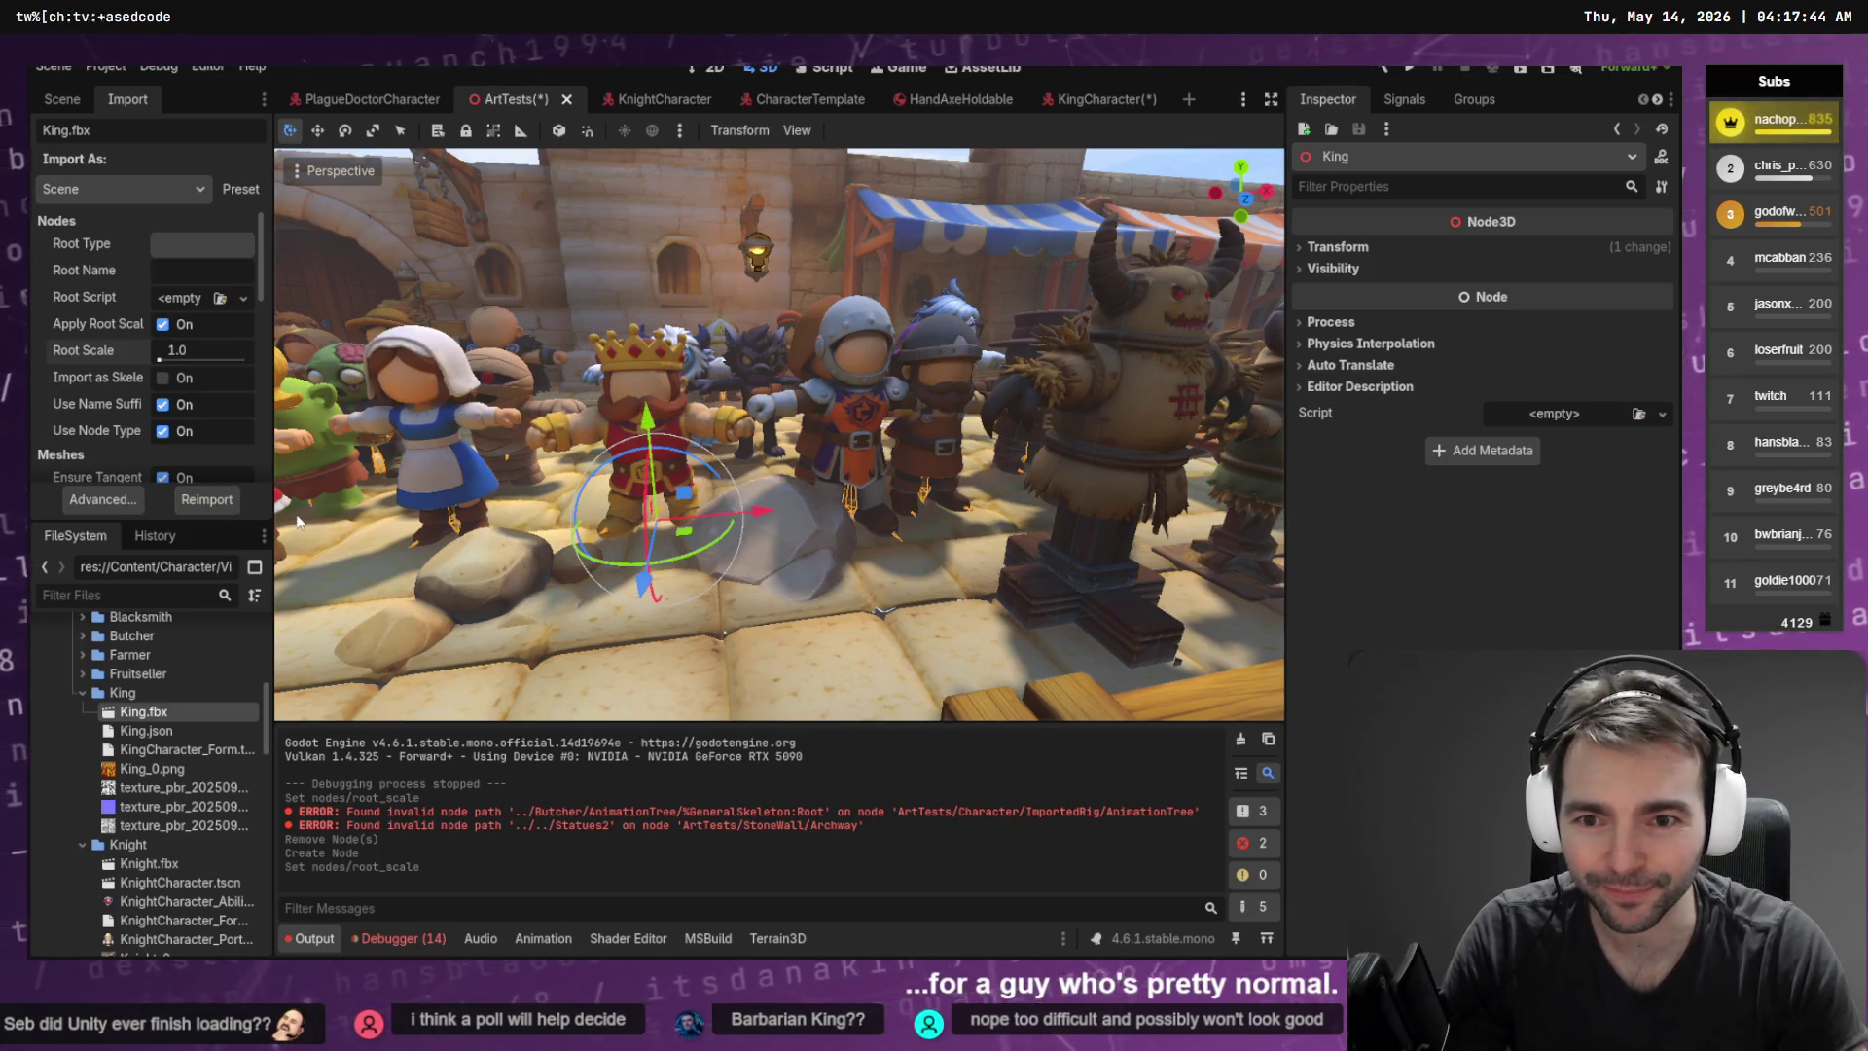
# Move the King about 3 units along X, save ArtTests, and show KingCharacter
pyautogui.moveTo(749, 505)
pyautogui.mouseDown()
pyautogui.moveTo(1061, 533)
pyautogui.moveTo(558, 531)
pyautogui.mouseUp()
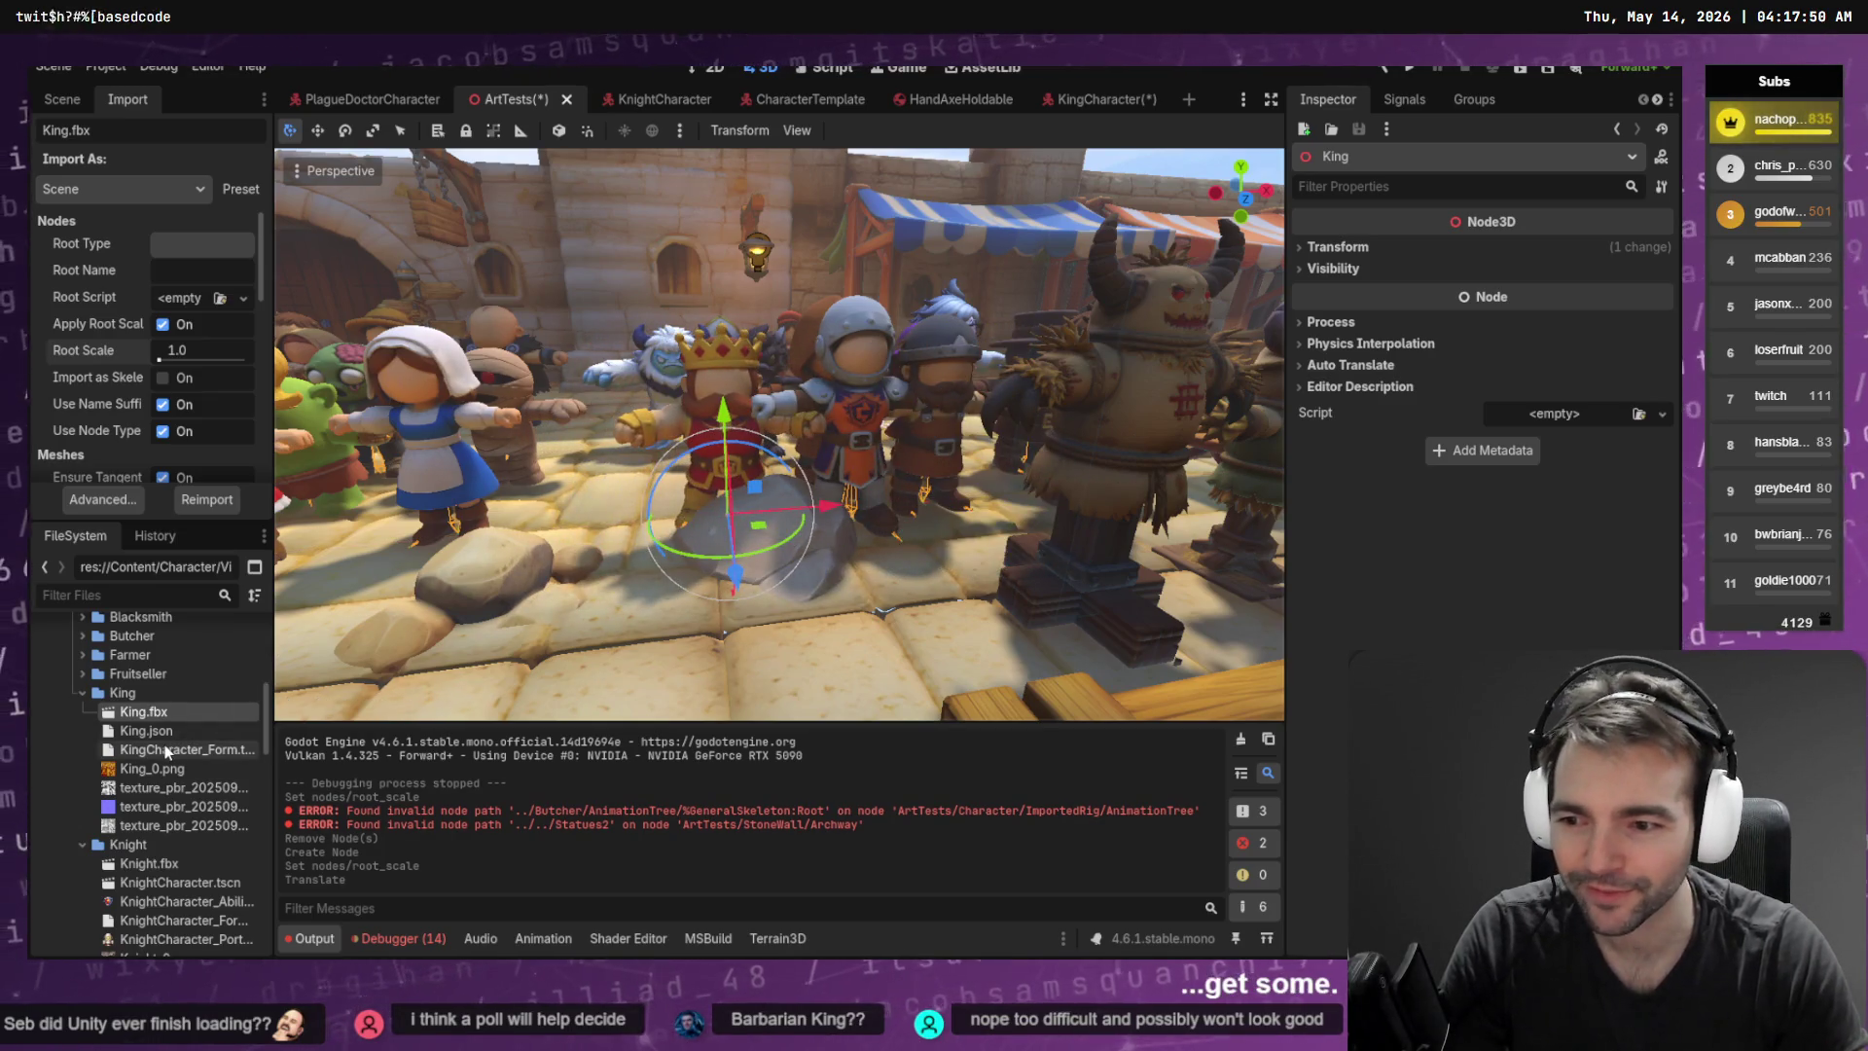
pyautogui.hotkey('ctrl', 's')
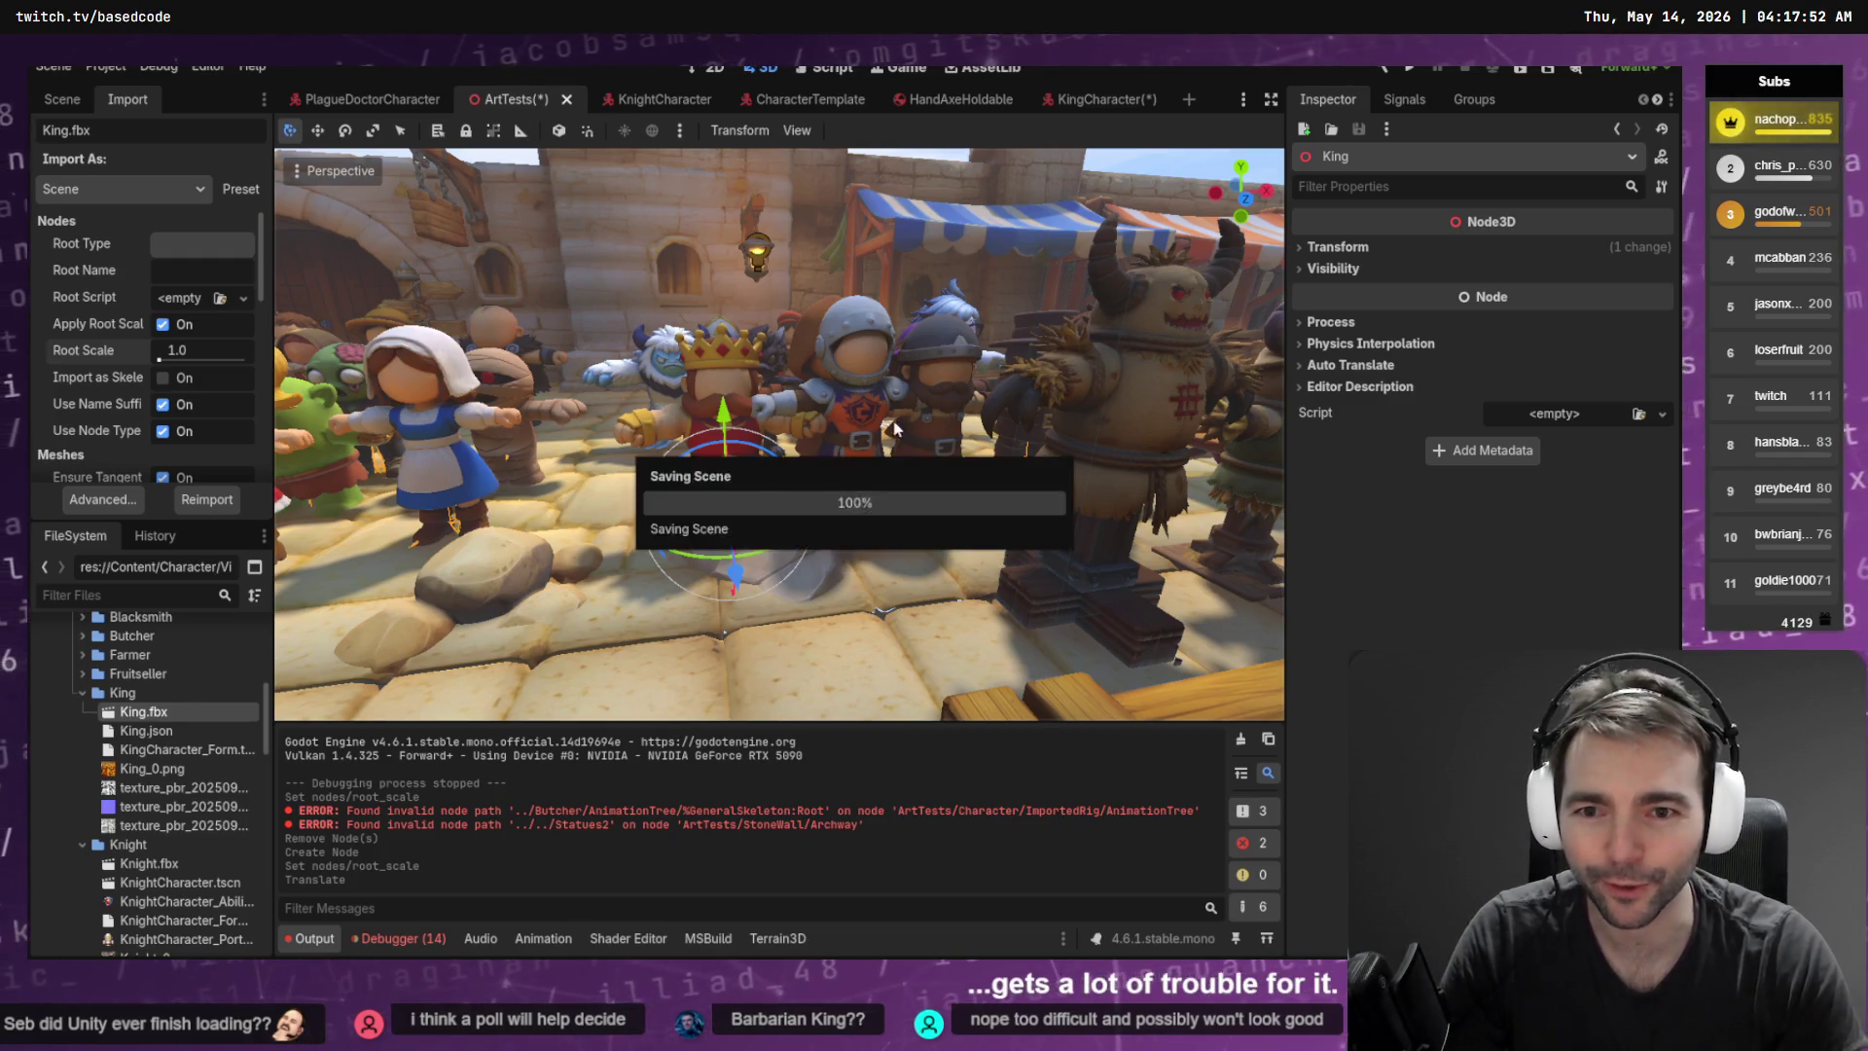
pyautogui.click(1068, 100)
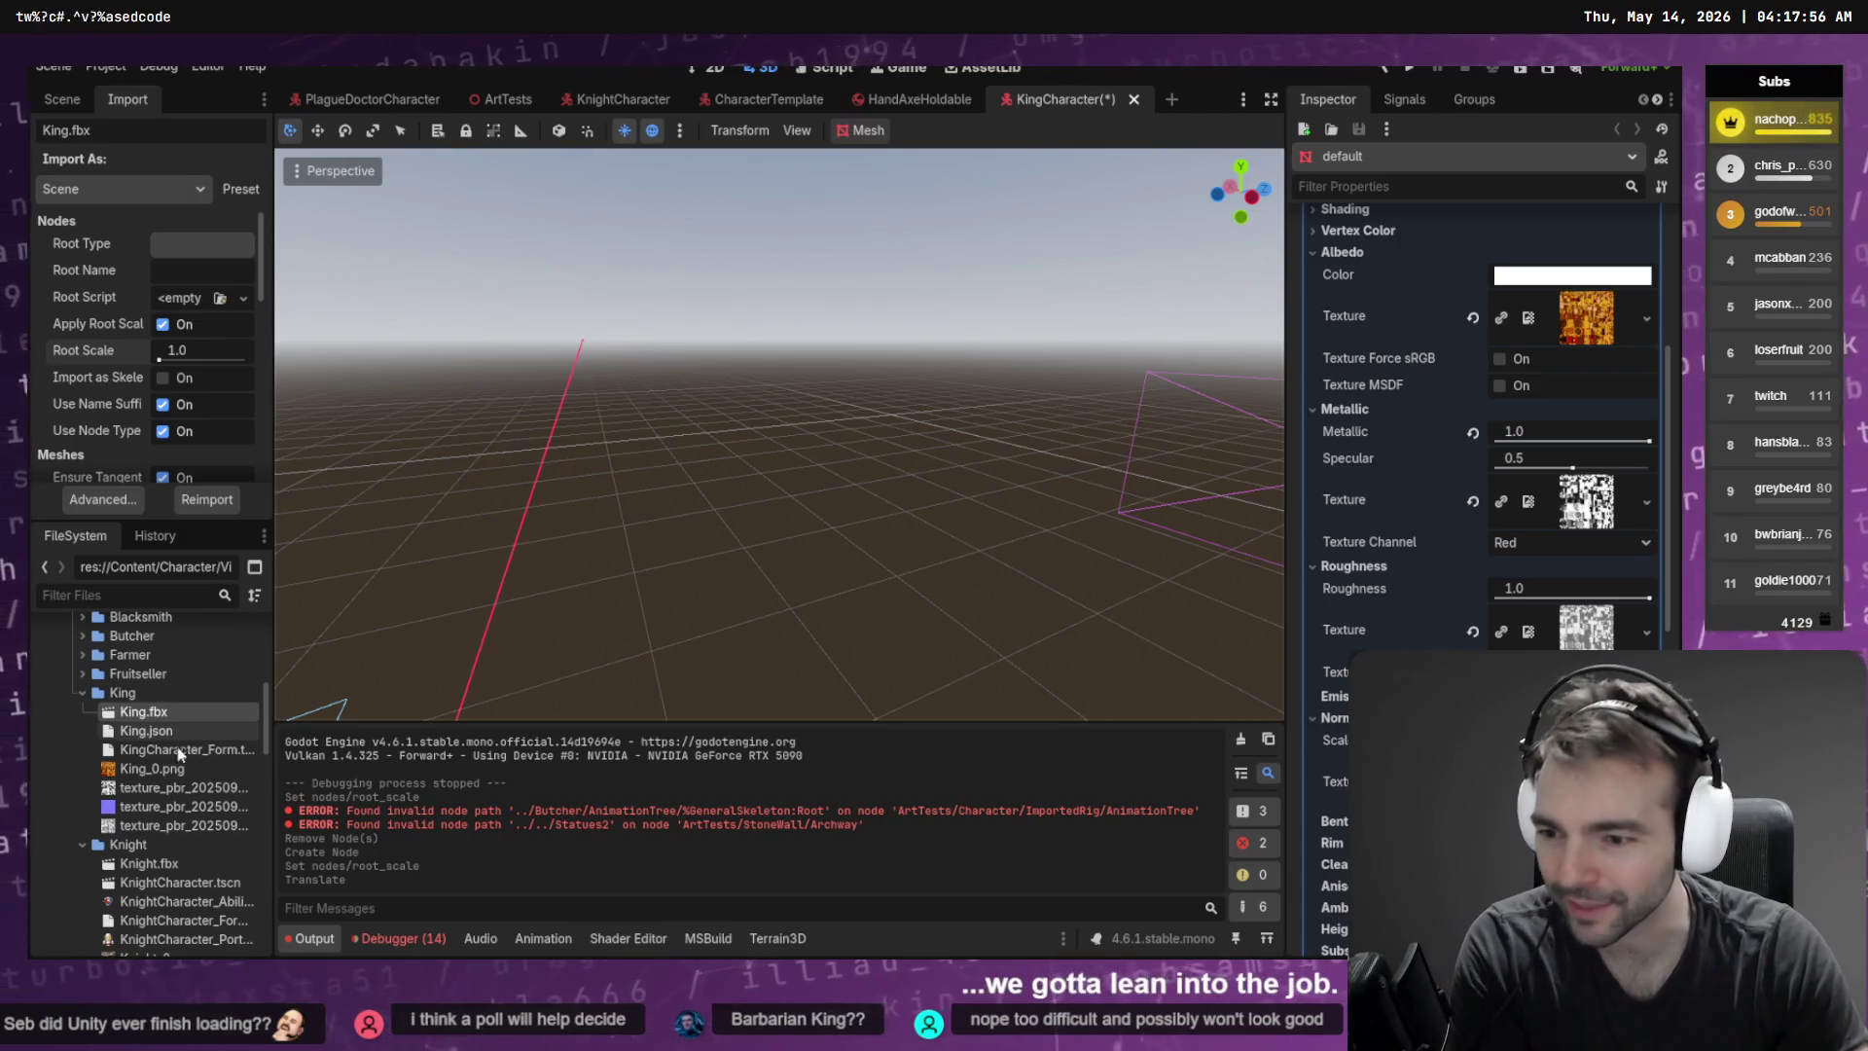
# Close KingCharacter without saving and point the Character Pipeline wizard at King.fbx
pyautogui.middleClick(1065, 105)
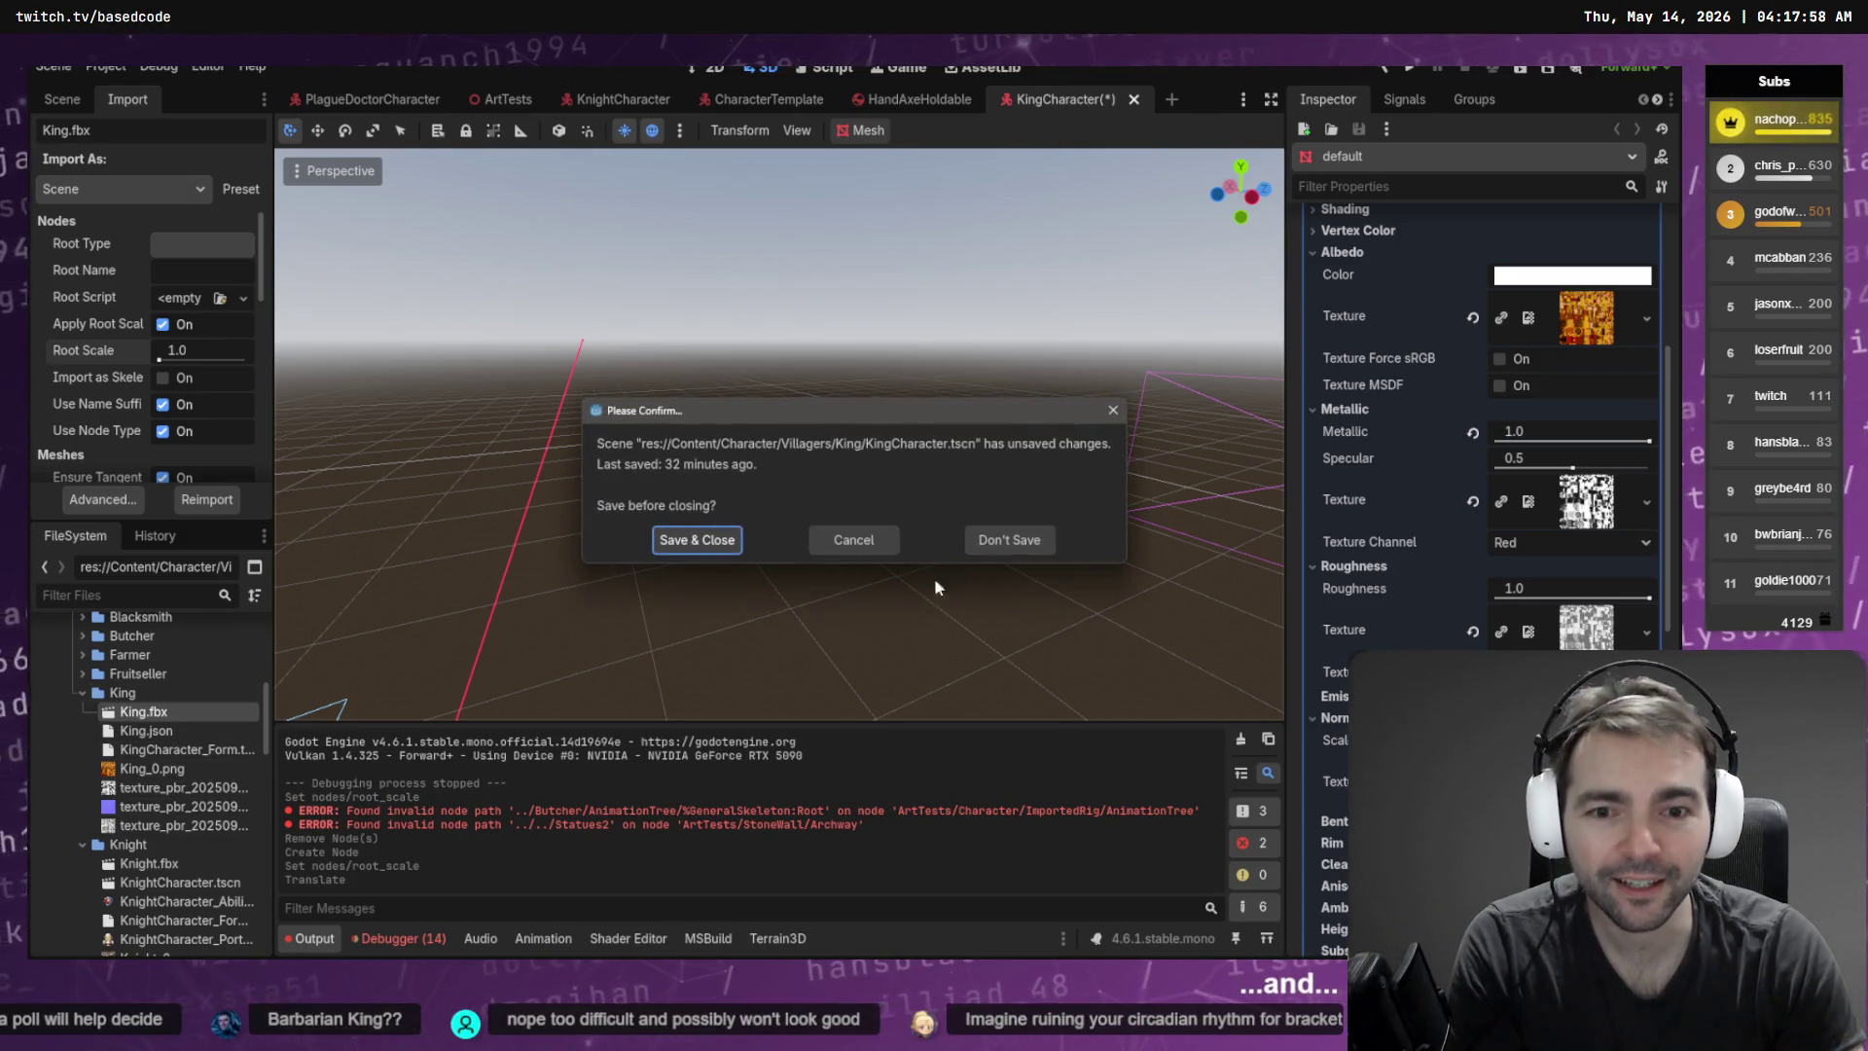
pyautogui.click(985, 547)
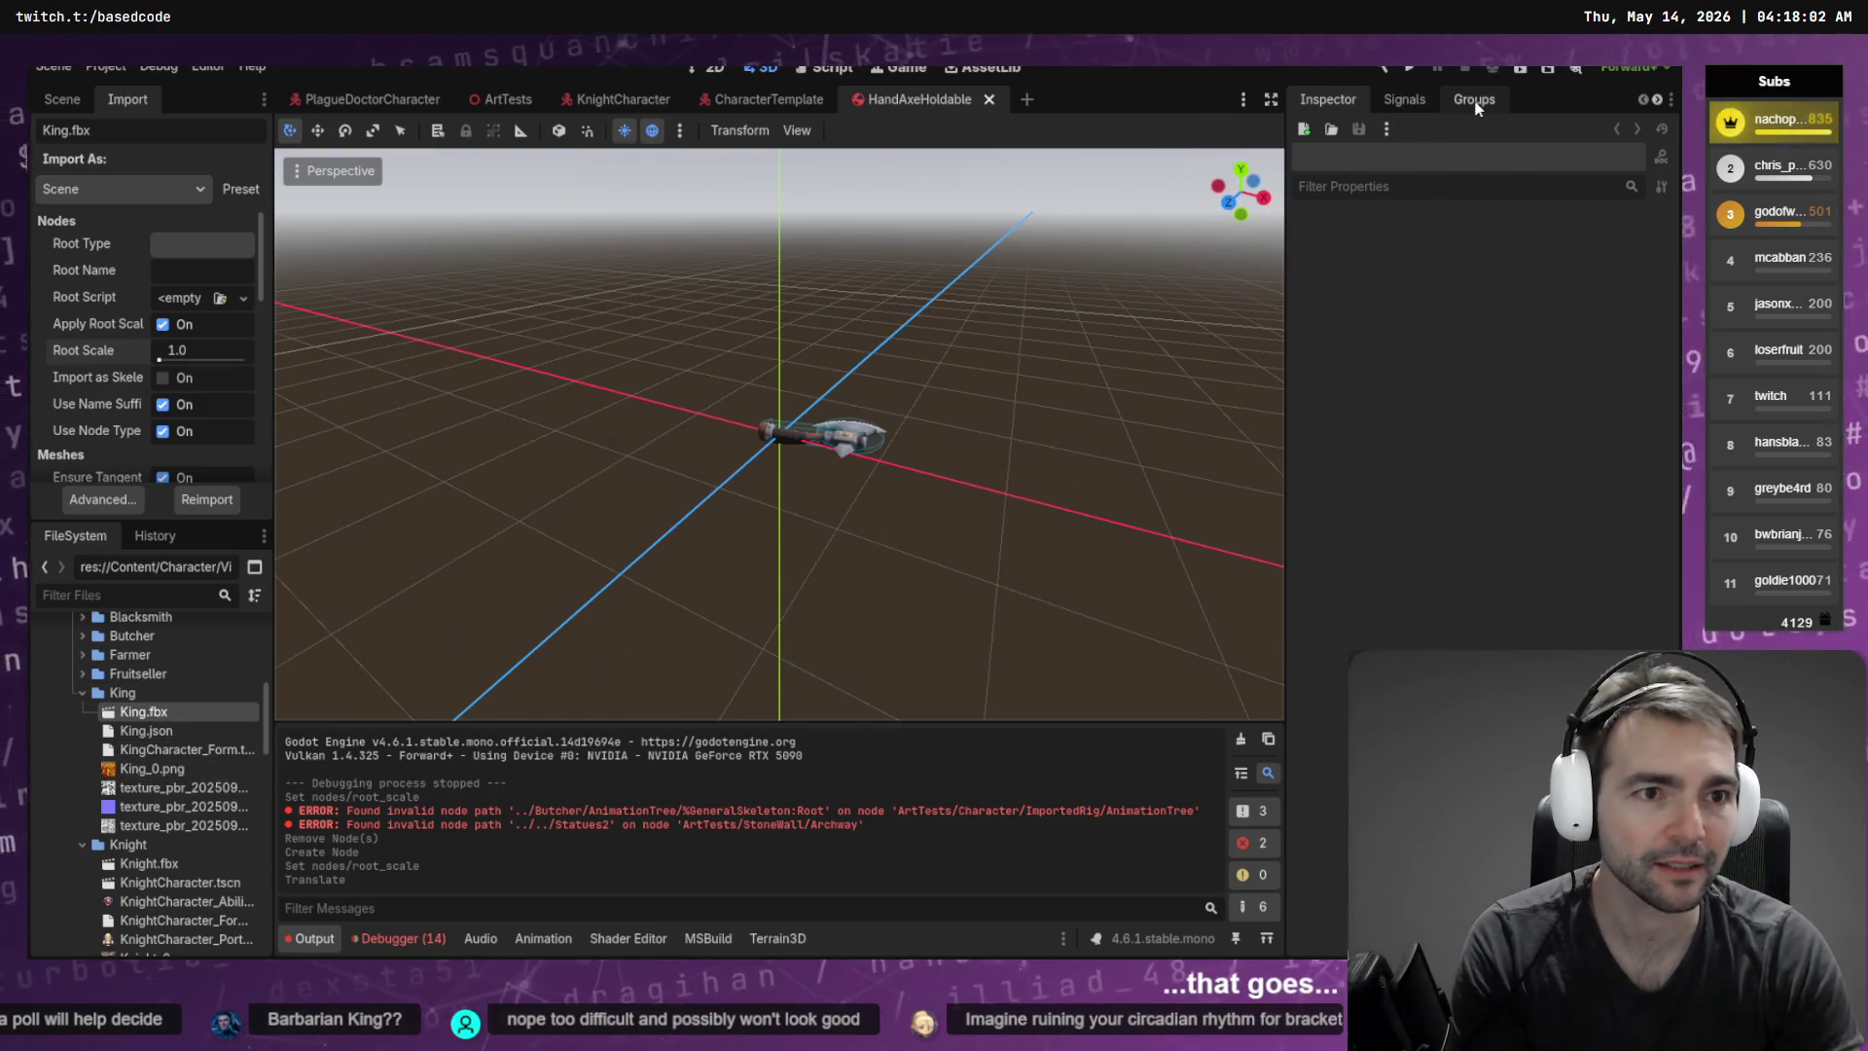
pyautogui.scroll(-3, 1476, 101)
pyautogui.click(1362, 100)
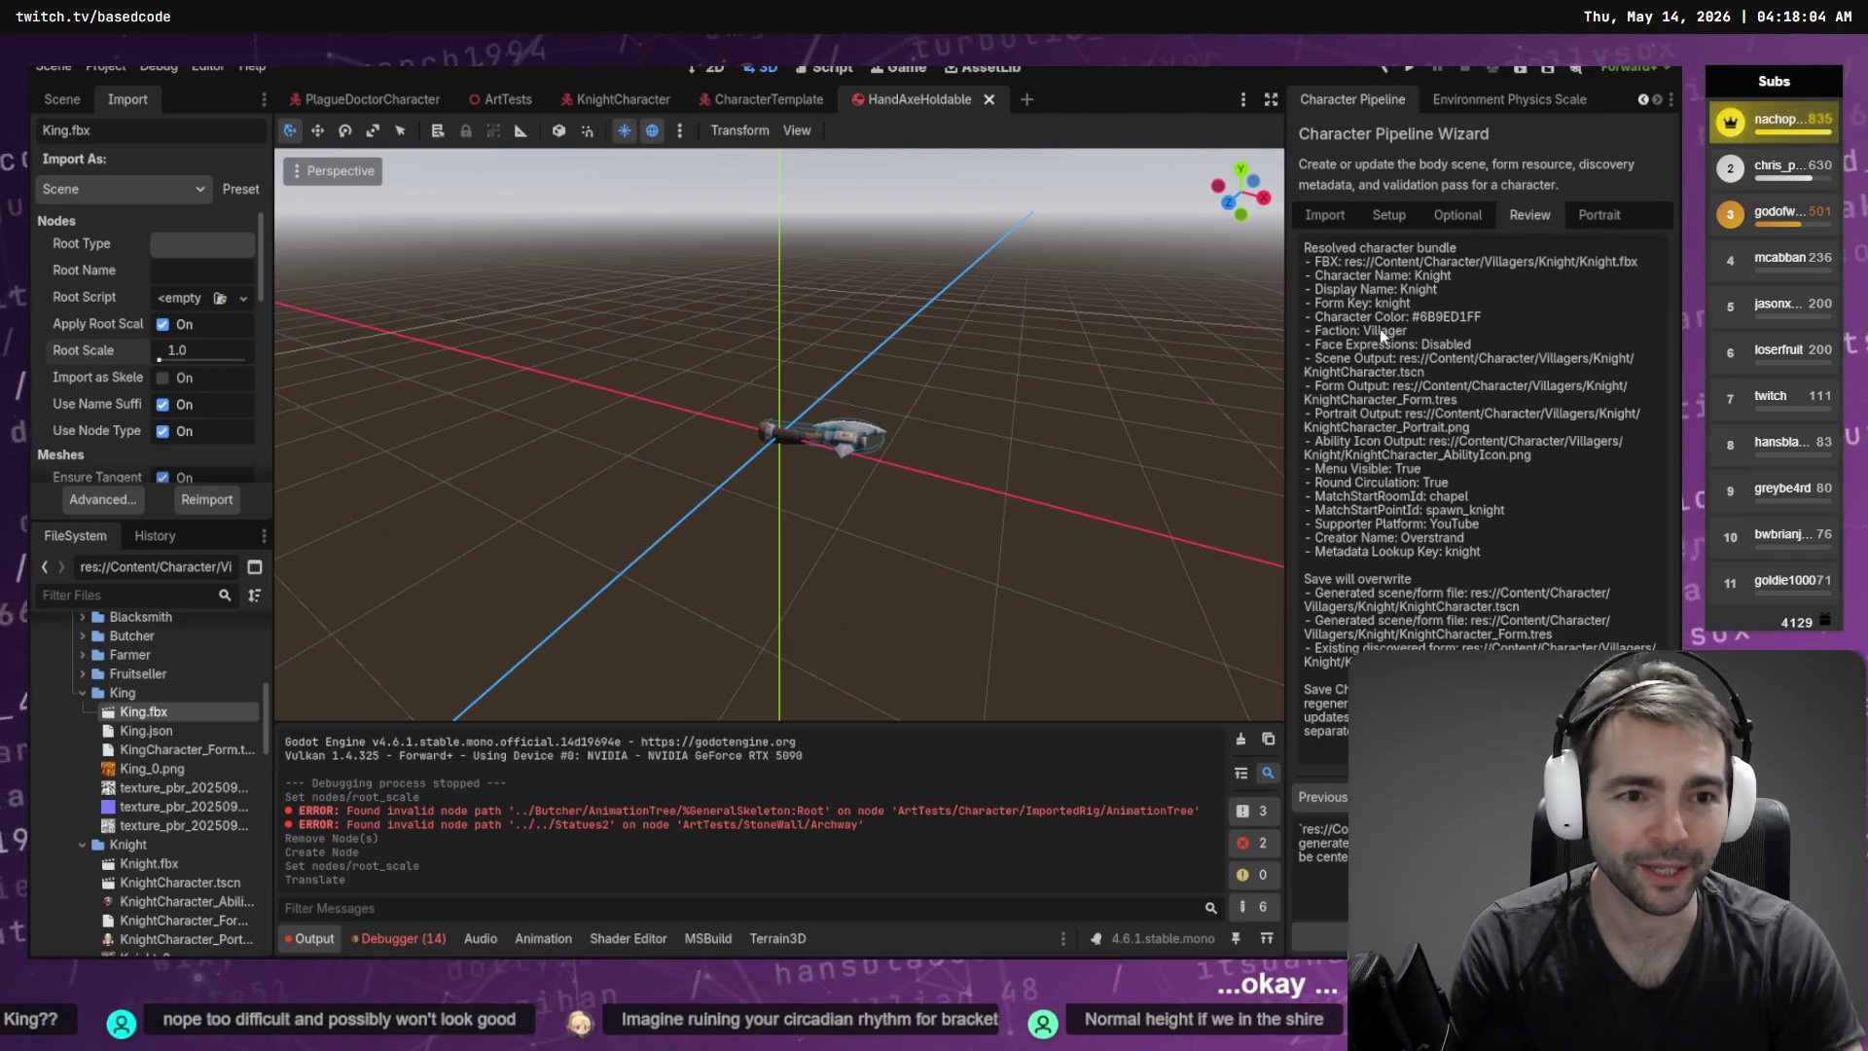
pyautogui.click(1333, 216)
pyautogui.tripleClick(1483, 280)
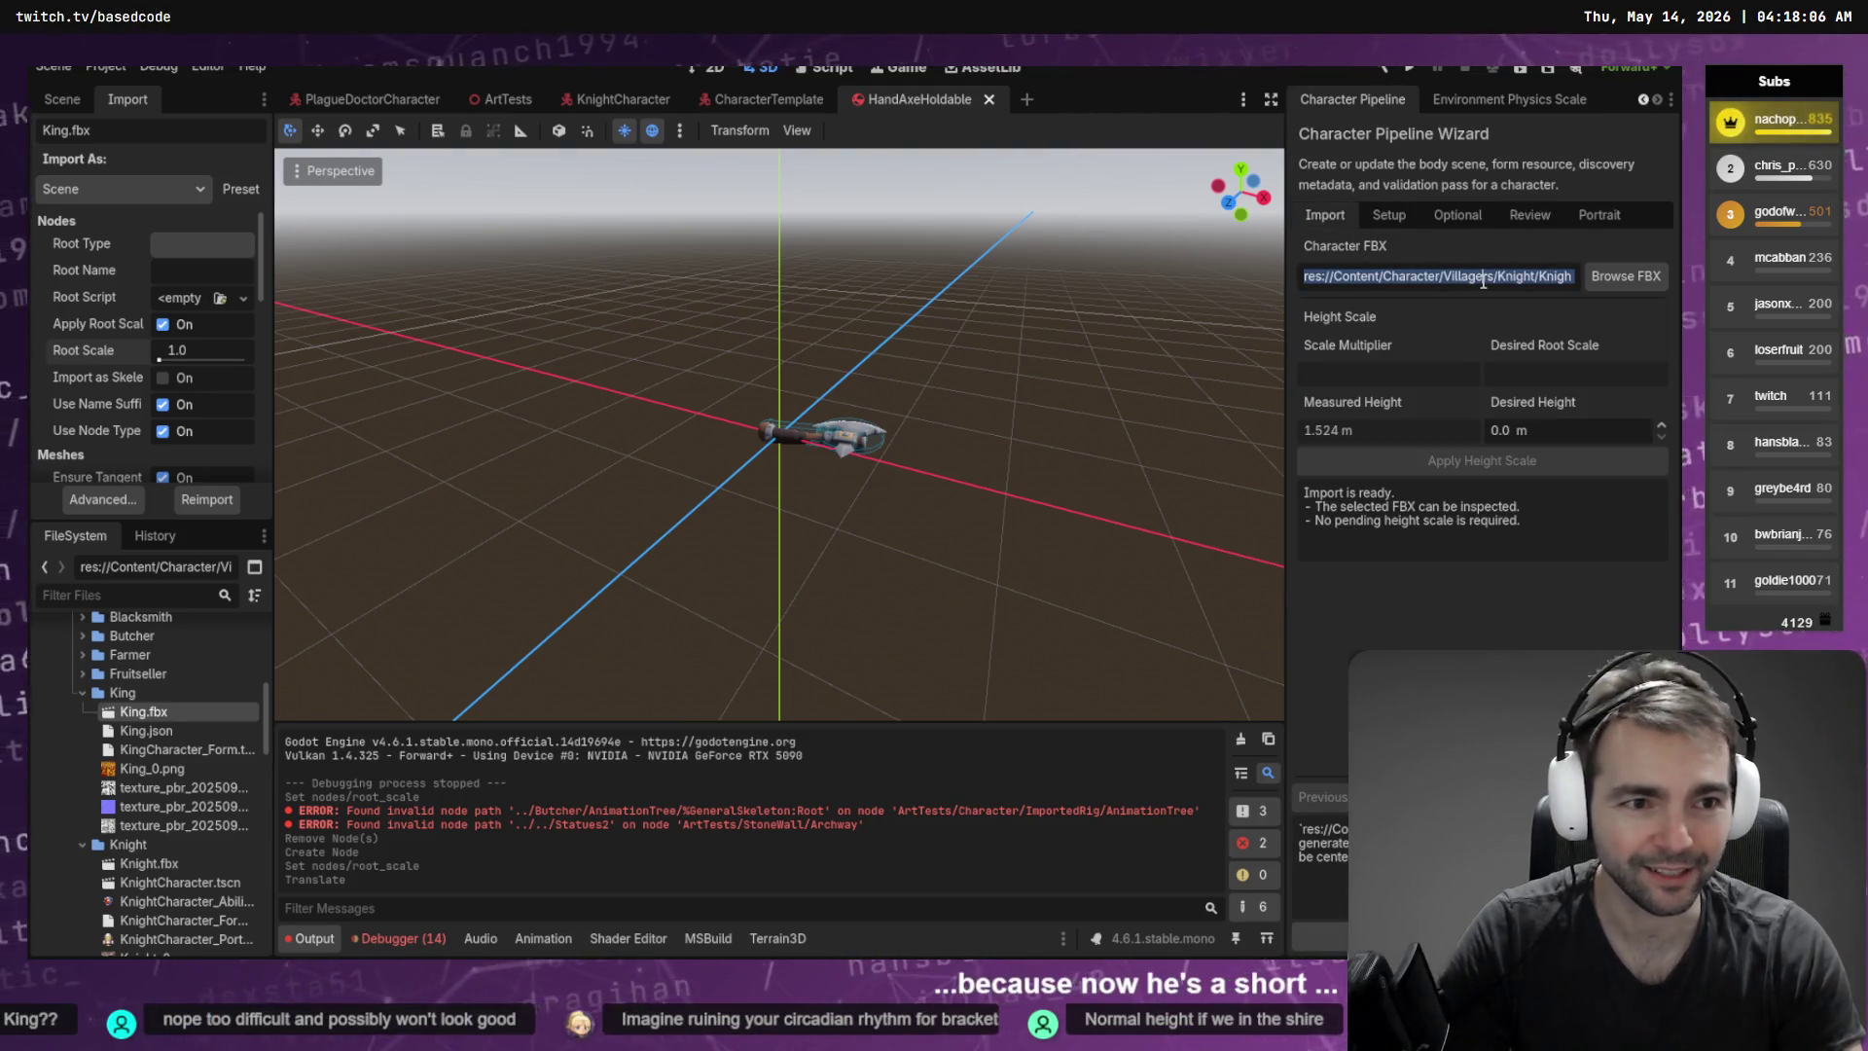
pyautogui.hotkey('ctrl', 'v')
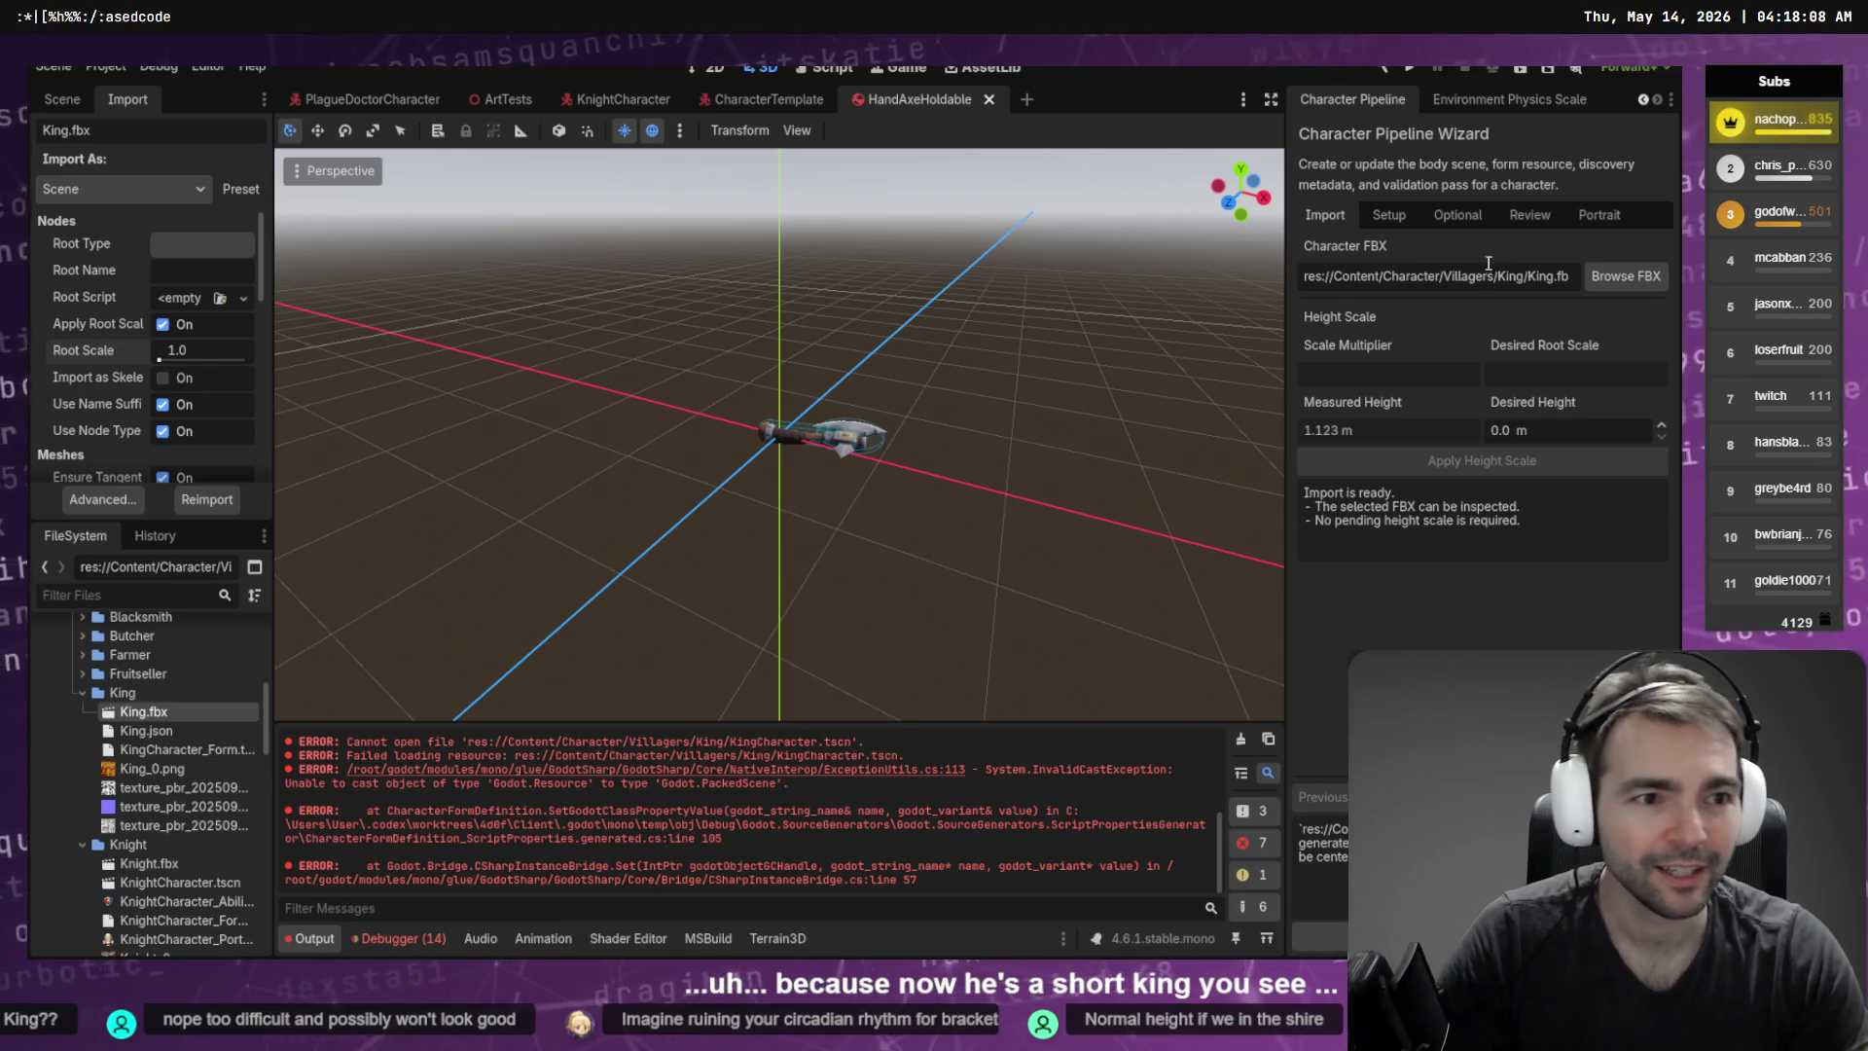
pyautogui.click(1242, 743)
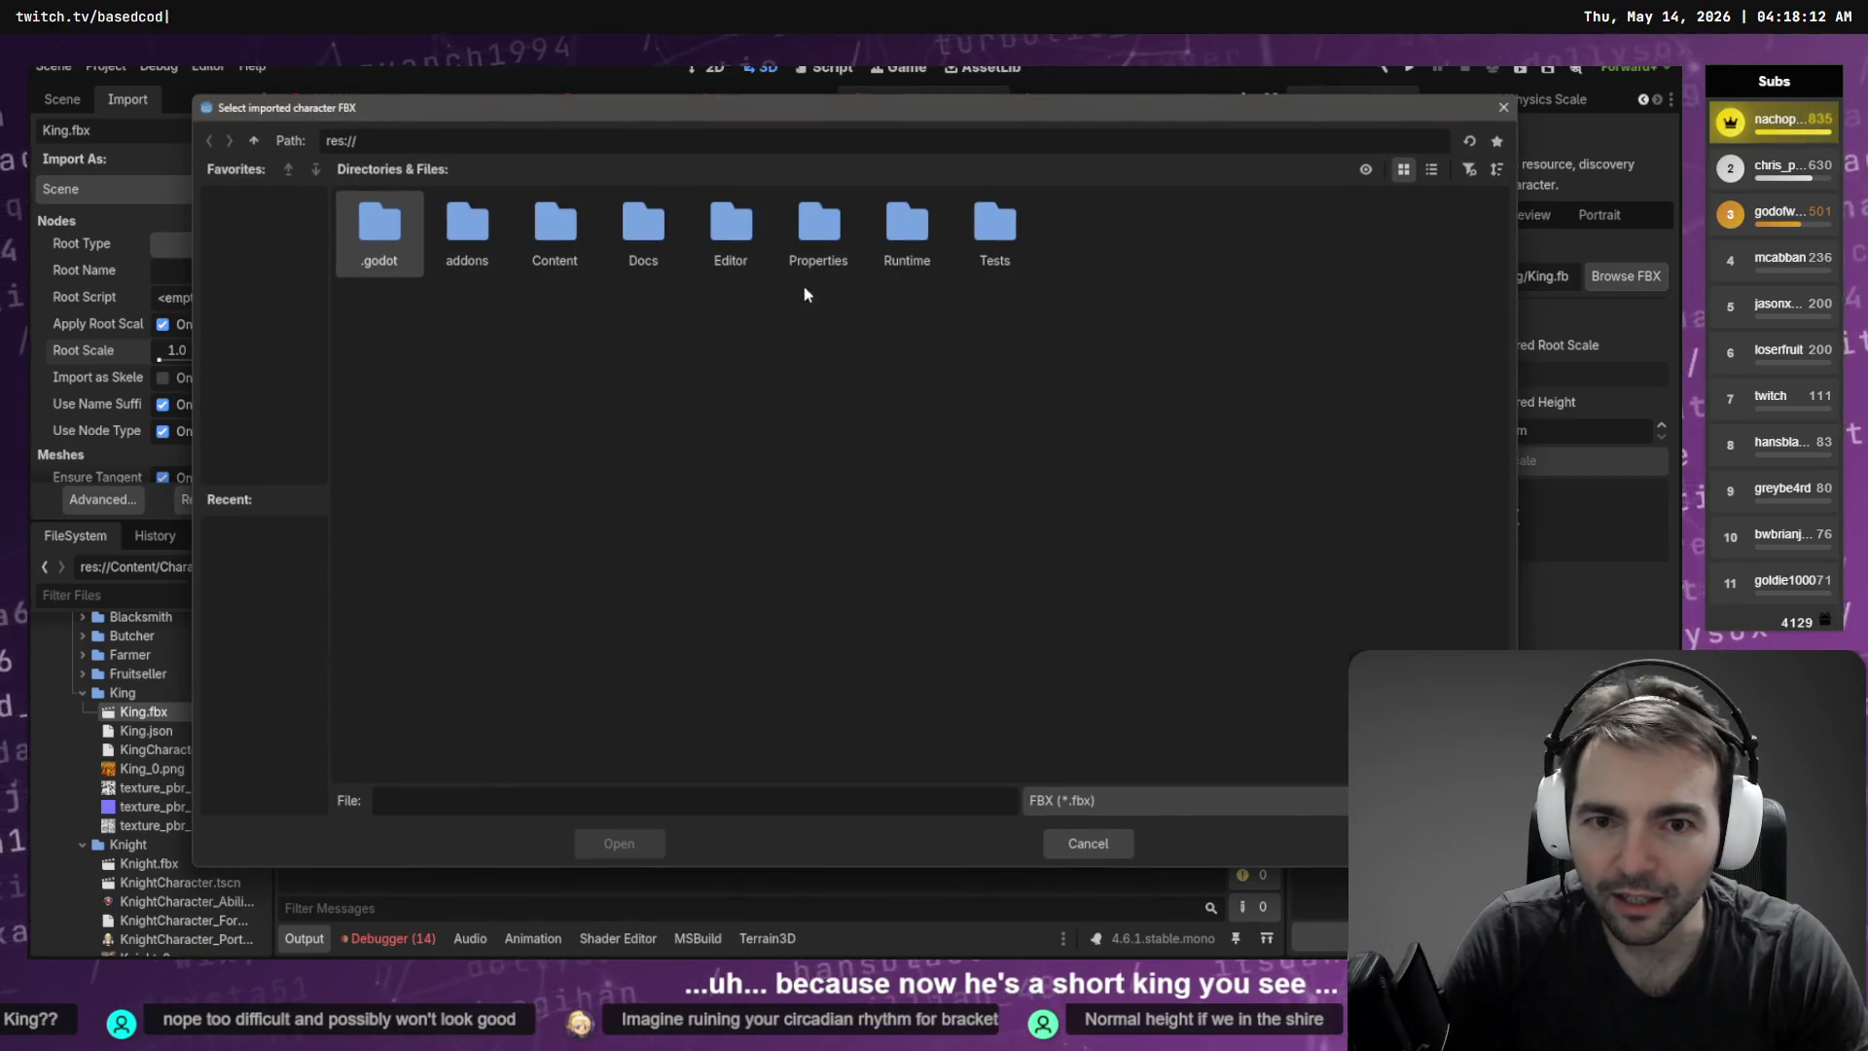
pyautogui.press('Escape')
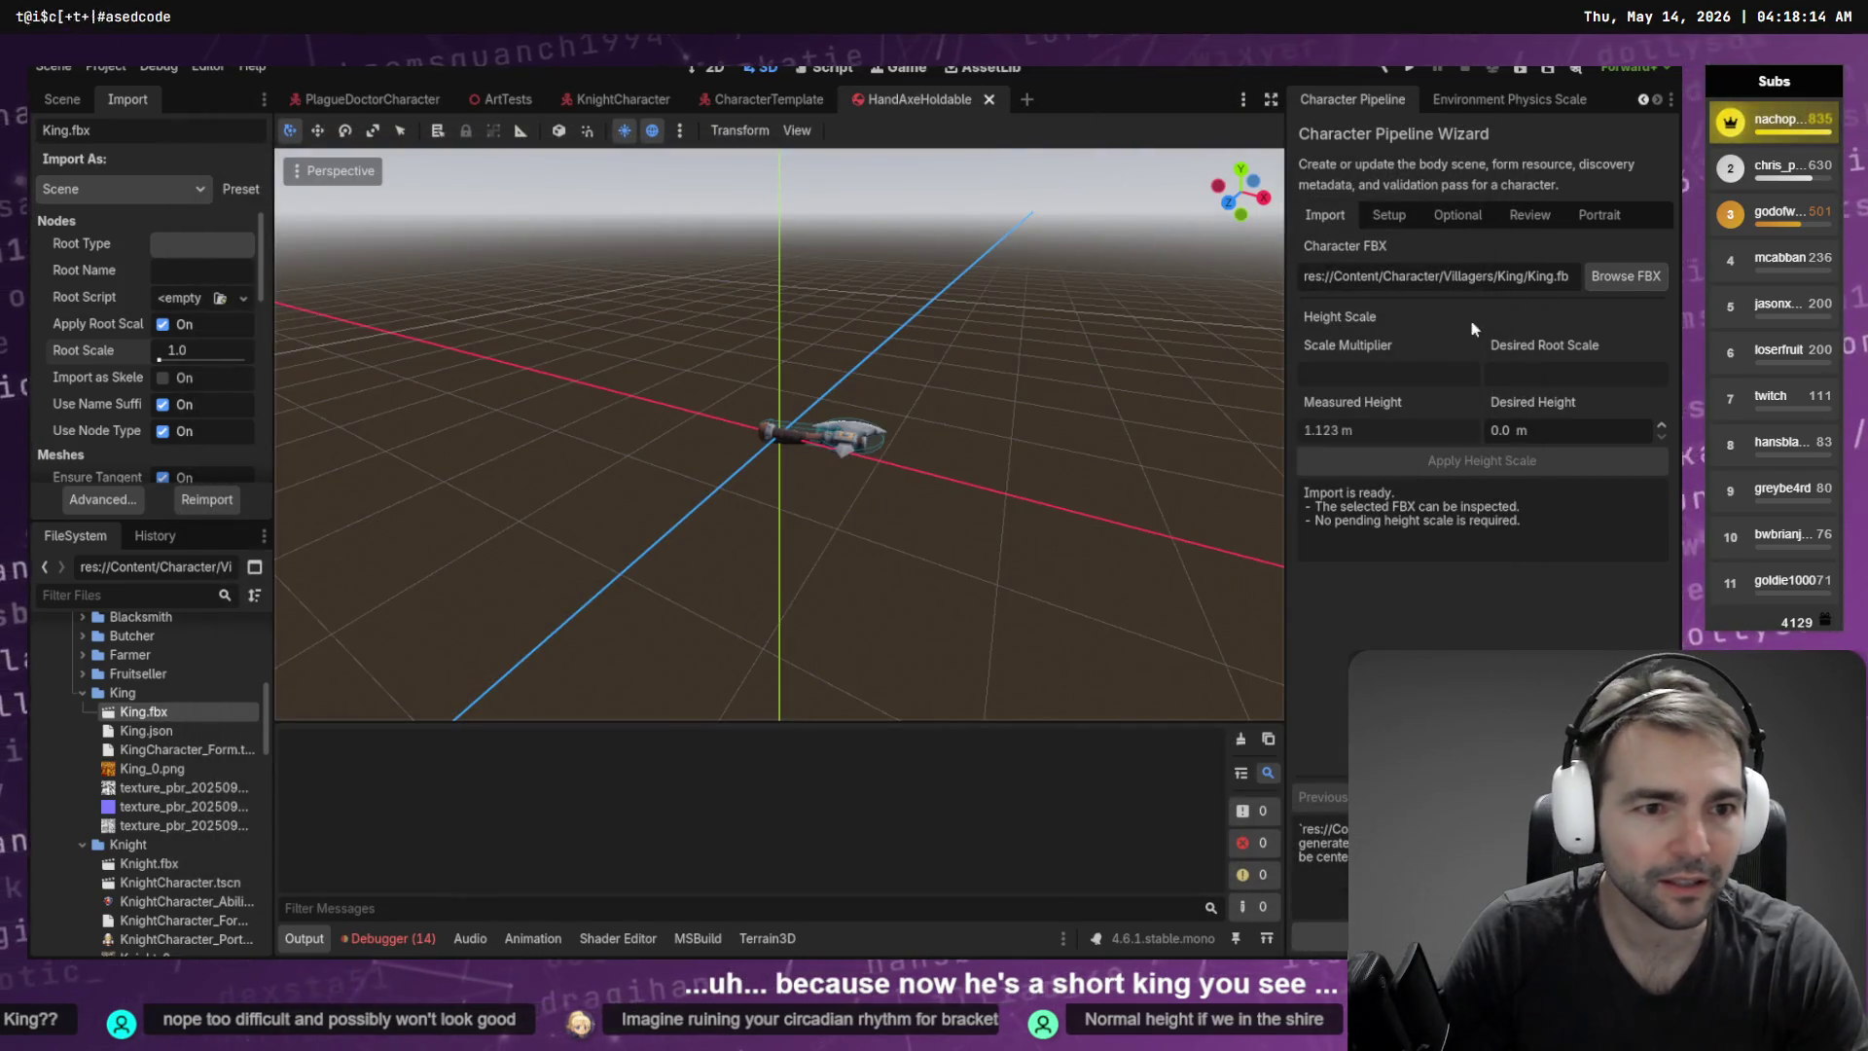
# Step through the wizard to Review, generate KingCharacter.tscn, and open it
pyautogui.click(1390, 215)
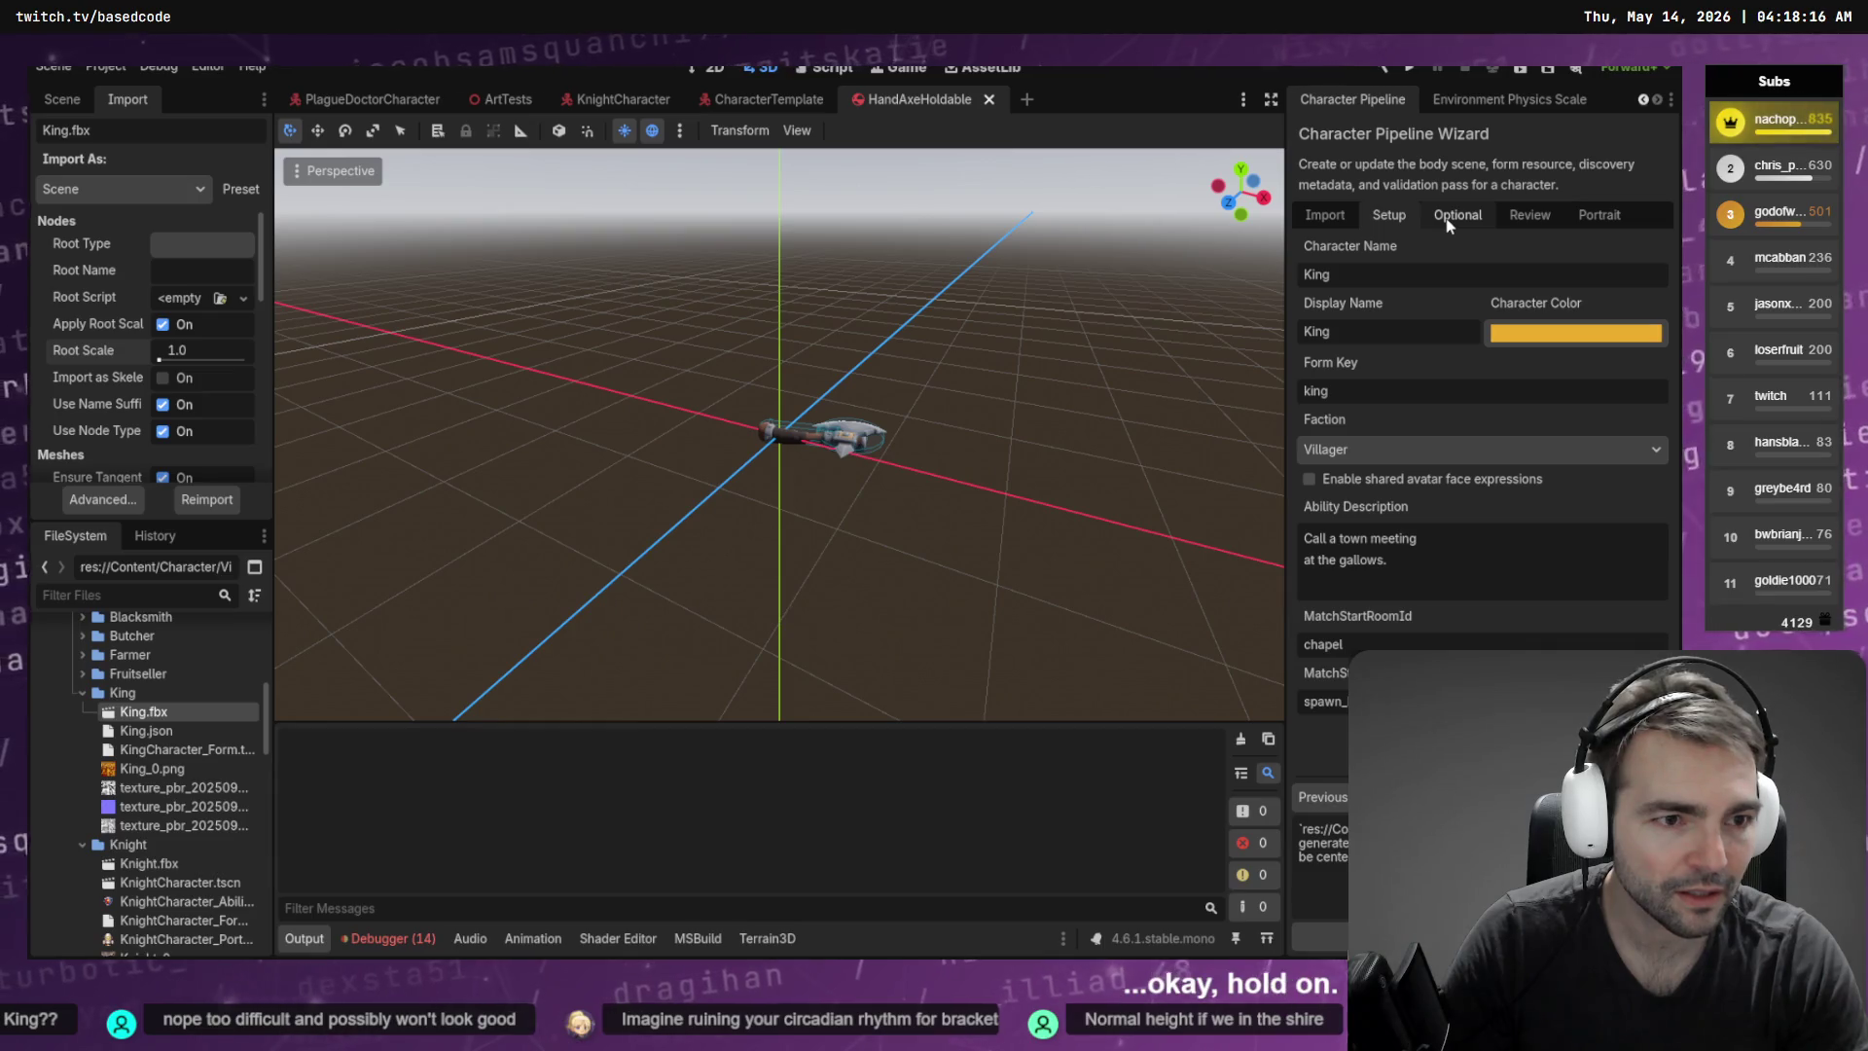
pyautogui.click(1449, 220)
pyautogui.click(1547, 216)
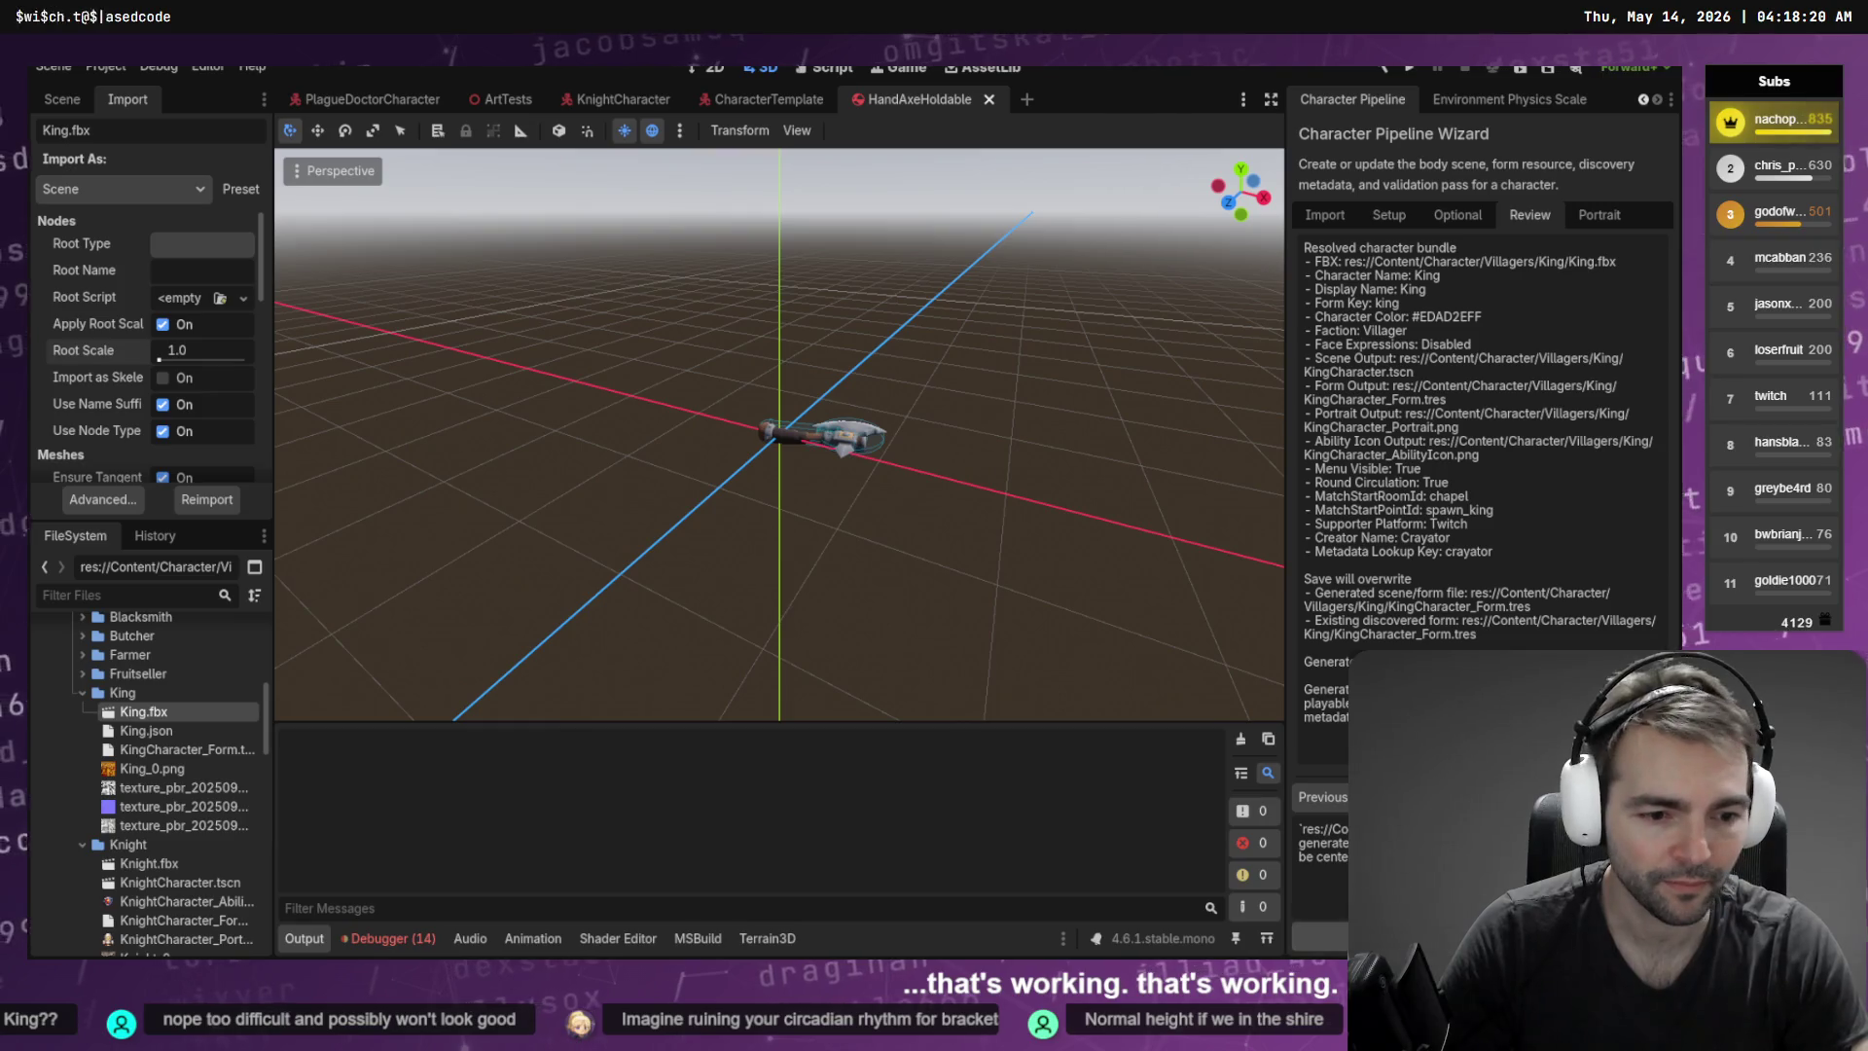
pyautogui.click(1302, 778)
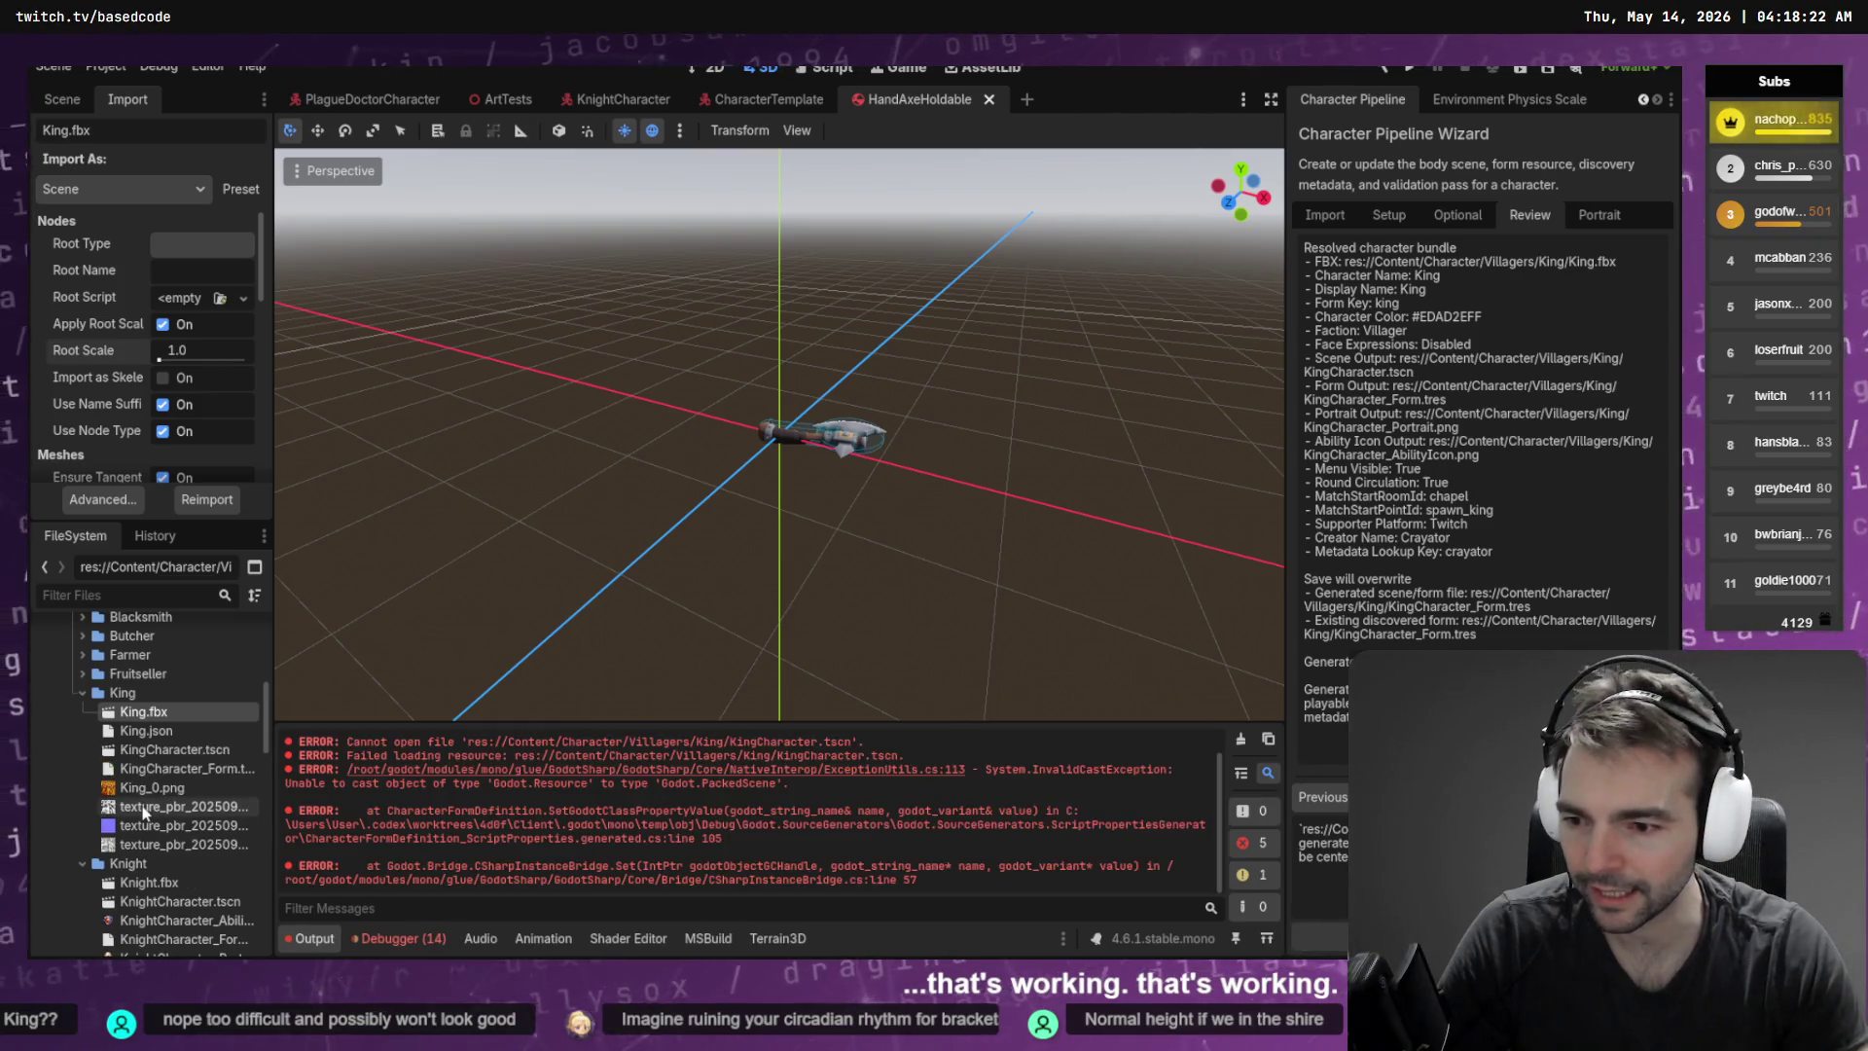
pyautogui.click(1239, 740)
pyautogui.doubleClick(175, 749)
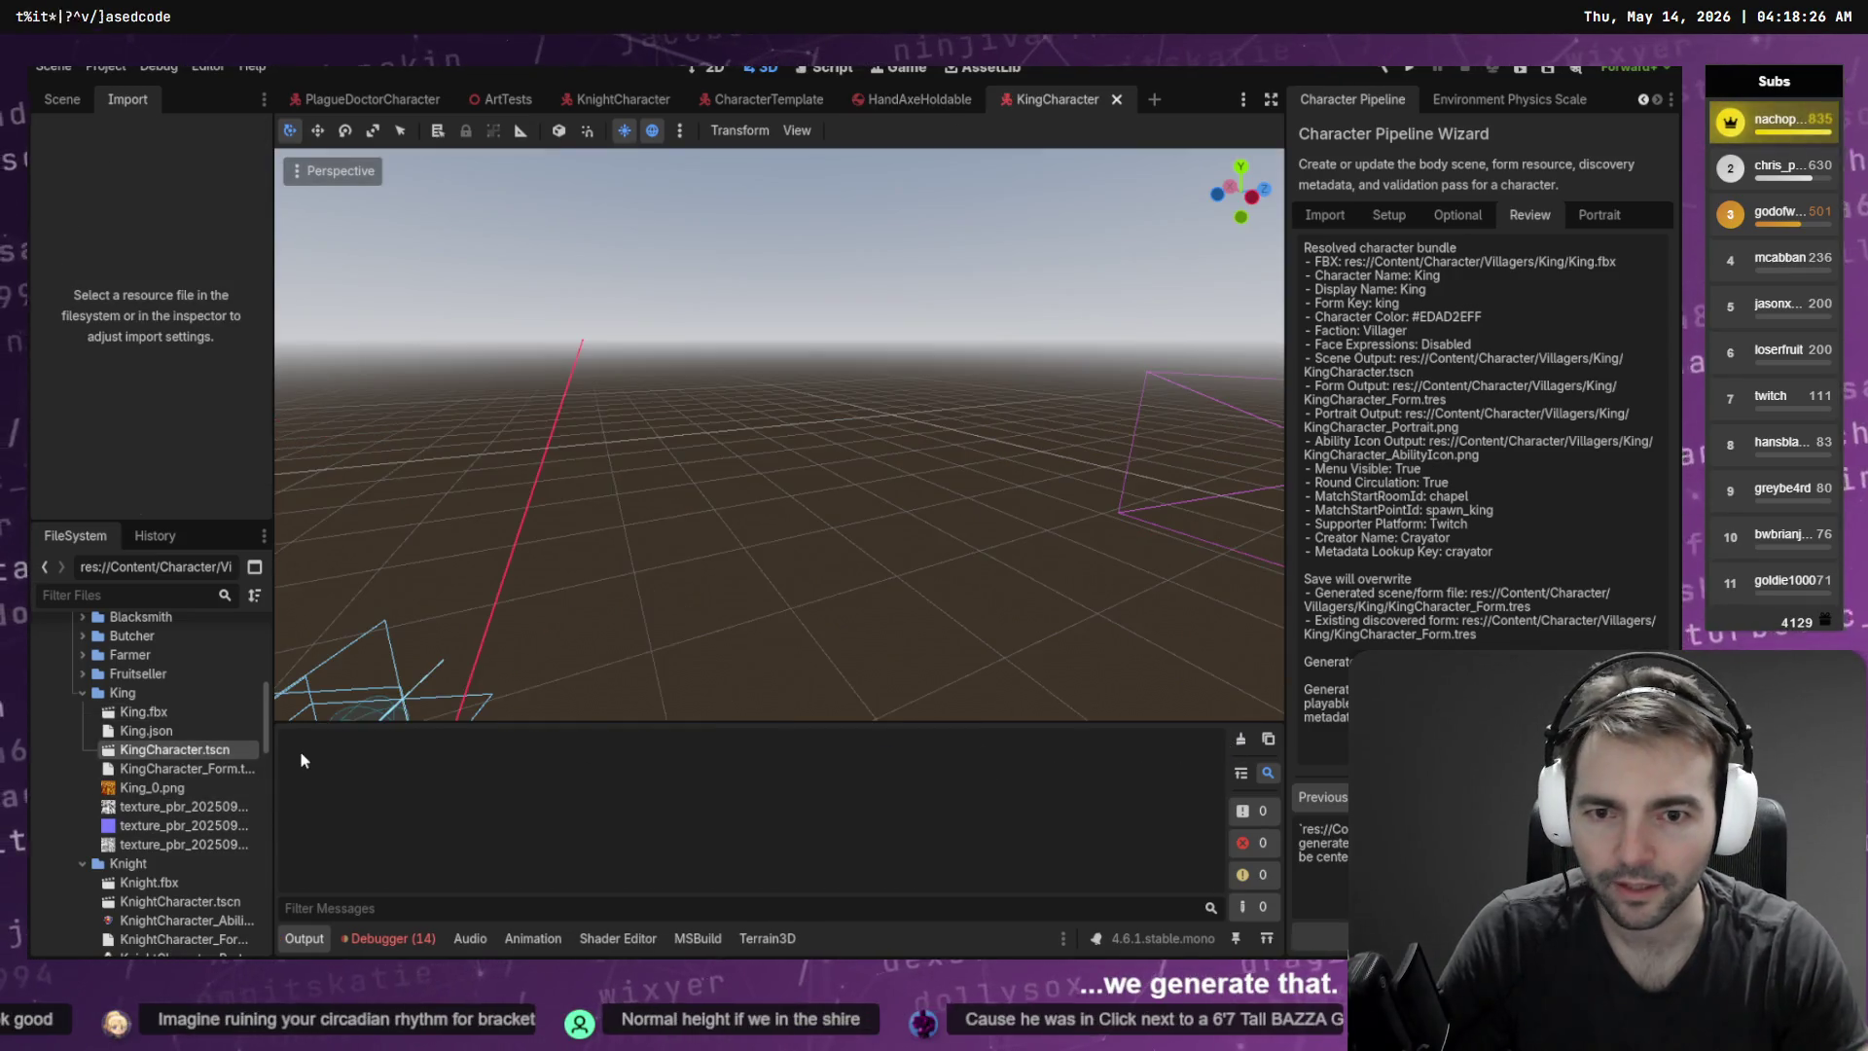
# Paste the CharacterTemplate's face and damage-envelope nodes under the King's GeneralSkeleton and inspect Face
pyautogui.press('KP_1')
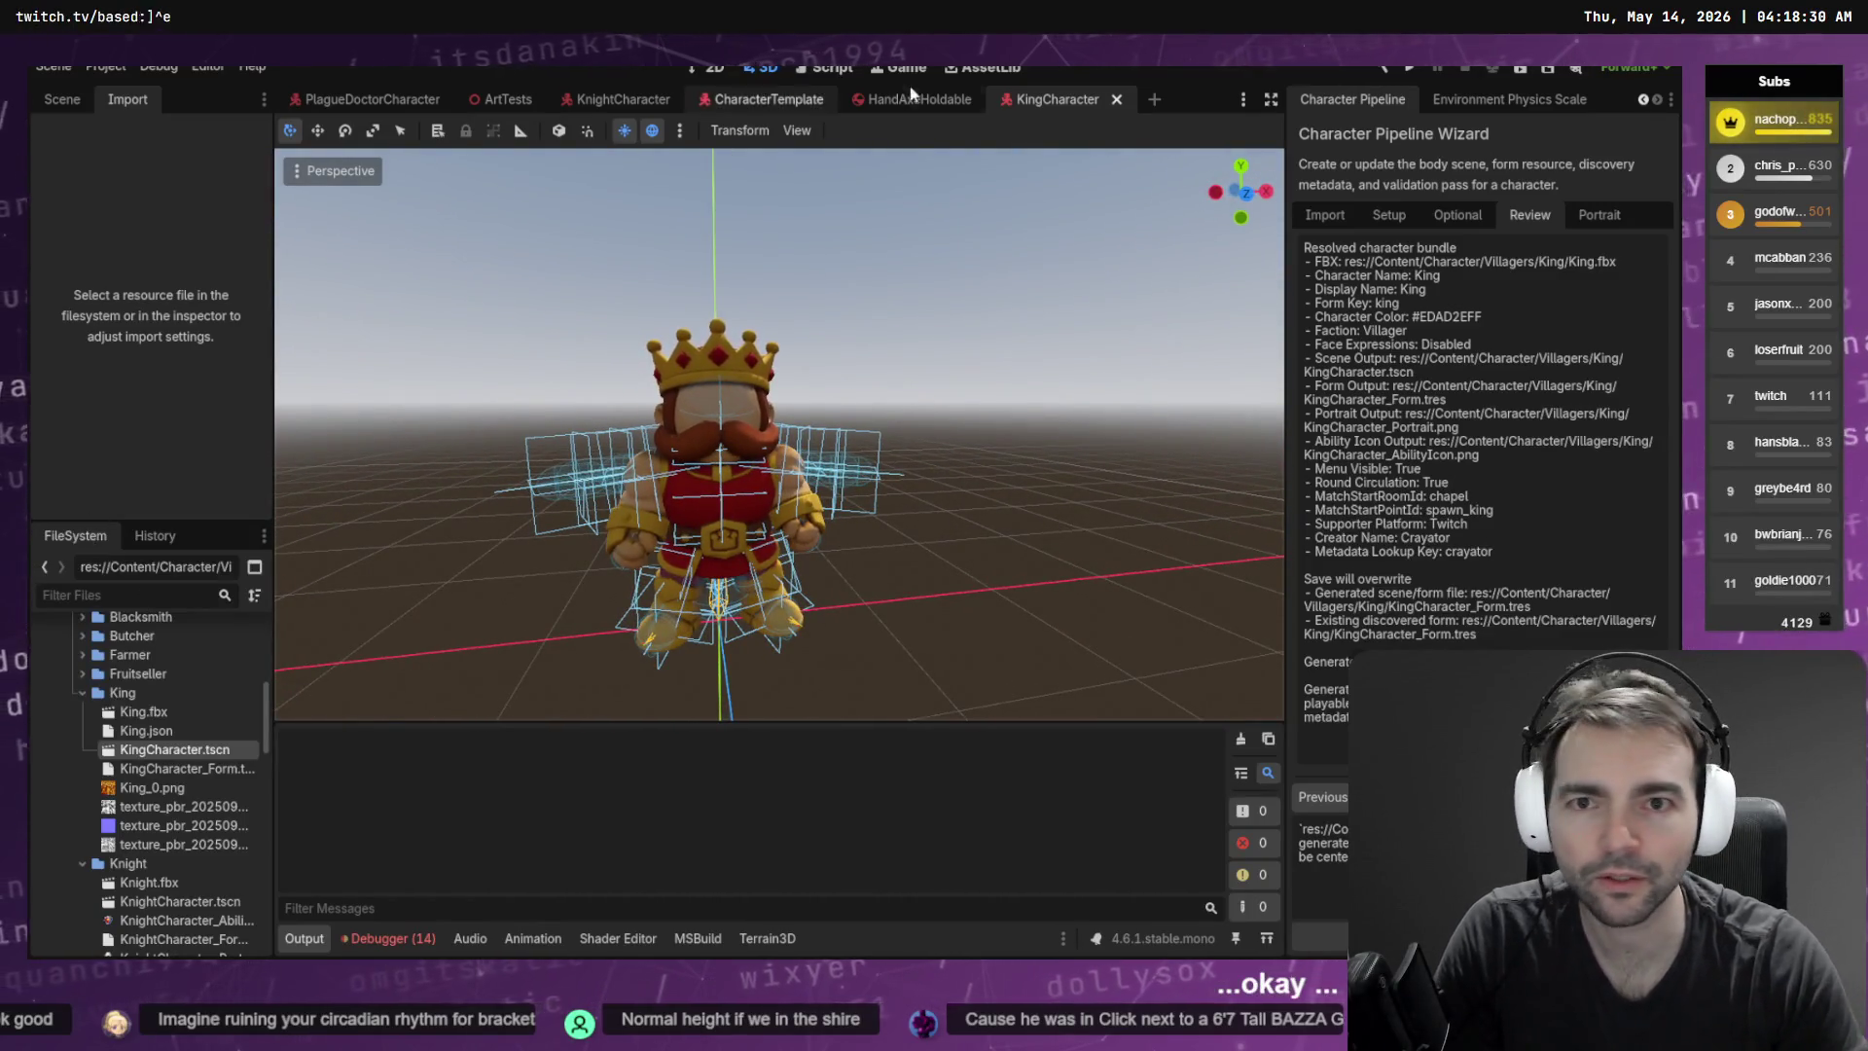
pyautogui.click(740, 100)
pyautogui.click(68, 101)
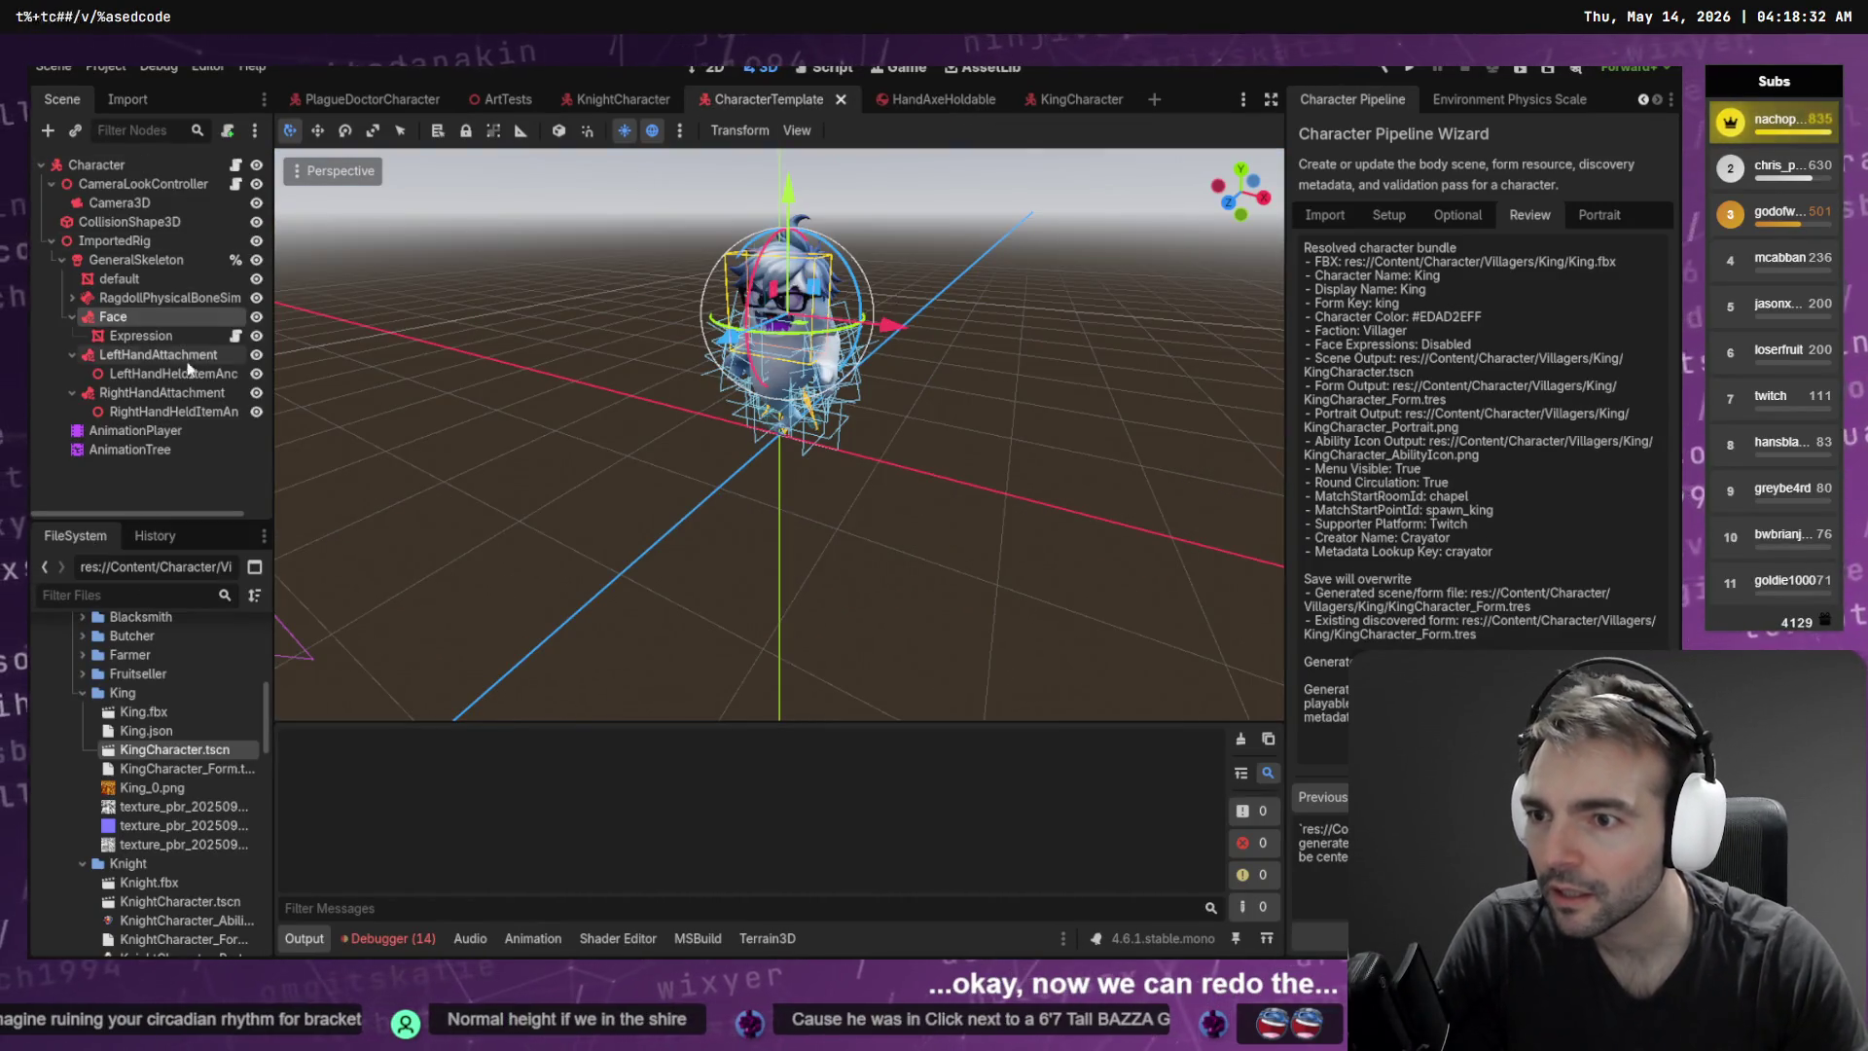
pyautogui.click(1061, 98)
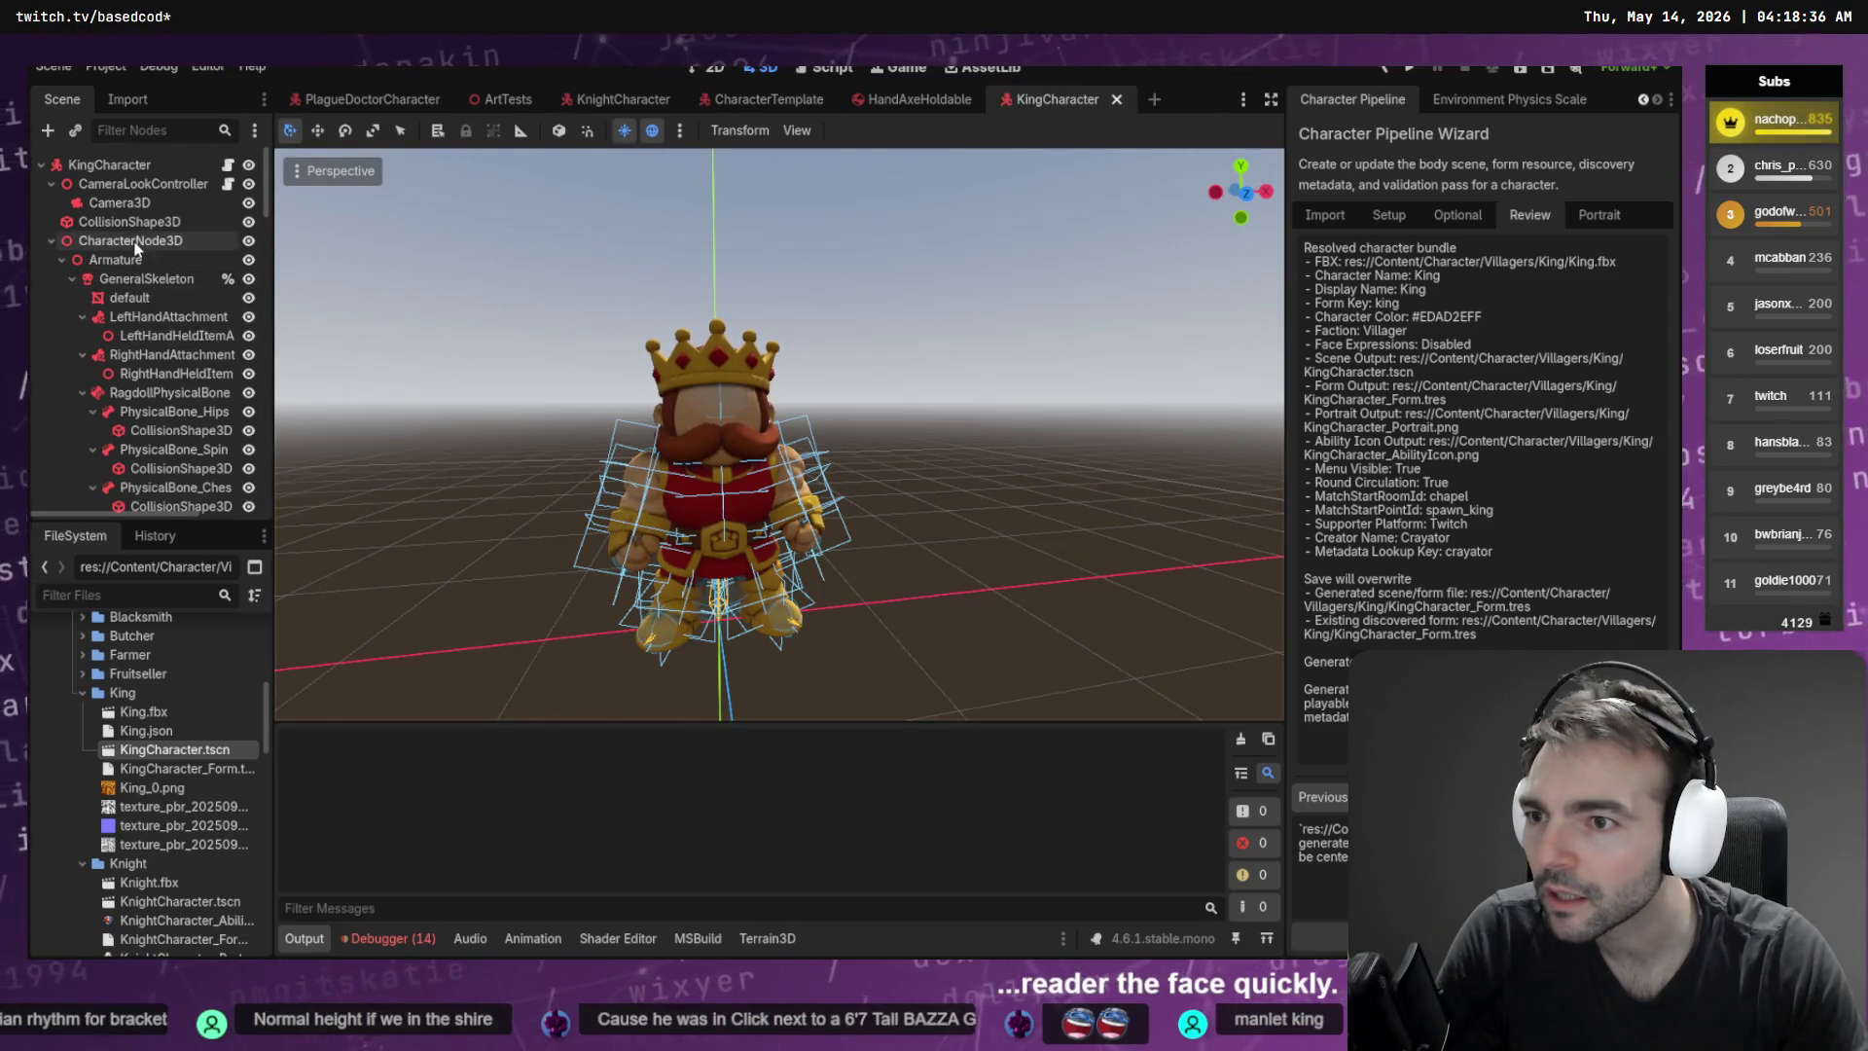
pyautogui.click(146, 279)
pyautogui.hotkey('ctrl', 'v')
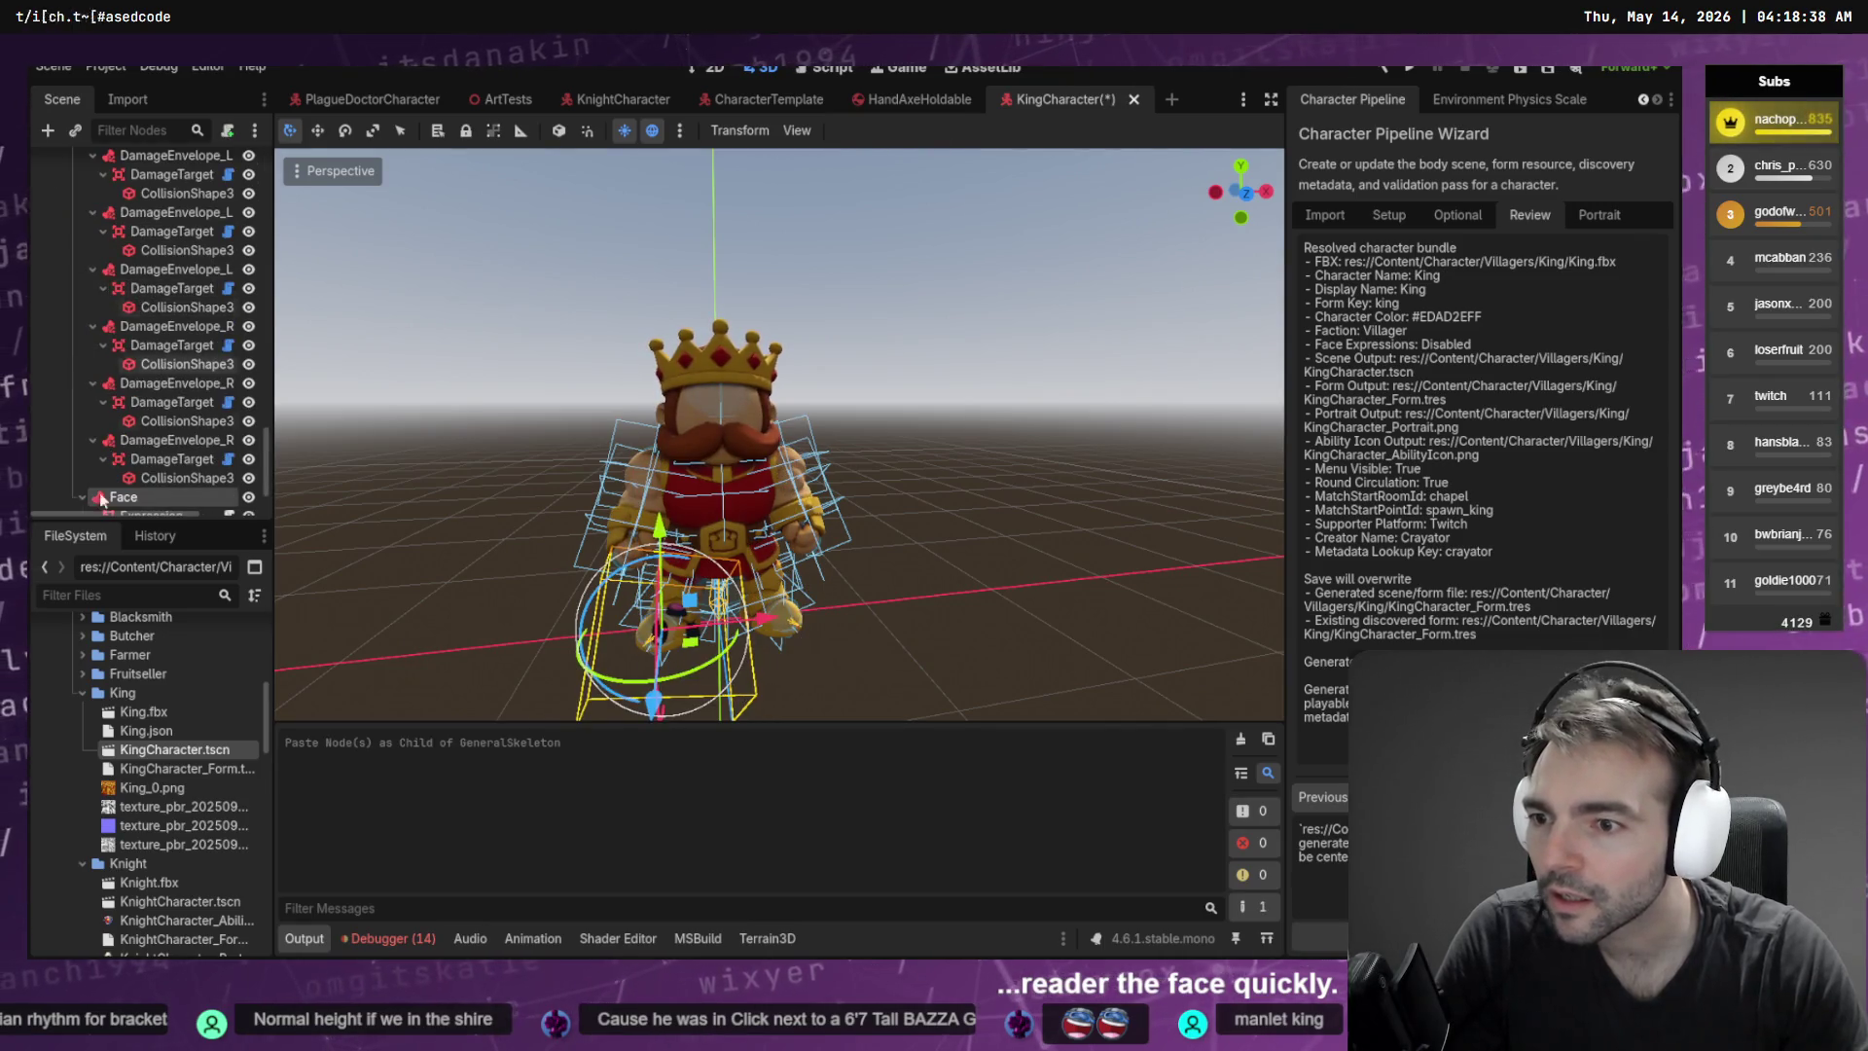
pyautogui.click(101, 498)
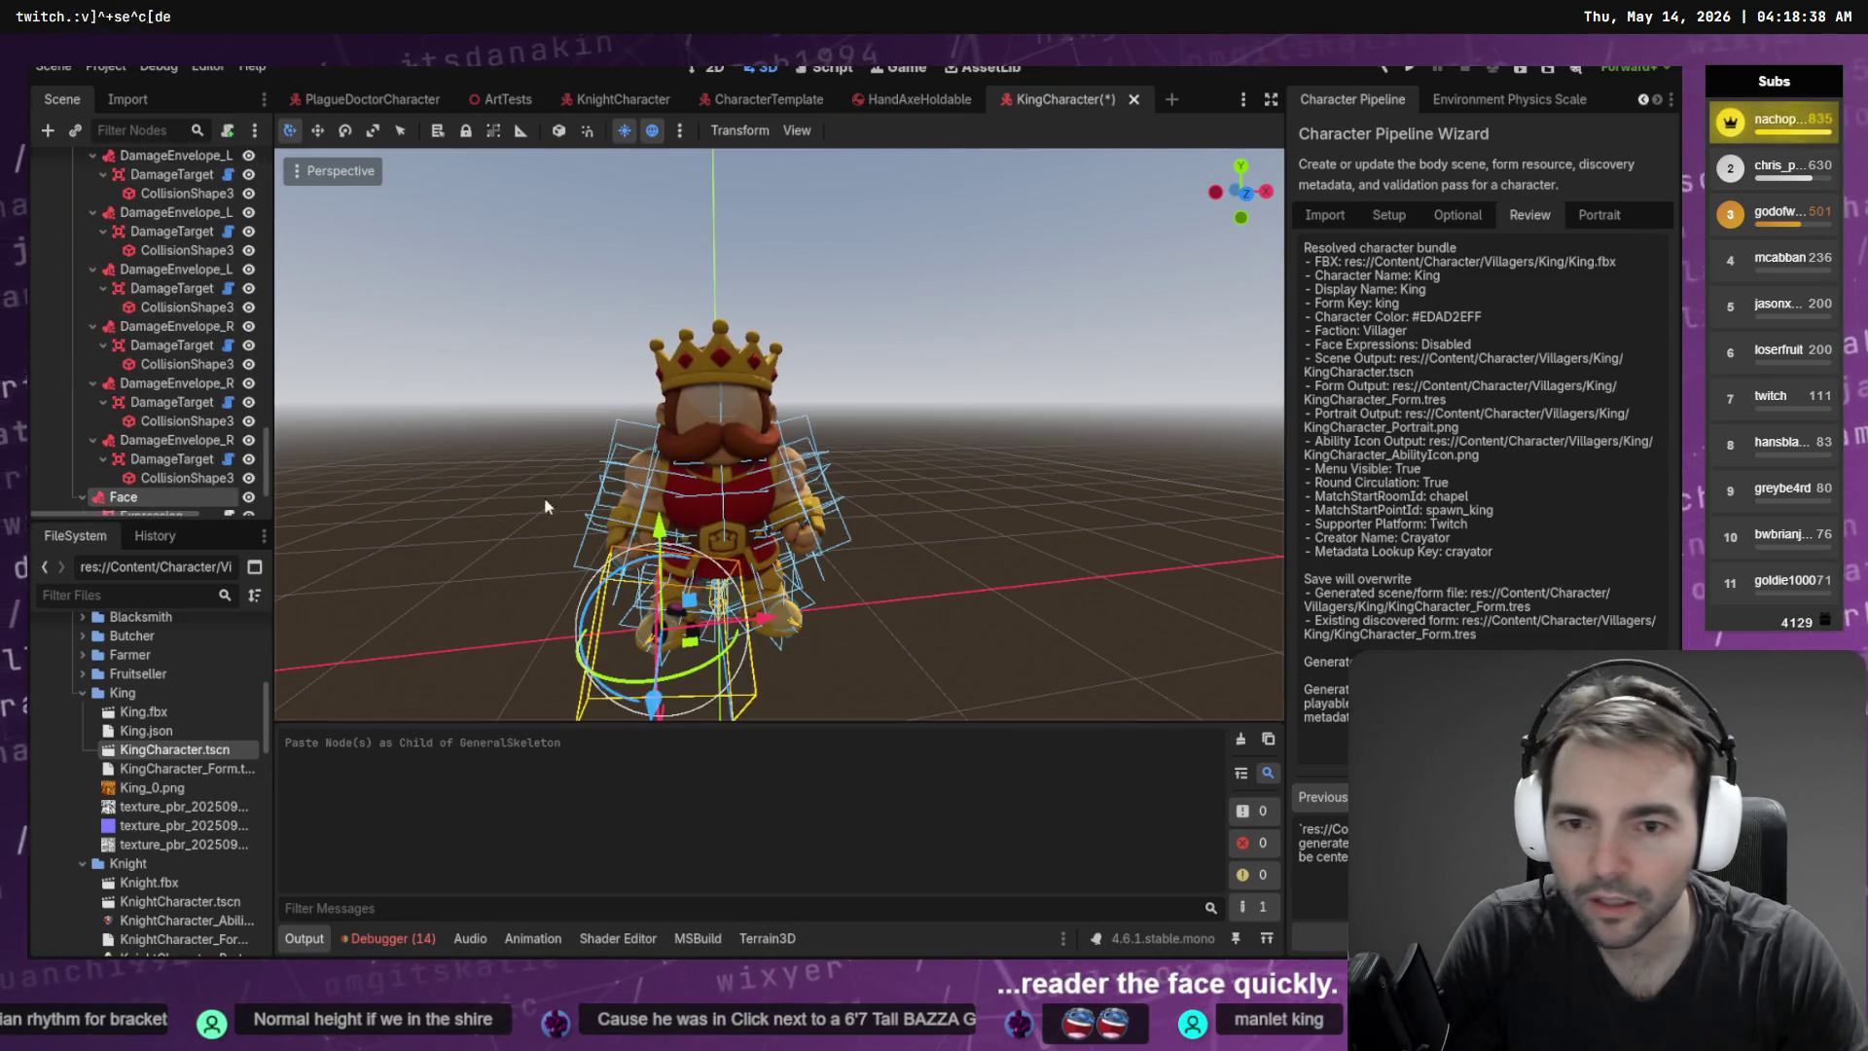
pyautogui.click(1328, 99)
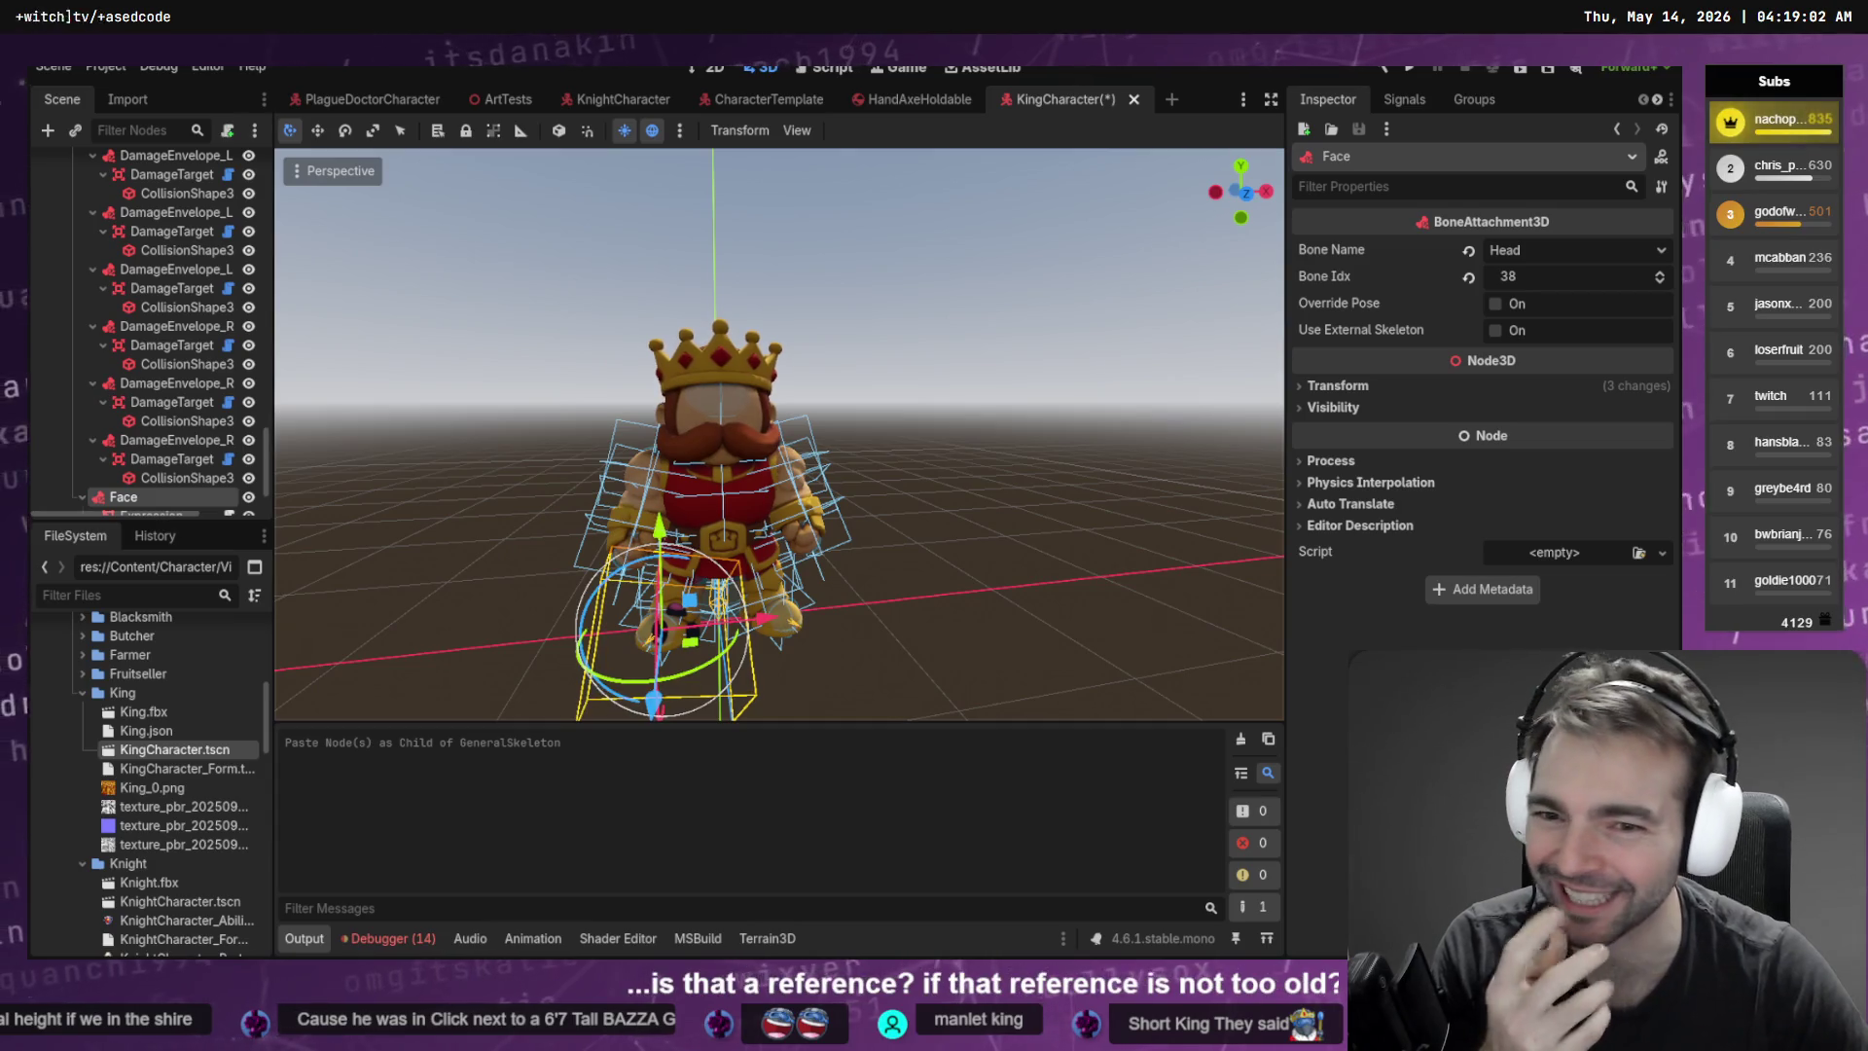
# Bind the Face bone attachment to the Head bone instead of CC_Base_NeckTwist02
pyautogui.hscroll(2, 160, 486)
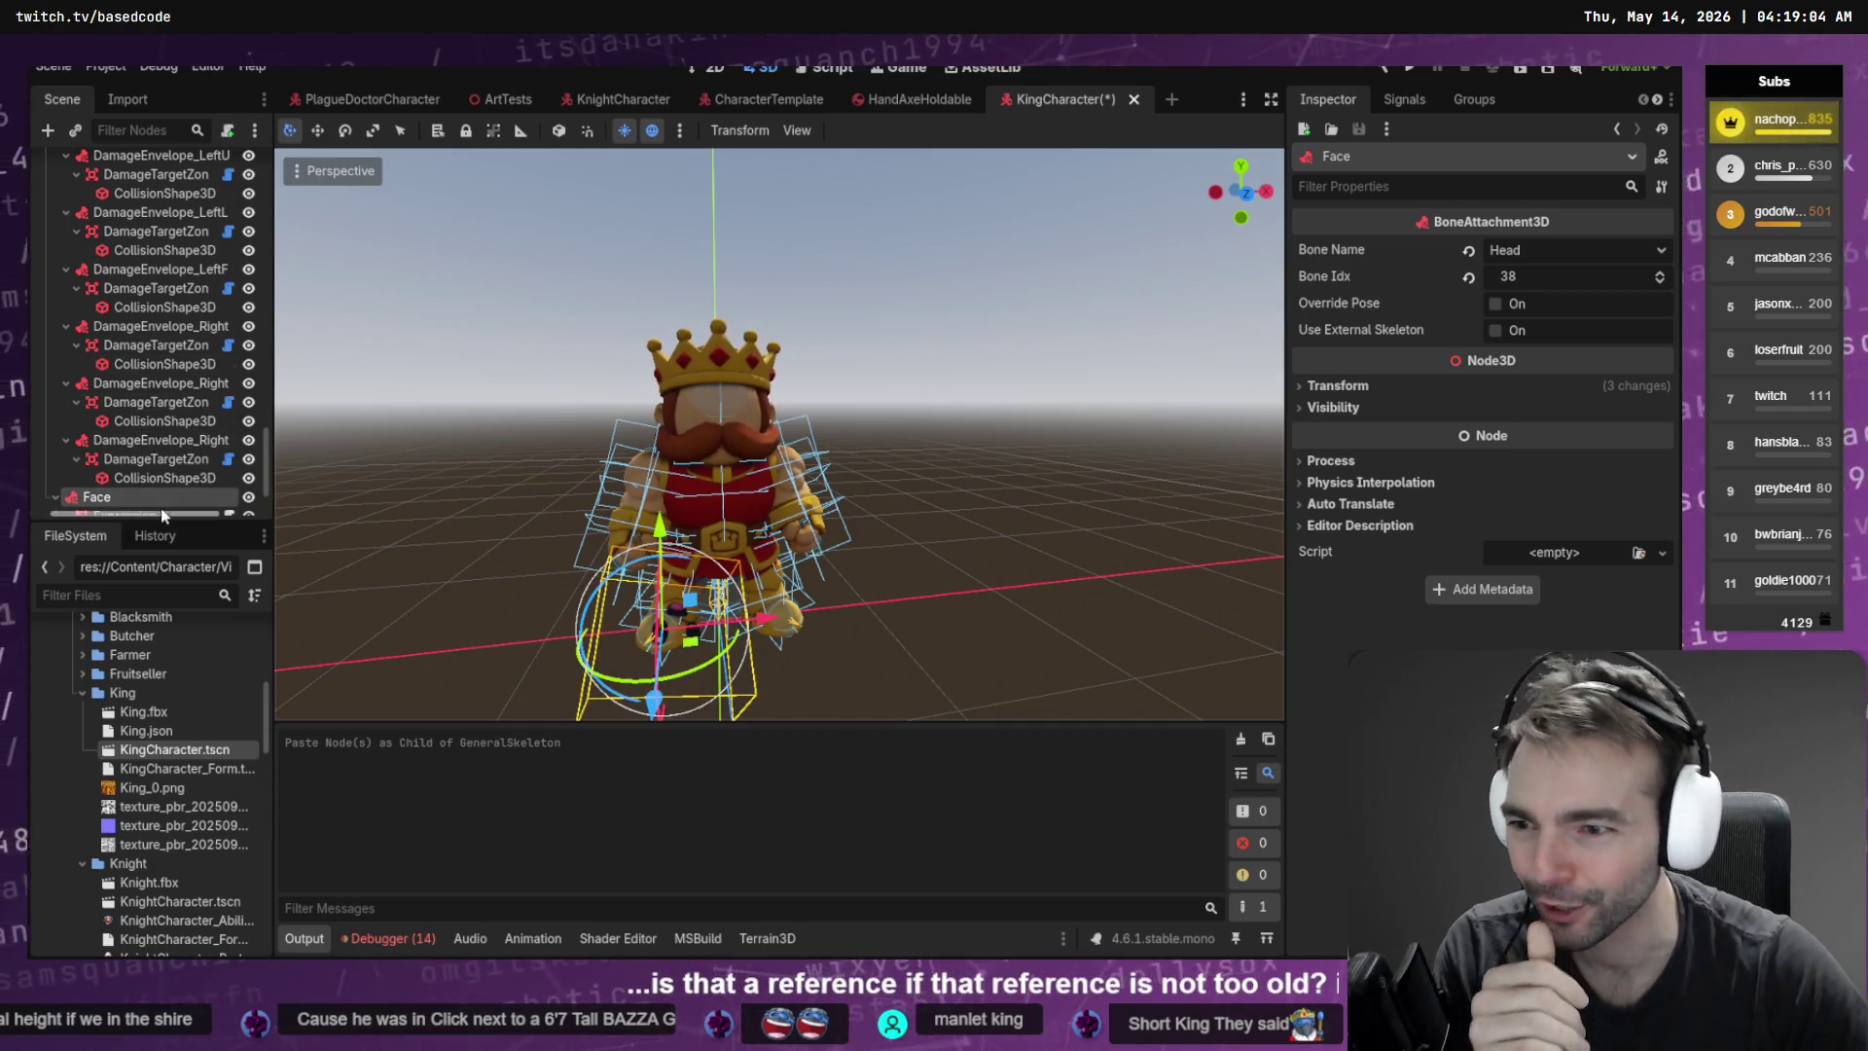
pyautogui.scroll(-2, 160, 477)
pyautogui.click(146, 452)
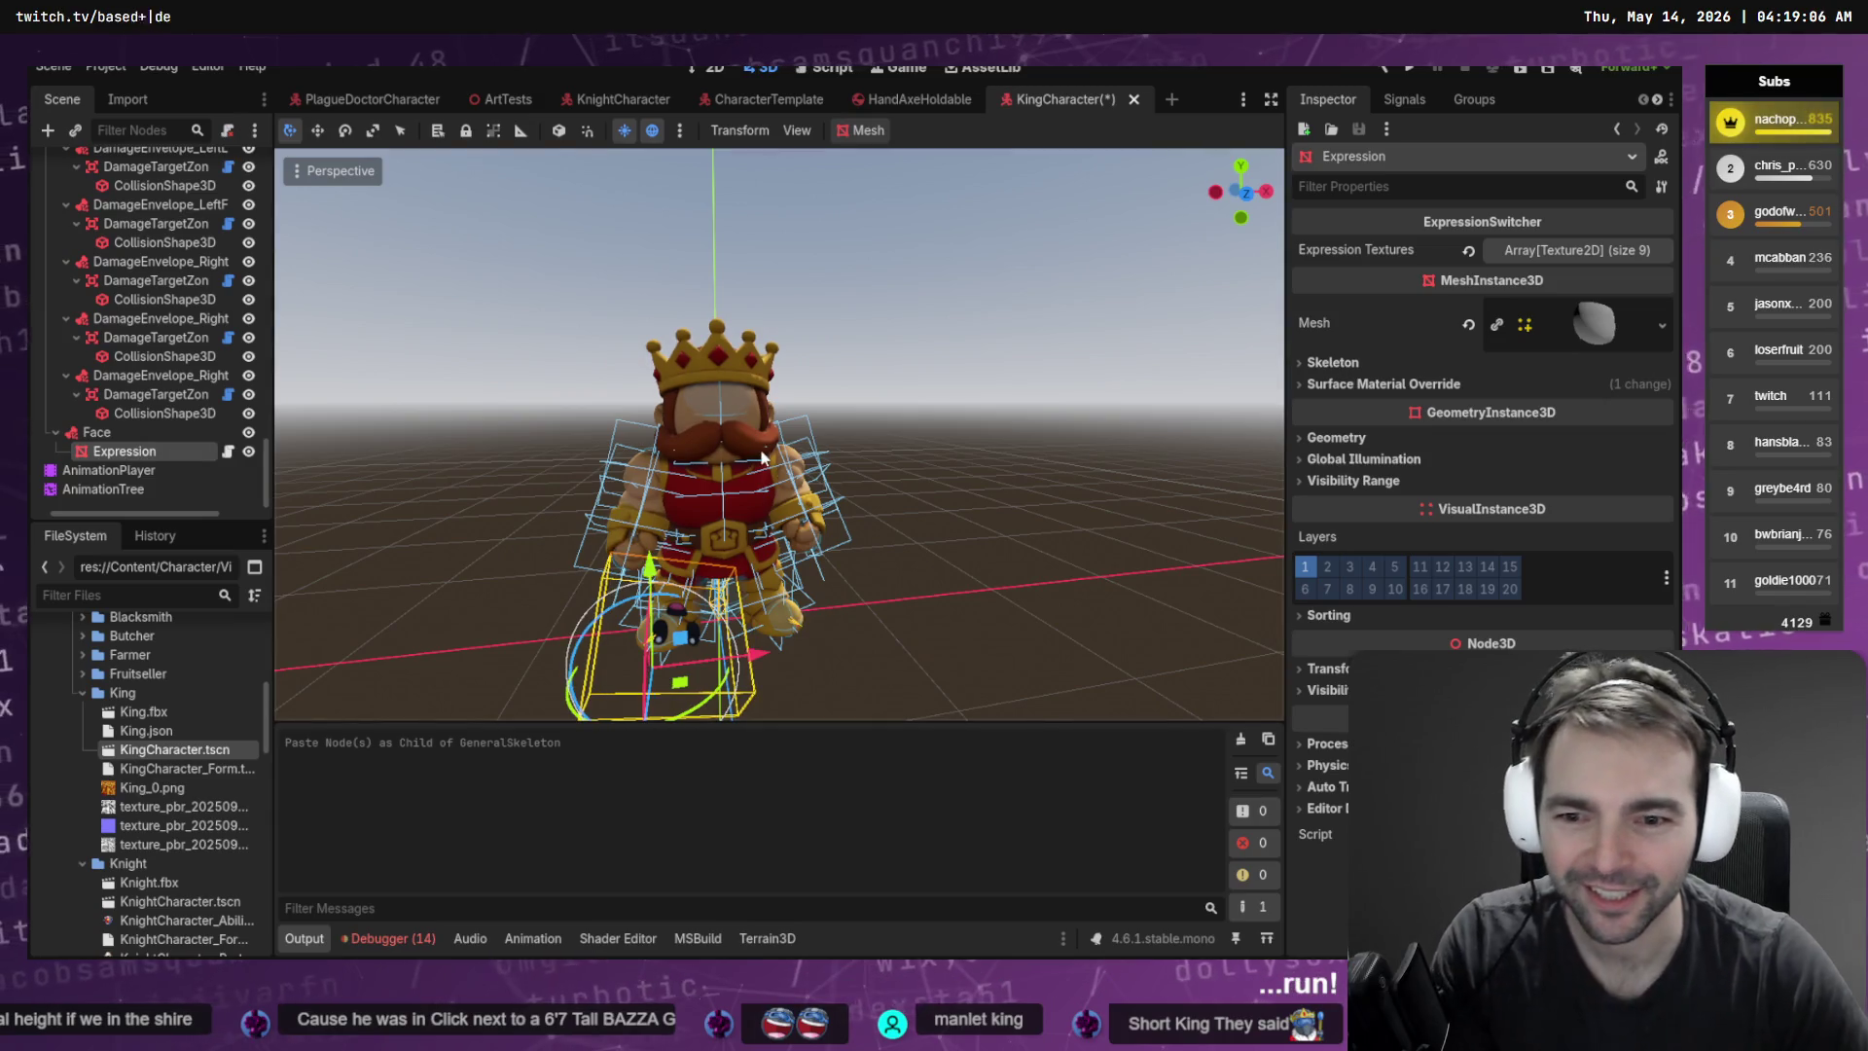
pyautogui.click(165, 434)
pyautogui.click(1553, 251)
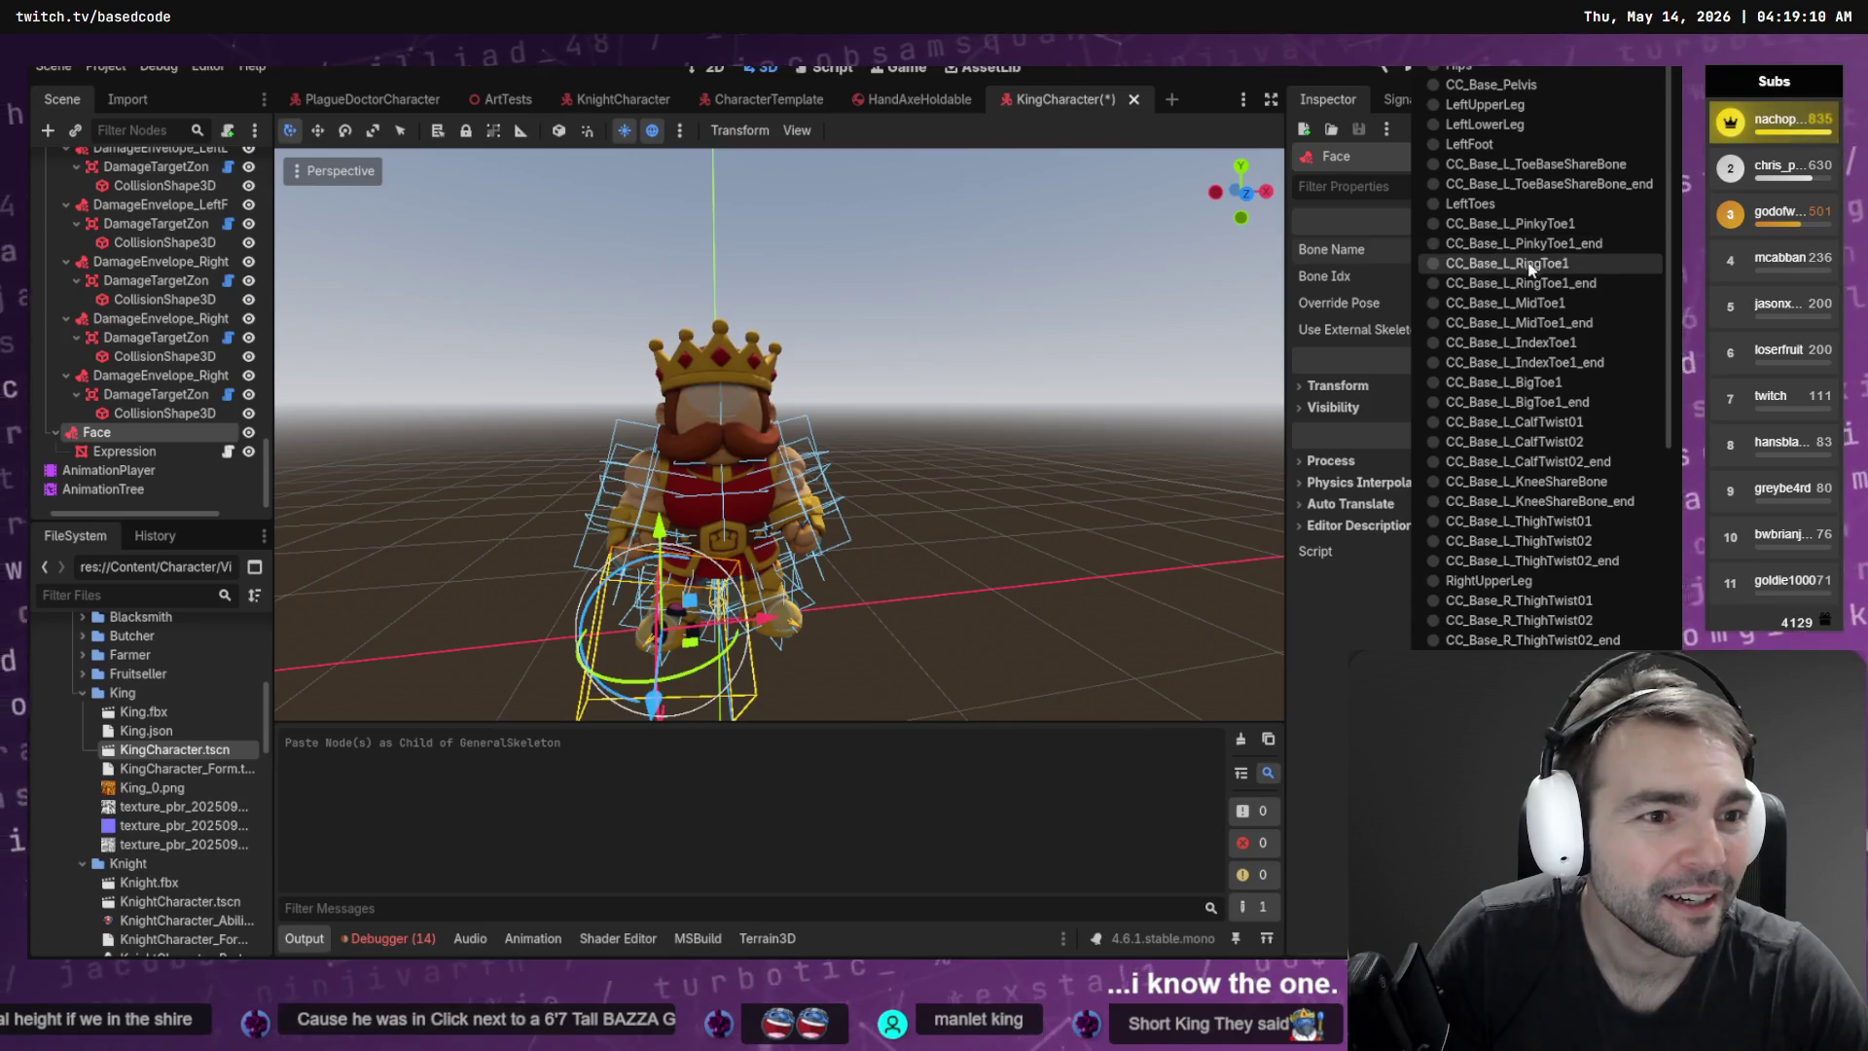
pyautogui.scroll(-3, 1528, 574)
pyautogui.click(1494, 222)
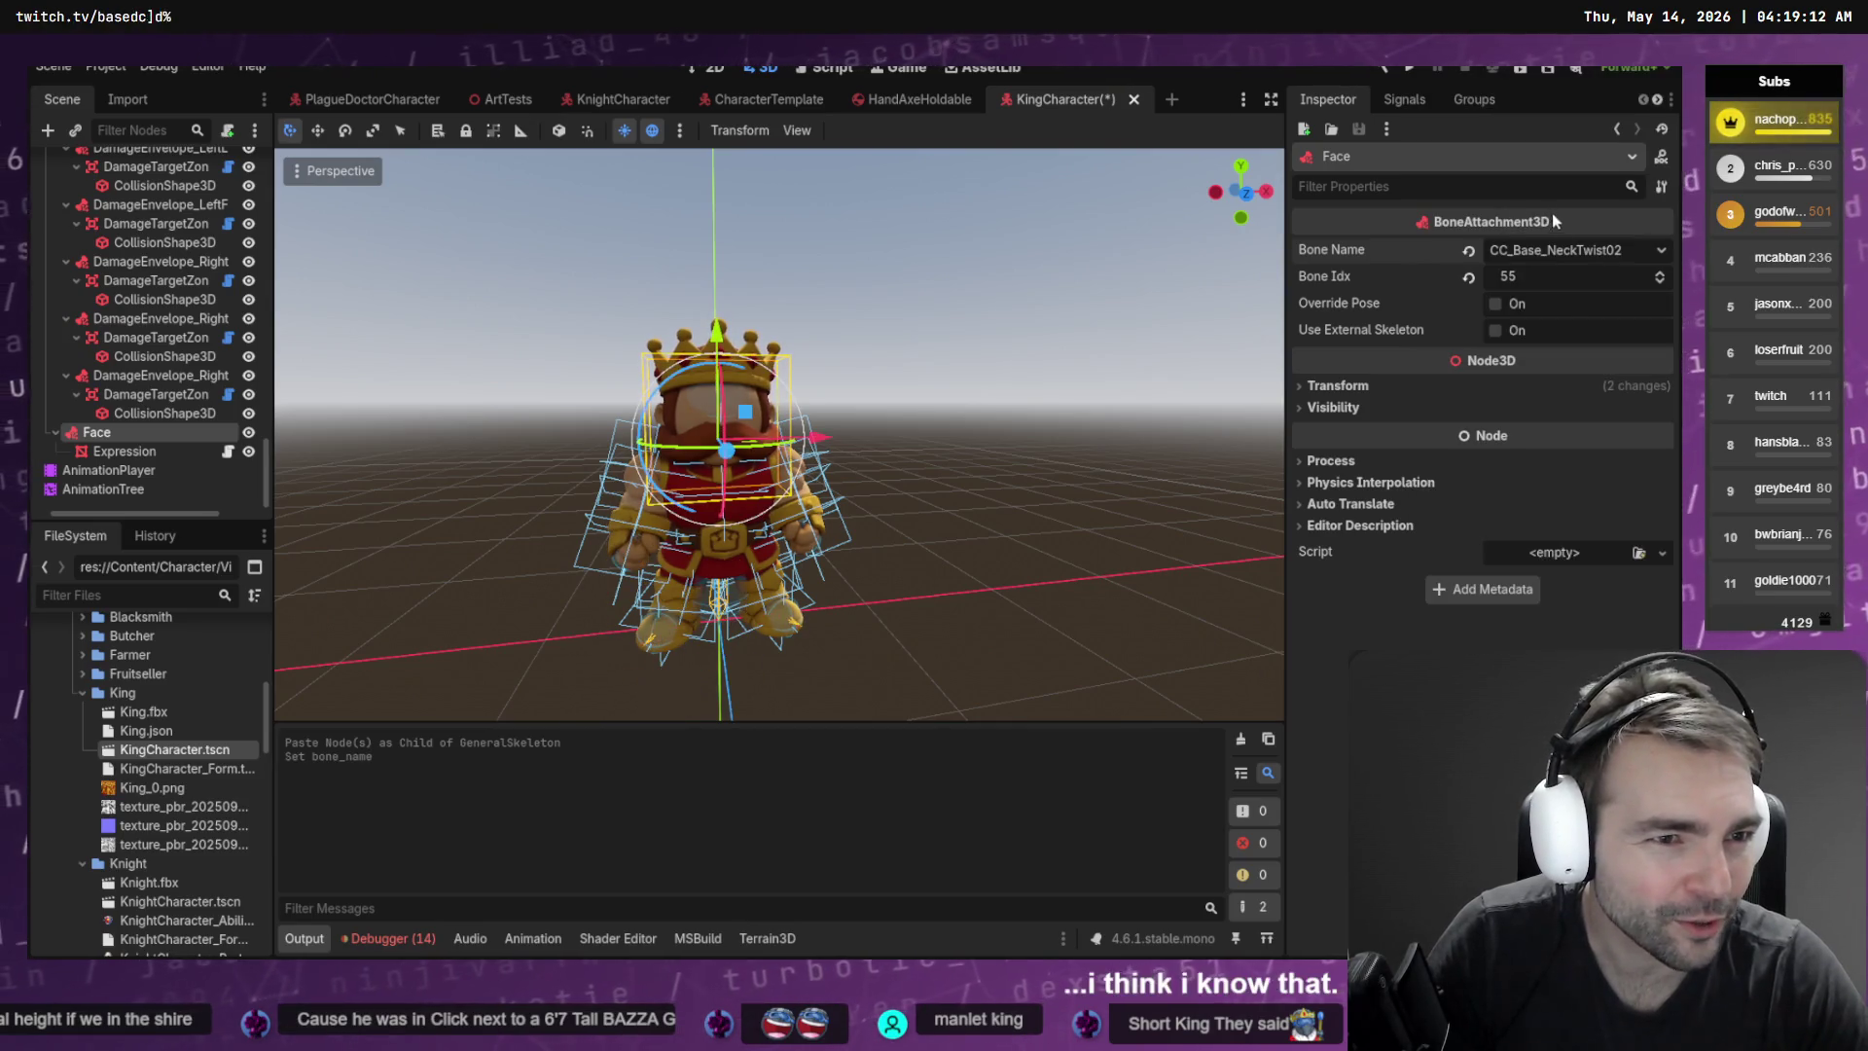
pyautogui.click(1545, 259)
pyautogui.scroll(-5, 1535, 487)
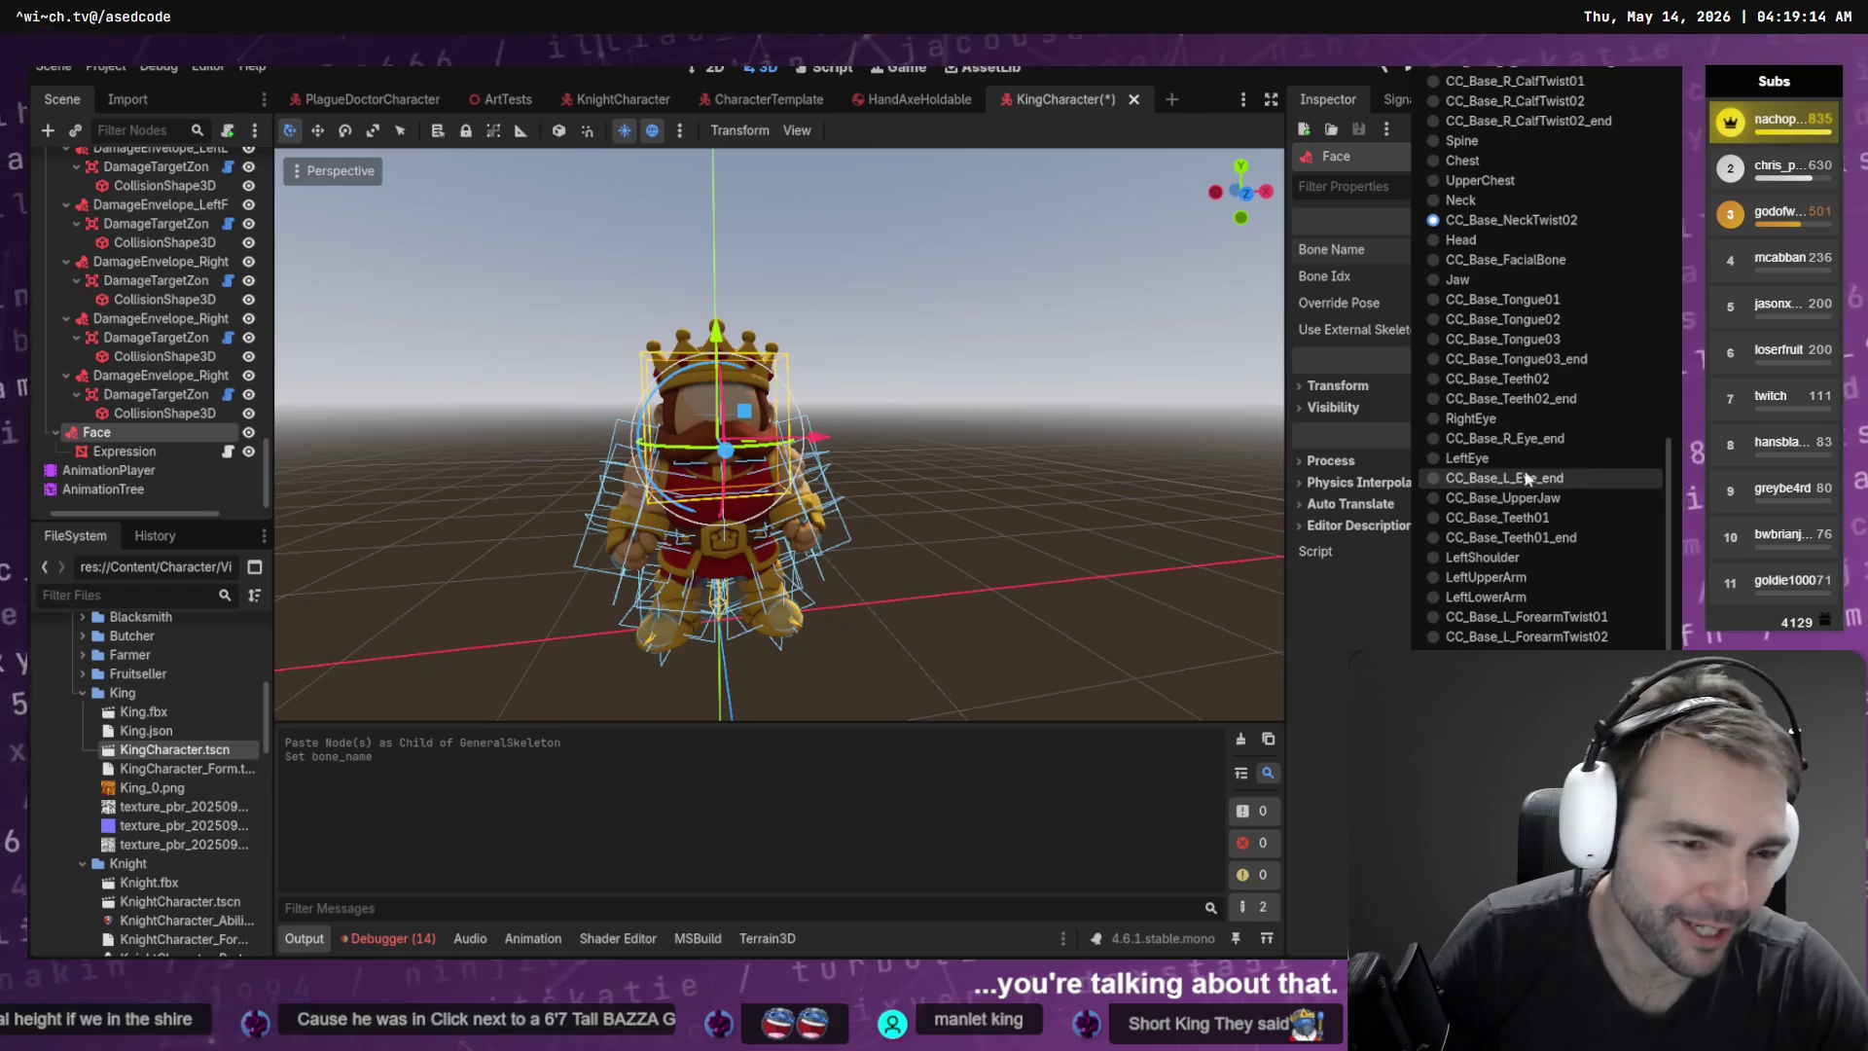
pyautogui.click(1521, 239)
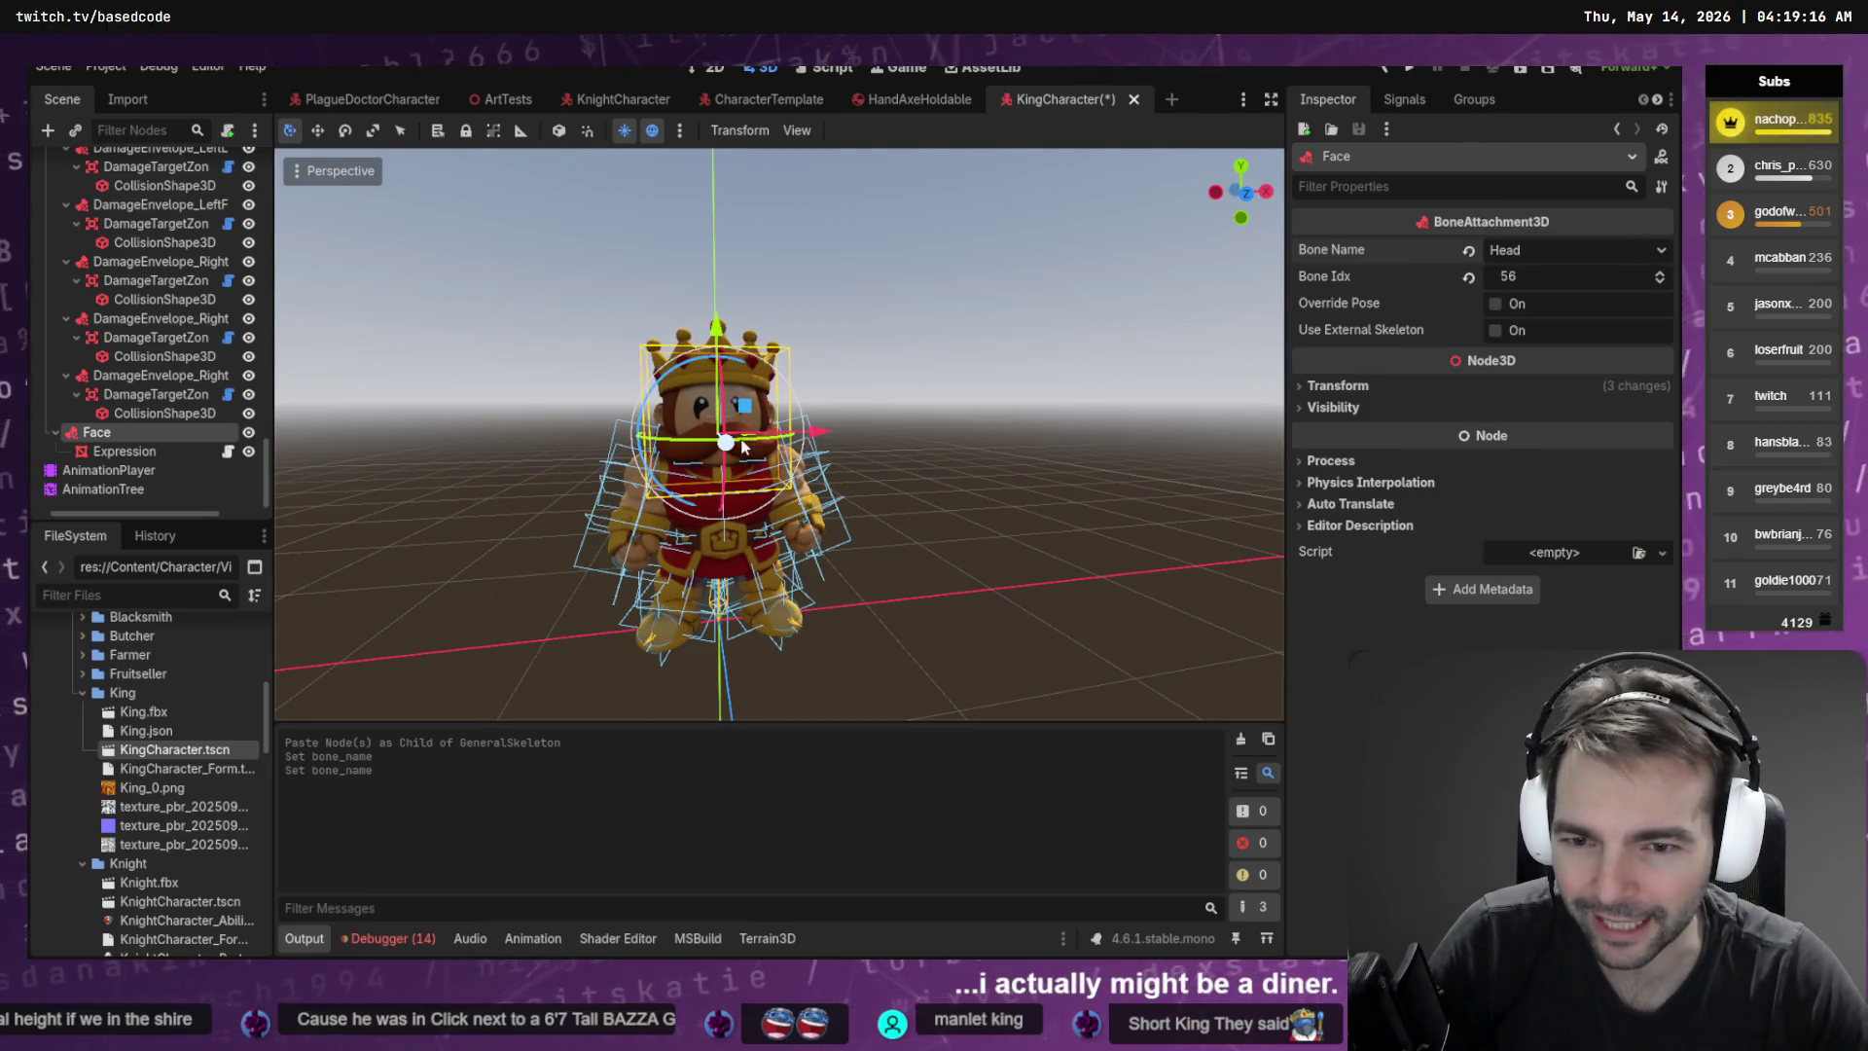
# Nudge the face and Expression onto the King's head and save KingCharacter.tscn
pyautogui.moveTo(728, 453); pyautogui.dragTo(729, 454)
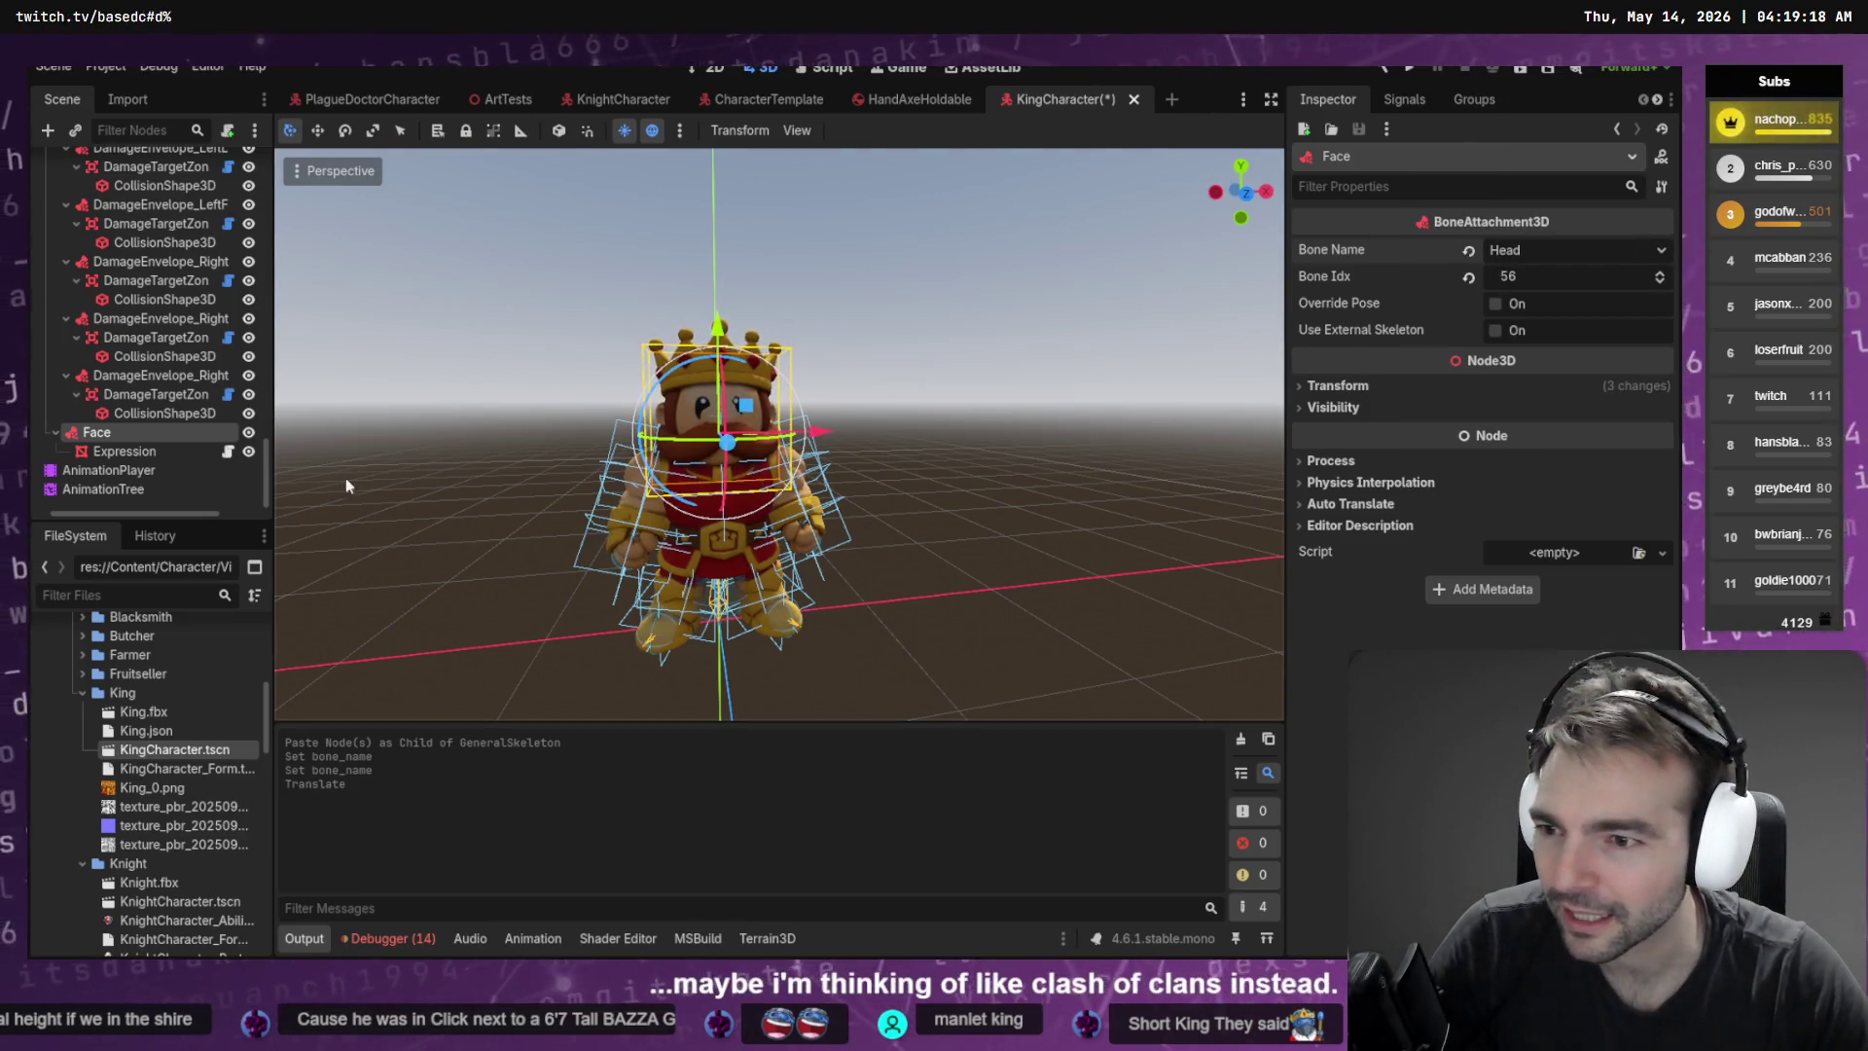
pyautogui.click(124, 451)
pyautogui.press('f')
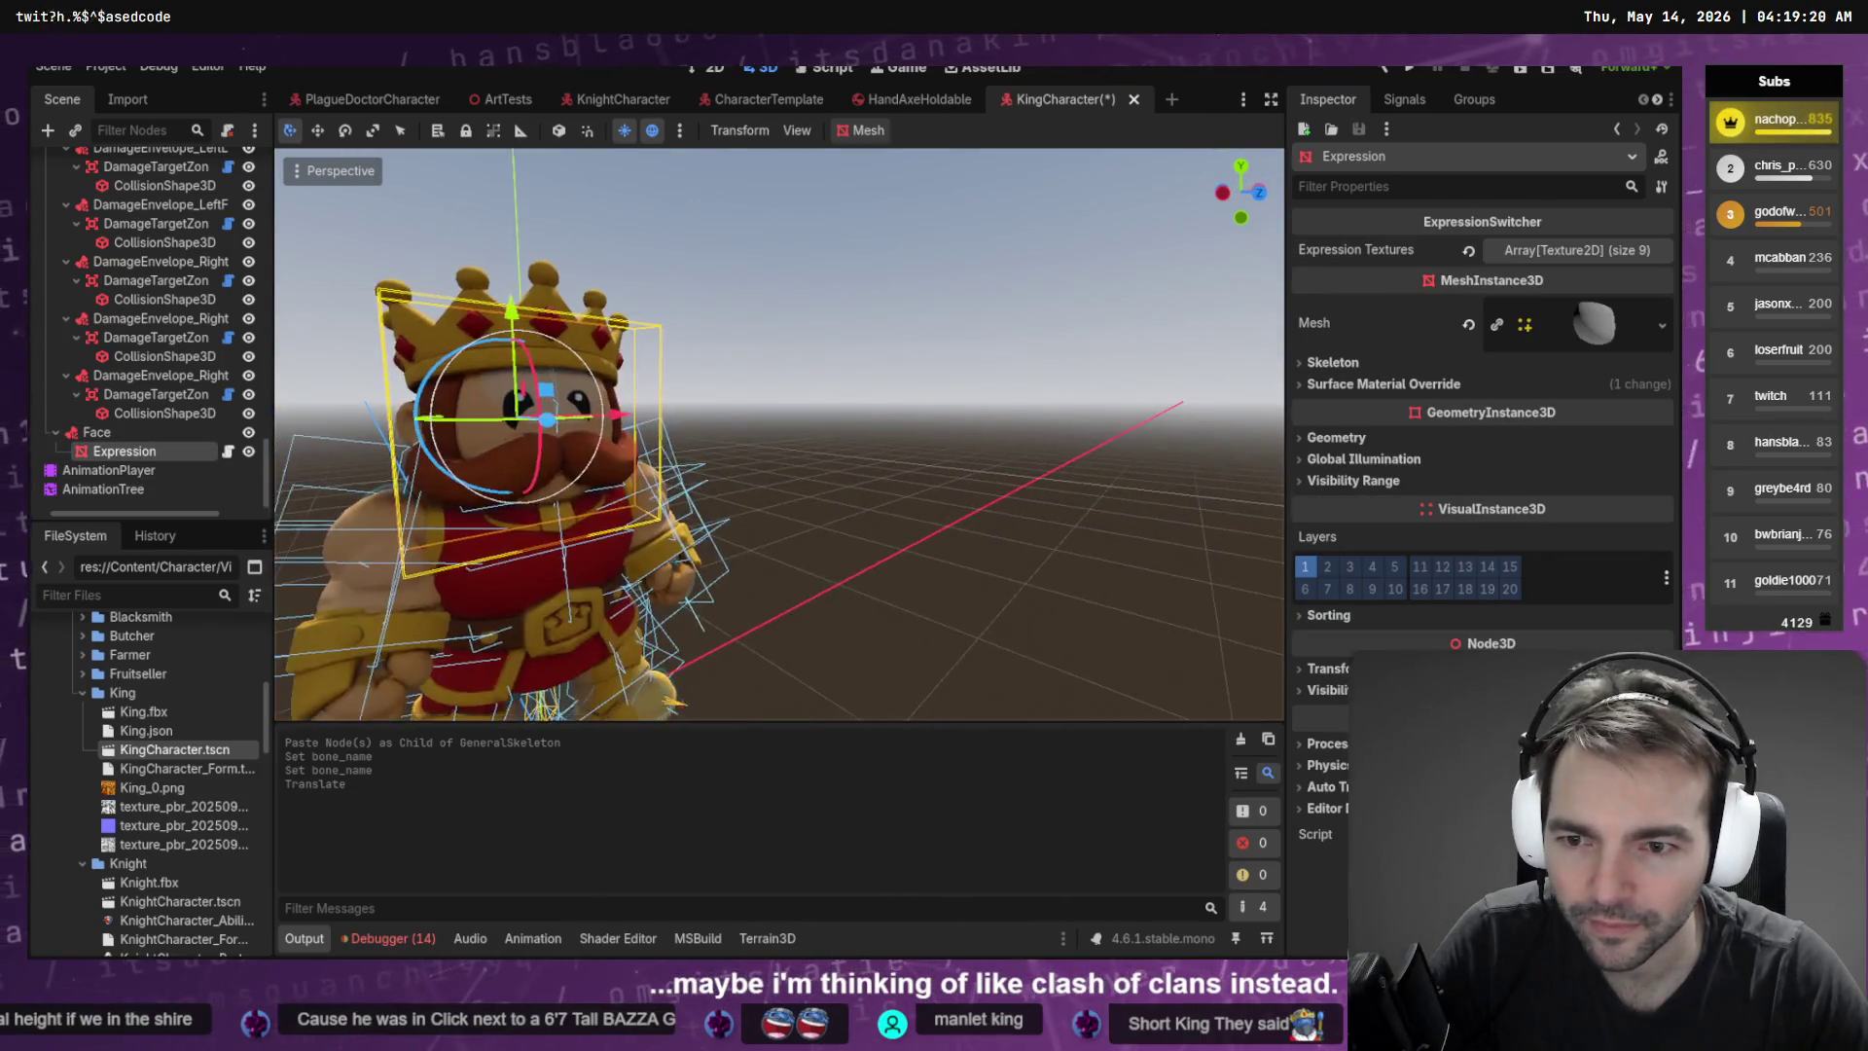
pyautogui.moveTo(638, 438); pyautogui.dragTo(644, 439)
pyautogui.hotkey('ctrl', 's')
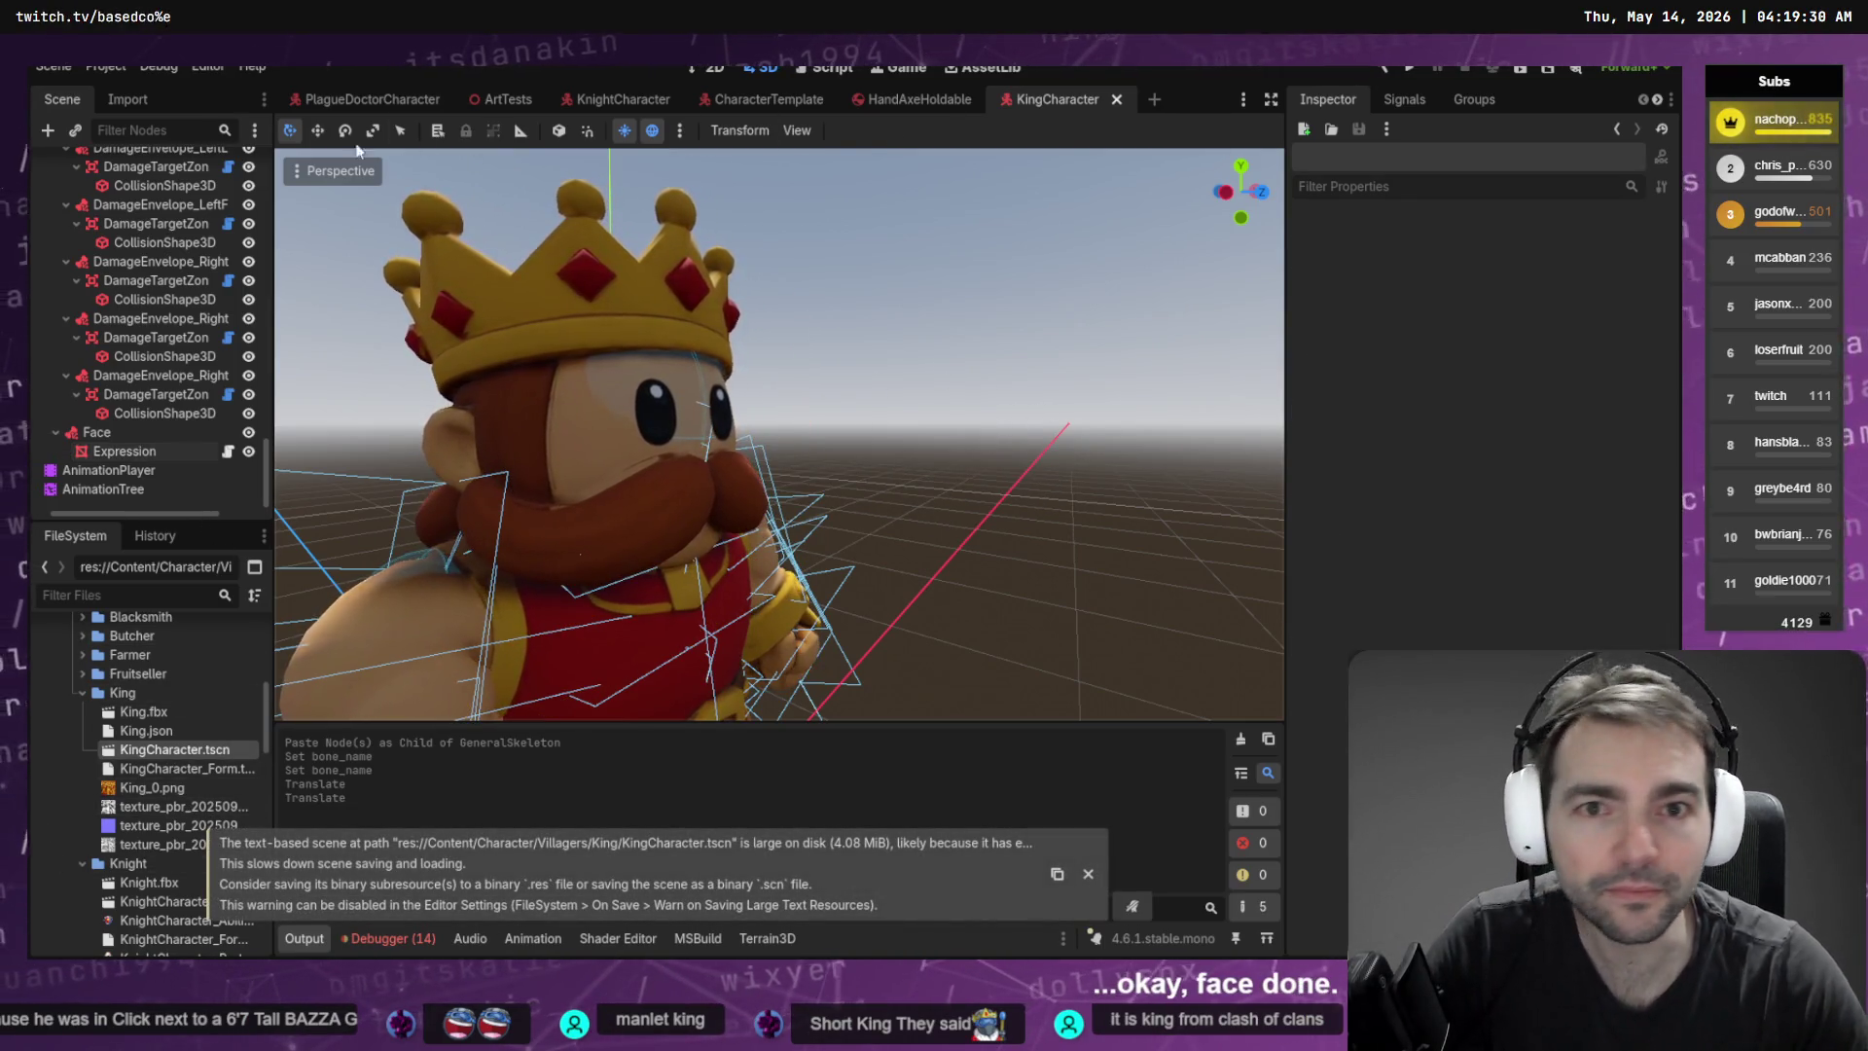
pyautogui.scroll(10, 267, 222)
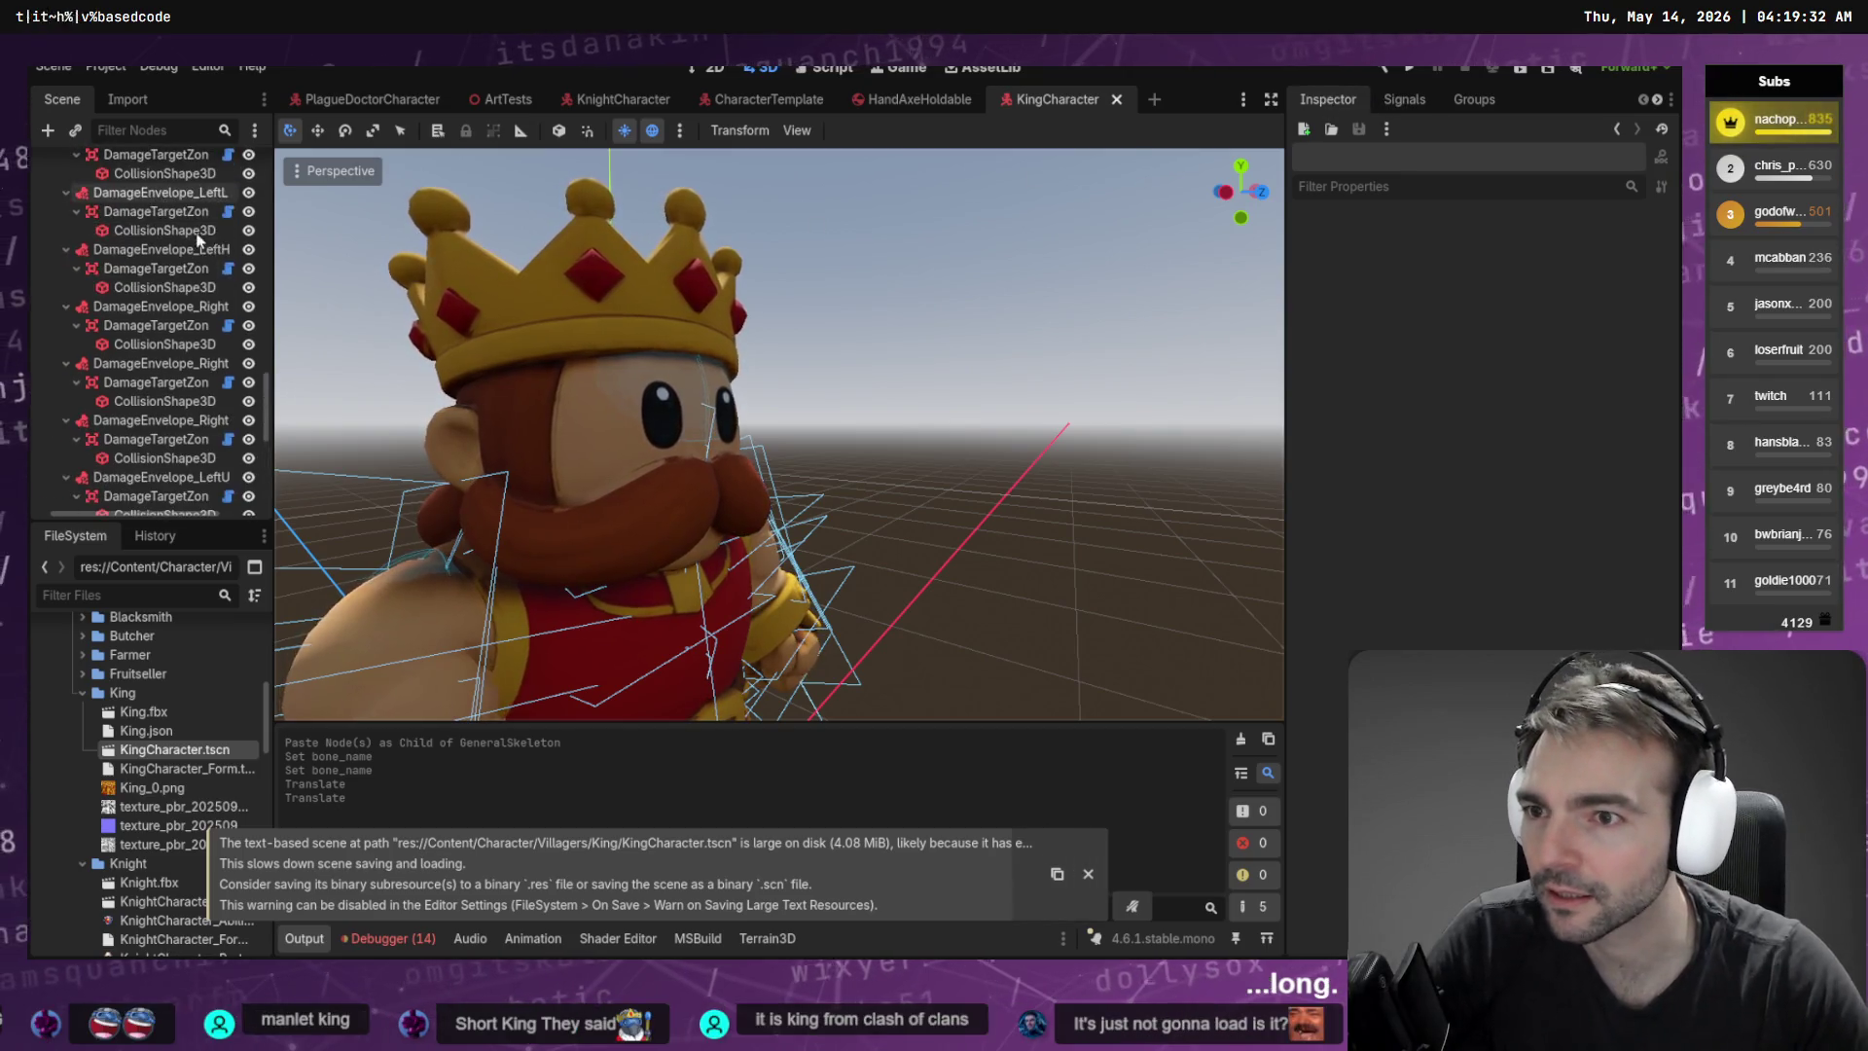
# Give the King's body mesh a new StandardMaterial3D override with King_0.png as albedo
pyautogui.scroll(5, 268, 222)
pyautogui.click(102, 297)
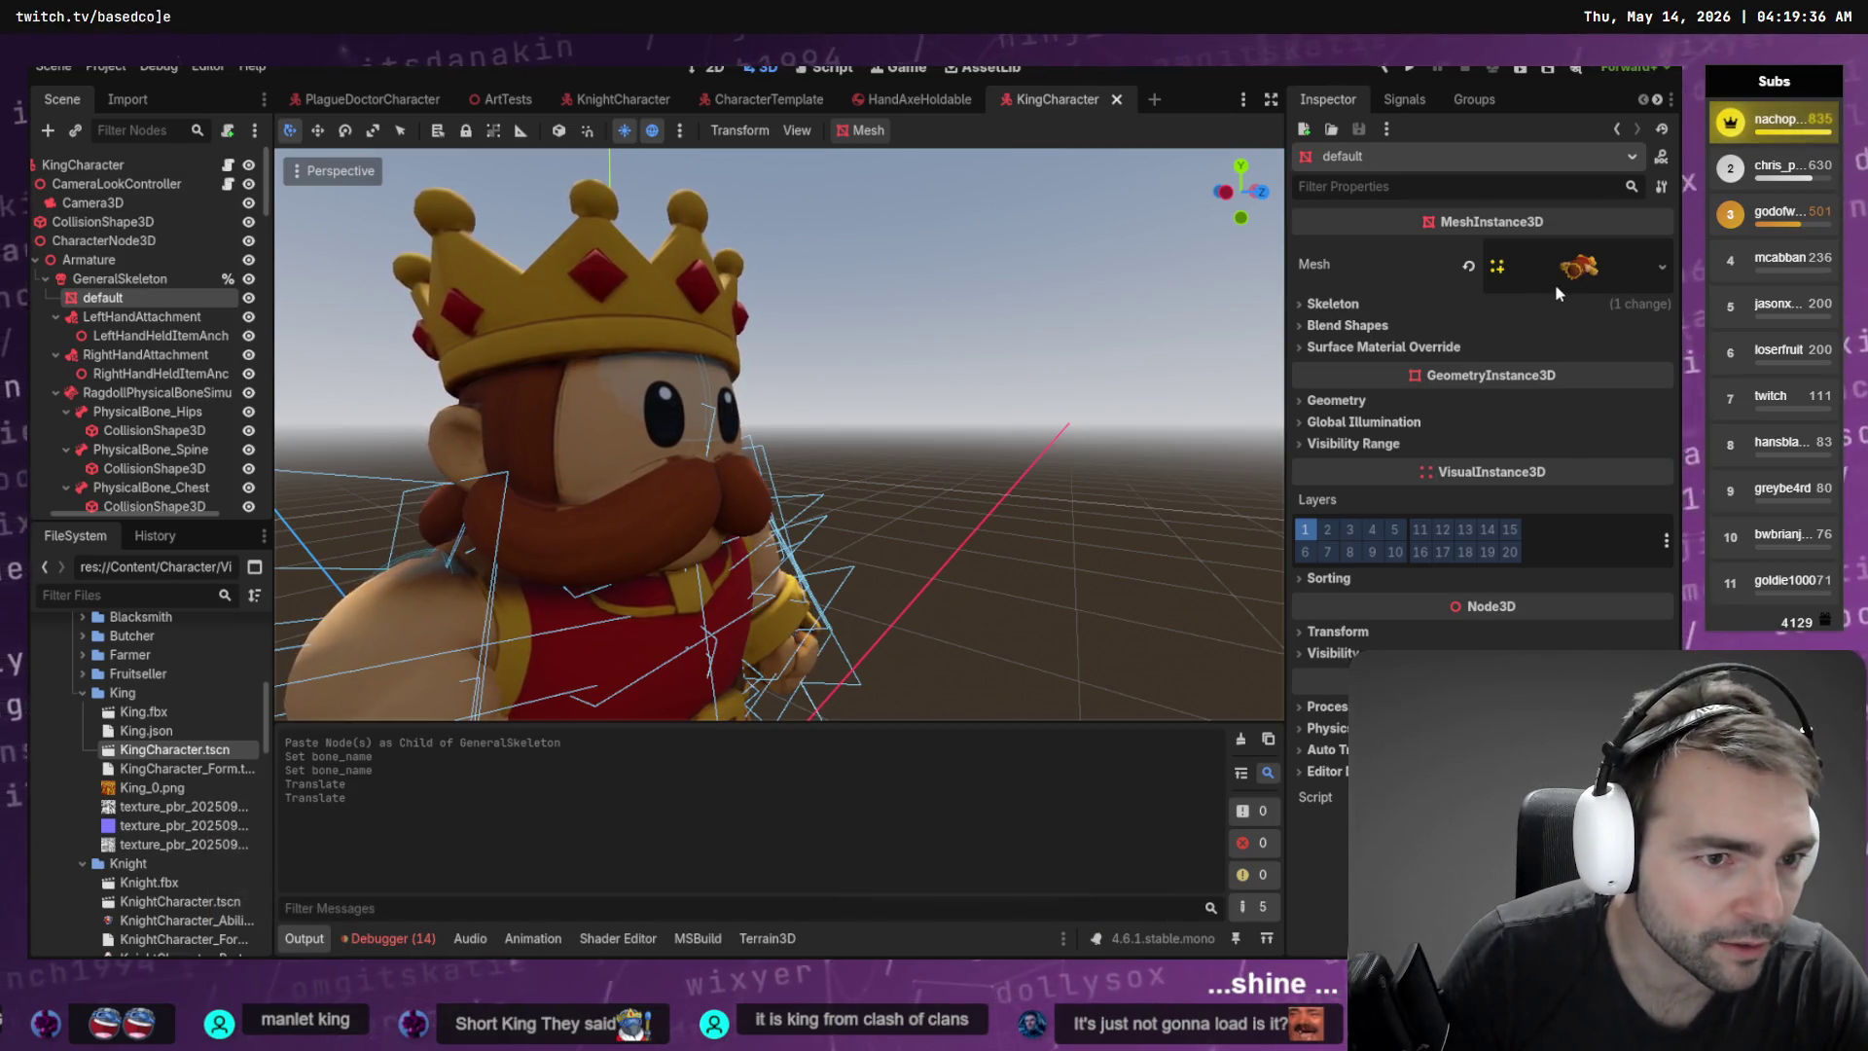
pyautogui.click(1606, 347)
pyautogui.click(1635, 374)
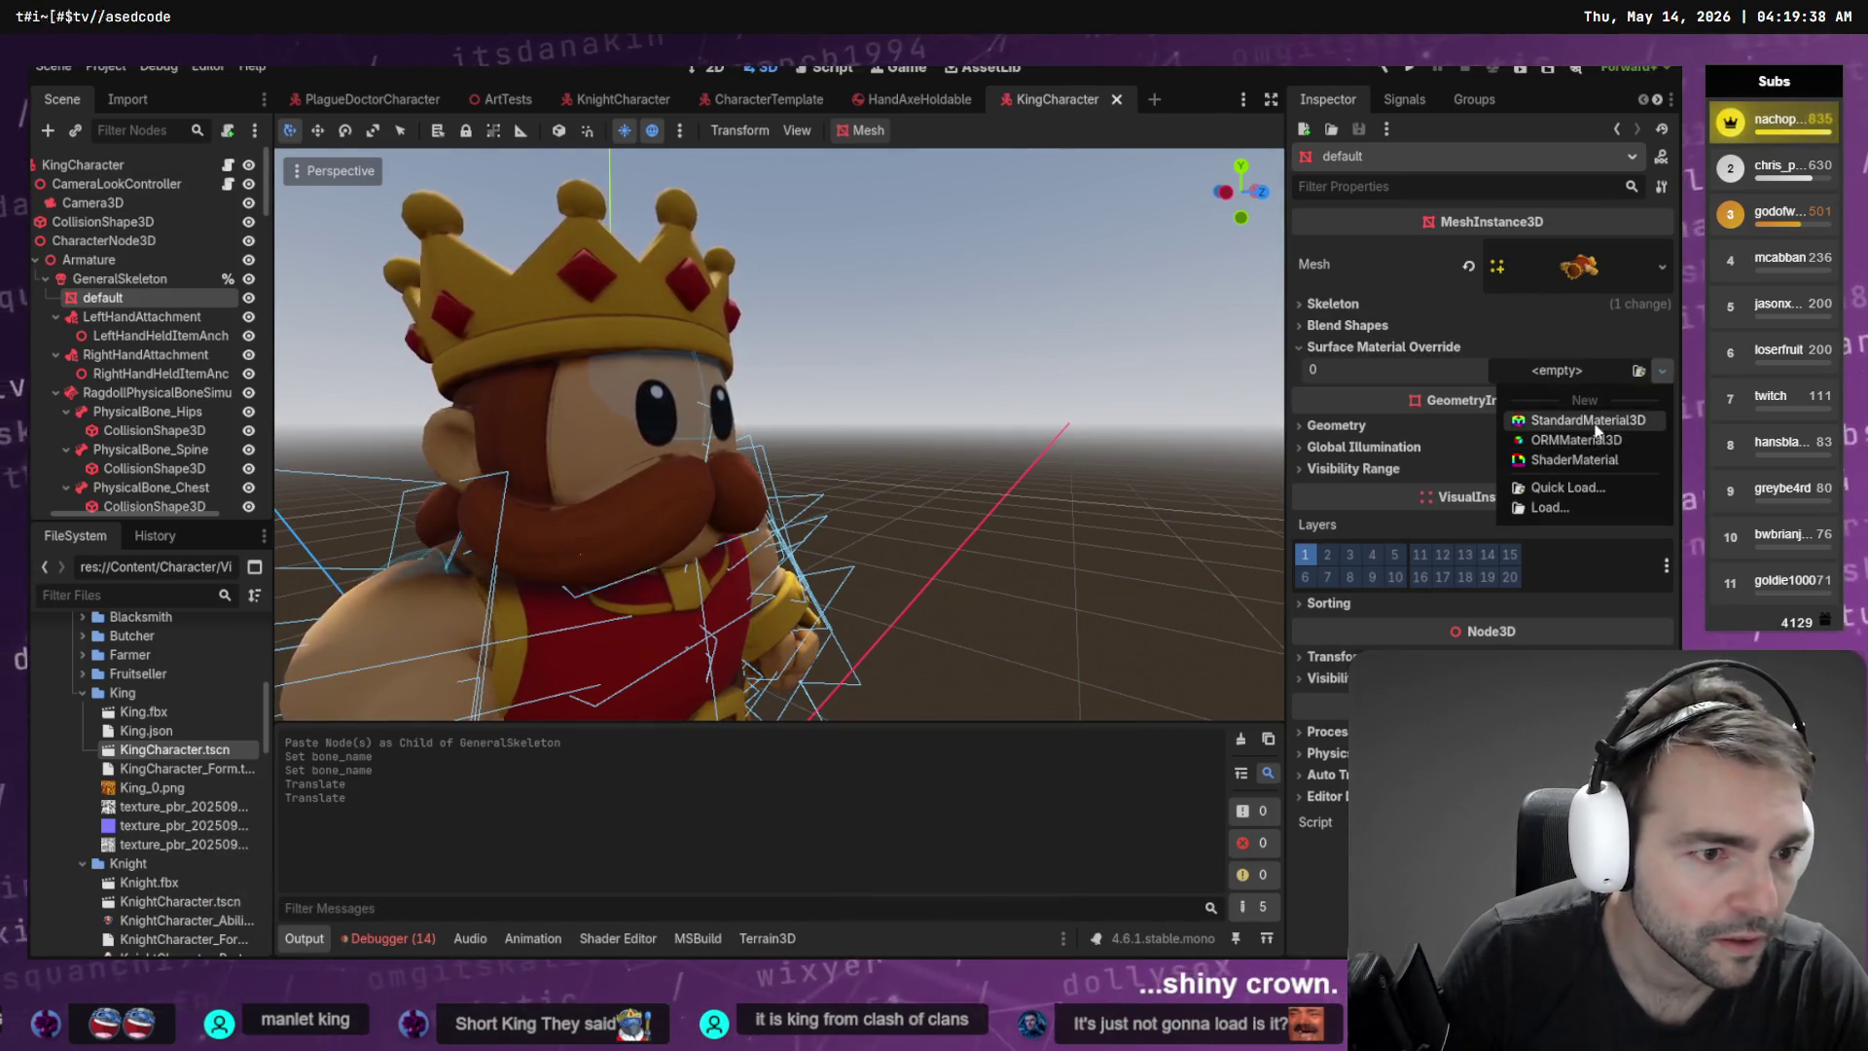
pyautogui.click(1582, 420)
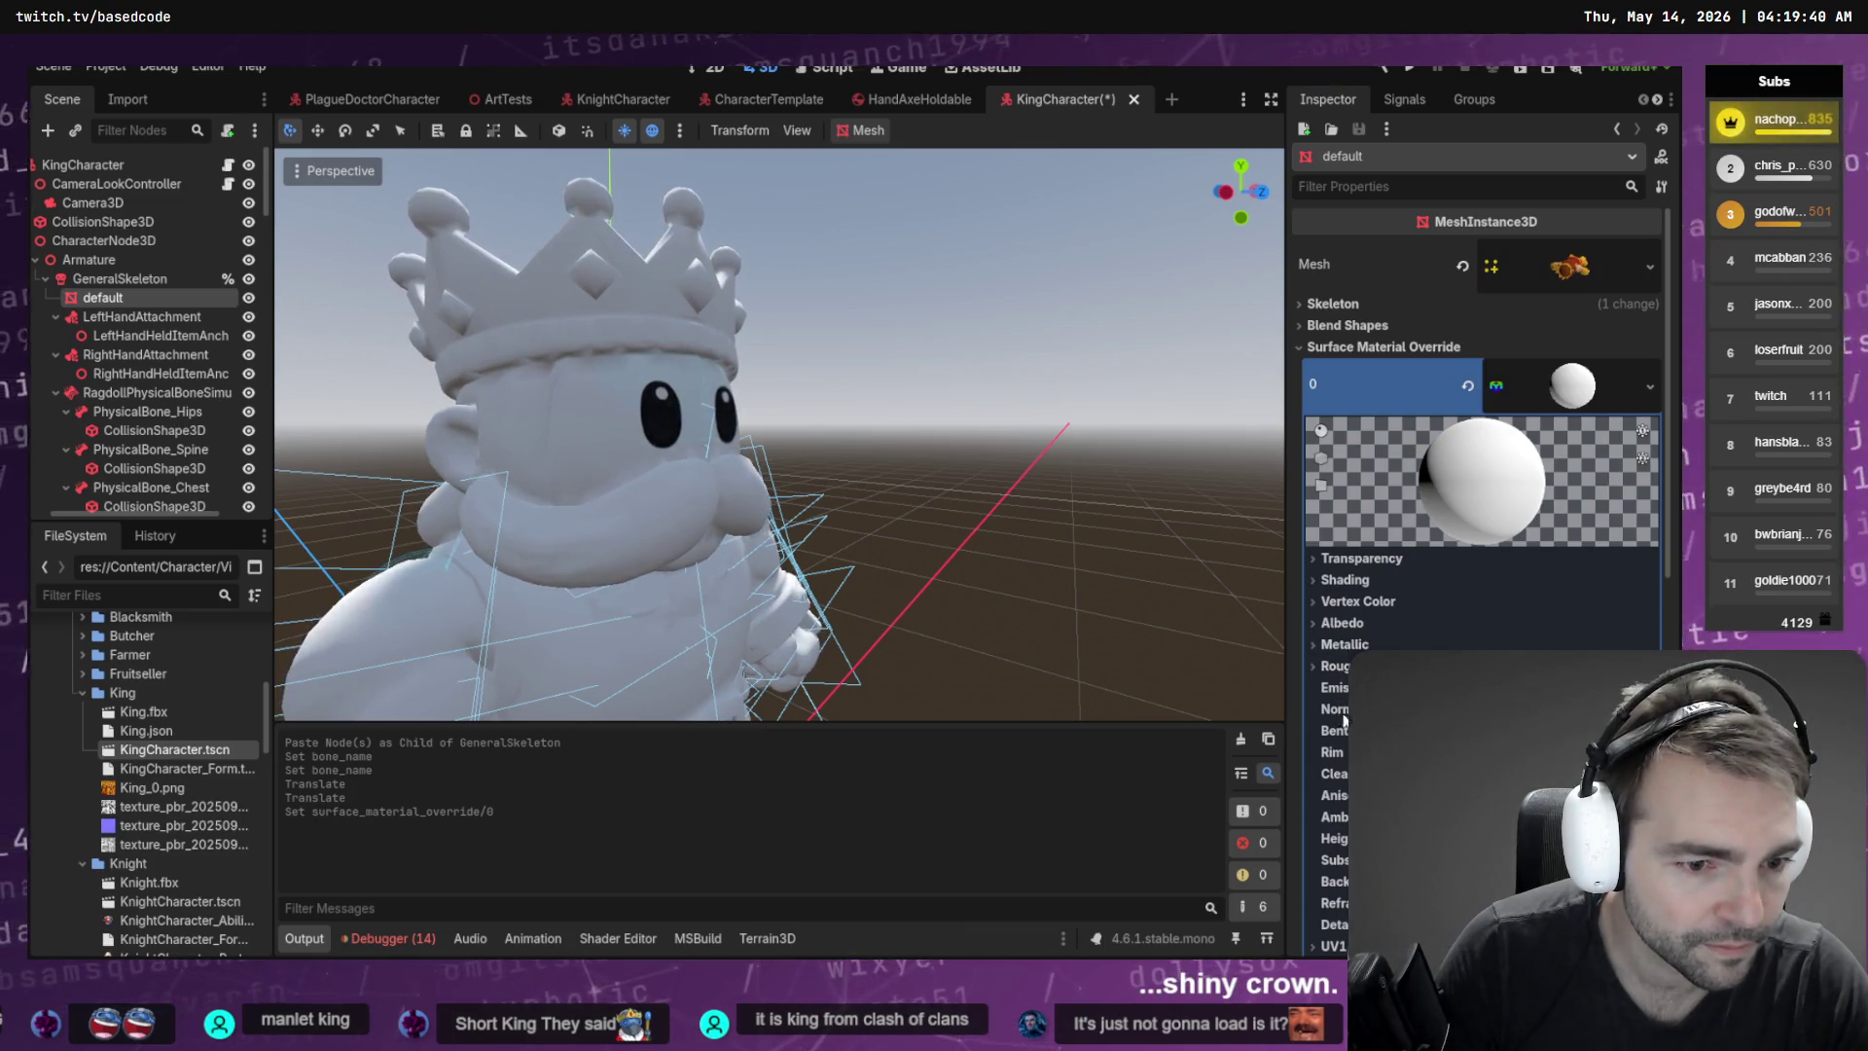
pyautogui.click(1314, 623)
pyautogui.moveTo(156, 787)
pyautogui.mouseDown()
pyautogui.moveTo(681, 584)
pyautogui.moveTo(623, 545)
pyautogui.mouseUp()
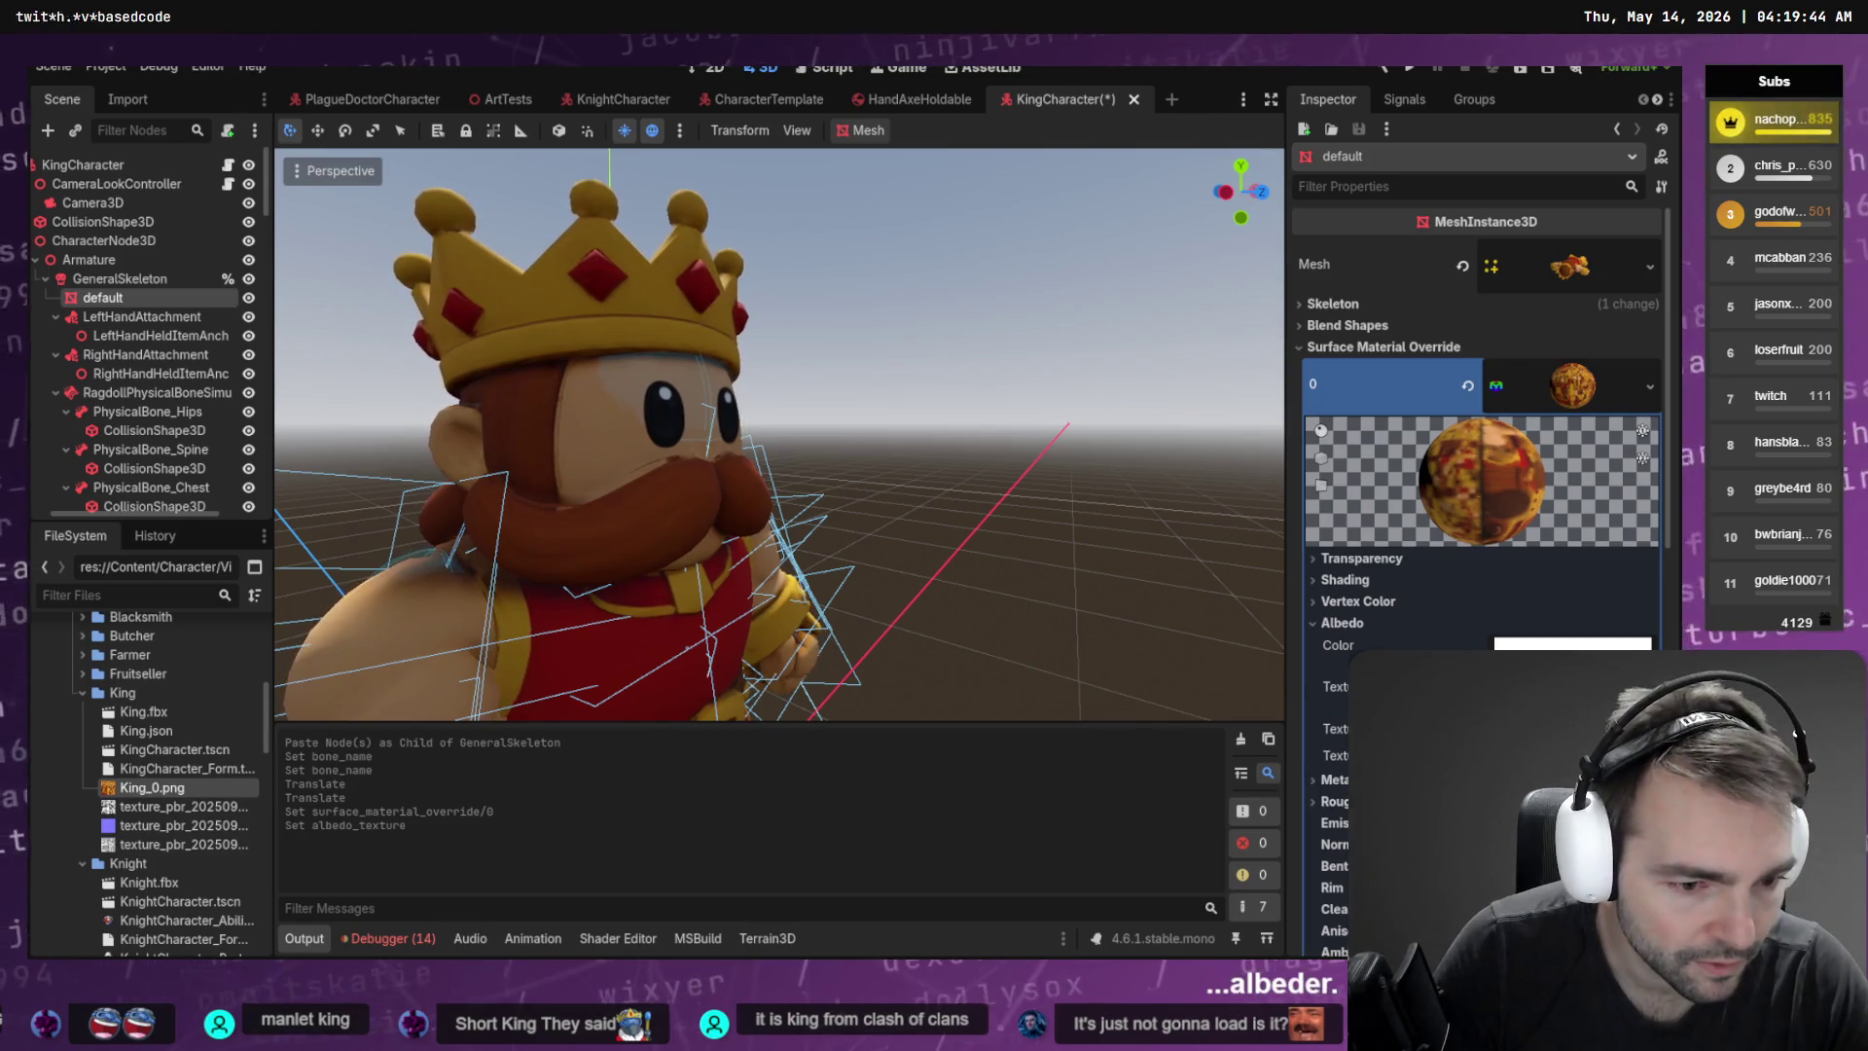
# Enable normal mapping and assign the King's normal map texture
pyautogui.click(1316, 843)
pyautogui.moveTo(191, 806); pyautogui.dragTo(1411, 802)
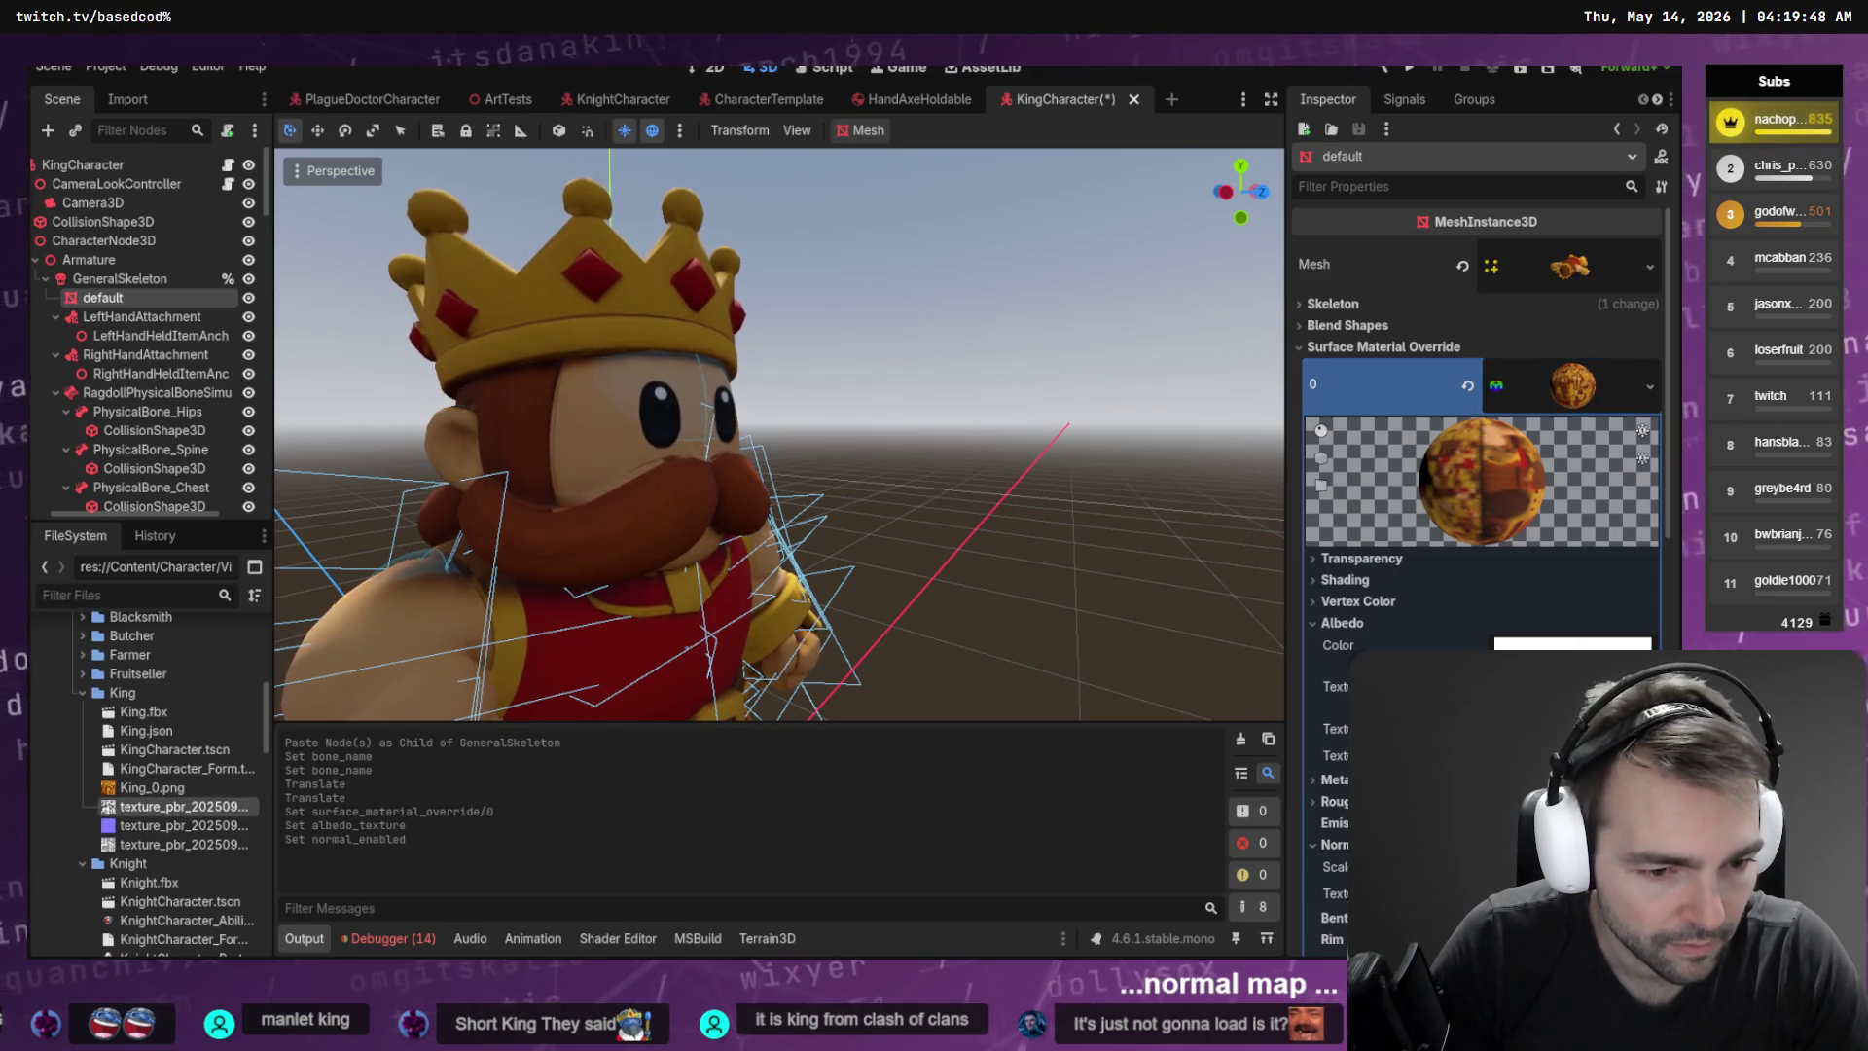
pyautogui.click(182, 825)
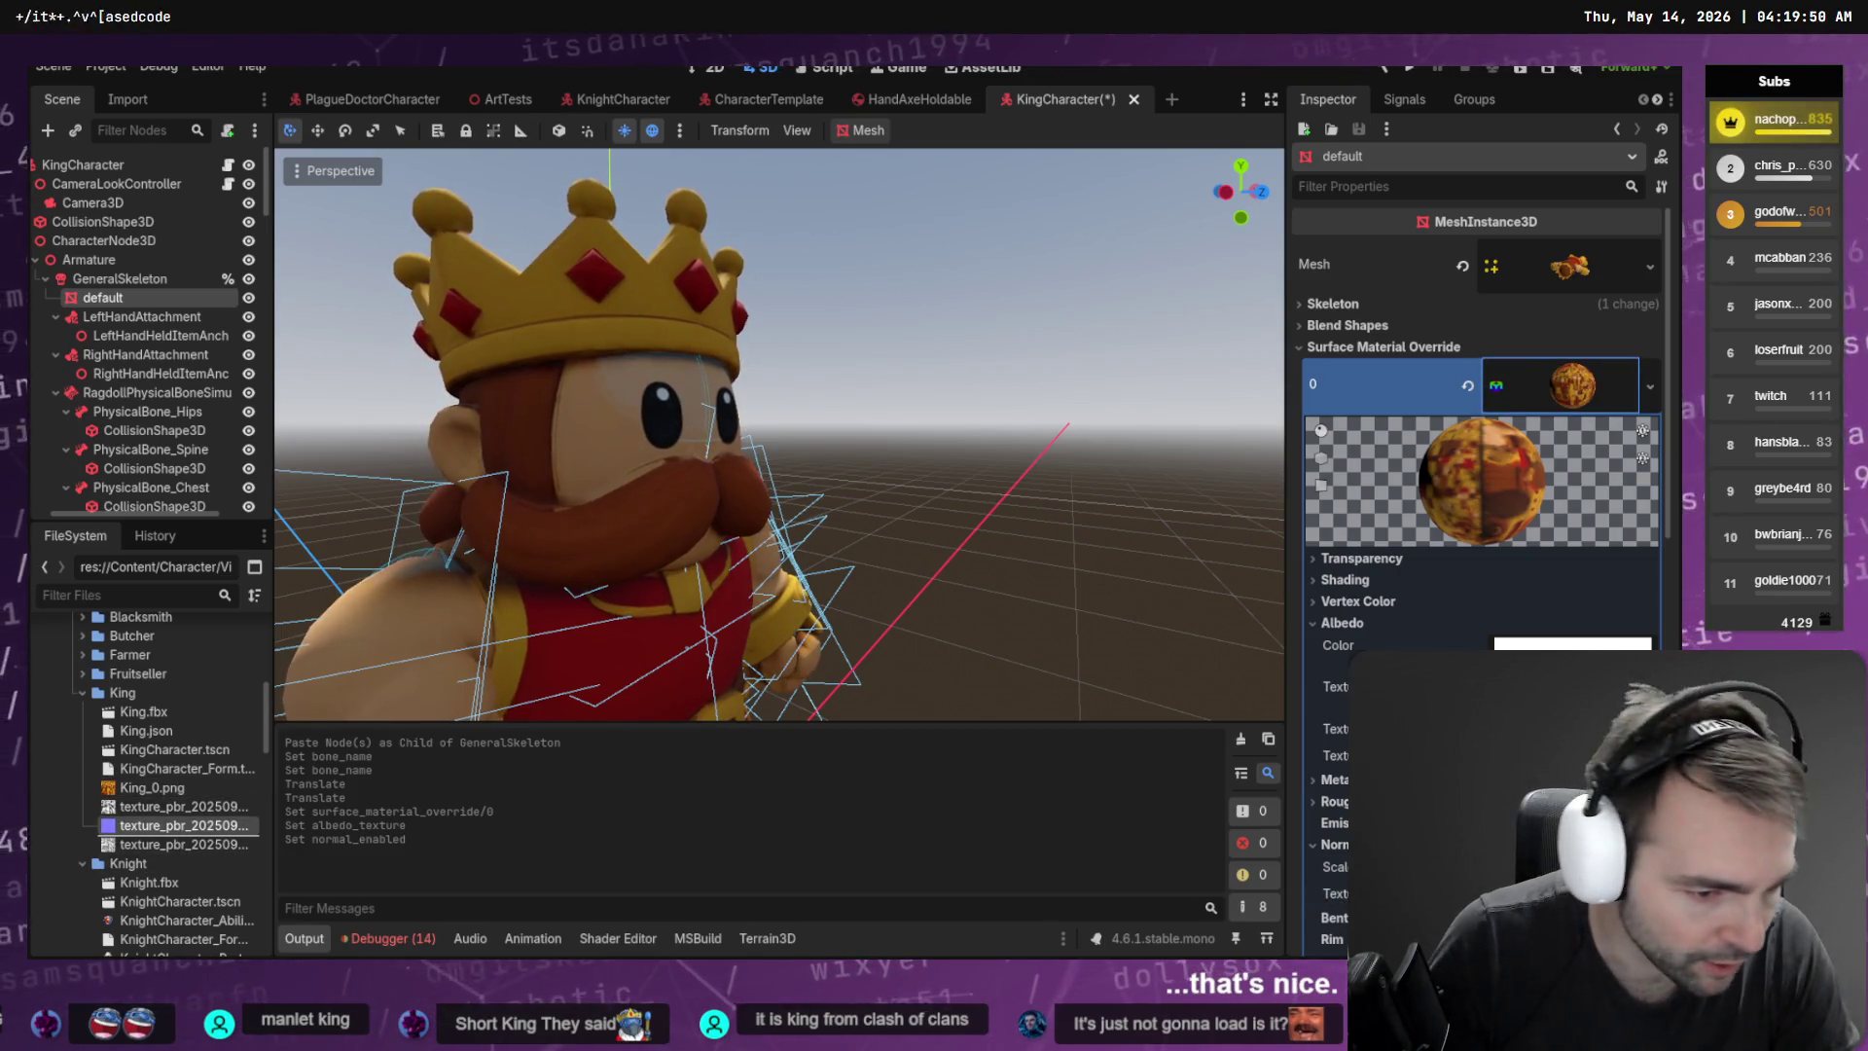
pyautogui.moveTo(182, 825); pyautogui.dragTo(1586, 893)
pyautogui.scroll(-5, 1416, 562)
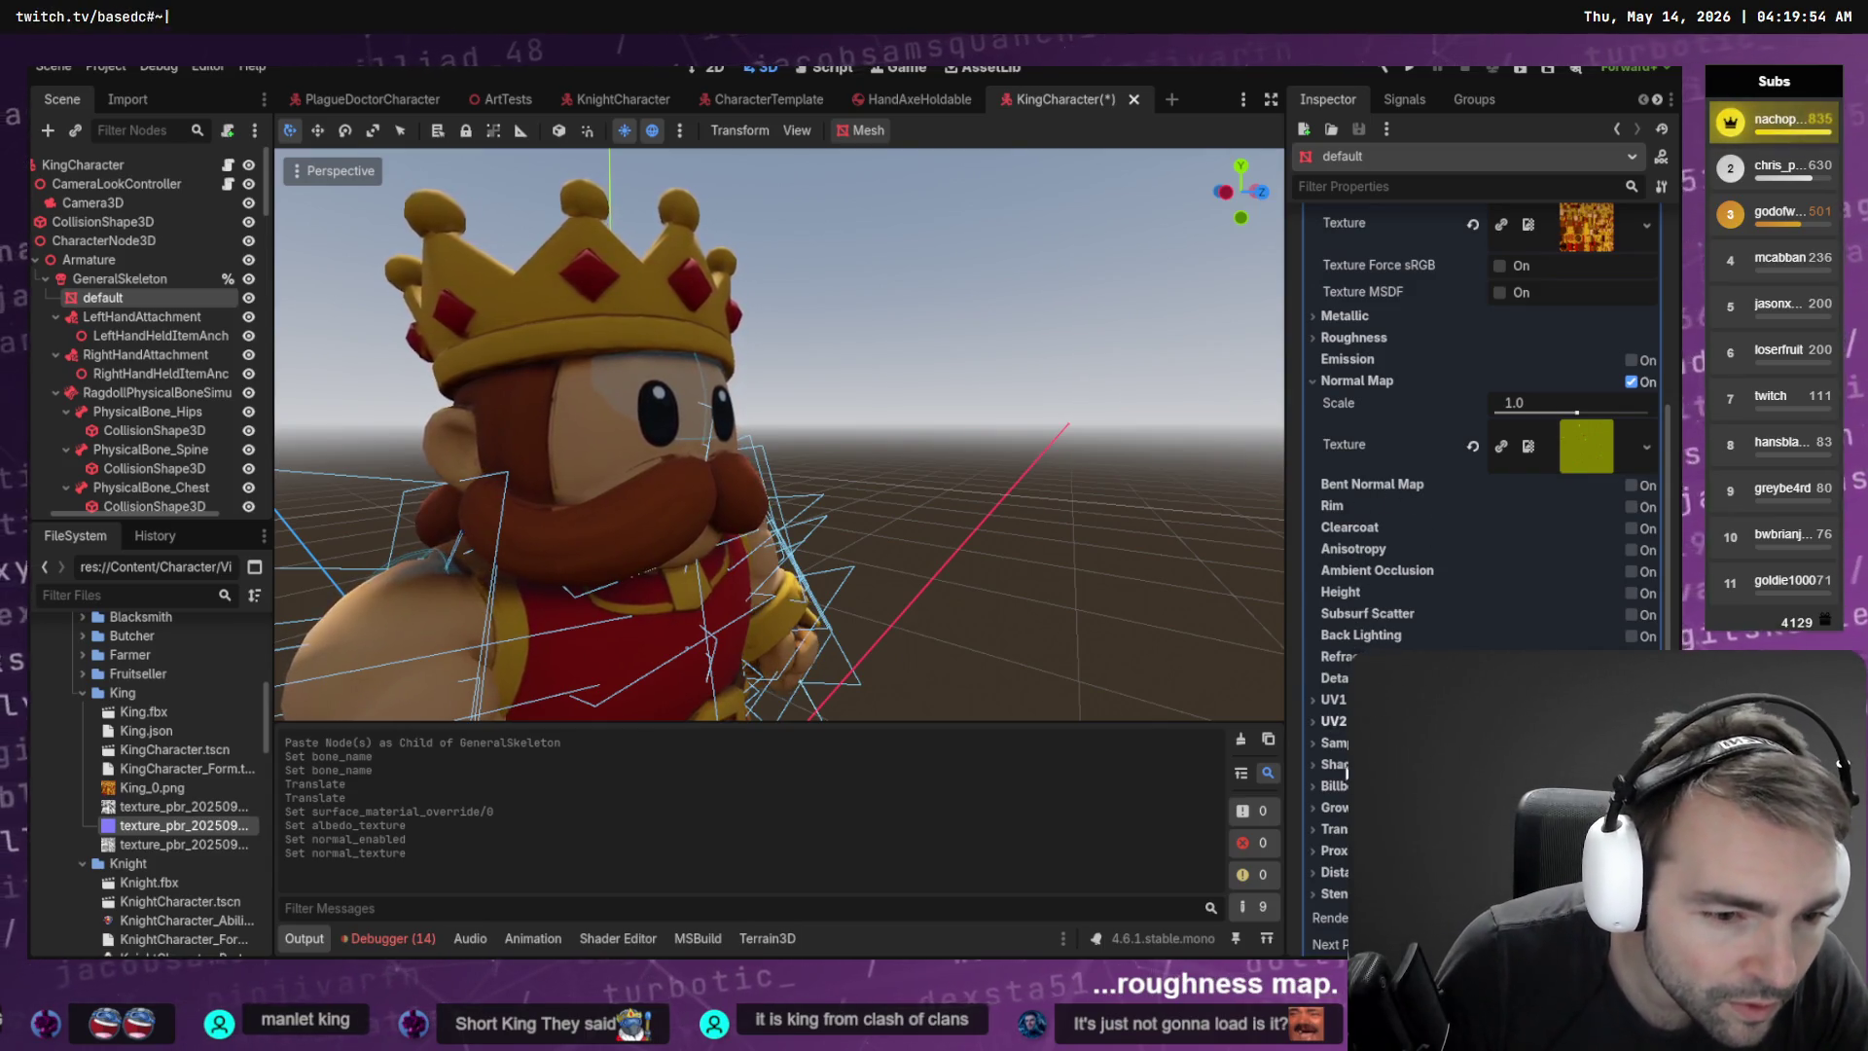
# Assign the King's roughness and metallic PNGs to the material's texture slots
pyautogui.click(1514, 337)
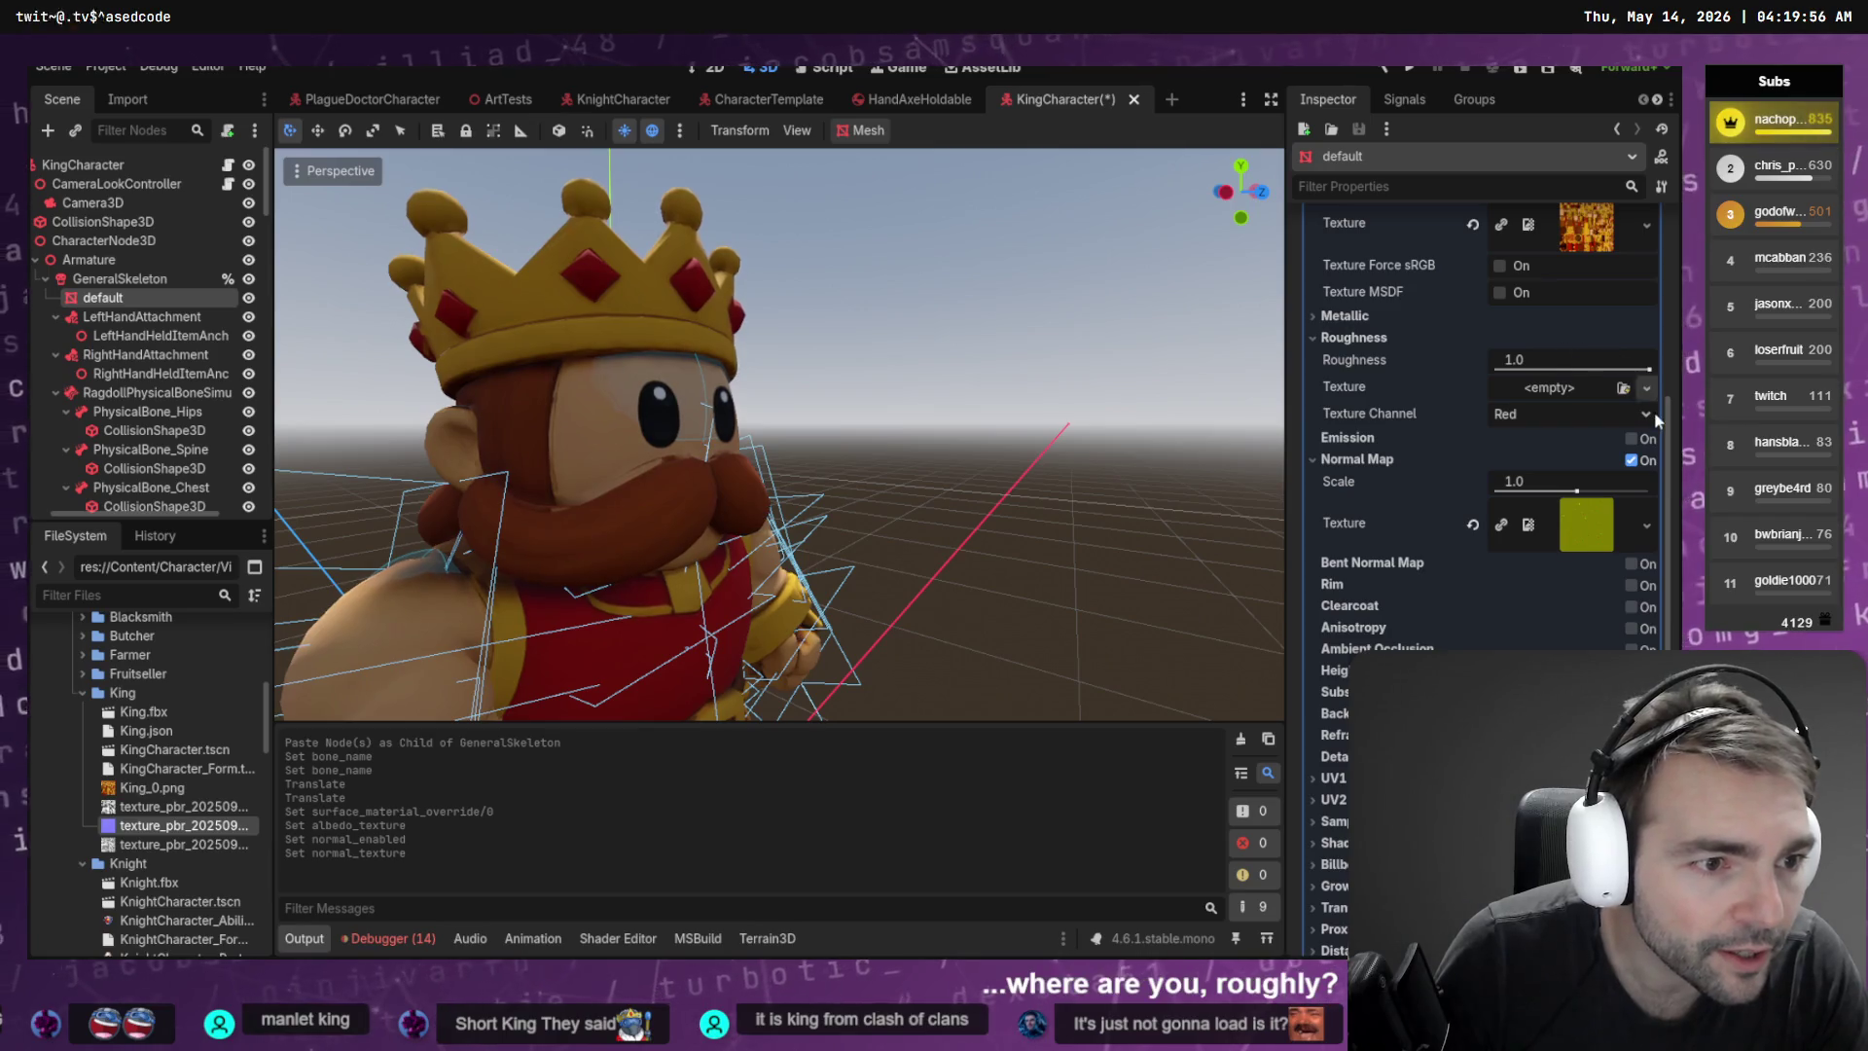
pyautogui.moveTo(183, 843)
pyautogui.mouseDown()
pyautogui.moveTo(233, 845)
pyautogui.moveTo(1617, 354)
pyautogui.moveTo(1552, 387)
pyautogui.mouseUp()
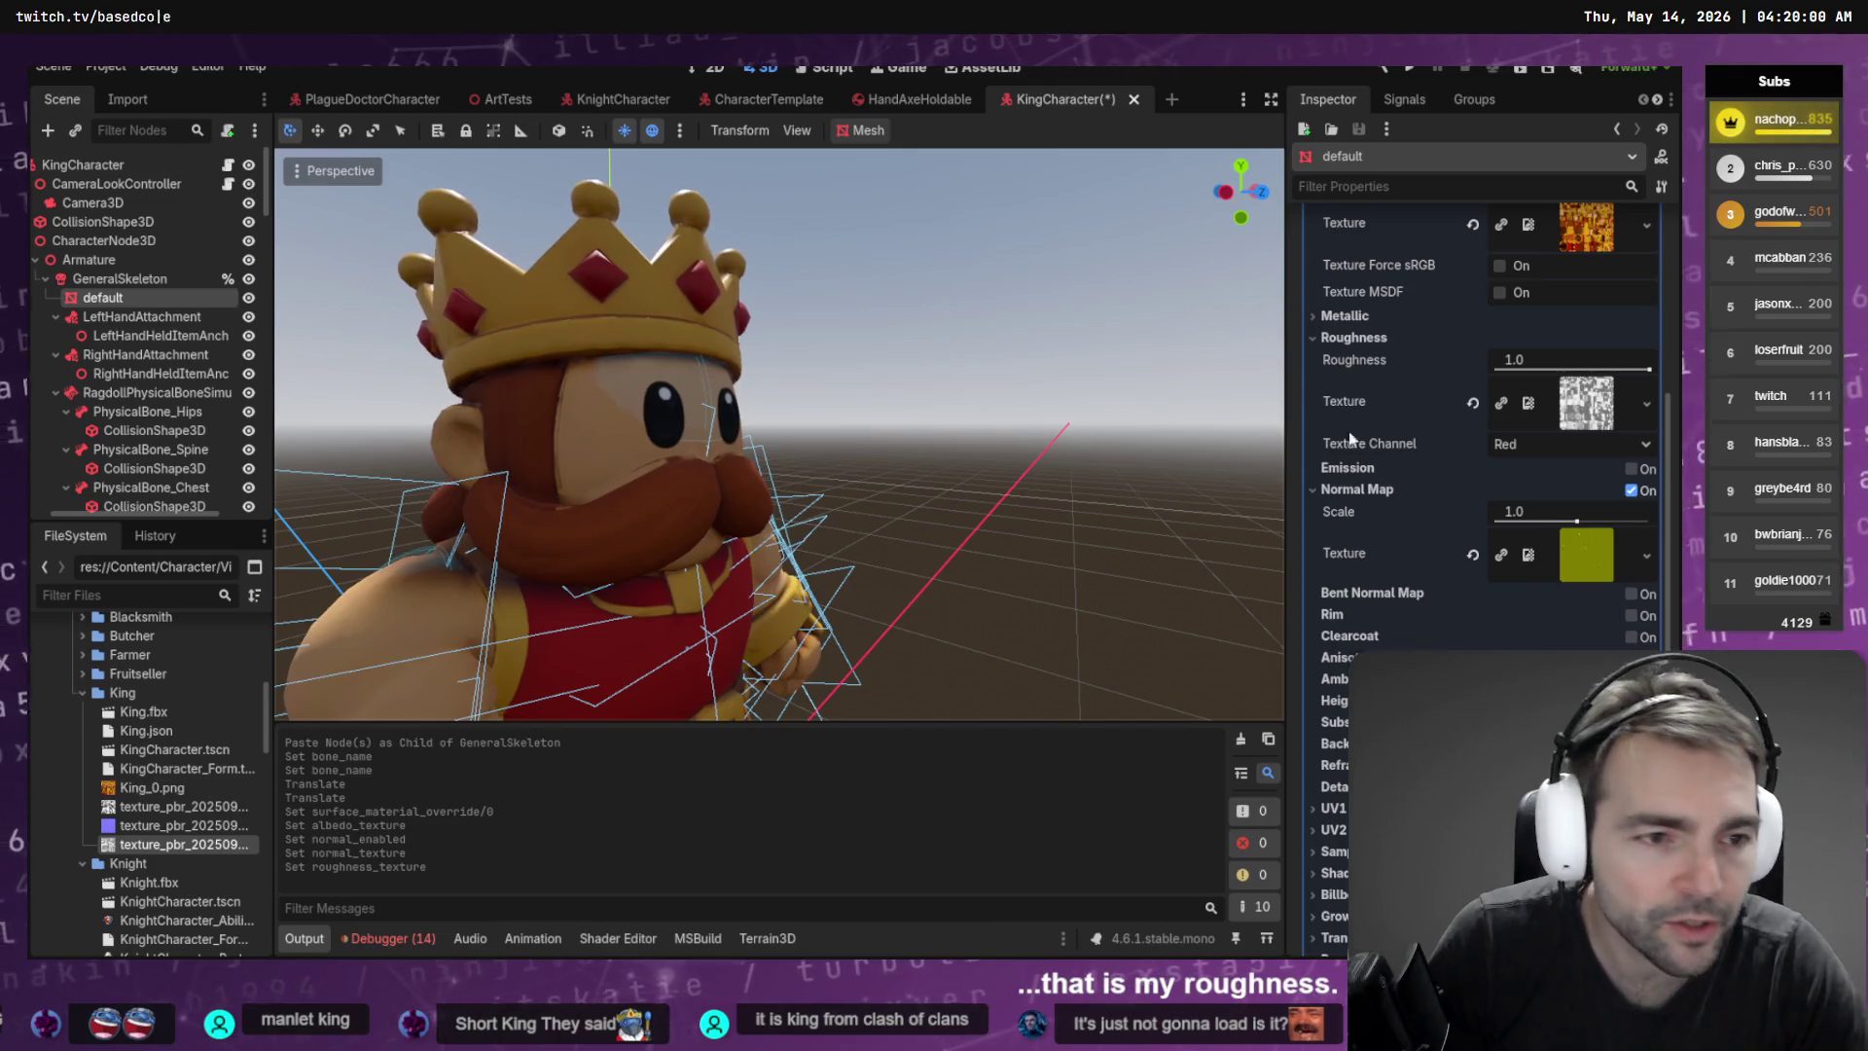
pyautogui.click(1345, 409)
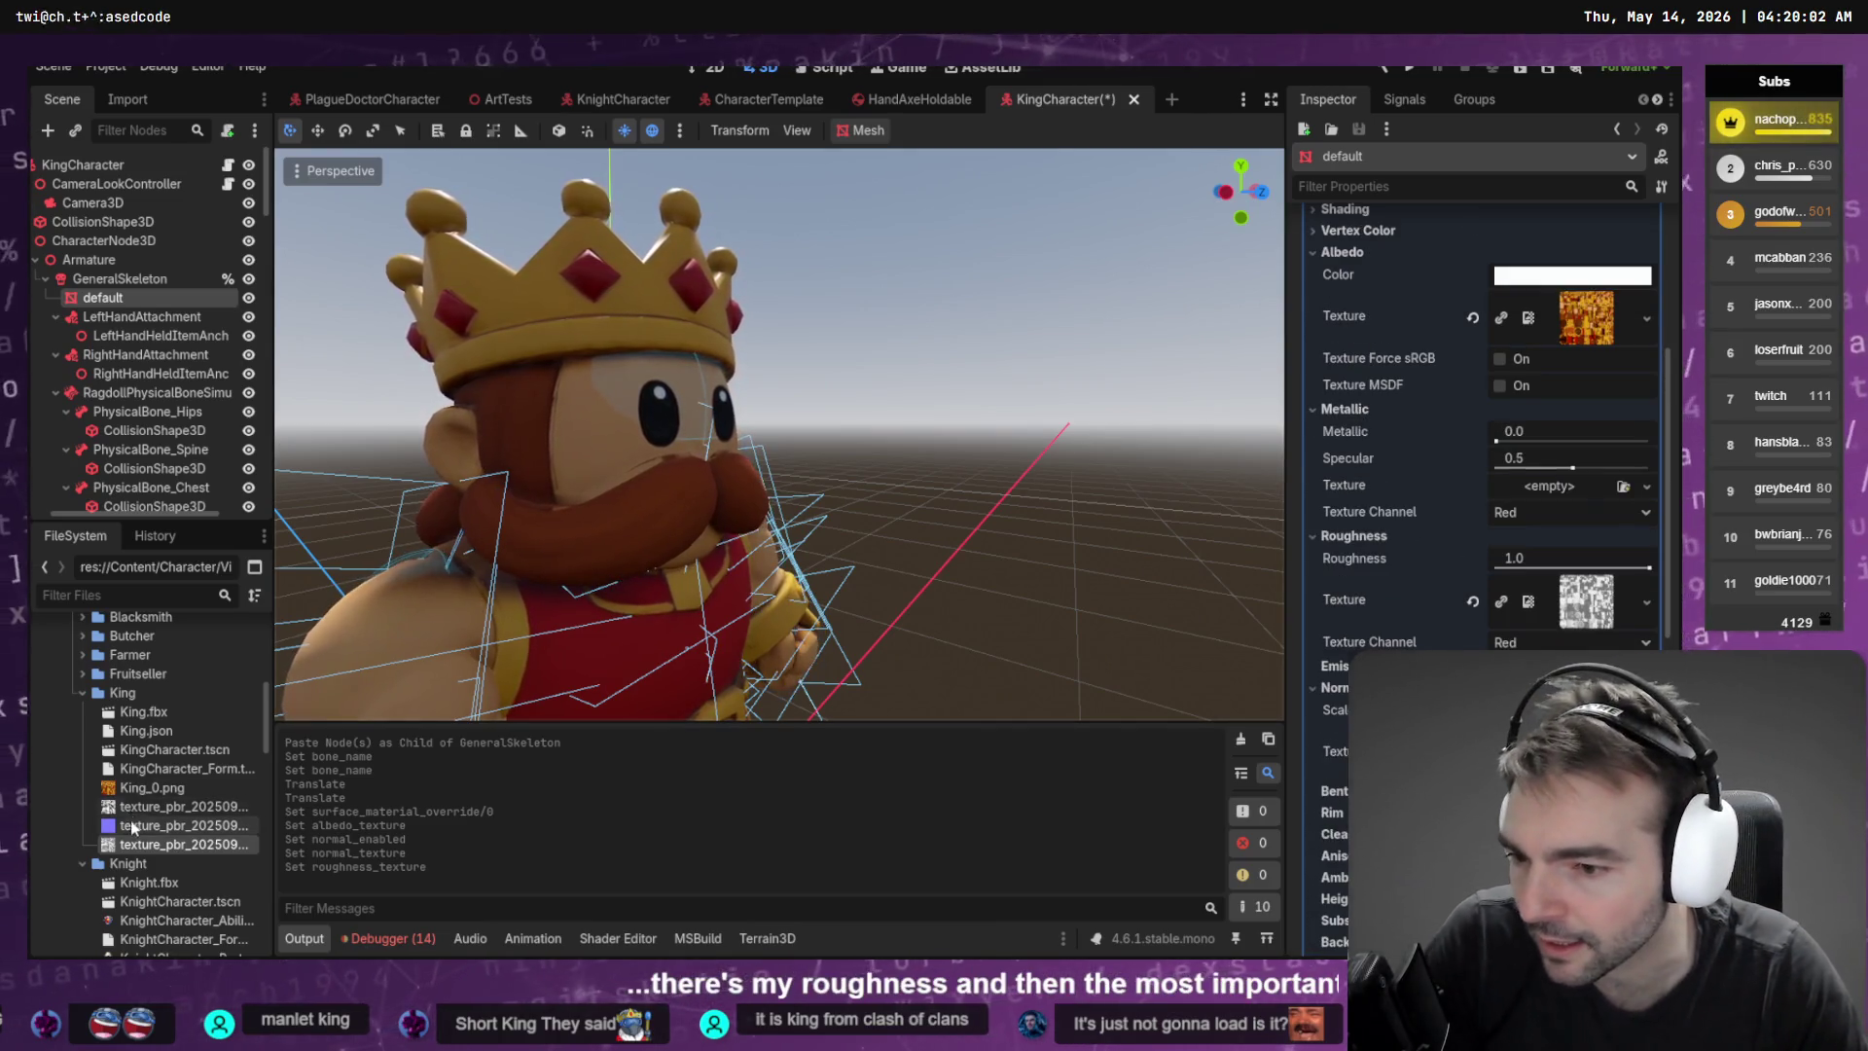
pyautogui.moveTo(151, 813); pyautogui.dragTo(1566, 496)
# Save the King character scene with its metallic texture assigned
pyautogui.hotkey('ctrl', 's')
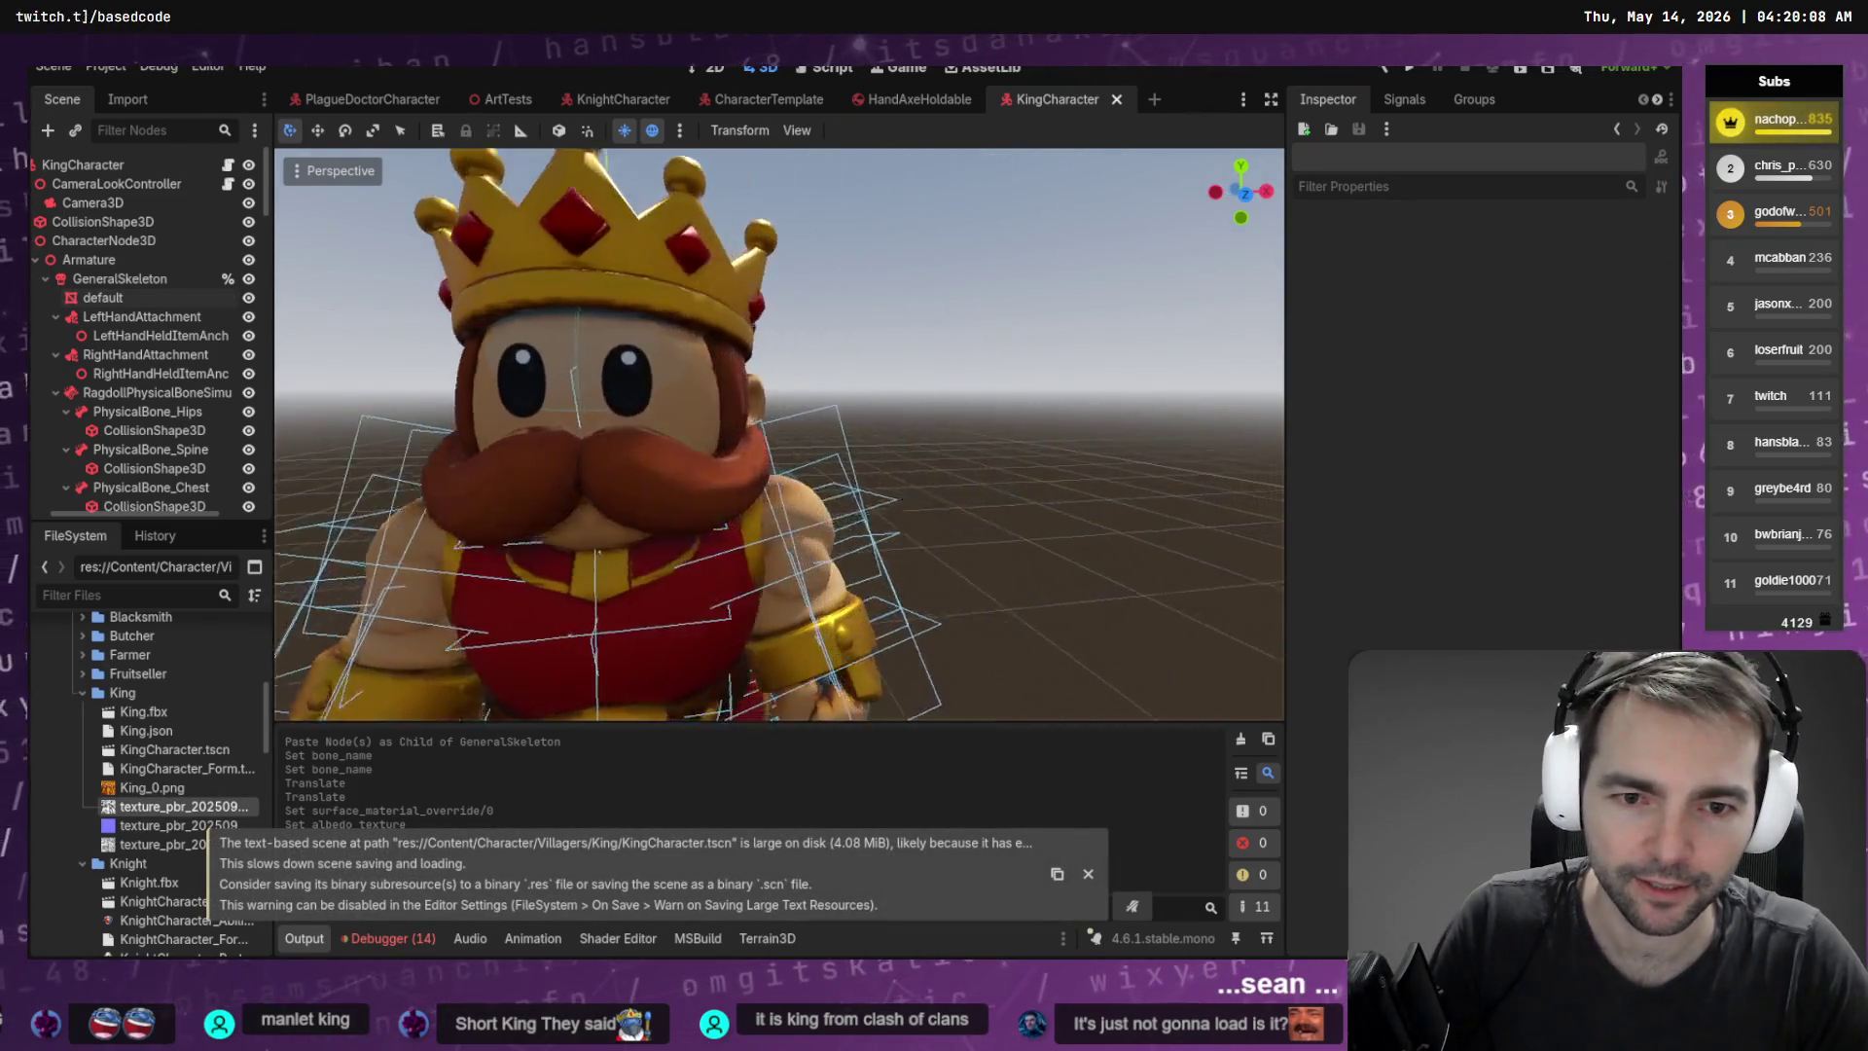
pyautogui.scroll(-3, 778, 438)
pyautogui.hotkey('ctrl', 's')
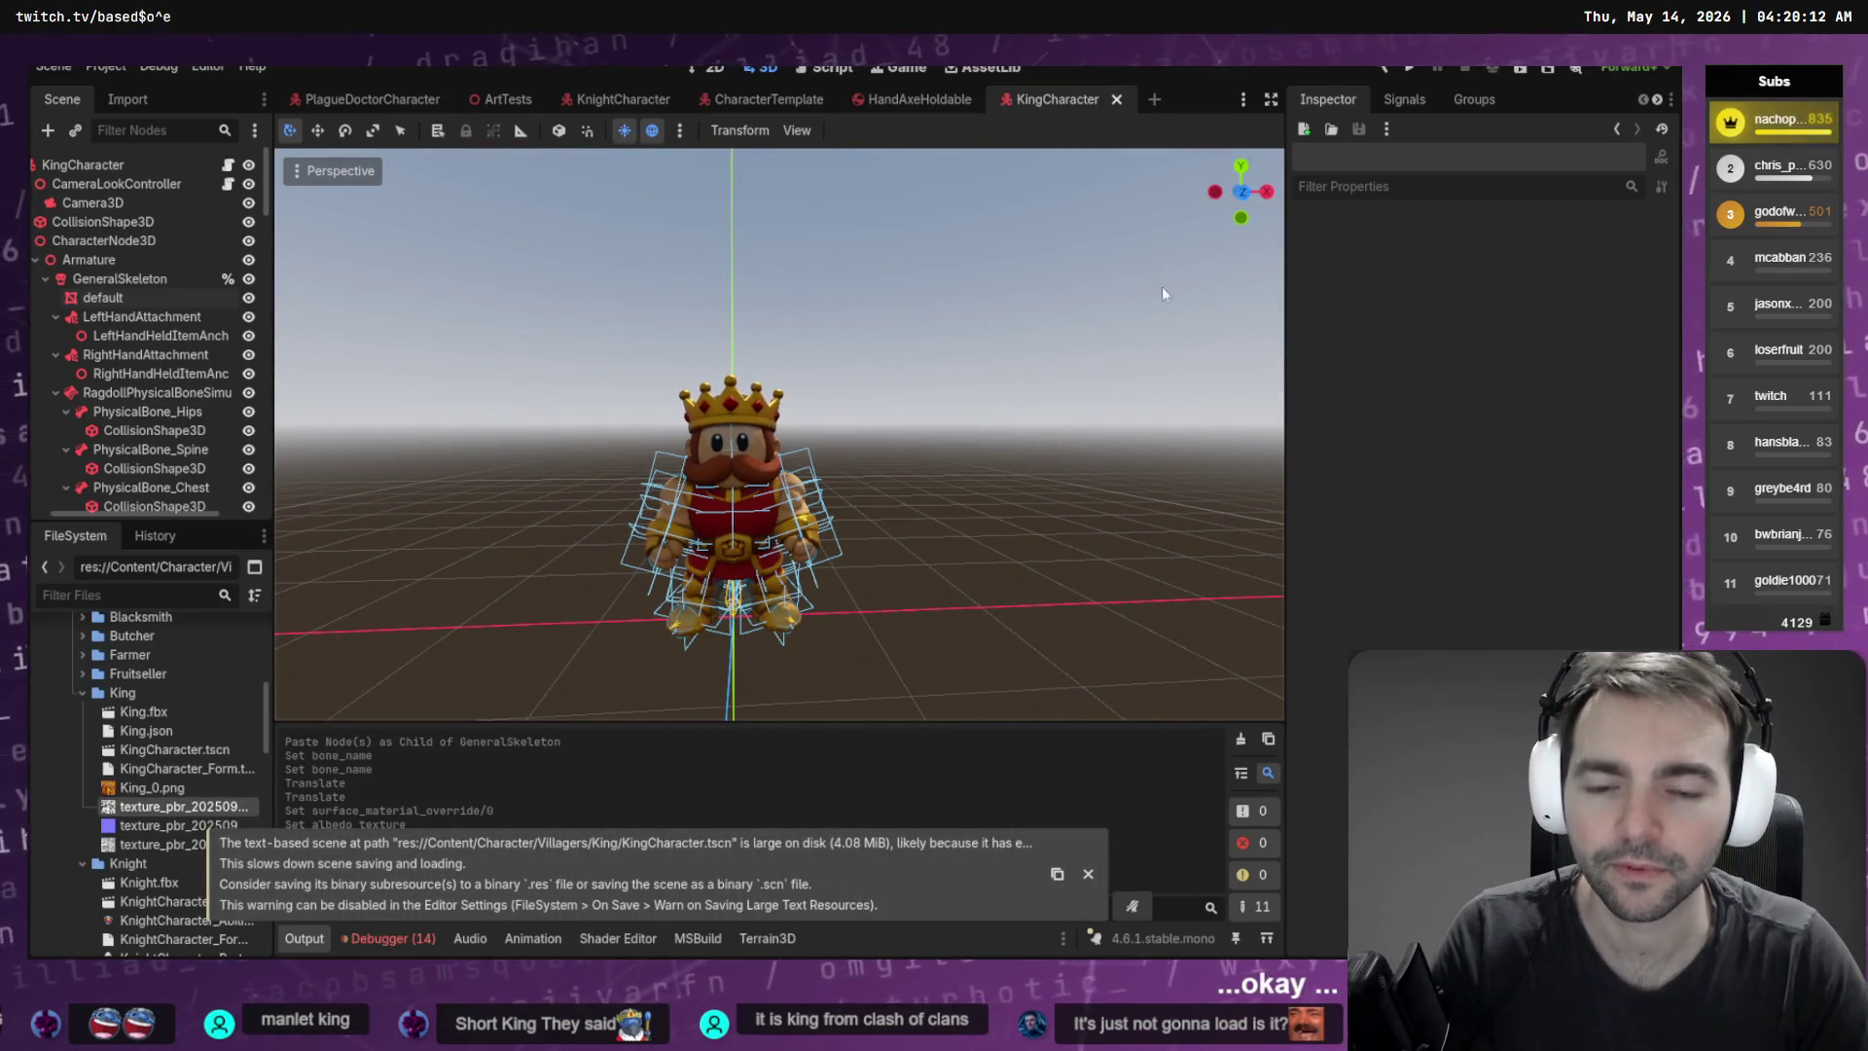
# Open BlacksmithCharacter.tscn from the Blacksmith folder, then show _Characters in File Explorer
pyautogui.click(508, 99)
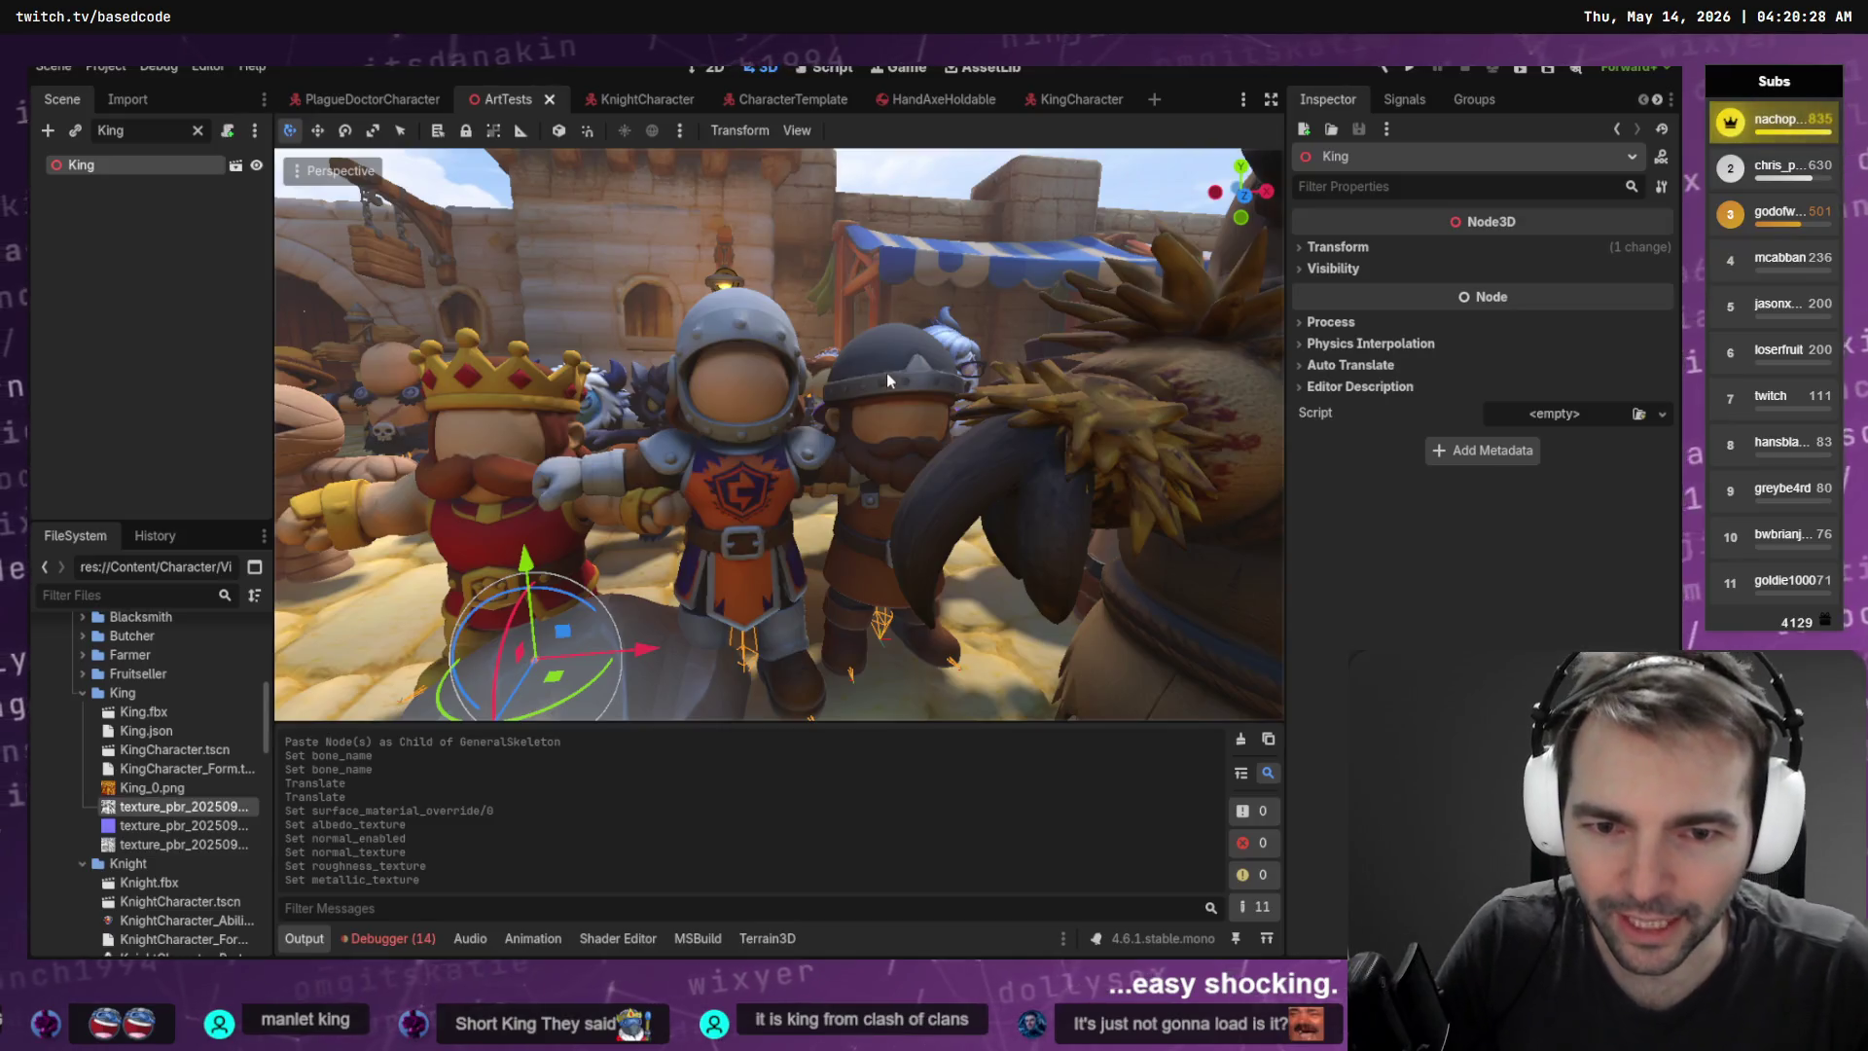
pyautogui.click(886, 372)
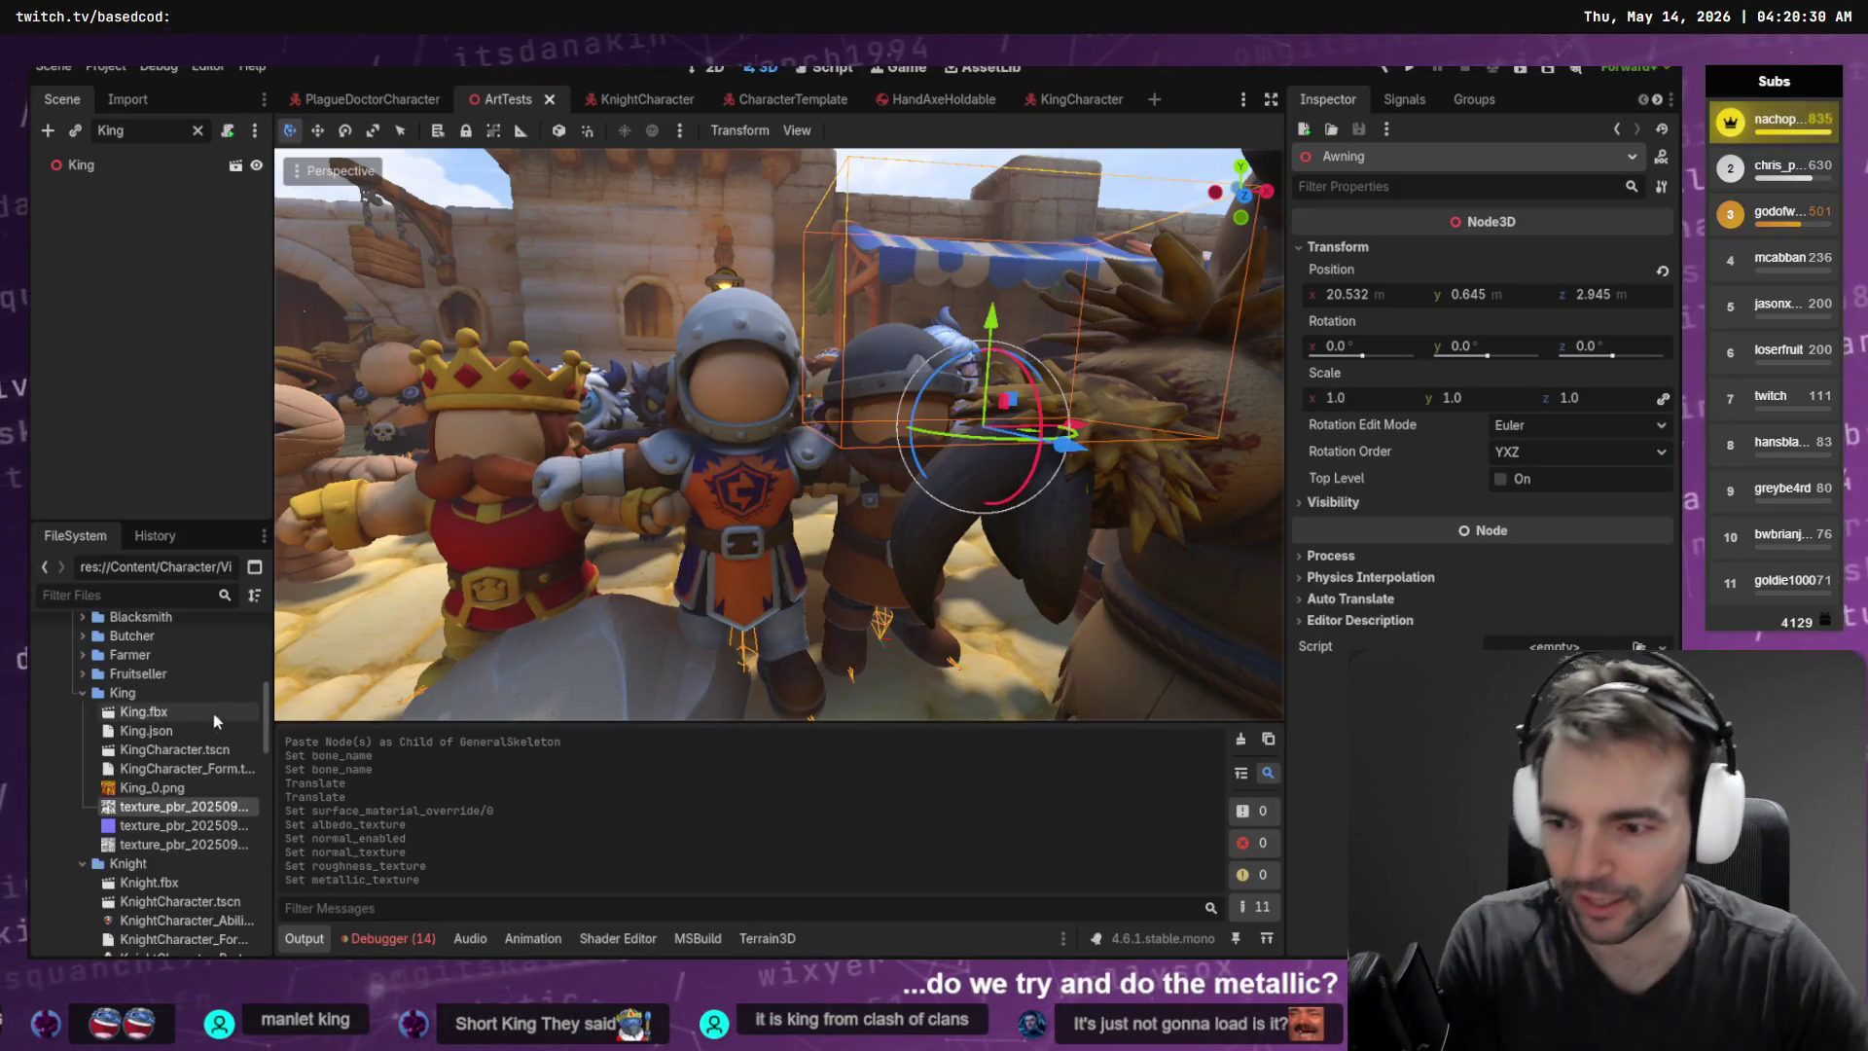
pyautogui.click(83, 694)
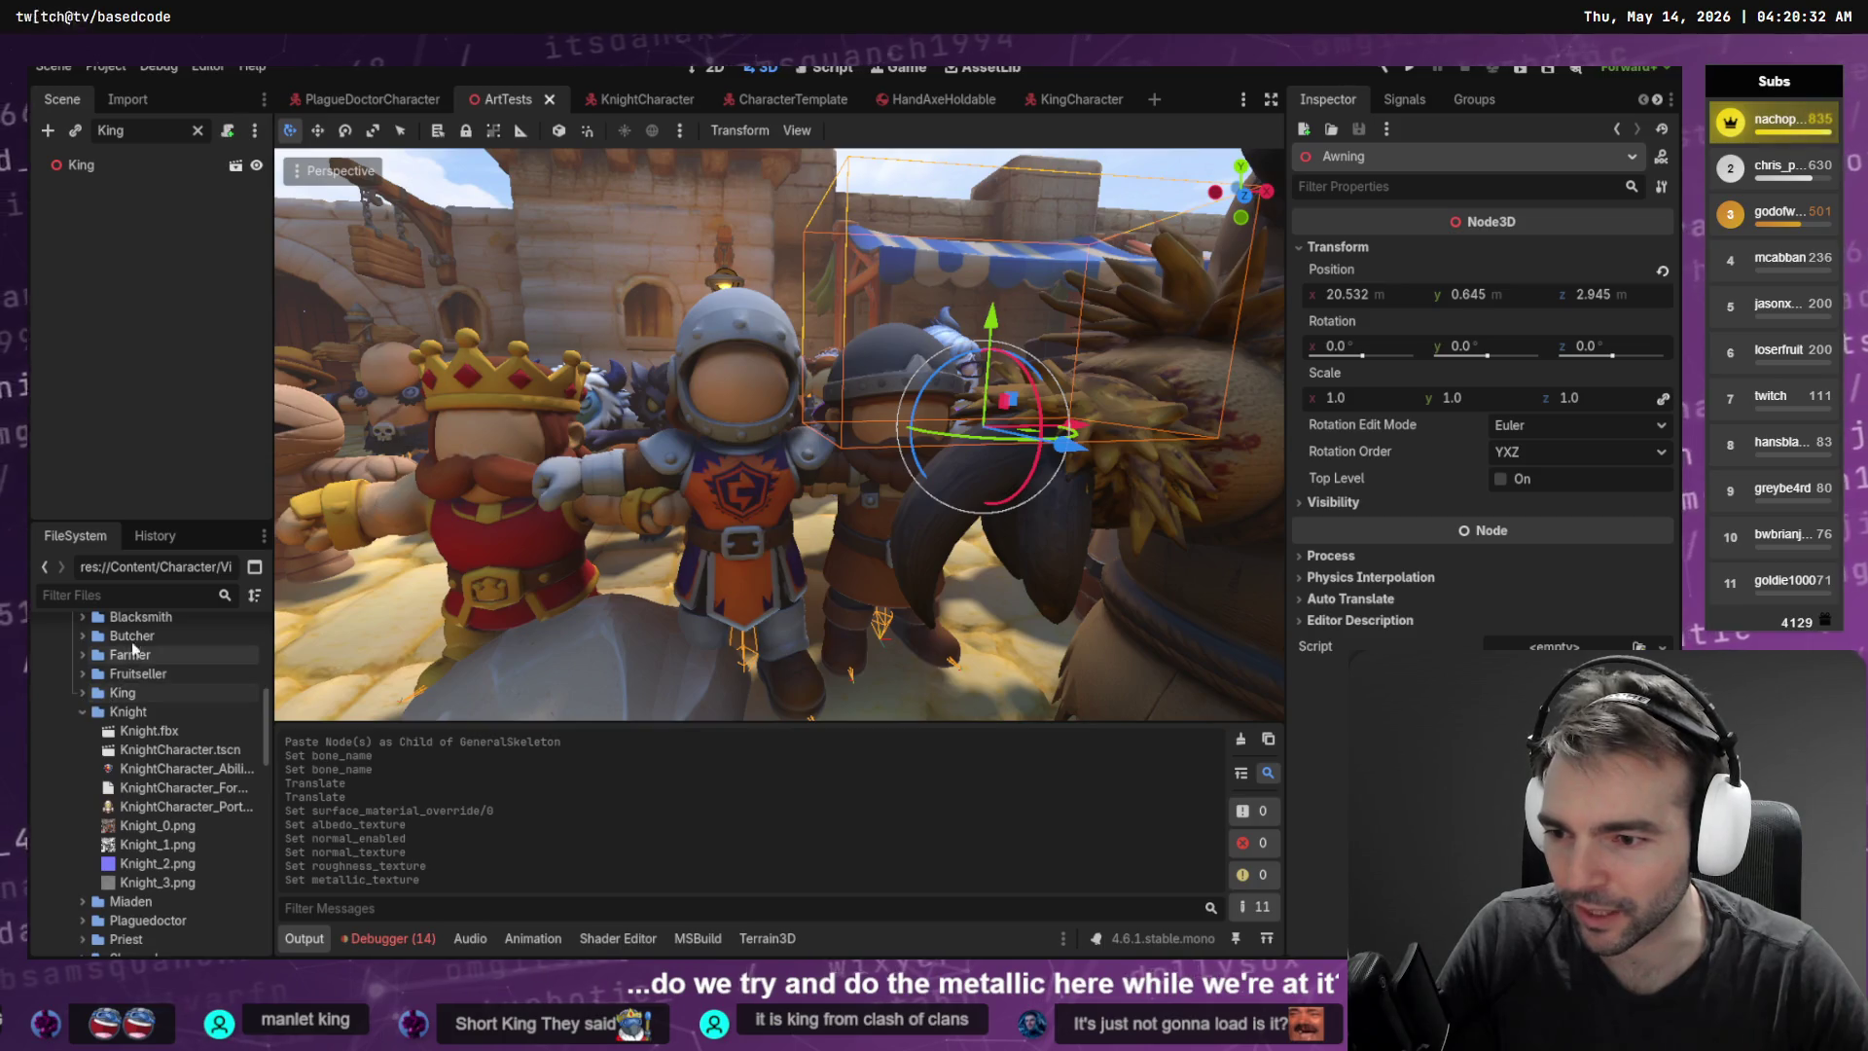
pyautogui.click(83, 711)
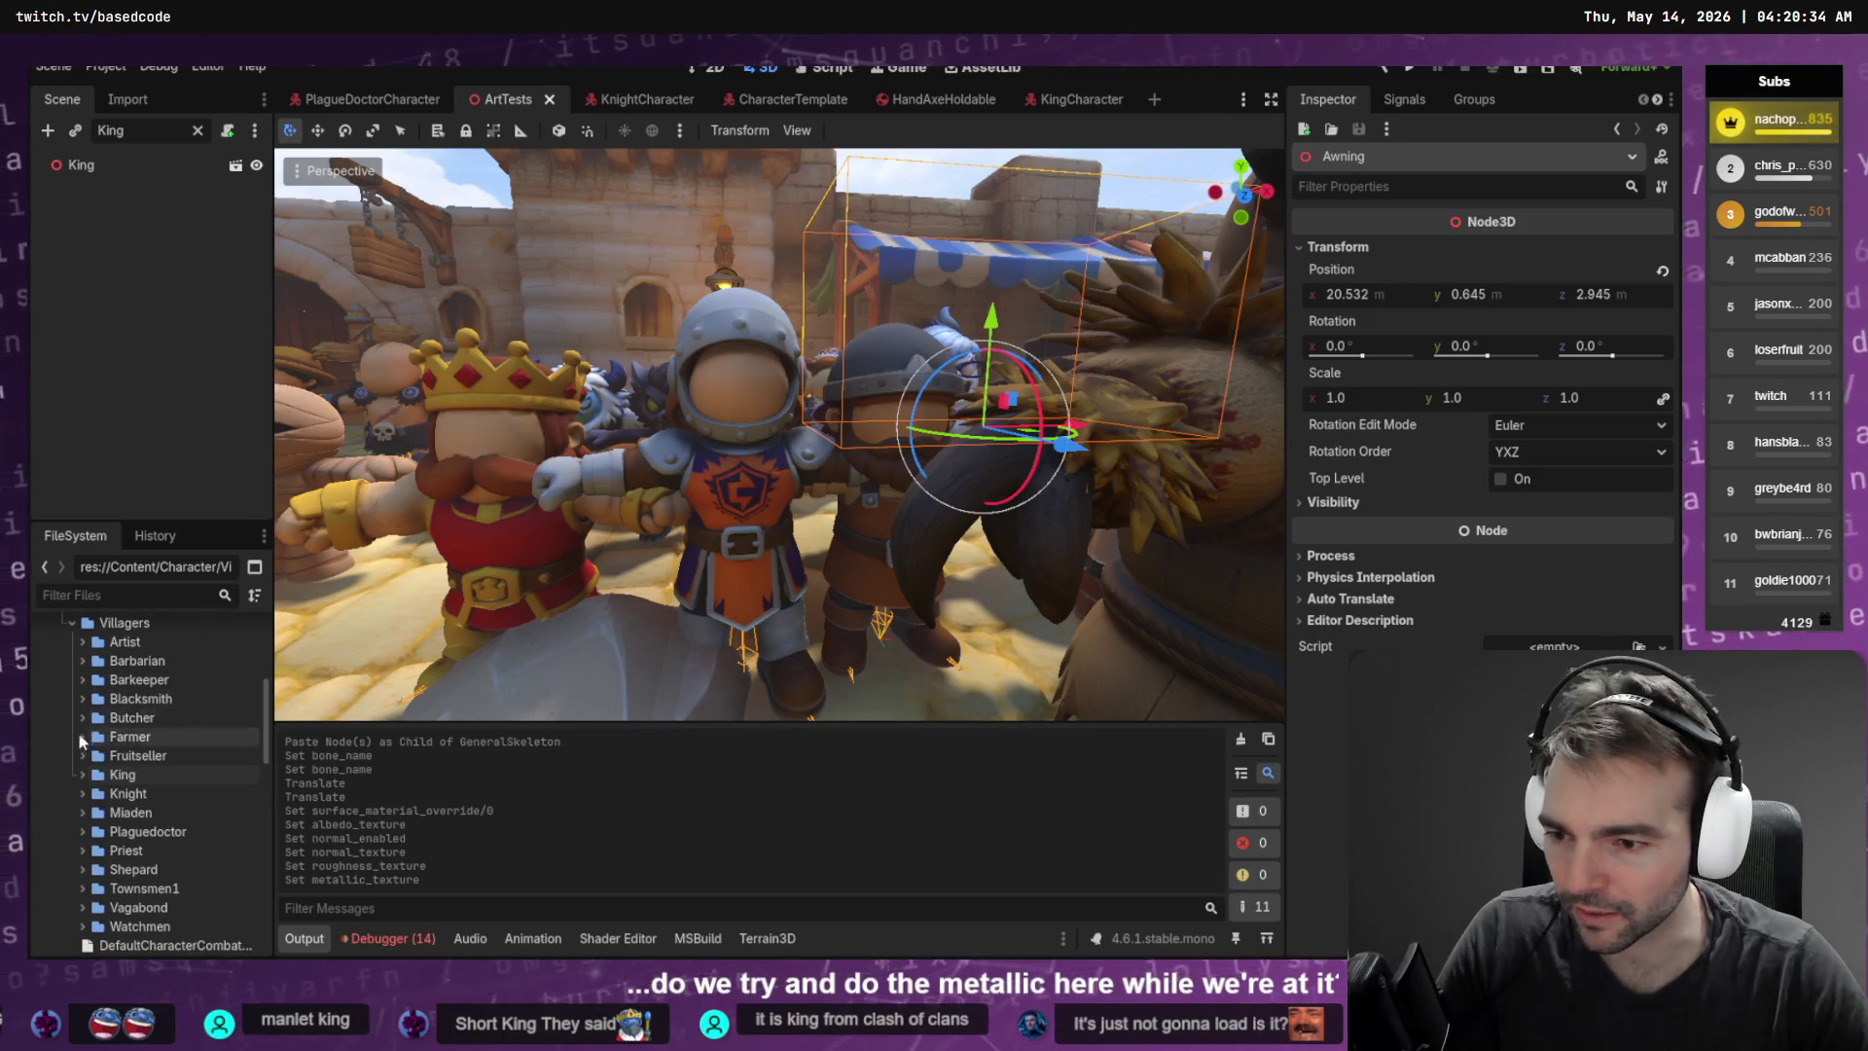
pyautogui.click(83, 699)
pyautogui.doubleClick(156, 737)
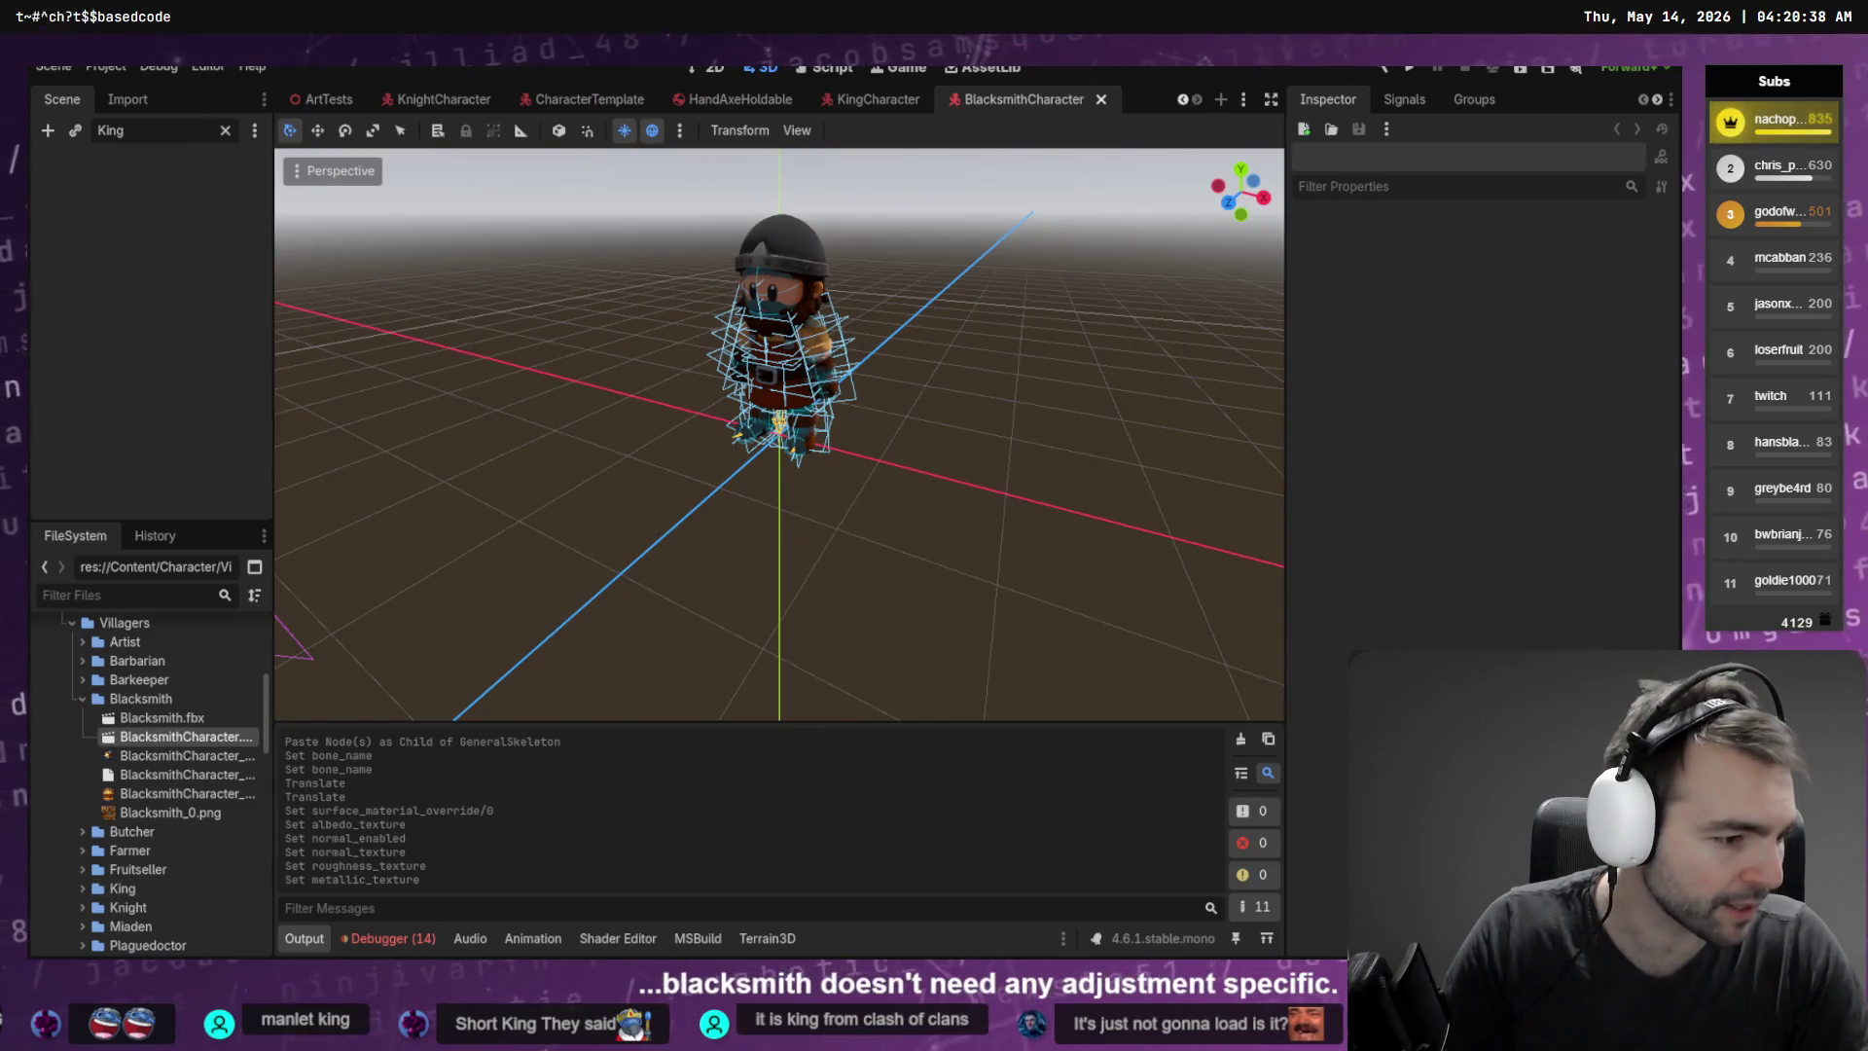
pyautogui.hotkey('alt', 'Tab')
pyautogui.click(840, 237)
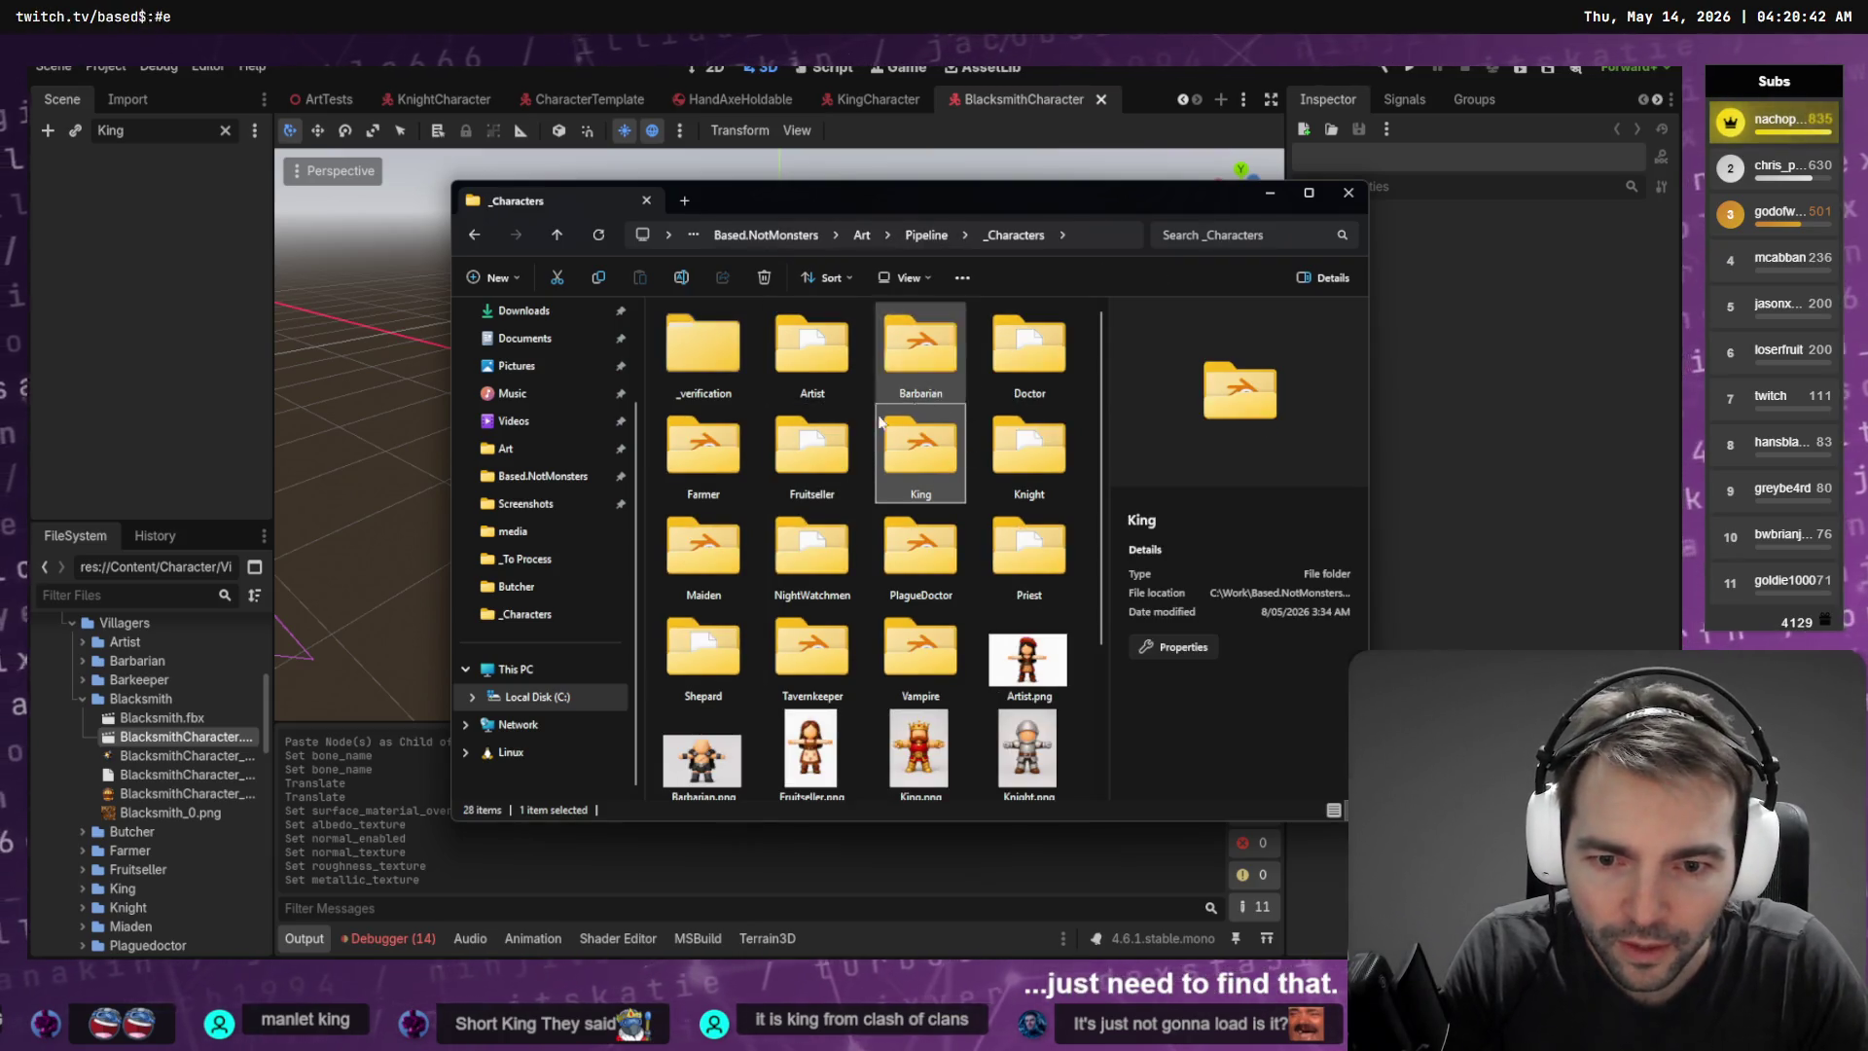
# Browse to Art/_To Process and locate the Blacksmith_v2 folder
pyautogui.click(937, 353)
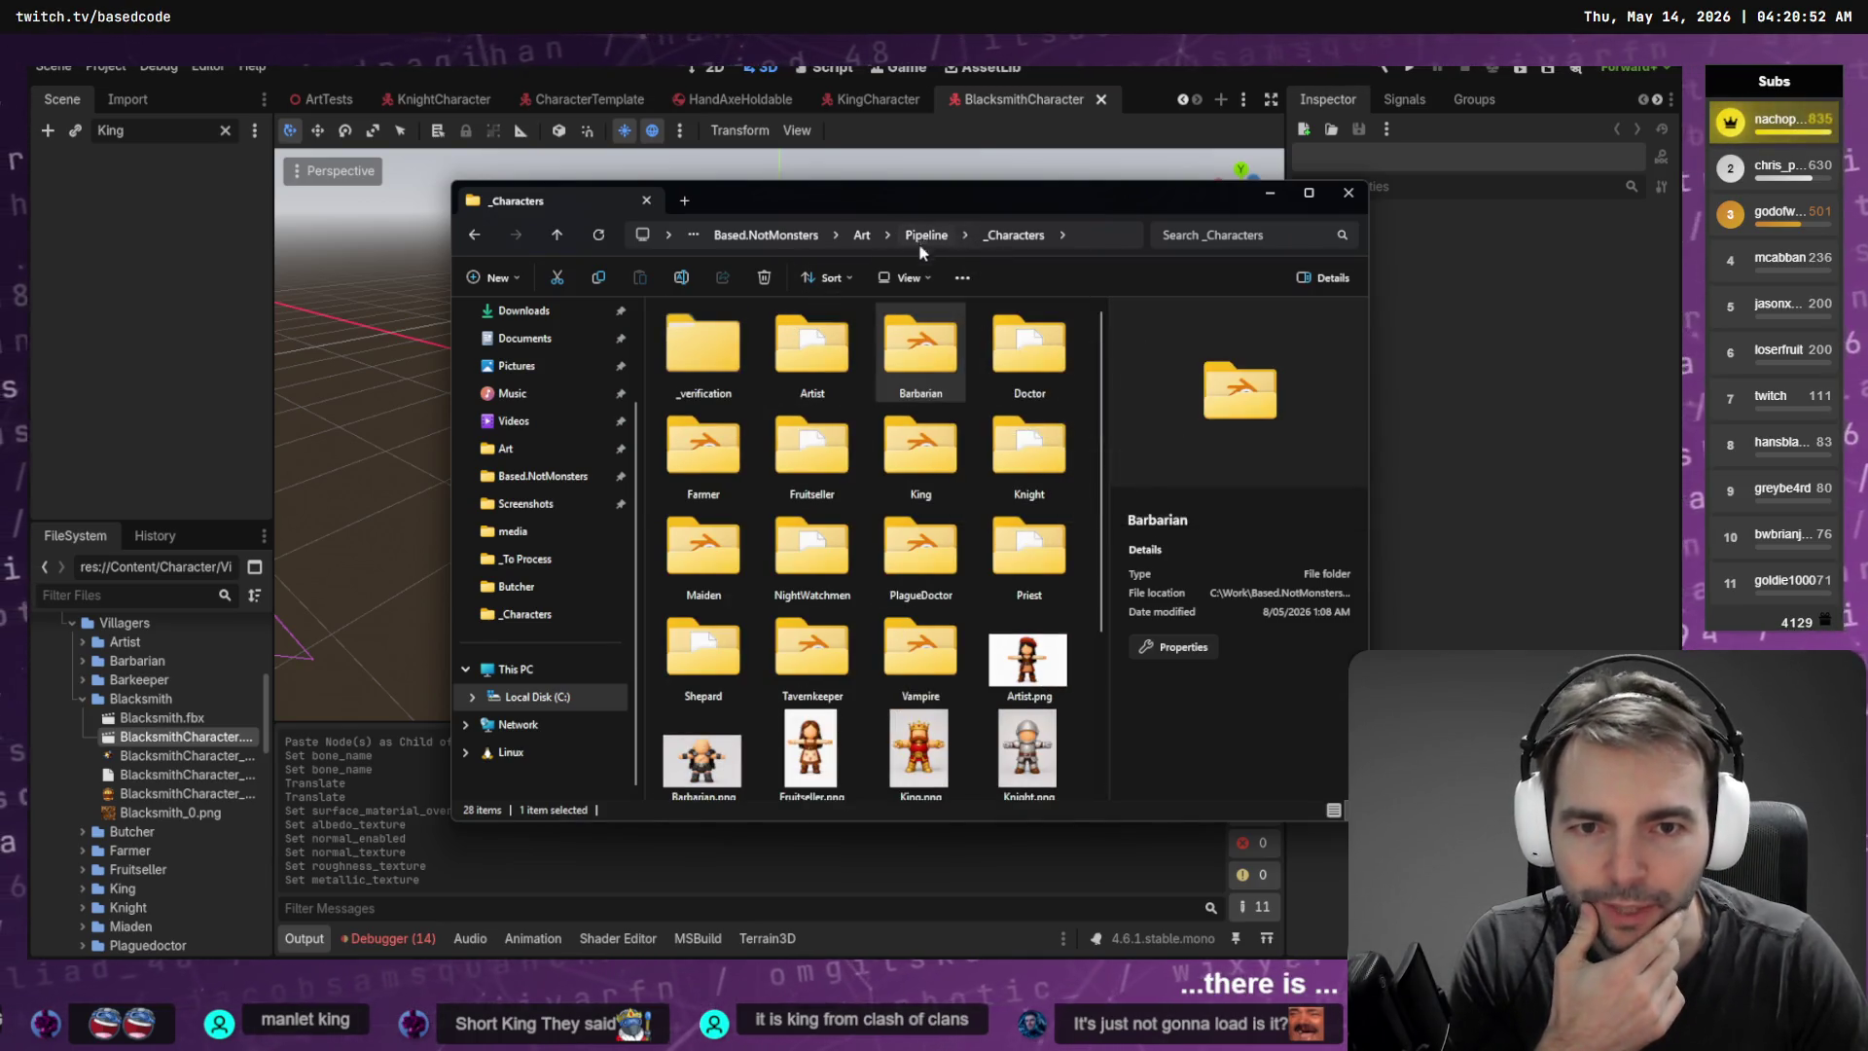
pyautogui.click(926, 236)
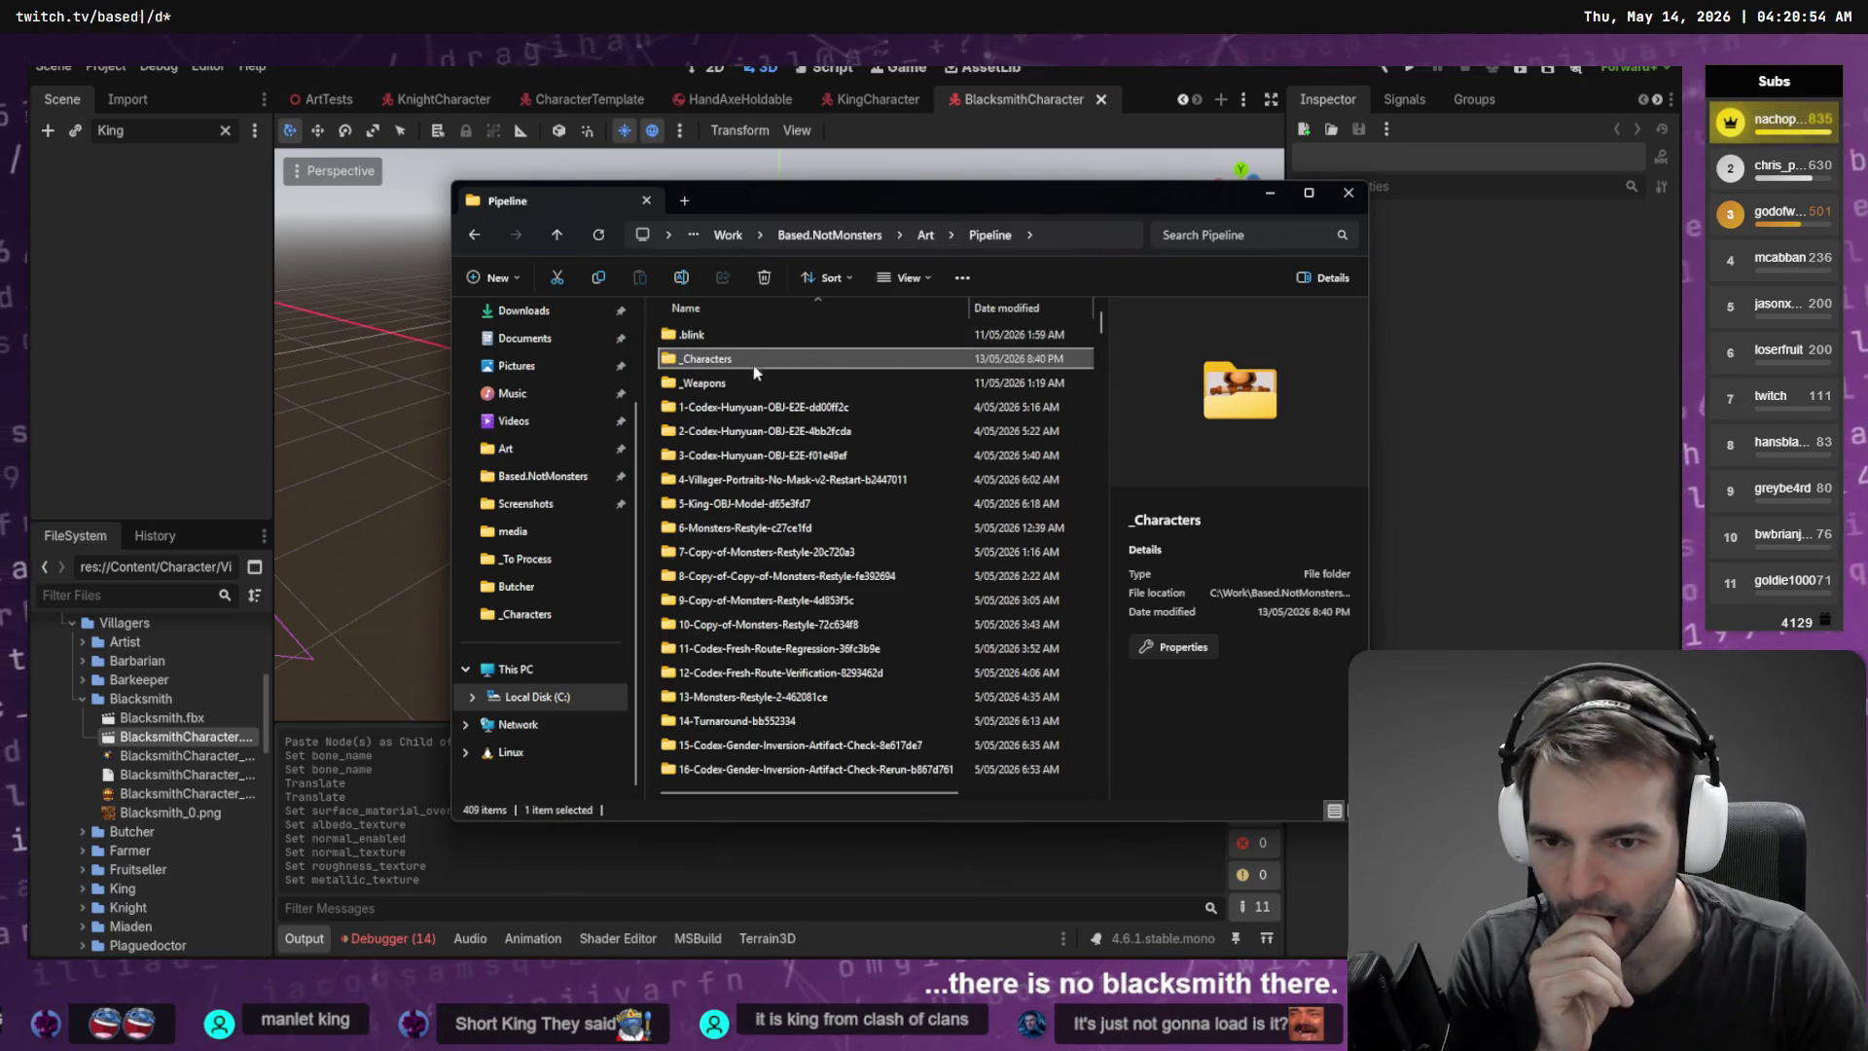
pyautogui.click(926, 235)
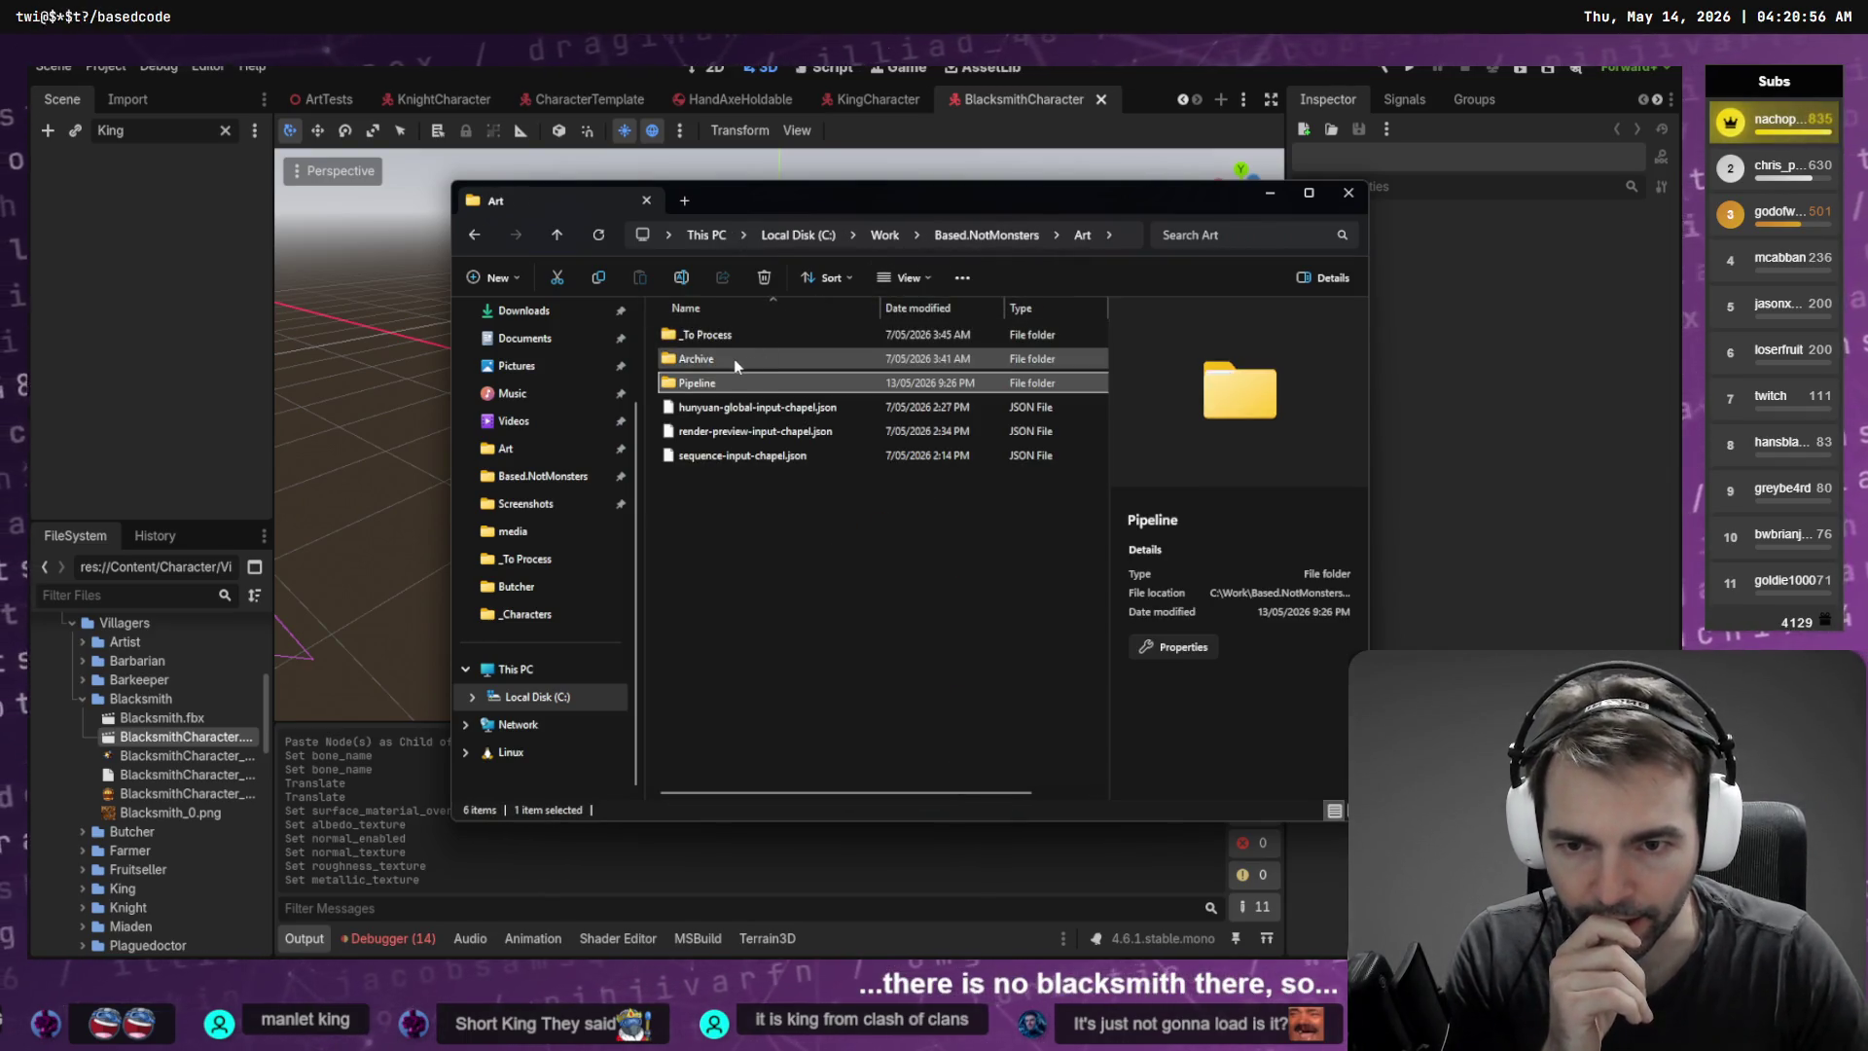
pyautogui.doubleClick(744, 335)
pyautogui.write('bl')
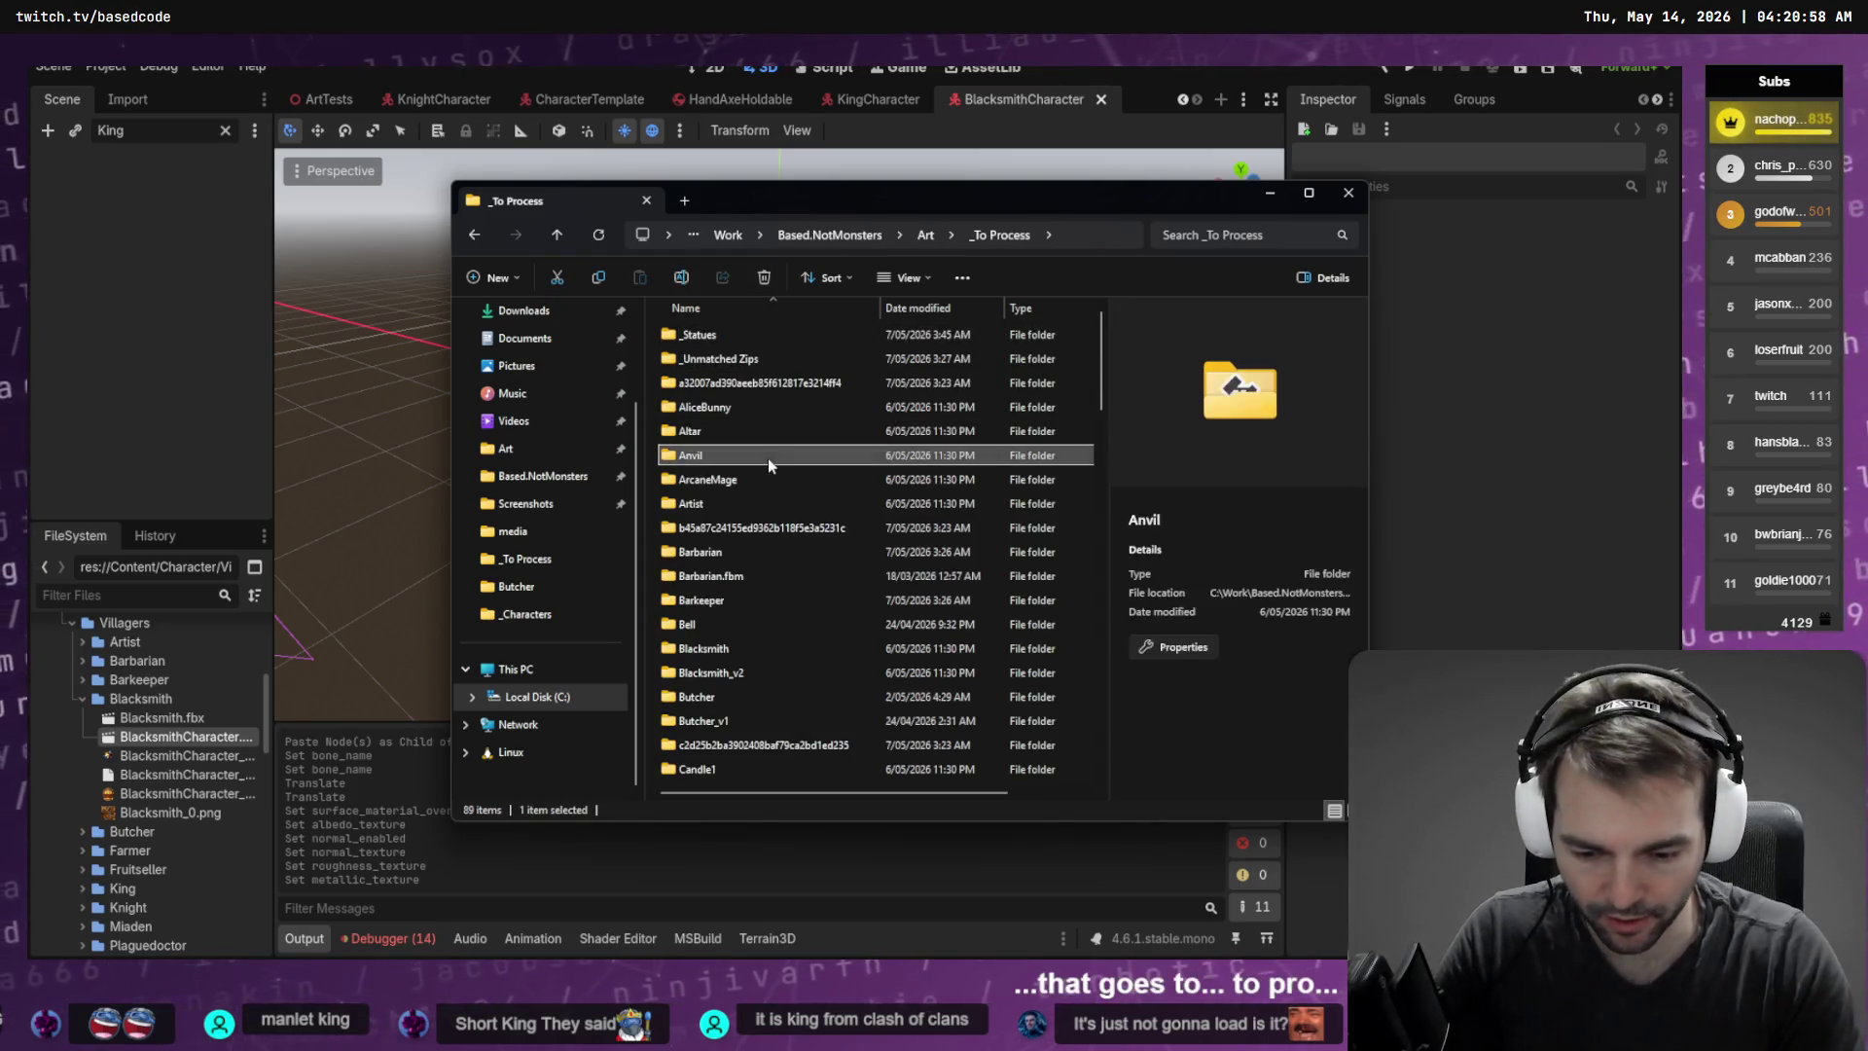
pyautogui.press('Return')
pyautogui.hotkey('alt', 'Left')
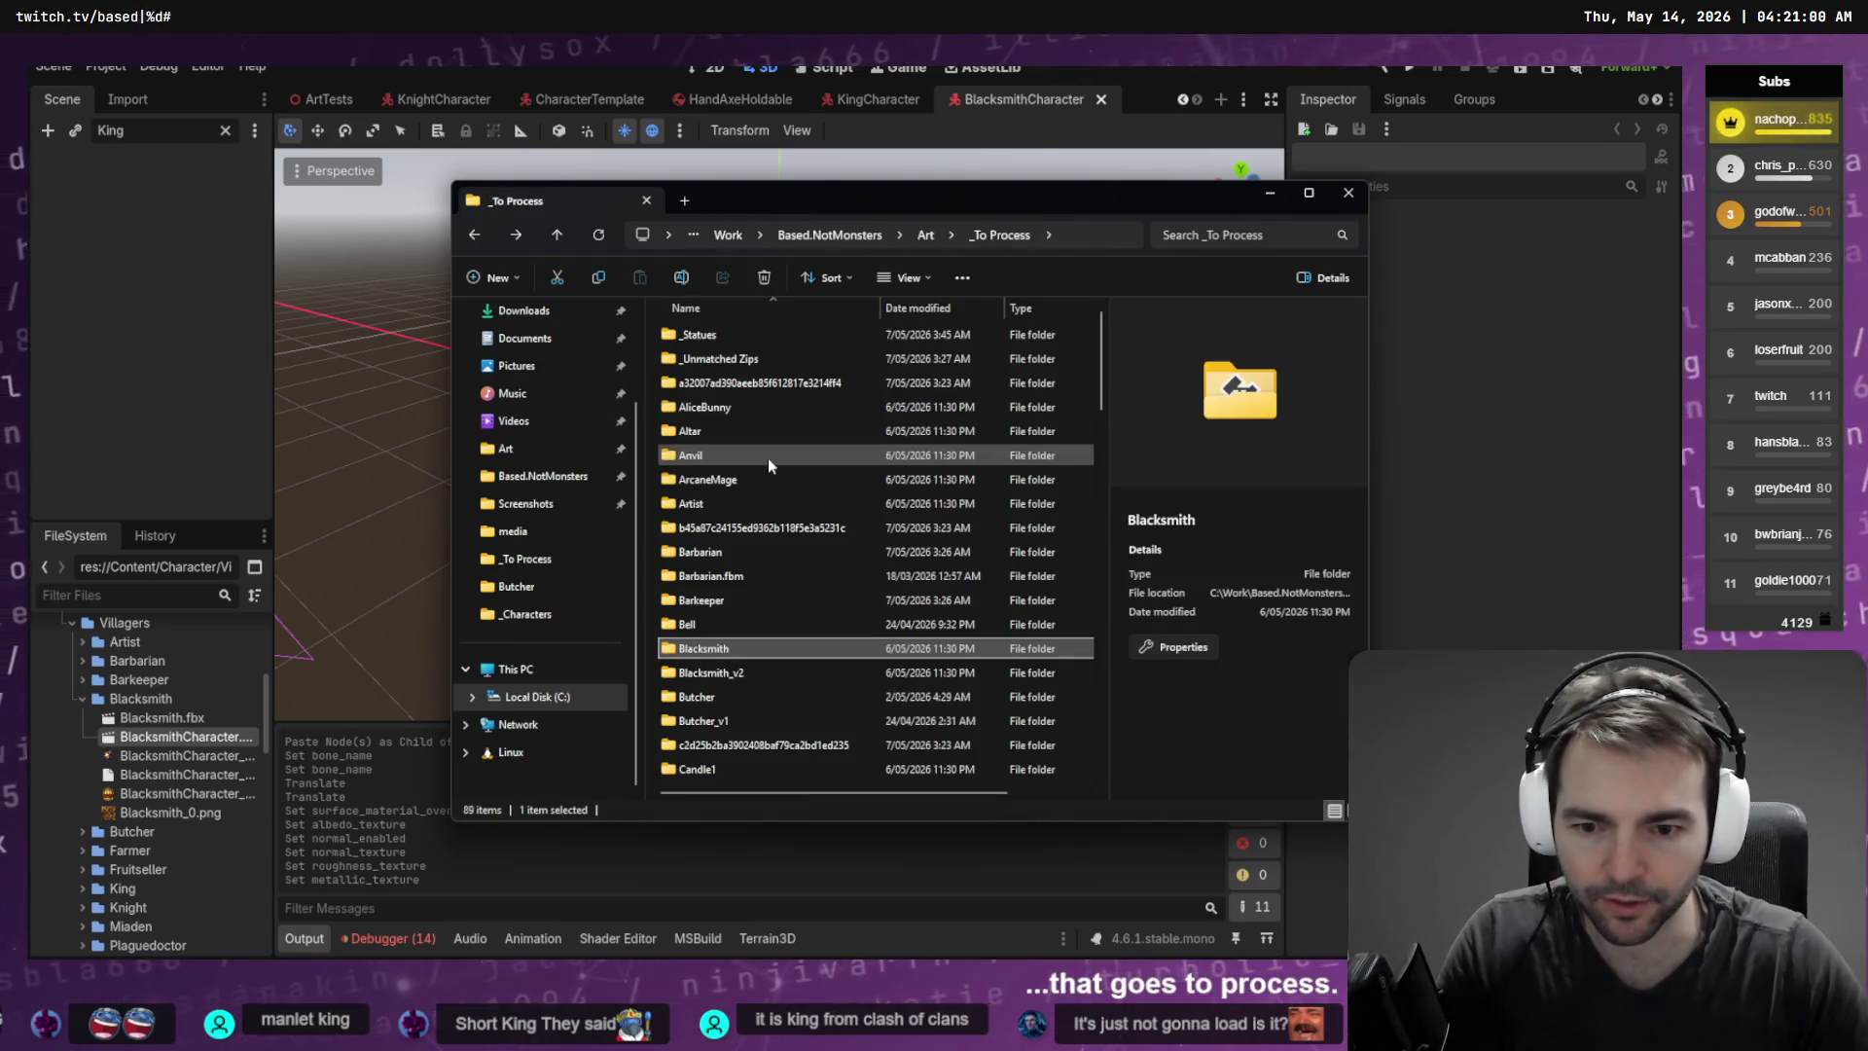
pyautogui.doubleClick(758, 679)
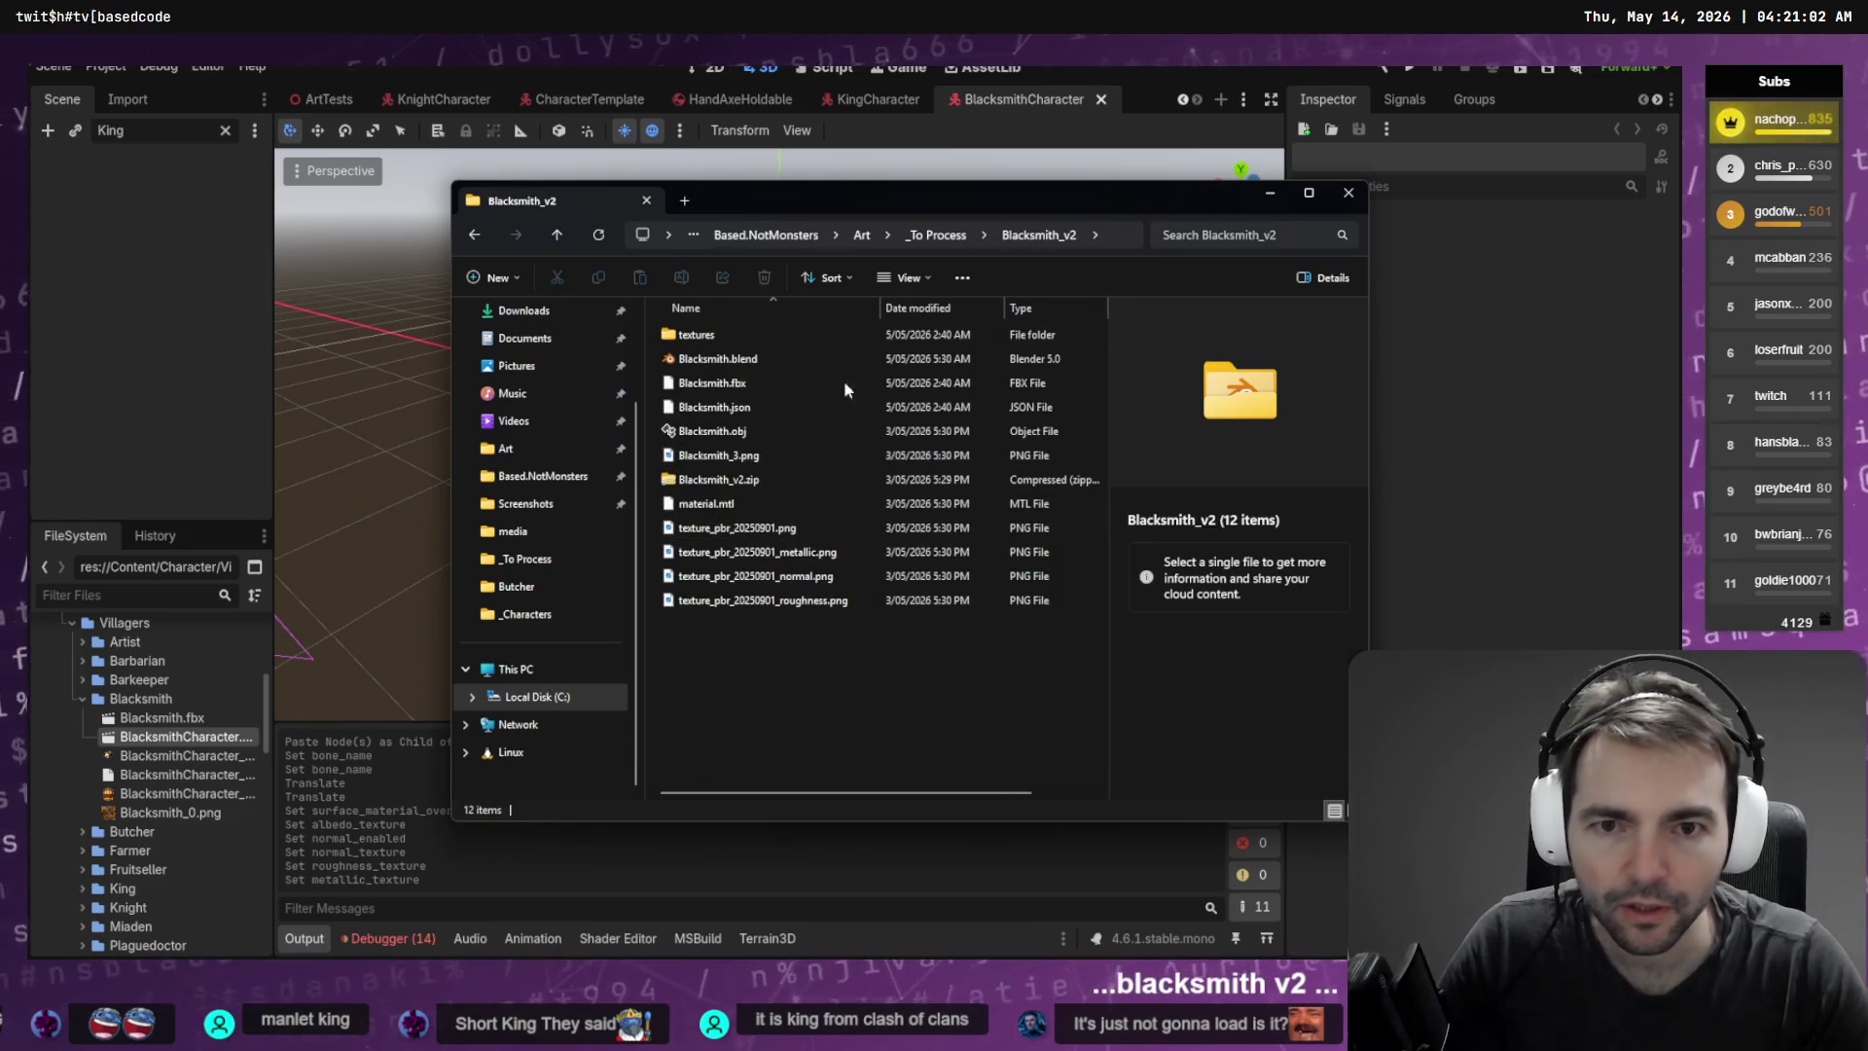
# Paste Blacksmith_v2 into Pipeline/_Characters and rename it Blacksmith
pyautogui.click(943, 241)
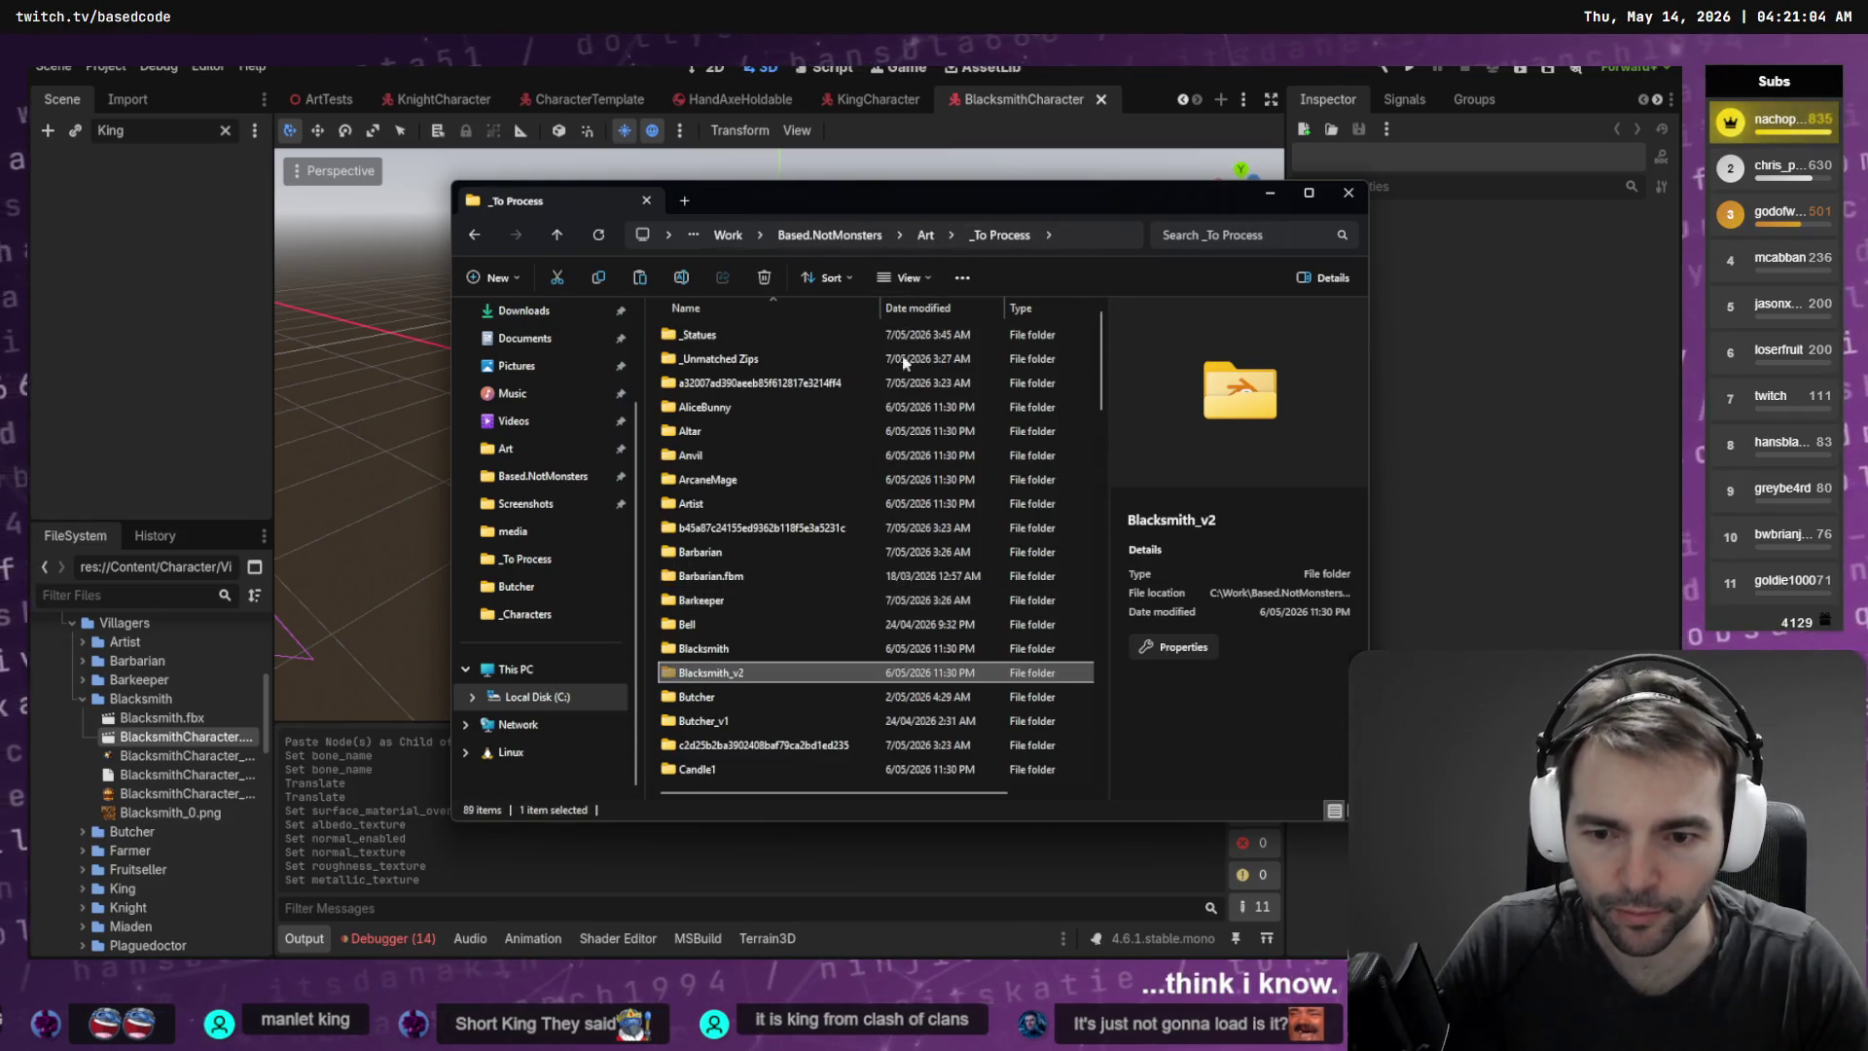
pyautogui.click(474, 237)
pyautogui.click(474, 239)
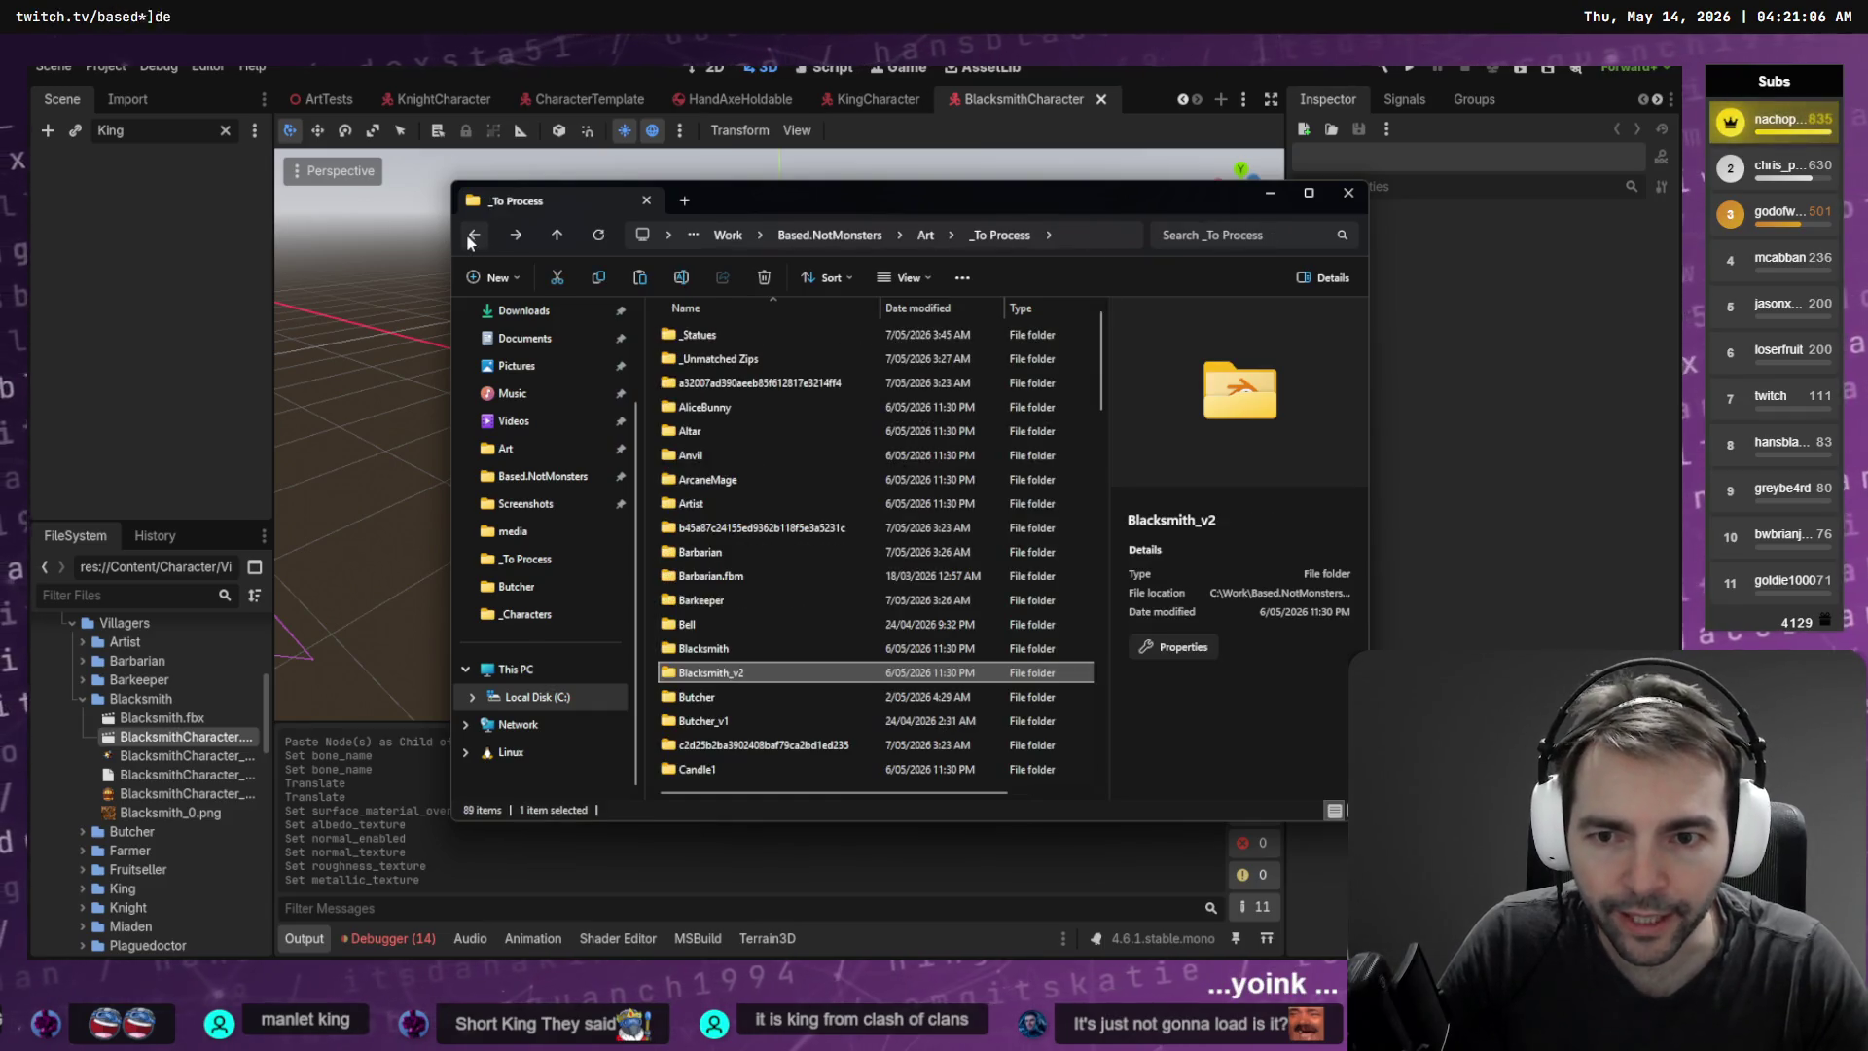
pyautogui.click(473, 240)
pyautogui.click(473, 239)
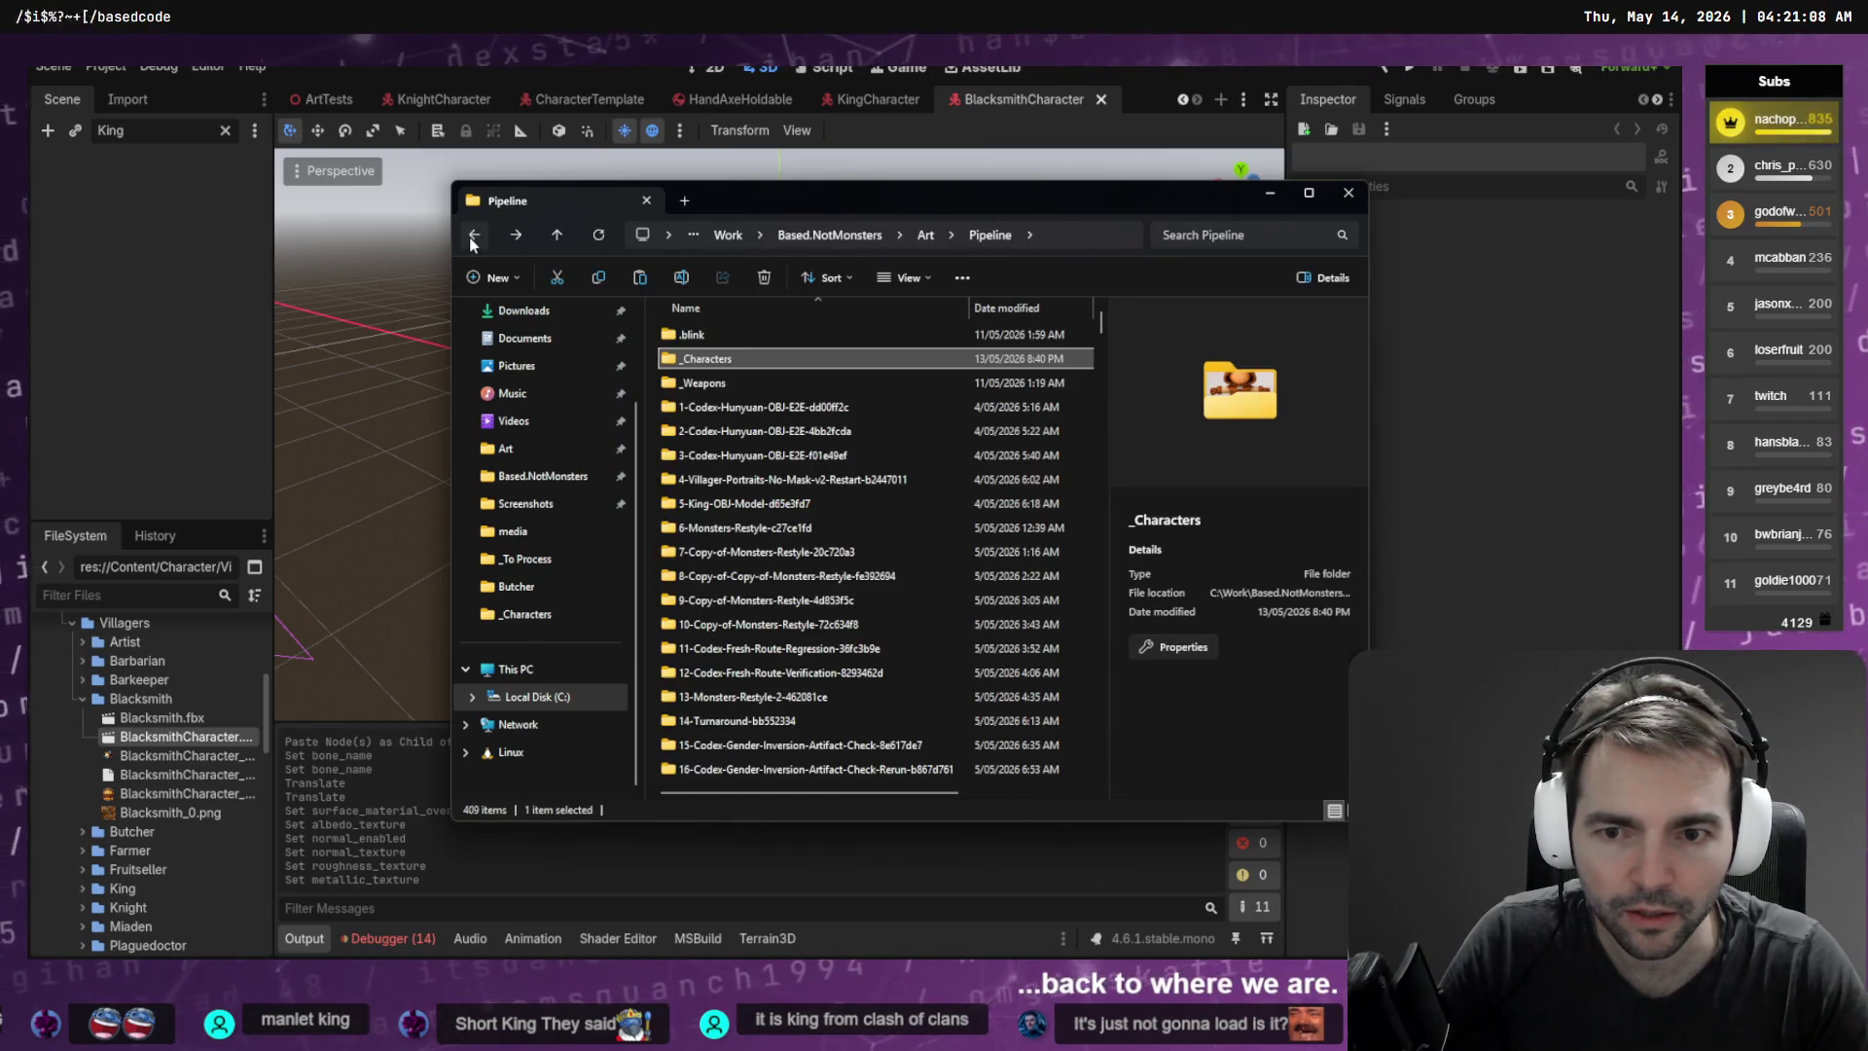
pyautogui.click(472, 239)
pyautogui.hotkey('ctrl', 'v')
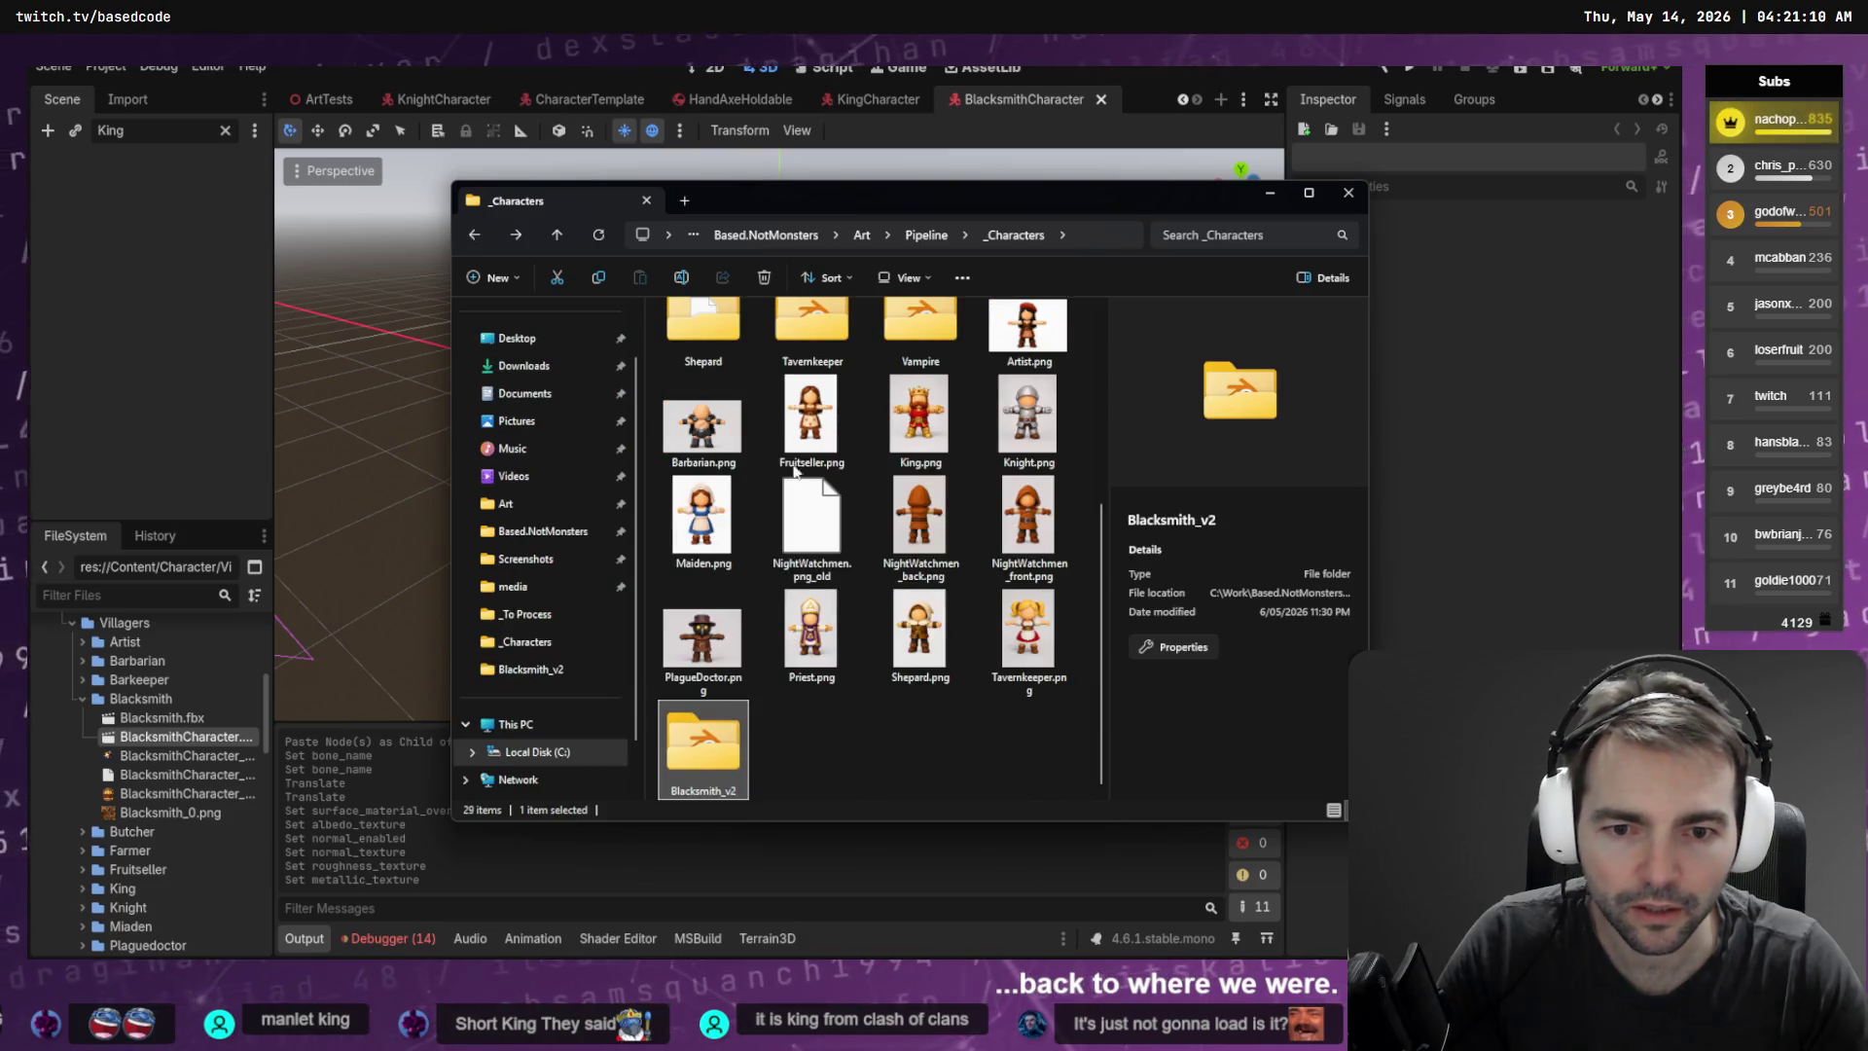
pyautogui.press('BackSpace')
pyautogui.press('BackSpace')
pyautogui.press('Return')
# Select the Blacksmith metallic, normal and roughness PNGs and bring them into Godot
pyautogui.doubleClick(731, 766)
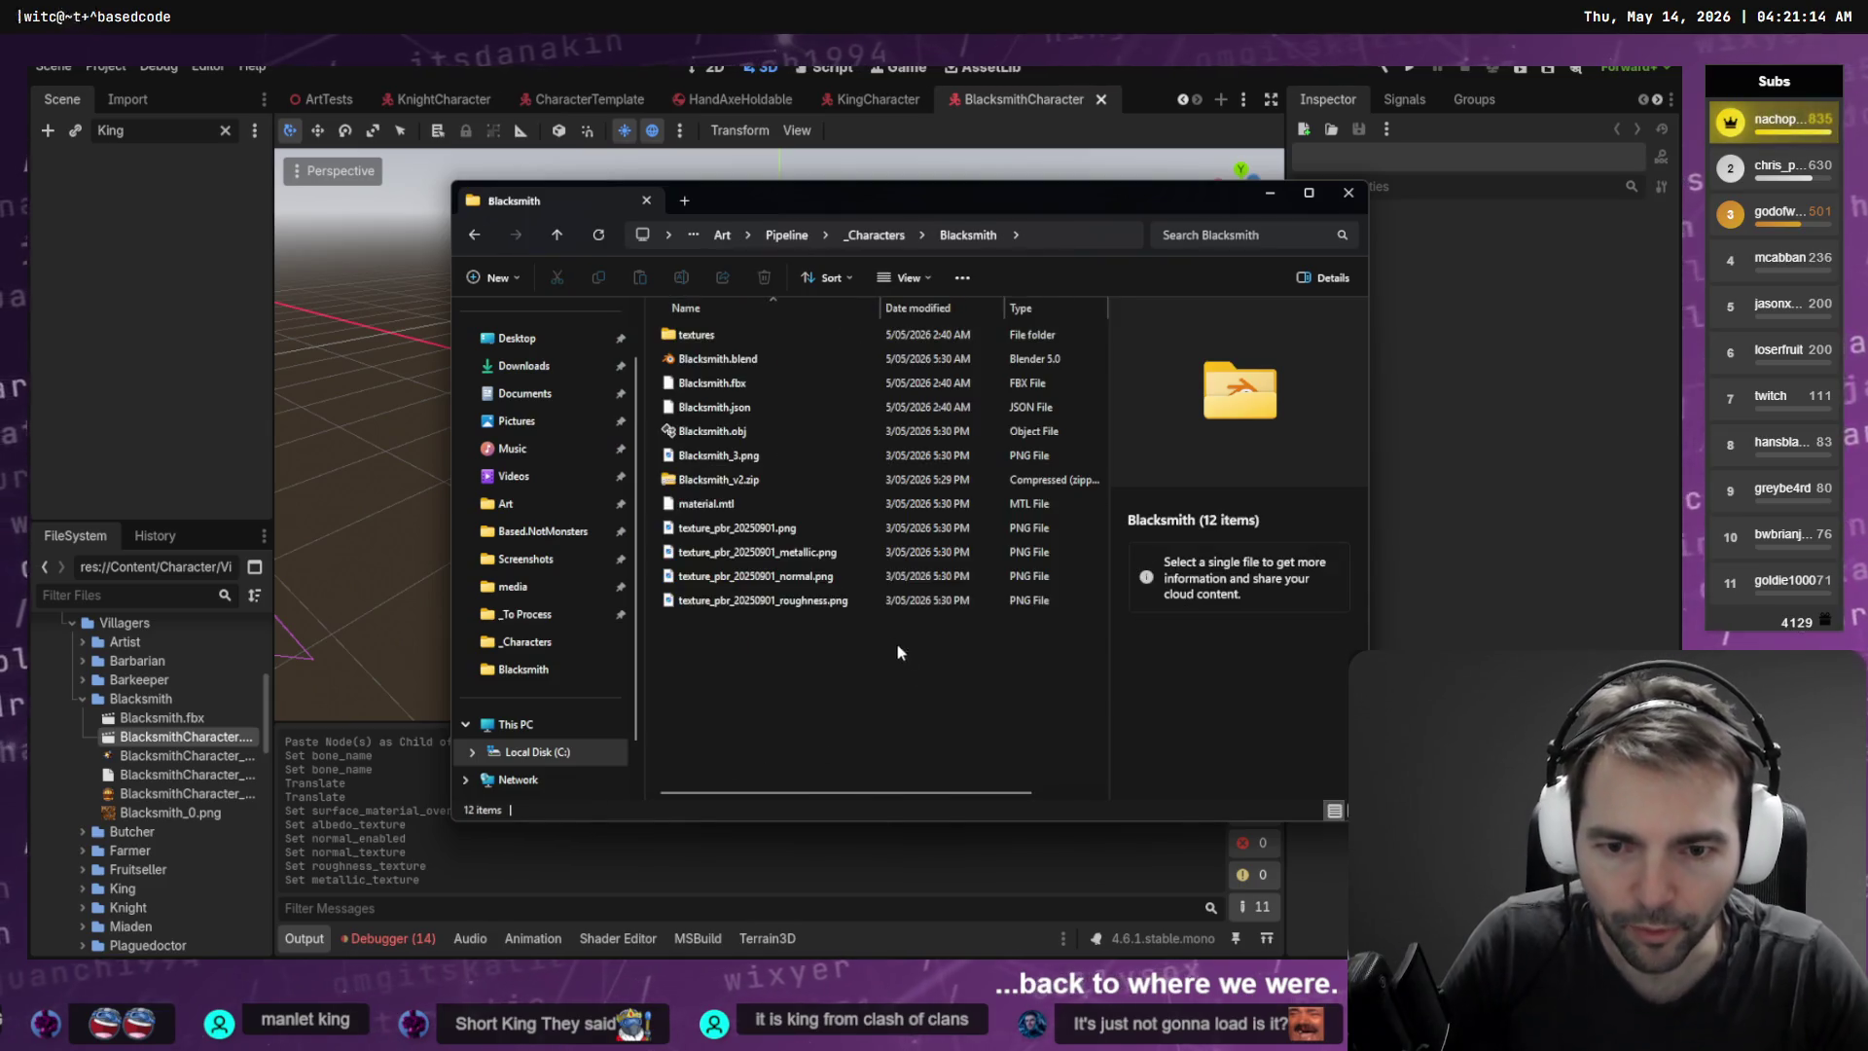
pyautogui.click(754, 552)
pyautogui.keyDown('shift'); pyautogui.click(752, 600); pyautogui.keyUp('shift')
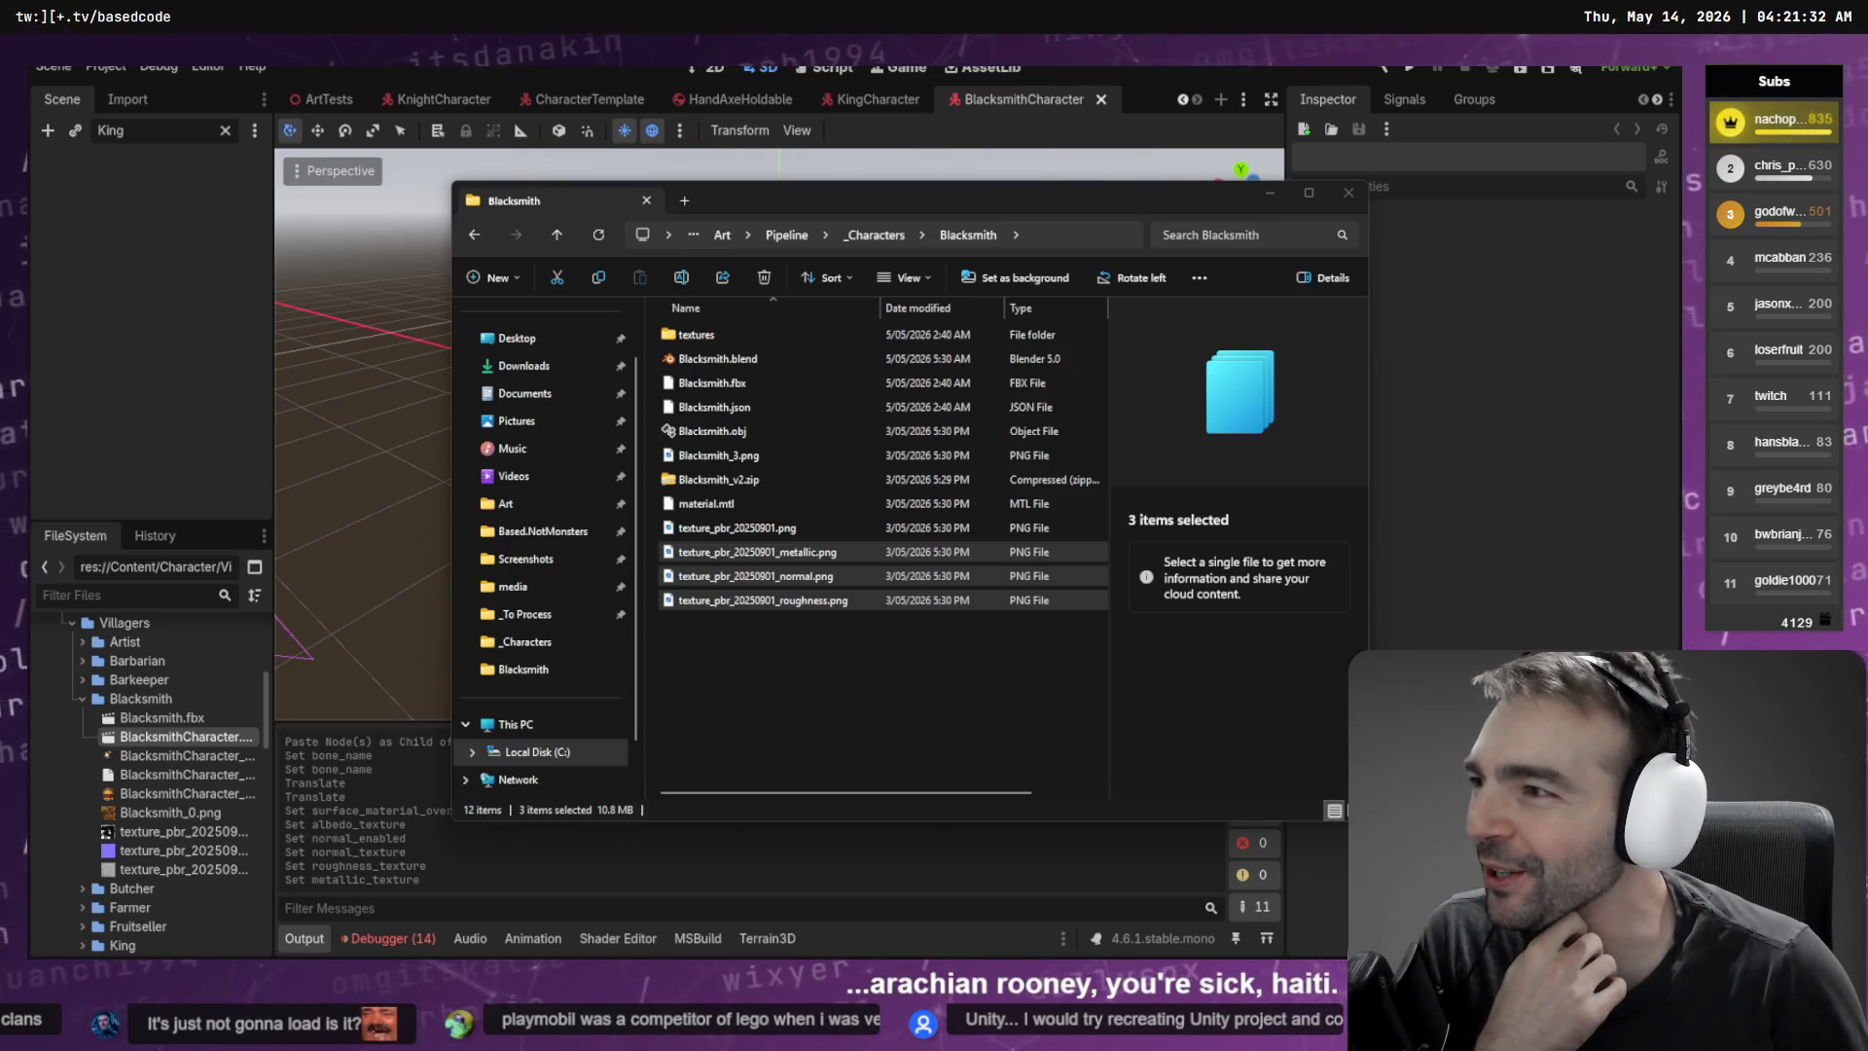
pyautogui.click(172, 410)
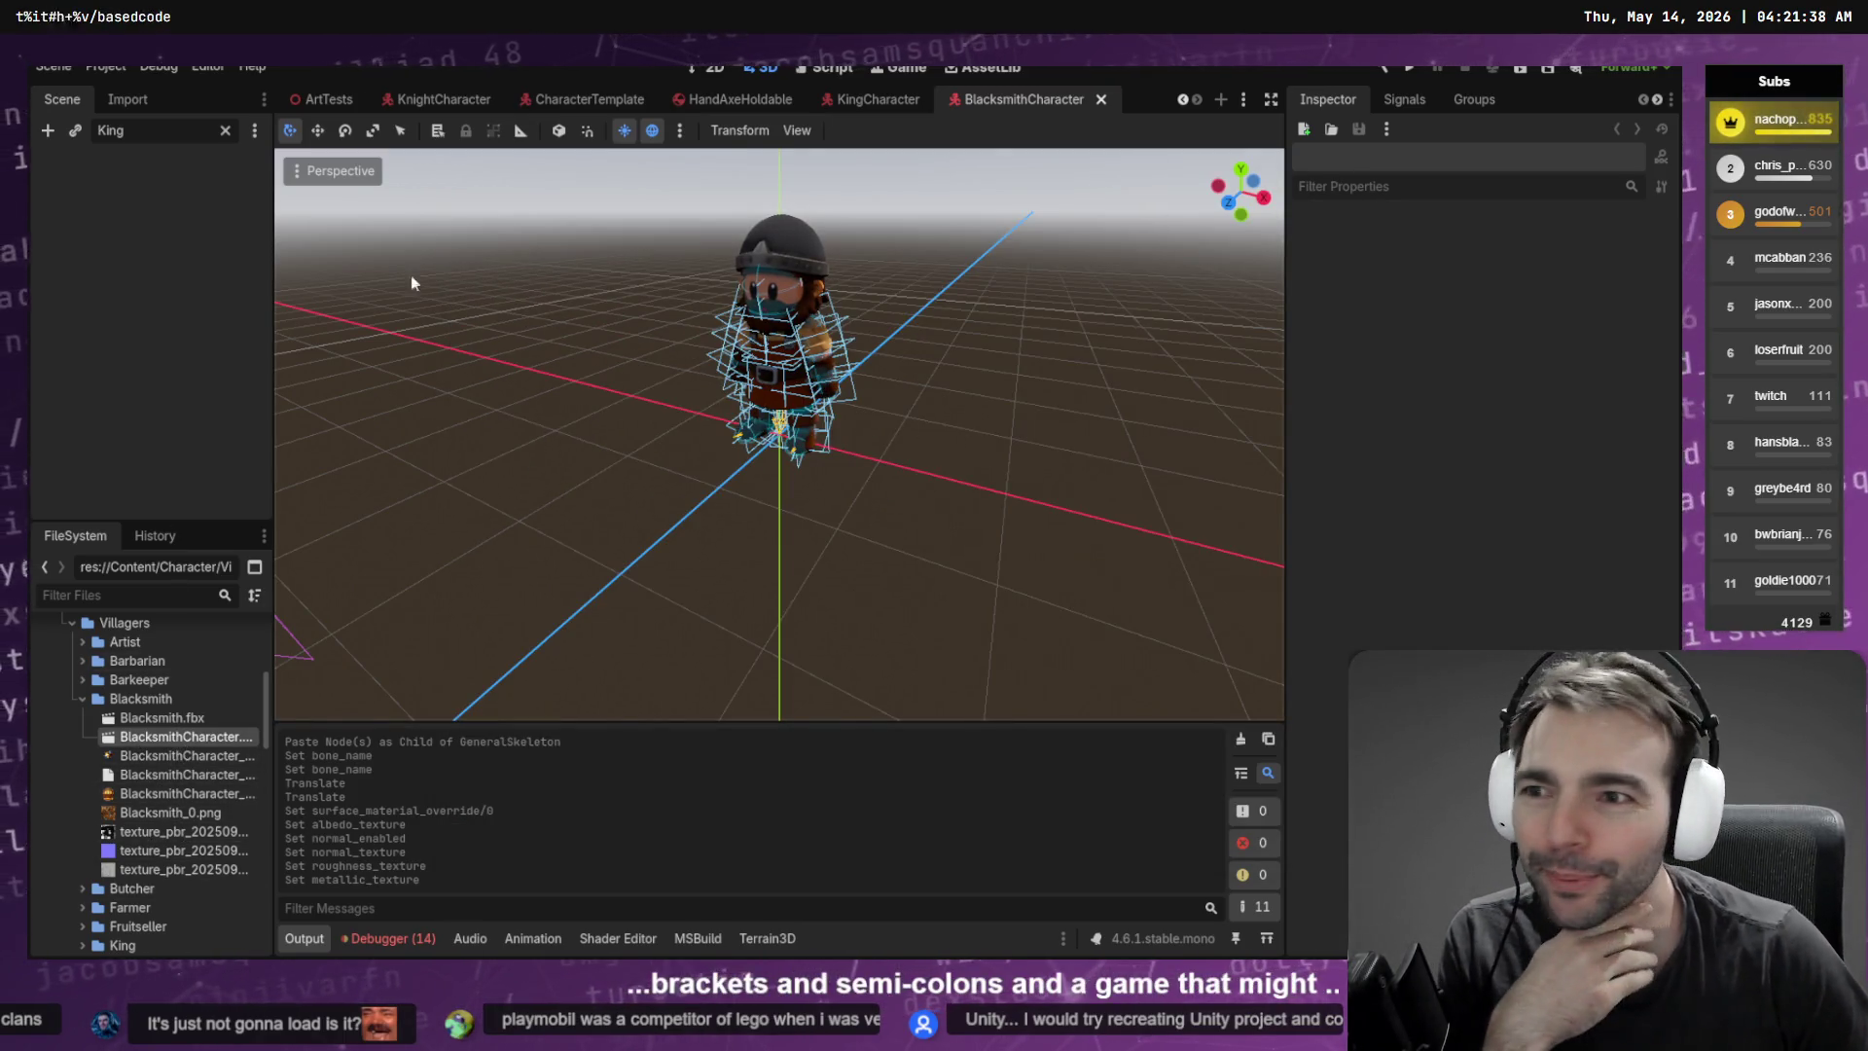
# Clear the 'King' Scene dock filter and select the Armature and default mesh nodes
pyautogui.click(124, 99)
pyautogui.click(64, 99)
pyautogui.click(226, 131)
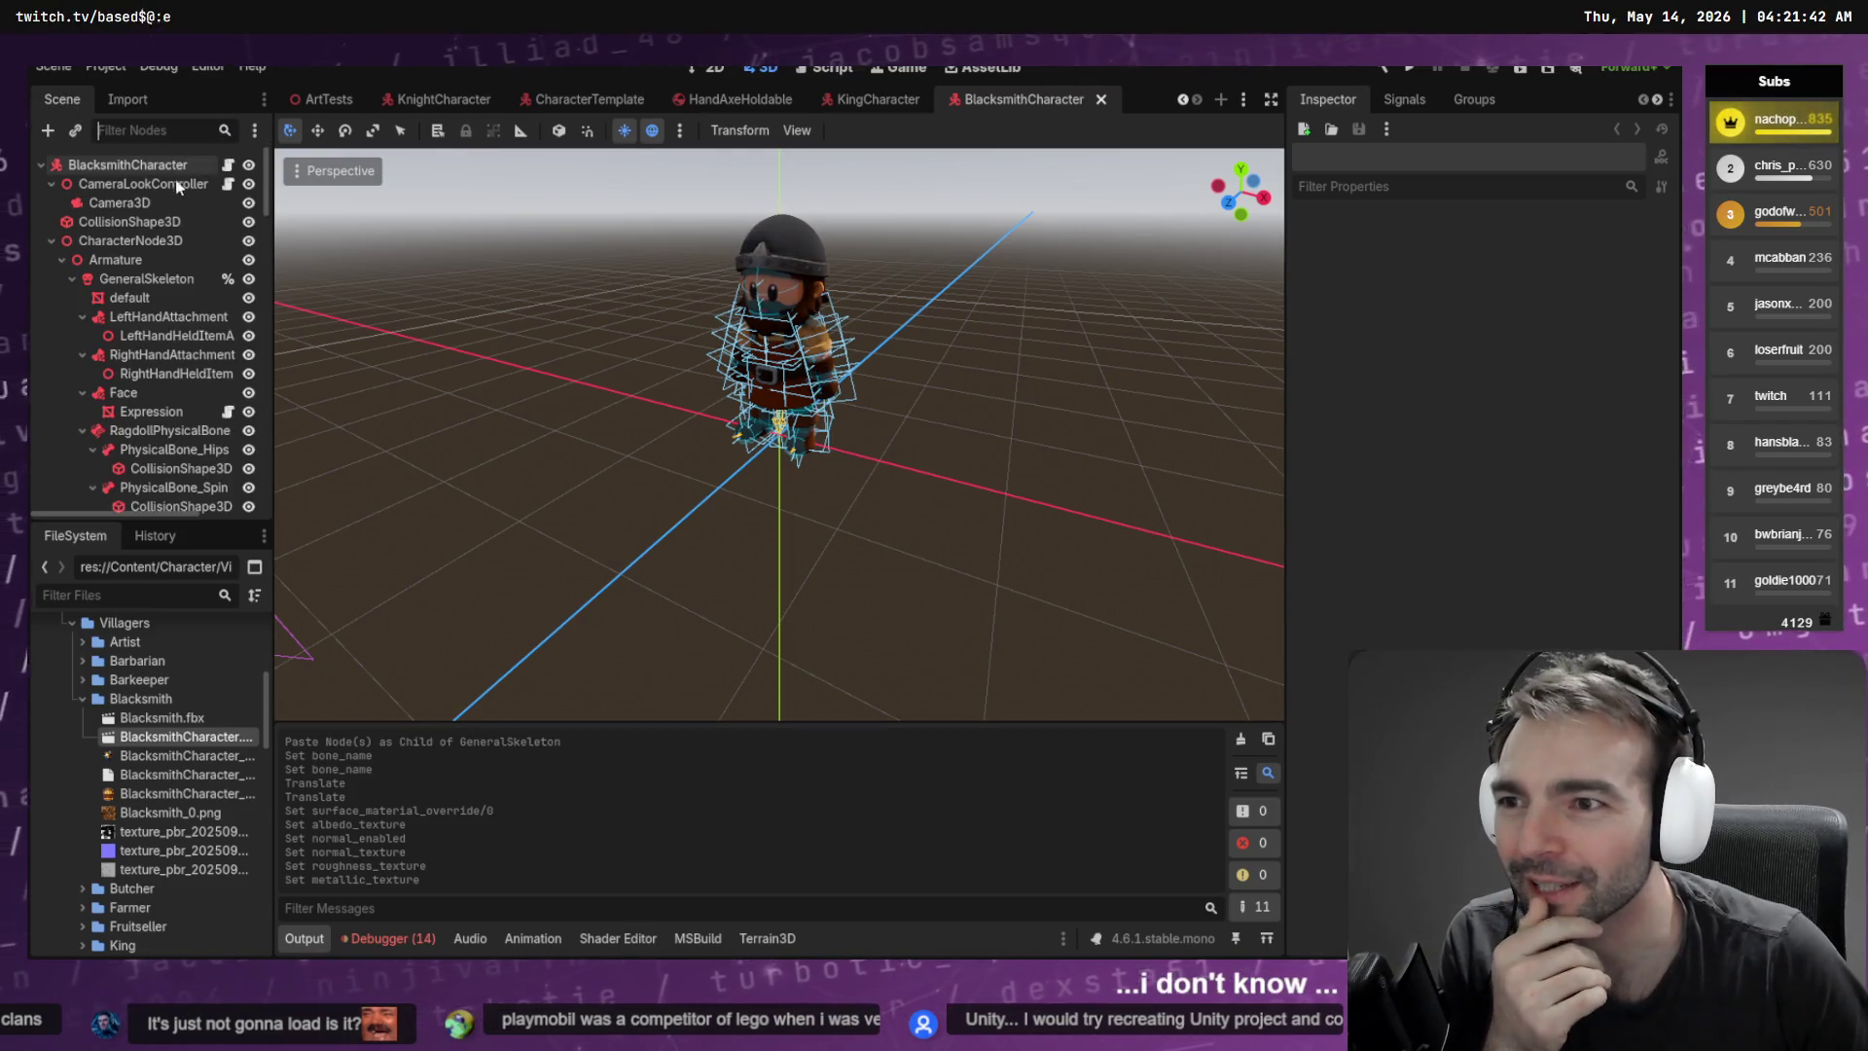
pyautogui.click(144, 261)
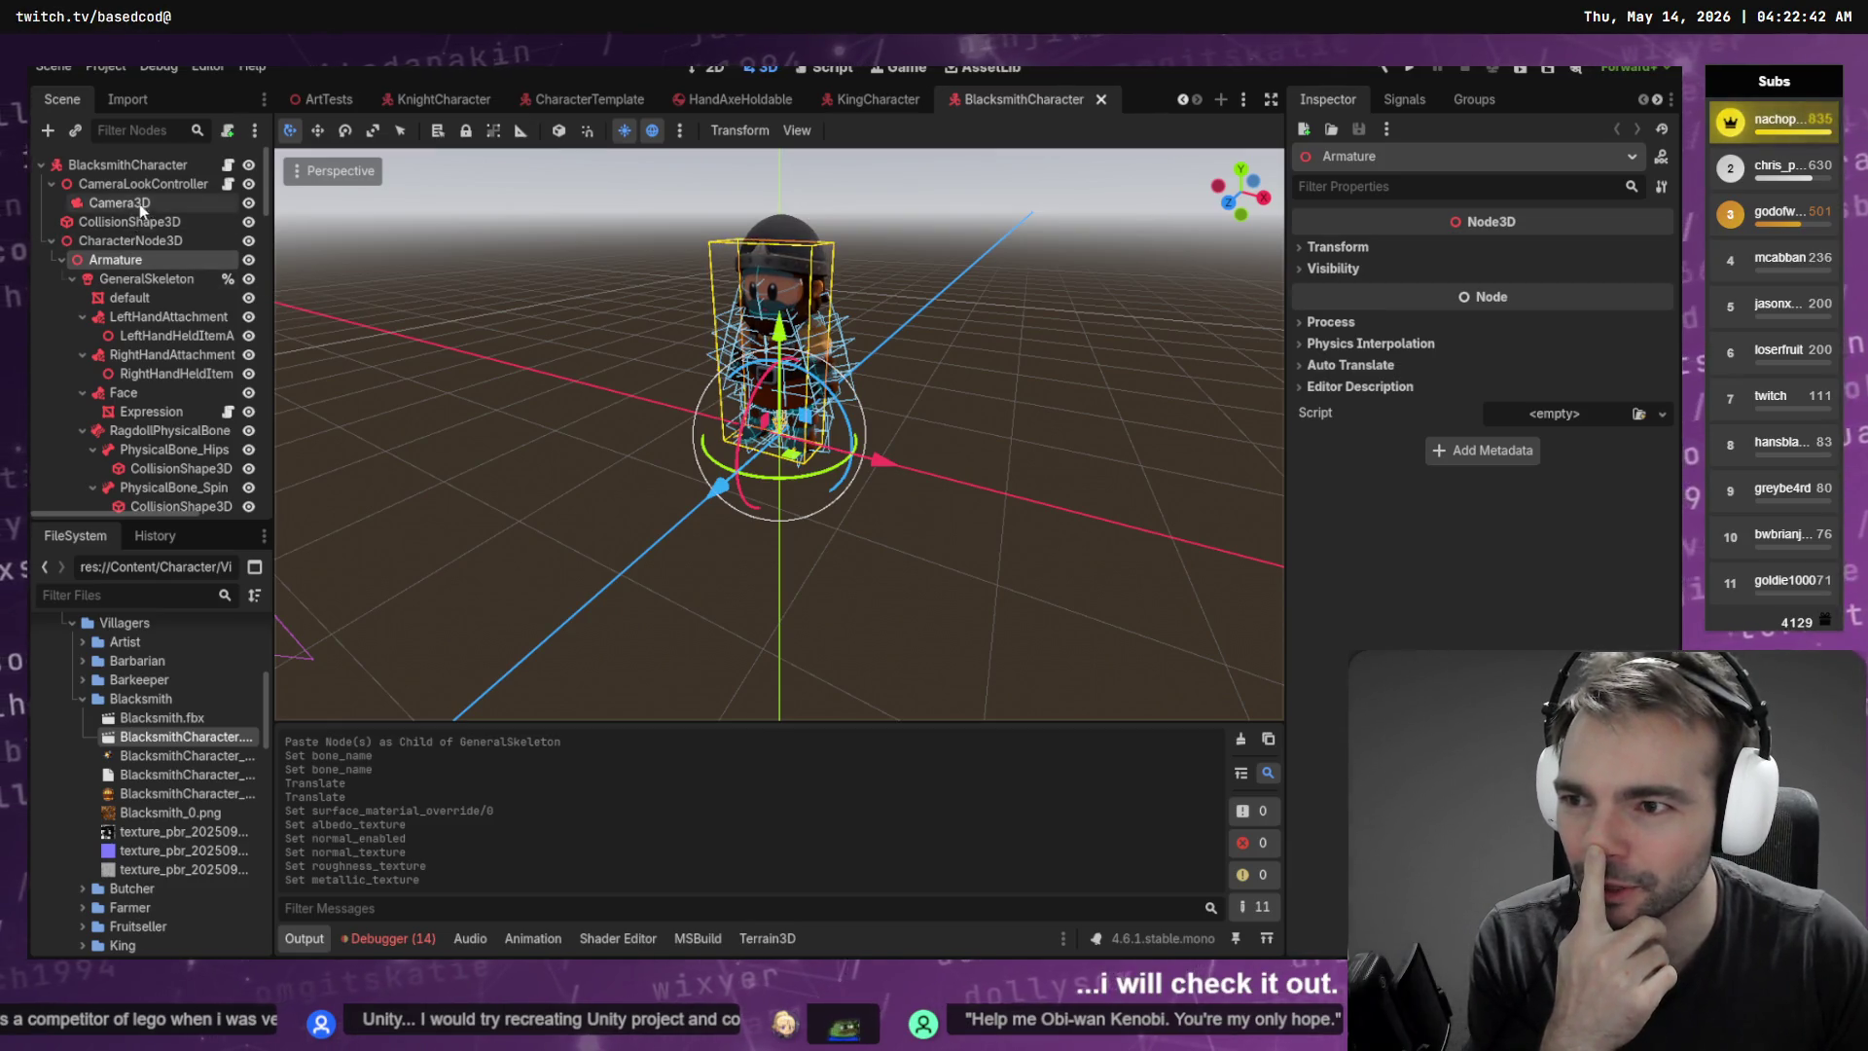
pyautogui.click(148, 295)
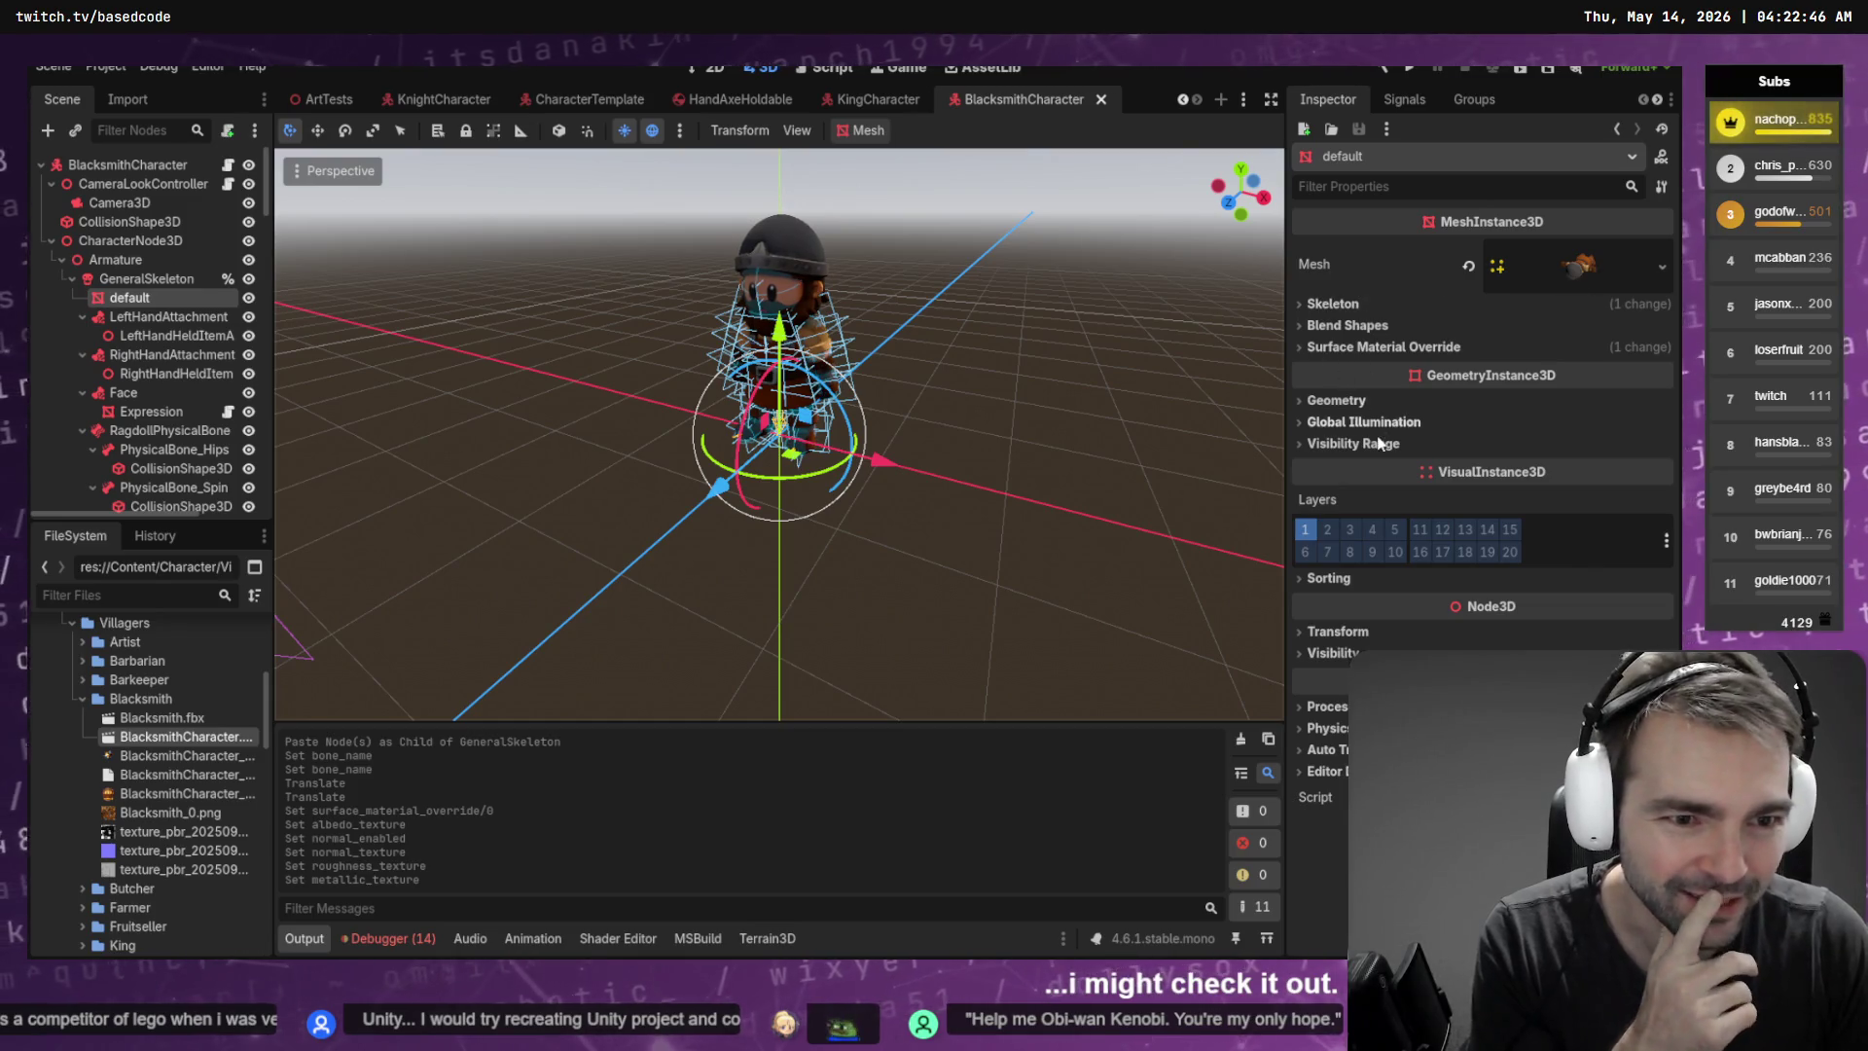
# Assign texture_pbr_20250901_metallic.png to the override material's Metallic texture slot
pyautogui.click(1401, 348)
pyautogui.click(1660, 381)
pyautogui.click(1660, 382)
pyautogui.click(1597, 381)
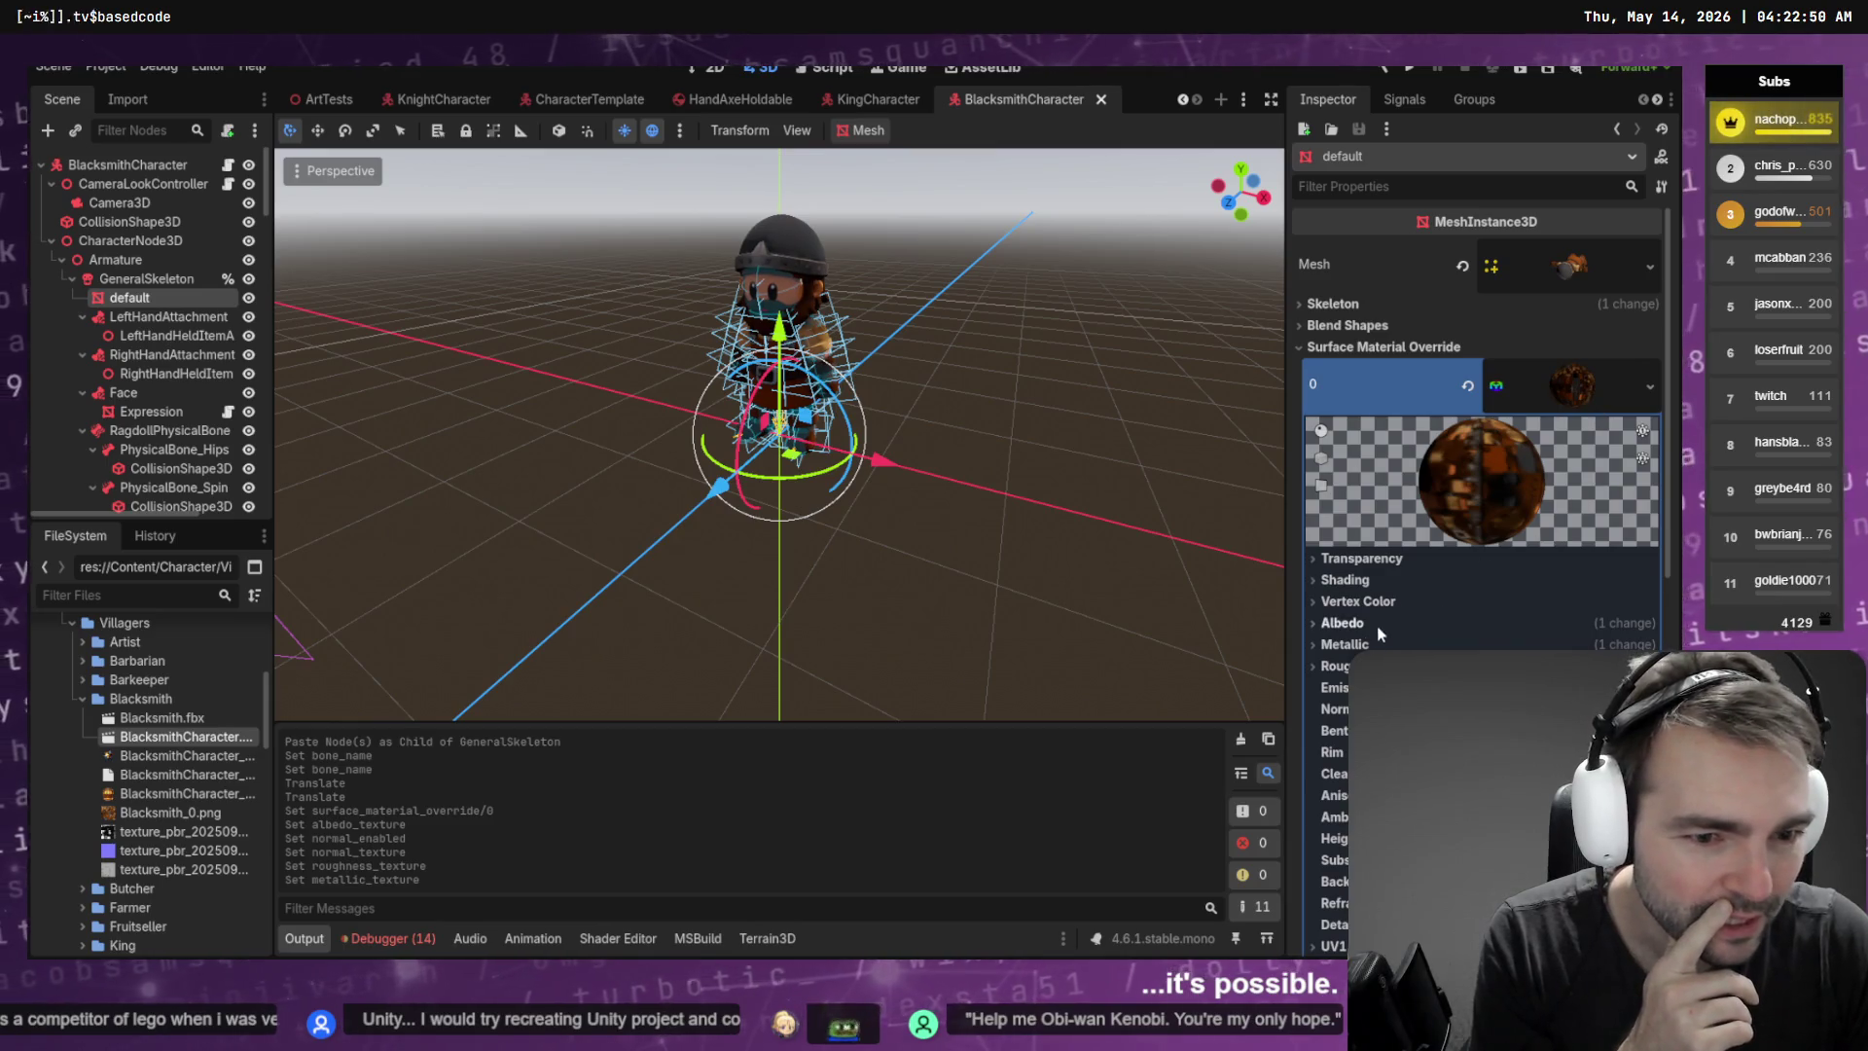
pyautogui.click(1343, 644)
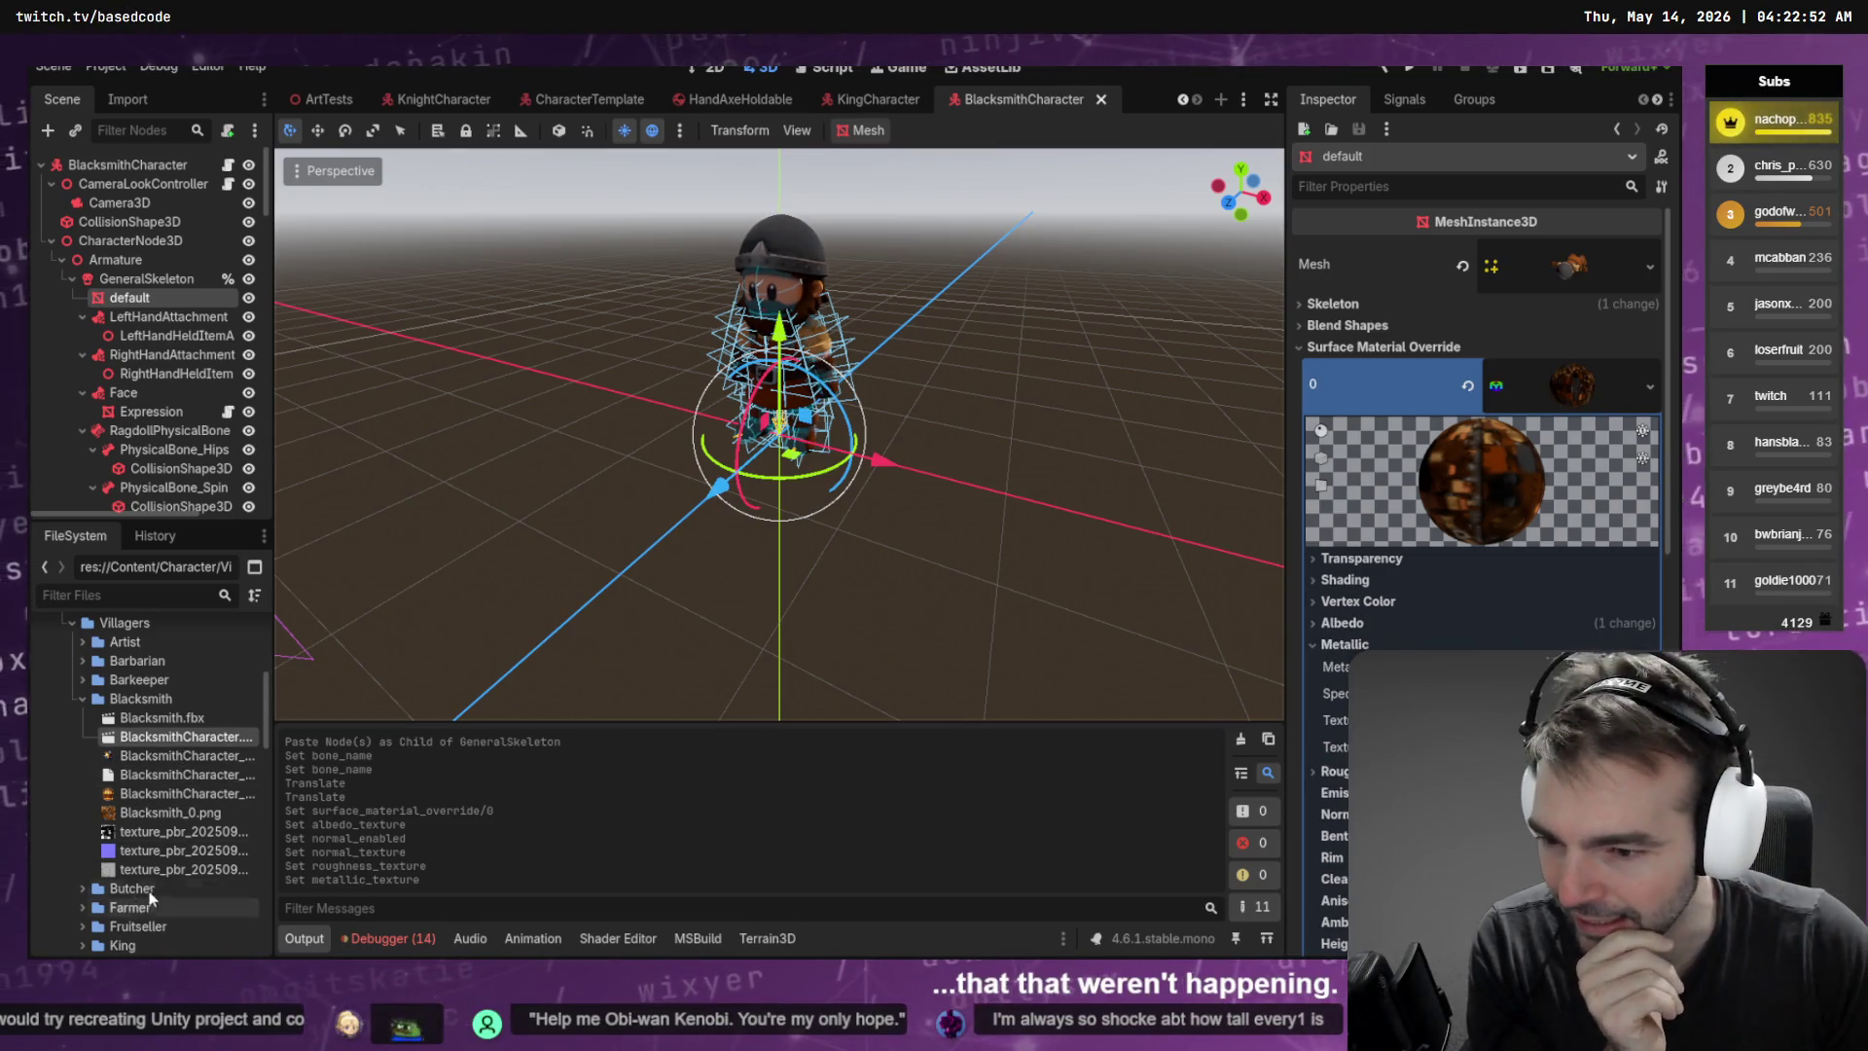
pyautogui.click(176, 832)
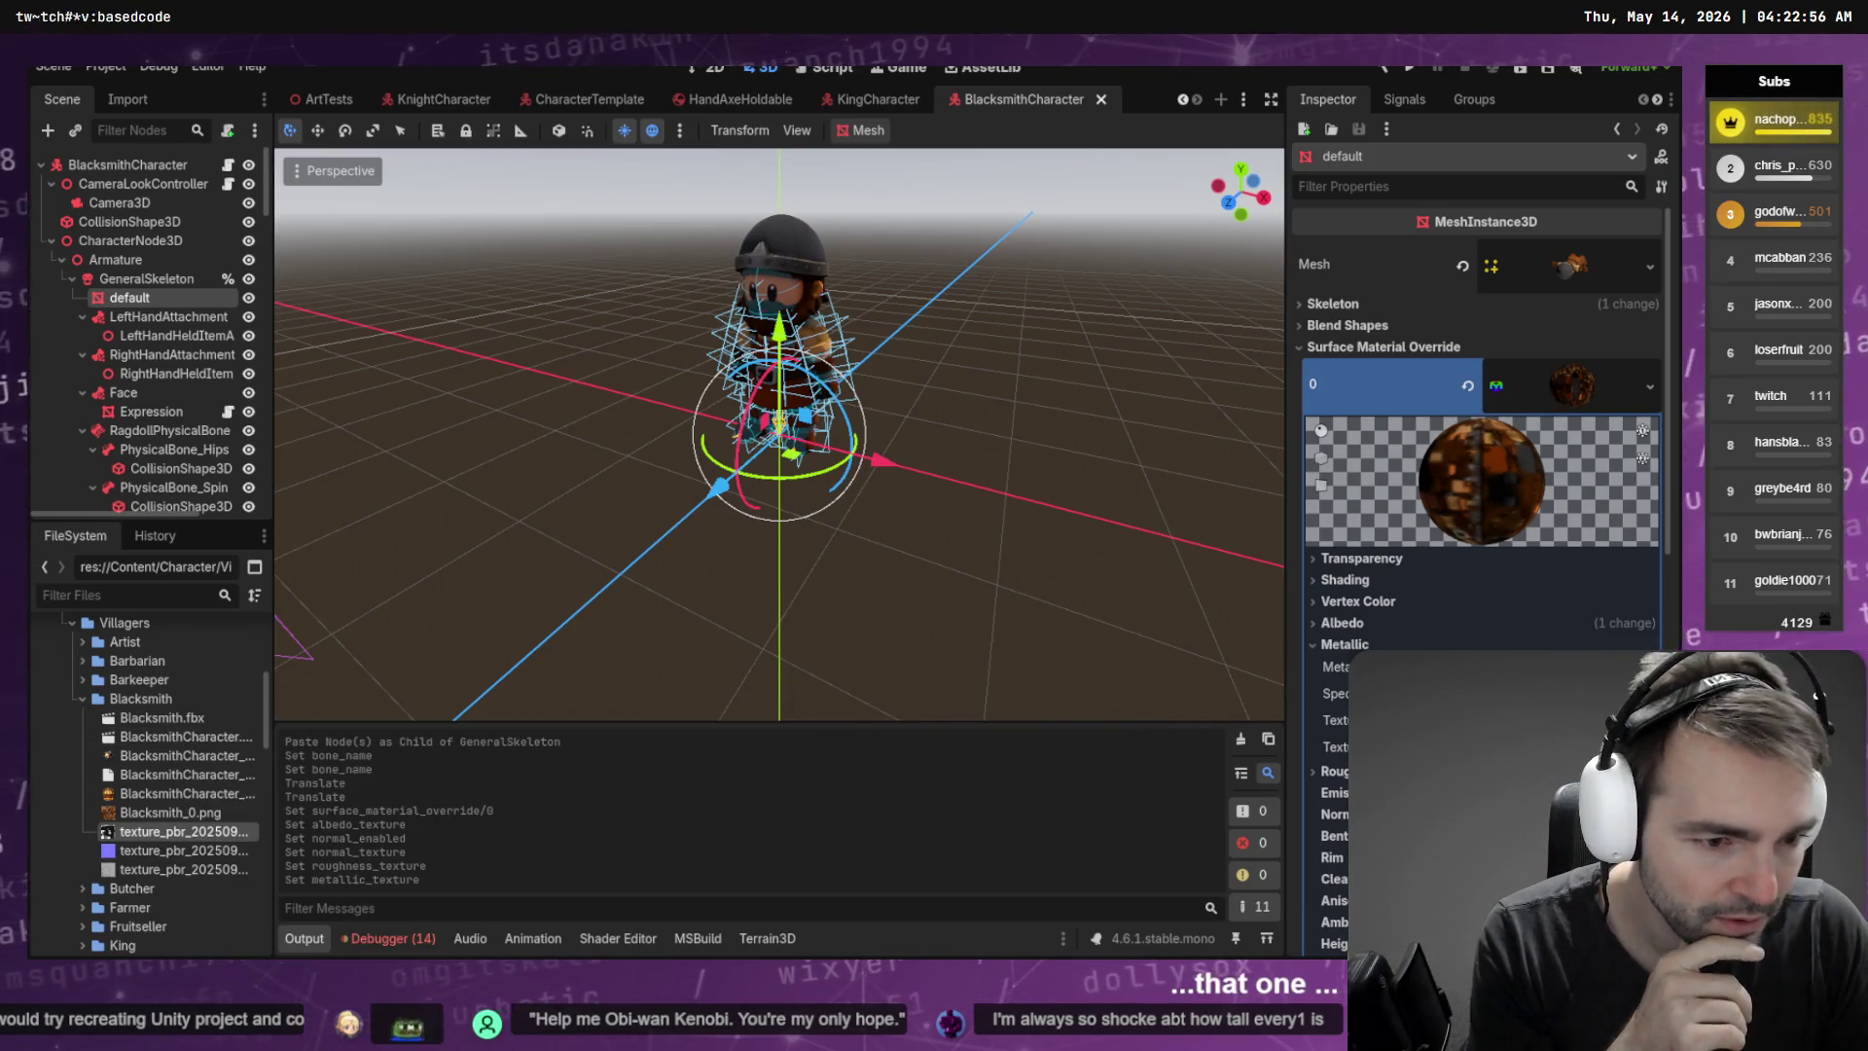
pyautogui.moveTo(175, 832); pyautogui.dragTo(418, 844)
pyautogui.moveTo(1517, 720); pyautogui.dragTo(1518, 720)
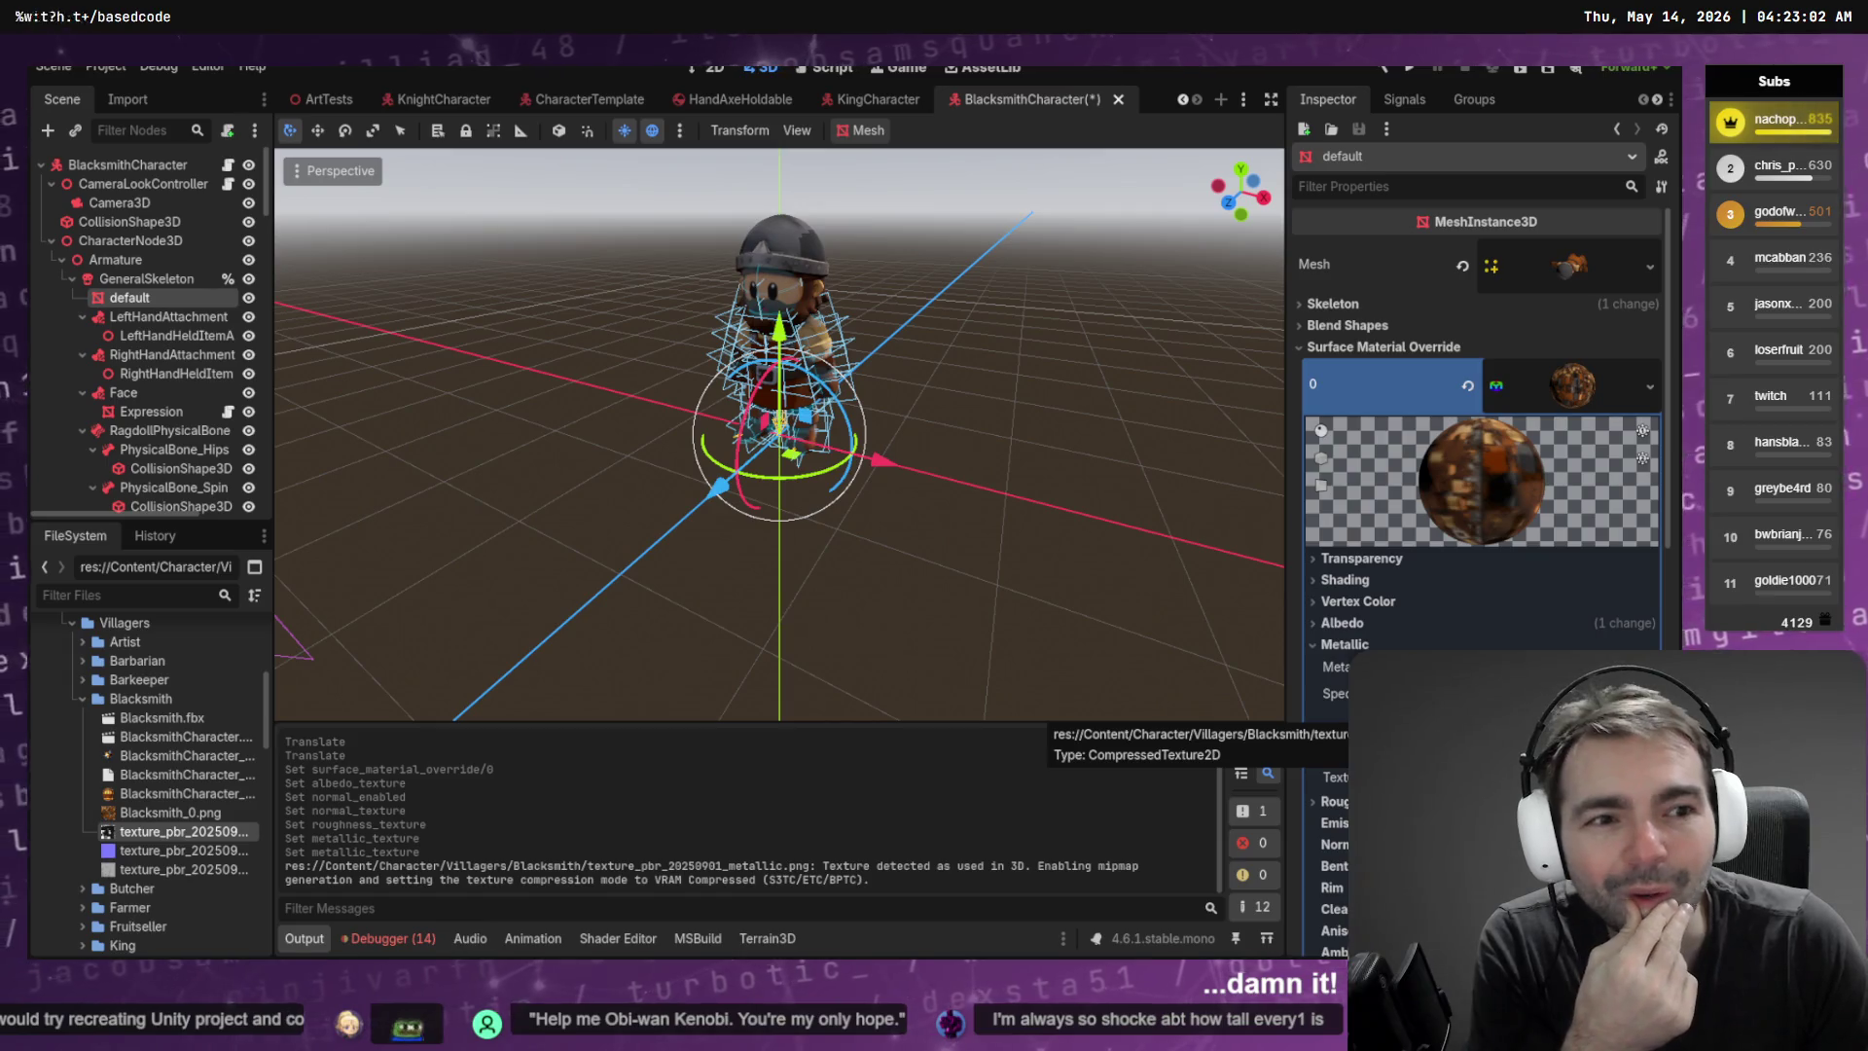
# Compare the Blacksmith_0.png atlas with the metallic texture in the preview, then reselect the default mesh
pyautogui.click(142, 813)
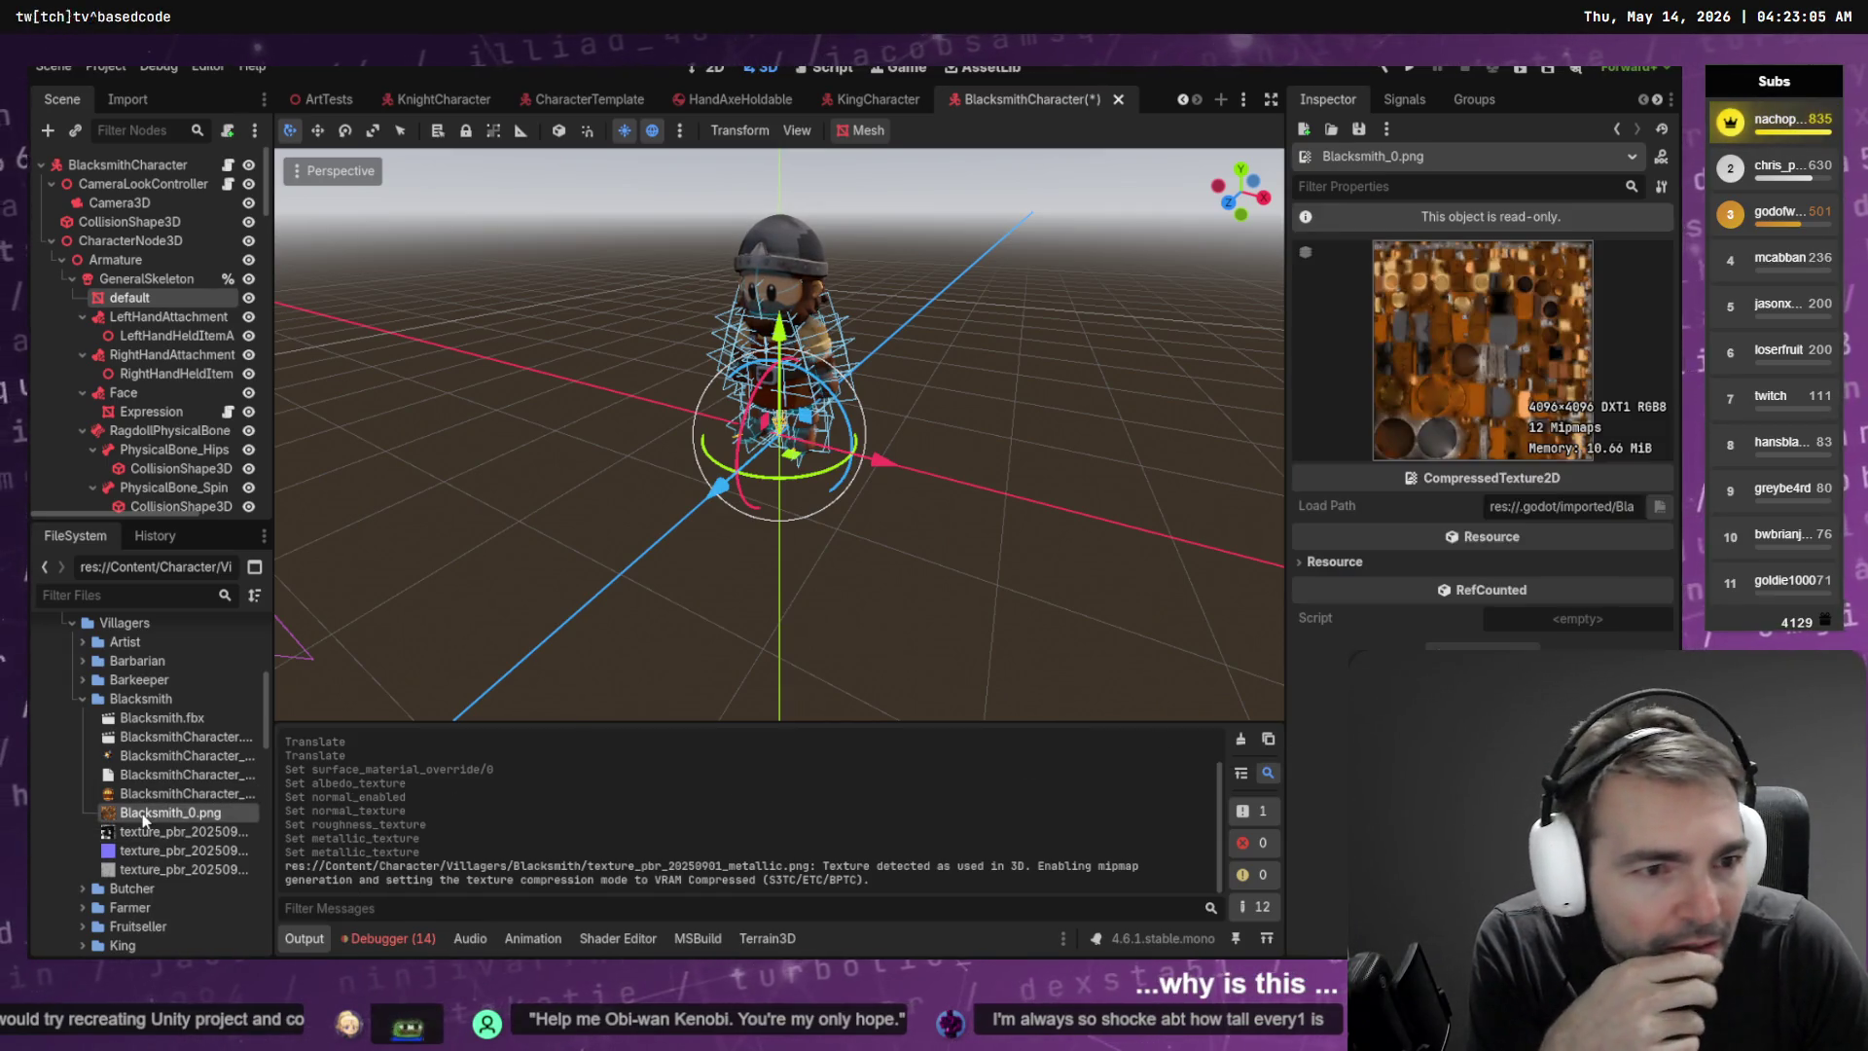
pyautogui.click(191, 834)
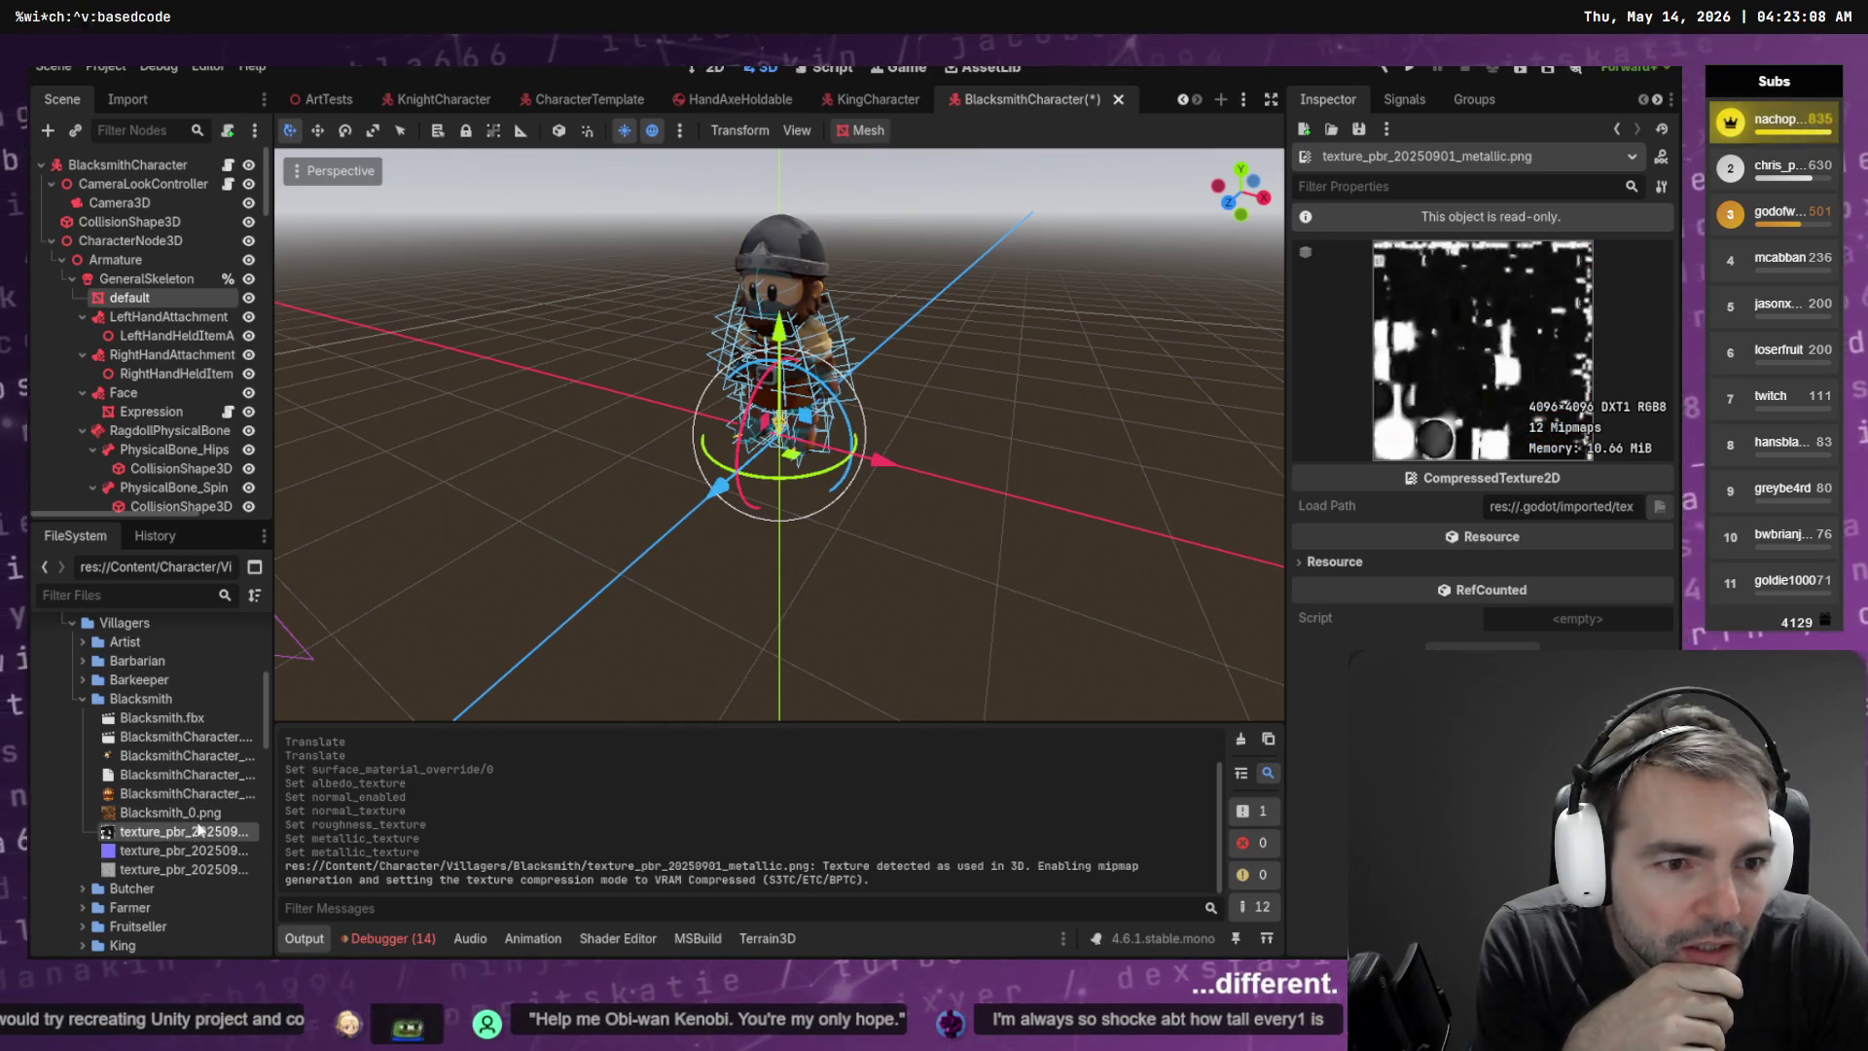
pyautogui.press('Up')
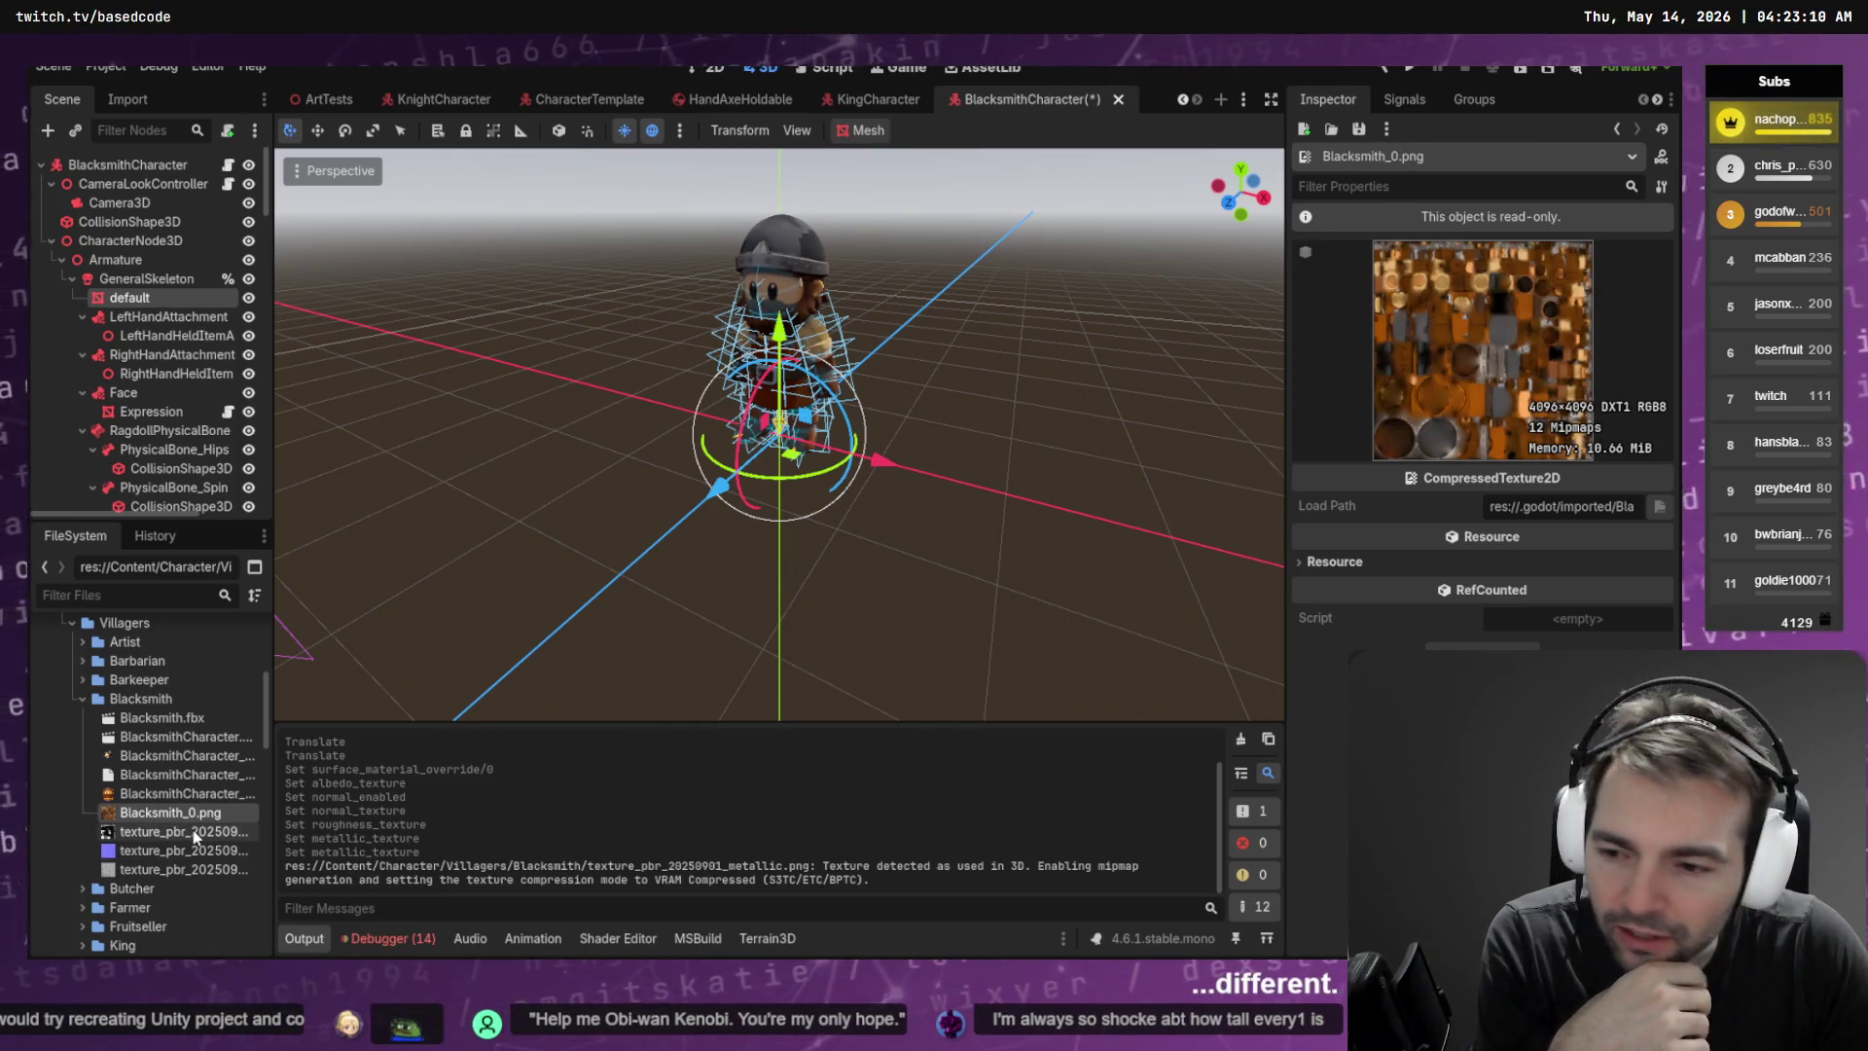
pyautogui.press('Down')
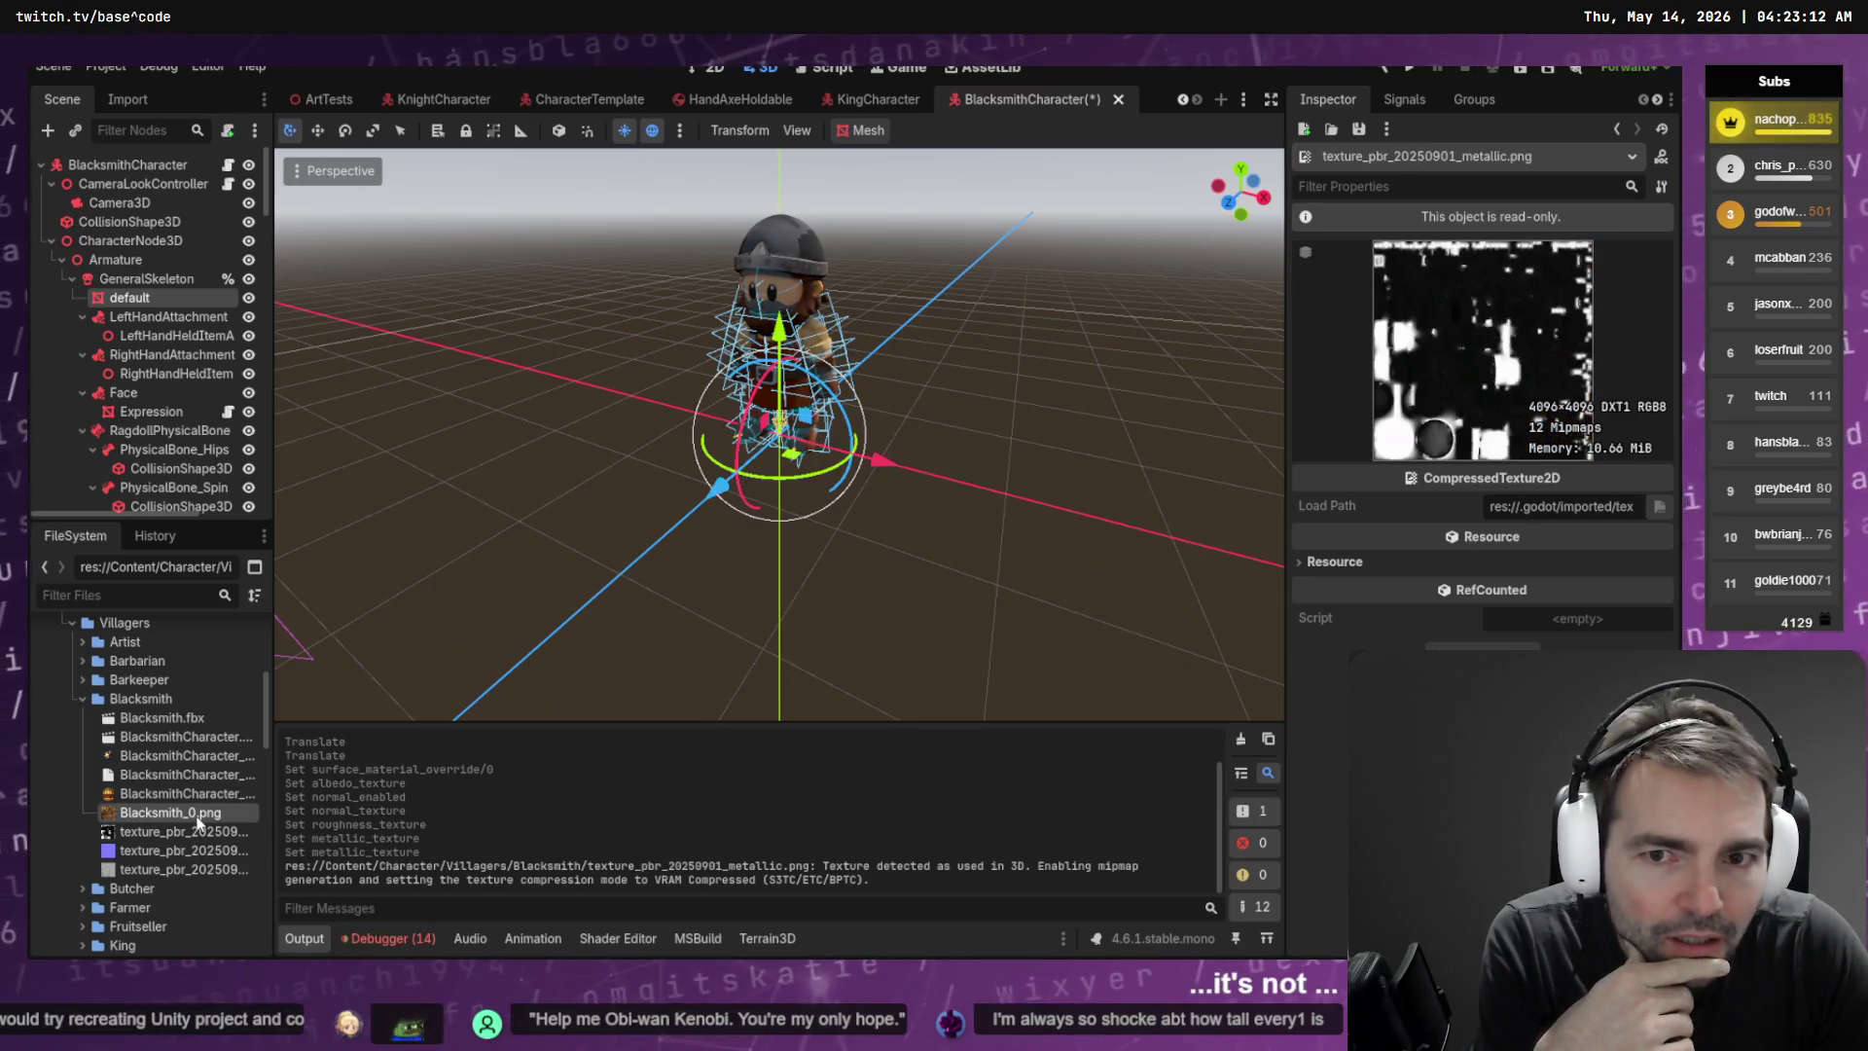
pyautogui.click(198, 817)
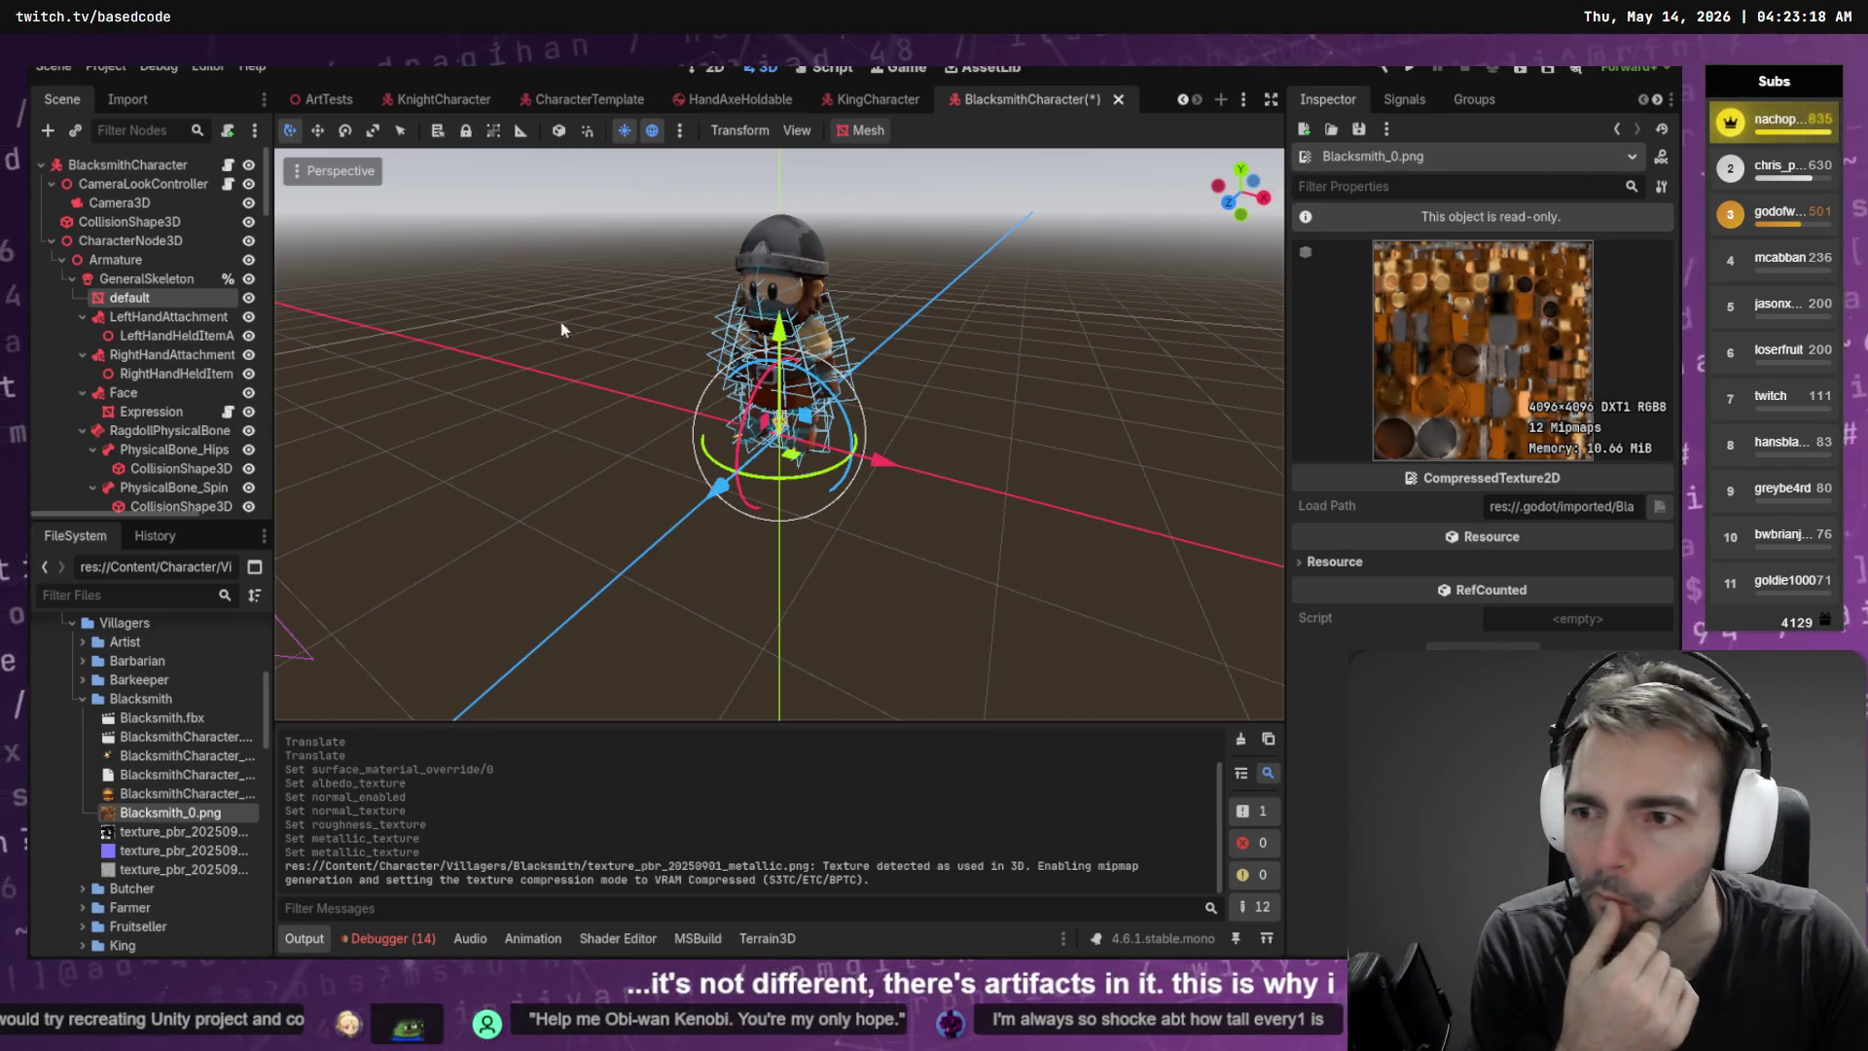
pyautogui.click(129, 296)
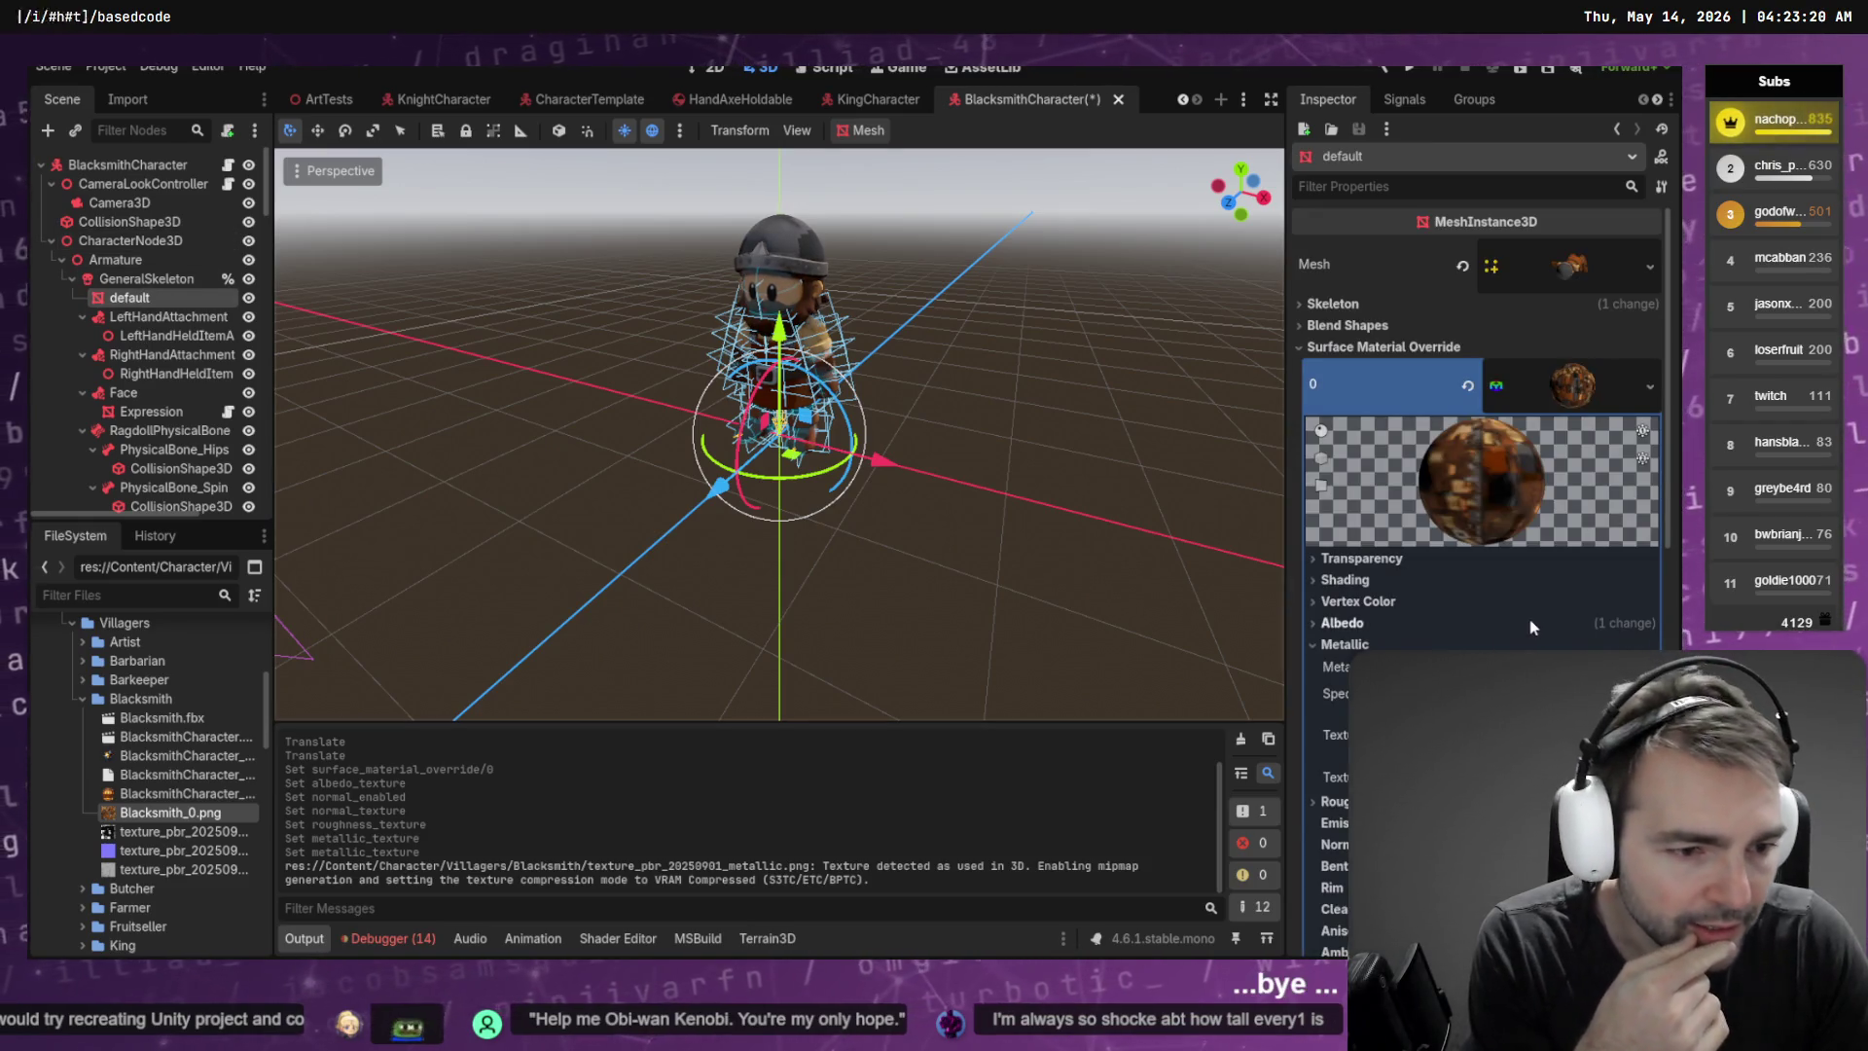
# Enable Normal Map and assign the normal PBR texture to it
pyautogui.scroll(-4, 1531, 623)
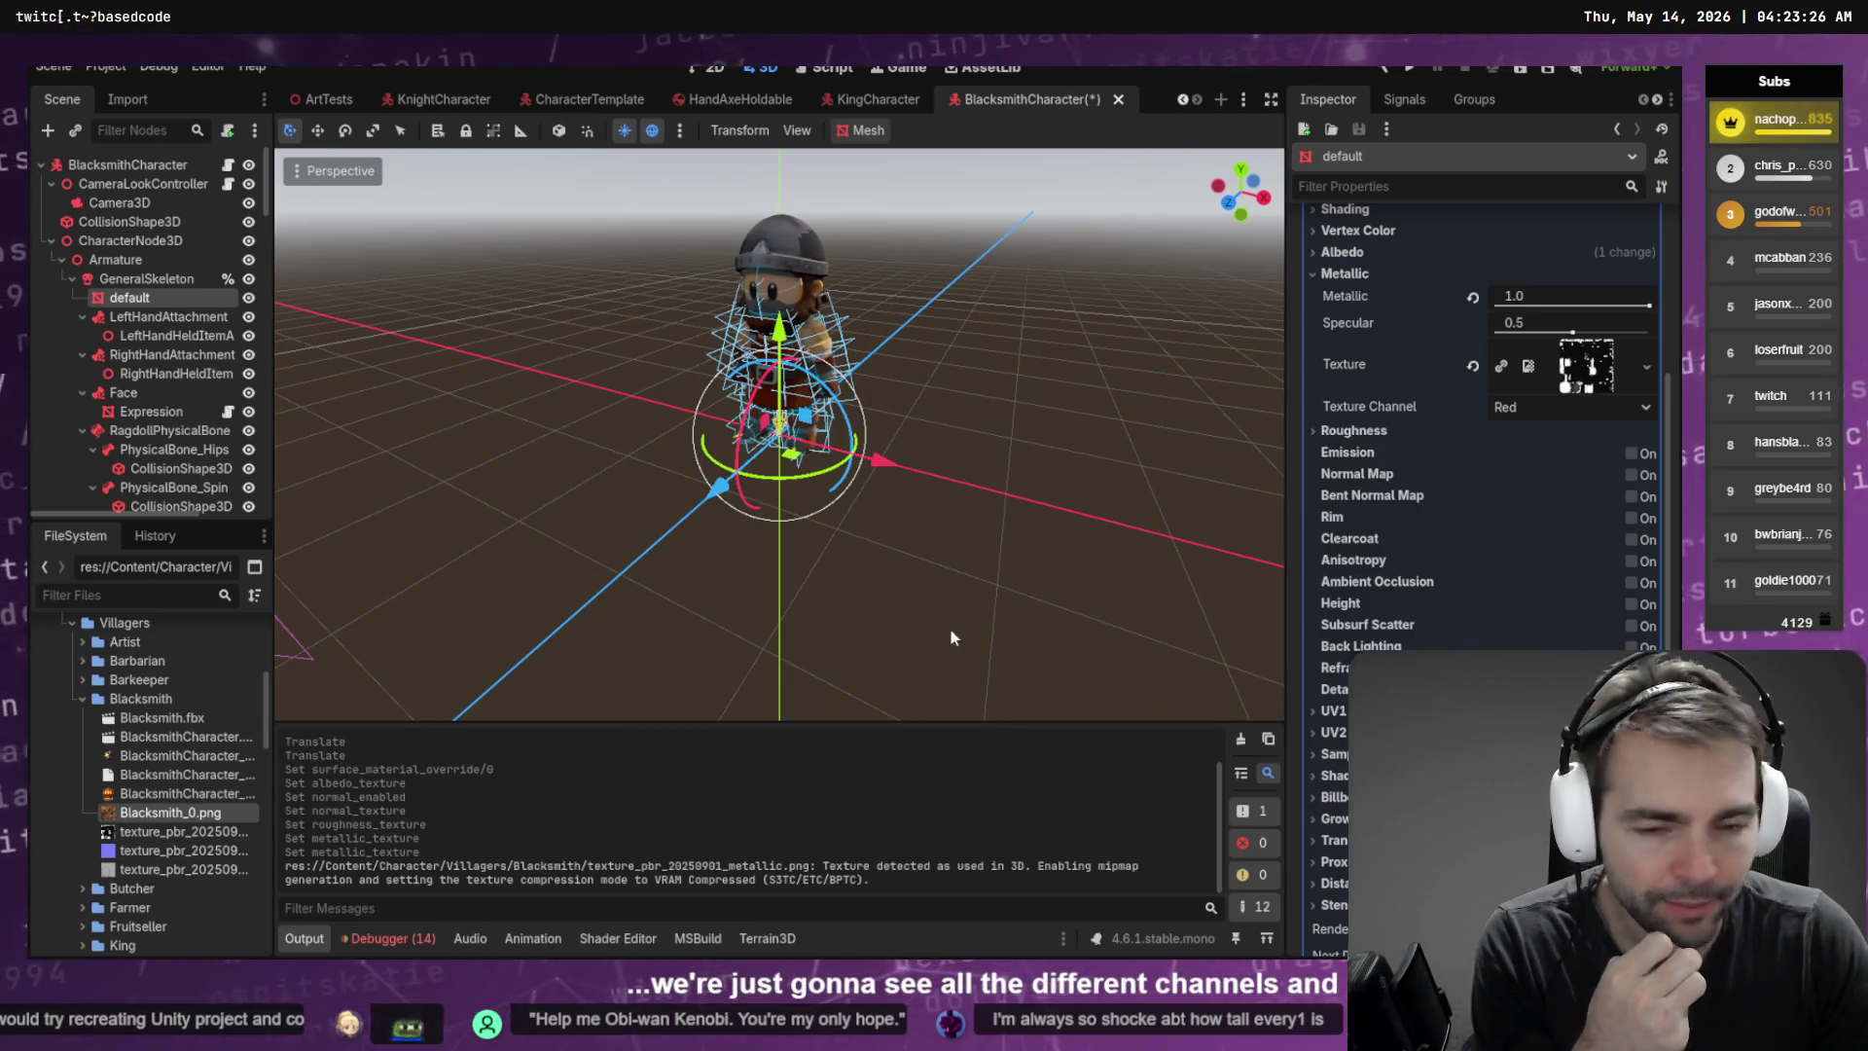
pyautogui.moveTo(160, 837)
pyautogui.mouseDown()
pyautogui.moveTo(191, 848)
pyautogui.moveTo(1586, 366)
pyautogui.mouseUp()
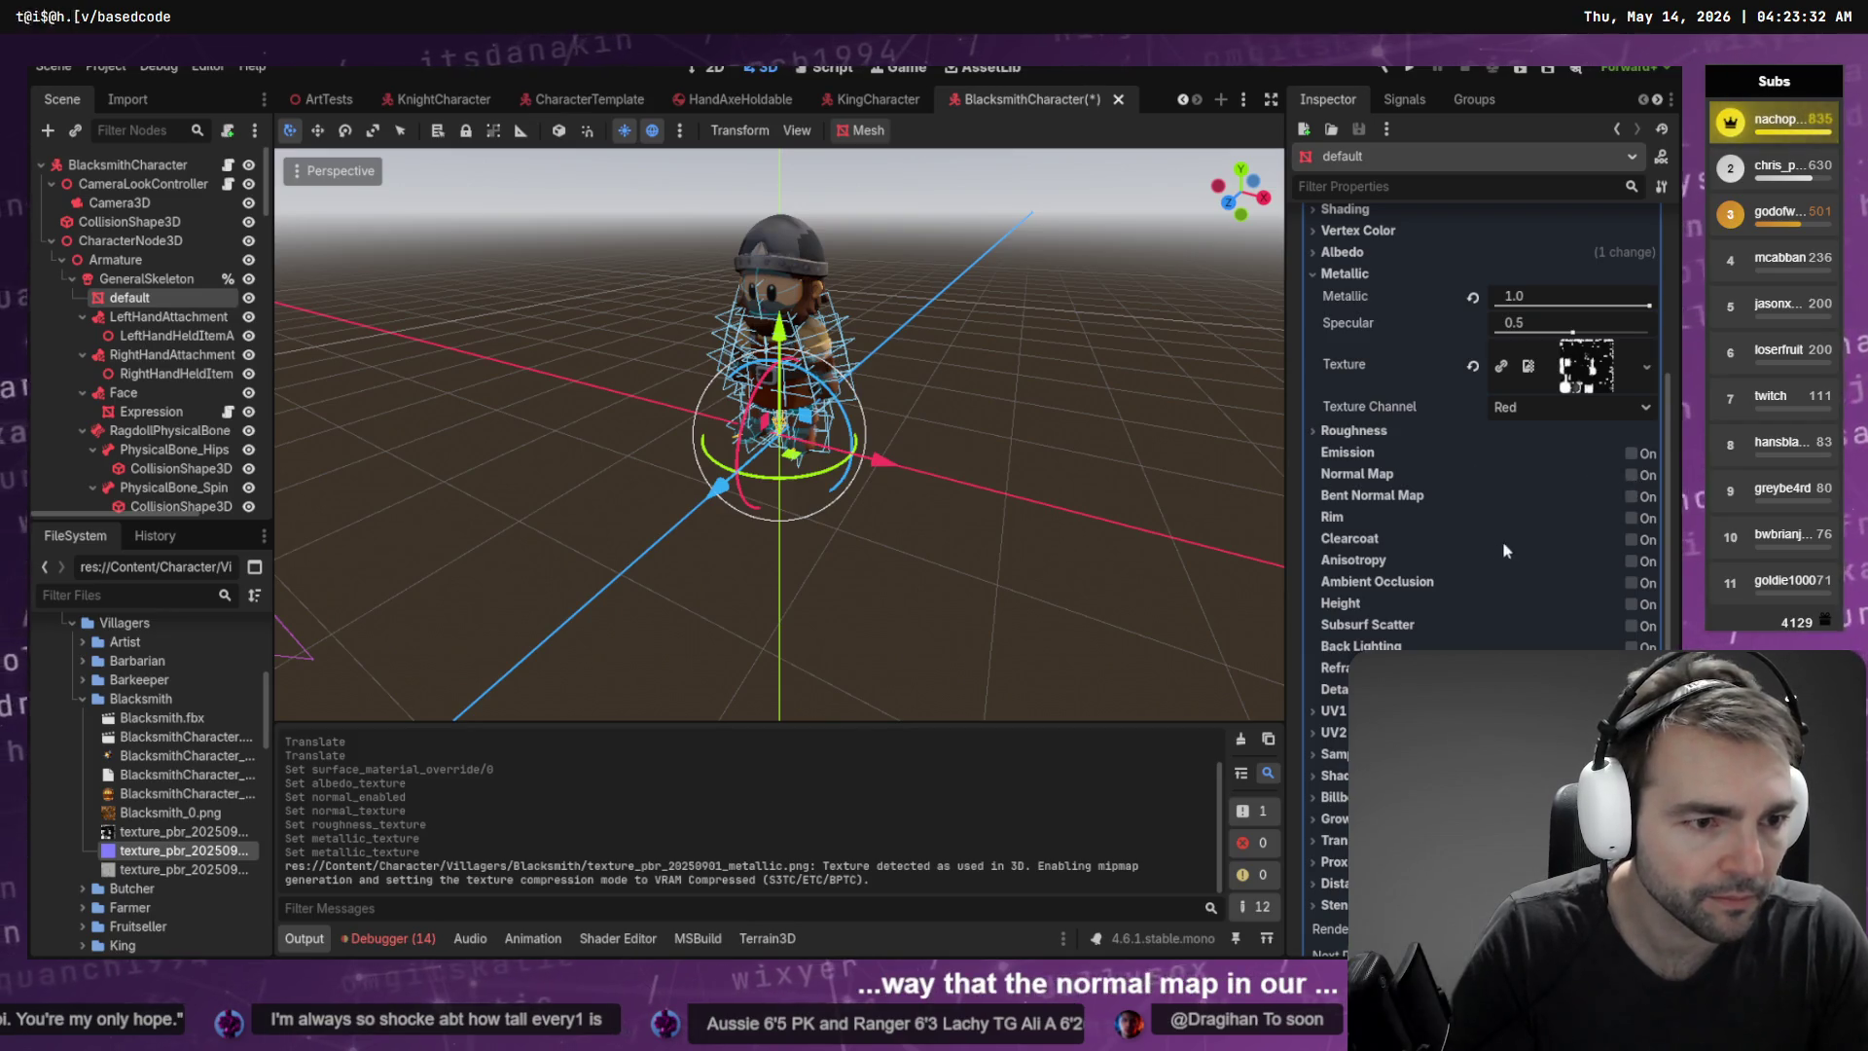
pyautogui.click(1632, 474)
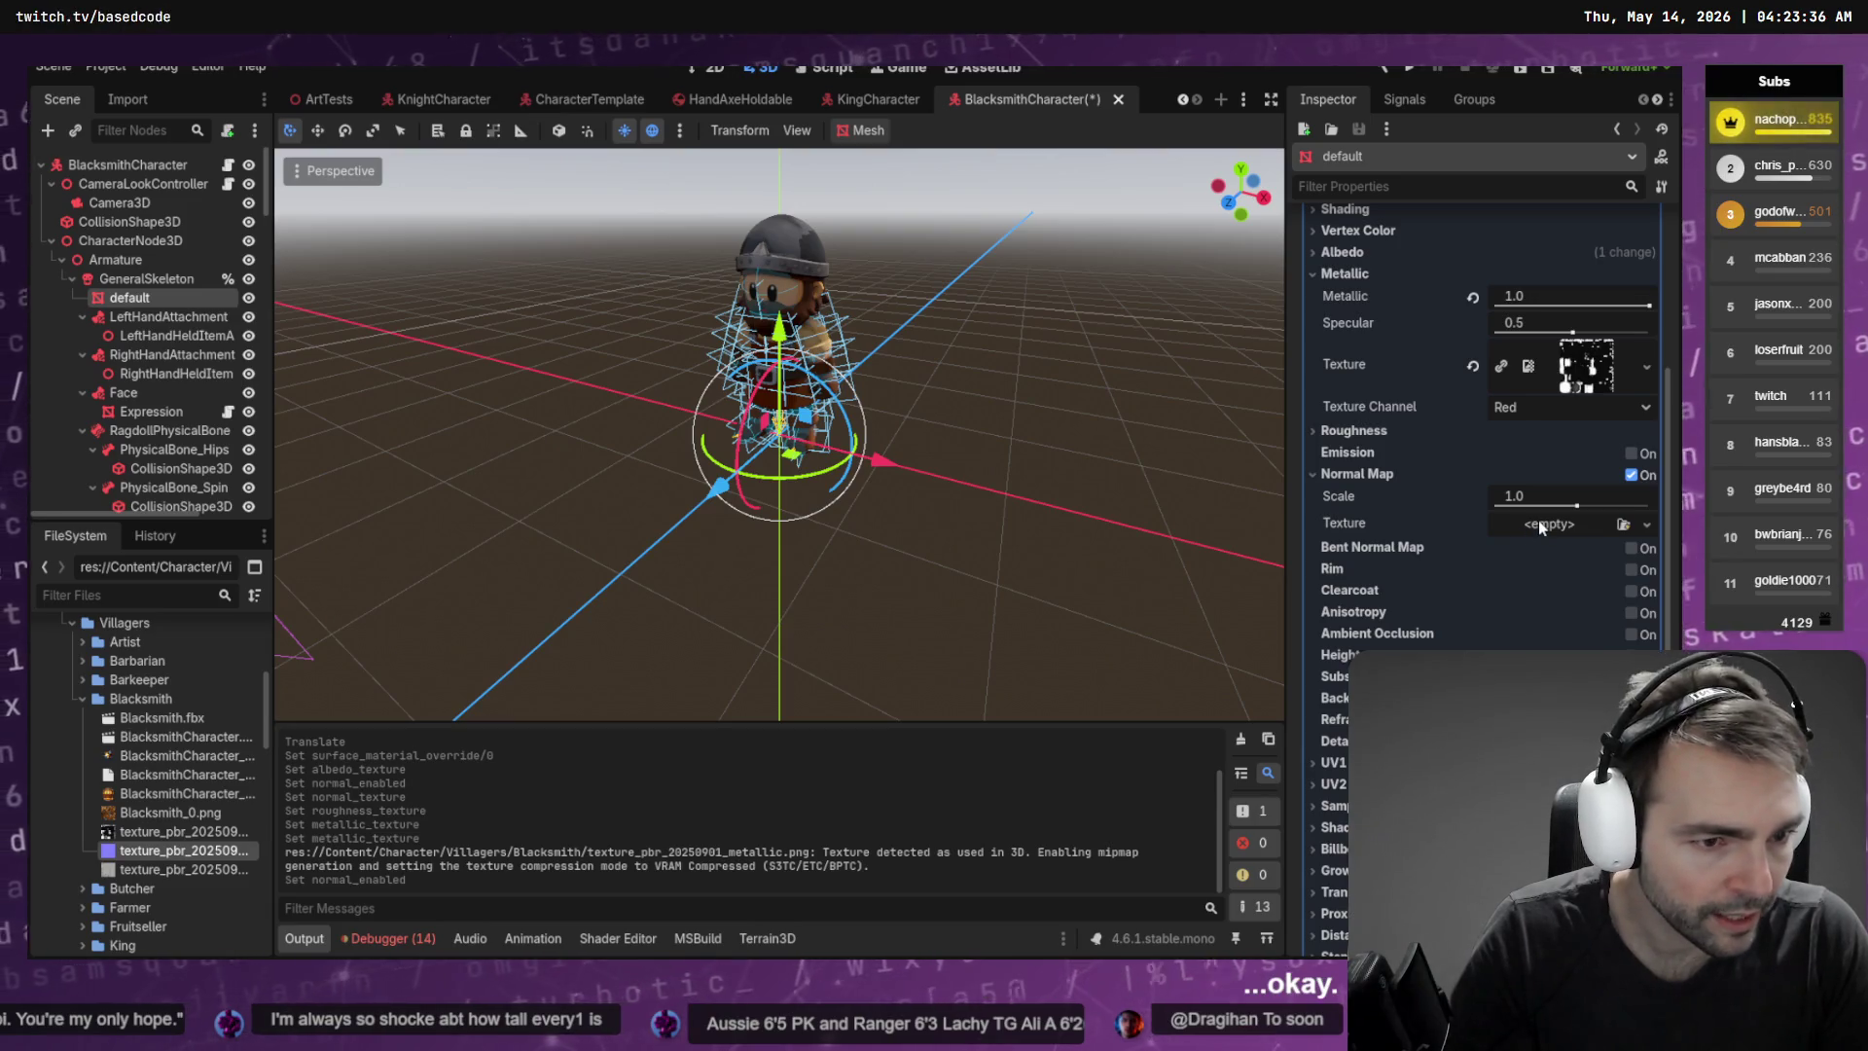
pyautogui.moveTo(1557, 523); pyautogui.dragTo(1559, 523)
# Assign the grey roughness PBR texture to the Roughness texture slot
pyautogui.click(1353, 430)
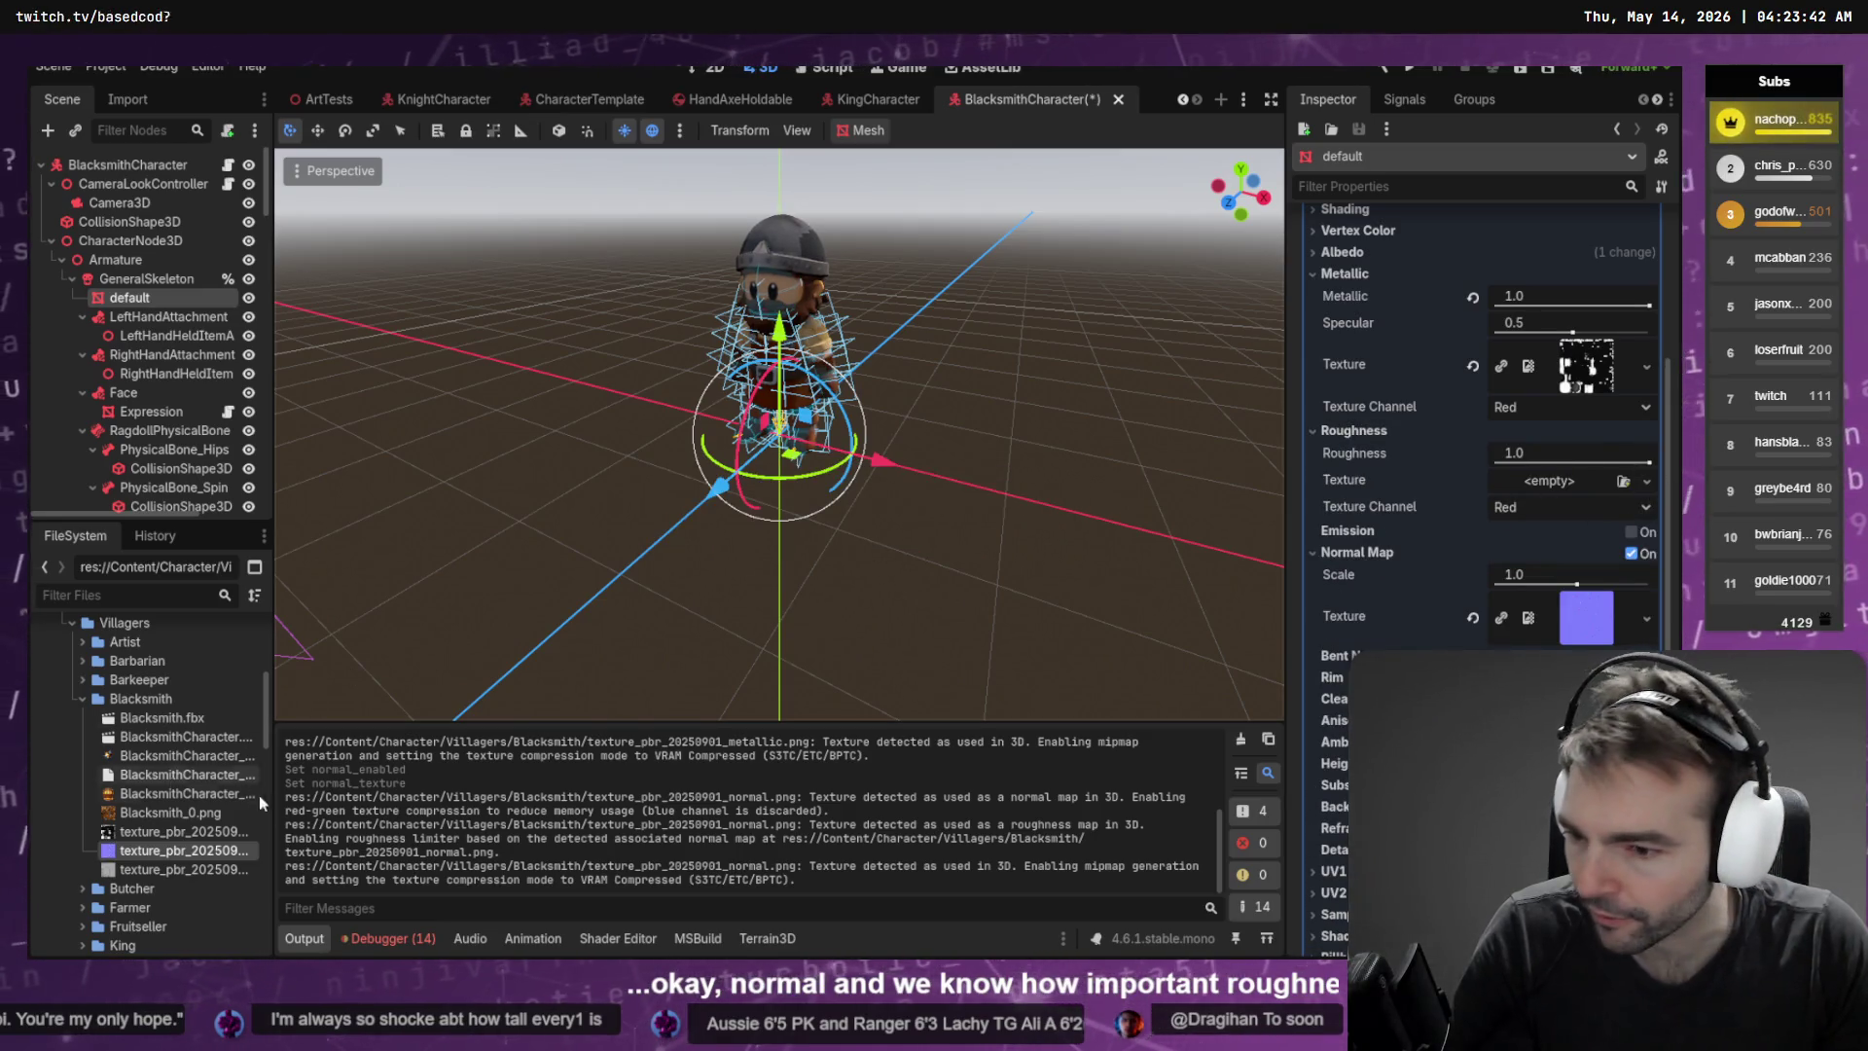
pyautogui.click(185, 869)
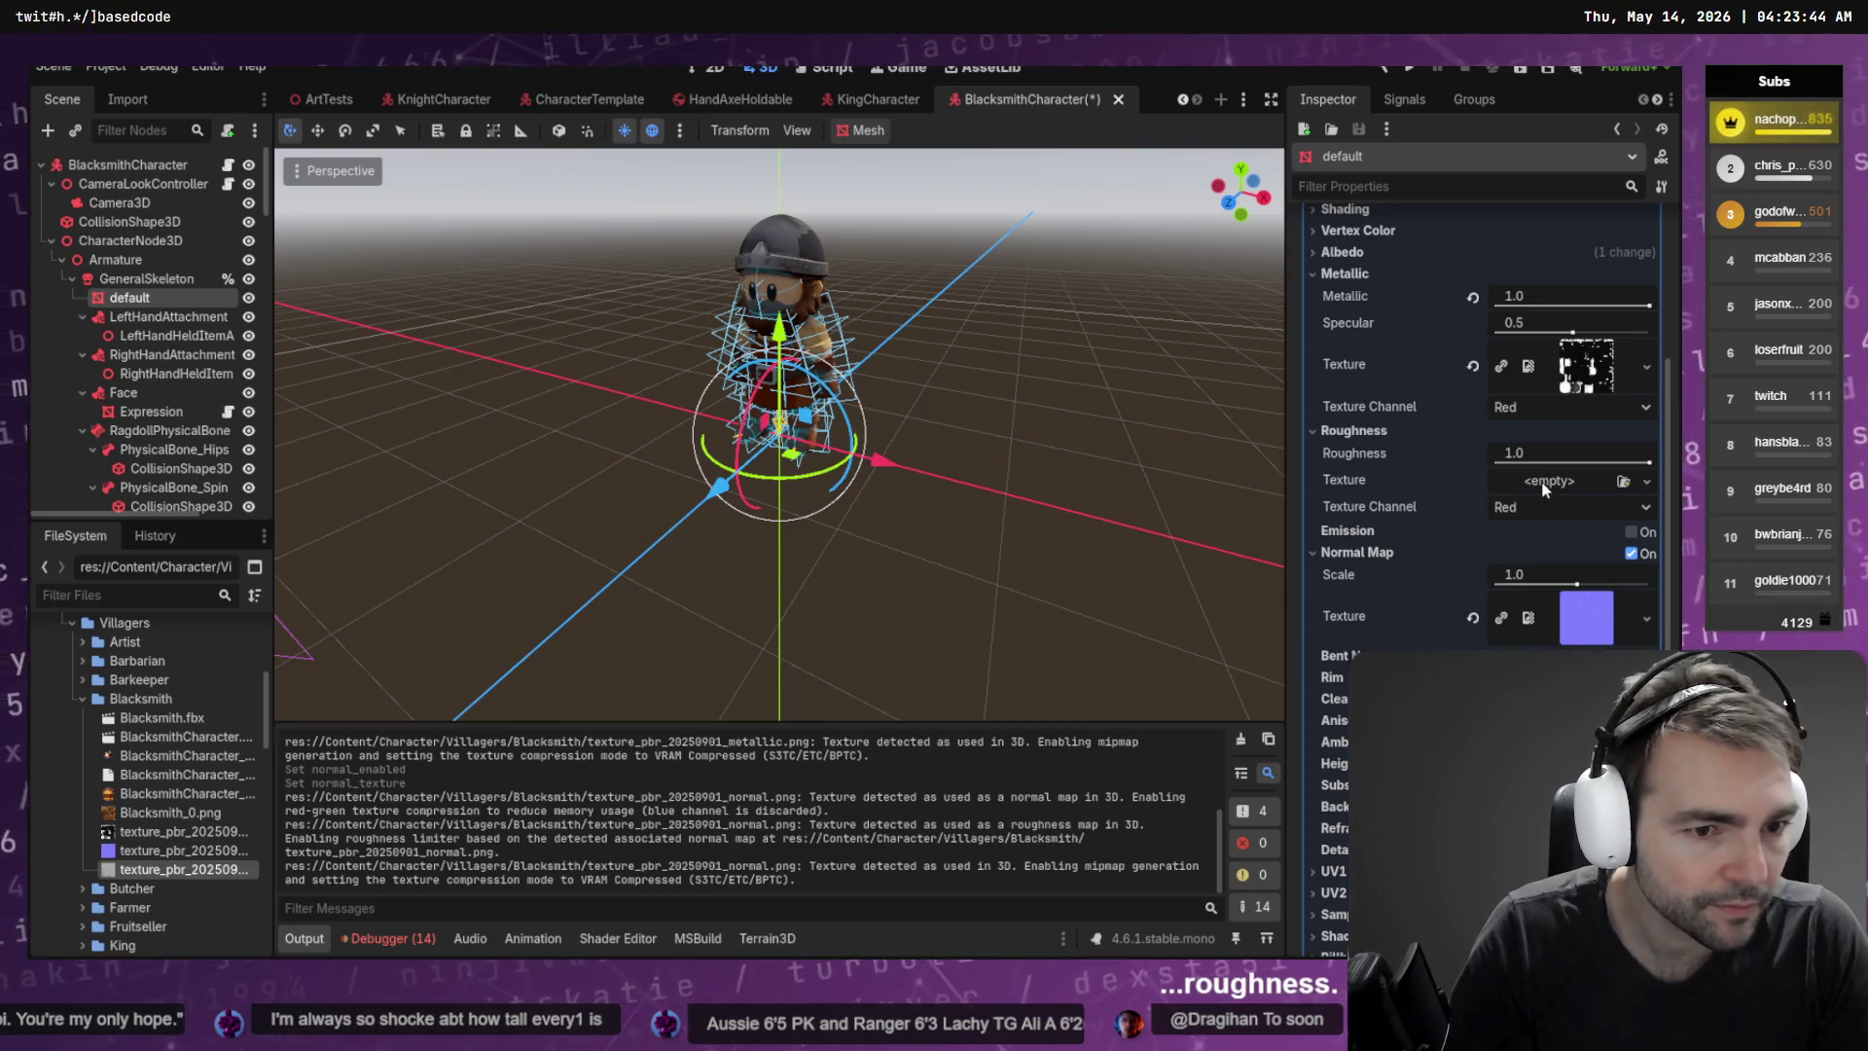
pyautogui.moveTo(185, 869); pyautogui.dragTo(1550, 489)
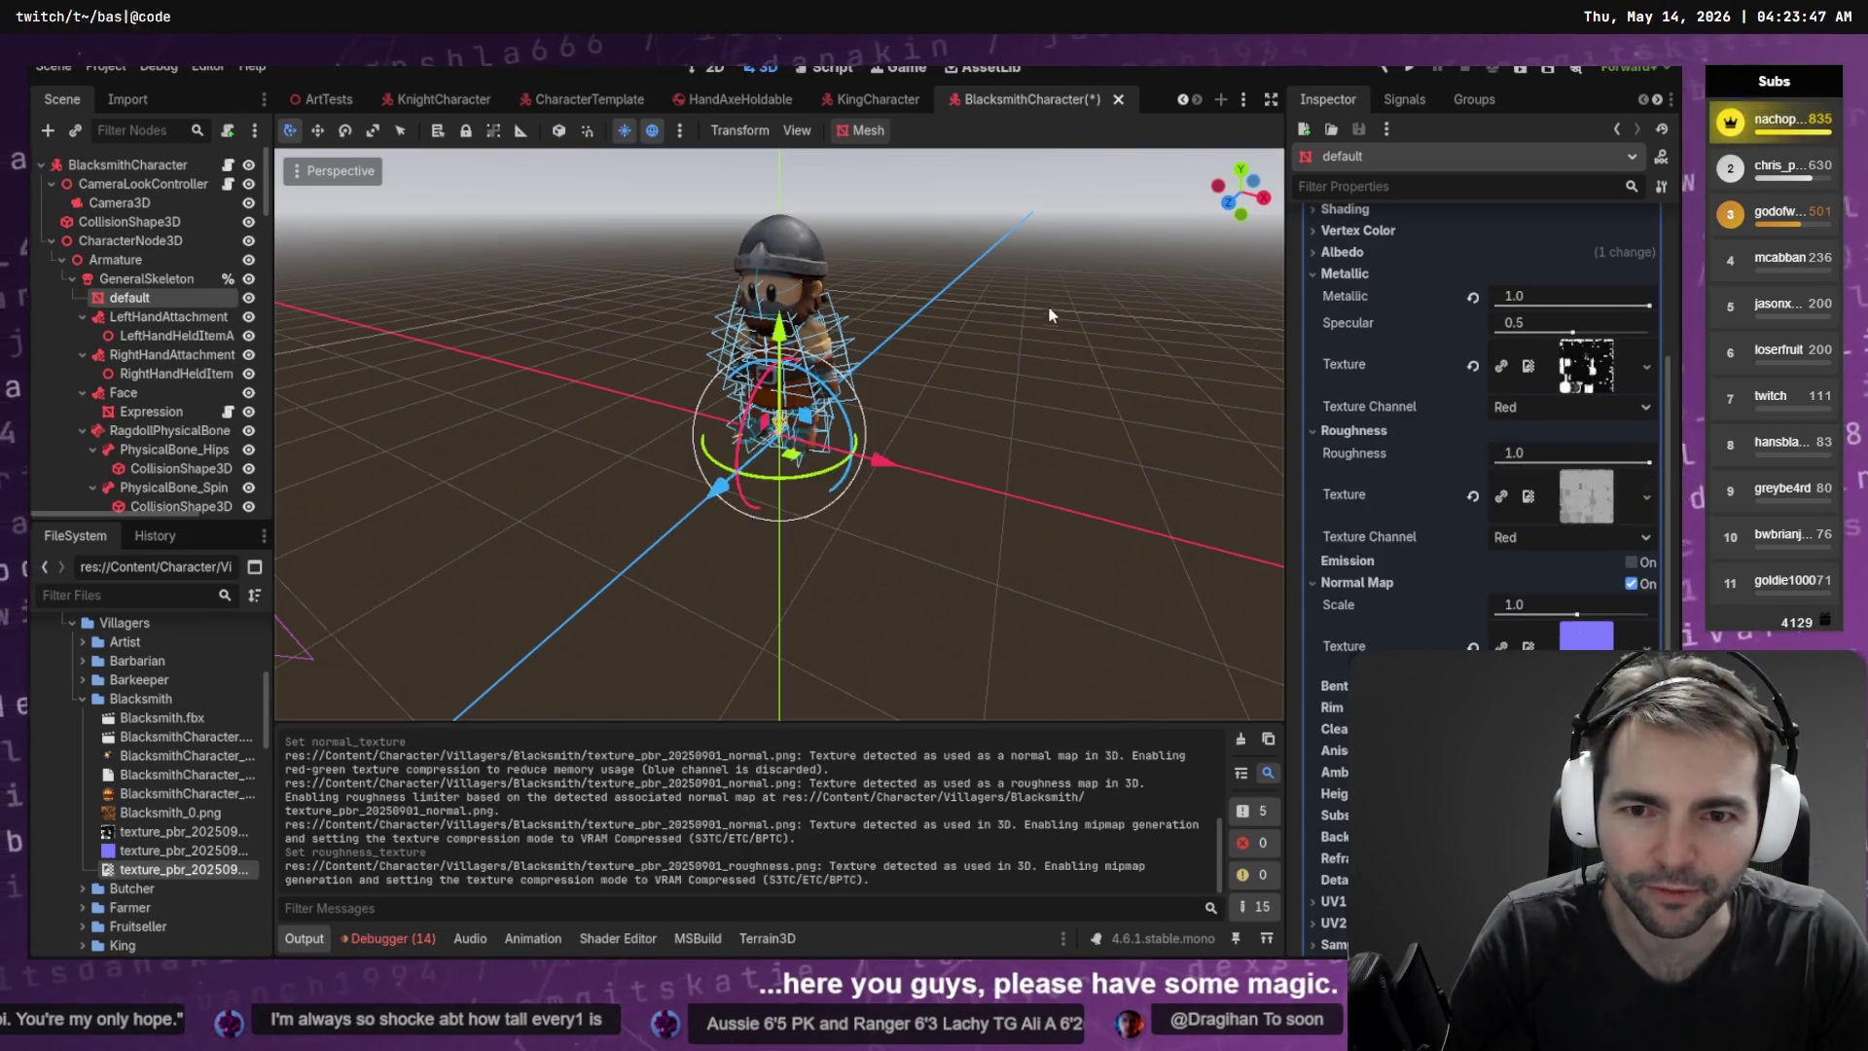
# Orbit to a level back view of the character to check the helmet
pyautogui.click(963, 255)
pyautogui.scroll(5, 964, 255)
pyautogui.moveTo(963, 255); pyautogui.dragTo(1177, 297)
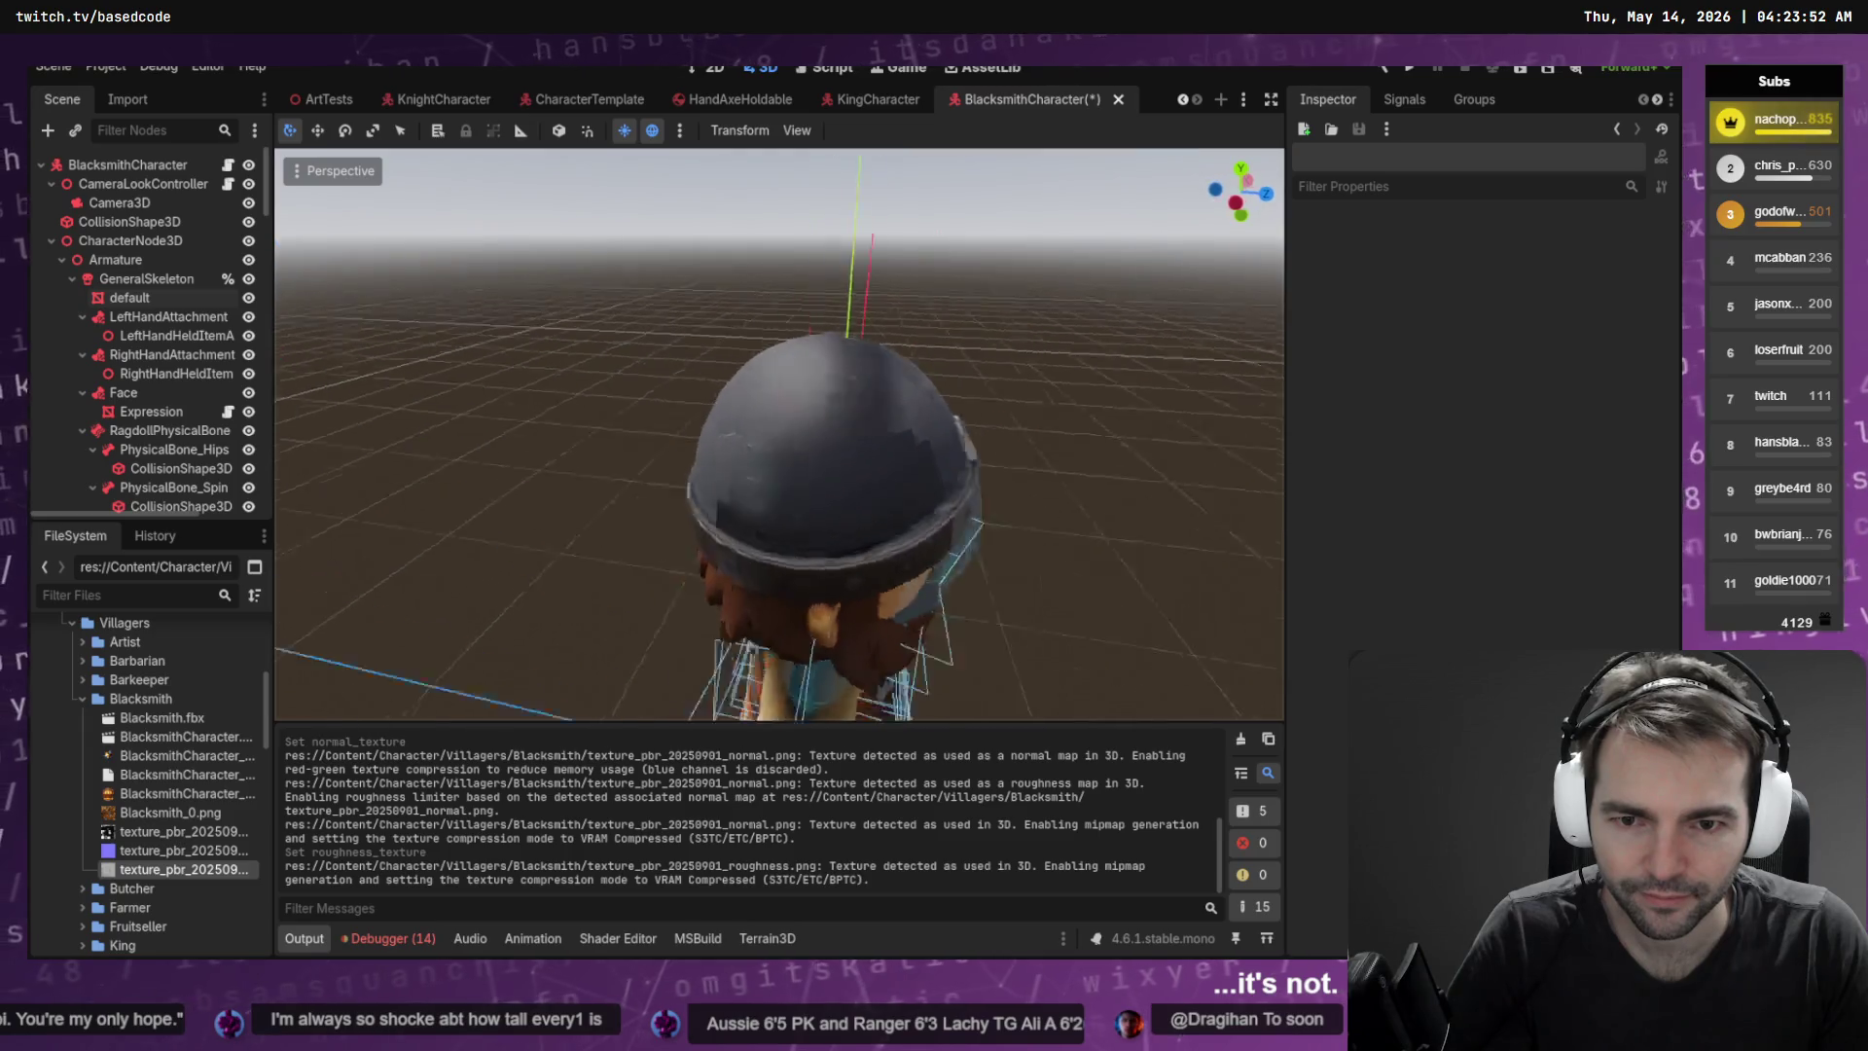
pyautogui.scroll(-4, 779, 433)
pyautogui.moveTo(778, 433); pyautogui.dragTo(818, 369)
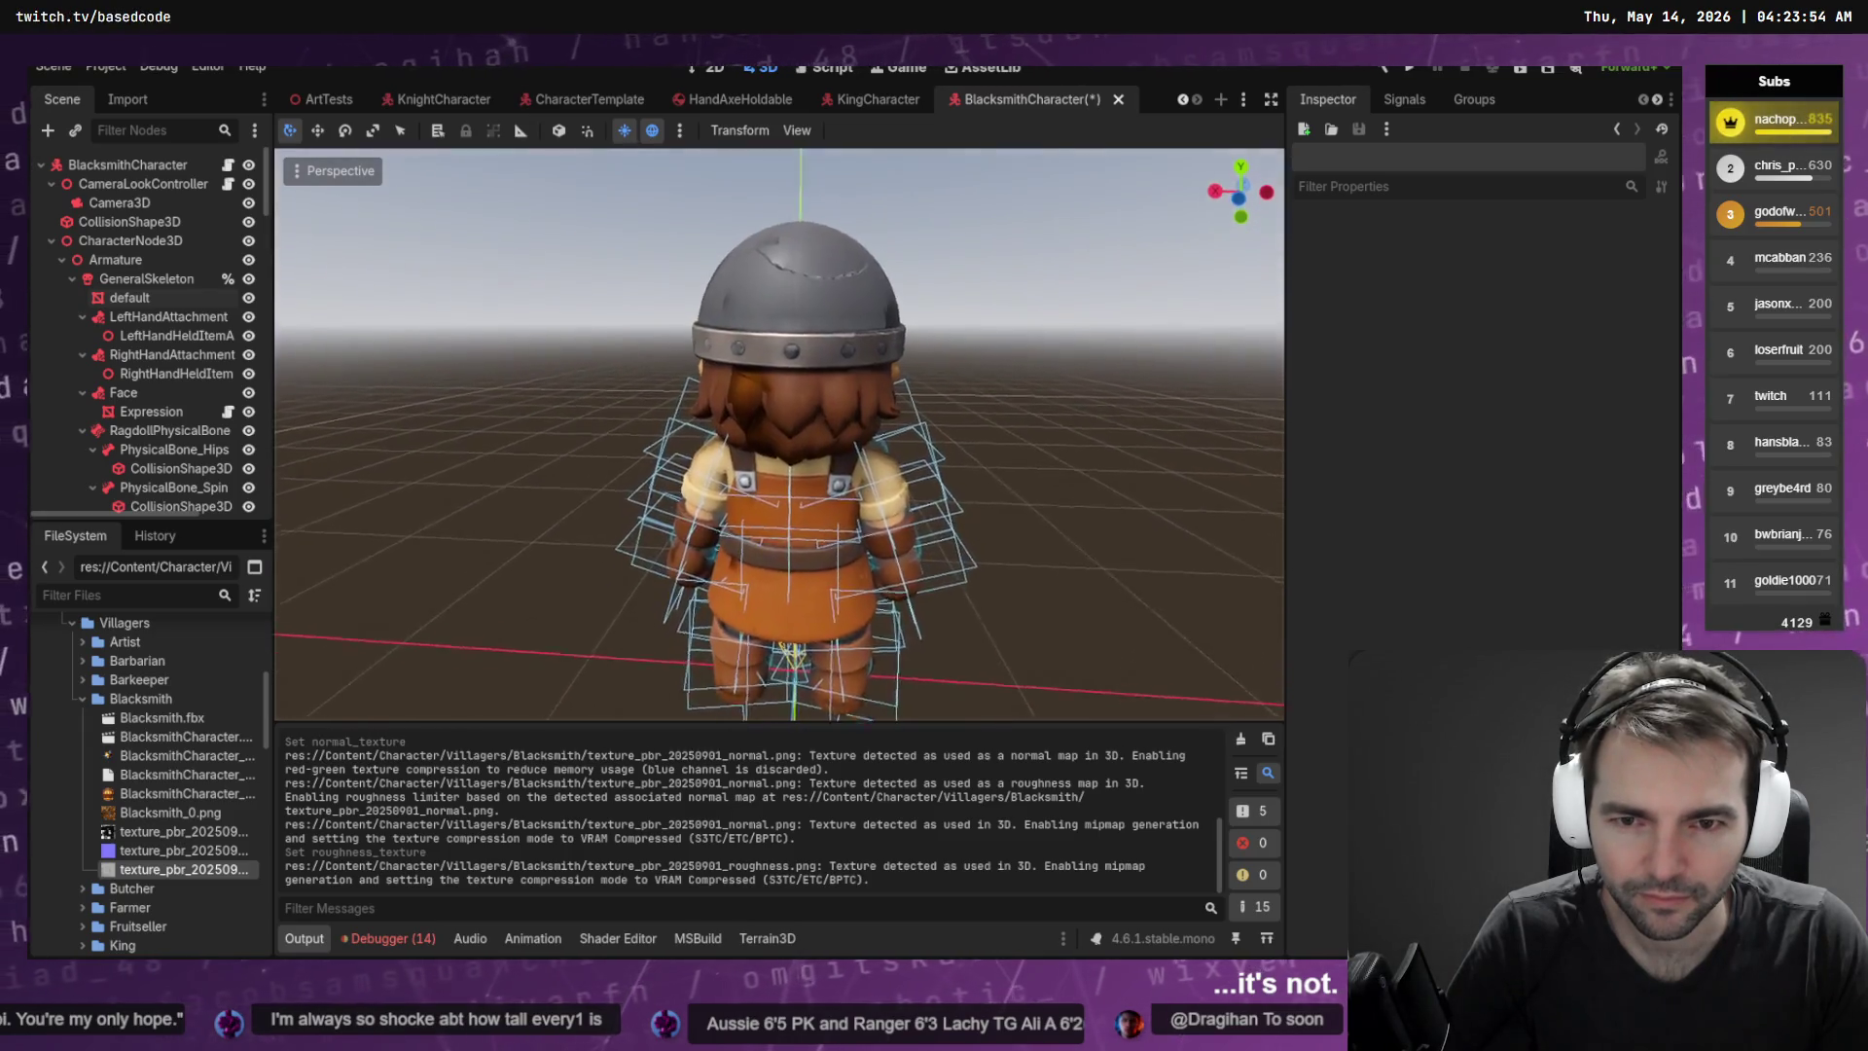
# Set the normal map scale to 0.0, undoing a roughness tweak so roughness stays 1.0
pyautogui.scroll(5, 950, 251)
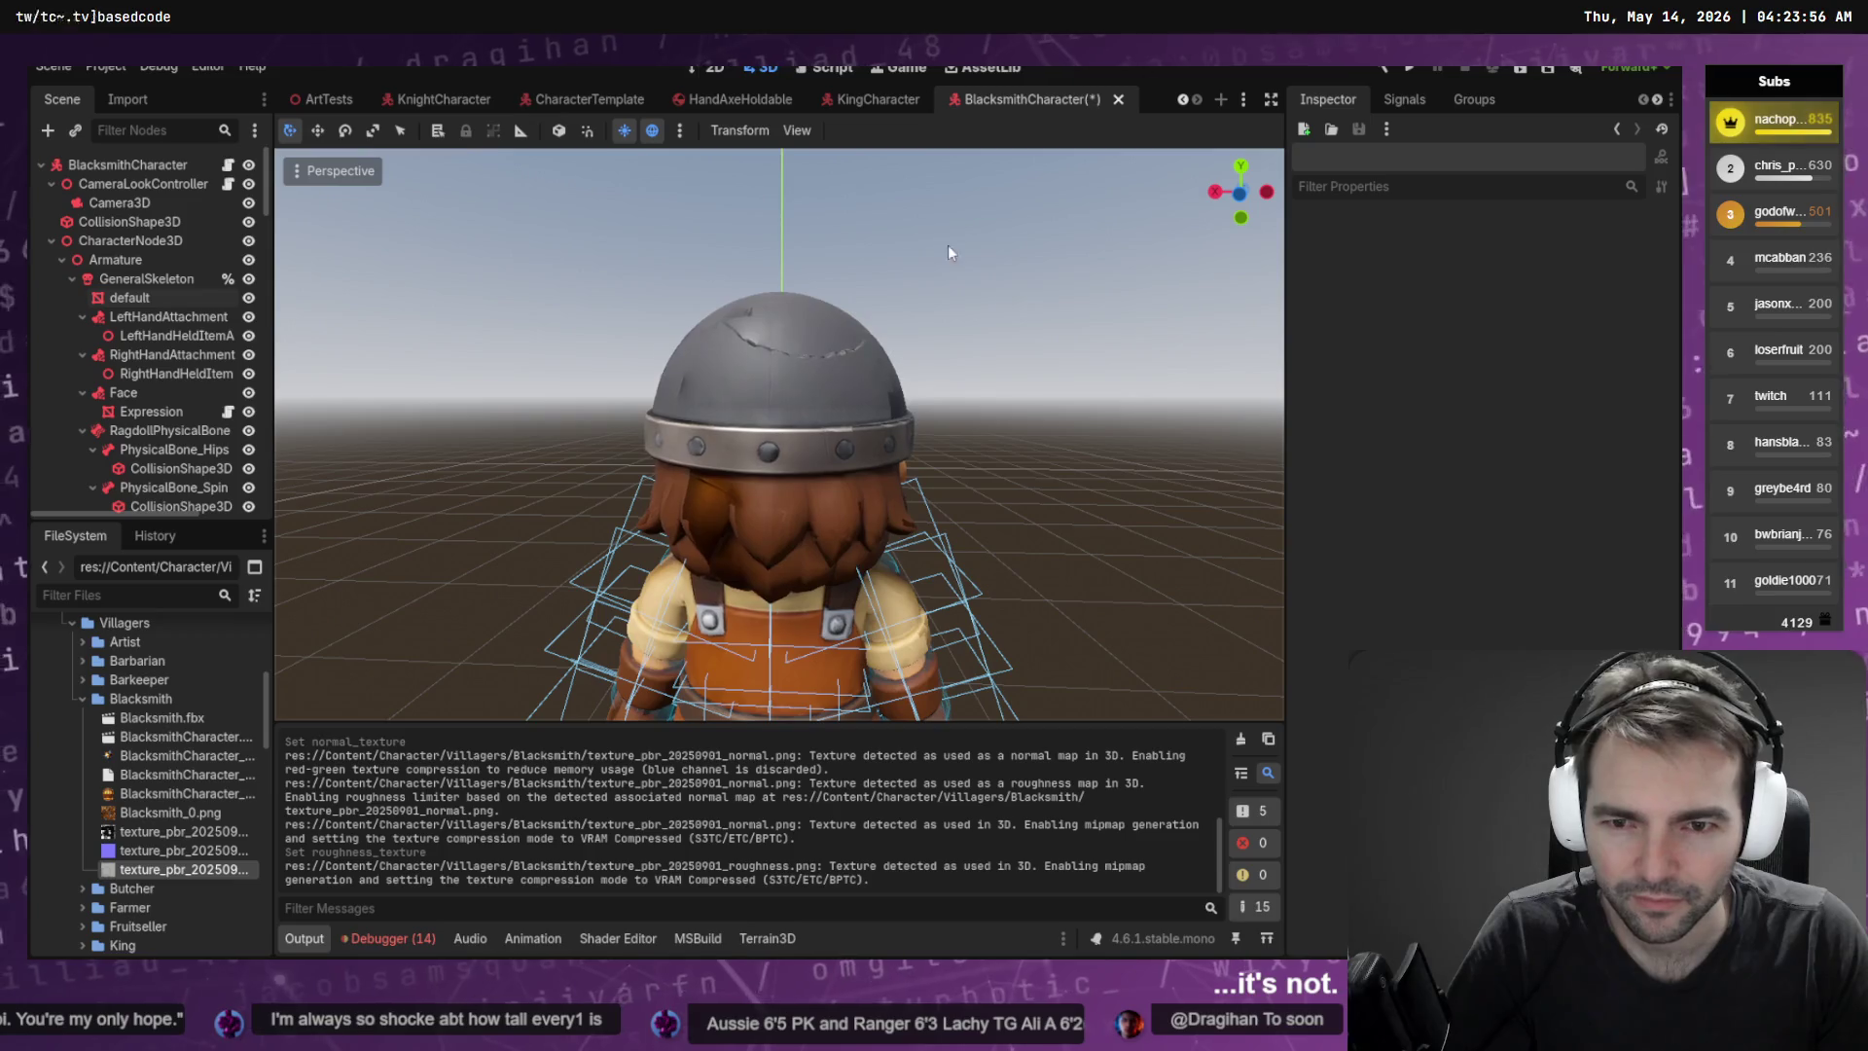
pyautogui.click(129, 297)
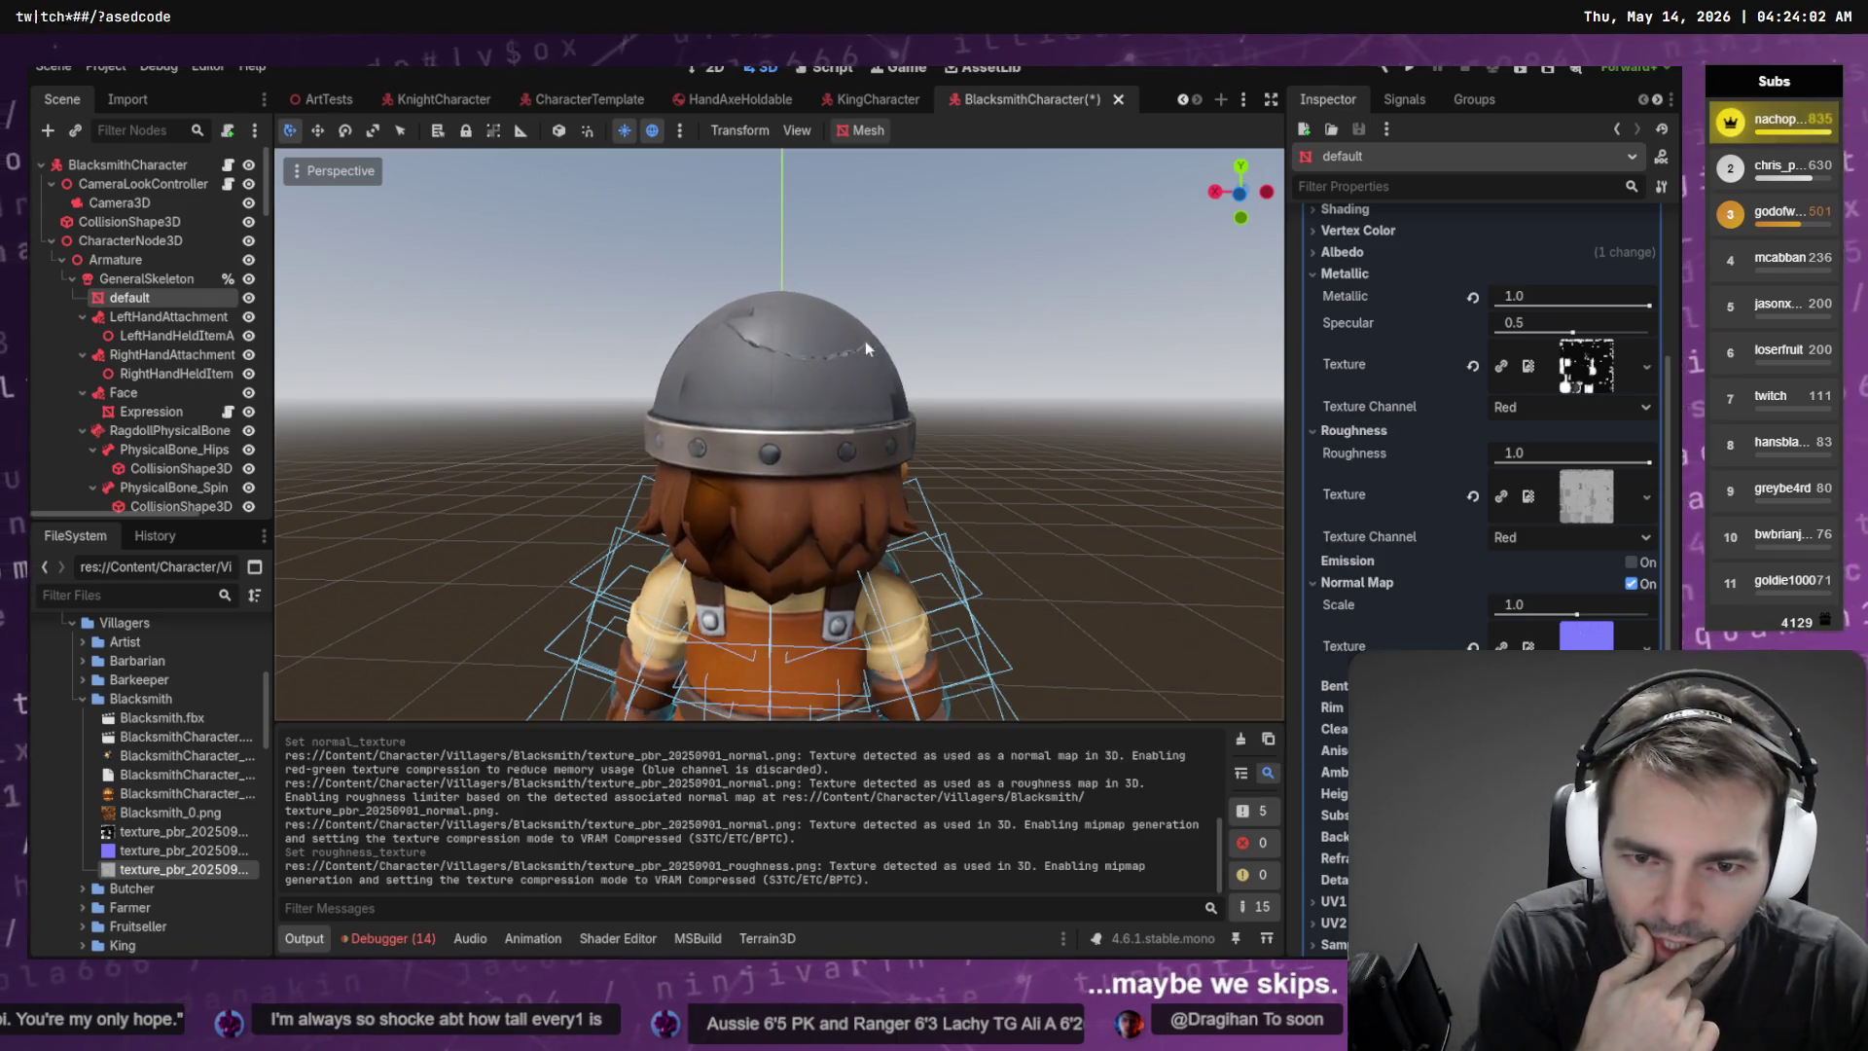
pyautogui.moveTo(1579, 614); pyautogui.dragTo(1557, 614)
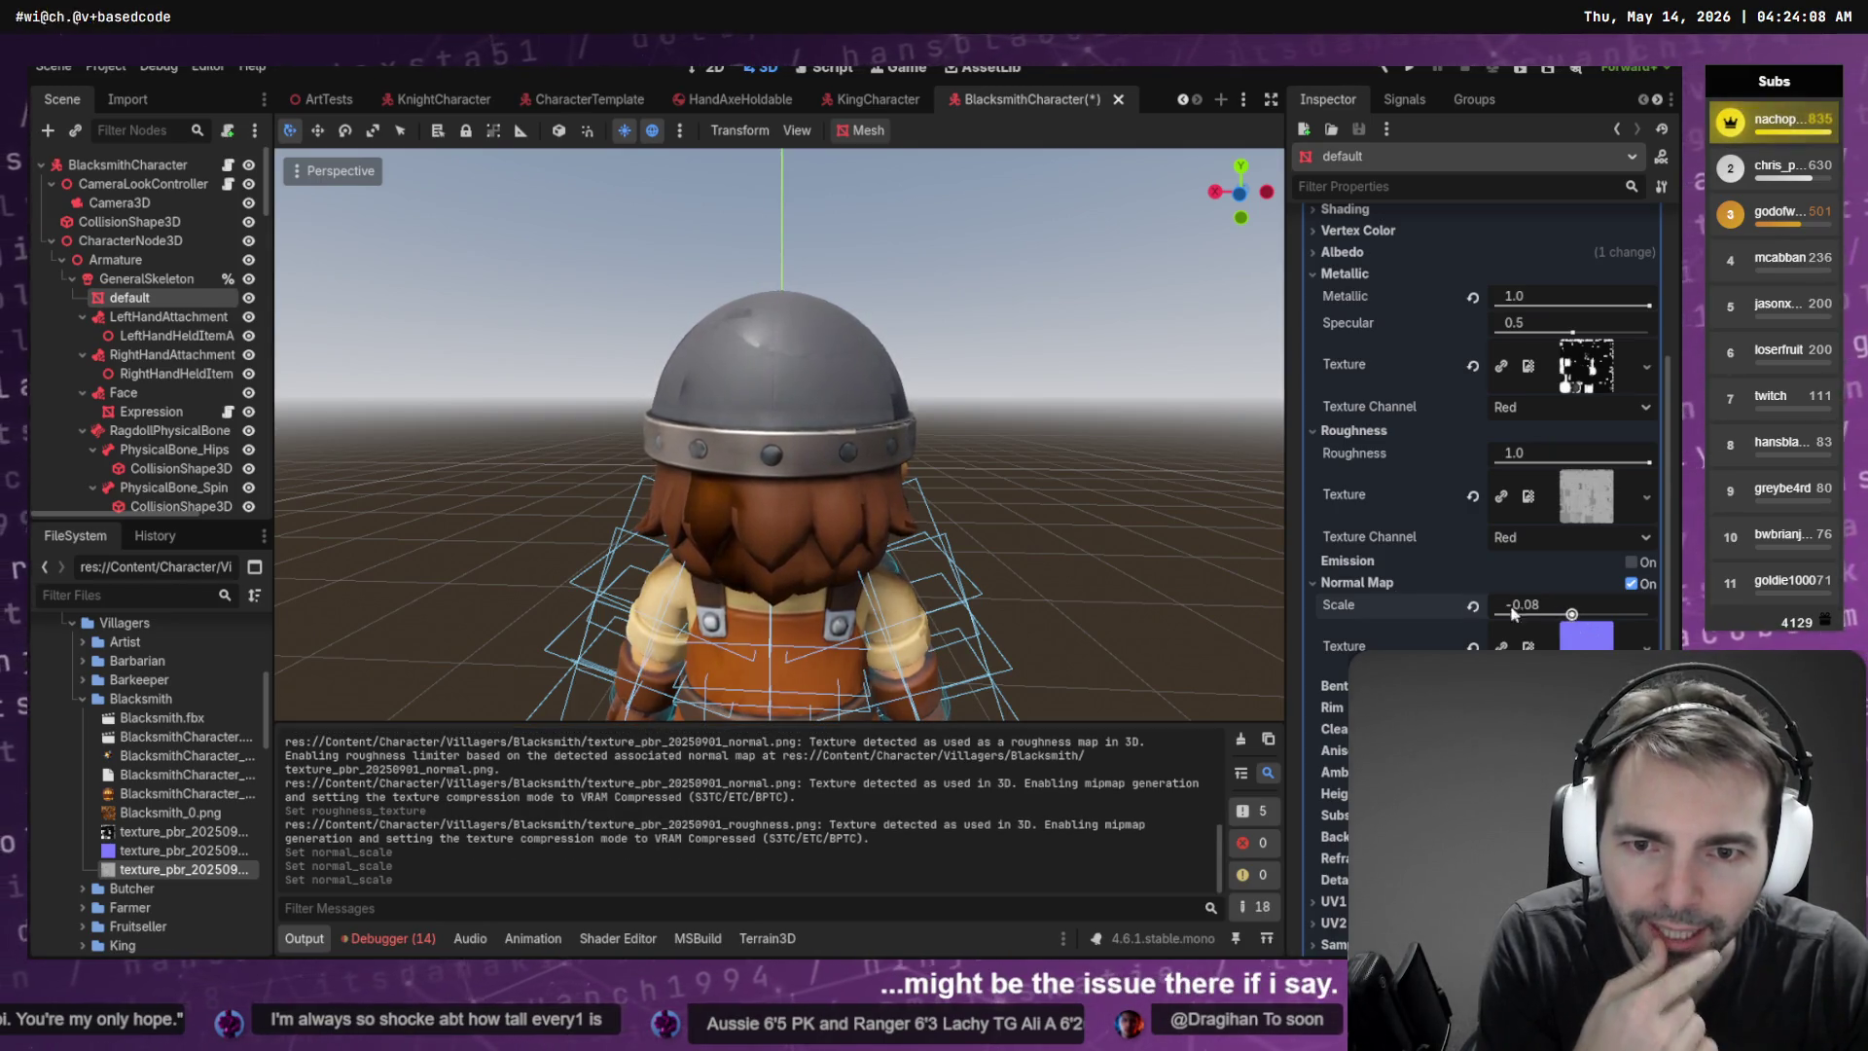
pyautogui.moveTo(681, 438)
pyautogui.mouseDown()
pyautogui.moveTo(325, 438)
pyautogui.moveTo(389, 350)
pyautogui.moveTo(419, 379)
pyautogui.mouseUp()
pyautogui.moveTo(1650, 464); pyautogui.dragTo(1463, 465)
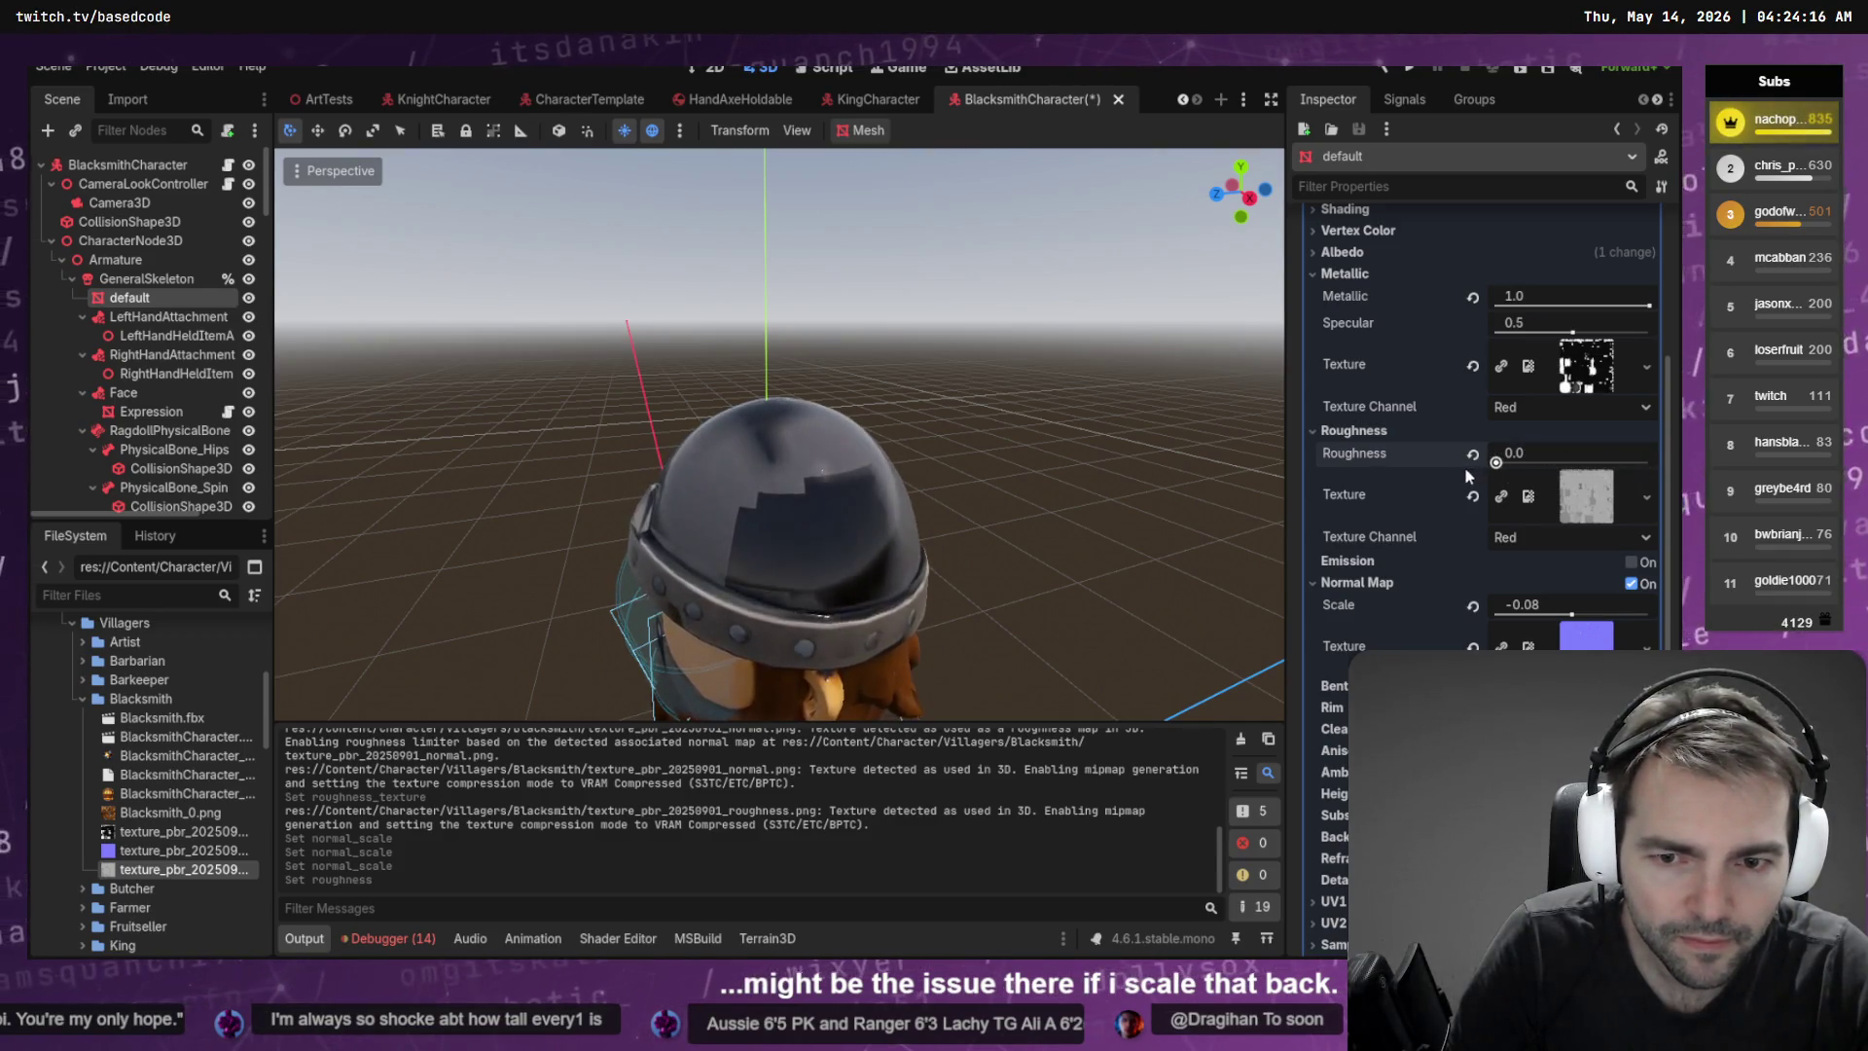
pyautogui.hotkey('ctrl', 'z')
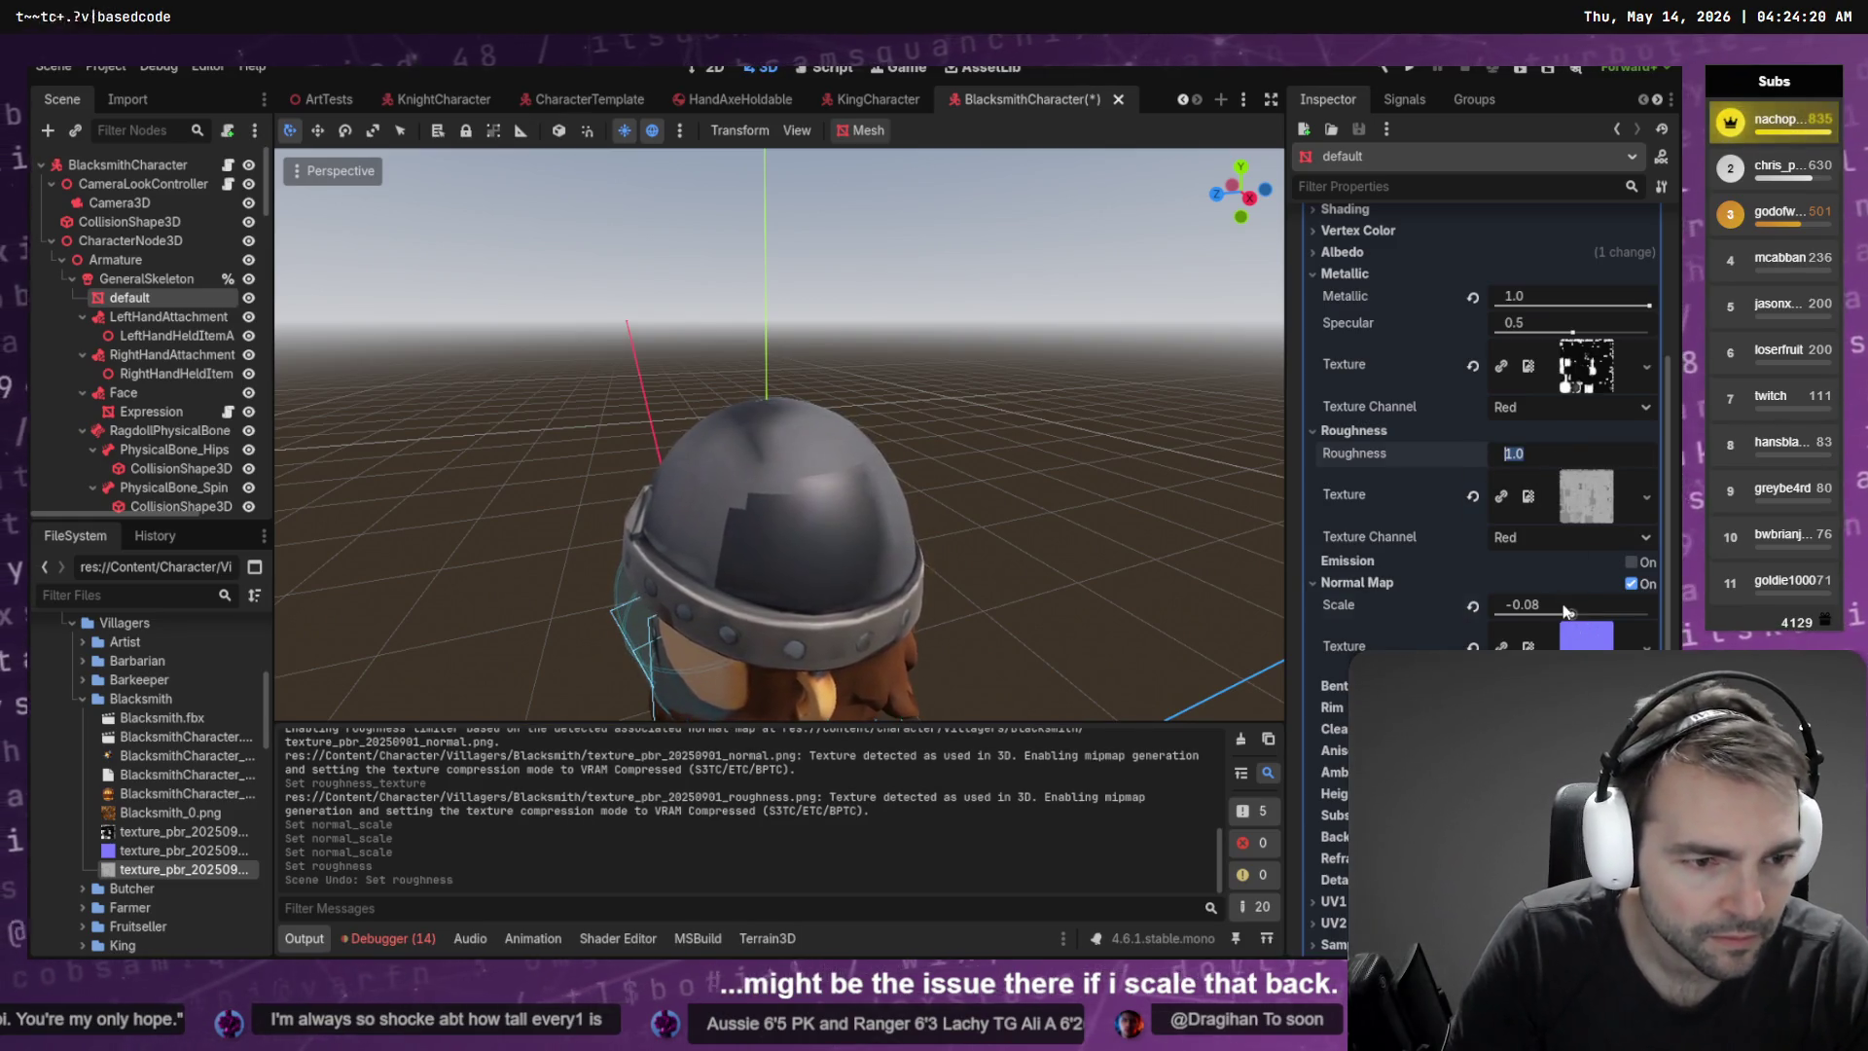
pyautogui.moveTo(1556, 604); pyautogui.dragTo(1566, 604)
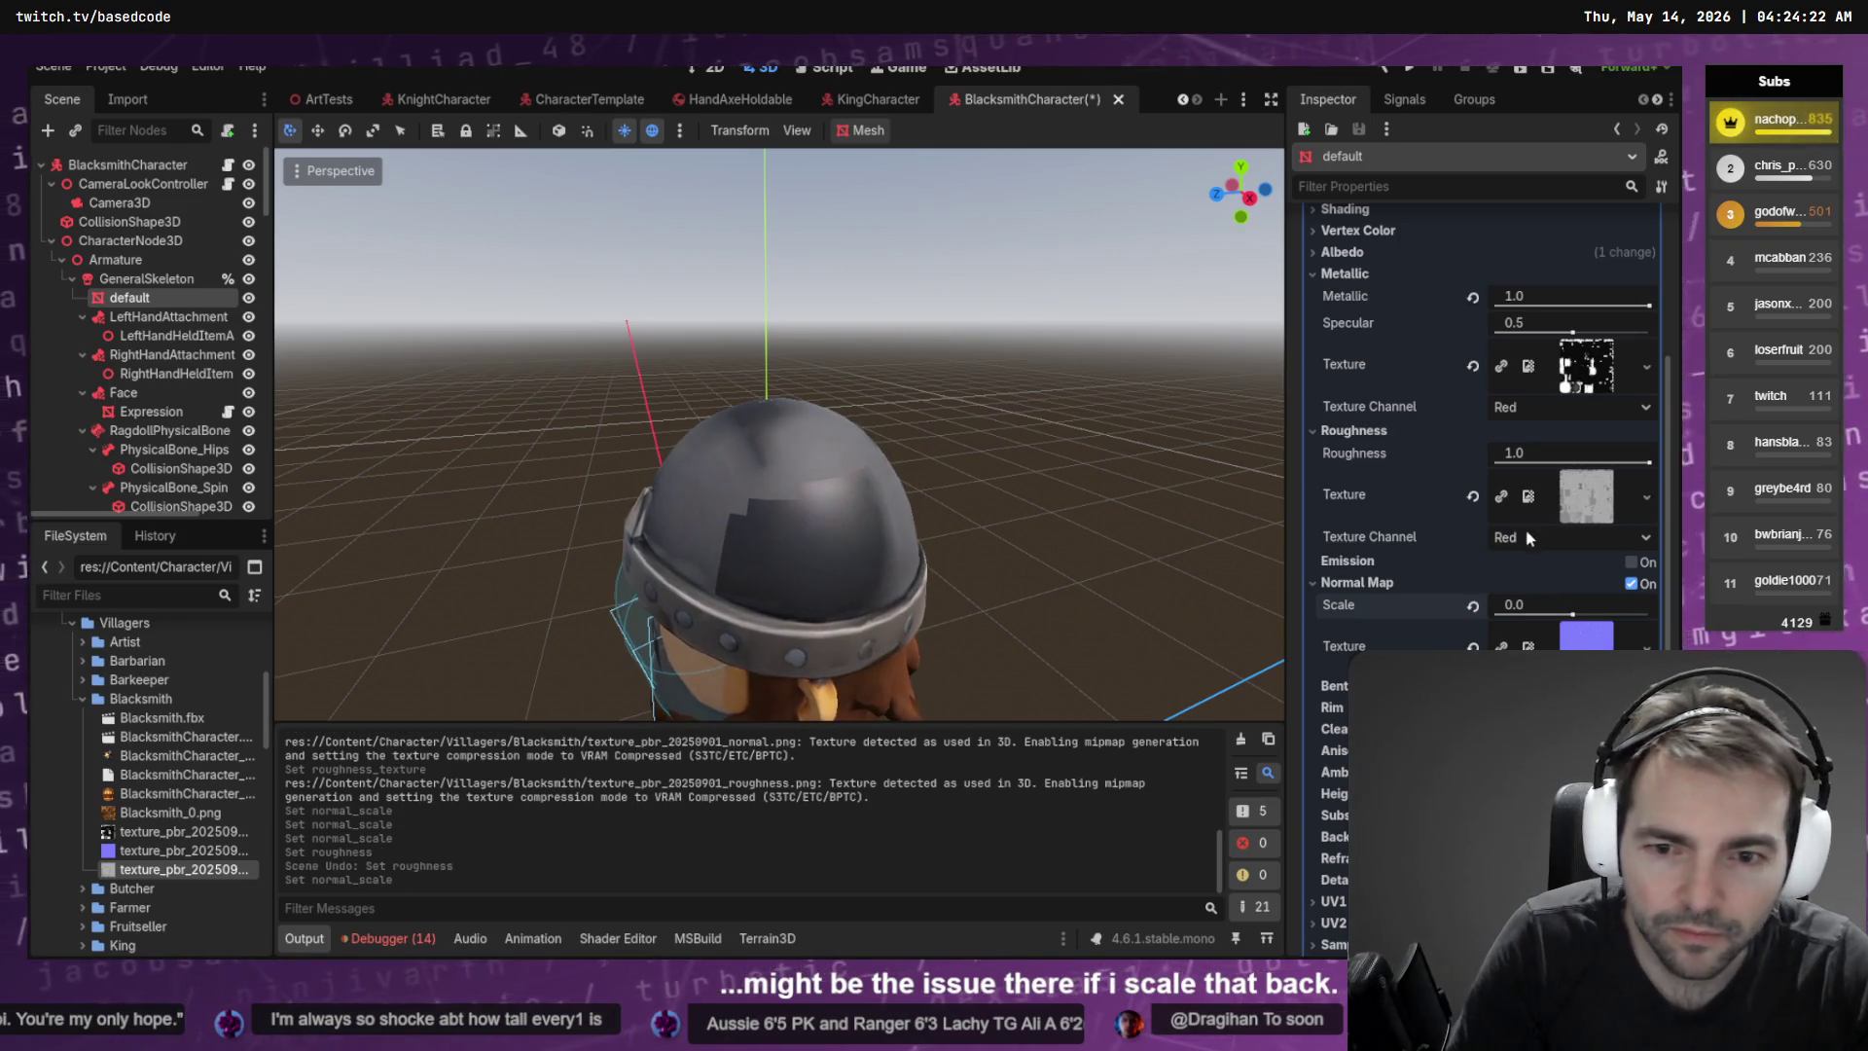
pyautogui.click(1556, 453)
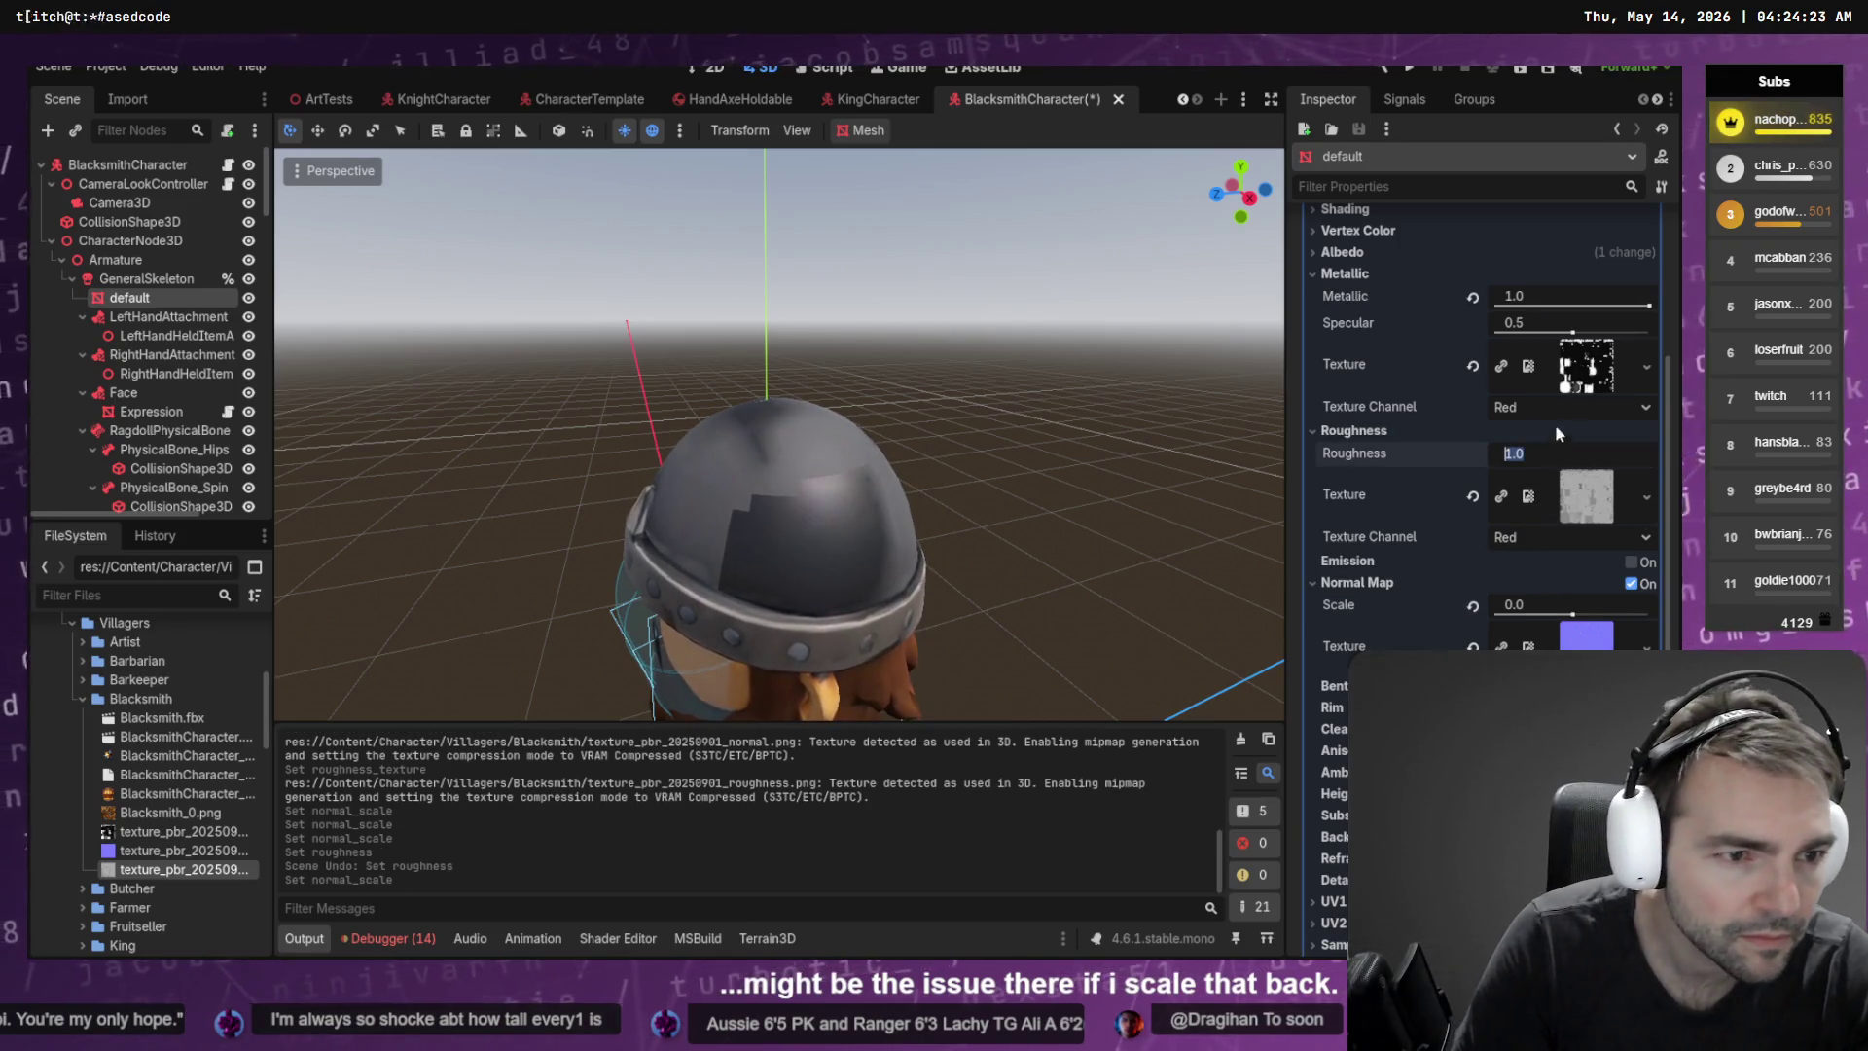
# Set specular to 0.84 and lower metallic to 0.05
pyautogui.click(1571, 331)
pyautogui.moveTo(1551, 352); pyautogui.dragTo(1506, 365)
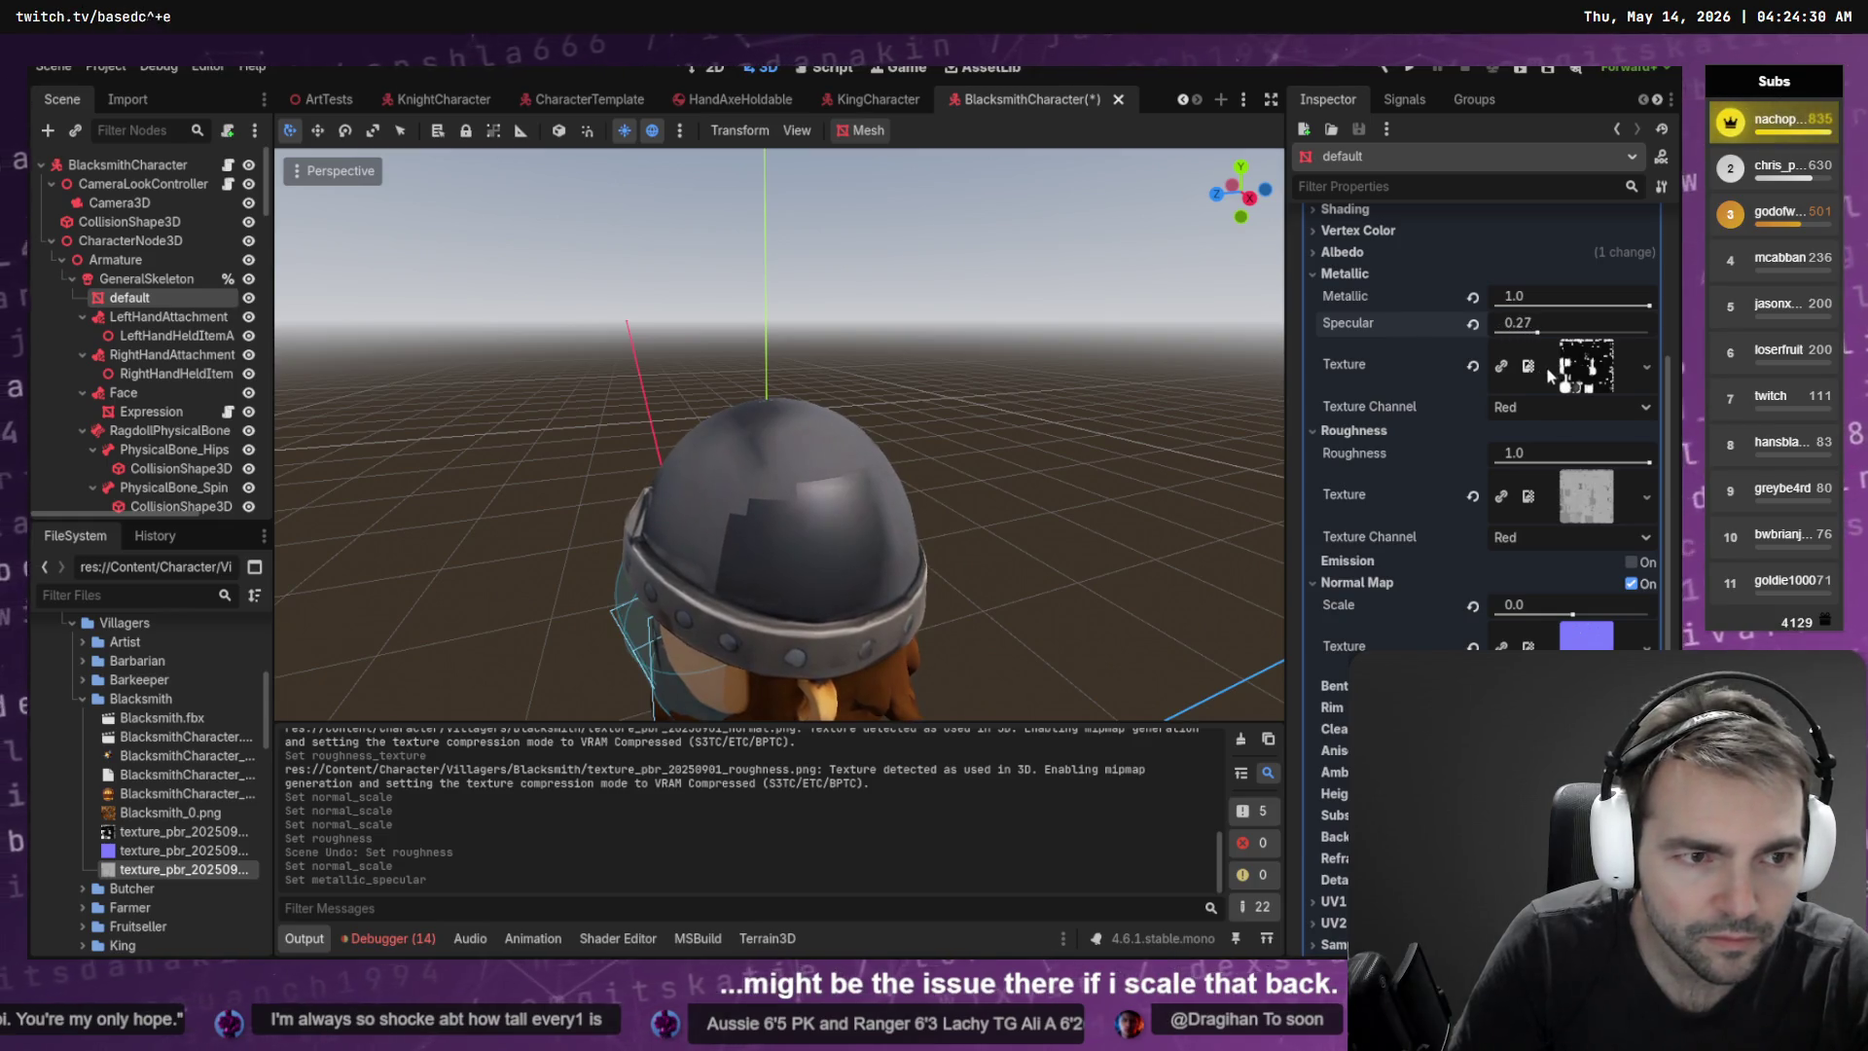
pyautogui.hotkey('ctrl', 'z')
pyautogui.click(1508, 308)
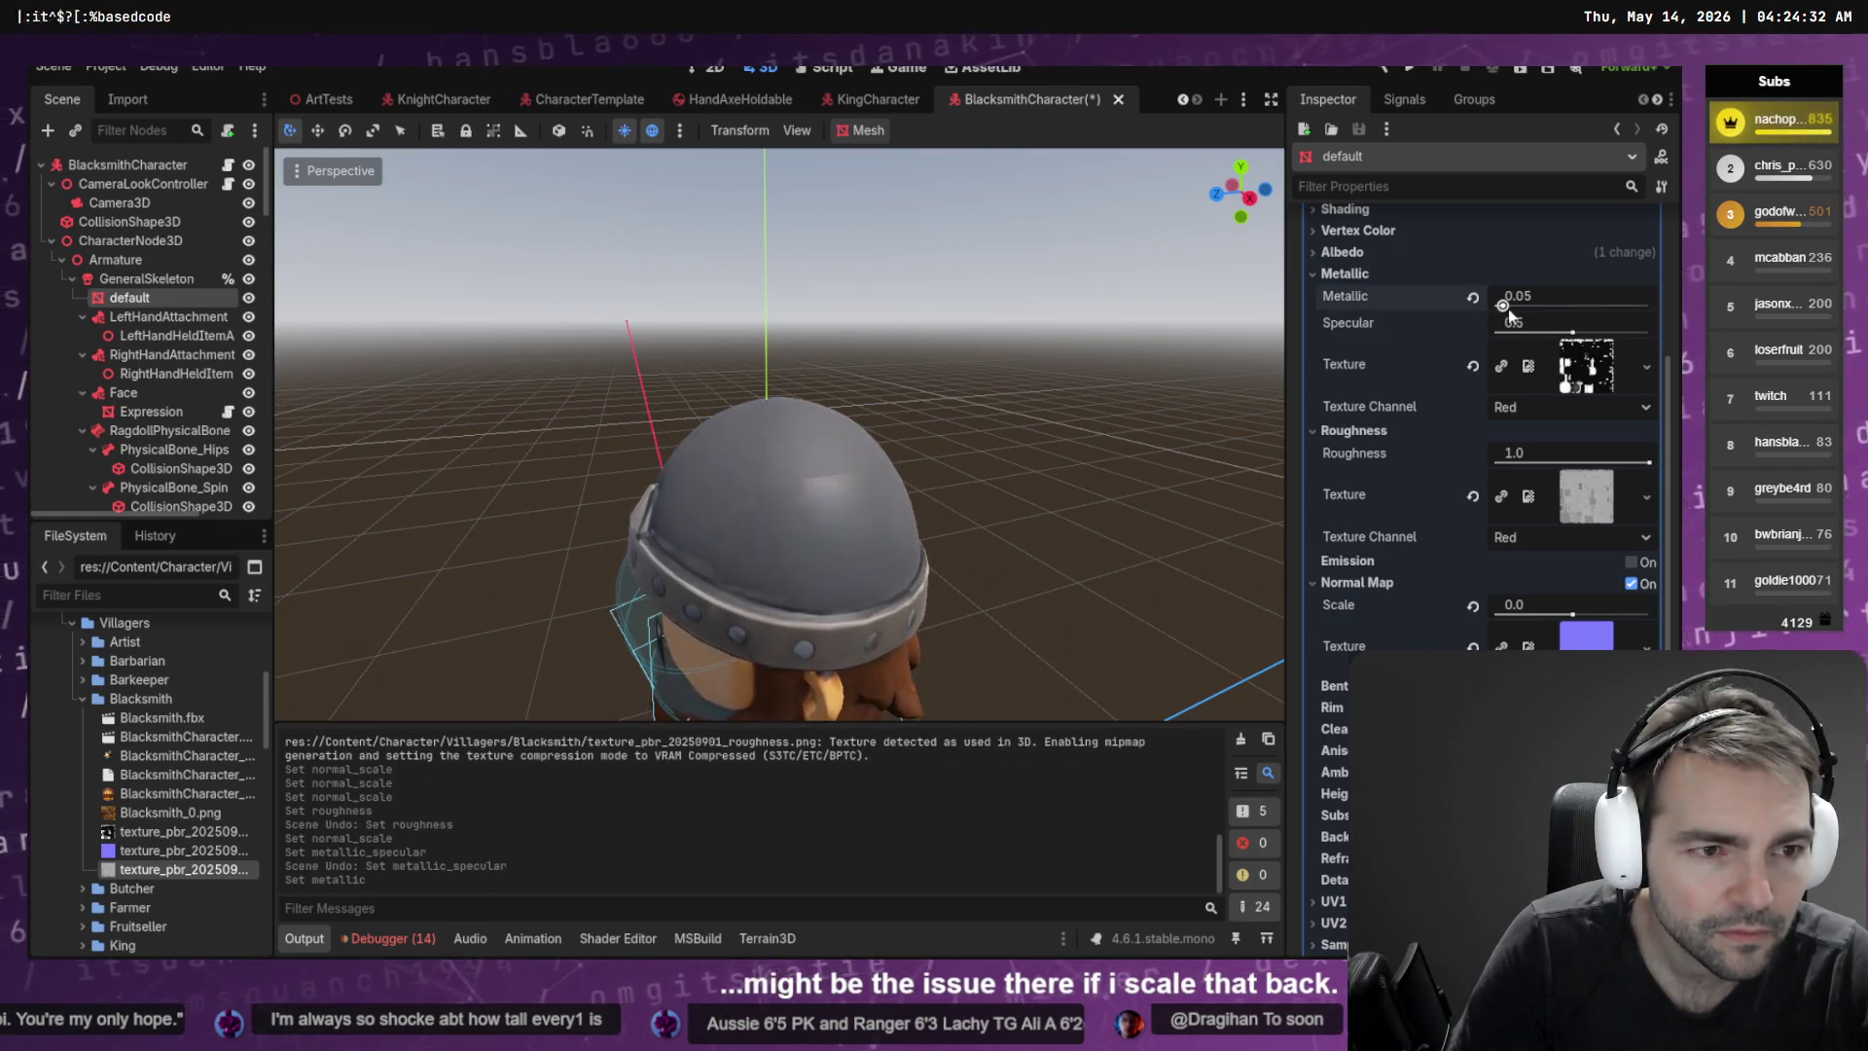
pyautogui.hotkey('ctrl', 'z')
pyautogui.moveTo(1651, 309)
pyautogui.mouseDown()
pyautogui.moveTo(1561, 333)
pyautogui.moveTo(1624, 335)
pyautogui.moveTo(1503, 310)
pyautogui.mouseUp()
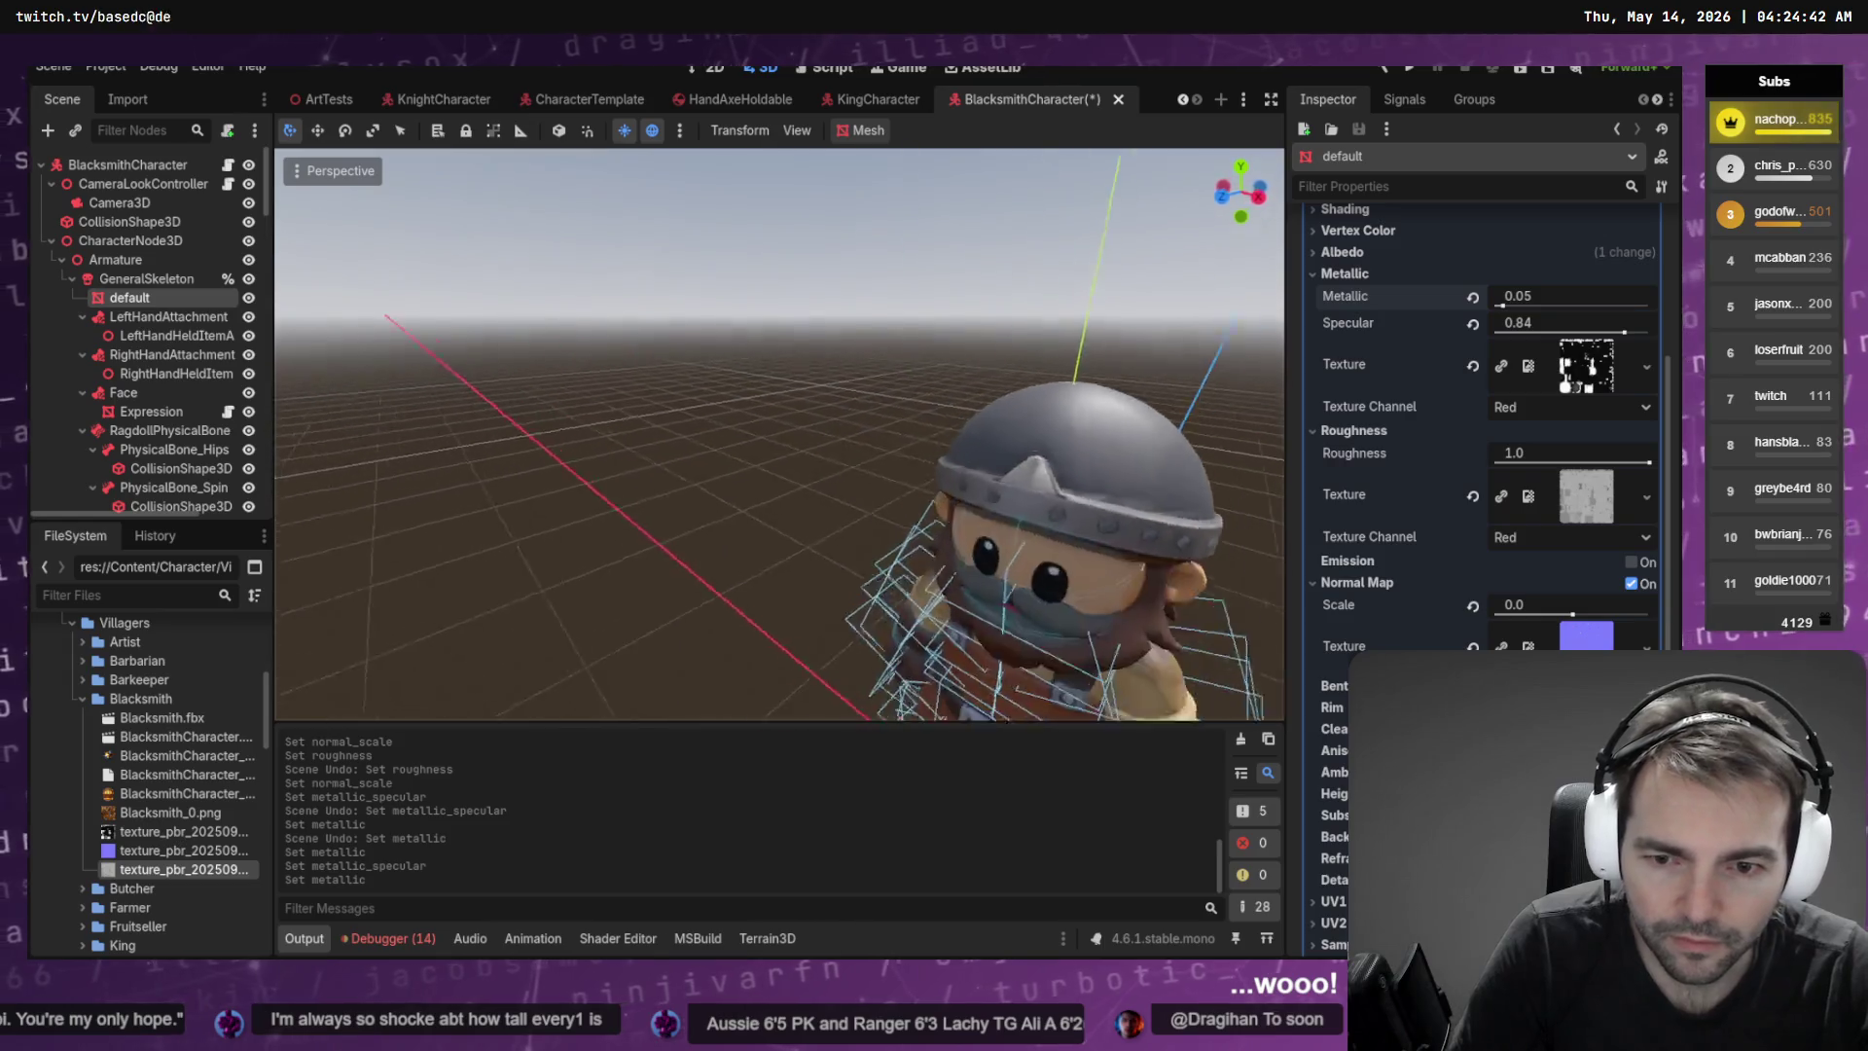
pyautogui.scroll(3, 1112, 363)
pyautogui.click(1054, 359)
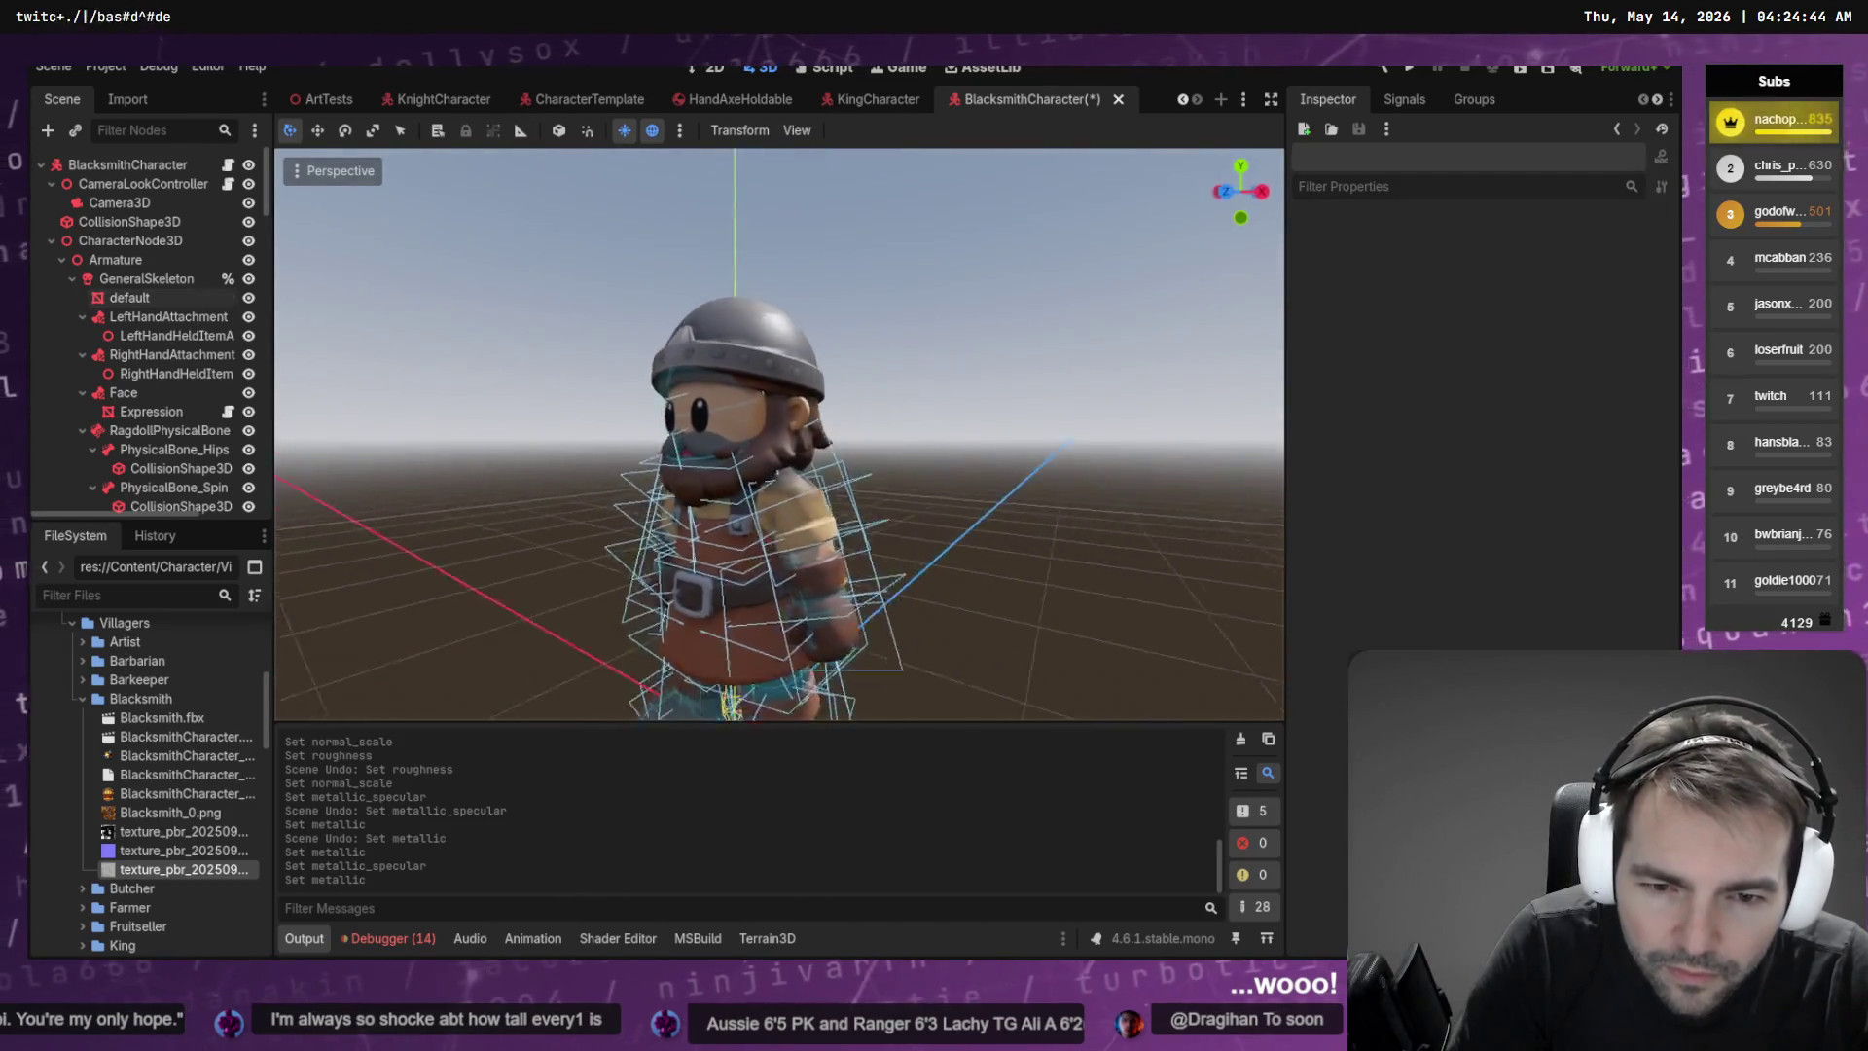
# Undo the recent material tweaks and the metallic texture assignment
pyautogui.moveTo(1055, 359); pyautogui.dragTo(1058, 365)
pyautogui.hotkey('ctrl', 'z')
pyautogui.hotkey('ctrl', 'z')
pyautogui.hotkey('ctrl', 'z')
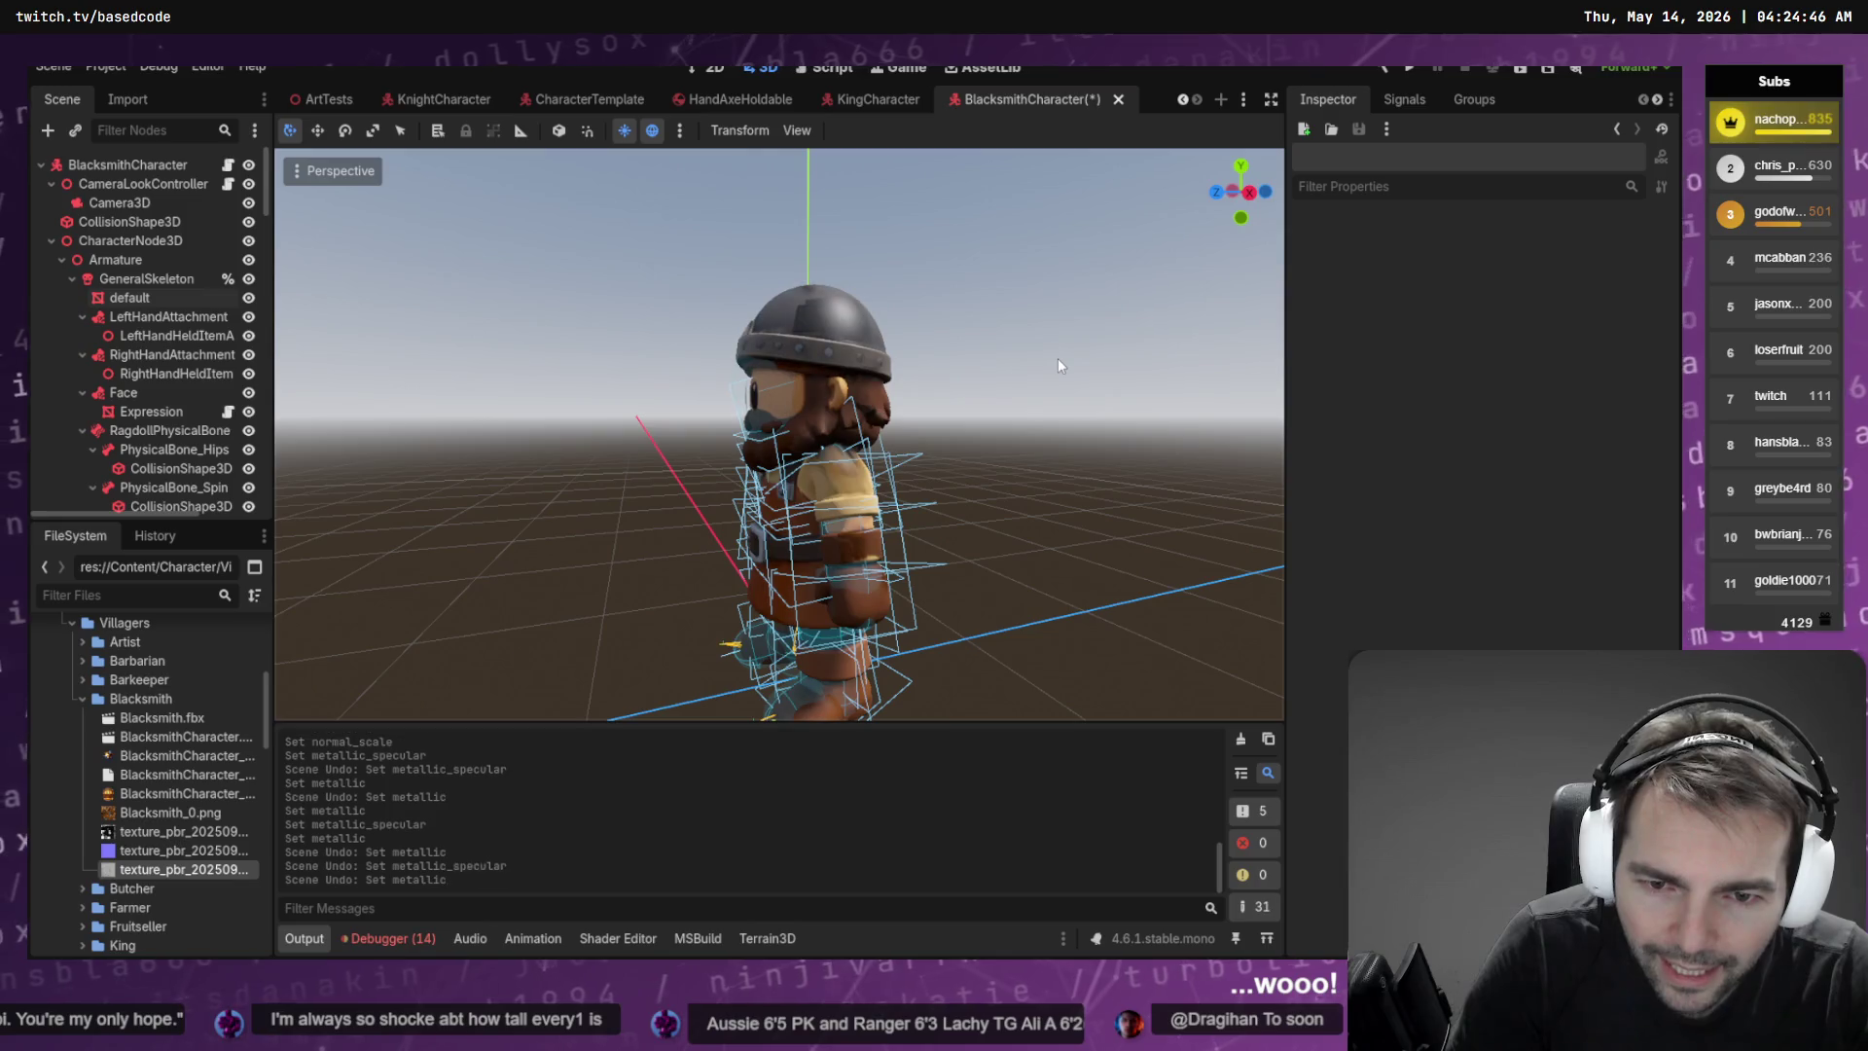
pyautogui.hotkey('ctrl', 'z')
pyautogui.hotkey('ctrl', 'z')
pyautogui.hotkey('ctrl', 'z')
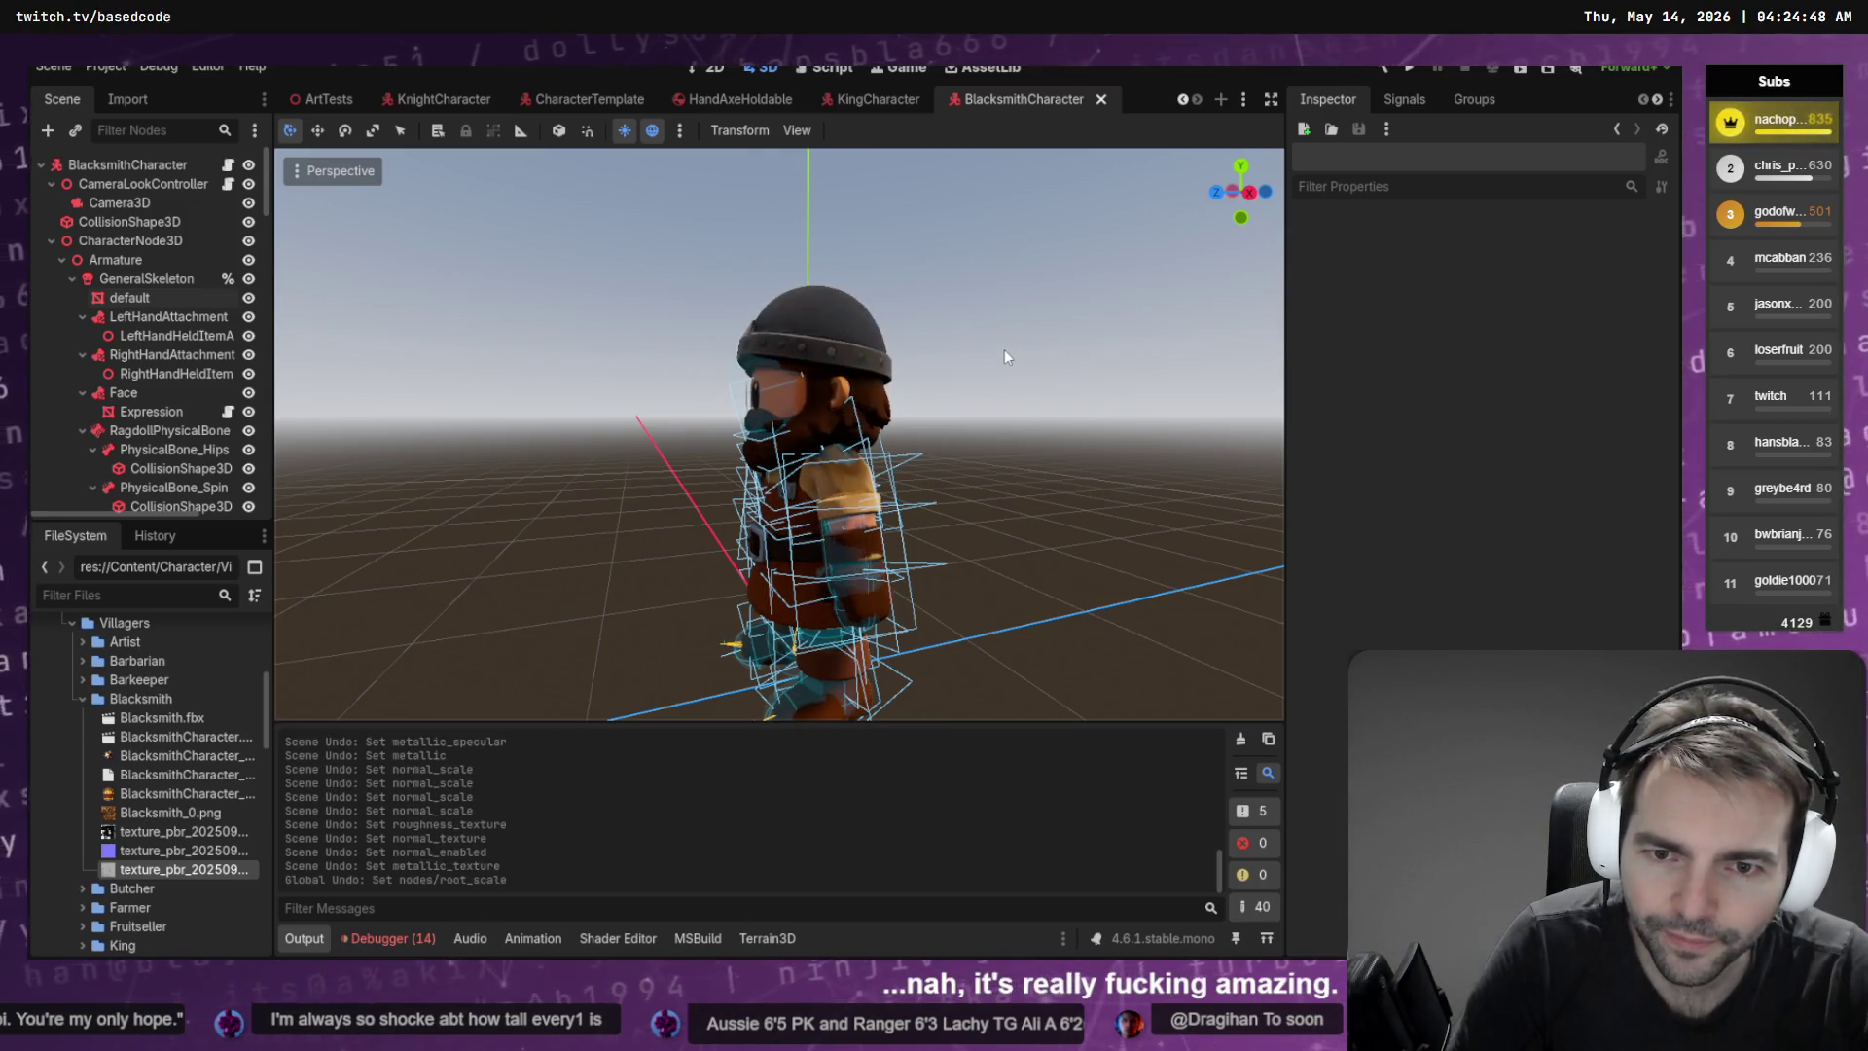
pyautogui.hotkey('ctrl', 'shift', 'z')
pyautogui.hotkey('ctrl', 'shift', 'z')
pyautogui.hotkey('ctrl', 'z')
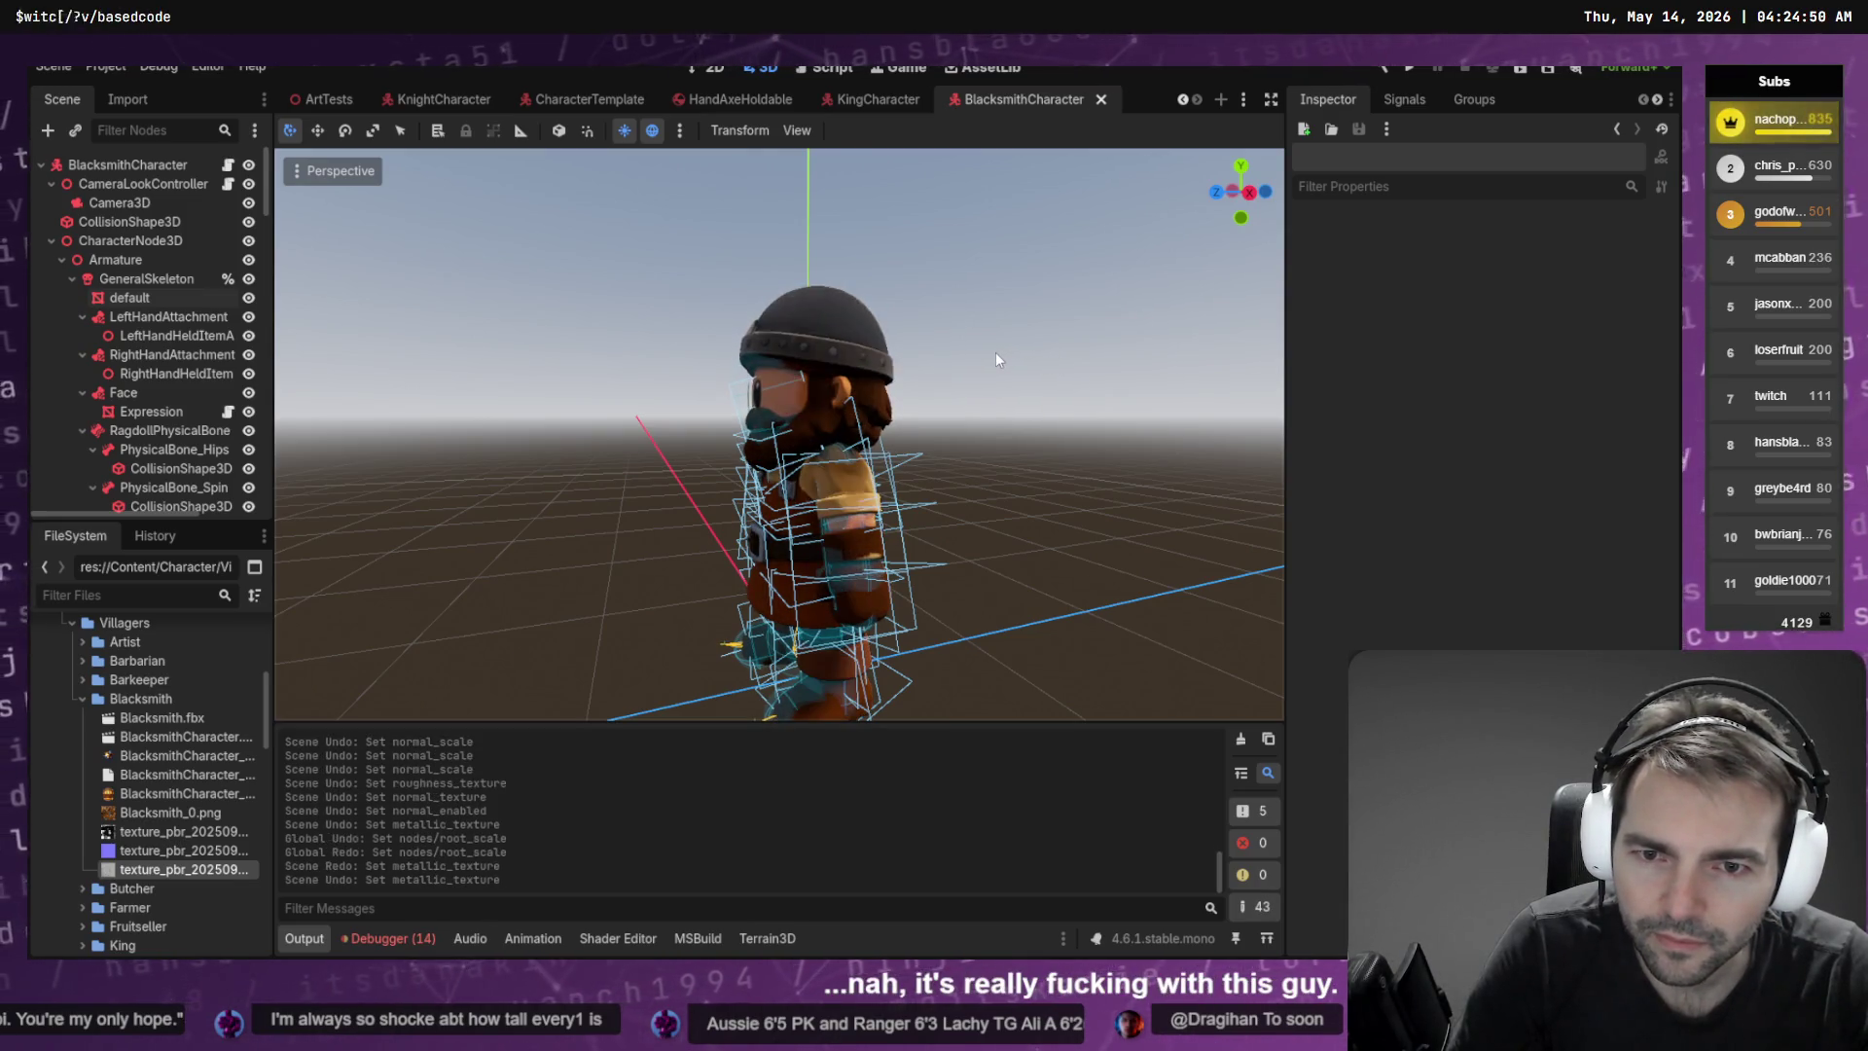
# Re-enable the normal map and assign the normal and roughness PBR textures
pyautogui.click(138, 297)
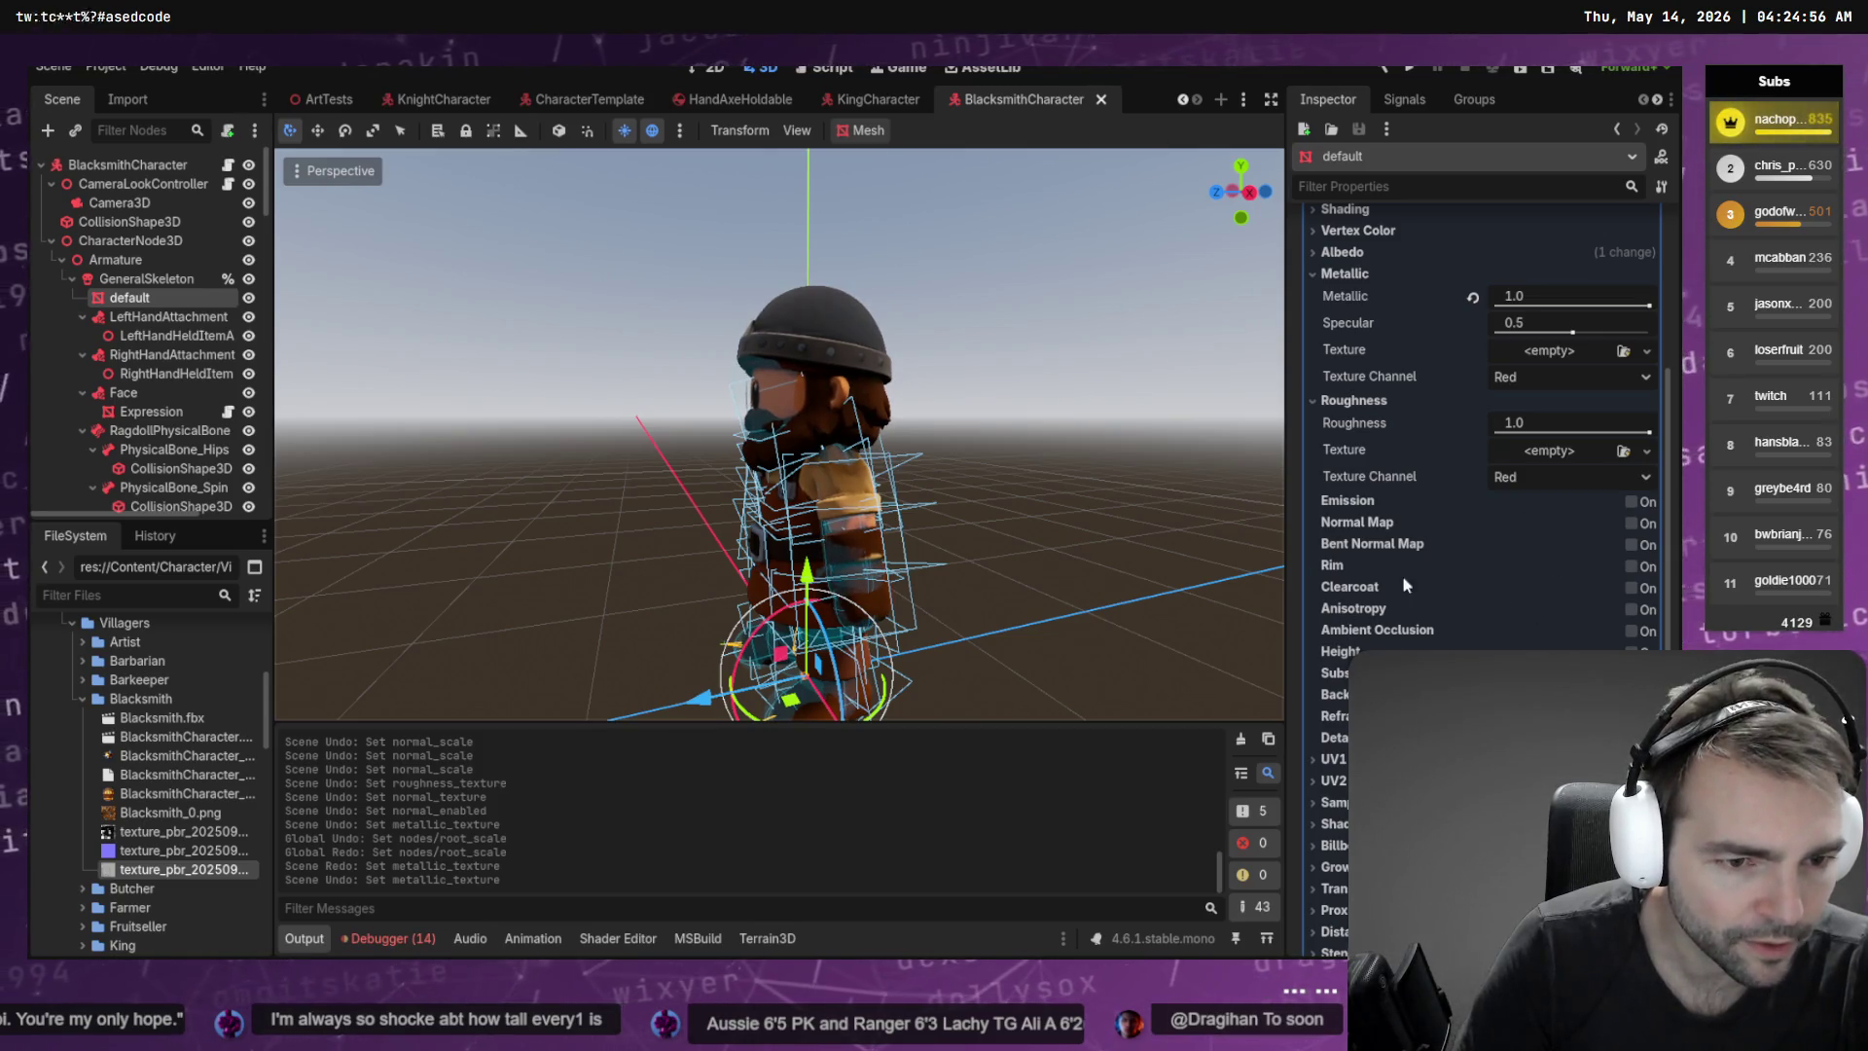
pyautogui.click(1632, 525)
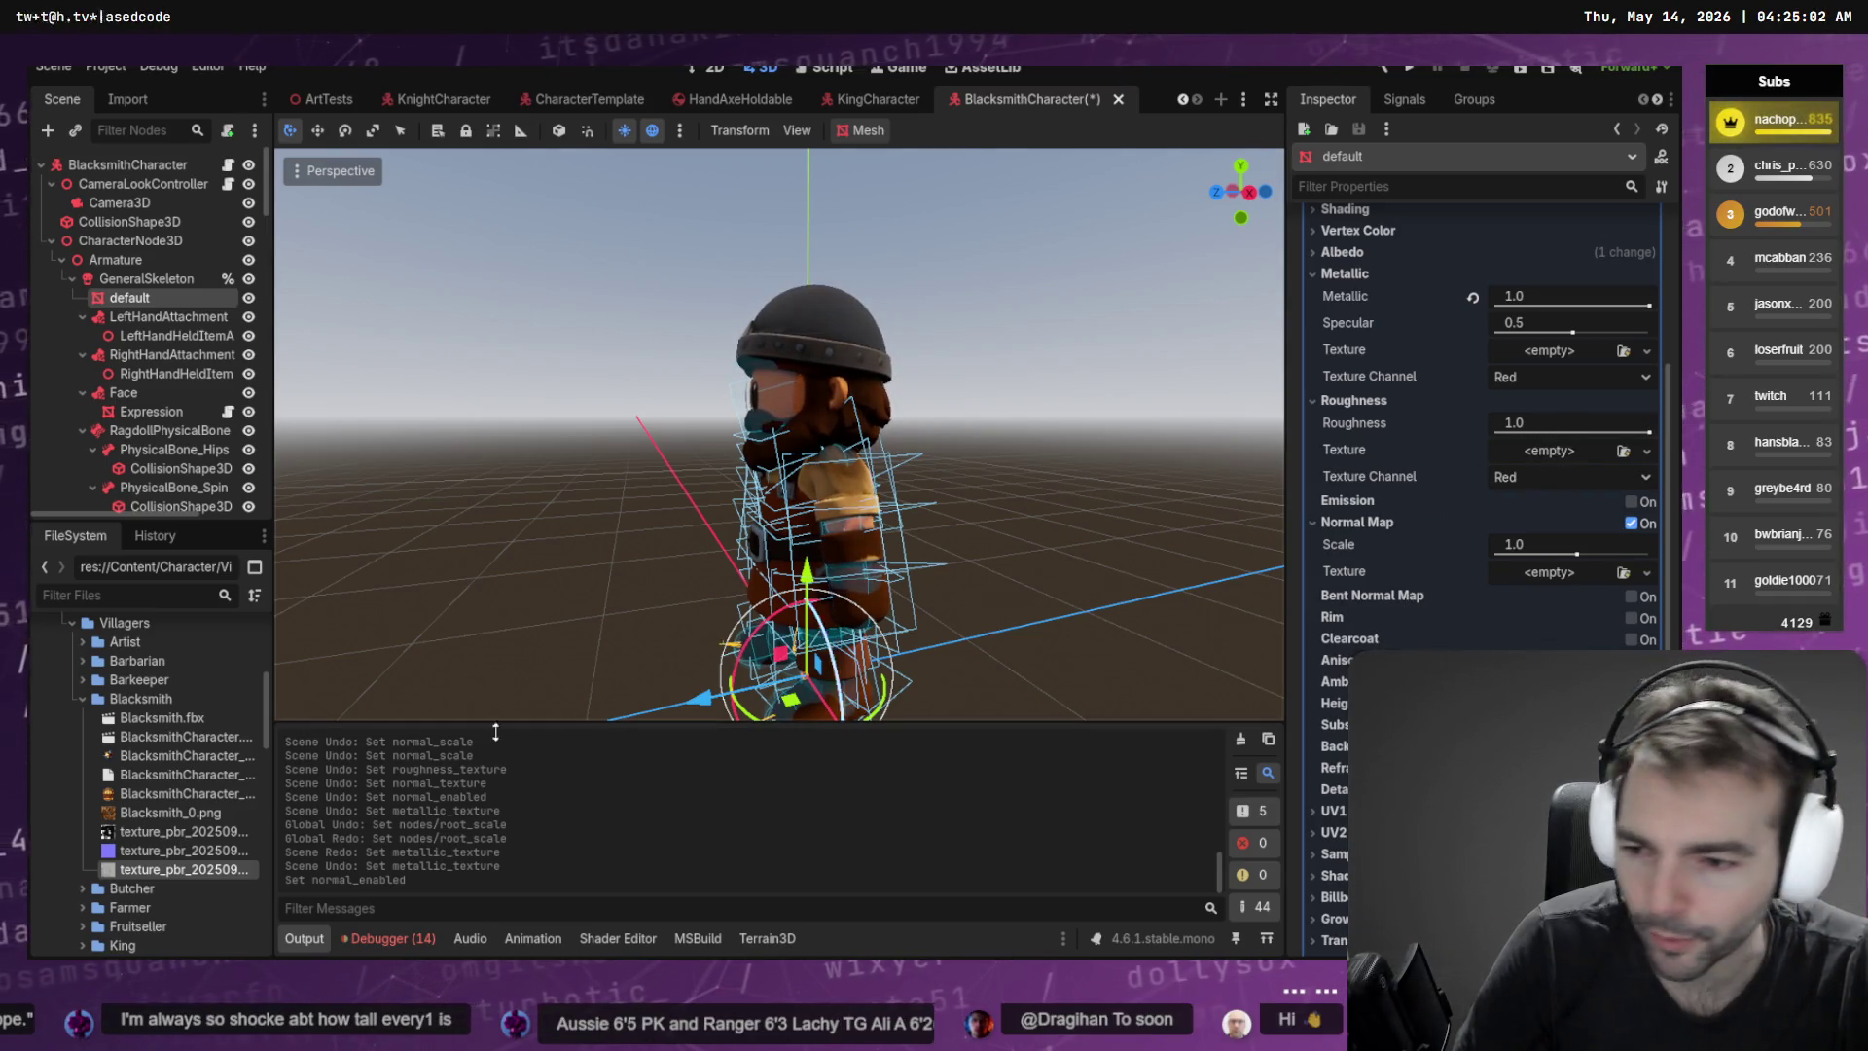
pyautogui.moveTo(172, 851)
pyautogui.mouseDown()
pyautogui.moveTo(973, 681)
pyautogui.moveTo(1556, 460)
pyautogui.moveTo(1553, 576)
pyautogui.mouseUp()
pyautogui.moveTo(175, 869)
pyautogui.mouseDown()
pyautogui.moveTo(261, 860)
pyautogui.moveTo(1403, 481)
pyautogui.moveTo(1528, 457)
pyautogui.mouseUp()
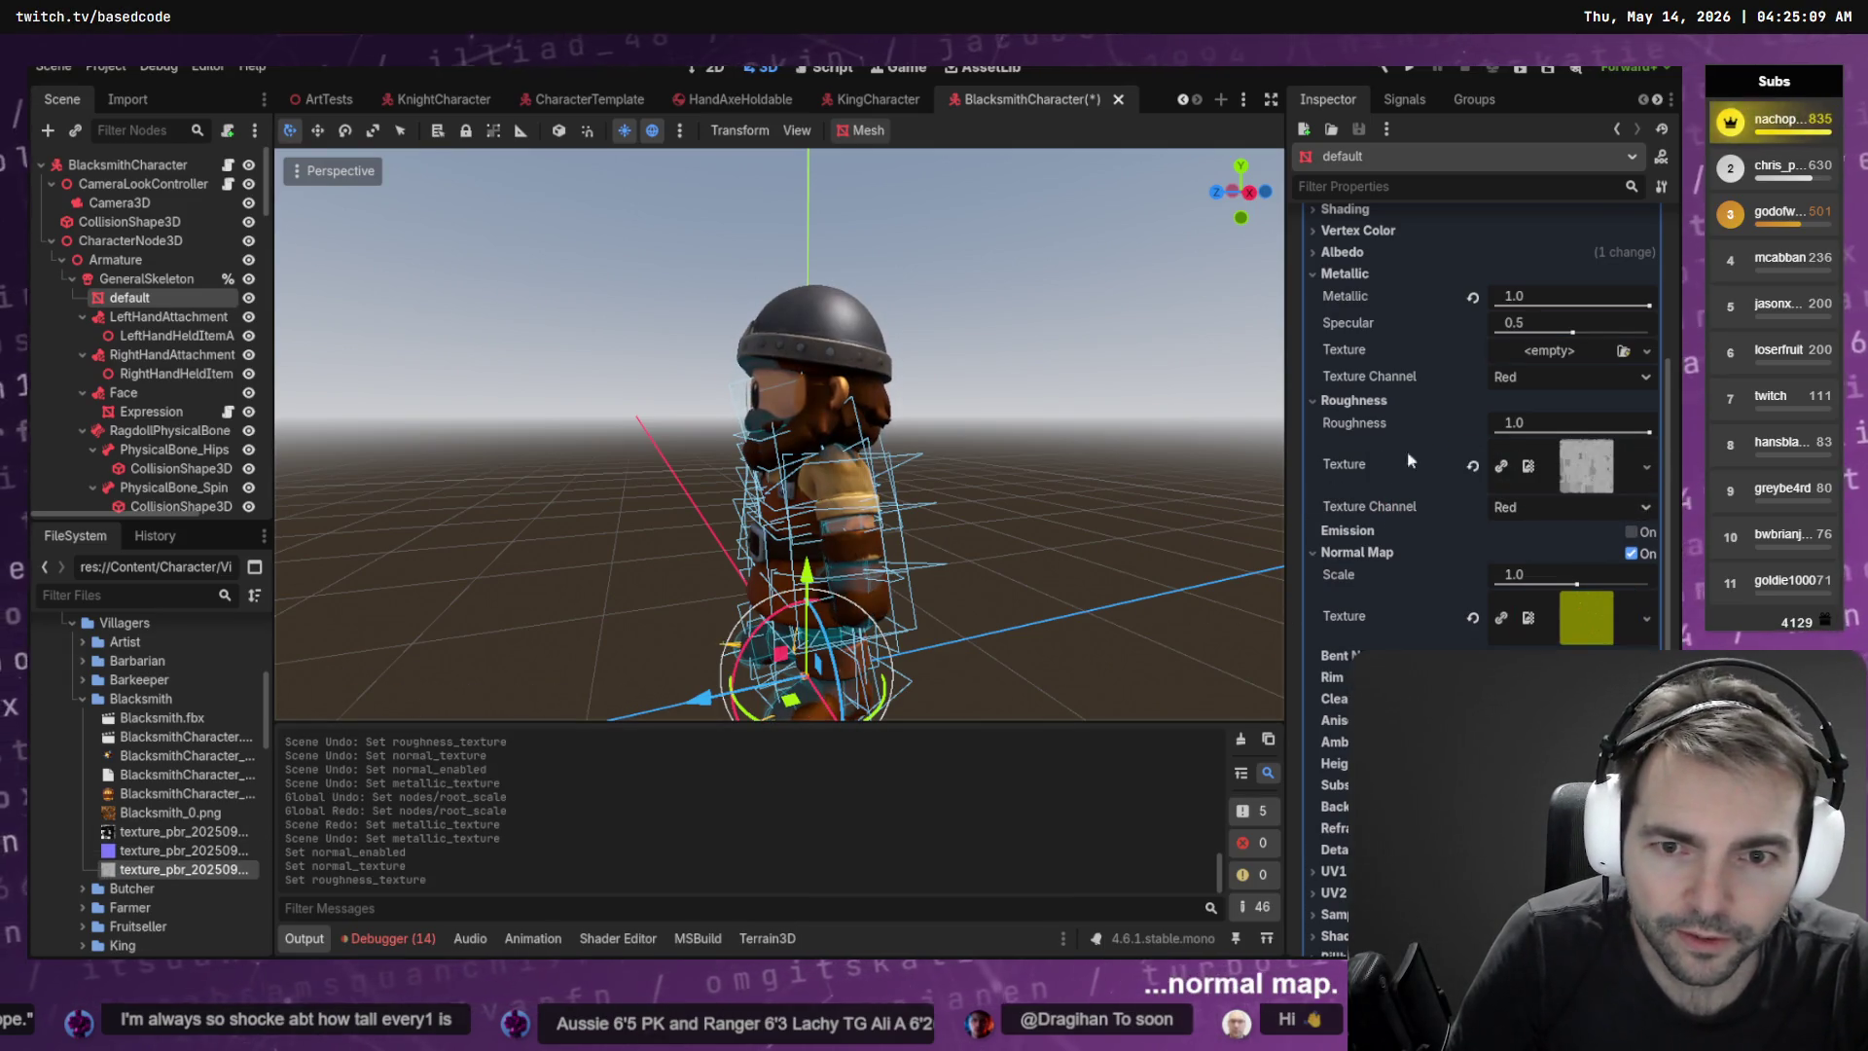
pyautogui.click(1025, 363)
pyautogui.moveTo(1025, 364); pyautogui.dragTo(1025, 364)
pyautogui.click(854, 410)
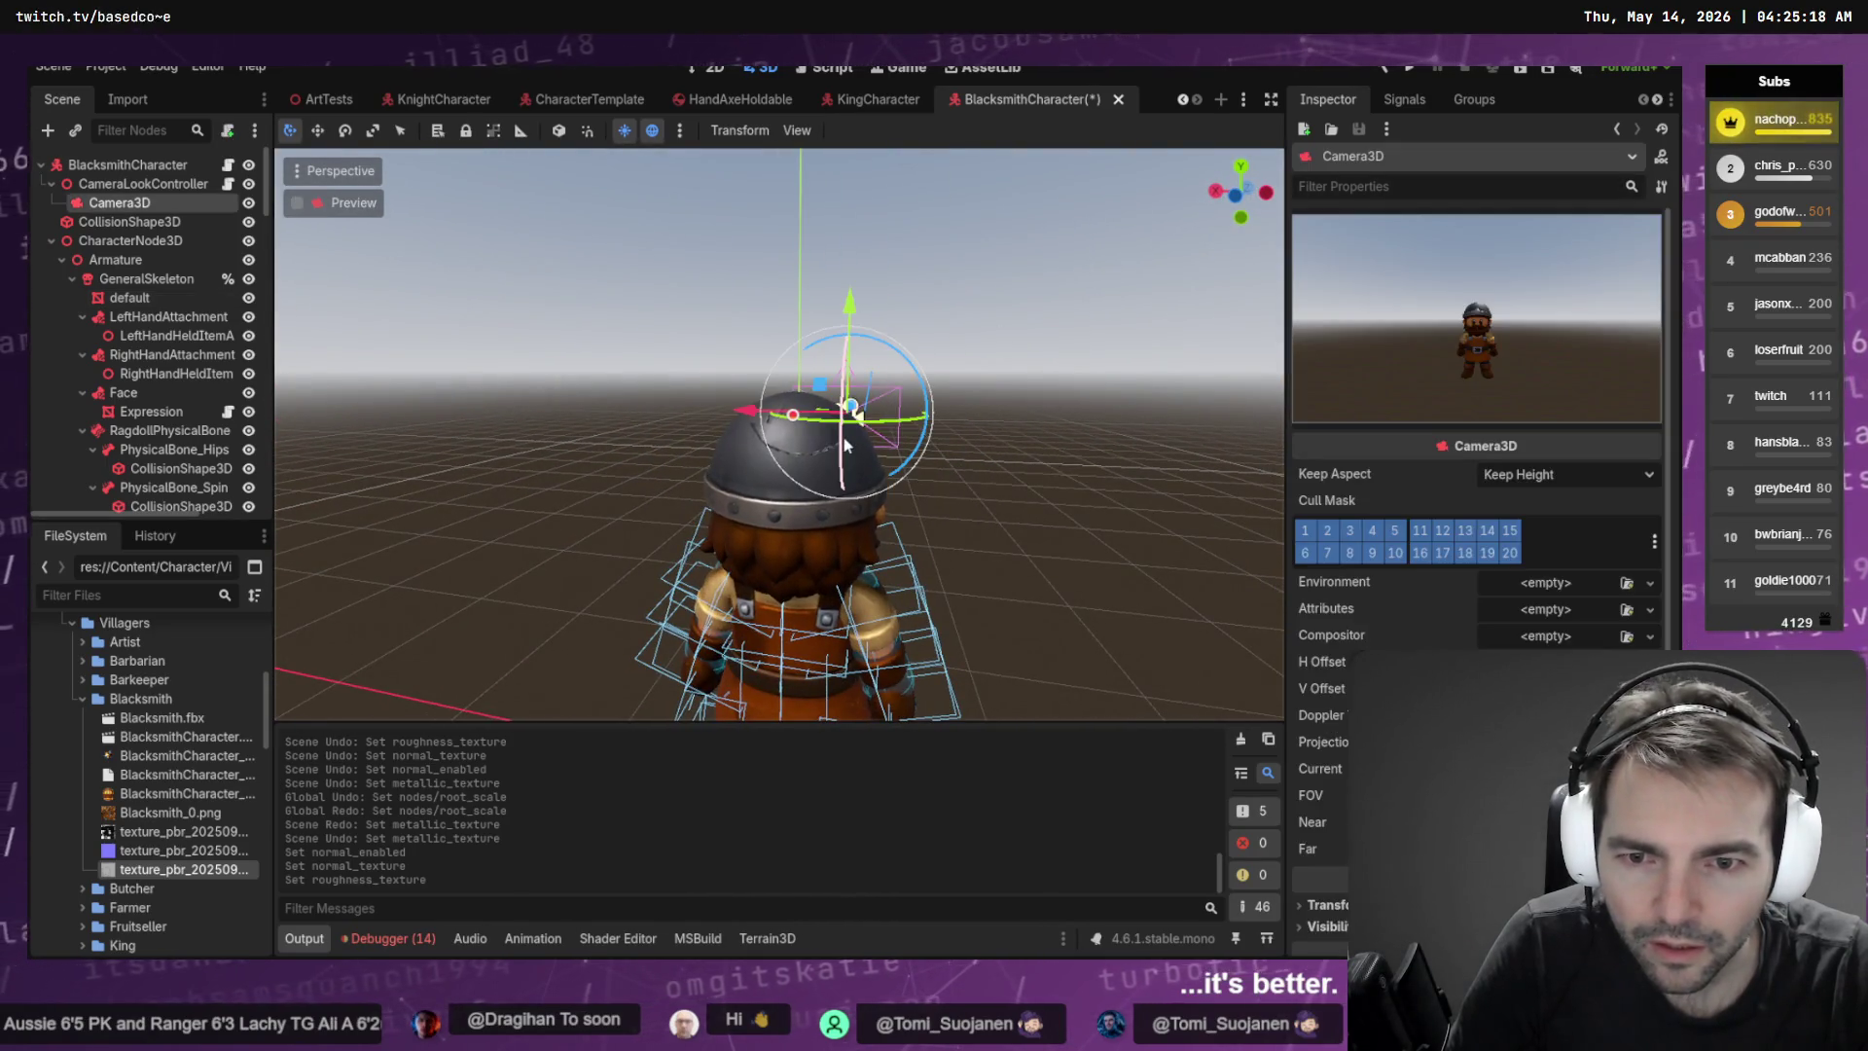
# Set the default mesh material's normal map scale to 0.1, keeping roughness unchanged
pyautogui.click(751, 500)
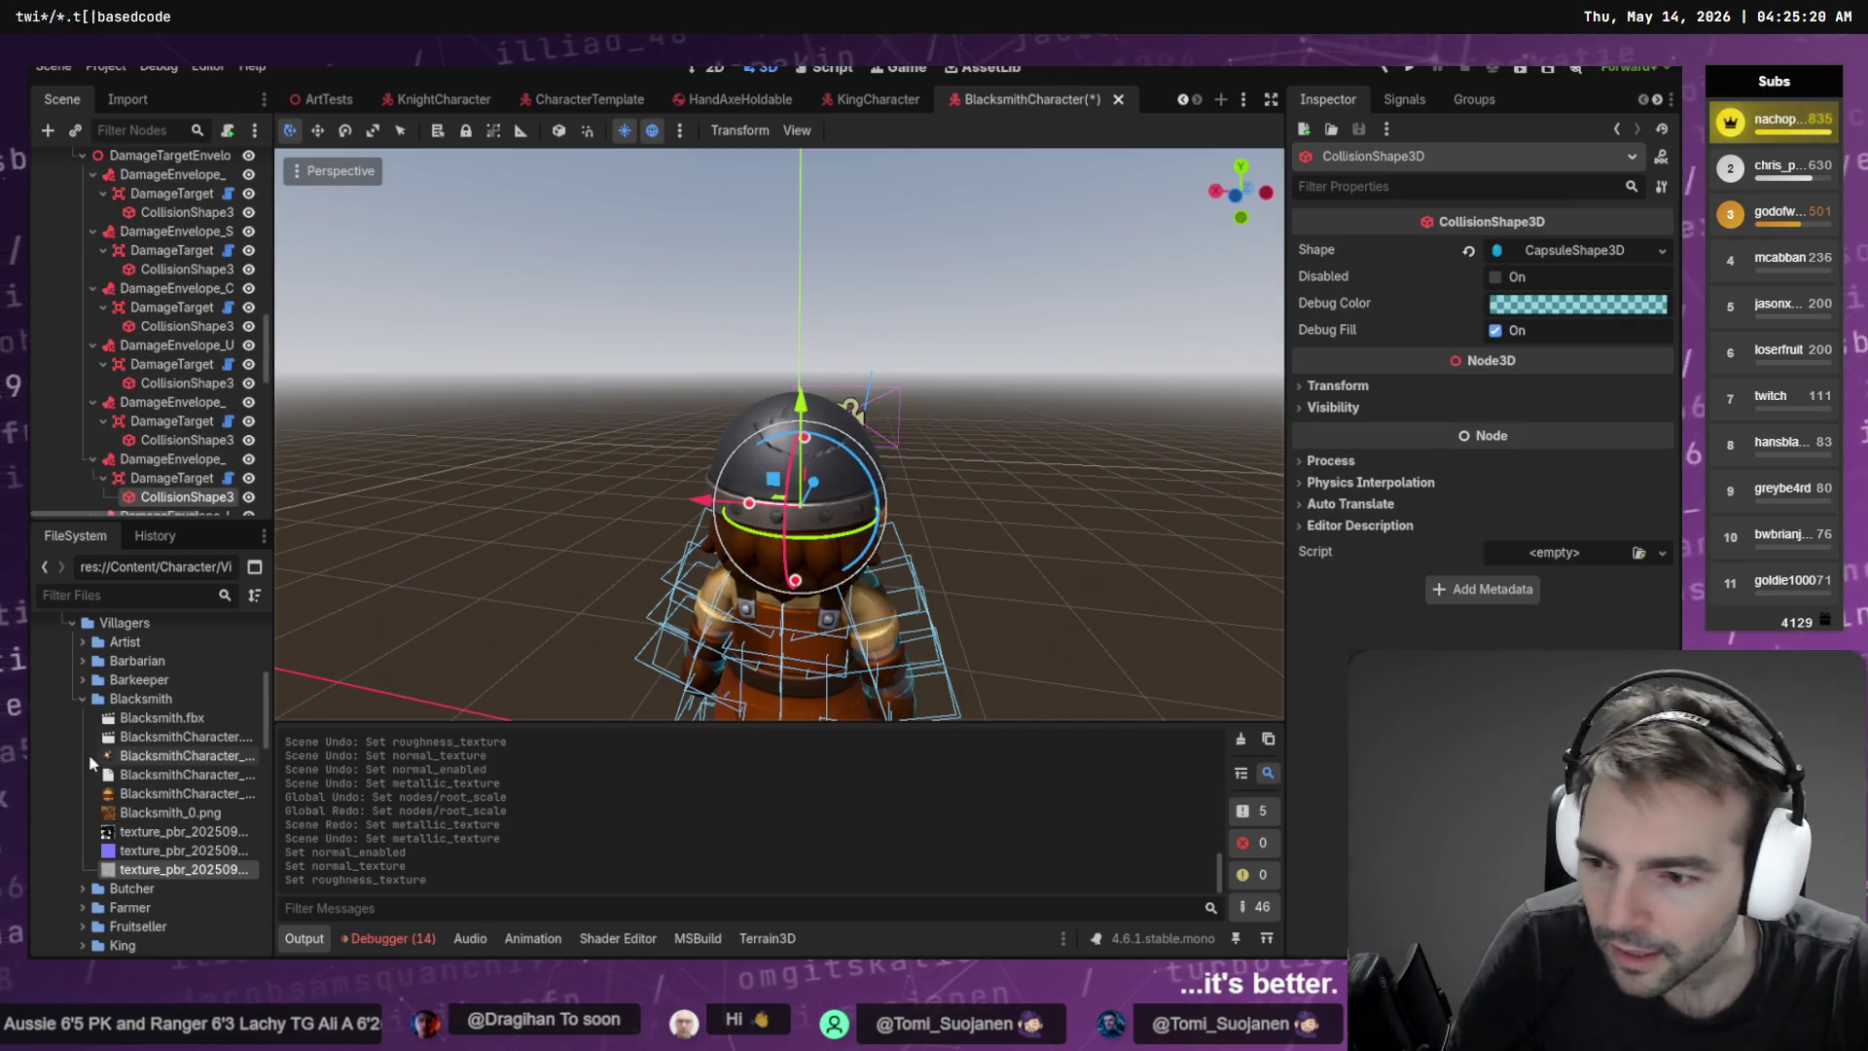
pyautogui.scroll(15, 167, 389)
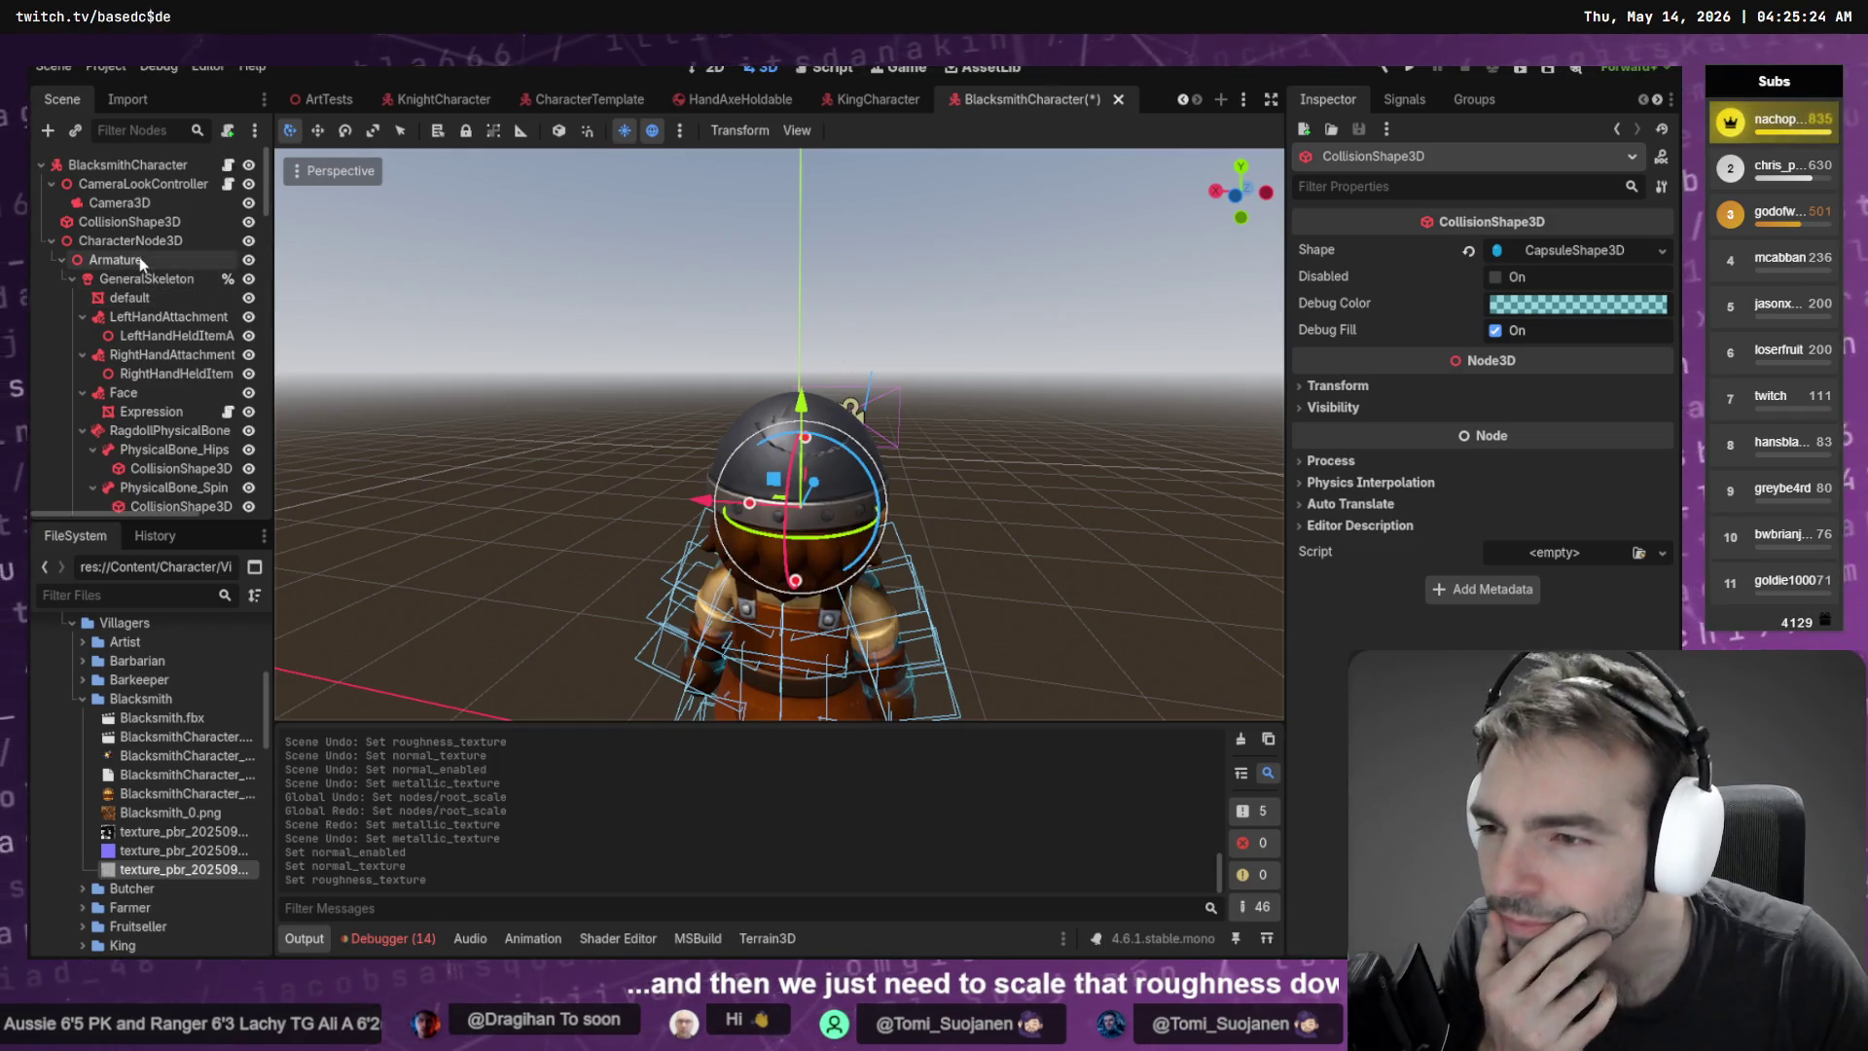
pyautogui.click(130, 296)
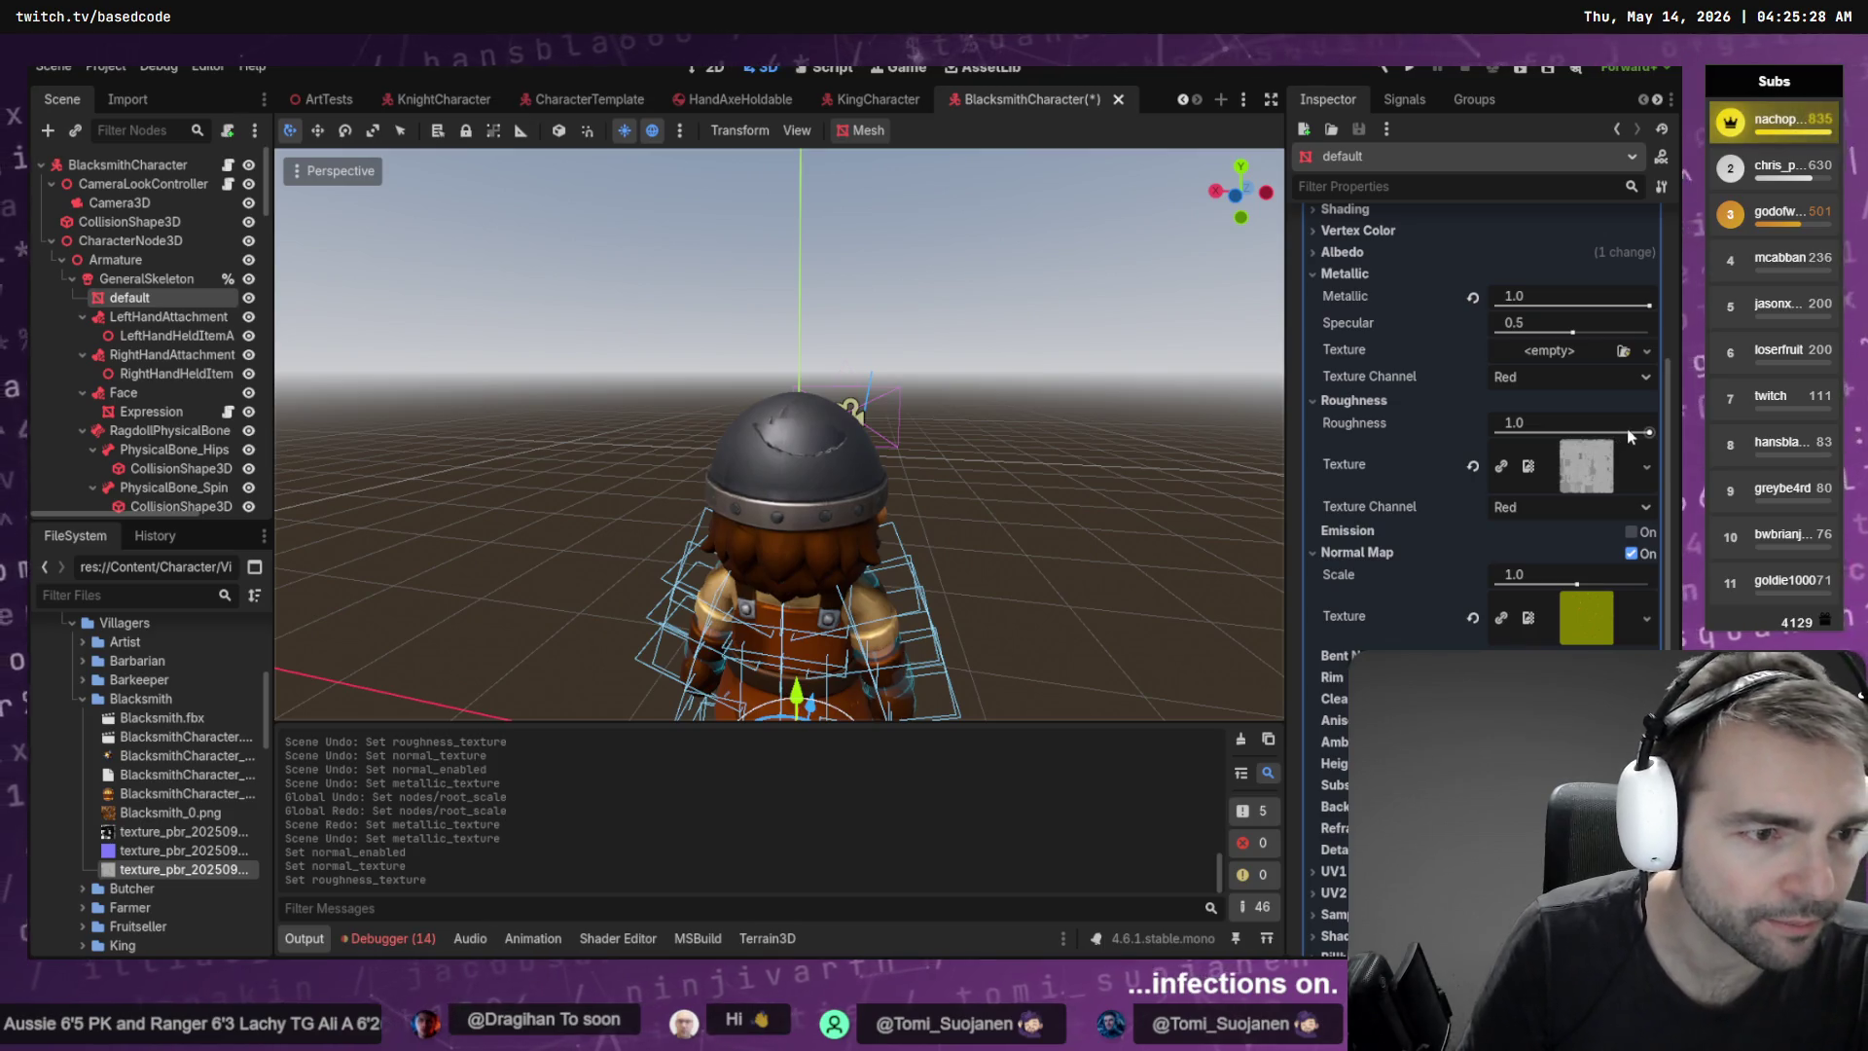
pyautogui.moveTo(1615, 428); pyautogui.dragTo(1588, 429)
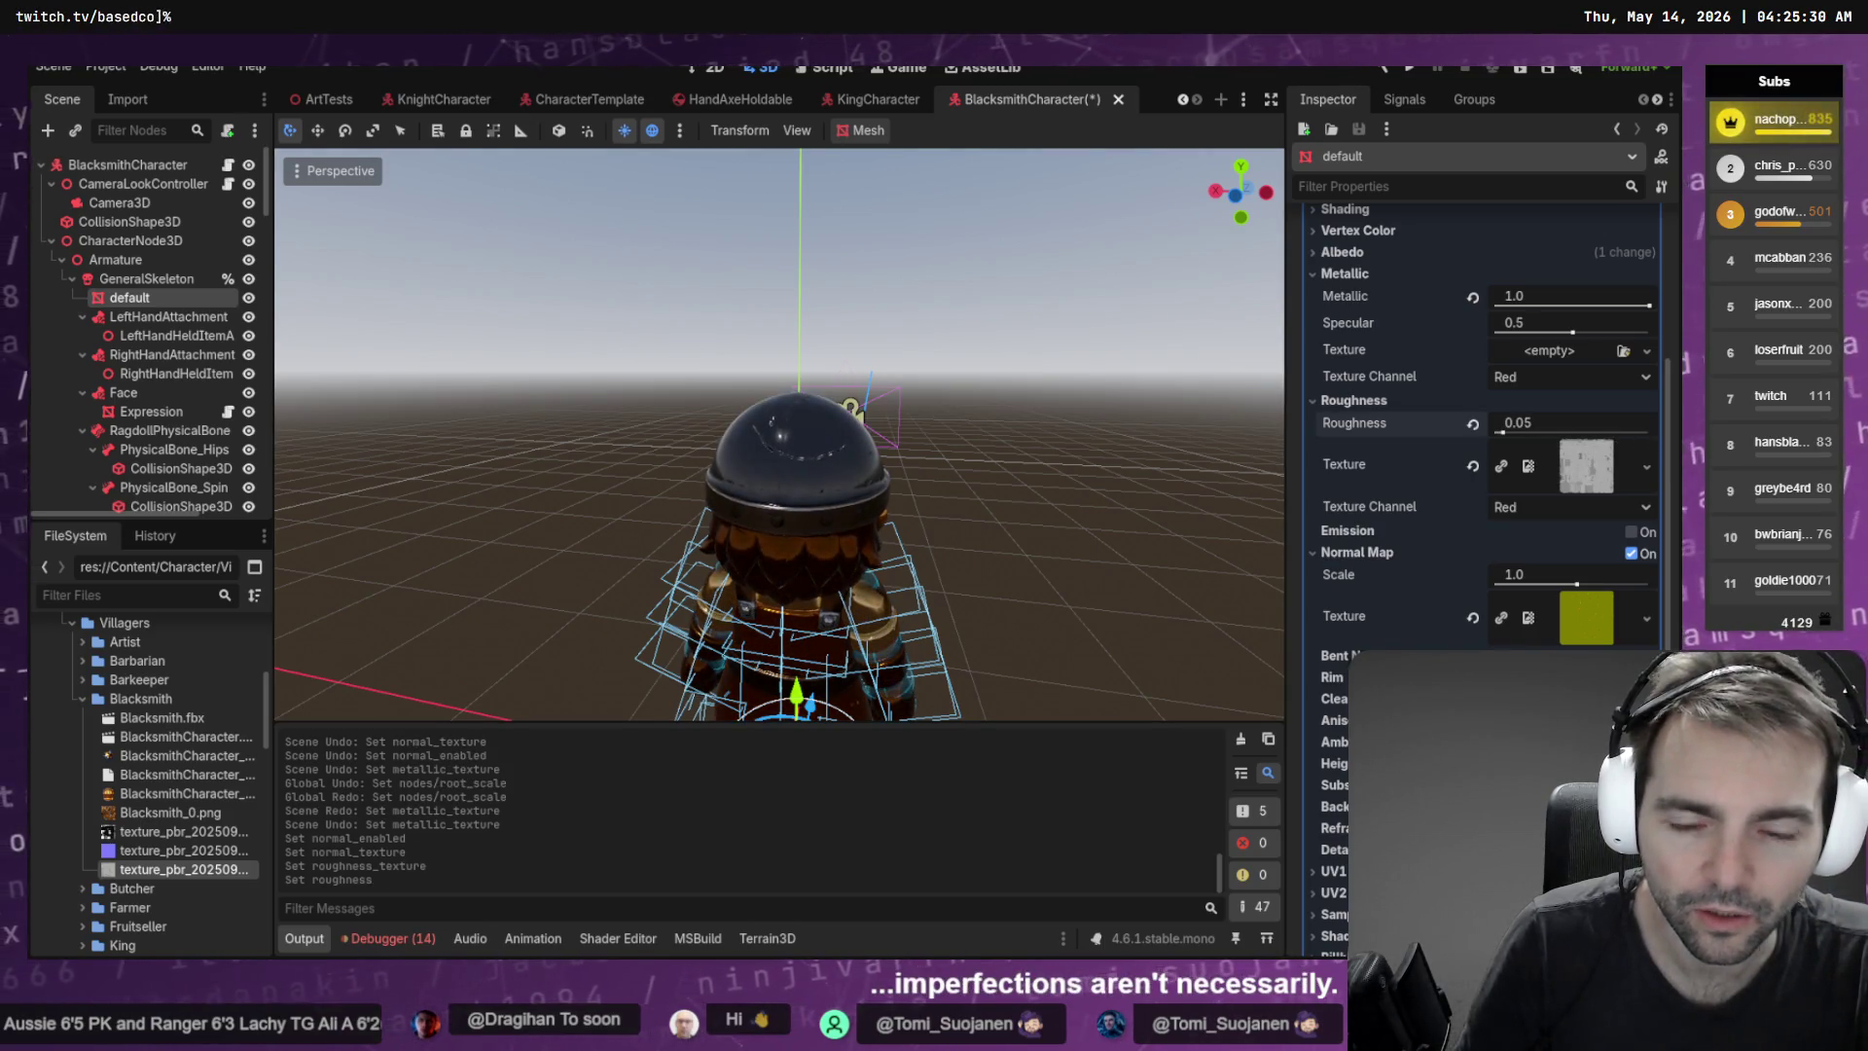
pyautogui.hotkey('ctrl', 'z')
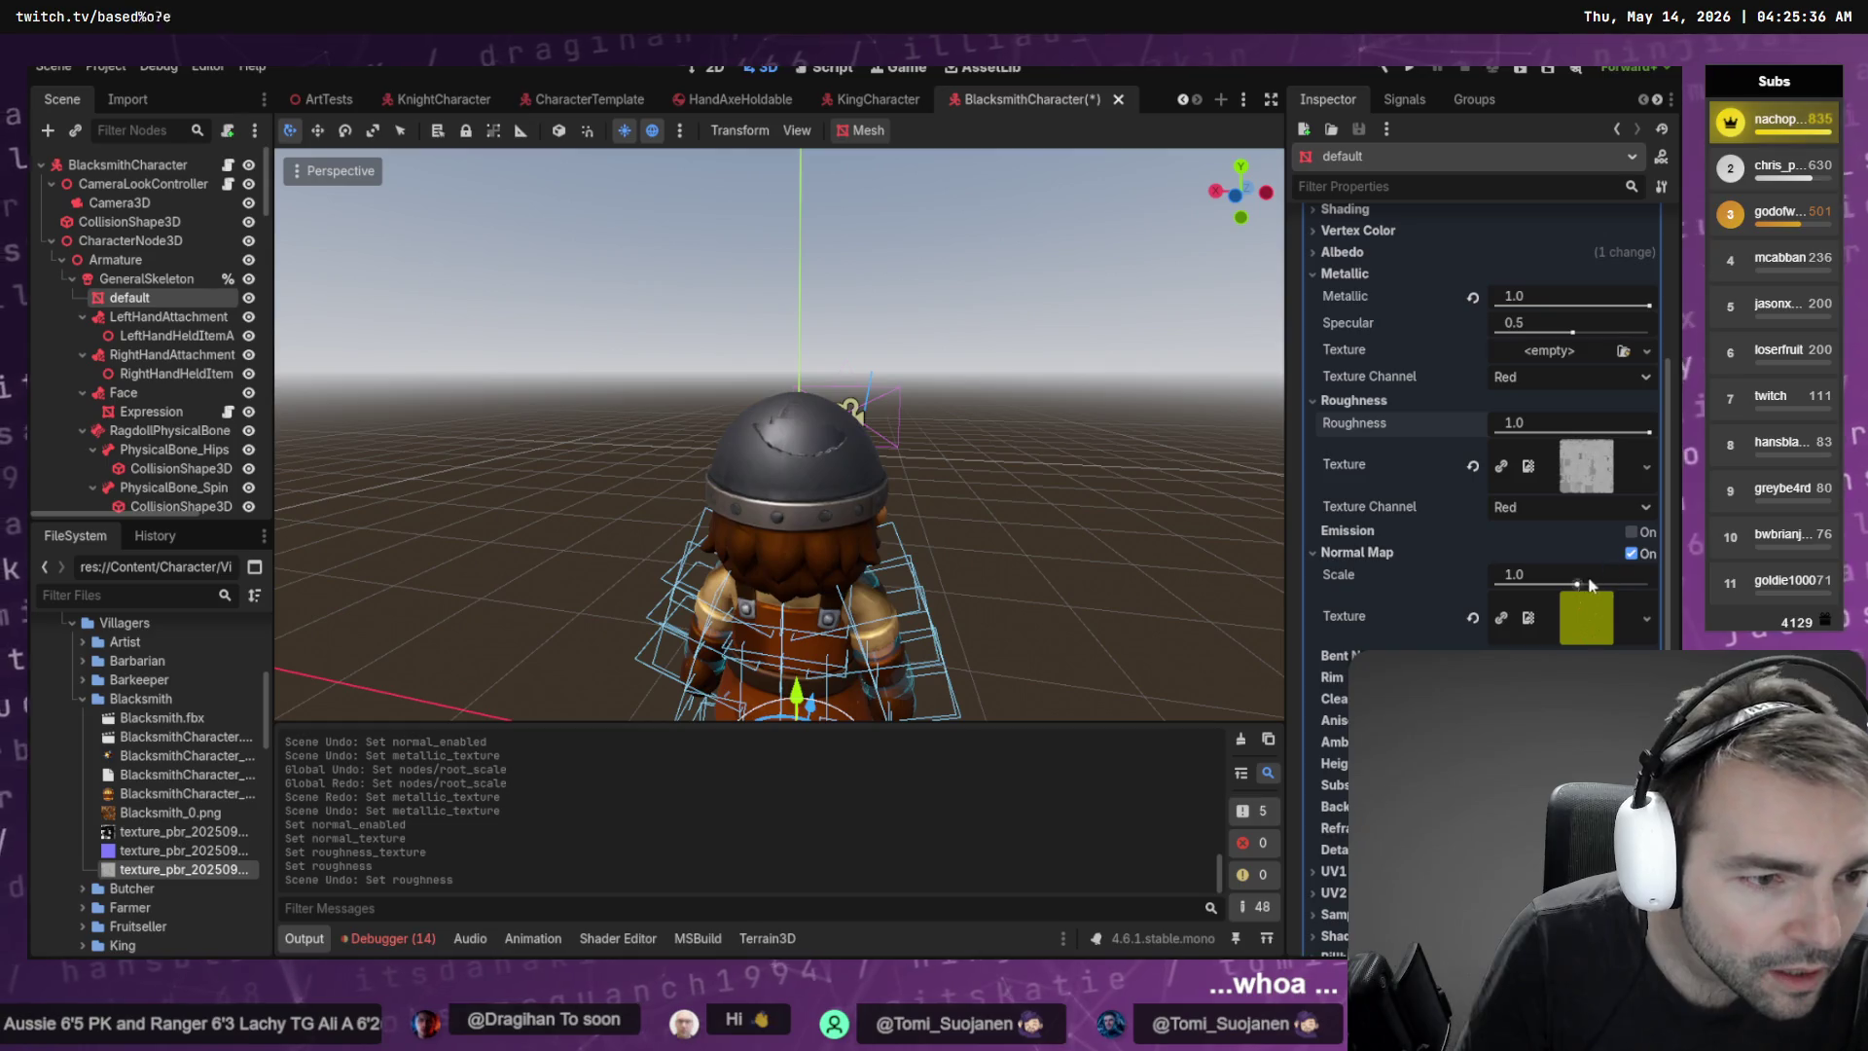
pyautogui.moveTo(1577, 584); pyautogui.dragTo(1573, 585)
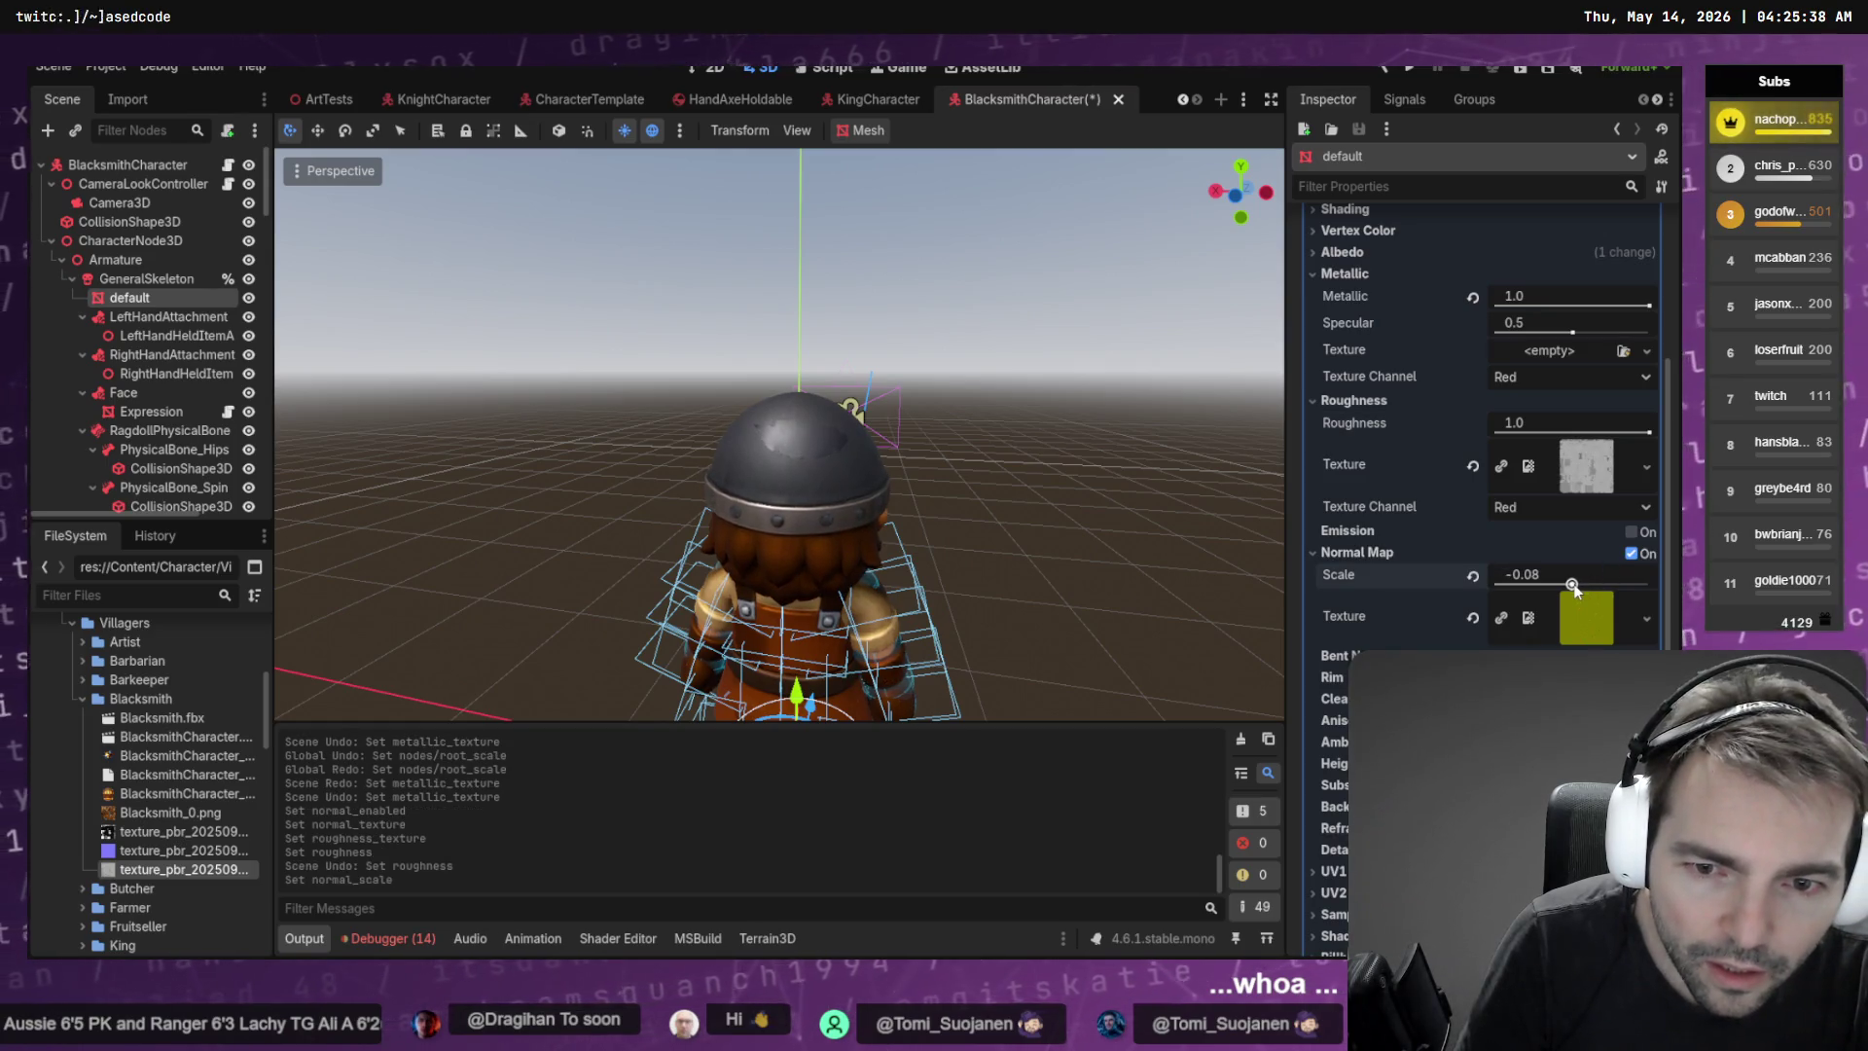
# Compare the look without the roughness texture, keep it, save the scene and run the game
pyautogui.click(1135, 455)
pyautogui.moveTo(971, 418); pyautogui.dragTo(1216, 418)
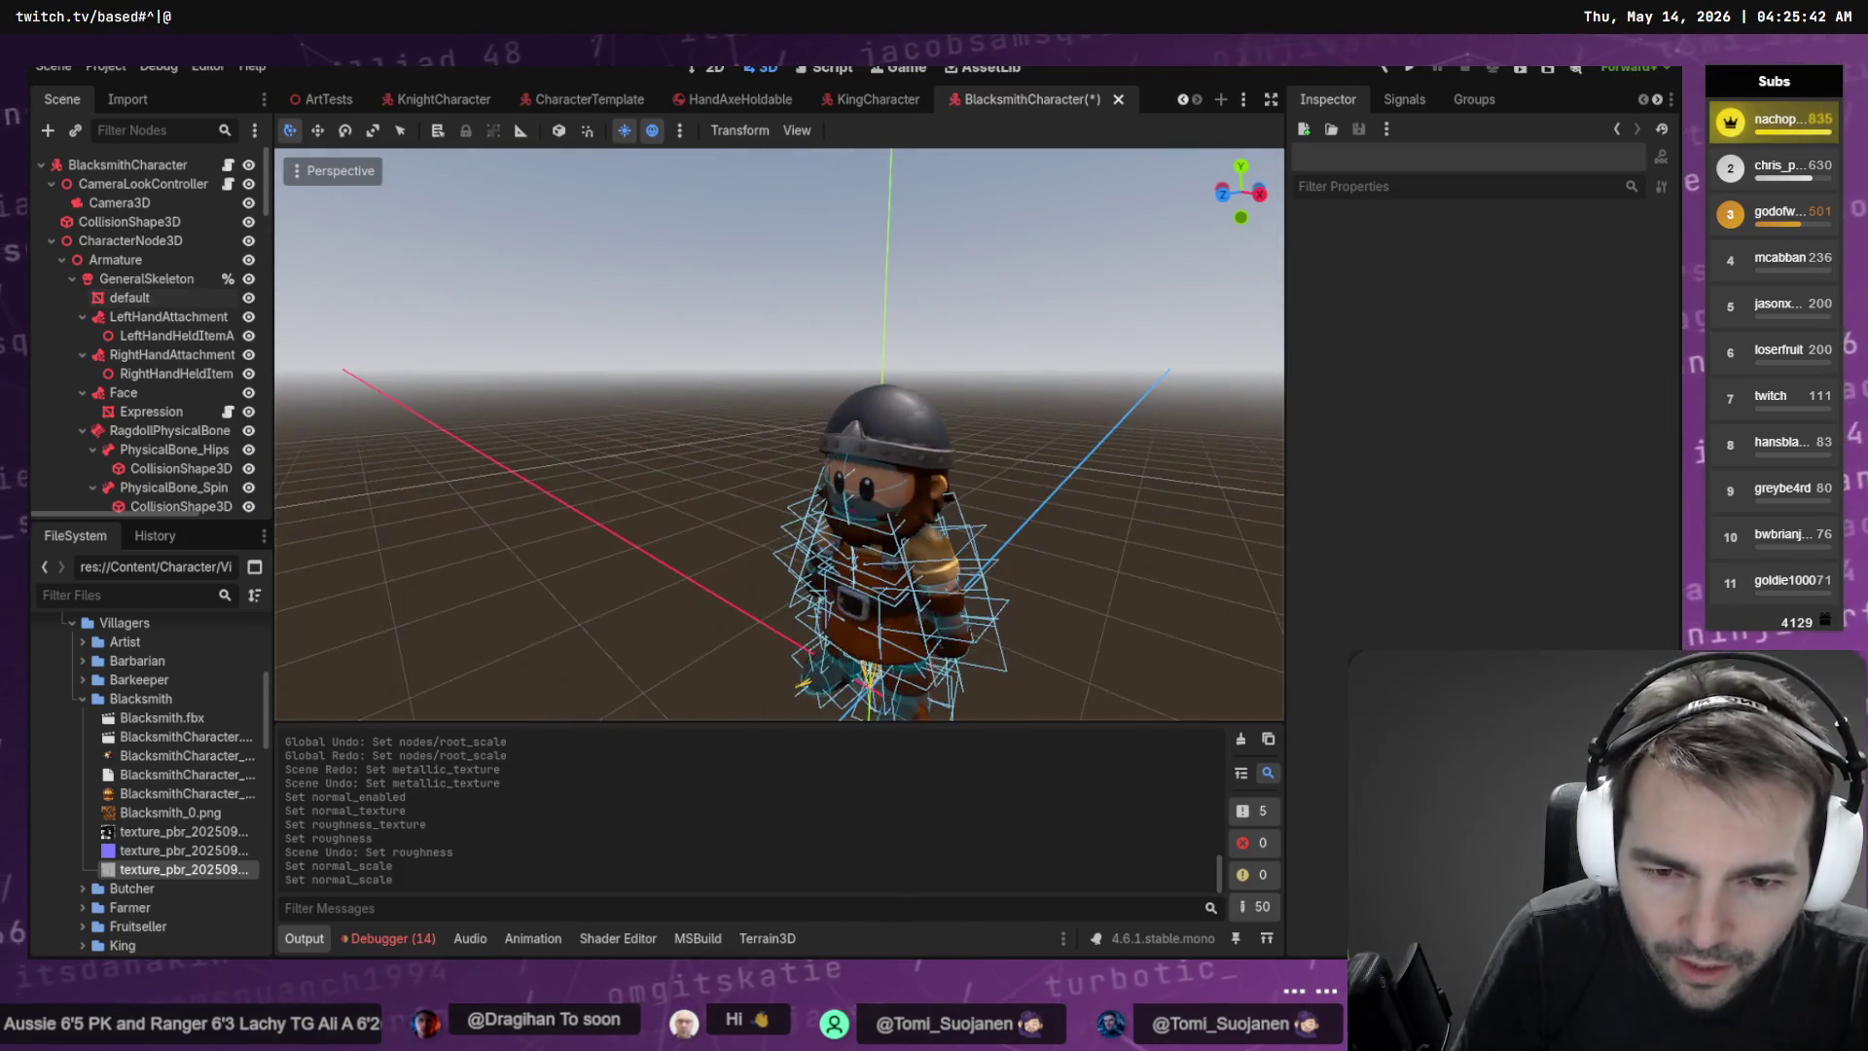
pyautogui.hotkey('ctrl', 'z')
pyautogui.hotkey('ctrl', 'z')
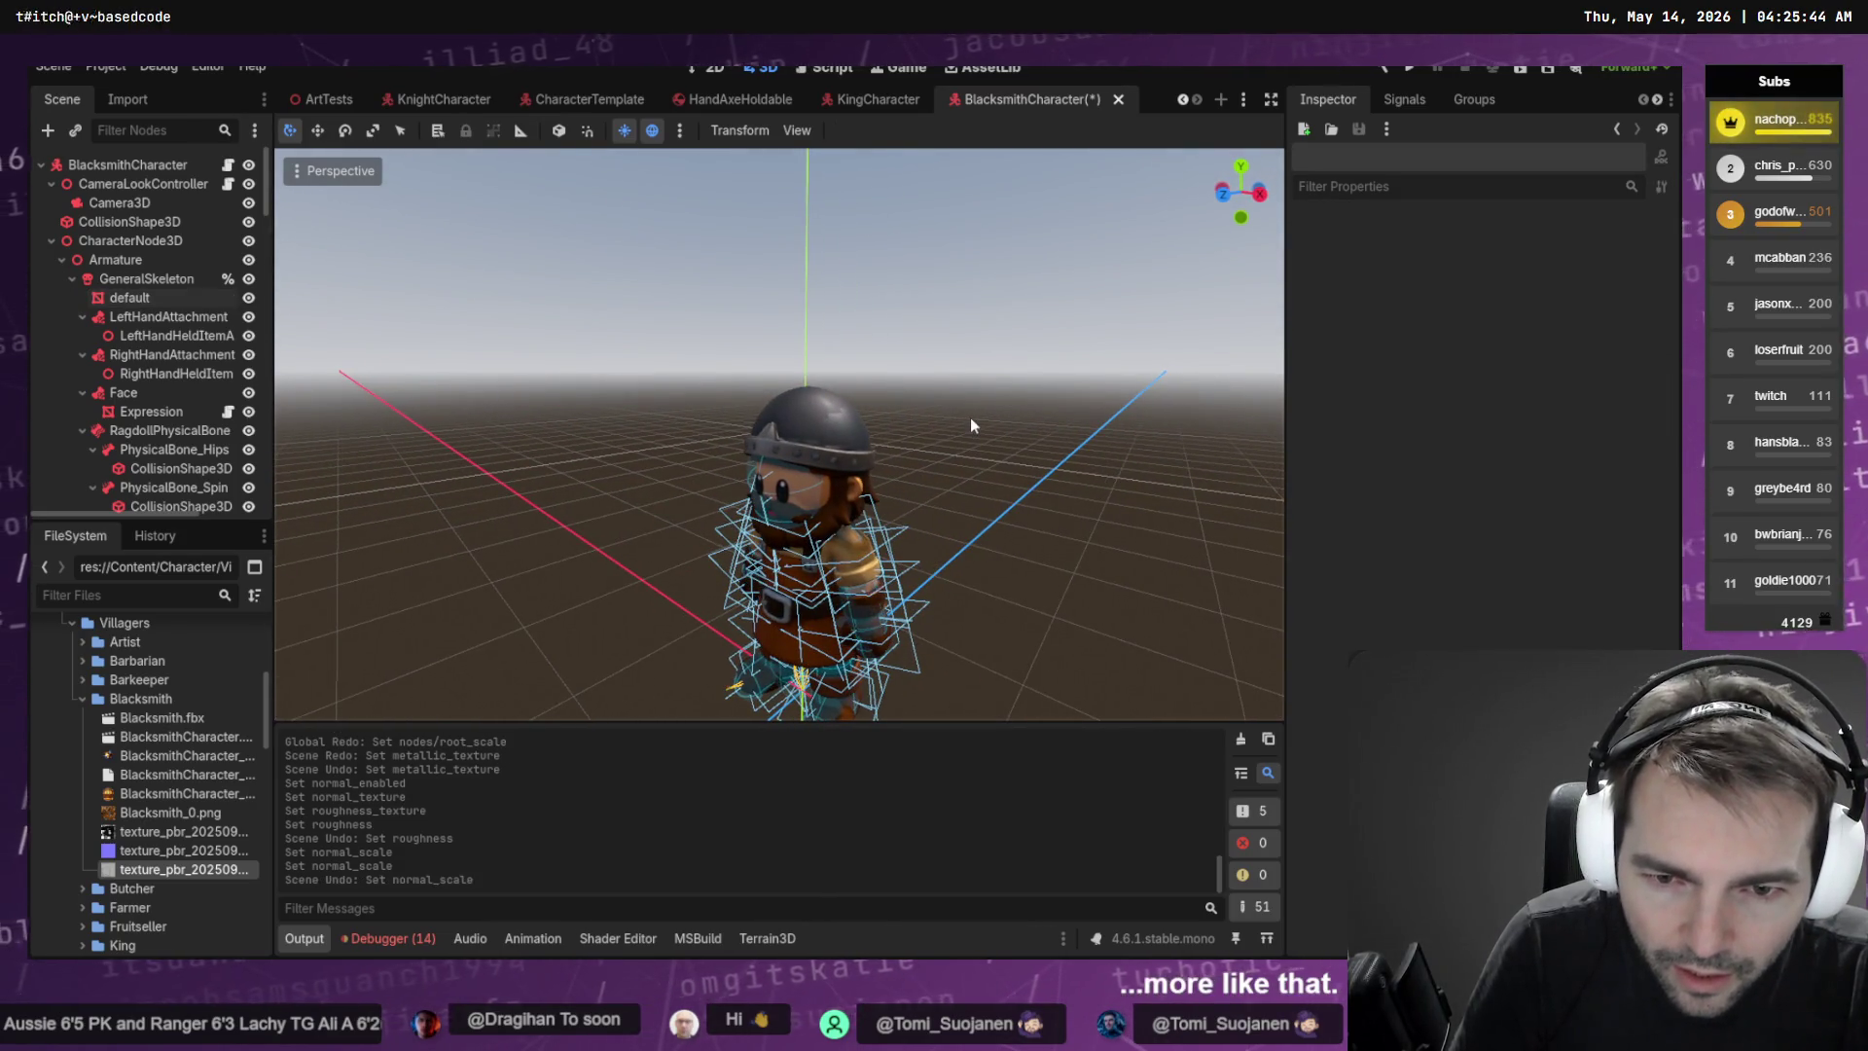
pyautogui.hotkey('ctrl', 'z')
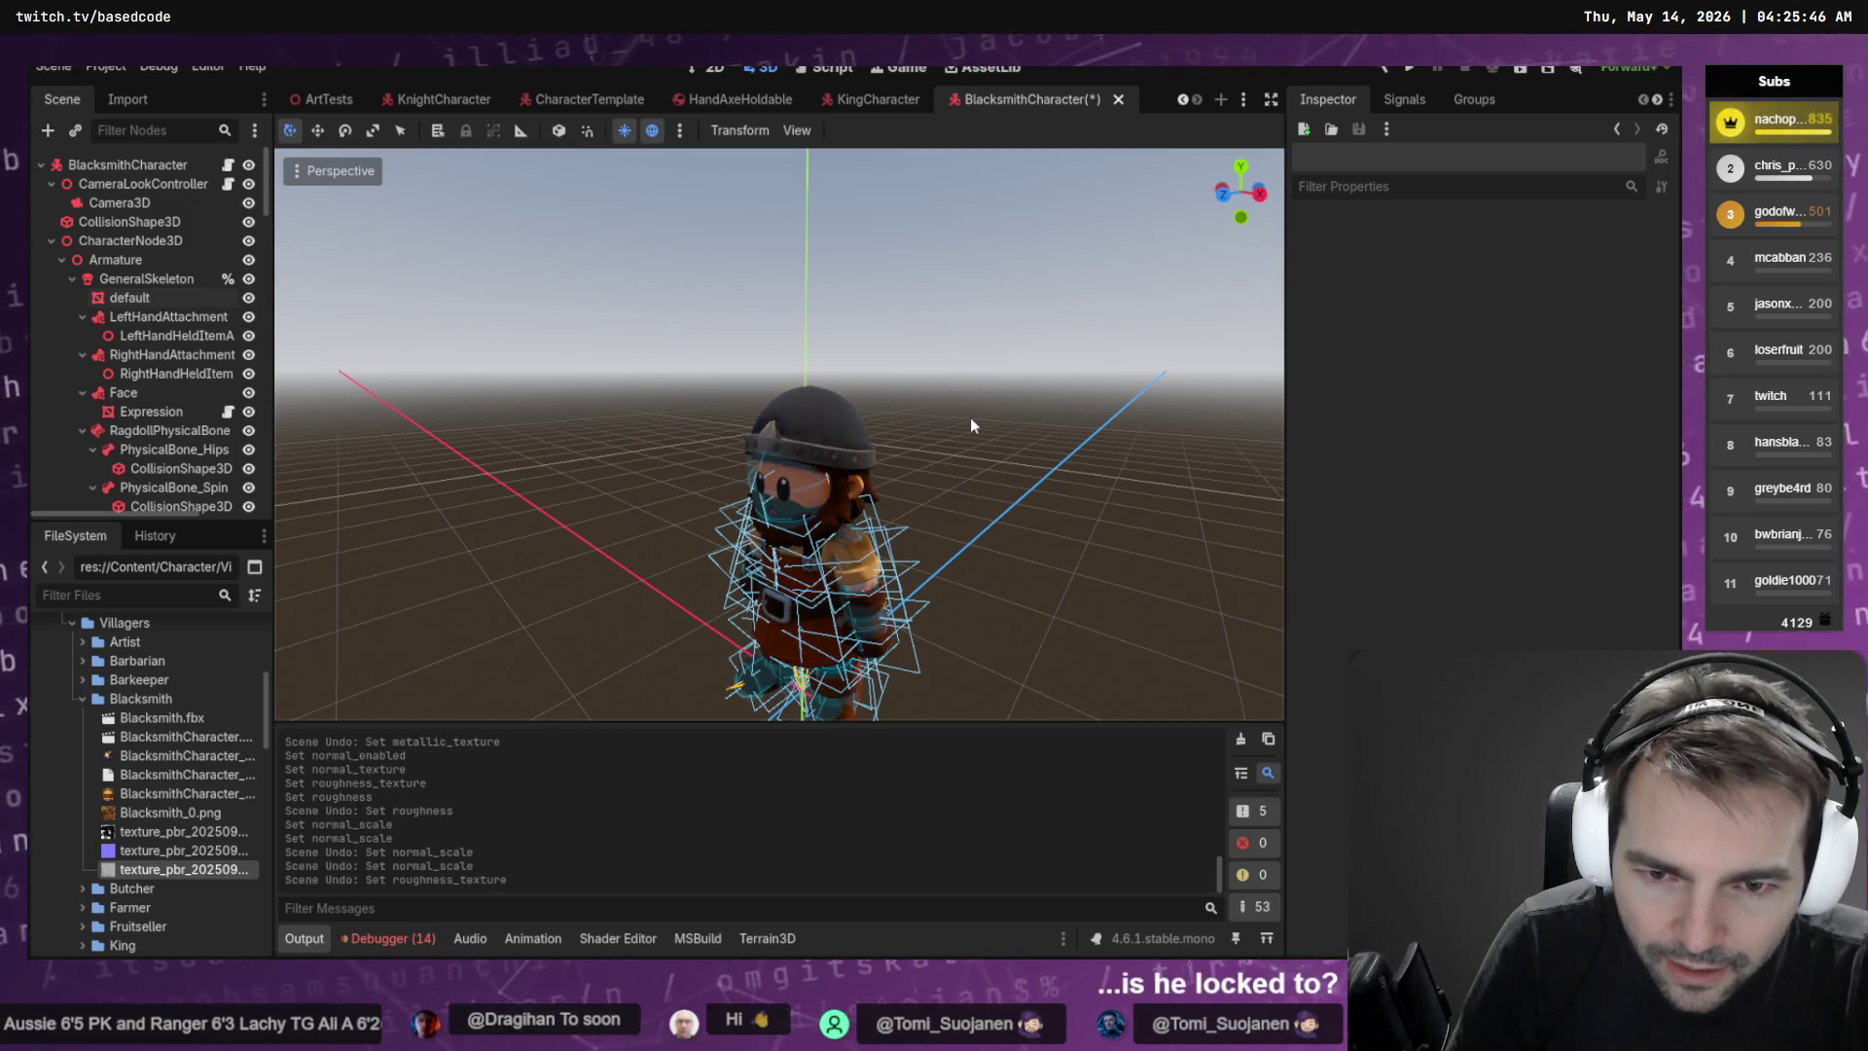
pyautogui.hotkey('ctrl', 'shift', 'z')
pyautogui.hotkey('ctrl', 's')
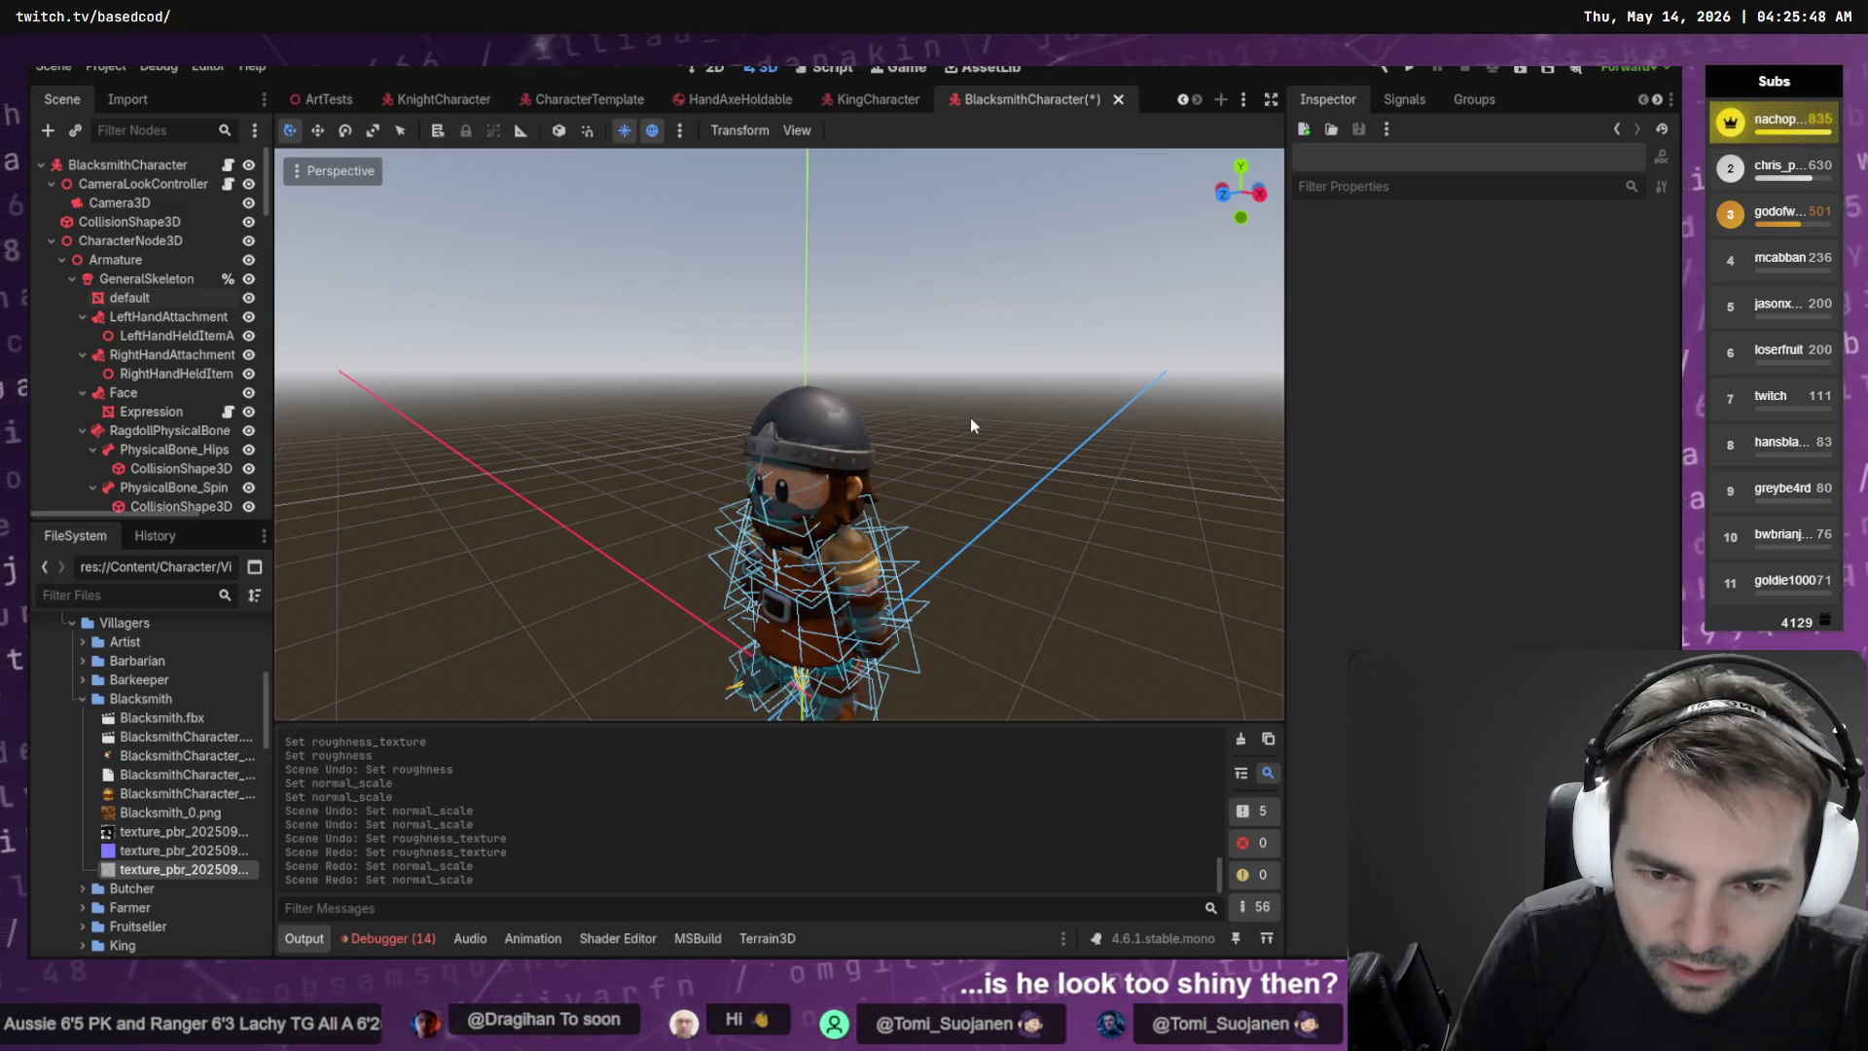
pyautogui.press('F5')
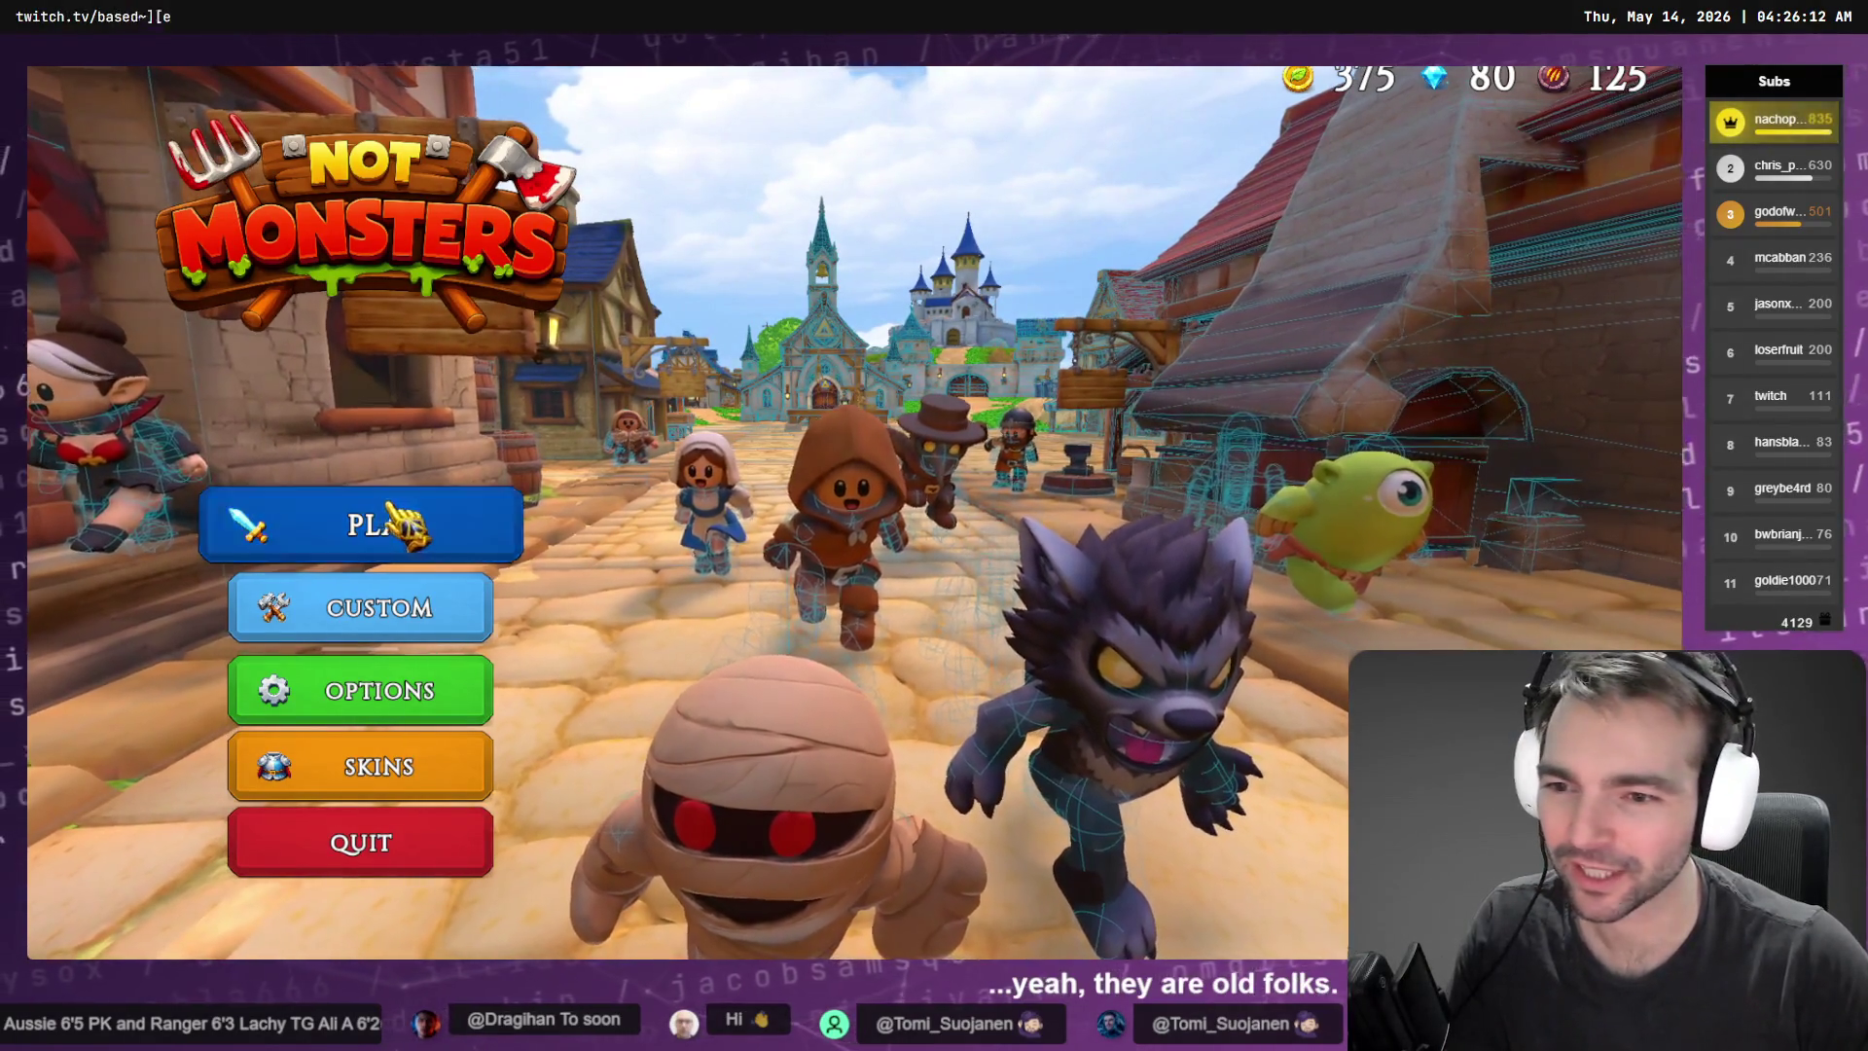
# Start matchmaking and browse the King, Artist, Barkeeper and Knight before choosing the Blacksmith
pyautogui.click(428, 526)
pyautogui.scroll(-3, 390, 521)
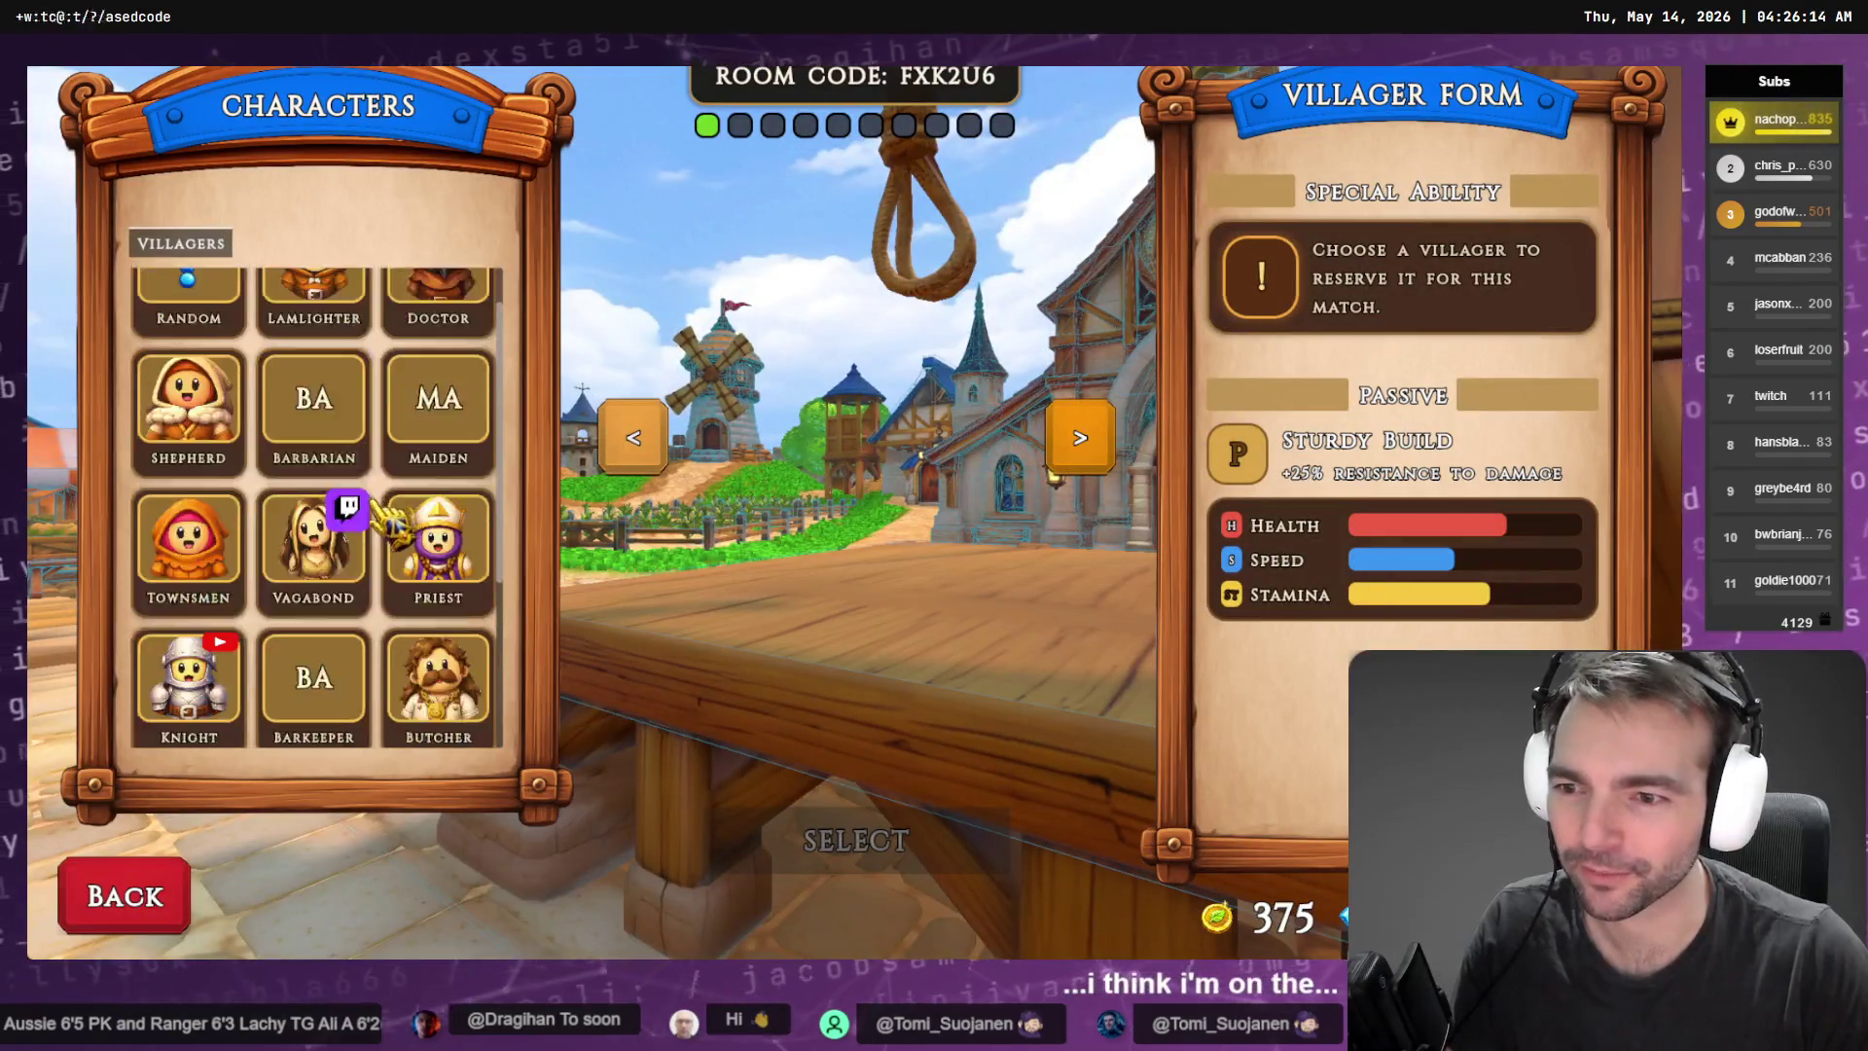
pyautogui.click(321, 681)
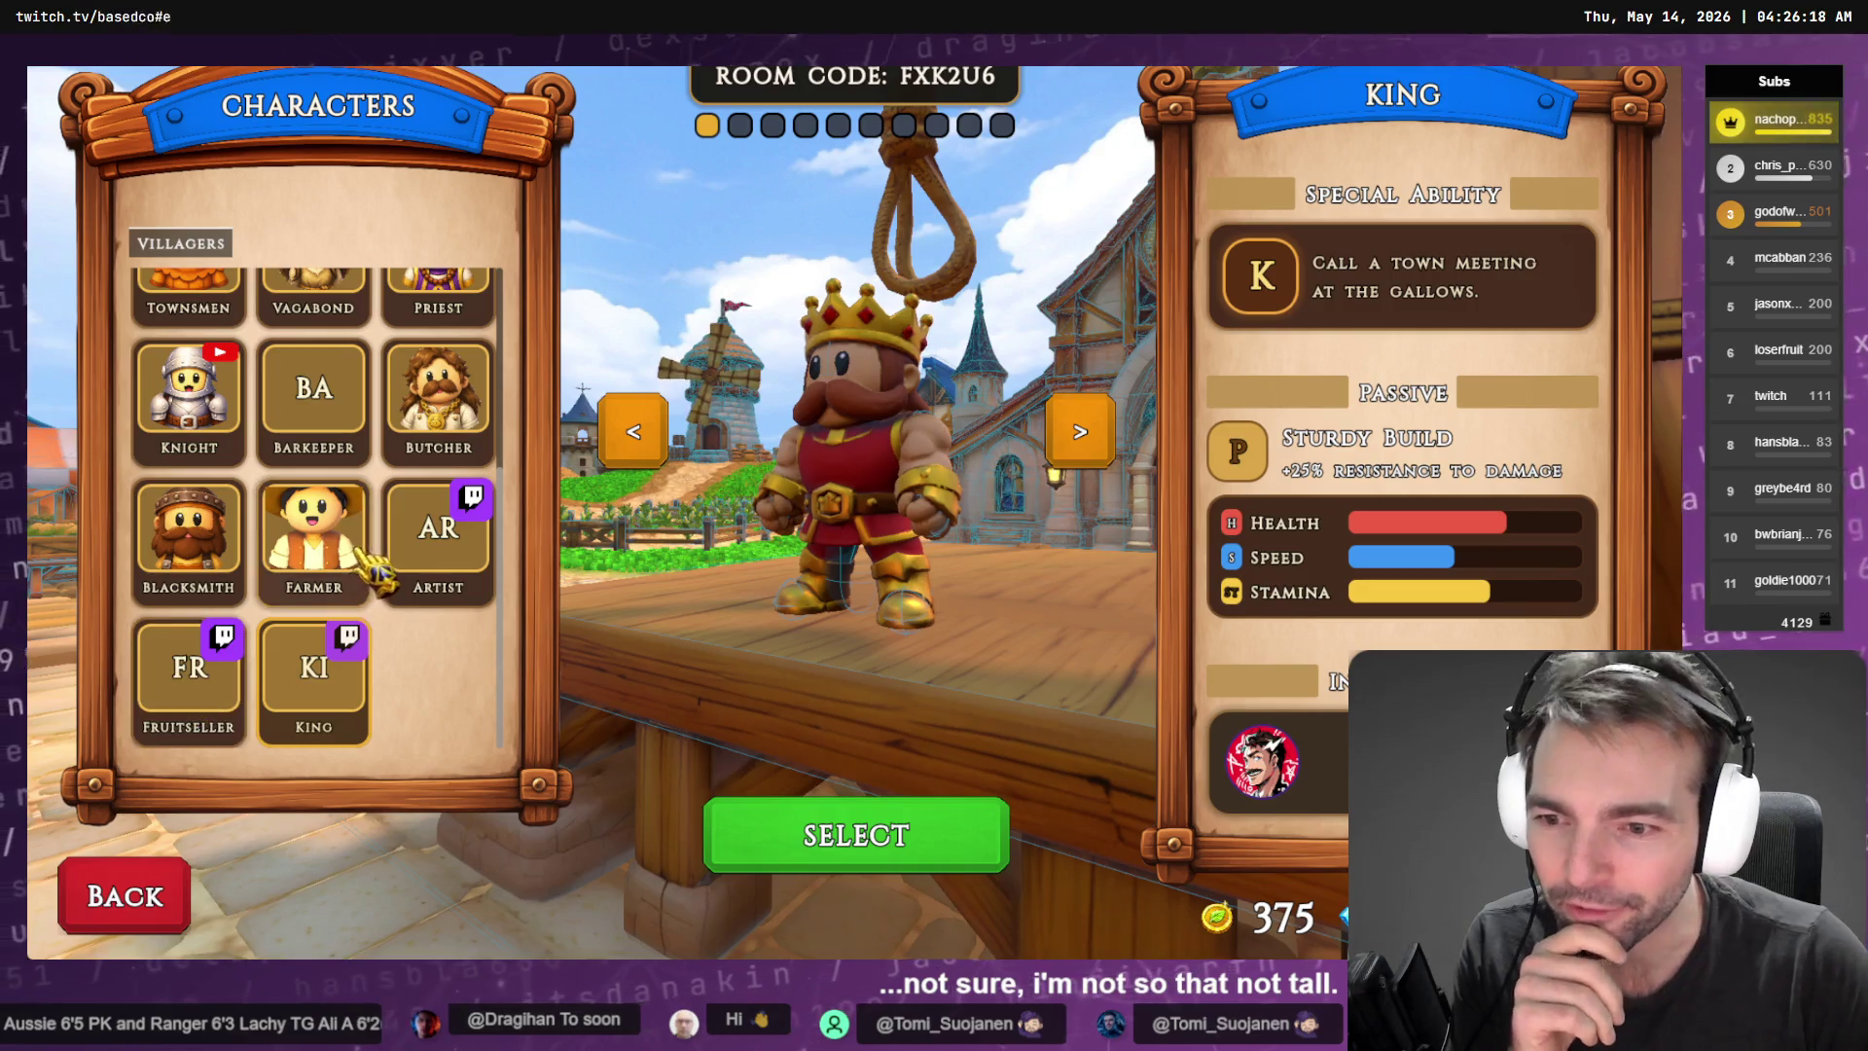
pyautogui.click(450, 556)
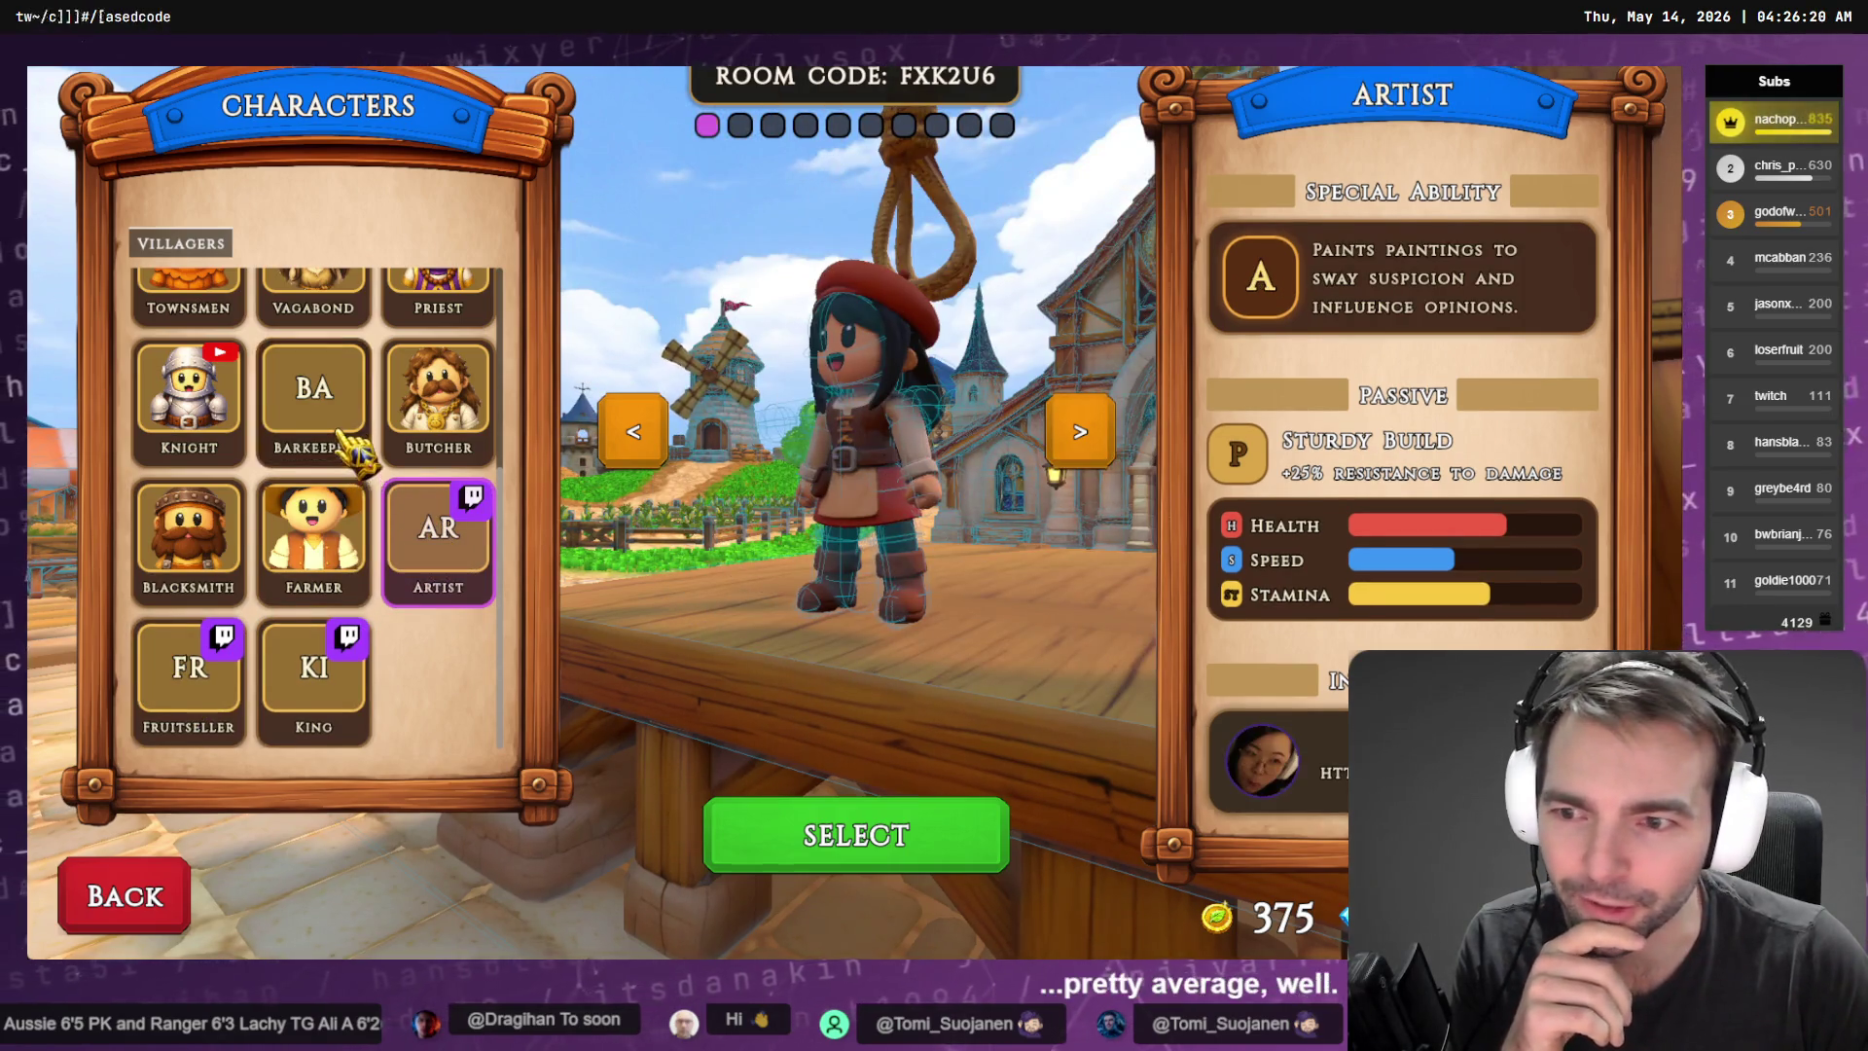
pyautogui.click(366, 450)
pyautogui.scroll(2, 321, 408)
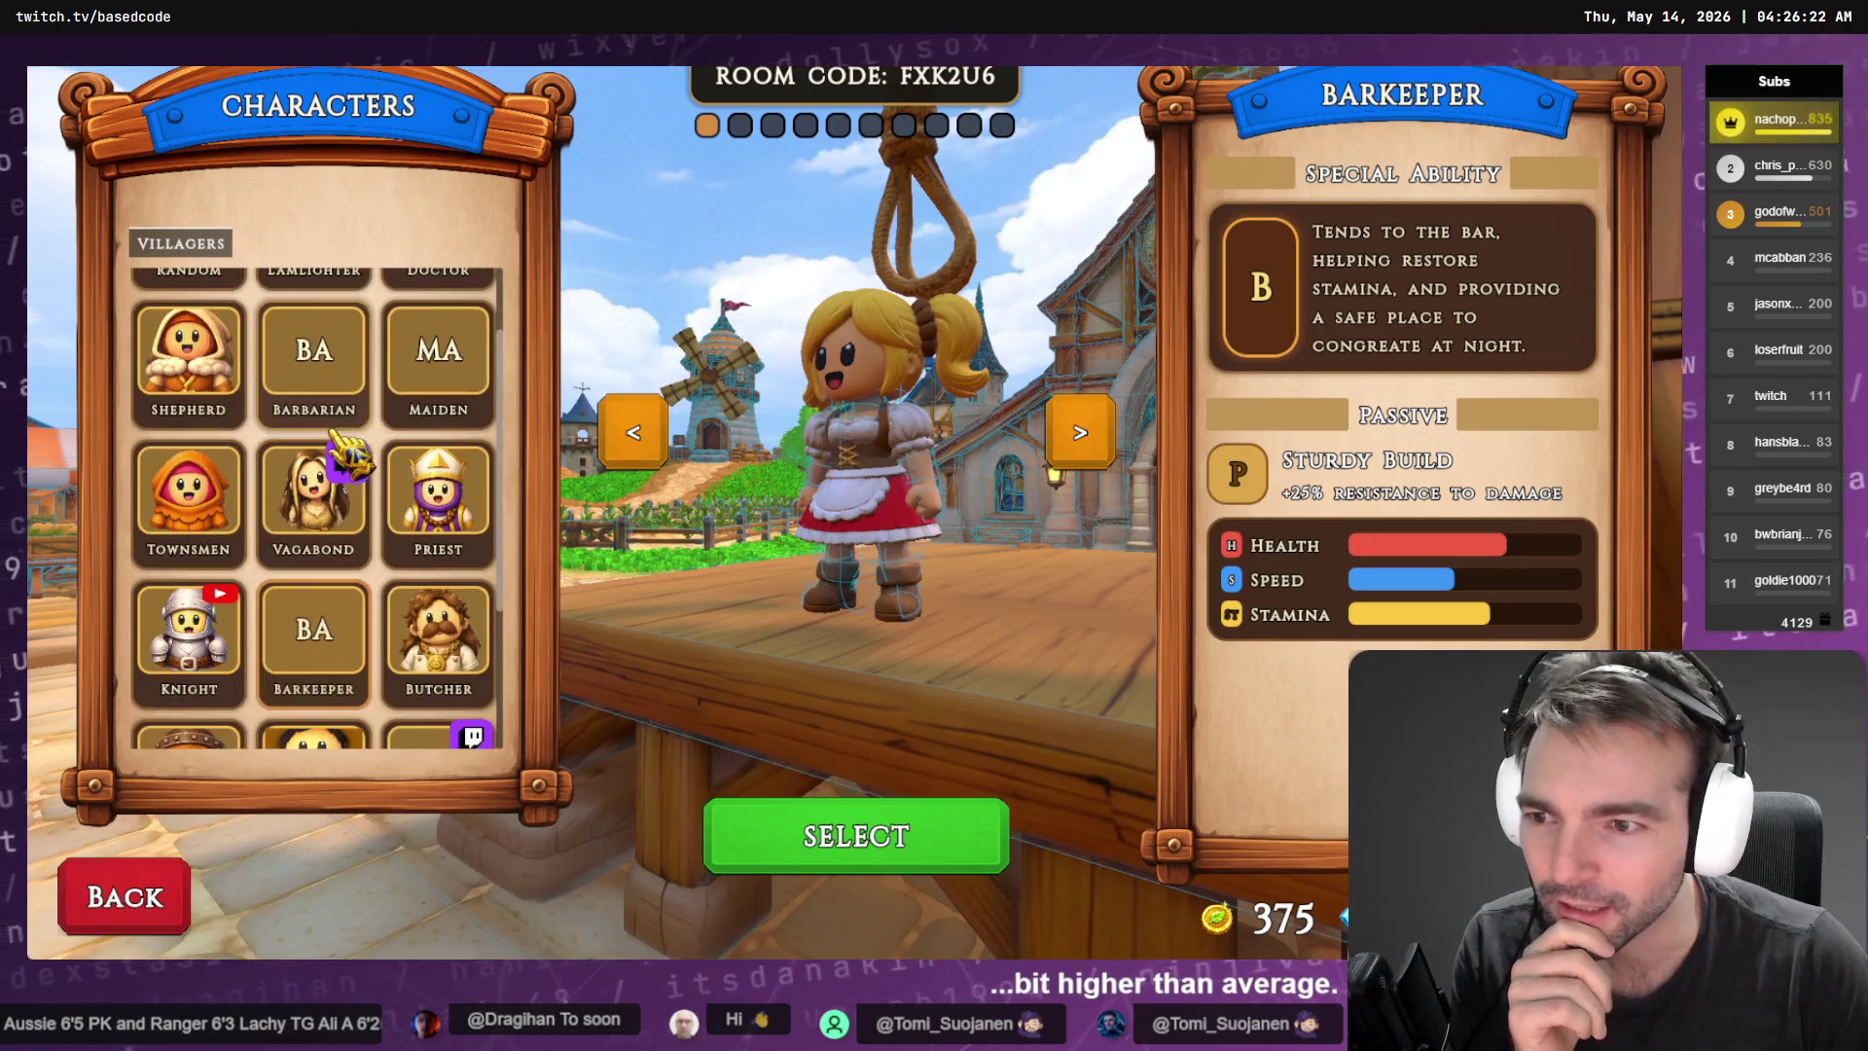
pyautogui.scroll(-2, 316, 389)
pyautogui.click(189, 394)
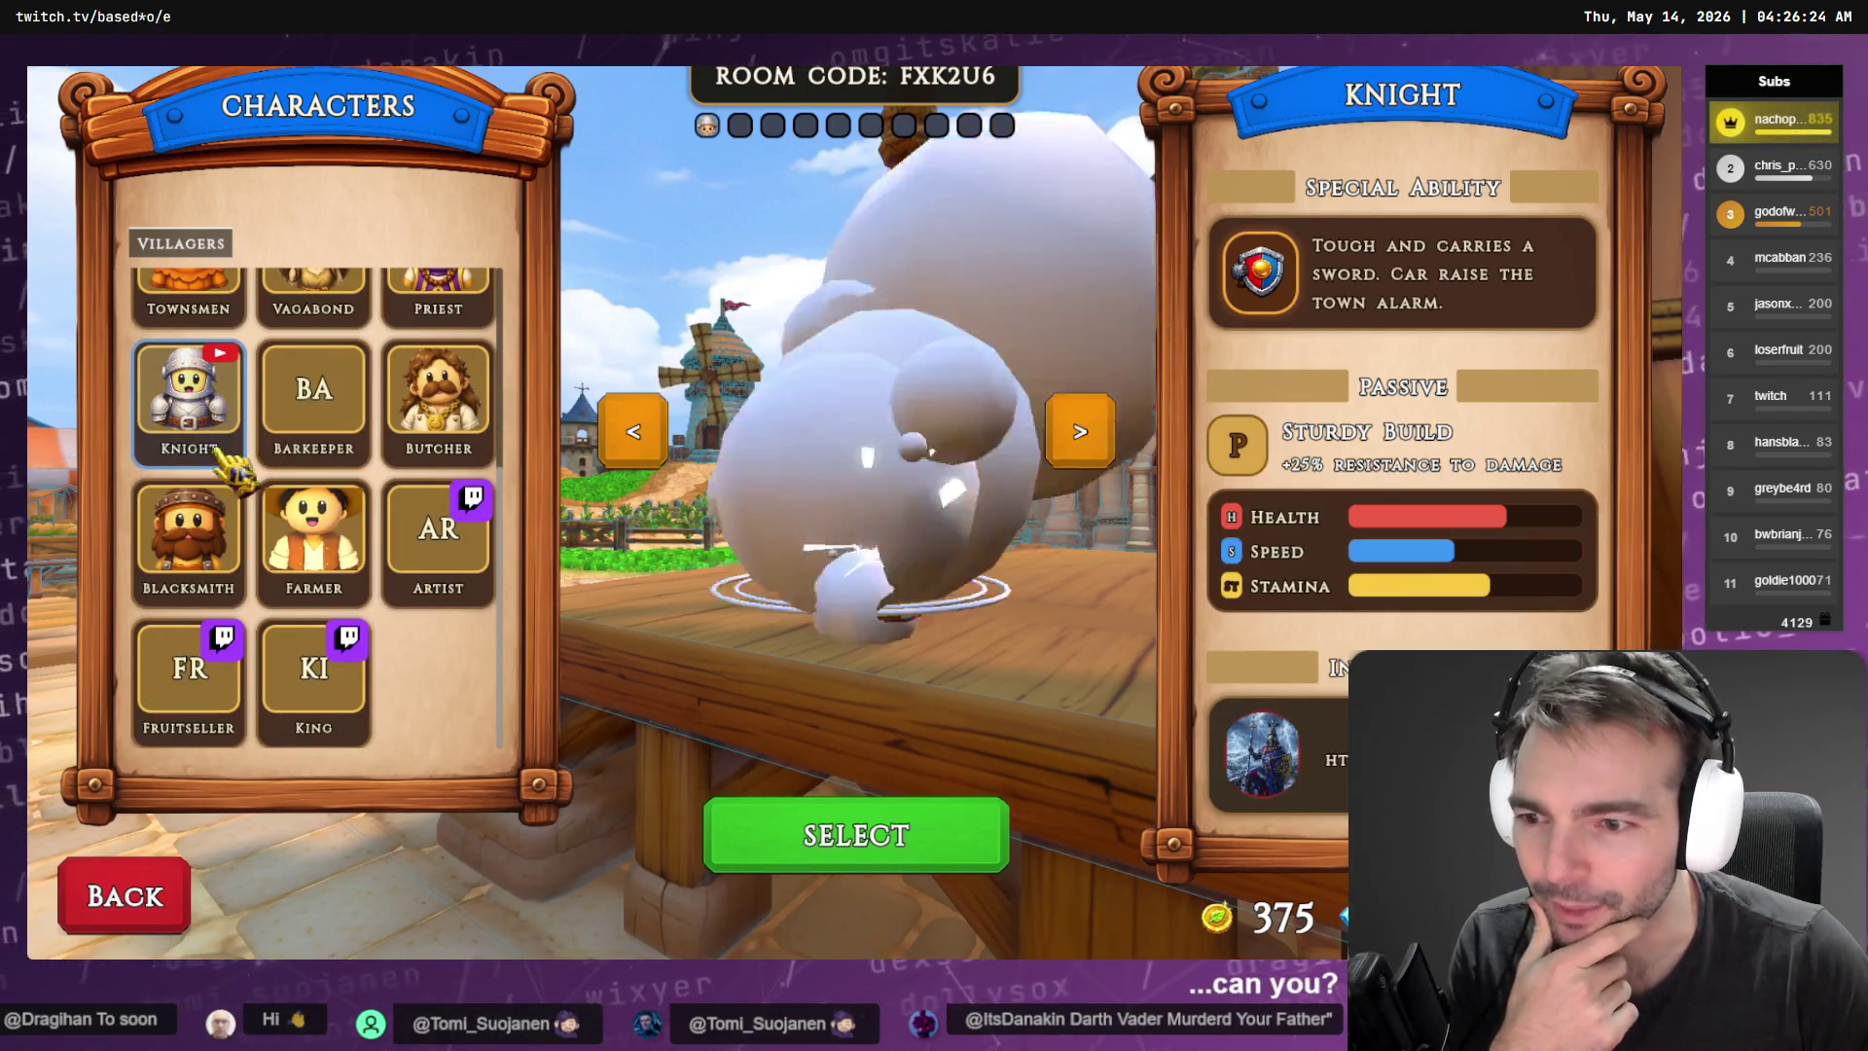
pyautogui.click(202, 576)
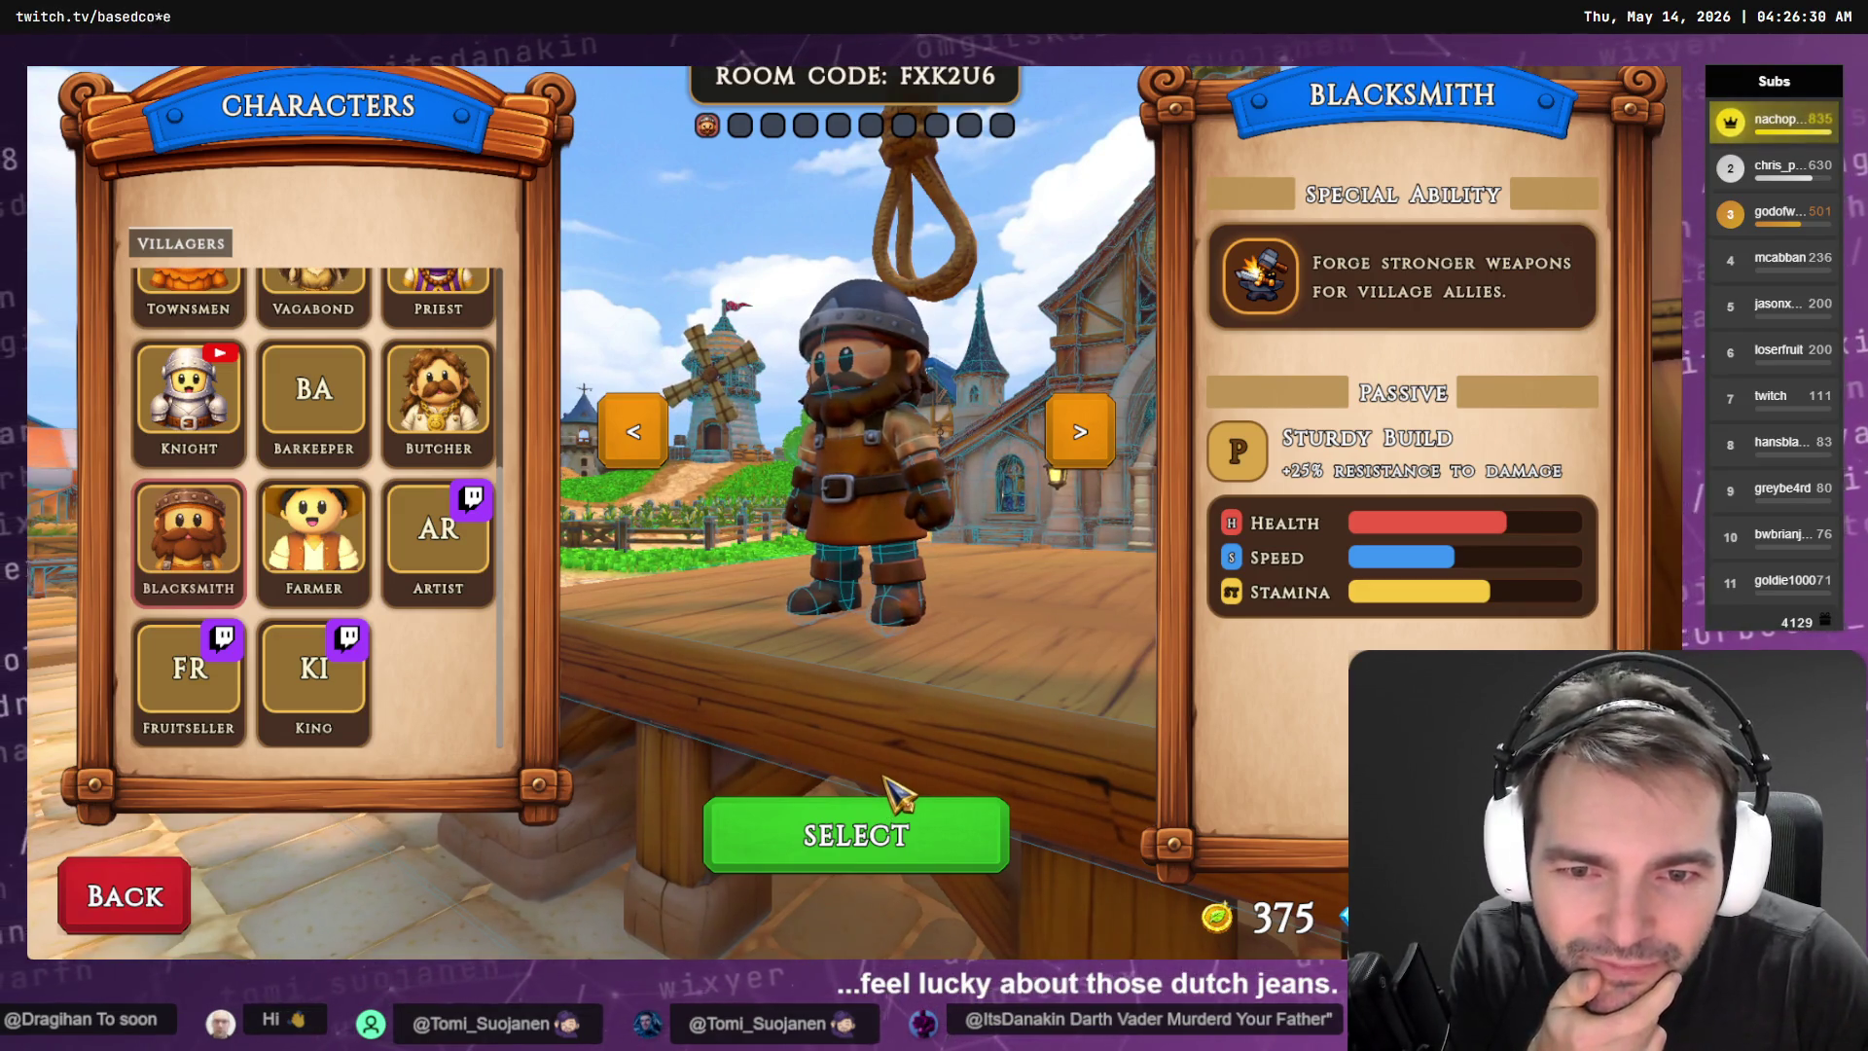
# Play the match as the Blacksmith, walking him up the church aisle
pyautogui.click(875, 825)
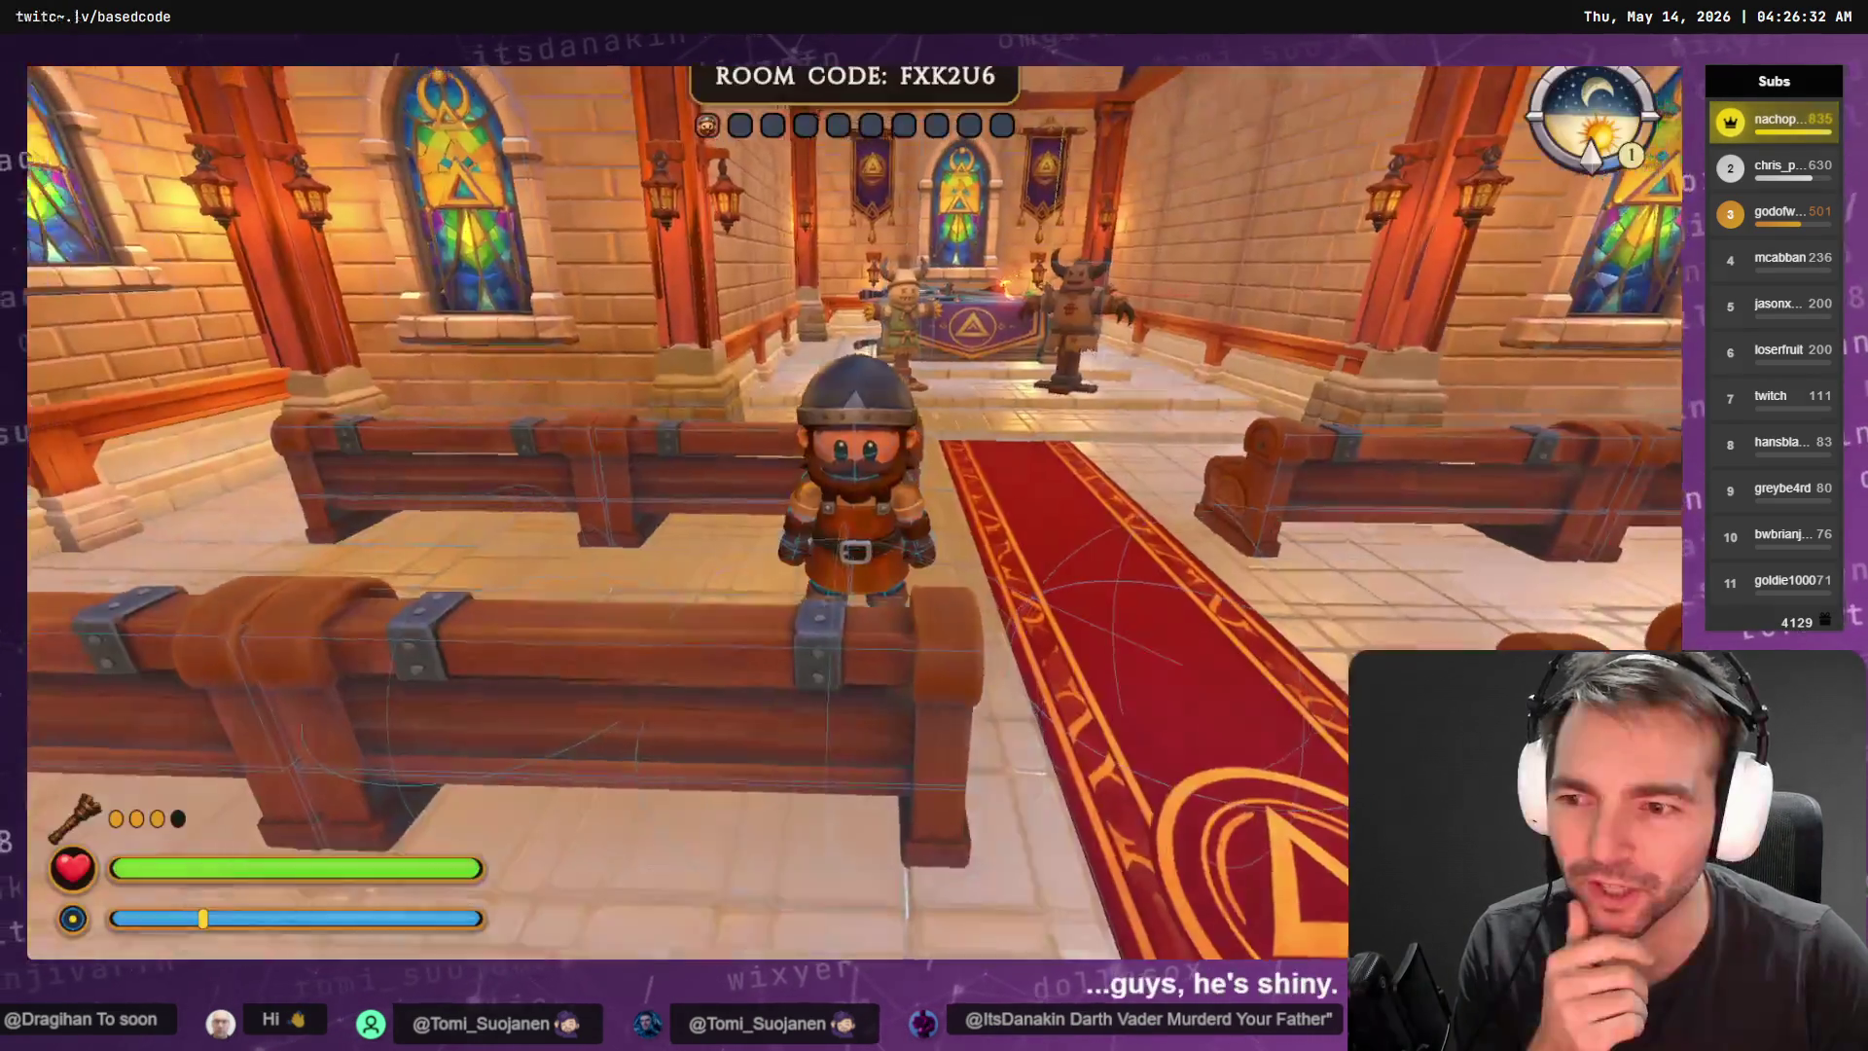
pyautogui.press('w')
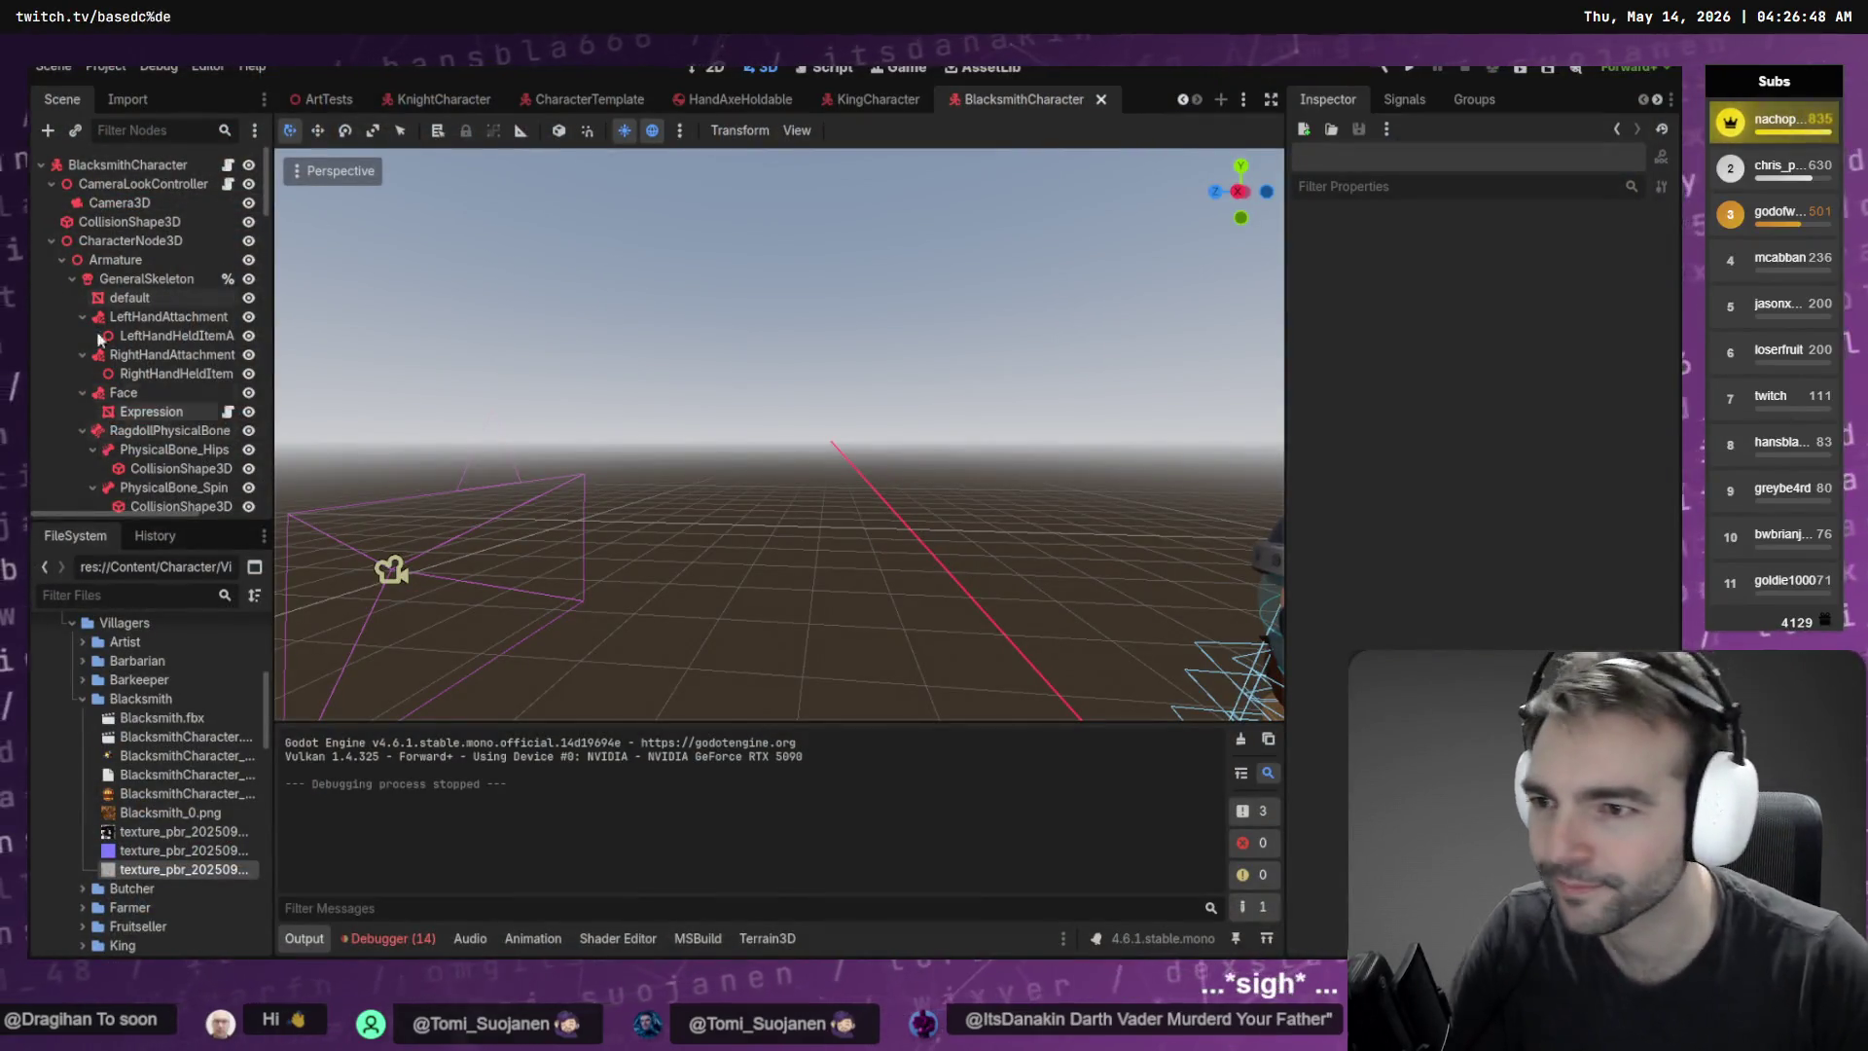
pyautogui.click(130, 297)
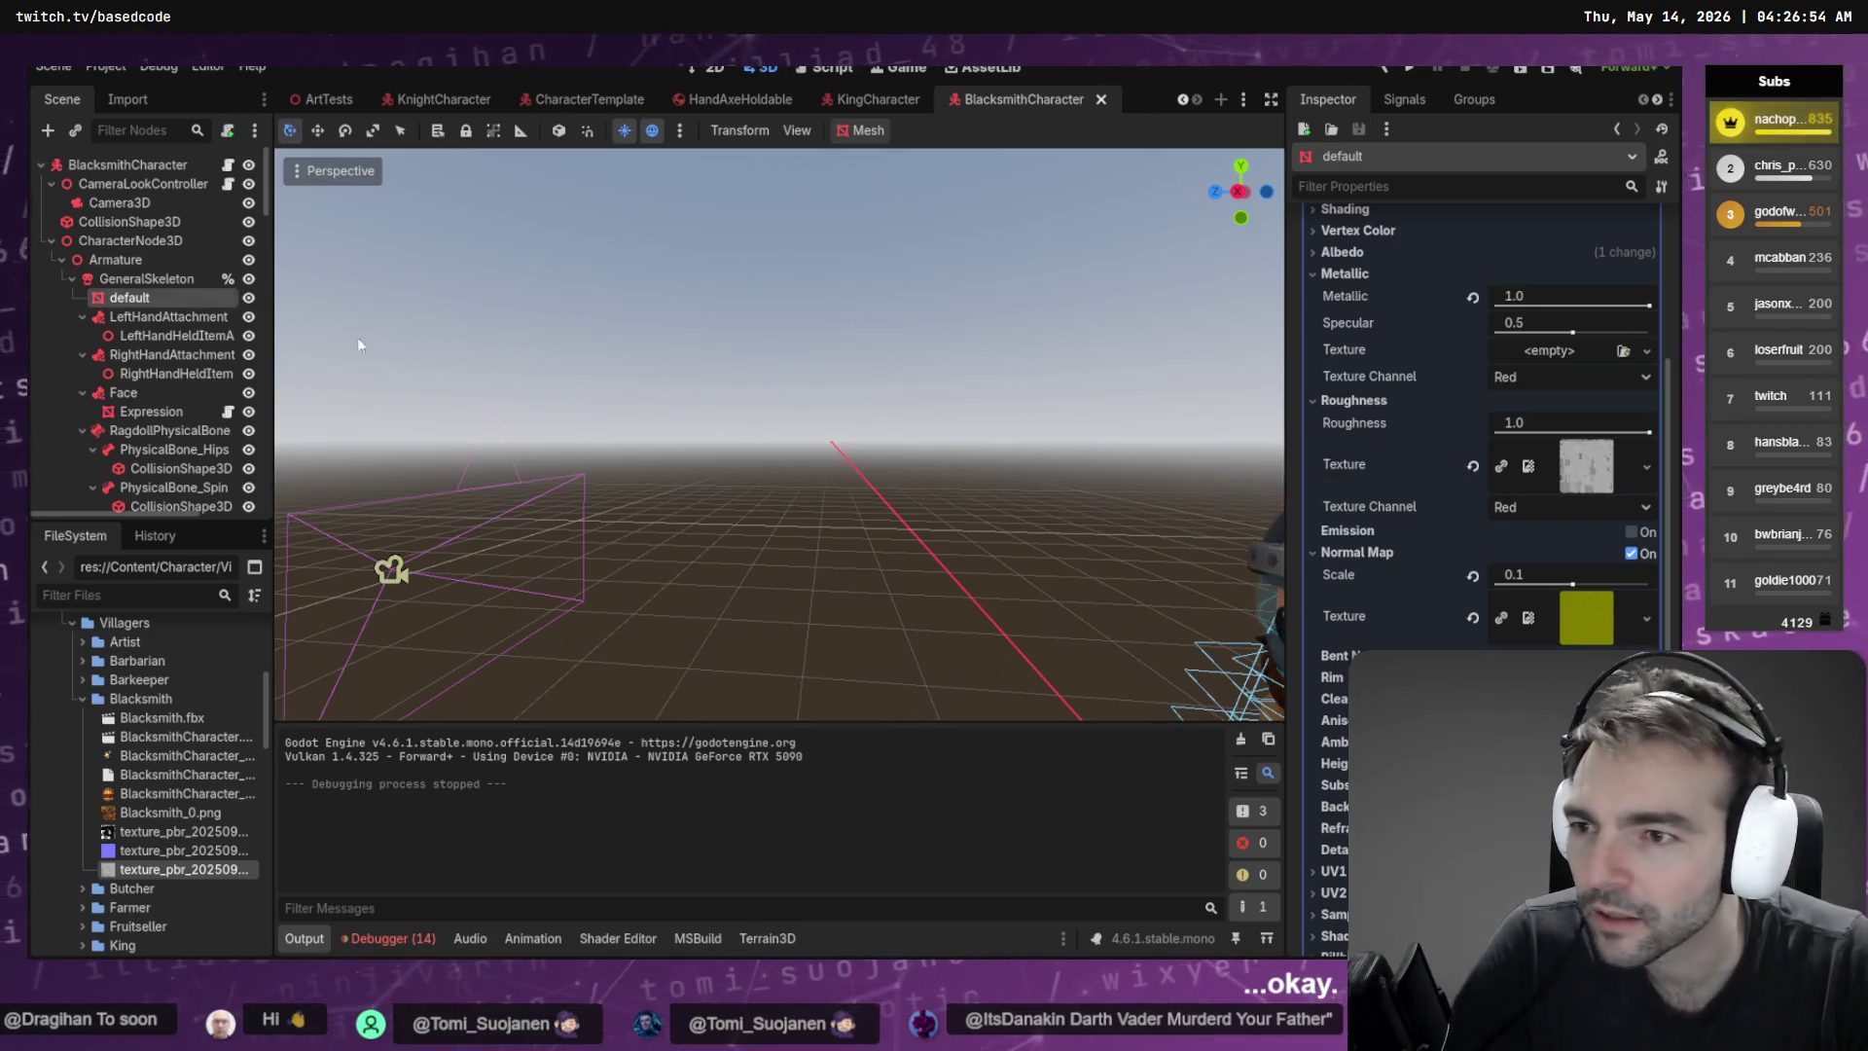
# Clear the roughness texture from the blacksmith's material override
pyautogui.press('f')
pyautogui.scroll(-5, 760, 392)
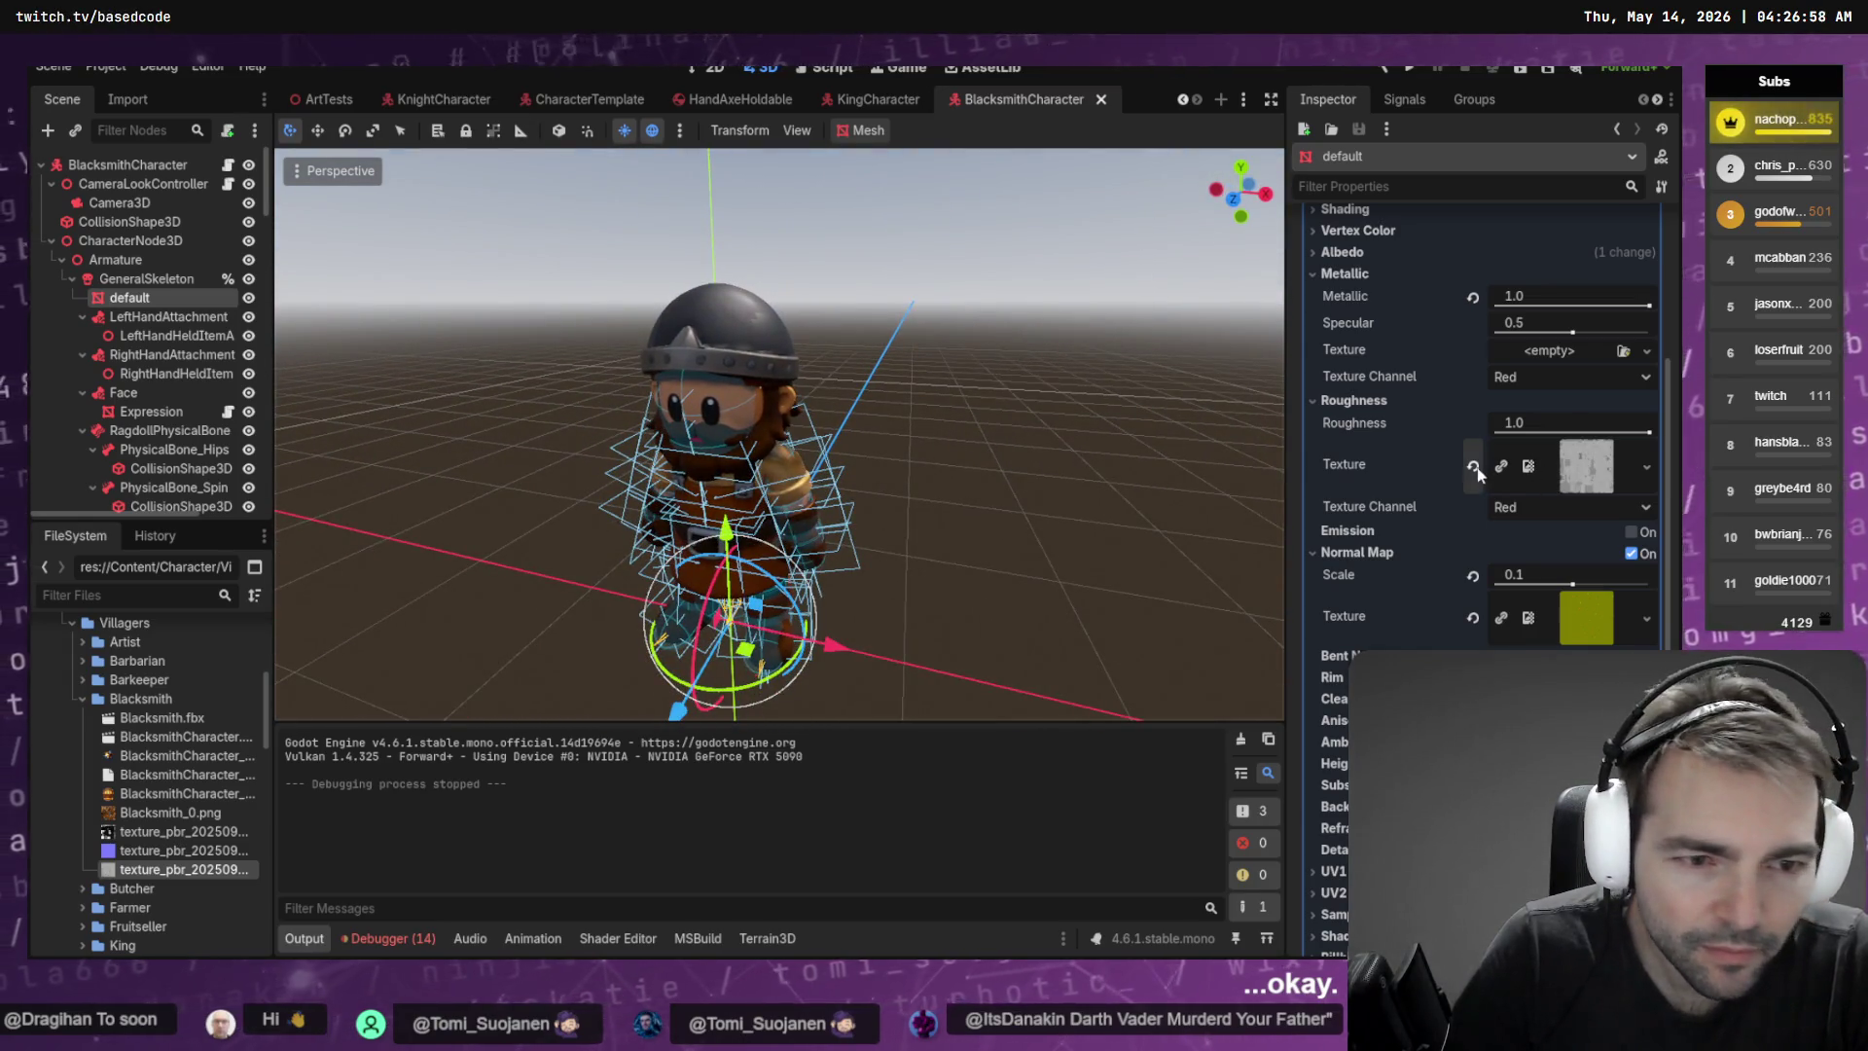
pyautogui.click(1473, 465)
pyautogui.moveTo(978, 401)
pyautogui.mouseDown()
pyautogui.moveTo(458, 407)
pyautogui.moveTo(978, 391)
pyautogui.mouseUp()
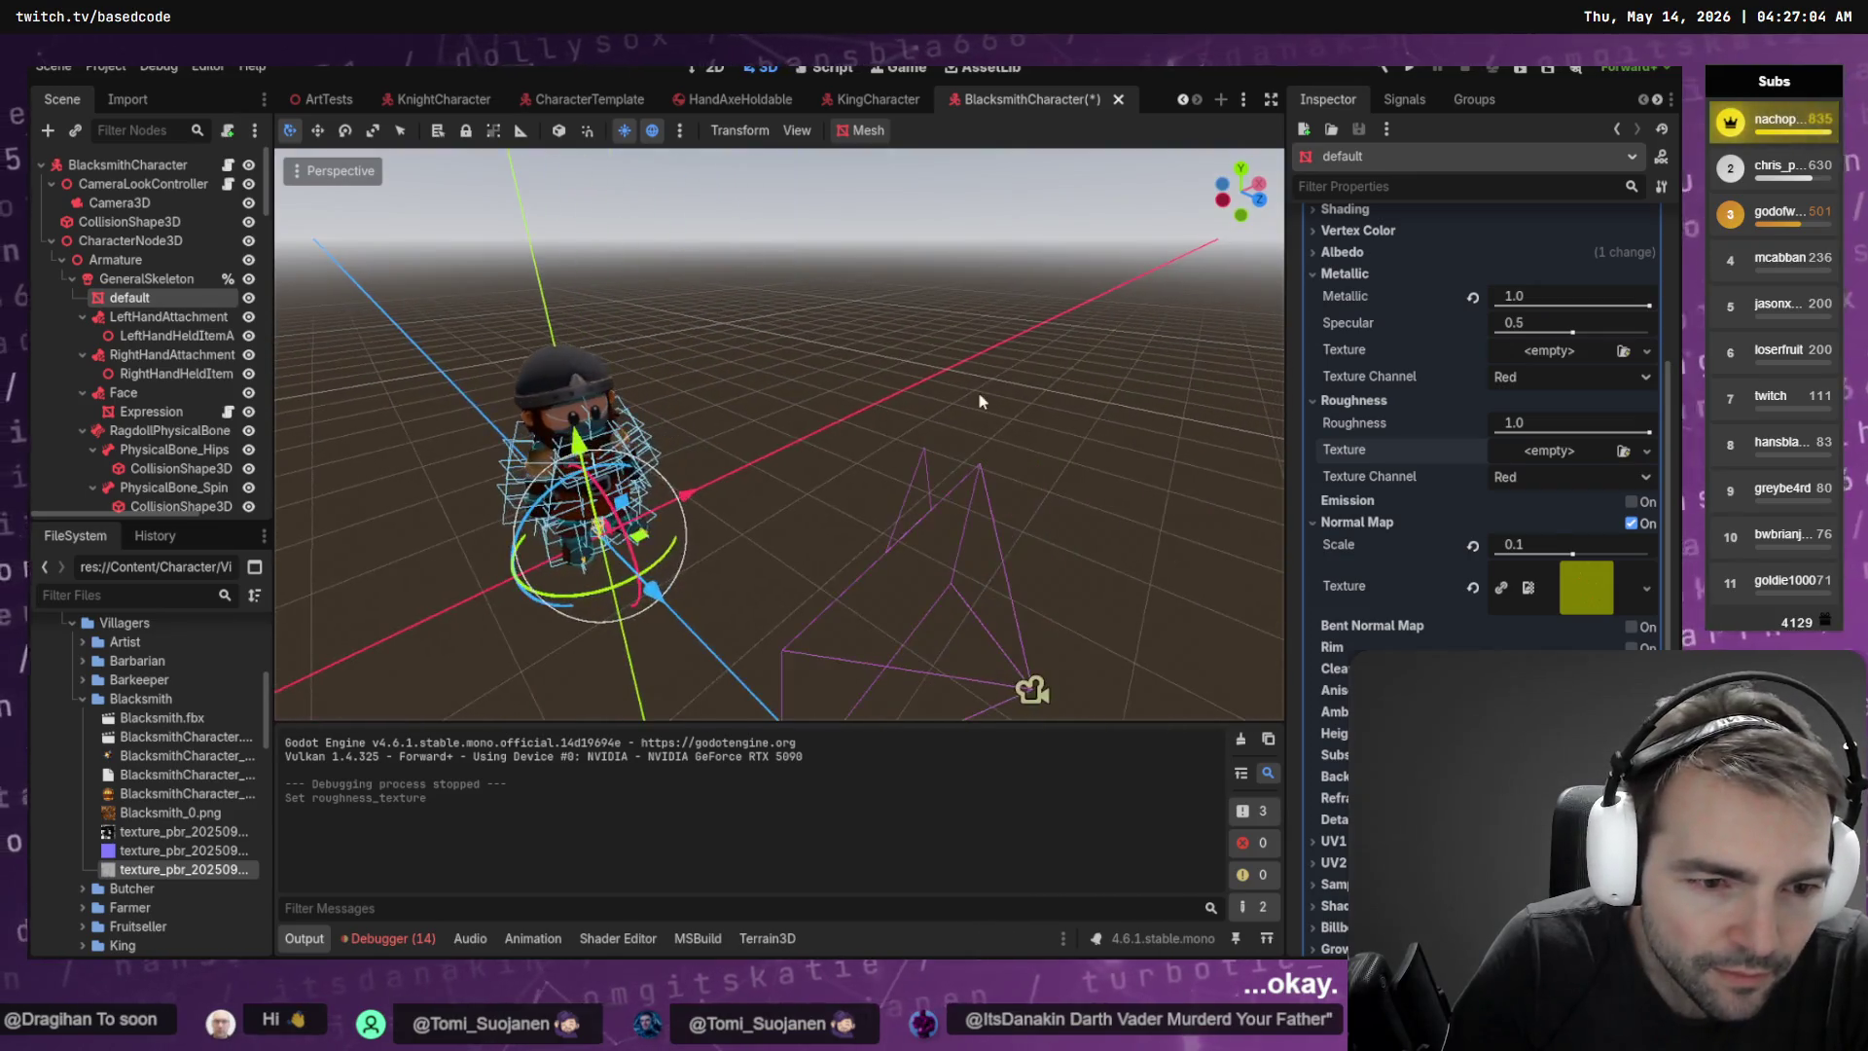
# Save BlacksmithCharacter.tscn and orbit in on the blacksmith to review it
pyautogui.click(926, 358)
pyautogui.hotkey('ctrl', 's')
pyautogui.moveTo(873, 358)
pyautogui.mouseDown()
pyautogui.moveTo(818, 389)
pyautogui.moveTo(681, 390)
pyautogui.mouseUp()
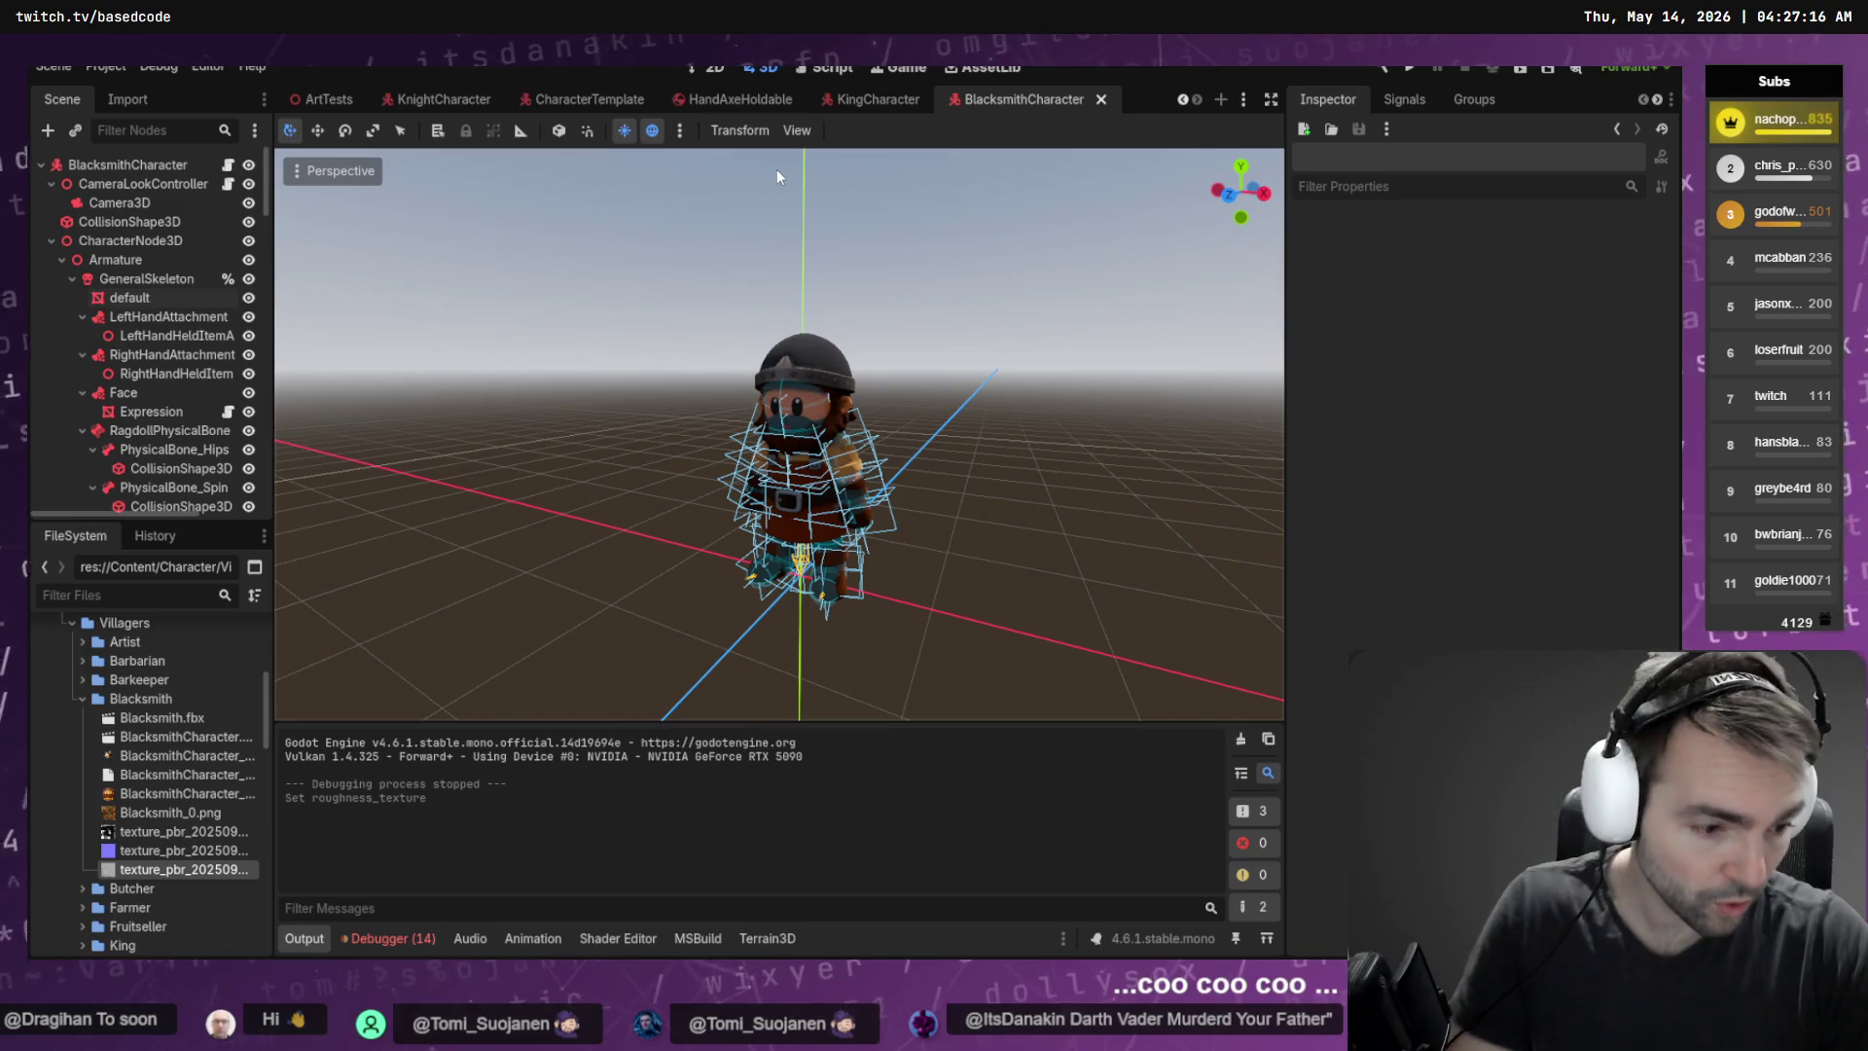
pyautogui.hotkey('alt', 'Tab')
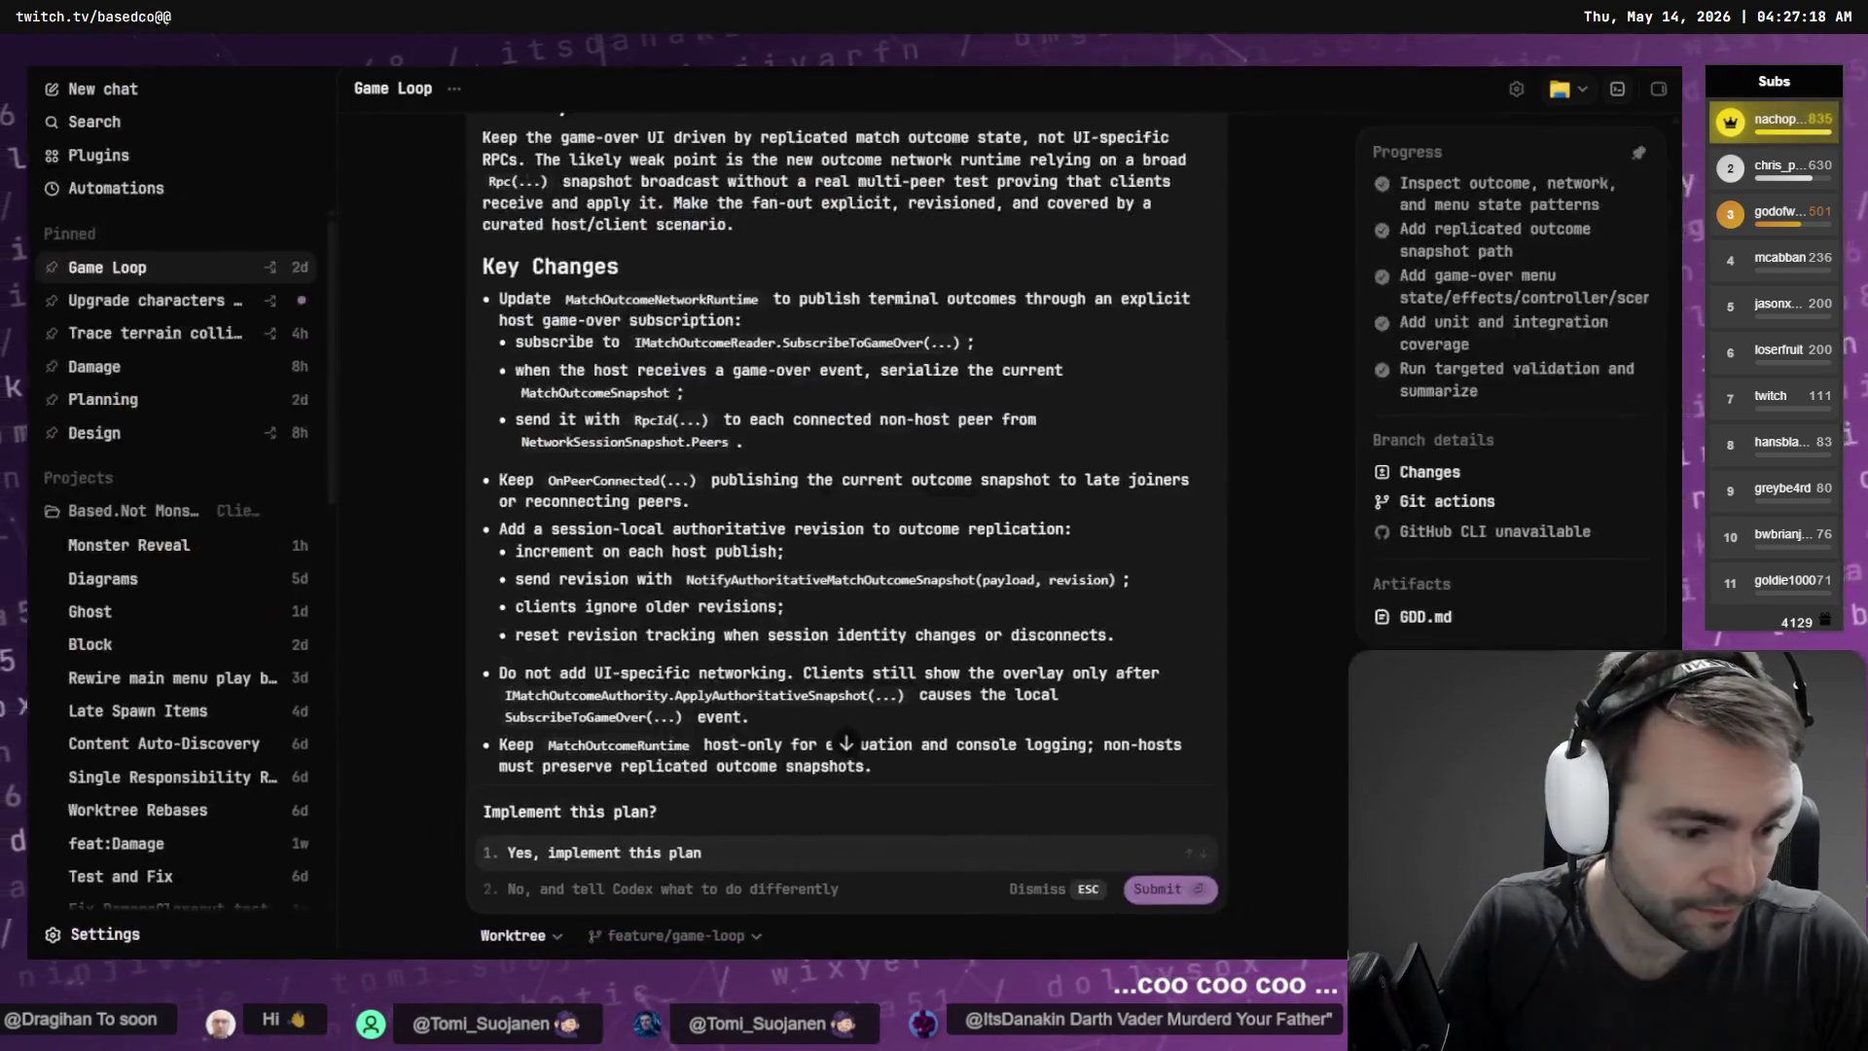
pyautogui.hotkey('alt', 'Tab')
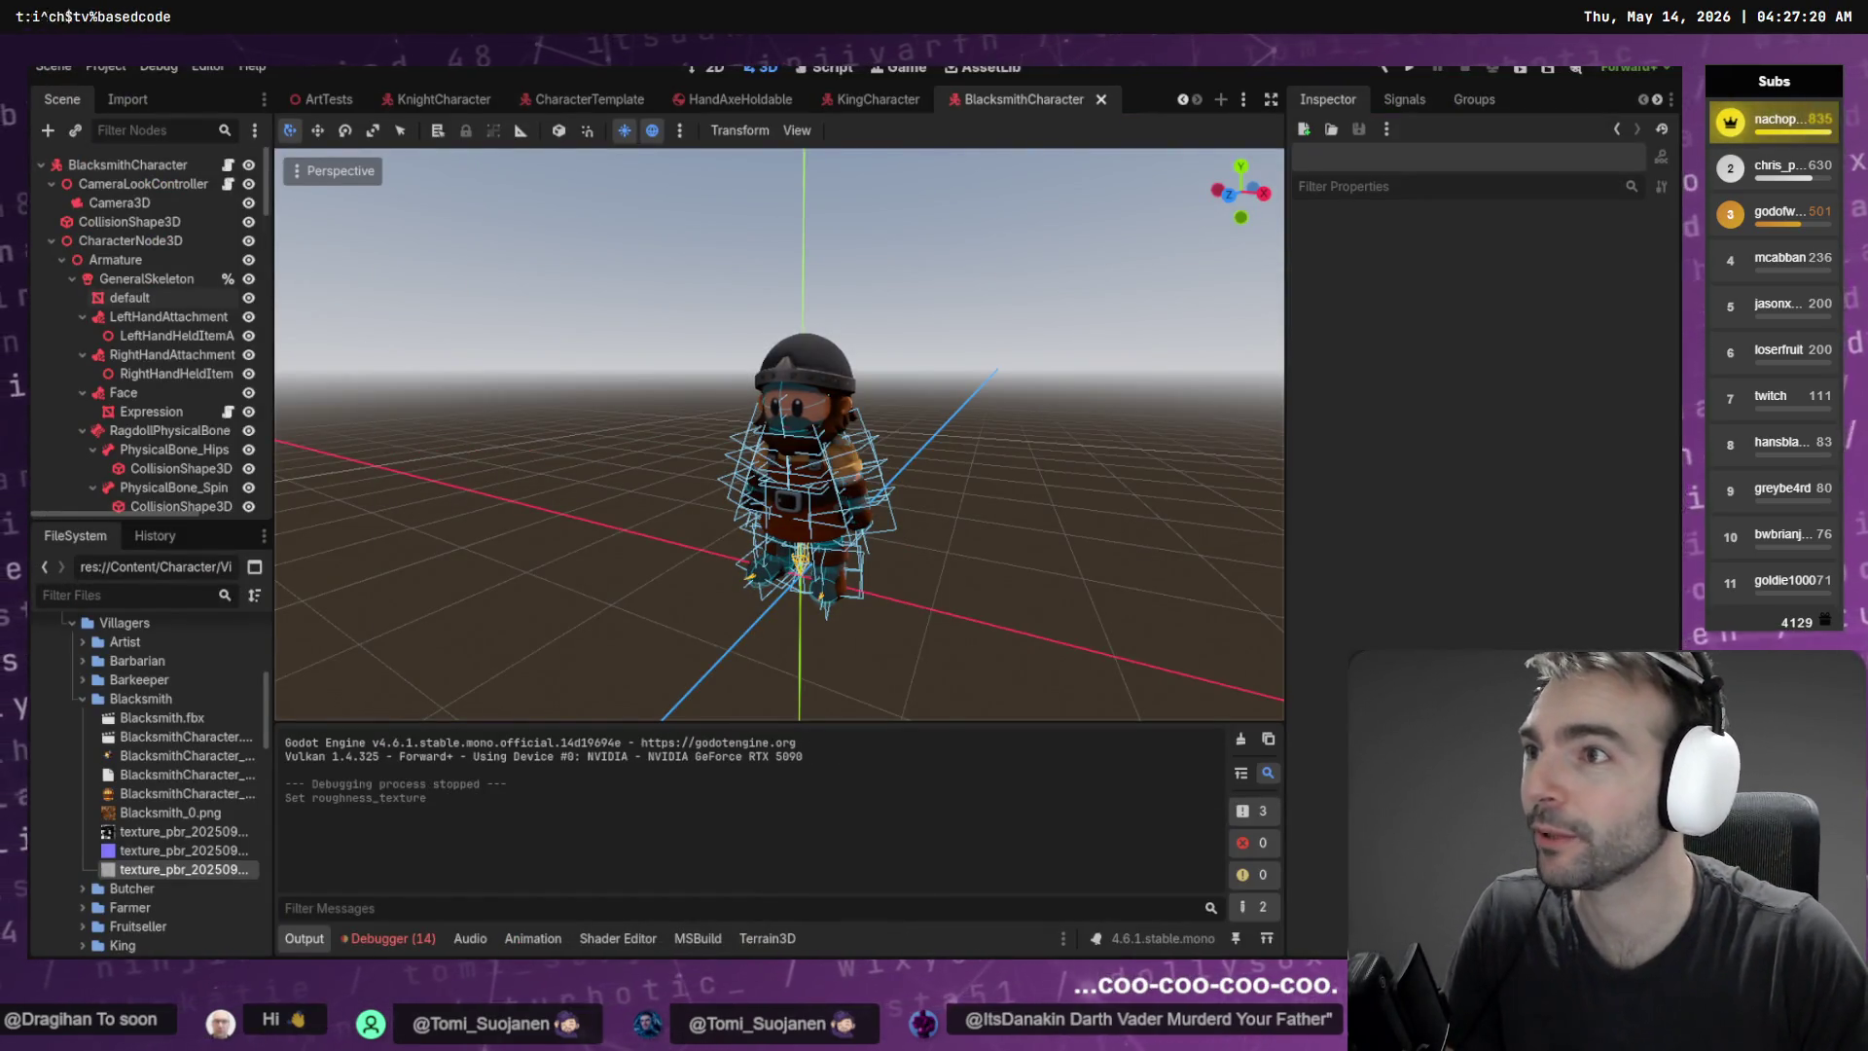